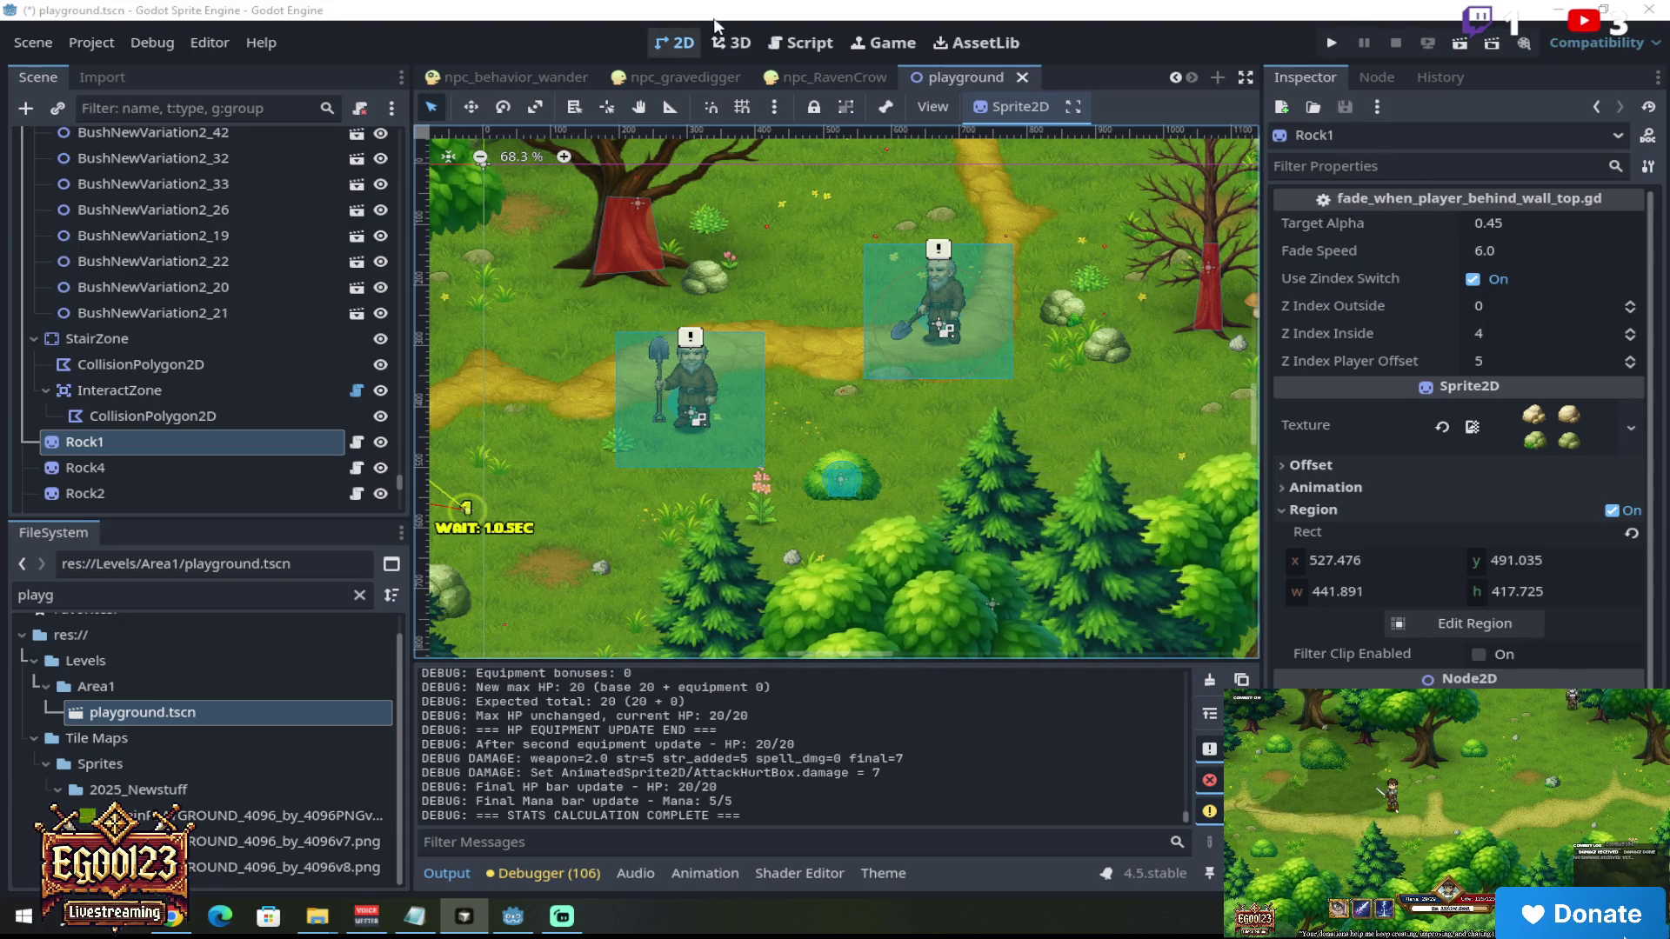
Step: Reload the externally changed files from disk and launch the playground level with Run Current Scene
click(730, 78)
click(870, 581)
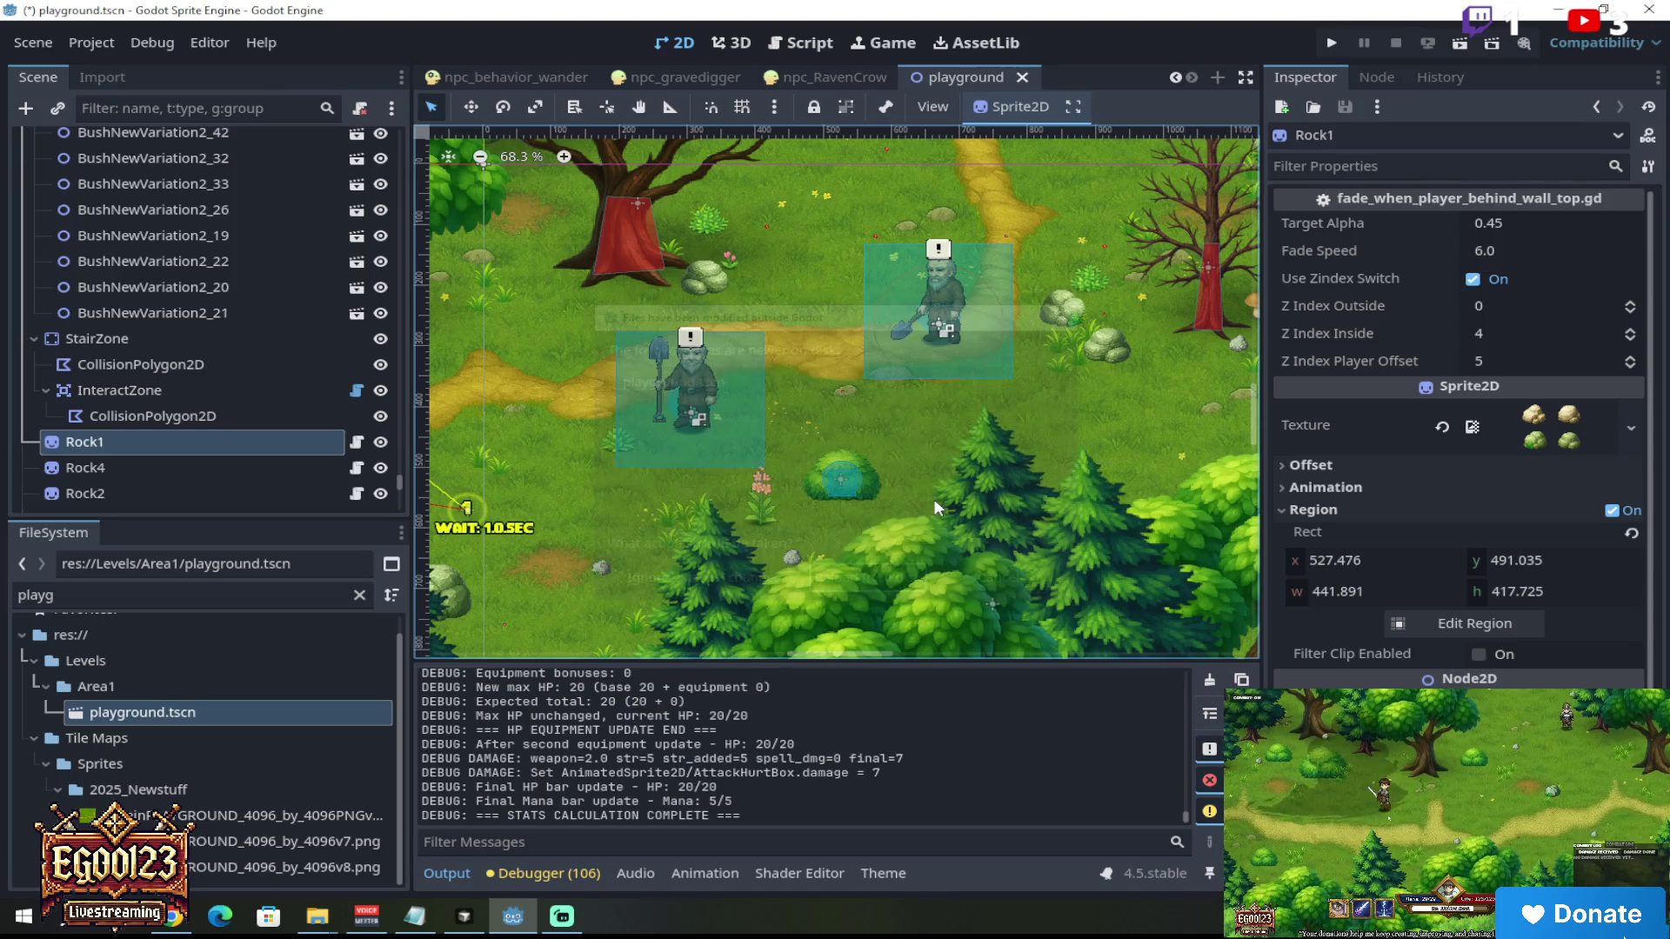
click(1462, 44)
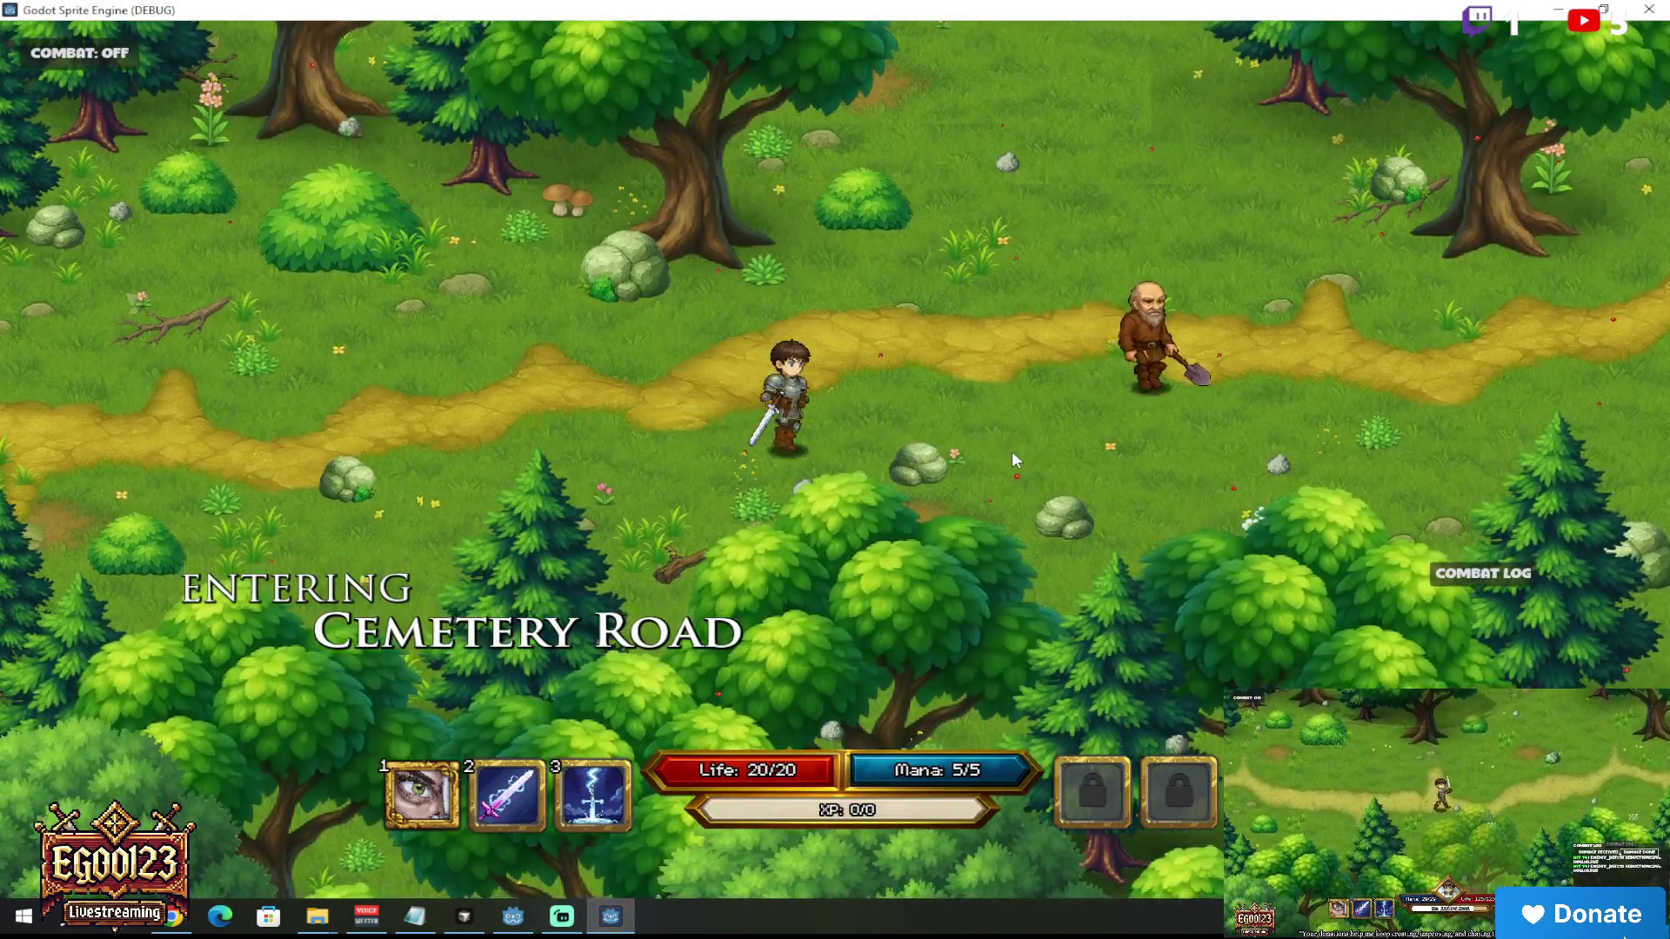
Step: Walk the hero along Cemetery Road up the path to the gravedigger
click(1011, 451)
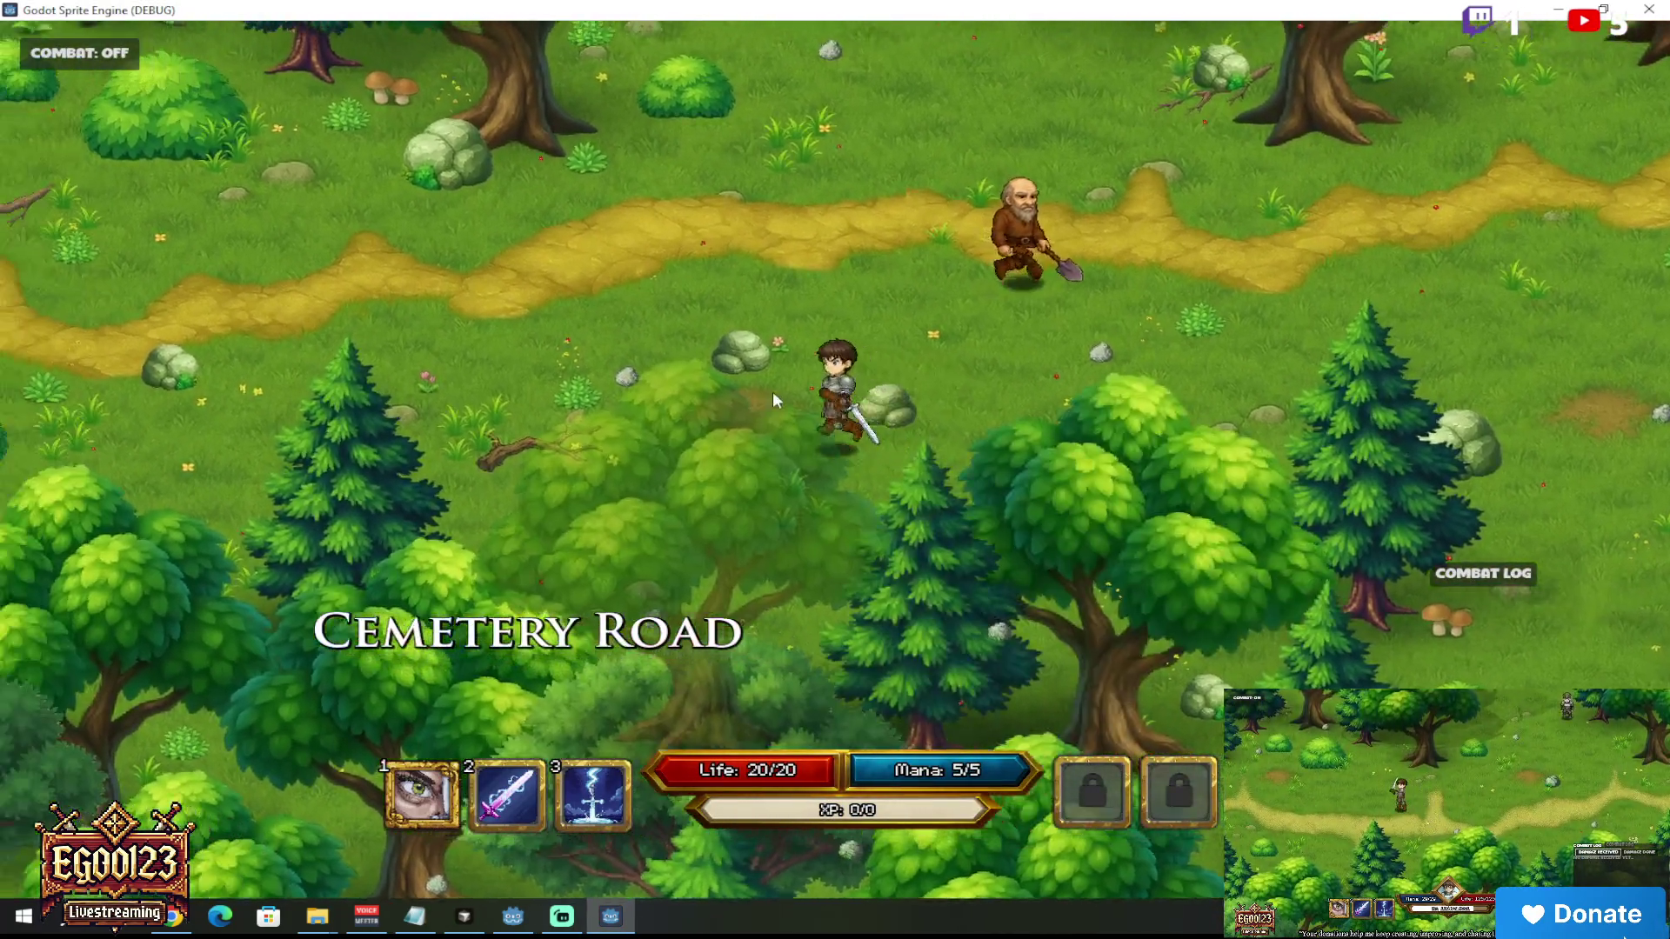
click(1001, 383)
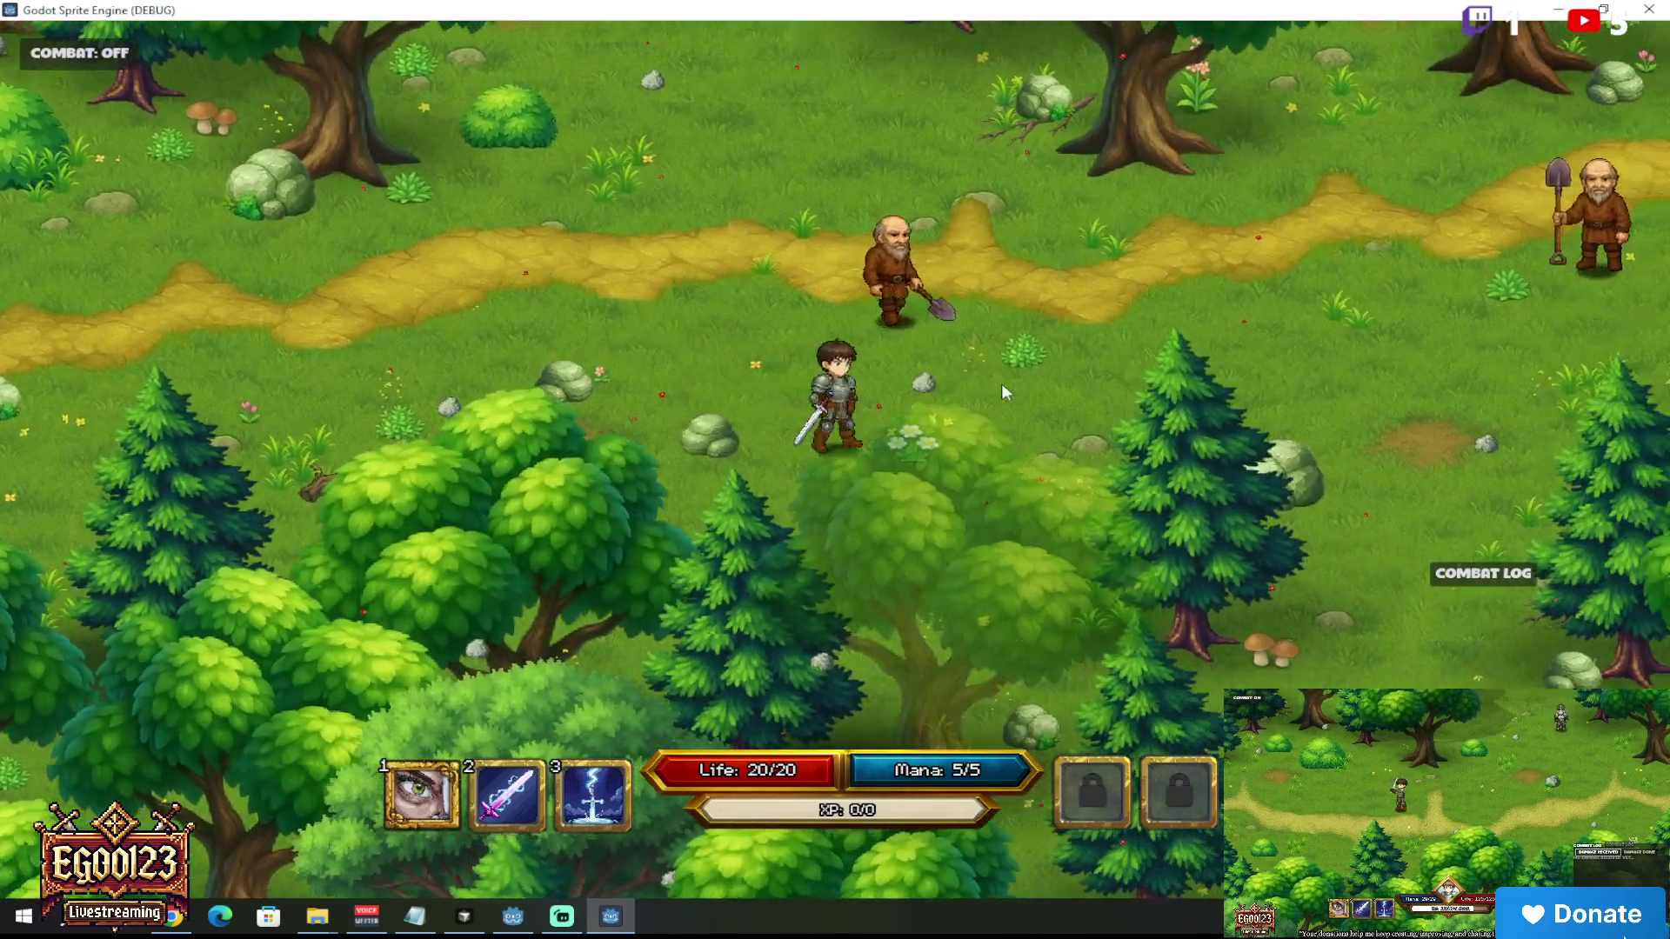
click(1027, 373)
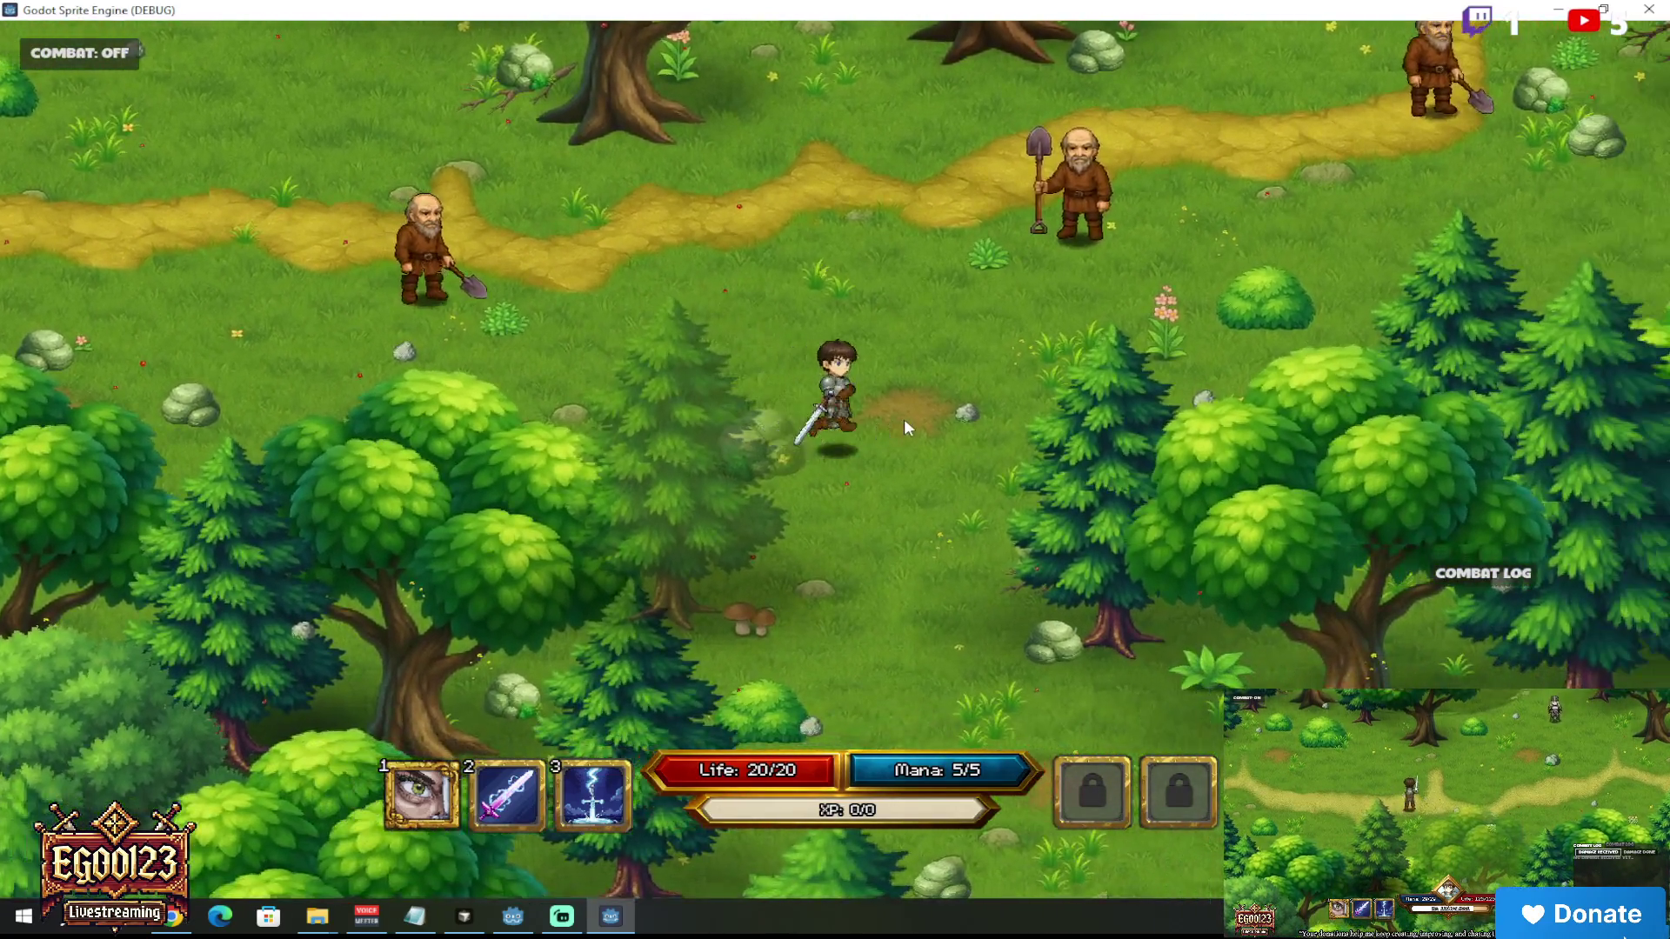
click(973, 335)
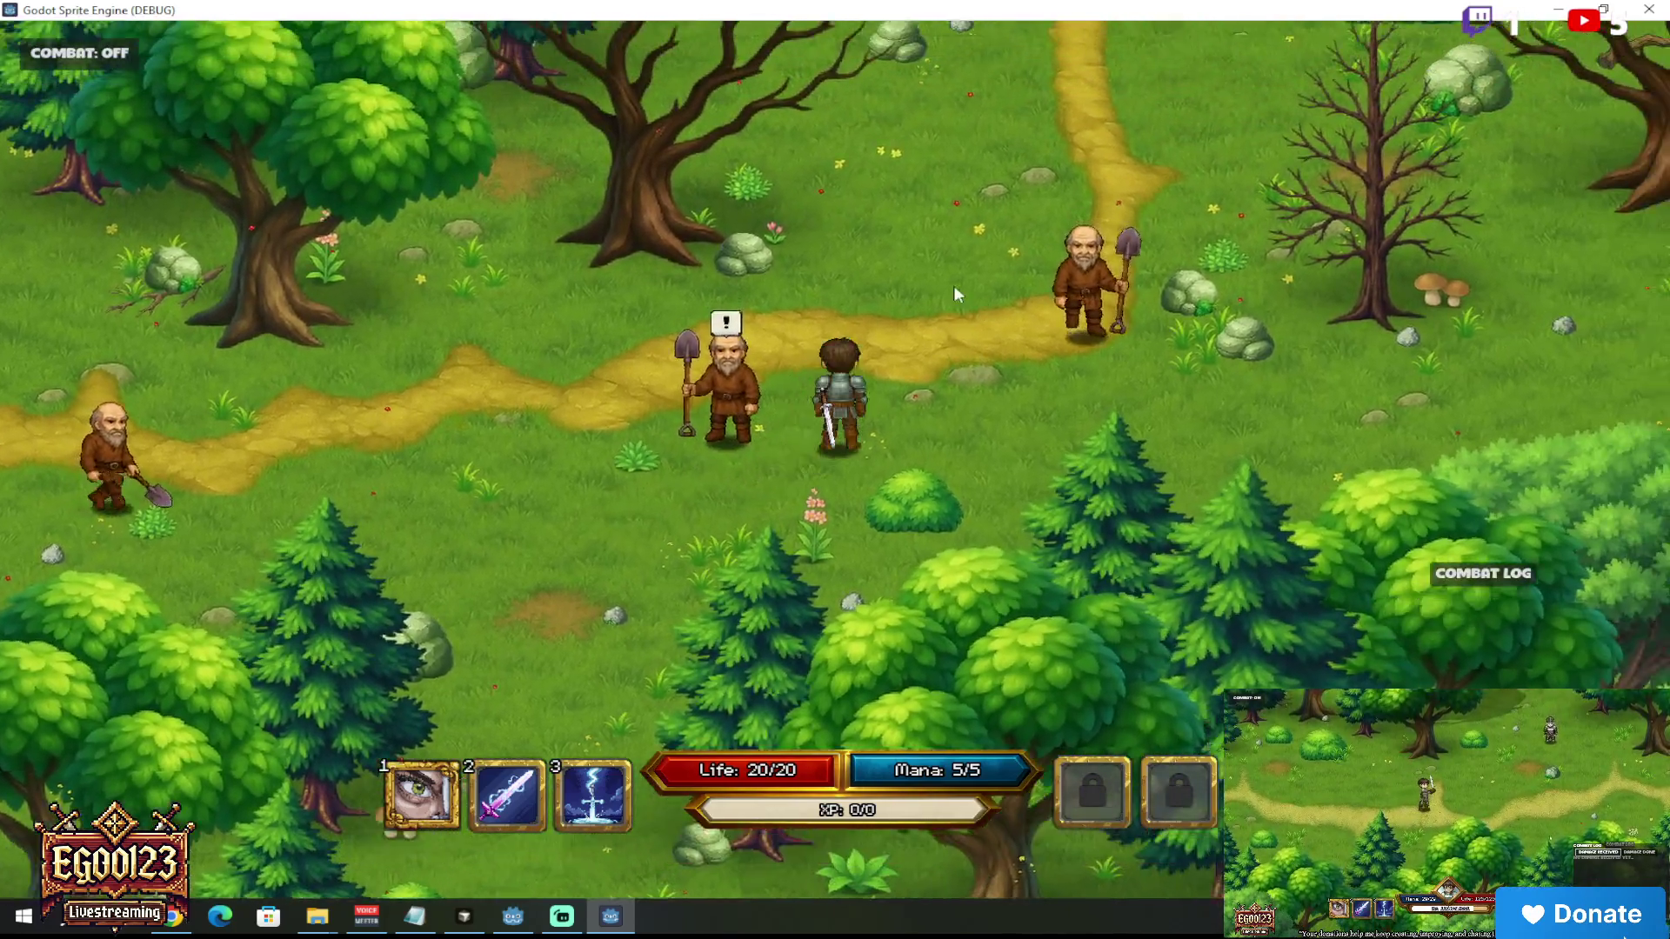
click(870, 309)
mouse_move(774, 346)
mouse_down()
mouse_move(849, 400)
mouse_move(866, 364)
mouse_move(854, 344)
mouse_move(904, 353)
mouse_move(891, 483)
mouse_move(996, 557)
mouse_move(760, 520)
mouse_move(773, 407)
mouse_up()
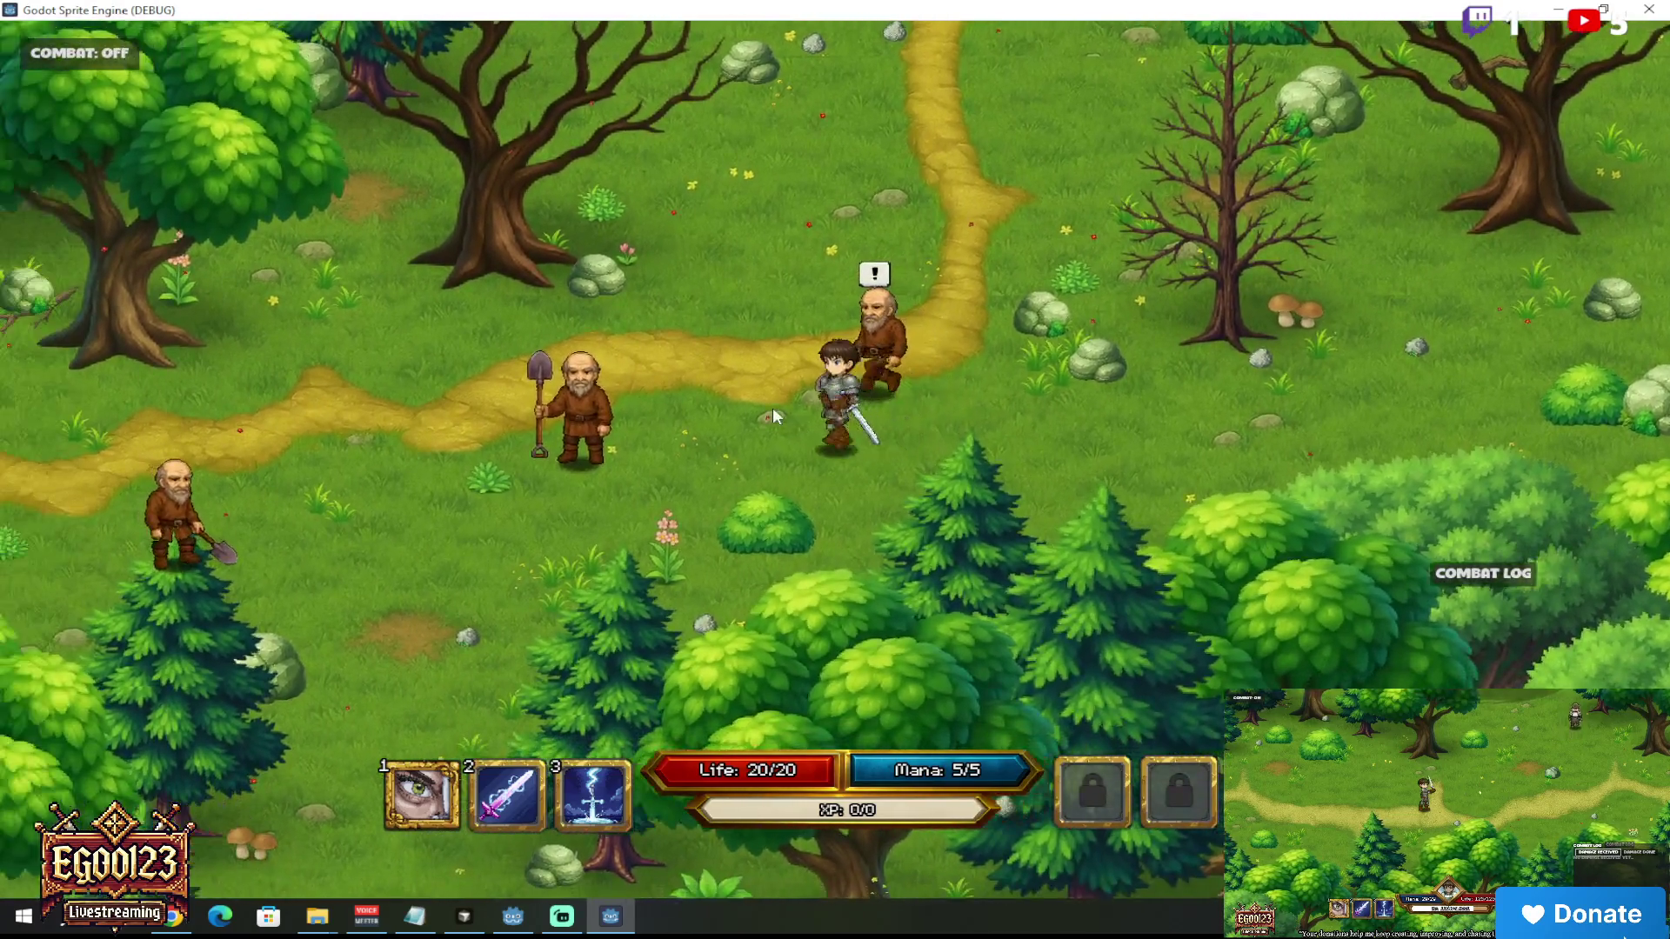
Step: Talk to the gravedigger, answer 'I DONT CARE..', then close the playtest
key(e)
key(e)
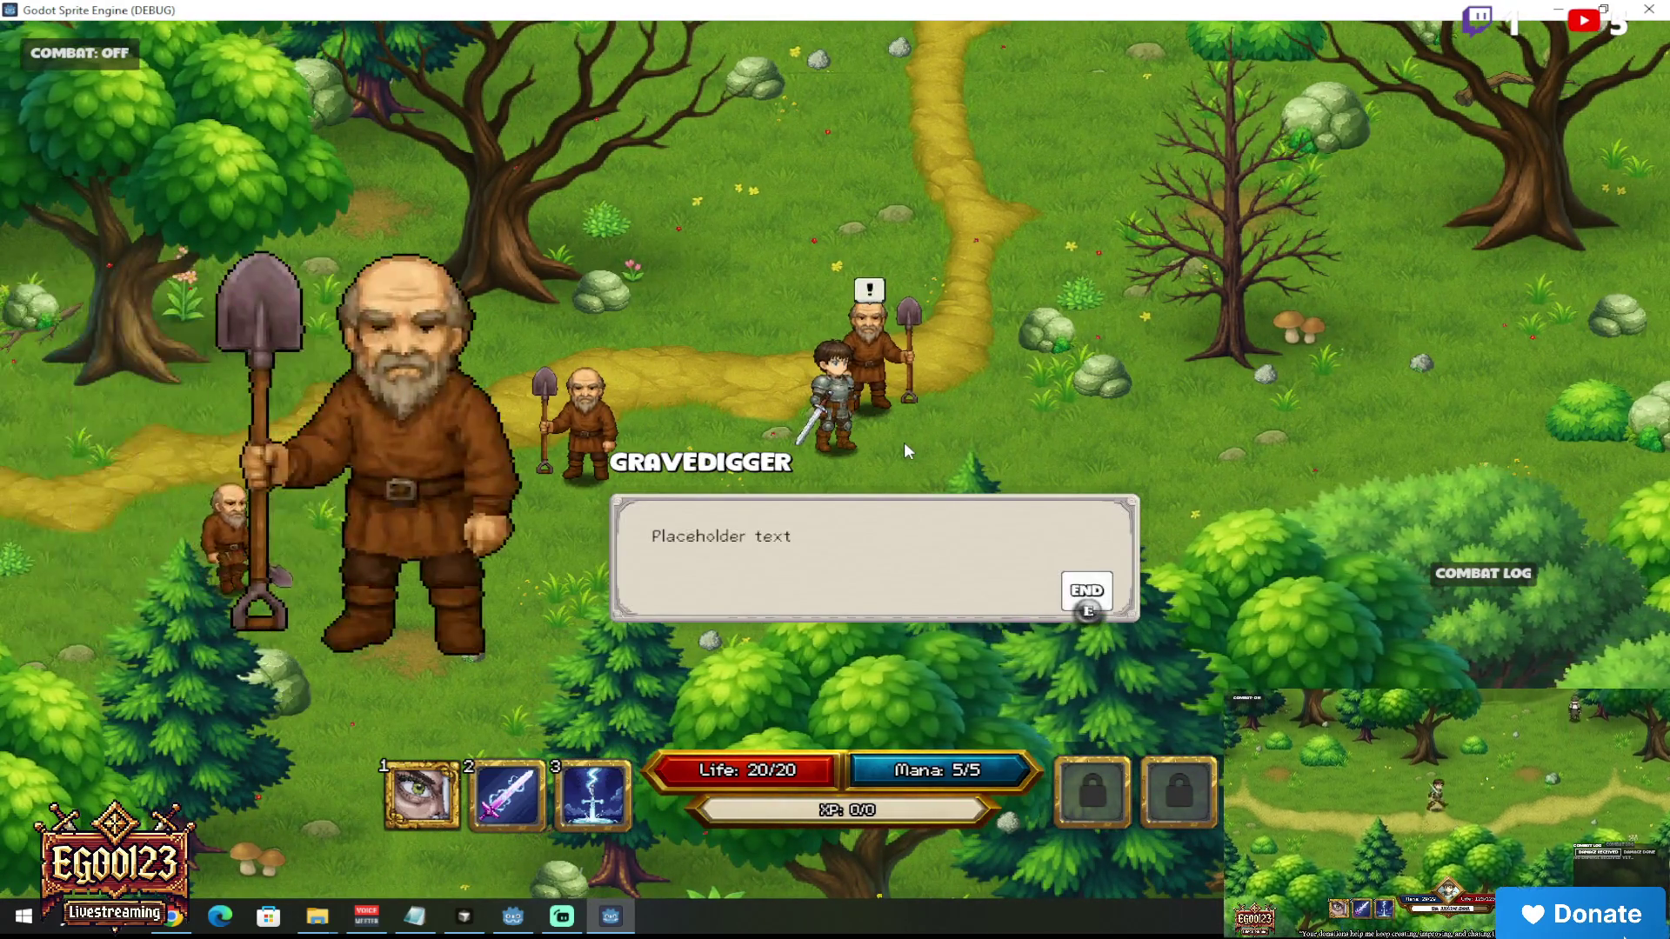
key(e)
mouse_move(759, 458)
mouse_down()
mouse_move(687, 404)
mouse_move(650, 486)
mouse_move(779, 519)
mouse_up()
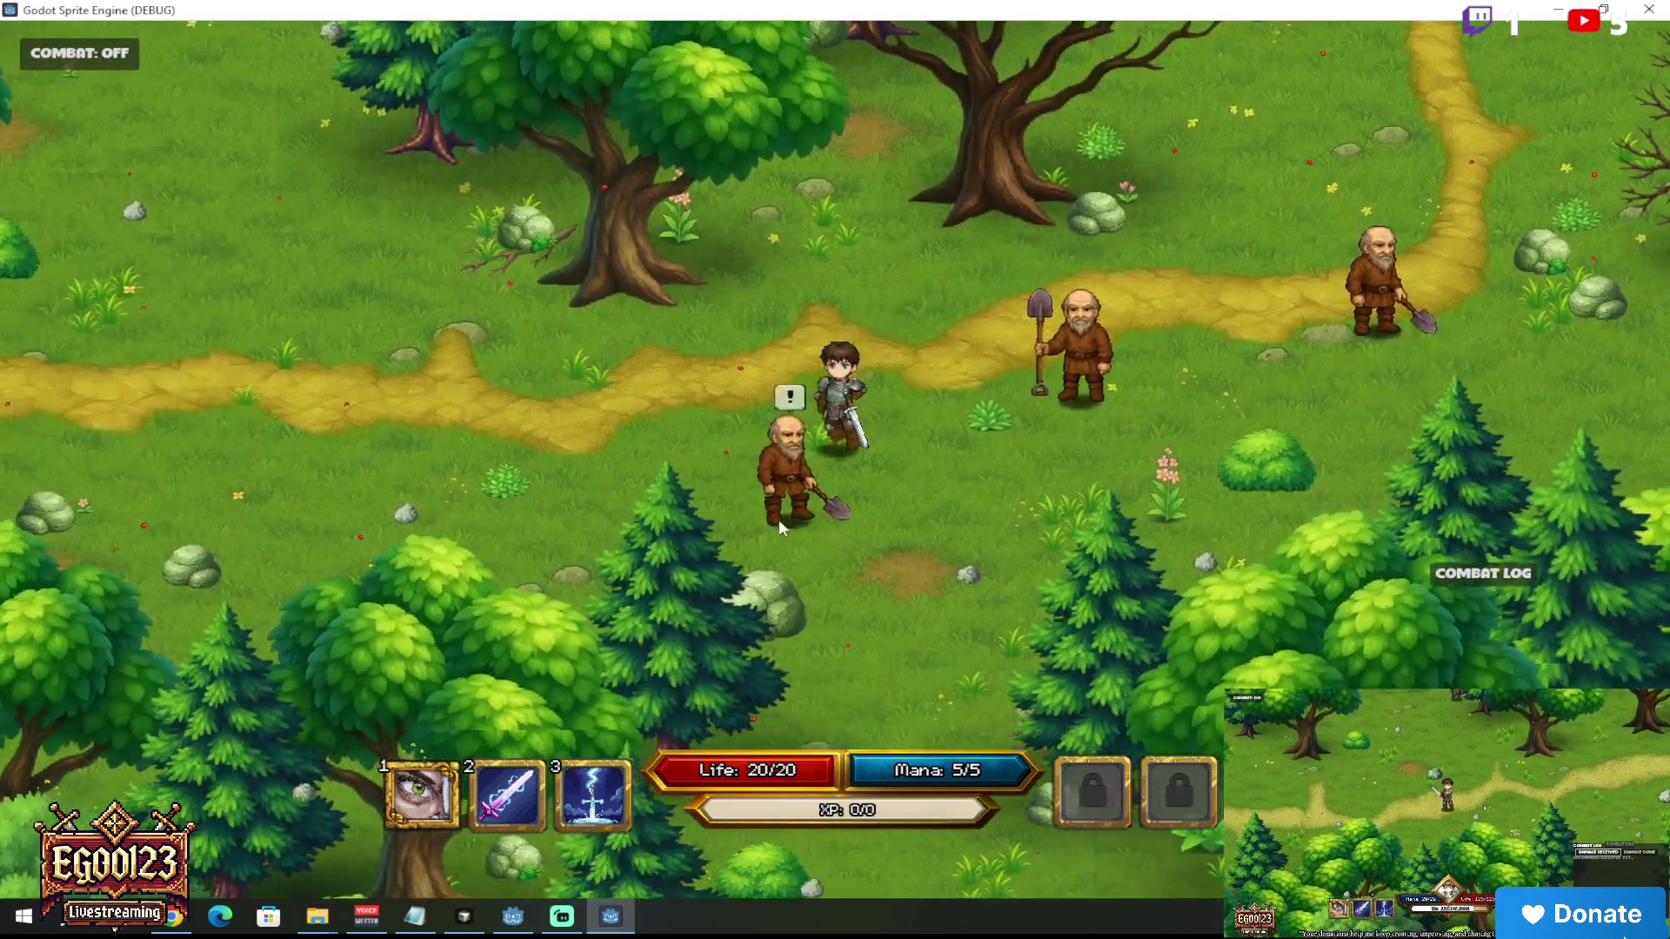
key(e)
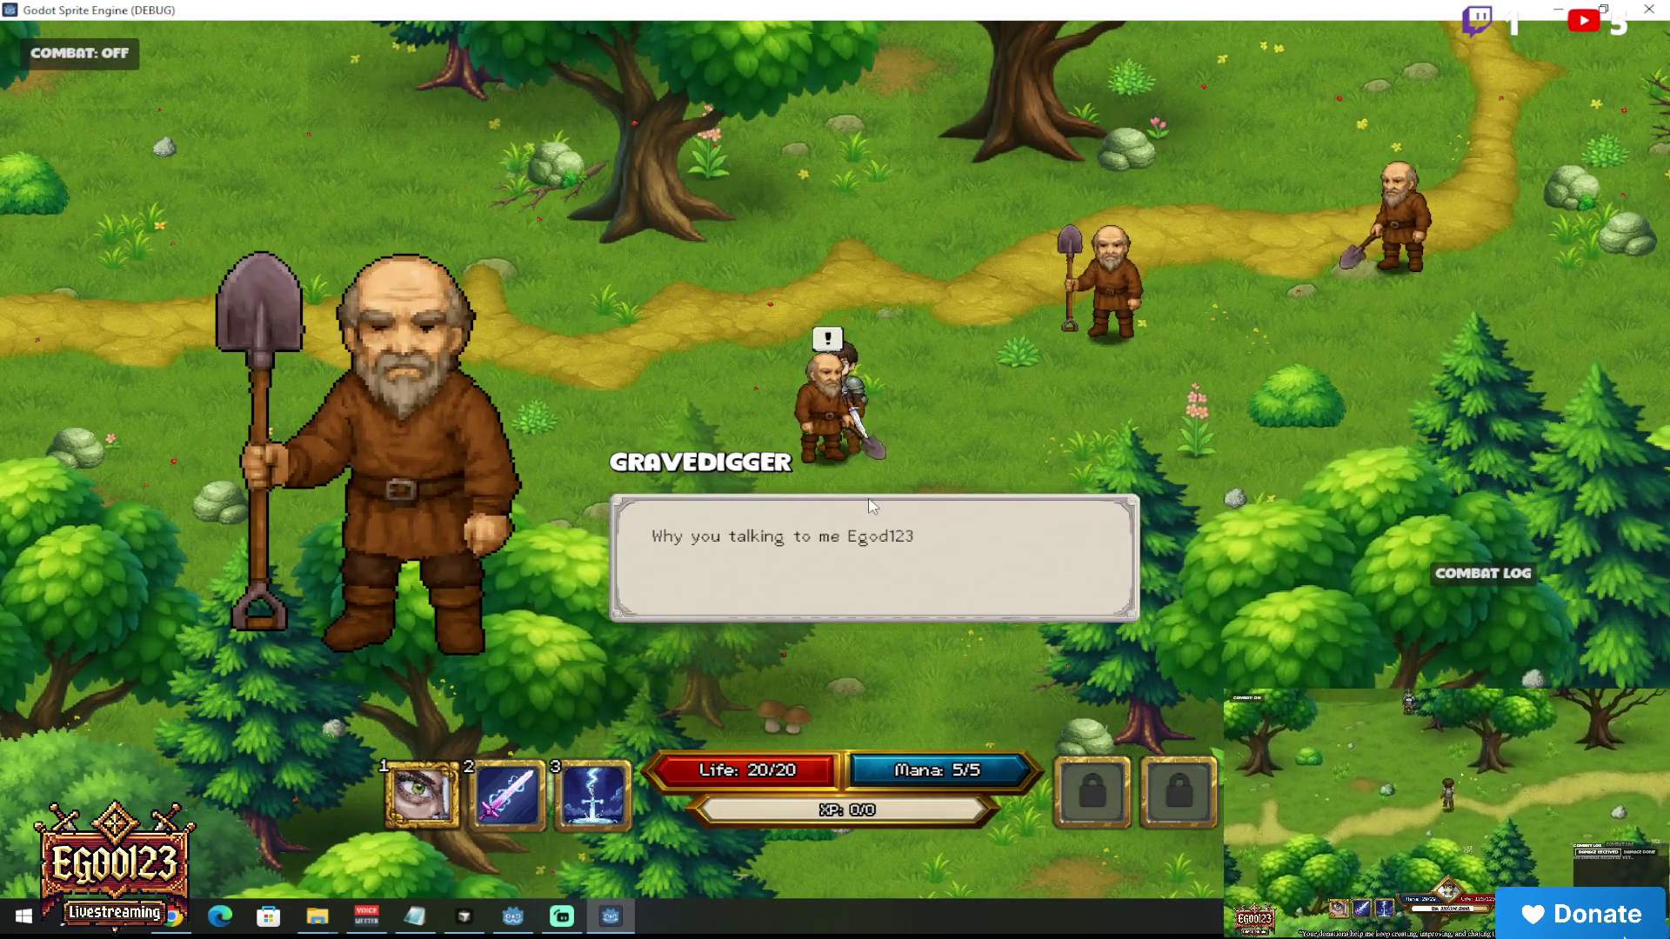
click(850, 534)
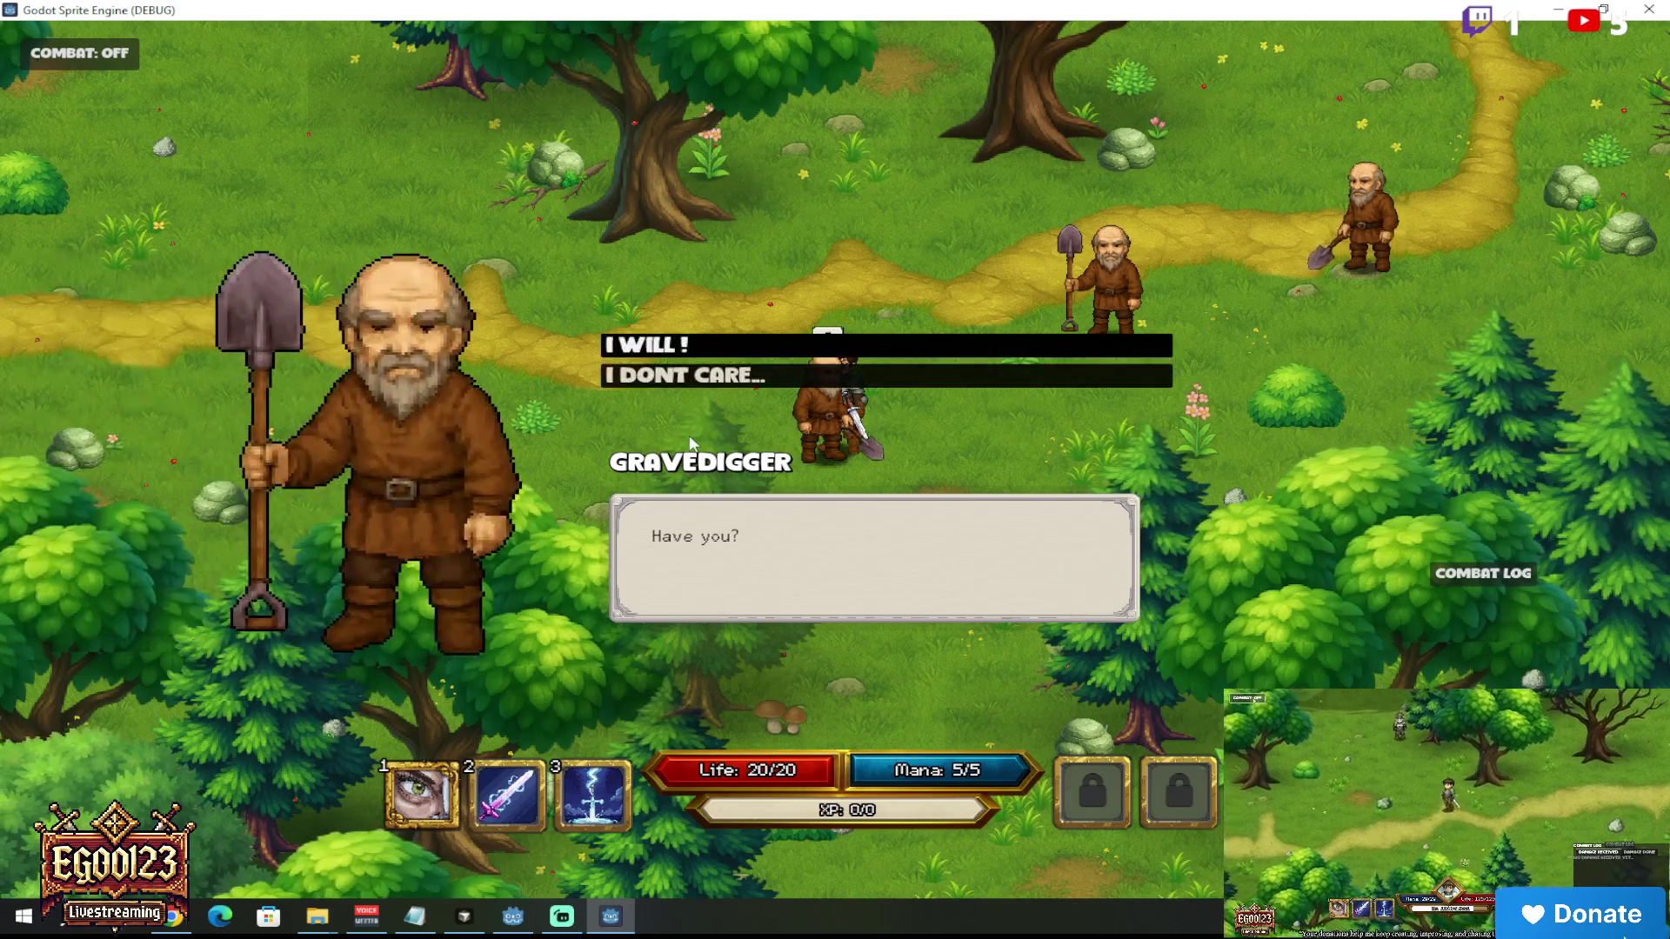
click(703, 377)
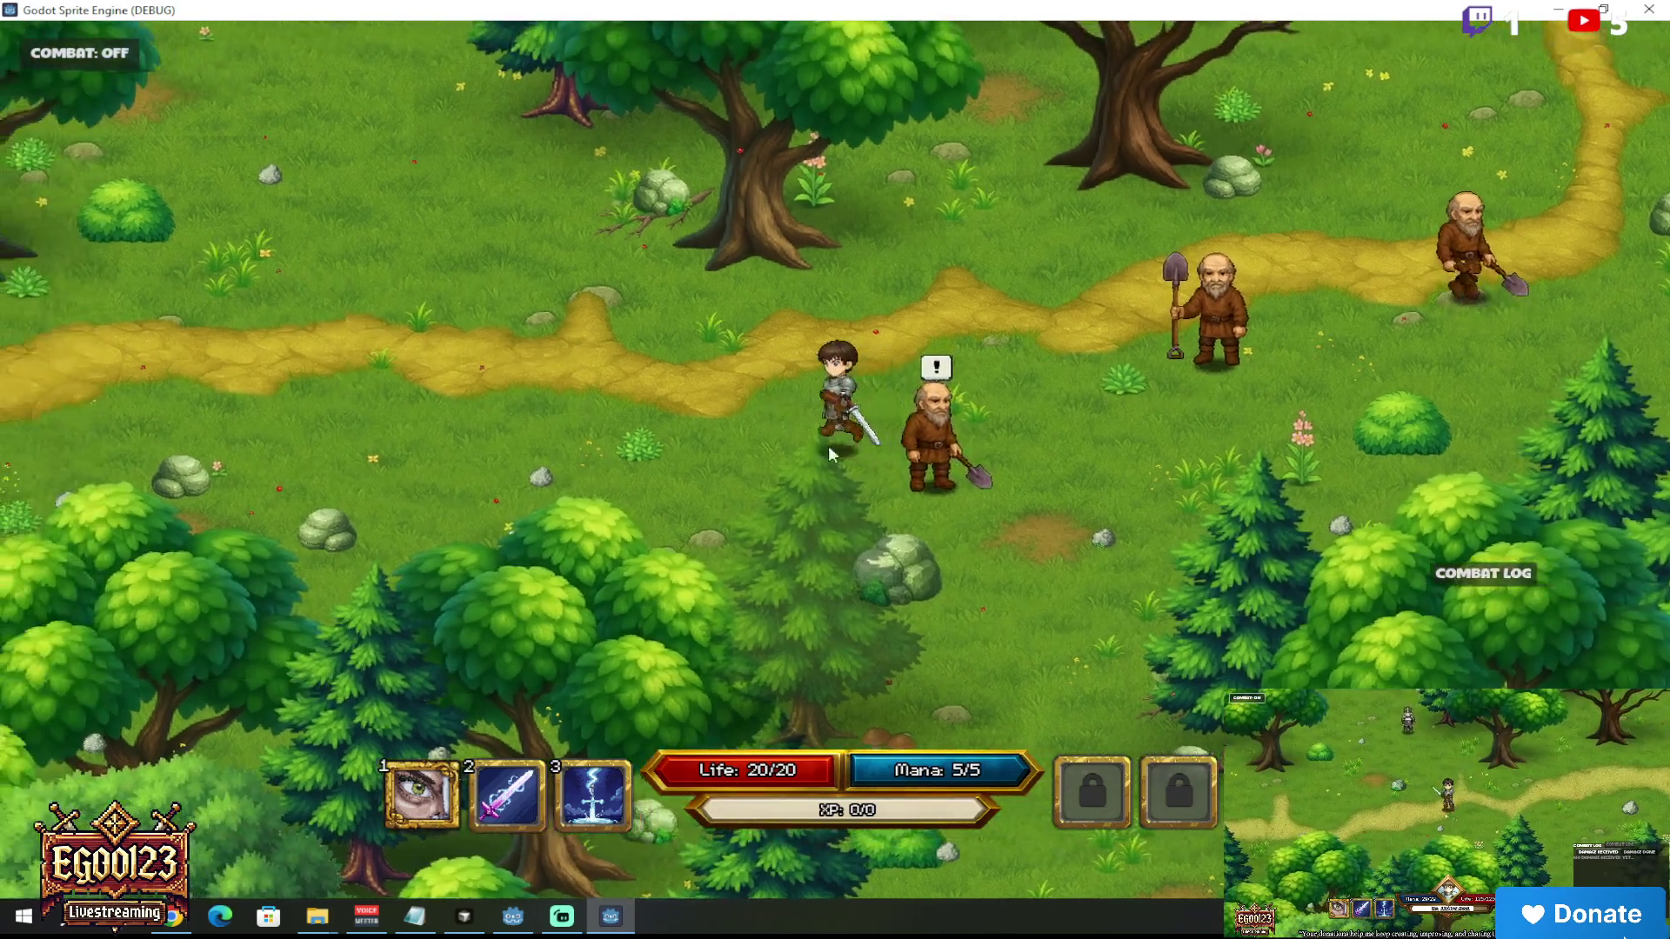
mouse_move(829, 445)
mouse_down()
mouse_move(902, 445)
mouse_move(916, 348)
mouse_move(992, 337)
mouse_move(959, 400)
mouse_move(988, 388)
mouse_move(943, 440)
mouse_move(718, 492)
mouse_move(581, 468)
mouse_move(842, 383)
mouse_move(800, 442)
mouse_move(838, 498)
mouse_move(961, 420)
mouse_up()
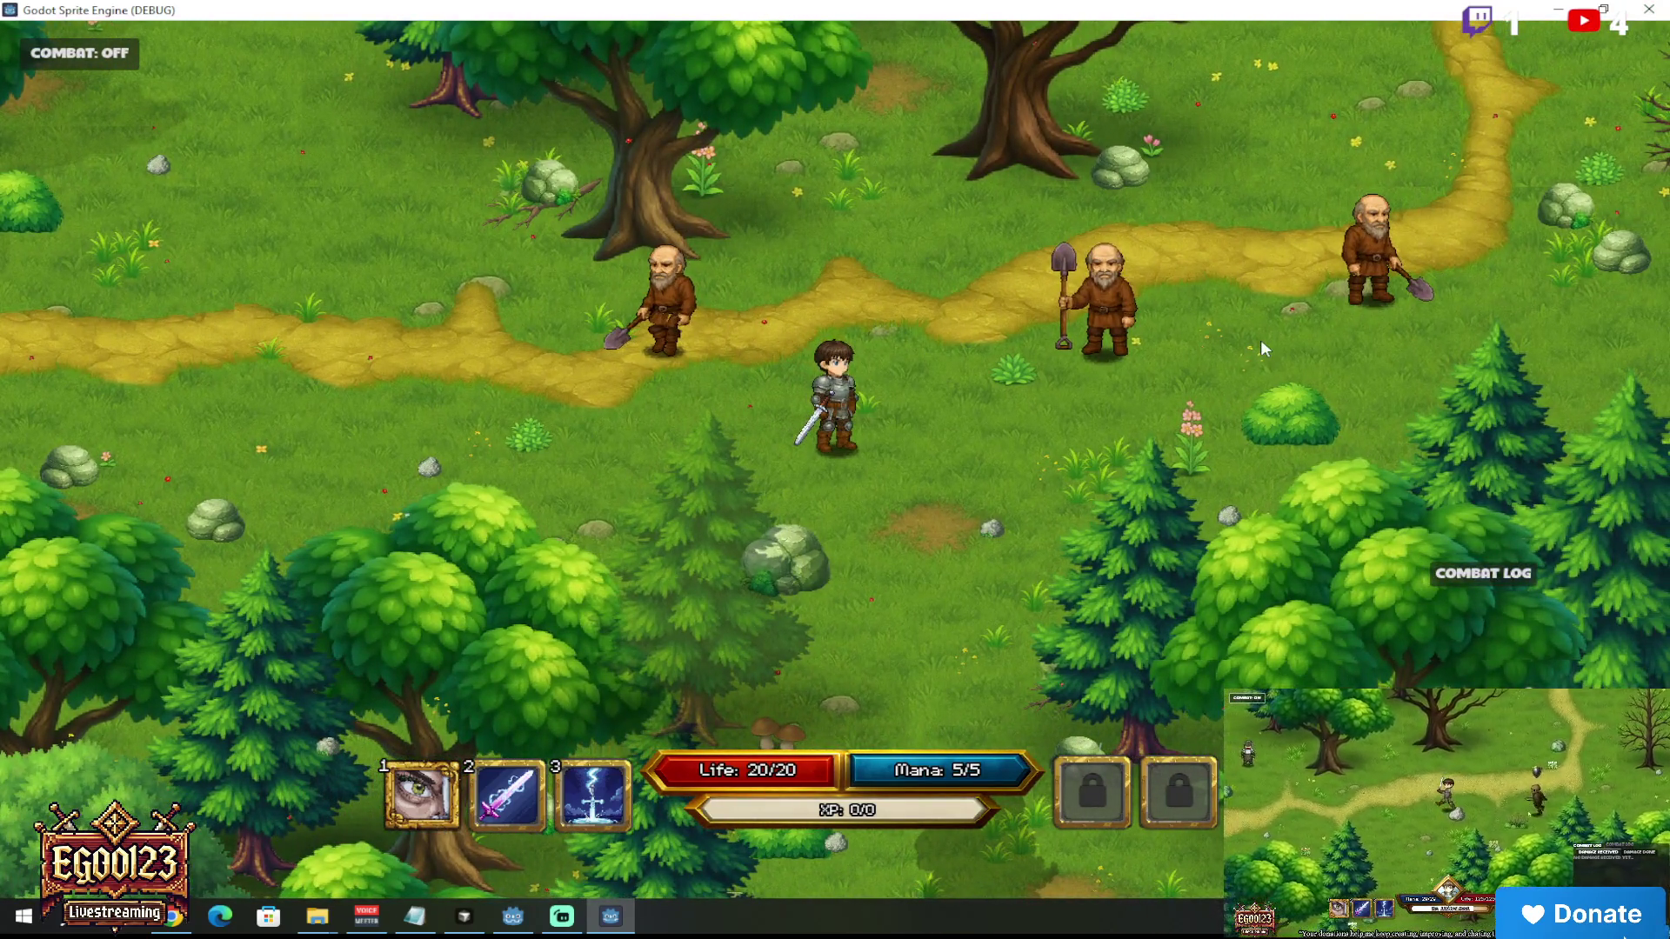
key(alt+F4)
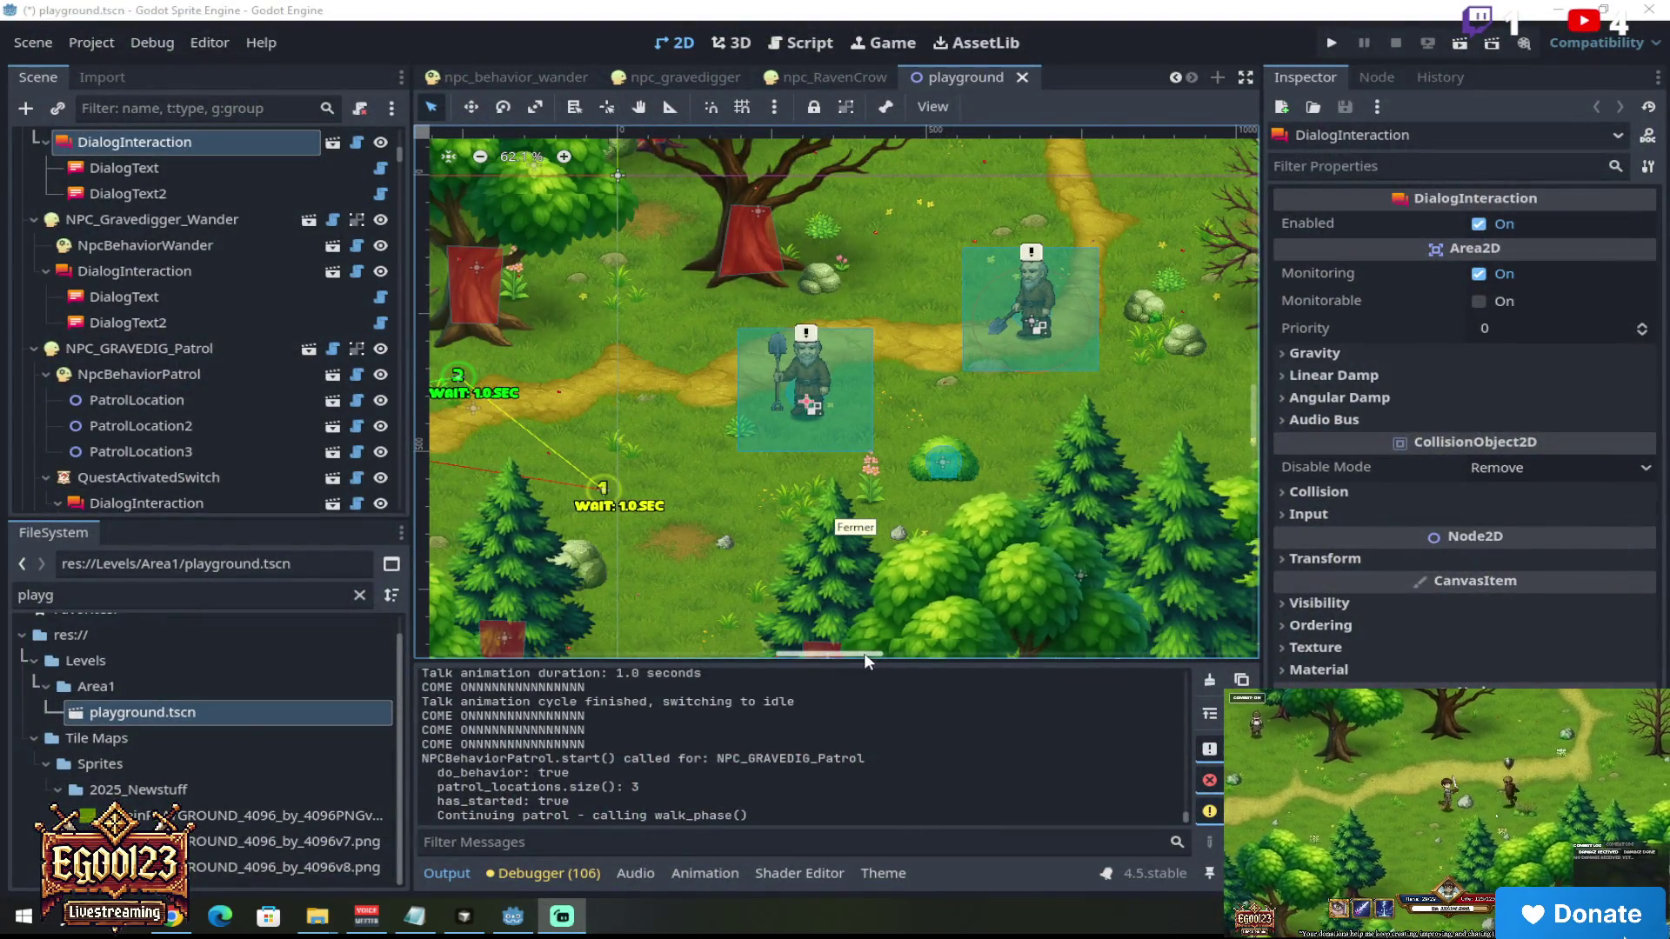
Step: Select NPC_GRAVEDIG_Patrol in the level and open its npc_gravedigger_moving scene for editing
scroll(800, 651, down, 2)
scroll(946, 548, left, 3)
scroll(990, 379, up, 6)
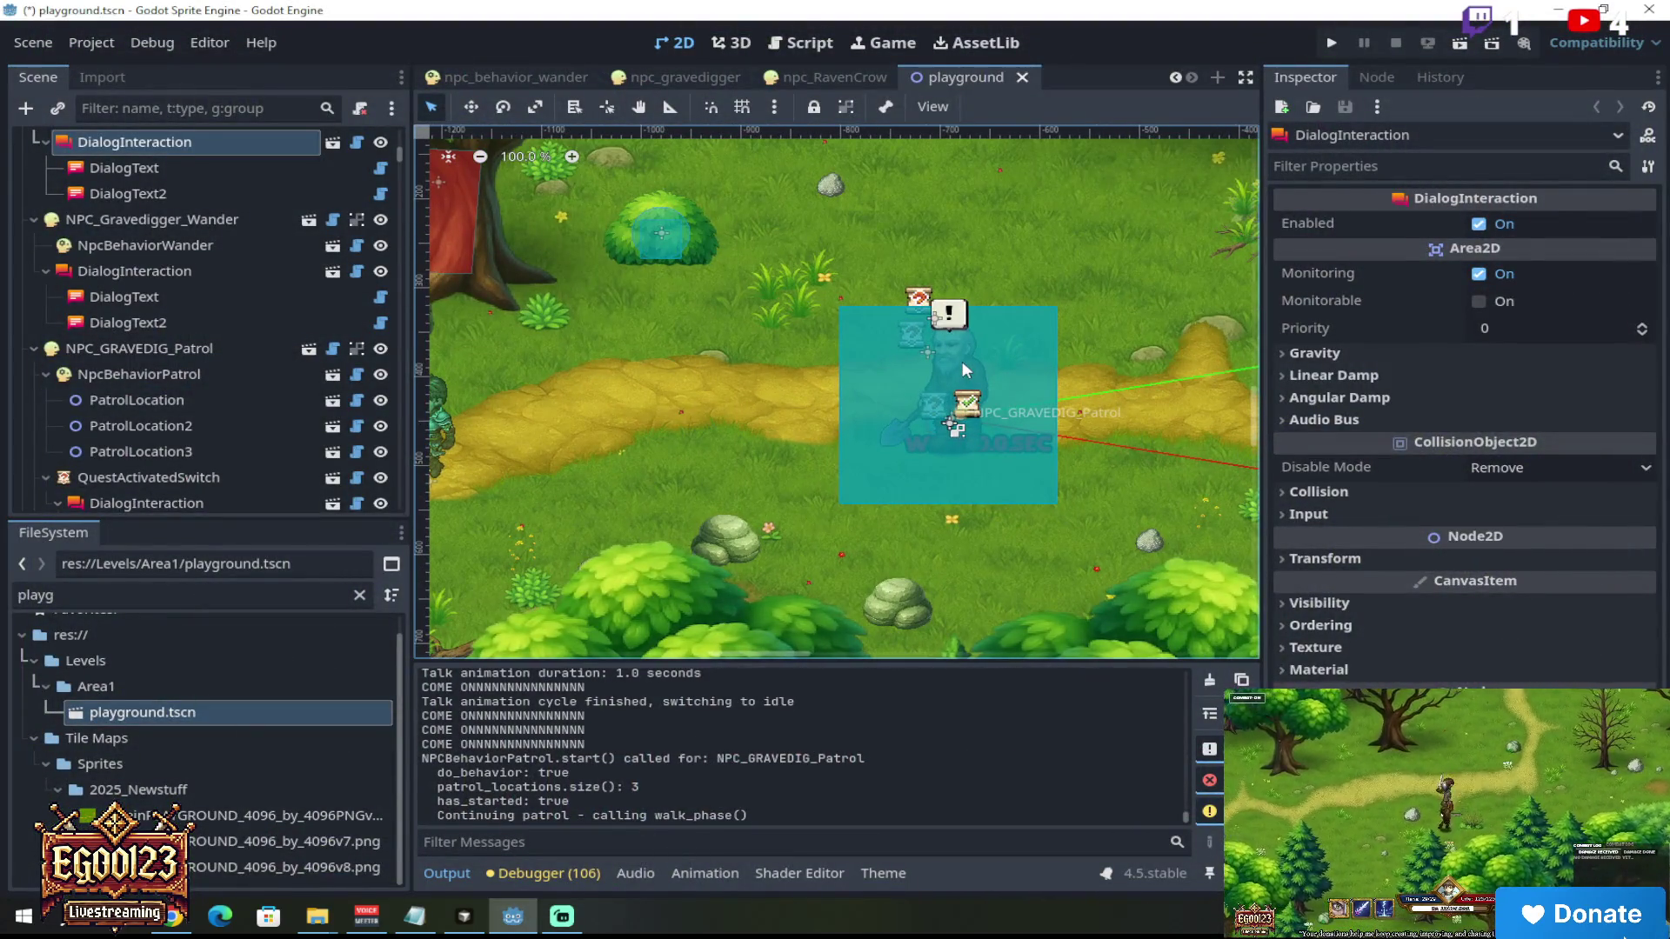
click(962, 362)
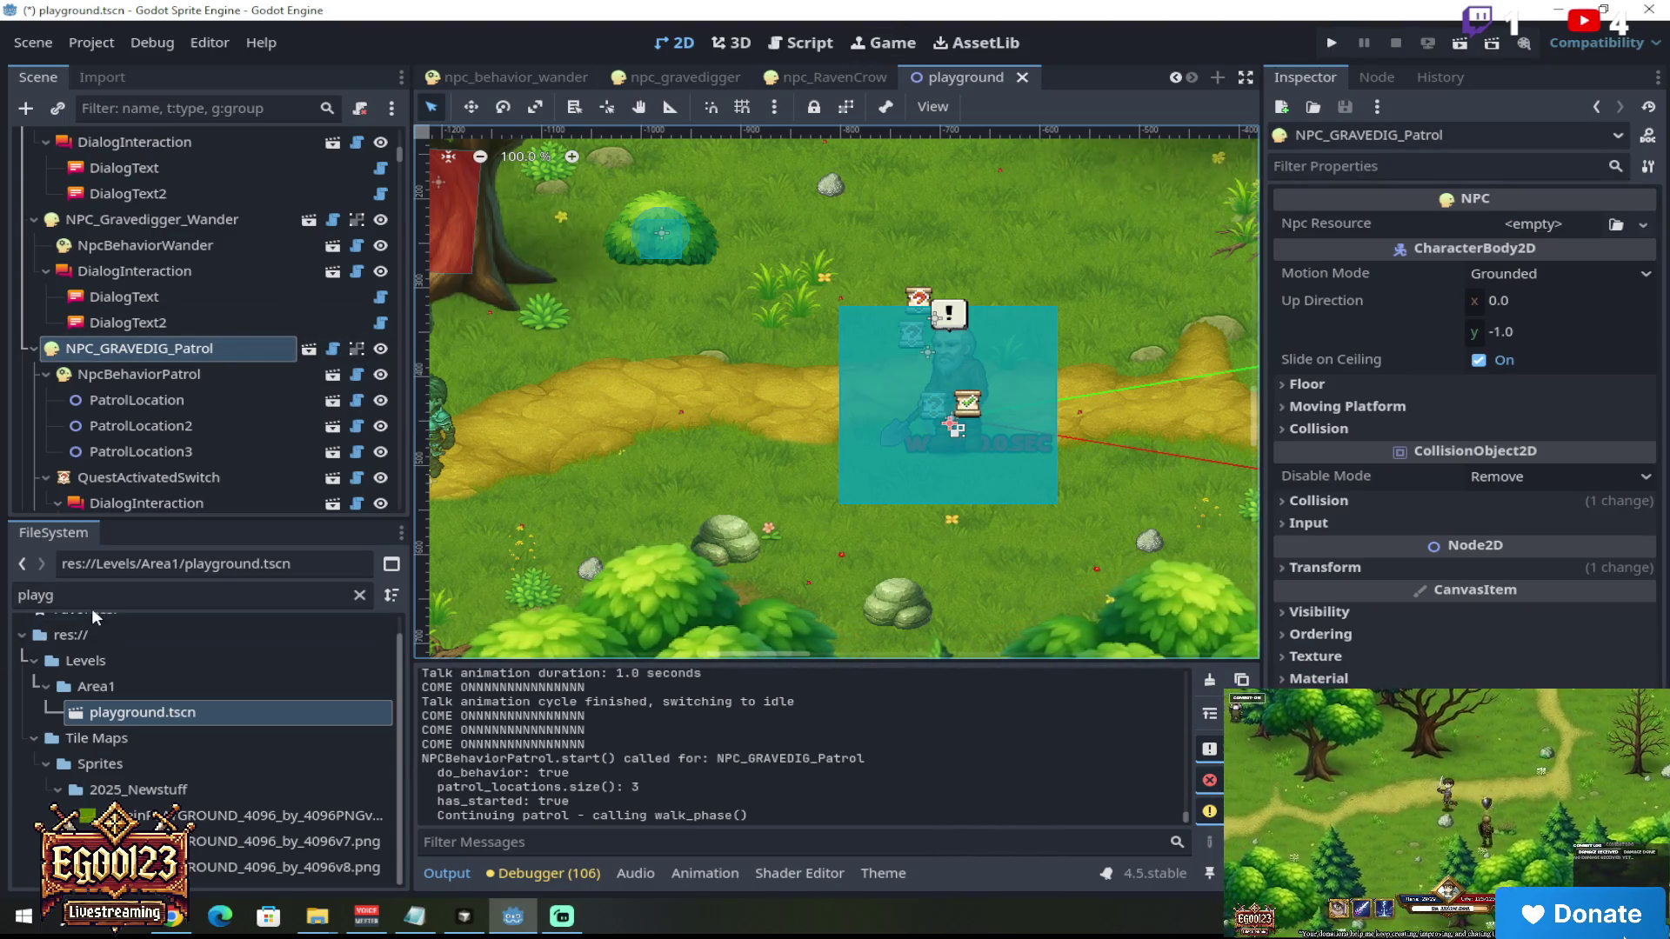
click(310, 347)
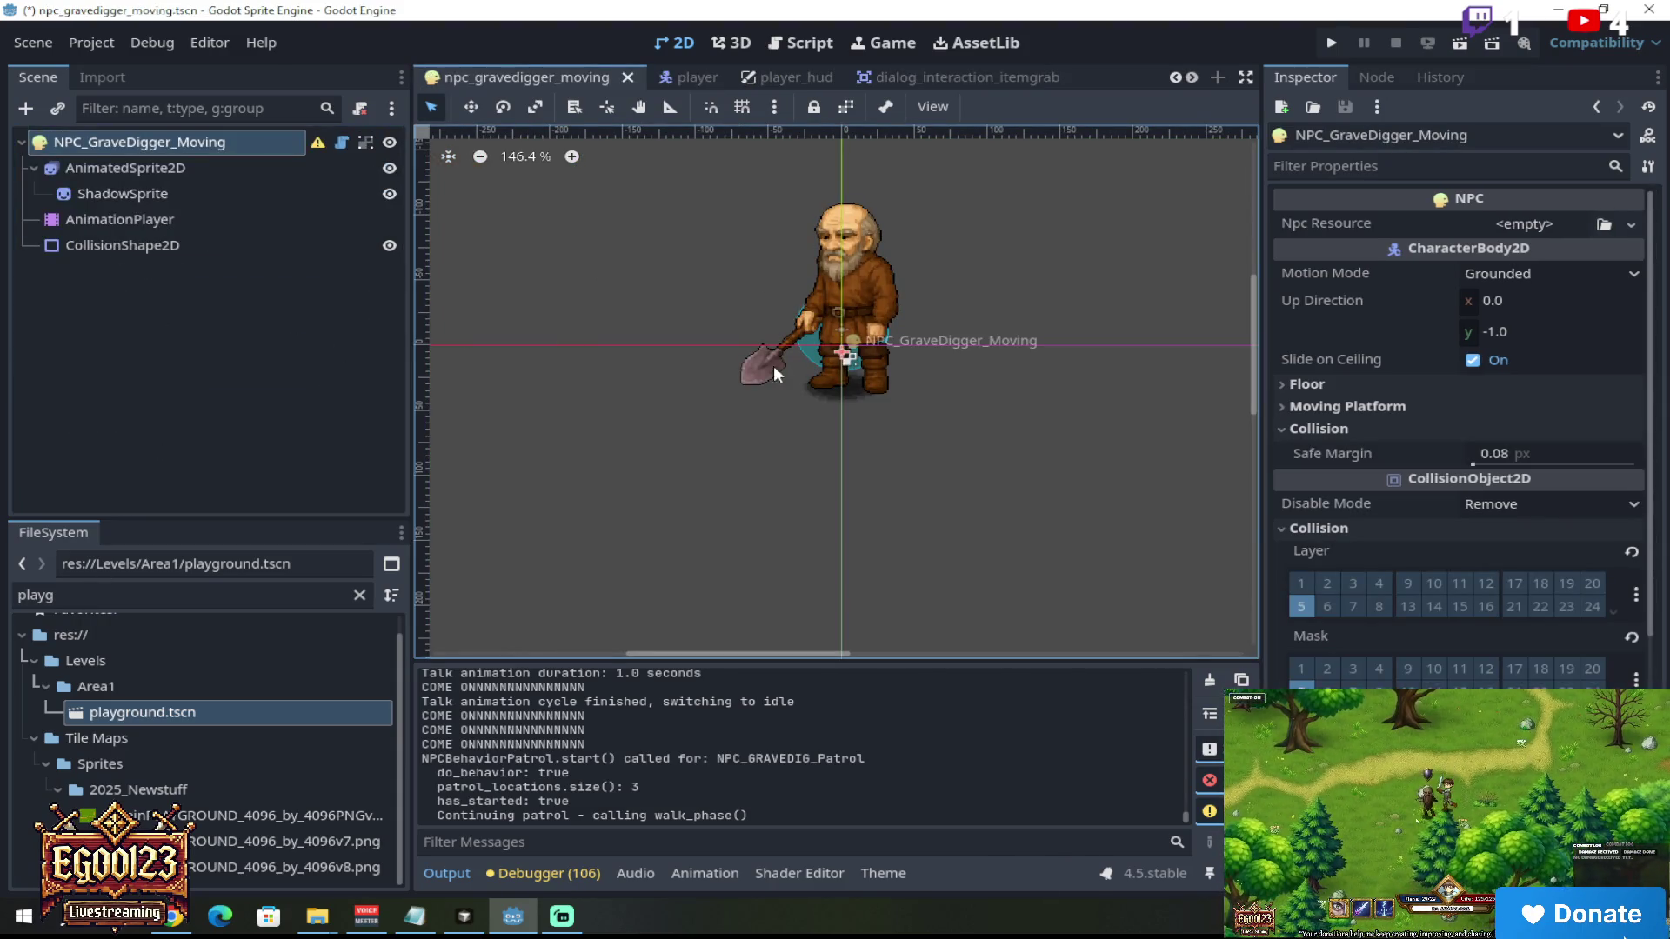
Step: Inspect the NPC's collision shape and root, filter files by 'NPC_g', and right-click npc_gravedigger_moving.tscn
click(263, 244)
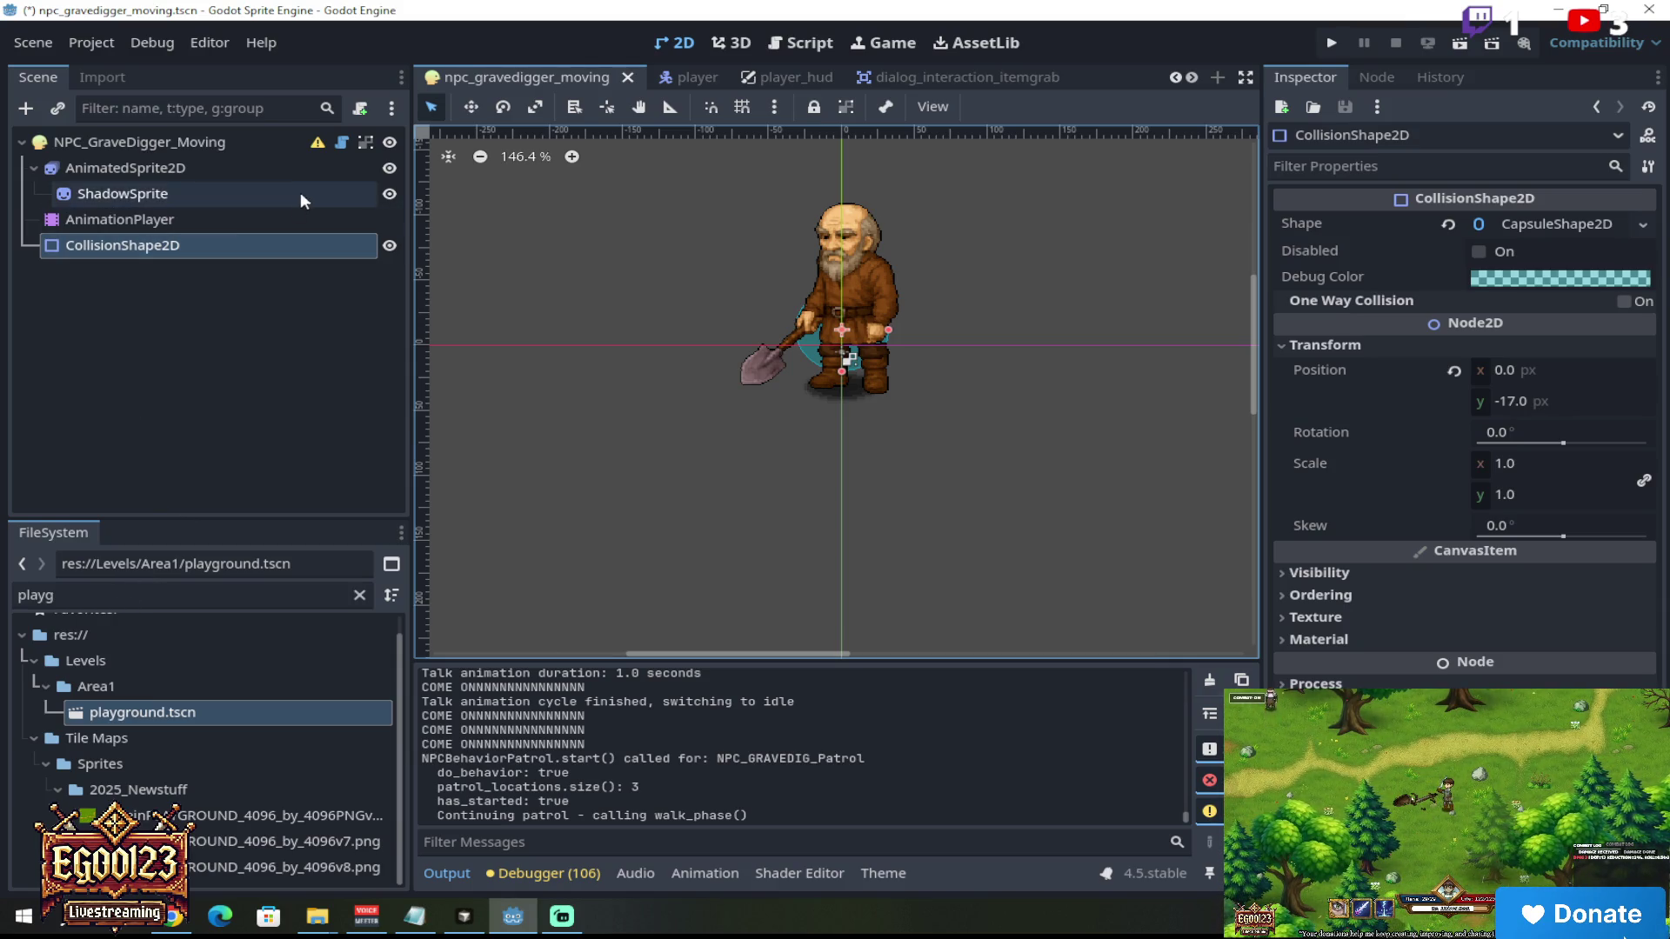
click(233, 147)
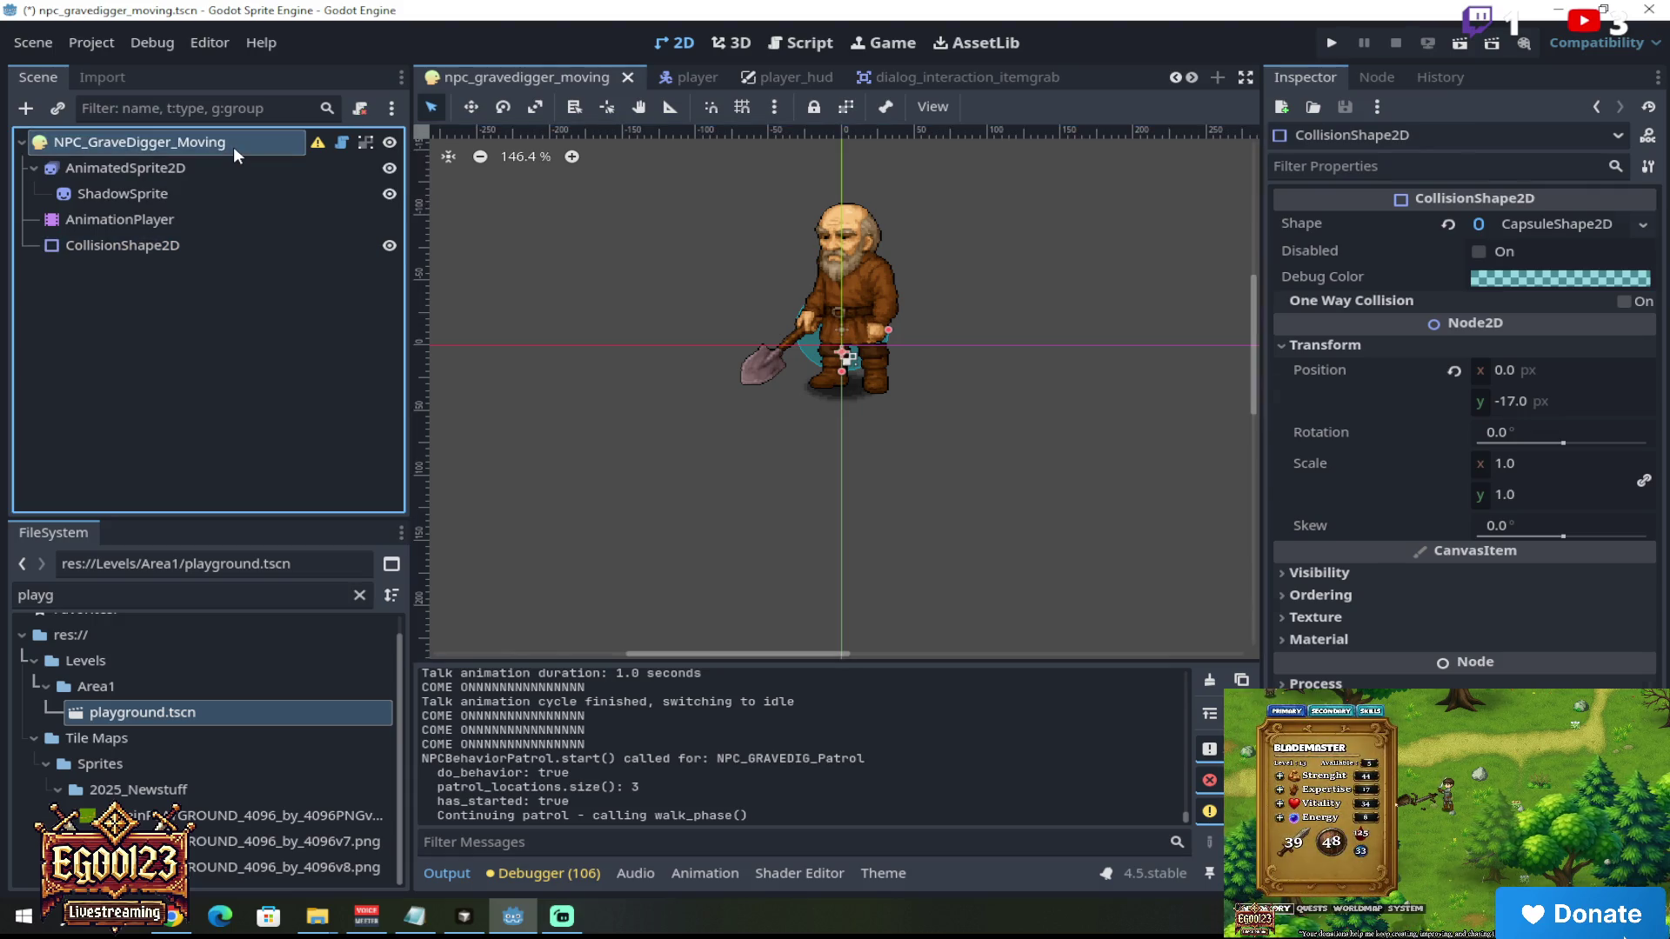
click(83, 605)
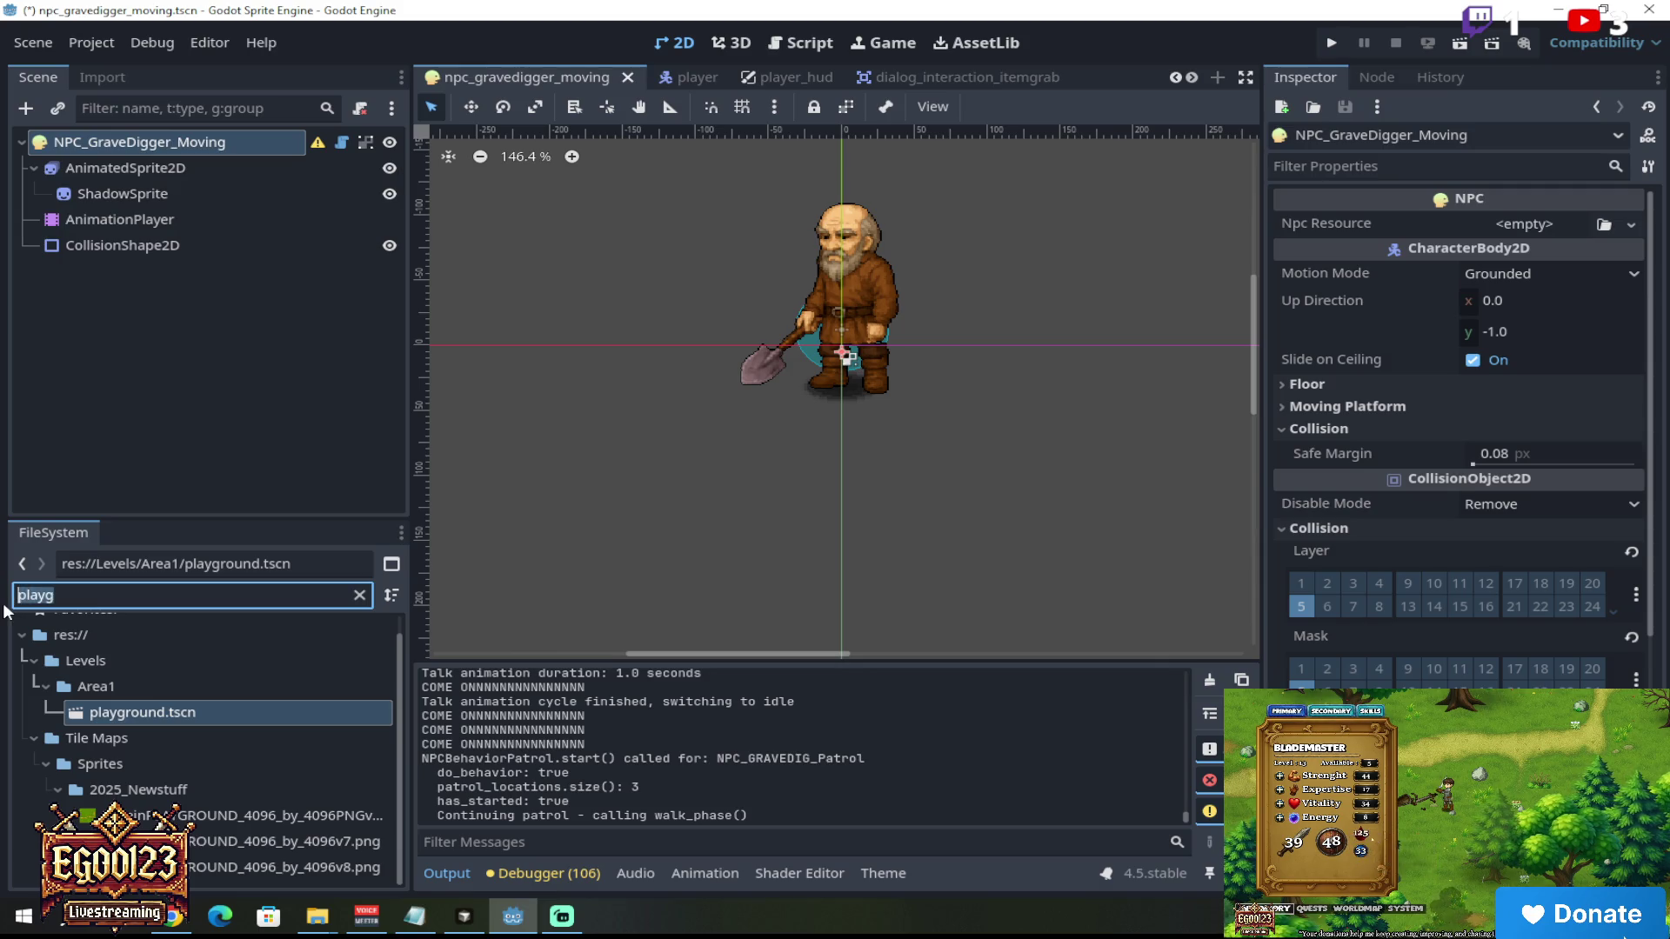
text(NPC)
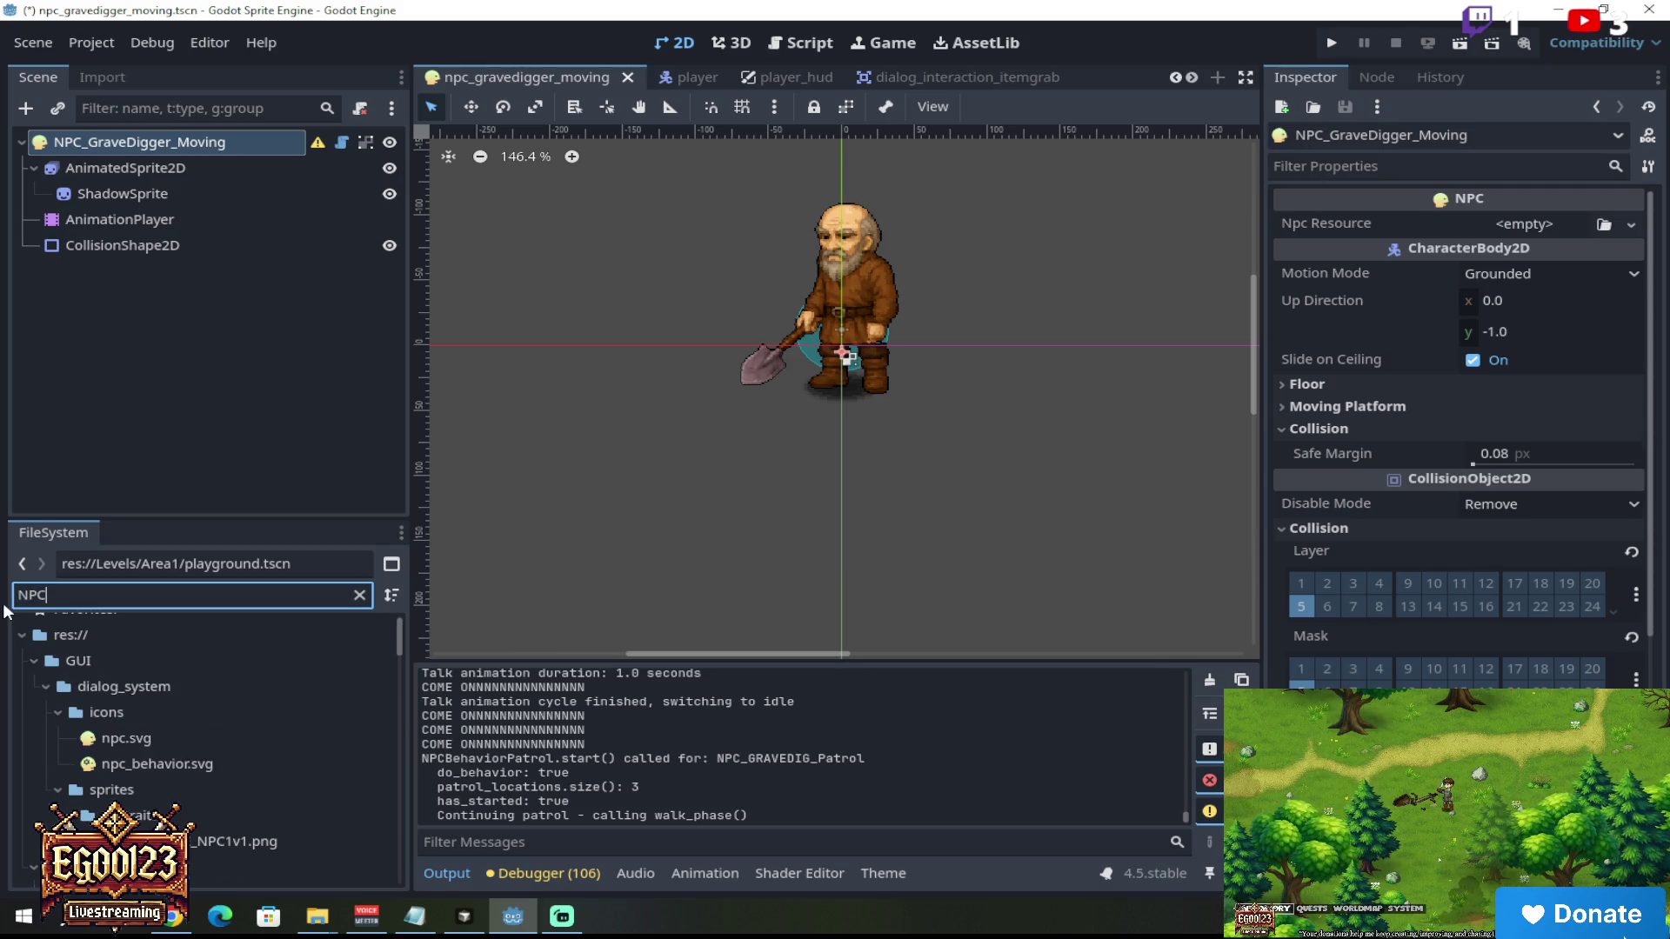
text(_g)
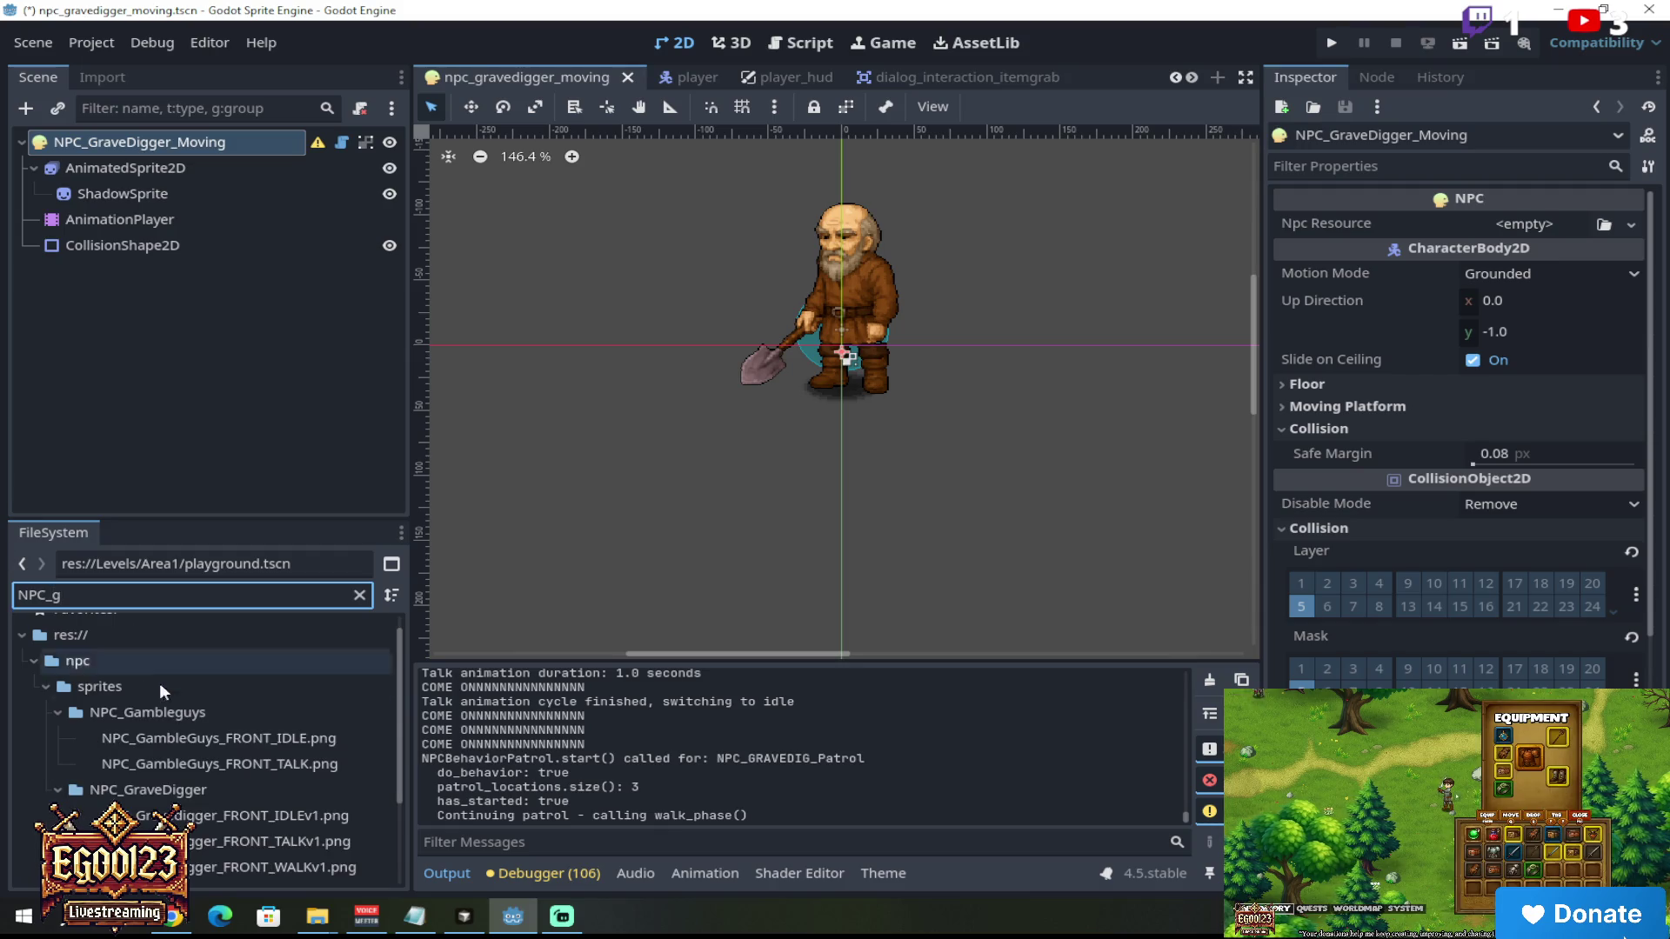
scroll(200, 711, down, 3)
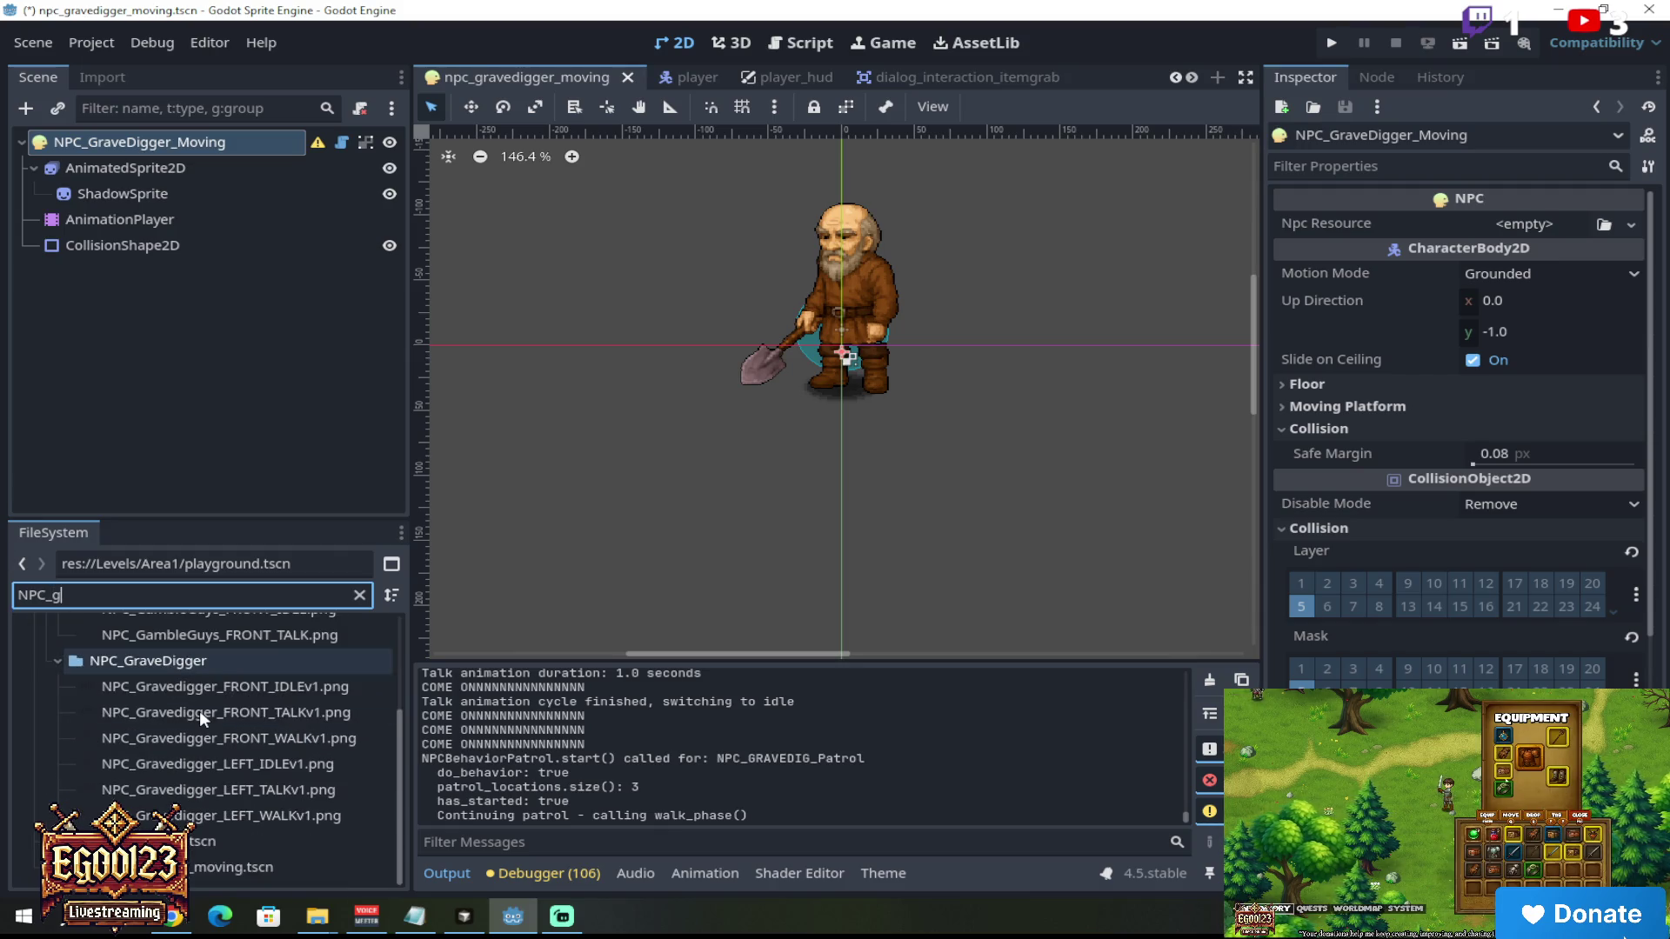
click(254, 867)
right_click(254, 867)
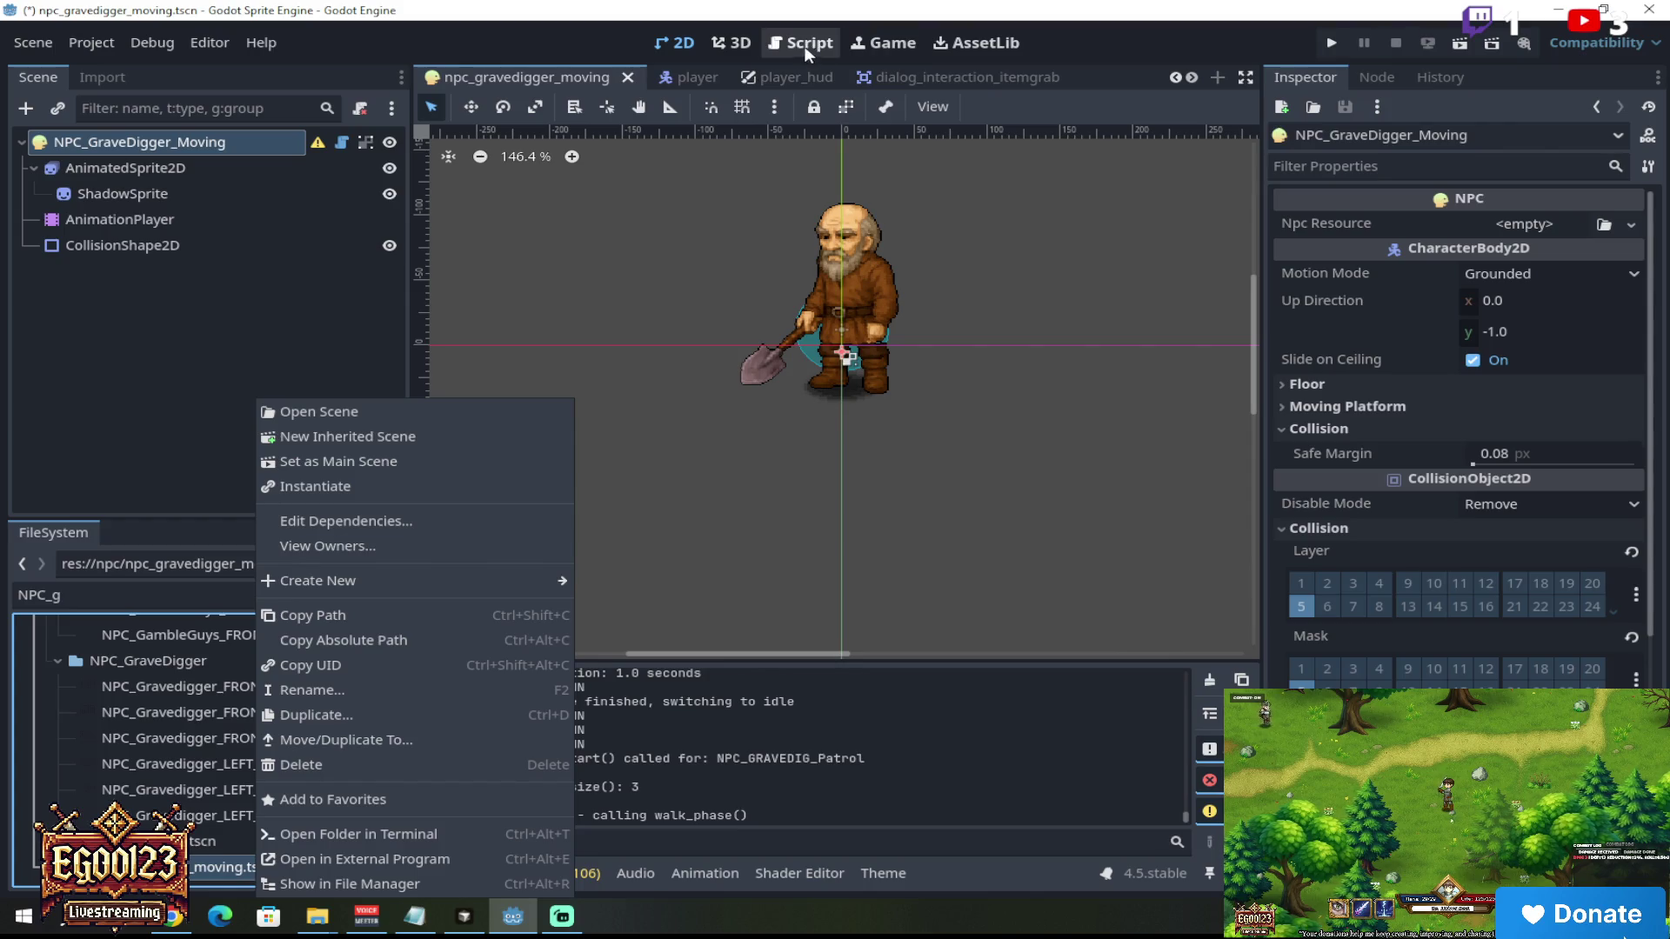
Step: Dismiss the file menu and scroll through the open scene tabs toward playground
click(971, 69)
click(972, 73)
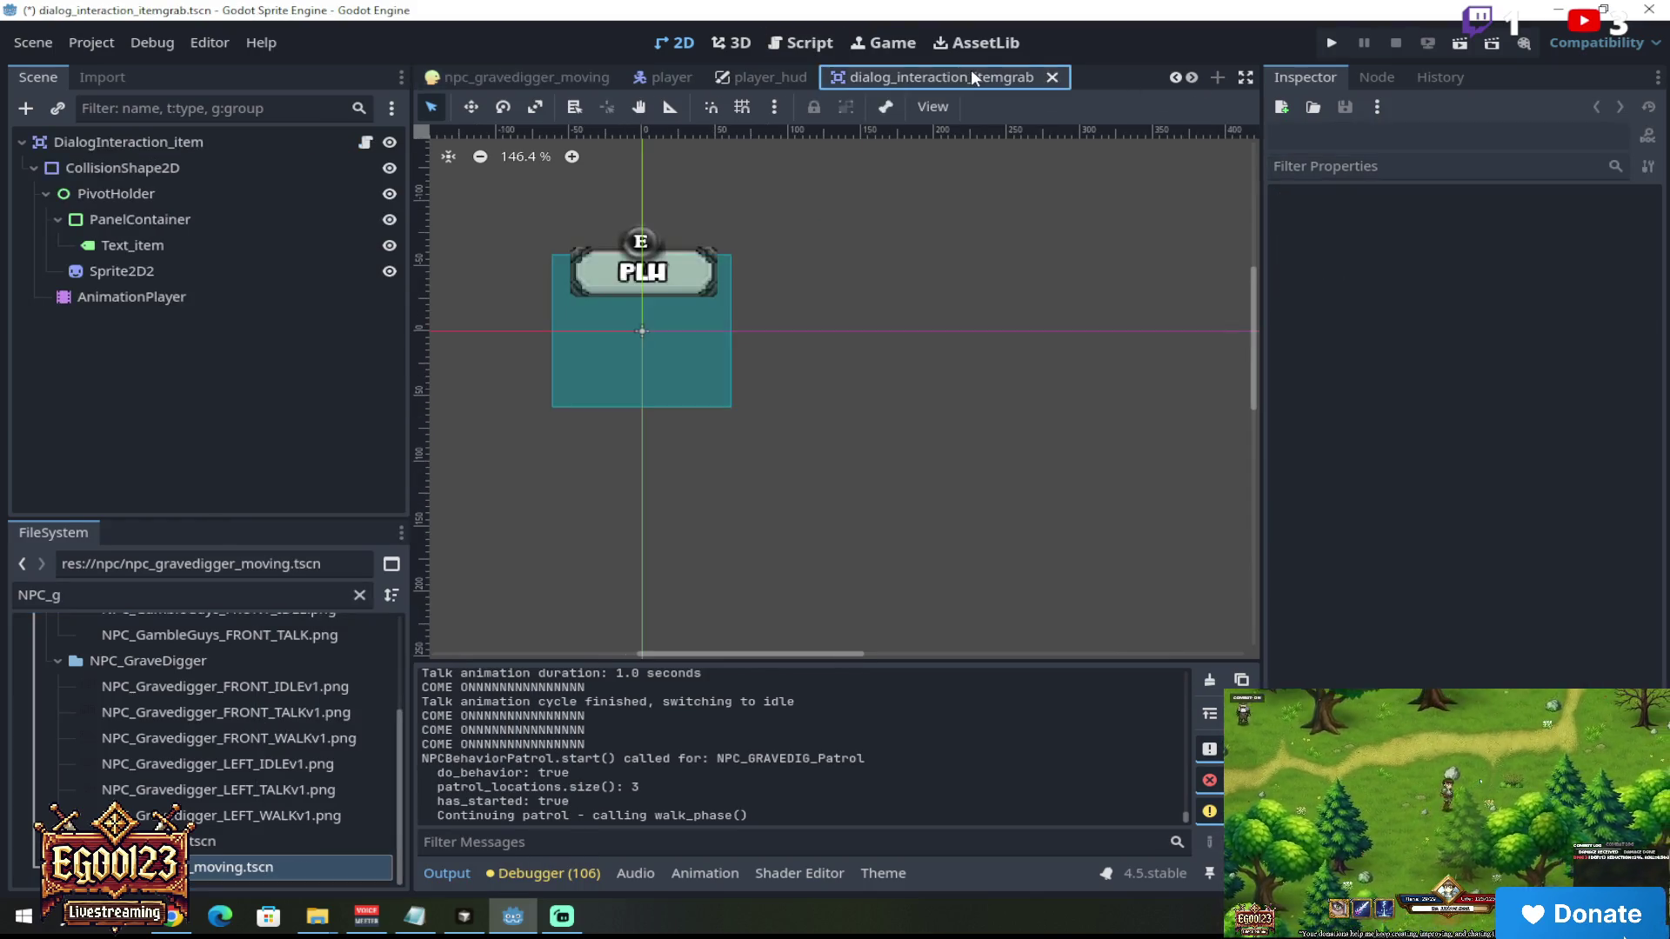
click(509, 65)
click(1177, 74)
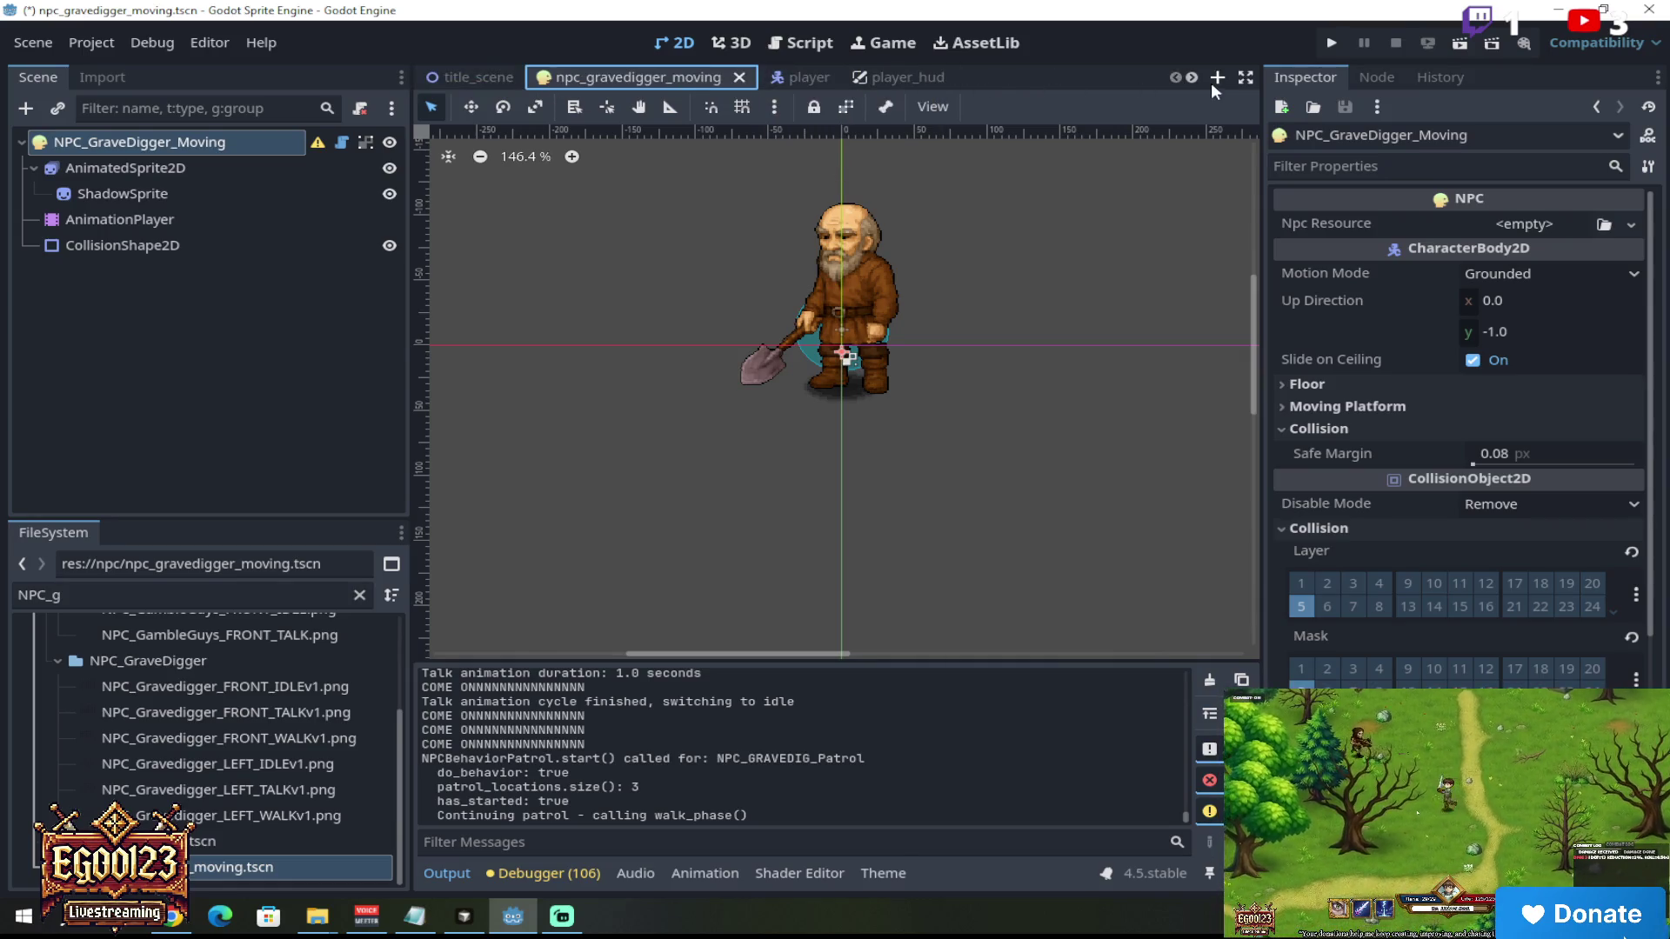
click(1192, 76)
click(1192, 77)
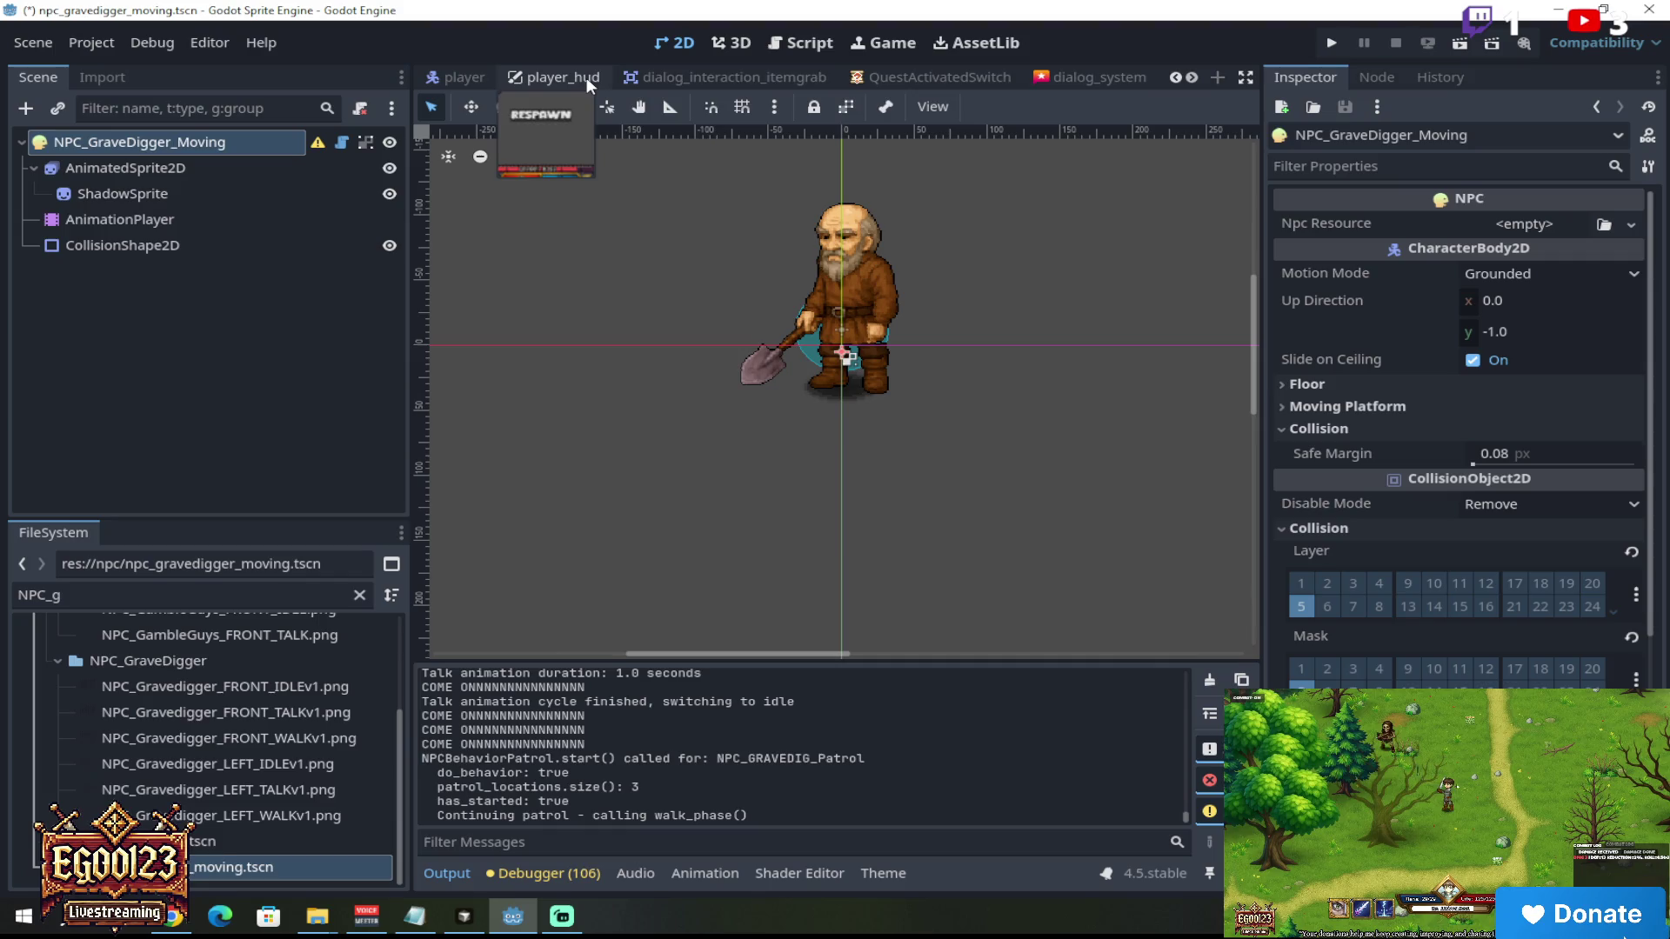
click(1192, 78)
click(1190, 77)
click(1191, 78)
click(1191, 78)
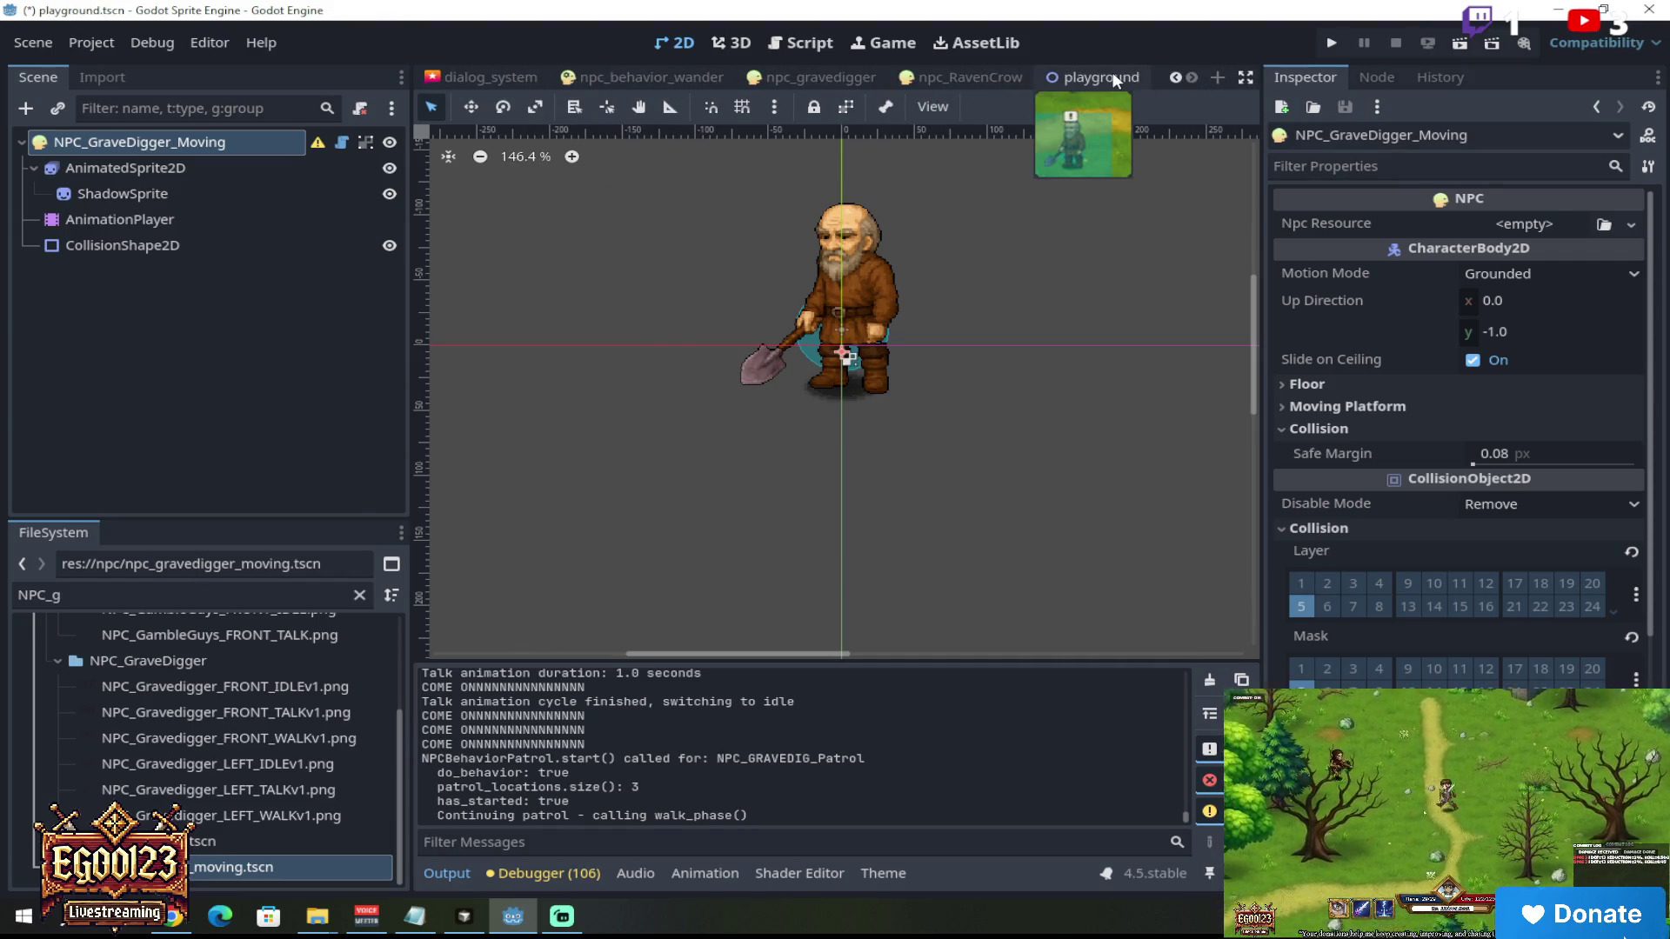
Step: Switch to the playground scene and copy NPC_GRAVEDIG_Patrol's node path
click(1113, 77)
right_click(212, 348)
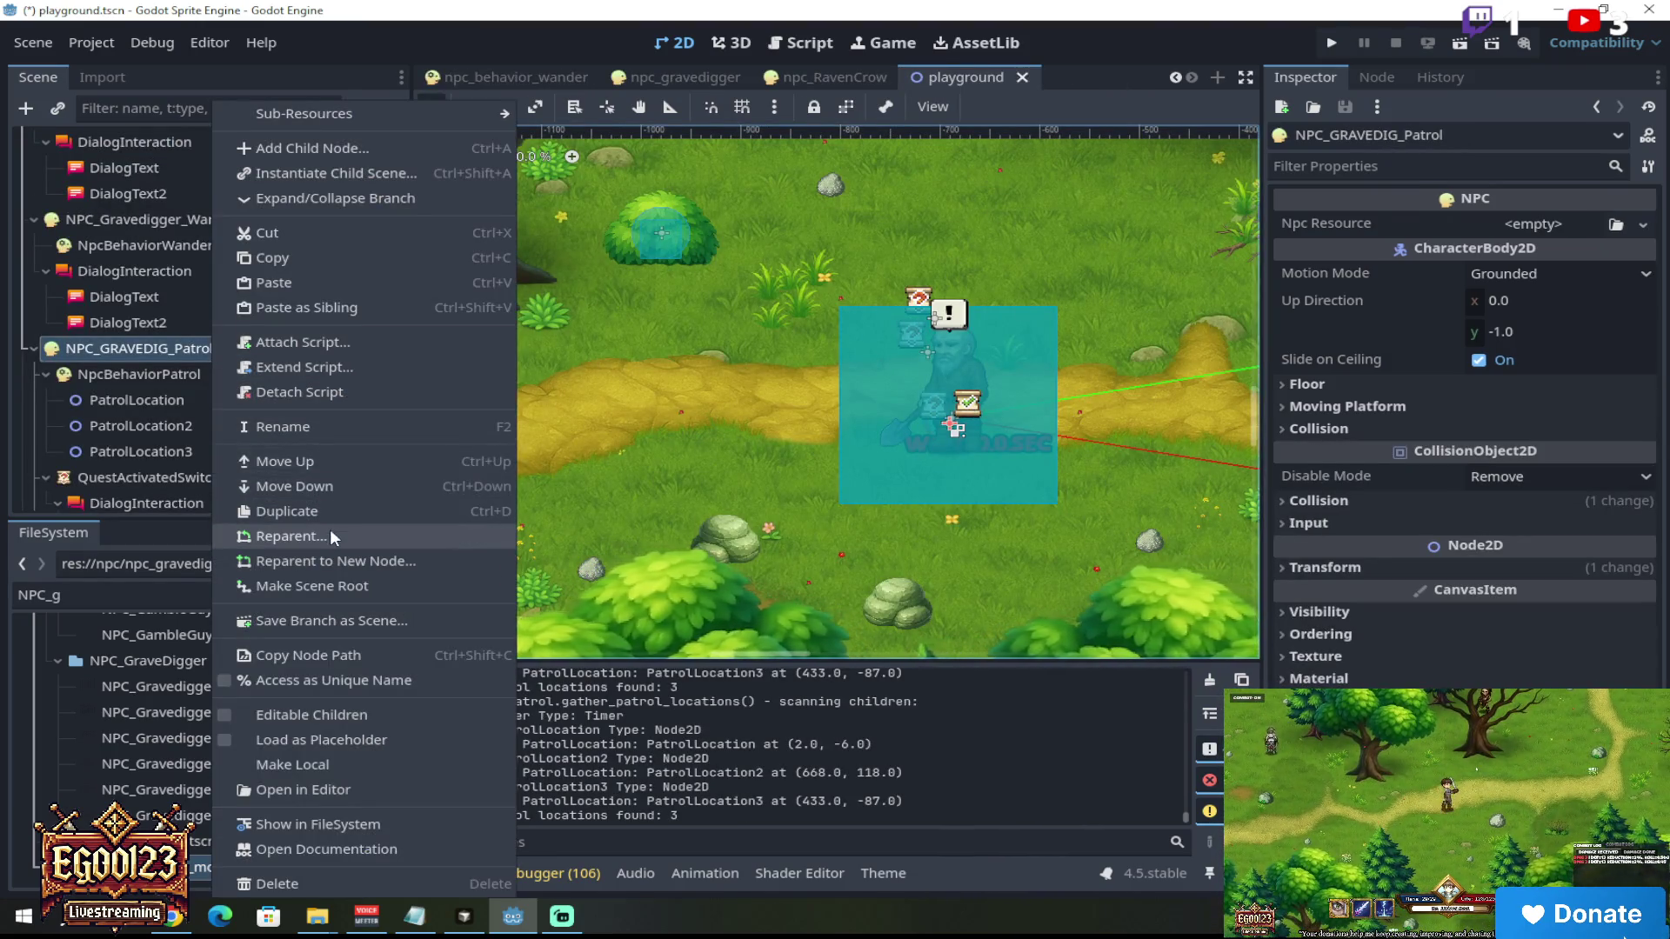
click(327, 656)
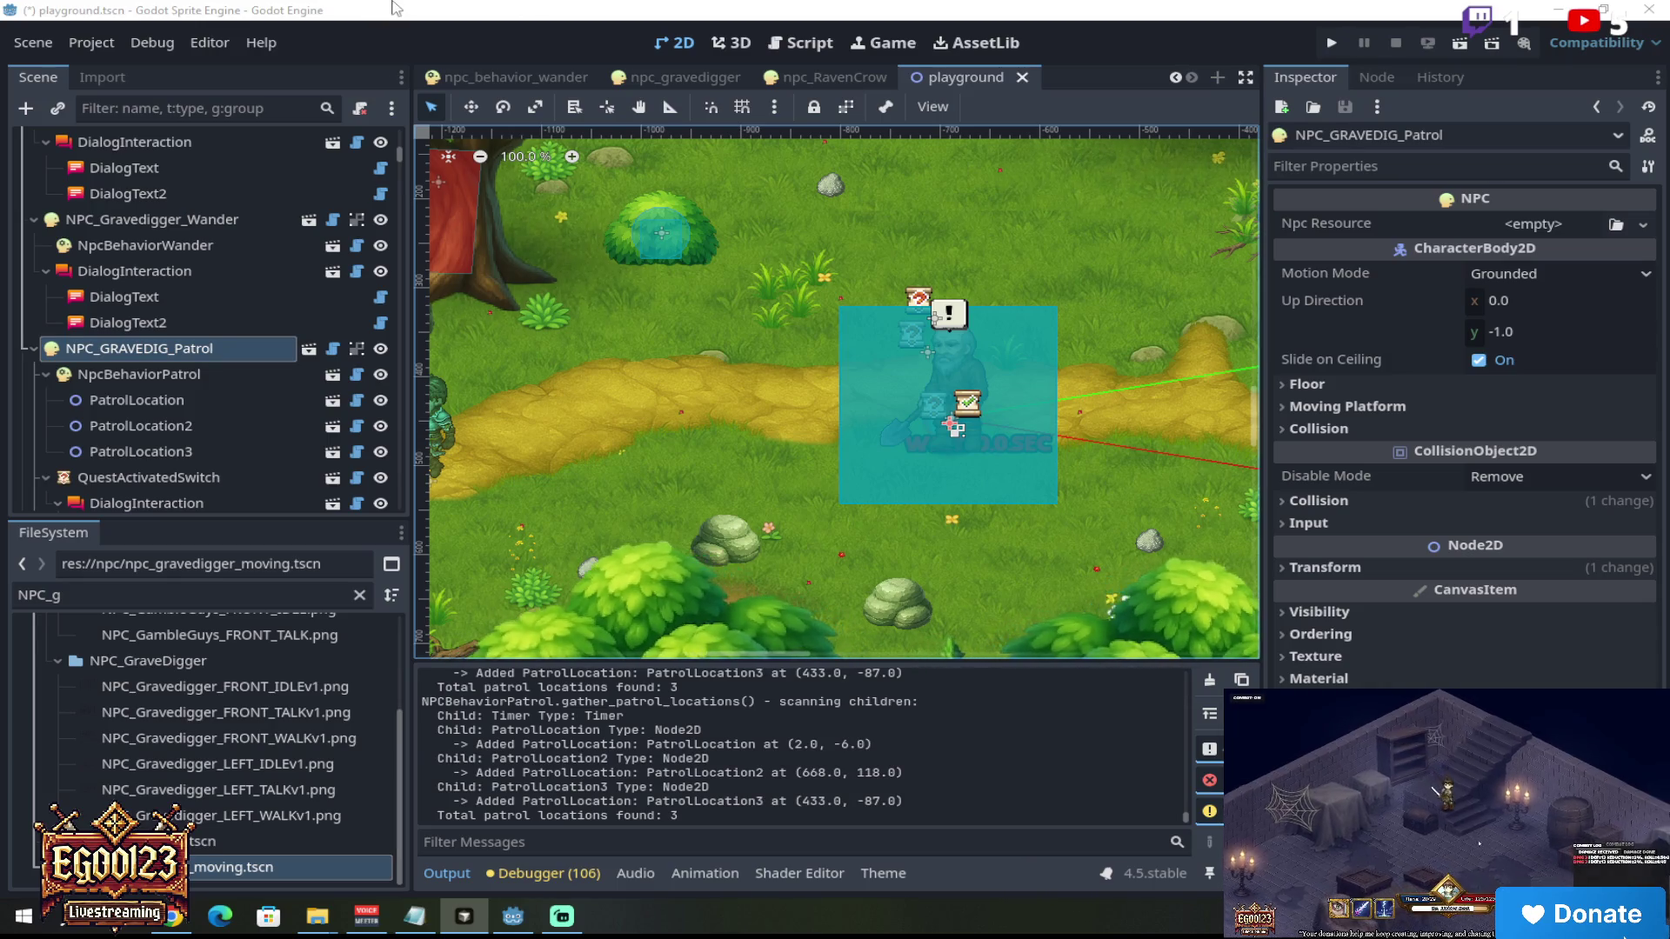
Step: Return to Godot, reload the modified files from disk, and run the playground scene again
key(alt+Tab)
click(839, 573)
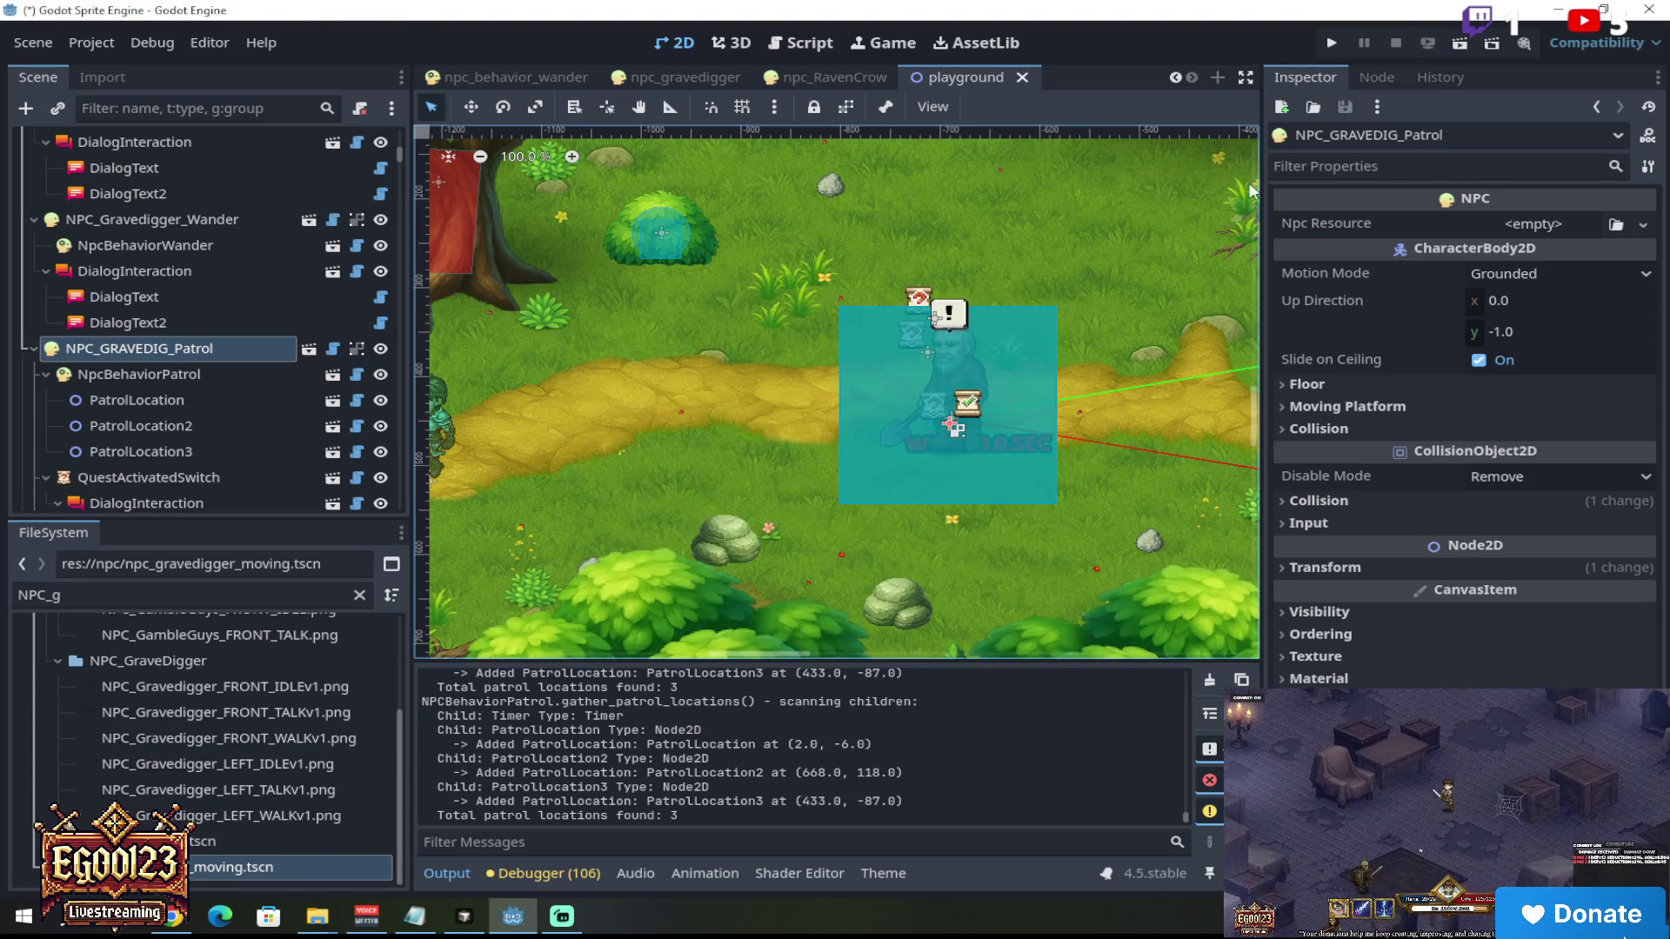
click(1456, 45)
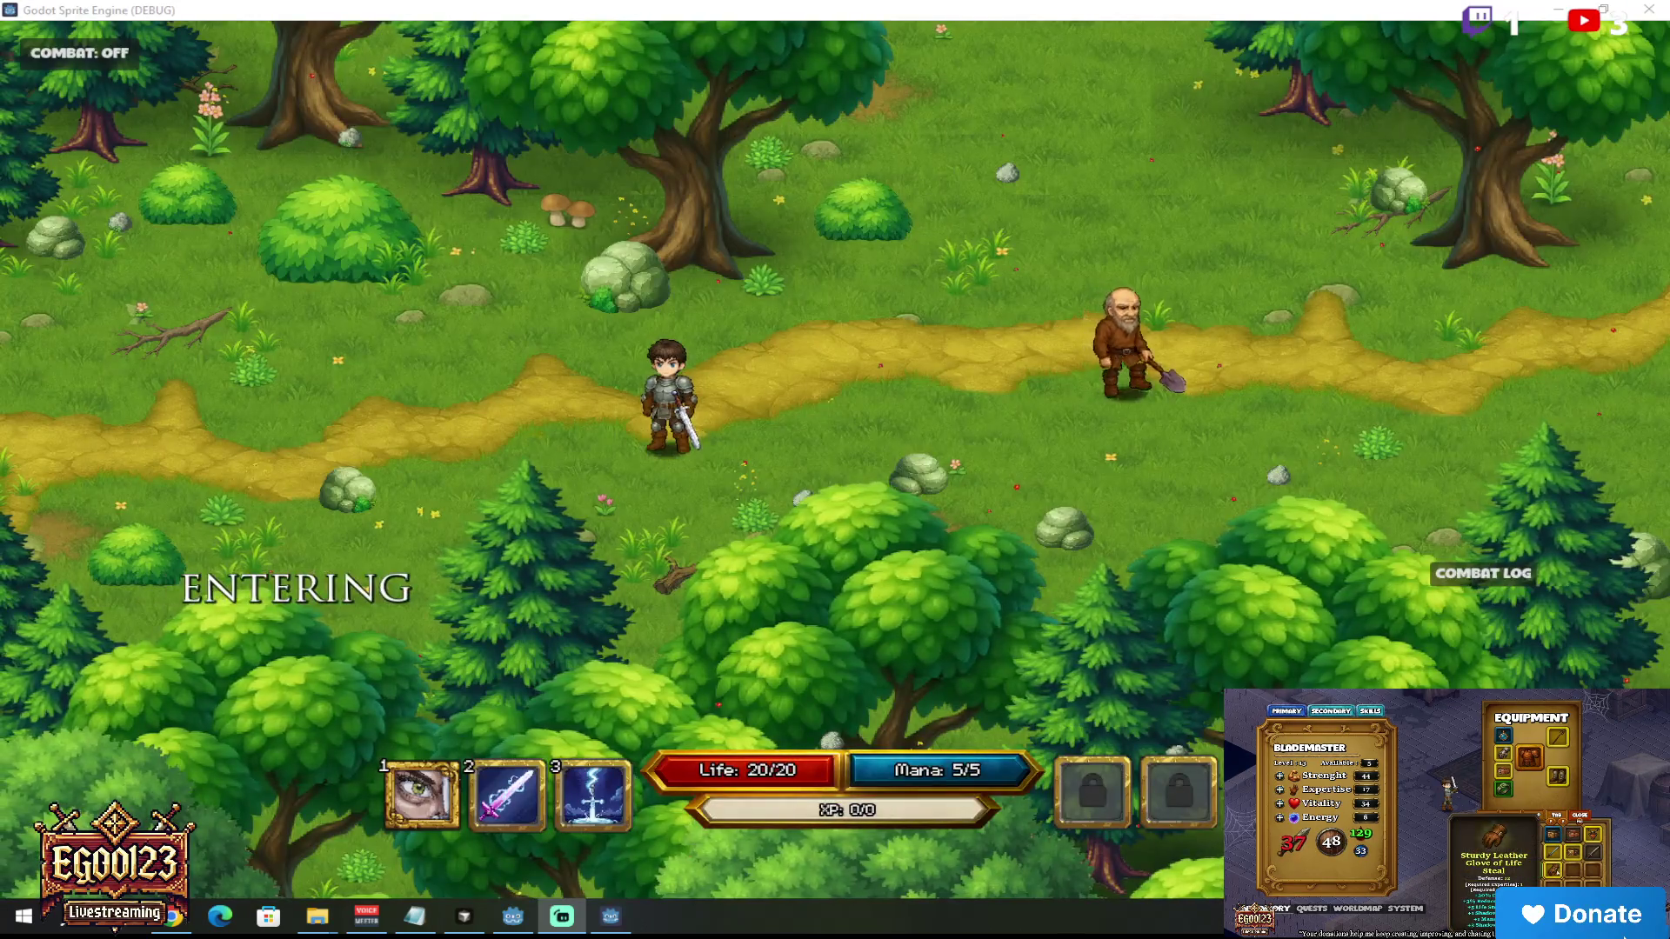
Step: Walk the hero right and up the path toward the church to the exclamation-marked gravedigger
click(922, 373)
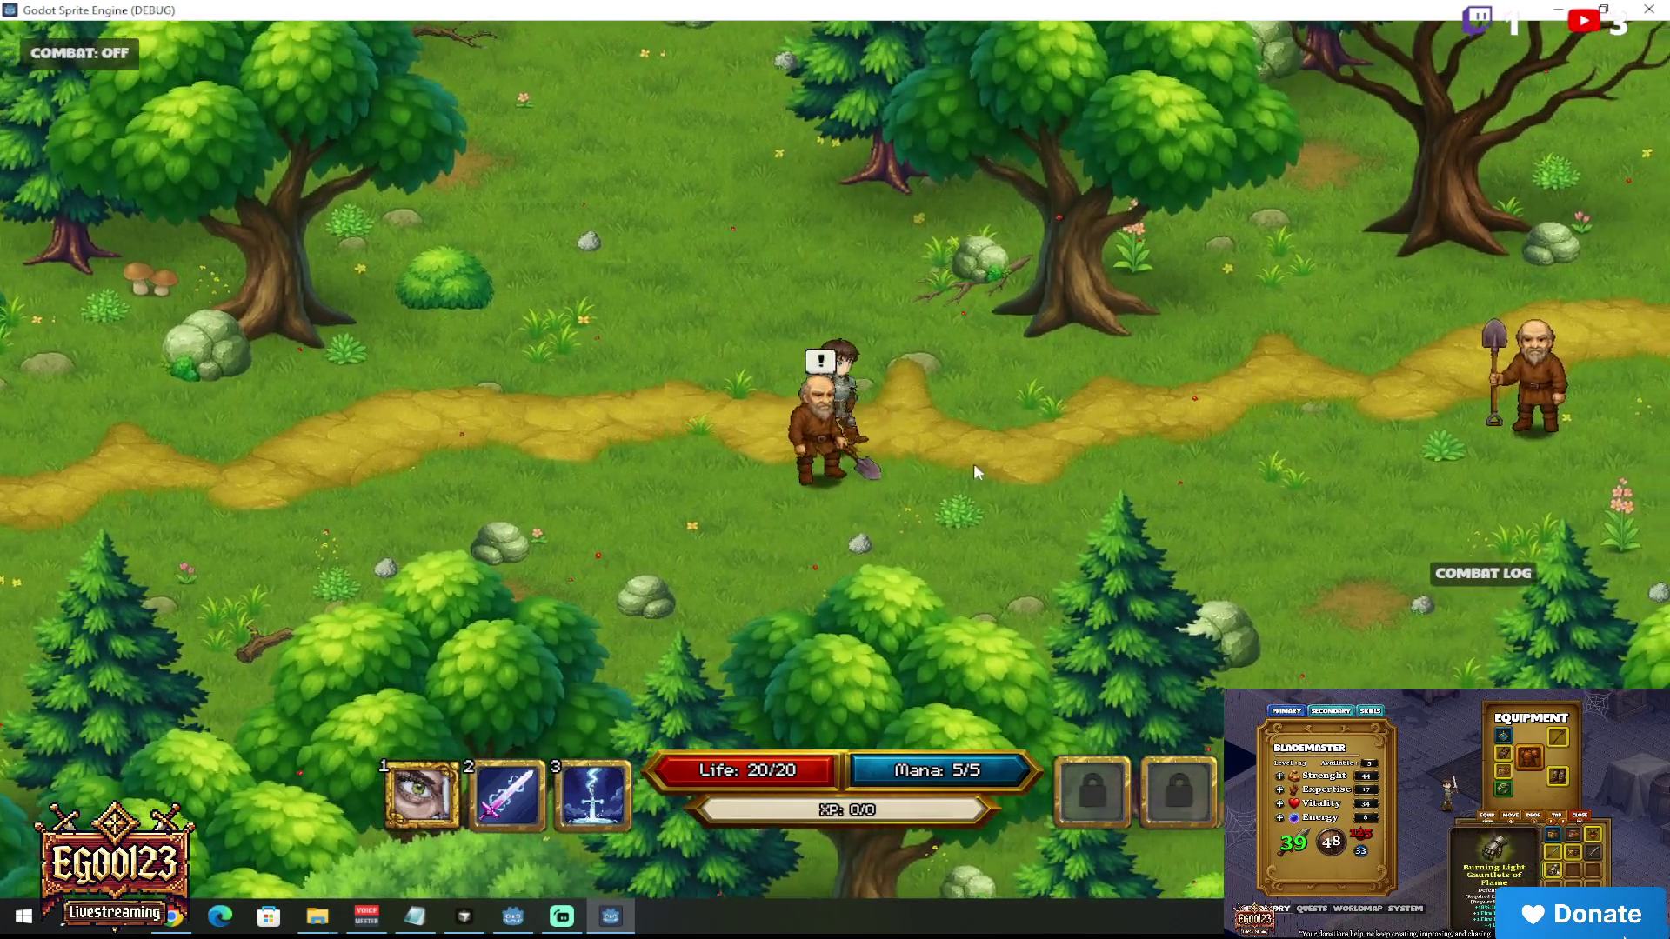
click(1137, 398)
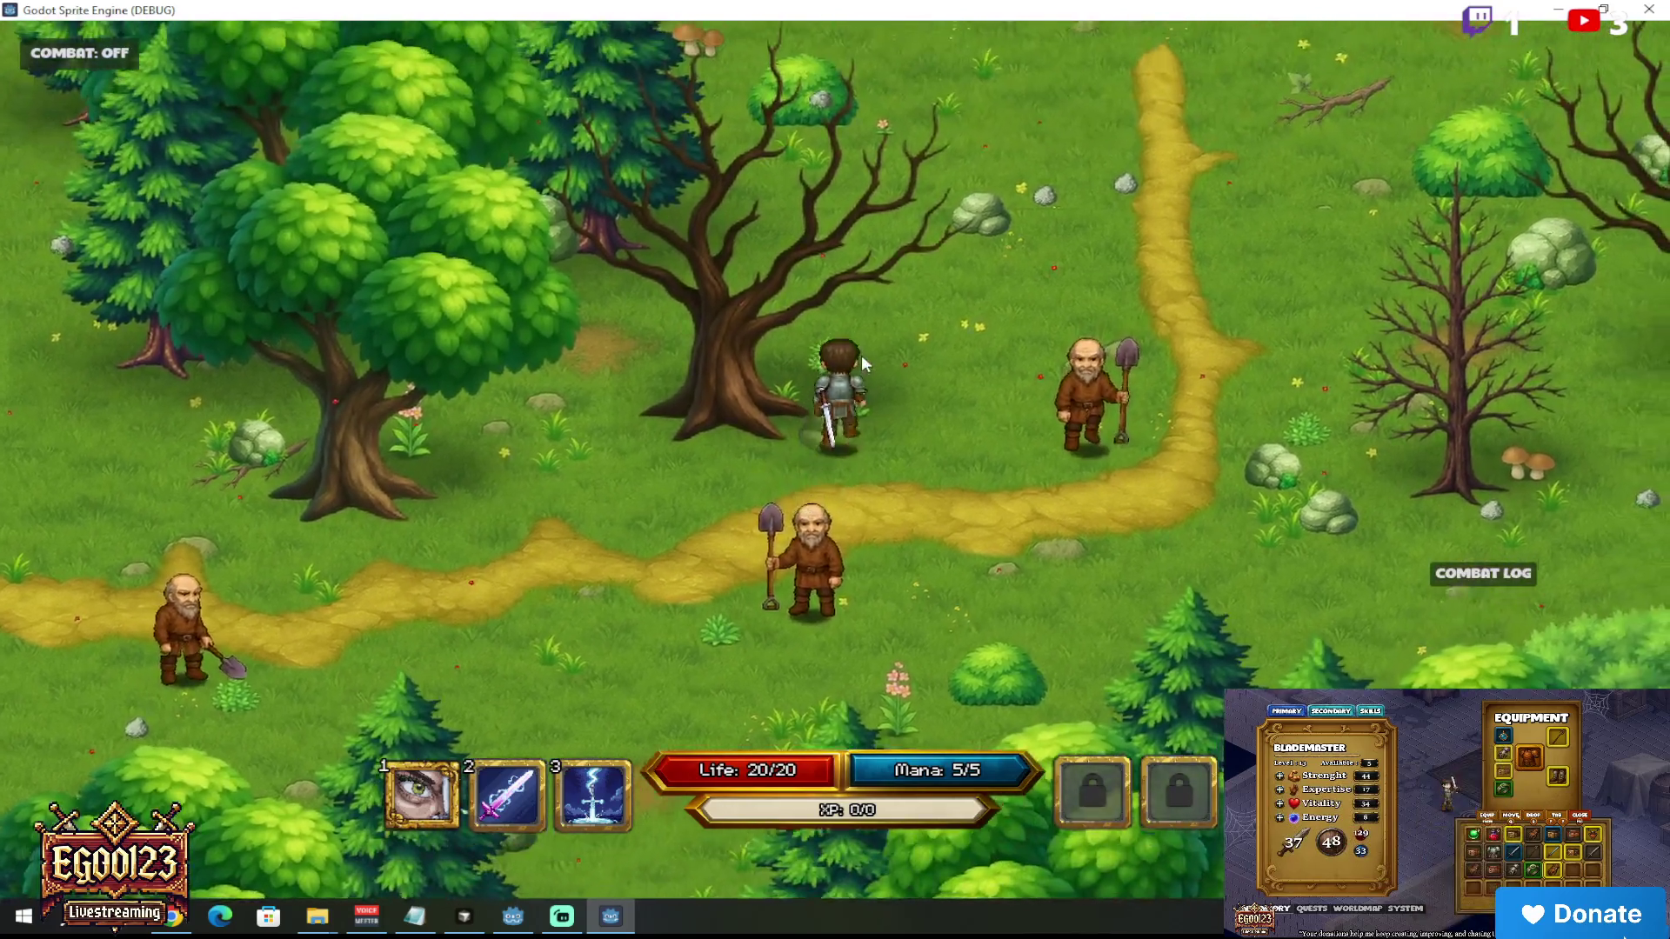
click(861, 355)
click(734, 372)
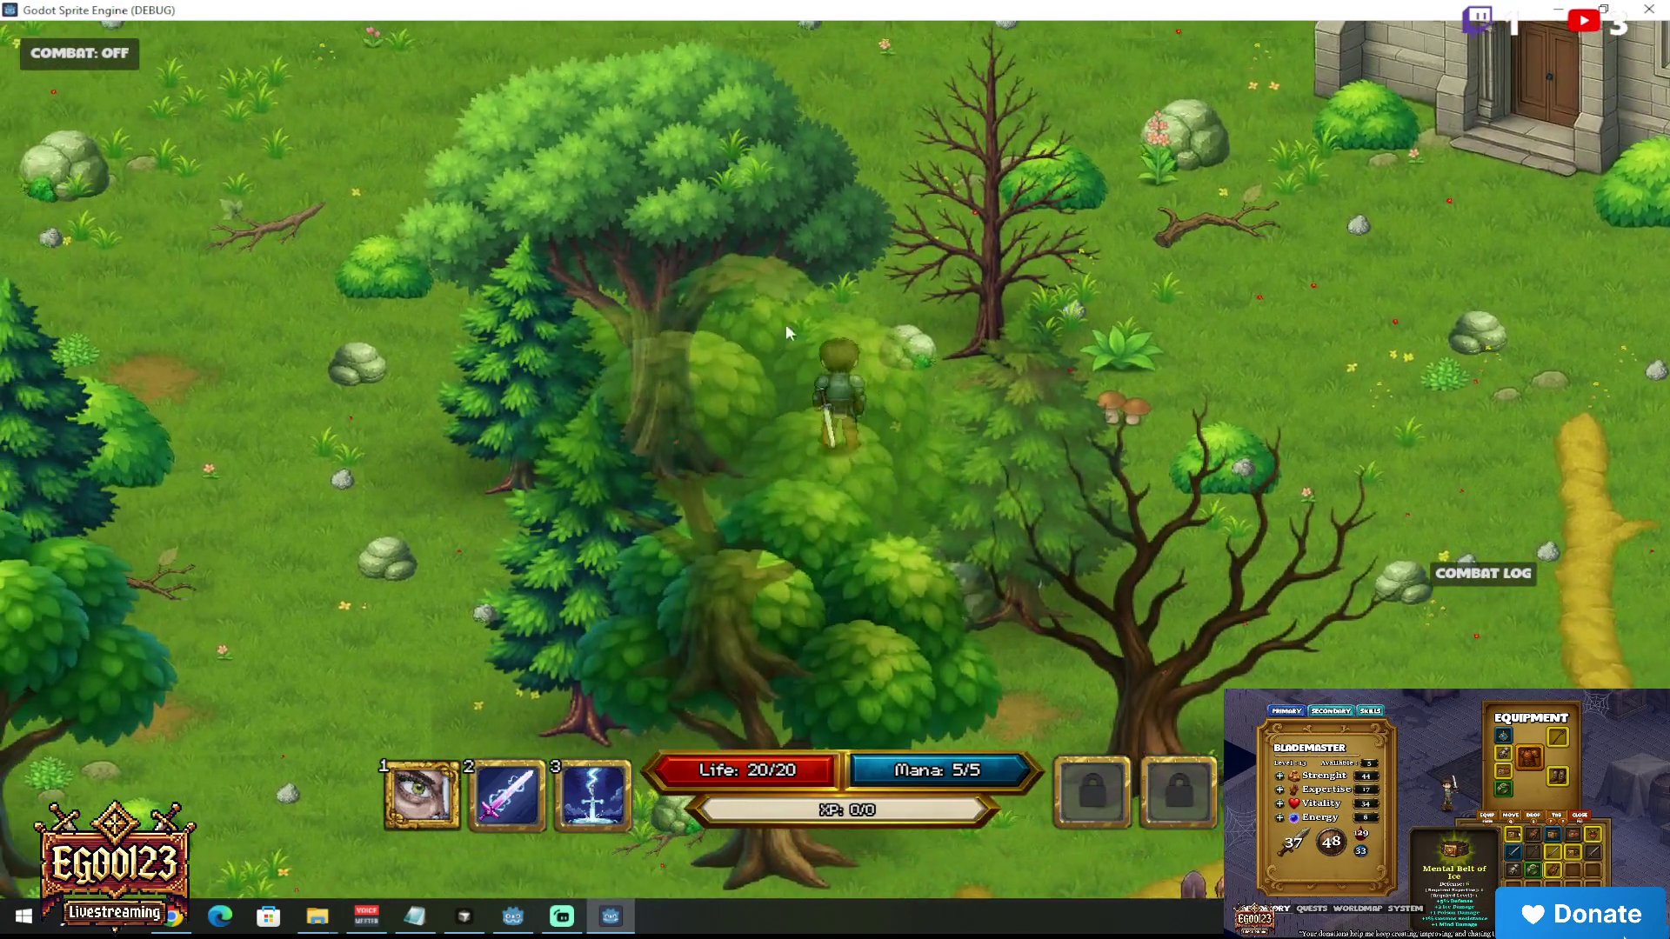
mouse_move(786, 332)
mouse_down()
mouse_move(753, 325)
mouse_move(1020, 321)
mouse_move(1050, 465)
mouse_move(1006, 554)
mouse_move(798, 614)
mouse_move(713, 612)
mouse_move(863, 629)
mouse_move(955, 567)
mouse_move(816, 437)
mouse_move(954, 422)
mouse_move(934, 352)
mouse_move(795, 360)
mouse_move(948, 384)
mouse_move(670, 400)
mouse_move(628, 484)
mouse_up()
Step: Advance the gravedigger's dialogue and accept the lost magical flute quest with 'I WILL!'
key(space)
key(space)
click(777, 403)
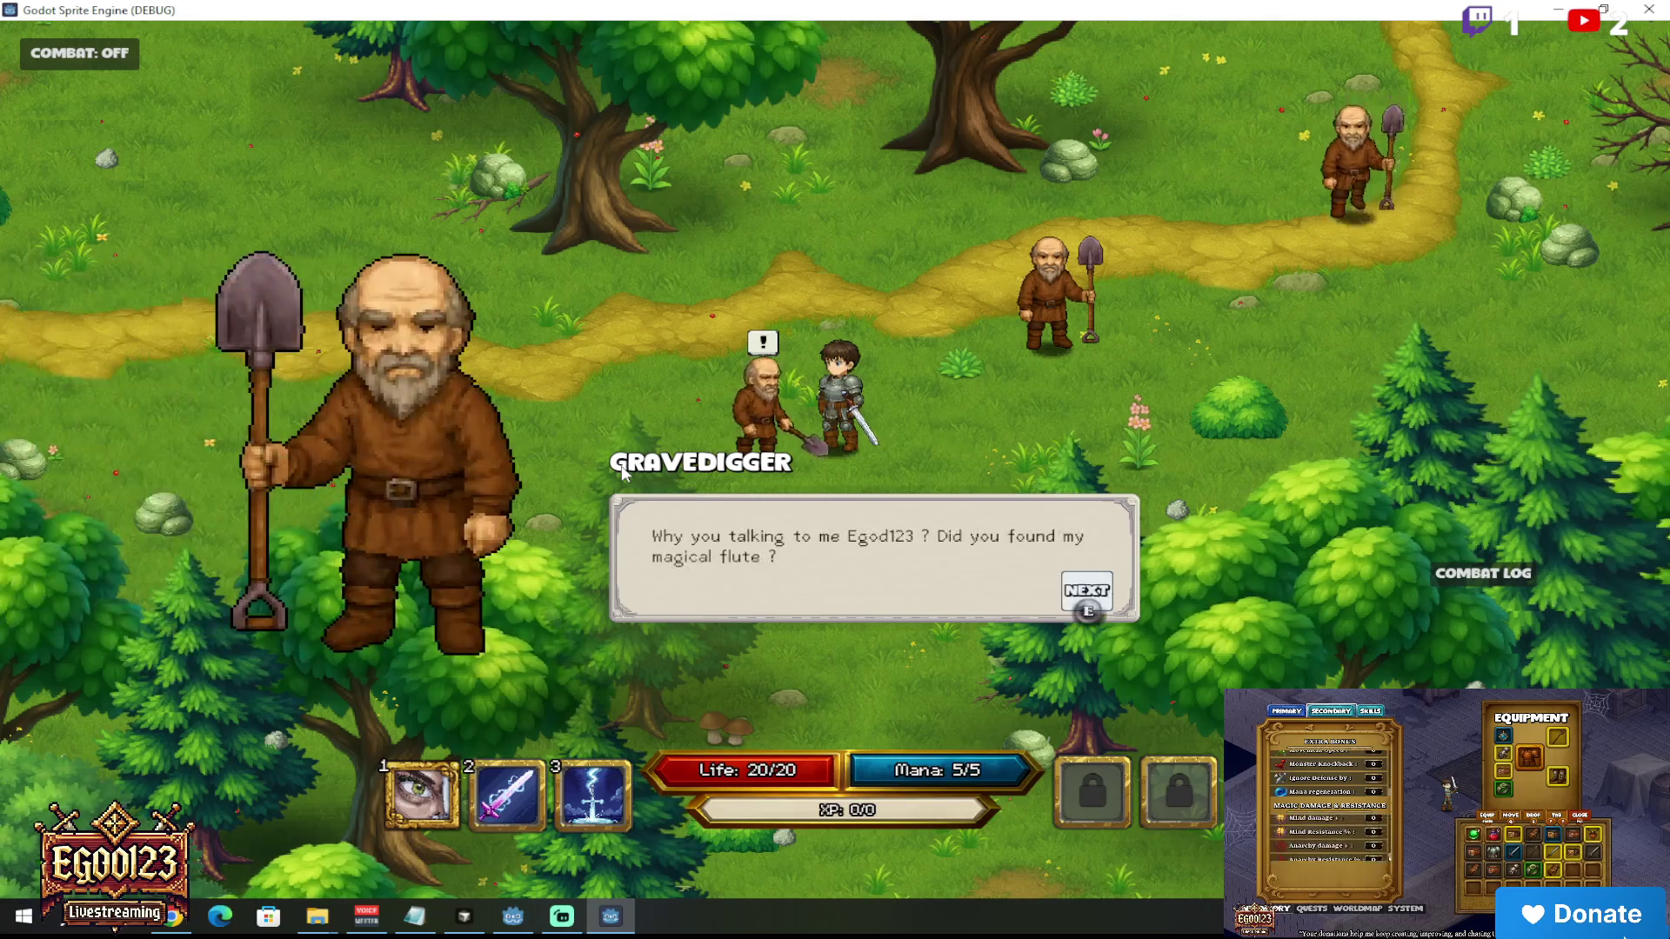
key(space)
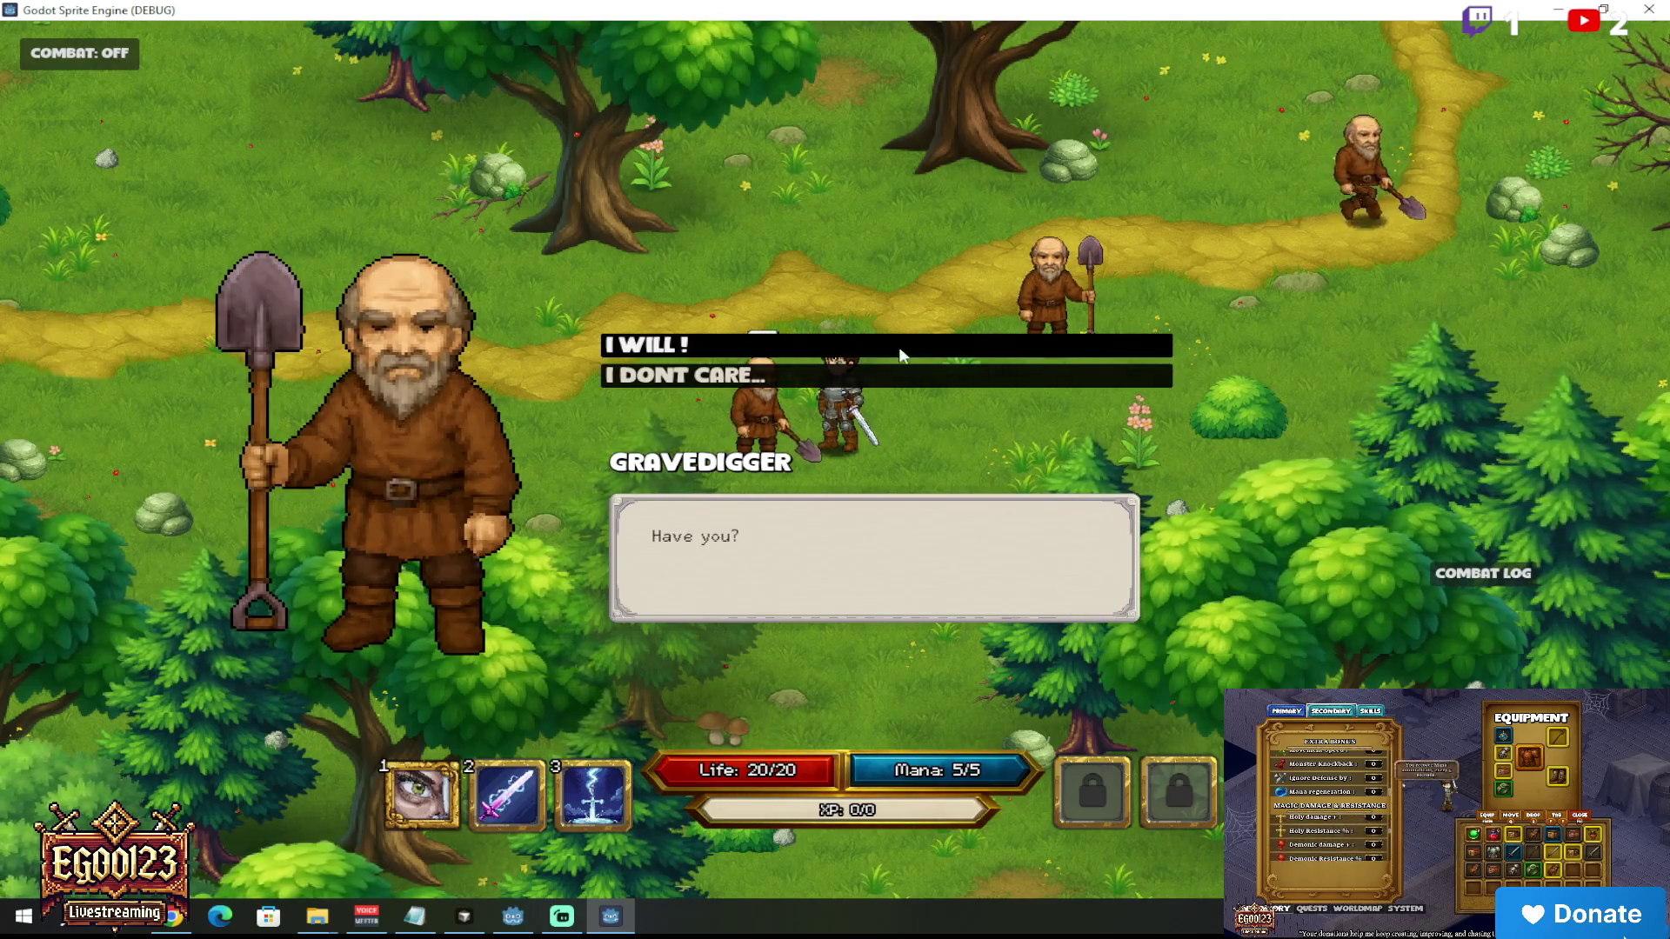
click(898, 348)
key(e)
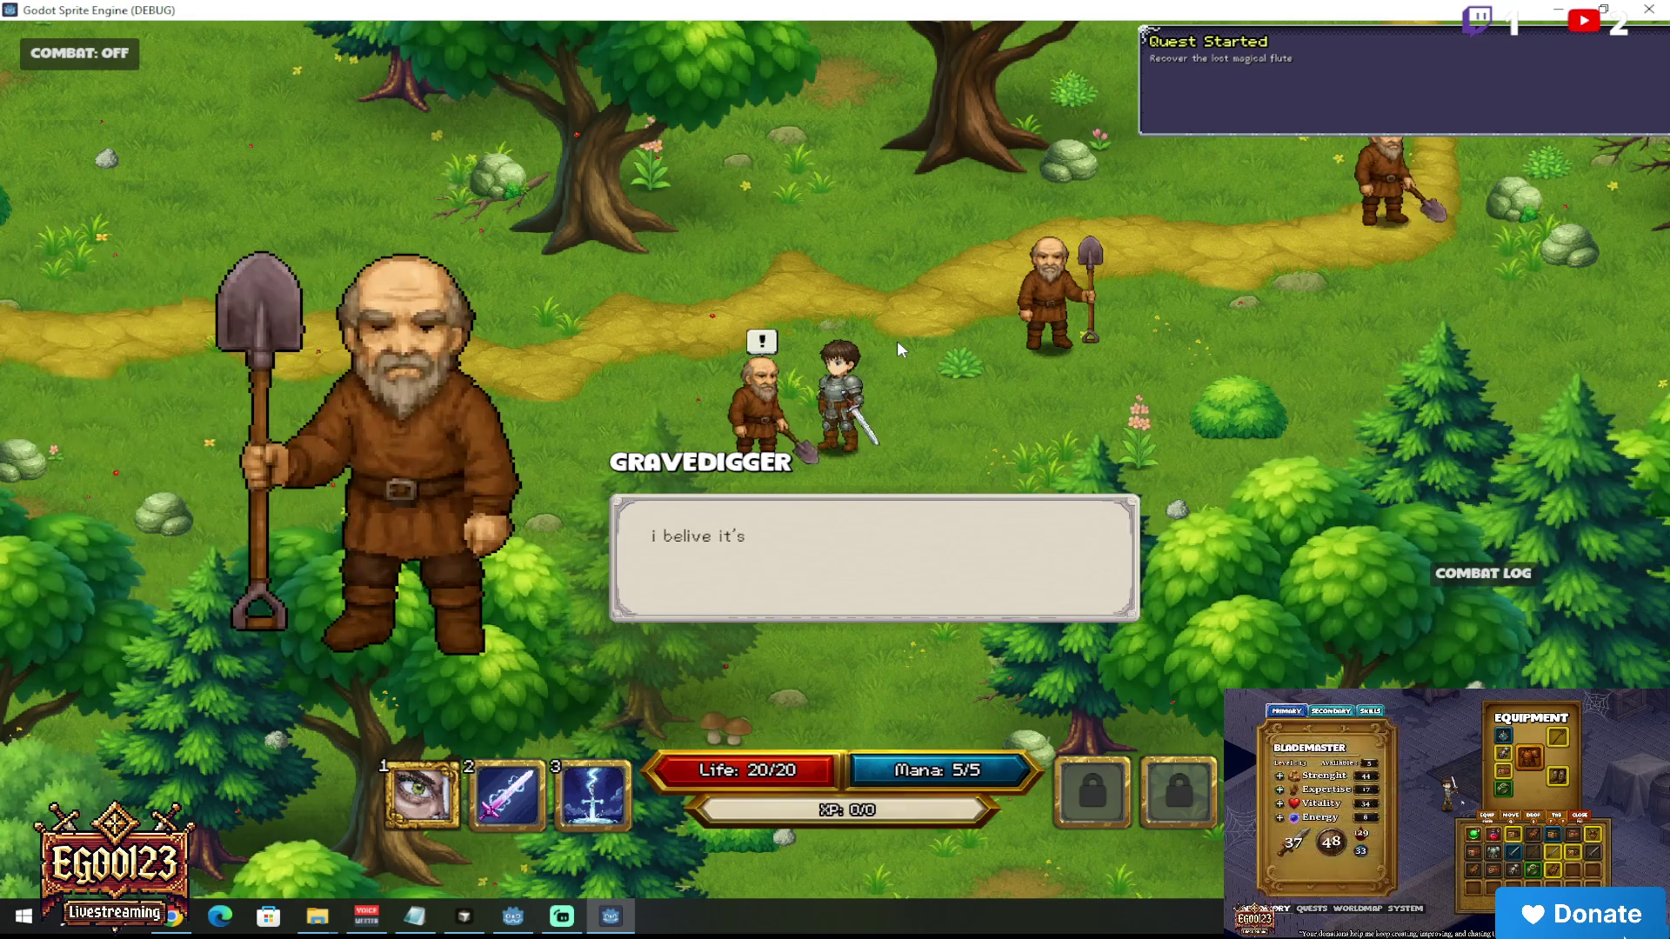
key(e)
Step: Return to the gravedigger, talk again, and end the conversation with END
click(562, 385)
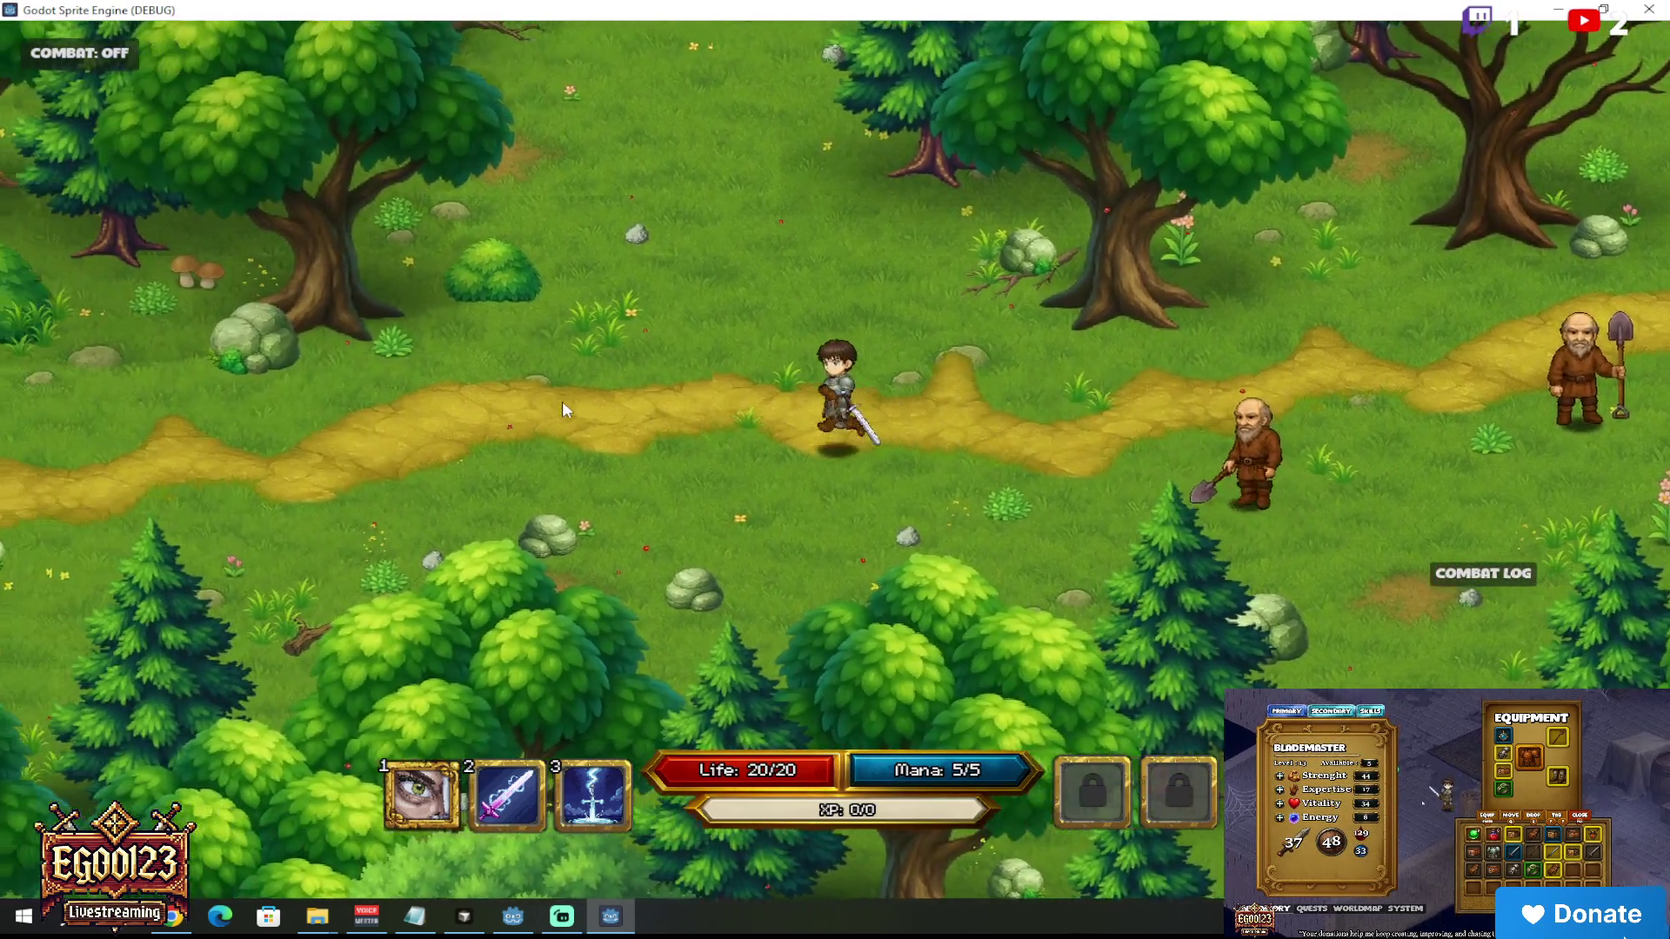
click(1095, 428)
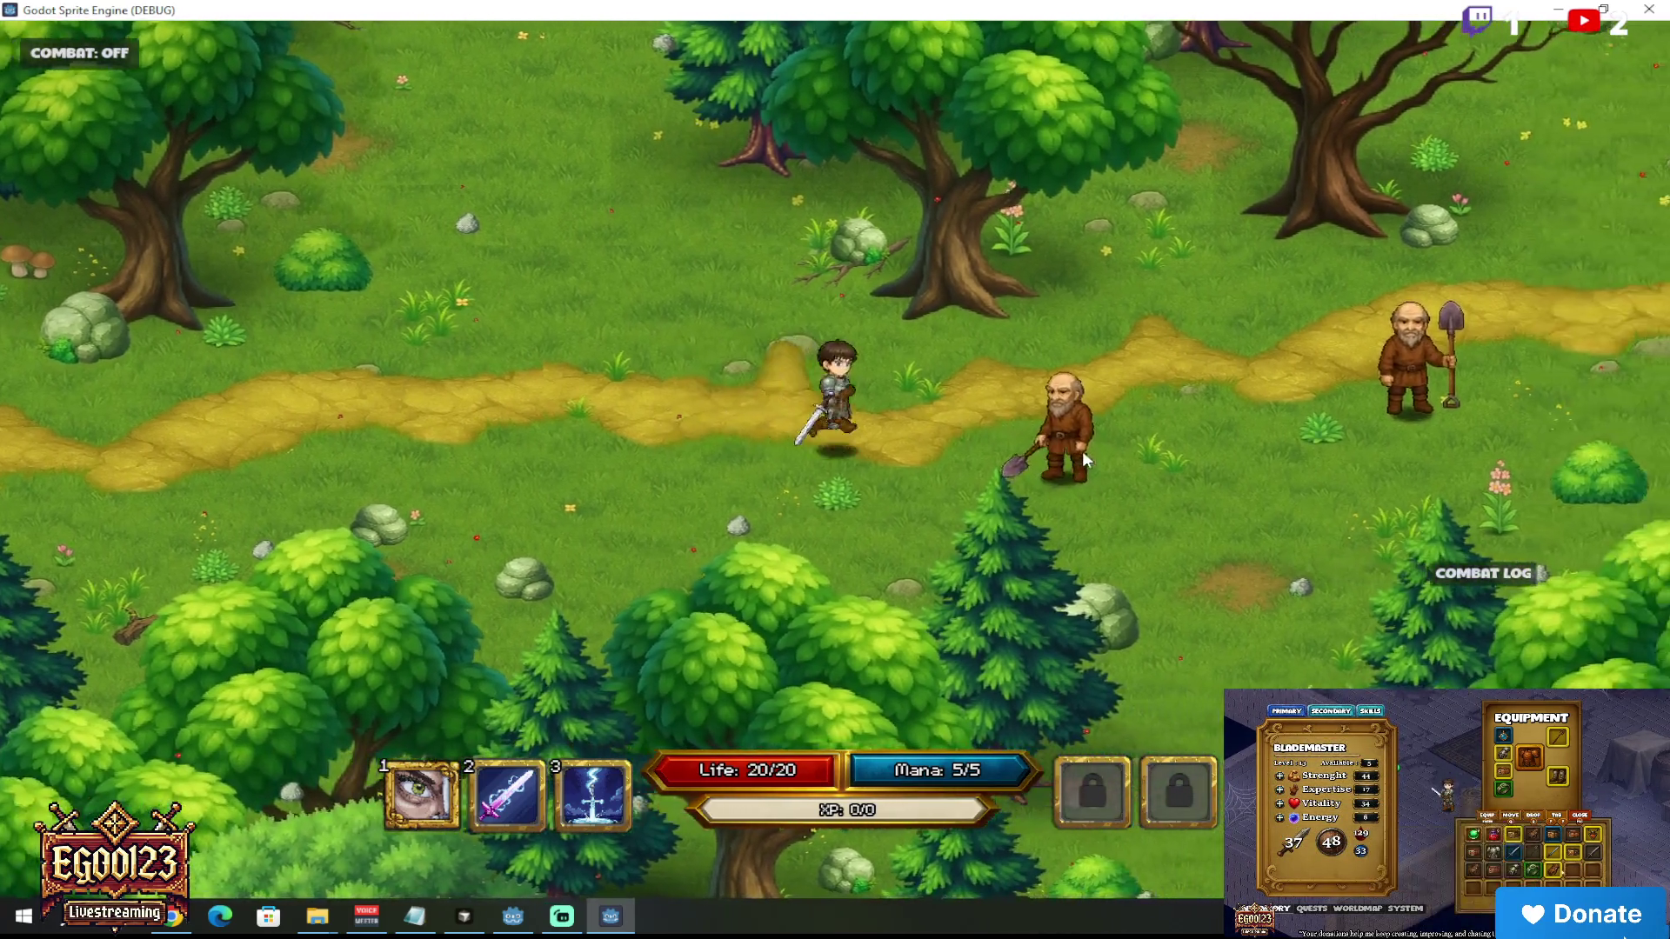
key(e)
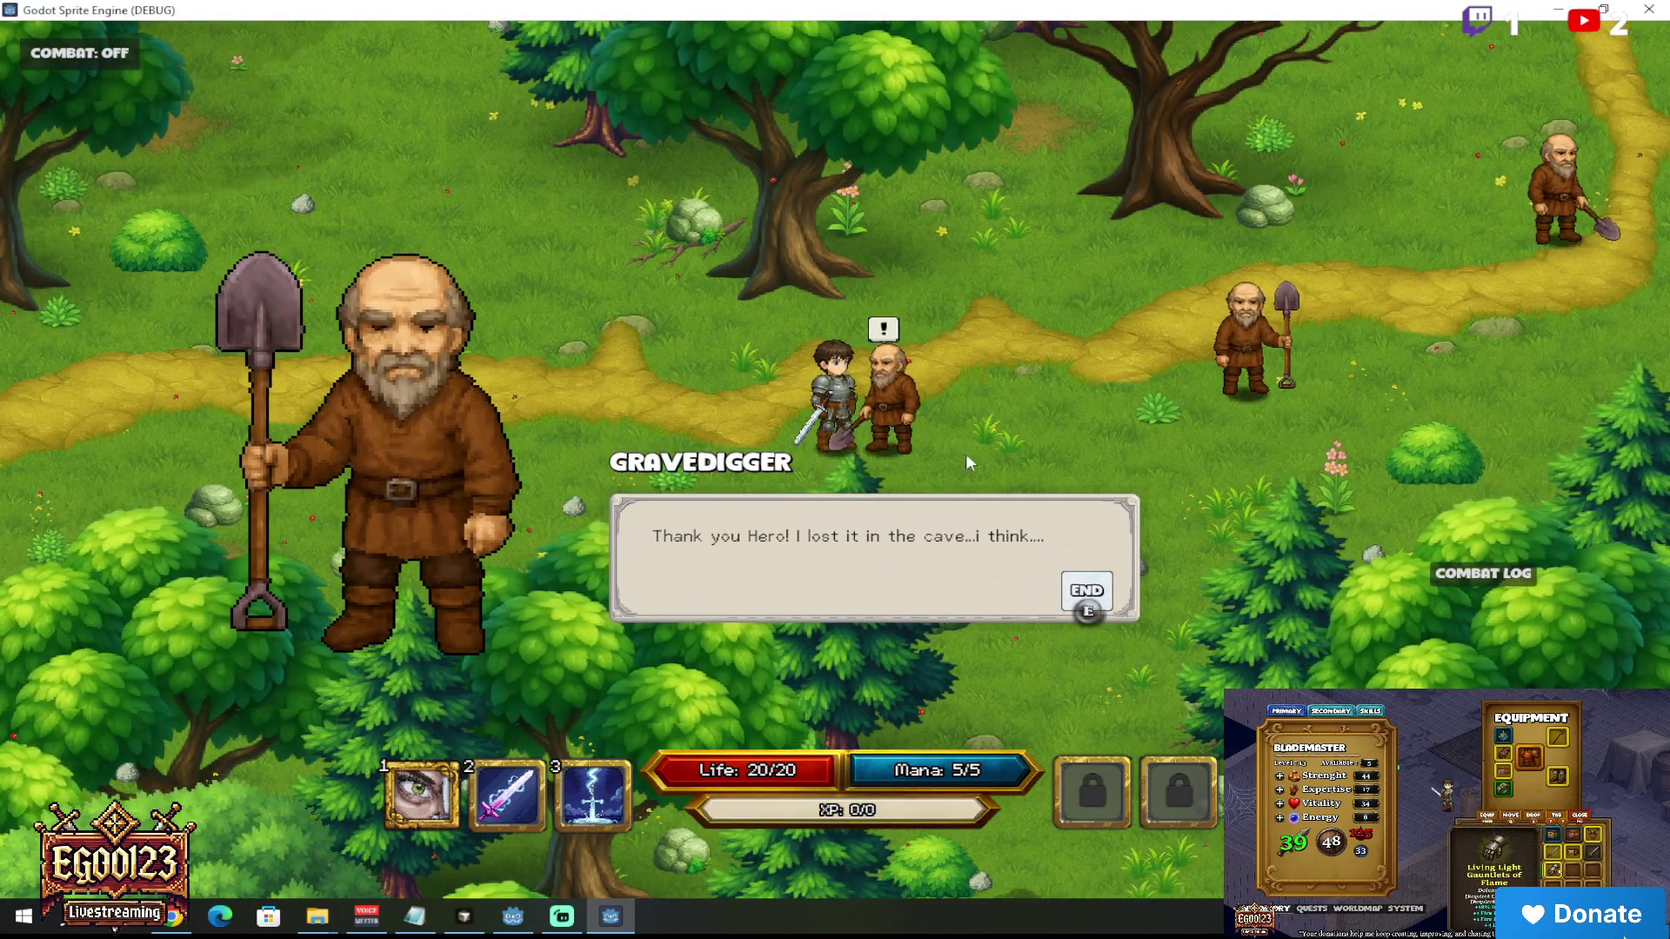
click(1086, 592)
Step: Talk to the other gravedigger through its placeholder line, then lead the hero away along the path
click(957, 459)
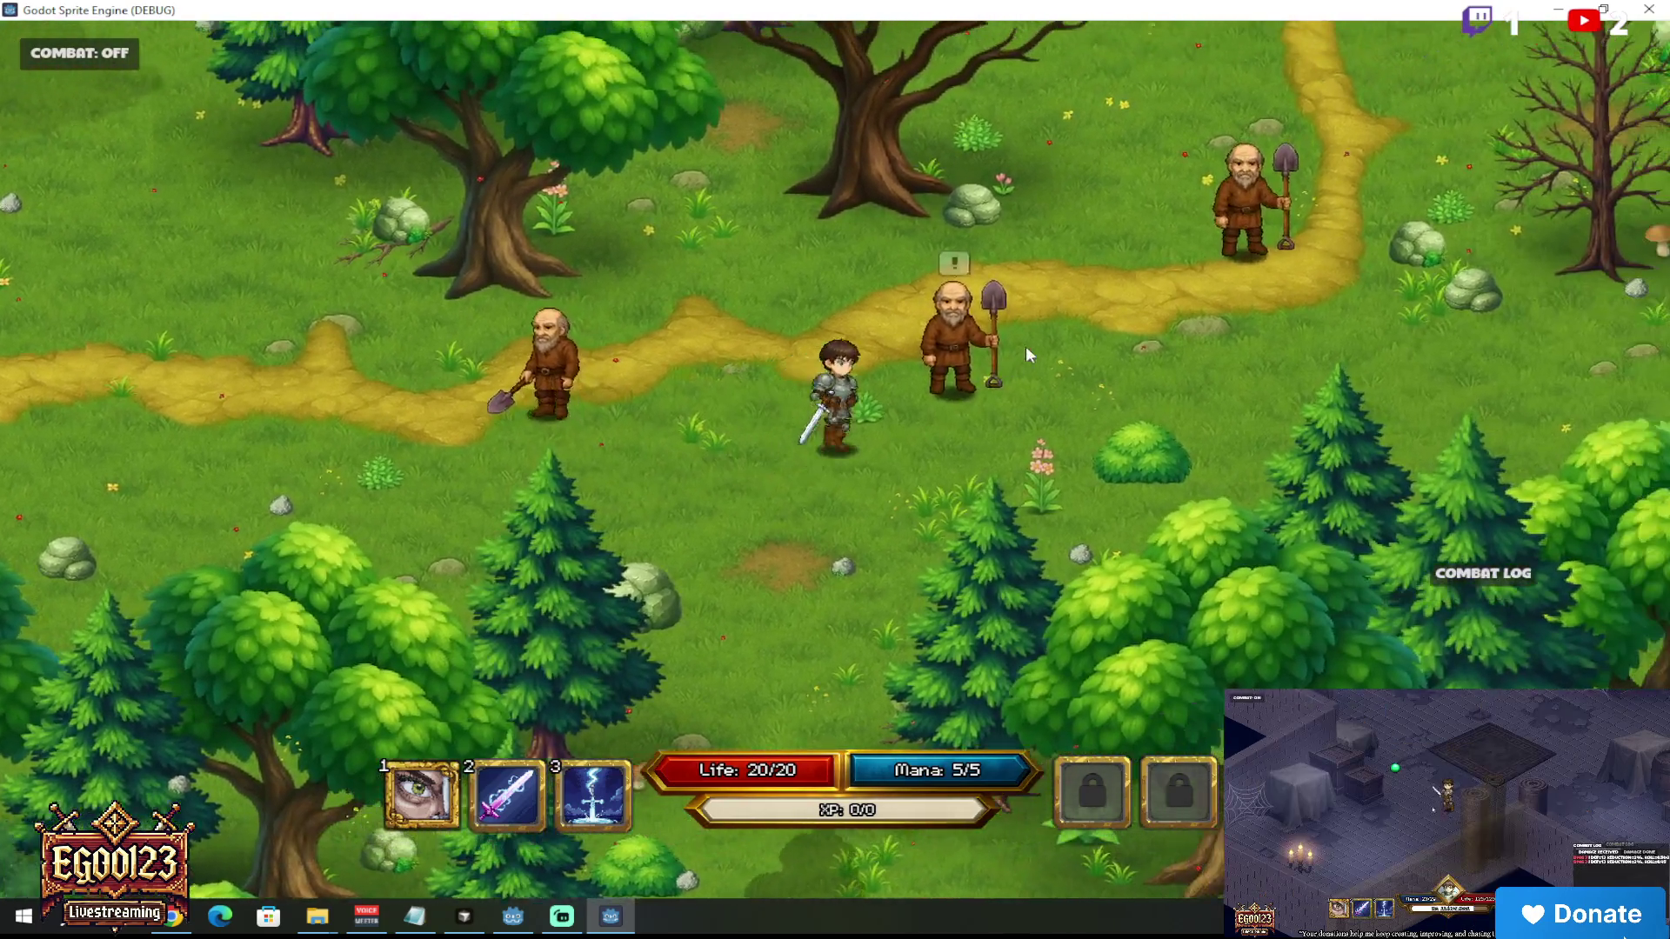
click(1026, 347)
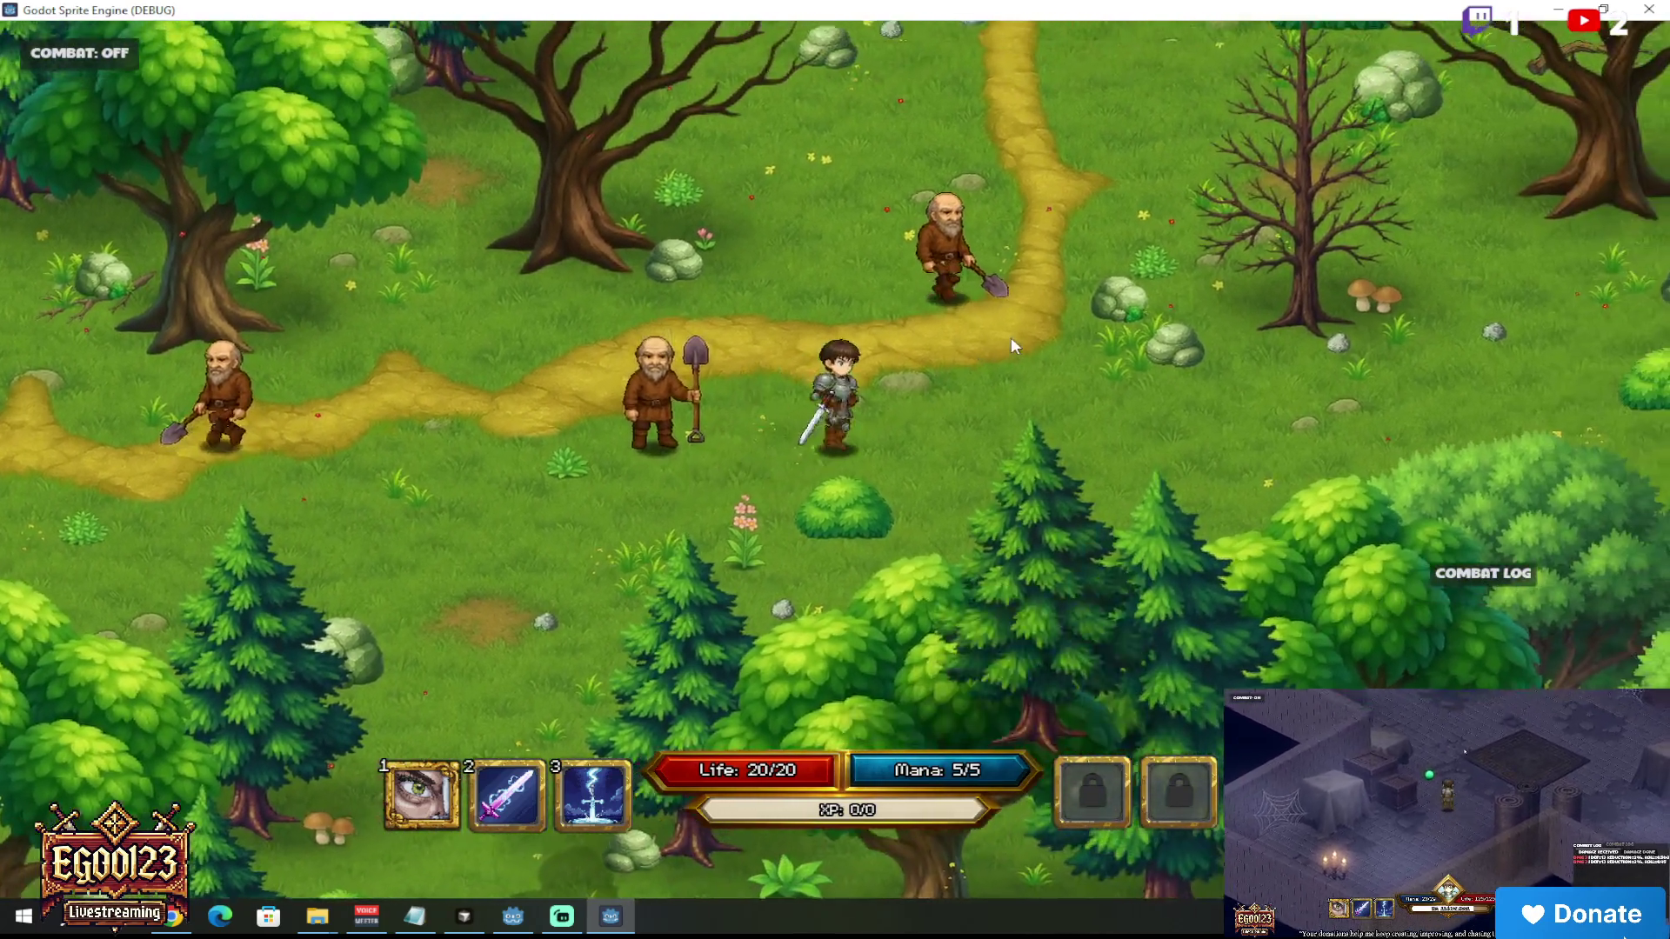
click(1011, 336)
click(828, 334)
key(e)
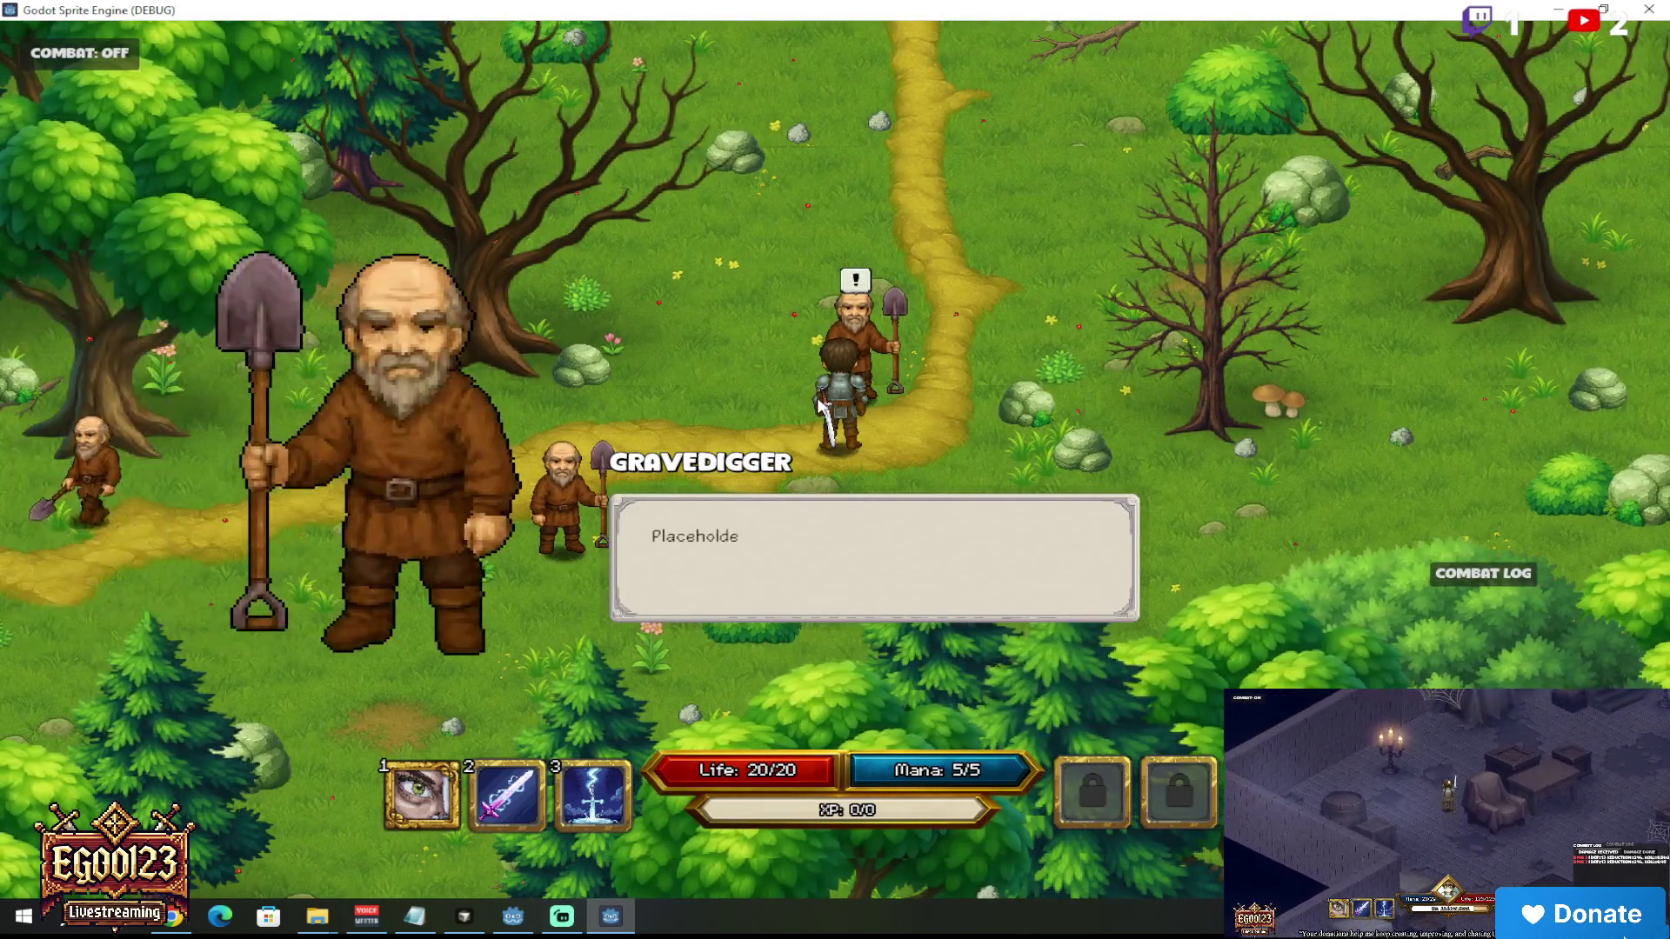
key(e)
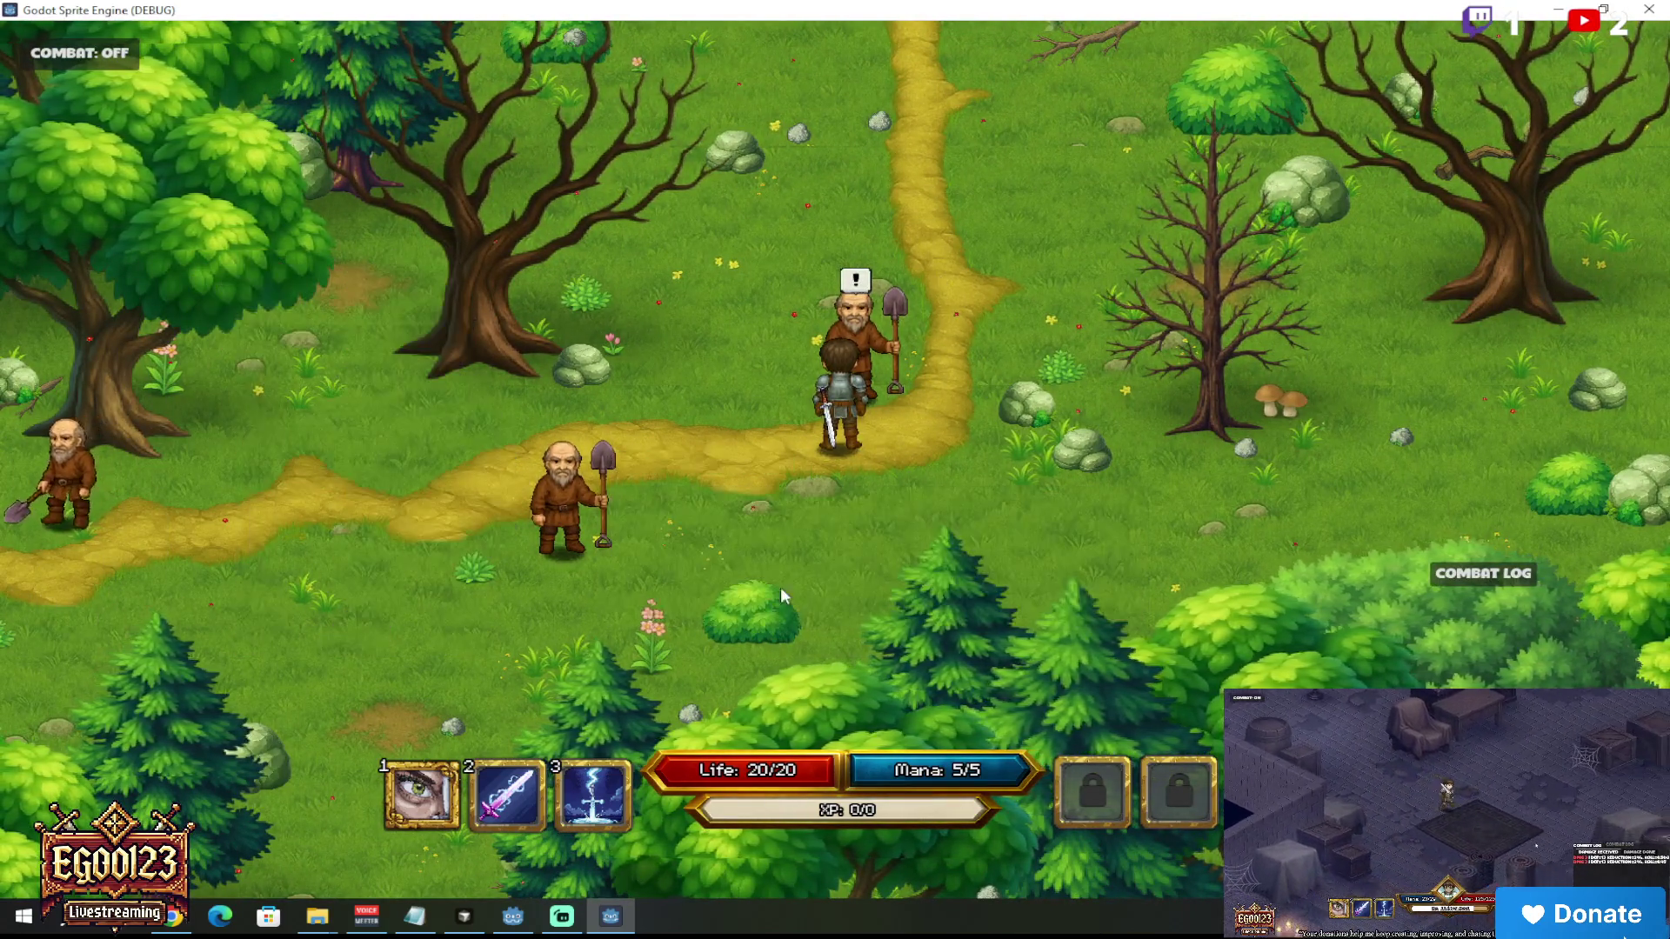
click(785, 579)
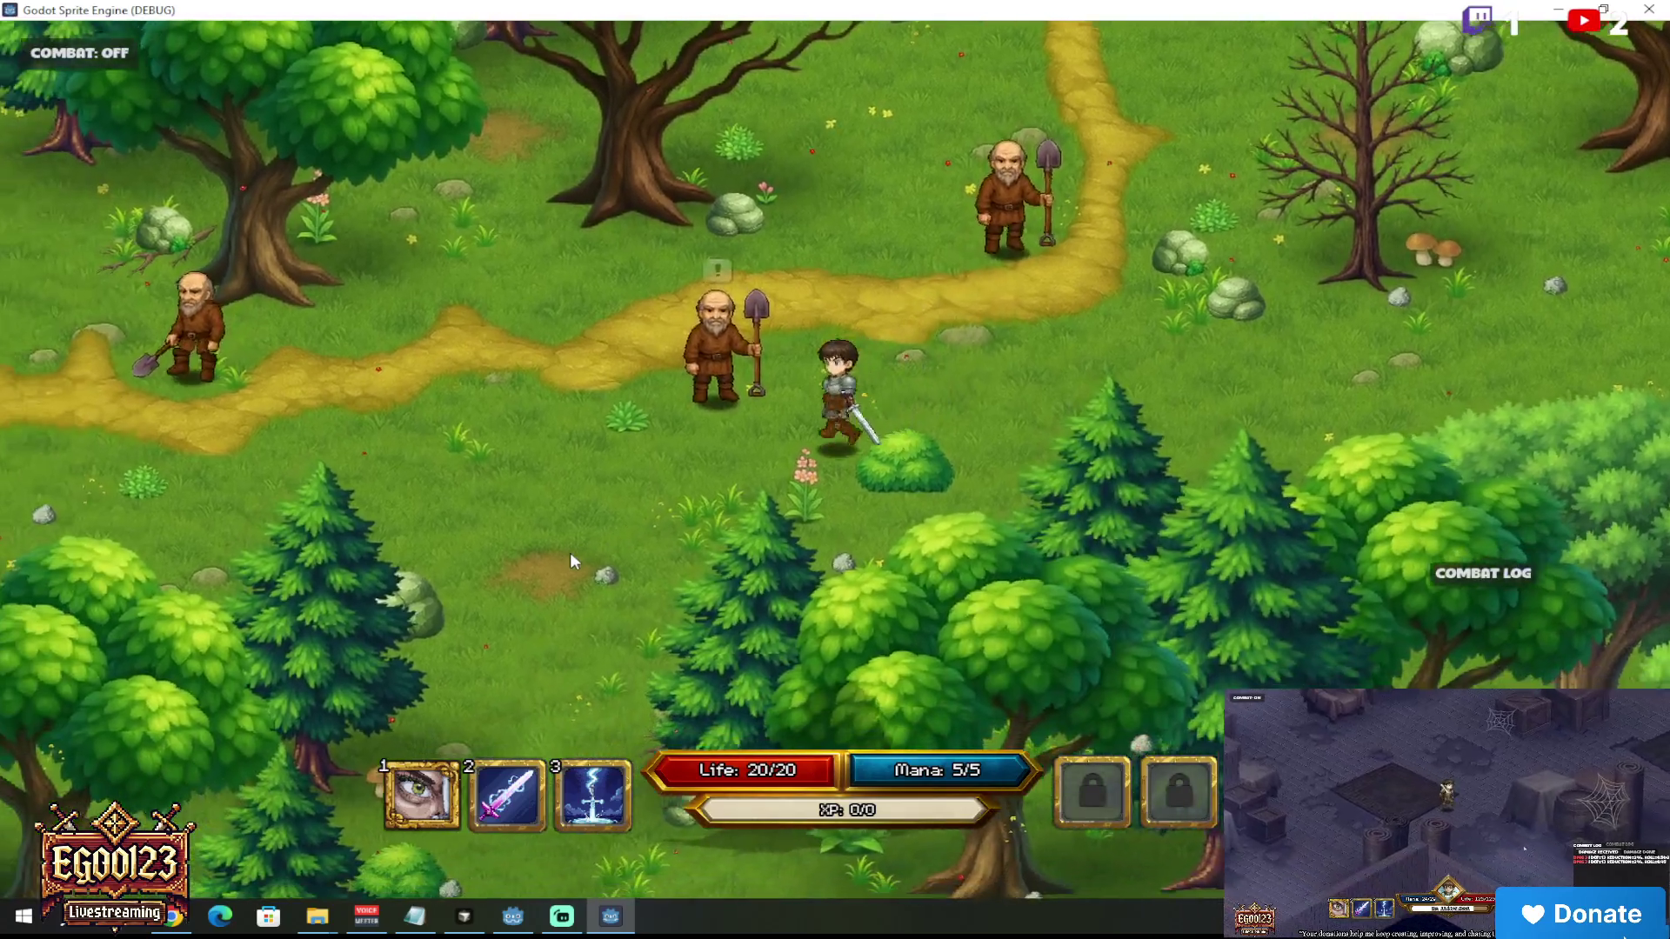
mouse_move(571, 552)
mouse_down()
mouse_move(602, 367)
mouse_move(581, 442)
mouse_move(492, 442)
mouse_move(374, 404)
mouse_move(844, 352)
mouse_move(1467, 112)
mouse_up()
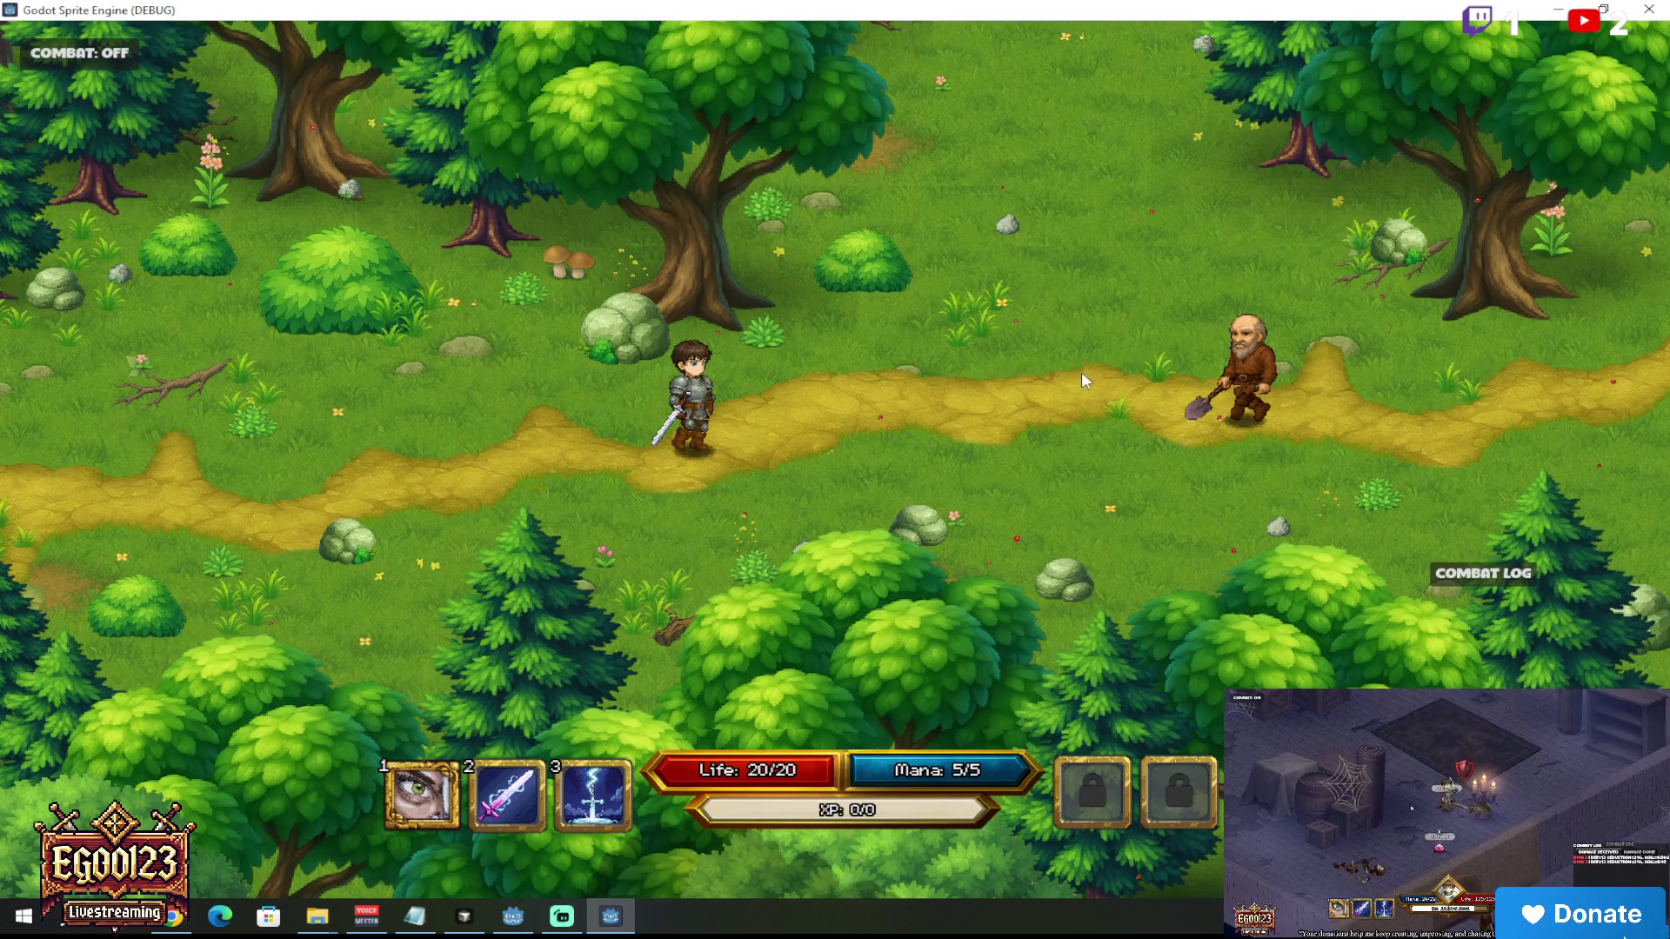
Step: Stop the game, filter files for 'raven', open npc_RavenCrow.tscn and select its AnimatedSprite2D
key(alt+F4)
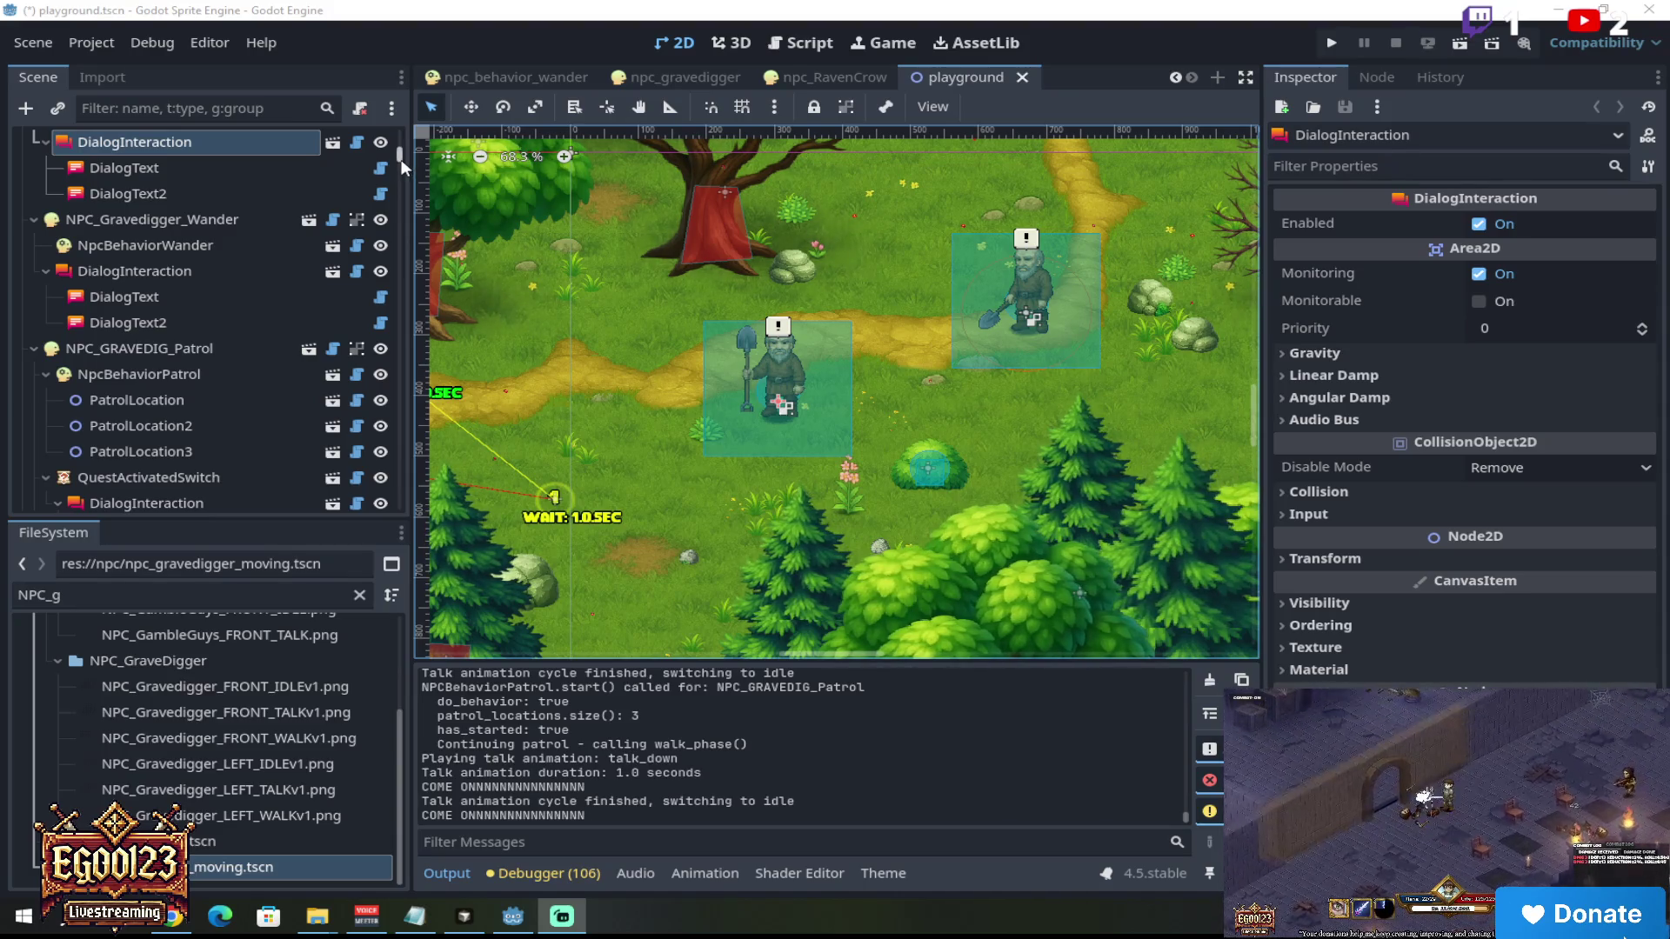
click(16, 595)
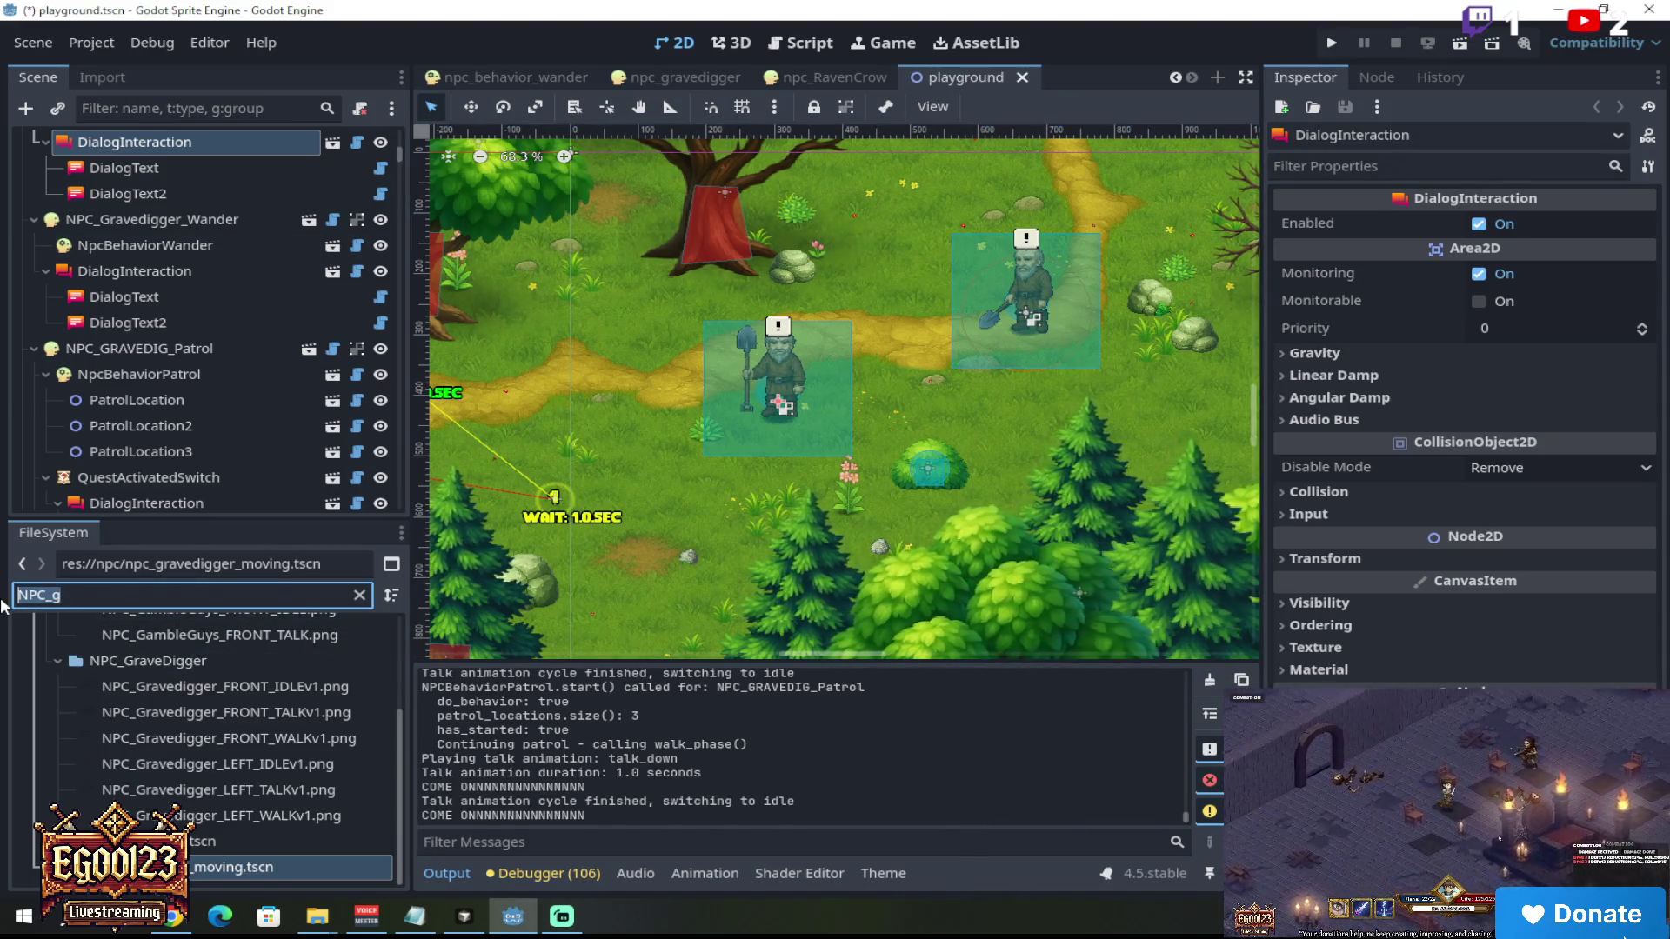
text(raven)
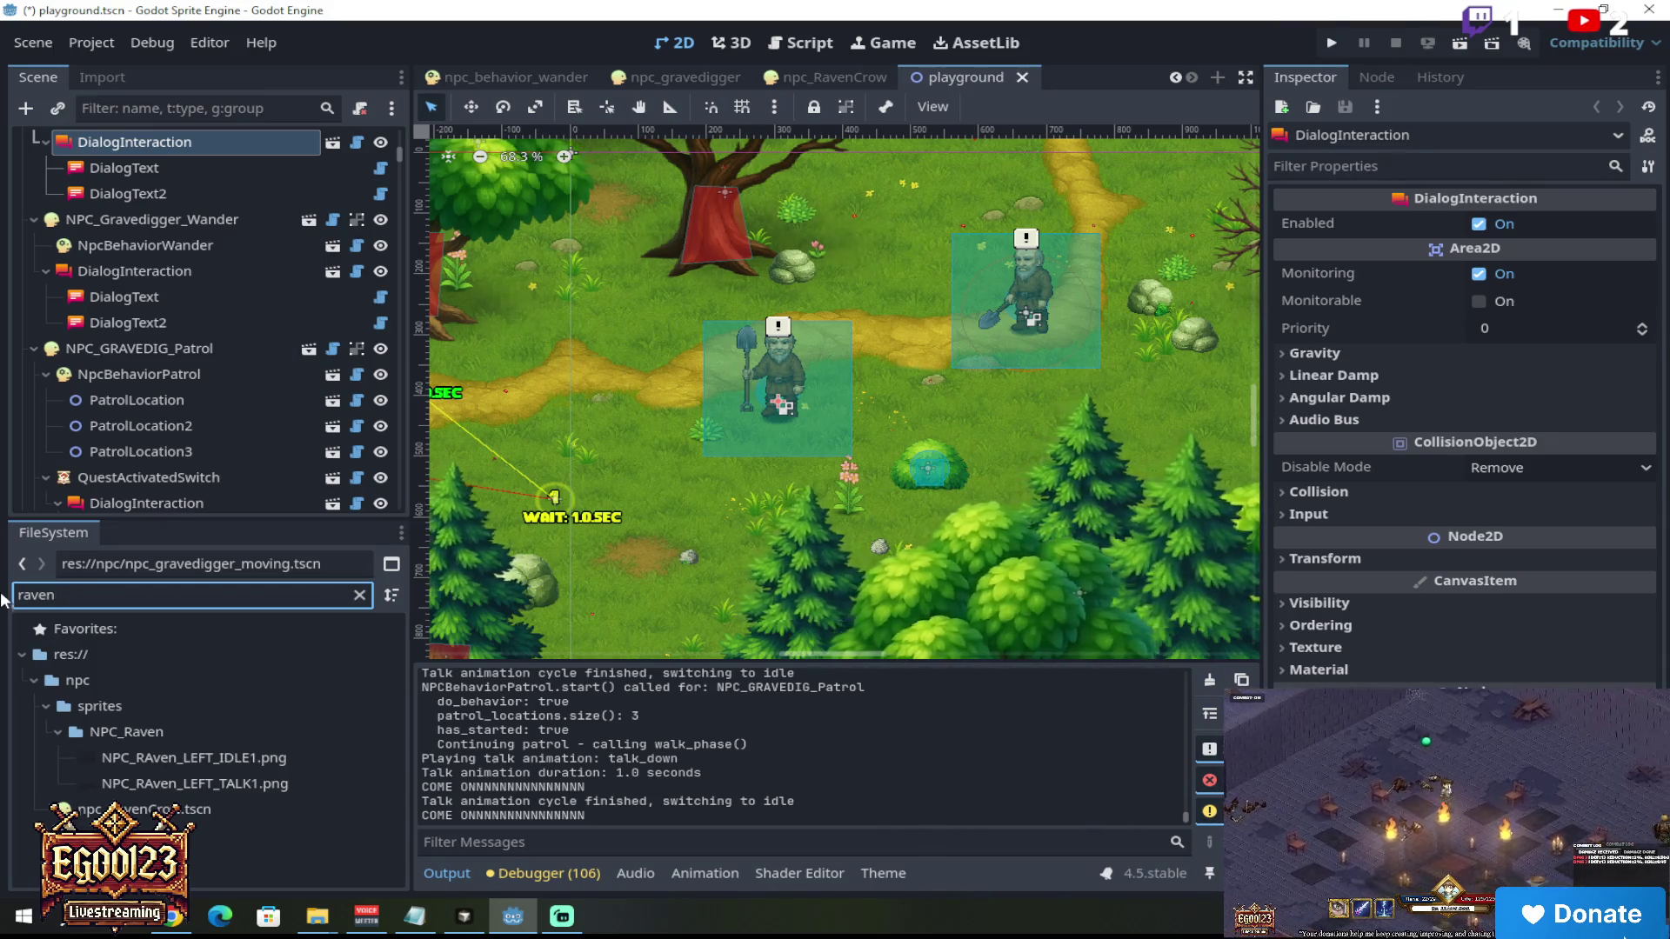
double_click(273, 807)
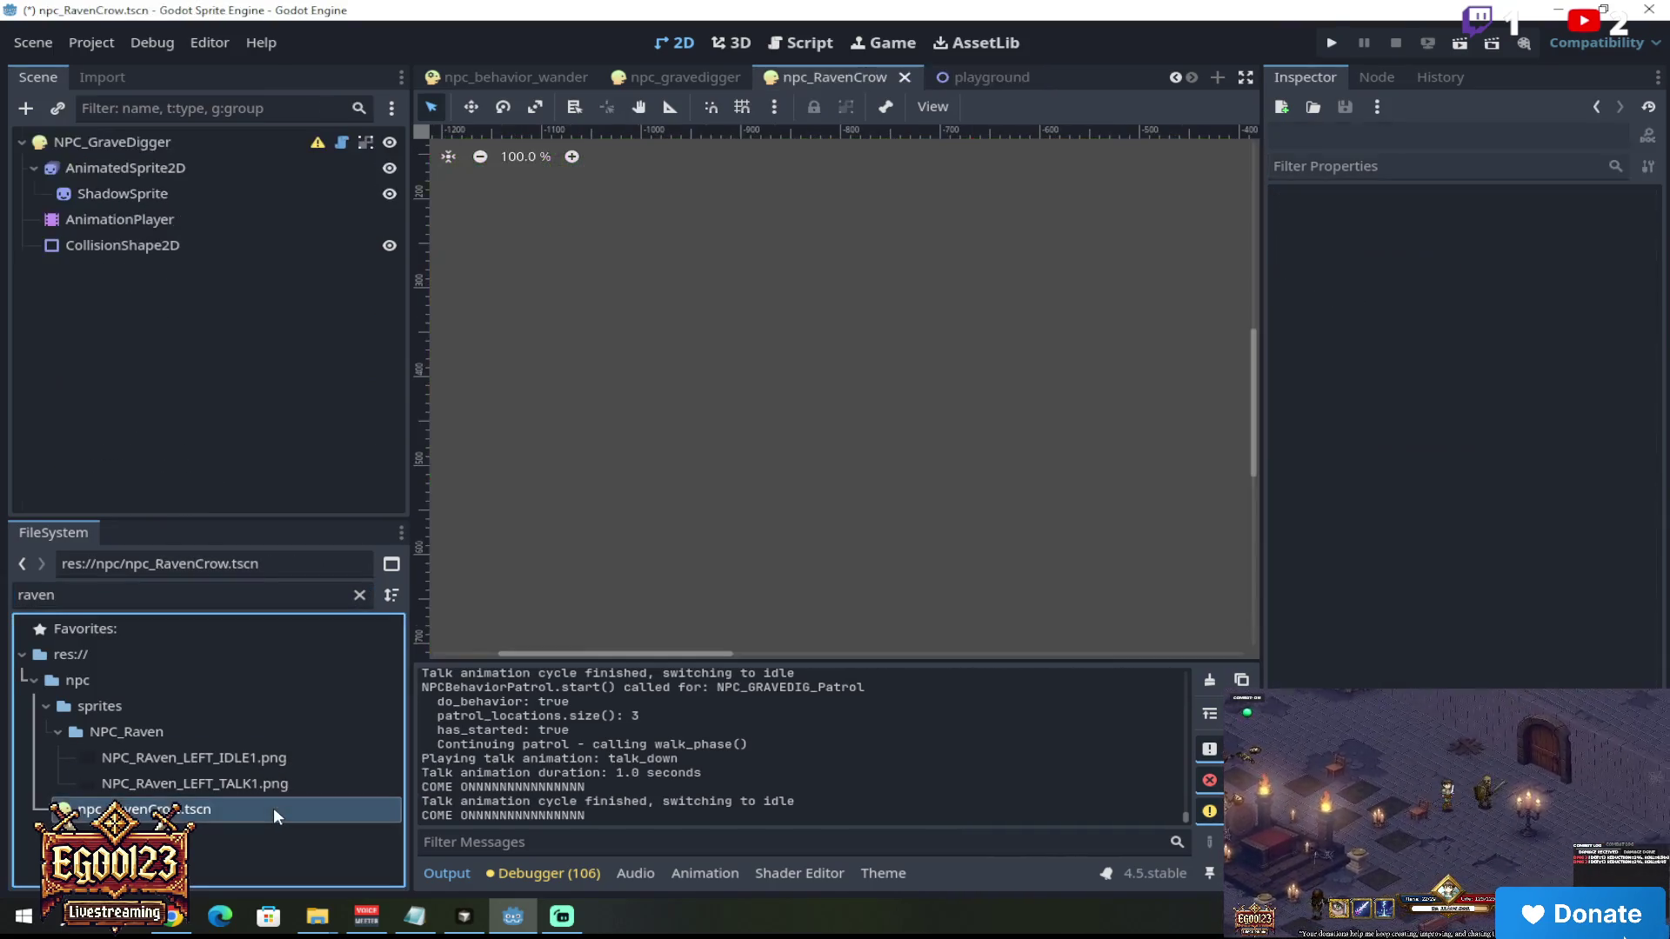
click(180, 165)
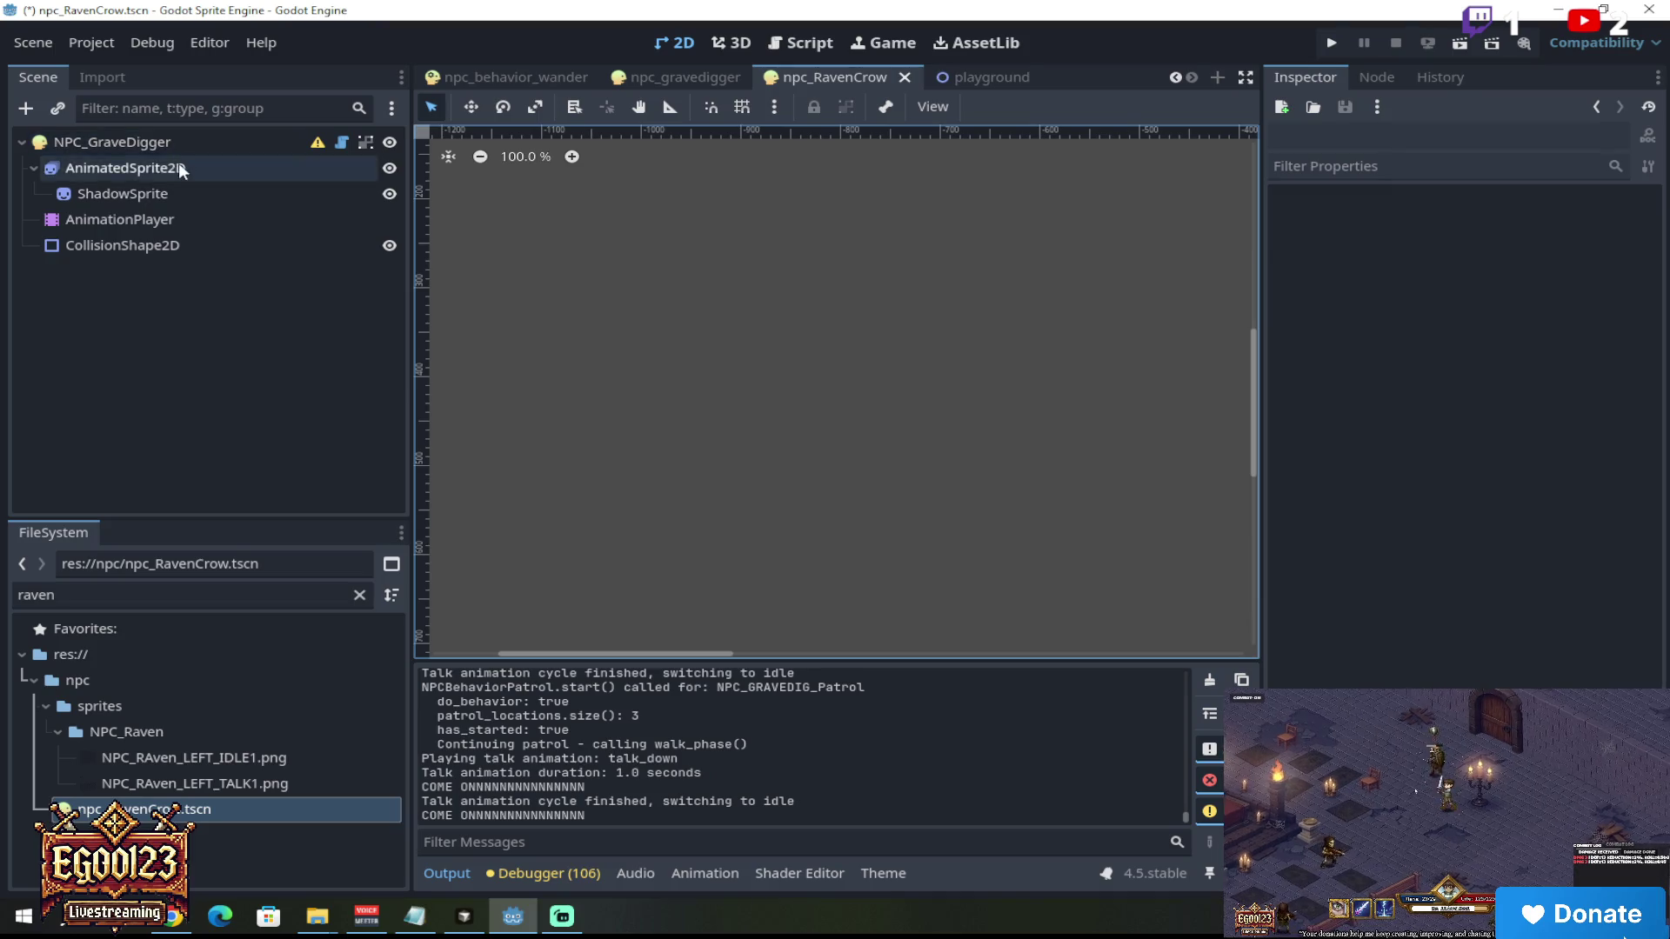
scroll(644, 274, down, 3)
scroll(1170, 313, down, 3)
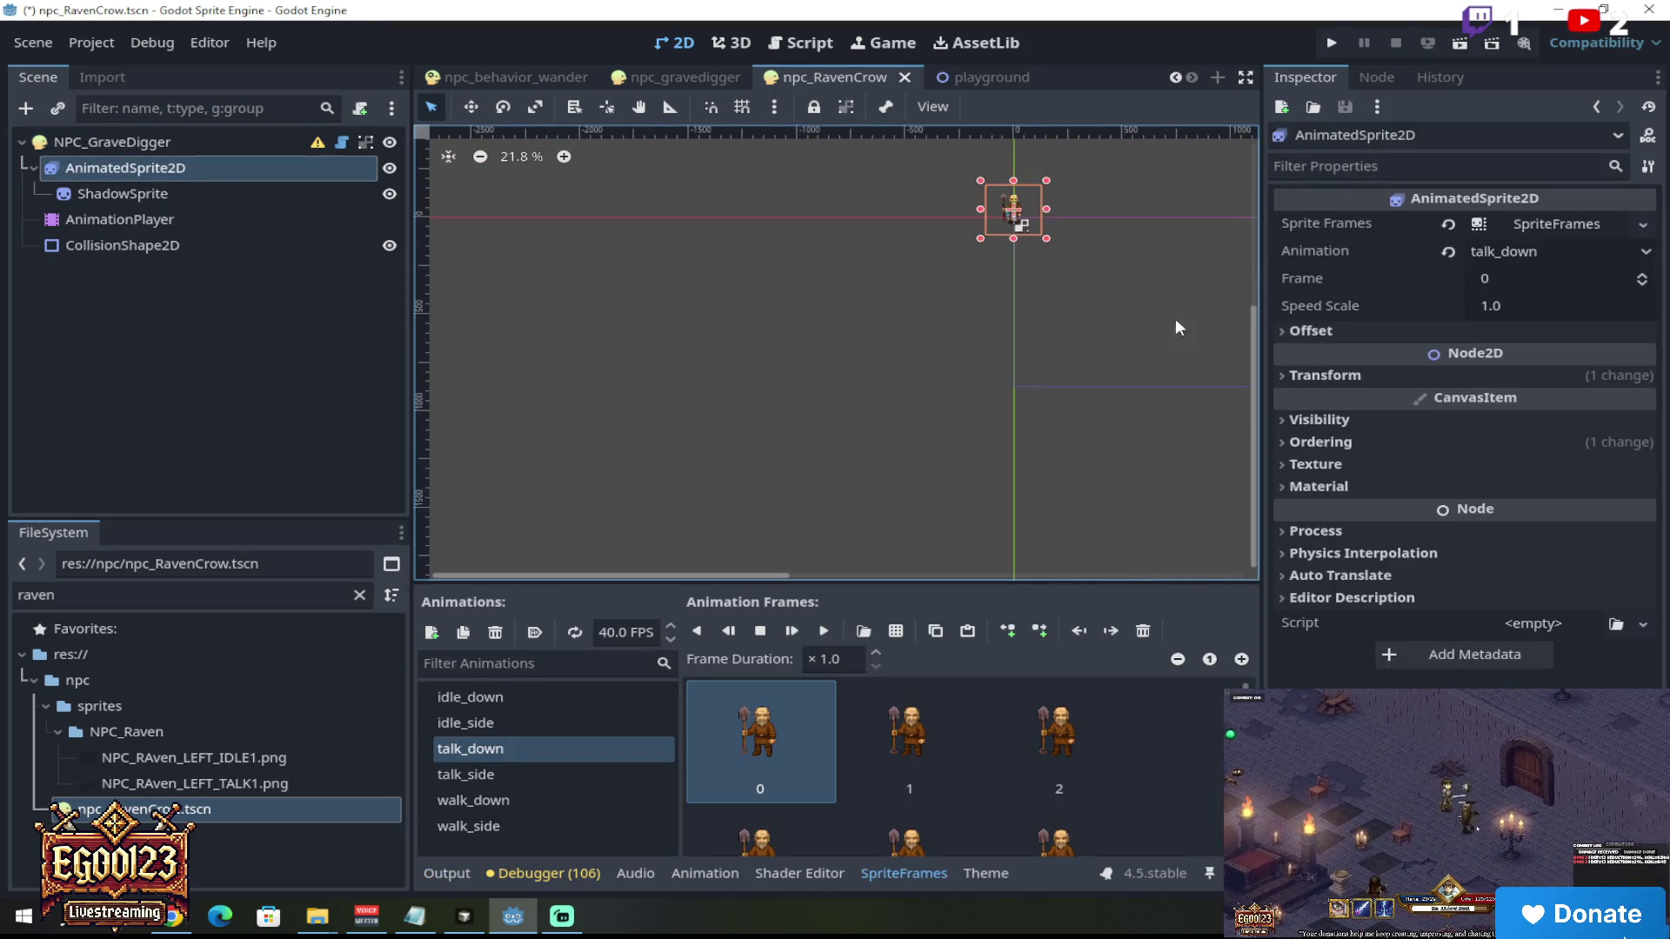
scroll(1077, 295, up, 9)
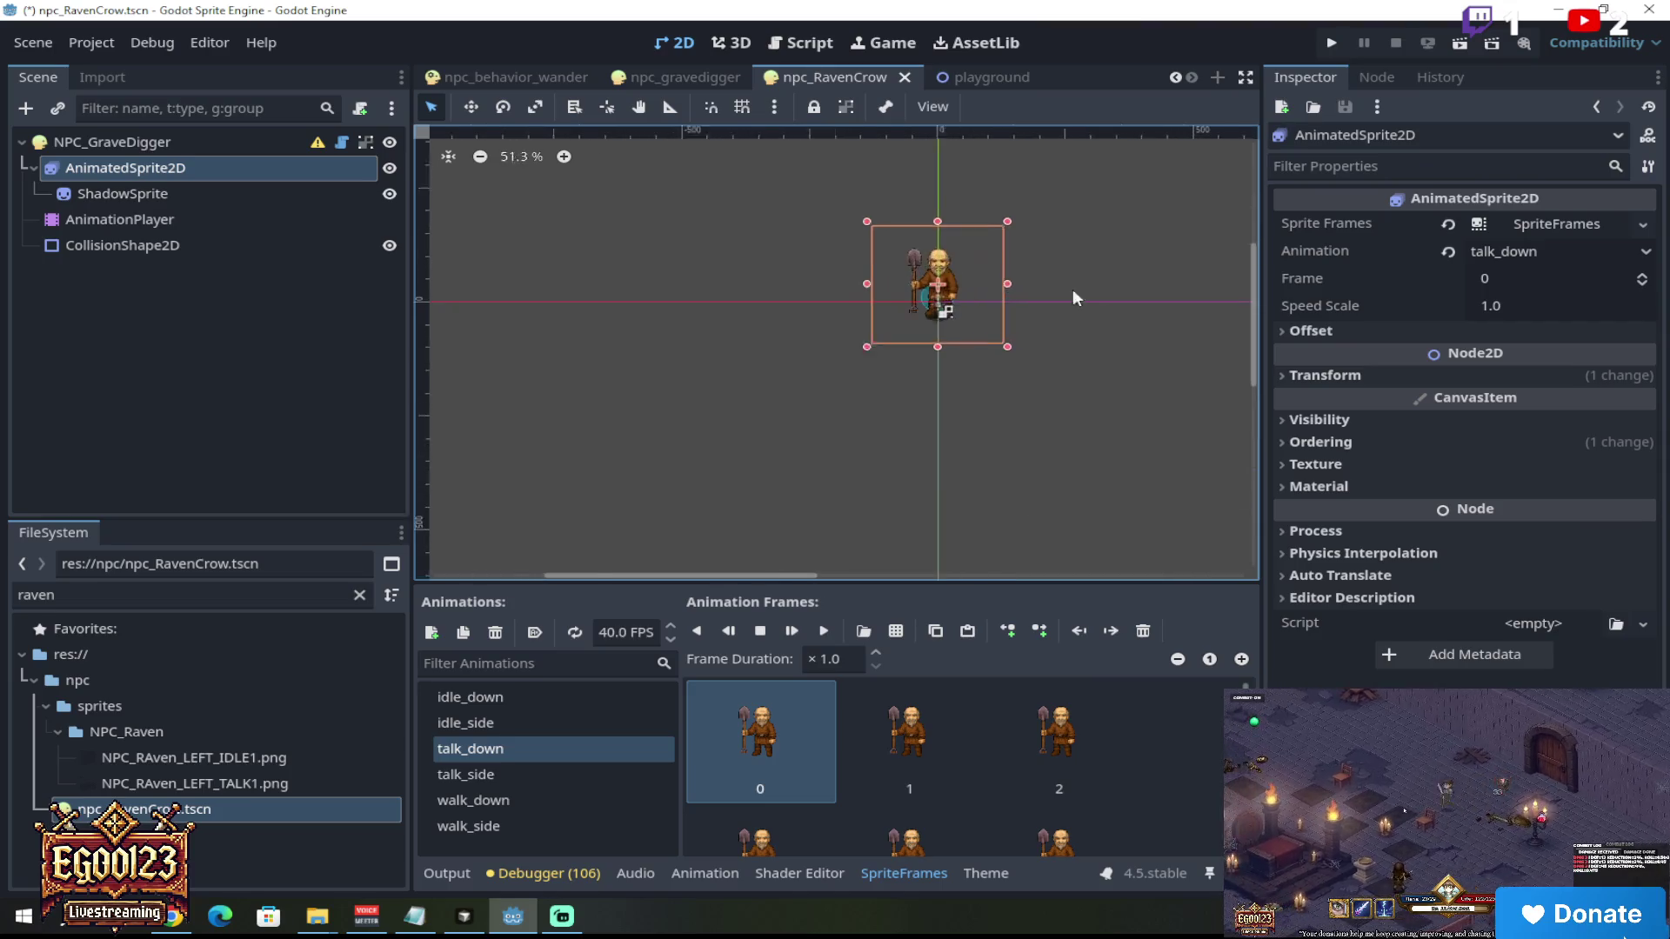
Step: Delete the gravedigger frames from the idle_down animation and start adding frames from a sprite sheet
click(562, 697)
click(753, 738)
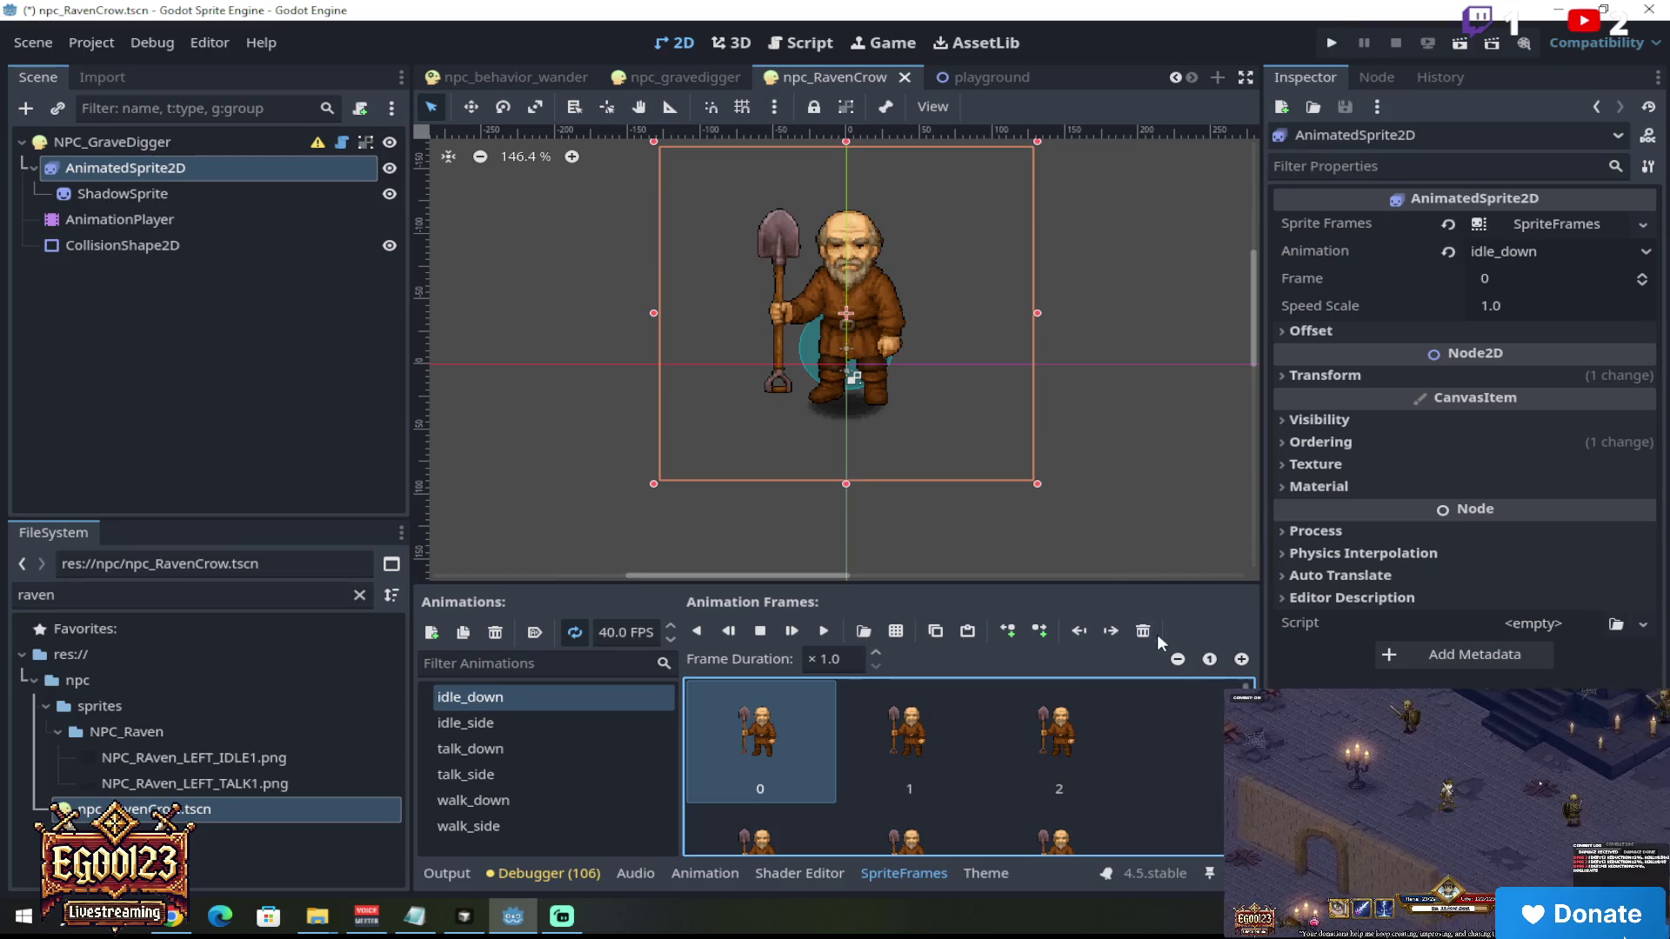
click(1145, 632)
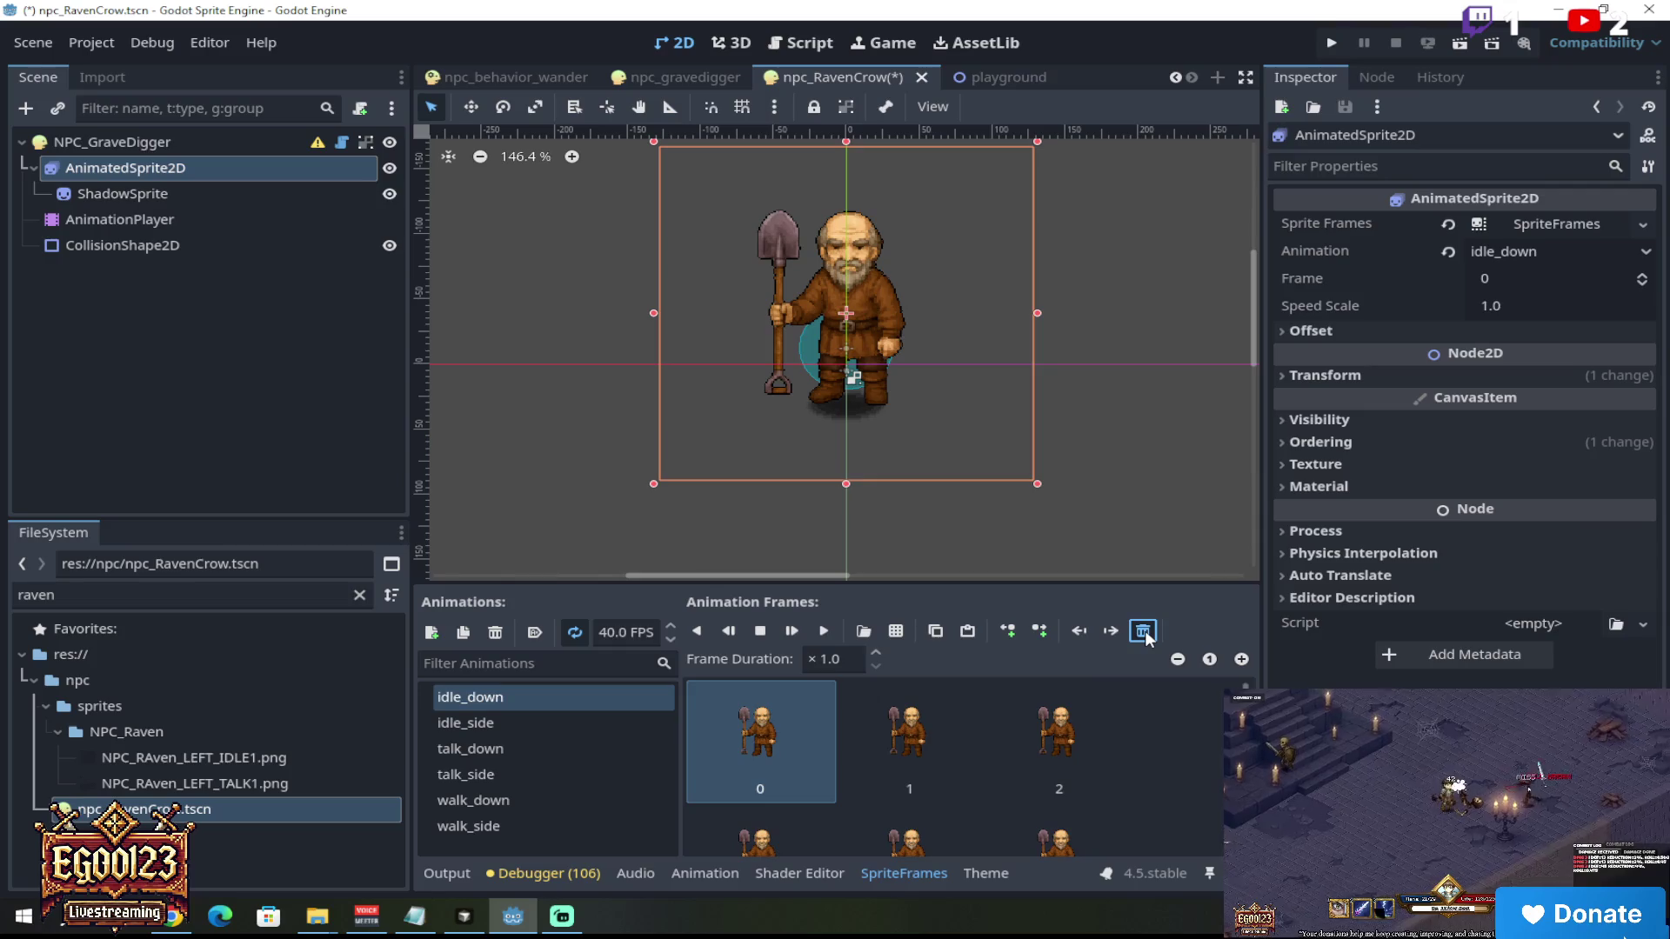
click(1145, 630)
click(1144, 630)
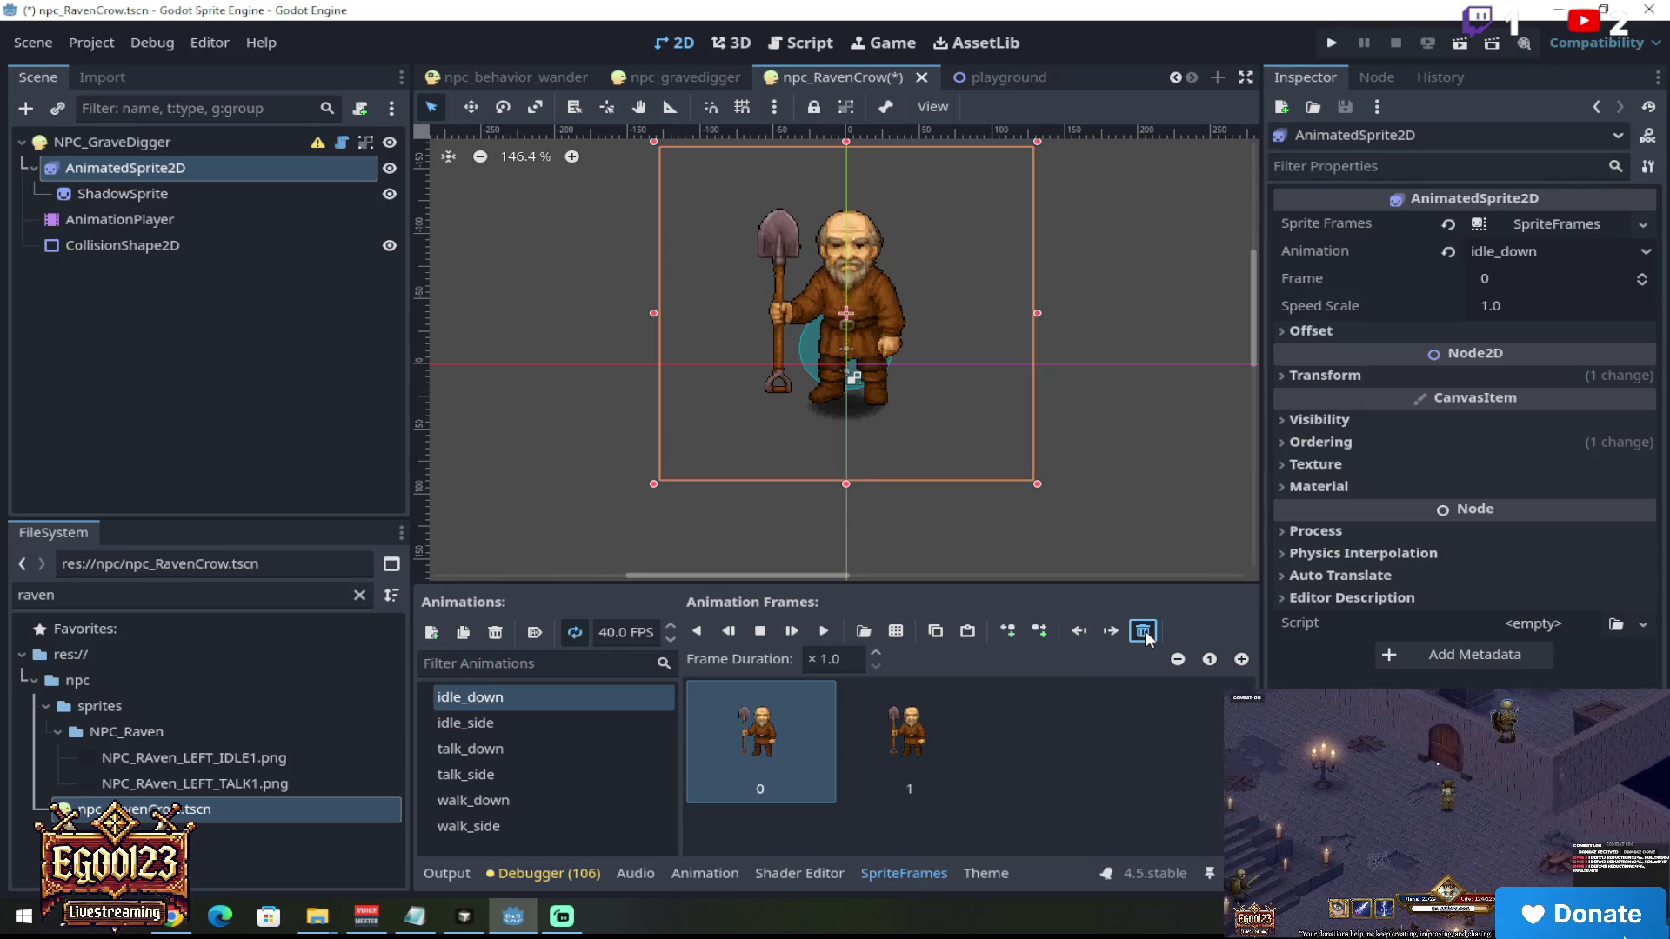
click(1145, 630)
click(1144, 630)
click(900, 630)
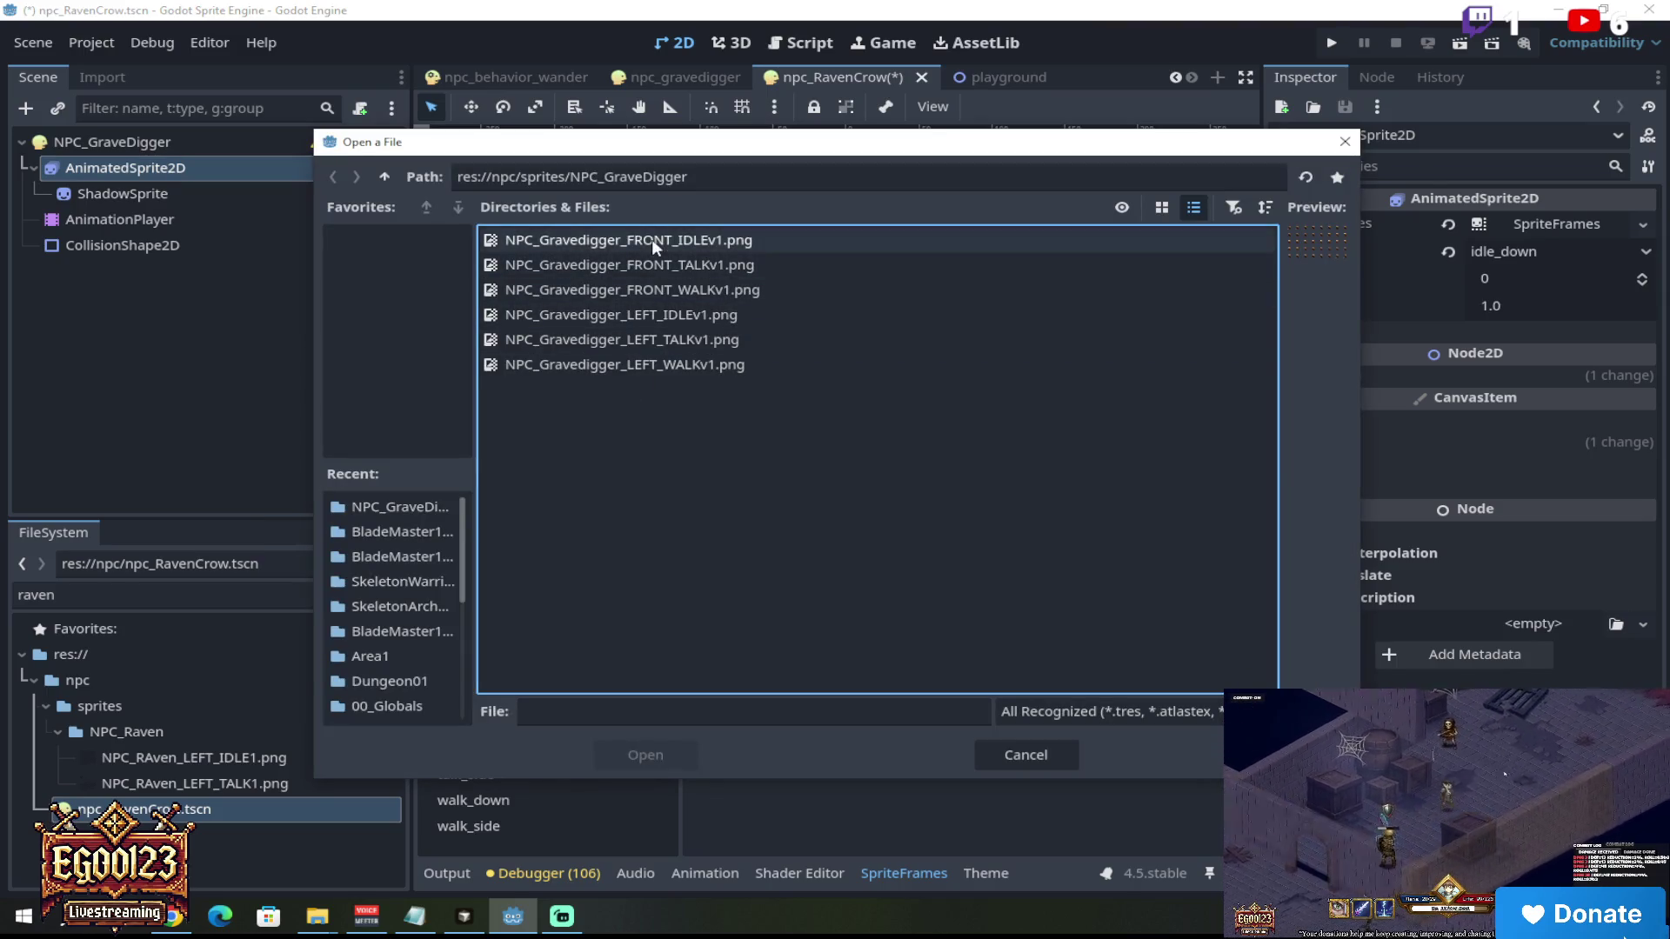
Step: Load NPC_RAven_LEFT_IDLE1.png from the NPC_Raven sprites folder as the sprite sheet
click(388, 177)
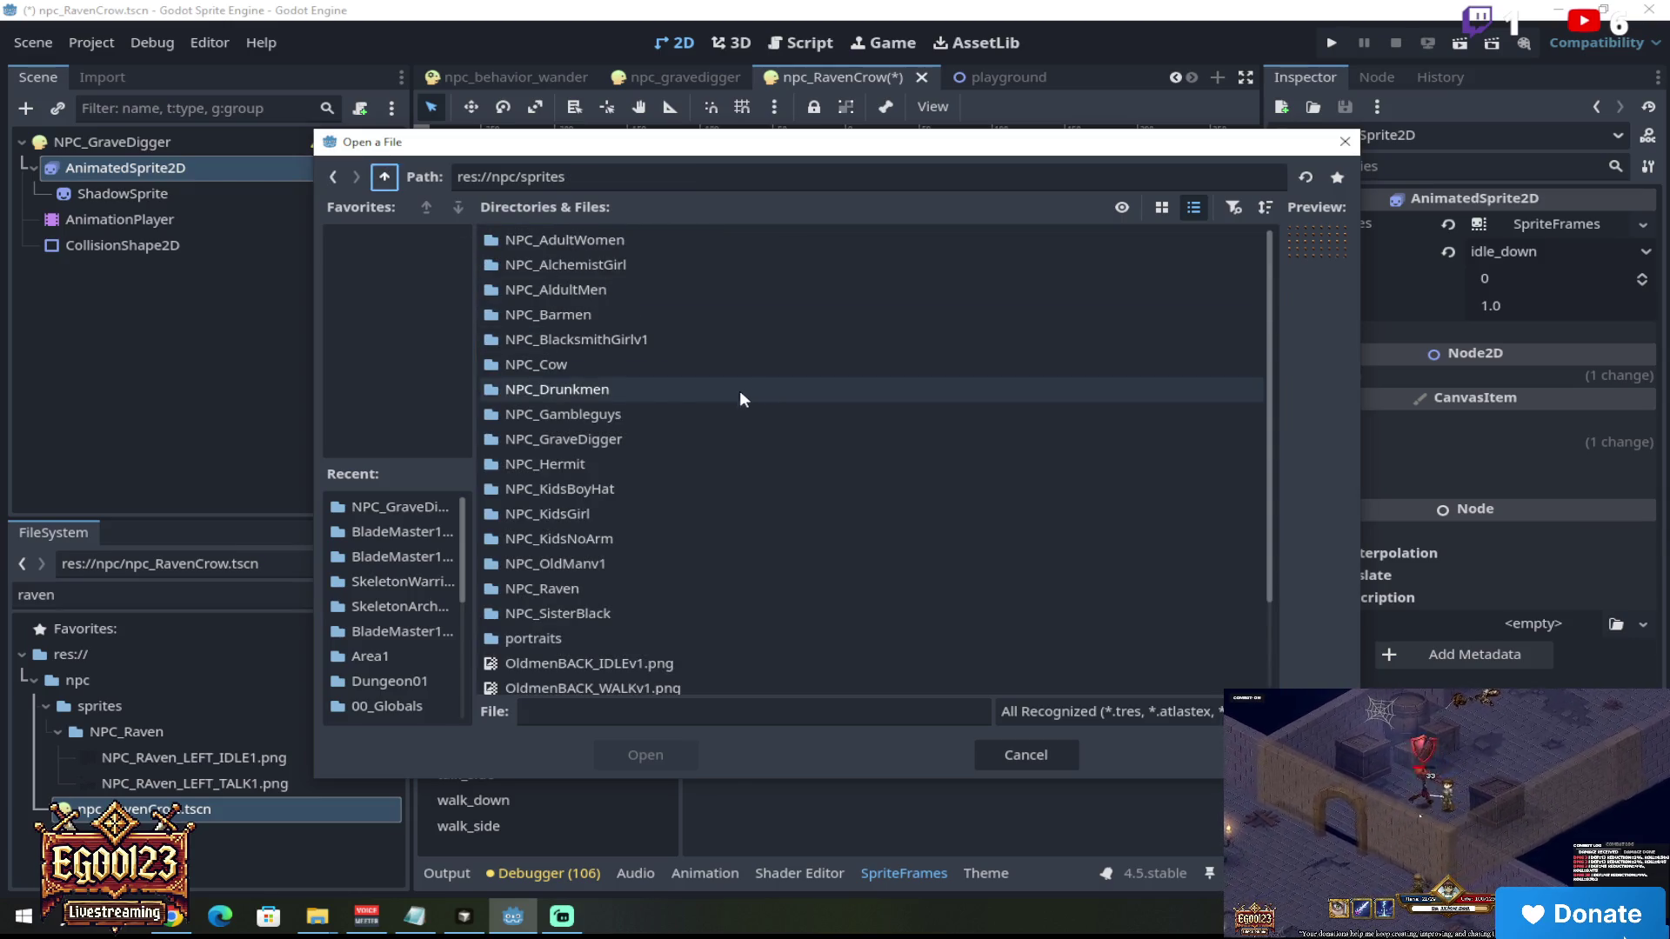
double_click(612, 586)
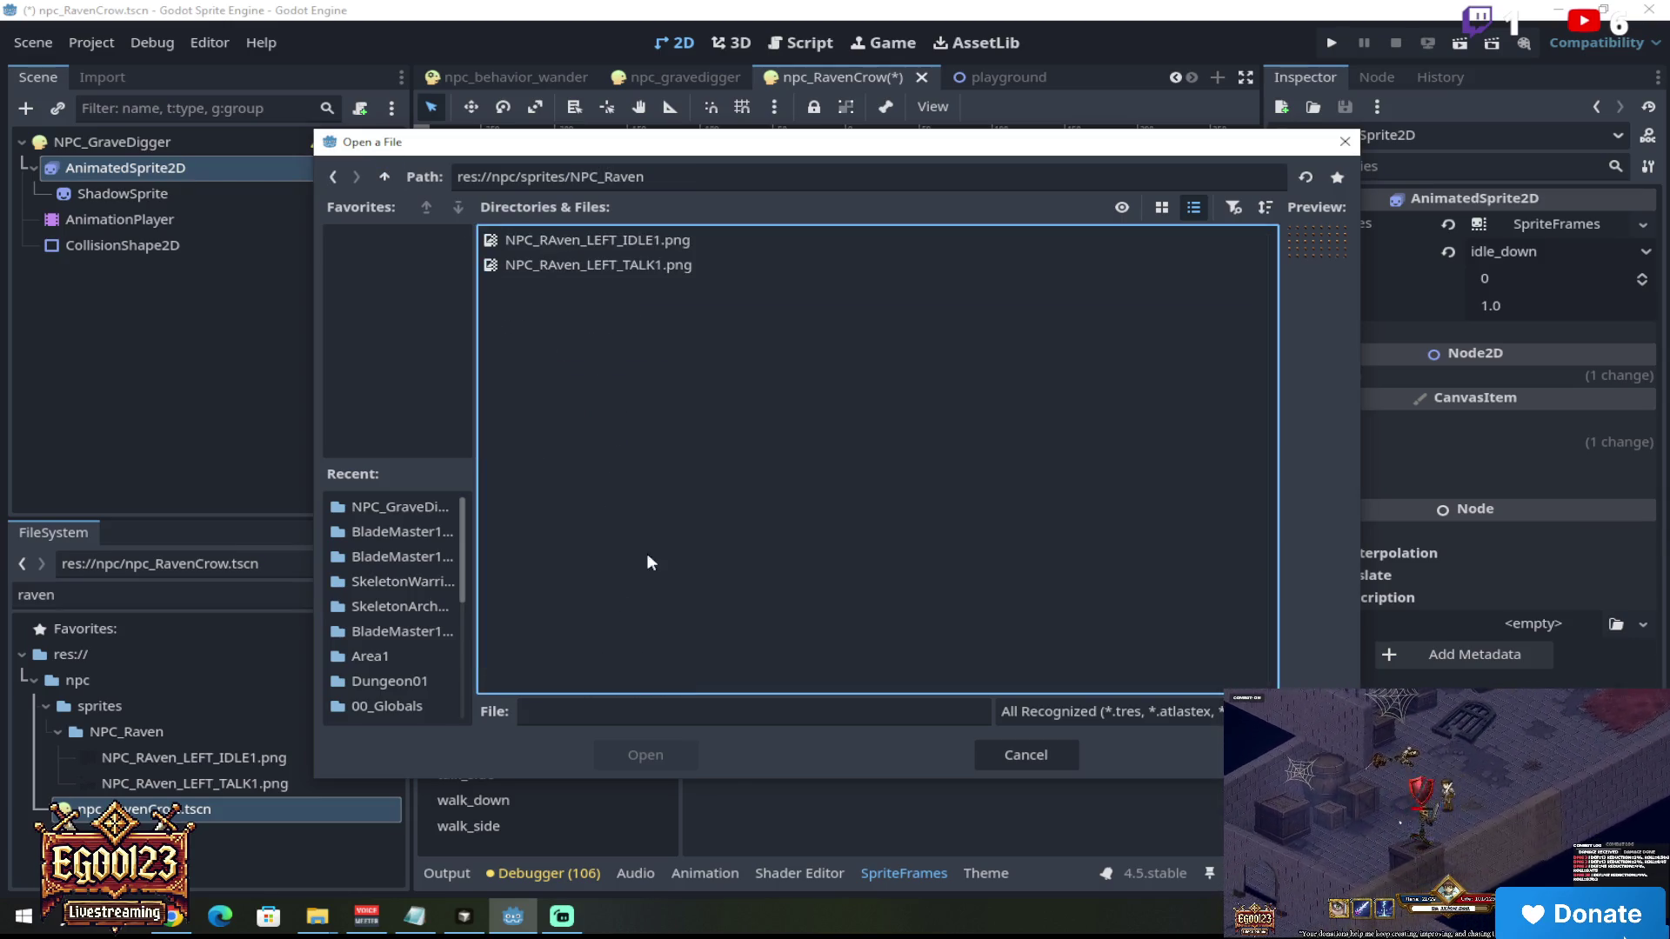
click(703, 236)
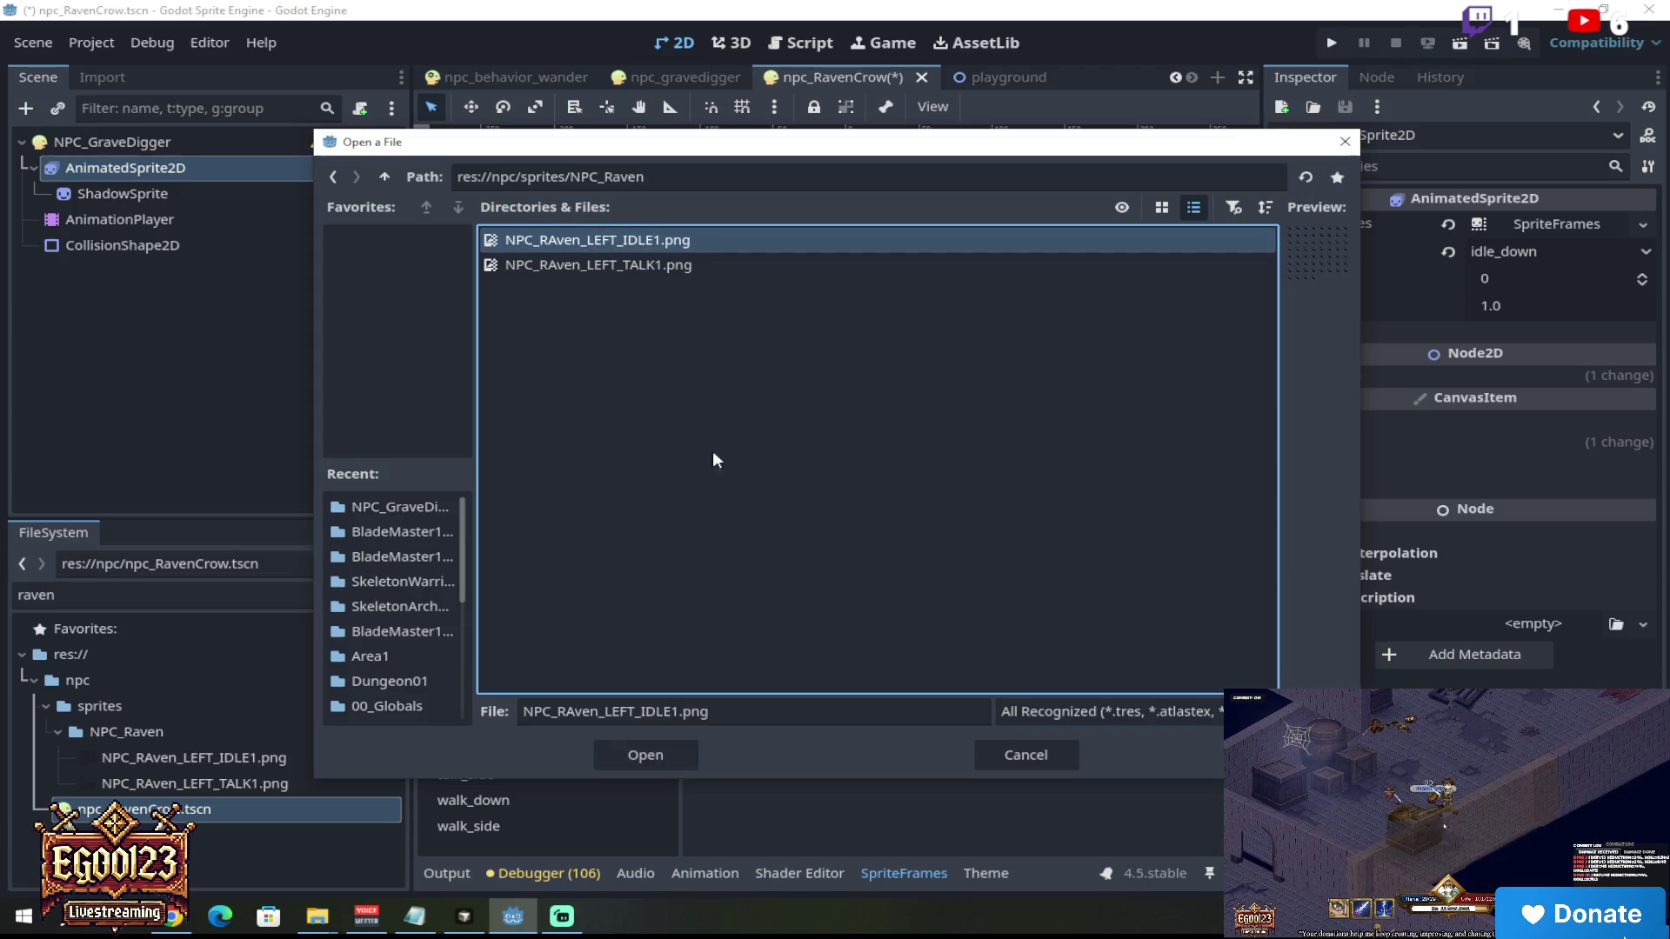
click(635, 757)
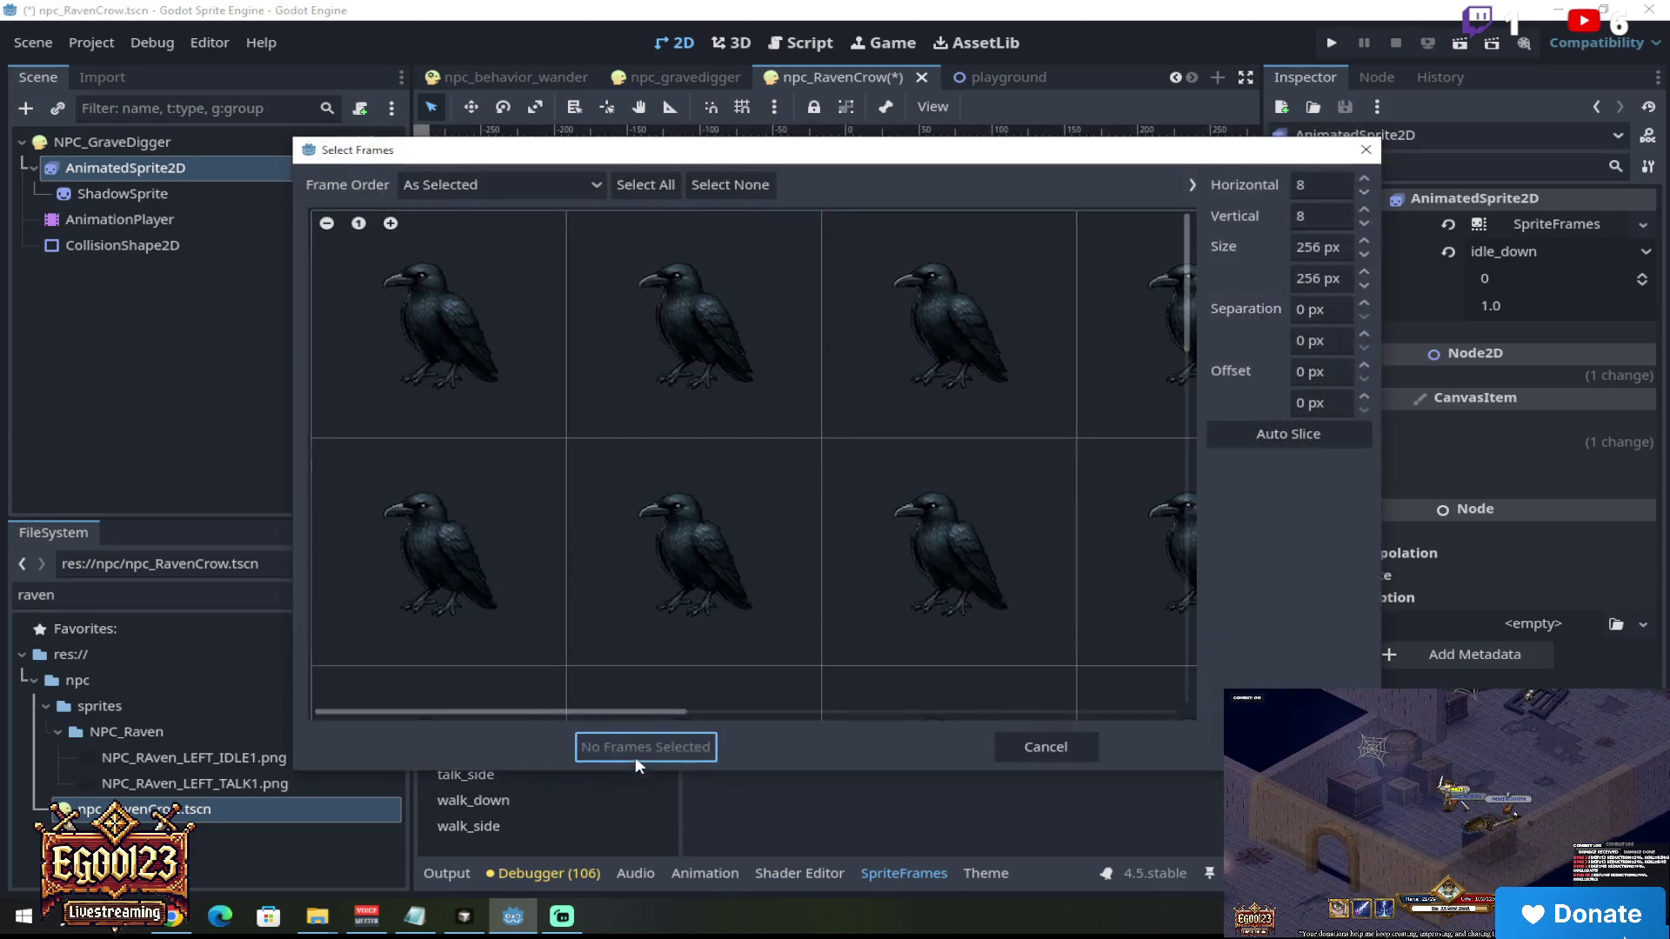
Step: Select all 60 raven frames (0–59) on the 8×8 grid and add them to idle_down
scroll(903, 327, down, 5)
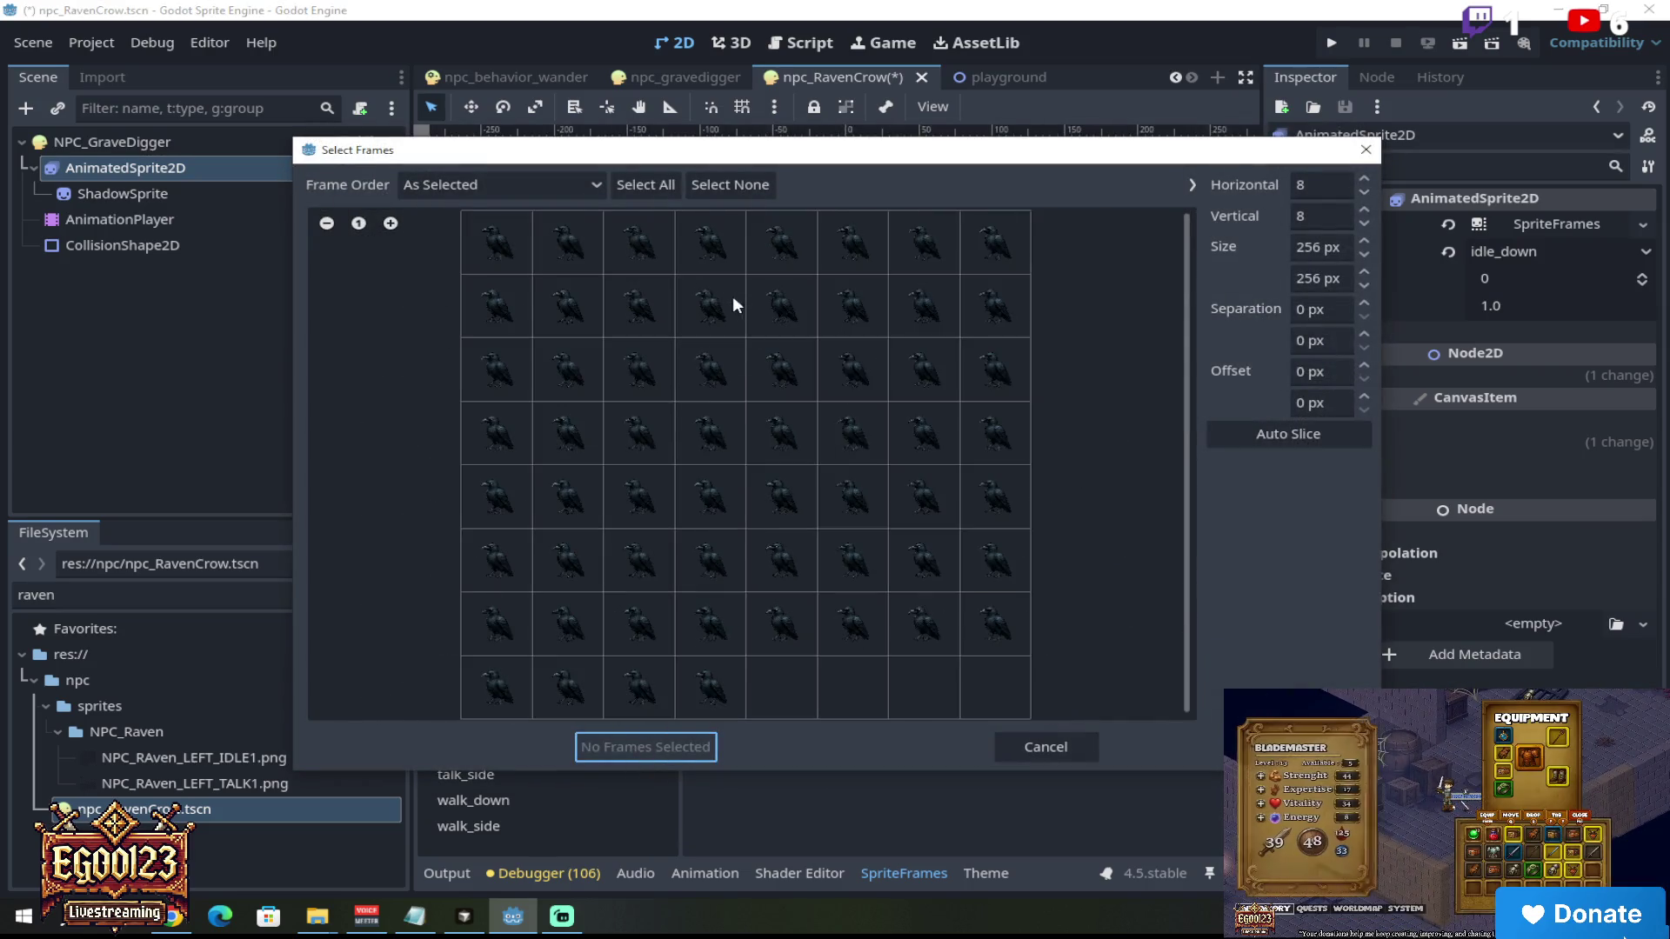
drag(587, 294, 875, 309)
drag(578, 354, 924, 355)
mouse_move(596, 416)
mouse_down()
mouse_move(925, 402)
mouse_move(727, 447)
mouse_move(925, 443)
mouse_up()
drag(639, 480, 843, 490)
drag(642, 520, 925, 531)
drag(633, 561, 869, 571)
drag(608, 613, 722, 625)
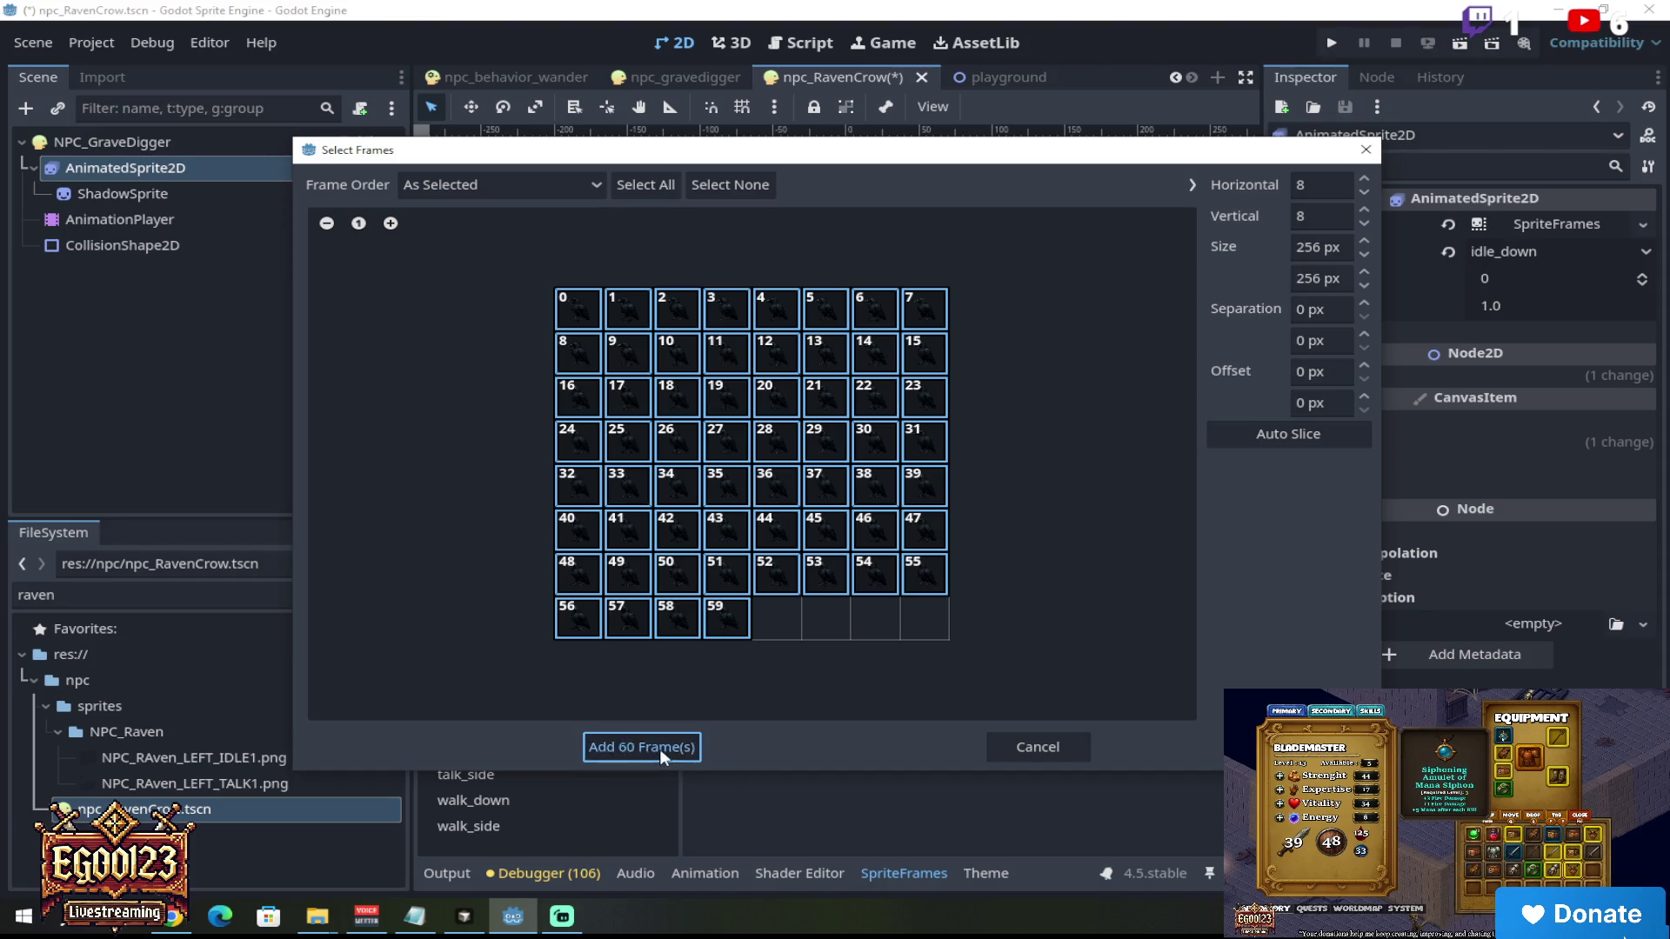
click(659, 749)
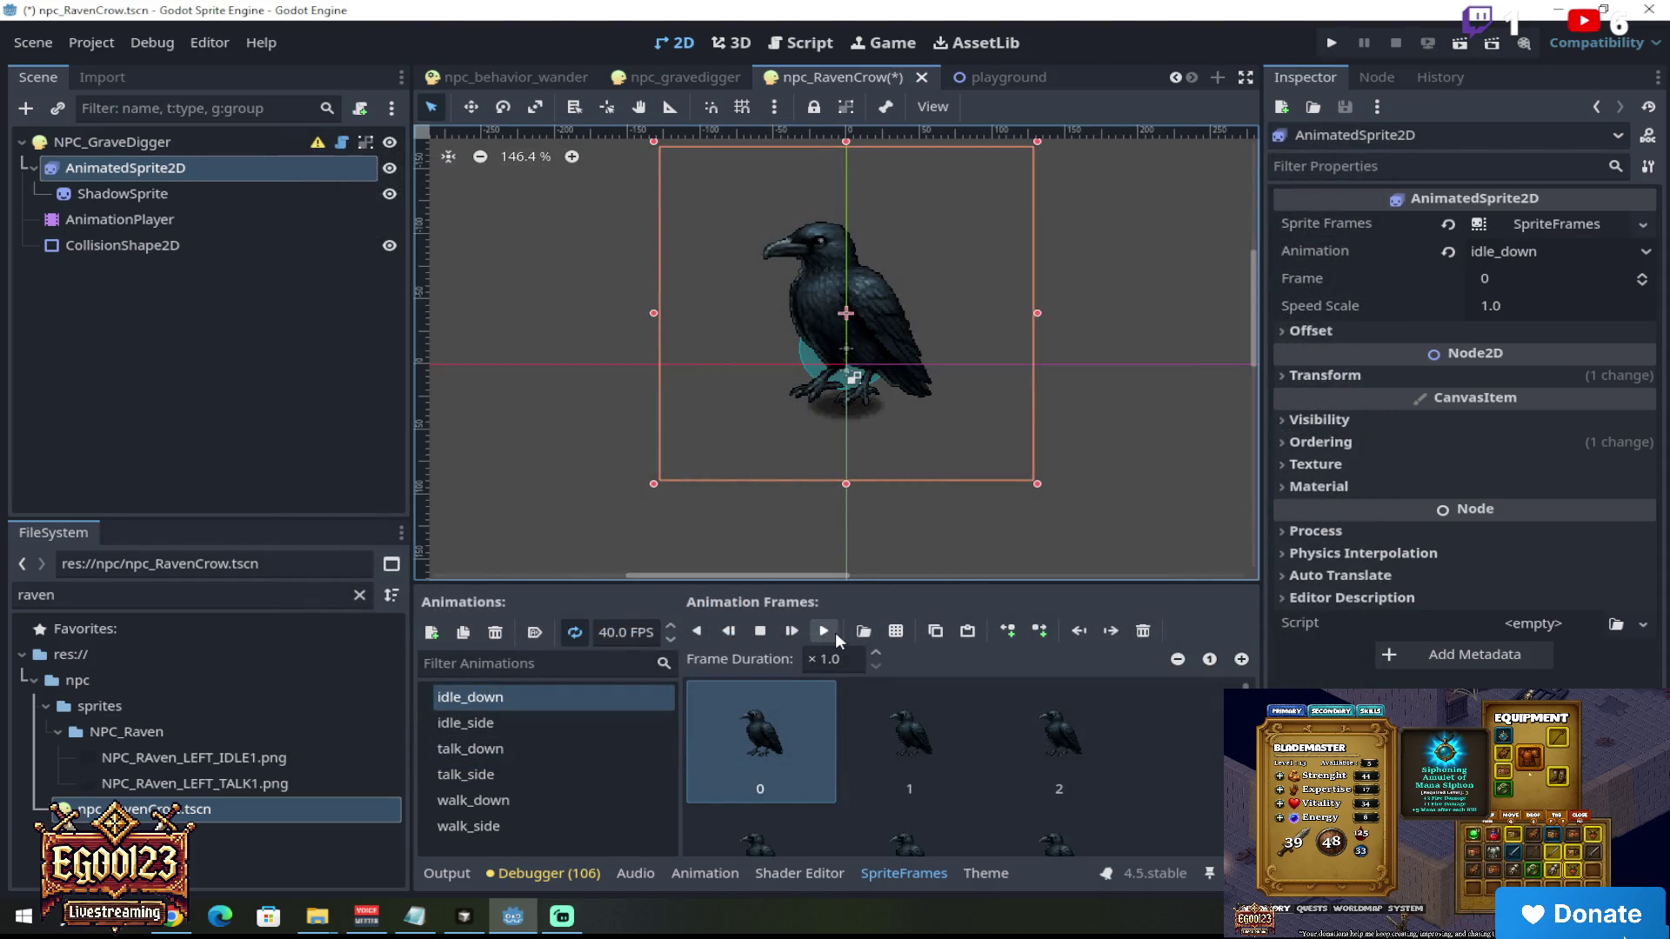
Step: Preview the raven's idle_down animation and browse the idle_side and talk_down frames
click(818, 634)
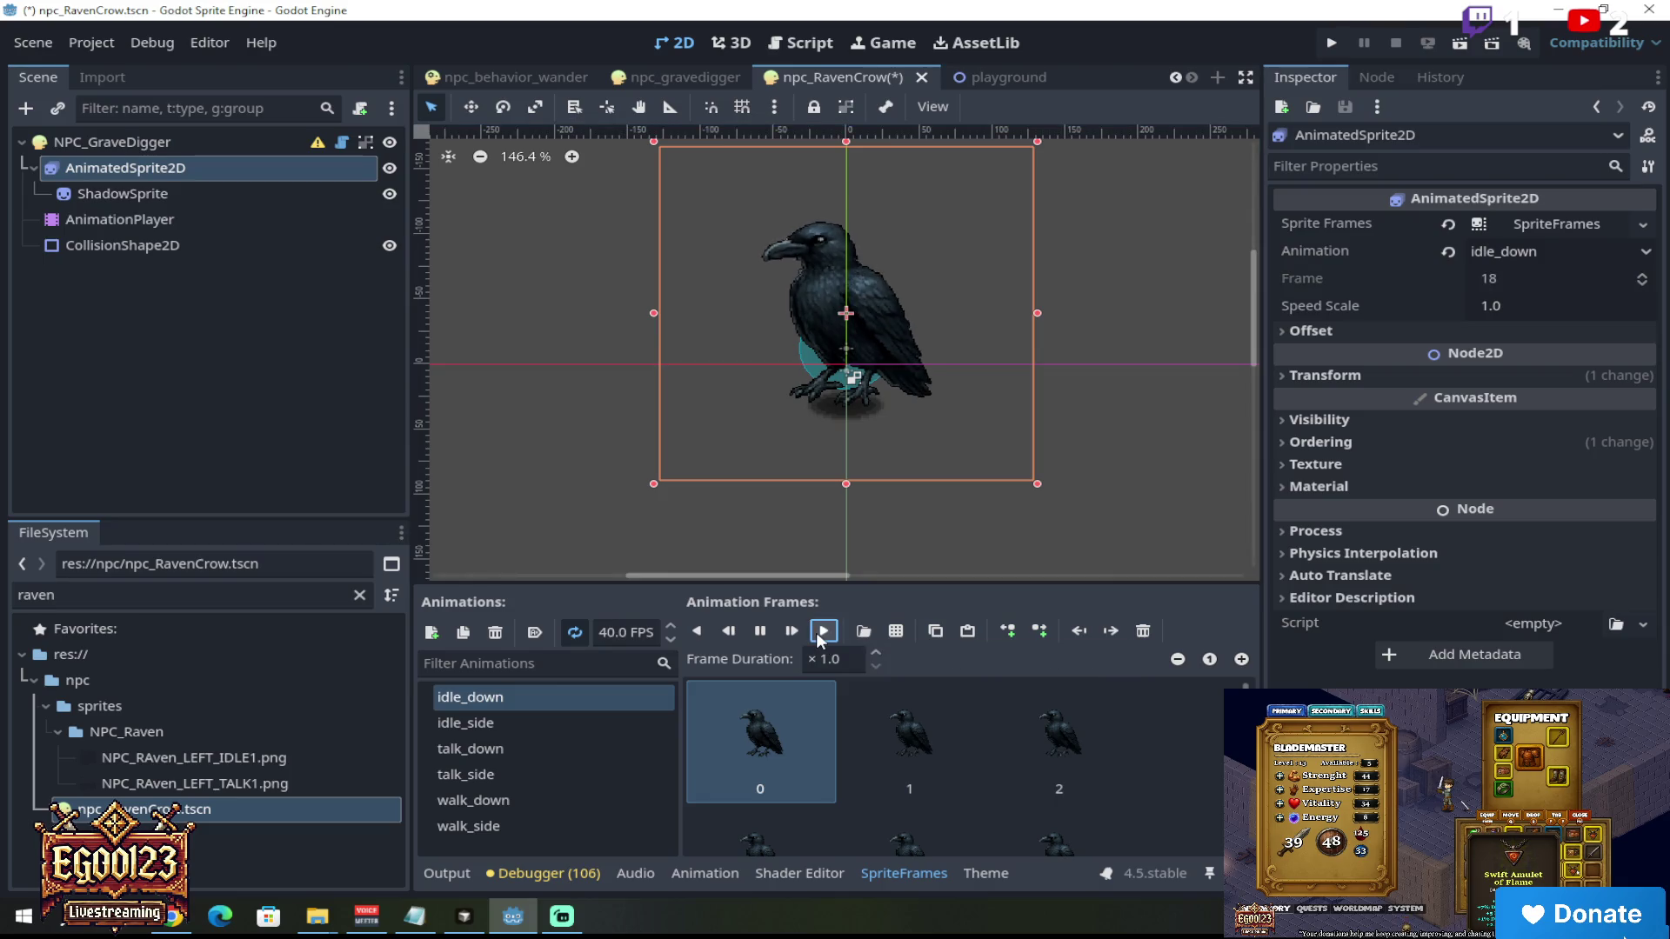
click(762, 632)
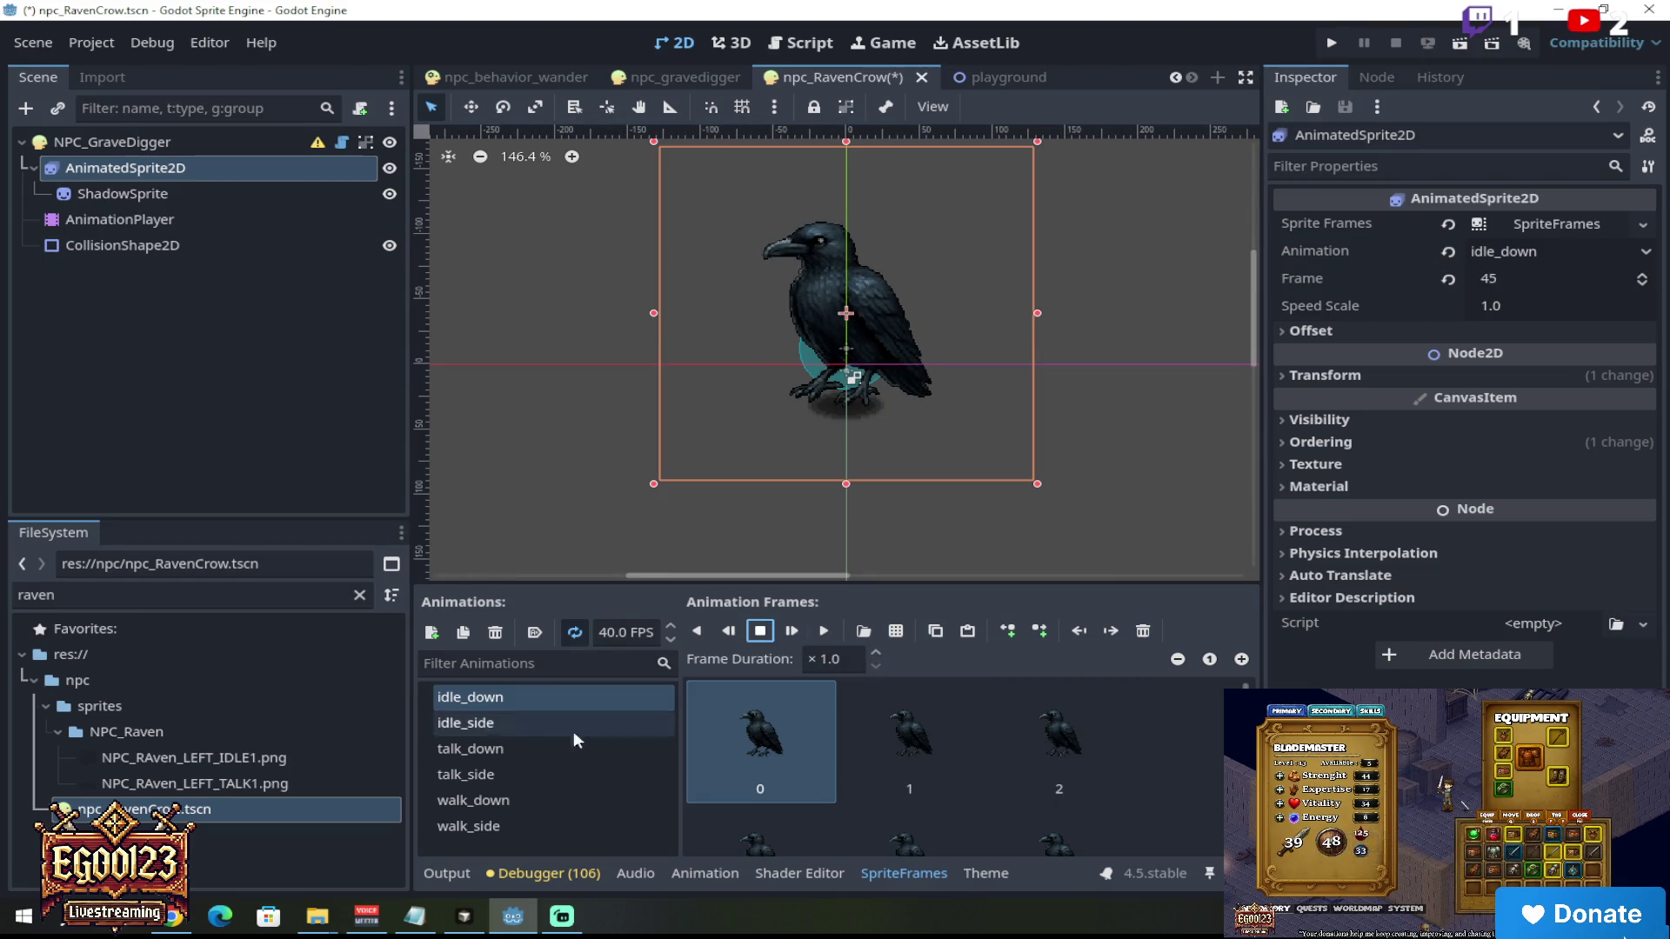
click(528, 725)
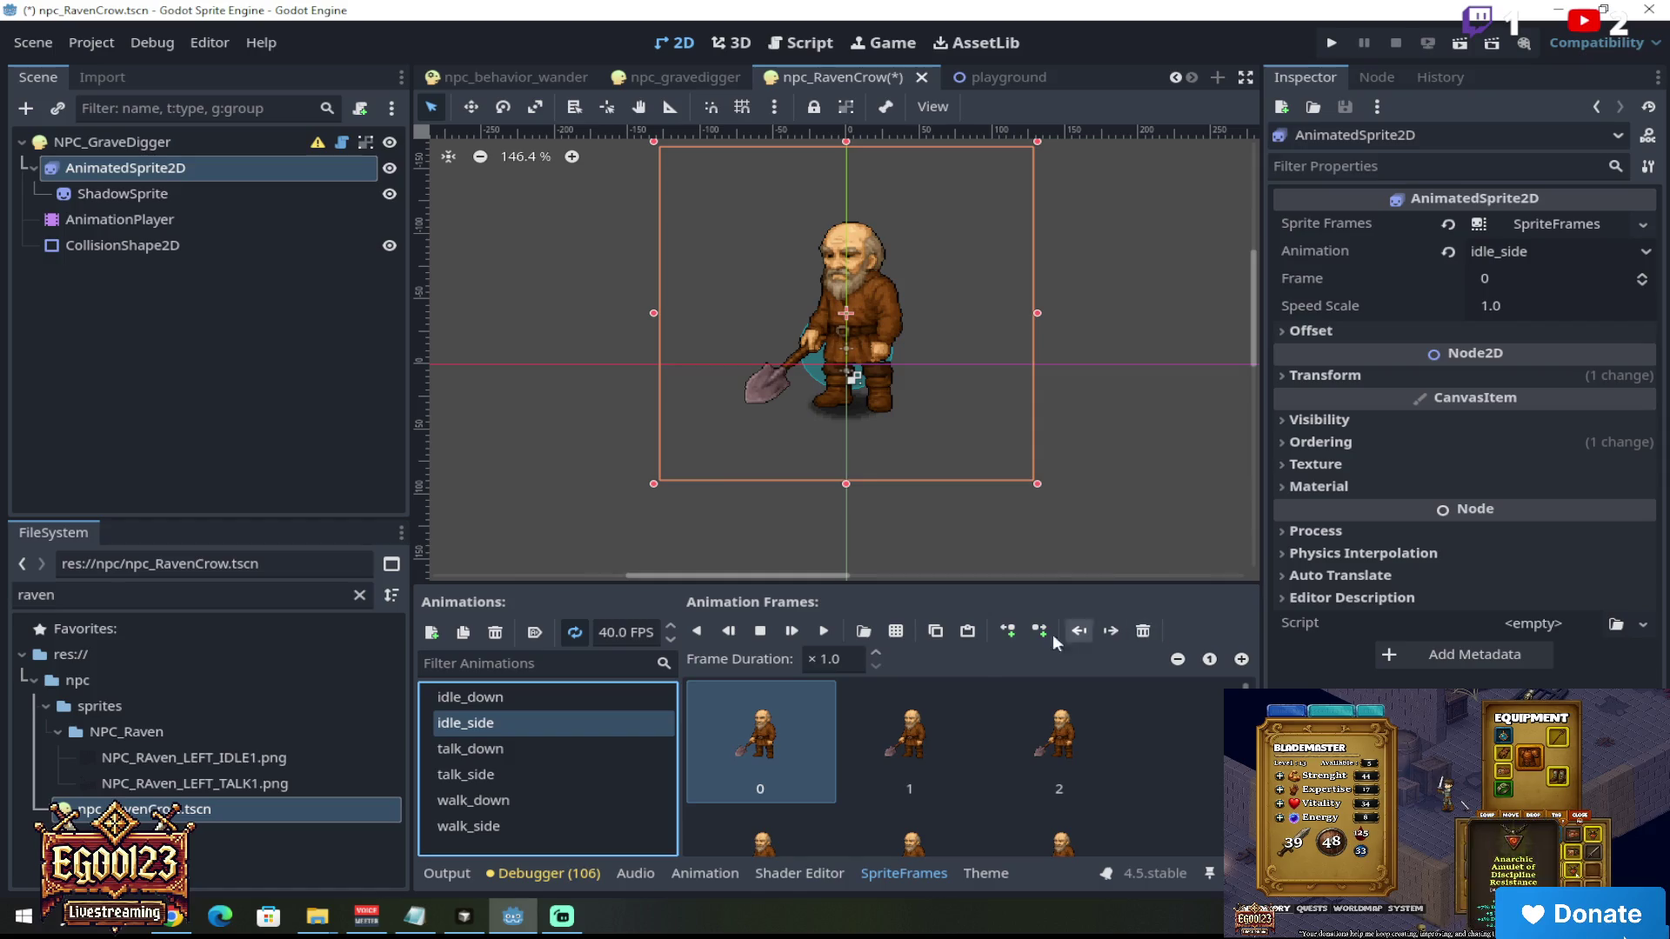
click(571, 744)
click(579, 723)
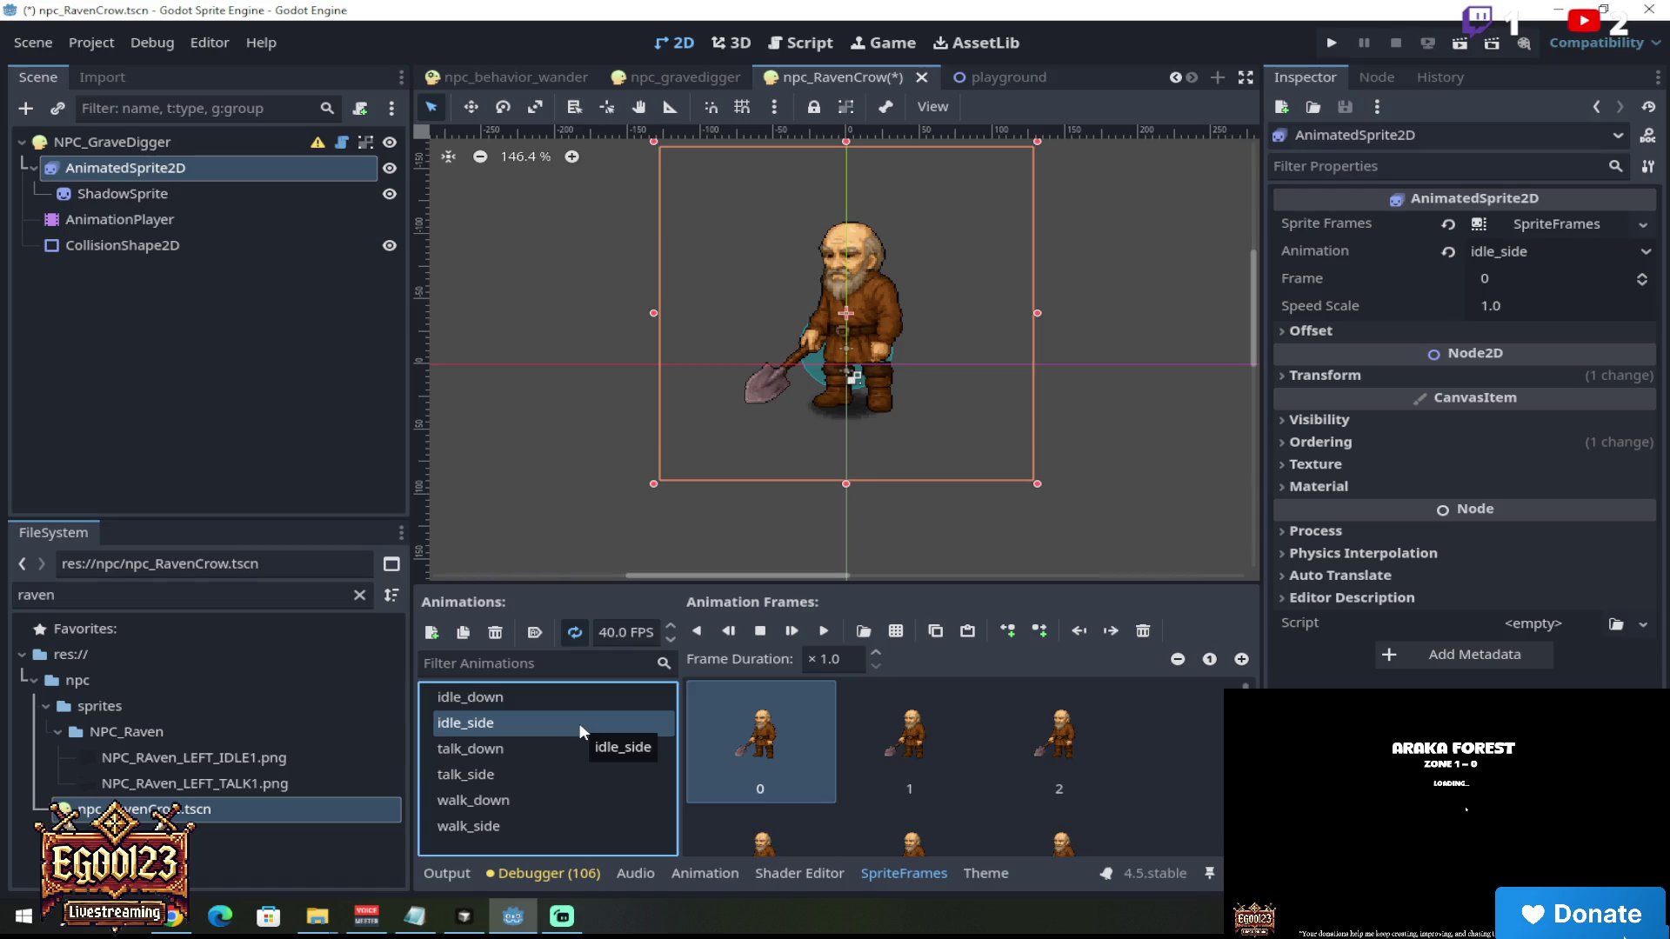
click(1148, 636)
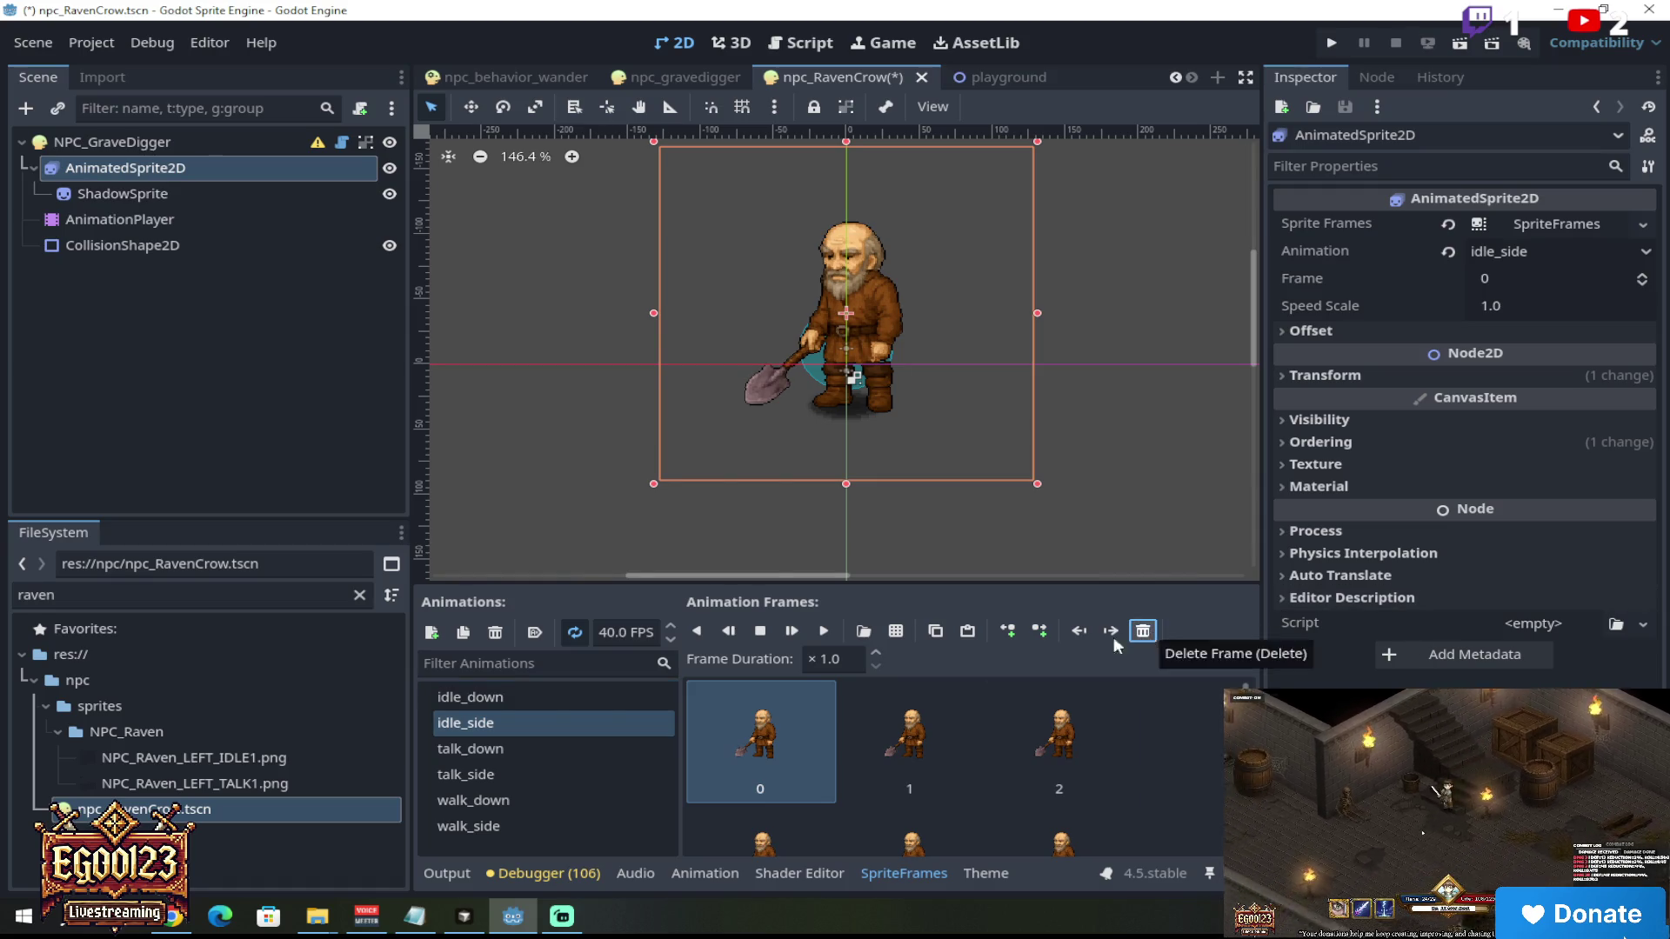
double_click(586, 715)
key(Escape)
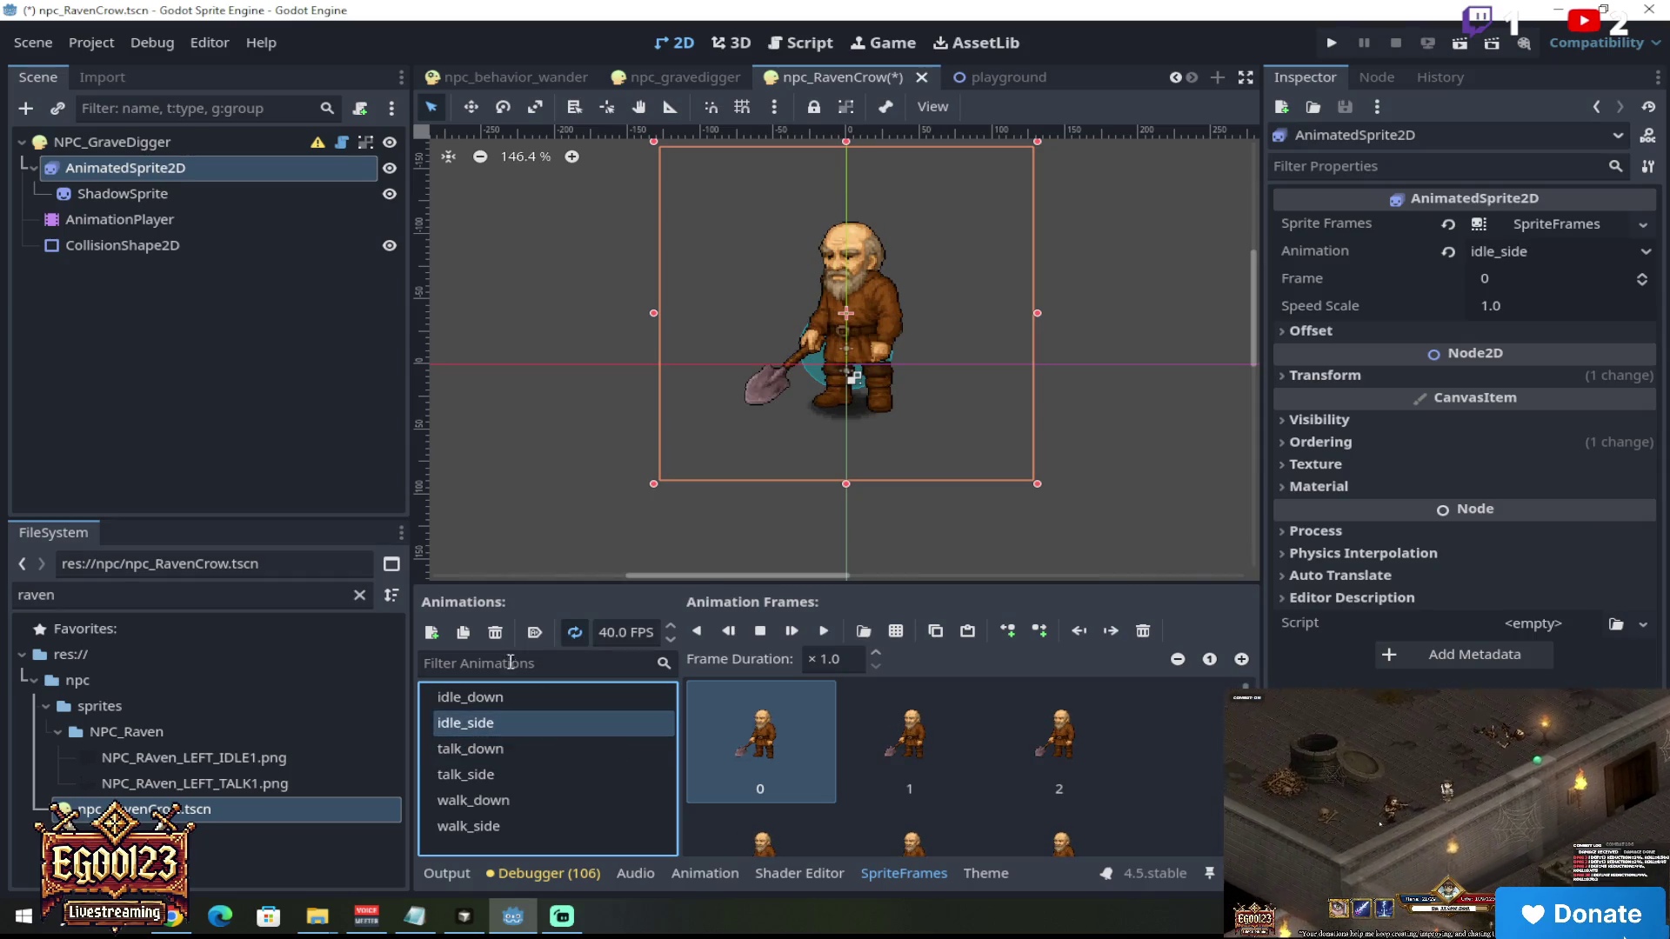
Step: Delete the idle_side, talk_down and talk_side animations
click(496, 634)
click(780, 488)
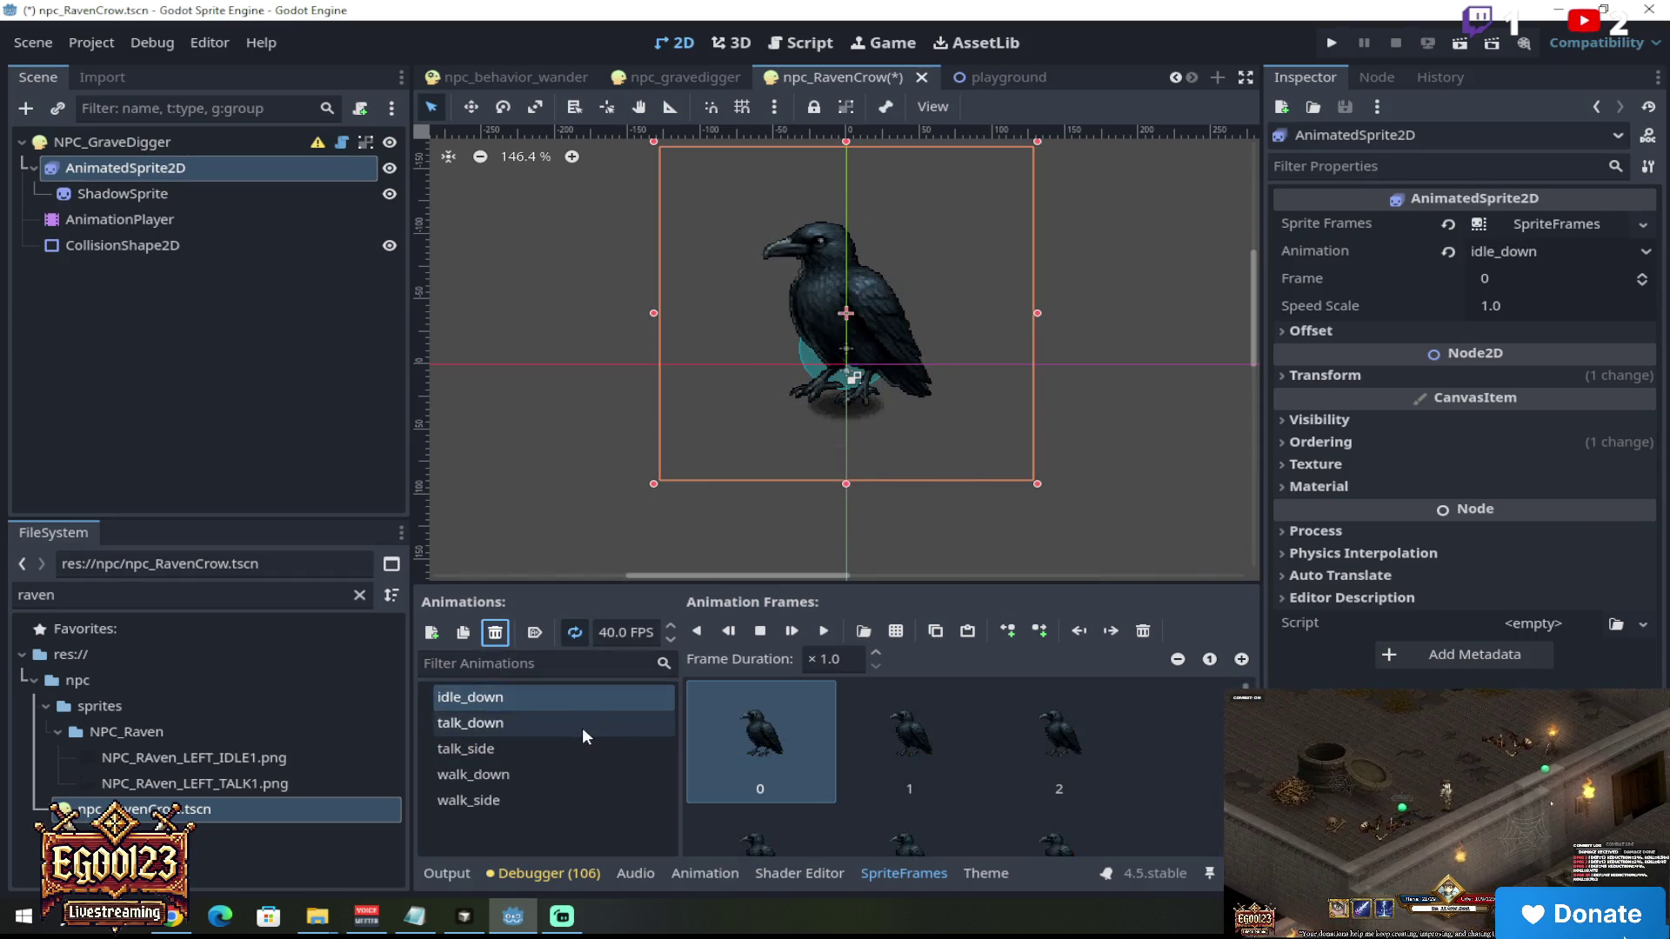
click(582, 728)
click(495, 633)
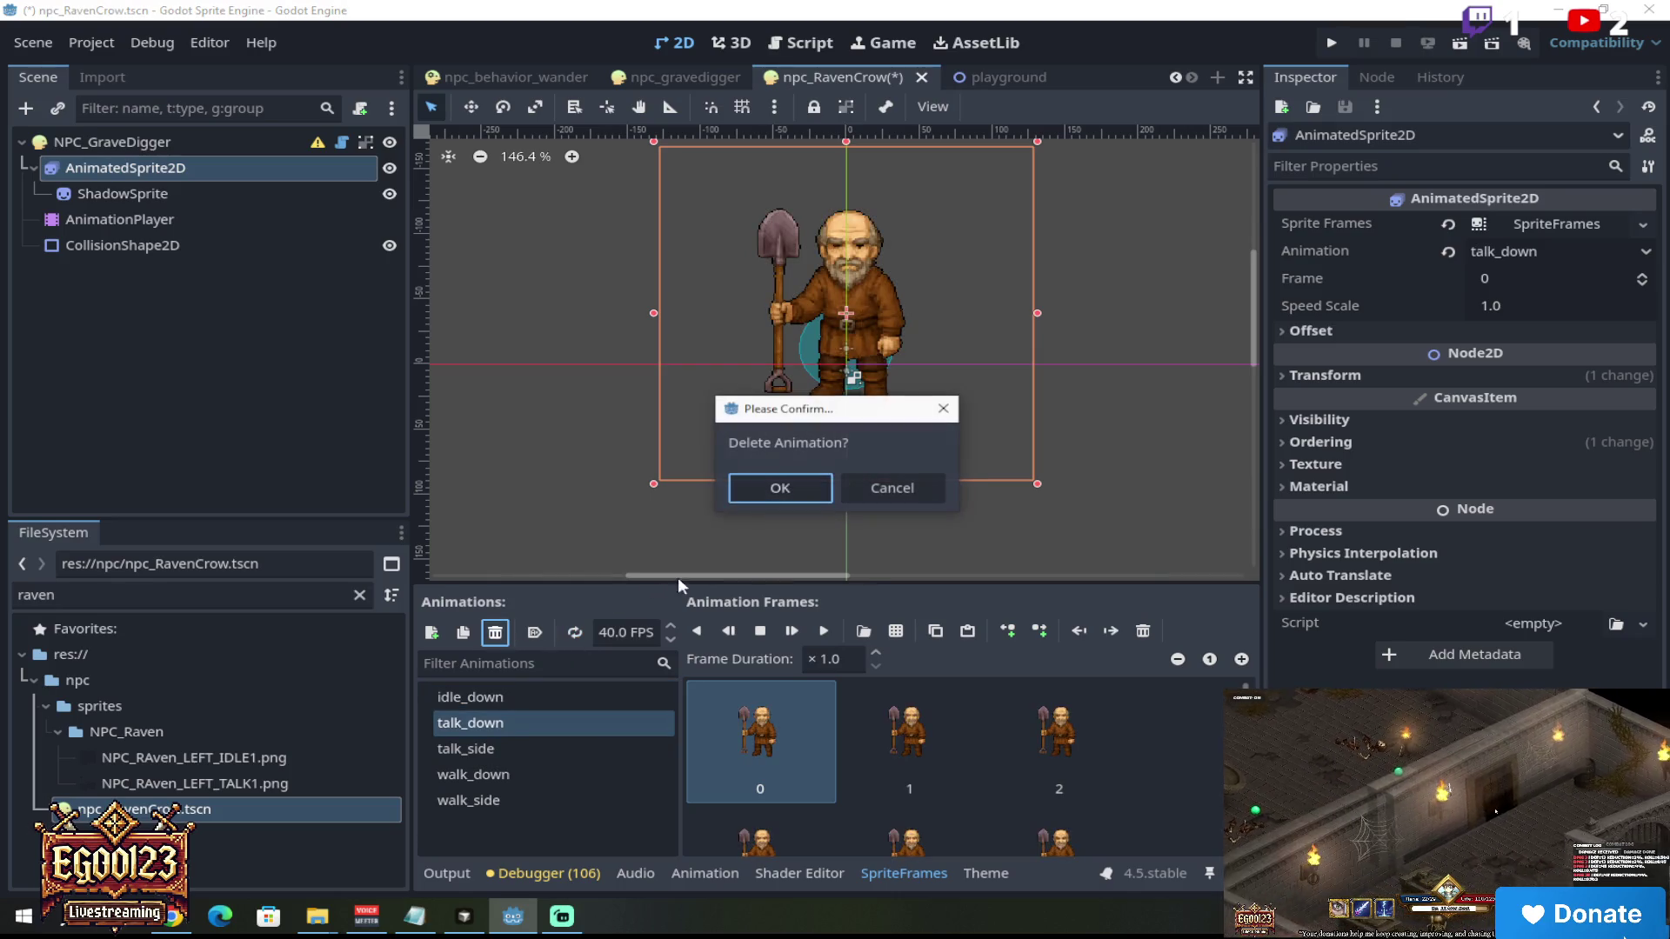
click(774, 485)
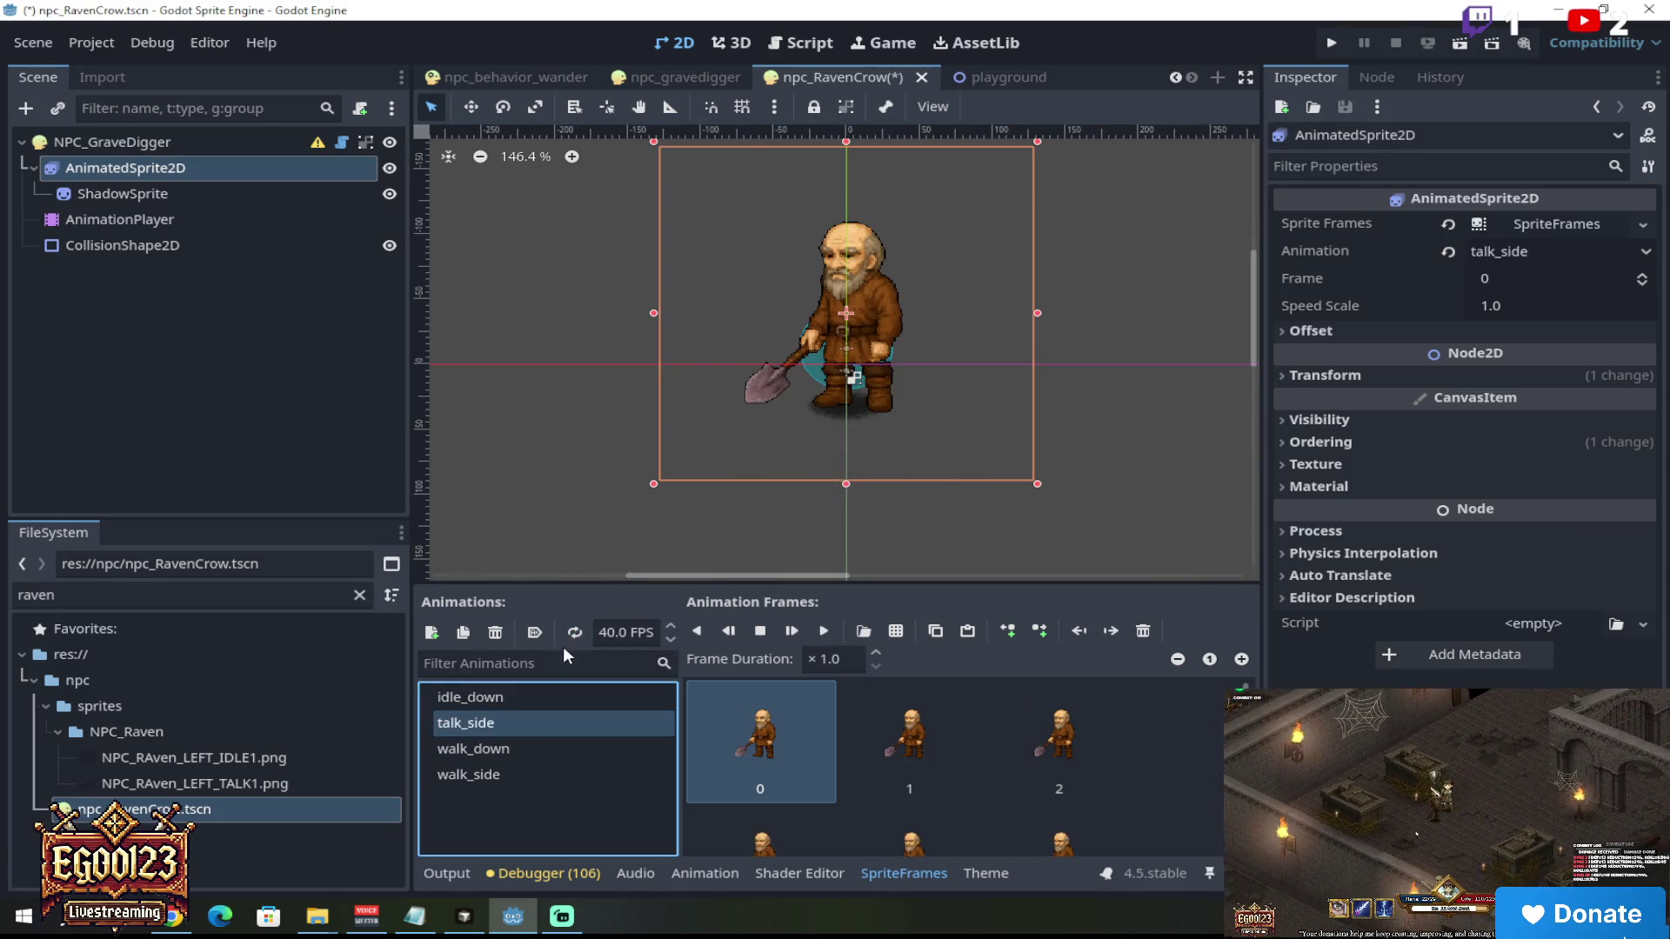
click(498, 635)
click(799, 487)
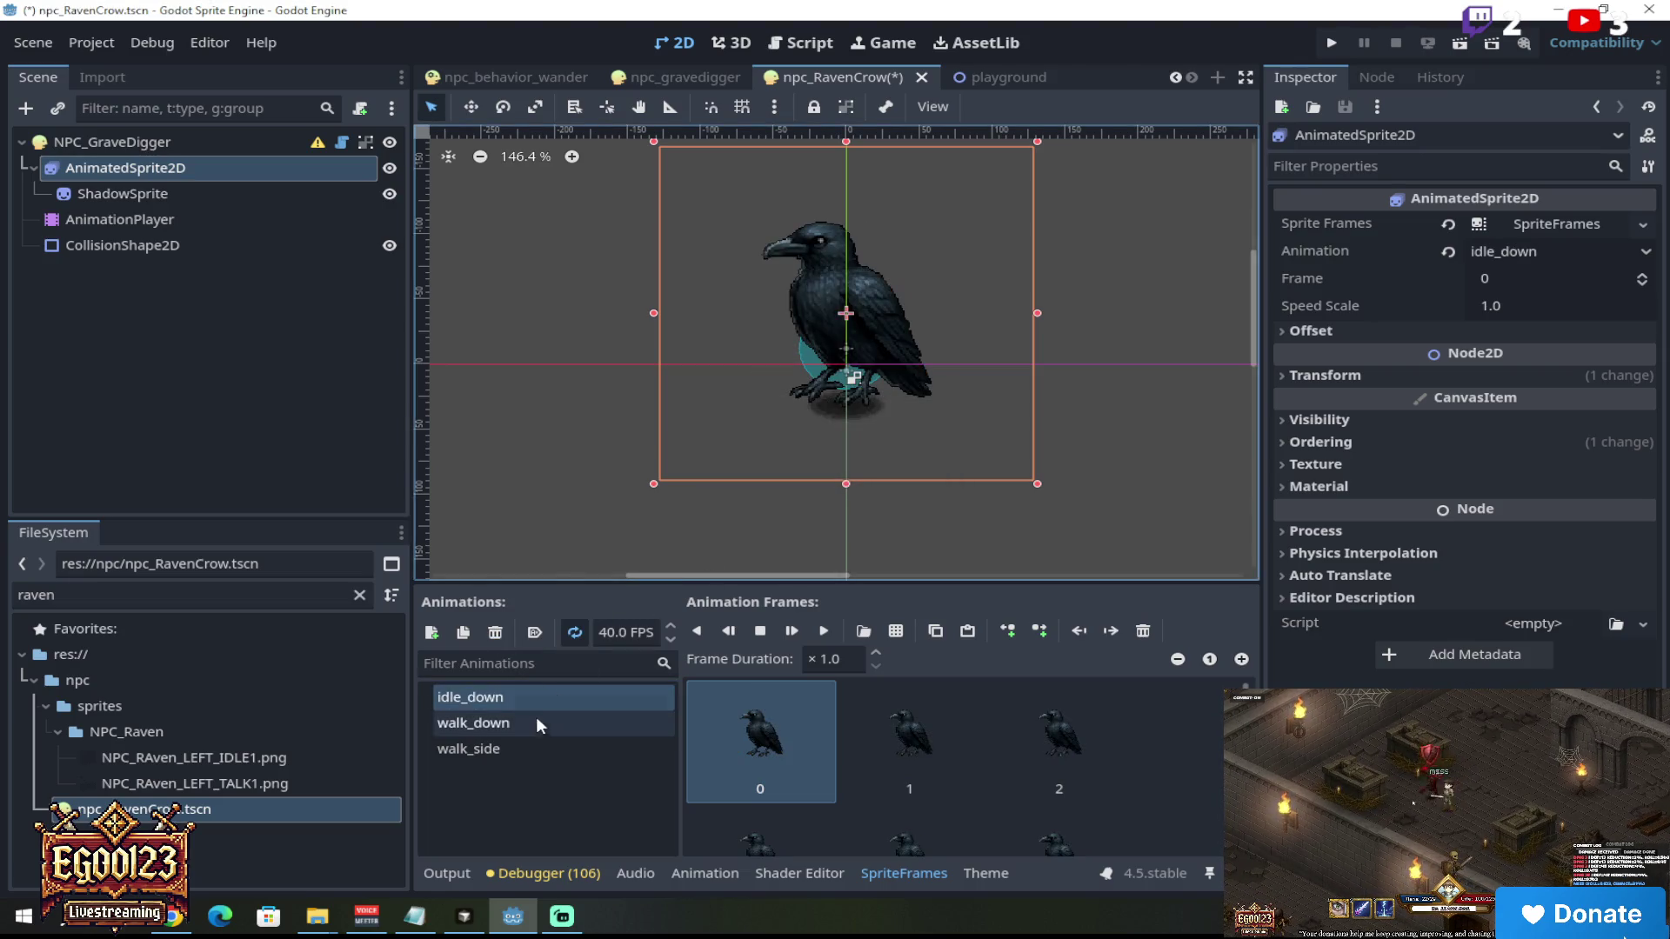
Step: Rename the walk_down animation to talk_down
click(532, 722)
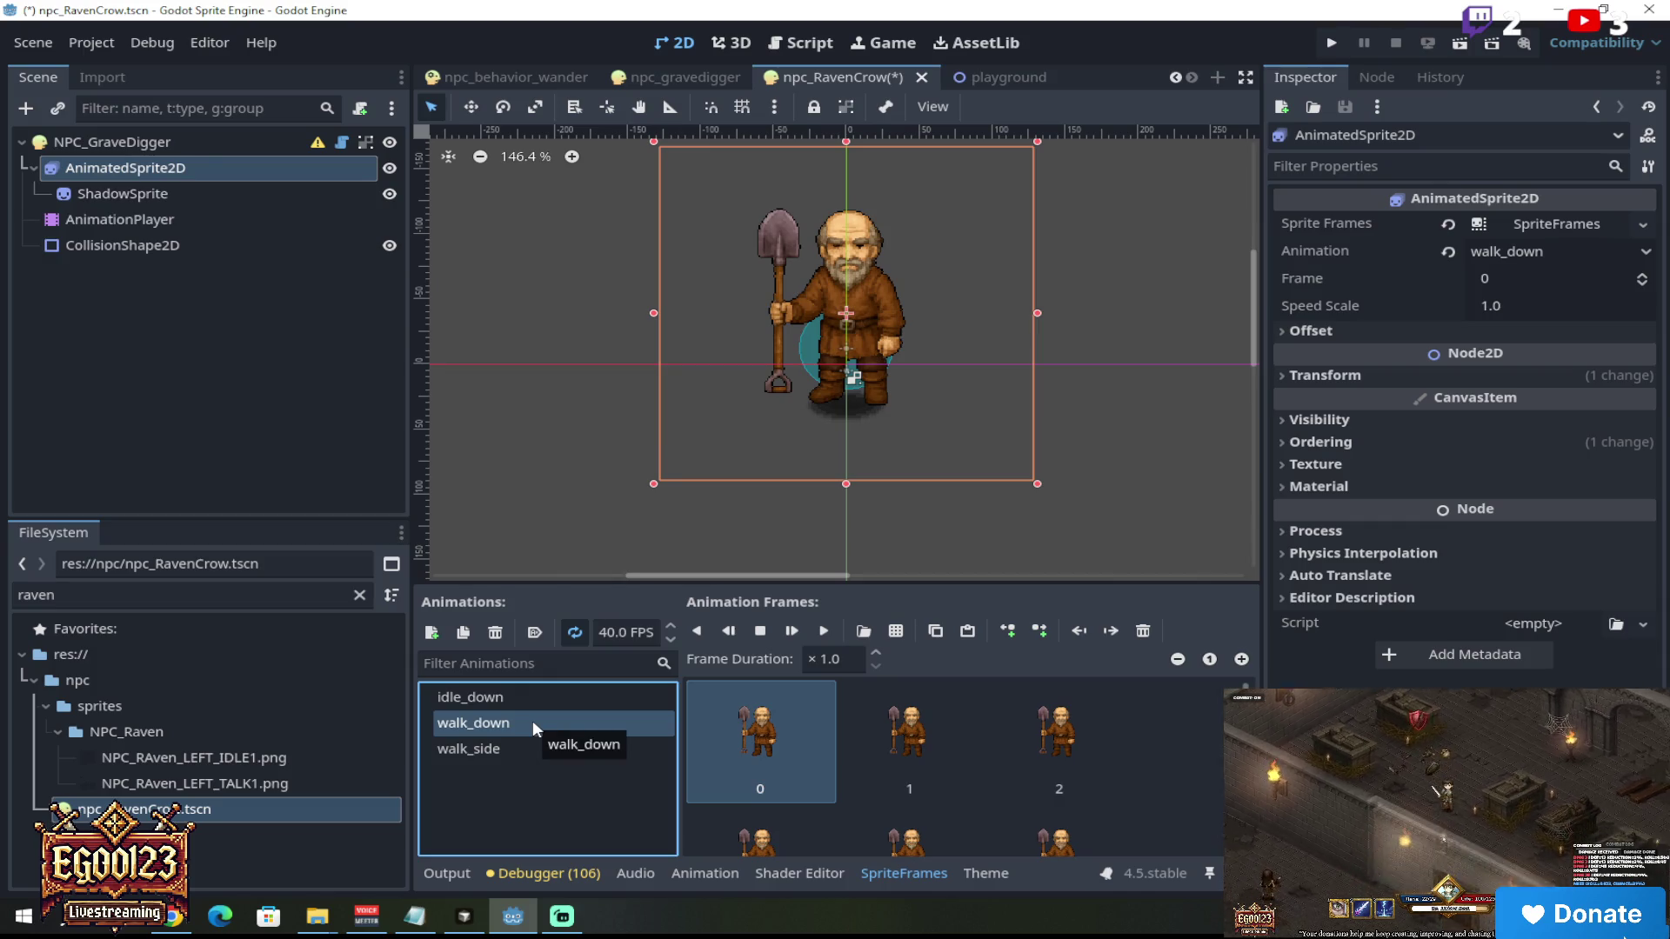
click(532, 747)
click(535, 724)
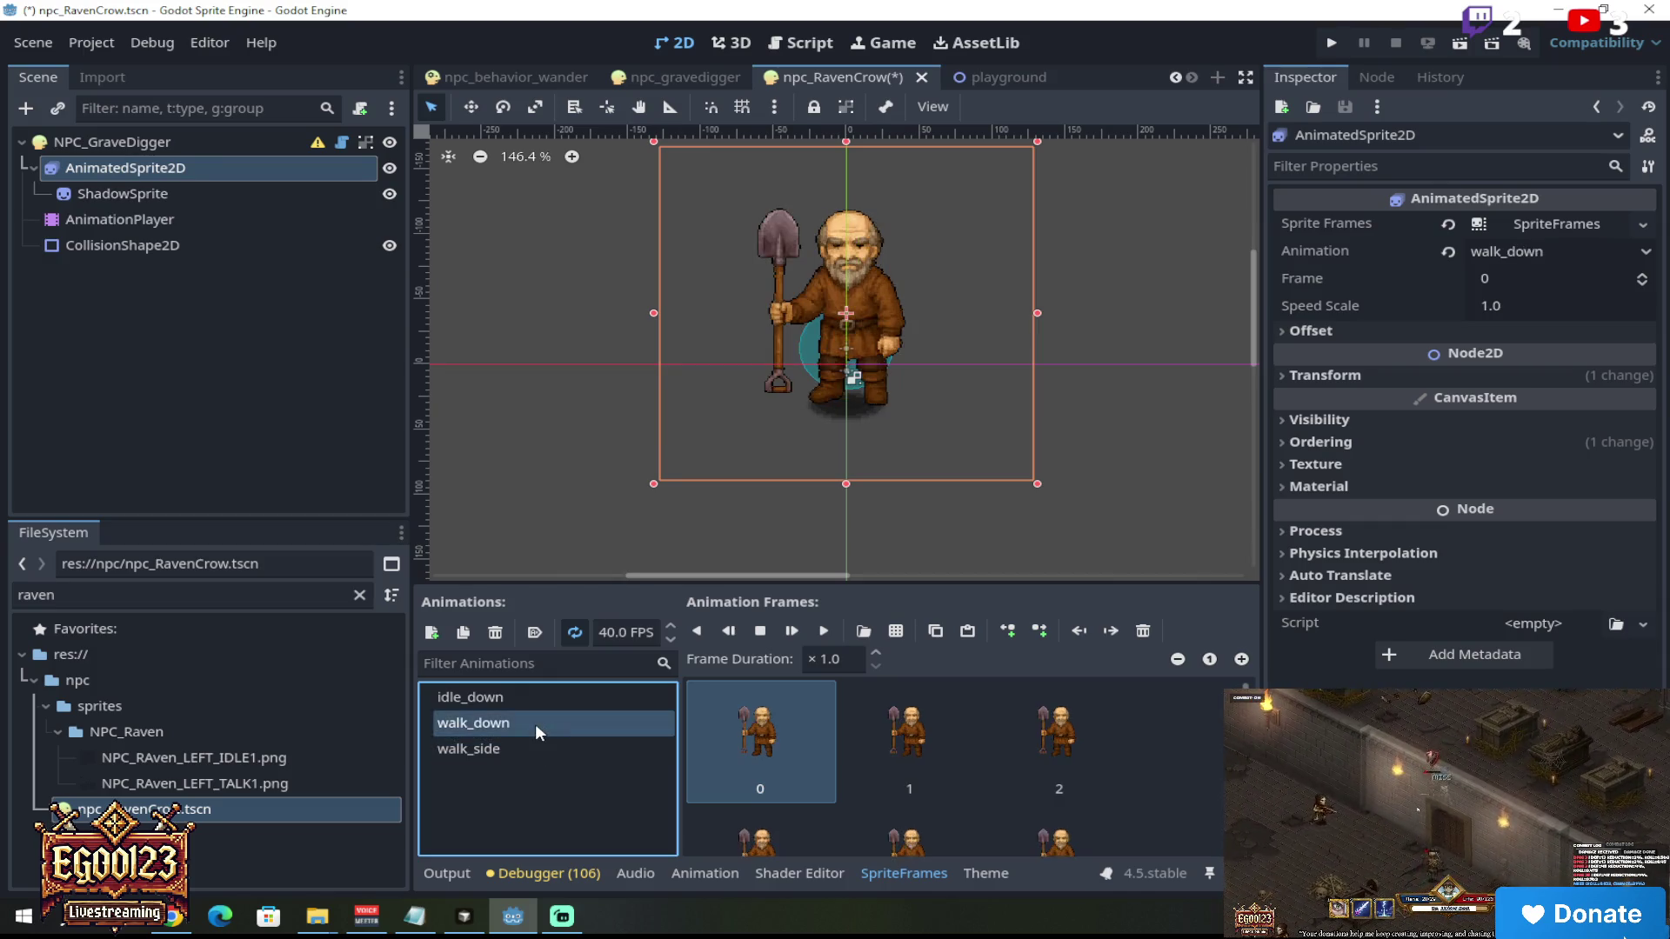
click(478, 722)
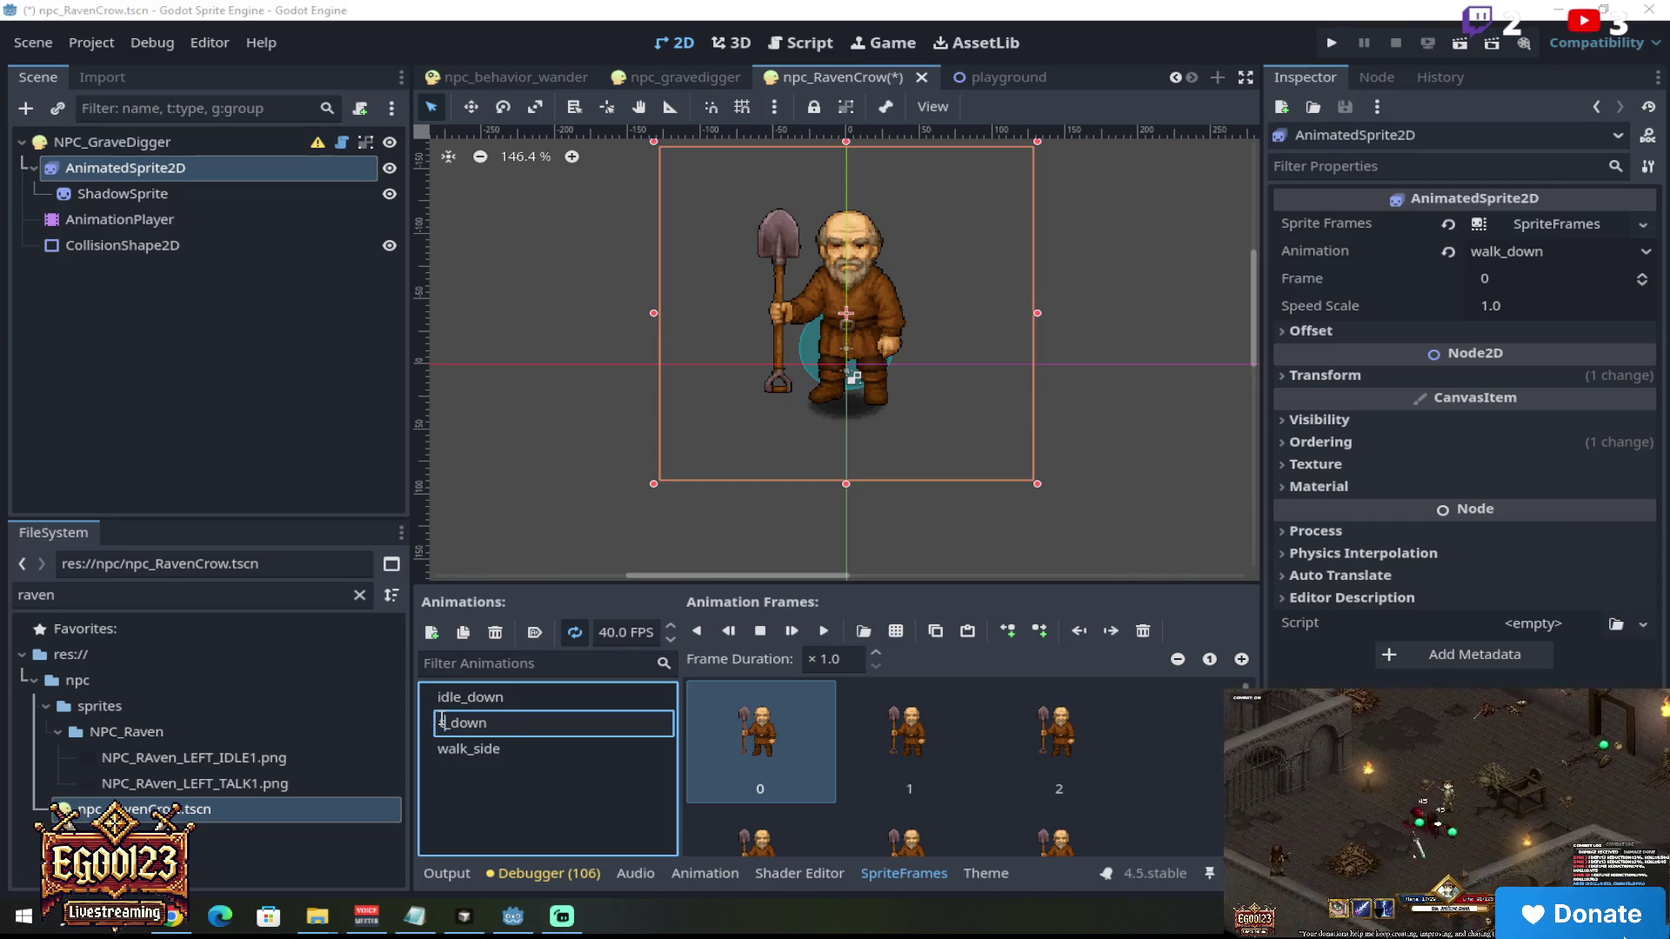
text(talk)
key(Return)
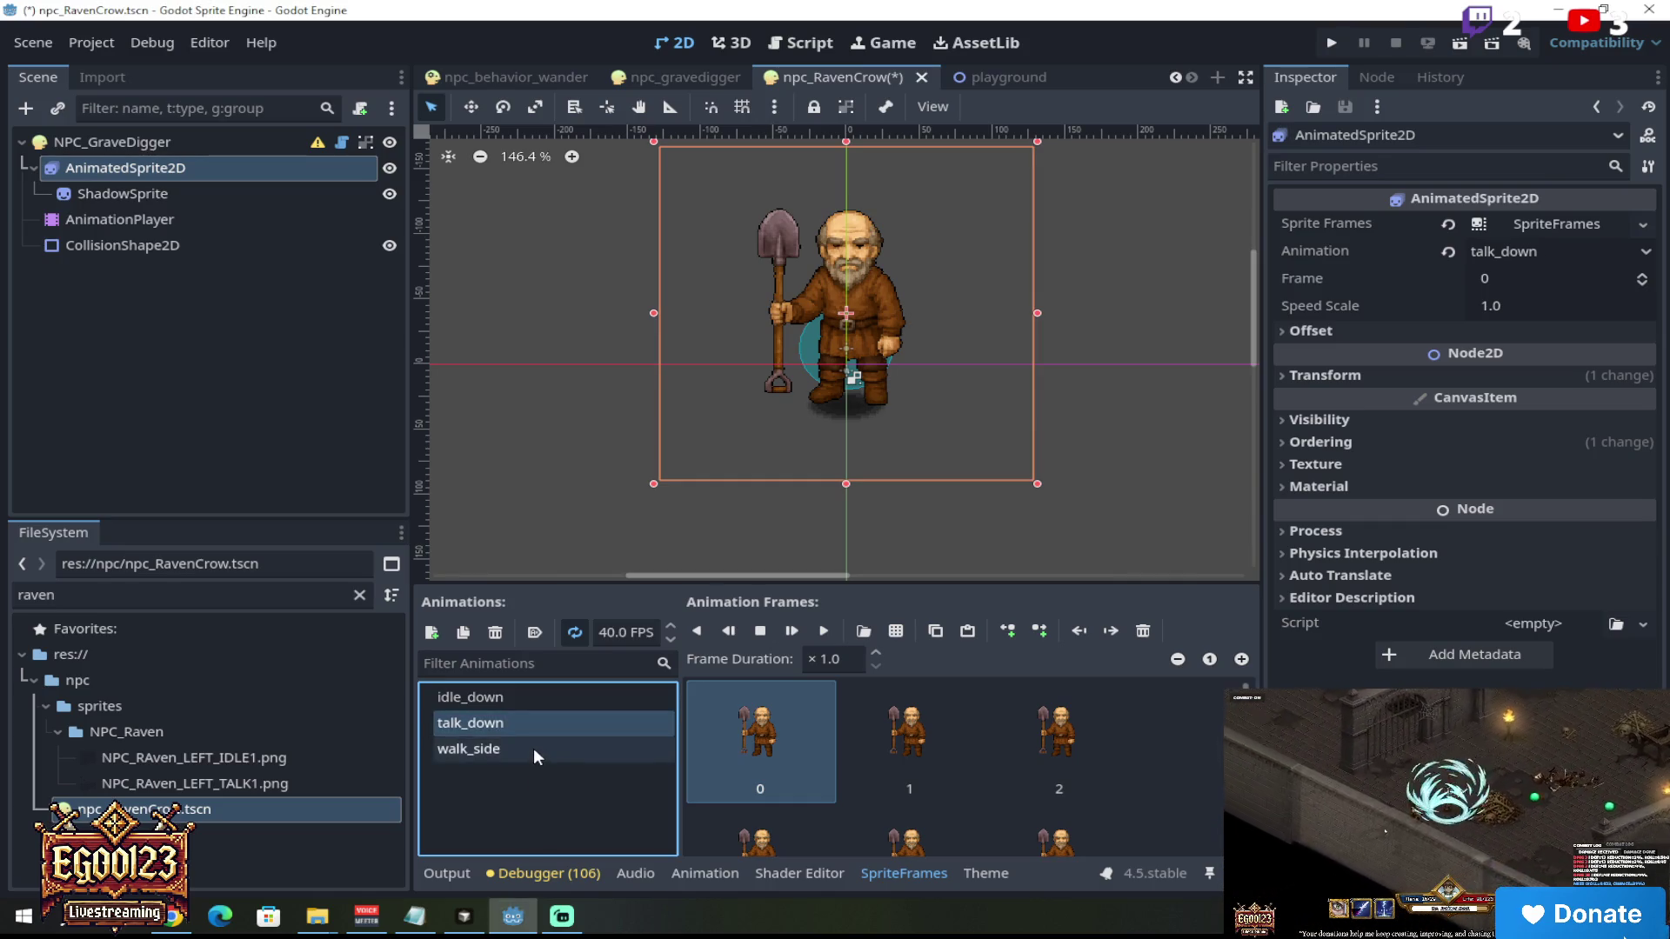
Step: Delete the walk_side animation, leaving only idle_down and talk_down
click(534, 748)
click(495, 633)
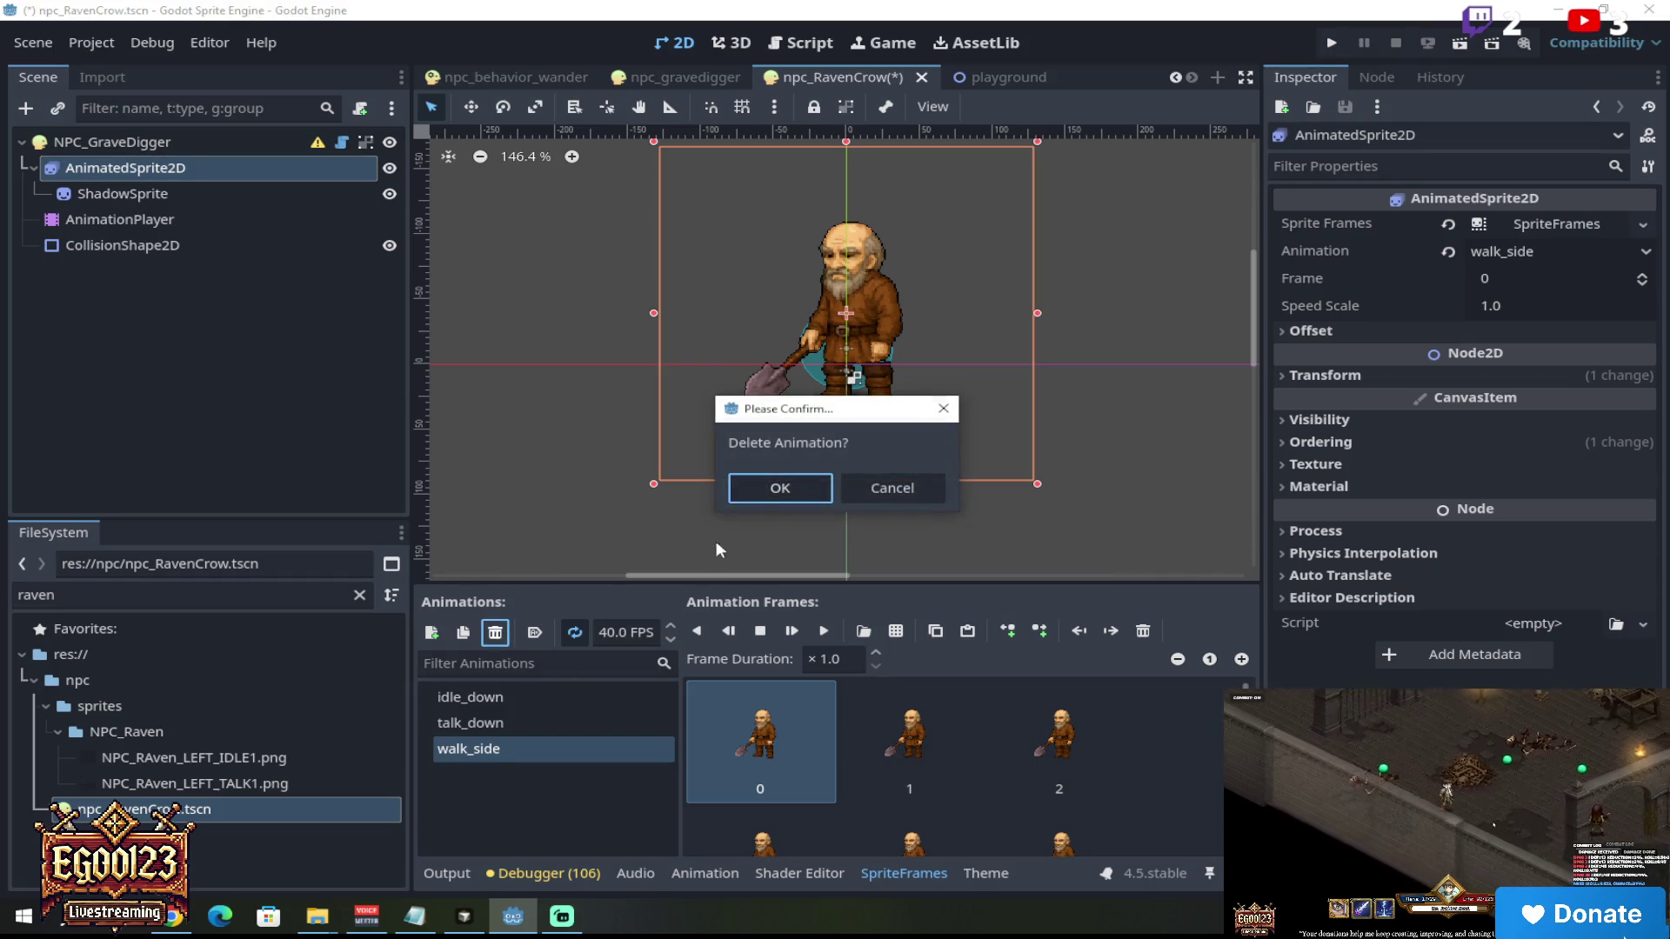
click(776, 487)
click(558, 724)
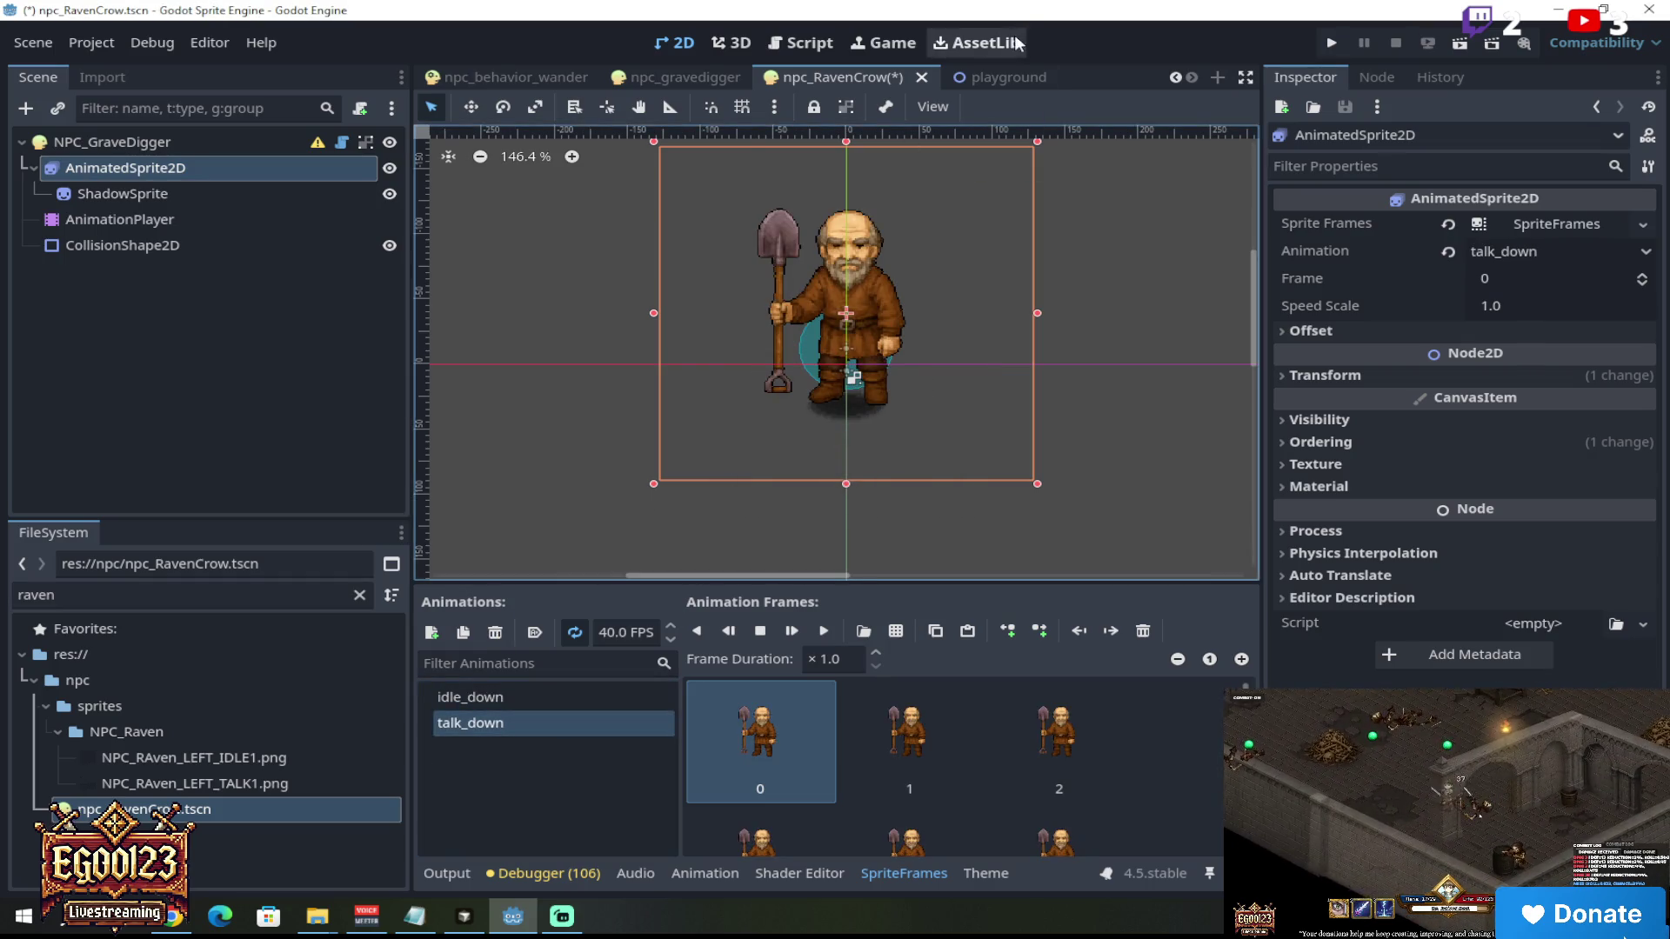
click(685, 77)
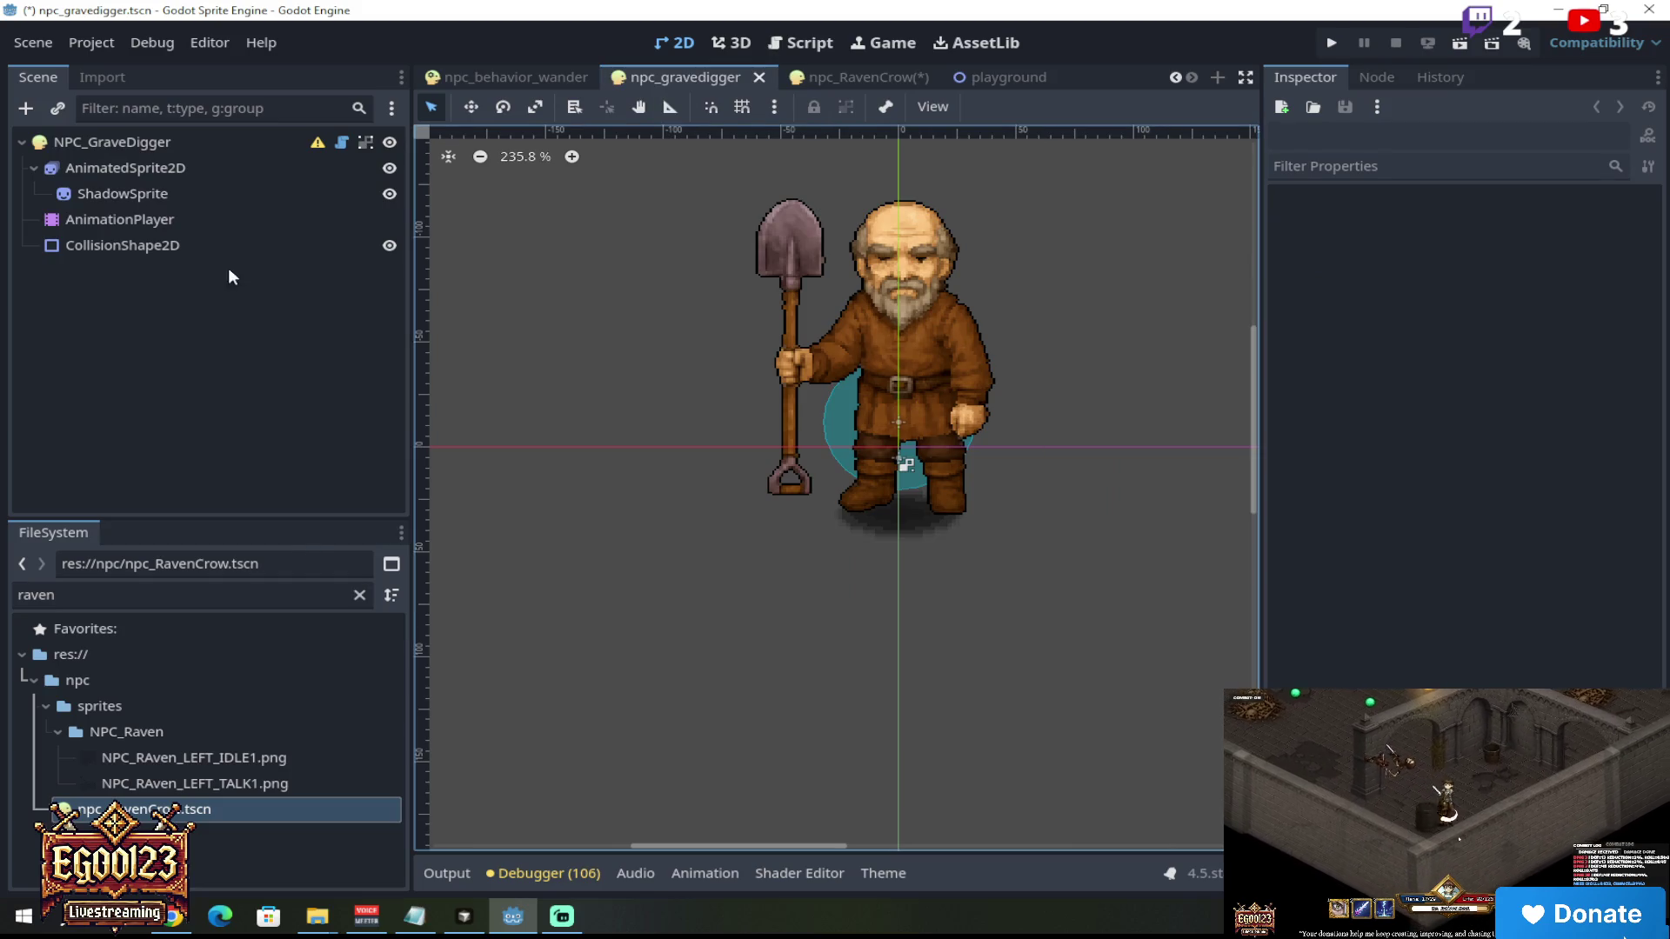
Step: Browse the gravedigger sprite's walk_side and idle_side animations for comparison
click(203, 179)
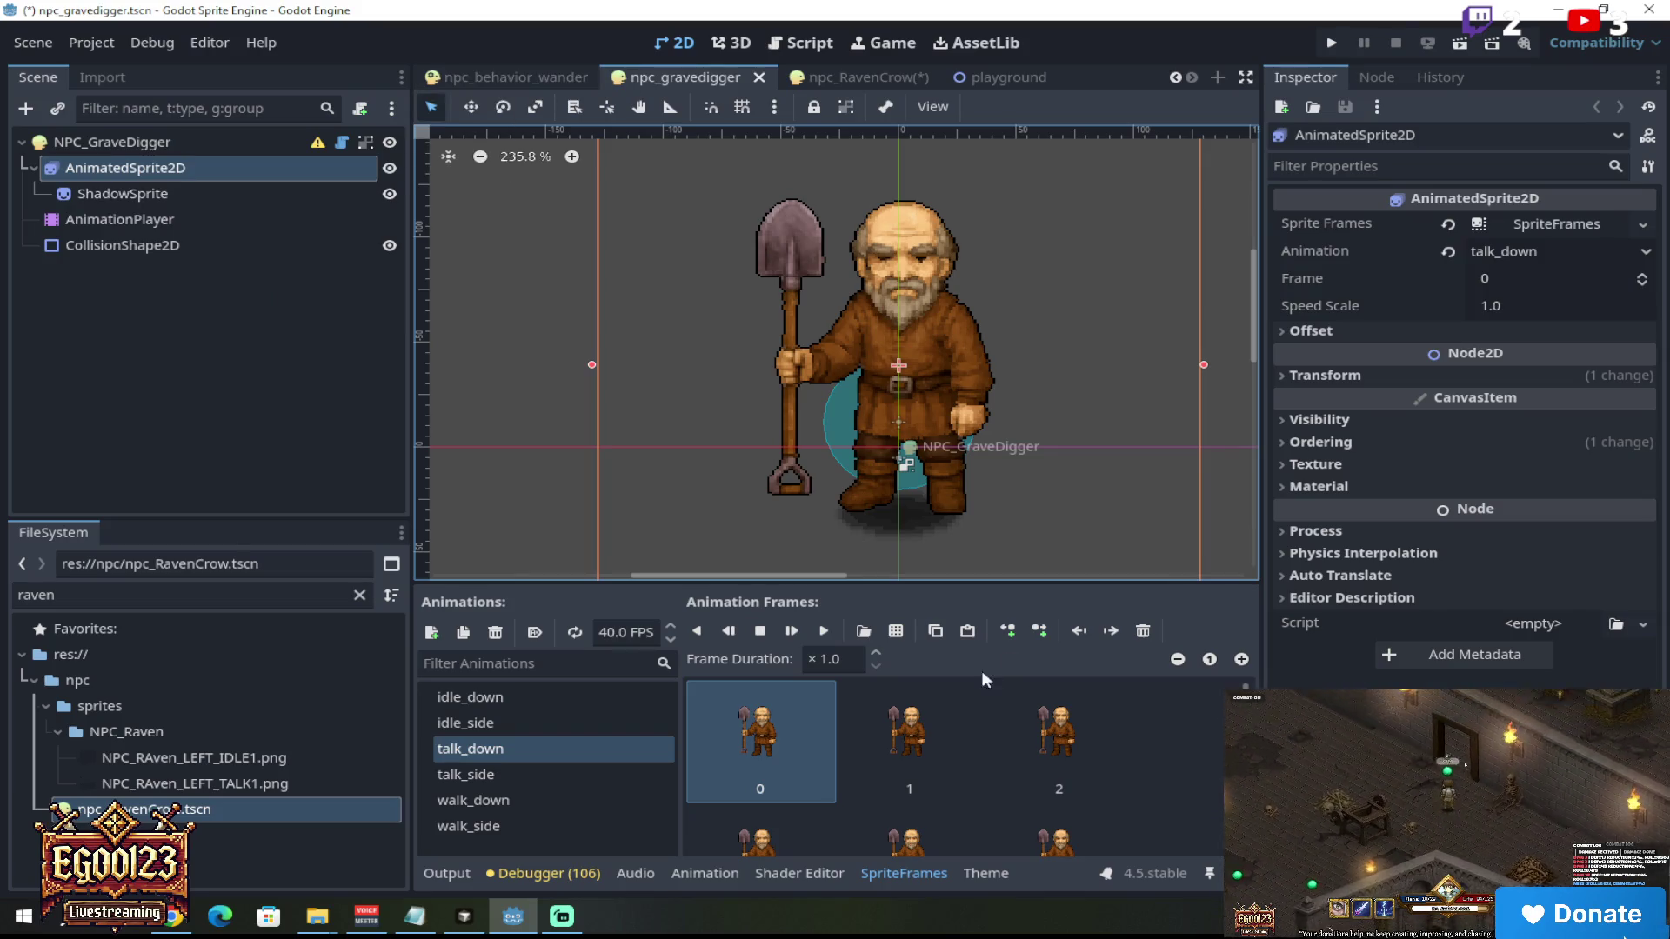
click(560, 775)
click(553, 799)
click(555, 824)
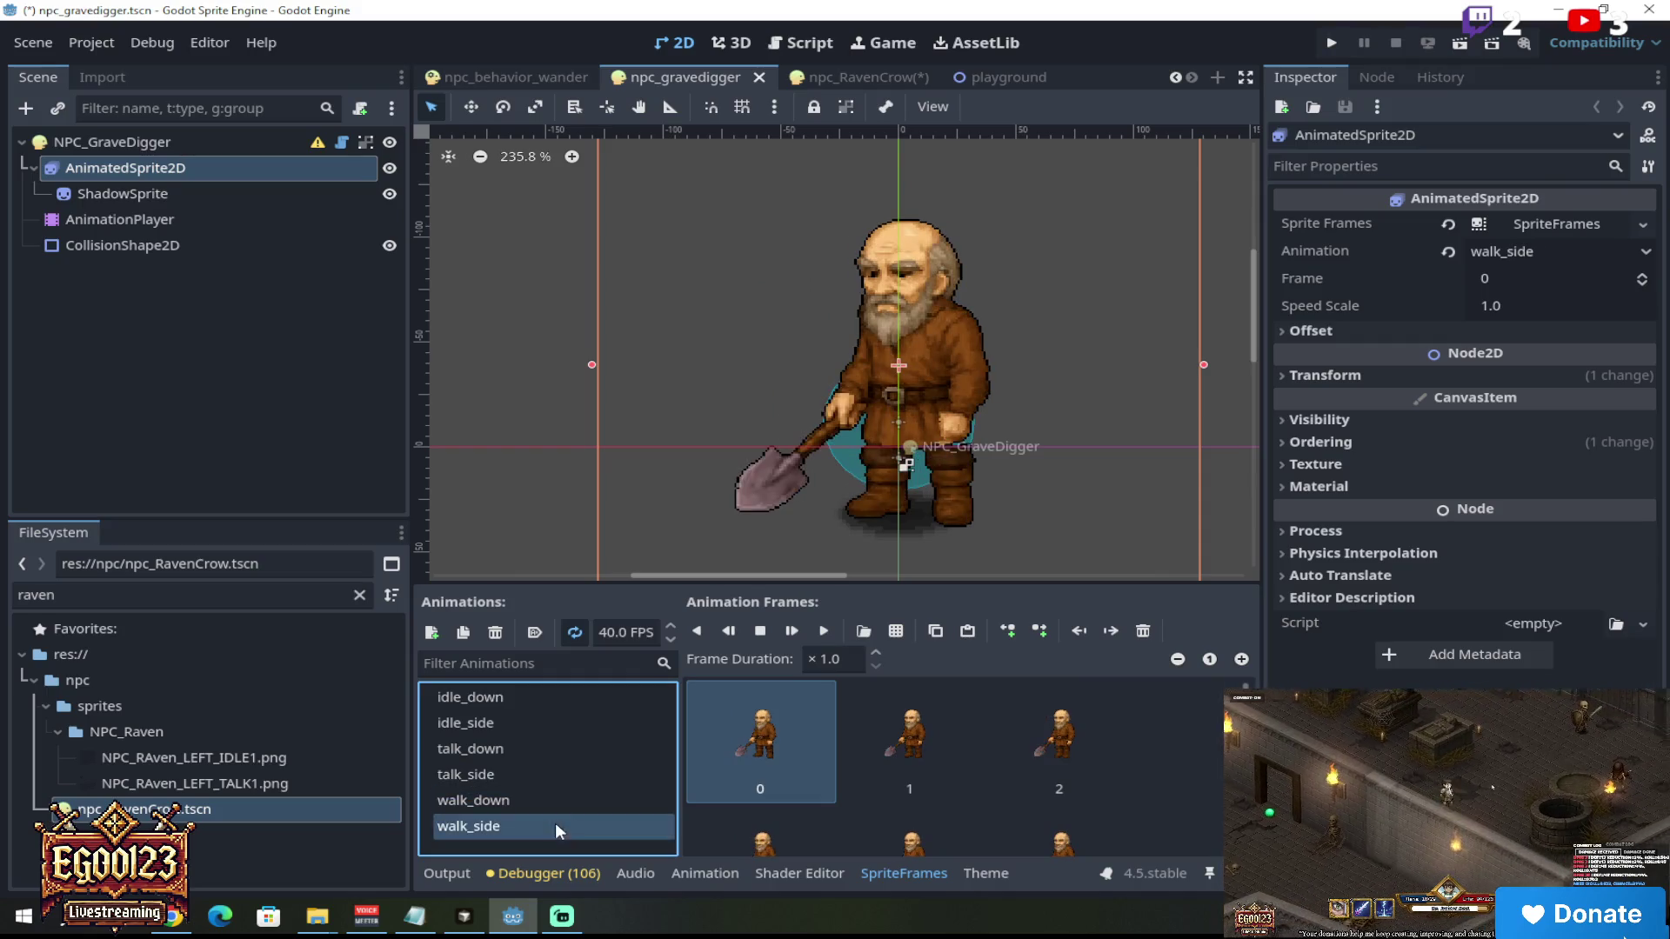
click(551, 720)
click(530, 70)
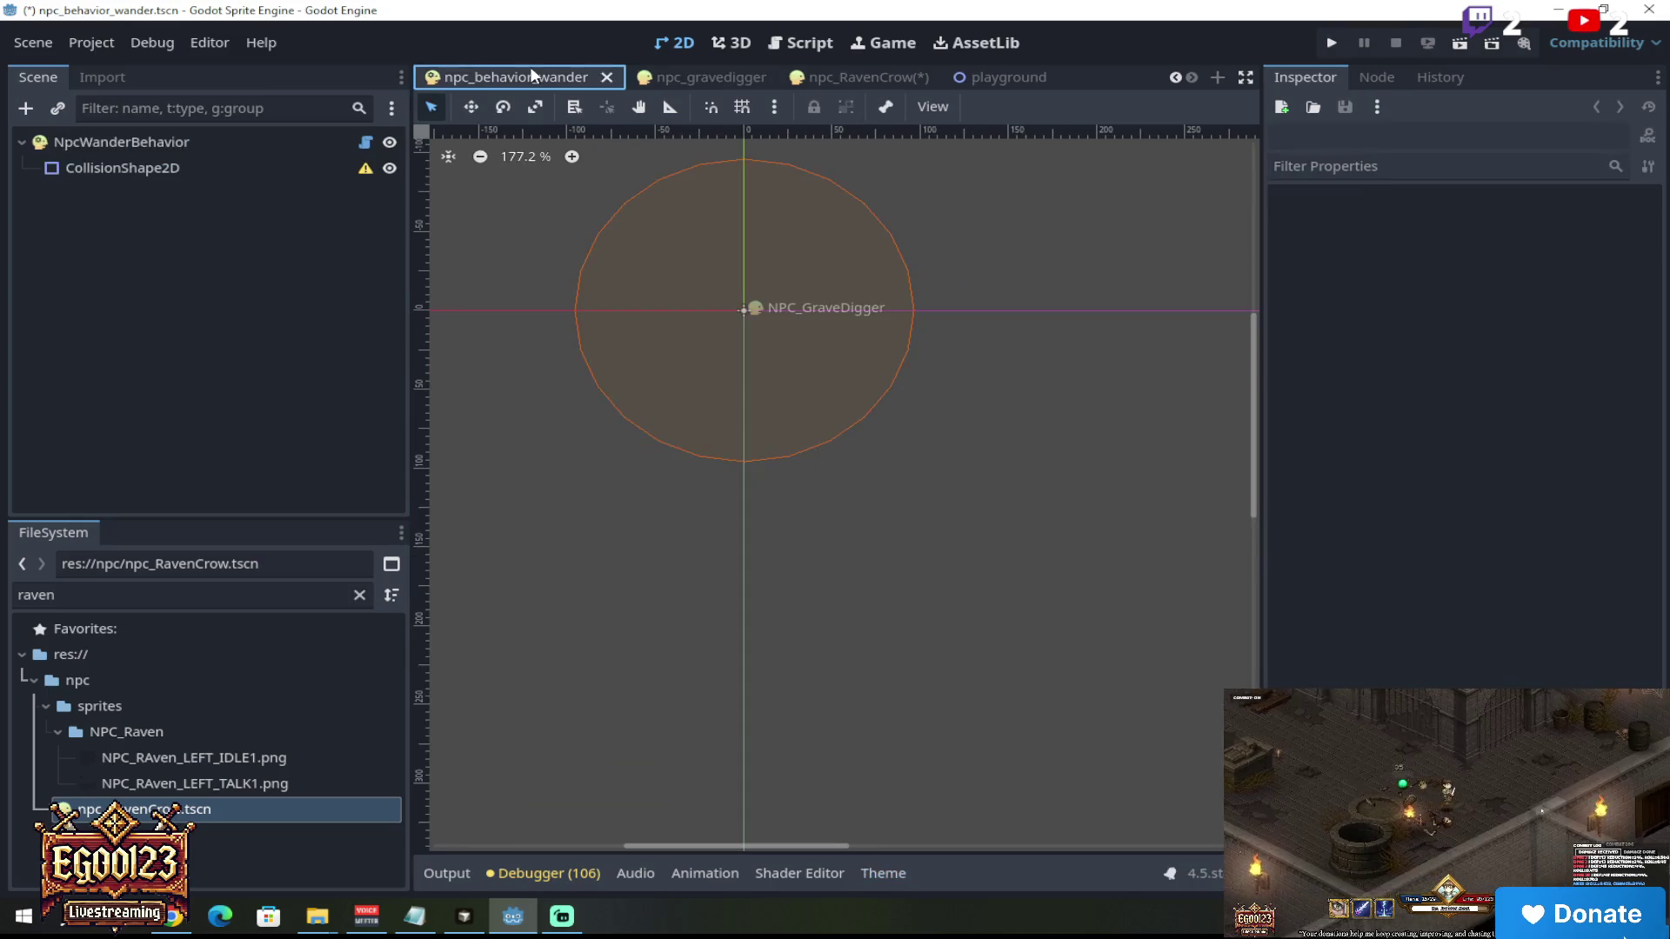
click(698, 72)
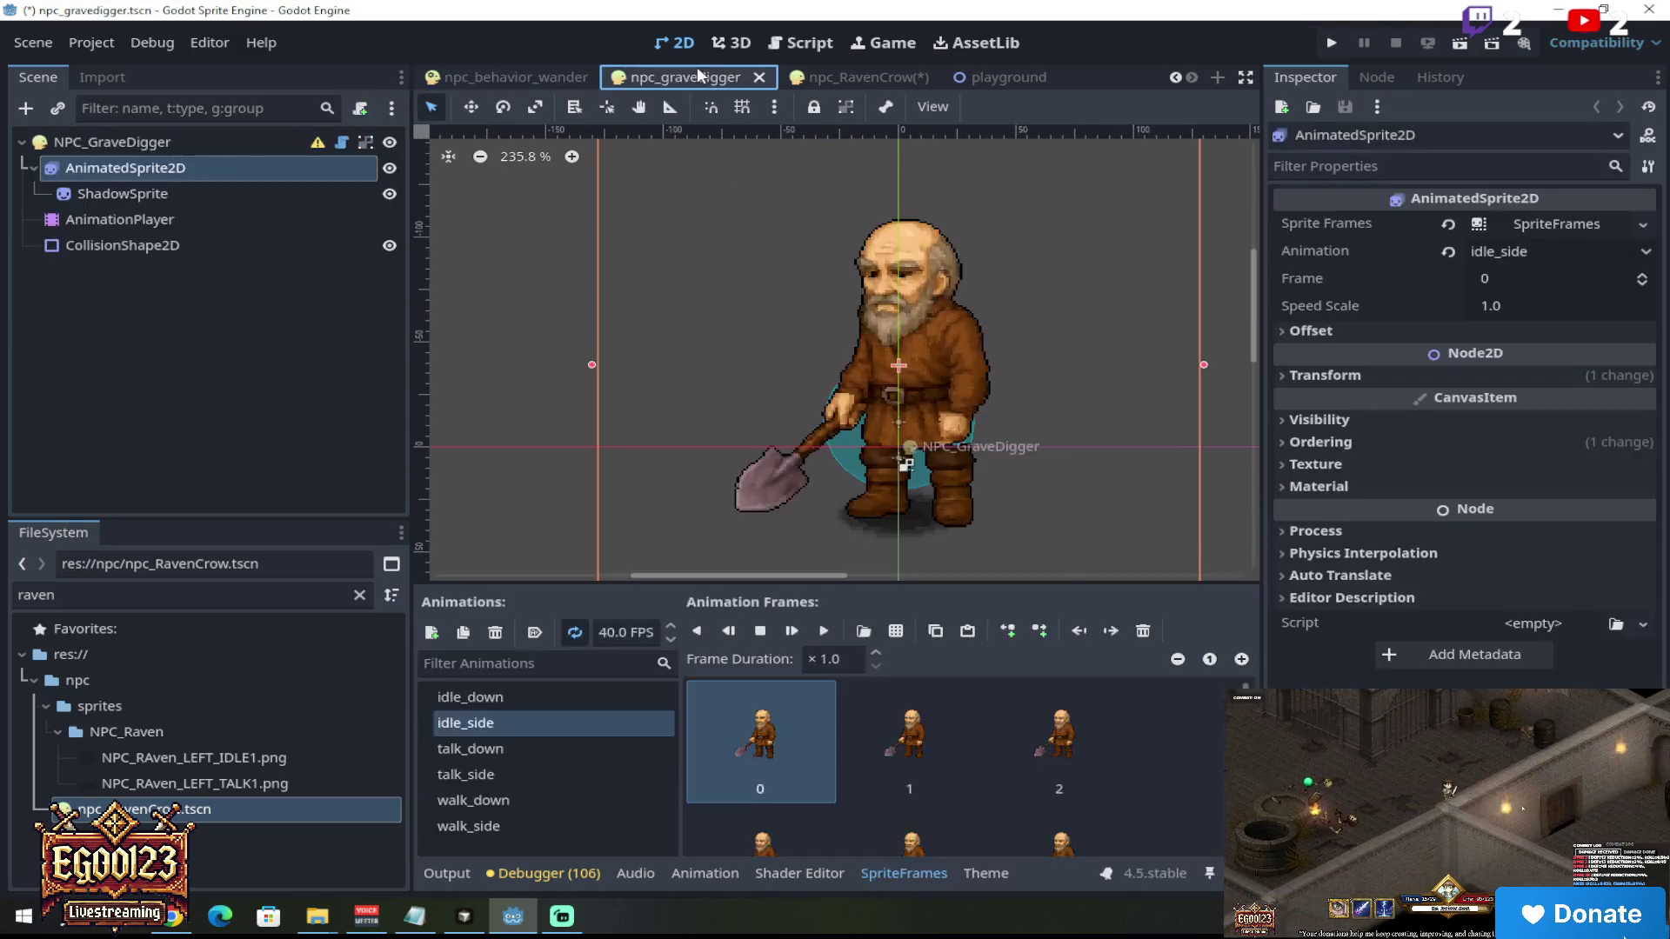
click(1176, 76)
click(1192, 77)
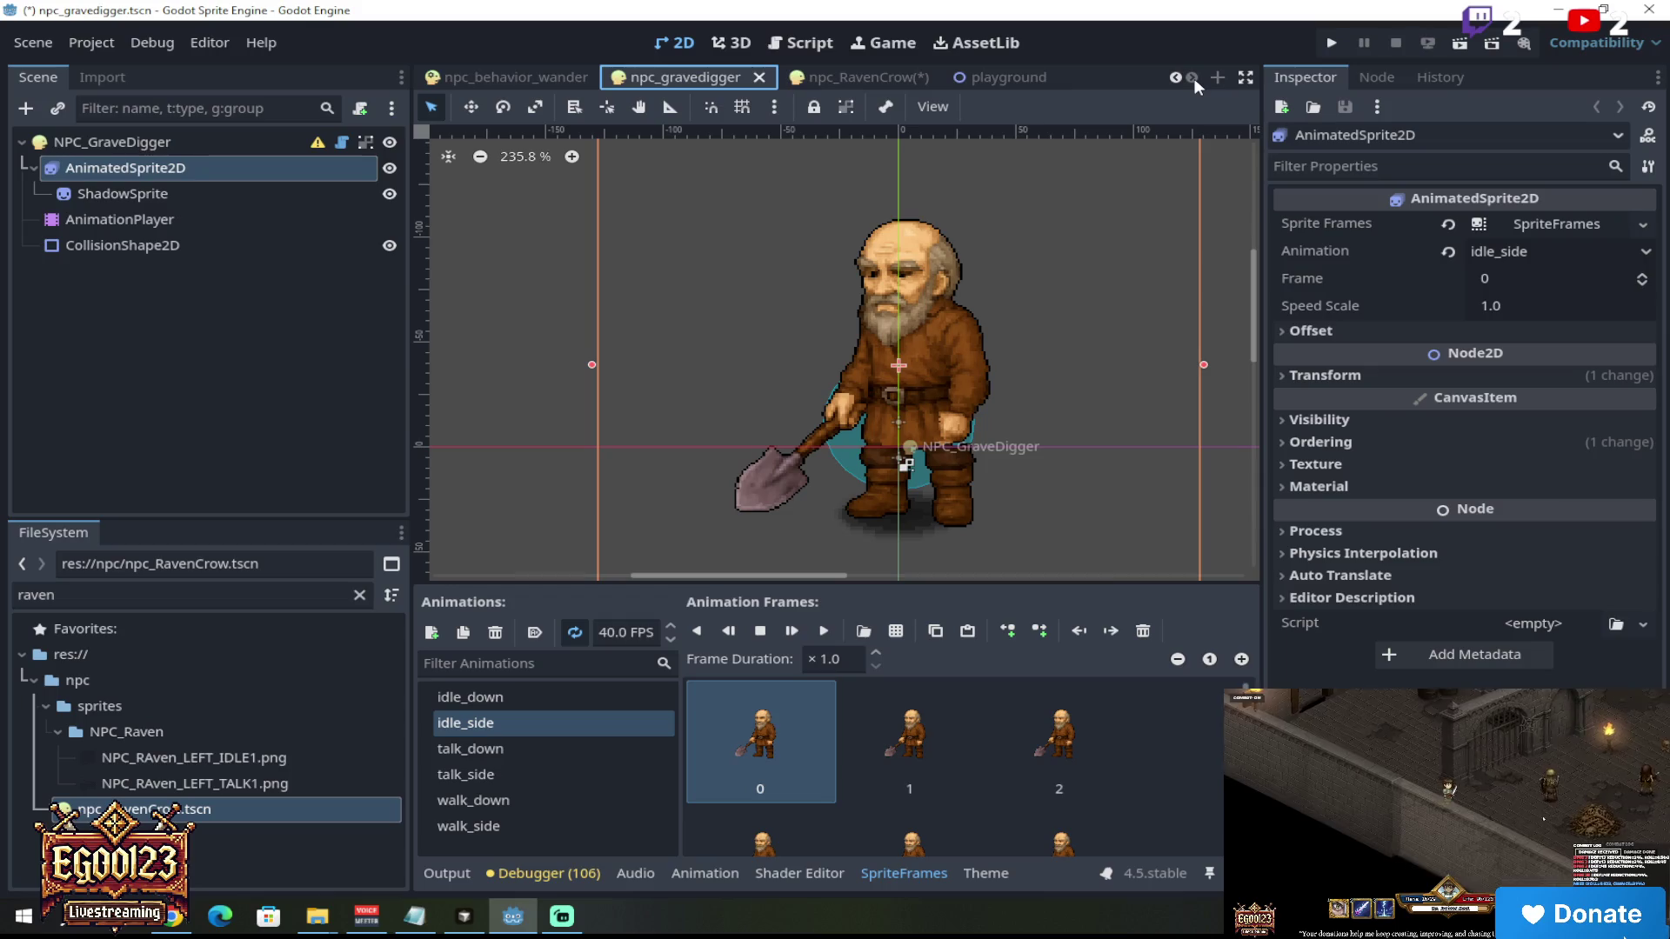
Step: In npc_RavenCrow, select talk_down and delete two gravedigger frames
click(868, 76)
click(529, 692)
click(514, 724)
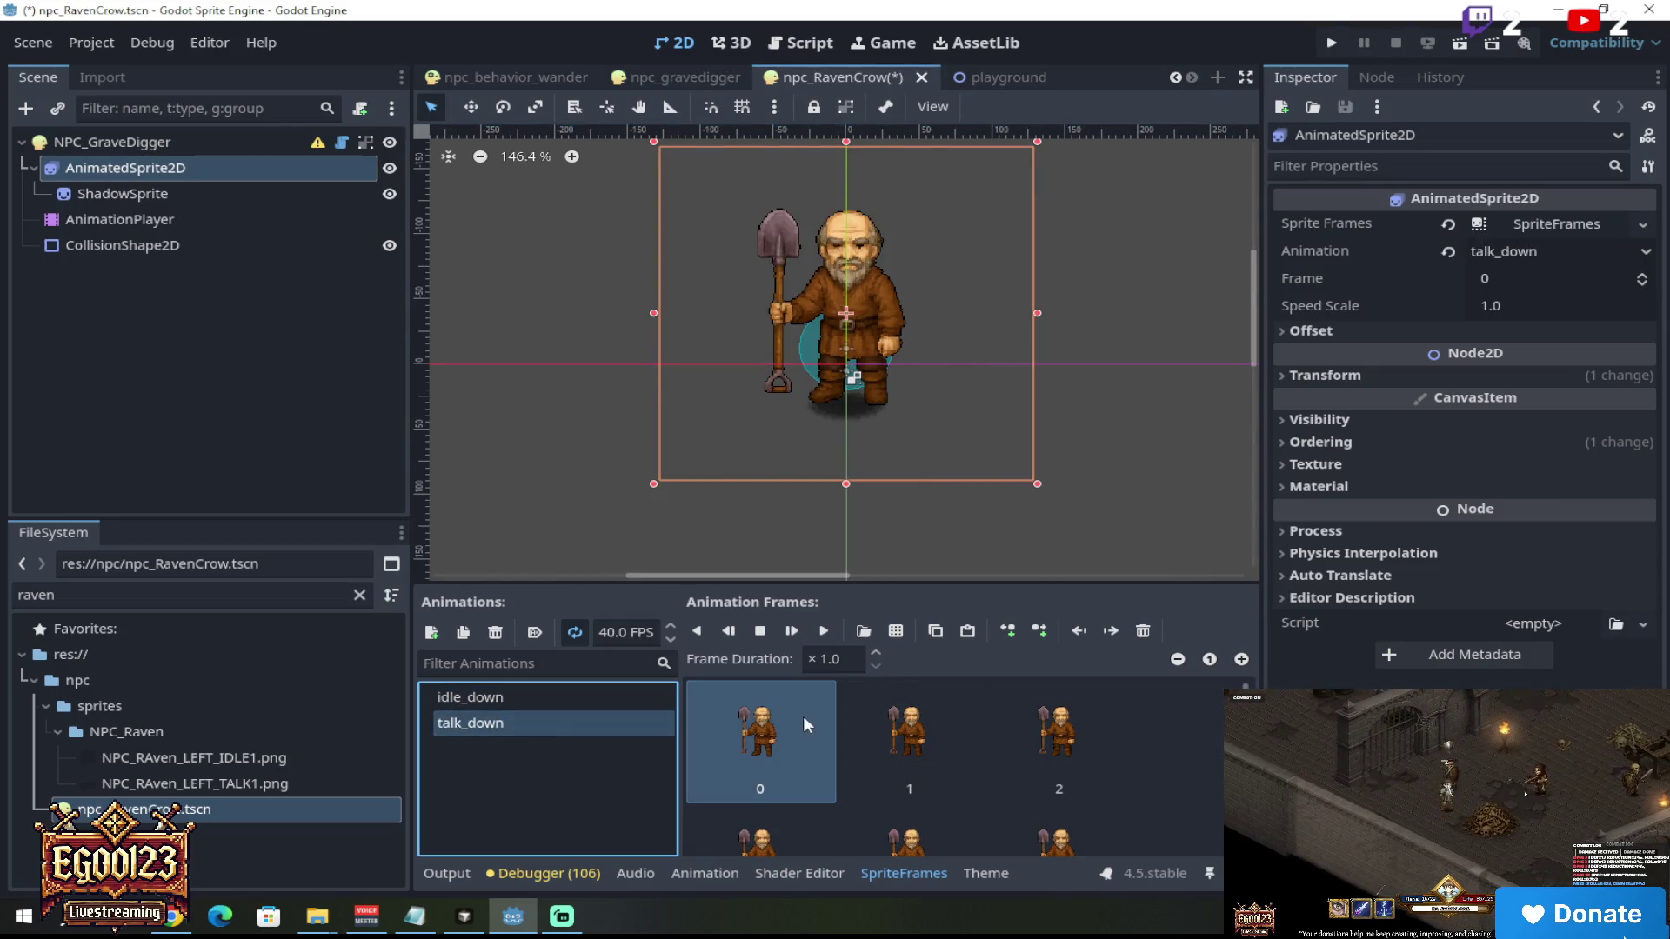
click(1150, 632)
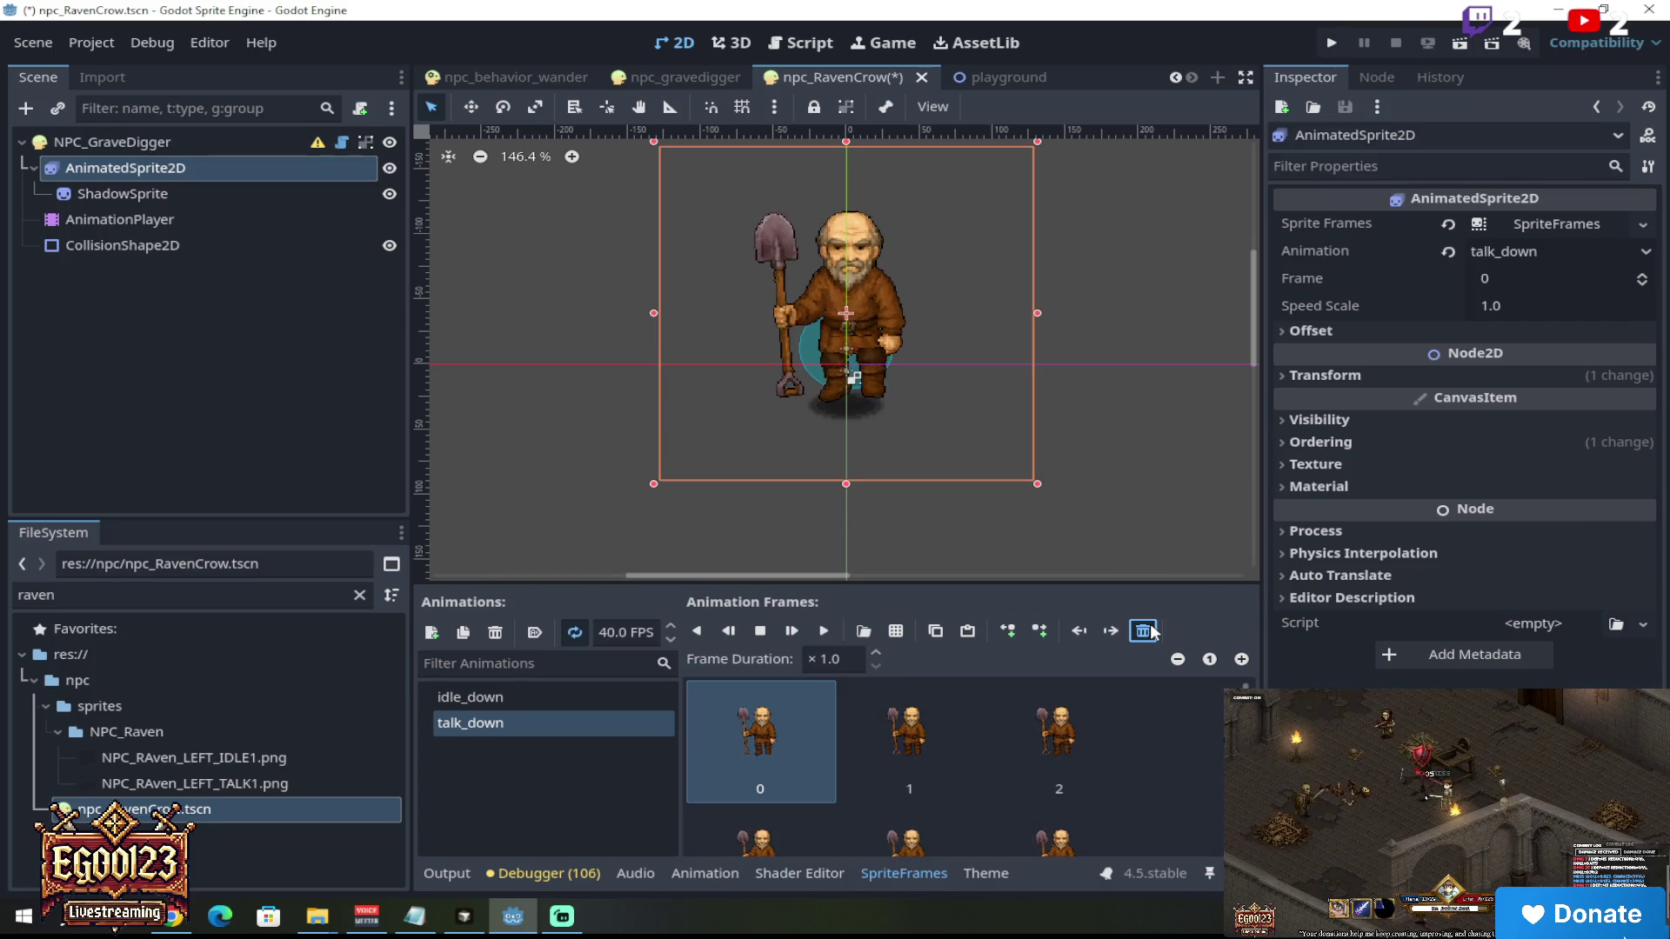
click(1153, 631)
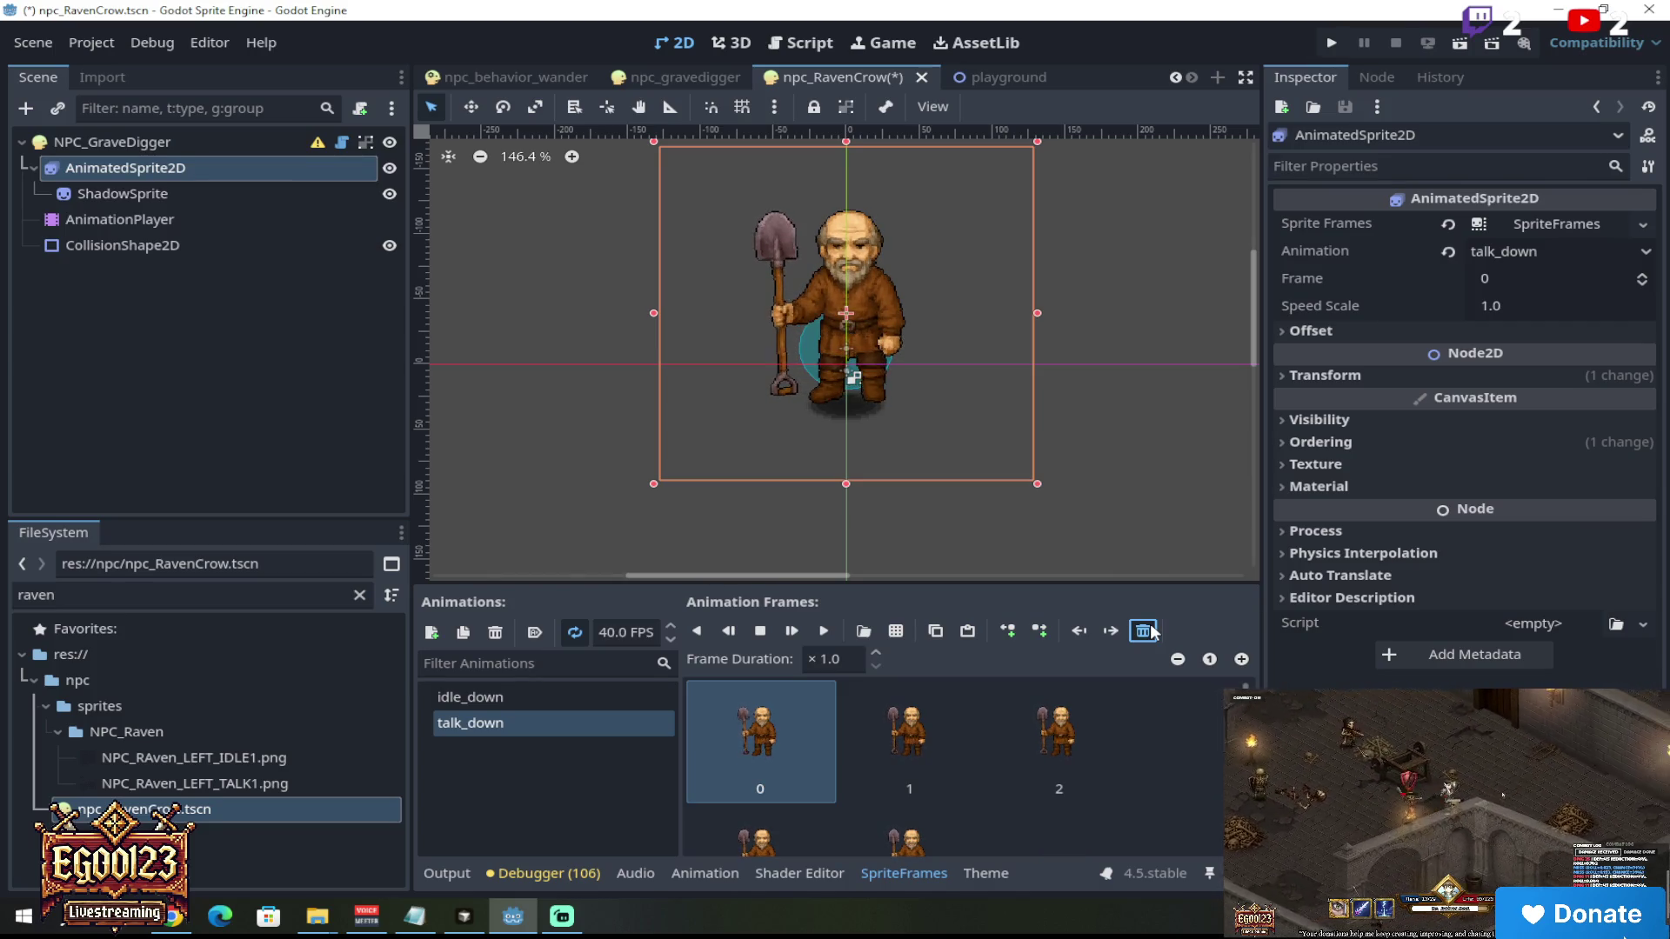
Step: Clear talk_down's remaining frames and load NPC_RAven_LEFT_TALK1.png into Select Frames
click(1143, 631)
click(1143, 632)
click(1143, 631)
click(1143, 631)
click(1143, 631)
click(896, 631)
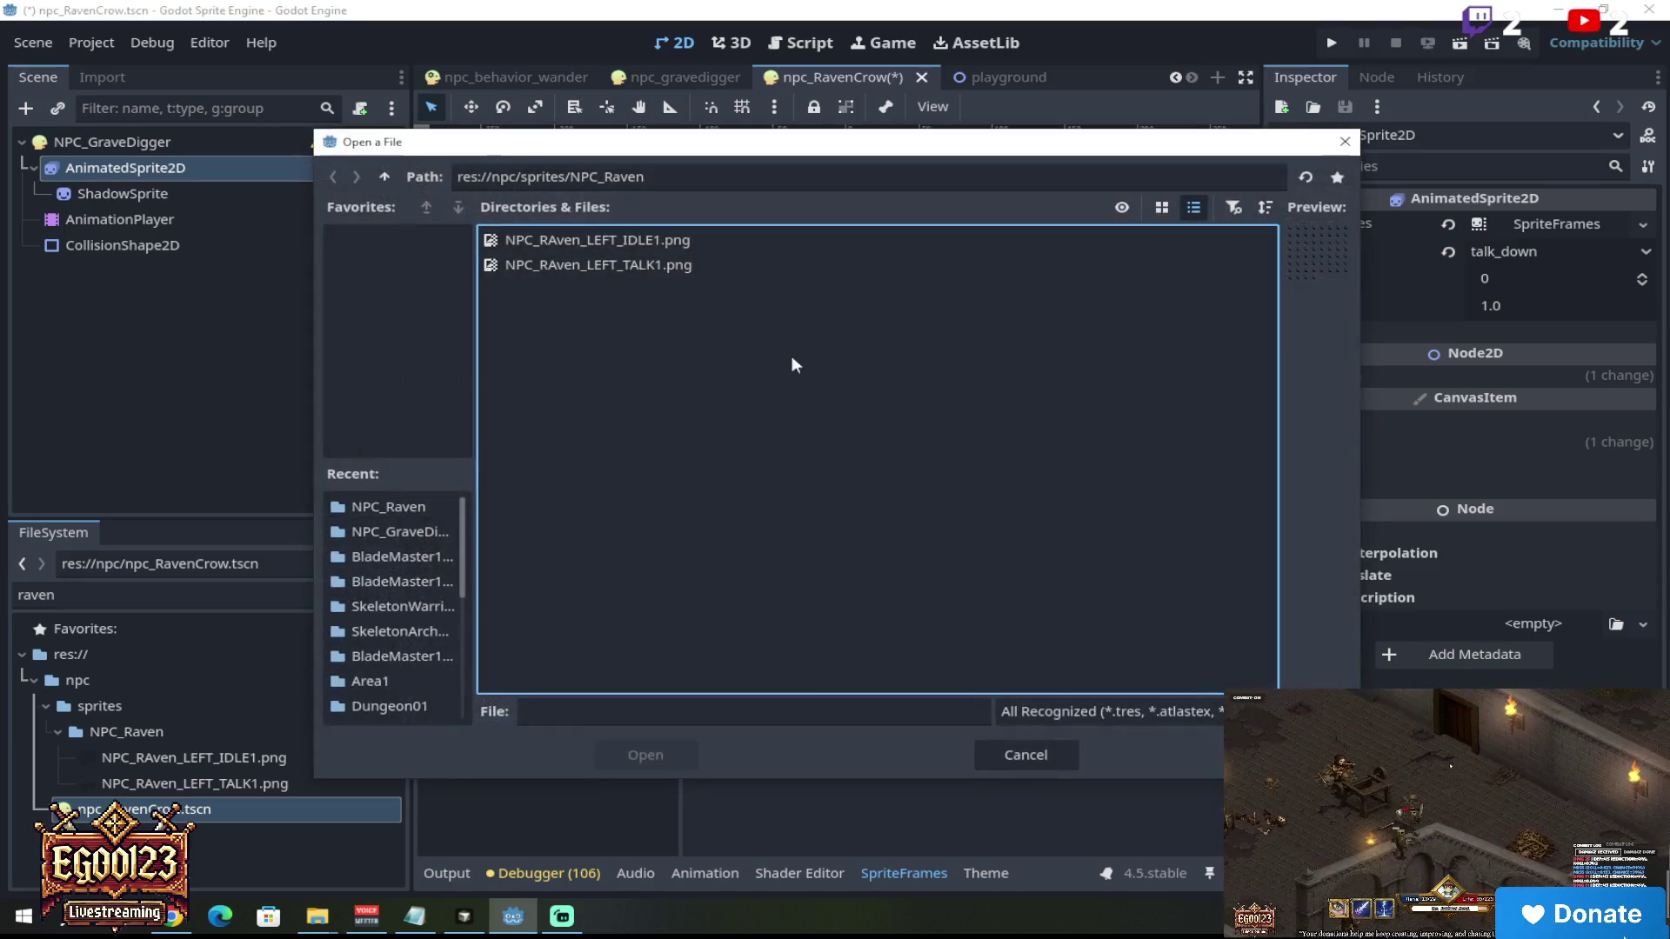
click(687, 264)
click(670, 754)
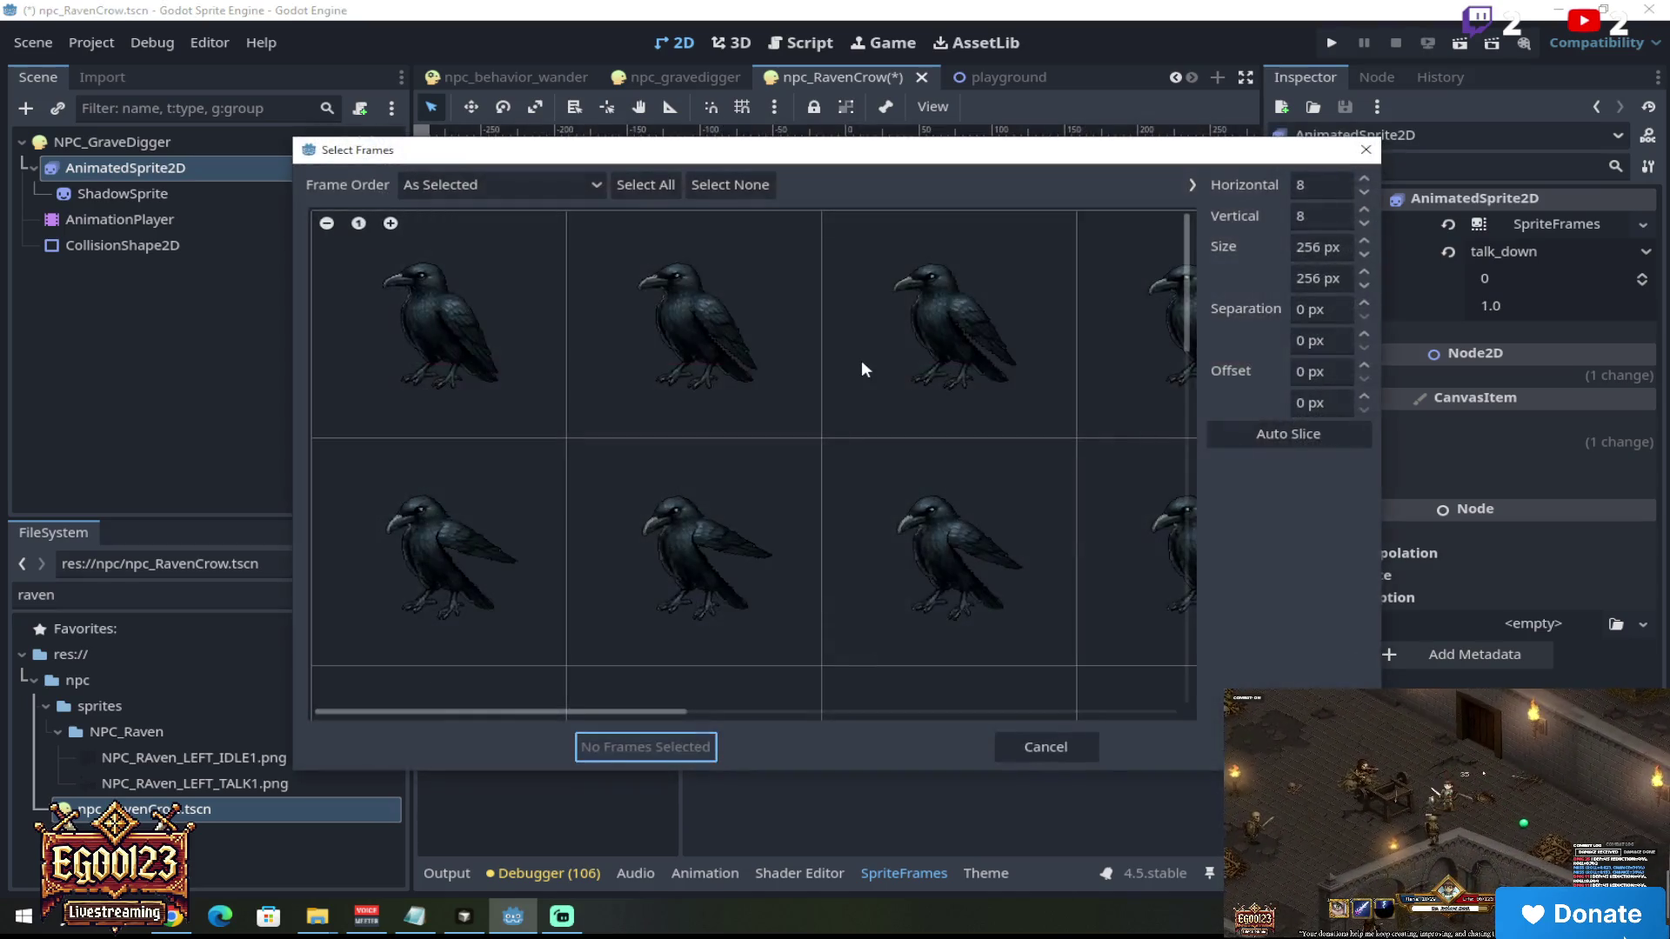
Step: Select all 60 raven frames row by row, add them, and preview talk_down playing
scroll(859, 367, down, 4)
drag(543, 275, 921, 276)
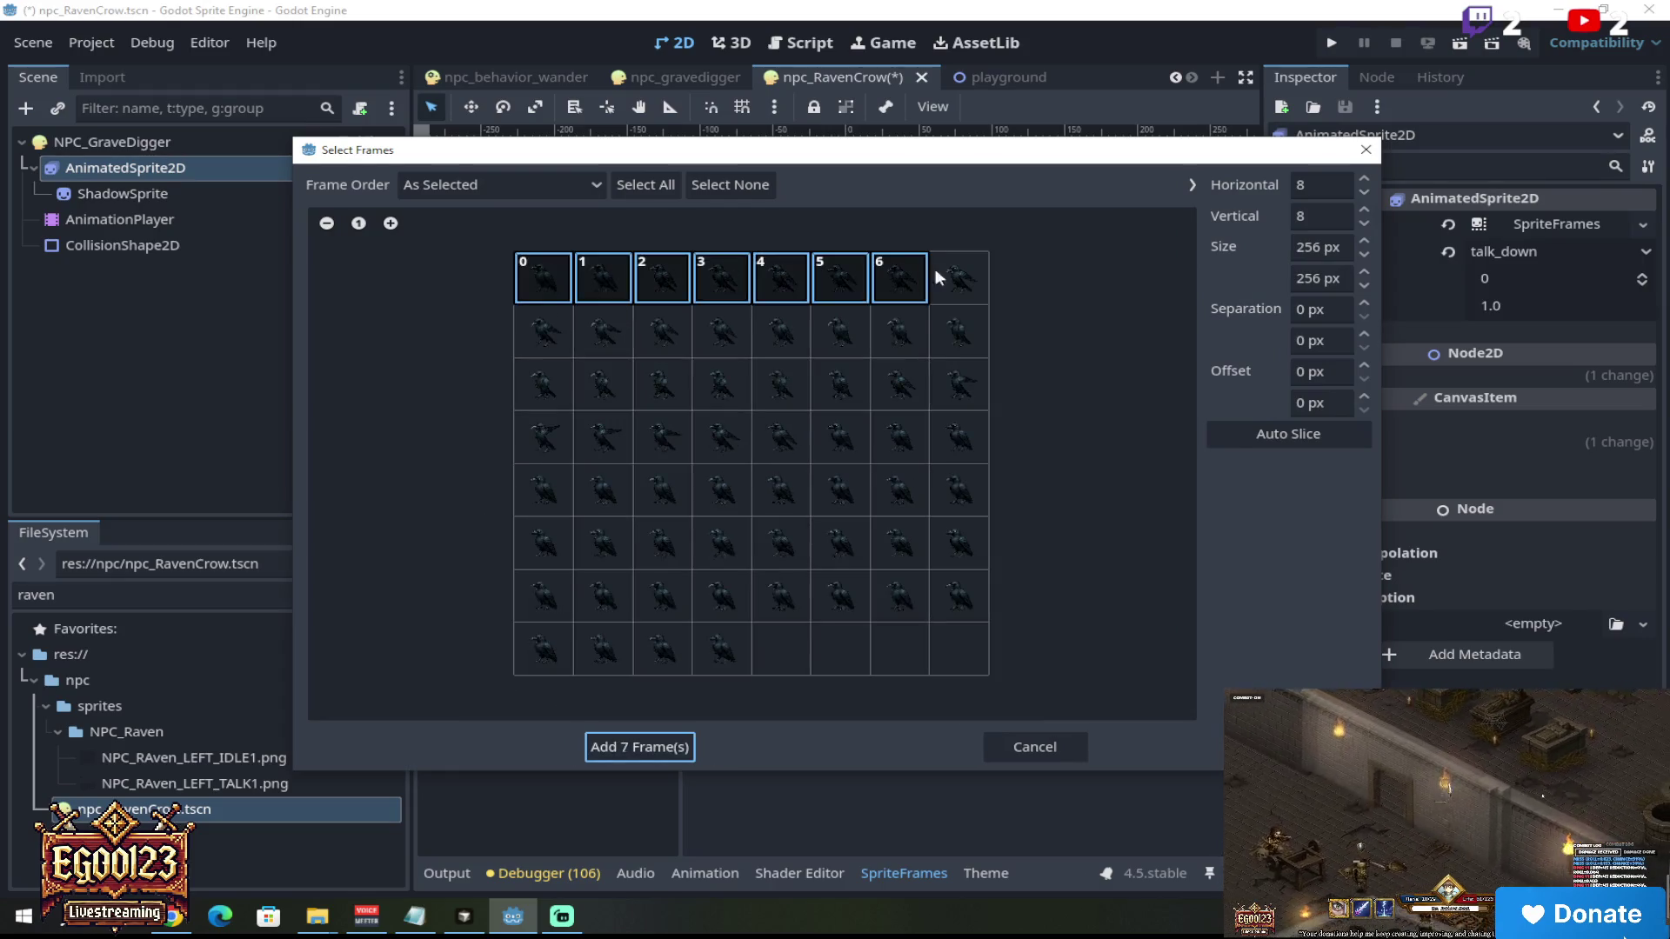
drag(542, 332, 908, 339)
drag(563, 405, 954, 396)
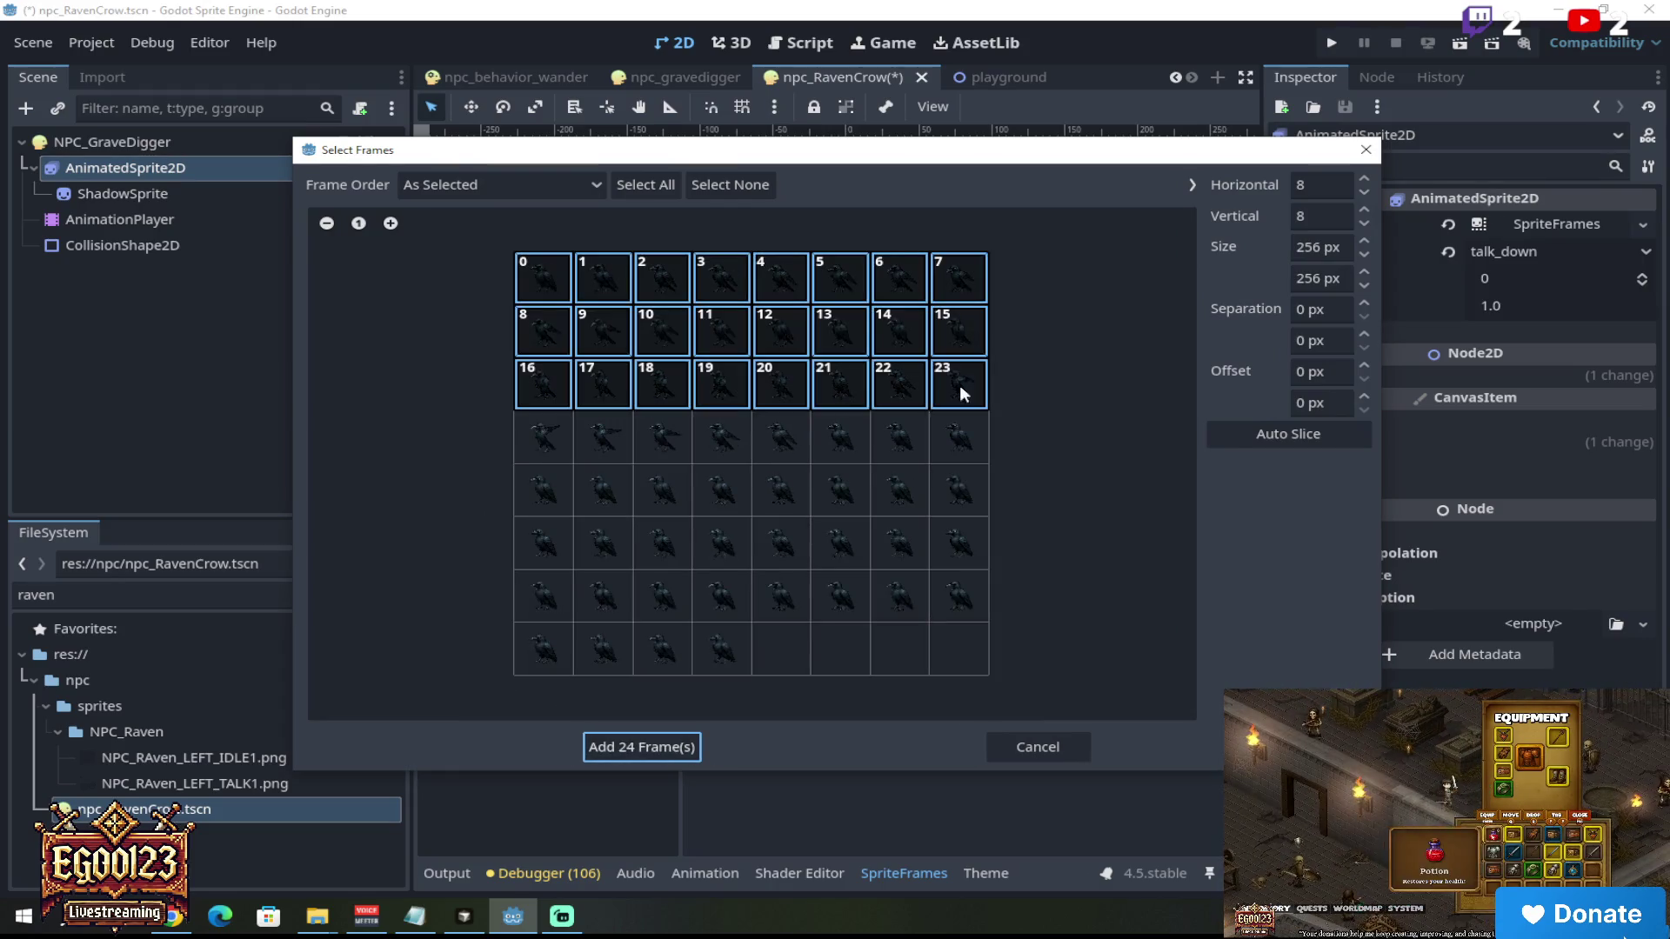
drag(543, 437, 938, 446)
drag(542, 509, 997, 496)
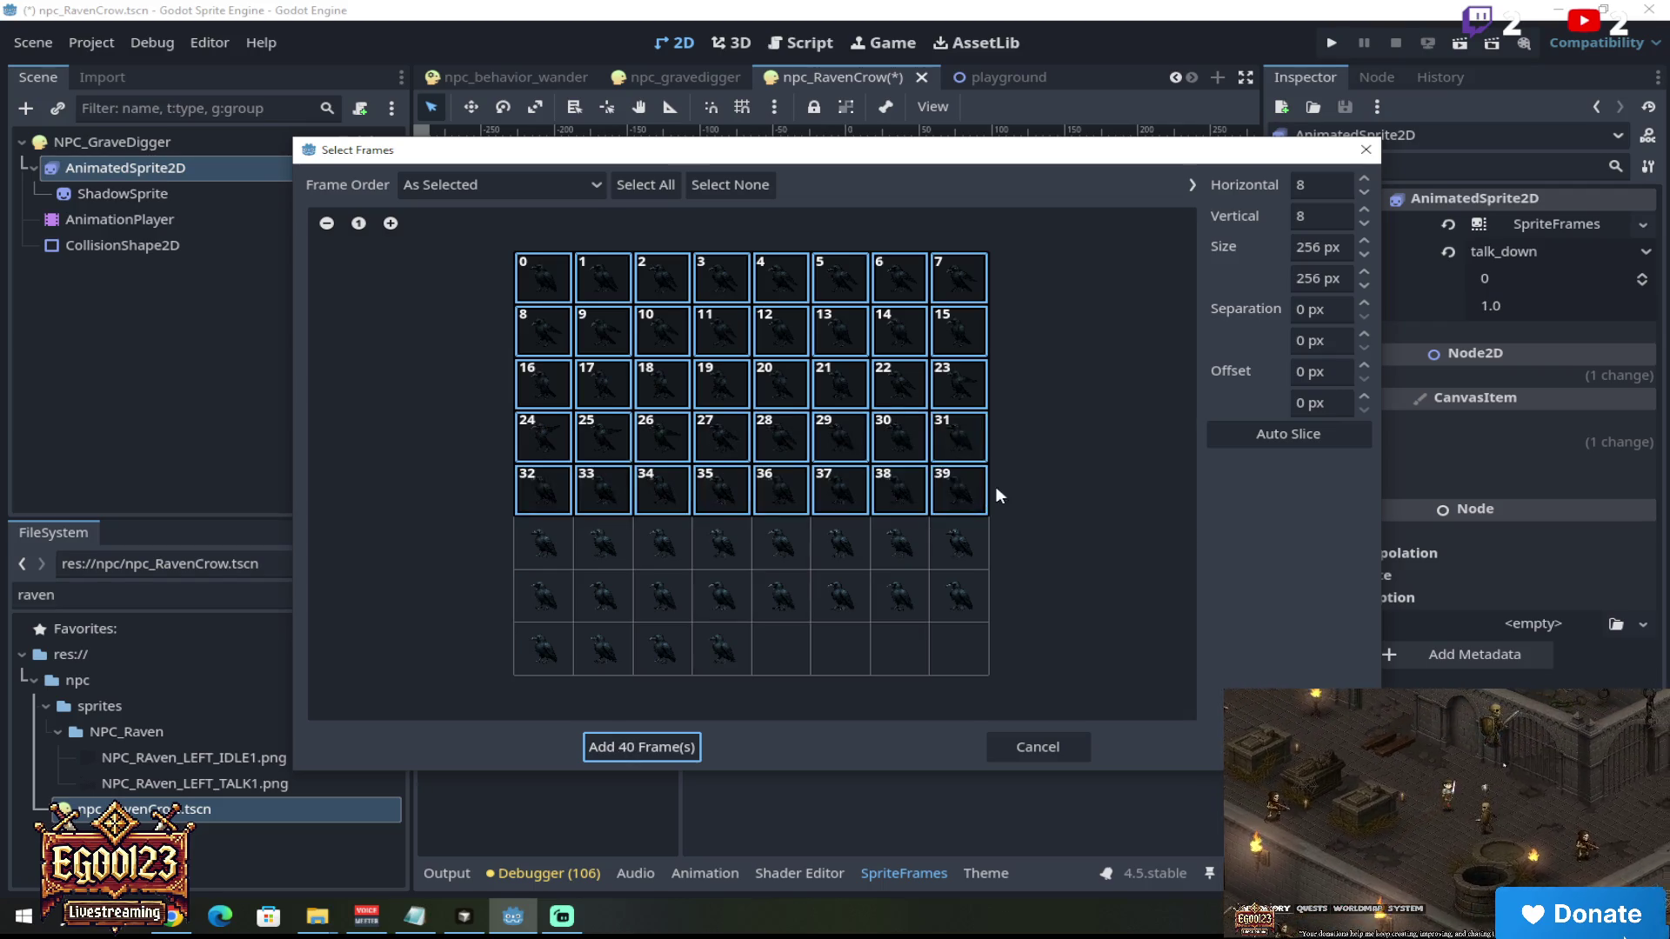
mouse_move(533, 548)
mouse_down()
mouse_move(992, 540)
mouse_move(641, 597)
mouse_move(632, 670)
mouse_move(718, 658)
mouse_up()
click(649, 747)
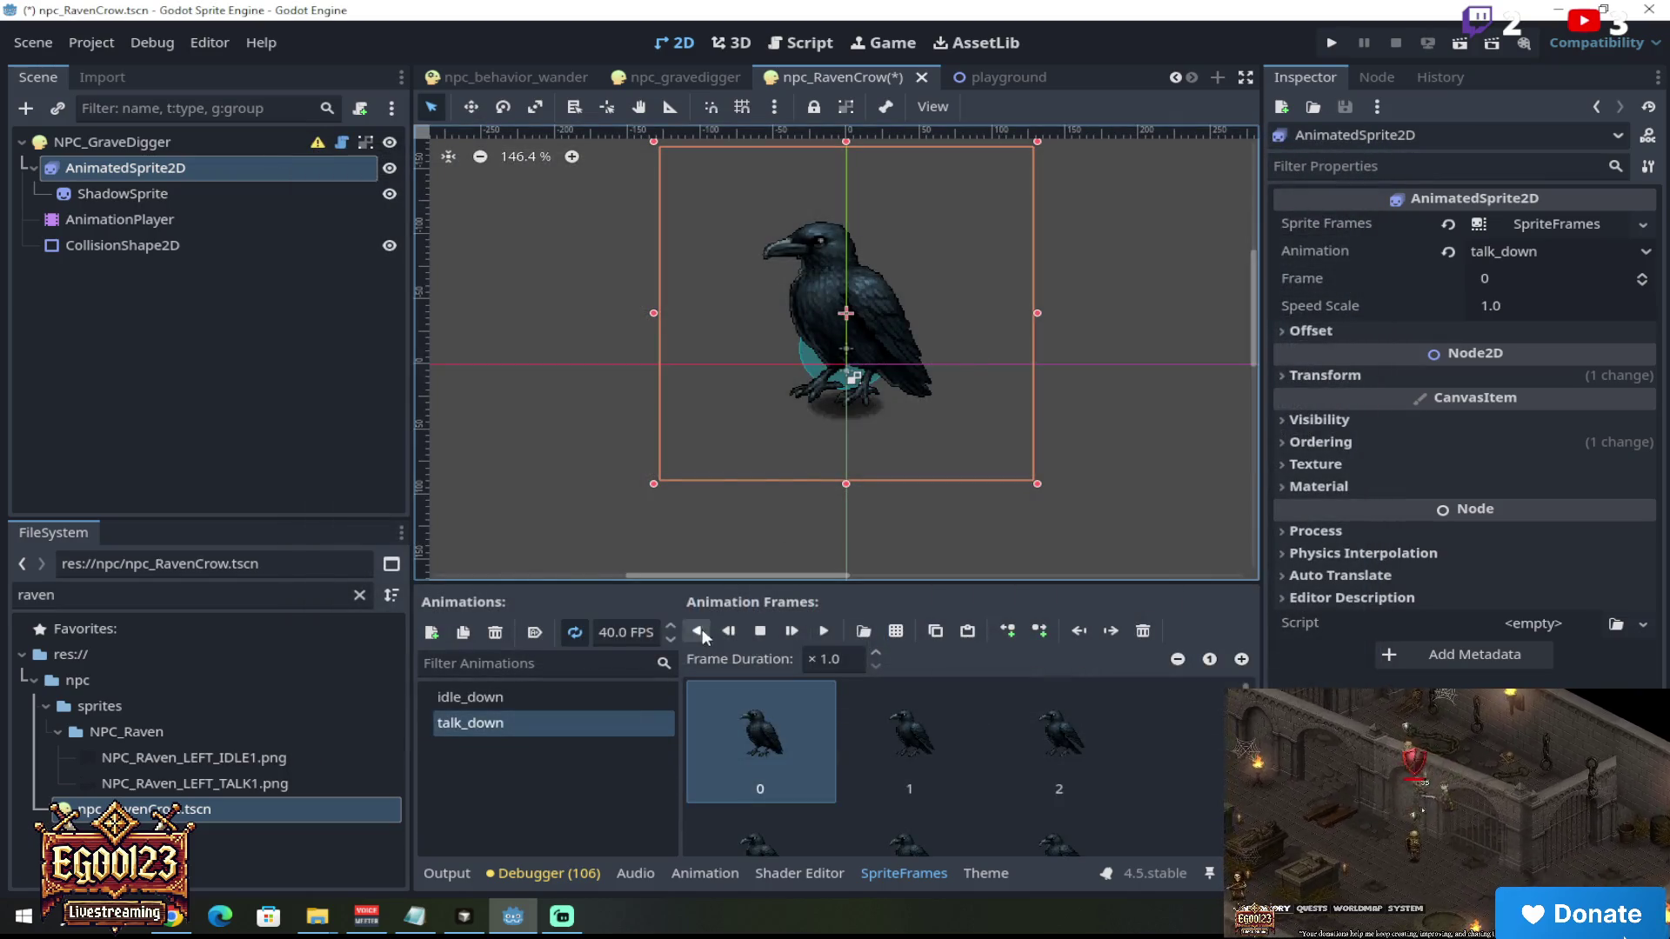
click(825, 636)
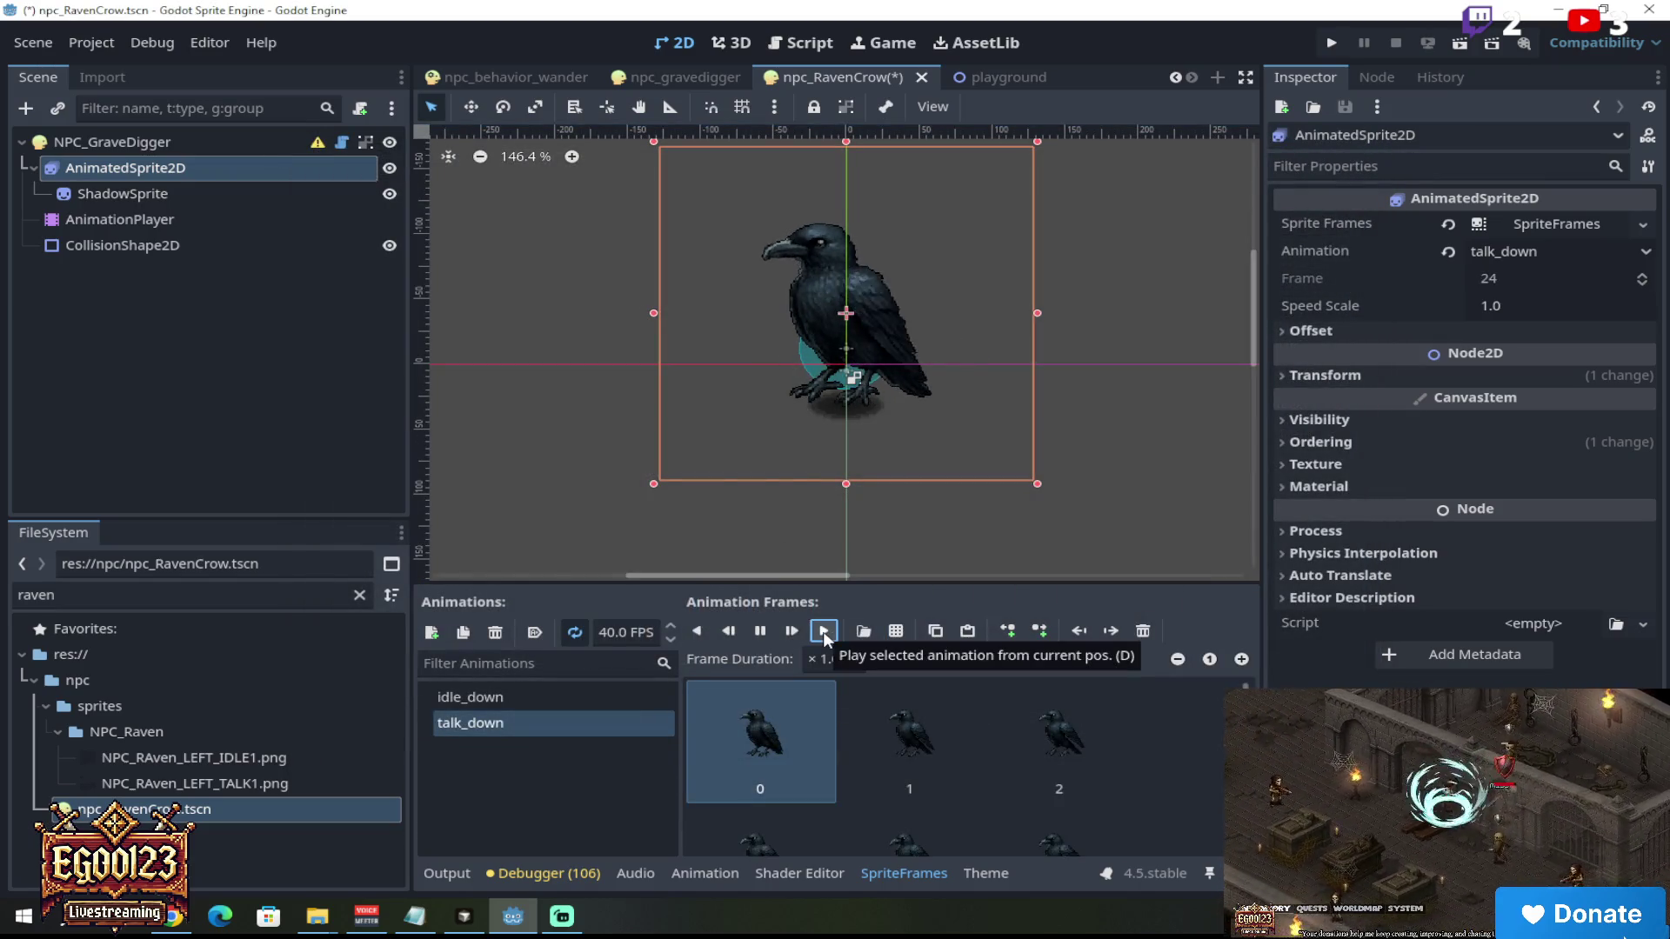
click(762, 633)
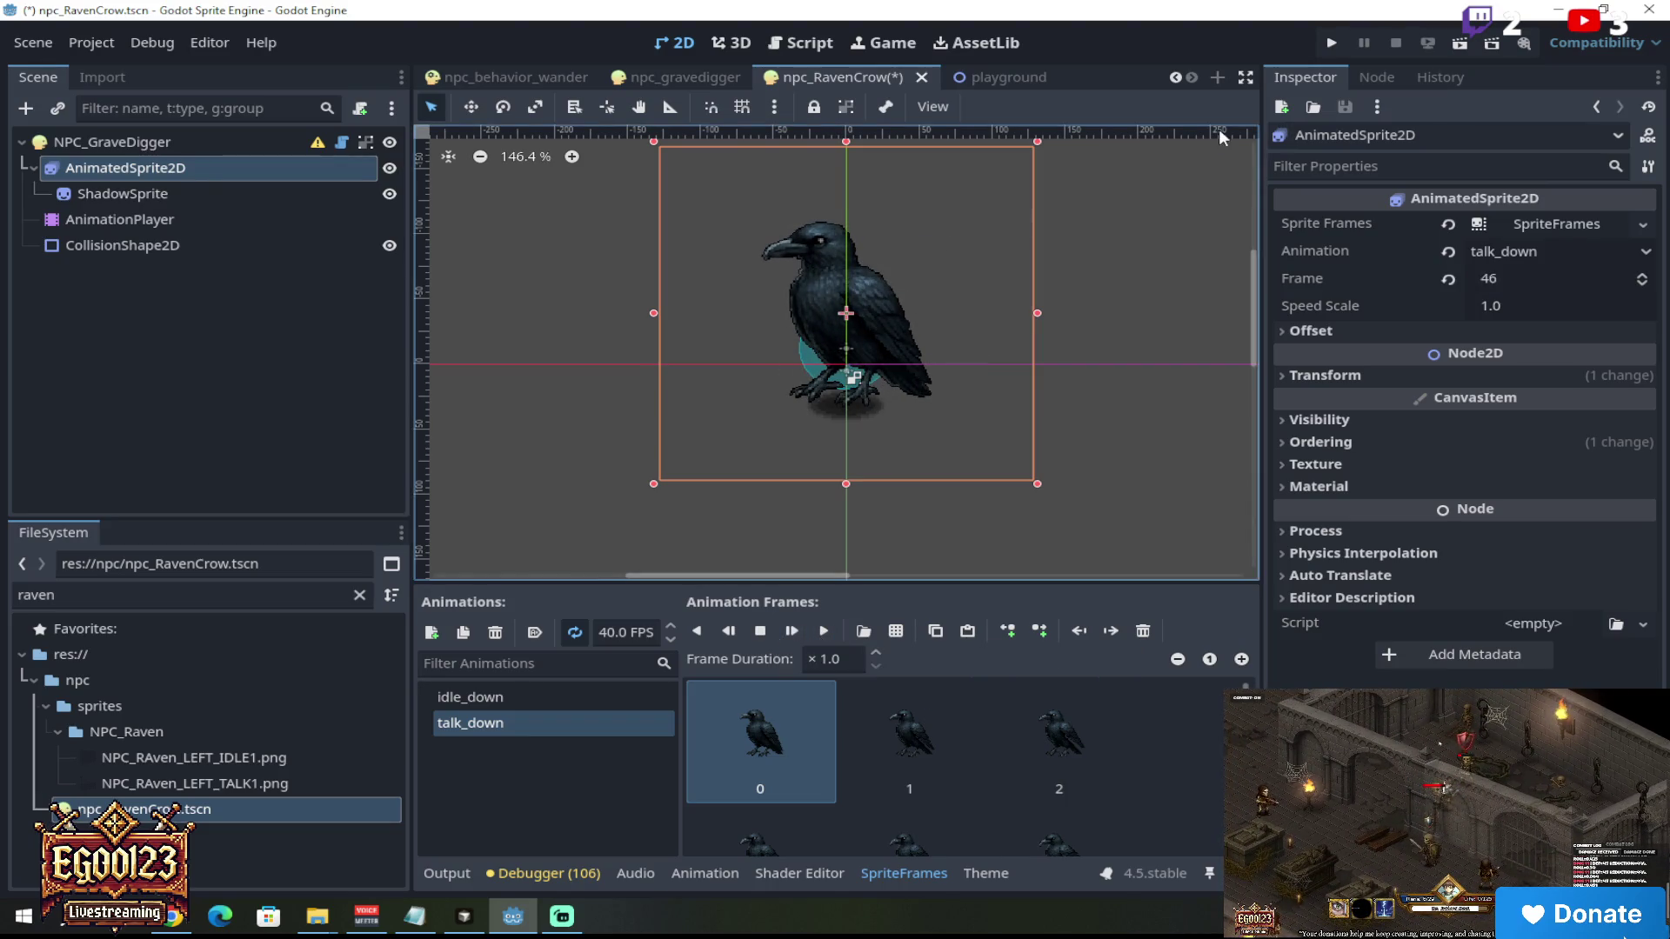
Step: Enable Flip H on the crow sprite, then play and pause idle_down
click(1335, 334)
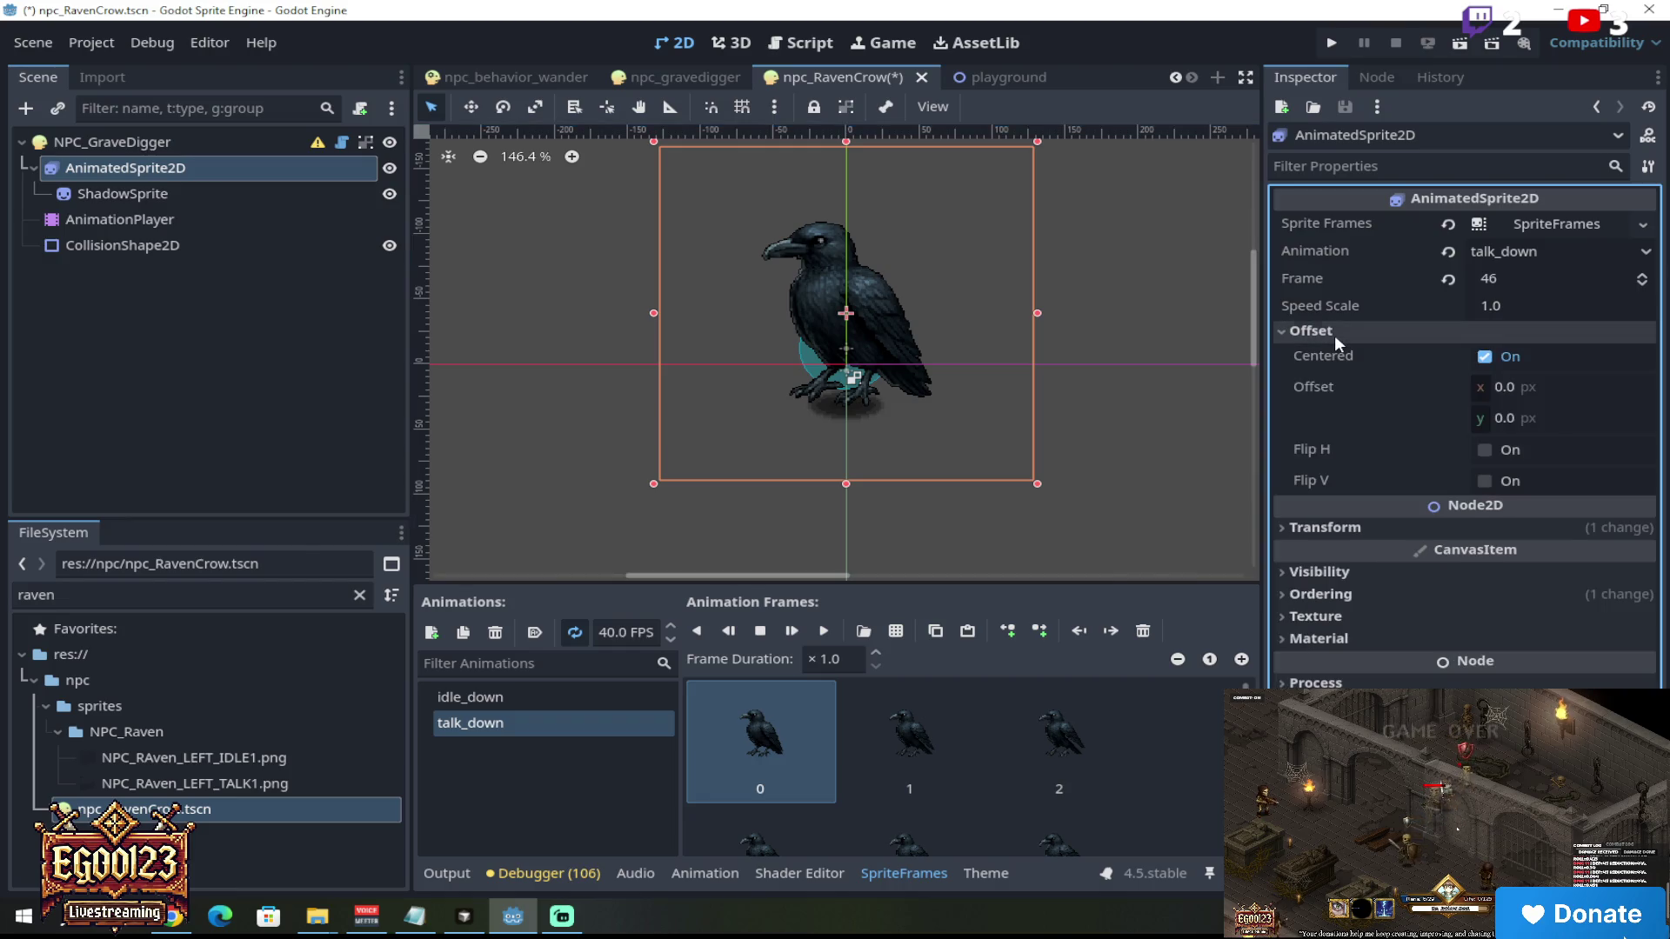
click(1485, 450)
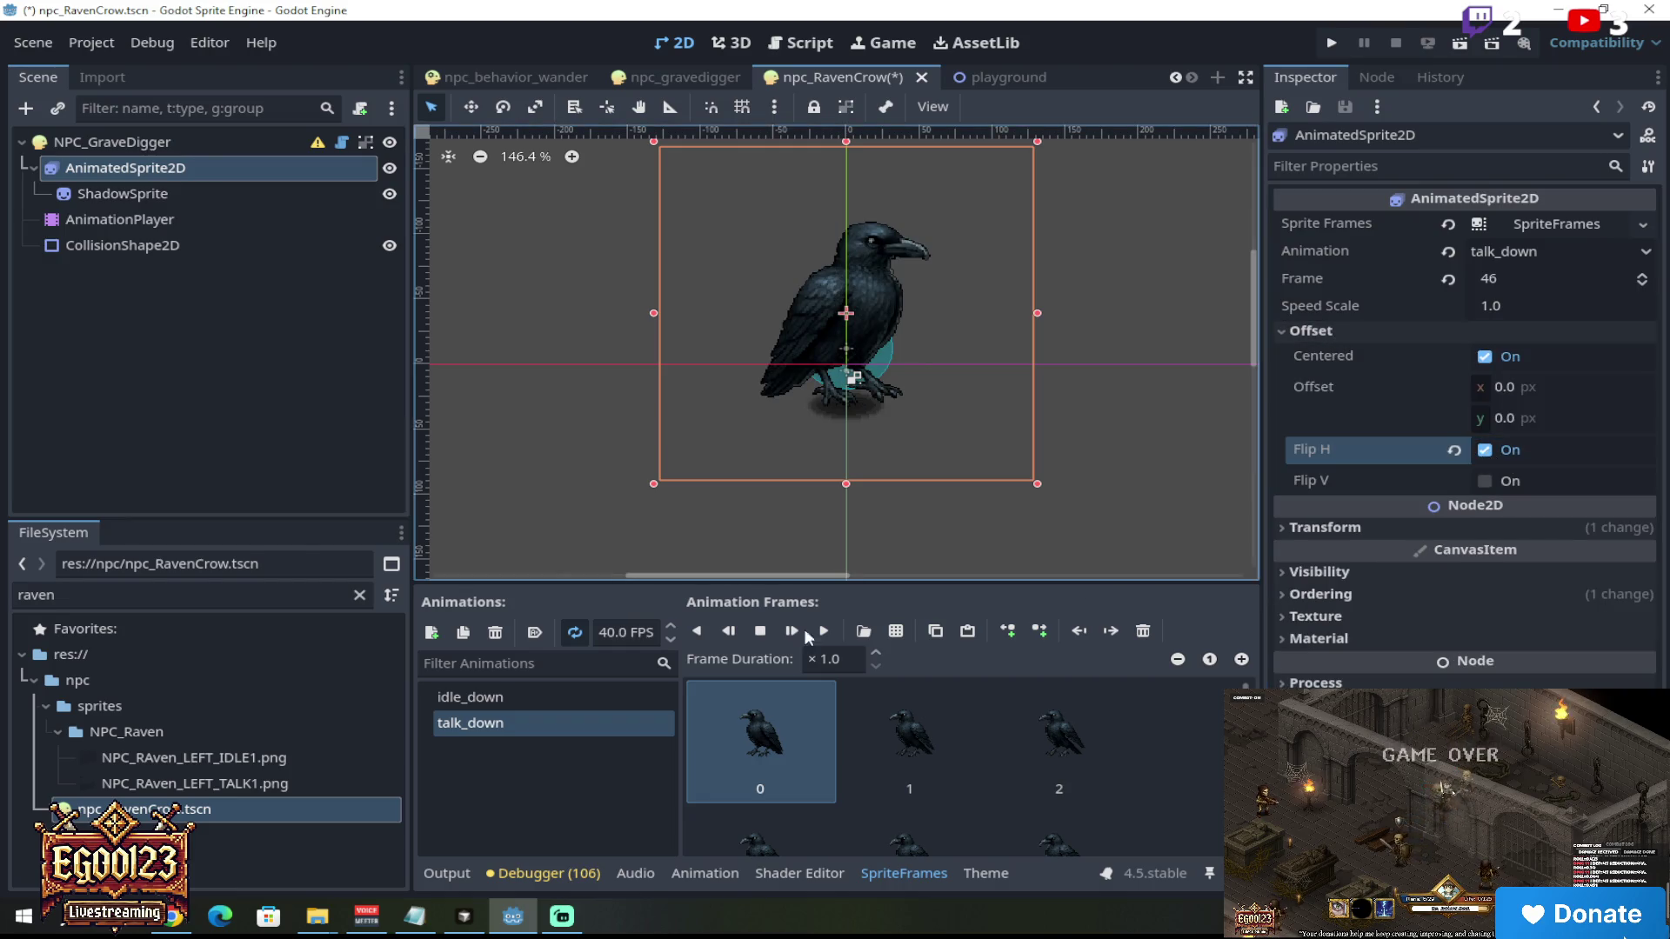
click(589, 698)
scroll(893, 248, up, 4)
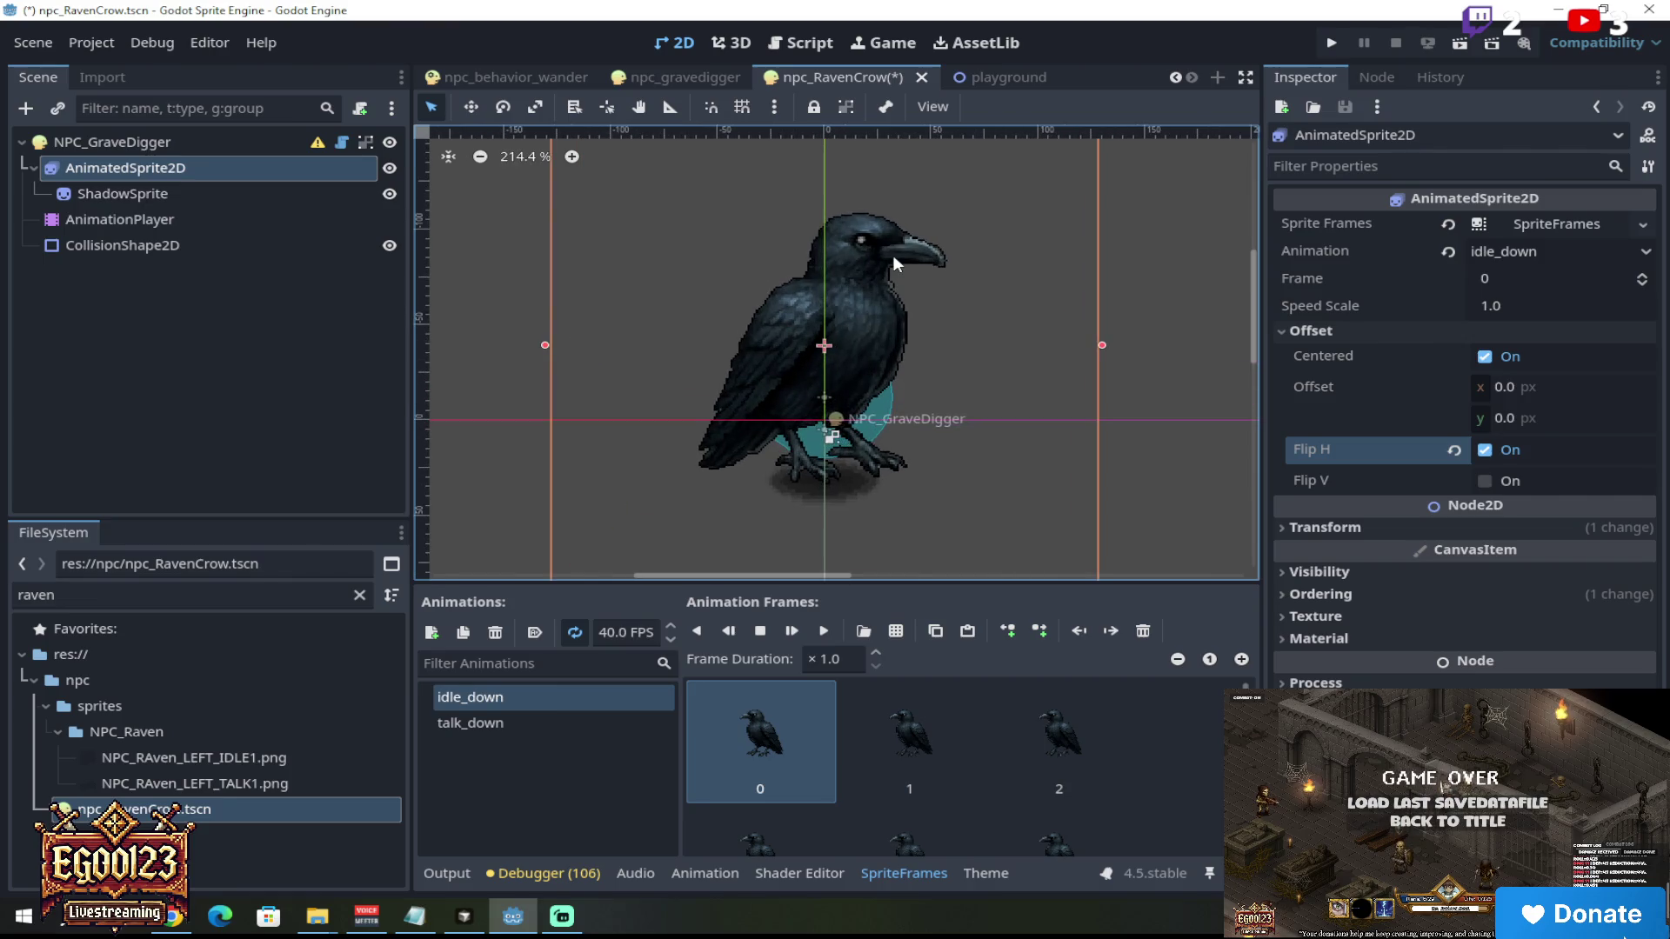
click(826, 631)
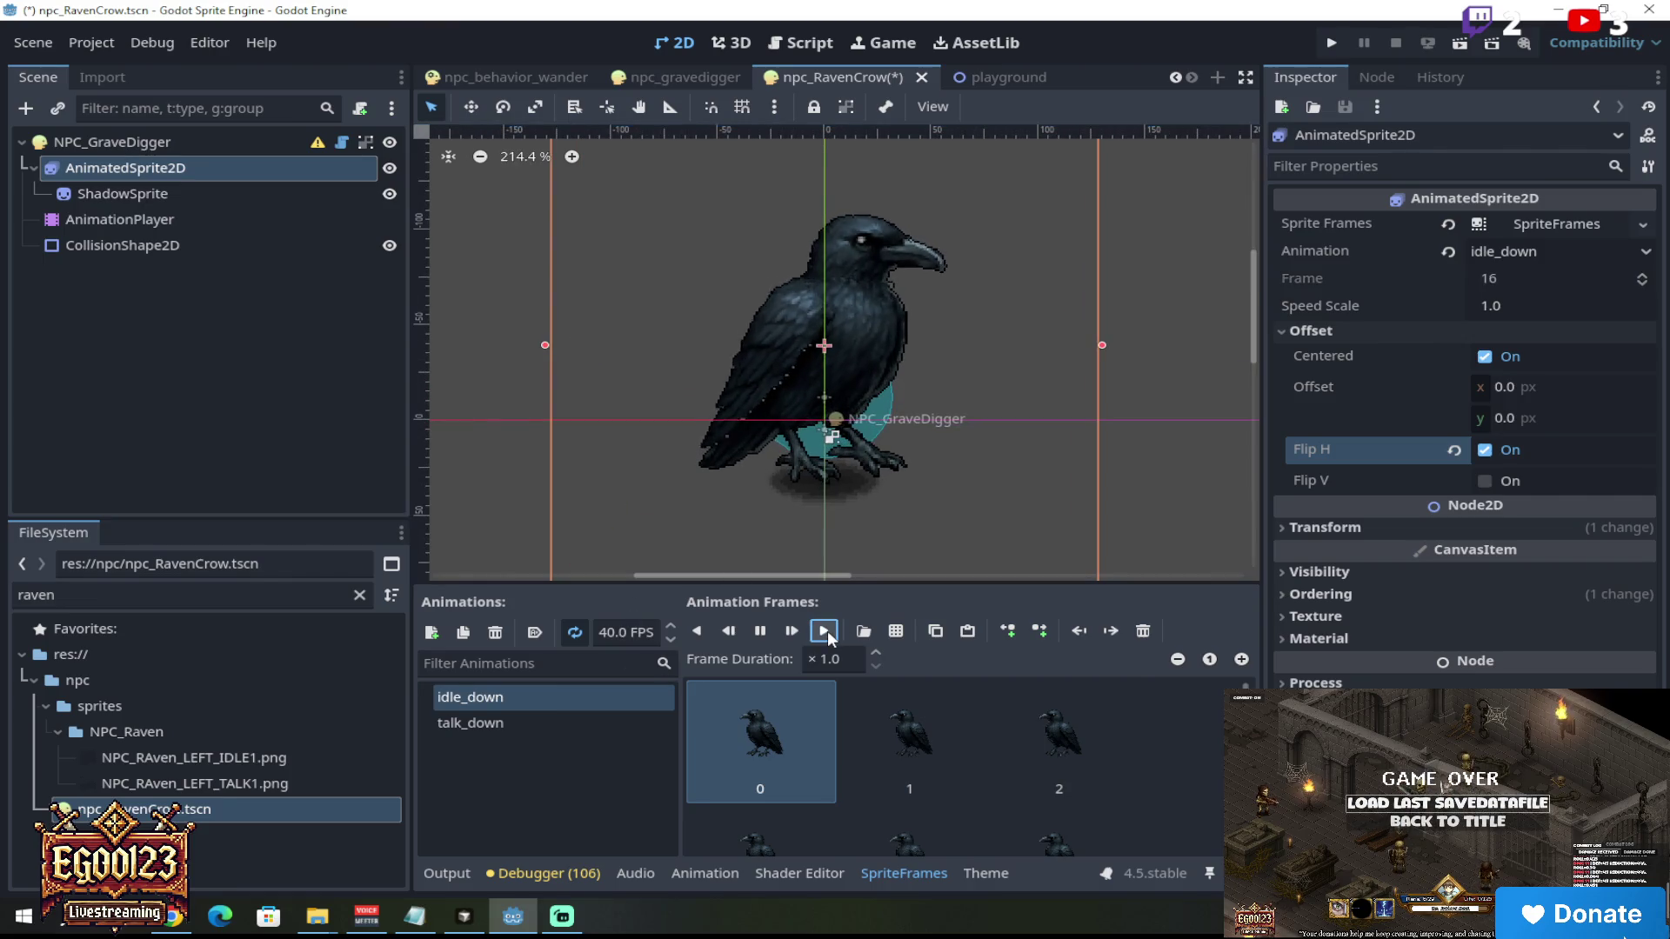
click(755, 634)
scroll(795, 346, down, 3)
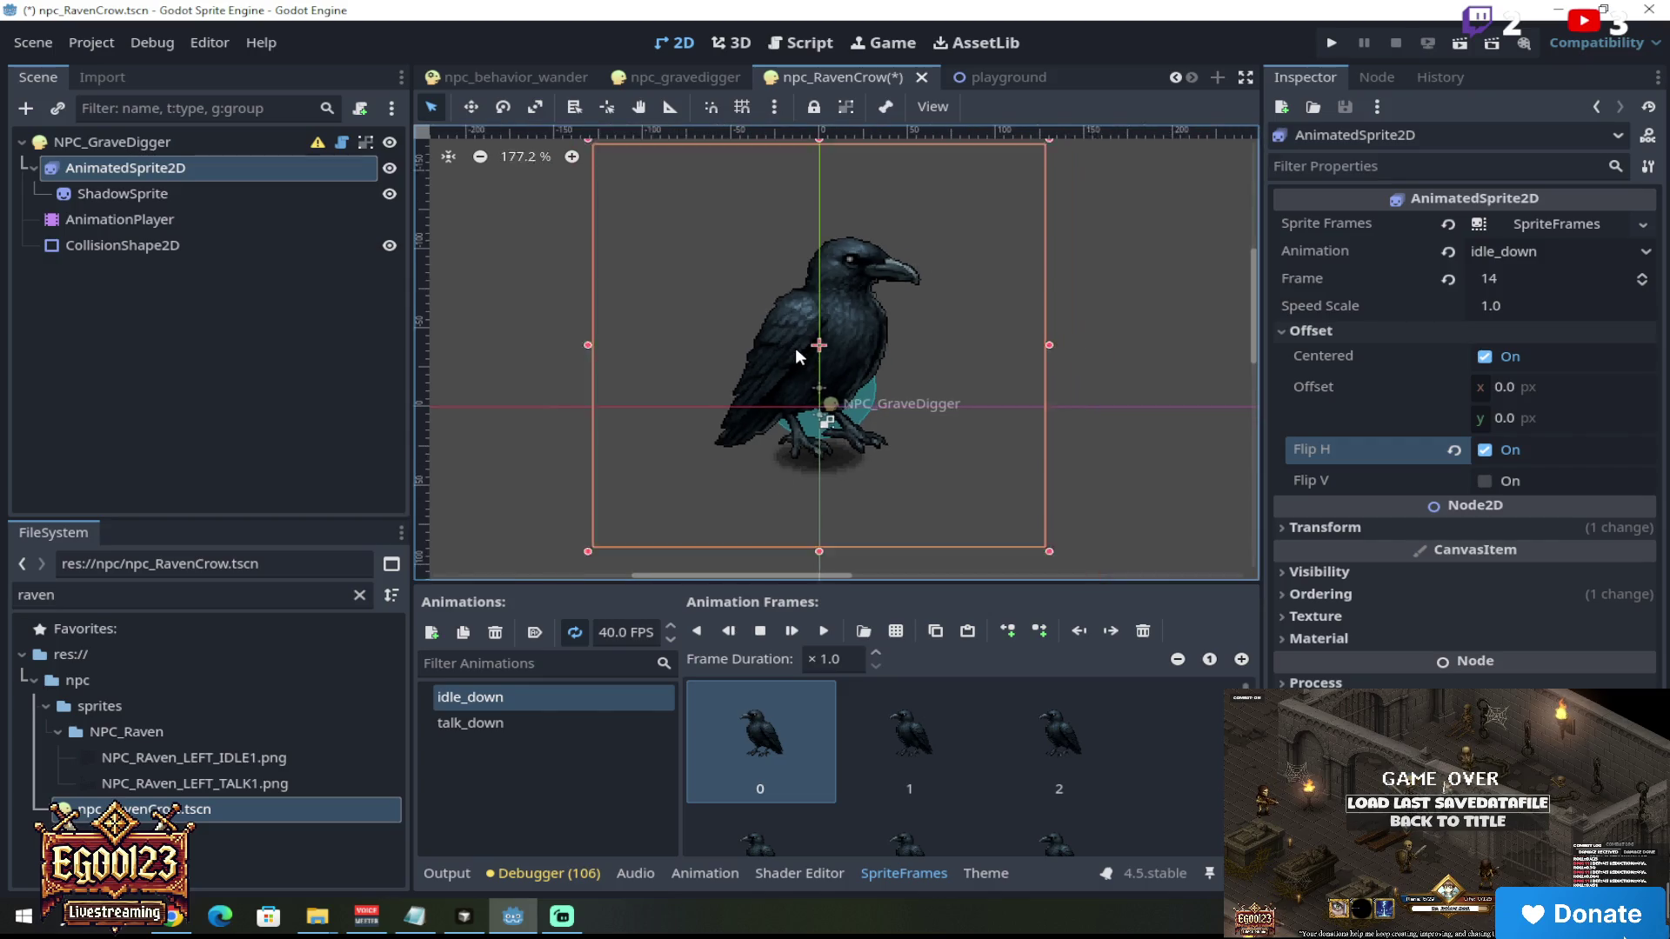
scroll(795, 350, up, 3)
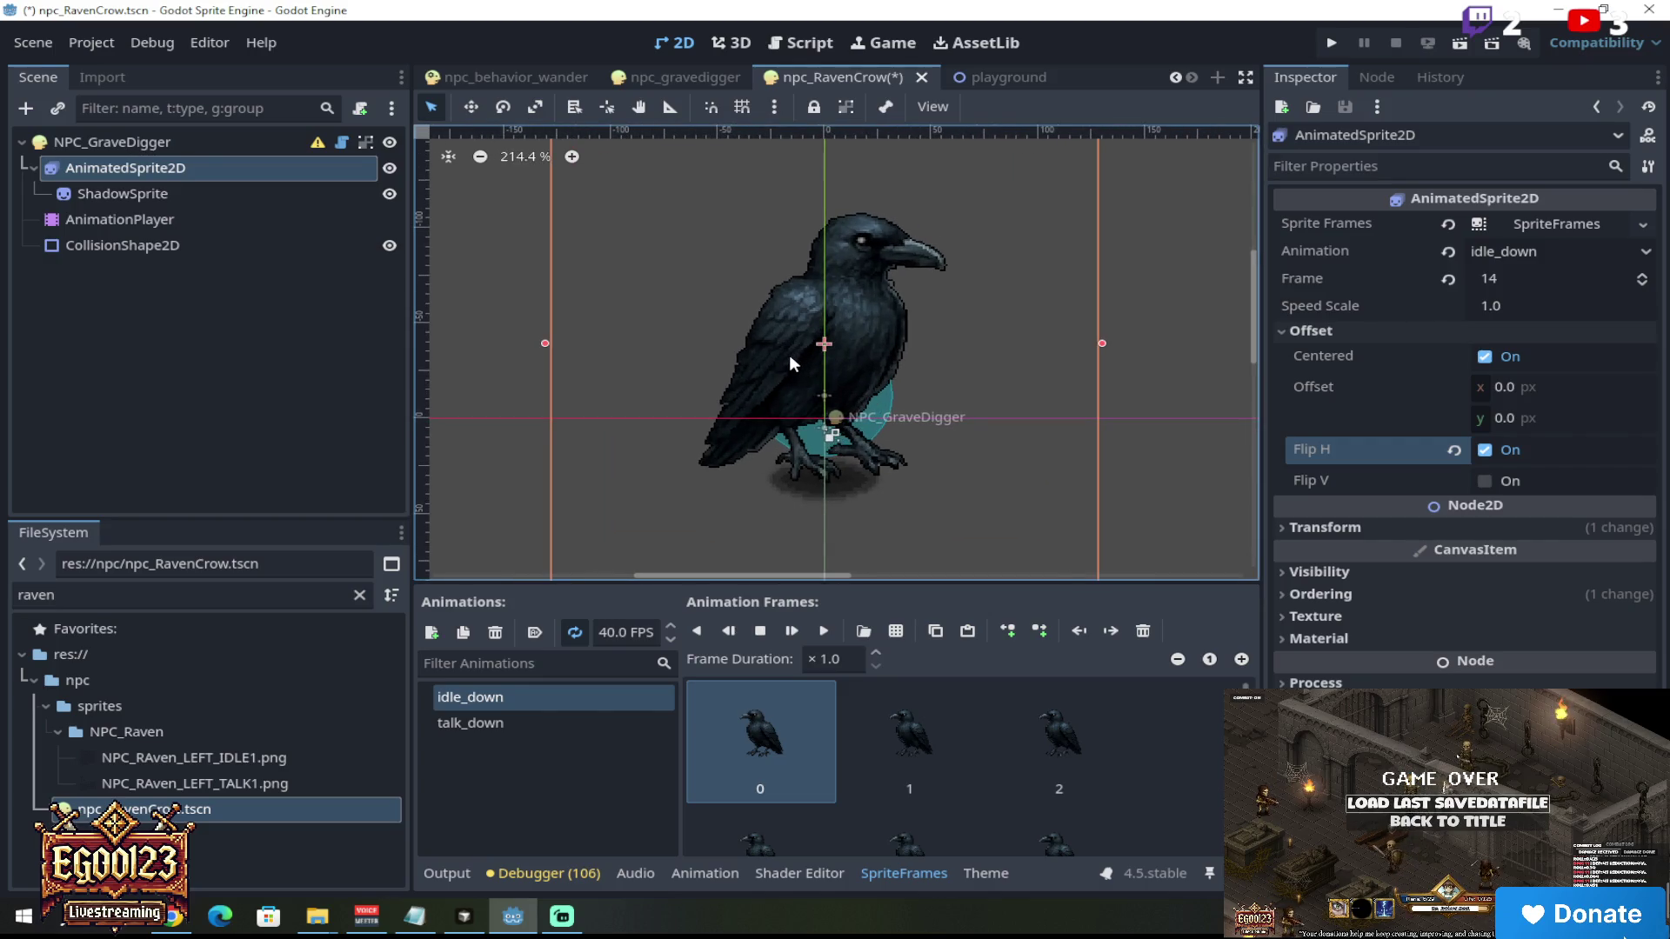
click(715, 87)
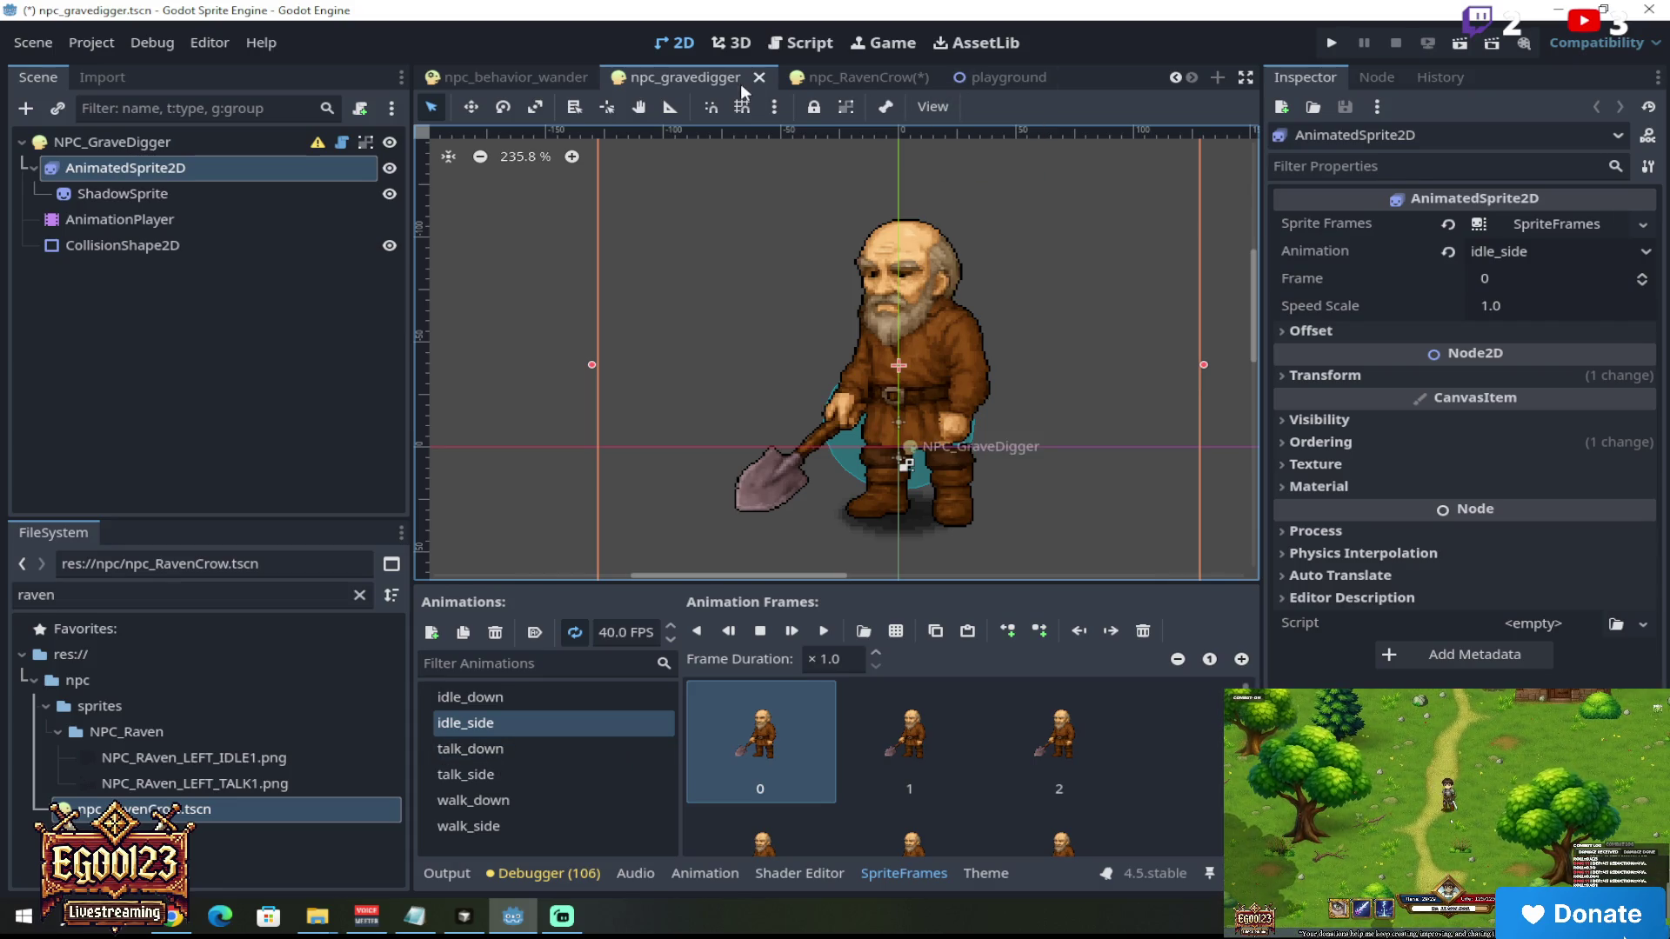
Step: Flip between the npc_behavior_wander, npc_gravedigger and npc_RavenCrow scene tabs
click(884, 77)
click(612, 84)
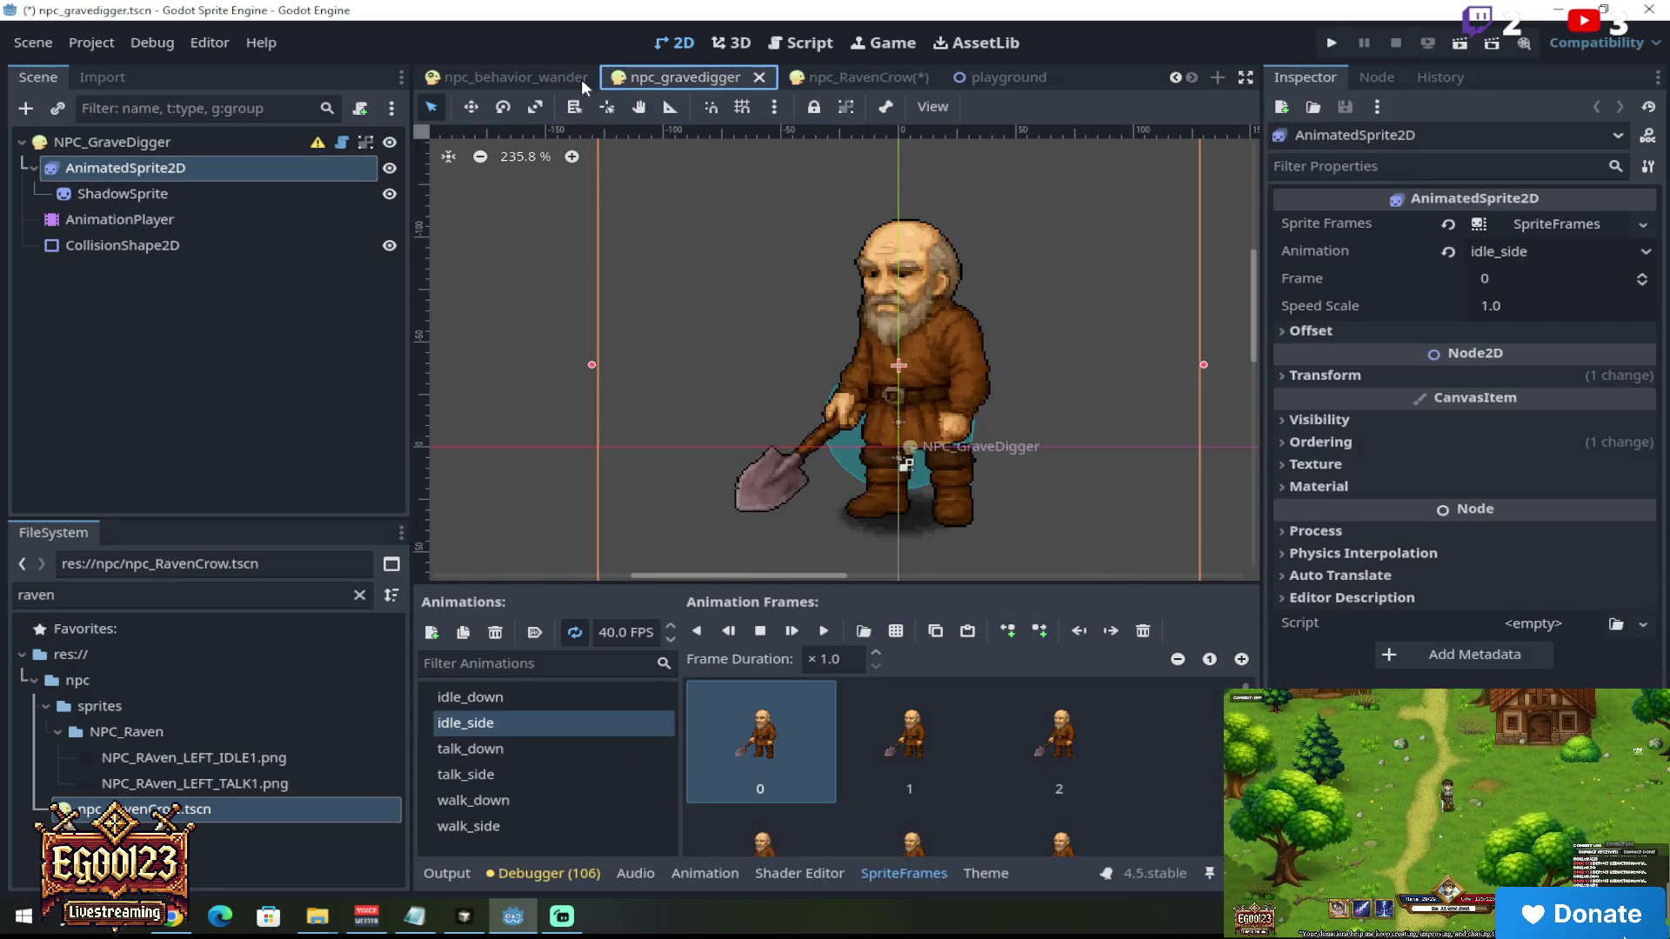
click(518, 77)
click(710, 77)
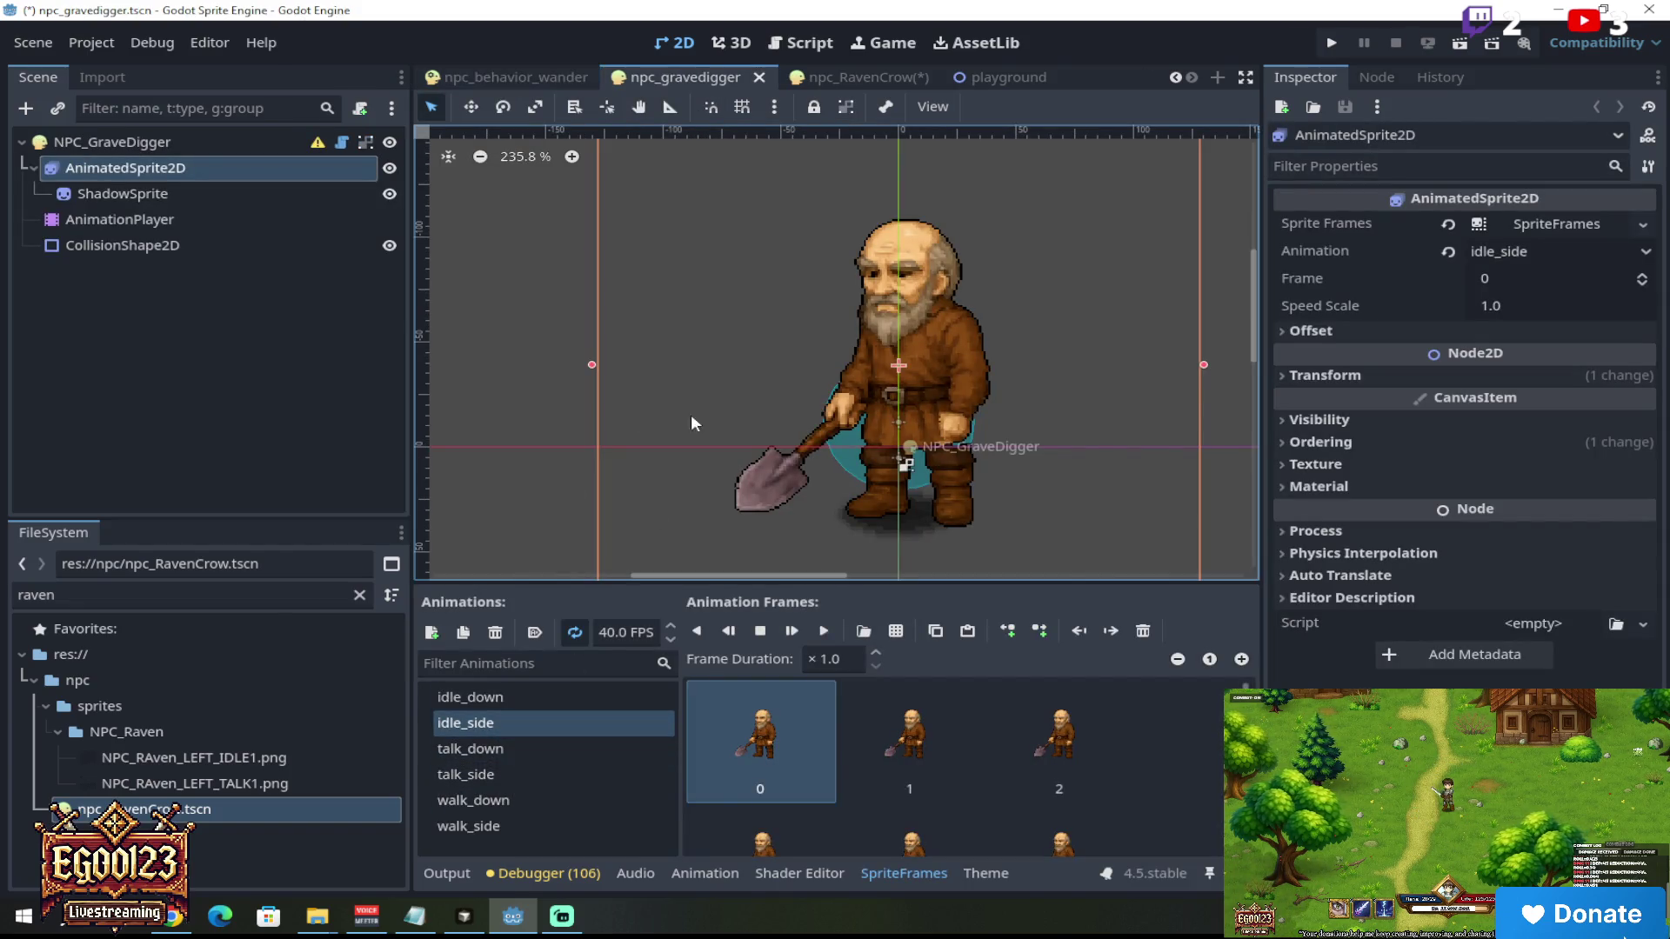
click(847, 78)
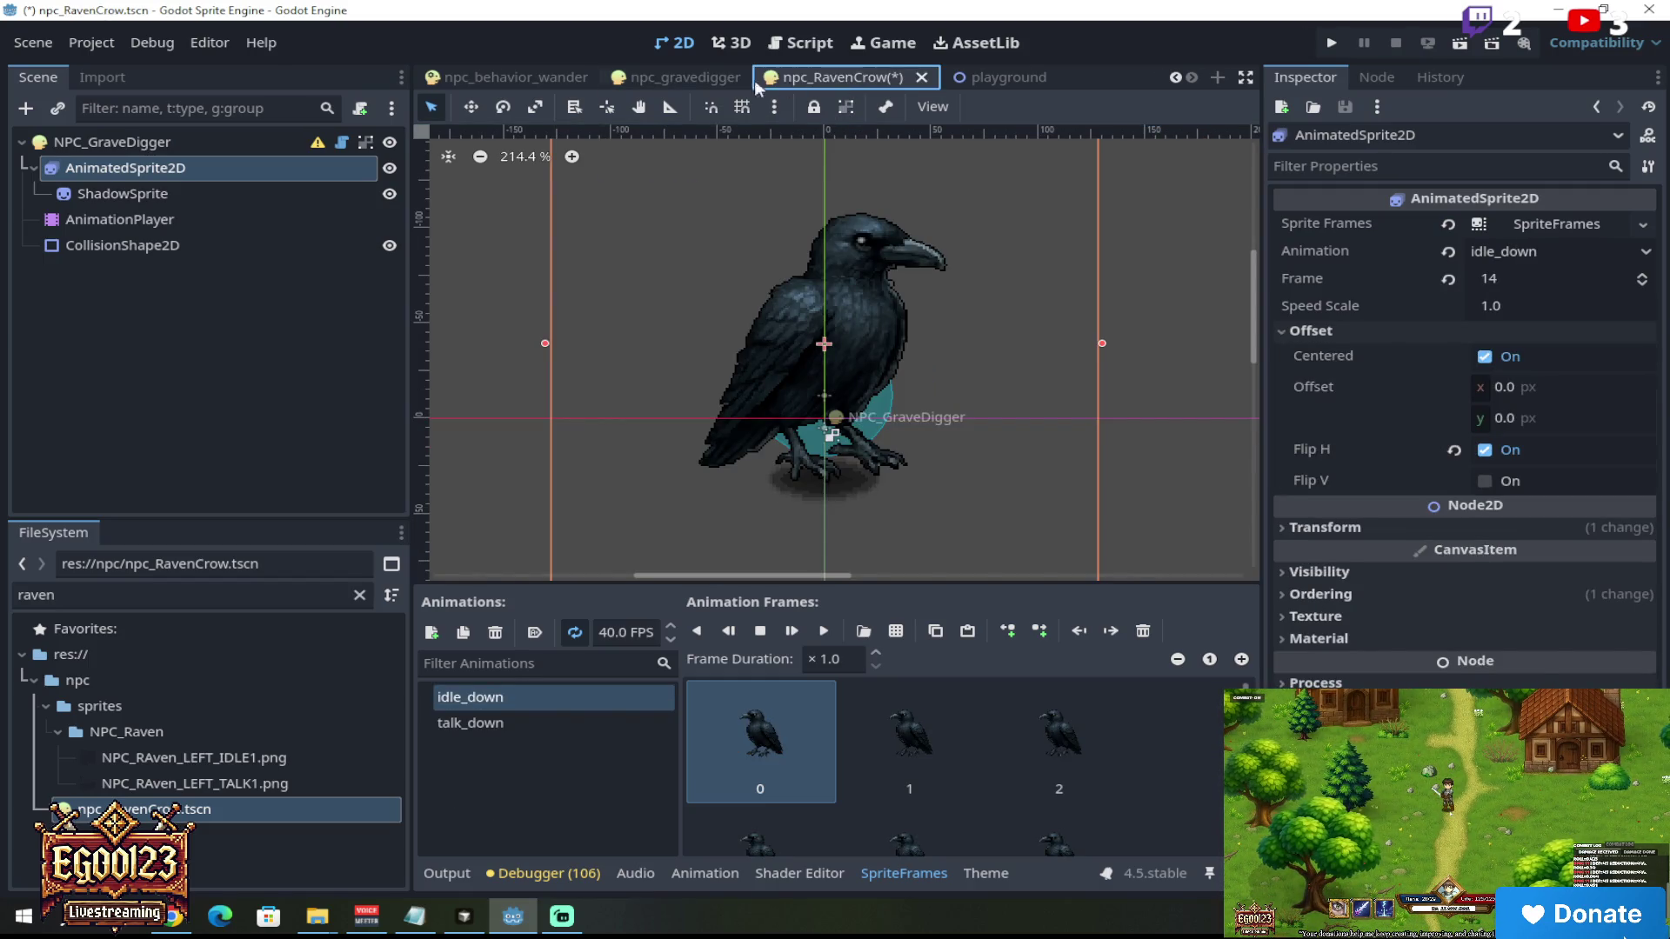
click(703, 80)
Step: Filter FileSystem for 'grave' and open npc_gravedigger_moving.tscn, selecting its animated sprite
click(92, 595)
text(grave)
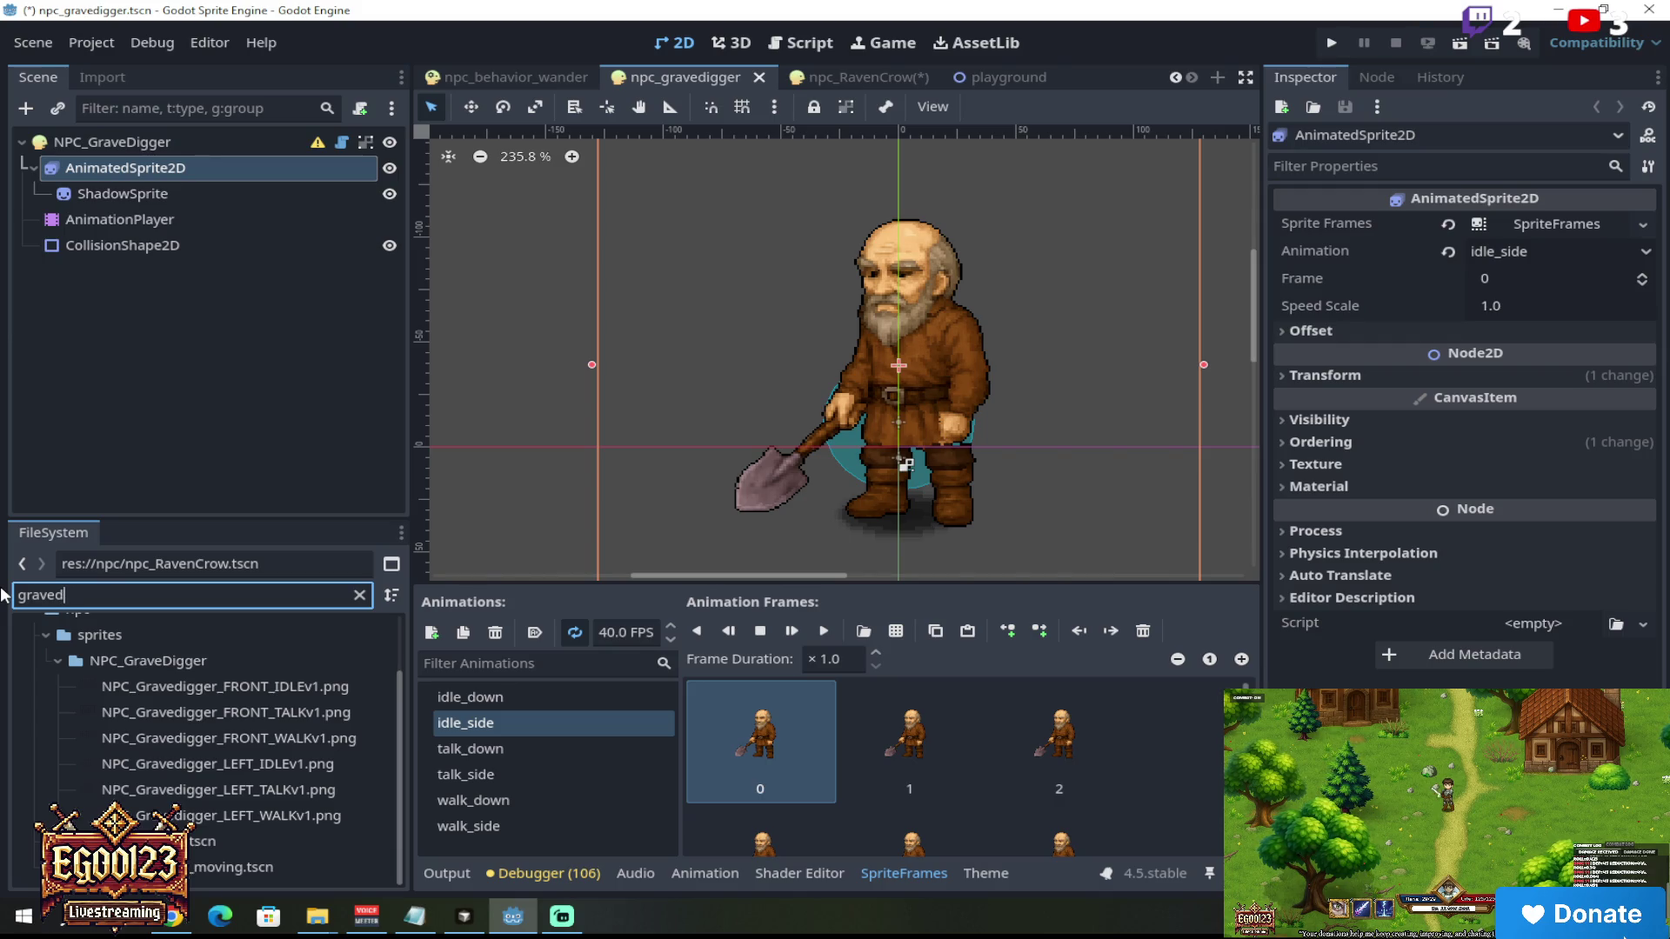
double_click(226, 867)
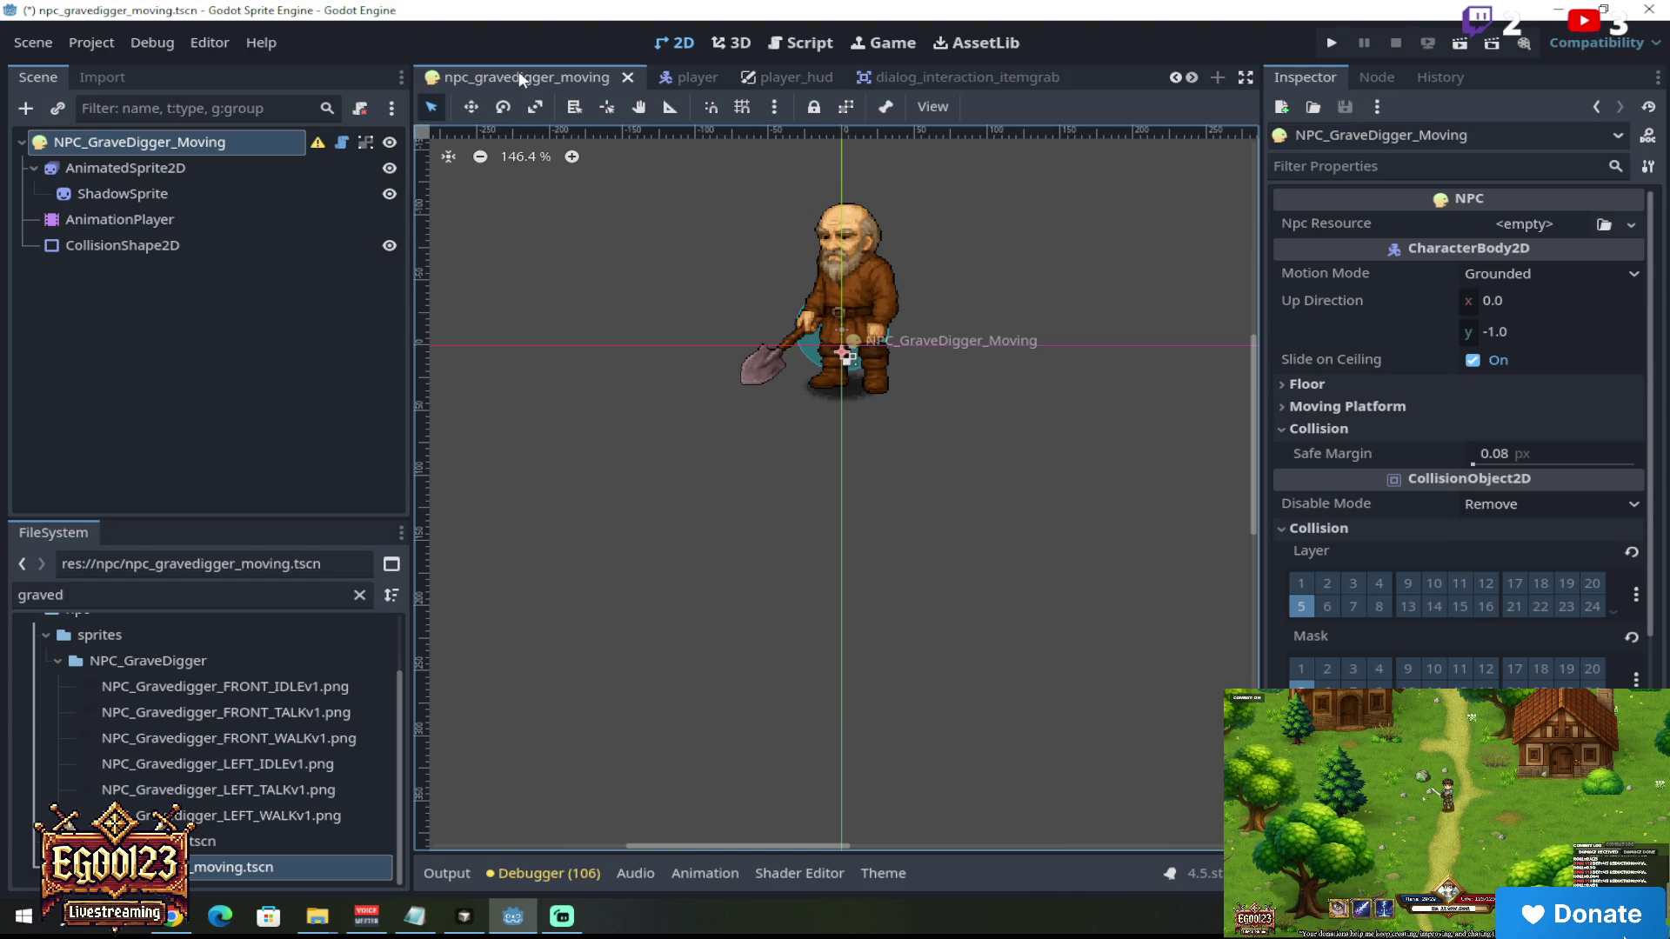
click(214, 170)
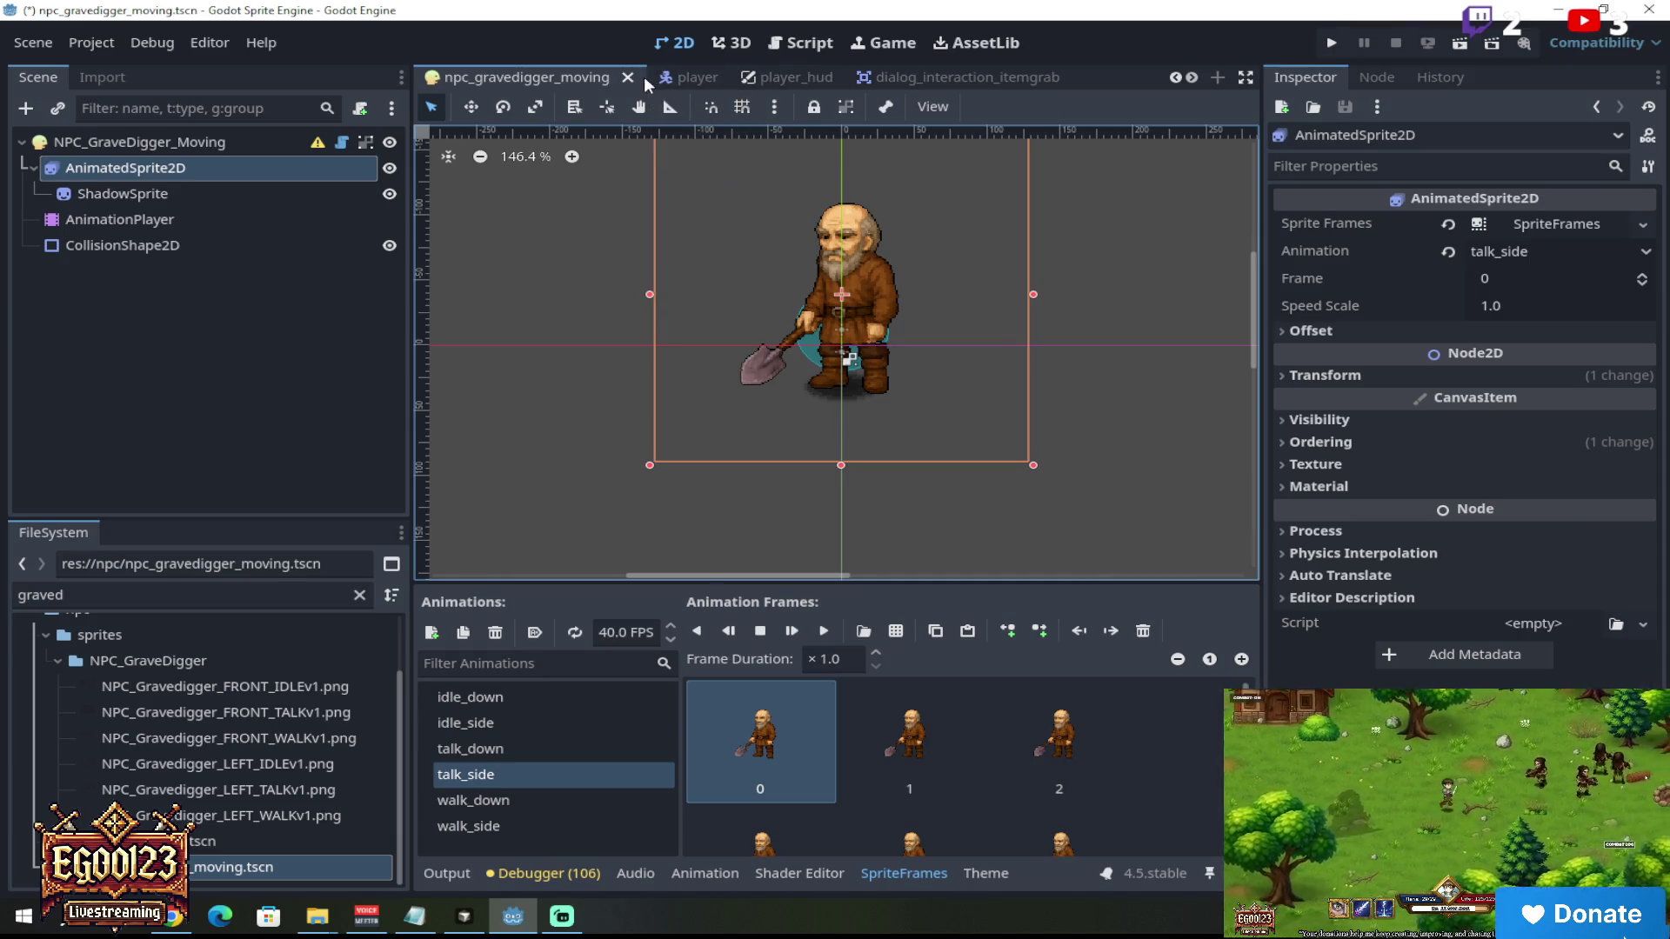
Step: Scroll the scene tabs back to npc_gravedigger, then to npc_RavenCrow
click(1190, 78)
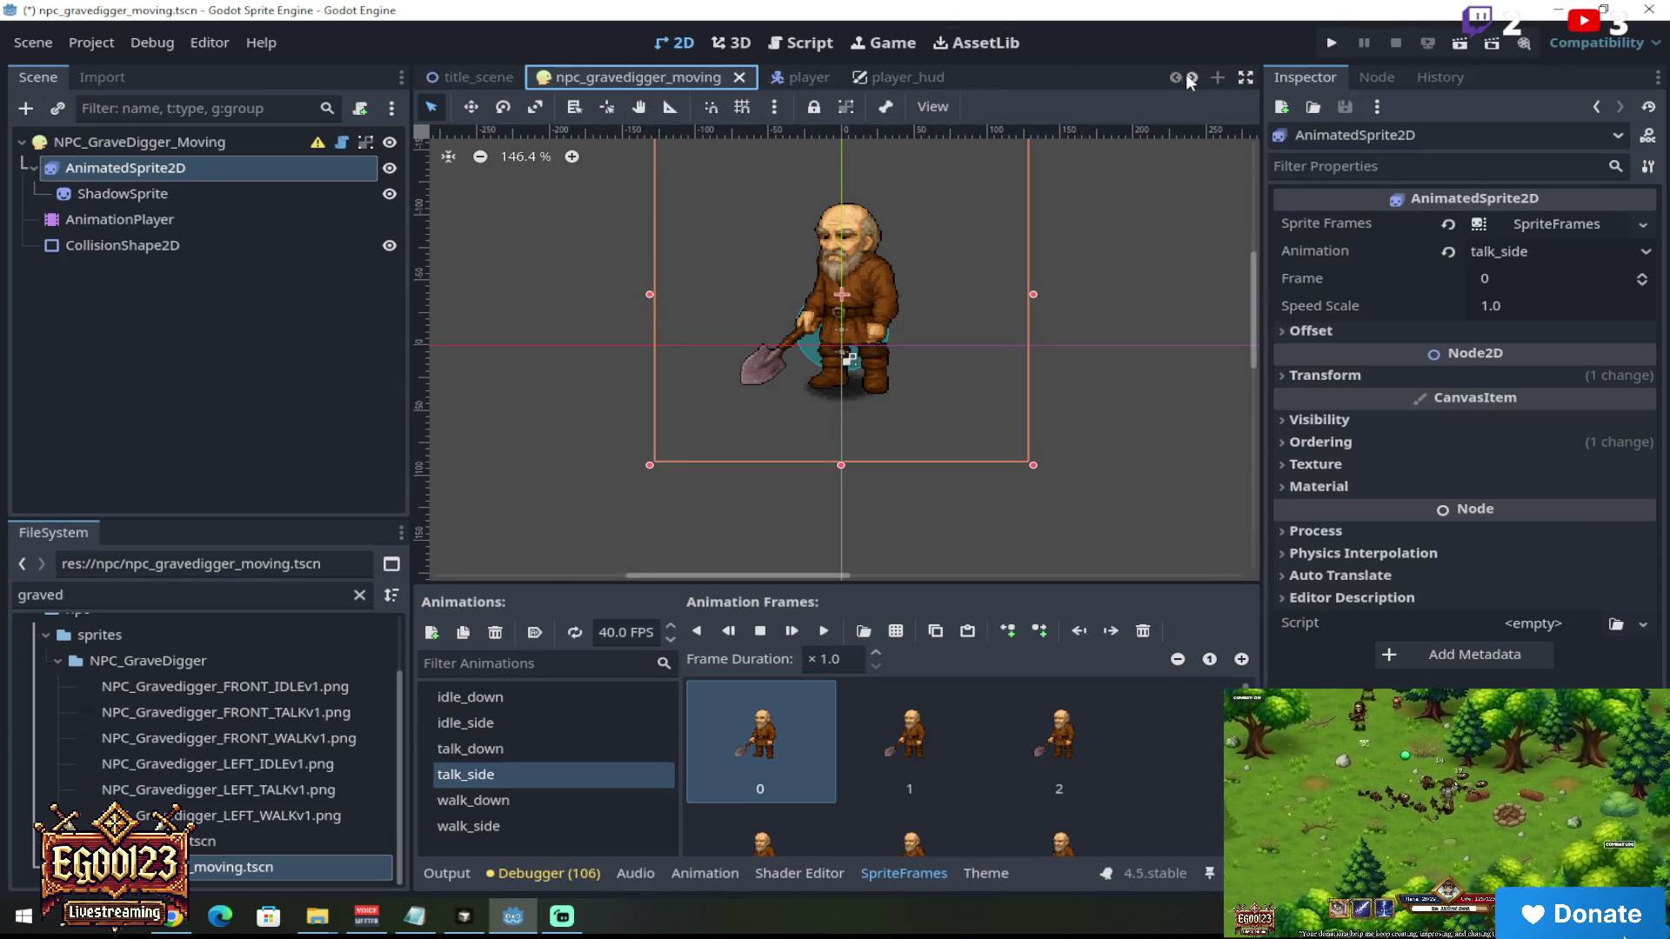
click(1193, 78)
click(1193, 77)
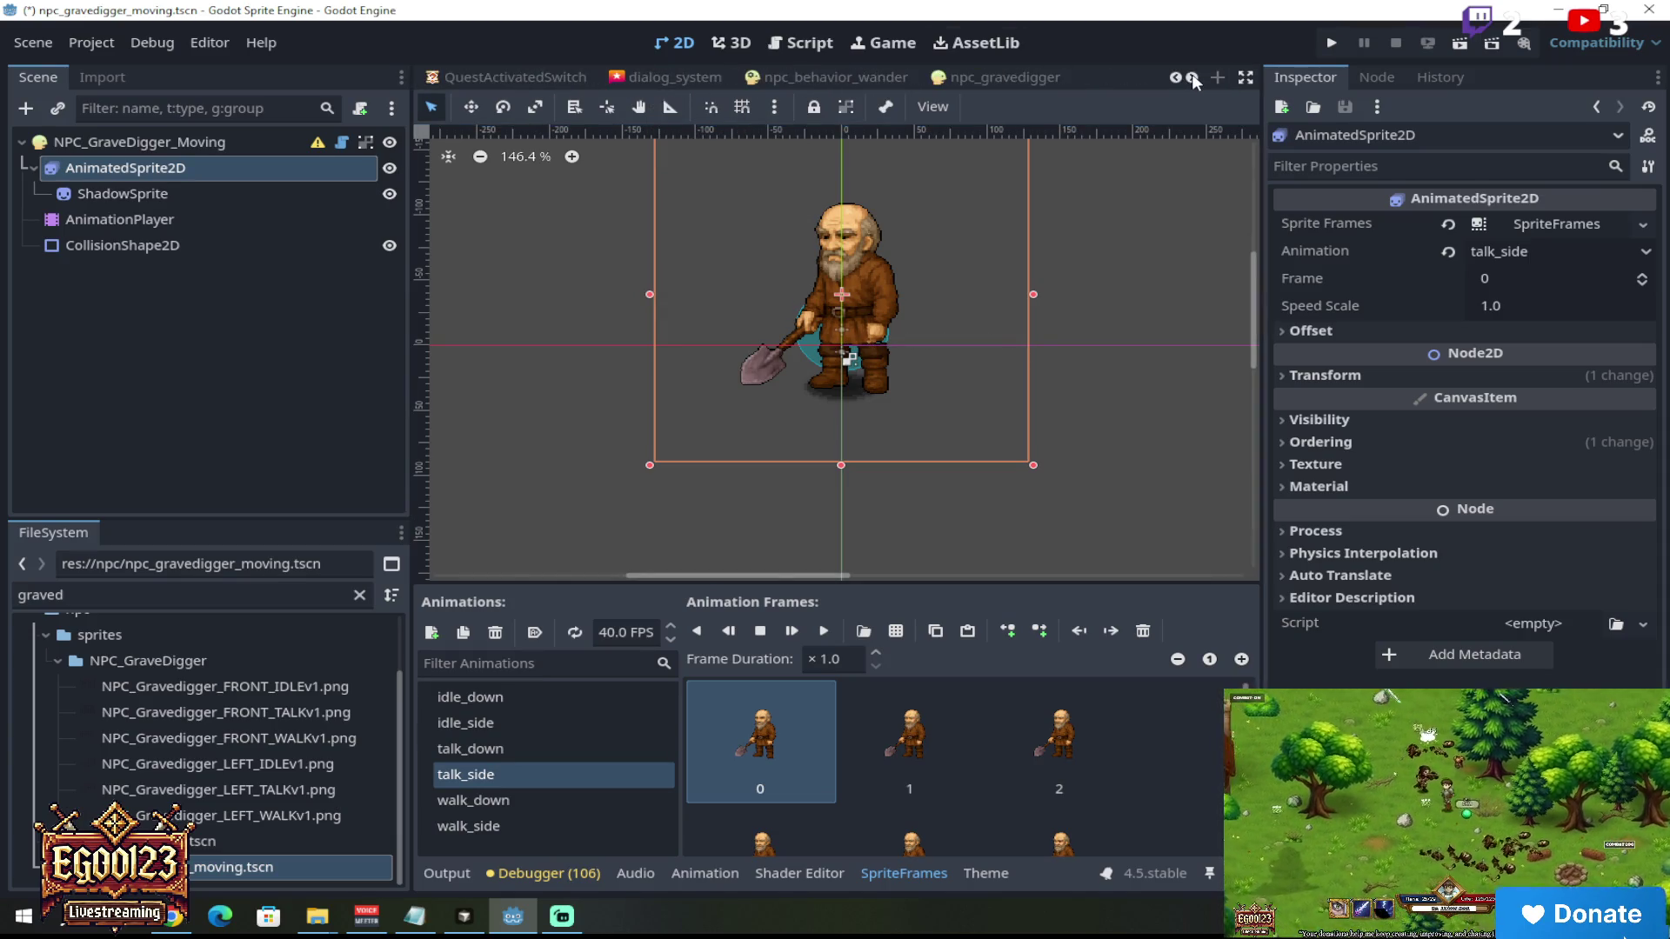
click(1004, 75)
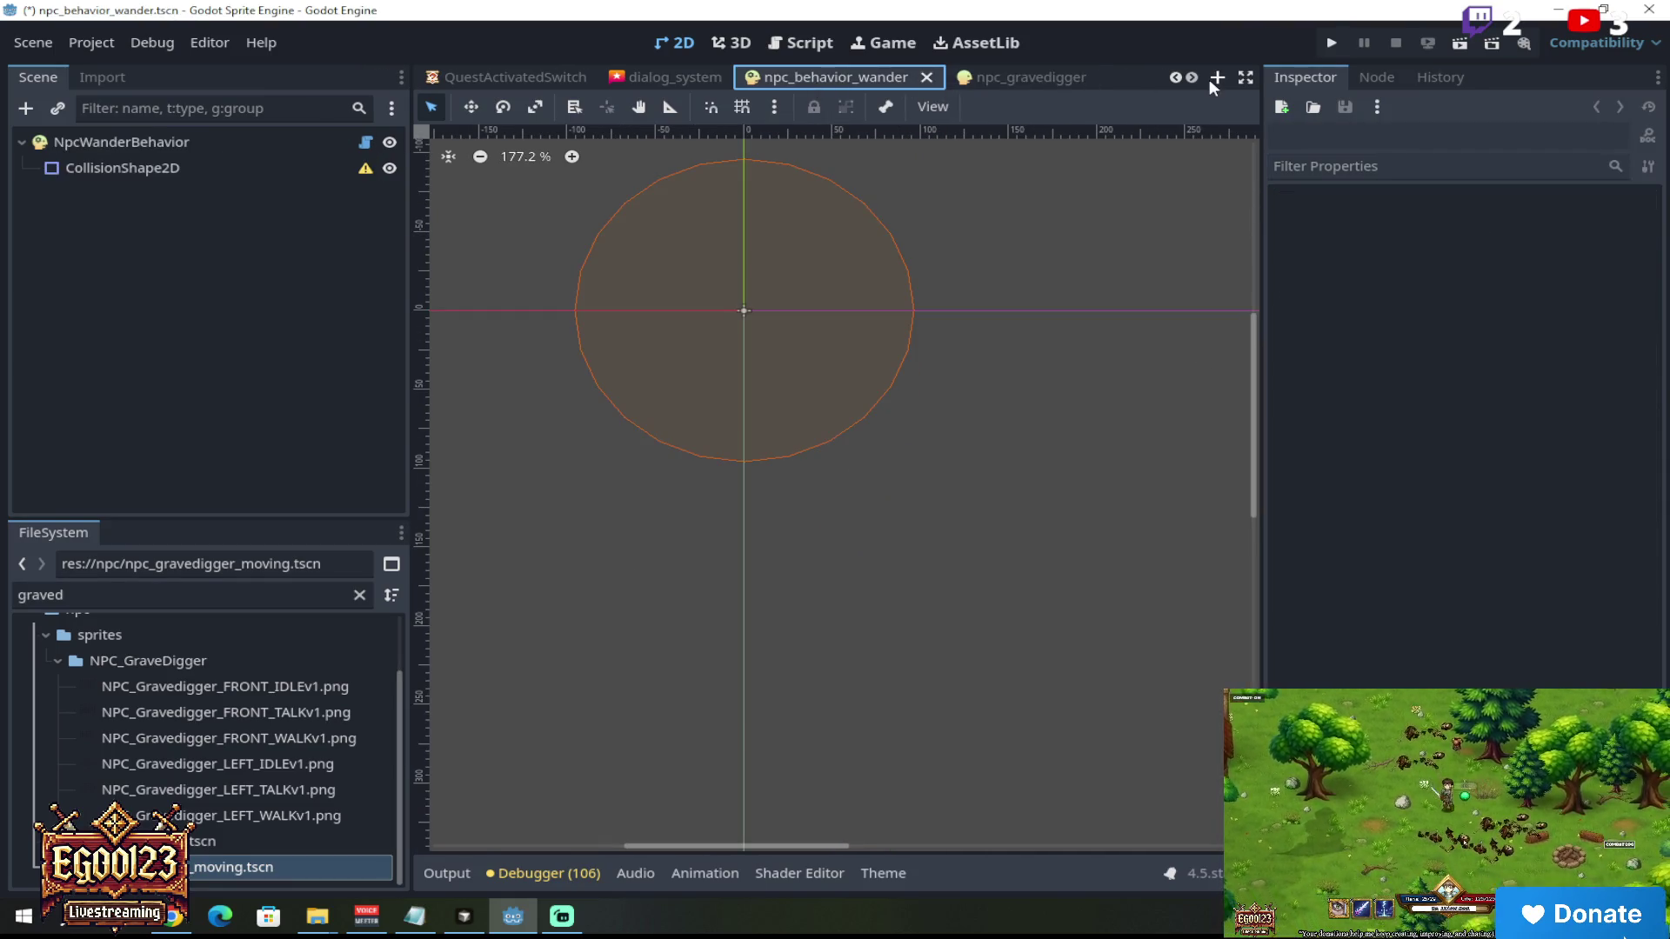
click(1191, 78)
click(1191, 77)
mouse_move(1009, 78)
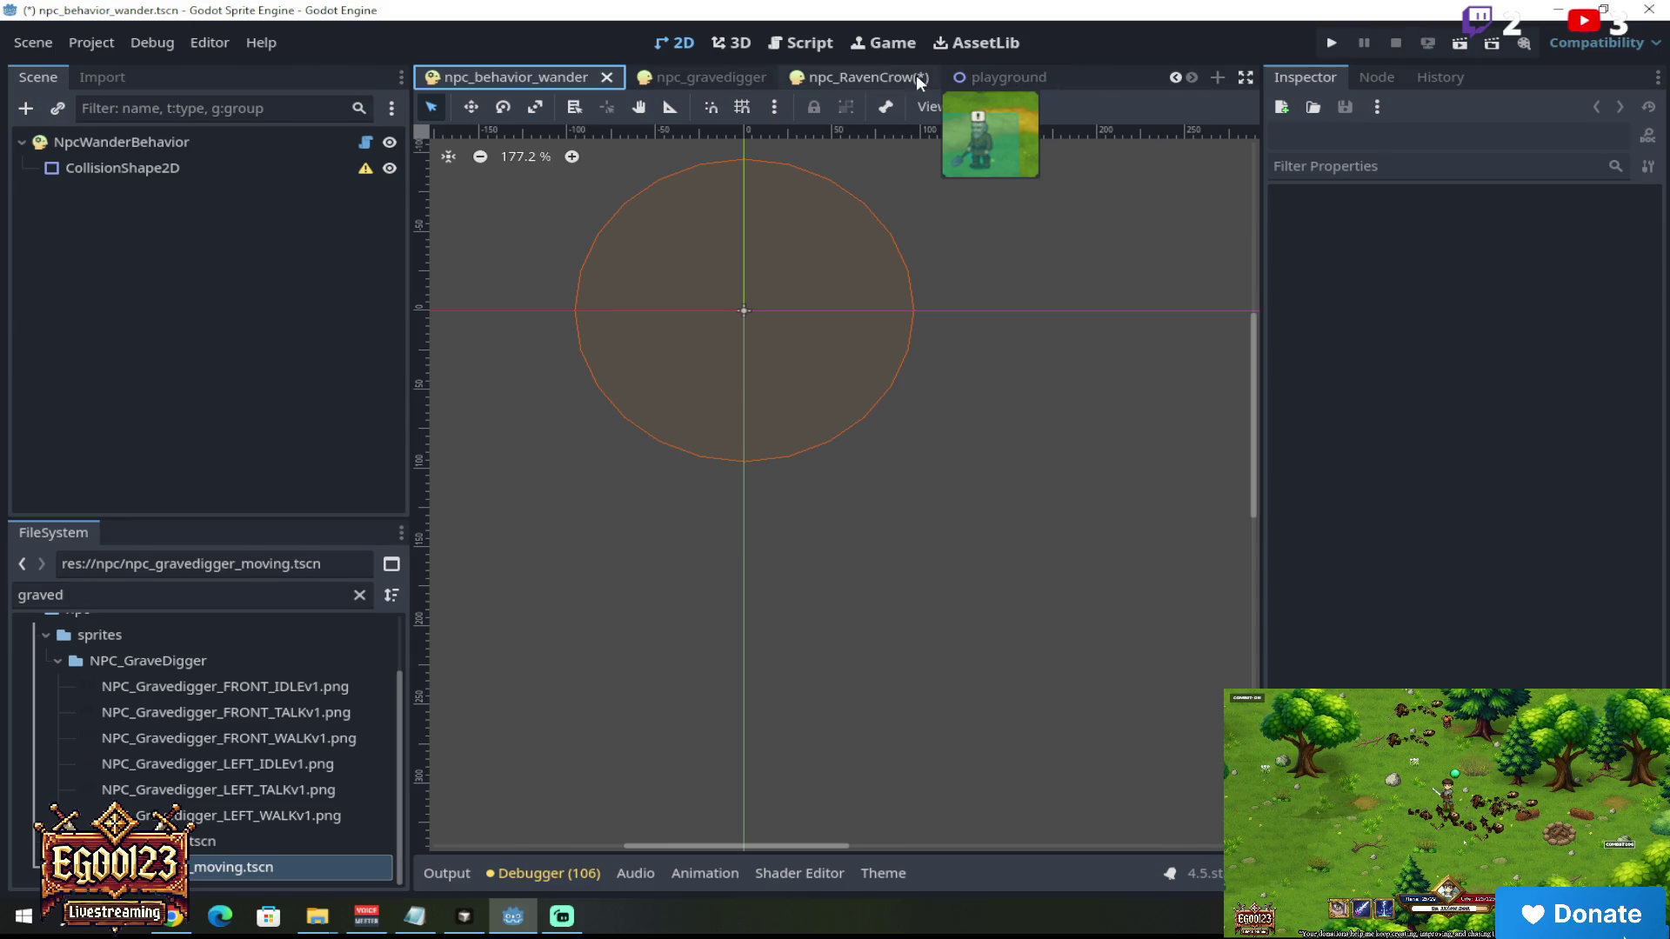
click(870, 77)
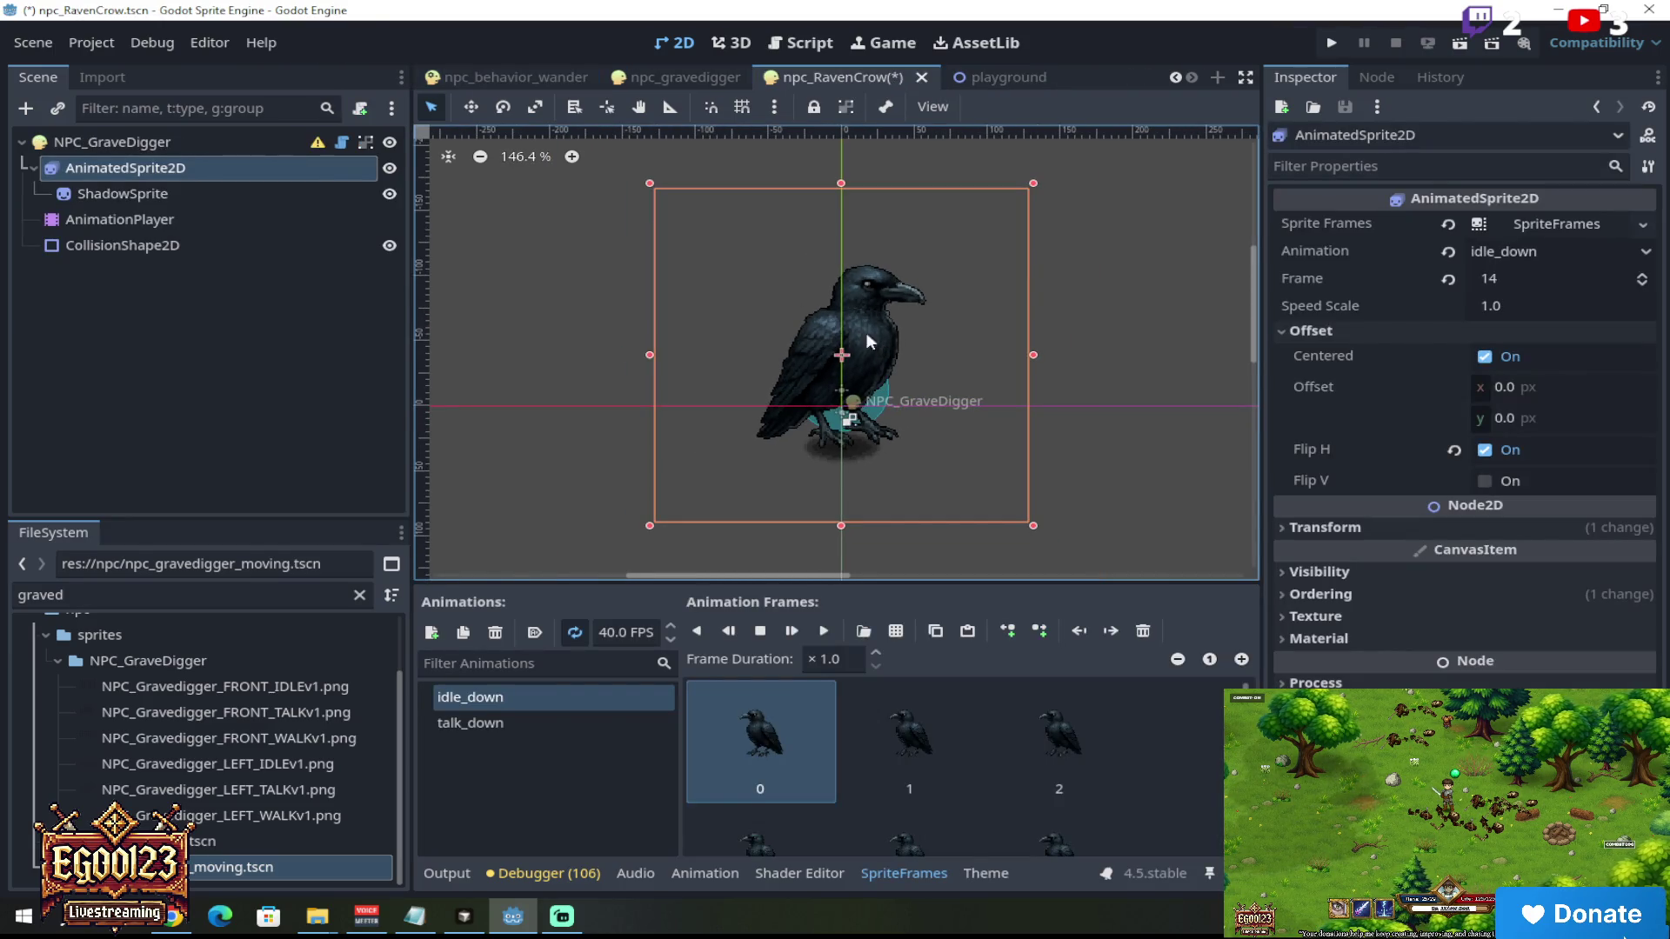
Step: Filter FileSystem for 'static', then clear the filter
scroll(823, 341, up, 3)
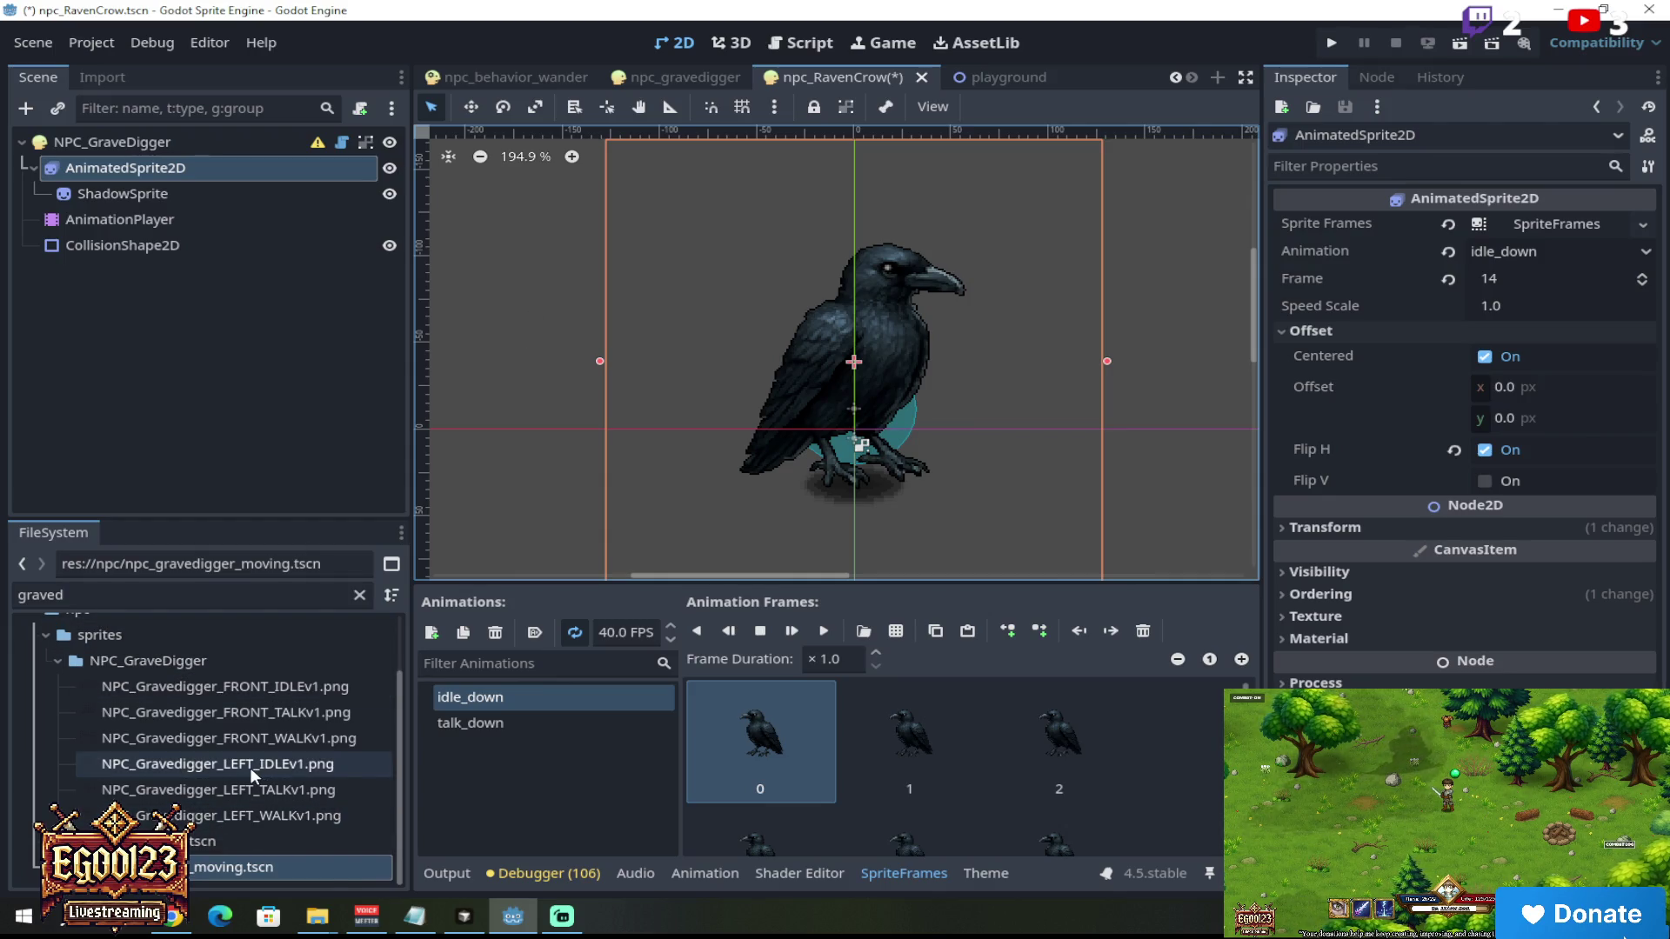
scroll(250, 769, up, 3)
scroll(250, 769, down, 3)
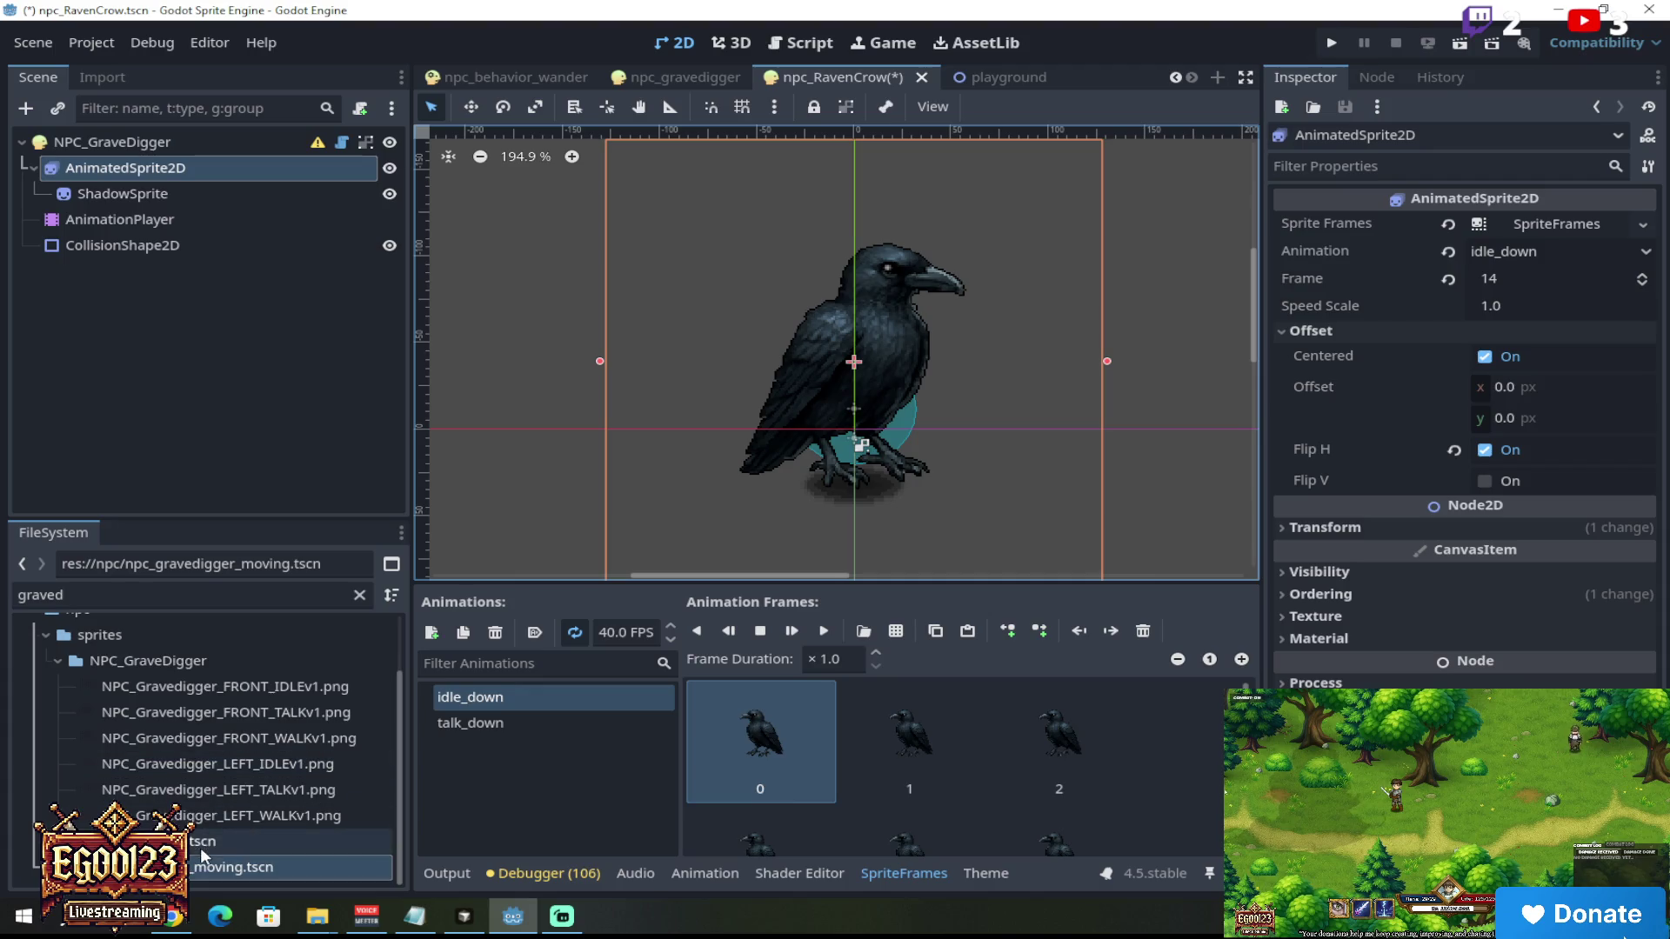
click(96, 597)
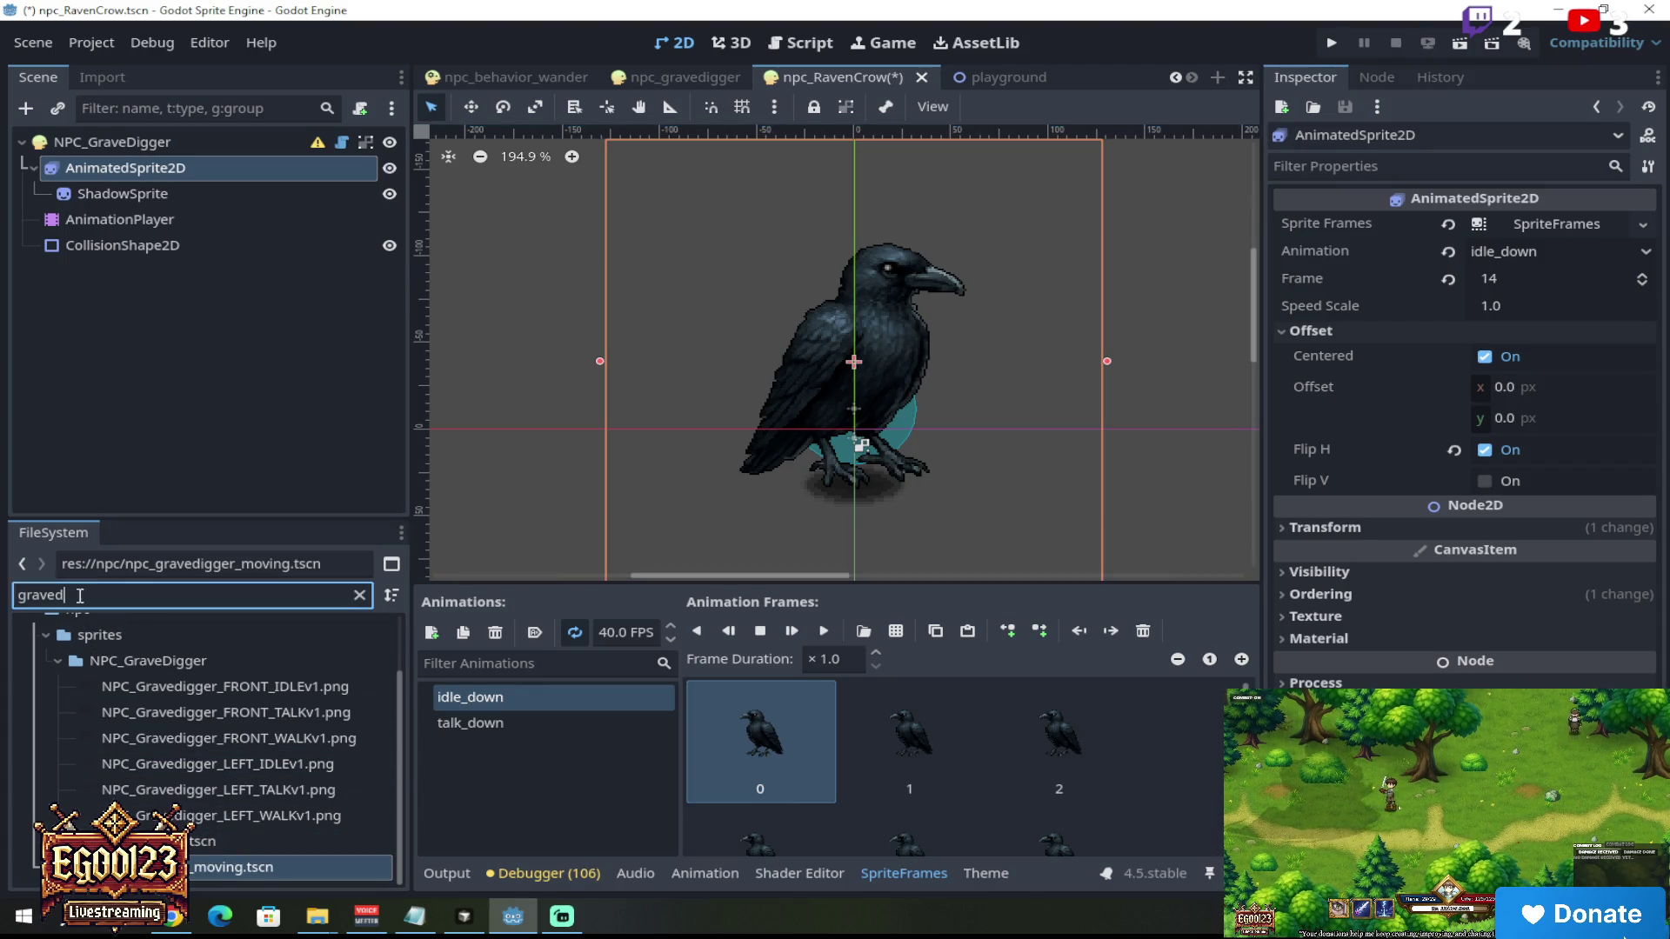
text(static)
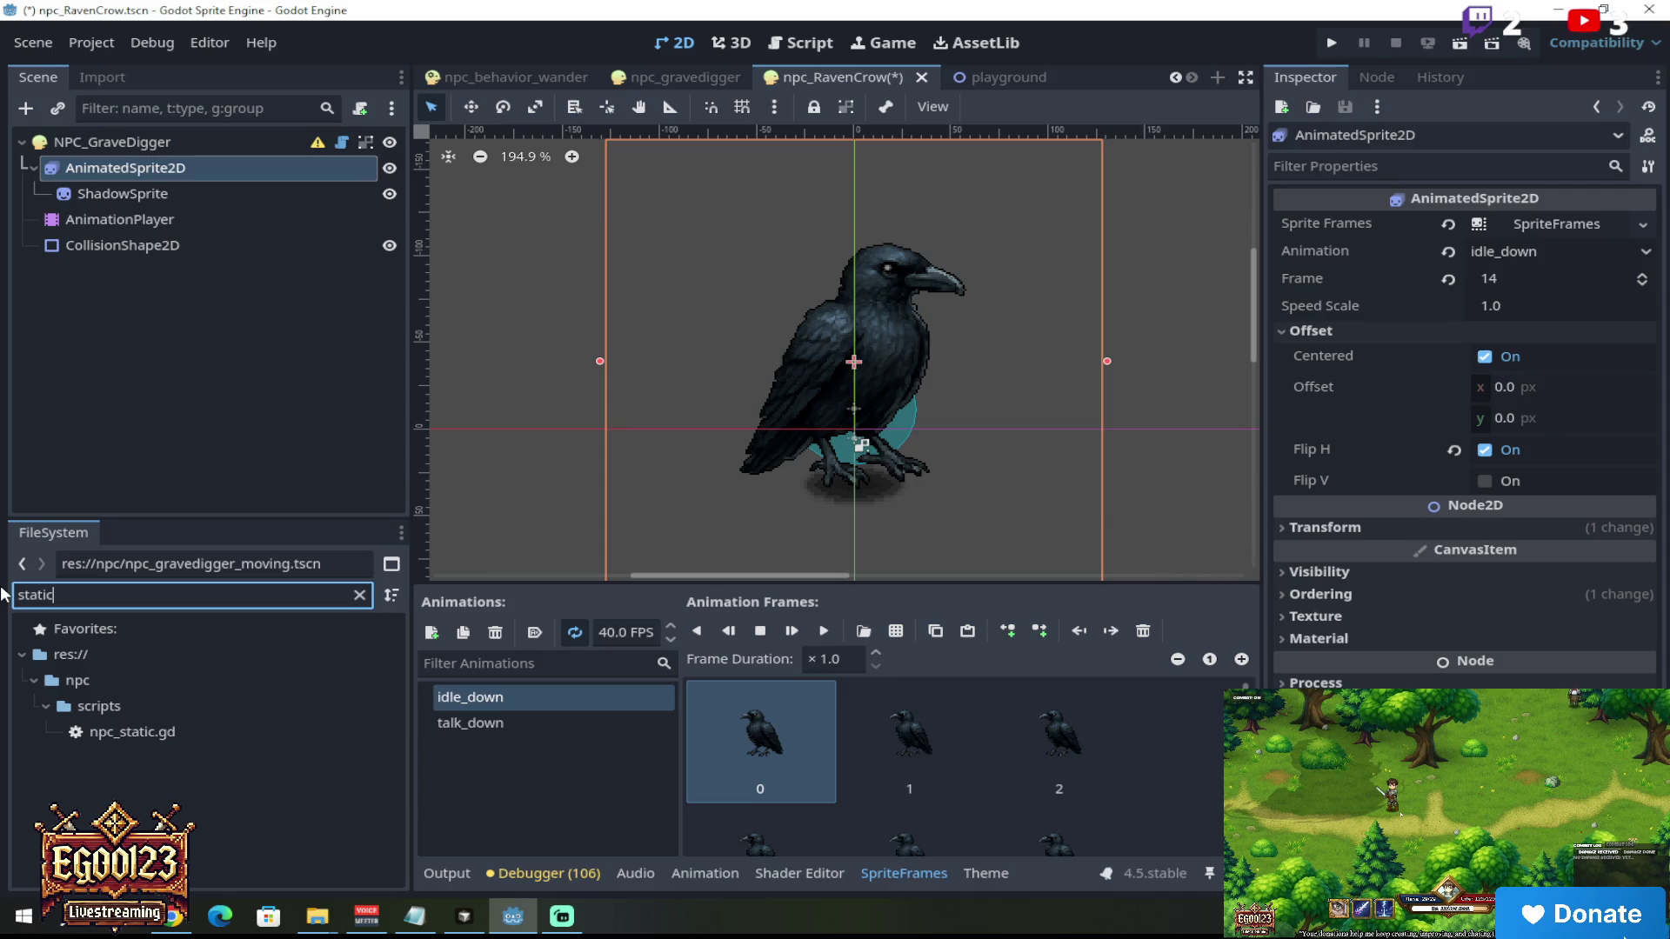
key(BackSpace)
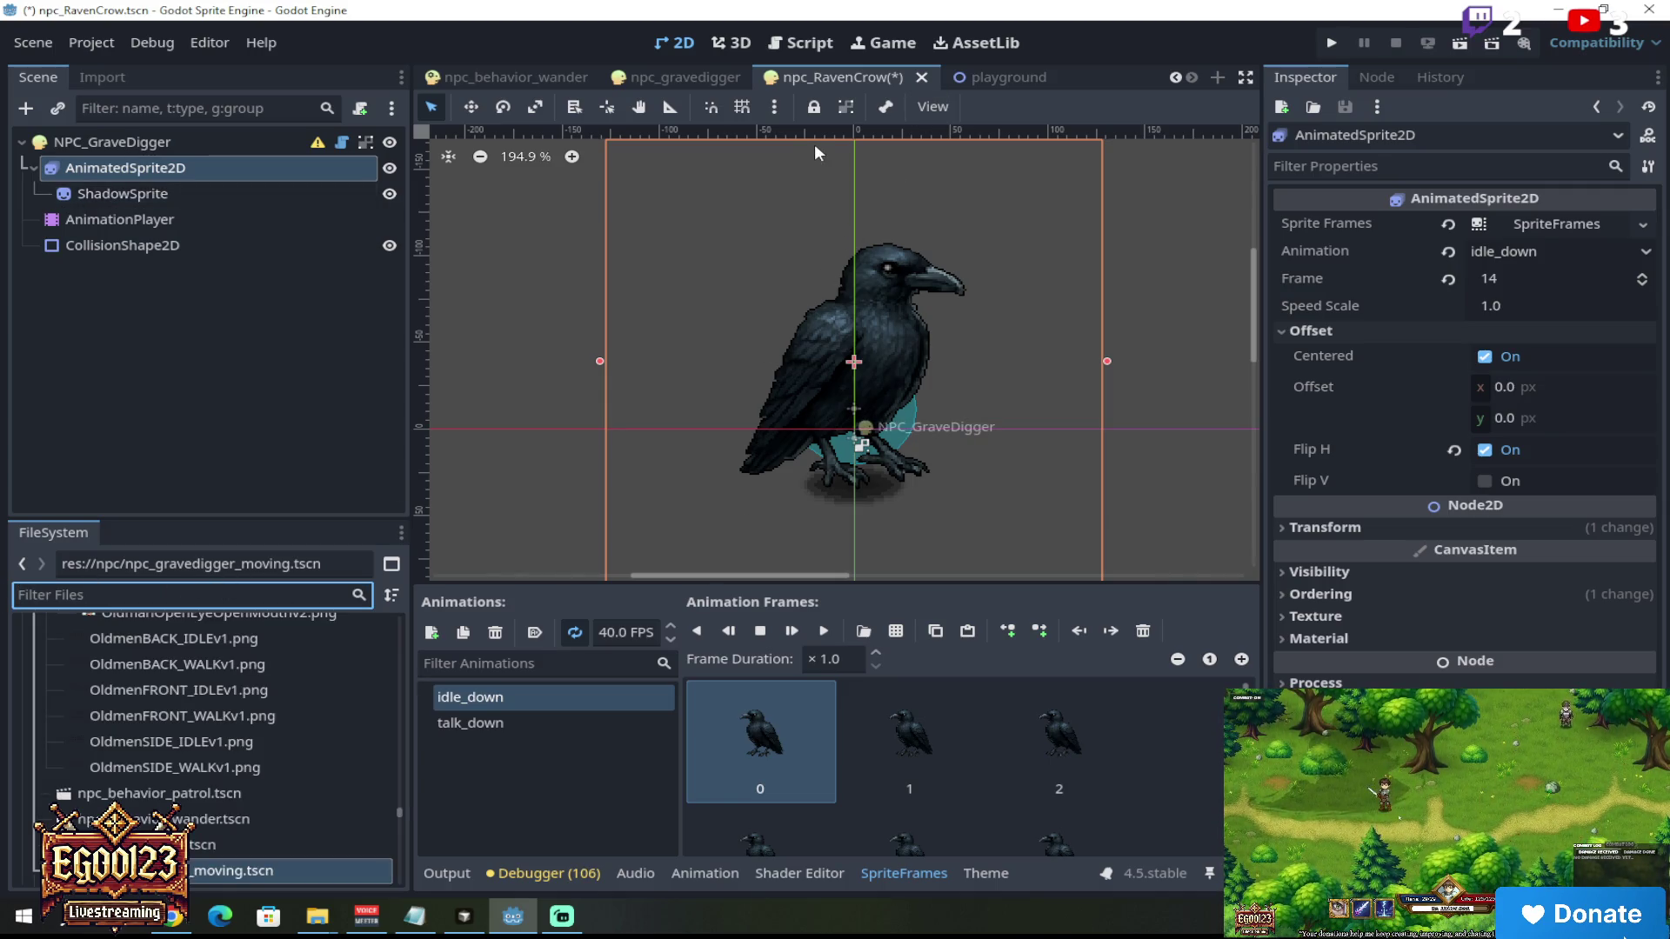
mouse_move(645, 70)
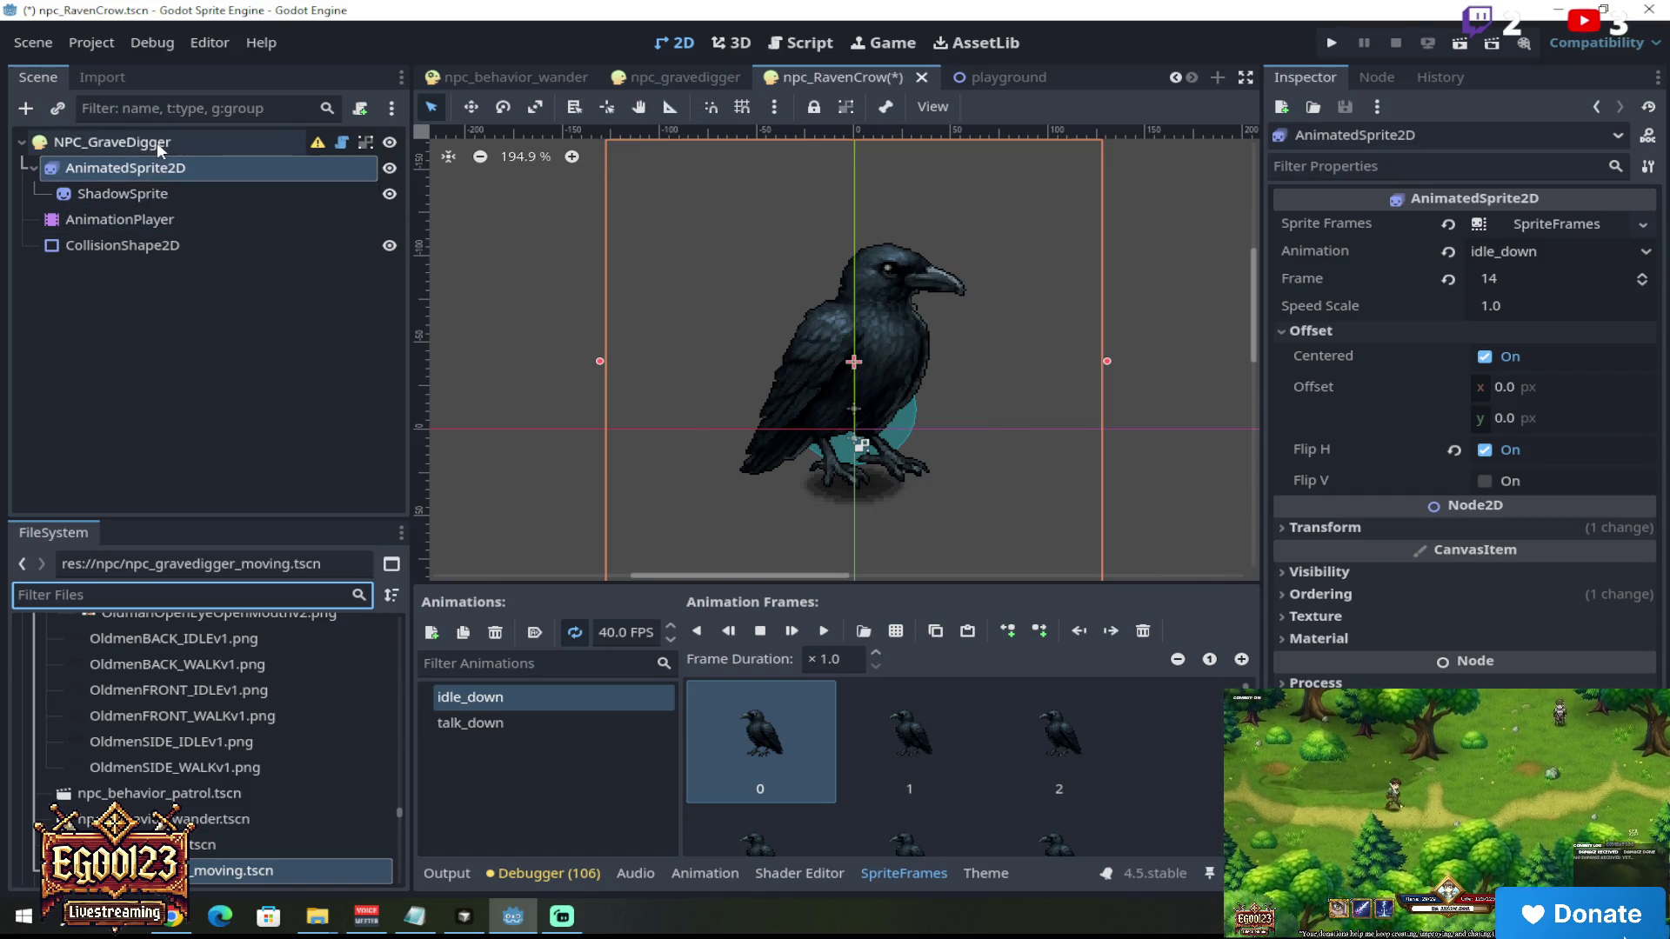
Step: Rename the root node to NPC_Ravencrow and save with Scene > Save Scene
click(156, 143)
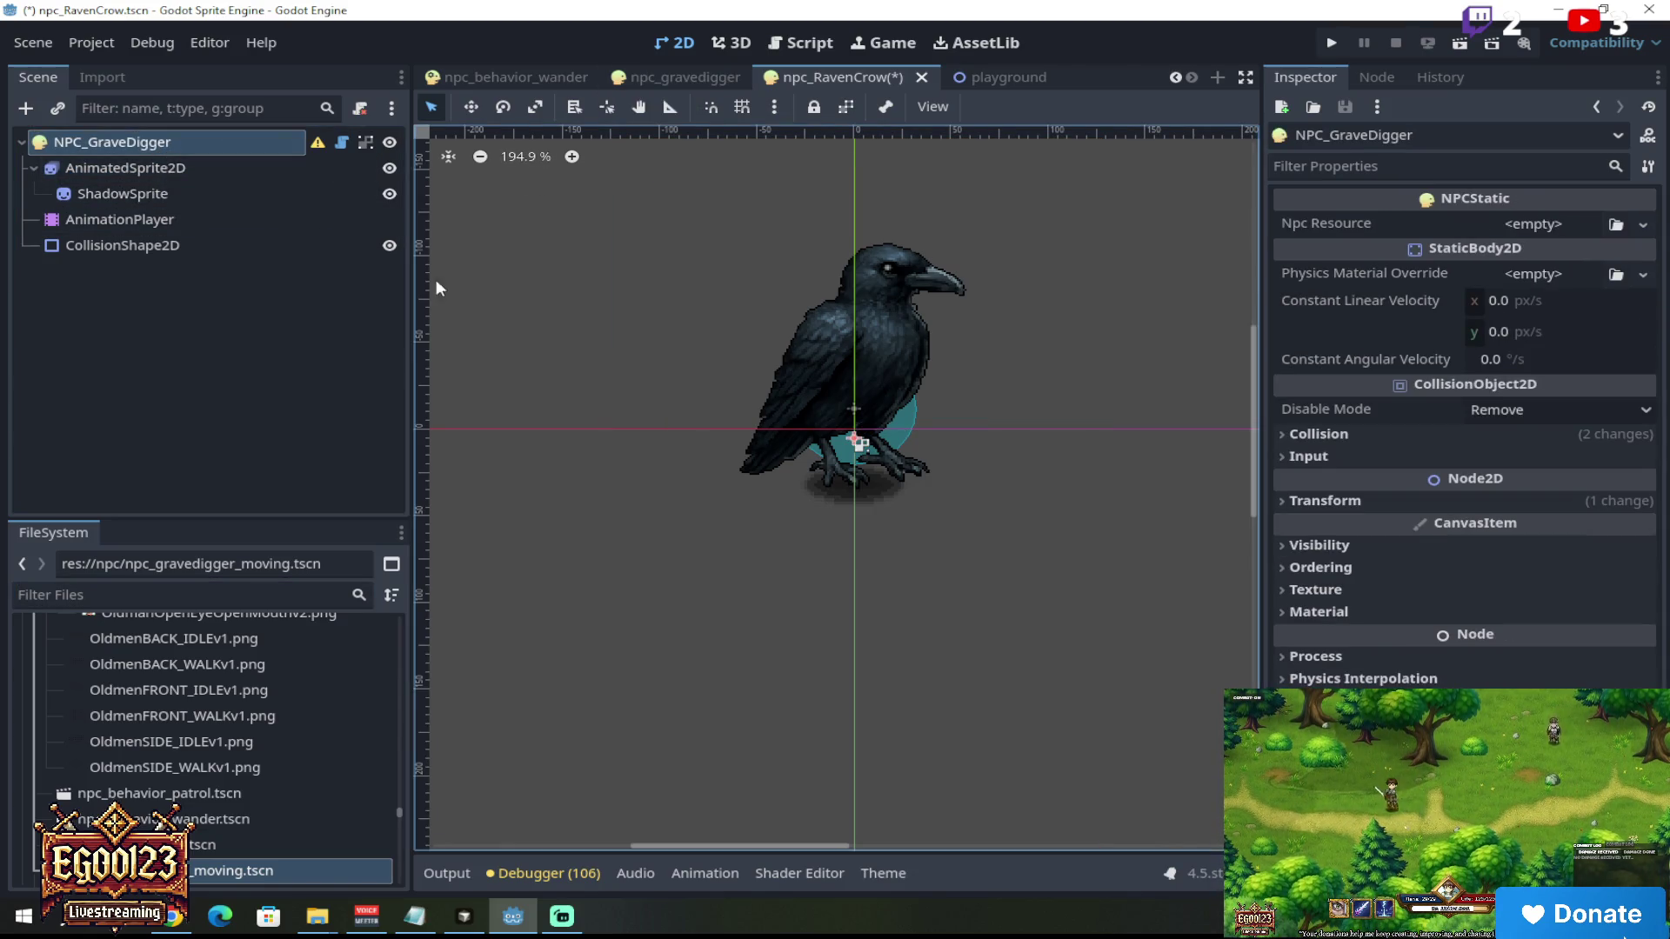
click(700, 77)
key(Right)
double_click(123, 144)
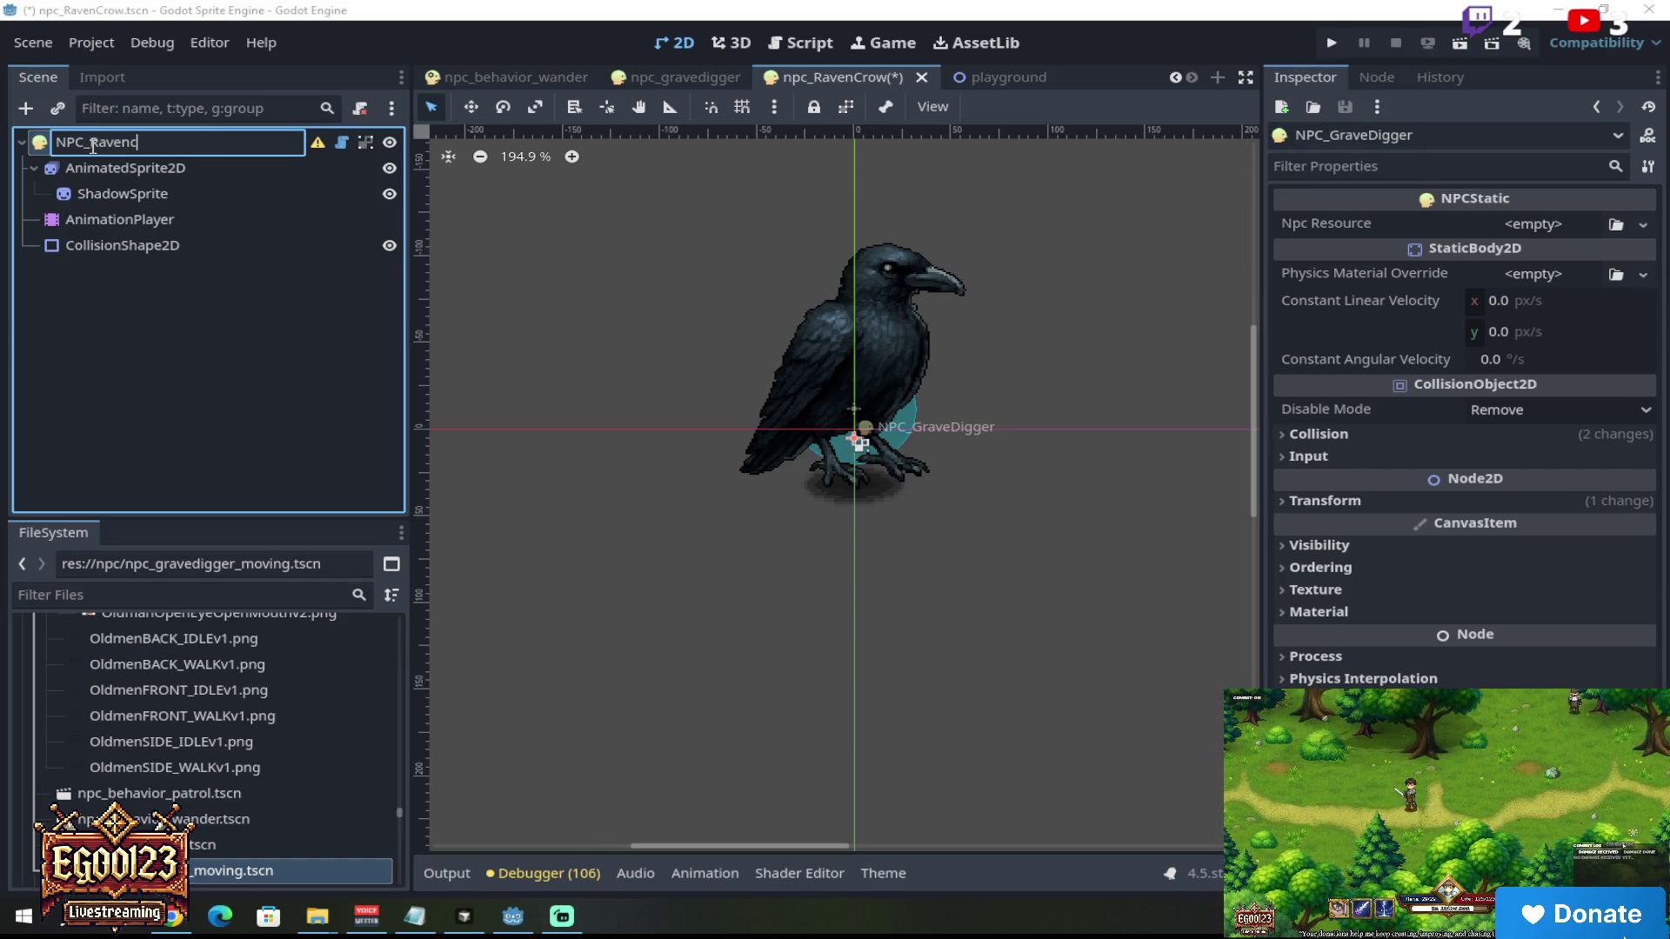
key(Return)
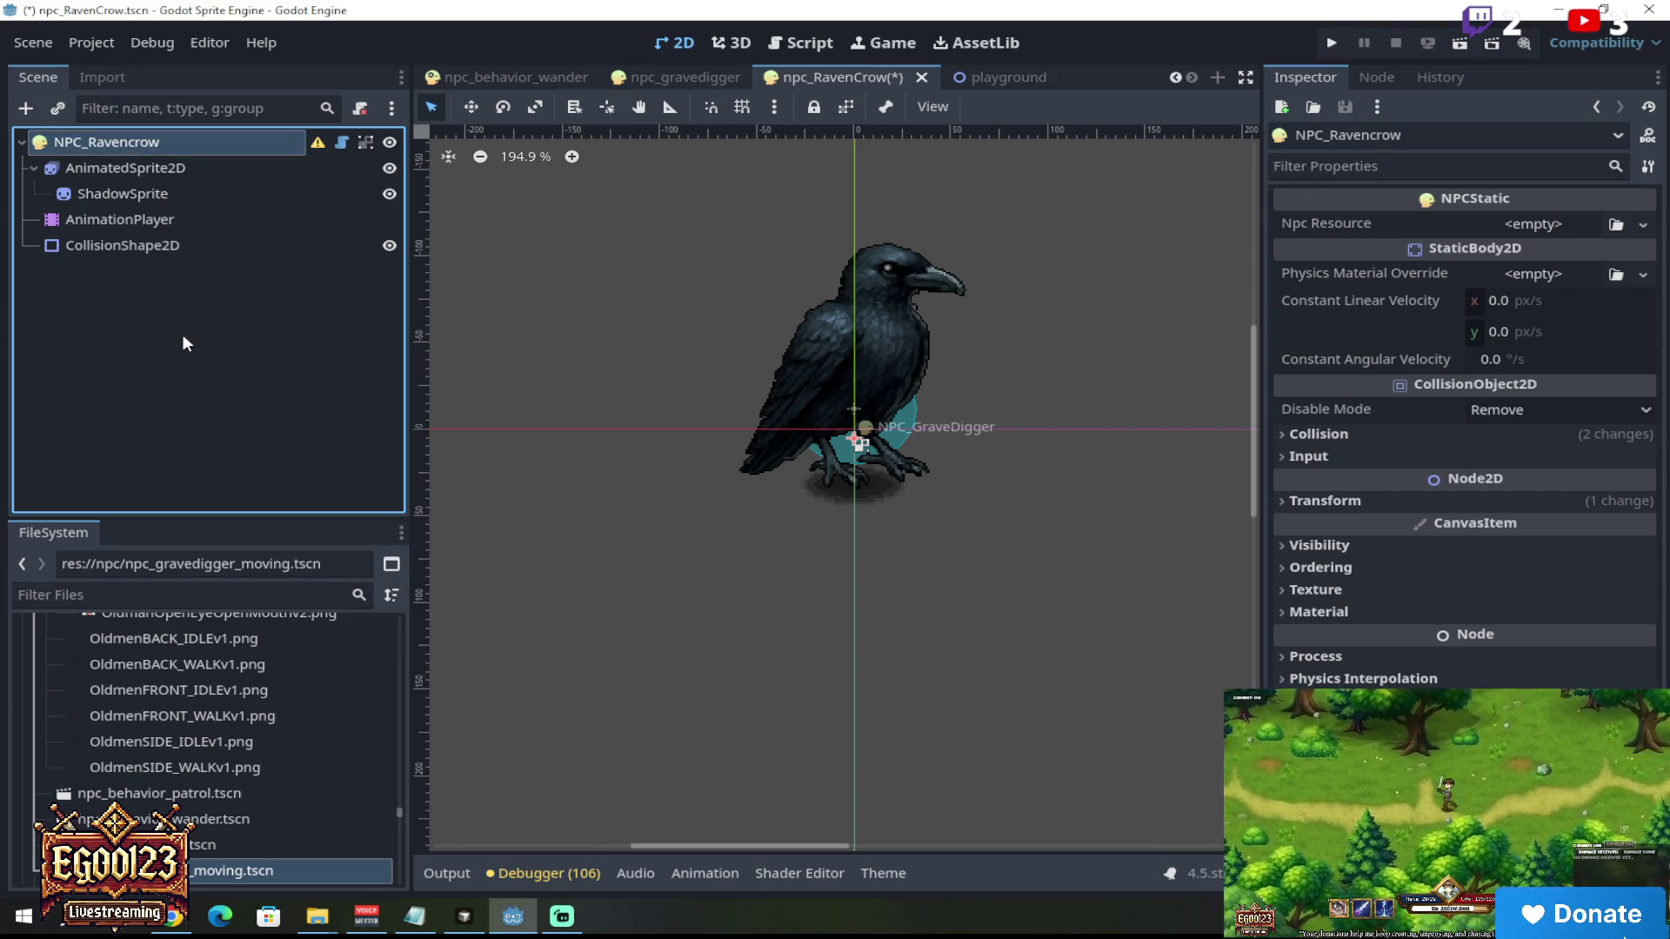
click(50, 45)
click(77, 247)
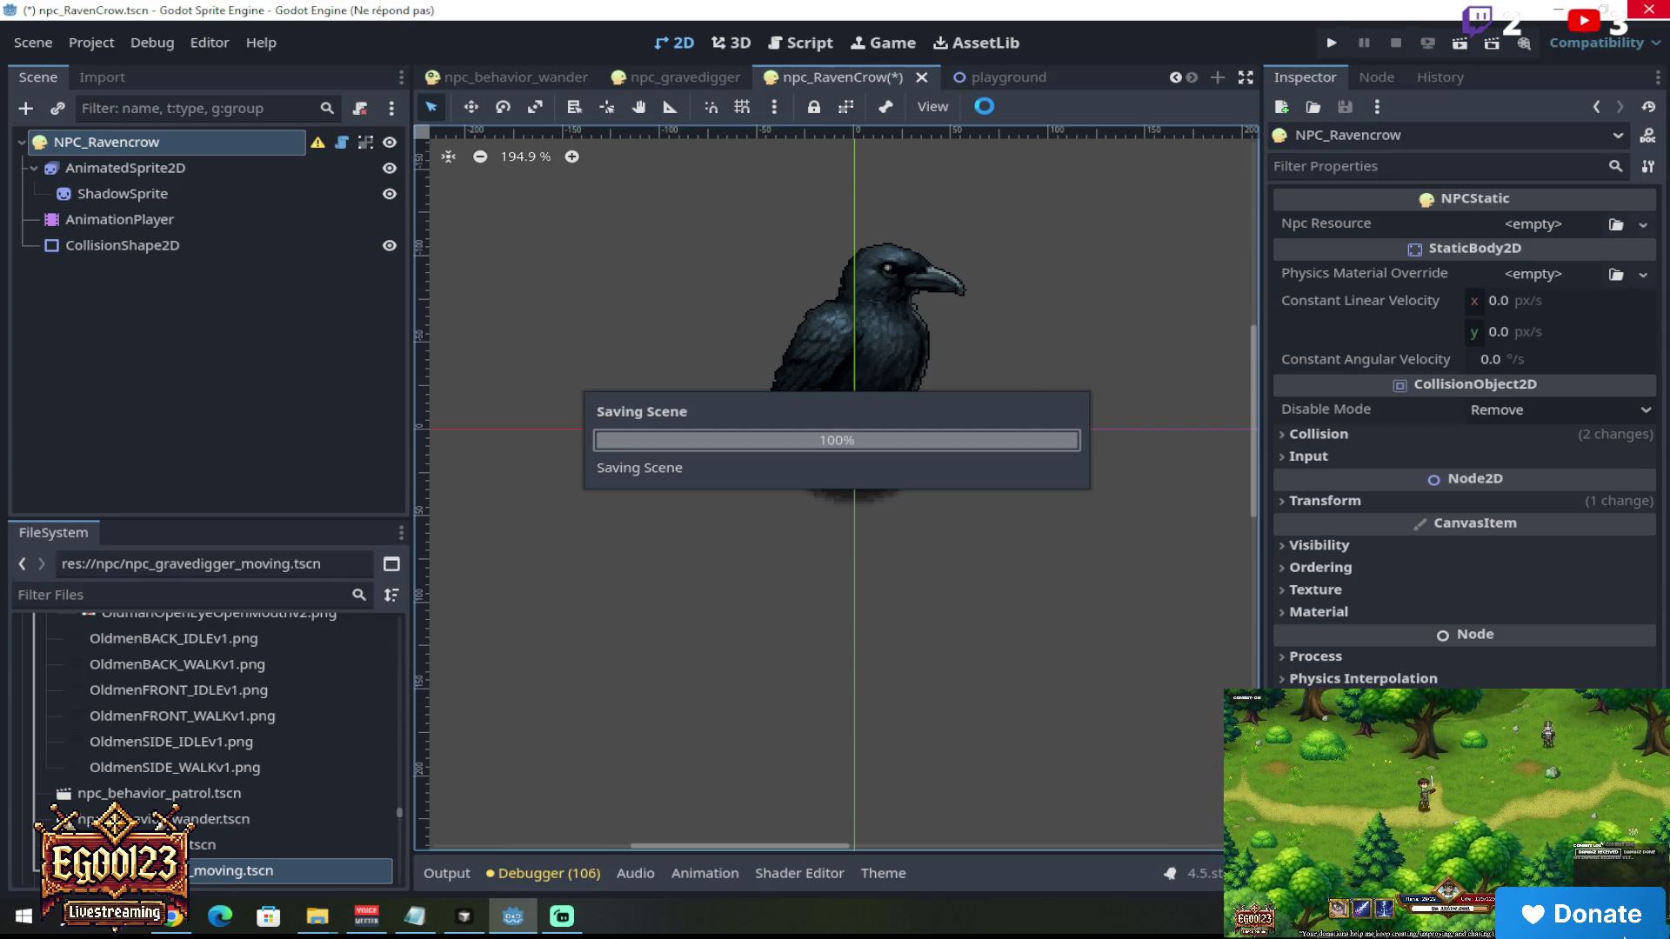
Step: Scroll through the scene tabs and open the playground level
click(1178, 75)
click(1178, 75)
click(1178, 75)
click(1178, 75)
click(1178, 75)
click(1178, 75)
click(1178, 75)
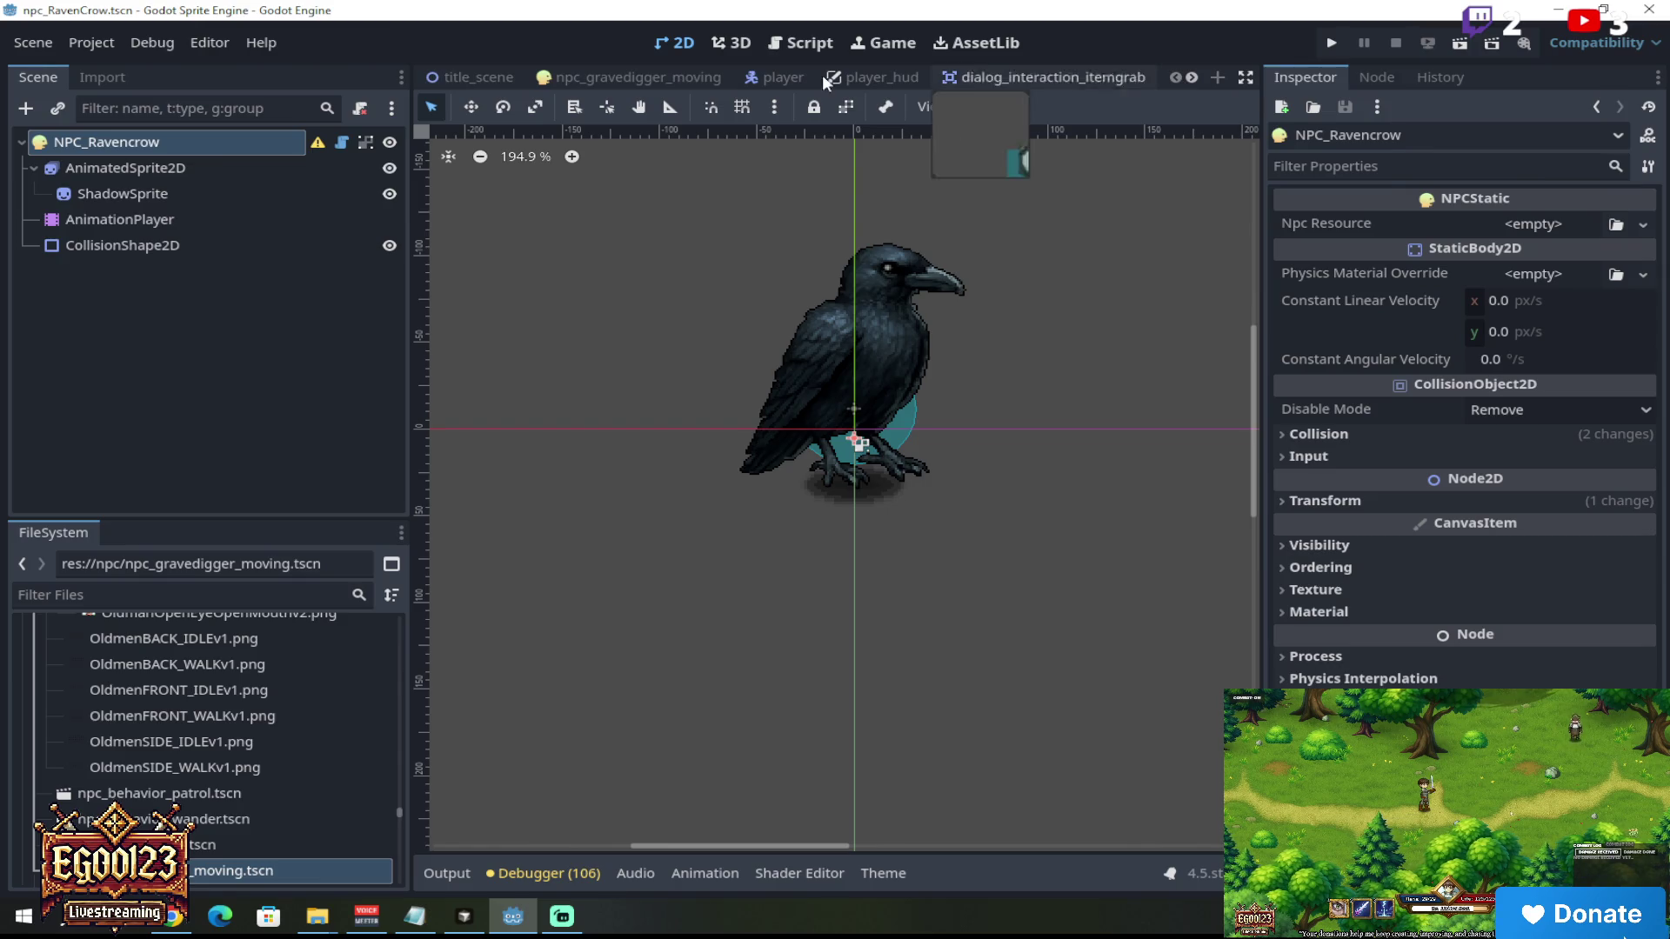
click(1197, 76)
click(1197, 76)
click(1197, 75)
click(1197, 76)
click(1197, 75)
click(1197, 75)
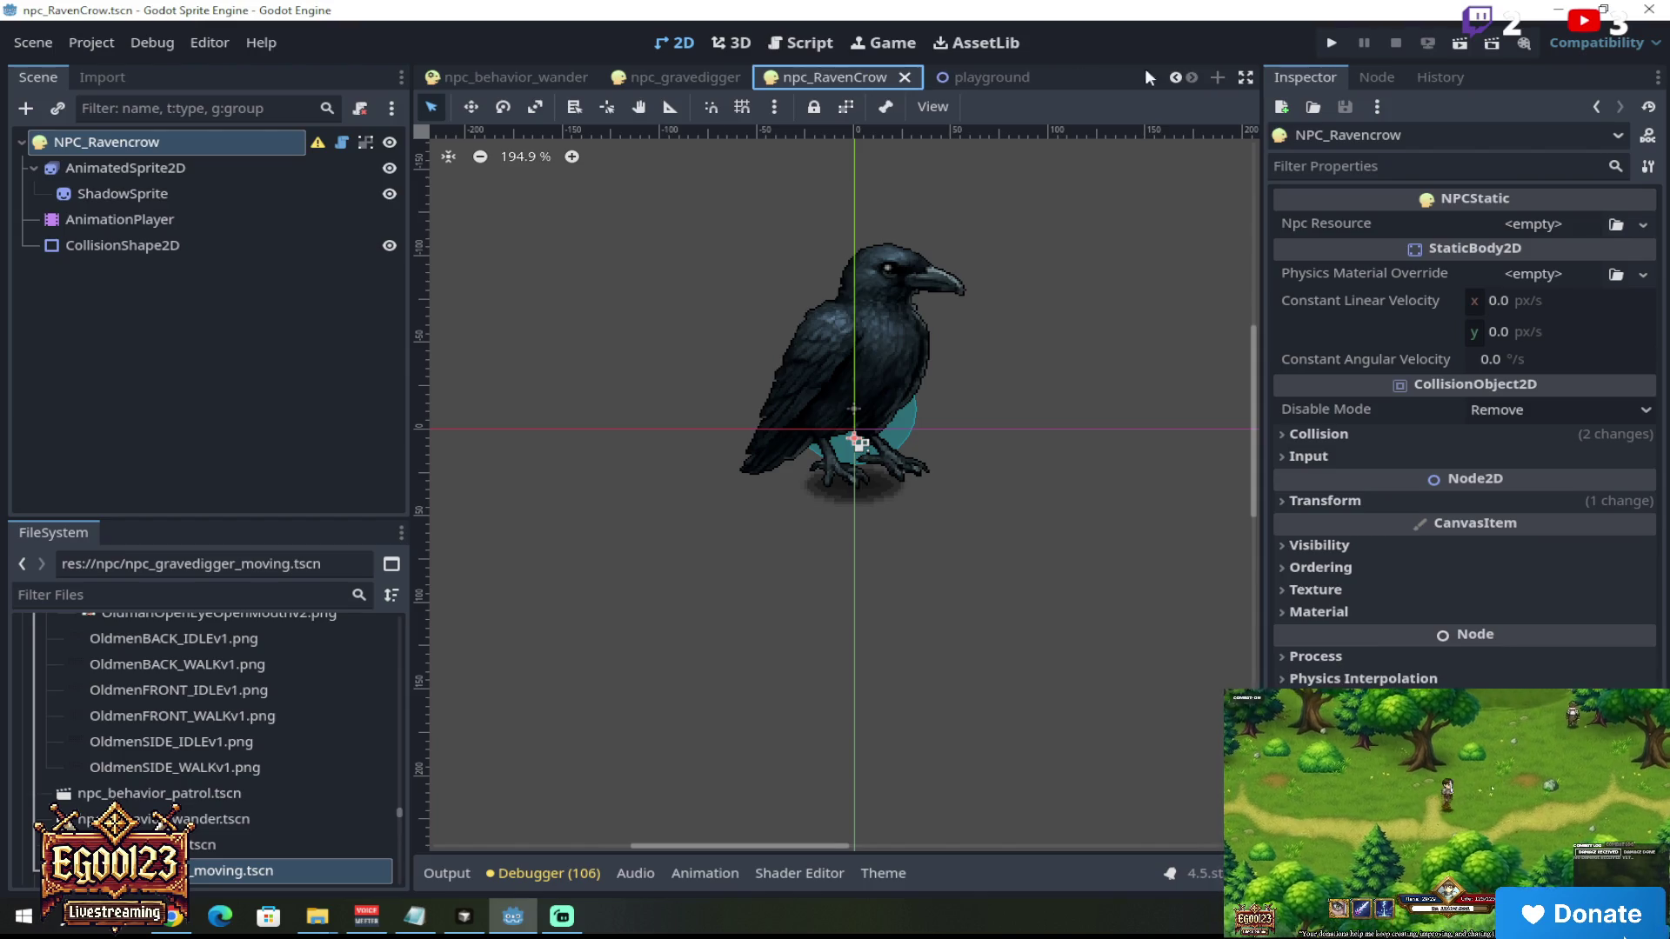
click(985, 77)
Step: Pan and zoom the playground viewport onto the graveyard area
scroll(631, 305, down, 4)
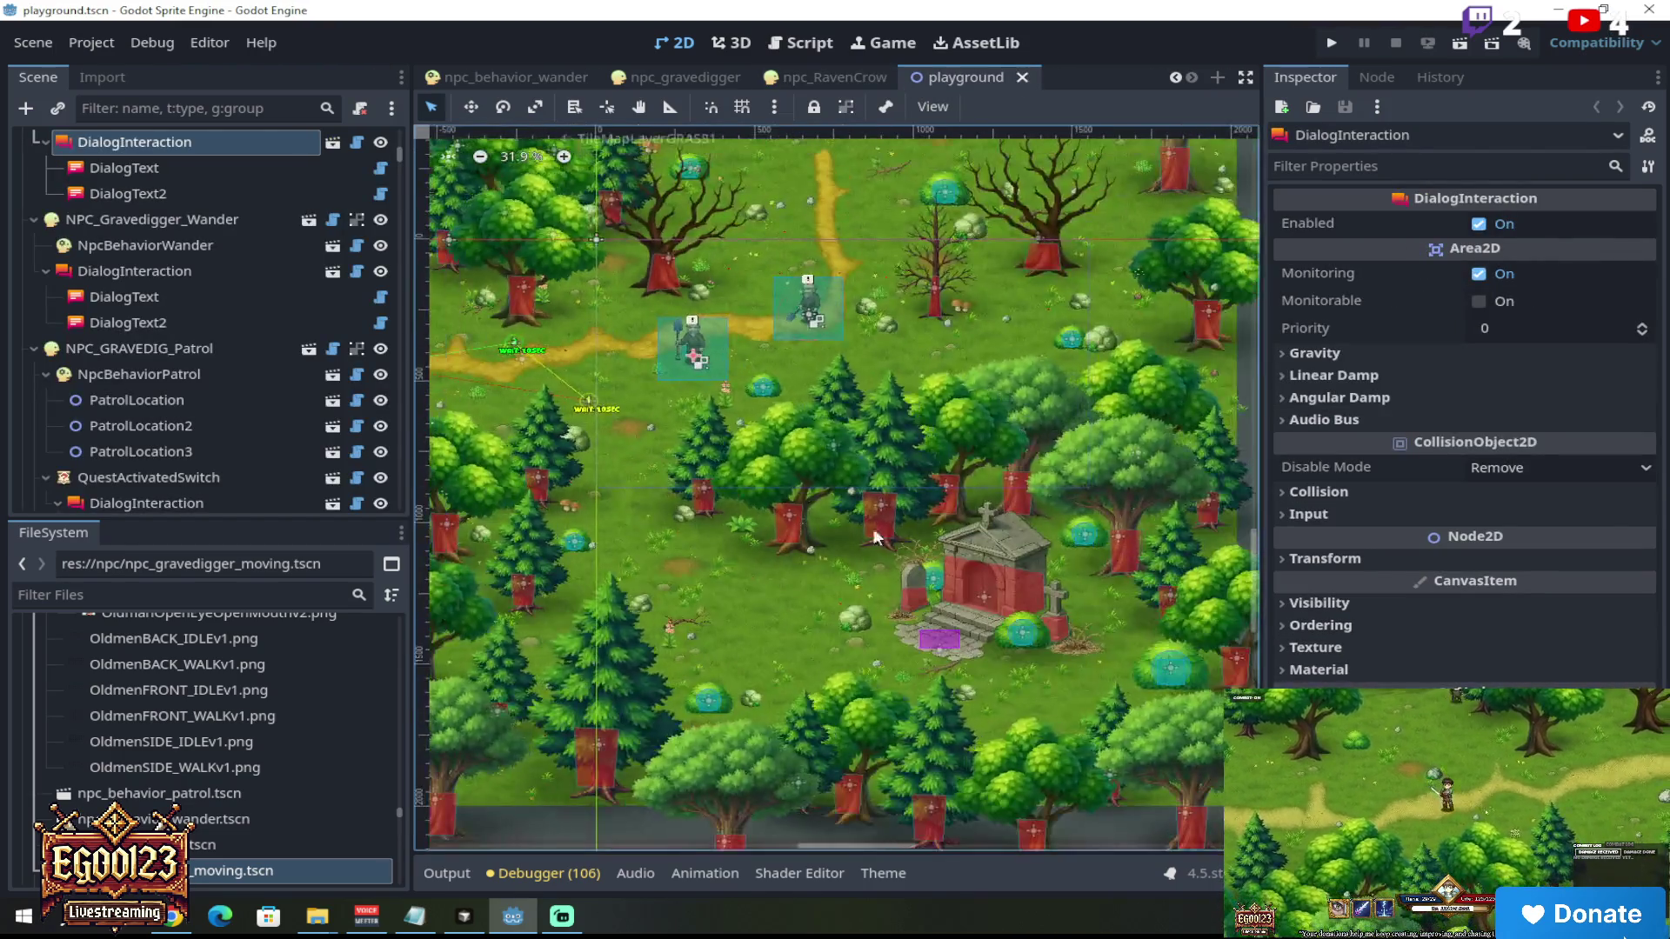
scroll(1257, 500, up, 2)
scroll(1257, 500, up, 5)
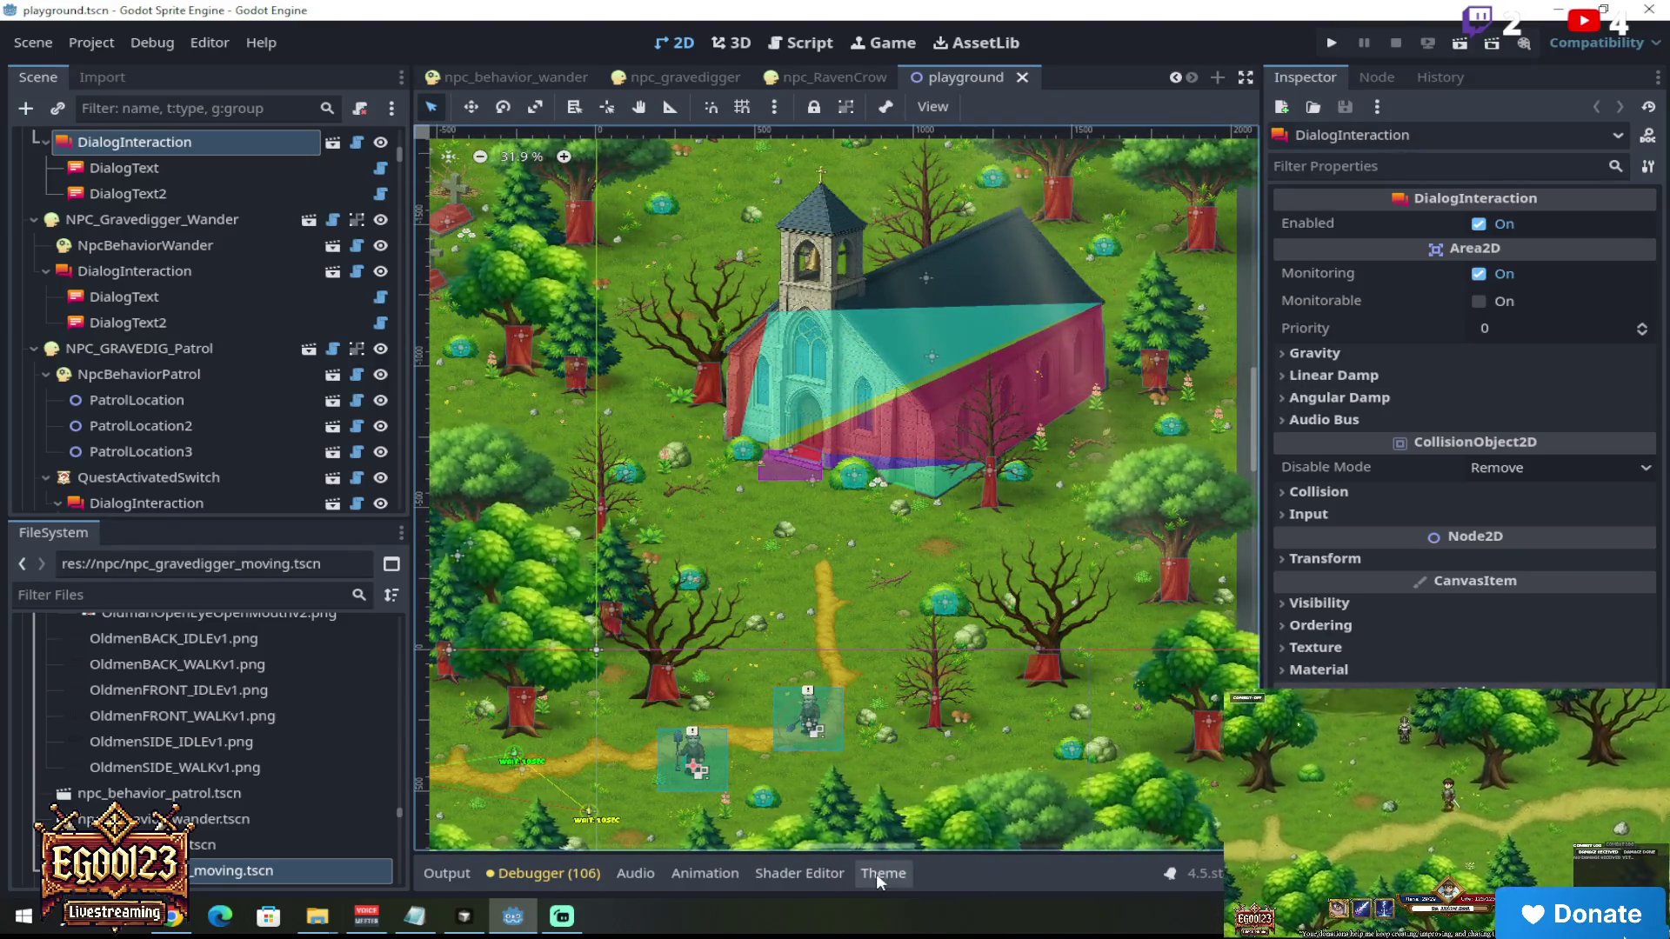
mouse_move(848, 847)
mouse_down()
mouse_move(692, 838)
mouse_move(706, 839)
mouse_up()
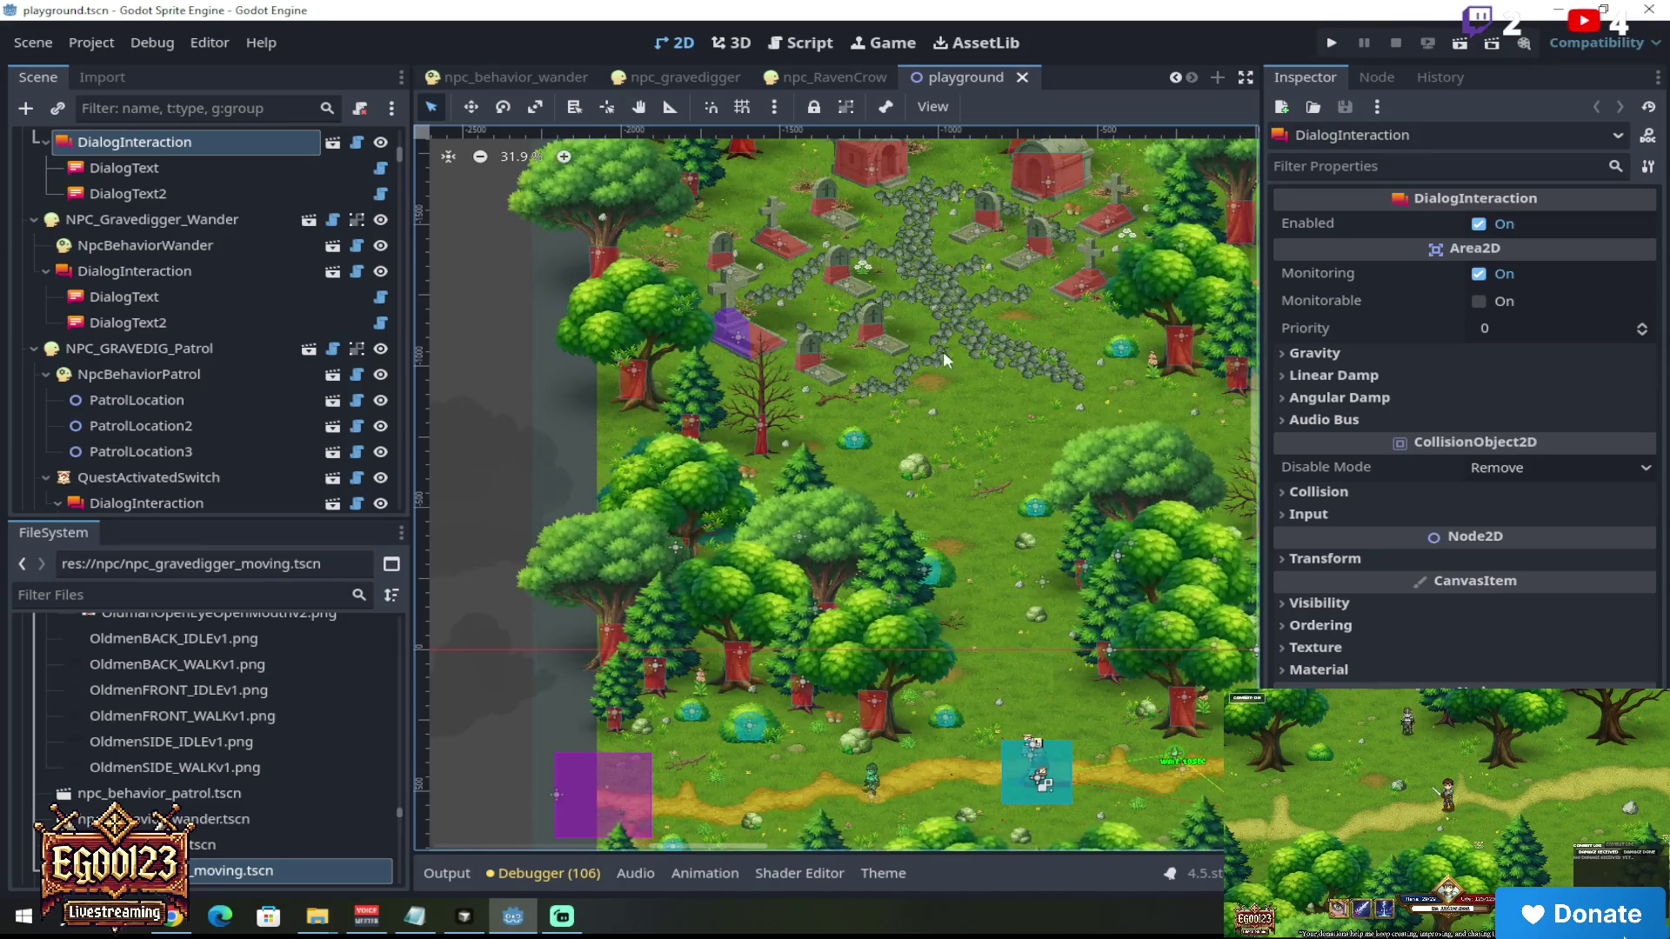
scroll(1004, 377, up, 2)
scroll(1004, 377, up, 6)
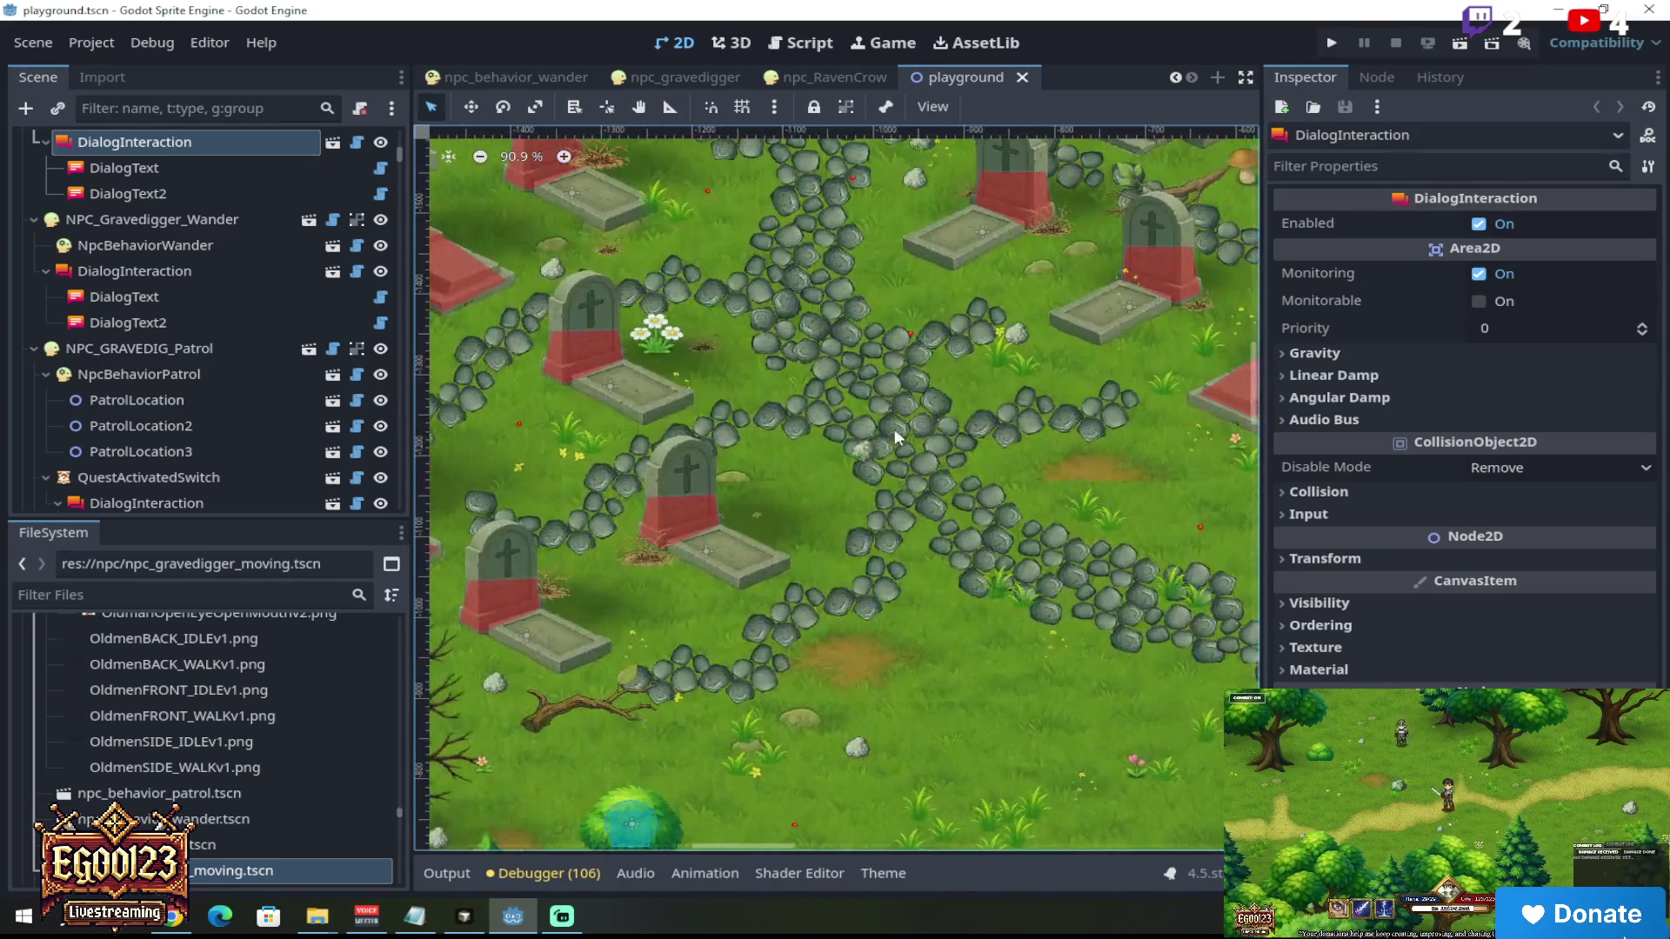
Step: Duplicate a rock-road sprite in the graveyard with Ctrl+D
scroll(889, 541, down, 2)
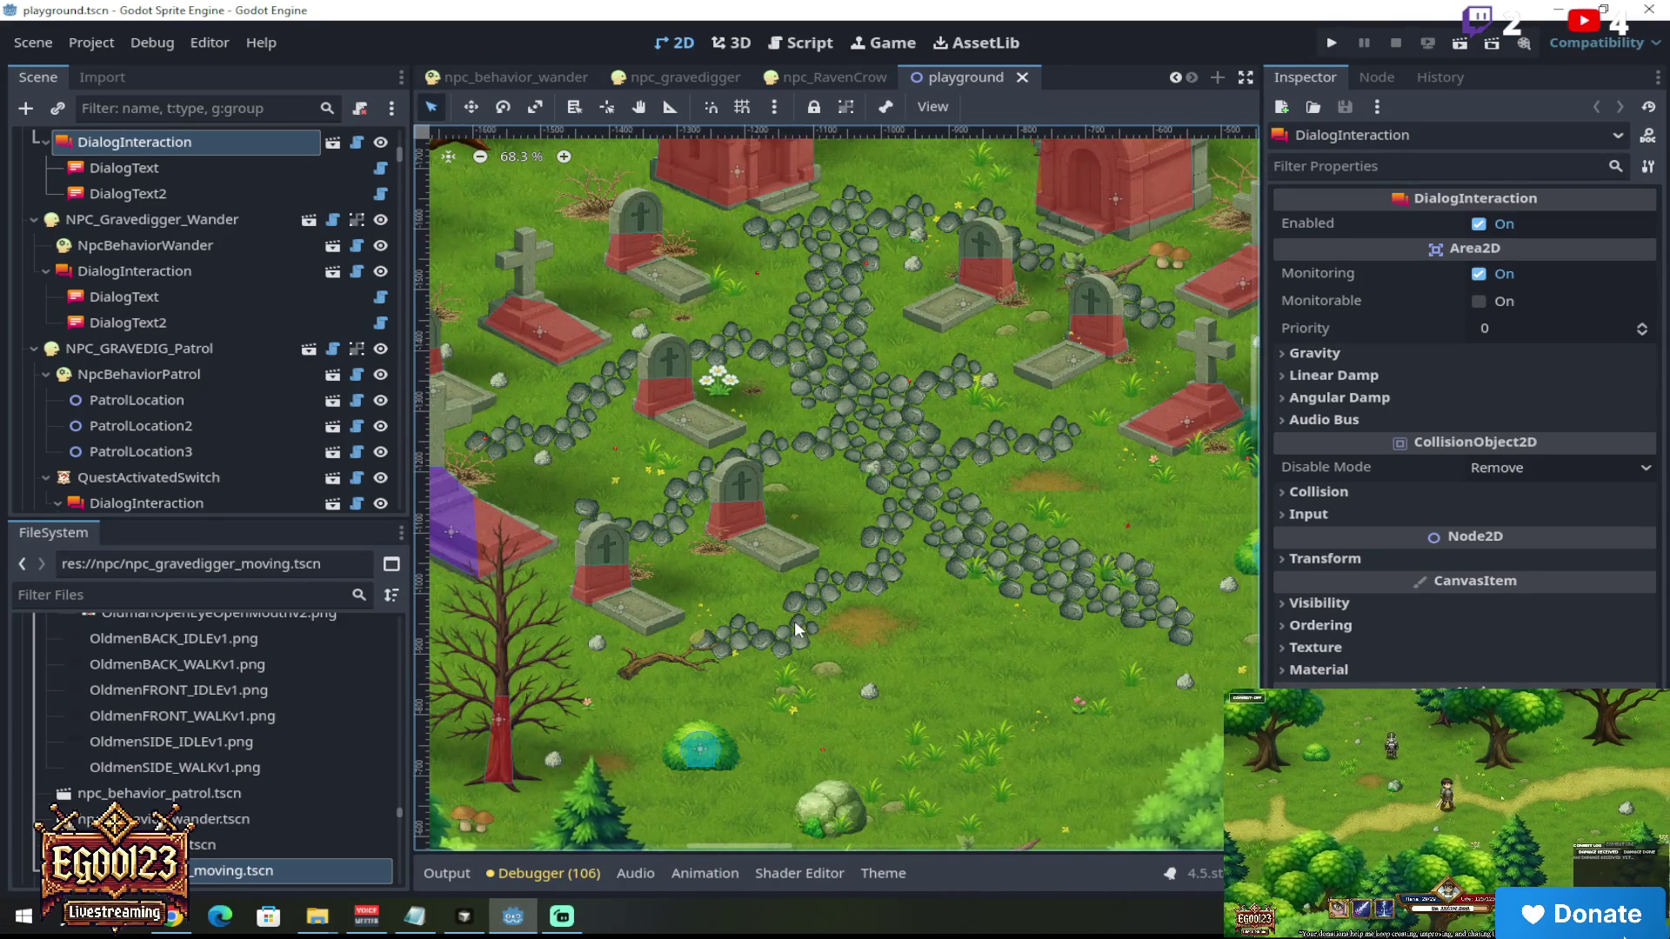
click(795, 619)
key(ctrl+d)
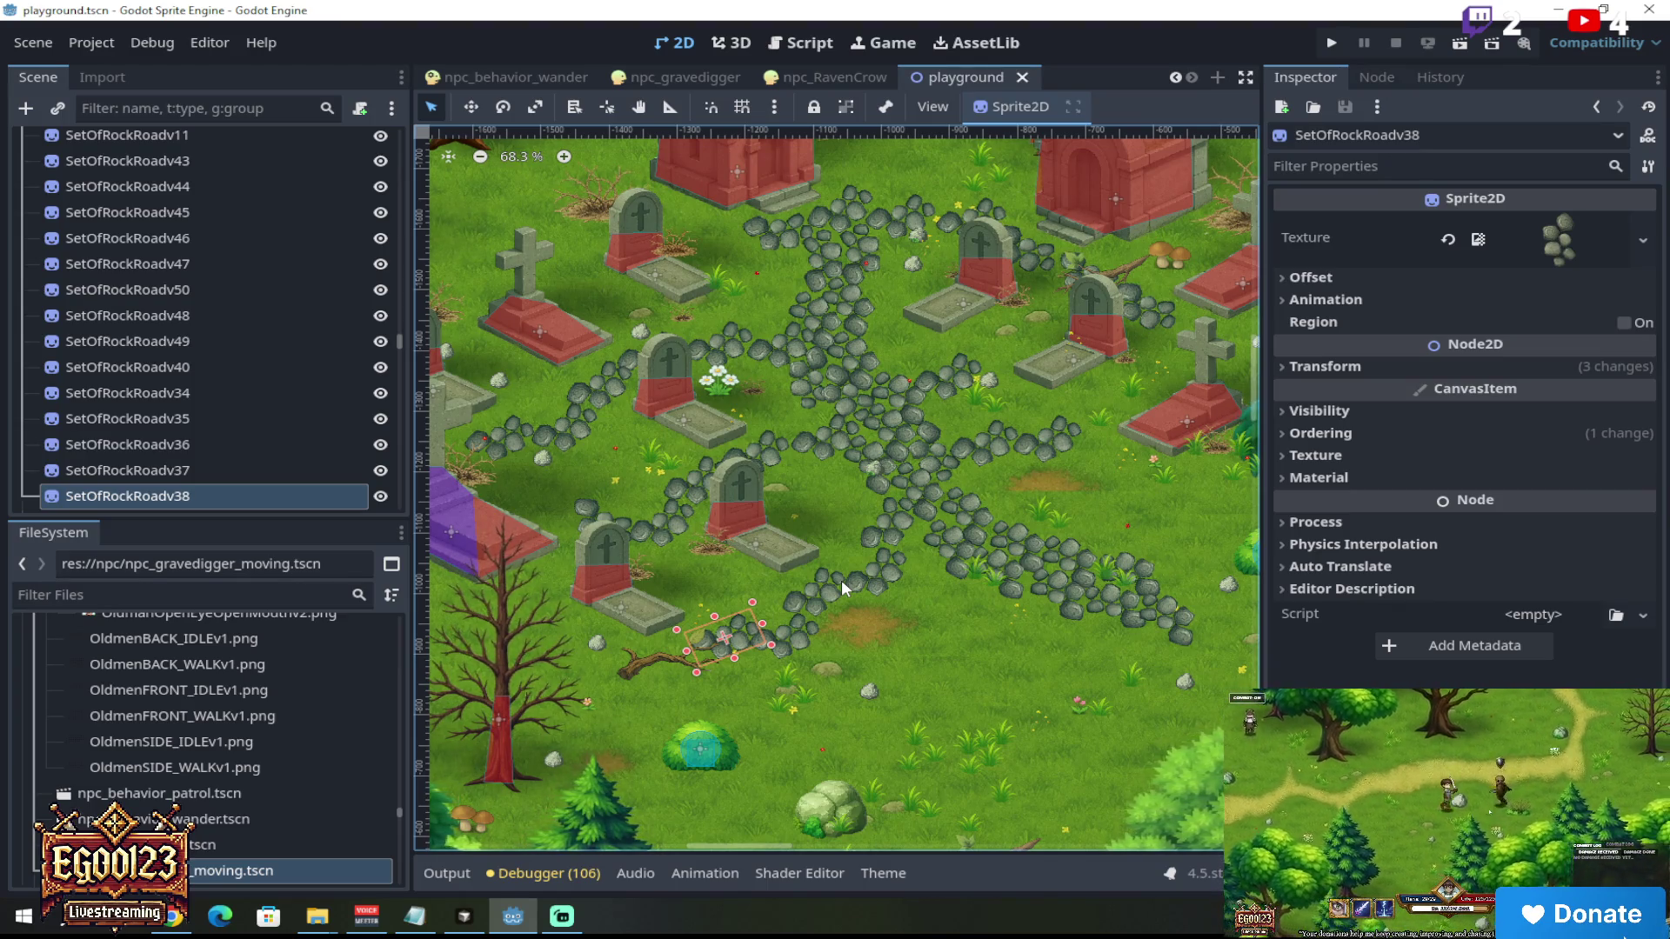
Step: Browse the SetOfRockRoad v11, v4 and v5 nodes, then filter files by 'rock'
scroll(842, 581, up, 1)
scroll(220, 420, up, 3)
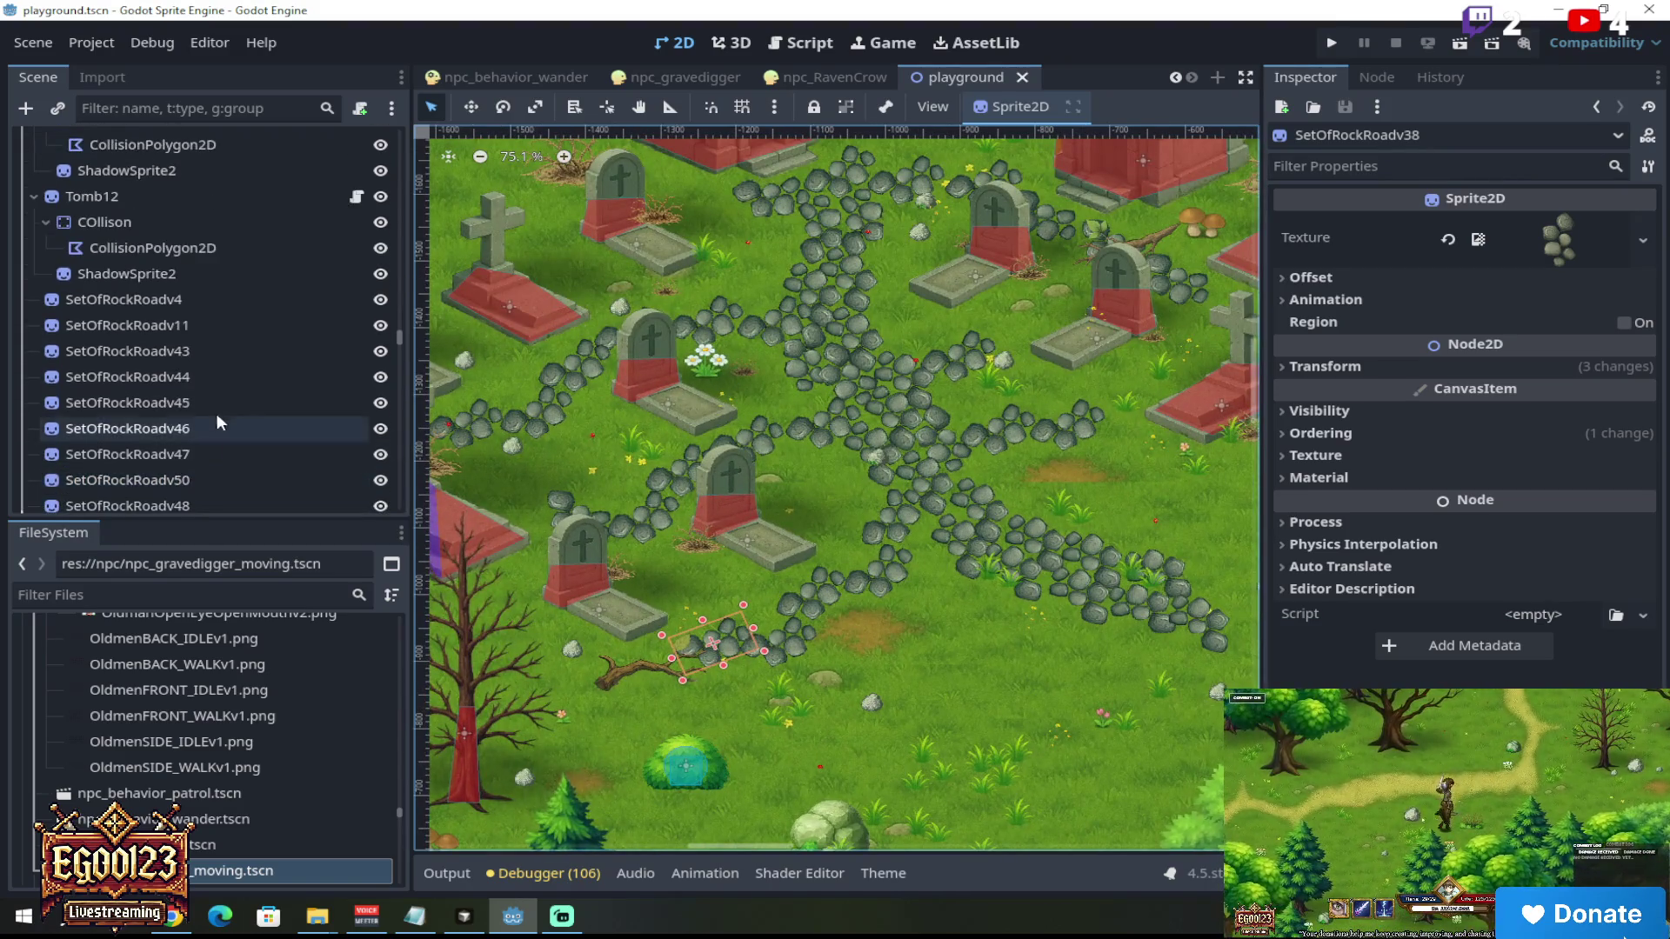
click(196, 321)
click(196, 300)
scroll(196, 336, down, 5)
scroll(198, 381, down, 5)
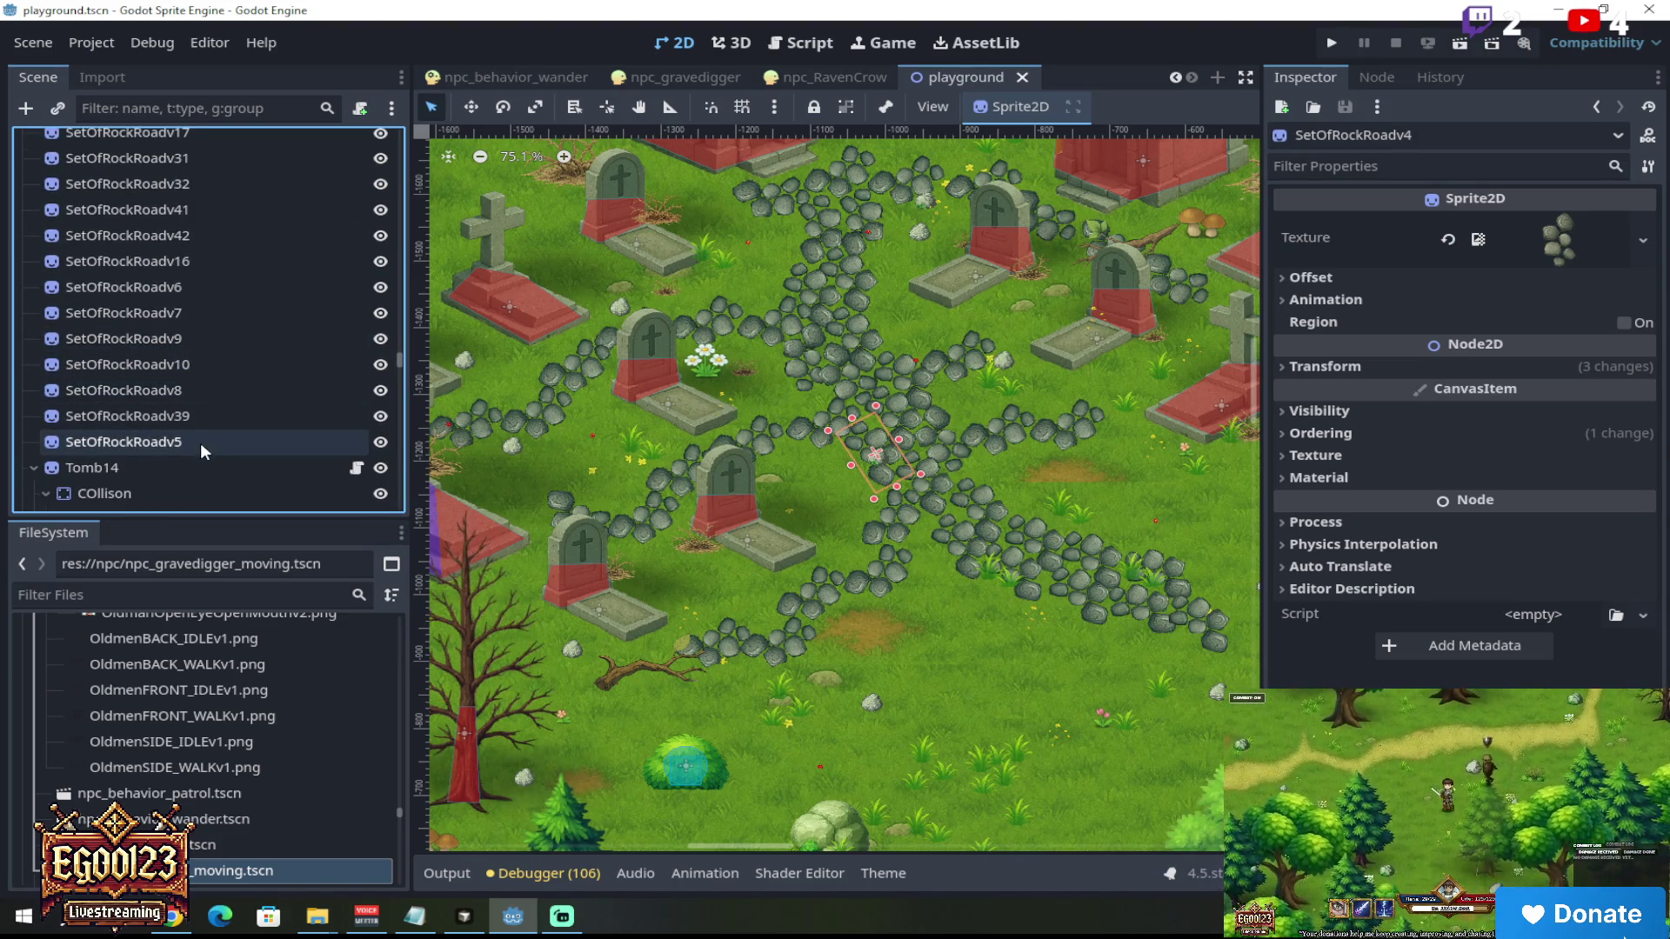
click(205, 444)
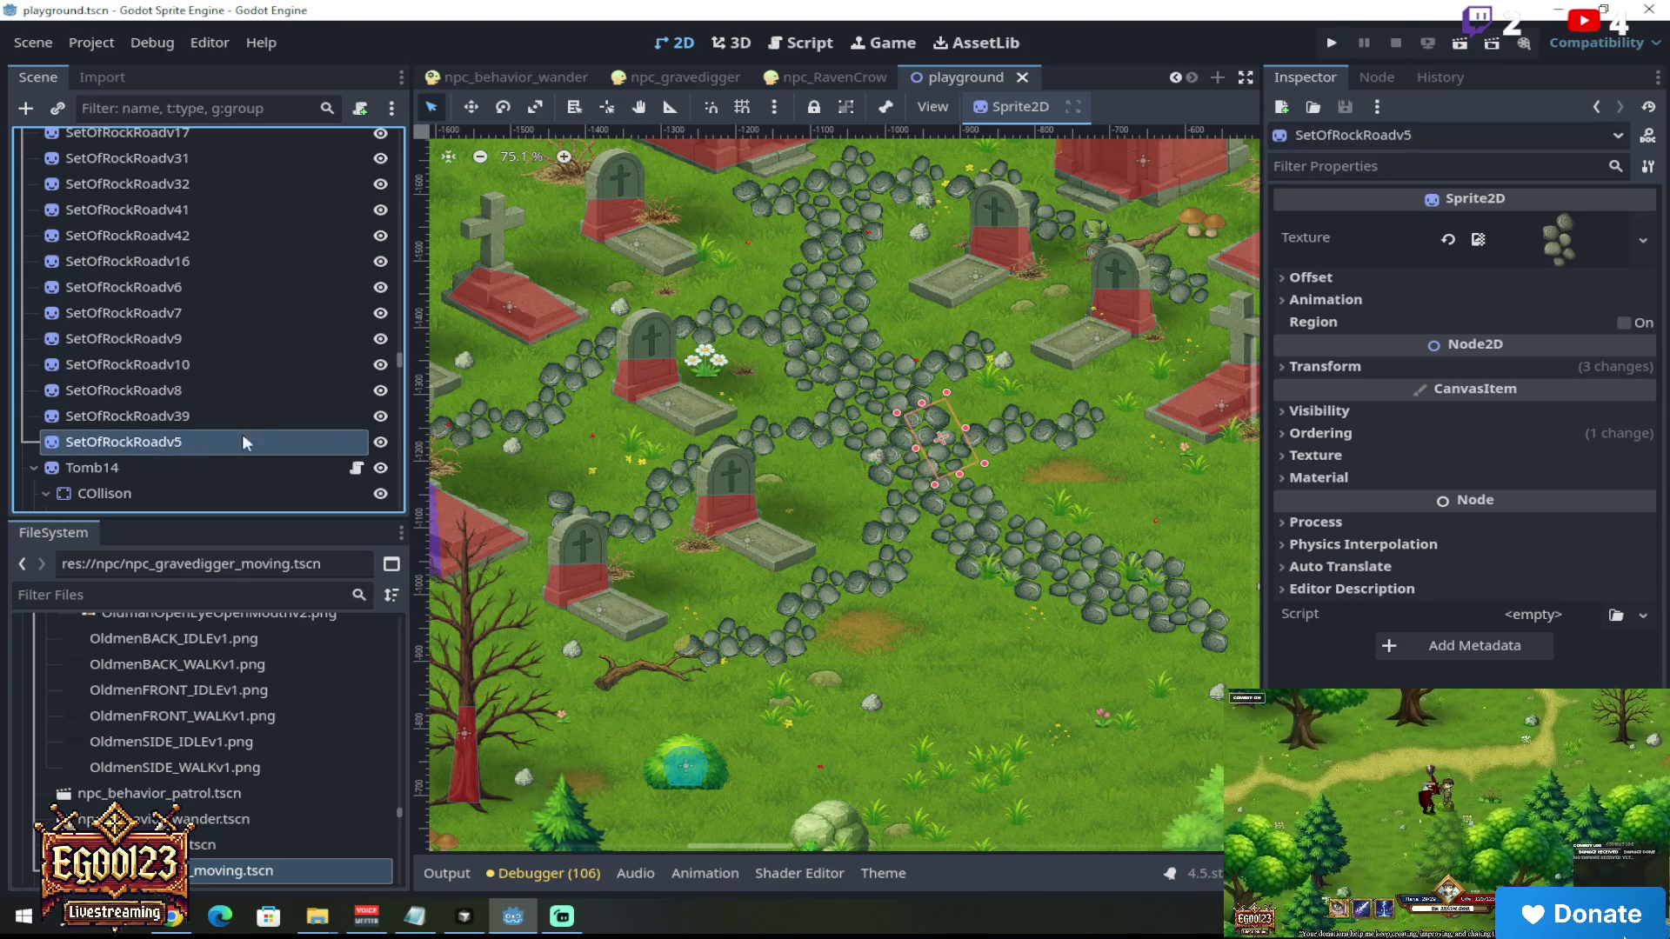
scroll(201, 305, up, 10)
click(178, 344)
click(104, 596)
text(rock)
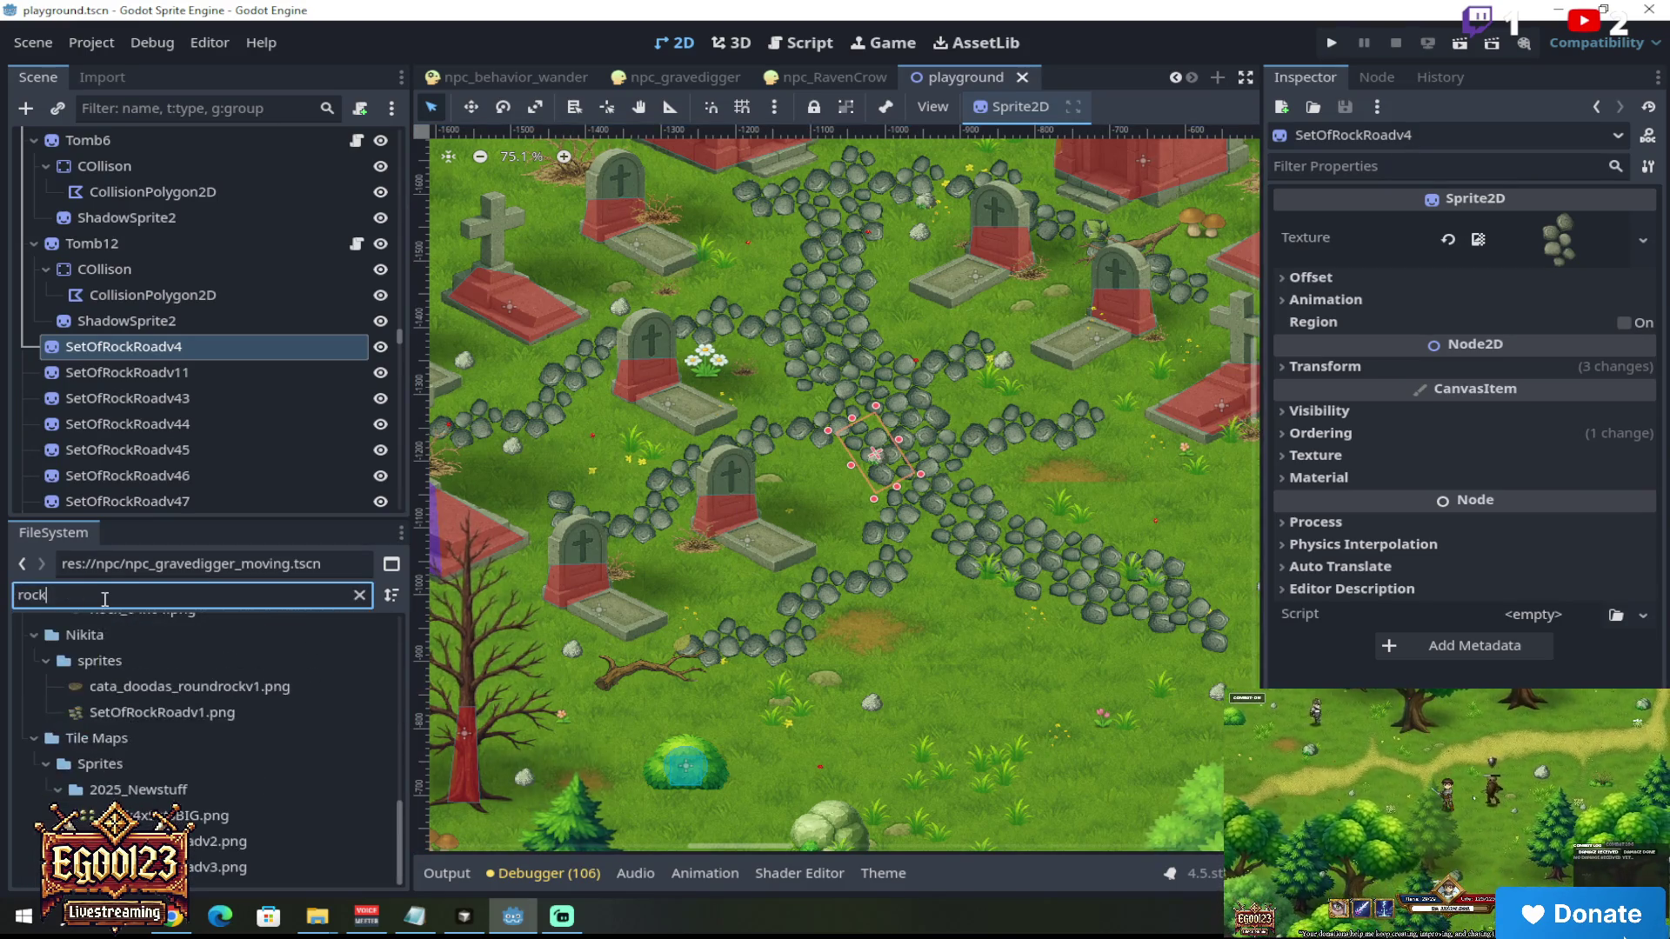
click(244, 708)
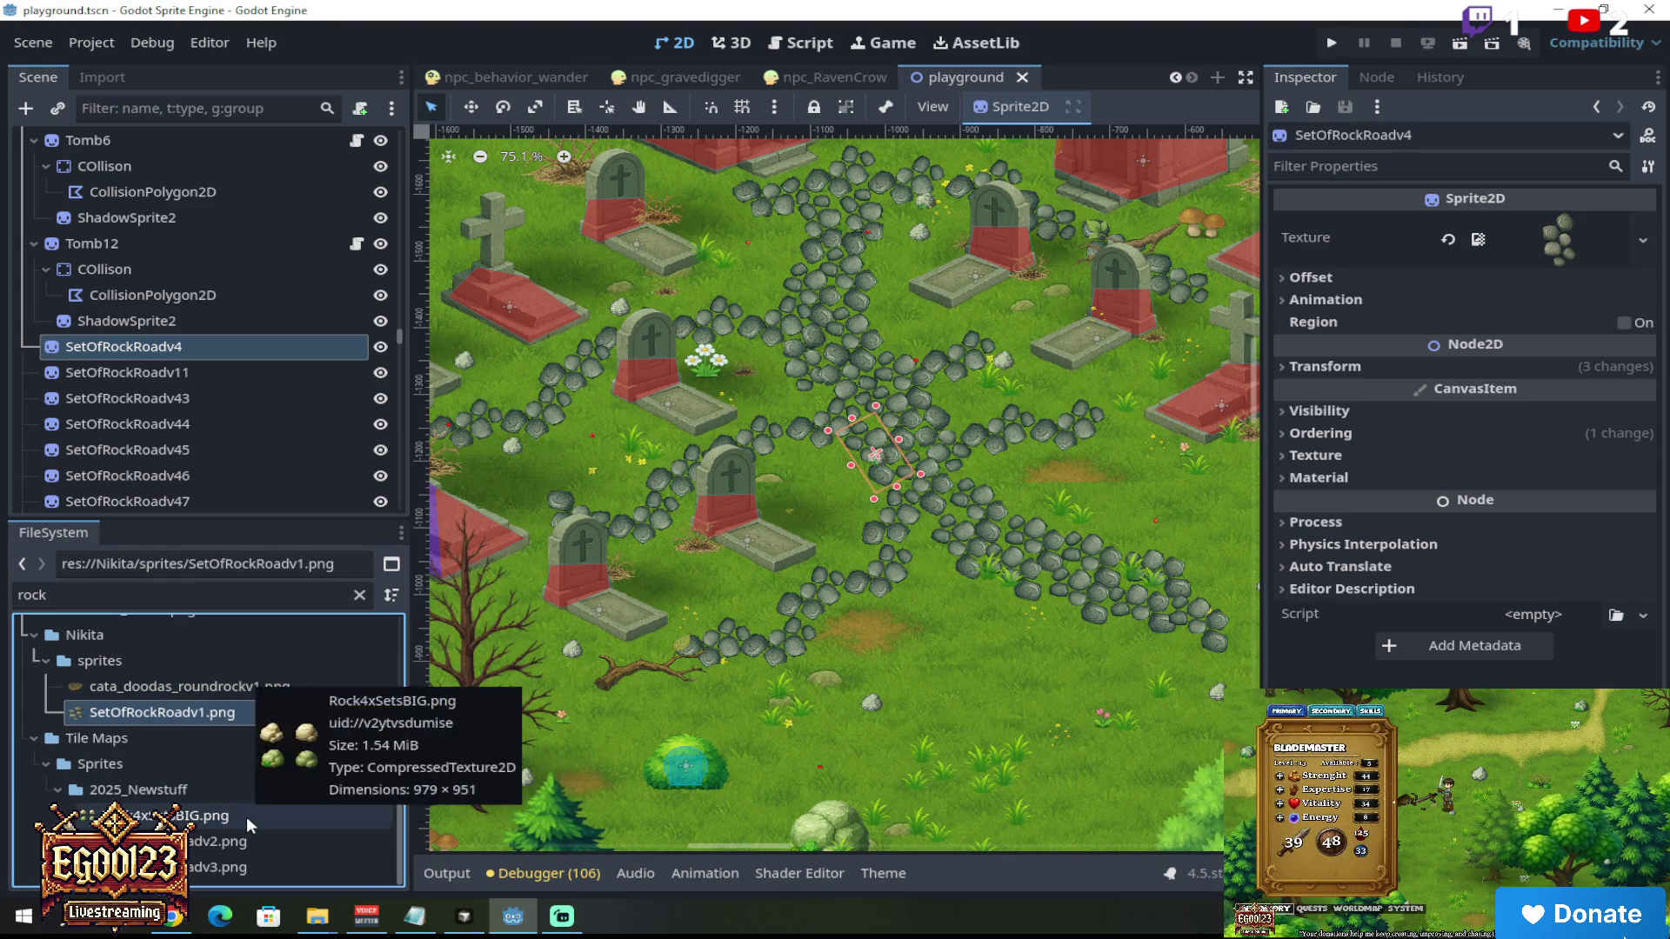
click(213, 845)
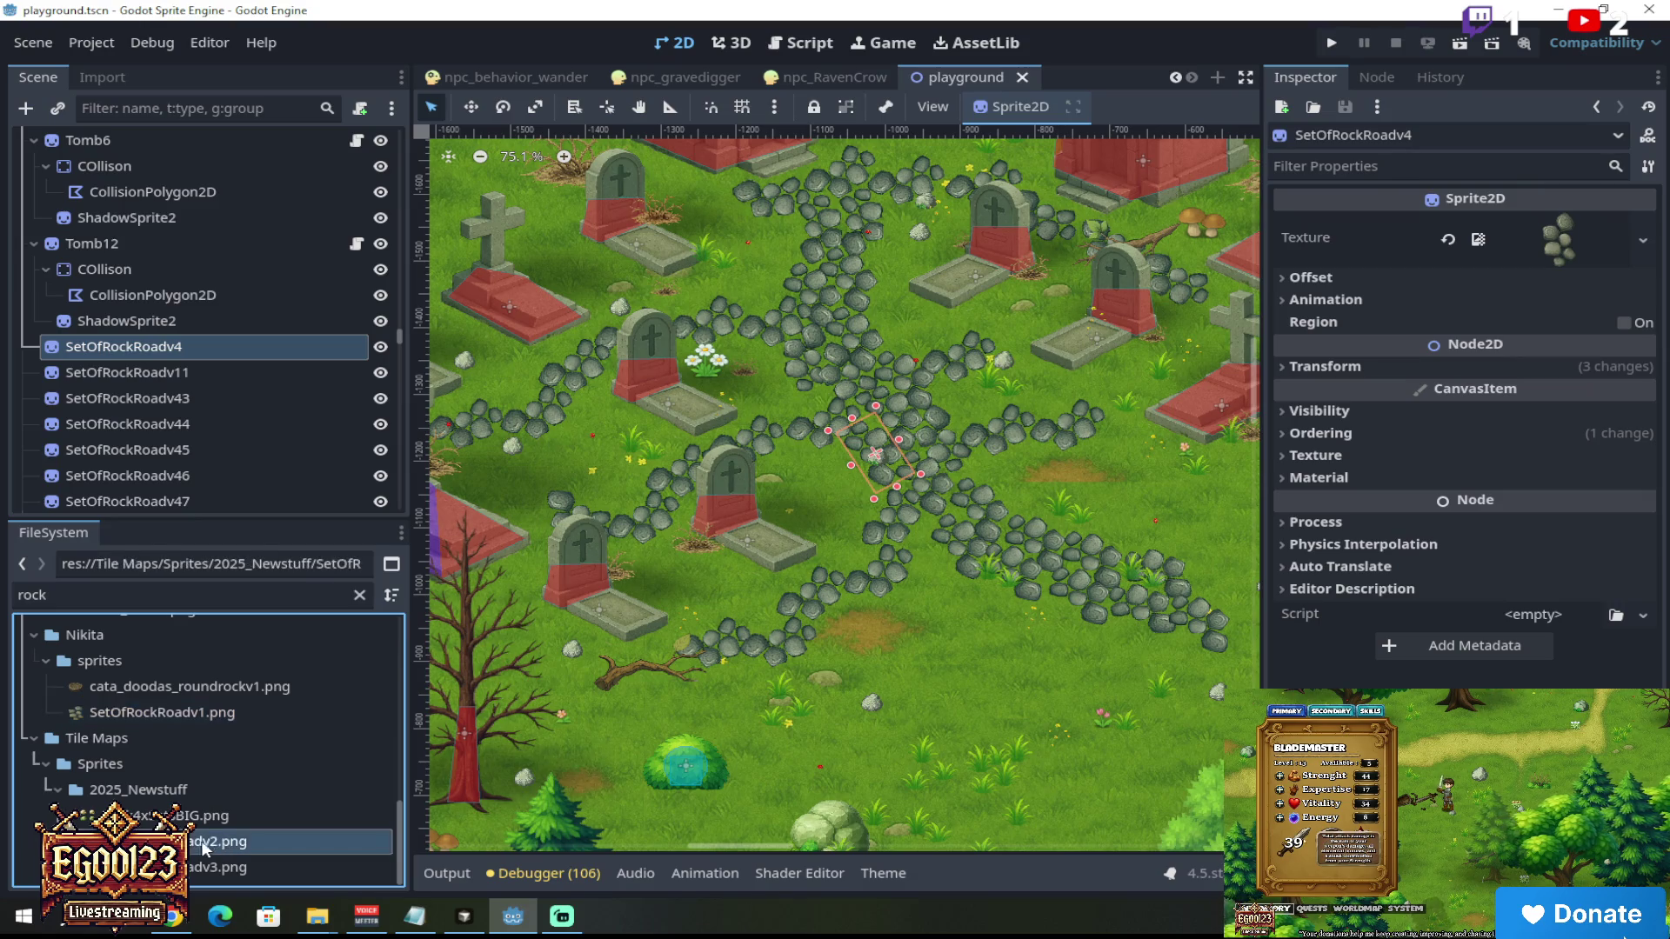
drag(190, 848, 1440, 290)
drag(1545, 259, 1543, 253)
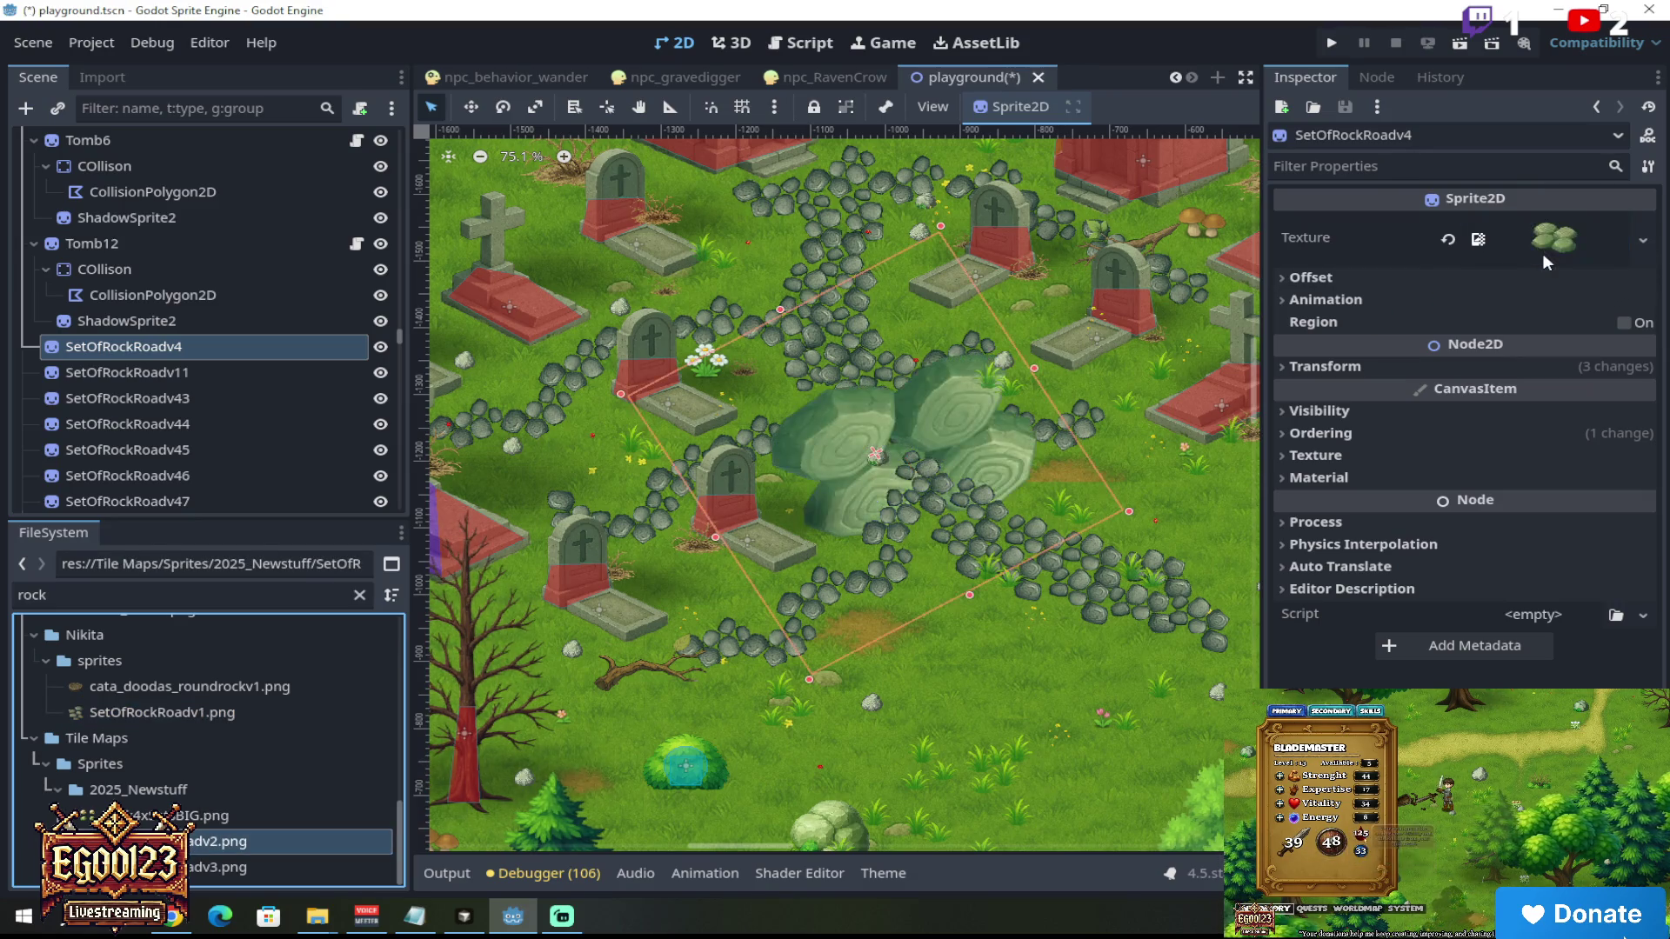
click(202, 868)
mouse_move(203, 867)
mouse_down()
mouse_move(1451, 260)
mouse_move(1543, 233)
mouse_up()
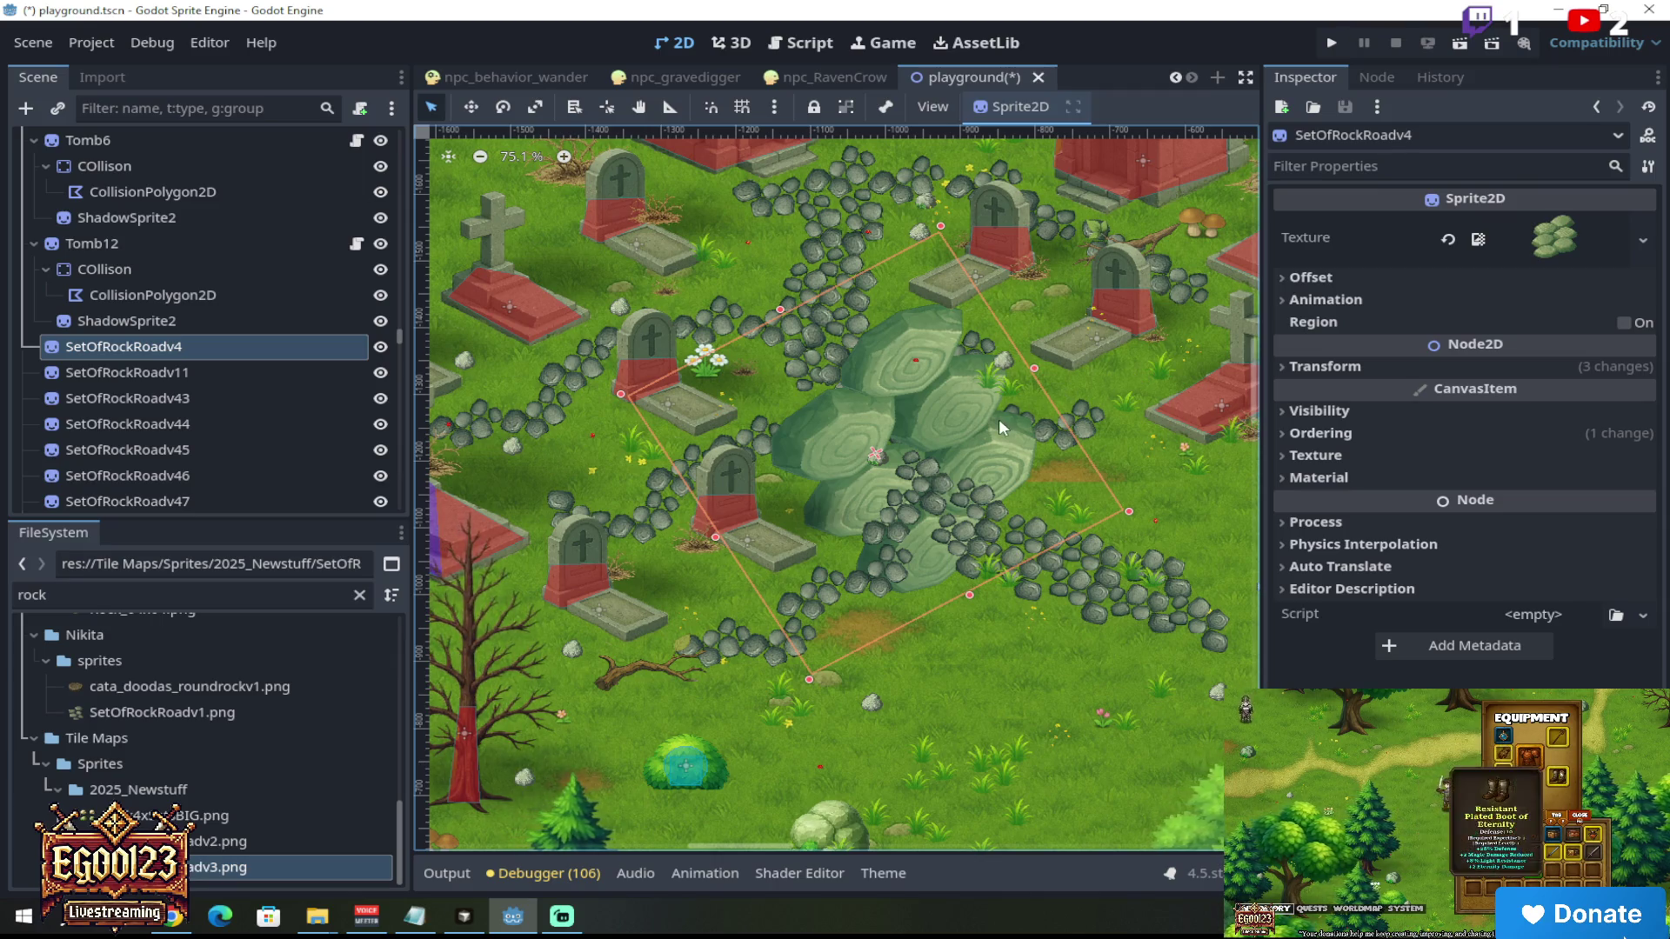
key(ctrl+z)
key(ctrl+z)
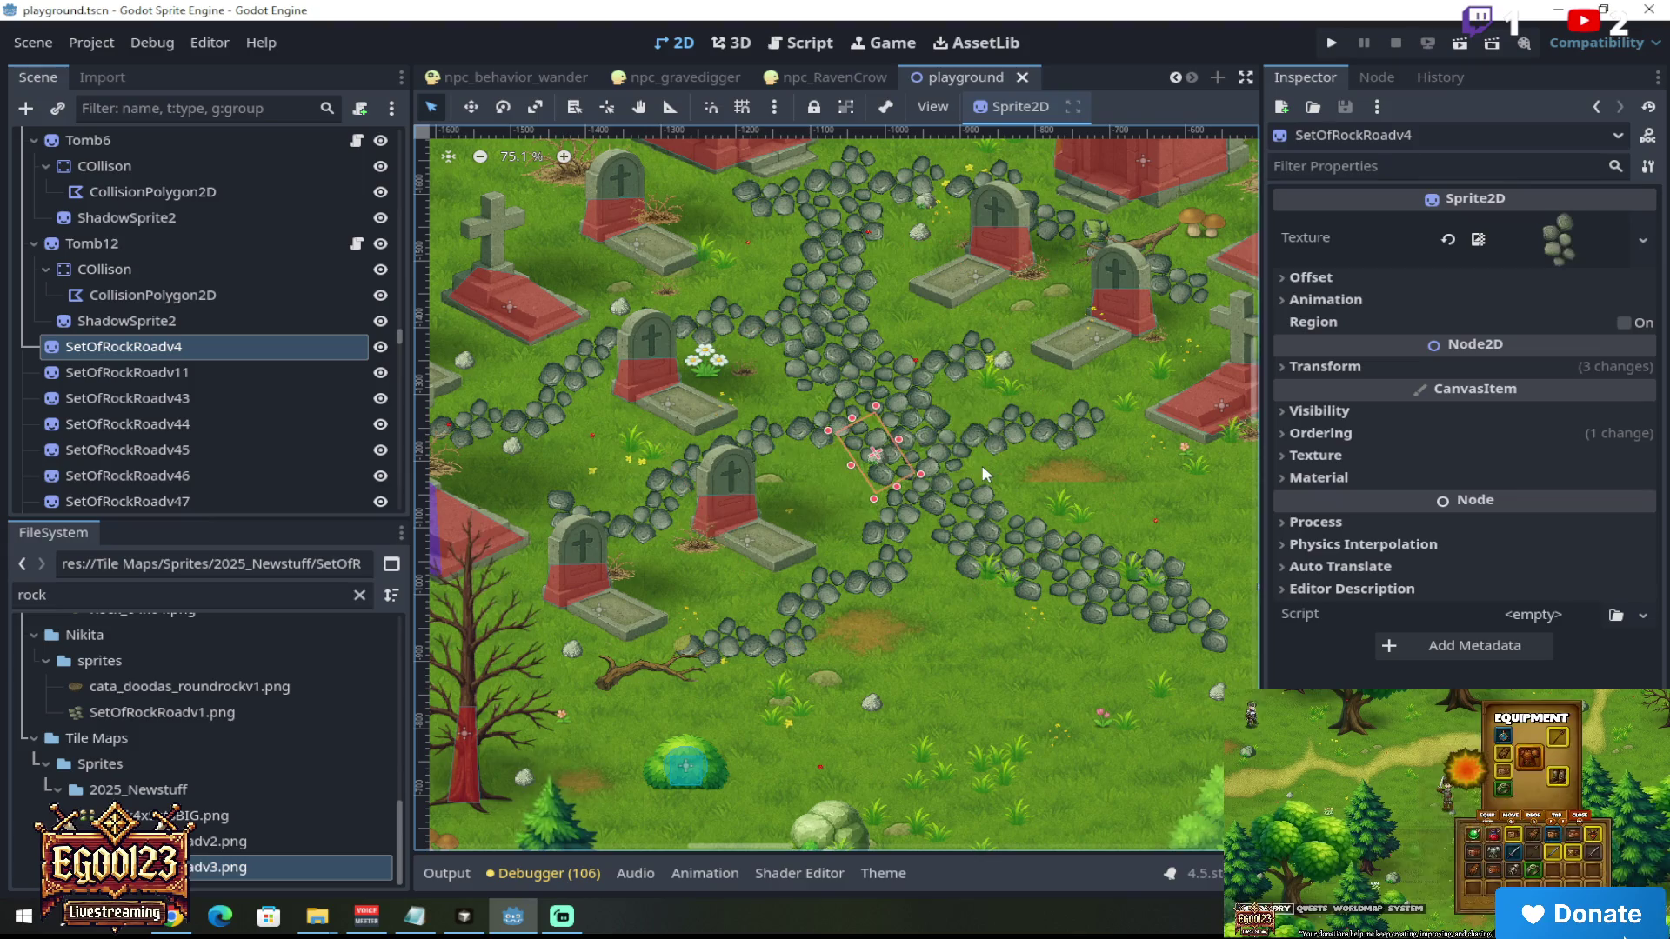
scroll(197, 422, down, 10)
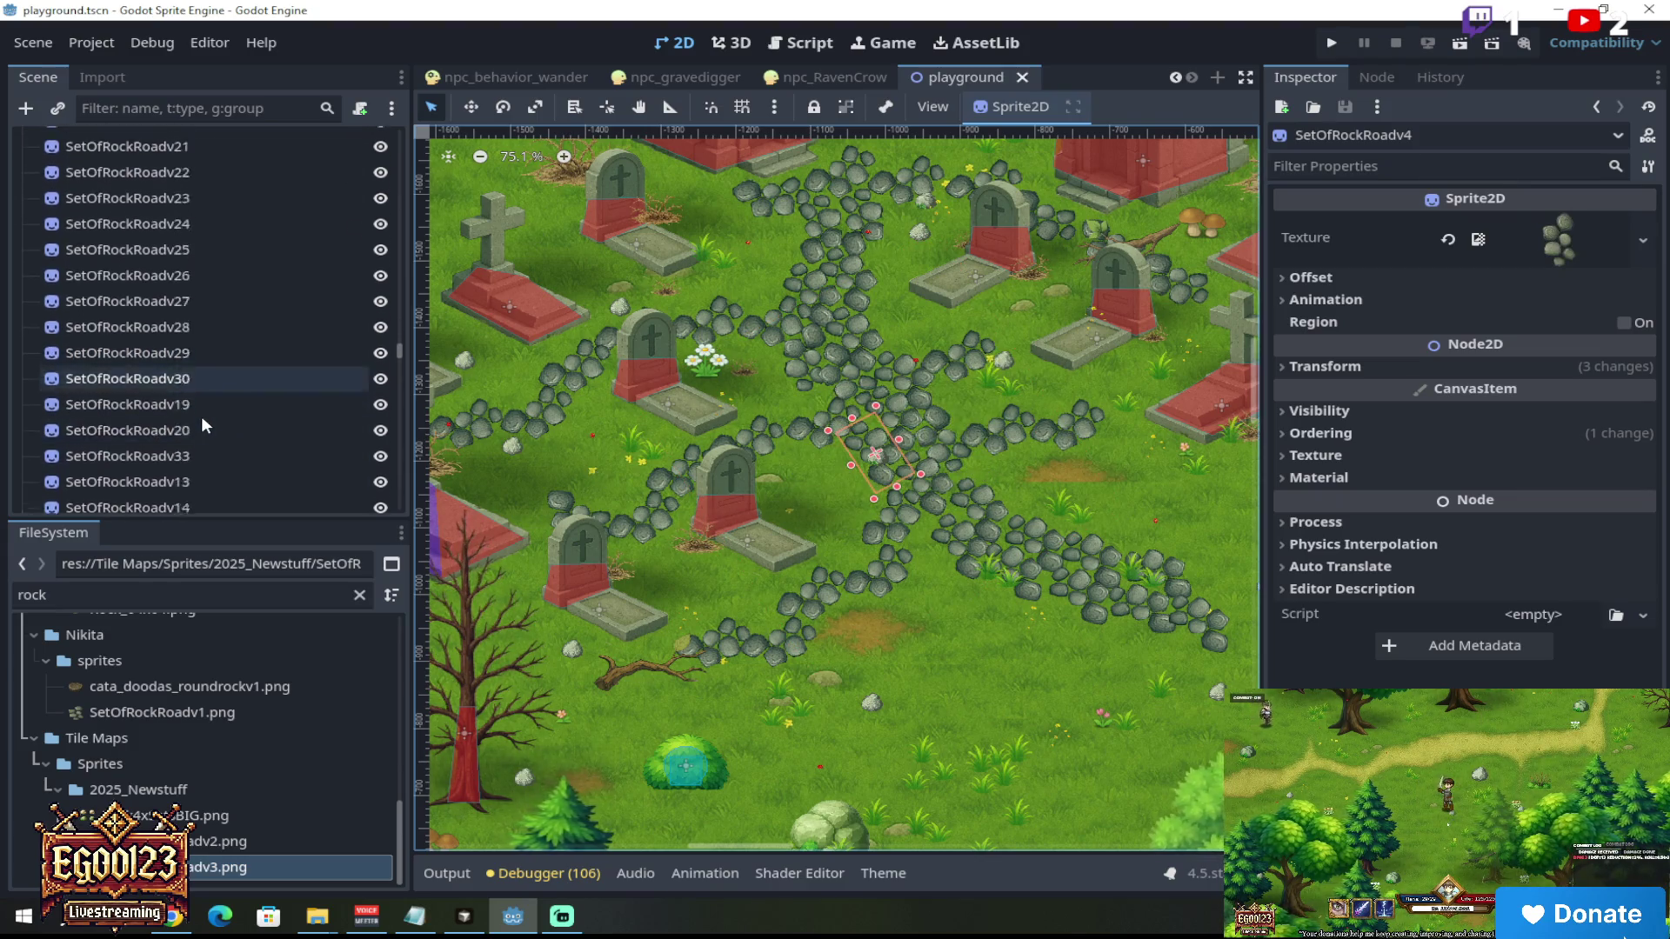
scroll(205, 426, down, 2)
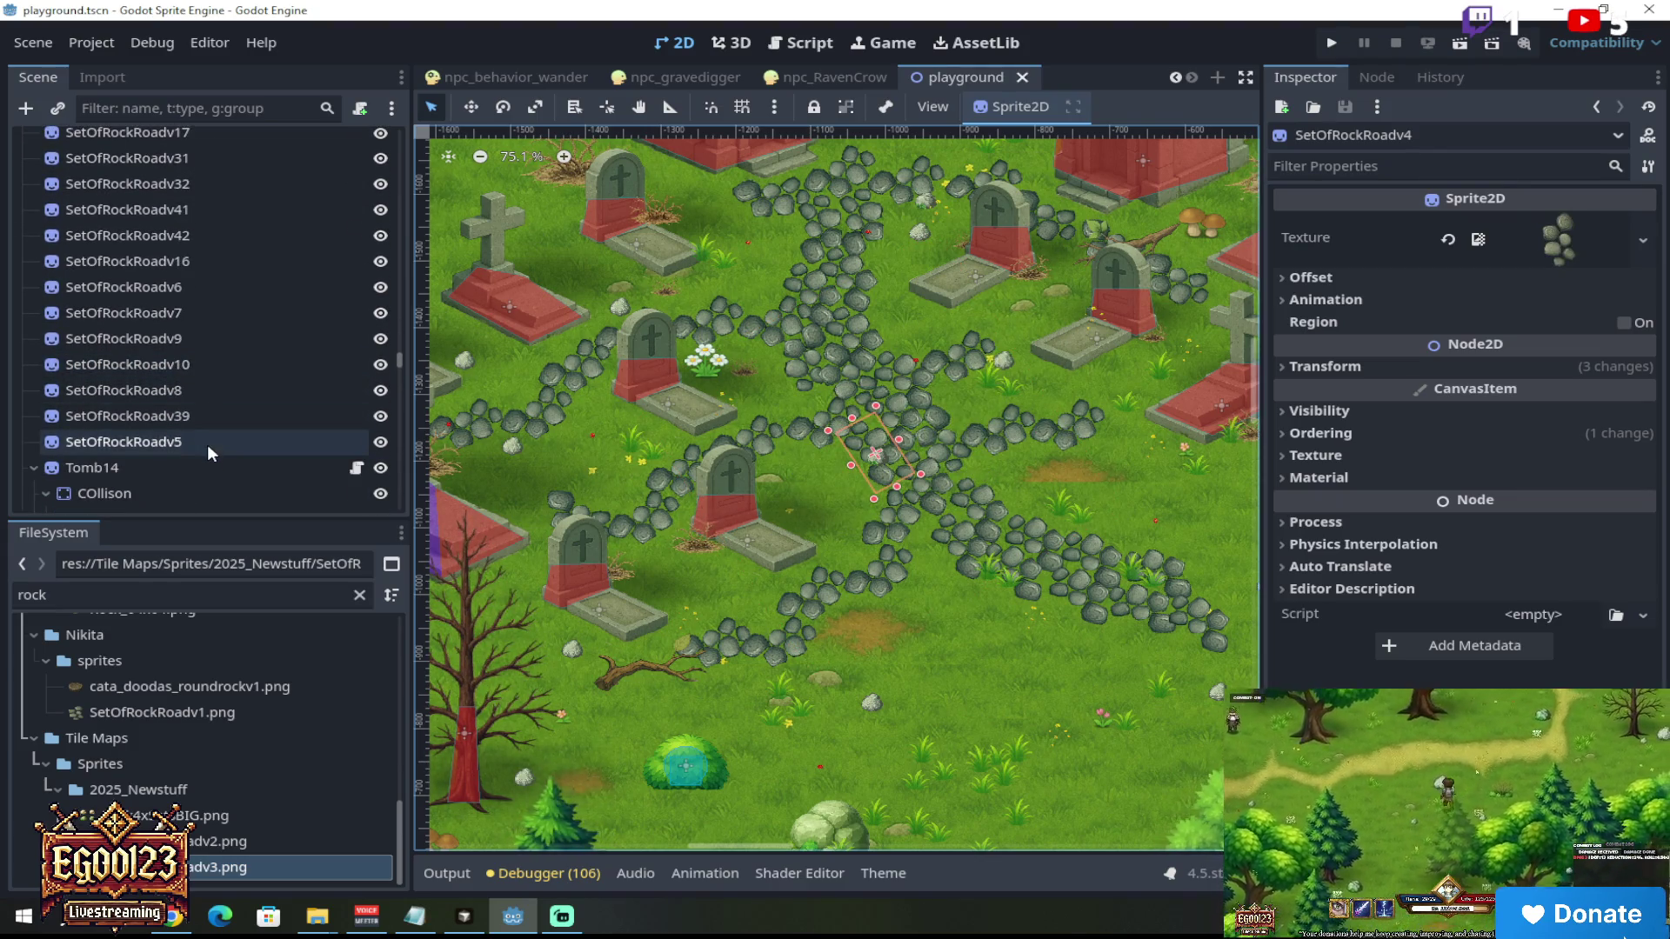
shift+click(207, 443)
scroll(758, 415, down, 2)
key(Delete)
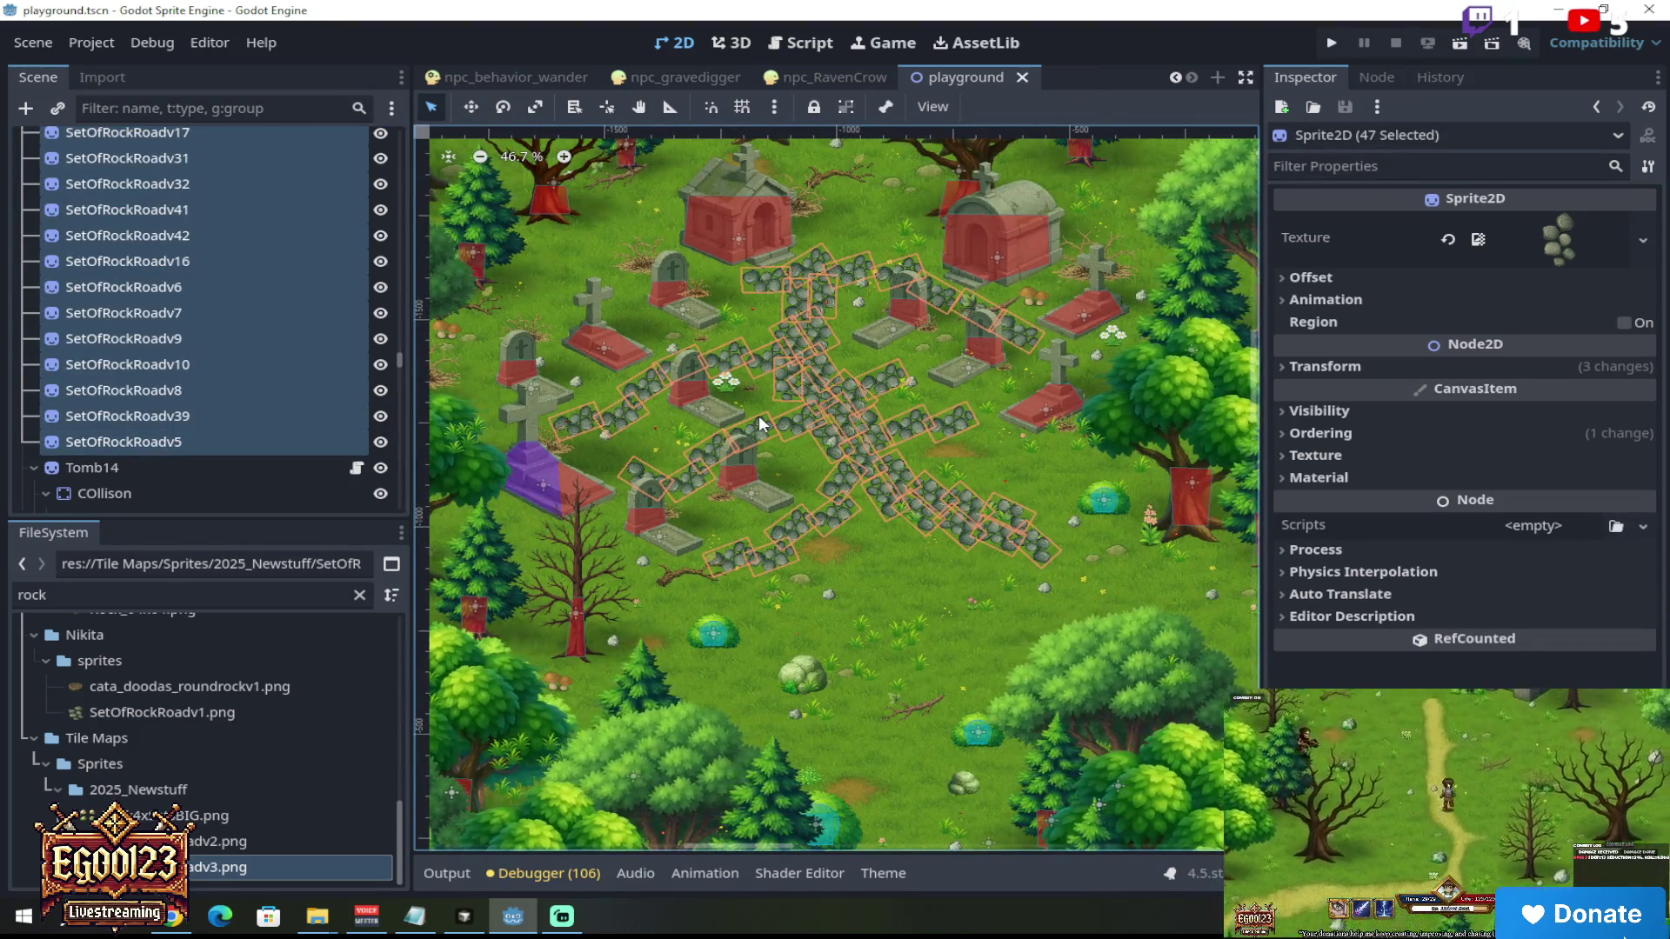
Step: Confirm 'Delete 47 nodes?' and zoom around the now path-free graveyard
click(826, 482)
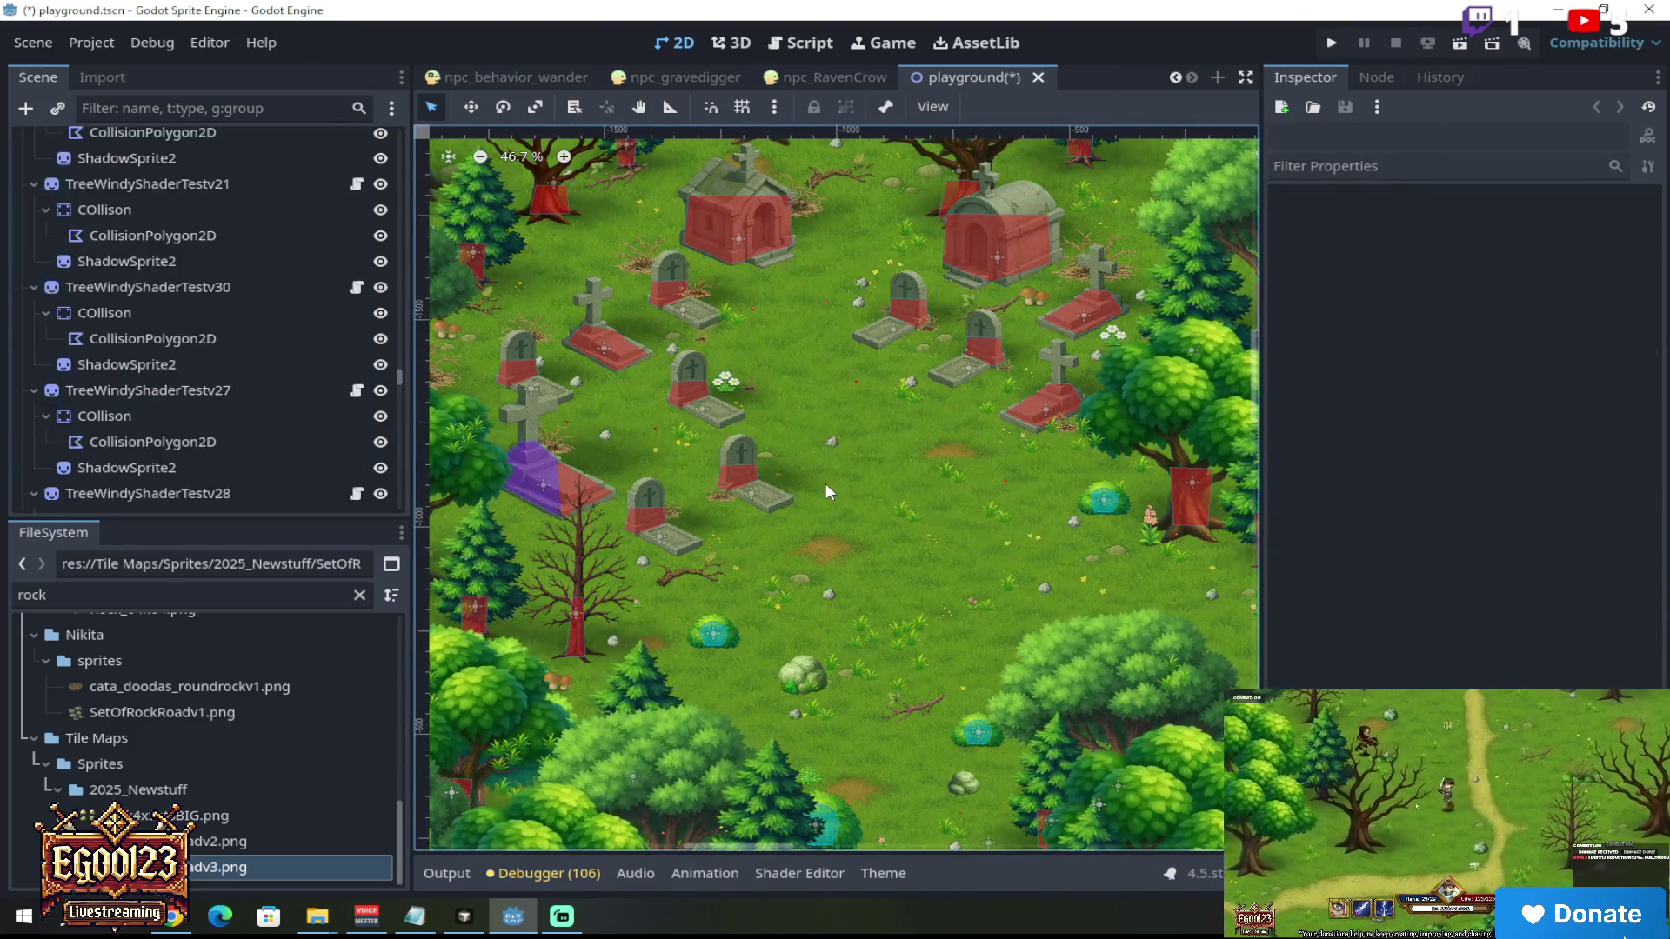
scroll(824, 422, up, 3)
scroll(753, 445, down, 3)
scroll(783, 435, up, 1)
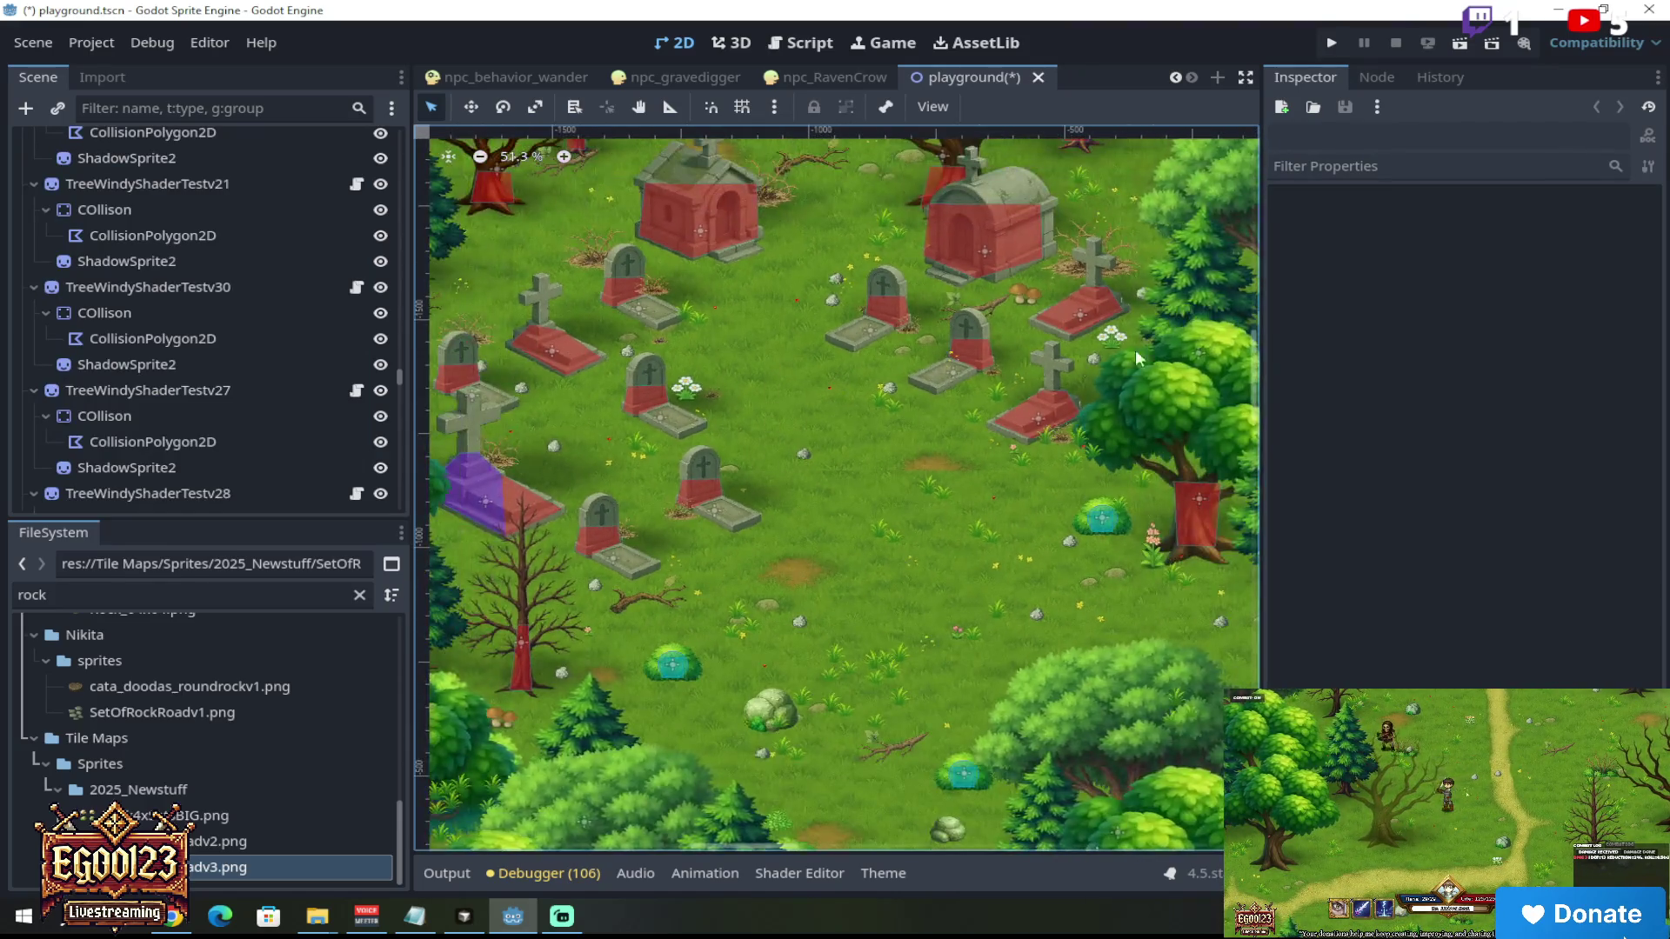
scroll(1256, 353, up, 2)
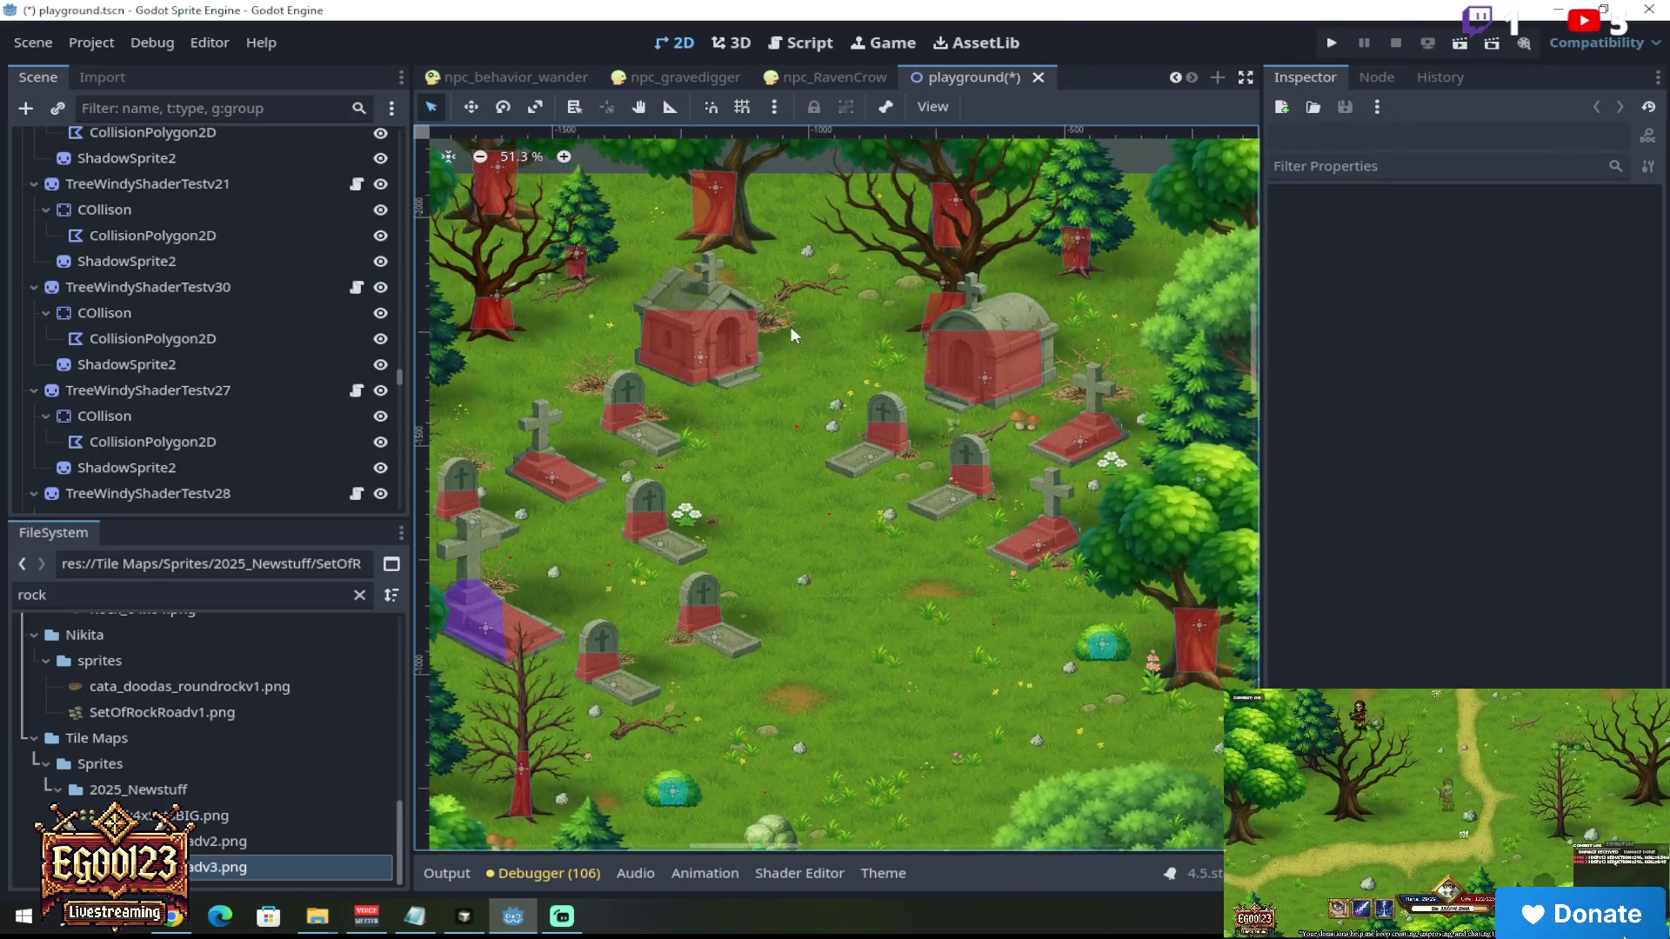
scroll(670, 331, up, 5)
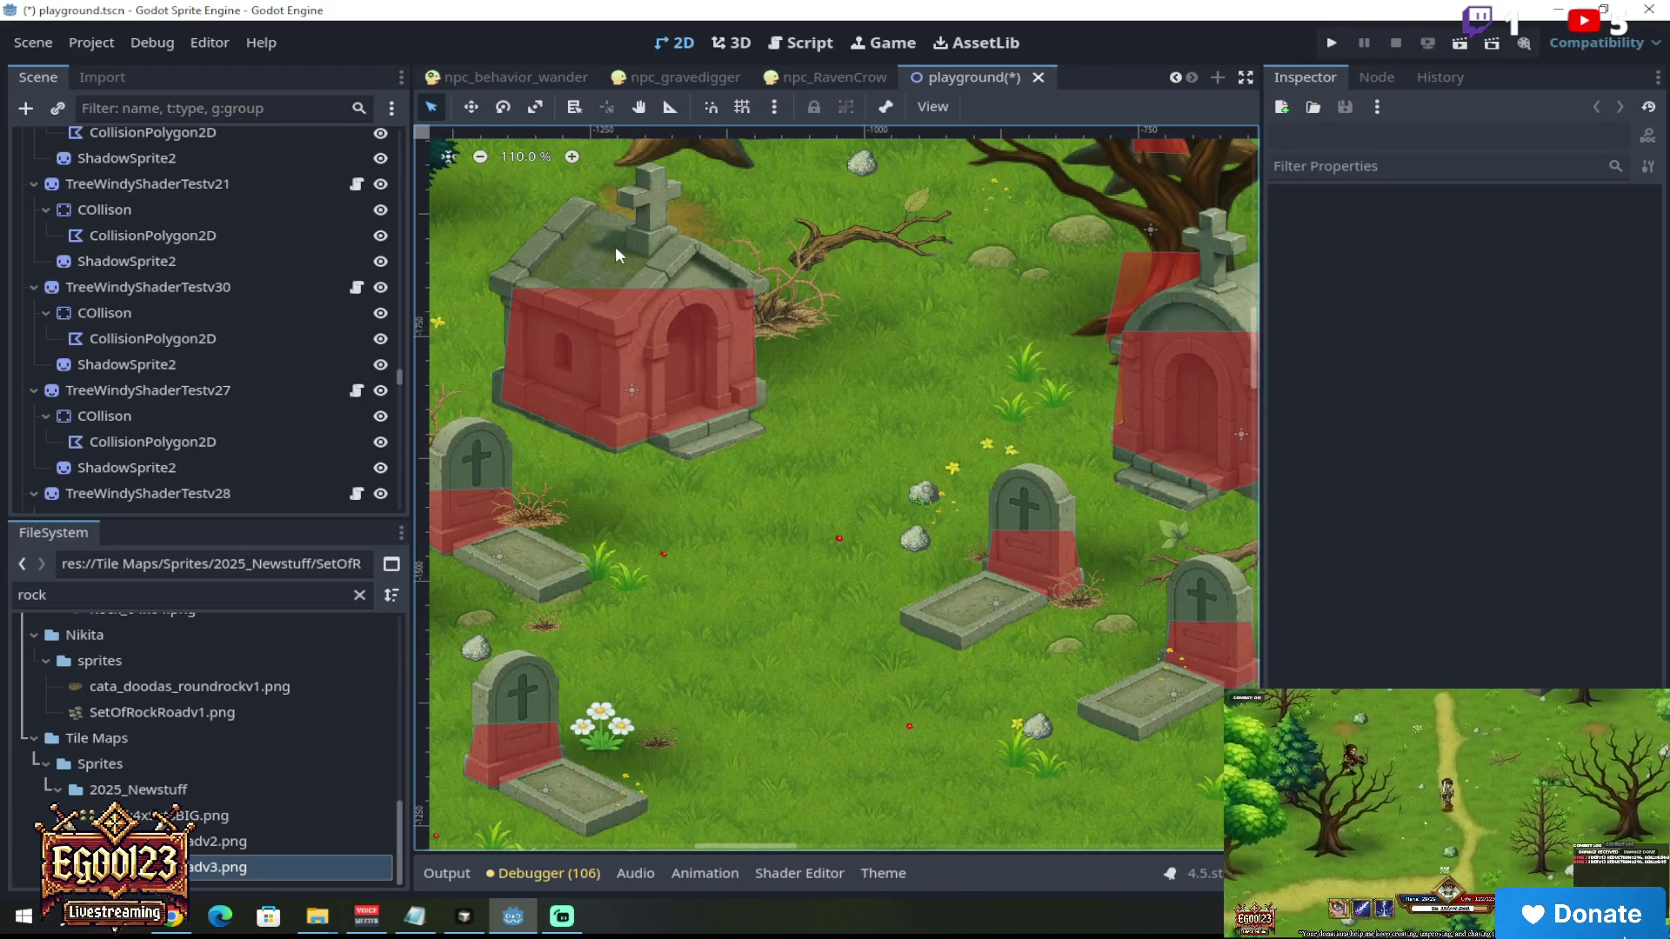
scroll(676, 310, down, 4)
scroll(748, 366, up, 2)
Step: Filter the FileSystem for 'raven' and drop npc_RavenCrow.tscn into the graveyard among the tombstones
click(121, 597)
text(raven)
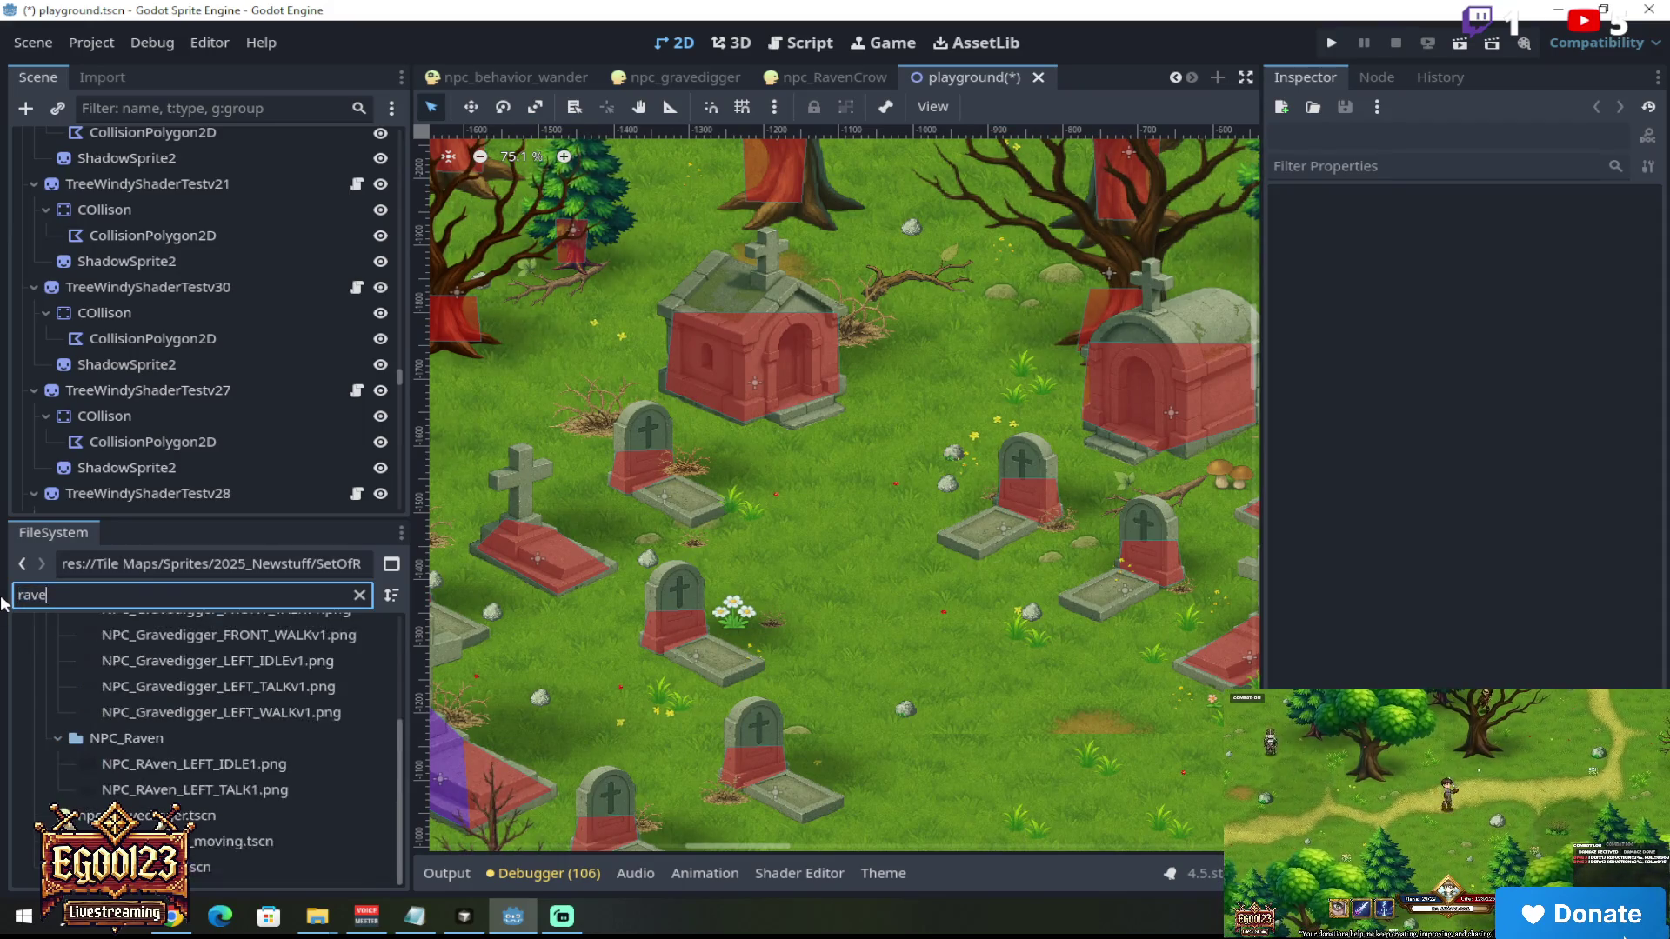
click(131, 809)
drag(647, 624, 861, 513)
Step: Drag the new NPC_Ravencrow node up the Scene tree toward the other NPCs
scroll(903, 396, up, 1)
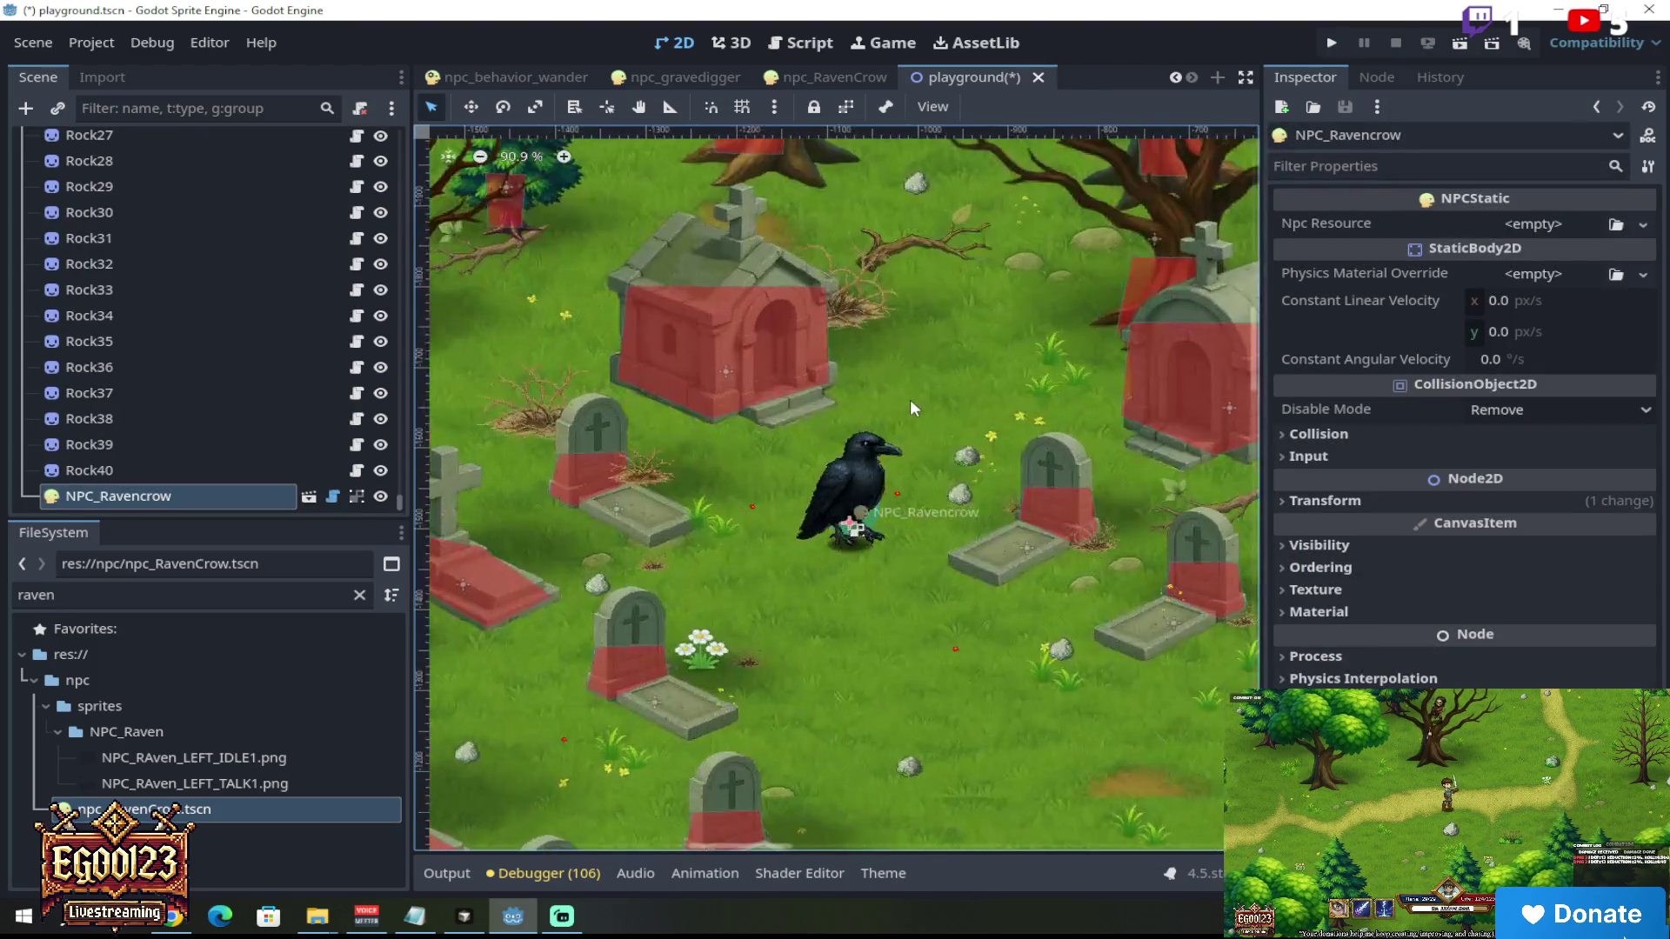
scroll(952, 462, down, 5)
scroll(964, 480, up, 6)
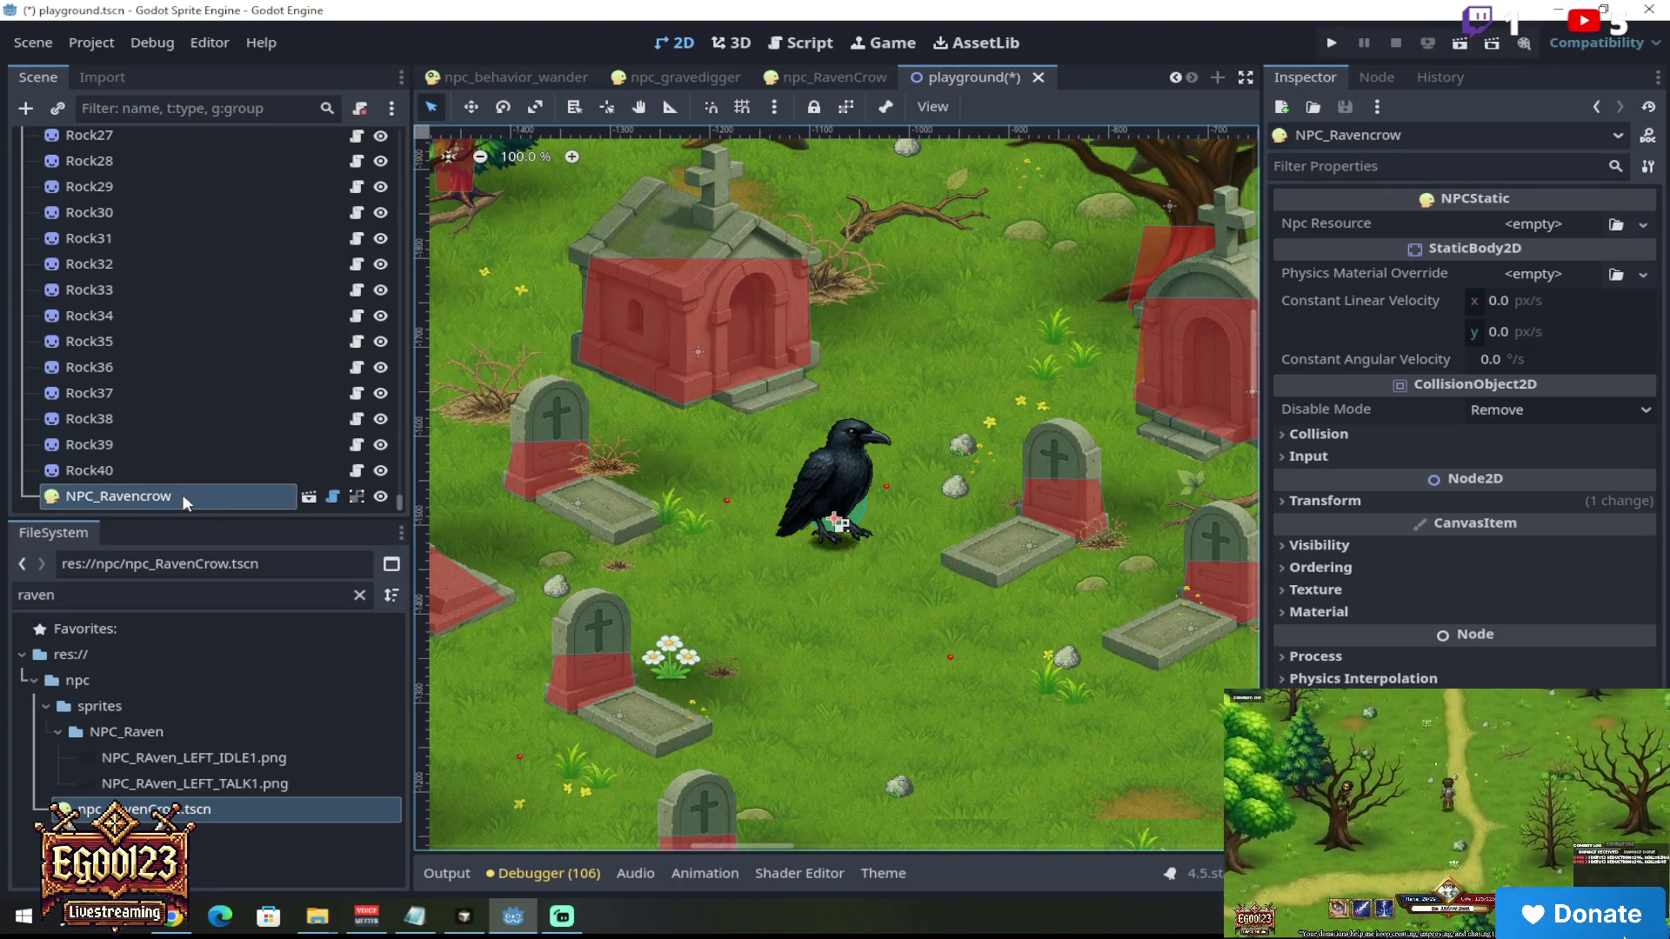
mouse_move(184, 497)
mouse_down()
mouse_move(291, 341)
mouse_move(231, 345)
mouse_move(240, 91)
mouse_move(225, 106)
mouse_move(242, 238)
mouse_move(249, 165)
mouse_move(235, 228)
mouse_move(211, 272)
mouse_move(202, 262)
mouse_up()
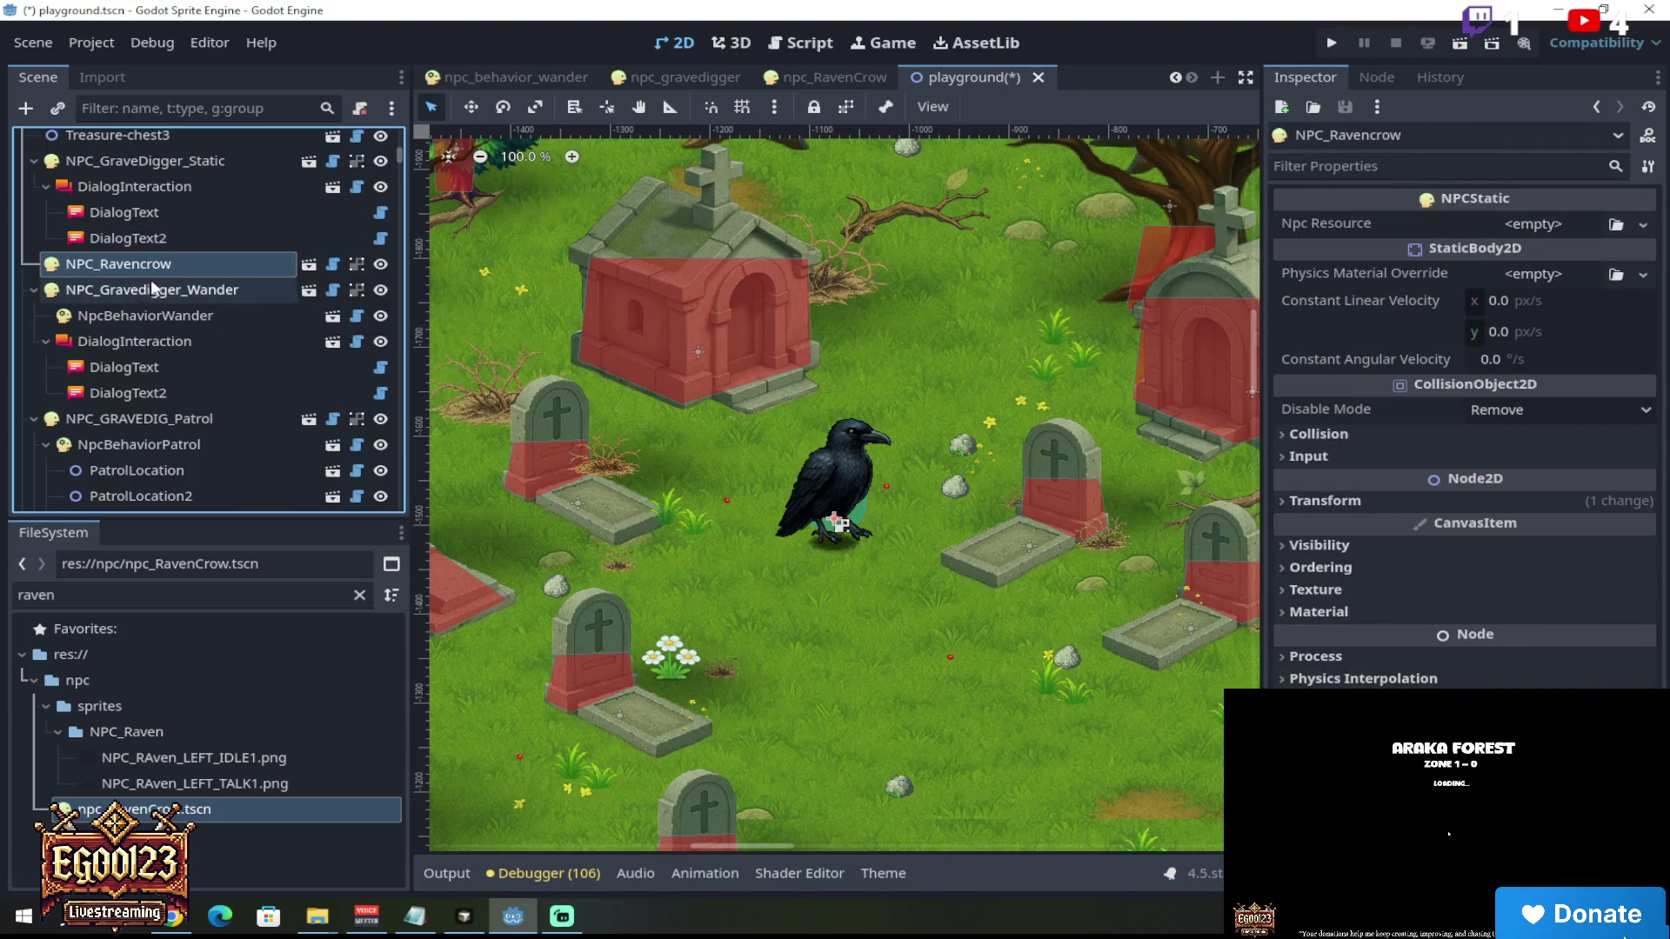
Step: Scroll the view to check NPC_Ravencrow's new place between the gravedigger NPCs
scroll(809, 463, down, 3)
scroll(823, 466, up, 4)
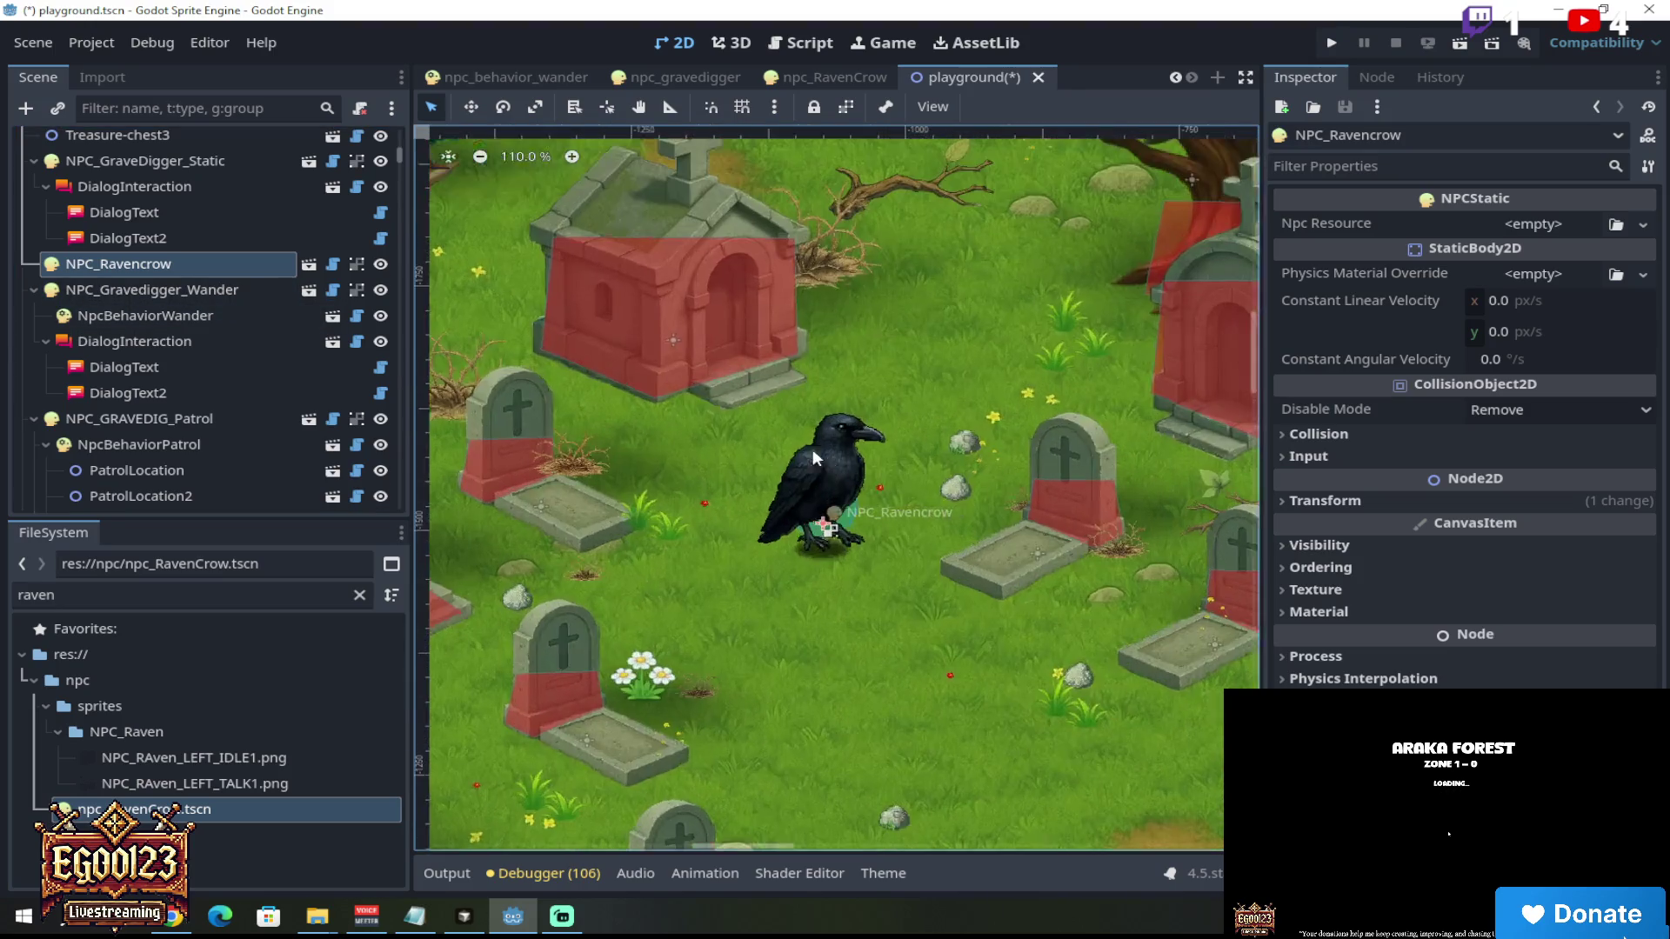
Step: Select NPC_Ravencrow and set its Transform scale to 0.7 on both x and y
click(235, 292)
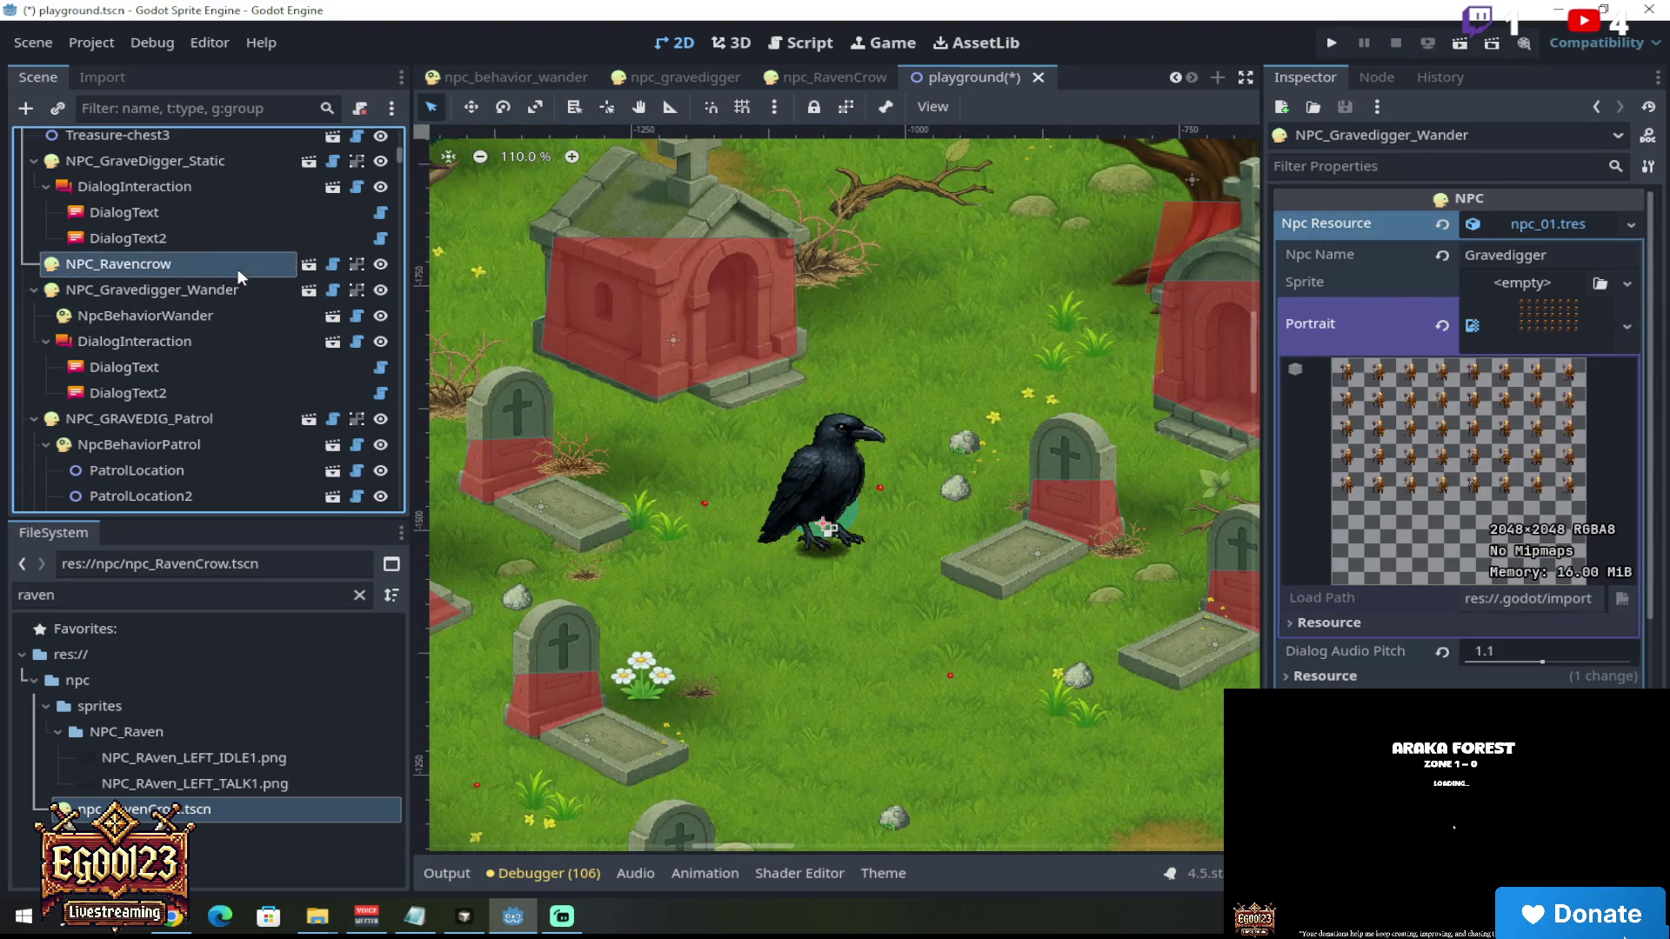
click(237, 269)
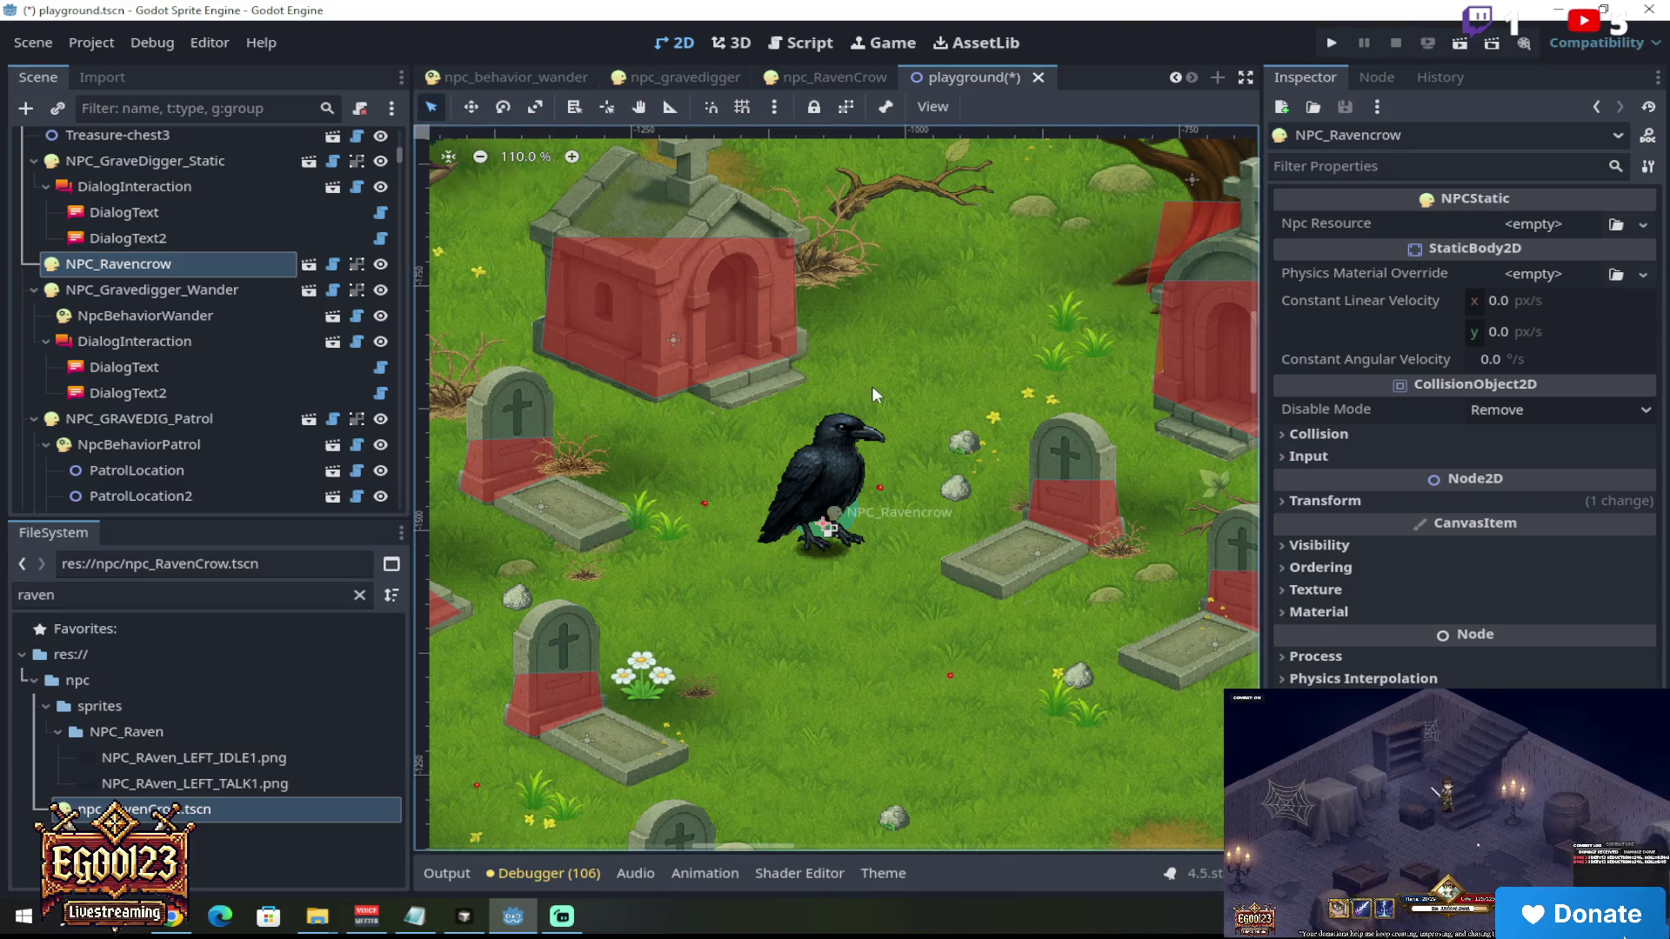
click(1354, 499)
click(1538, 622)
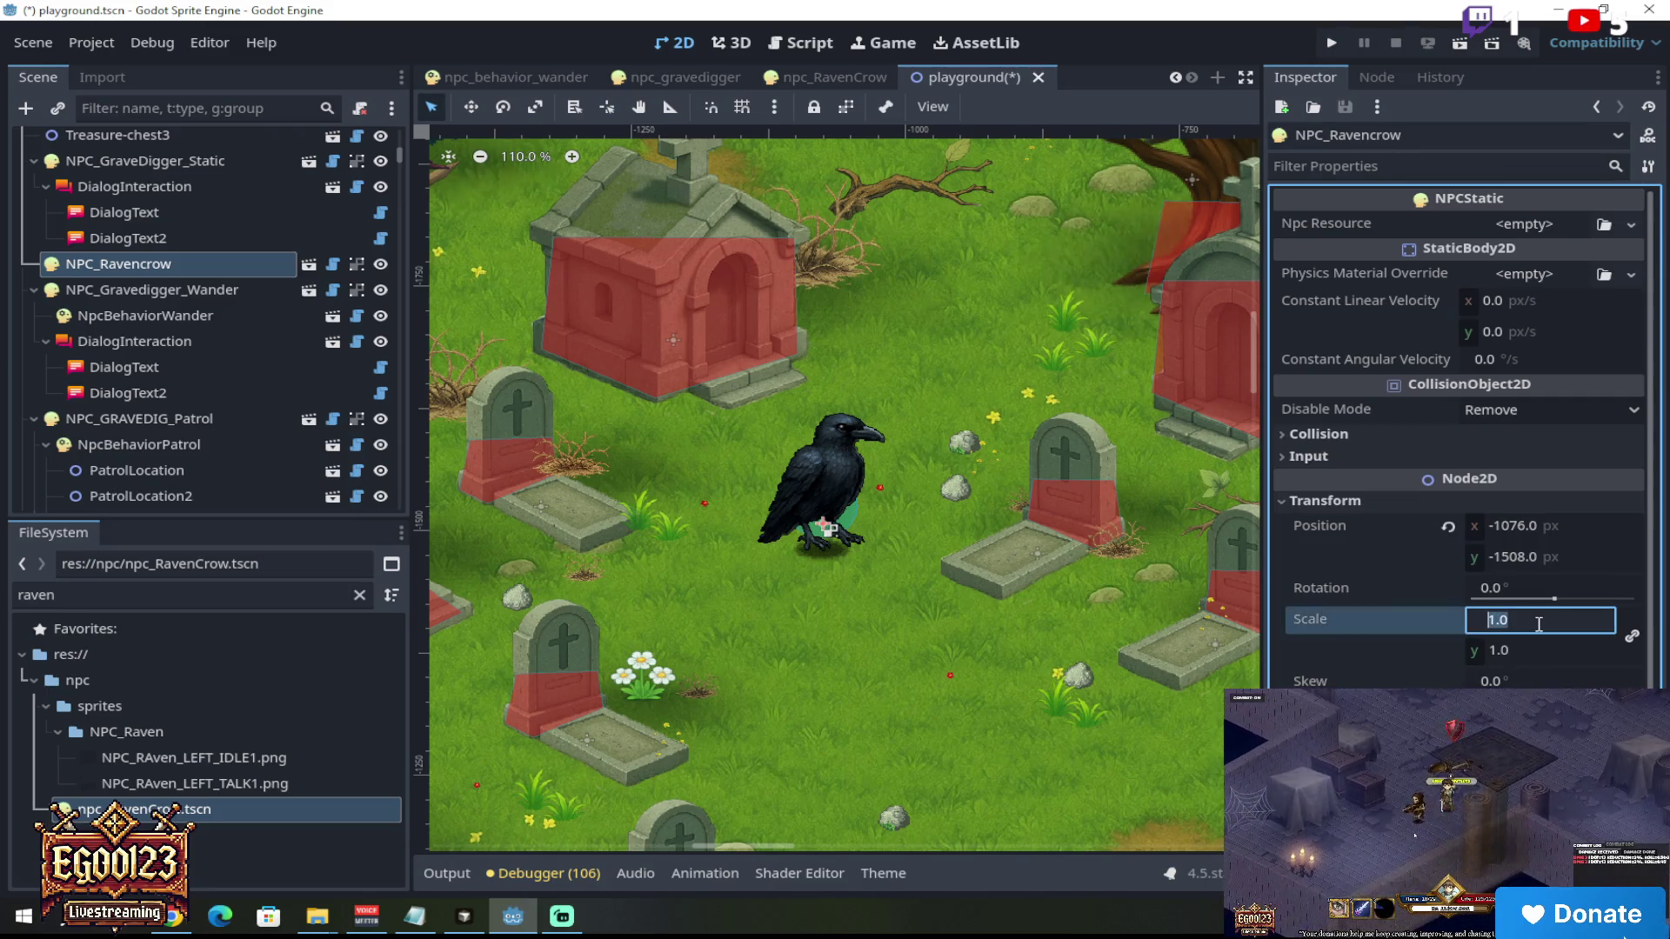
text(0.7)
key(Tab)
text(0)
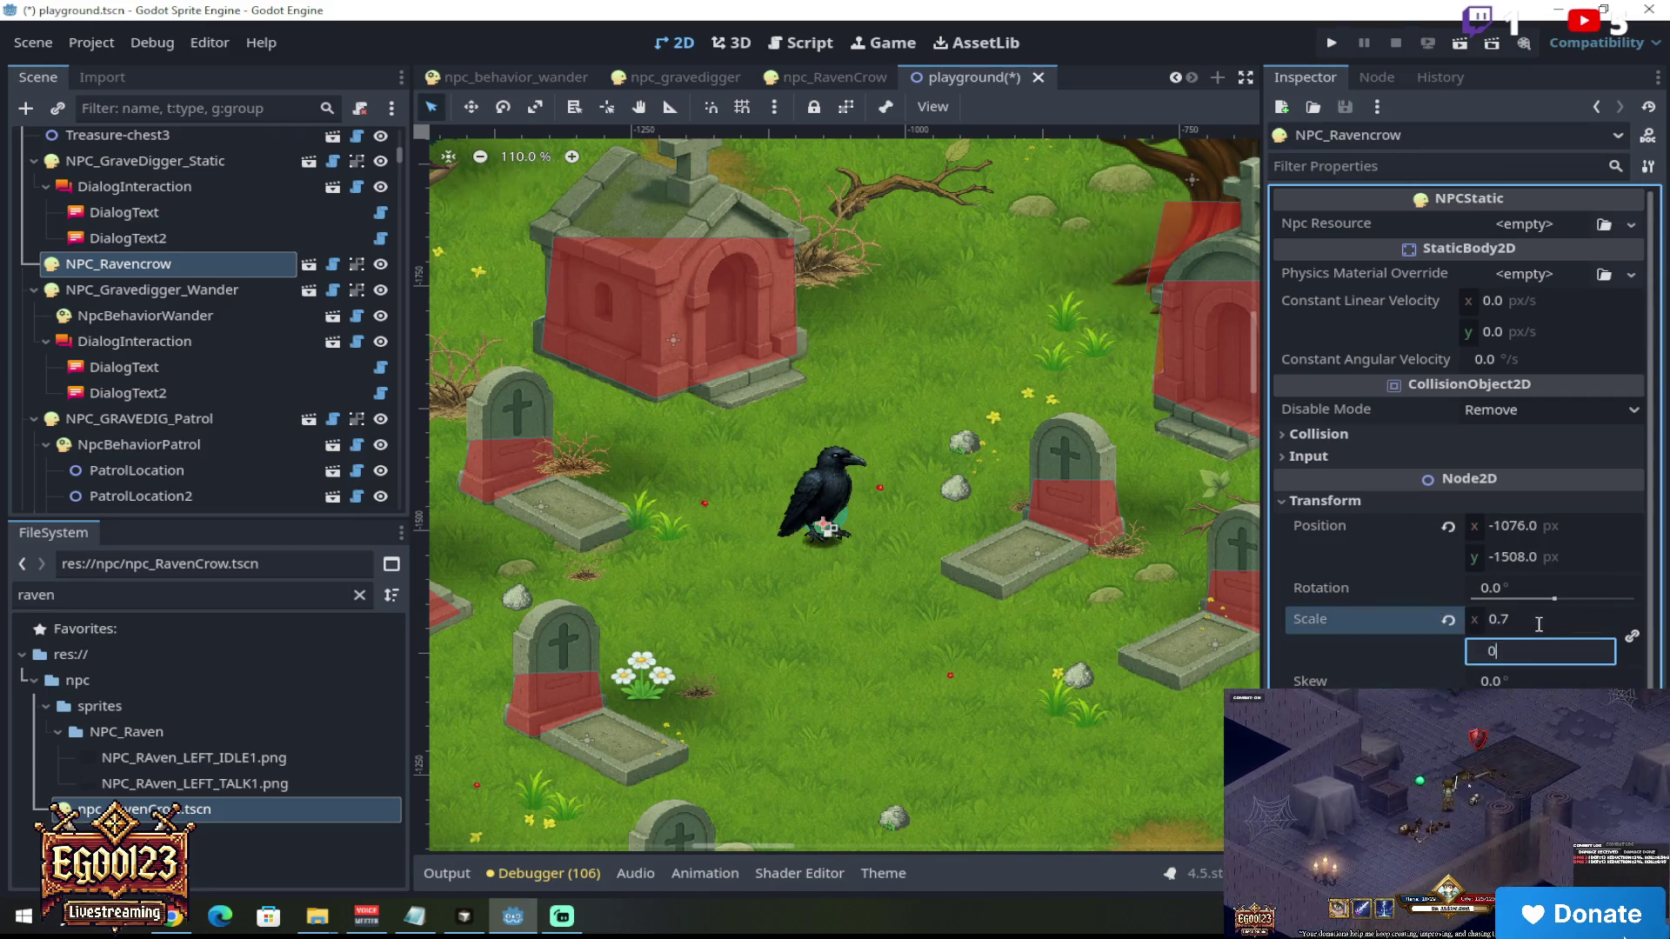
text(.7)
key(Return)
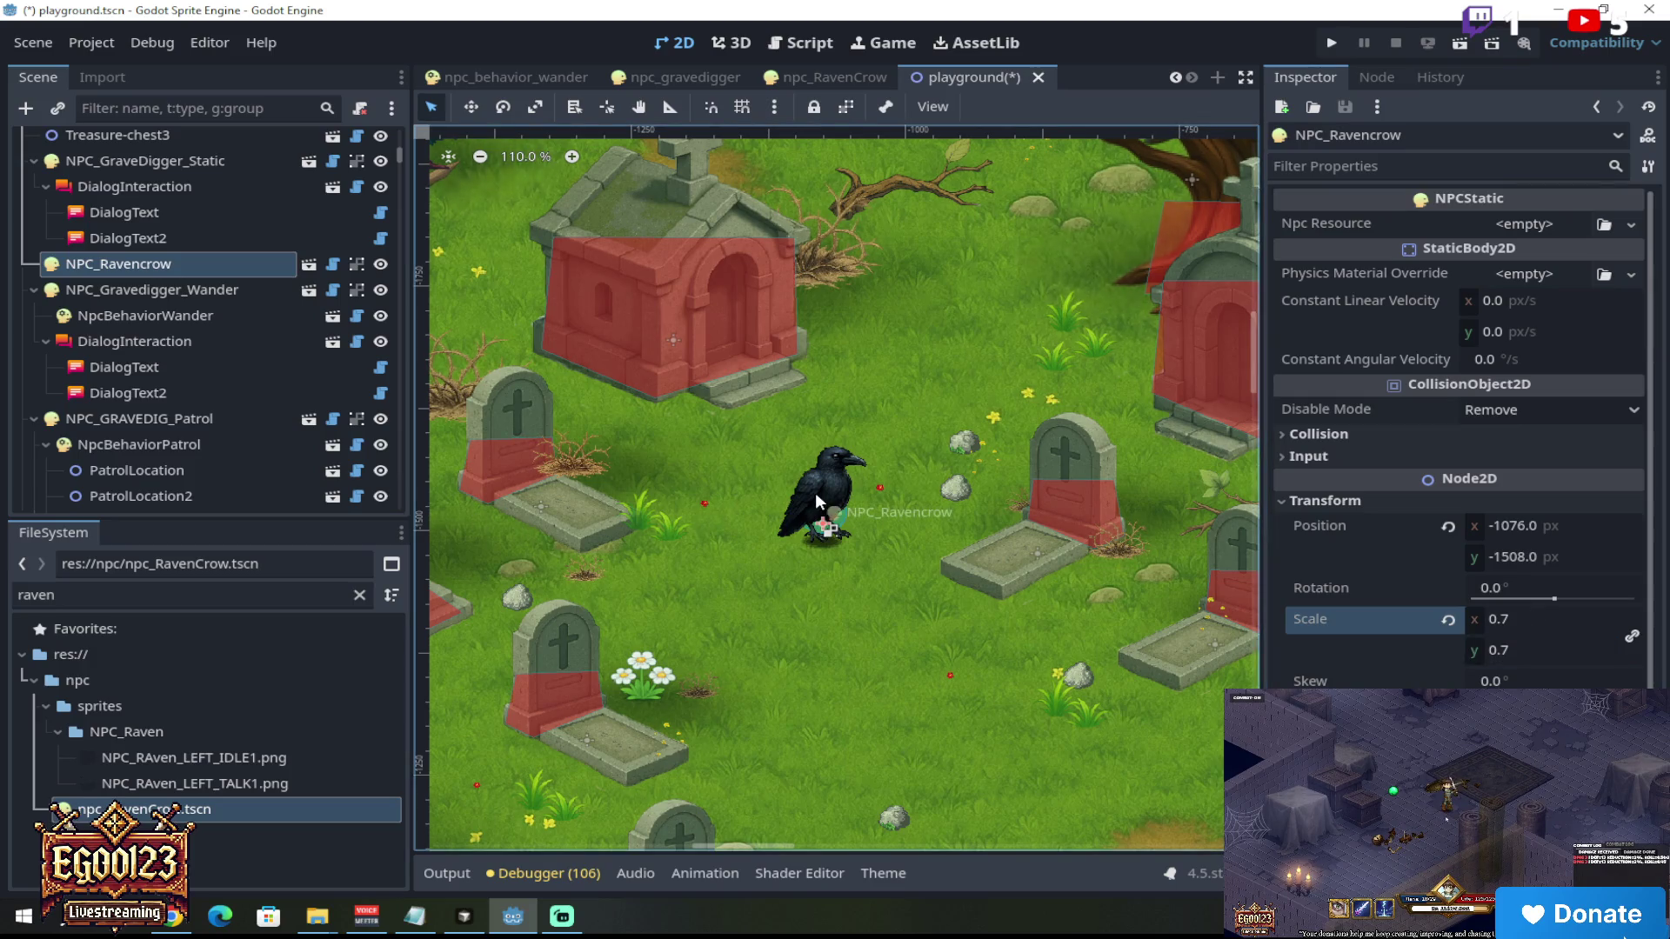
Step: Try the crow on the crypt roof and nudge it slightly into place
scroll(816, 492, up, 3)
mouse_move(781, 435)
mouse_down()
mouse_move(591, 157)
mouse_move(587, 104)
mouse_move(661, 192)
mouse_move(663, 165)
mouse_up()
scroll(657, 187, down, 8)
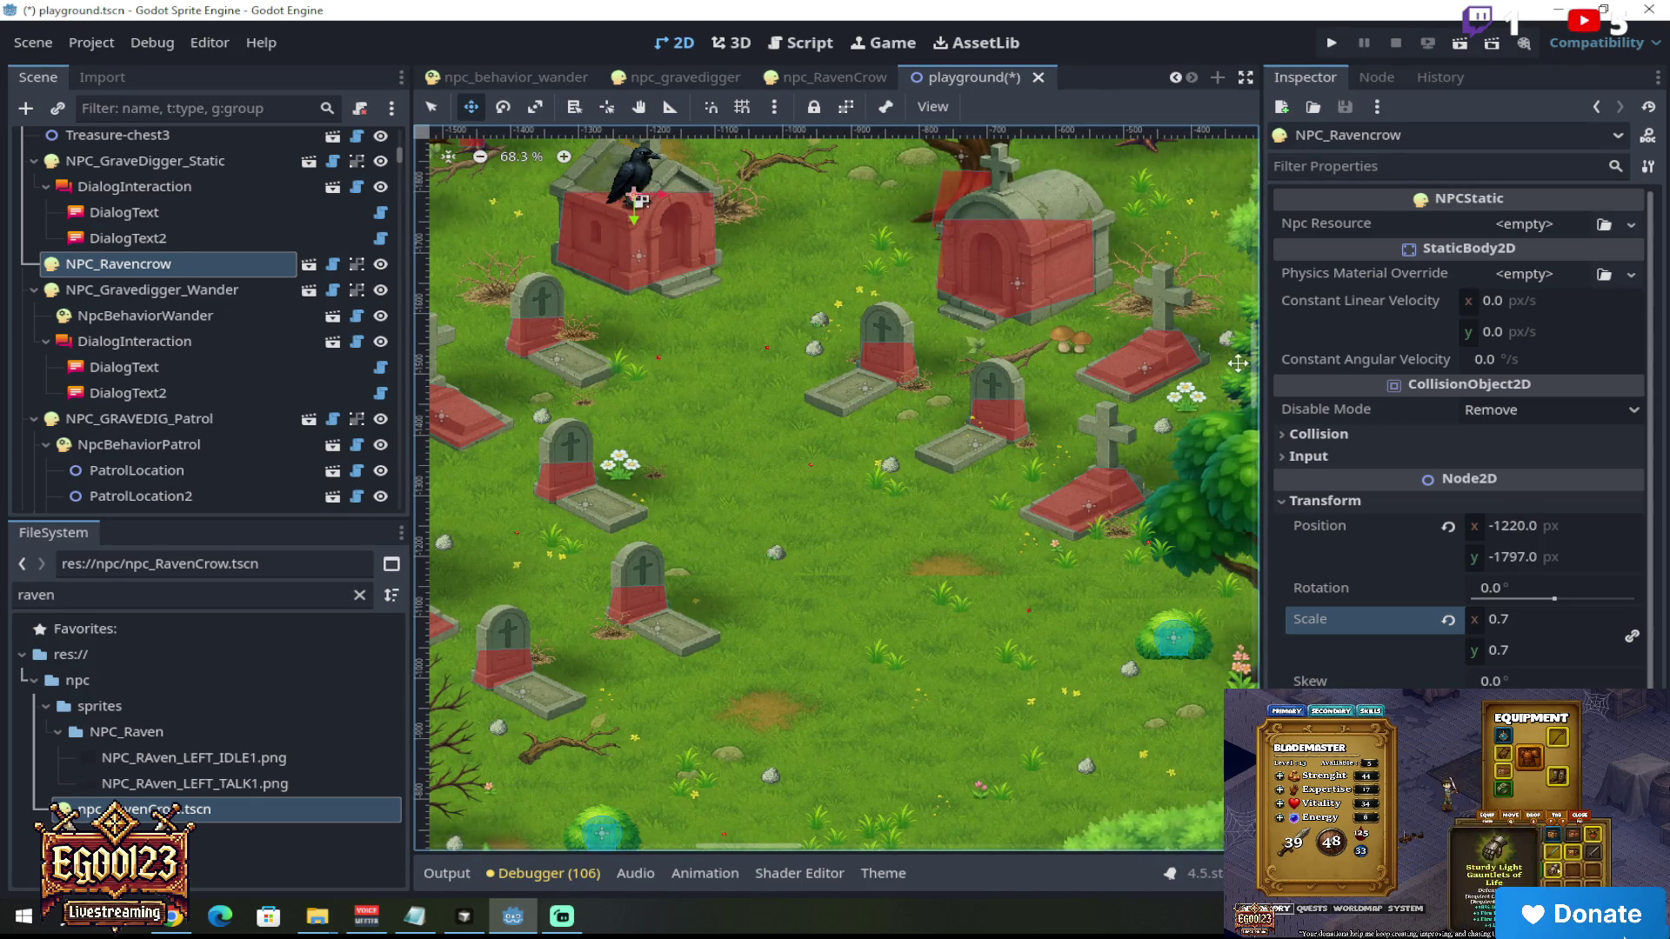
drag(1256, 378, 1256, 318)
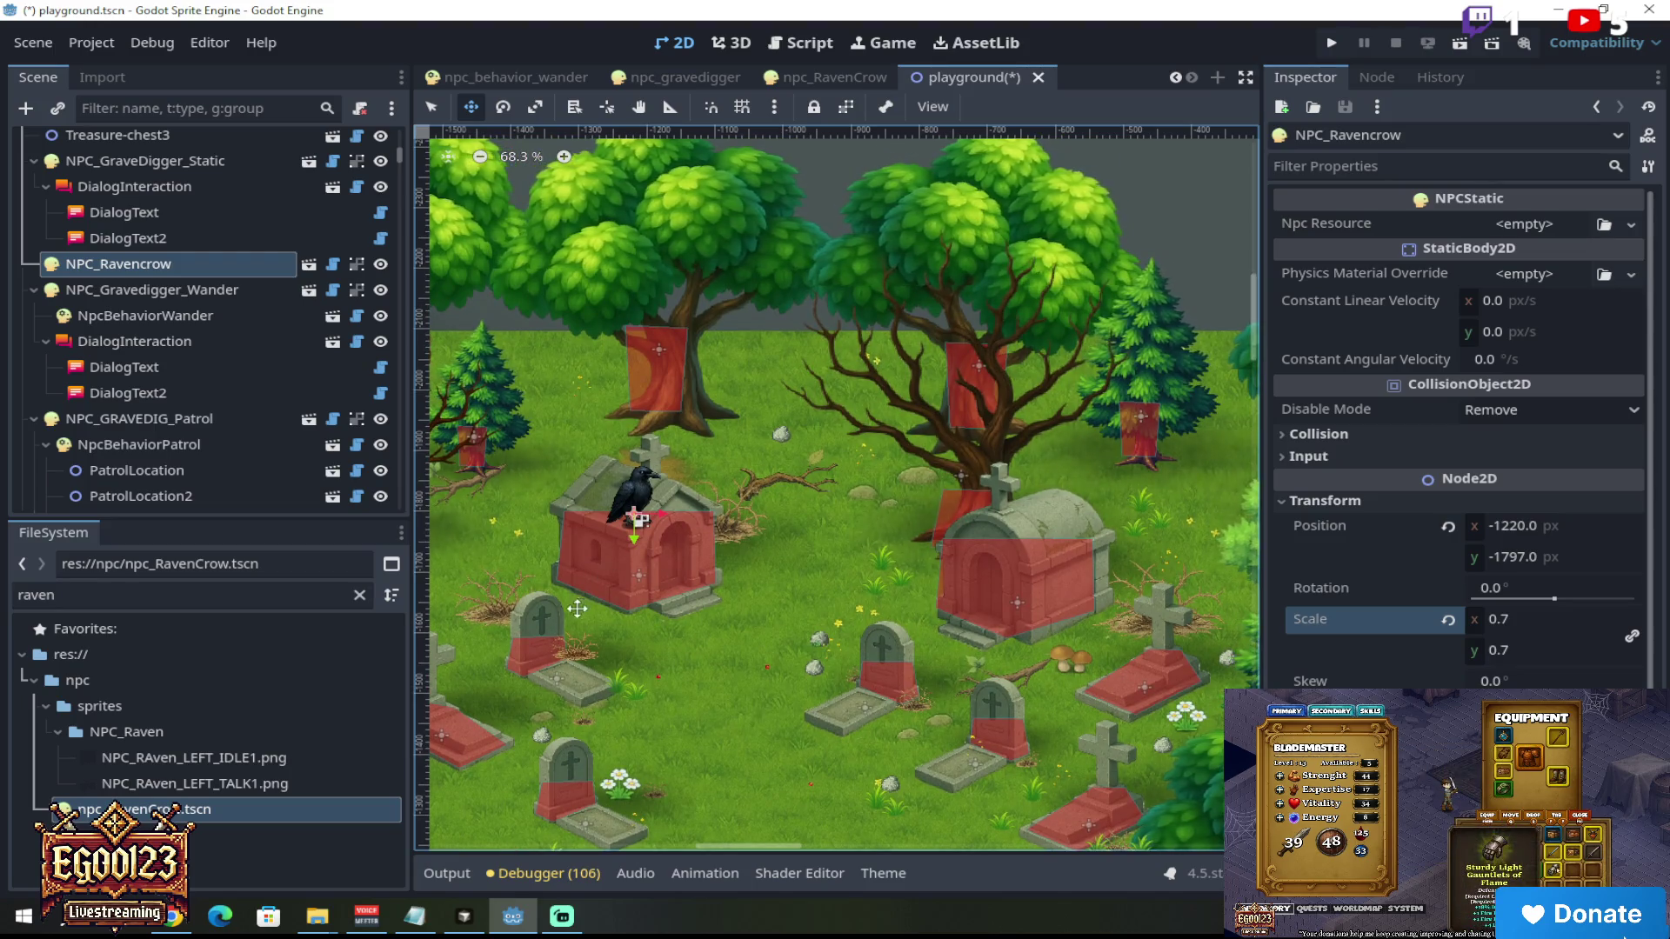
scroll(891, 453, up, 7)
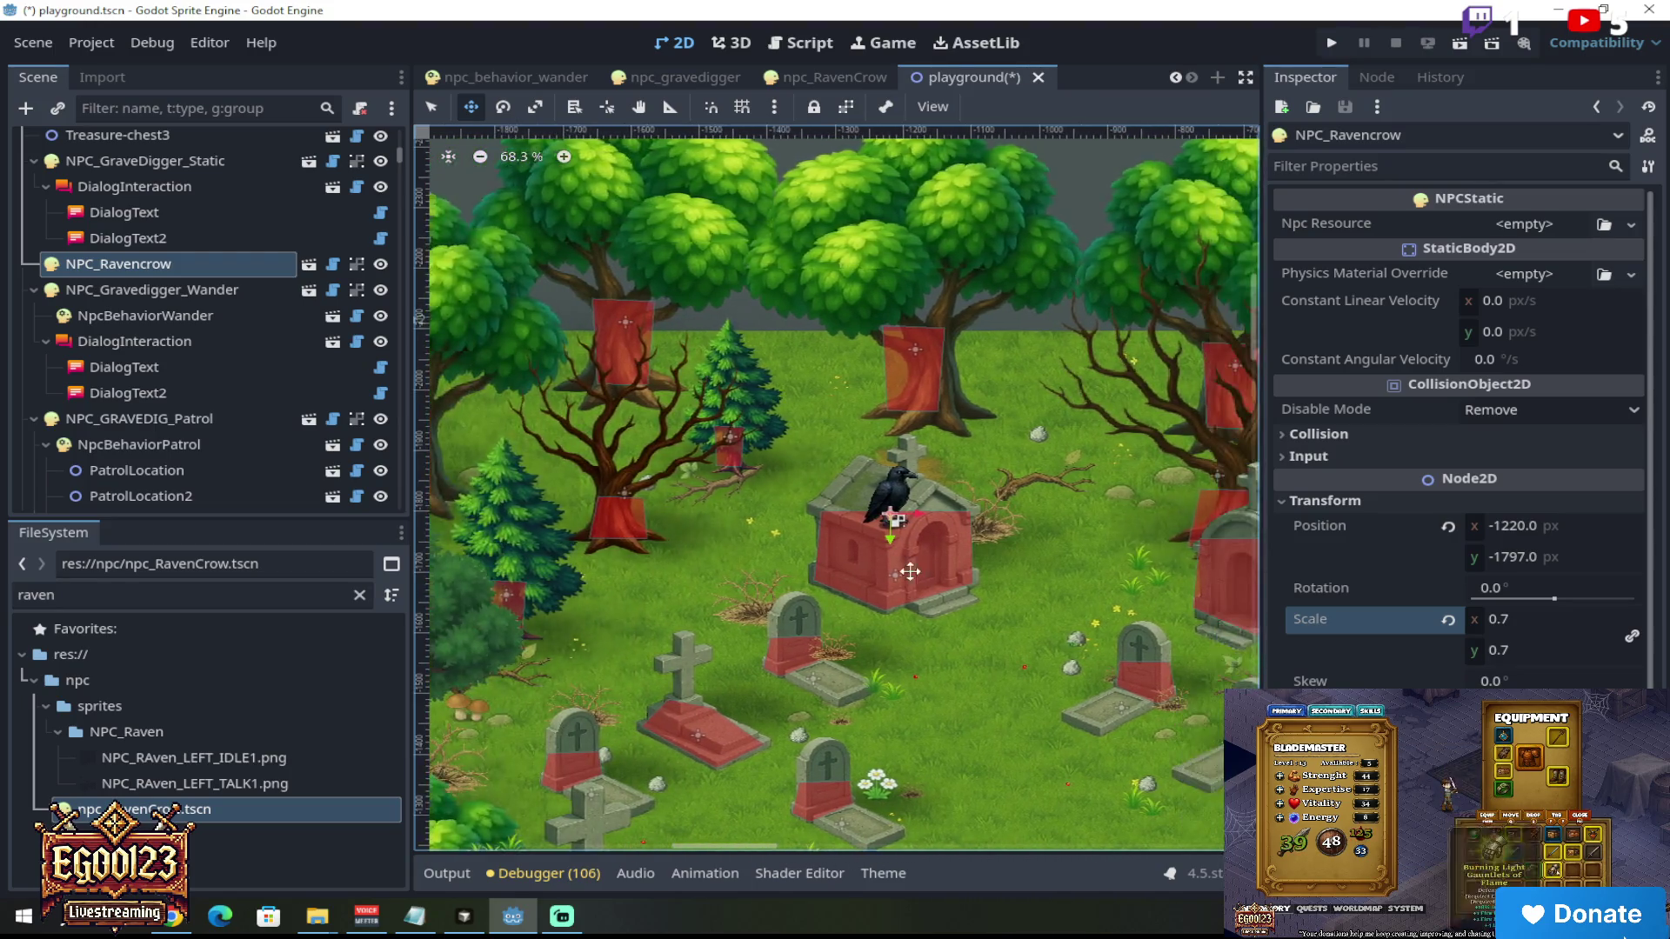
drag(892, 420, 890, 417)
drag(889, 417, 885, 420)
Step: Move the crow down onto a tombstone beside the white flowers, at (-1335, -1425)
scroll(886, 420, down, 8)
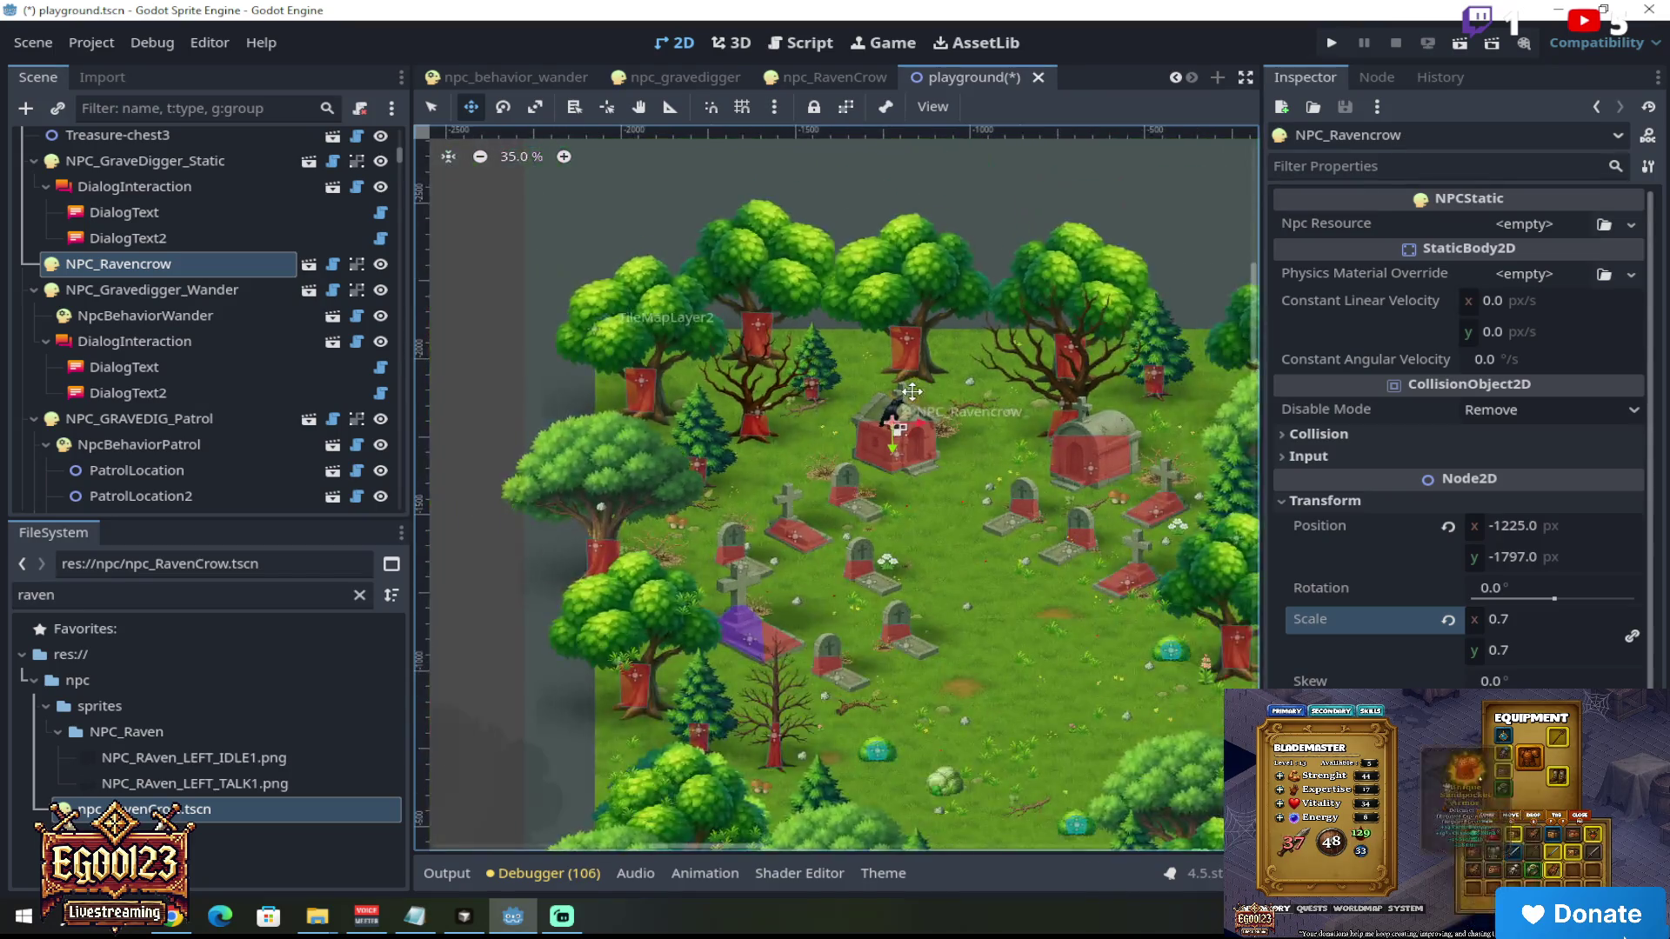
drag(911, 409, 854, 564)
scroll(875, 618, up, 5)
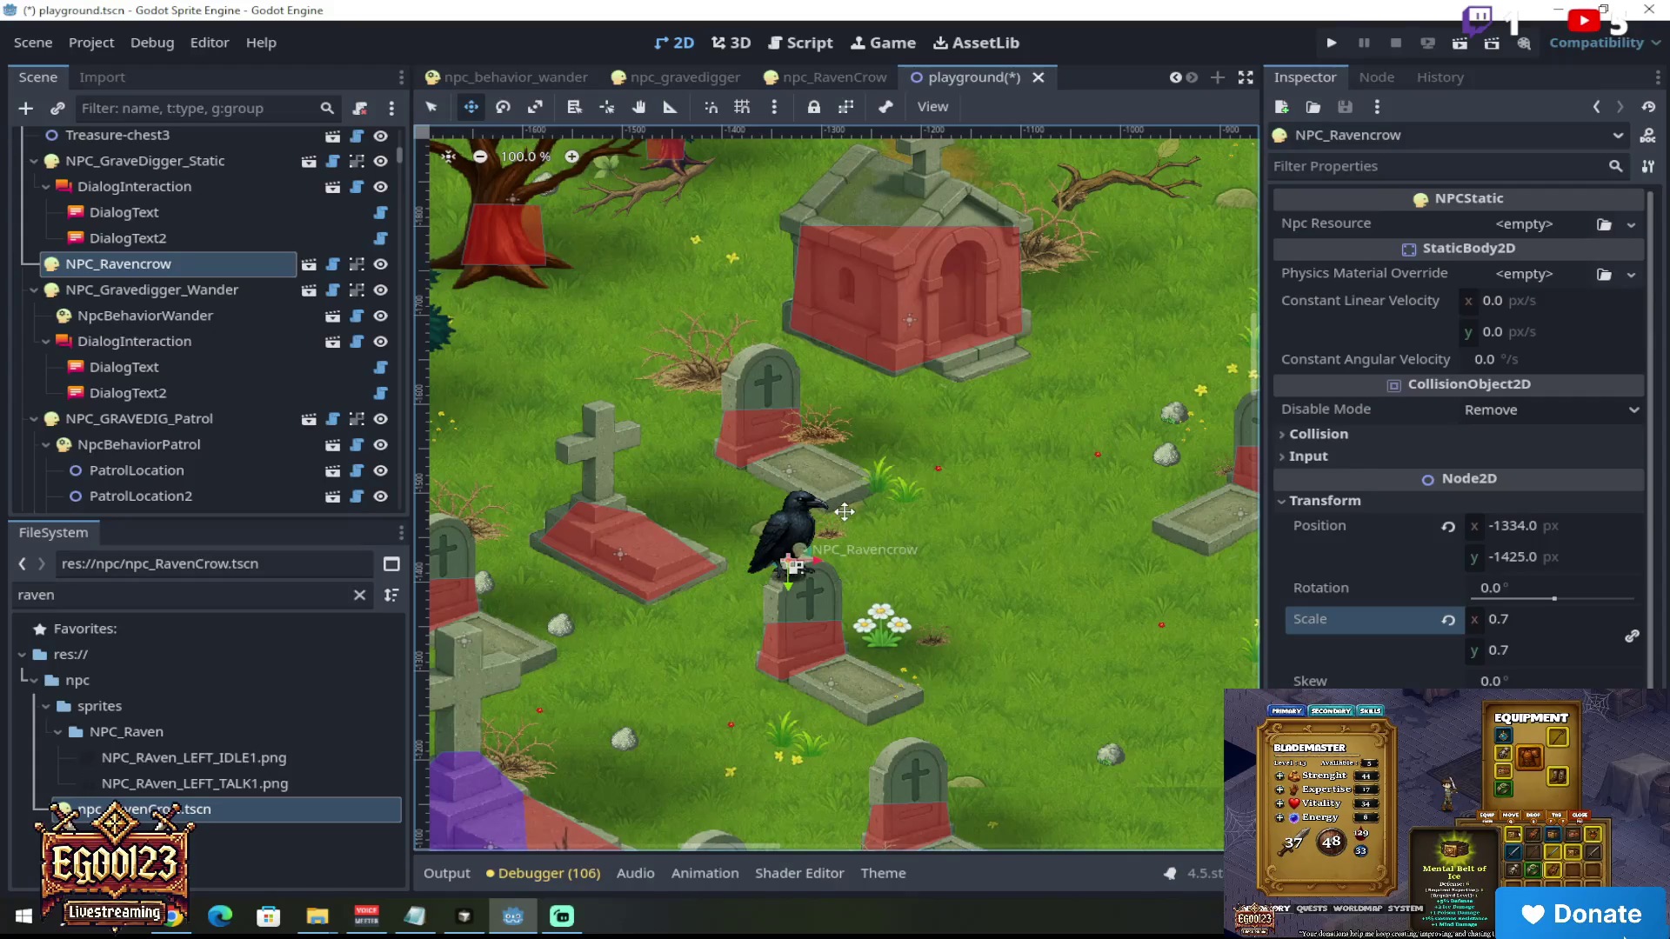
scroll(843, 512, down, 5)
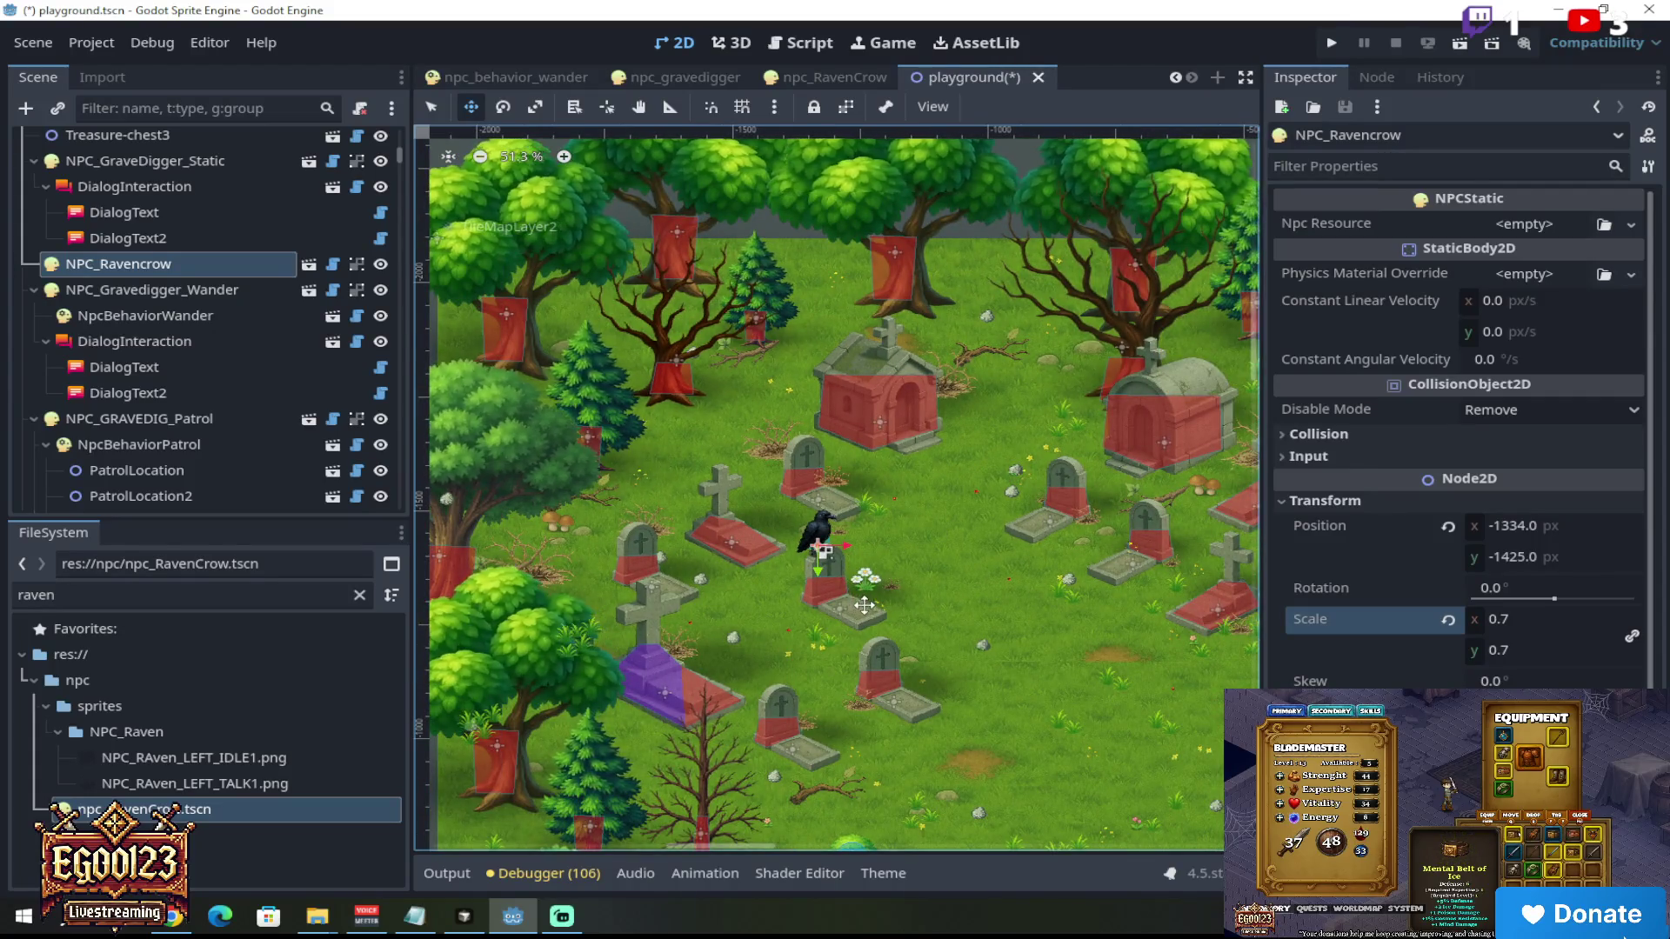
scroll(848, 543, up, 4)
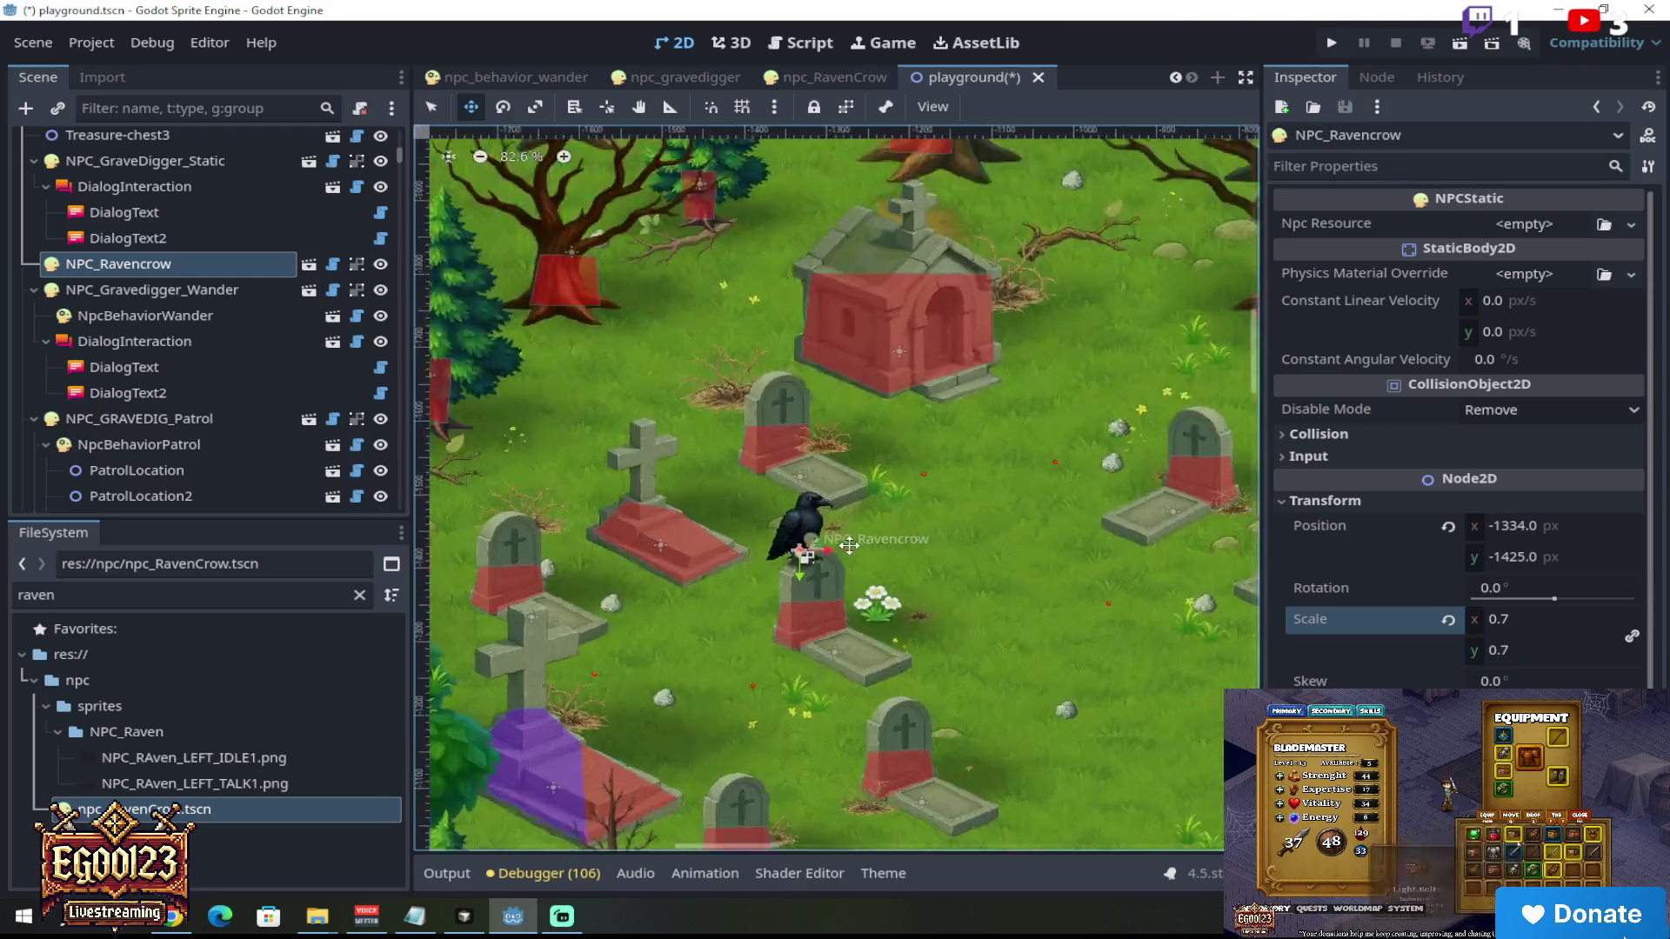
scroll(849, 543, up, 5)
mouse_move(822, 496)
mouse_down()
mouse_move(788, 464)
mouse_move(854, 458)
mouse_move(862, 580)
mouse_move(909, 648)
mouse_move(822, 531)
mouse_move(814, 468)
mouse_up()
scroll(816, 498, down, 11)
scroll(780, 474, up, 7)
scroll(854, 458, down, 7)
scroll(851, 466, up, 11)
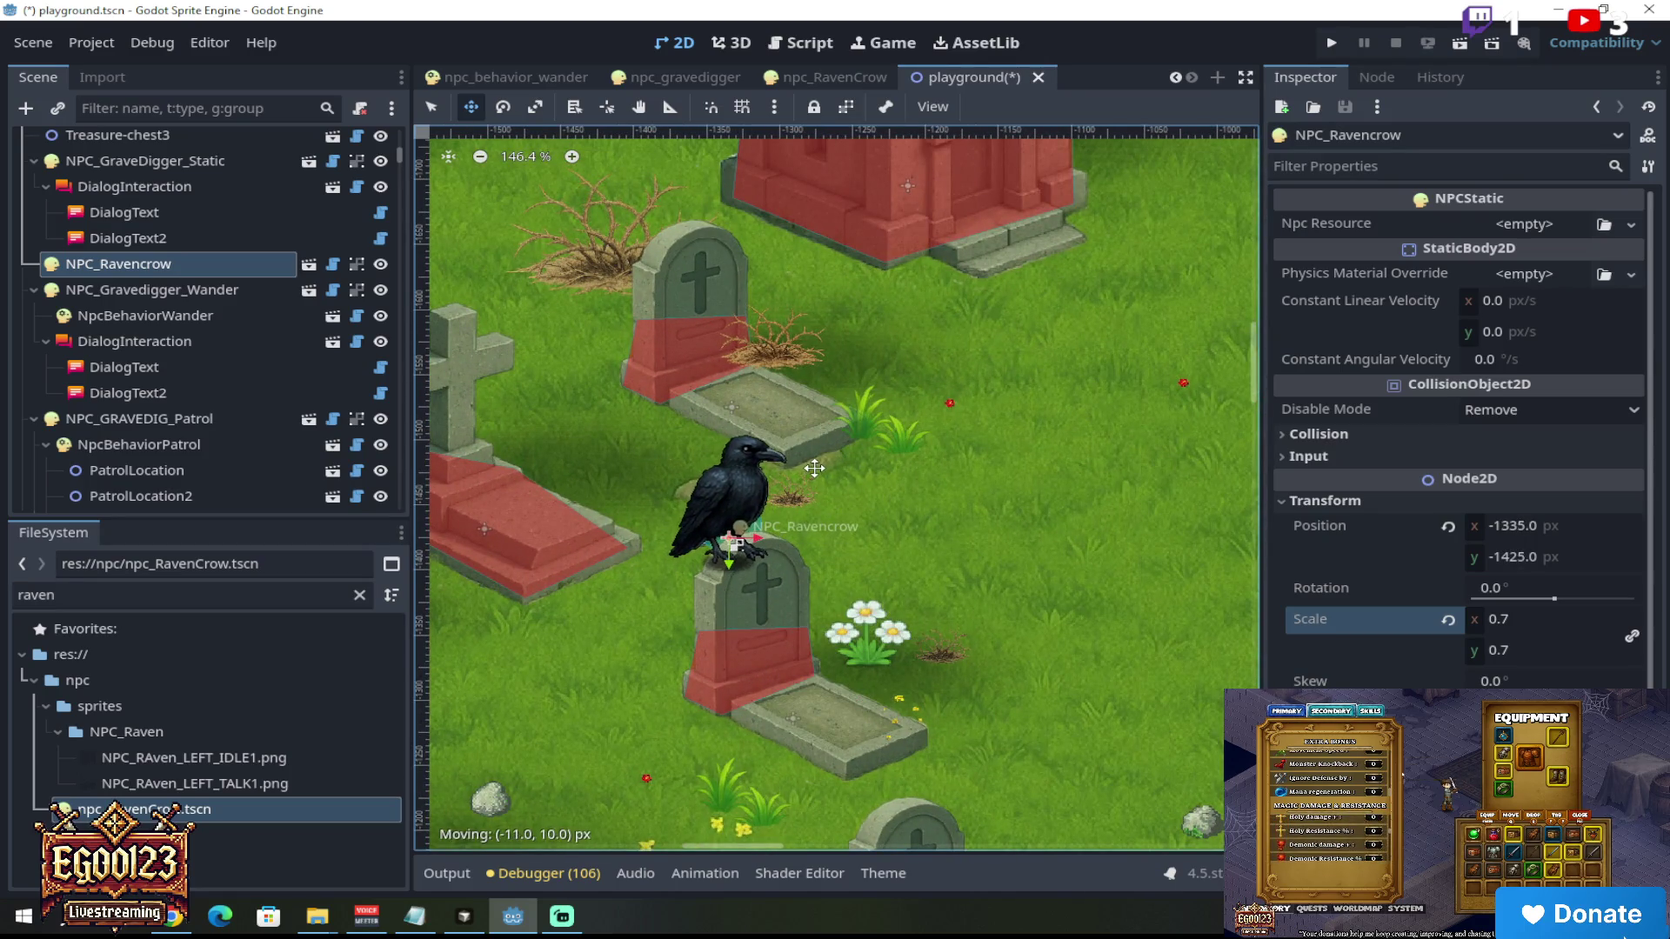
scroll(816, 453, down, 10)
scroll(815, 453, up, 6)
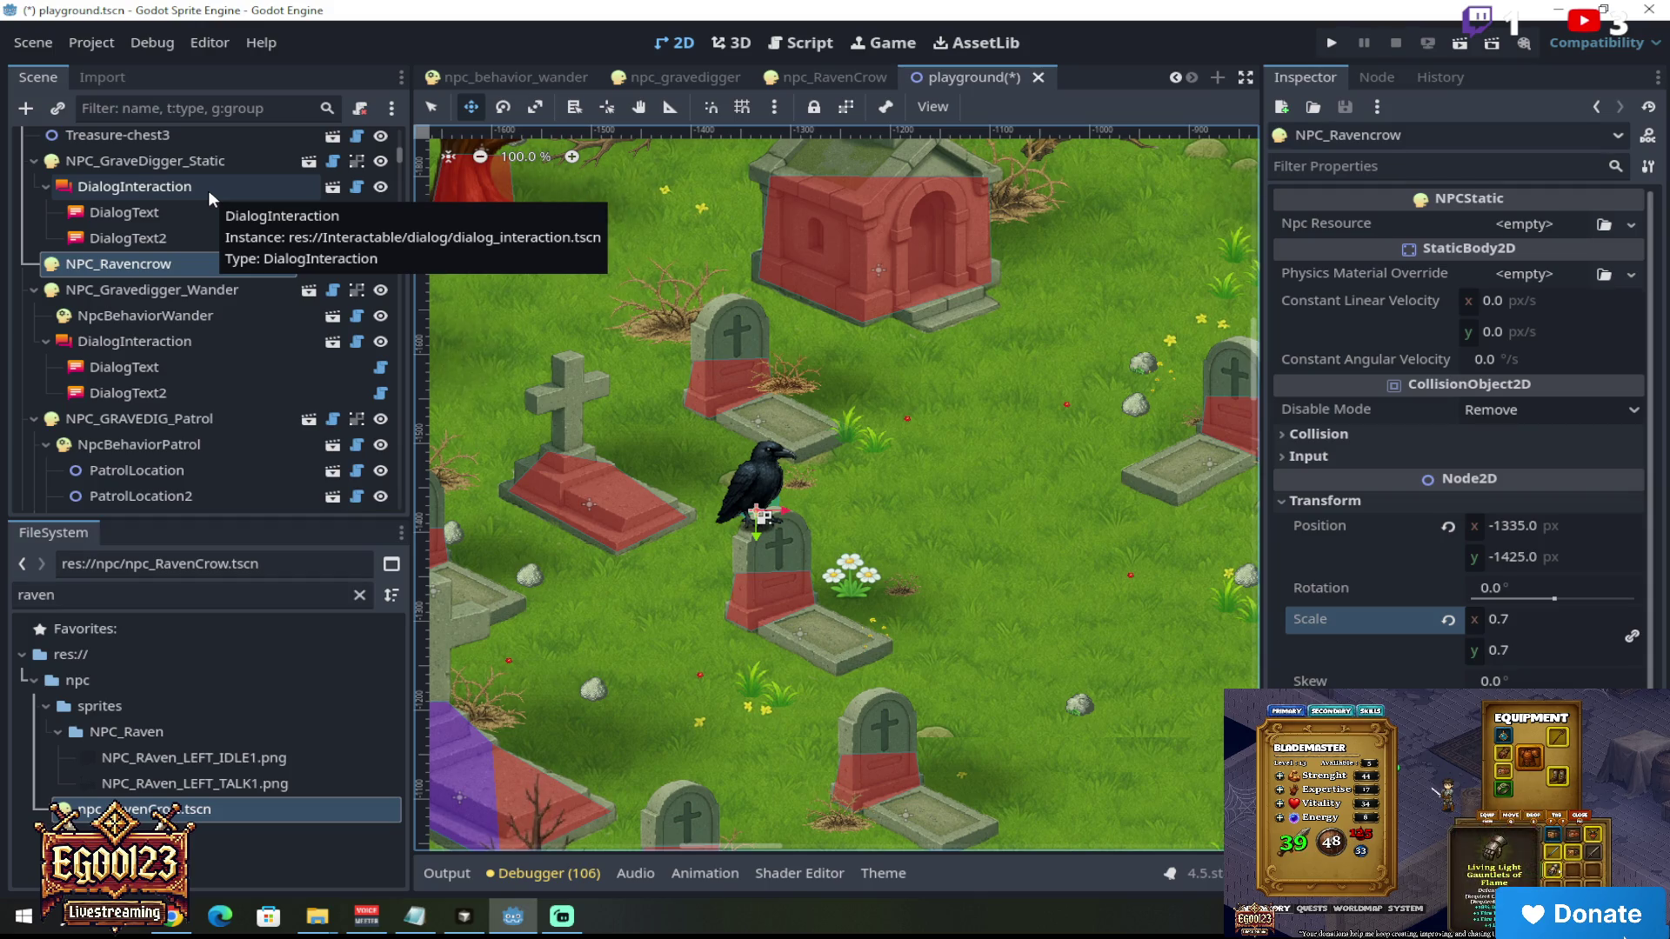
Step: Inspect NPC_GraveDigger_Static's DialogInteraction, DialogText and DialogText2, then open DialogInteraction's context menu
scroll(207, 222, down, 5)
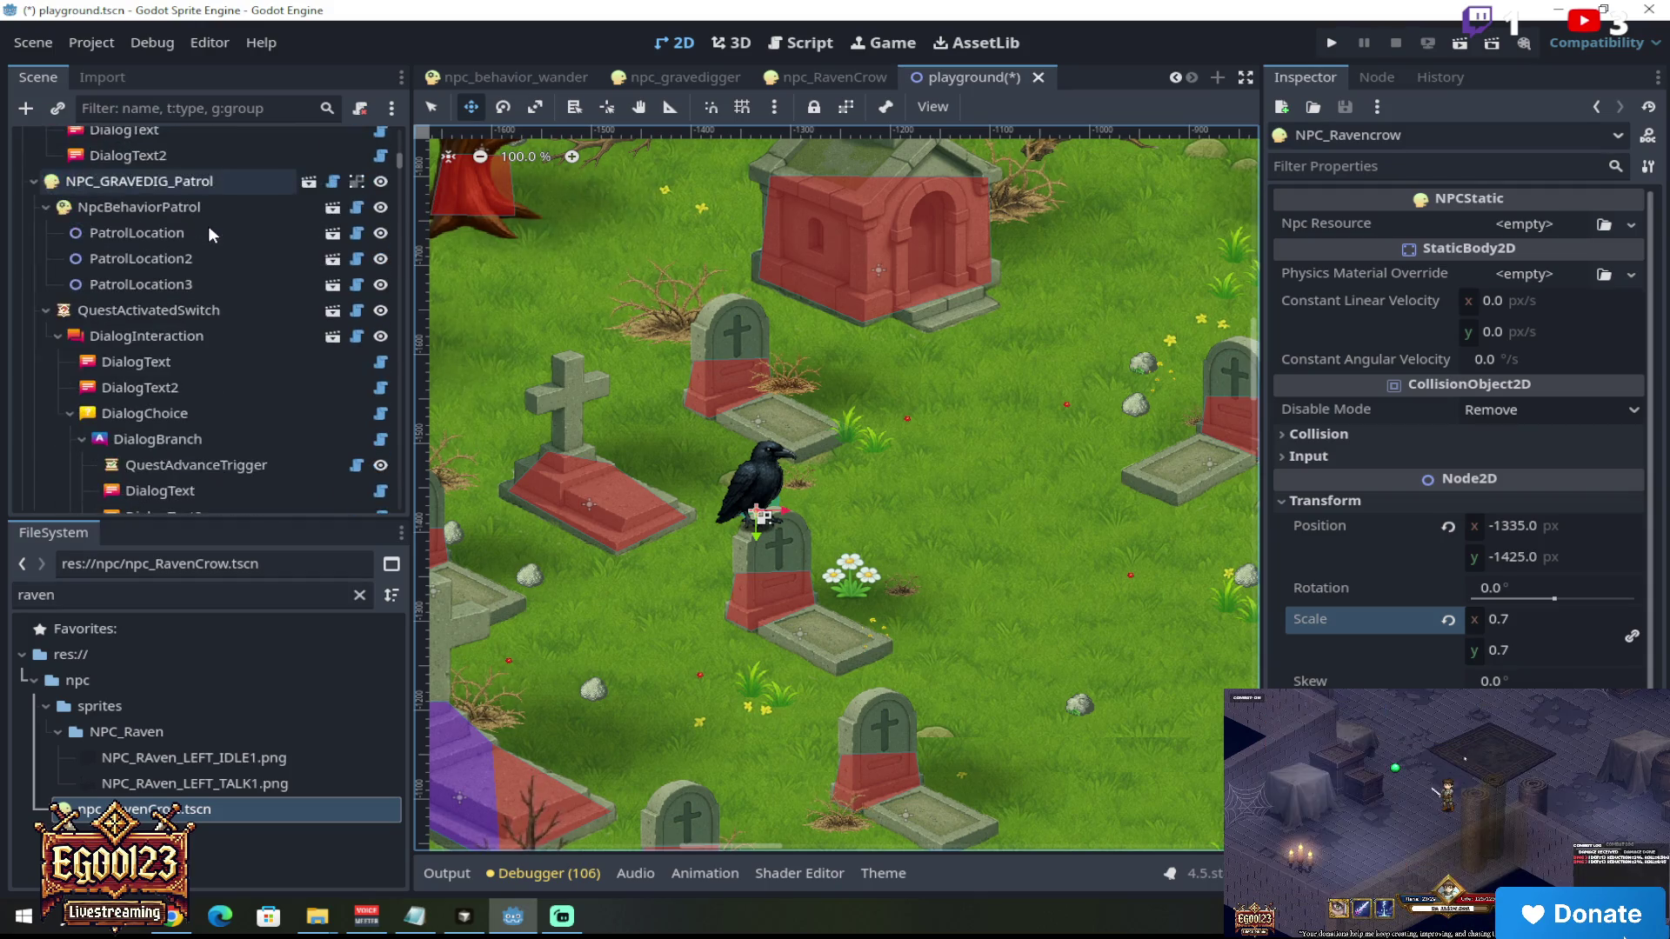
scroll(222, 232, up, 7)
click(212, 278)
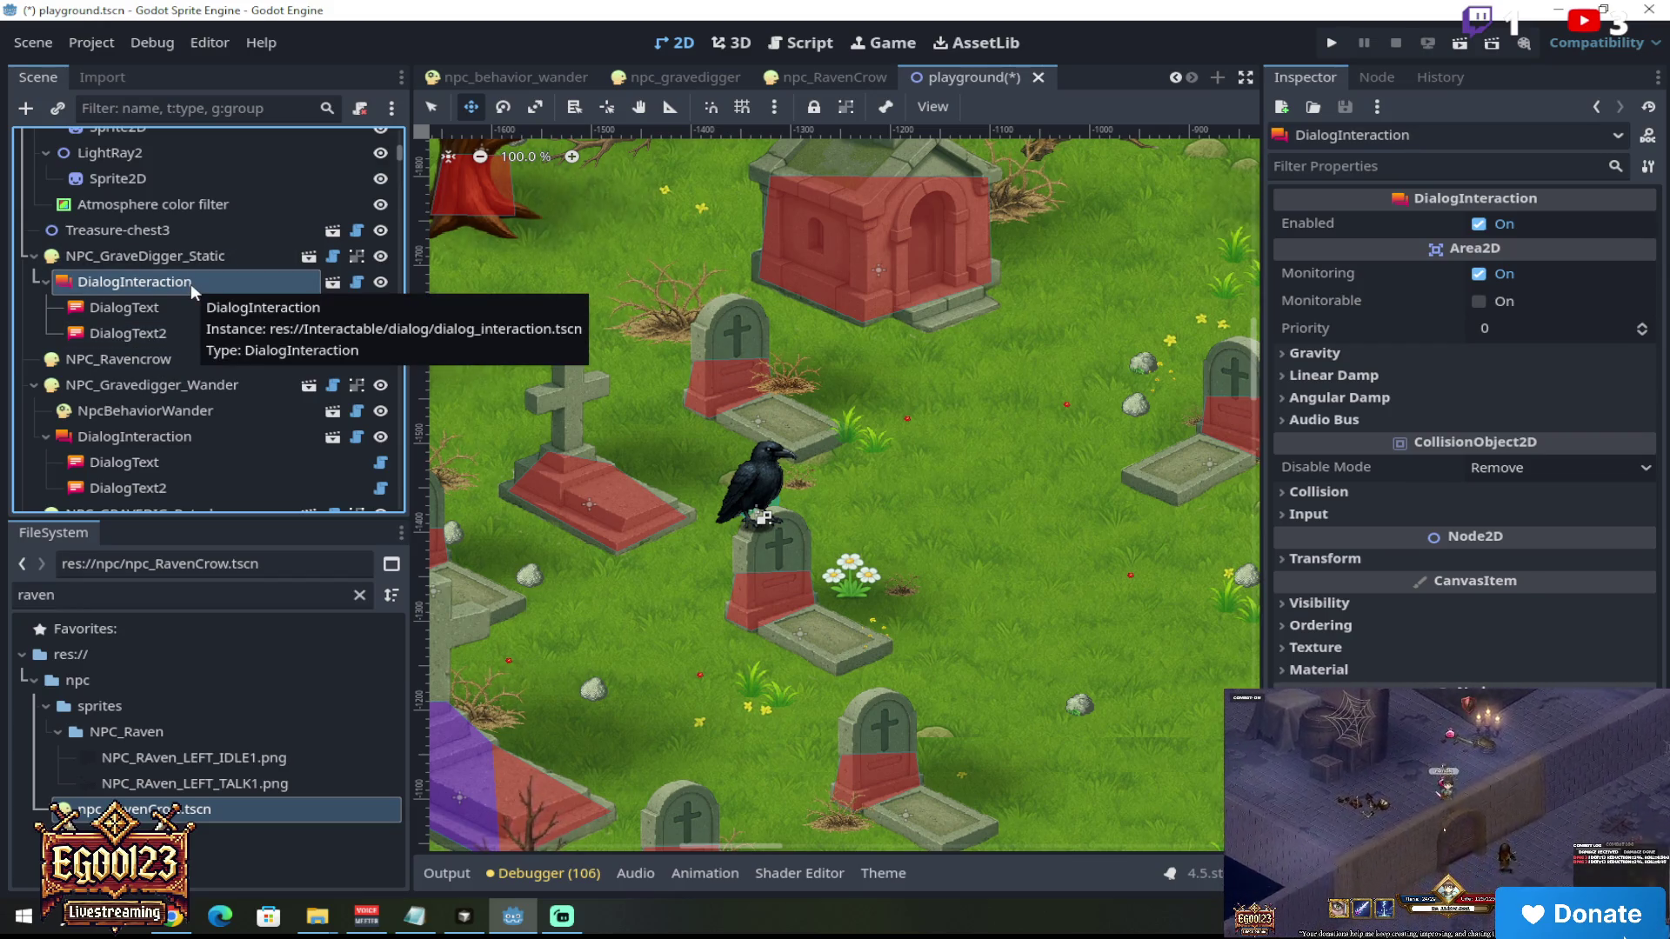
click(200, 308)
click(201, 334)
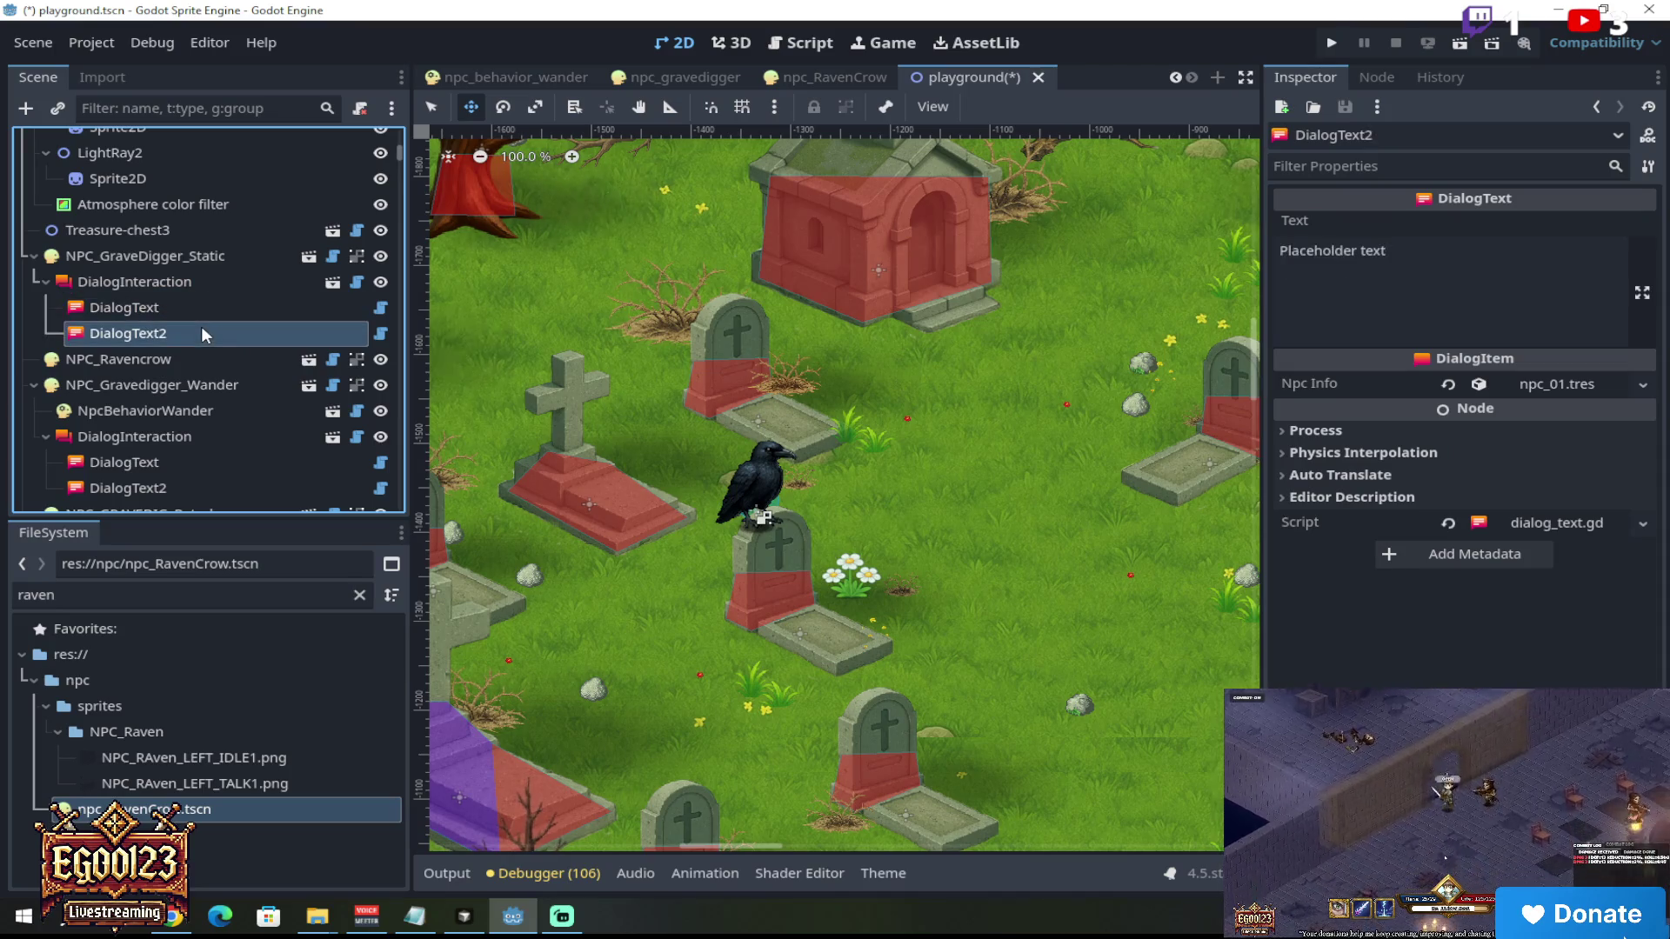
click(201, 282)
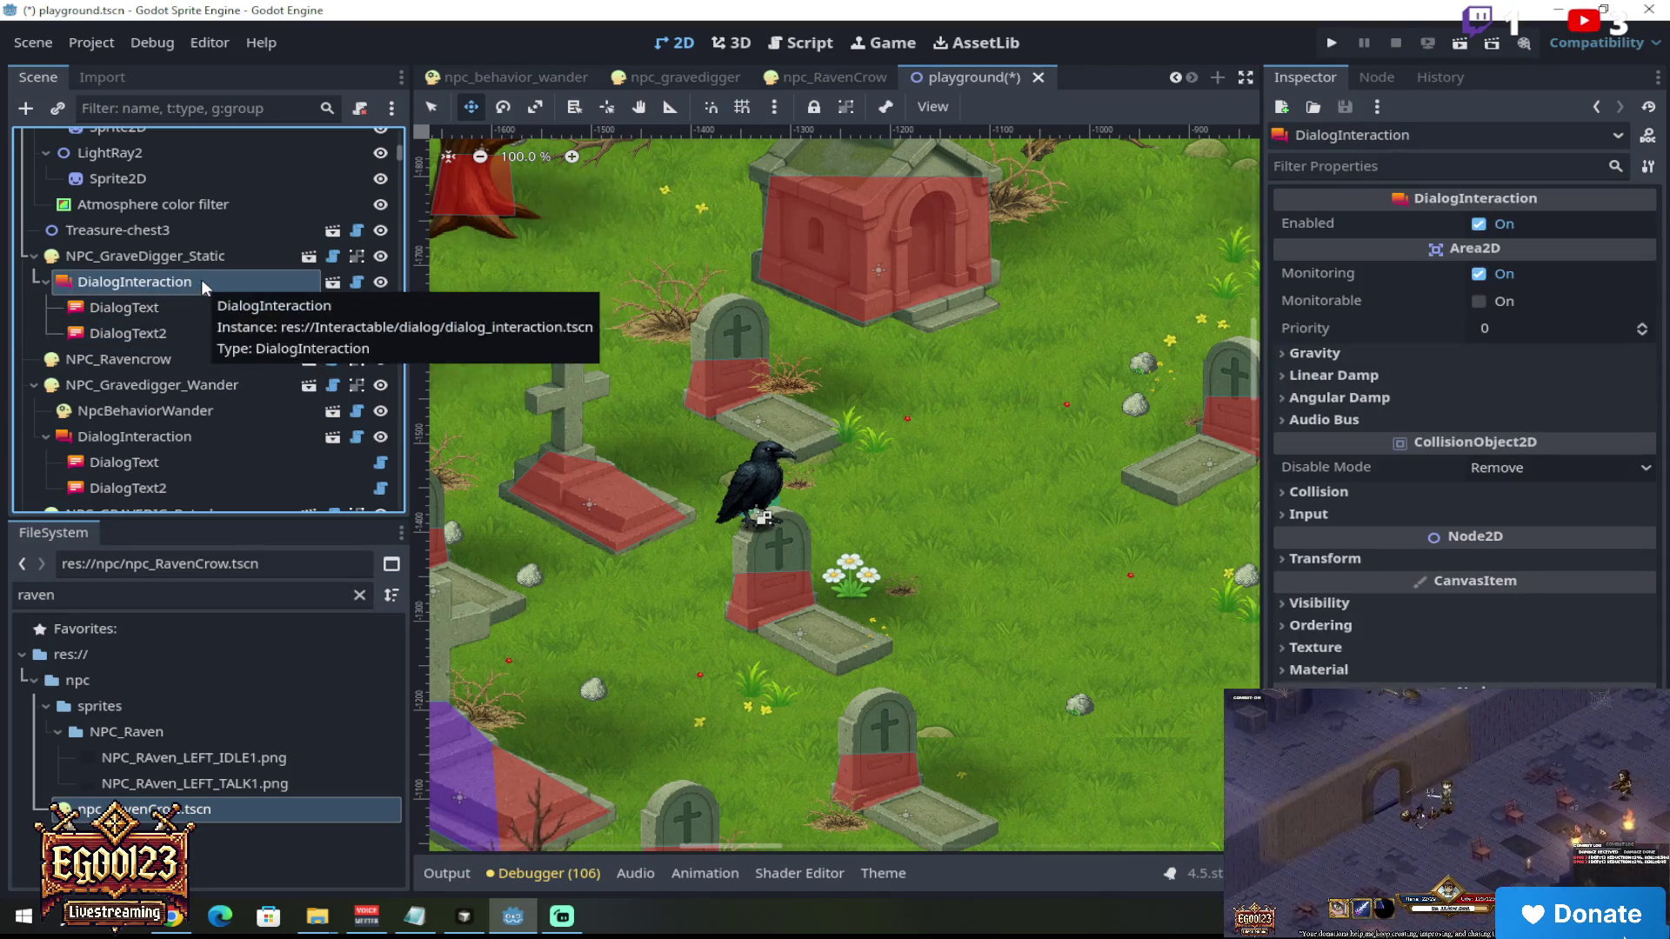
right_click(201, 279)
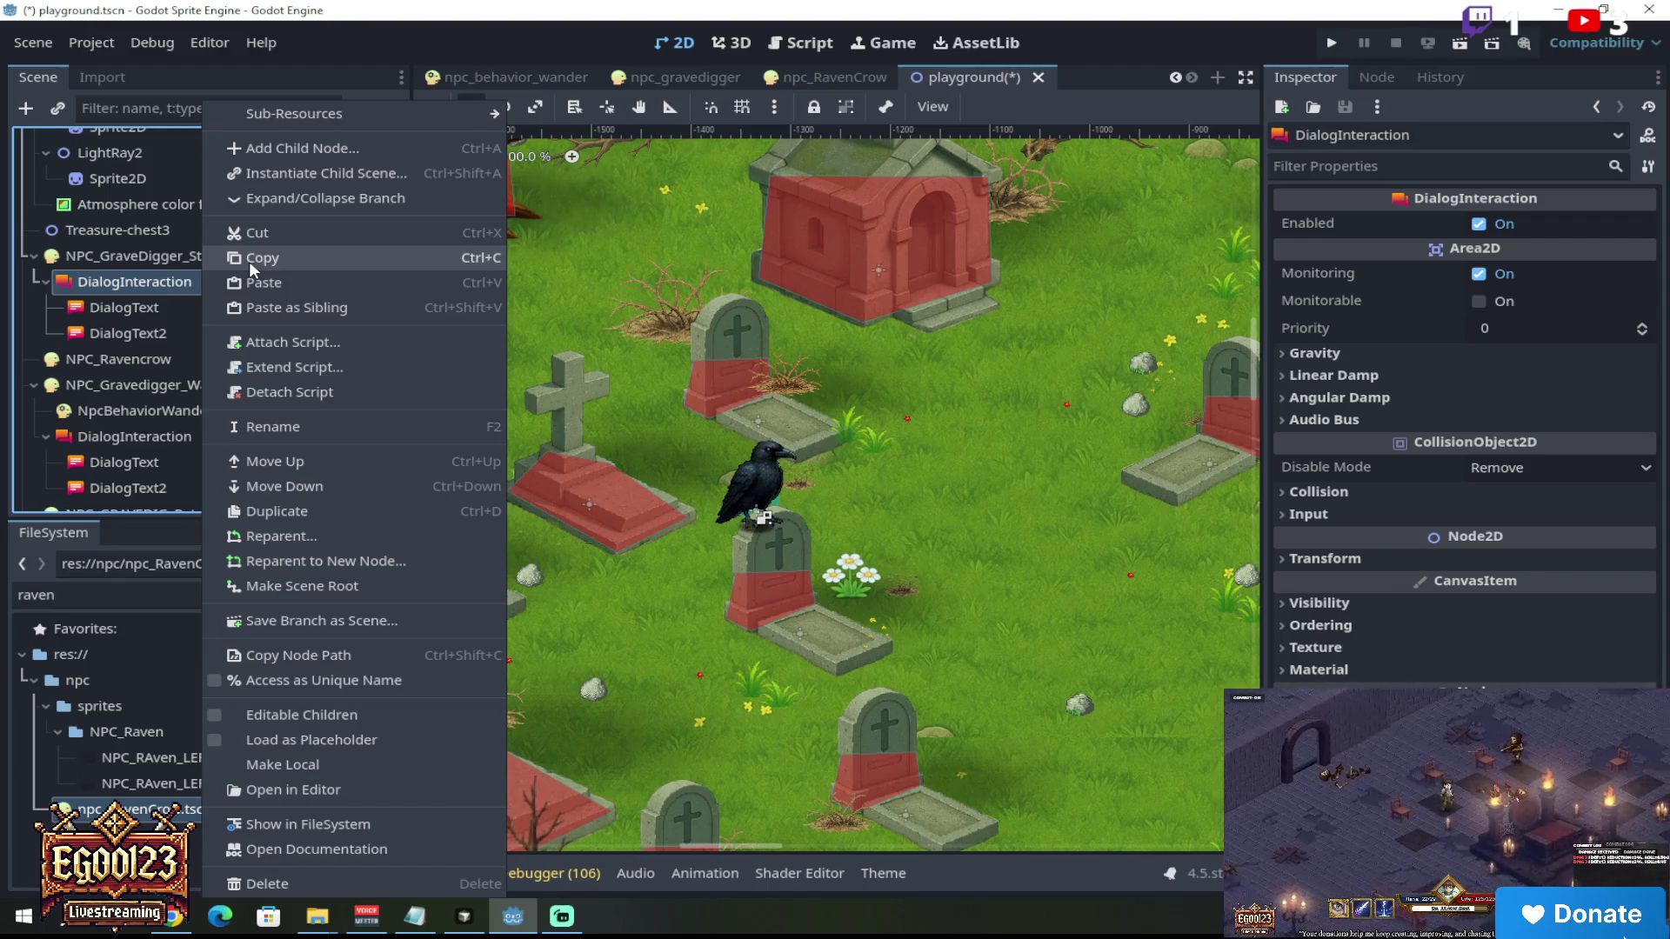
Step: Copy the gravedigger's DialogInteraction branch and paste it under NPC_Ravencrow
click(248, 258)
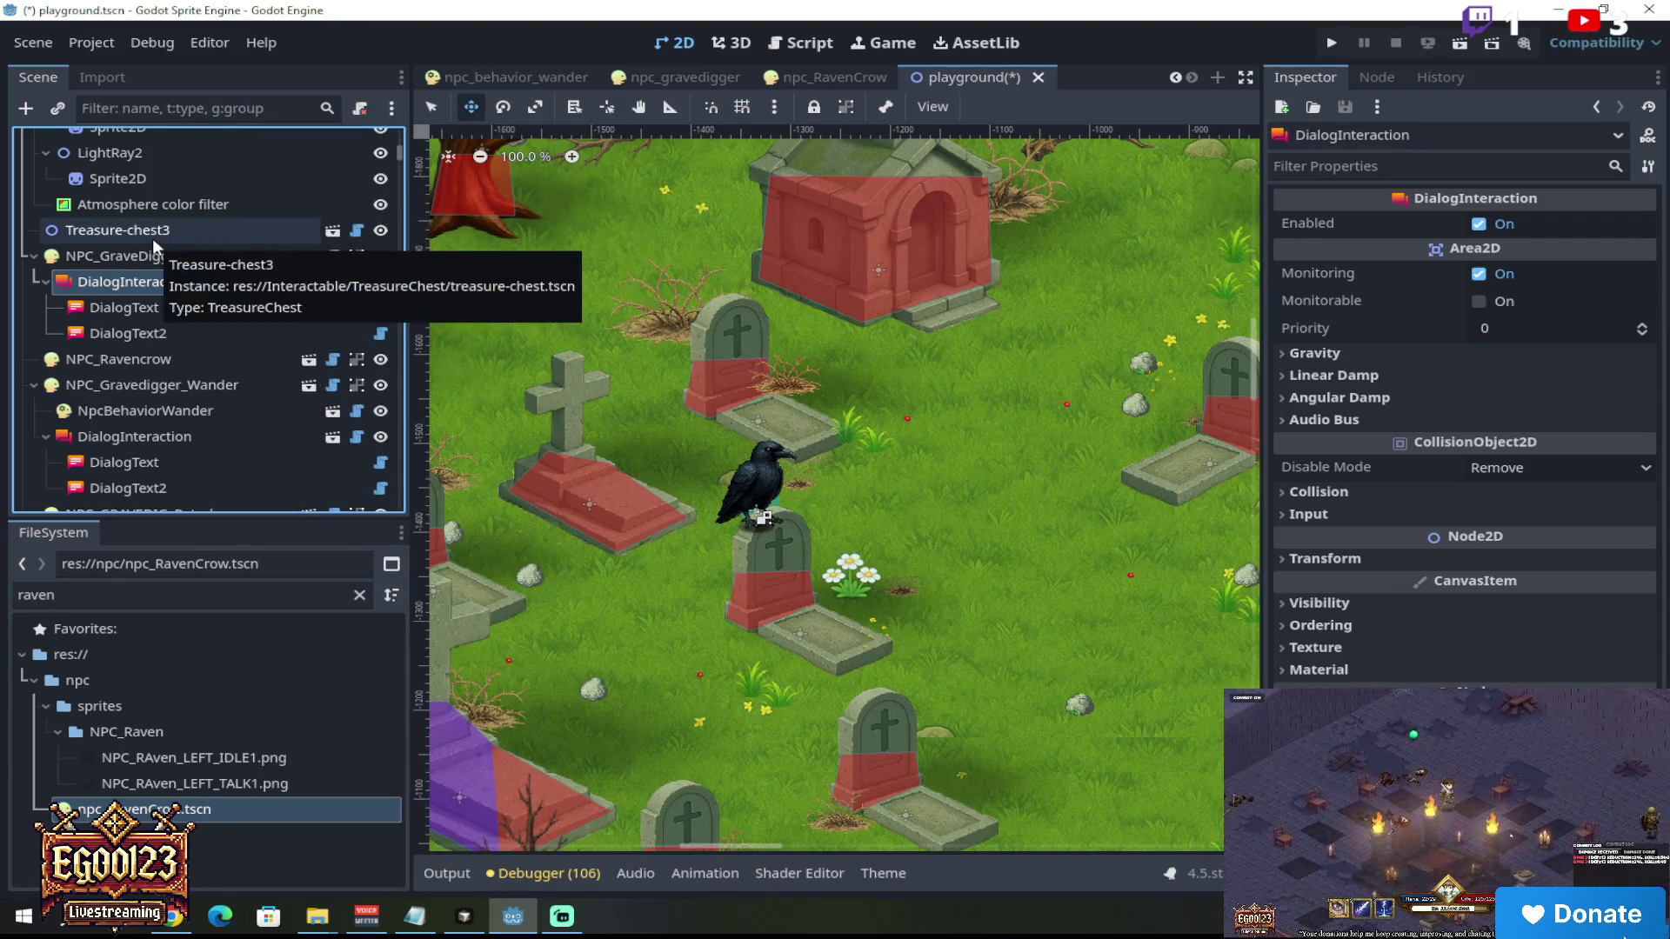
right_click(167, 358)
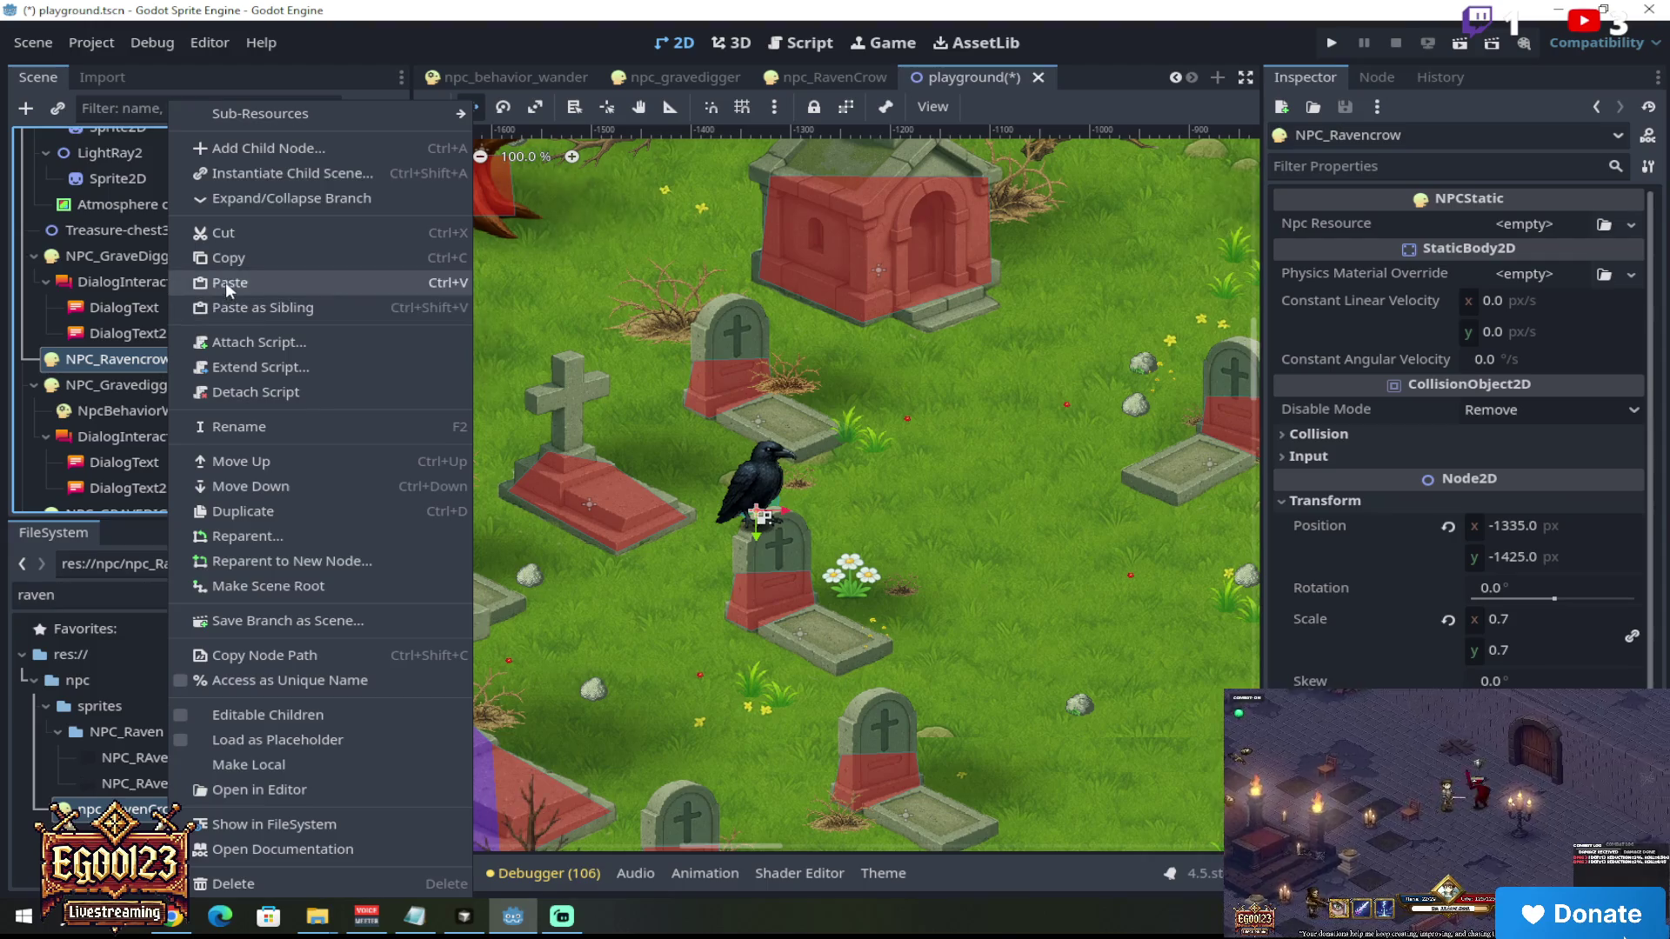
click(227, 282)
click(193, 405)
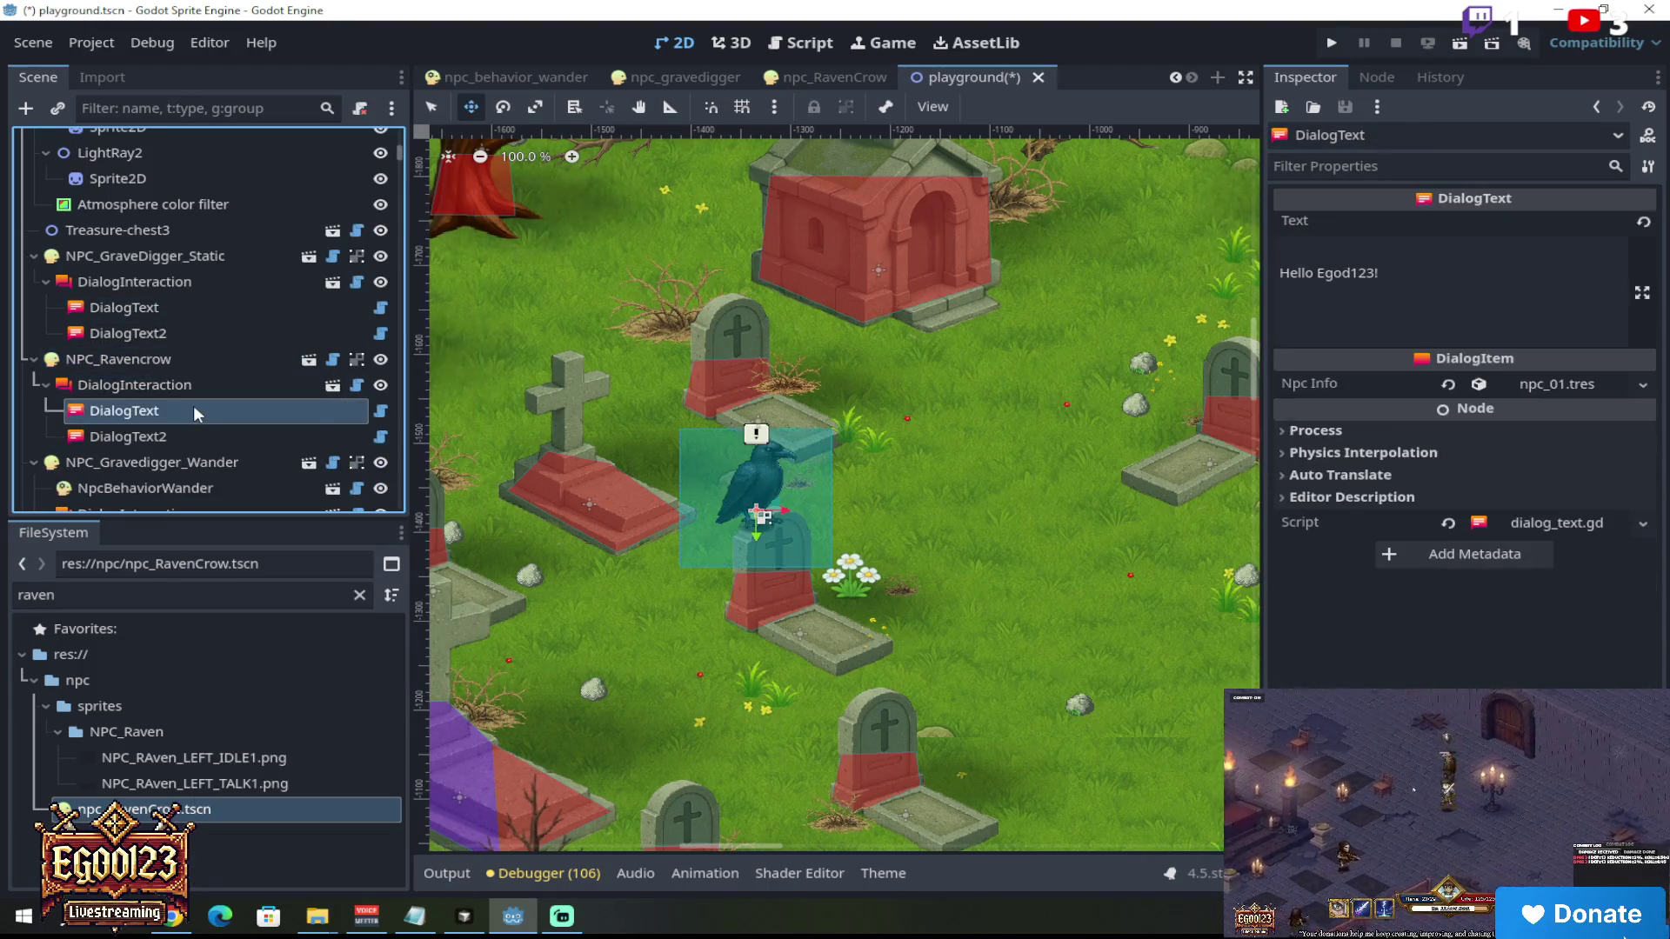
click(196, 428)
key(Up)
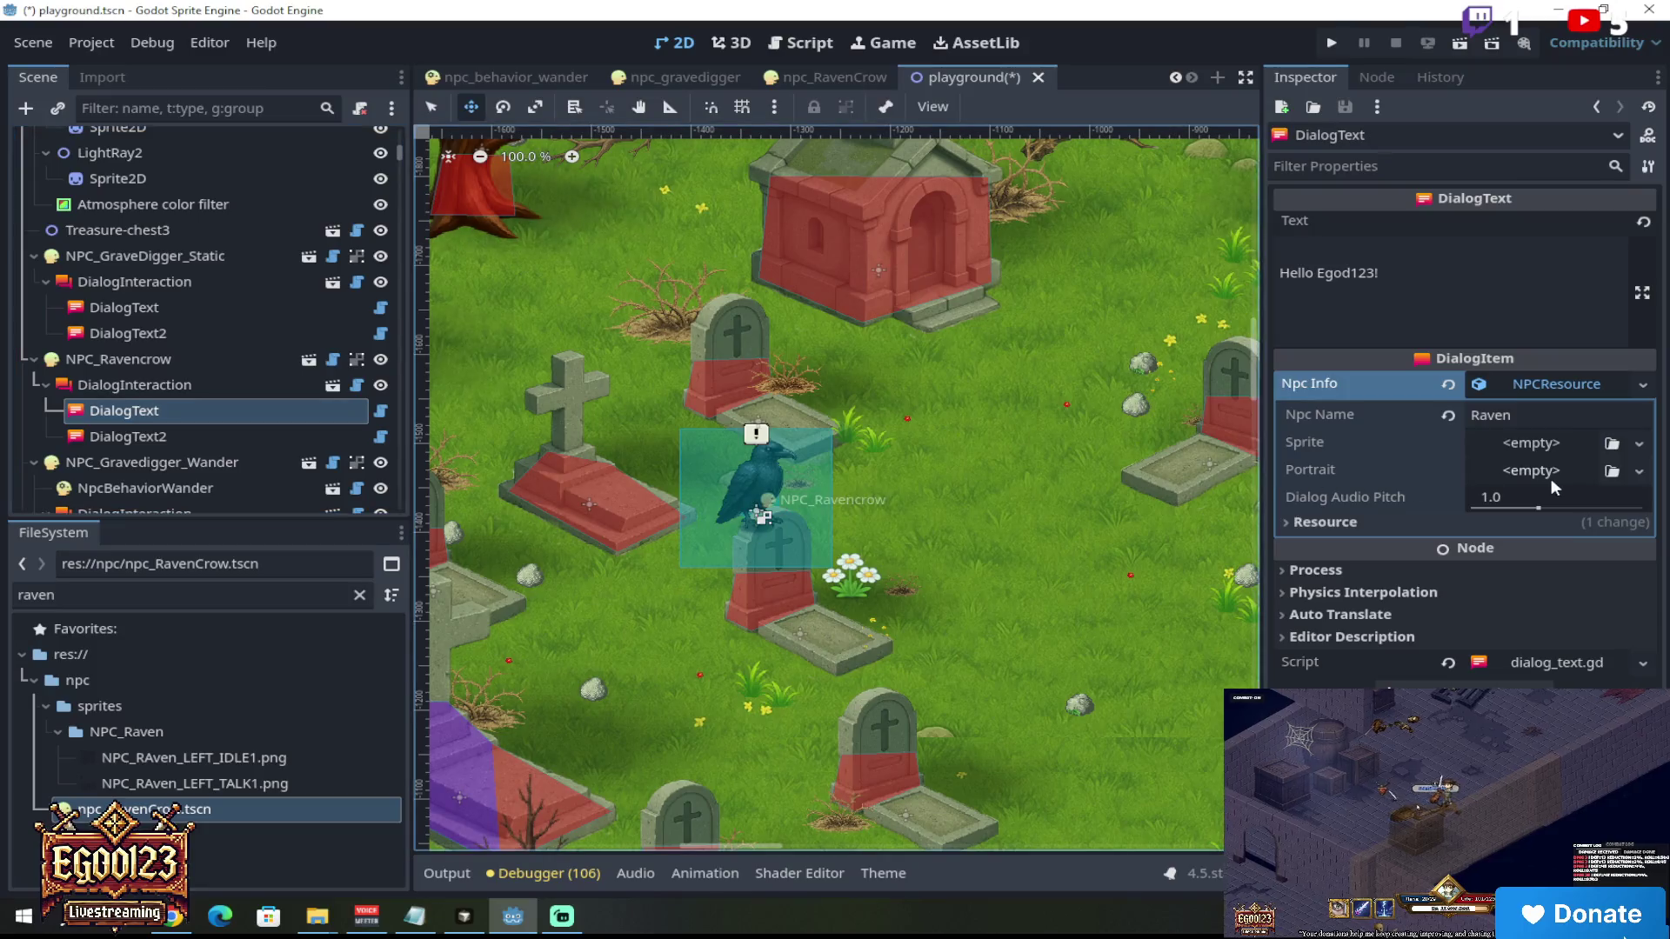
Step: Give the crow's DialogText the NPC_RAven_LEFT_IDLE1.png portrait and select its old greeting text
click(1614, 471)
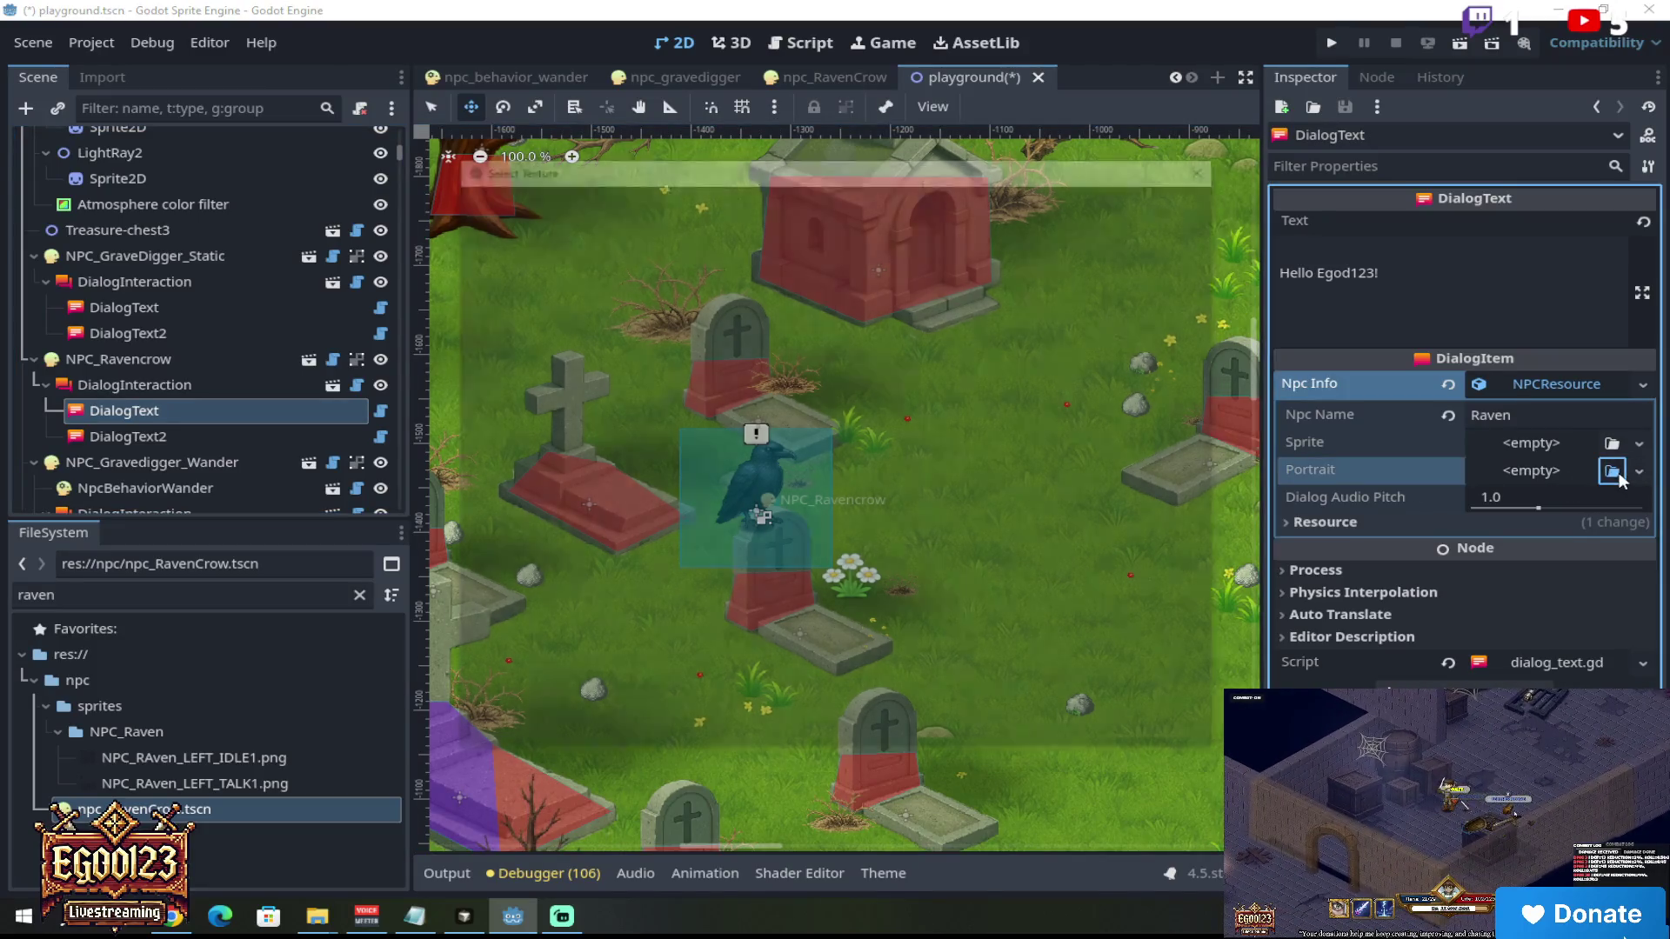
text(raven)
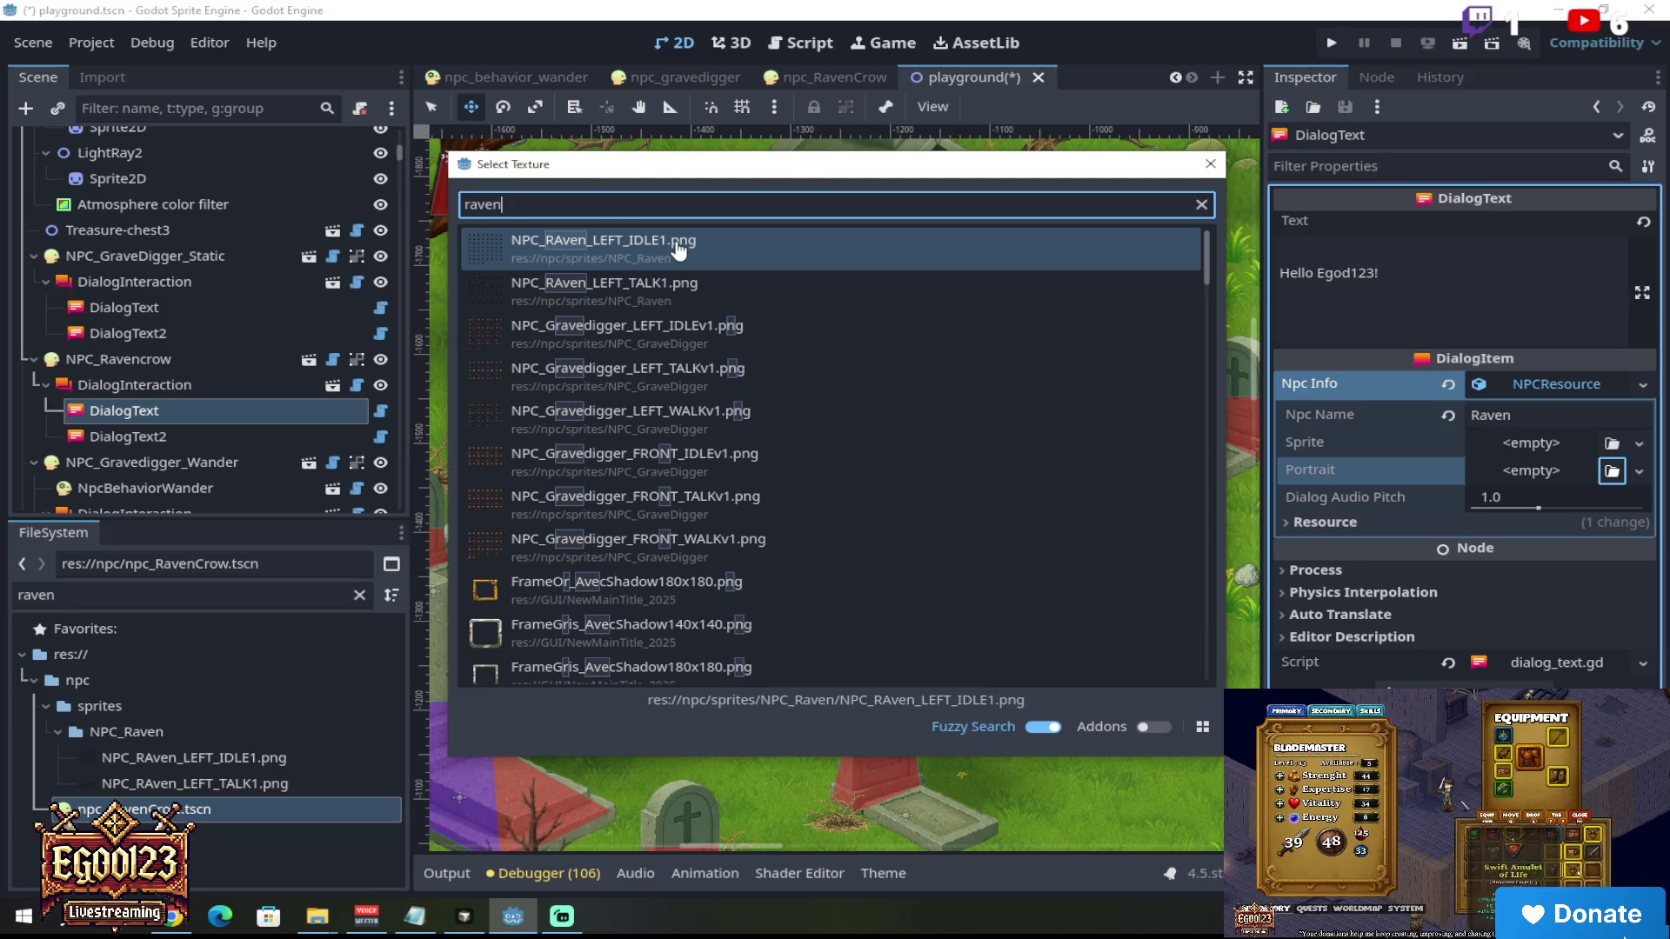
scroll(692, 253, down, 5)
scroll(700, 254, up, 5)
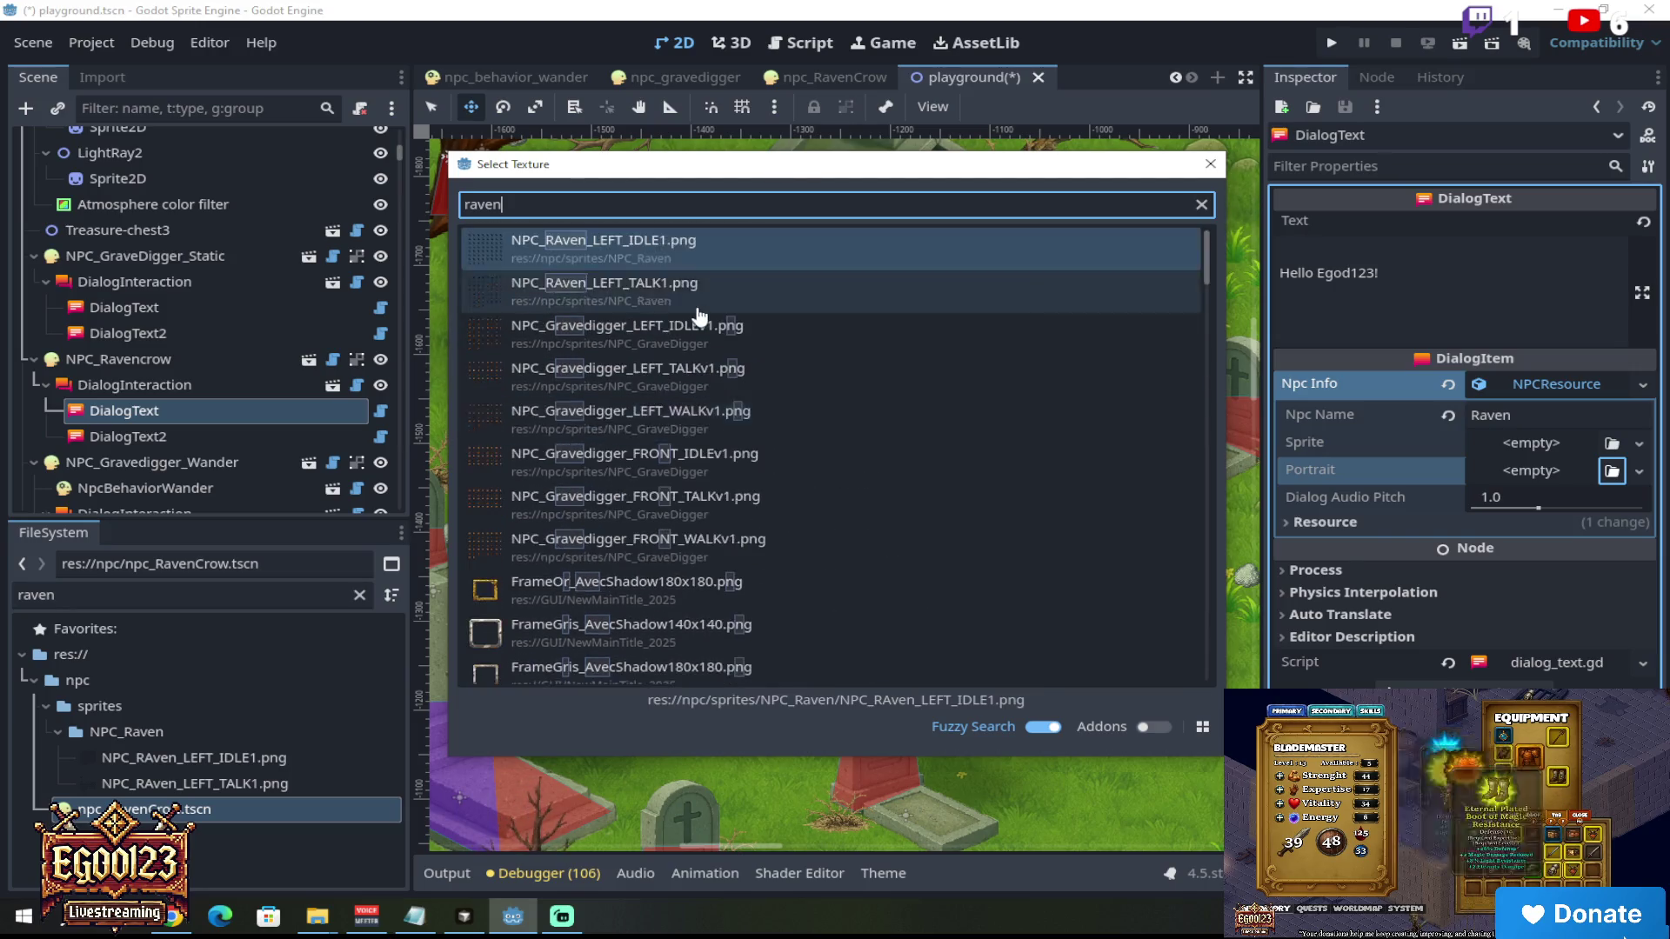
click(705, 250)
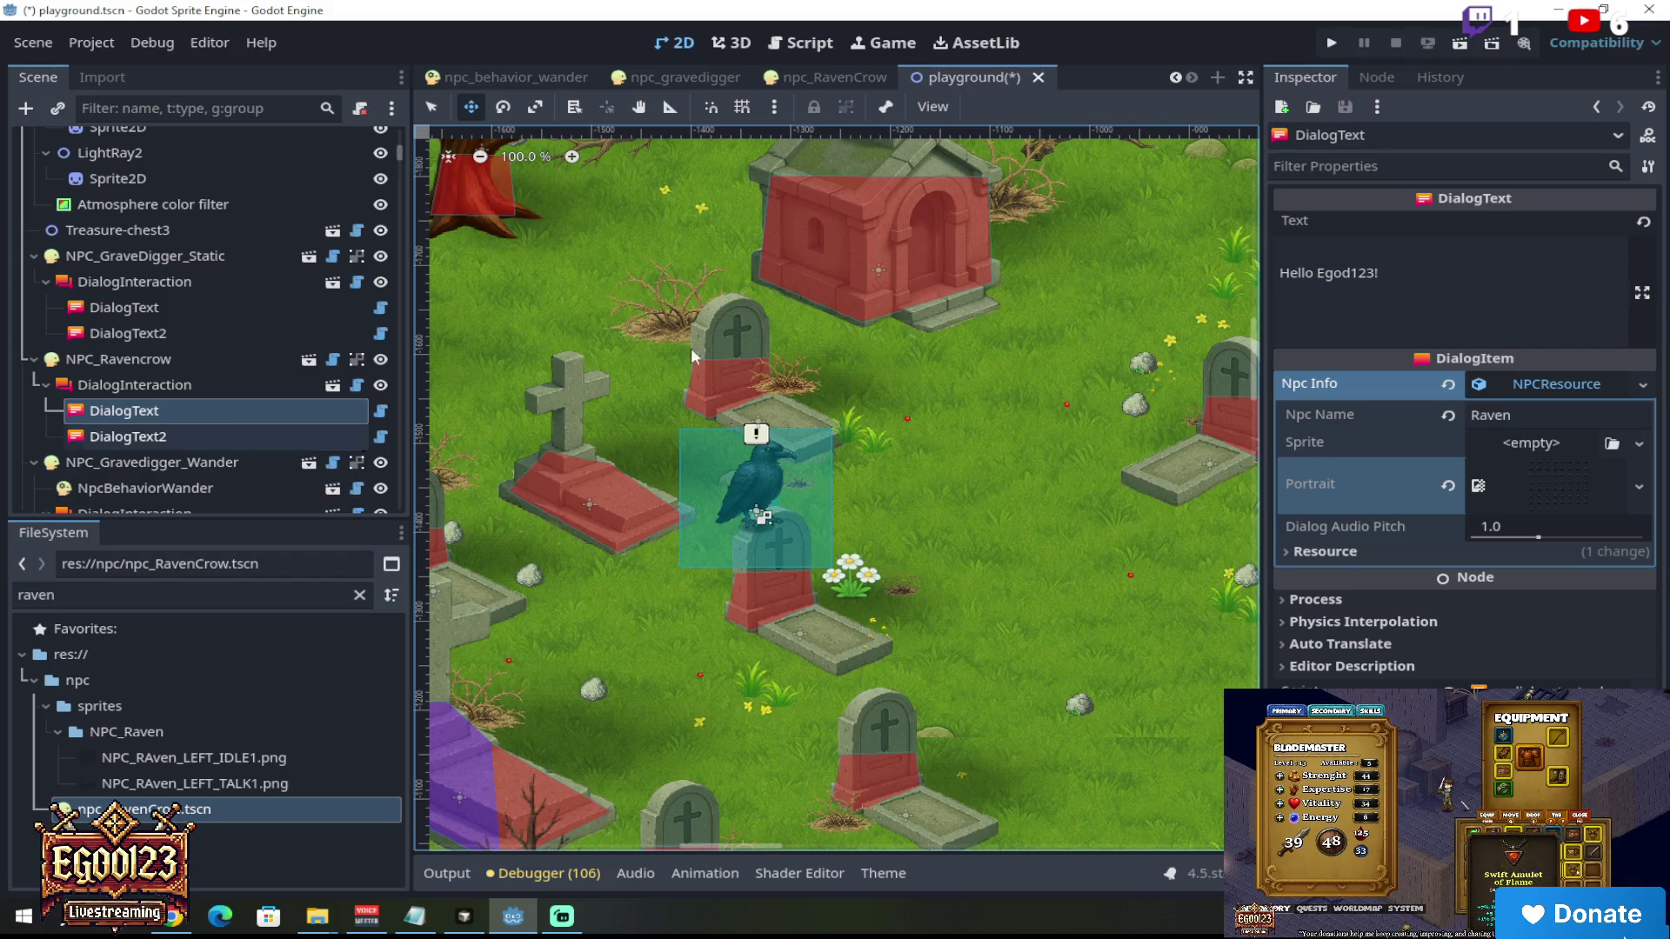
drag(1392, 274, 1220, 266)
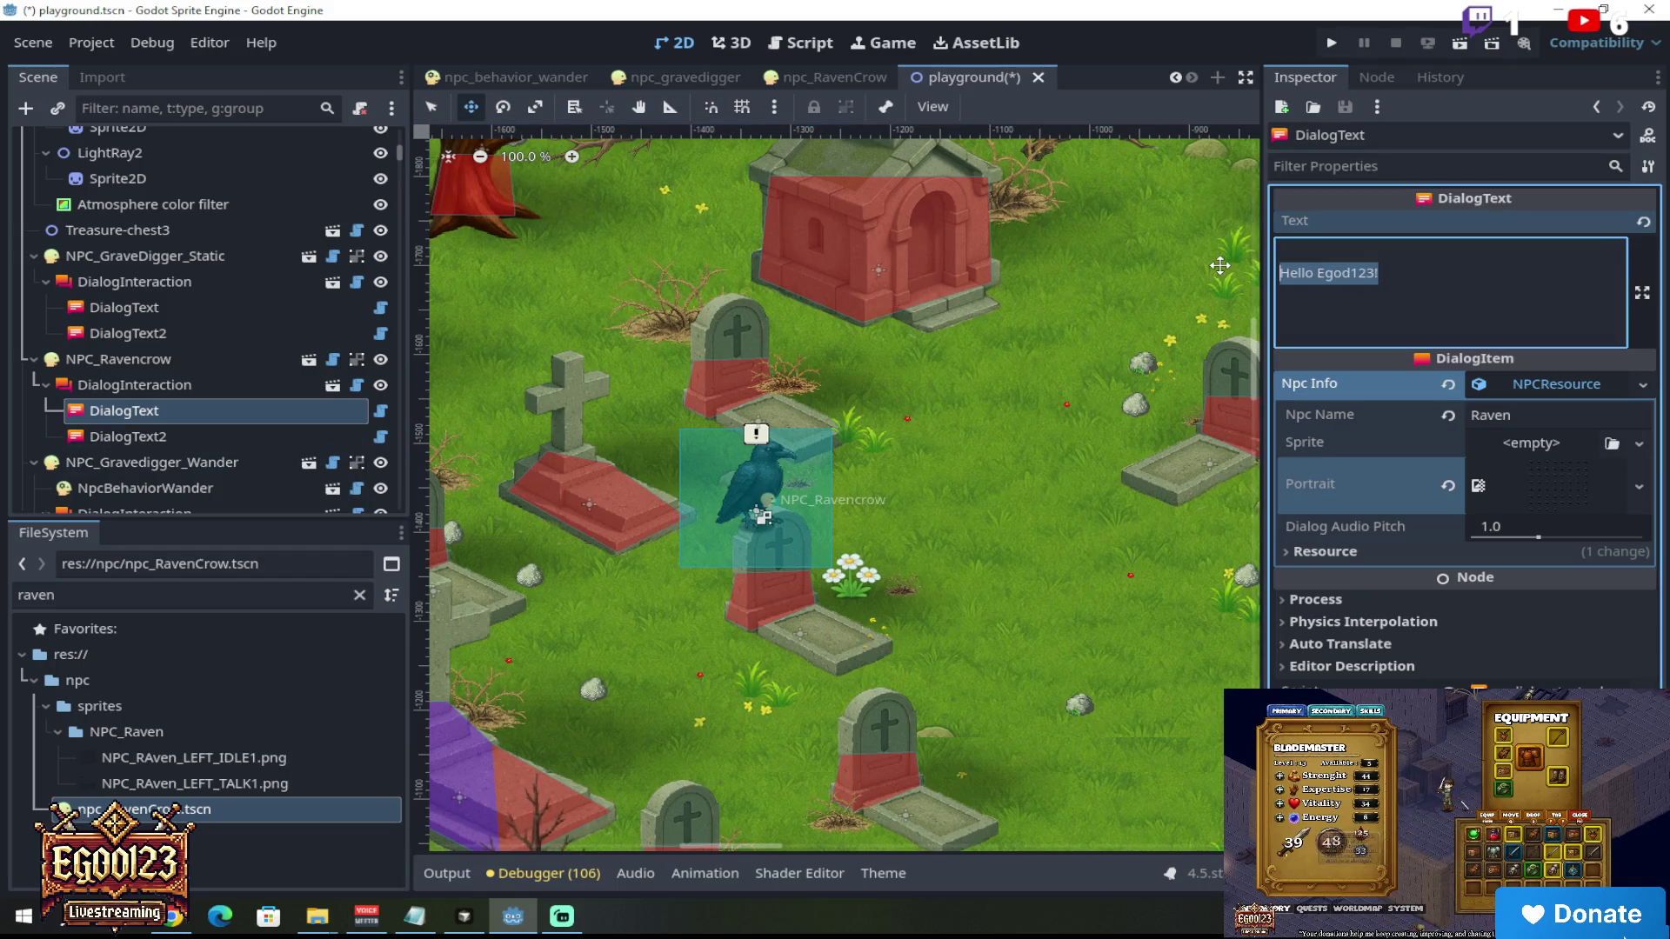
Step: Replace the raven's dialog line with 'RCAWW!' and delete the DialogText2 node
text(RAWWW)
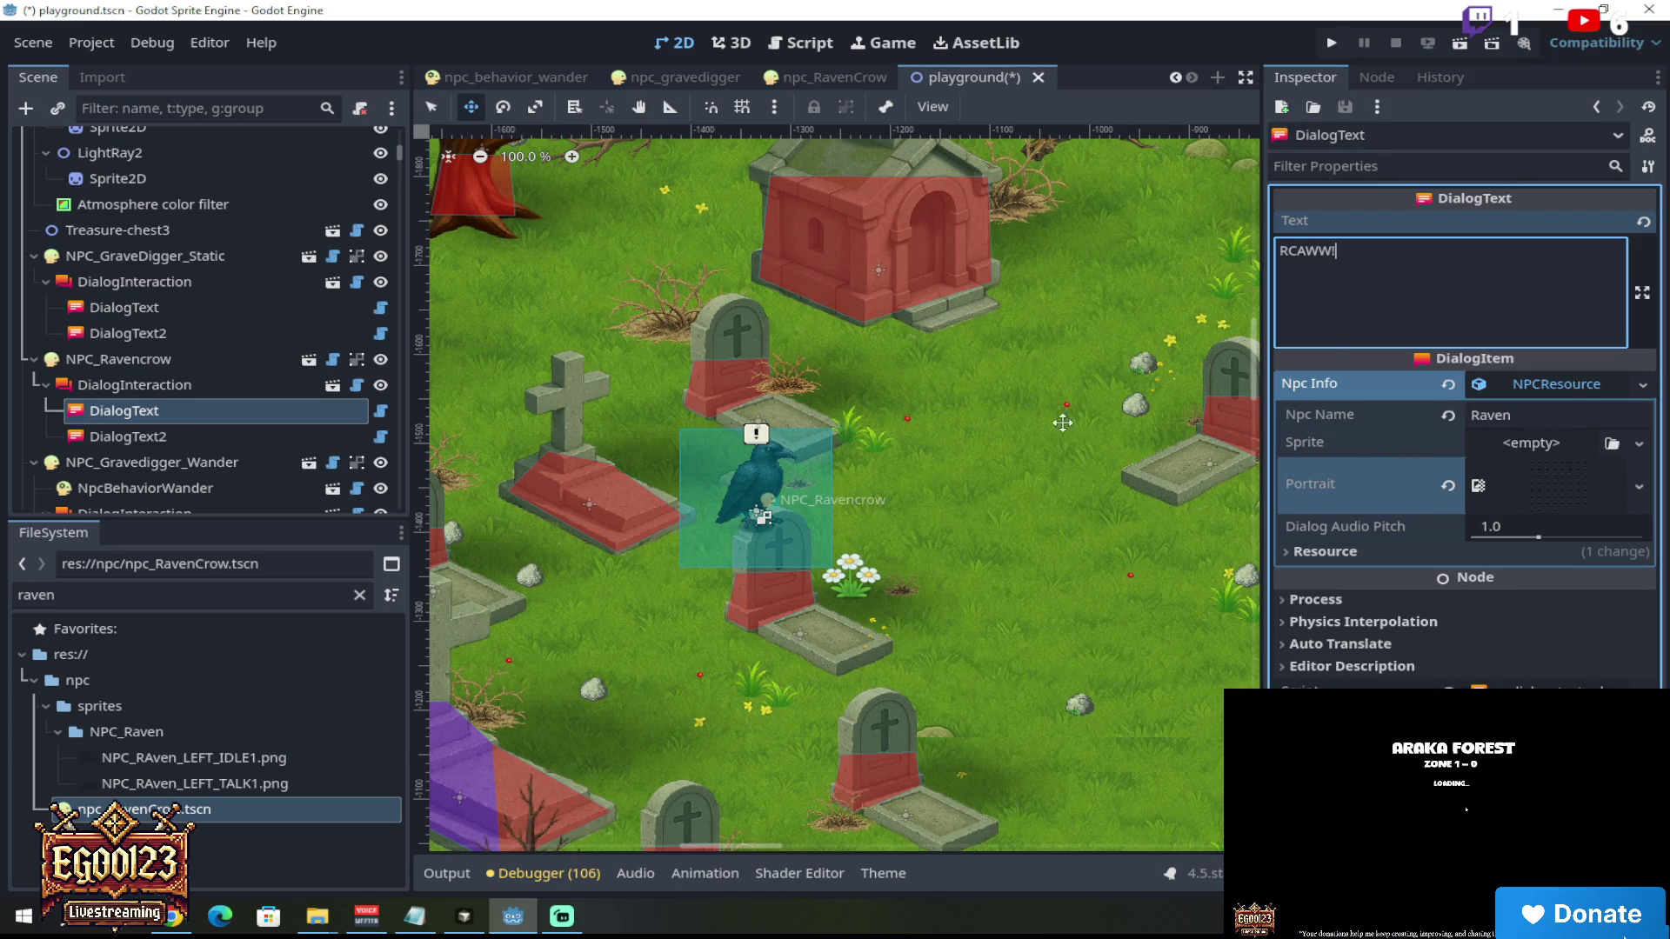
click(177, 440)
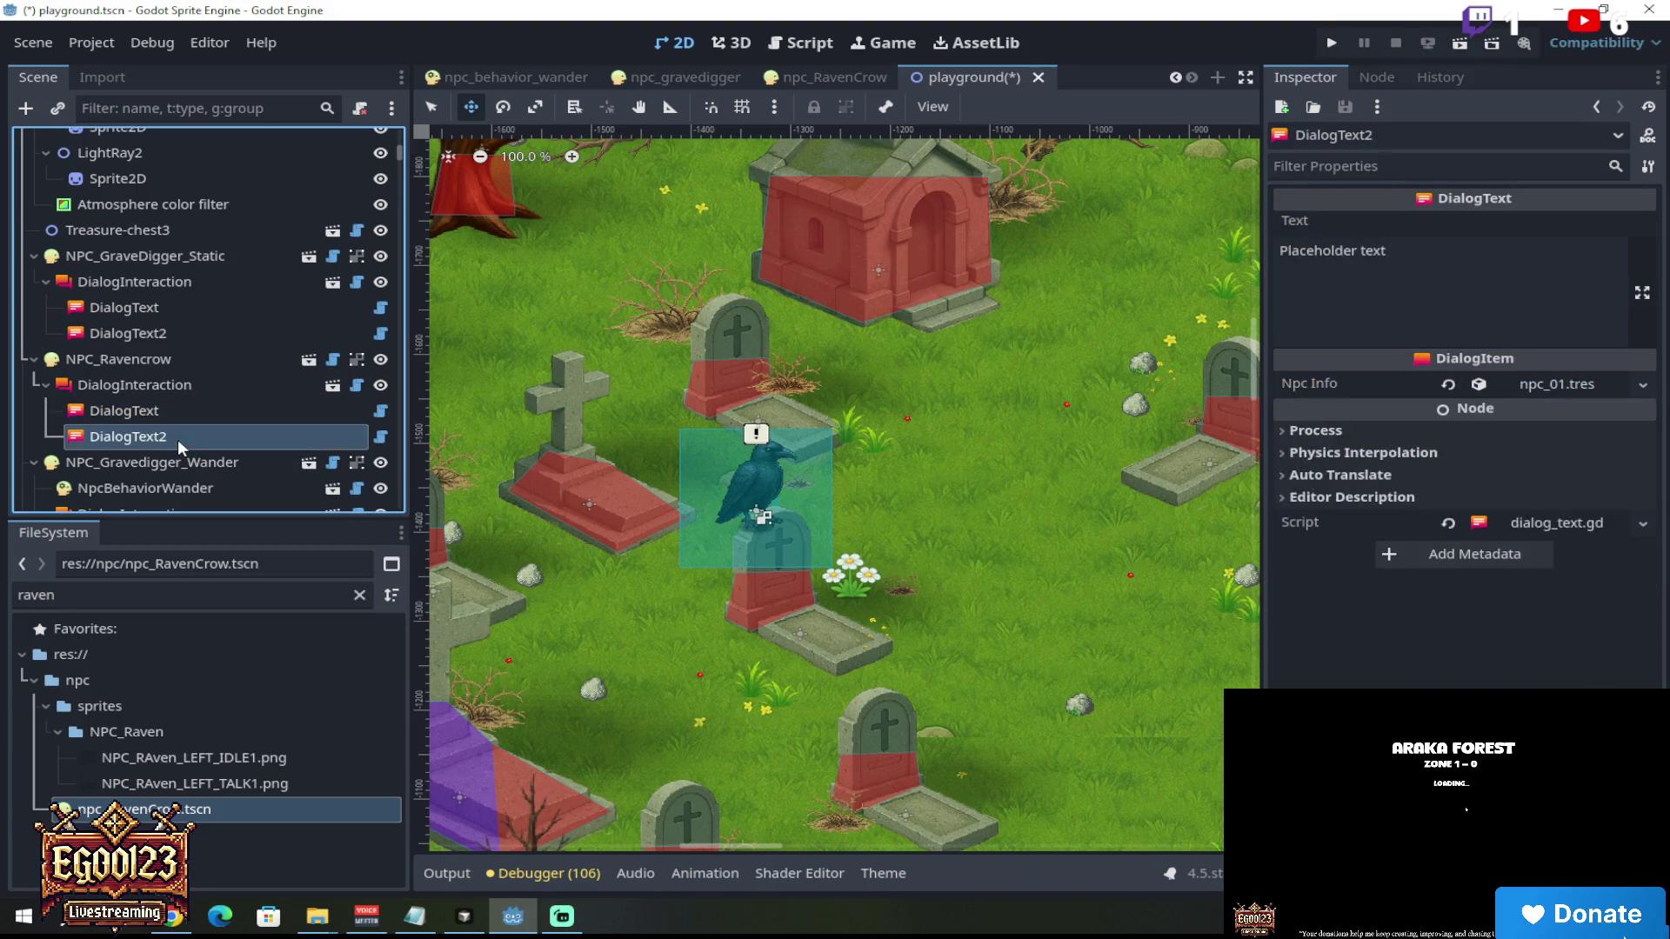
key(Delete)
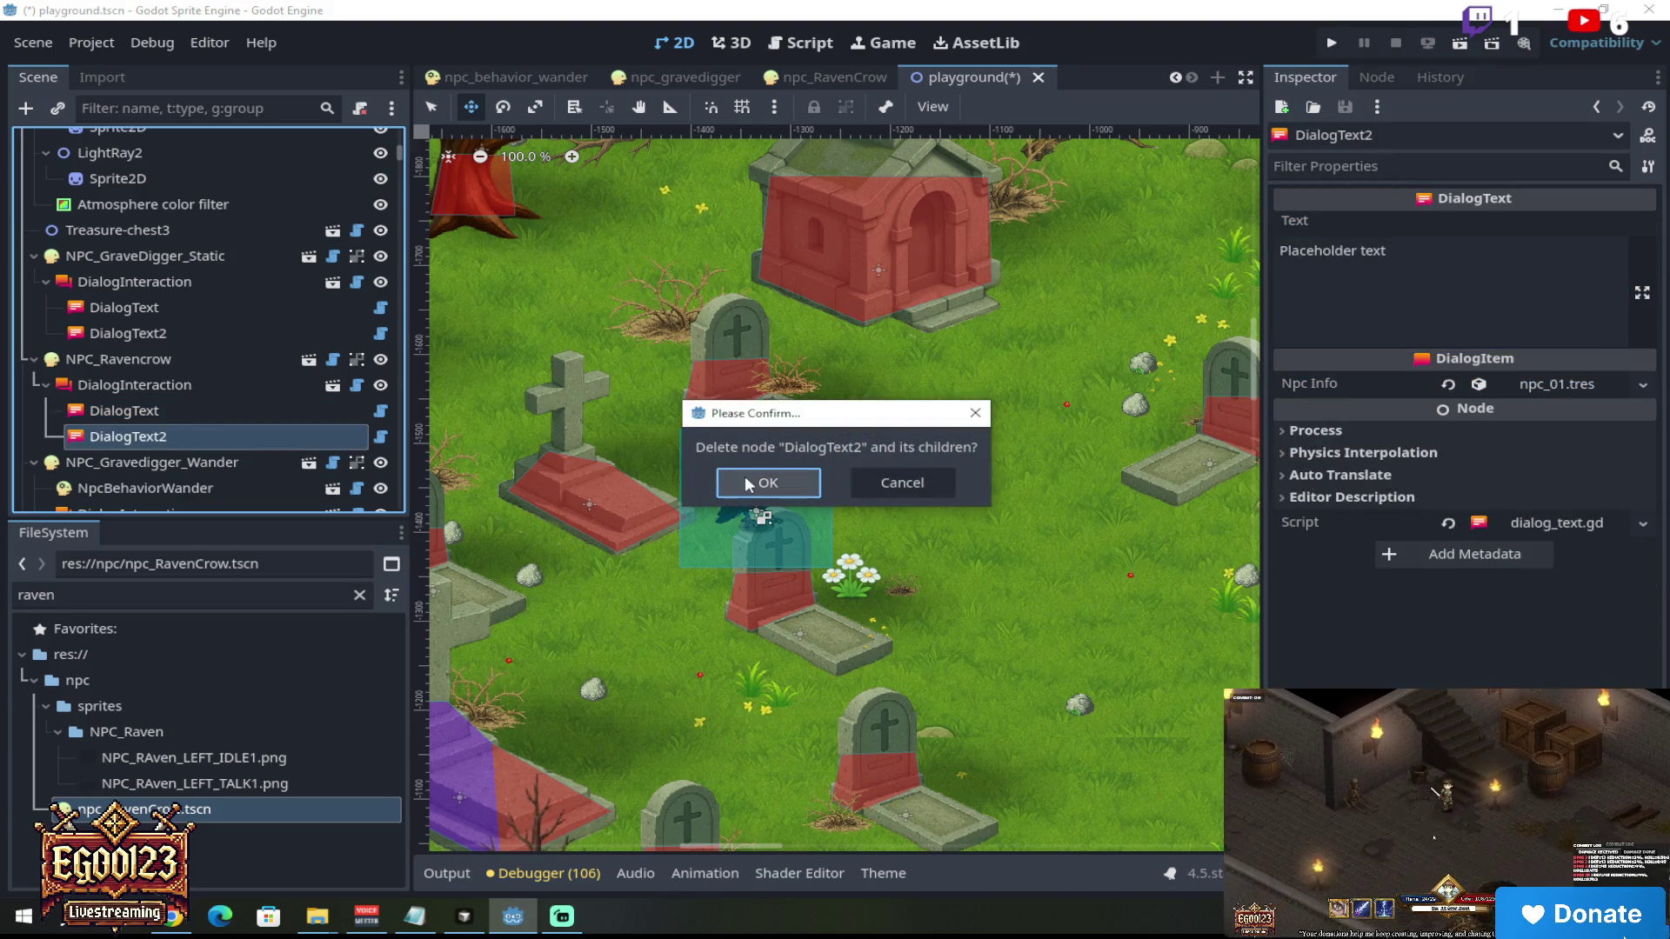
click(748, 485)
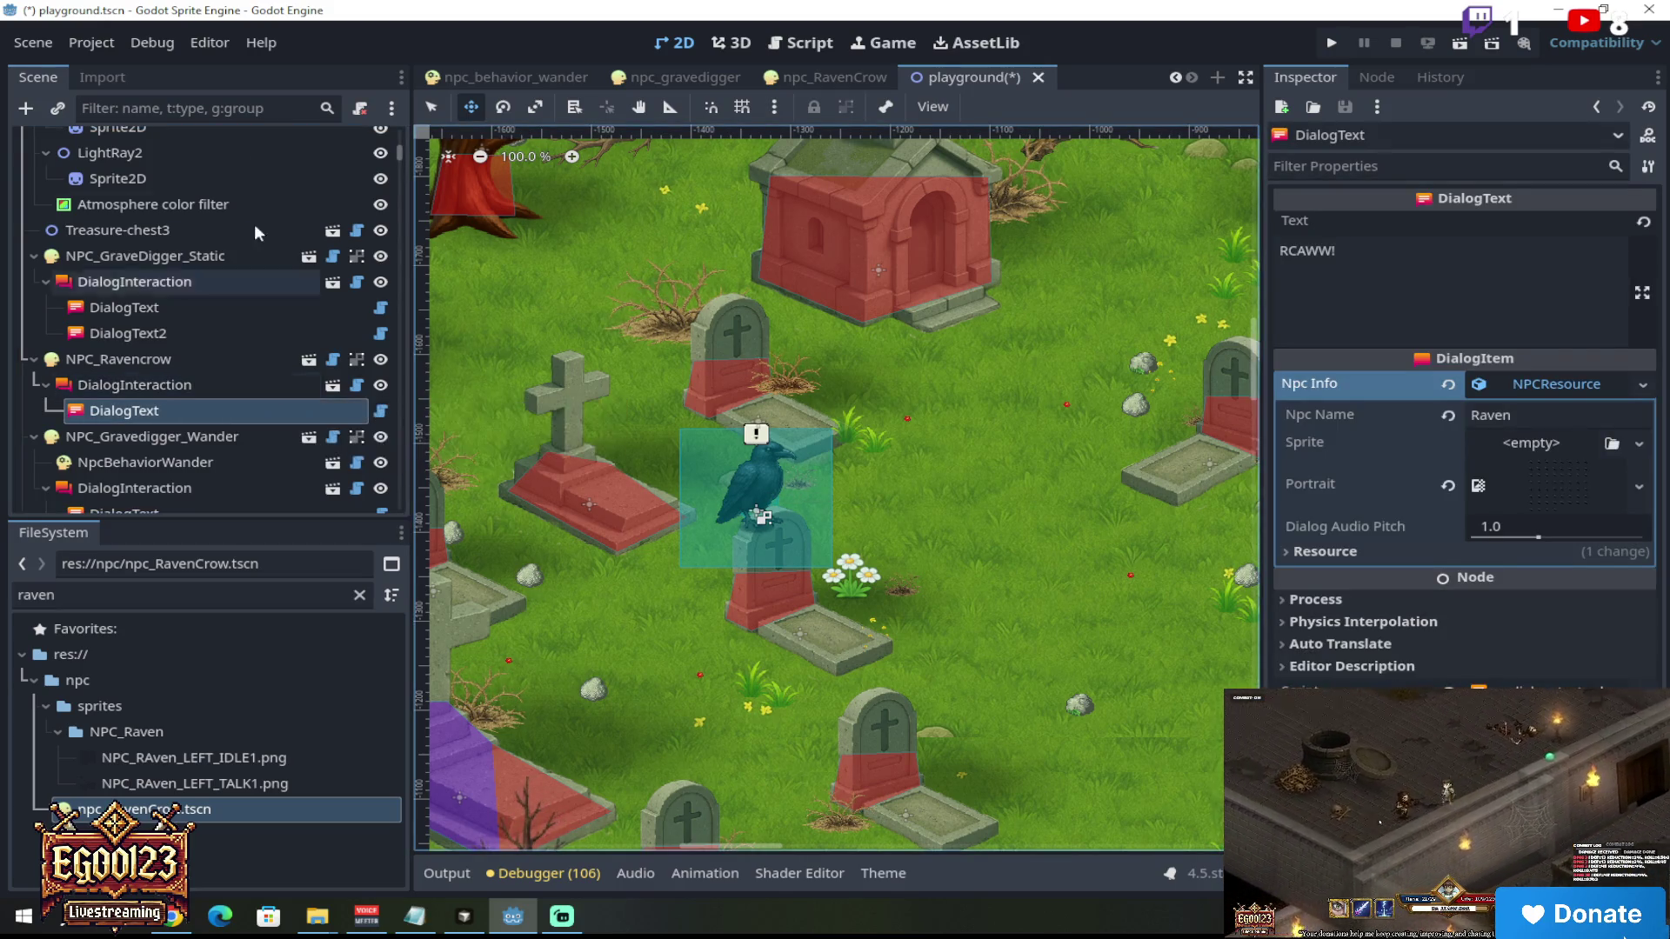
click(46, 48)
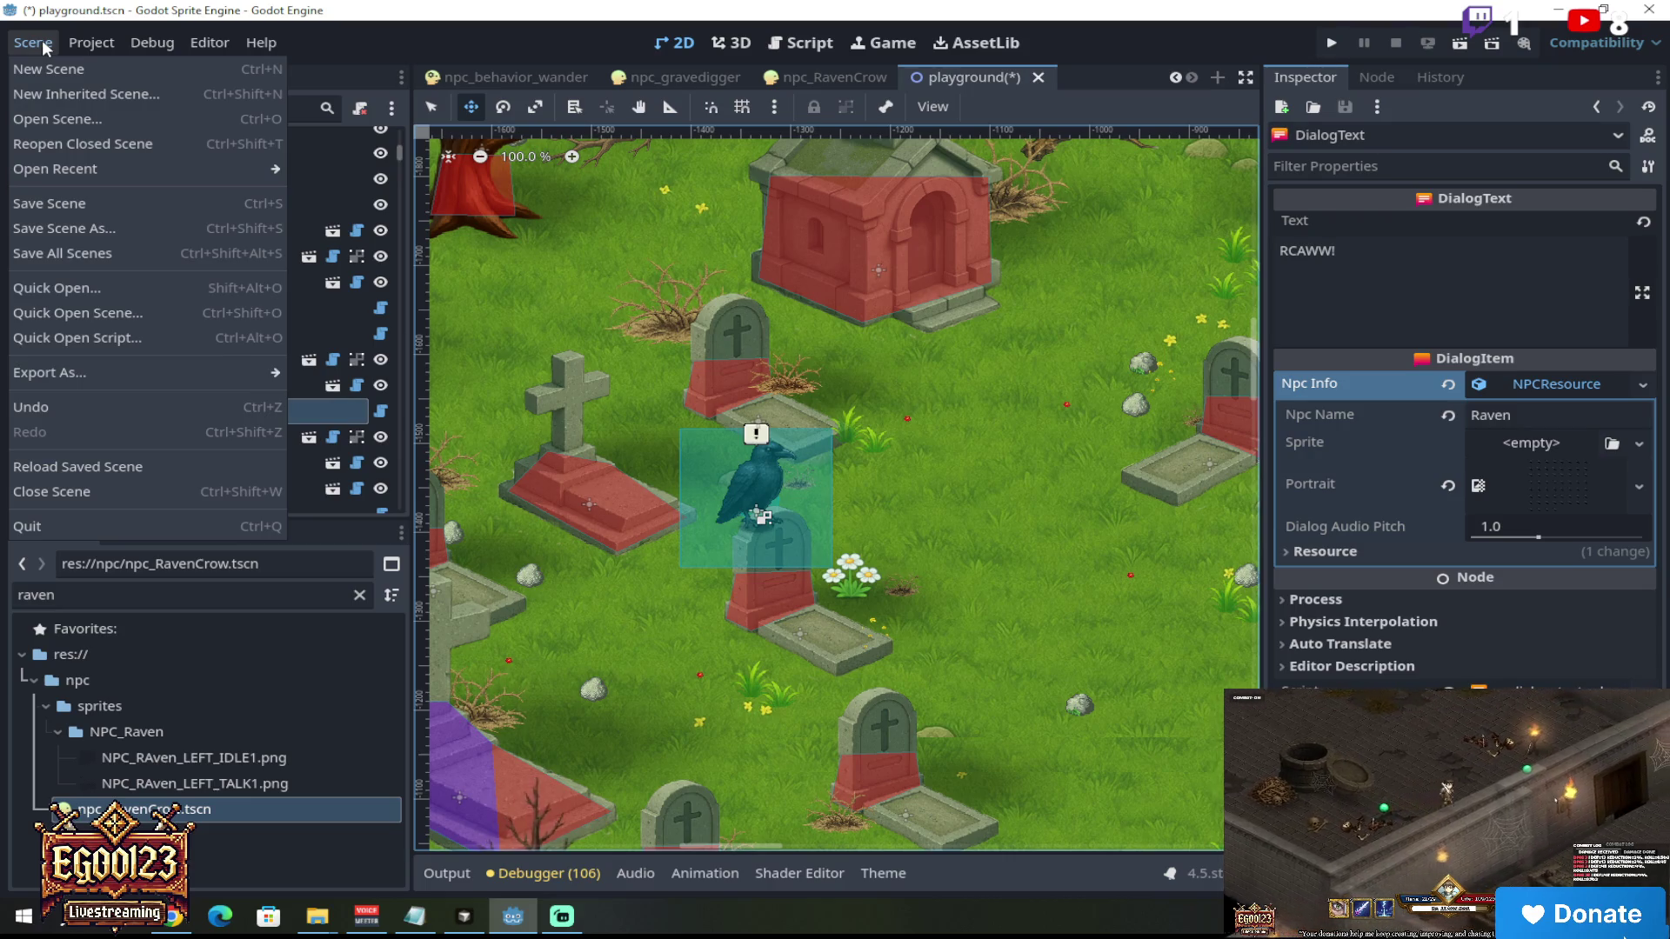
Step: Save all scenes from the Scene menu and run the current scene to playtest
click(48, 45)
scroll(694, 393, up, 3)
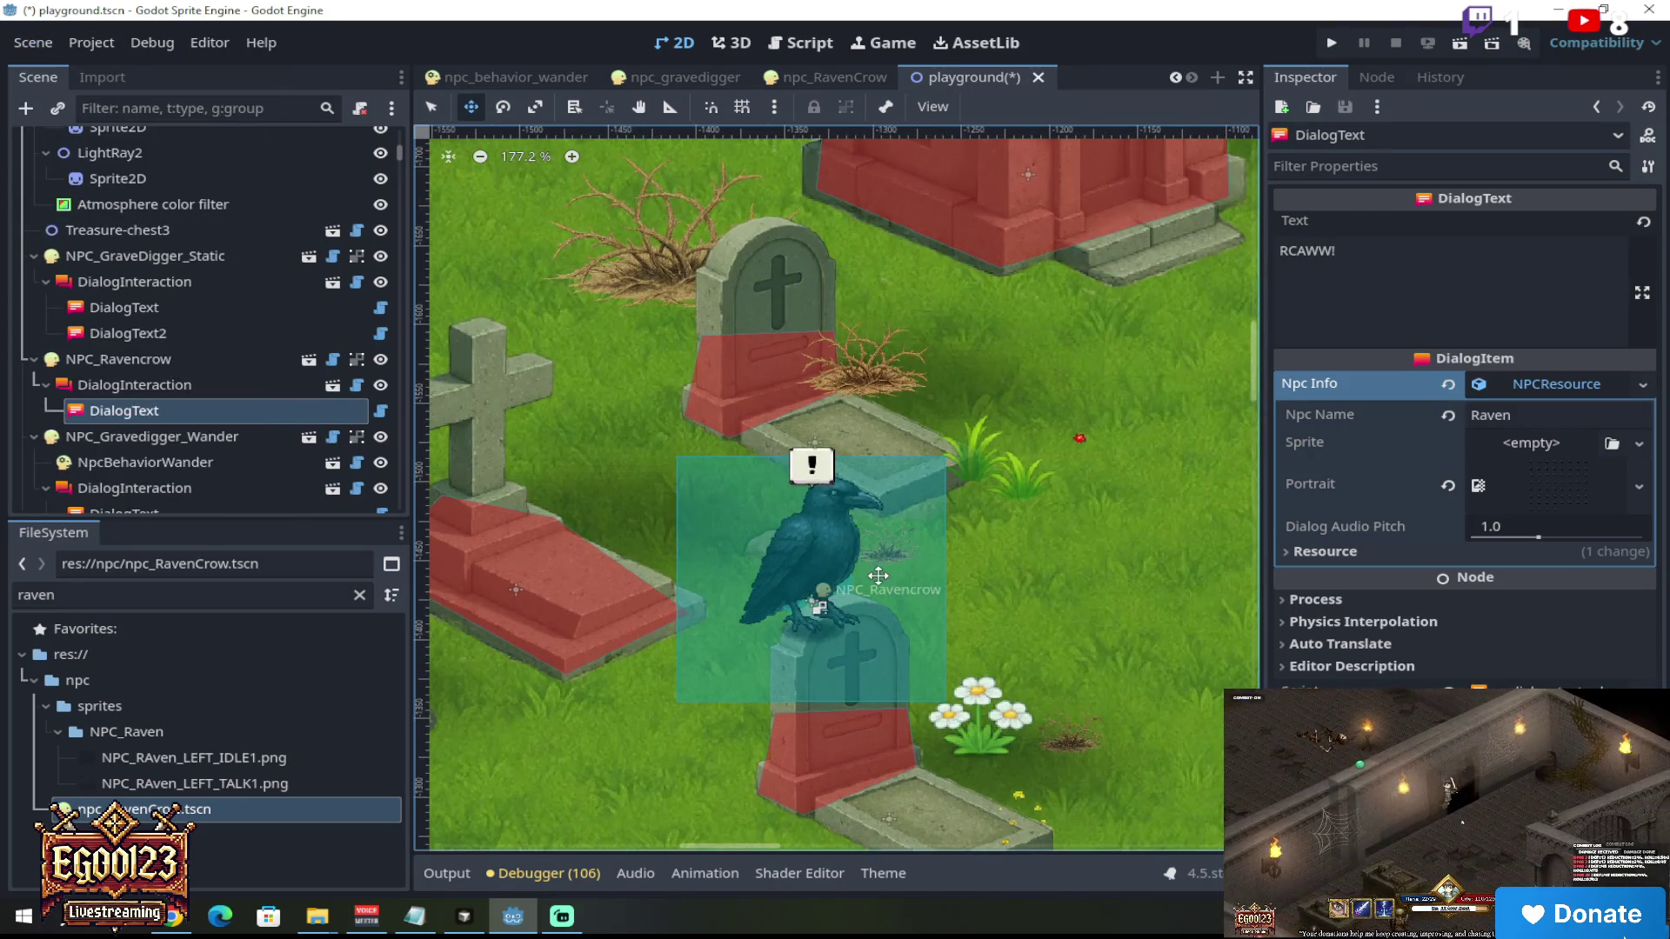
scroll(877, 575, down, 5)
click(36, 45)
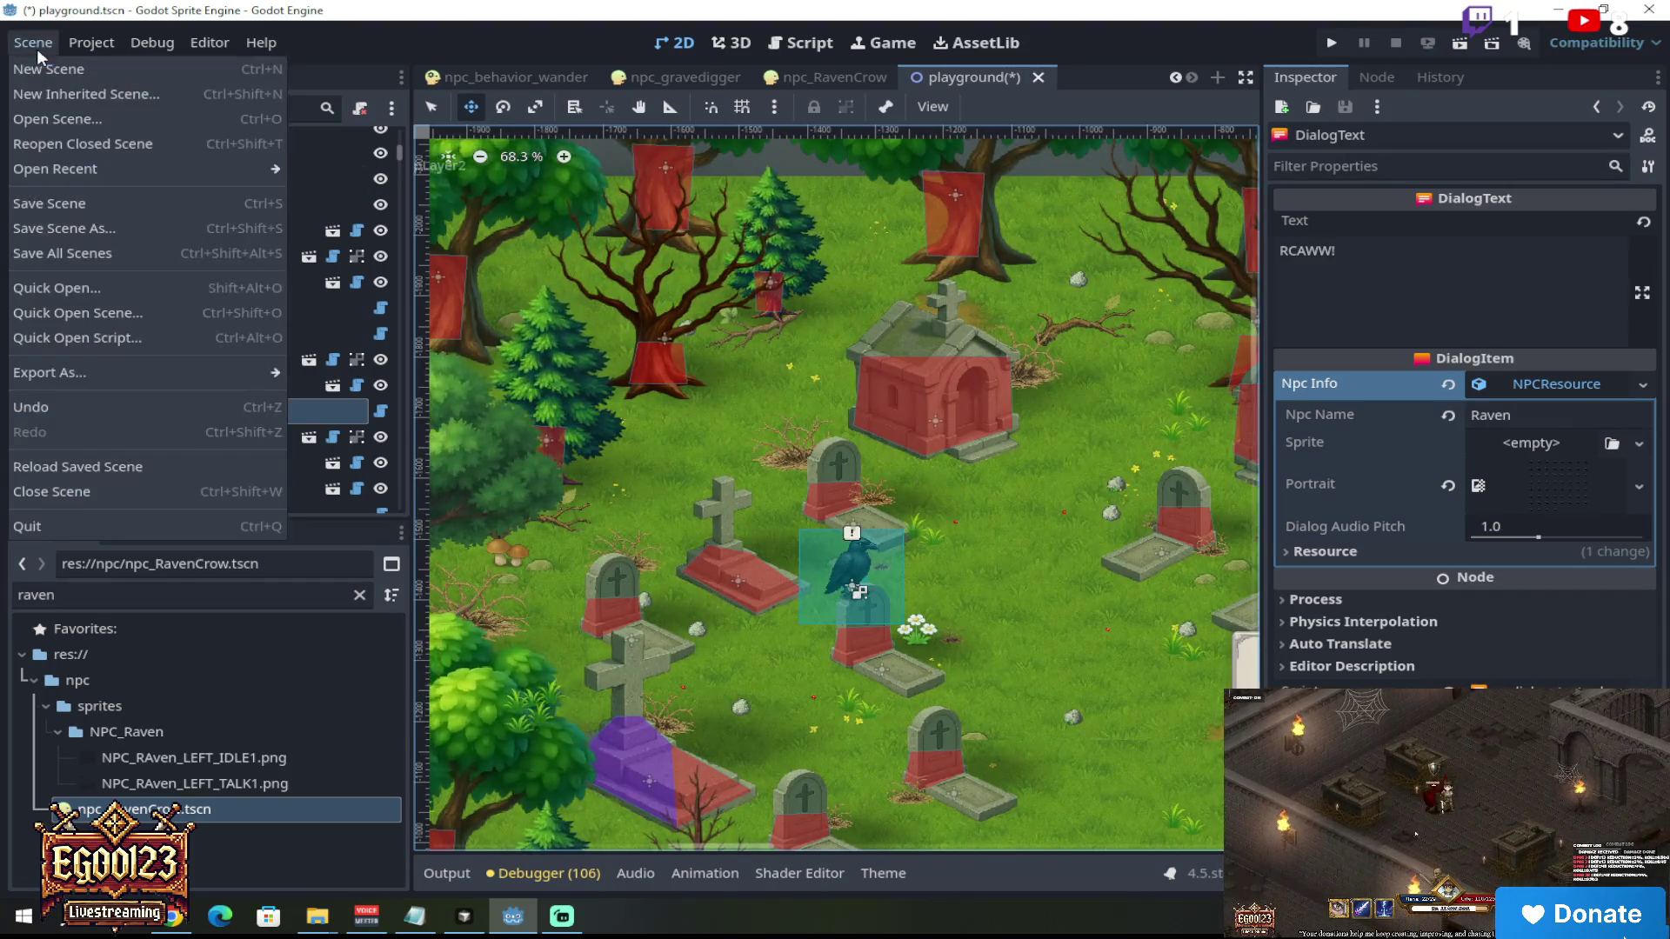
click(69, 249)
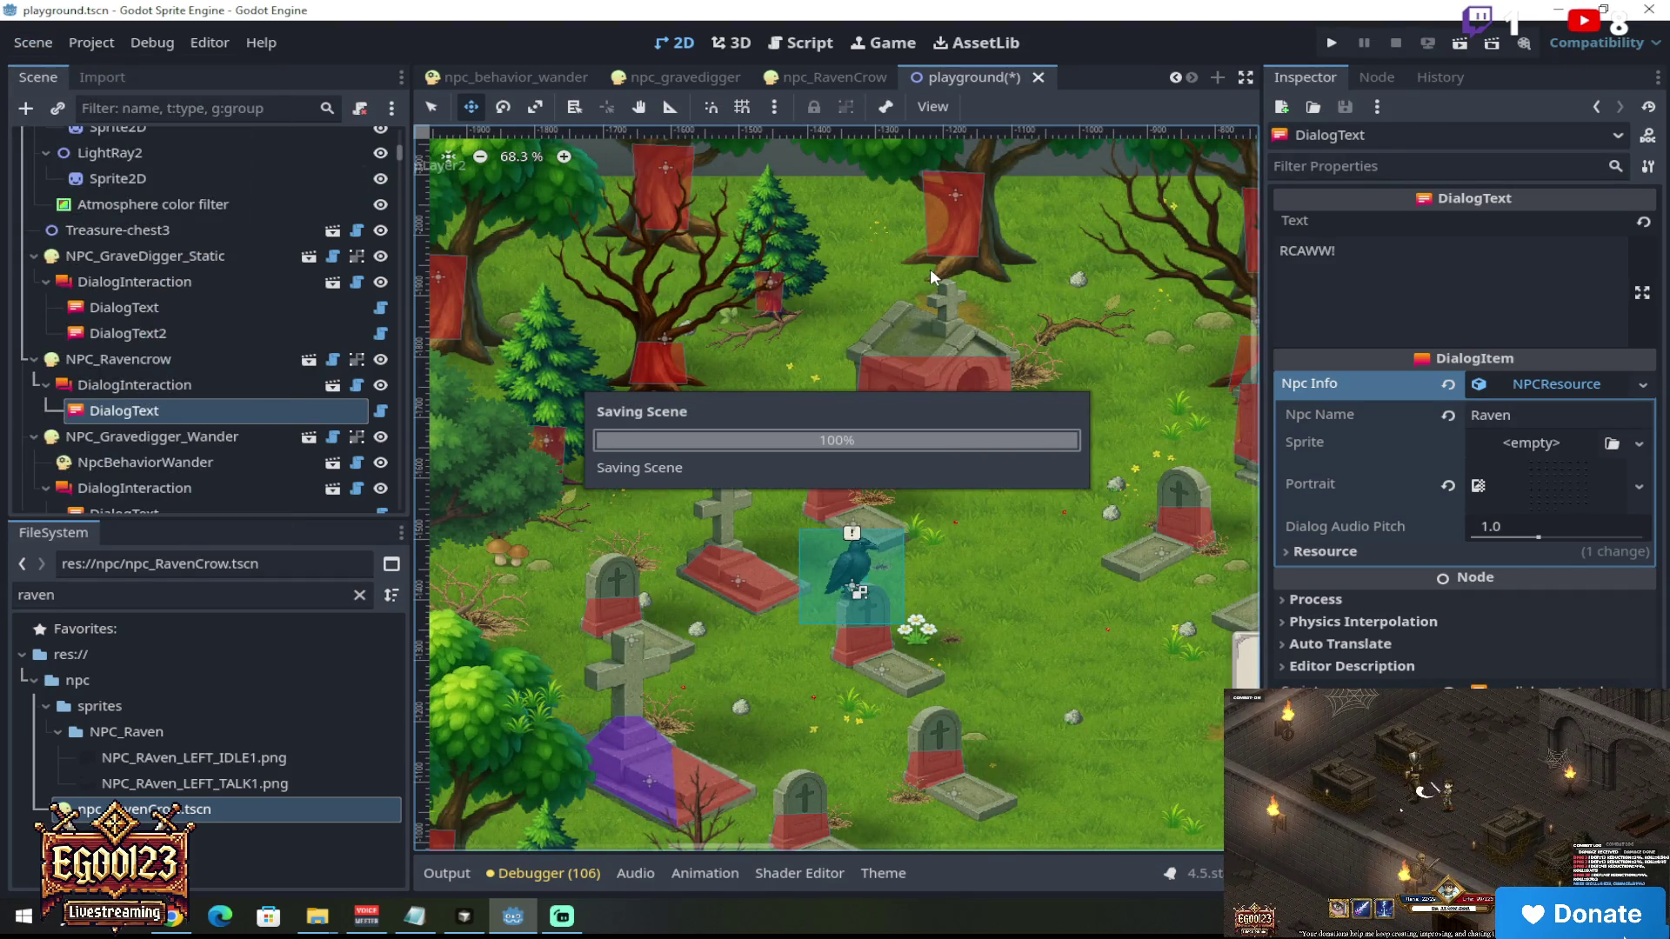
click(1458, 47)
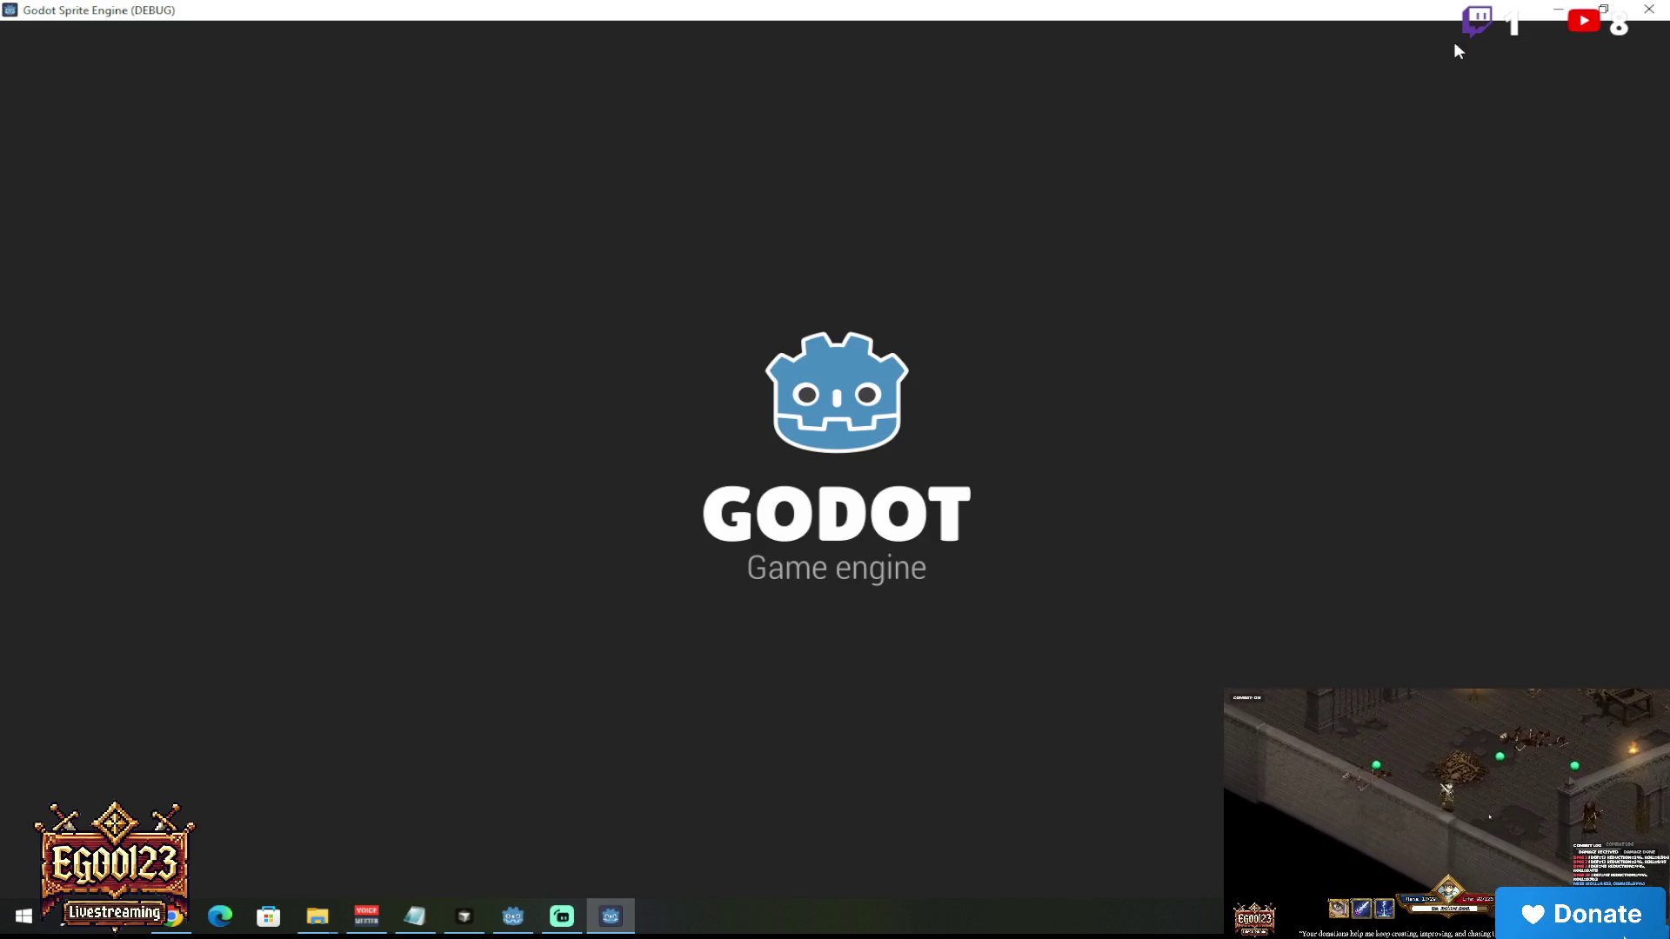
Step: Walk the hero north into the cemetery up to the crow and talk to it
key(w)
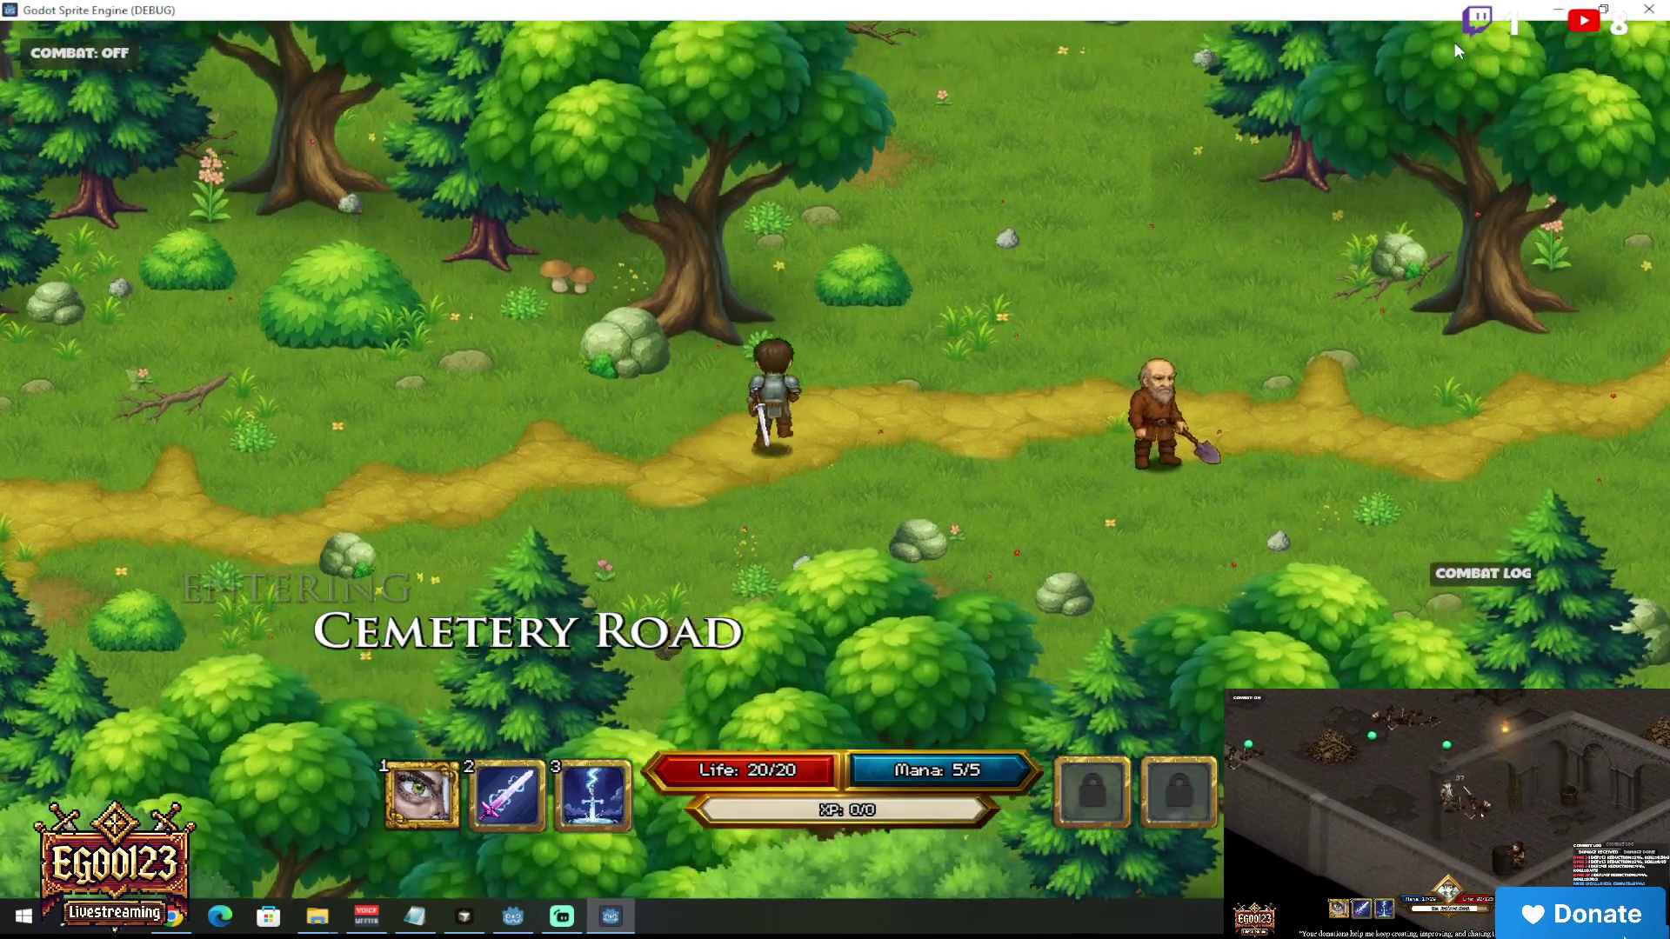
key(w)
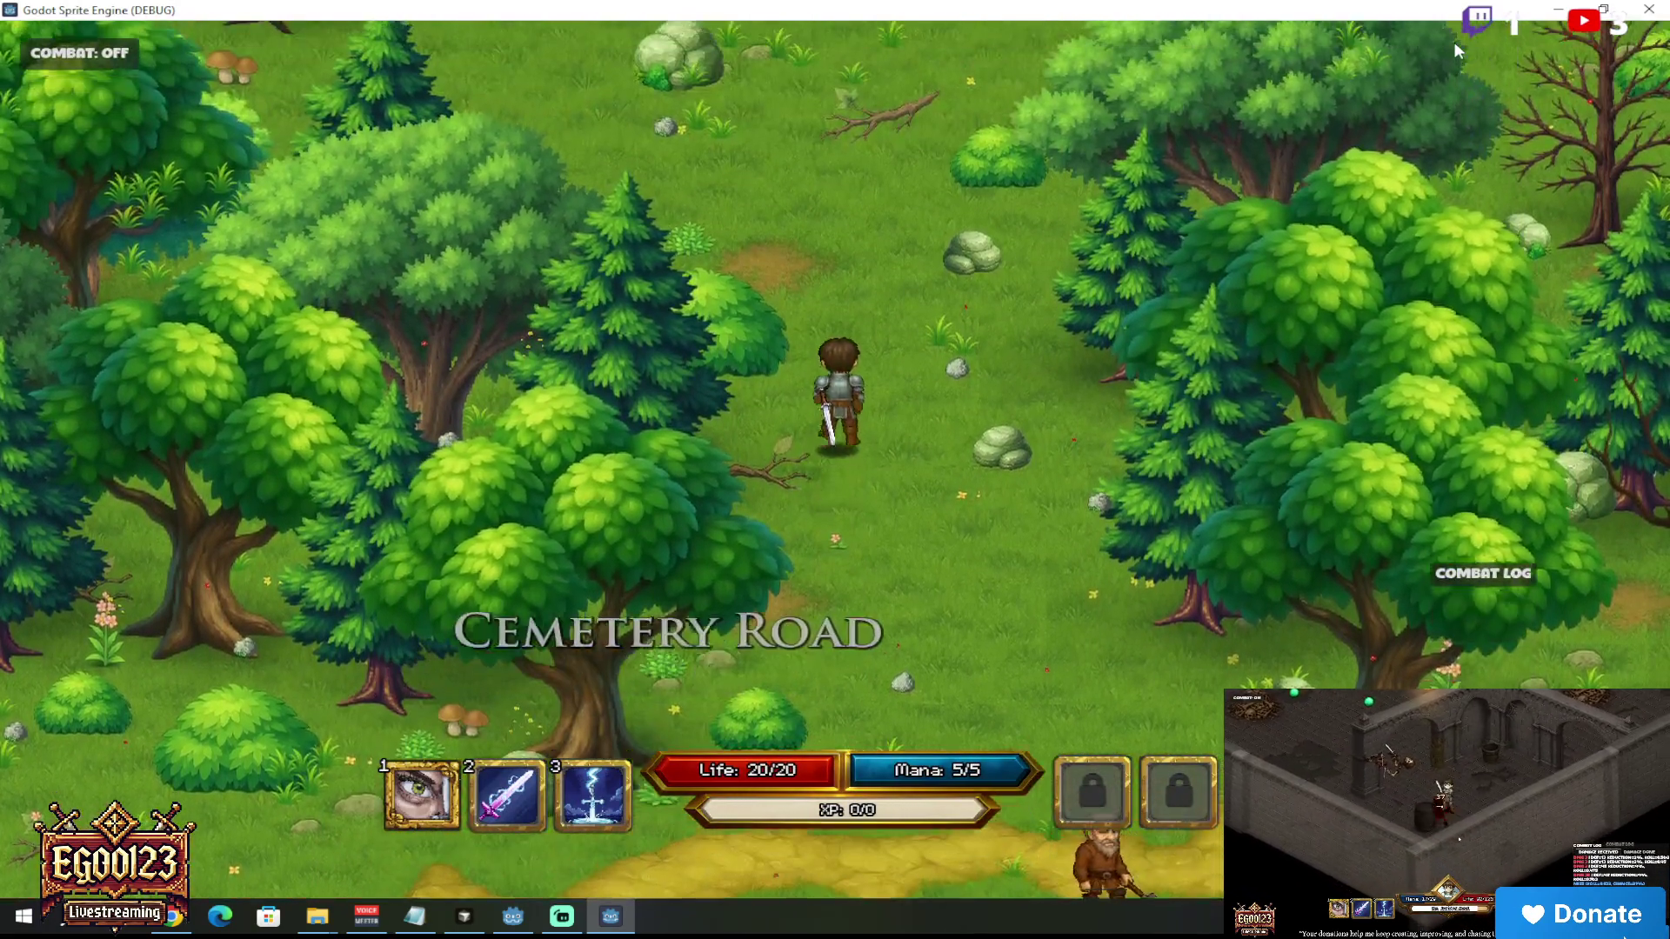
key(w)
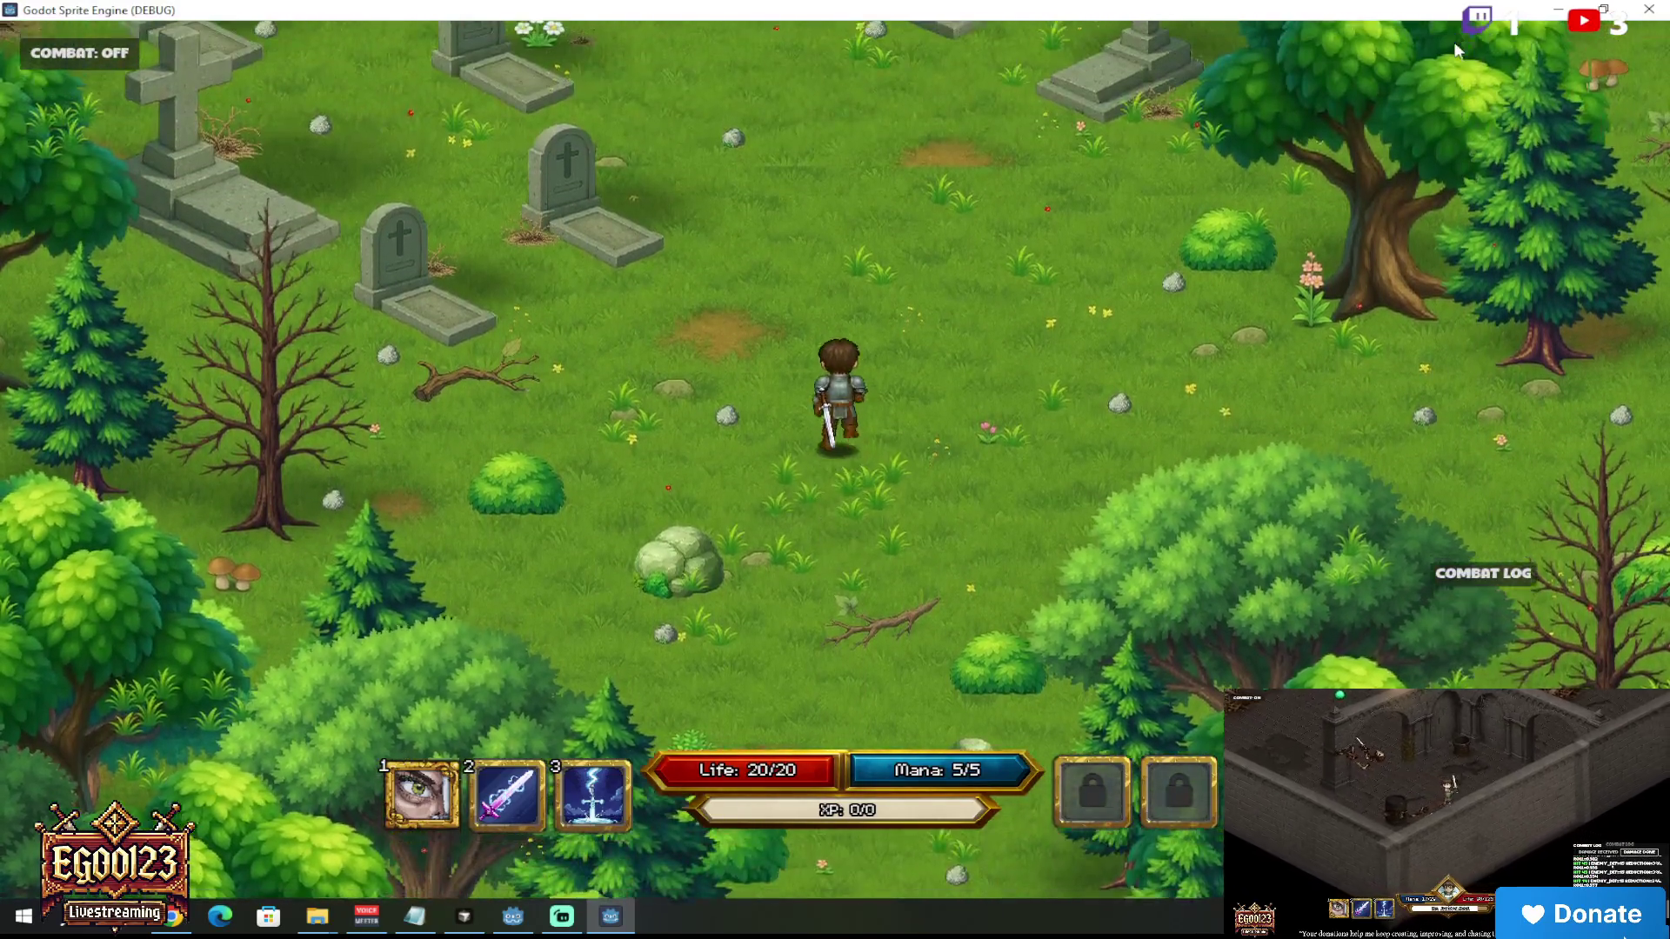
key(w)
key(a)
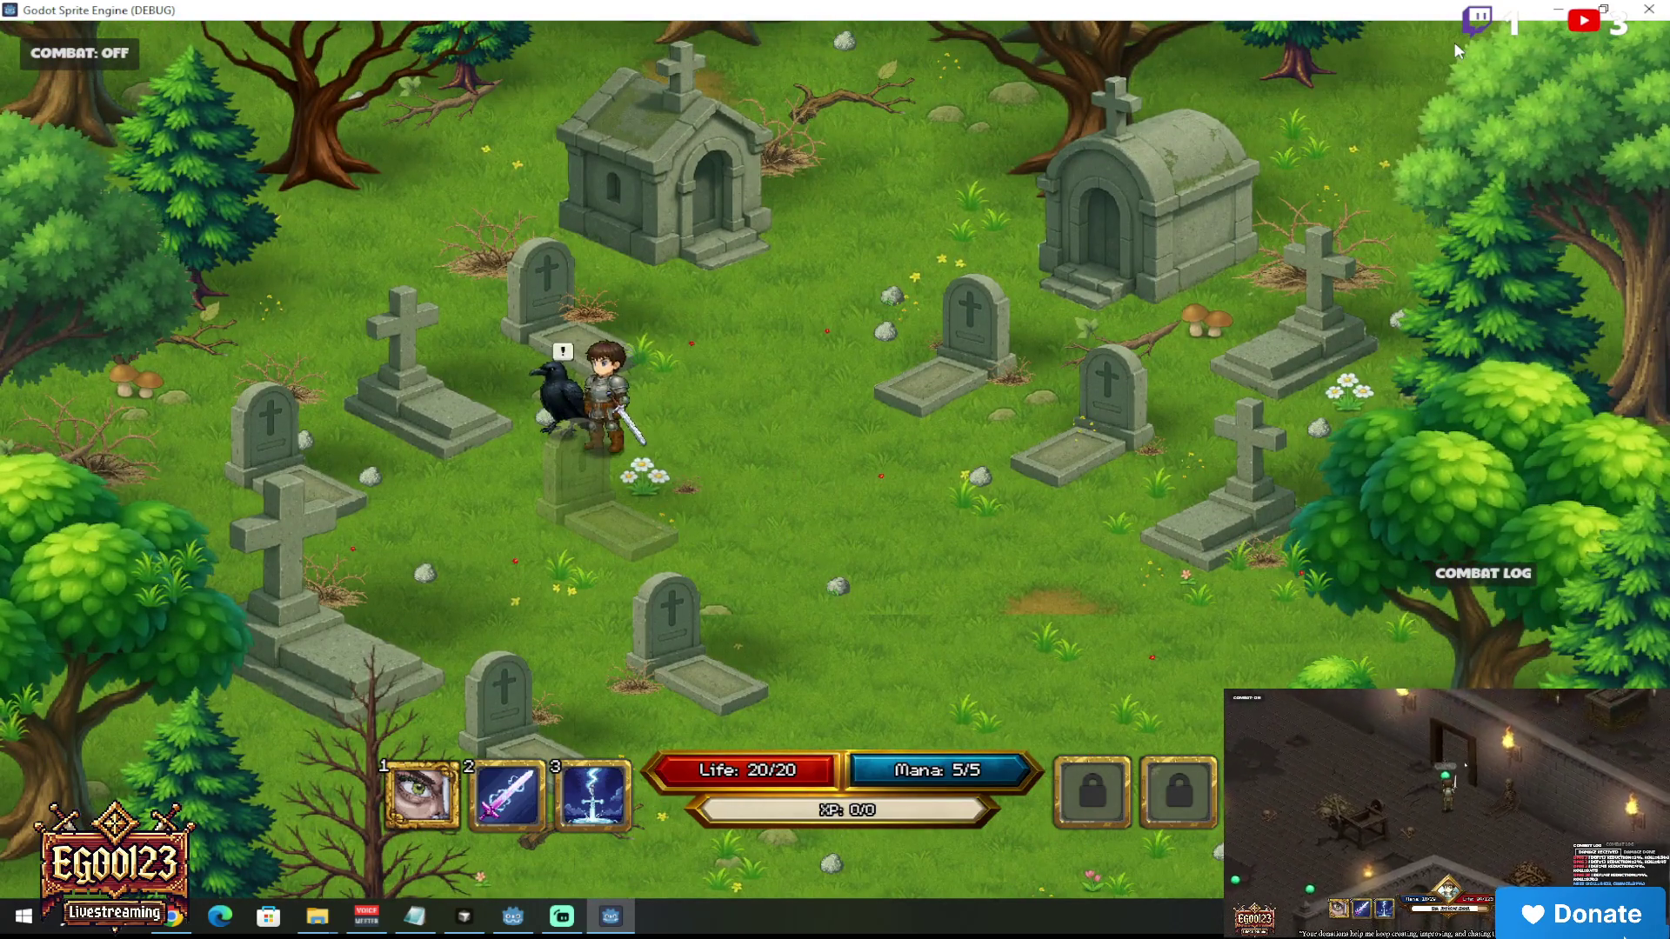
key(e)
key(e)
Step: Walk away and back, reopening the raven's dialog to confirm it shows 'RCAWW!'
key(s)
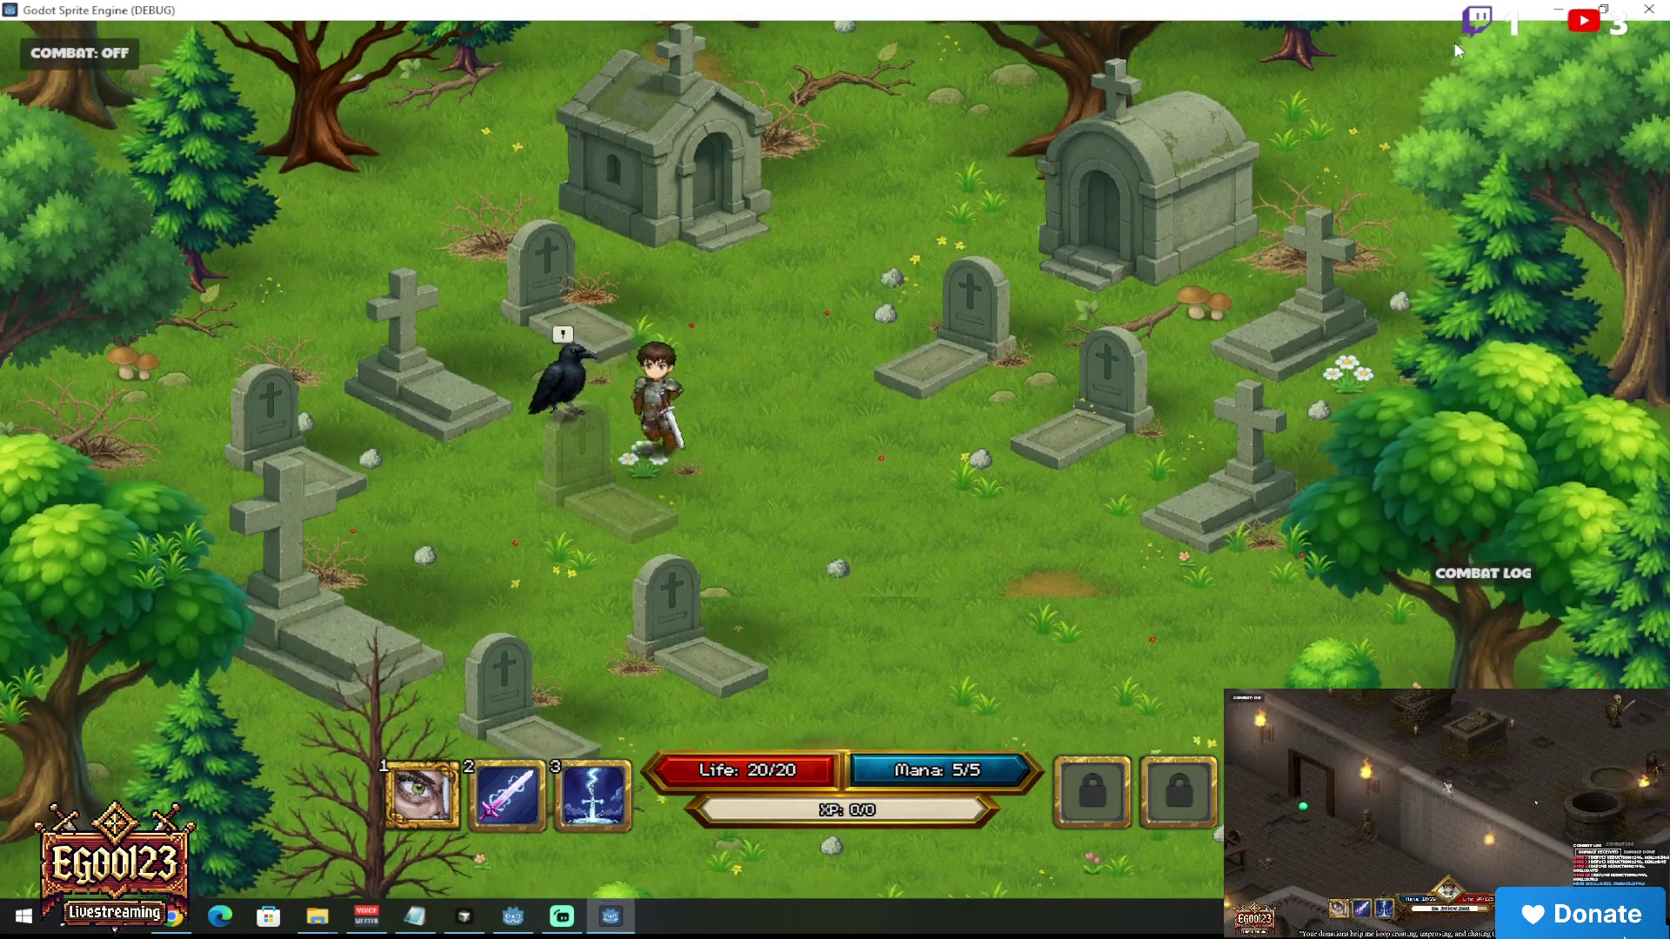
key(a)
key(w)
key(d)
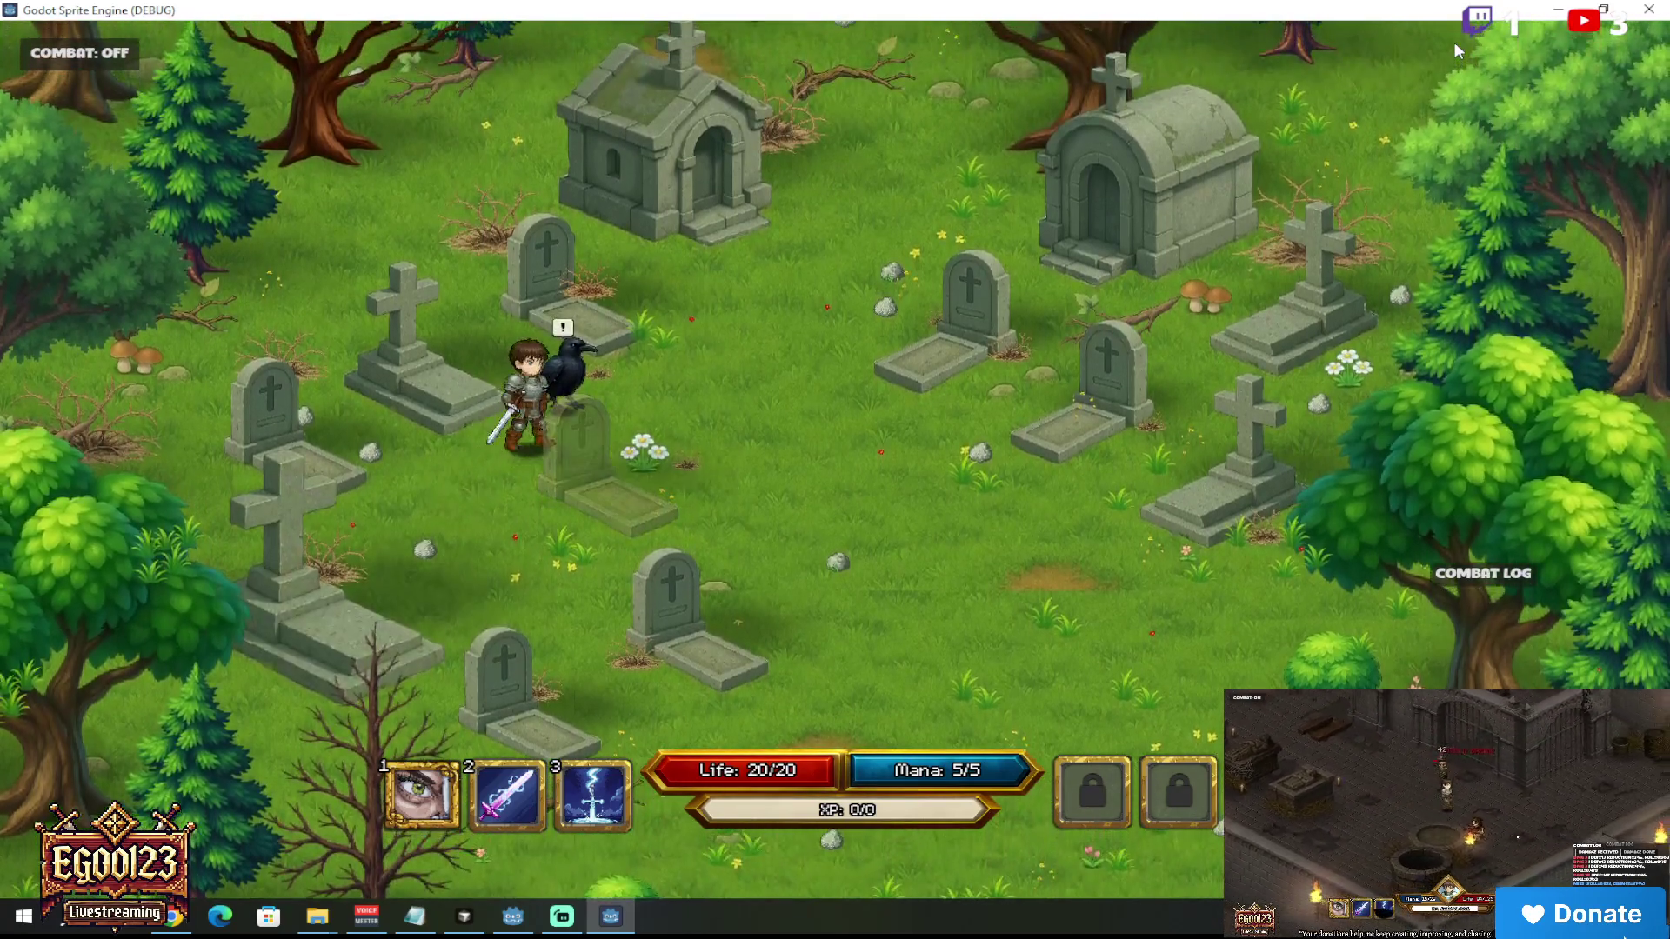
key(e)
key(e)
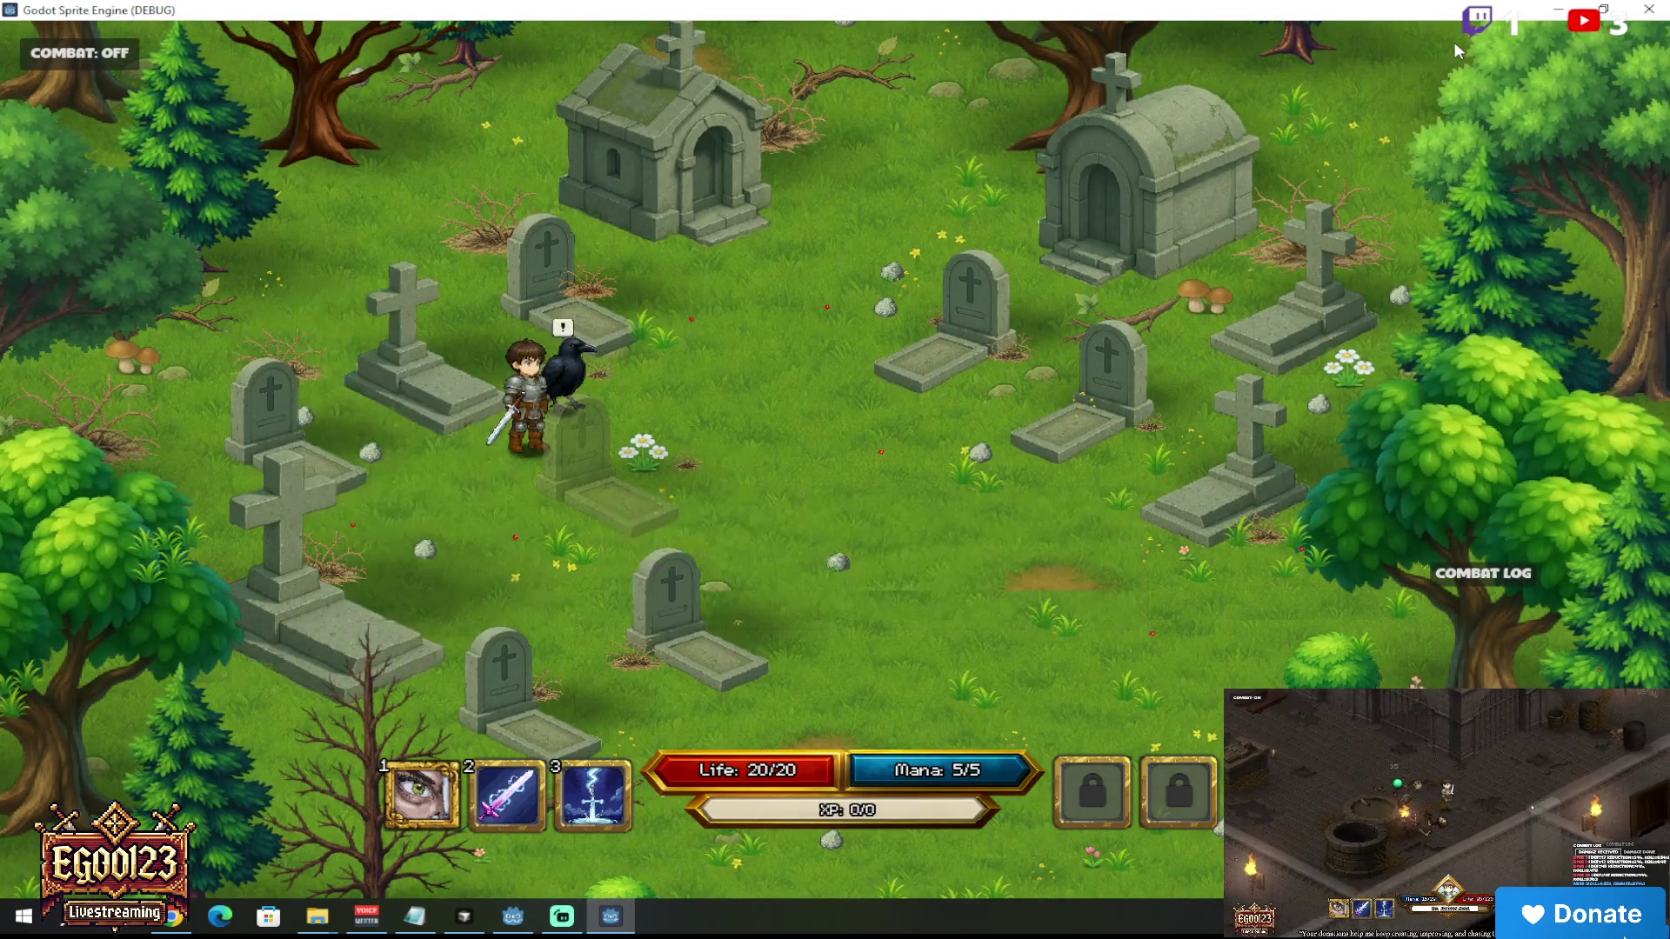
key(s)
key(d)
key(w)
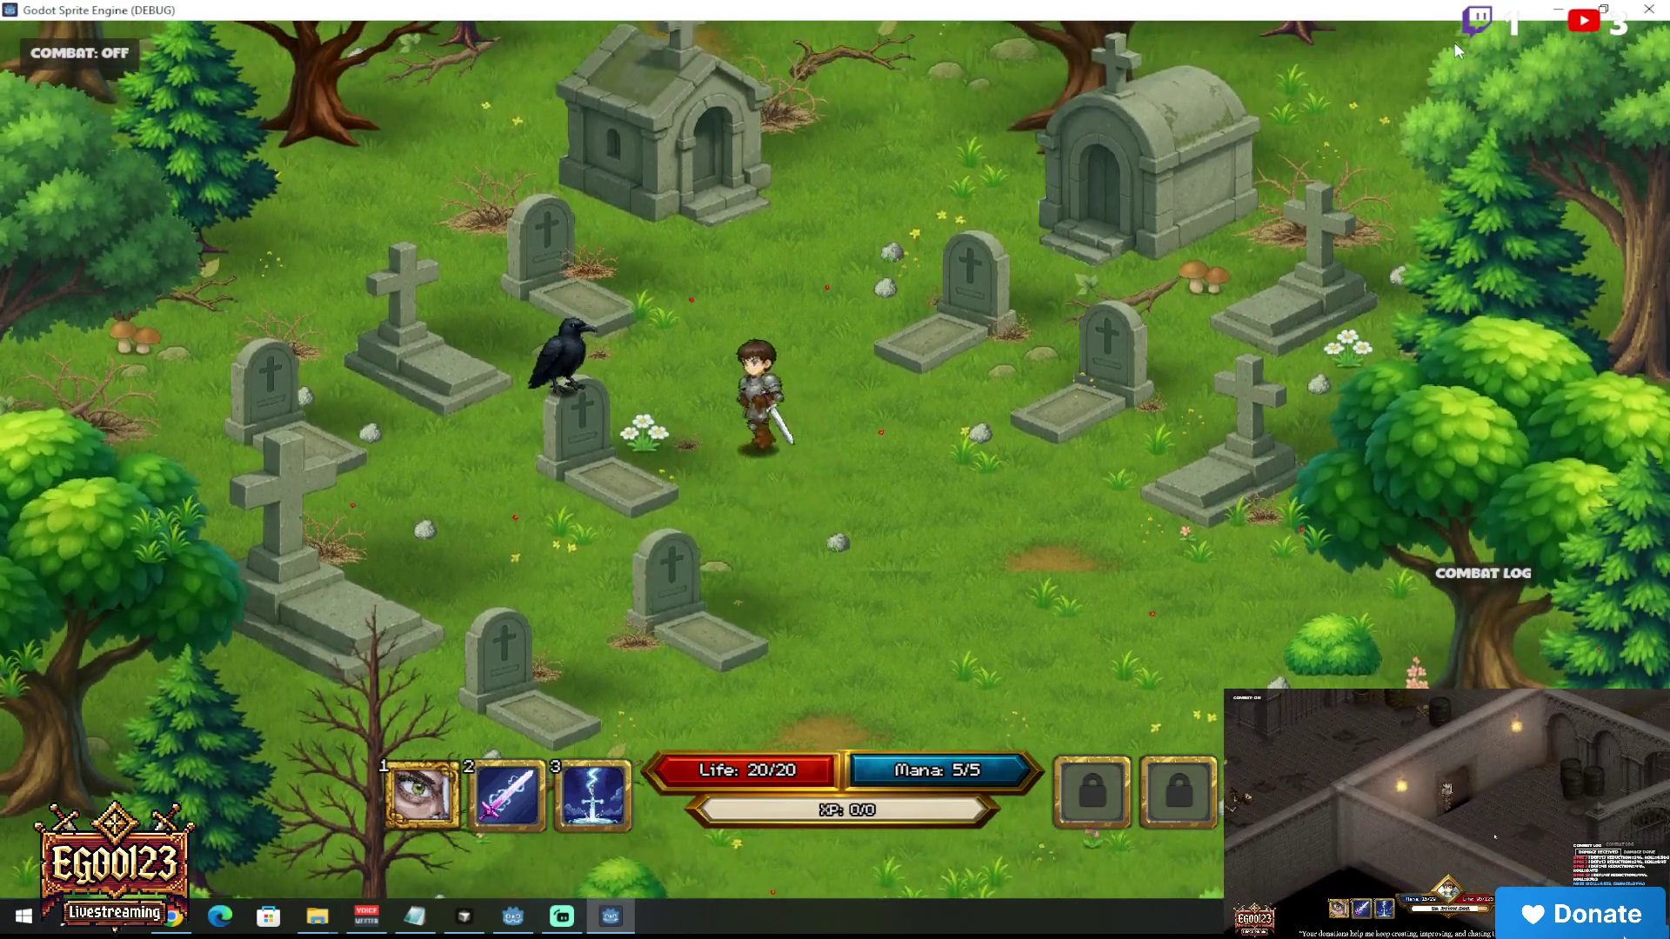
key(a)
key(e)
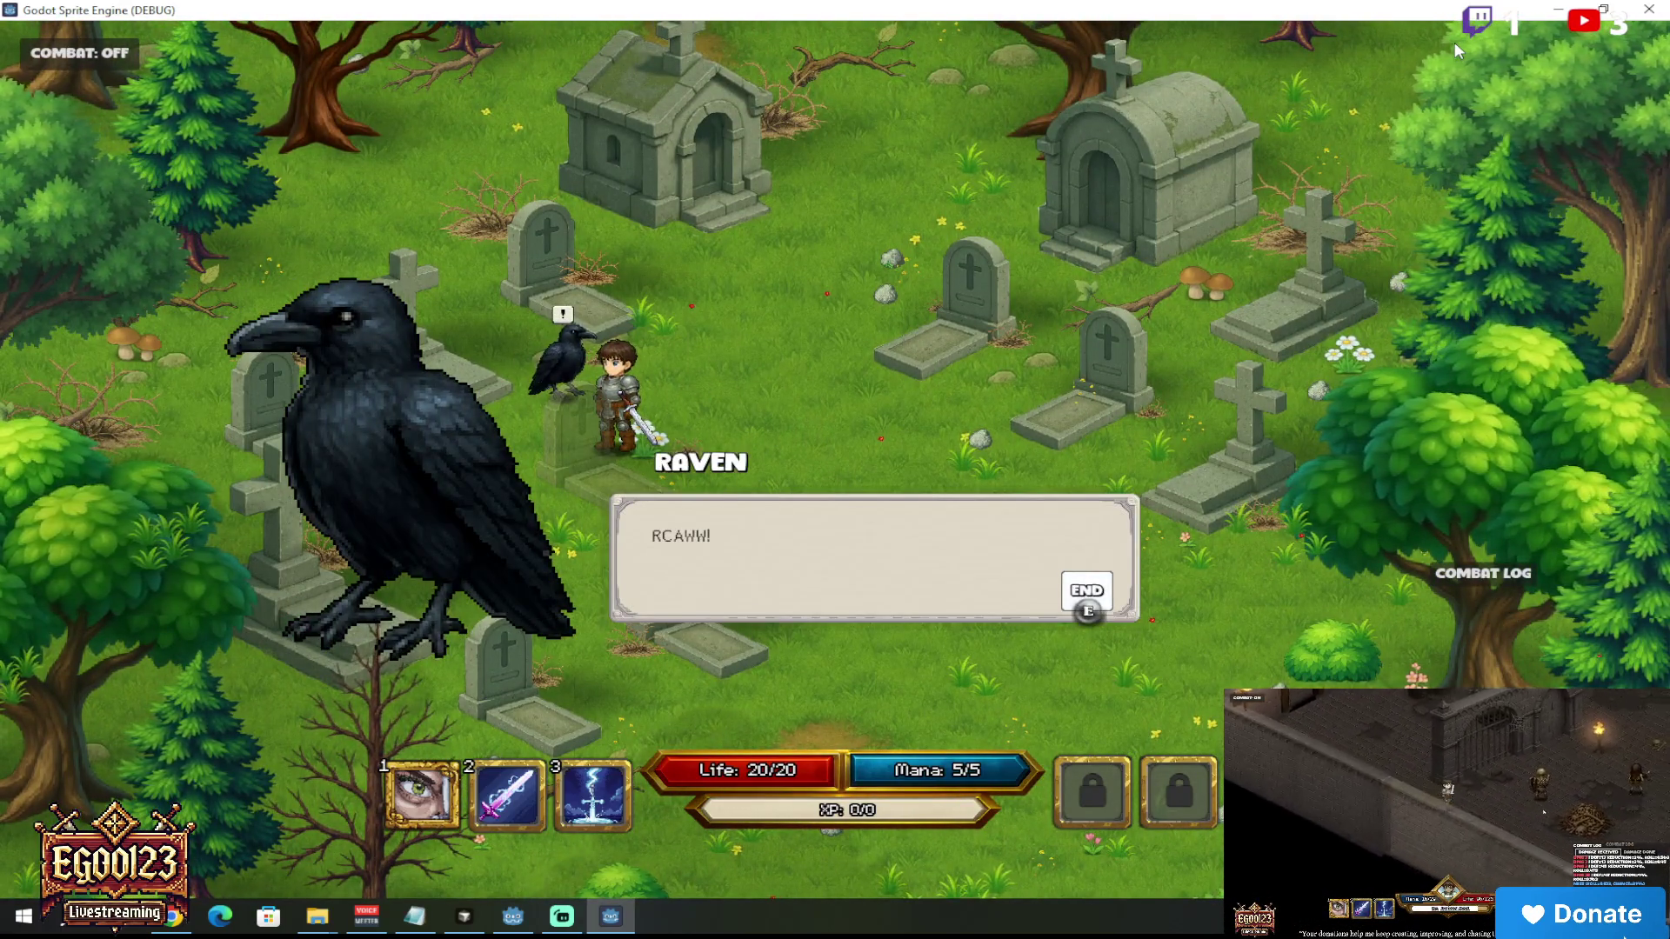
key(e)
key(e)
key(e)
key(e)
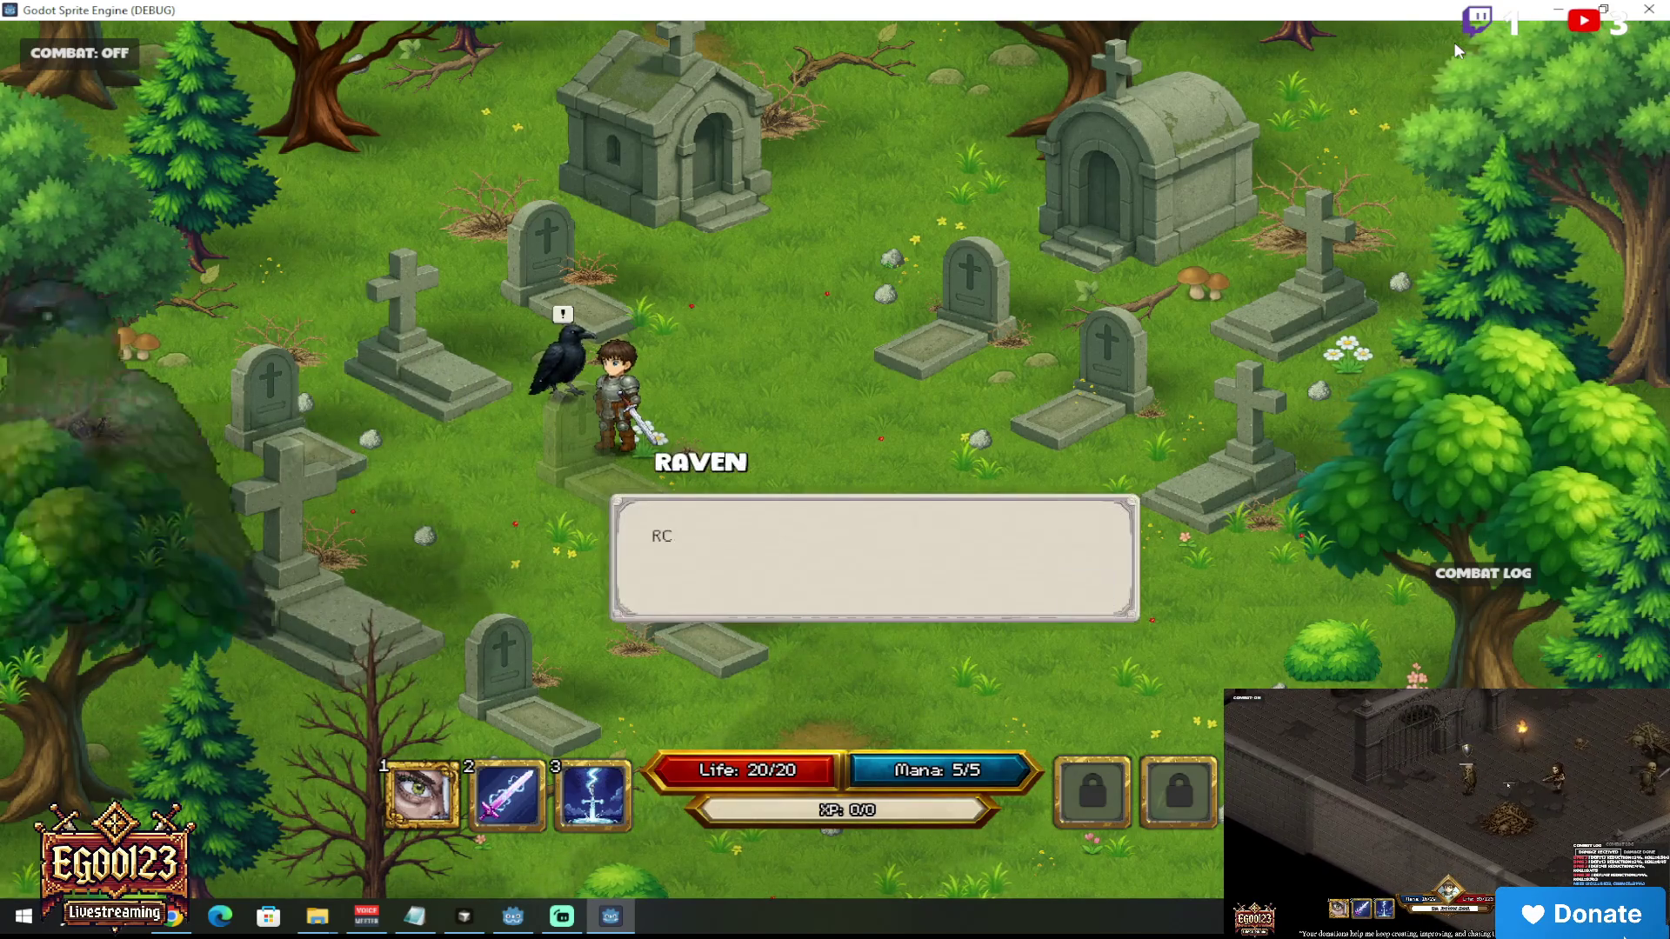
key(e)
key(e)
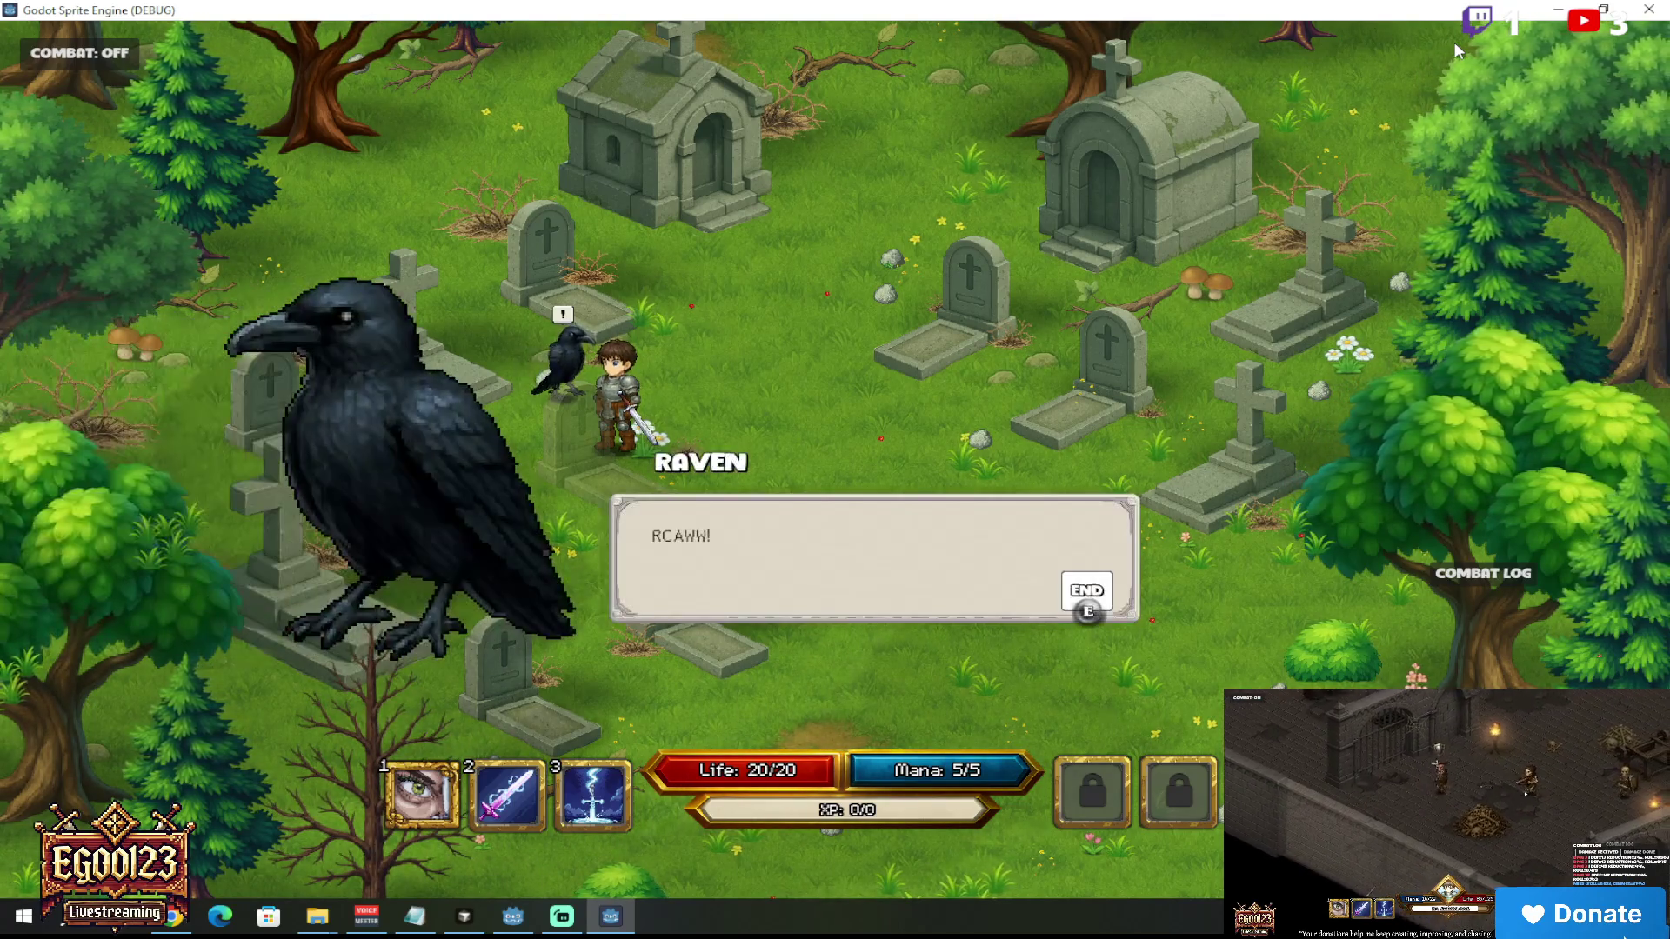
key(e)
Step: Talk to the raven a few more times, walk away, and stop the game with F8
key(d)
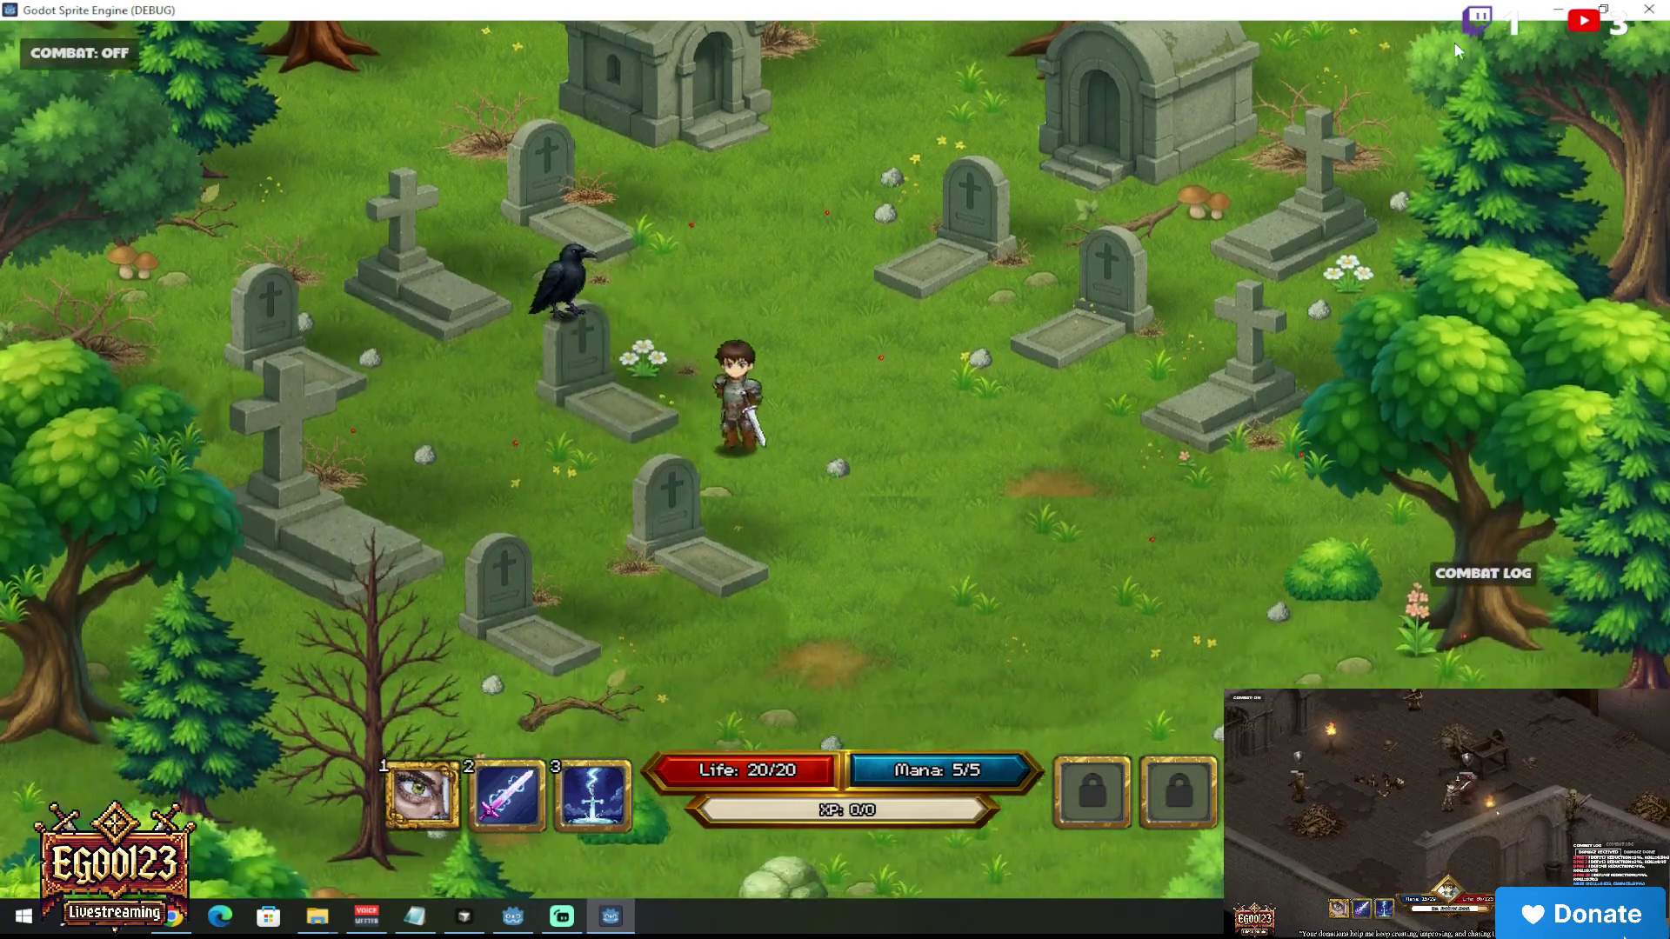
key(a)
key(w)
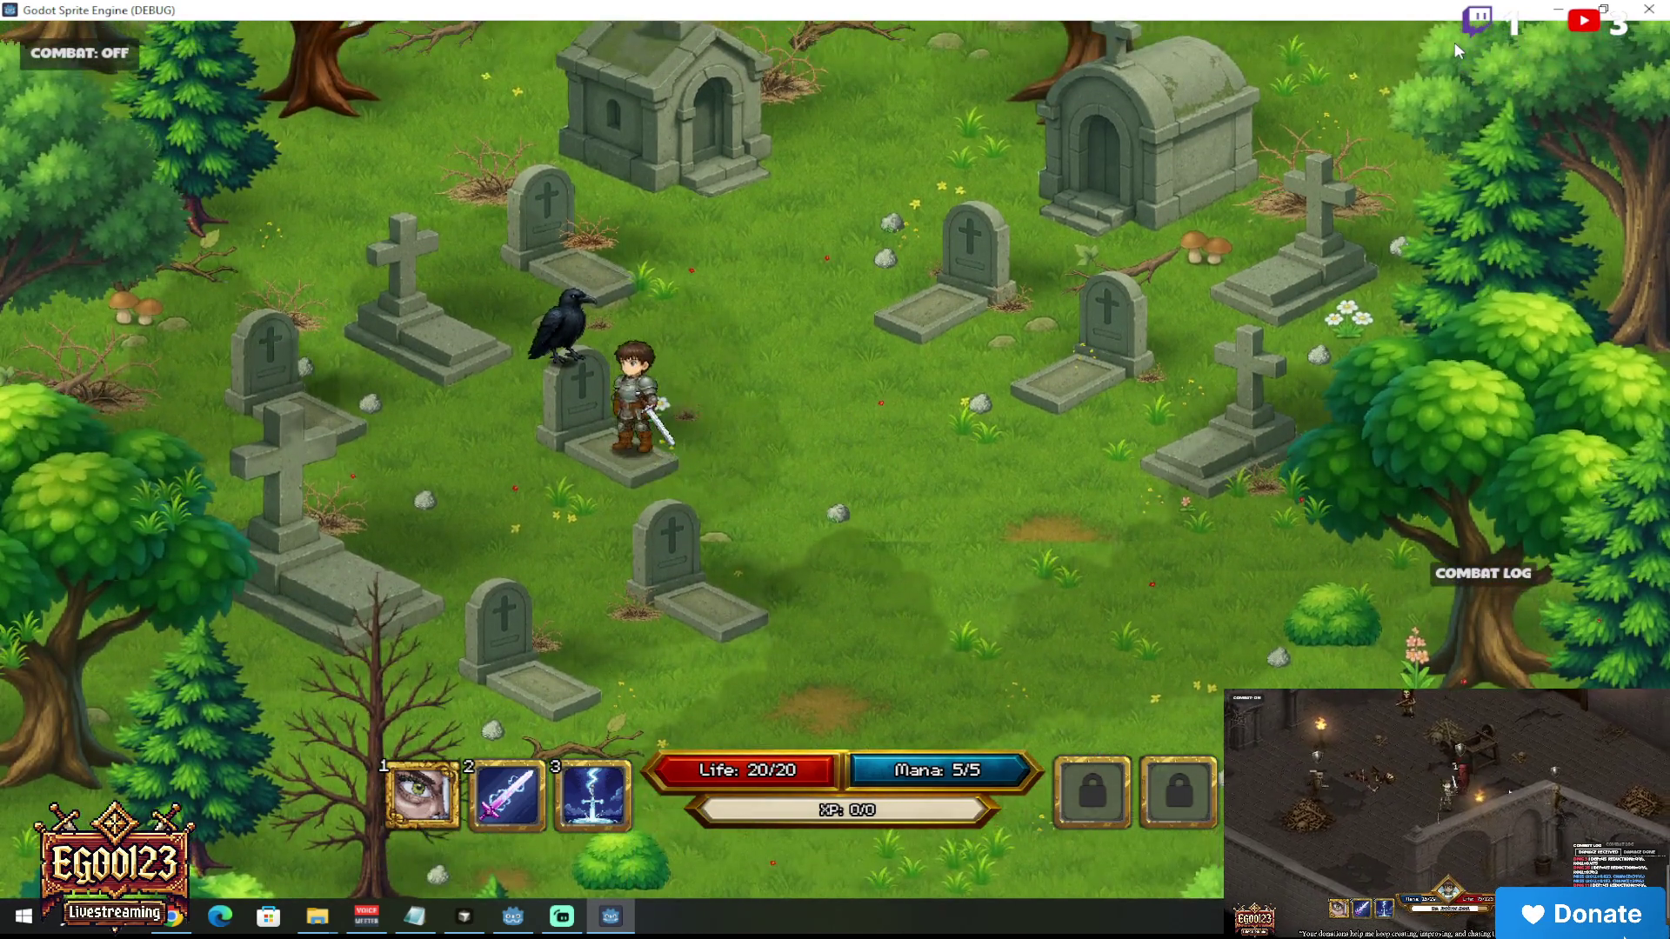
key(e)
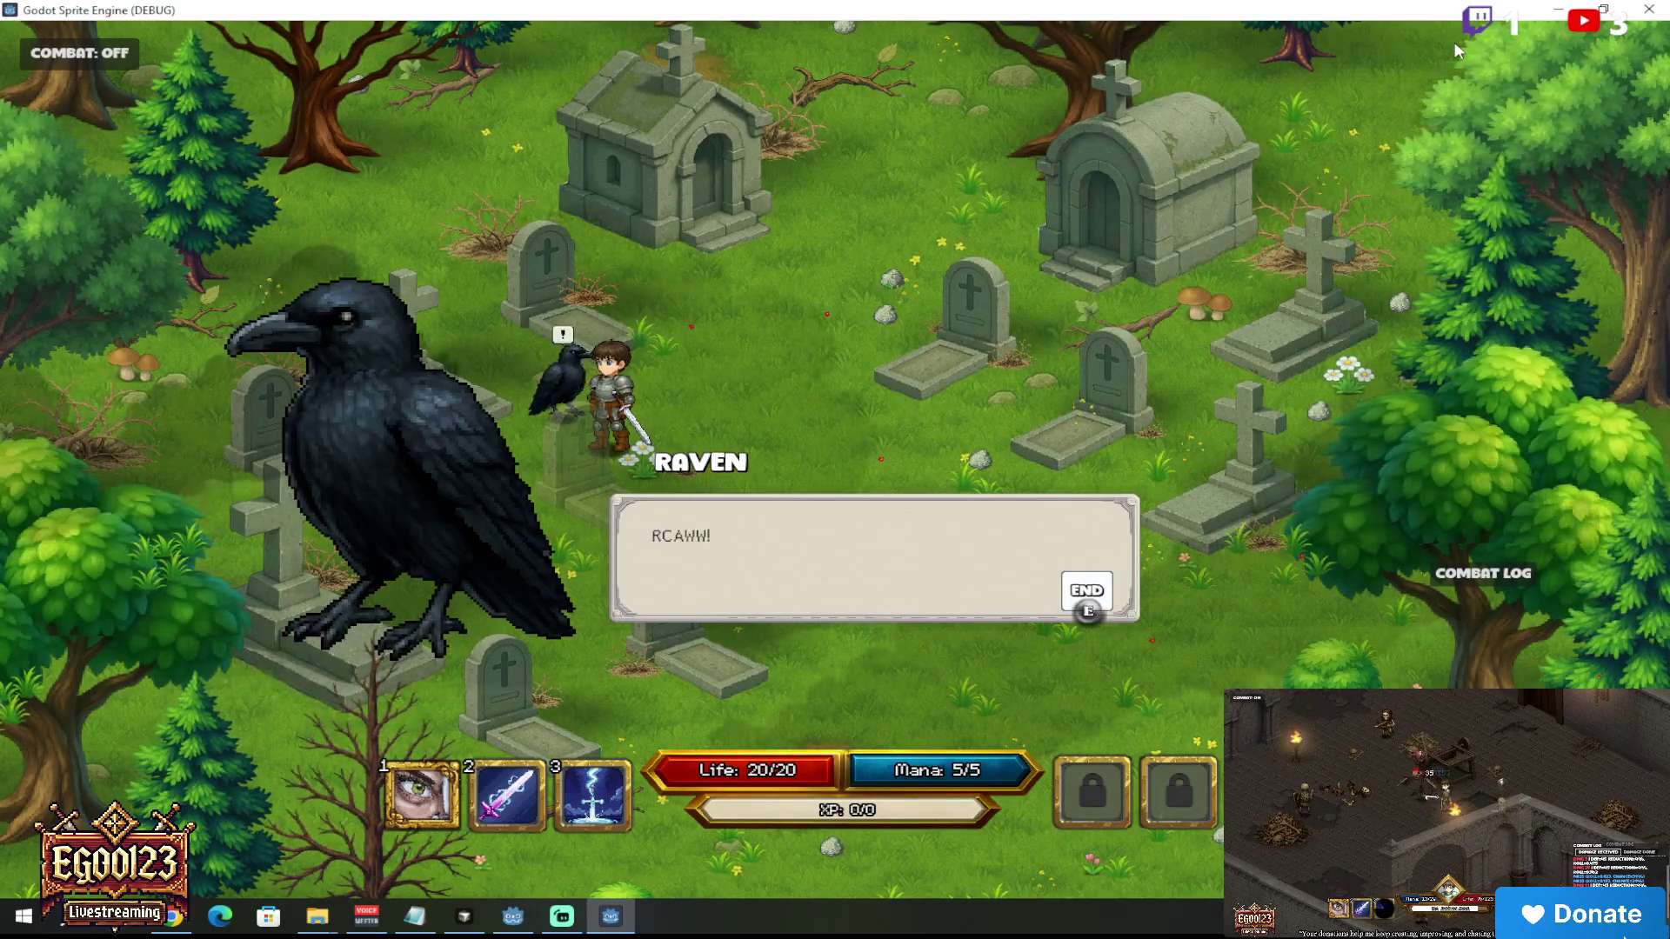
key(e)
key(d)
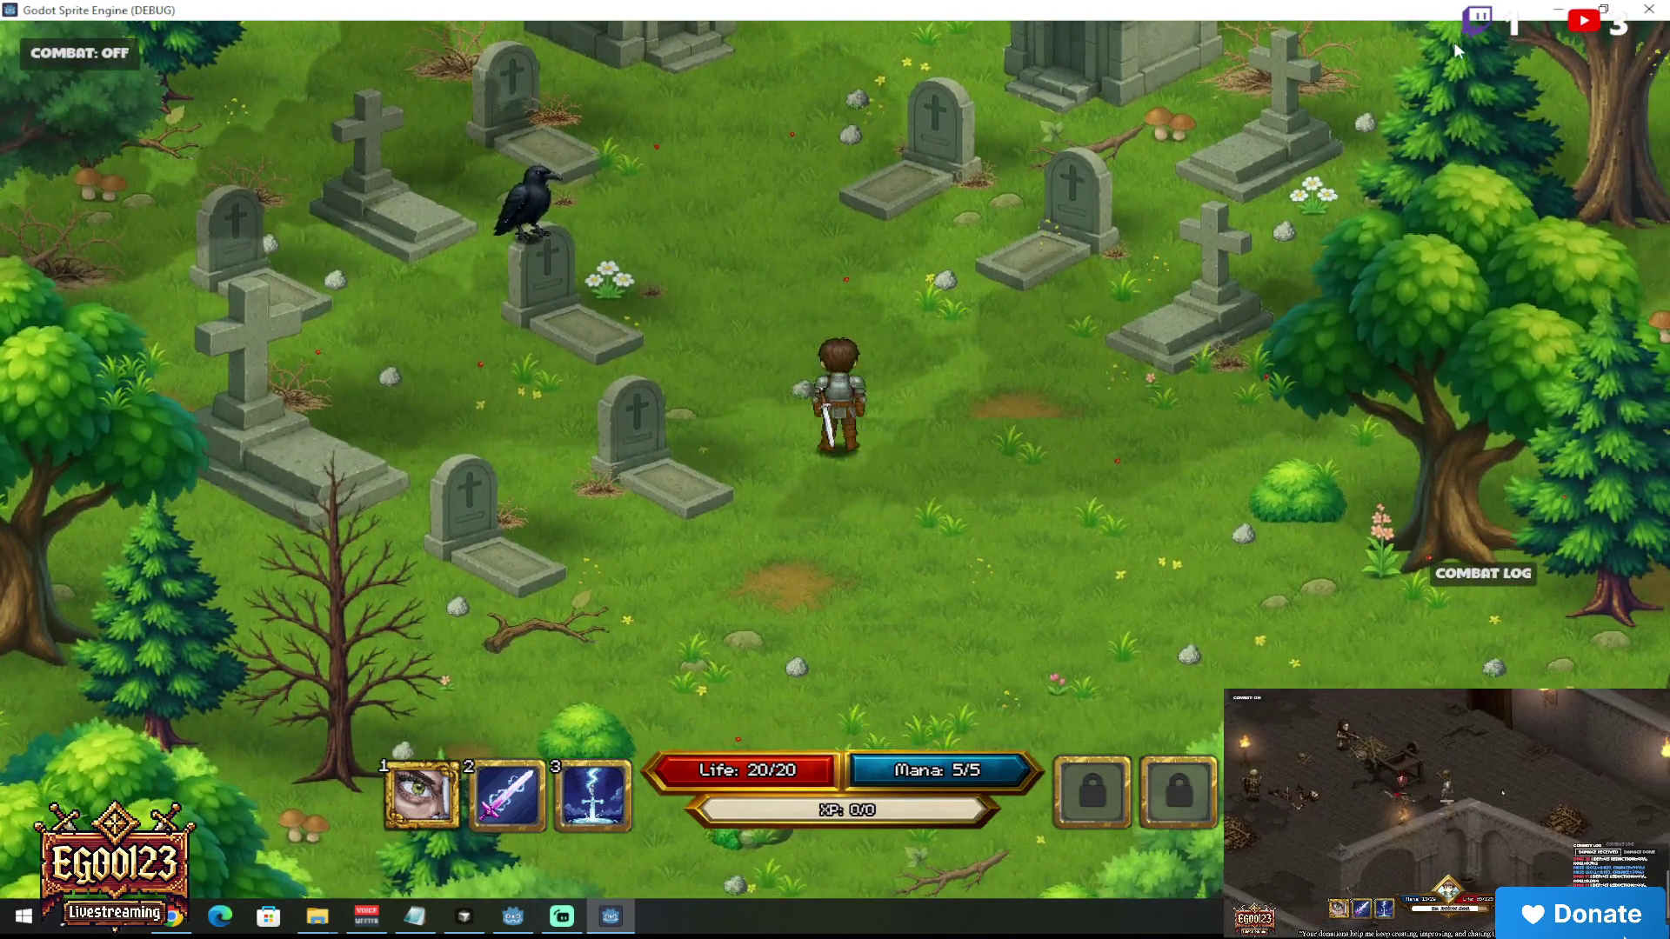
key(a)
key(e)
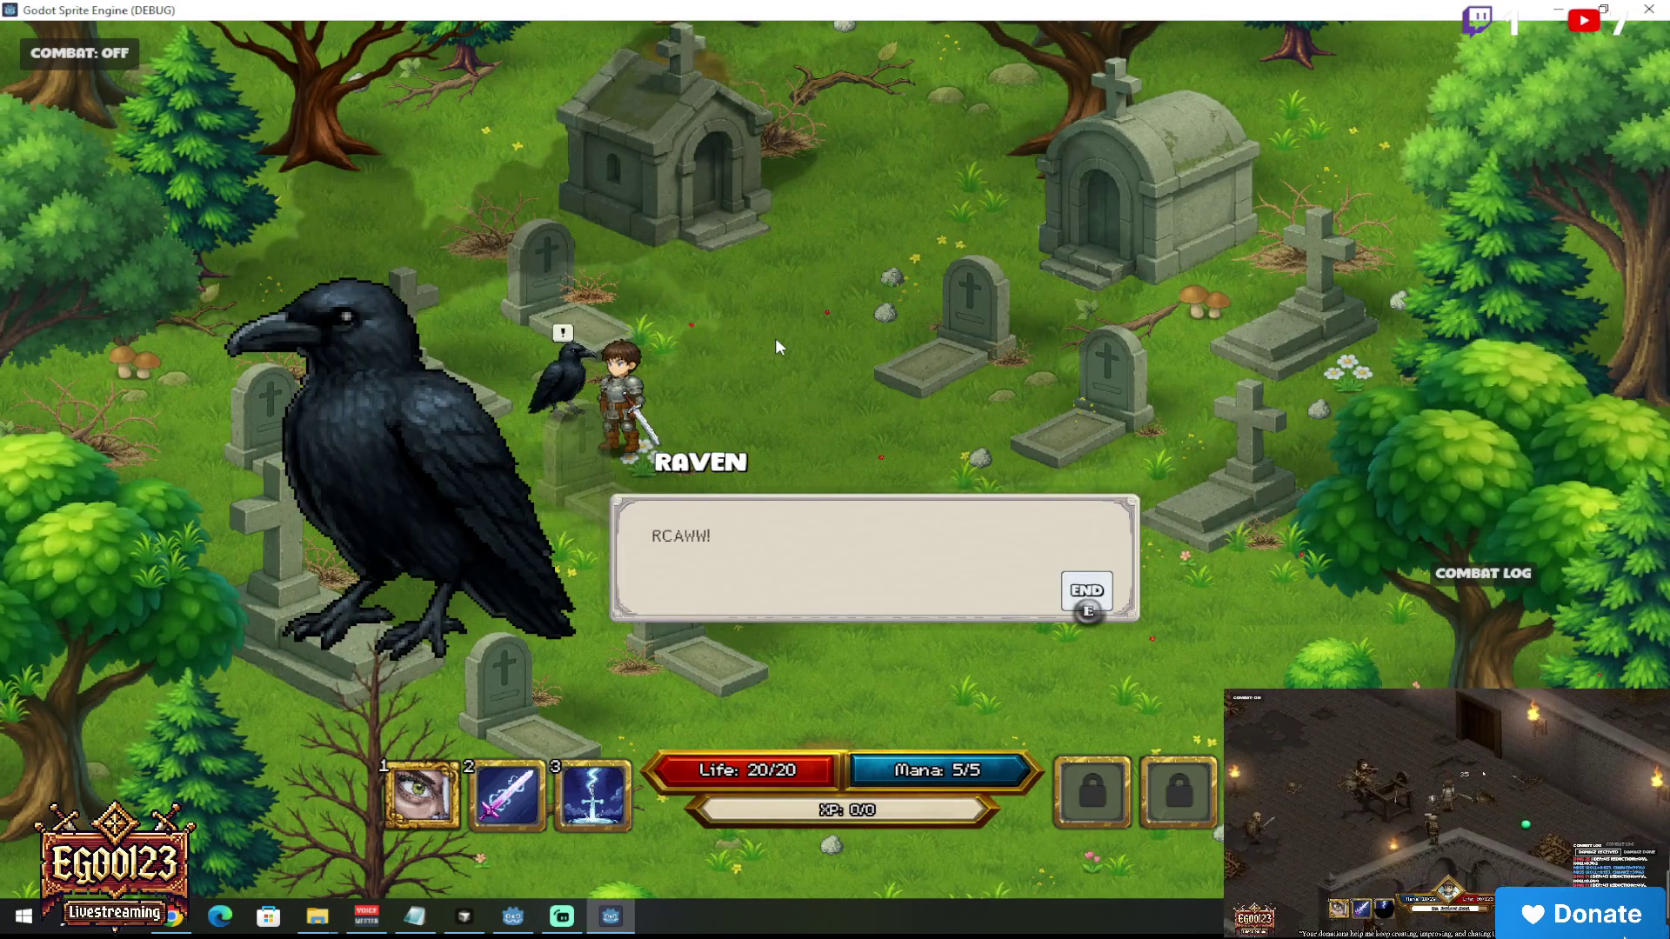
key(e)
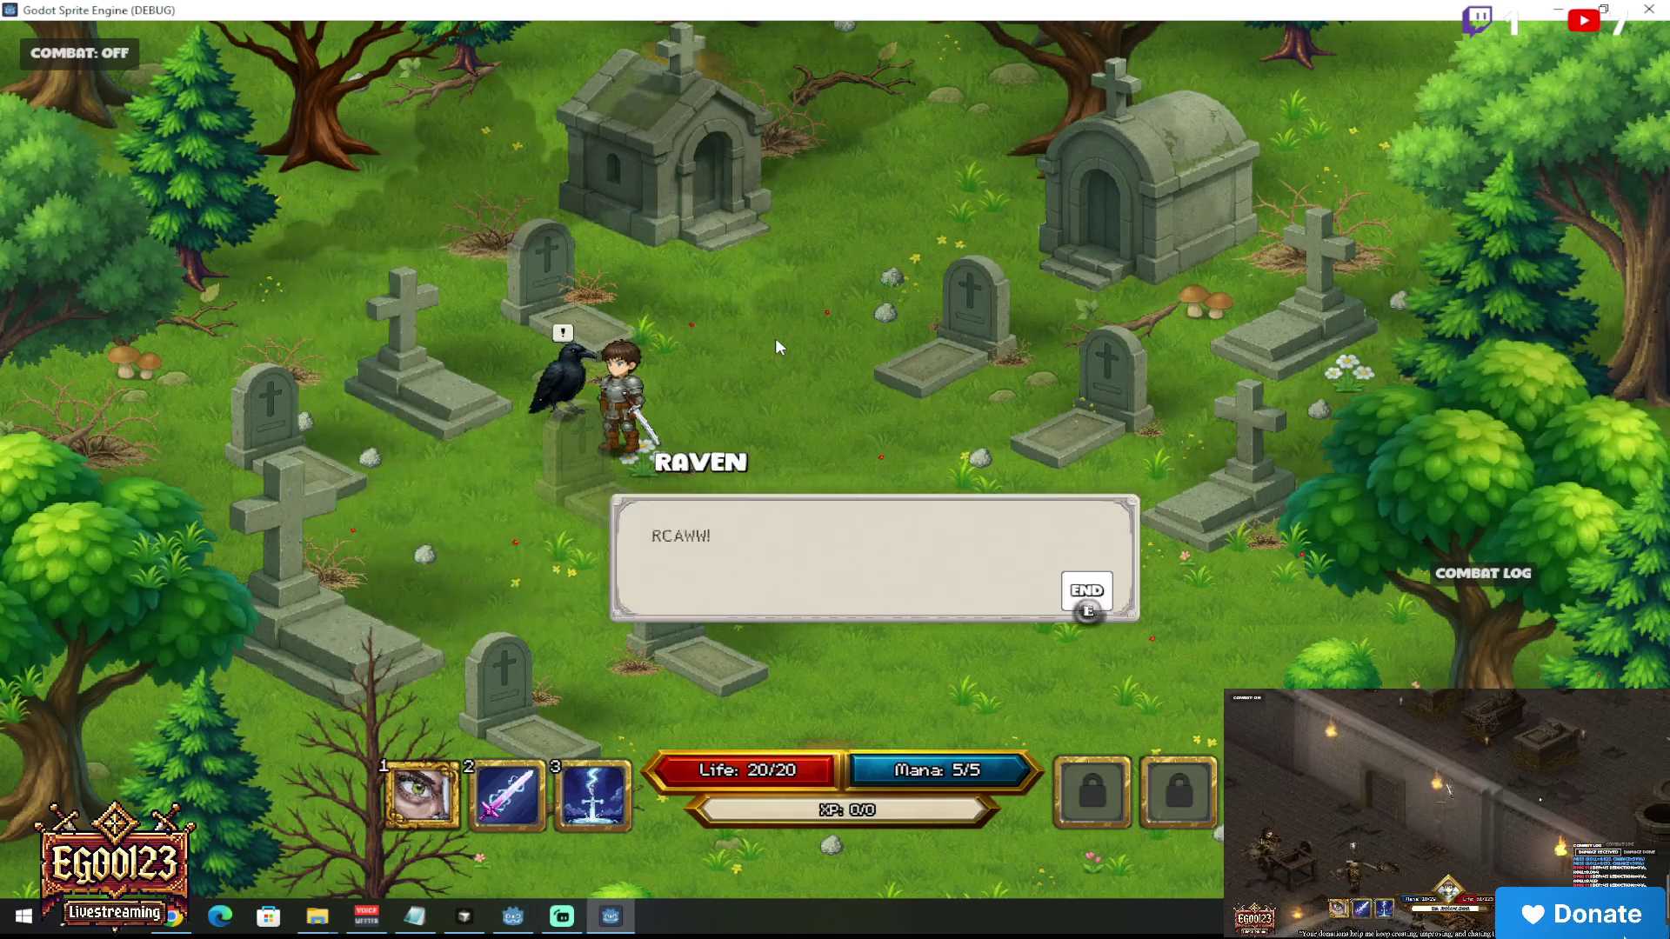
key(e)
key(e)
key(s)
key(d)
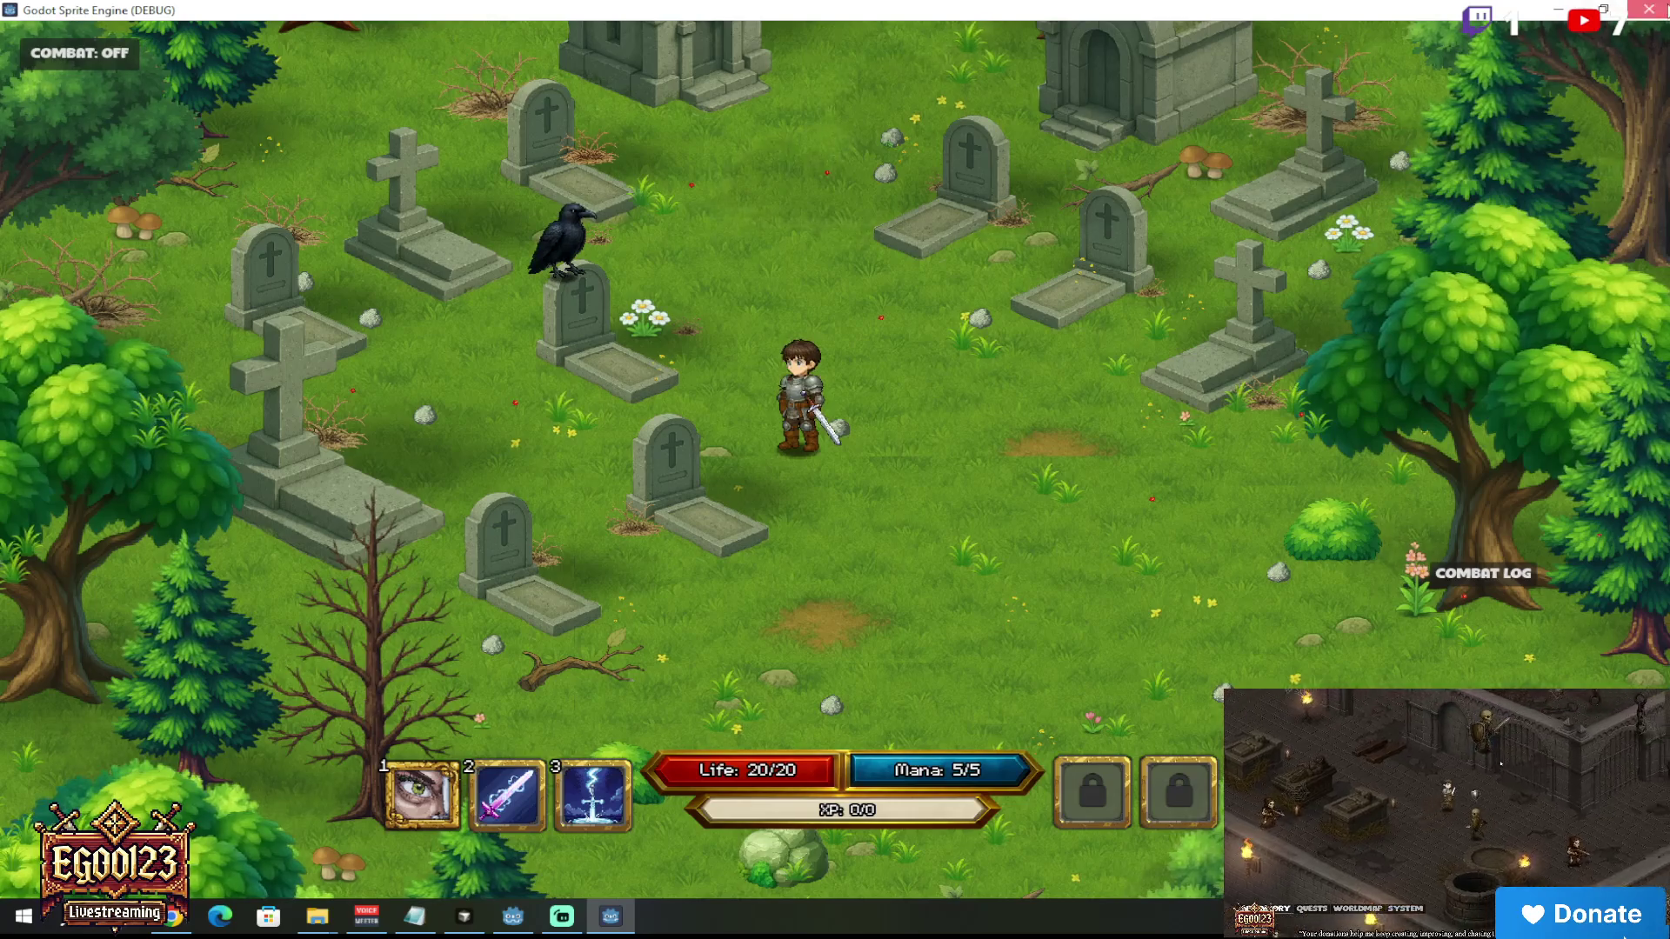
key(F8)
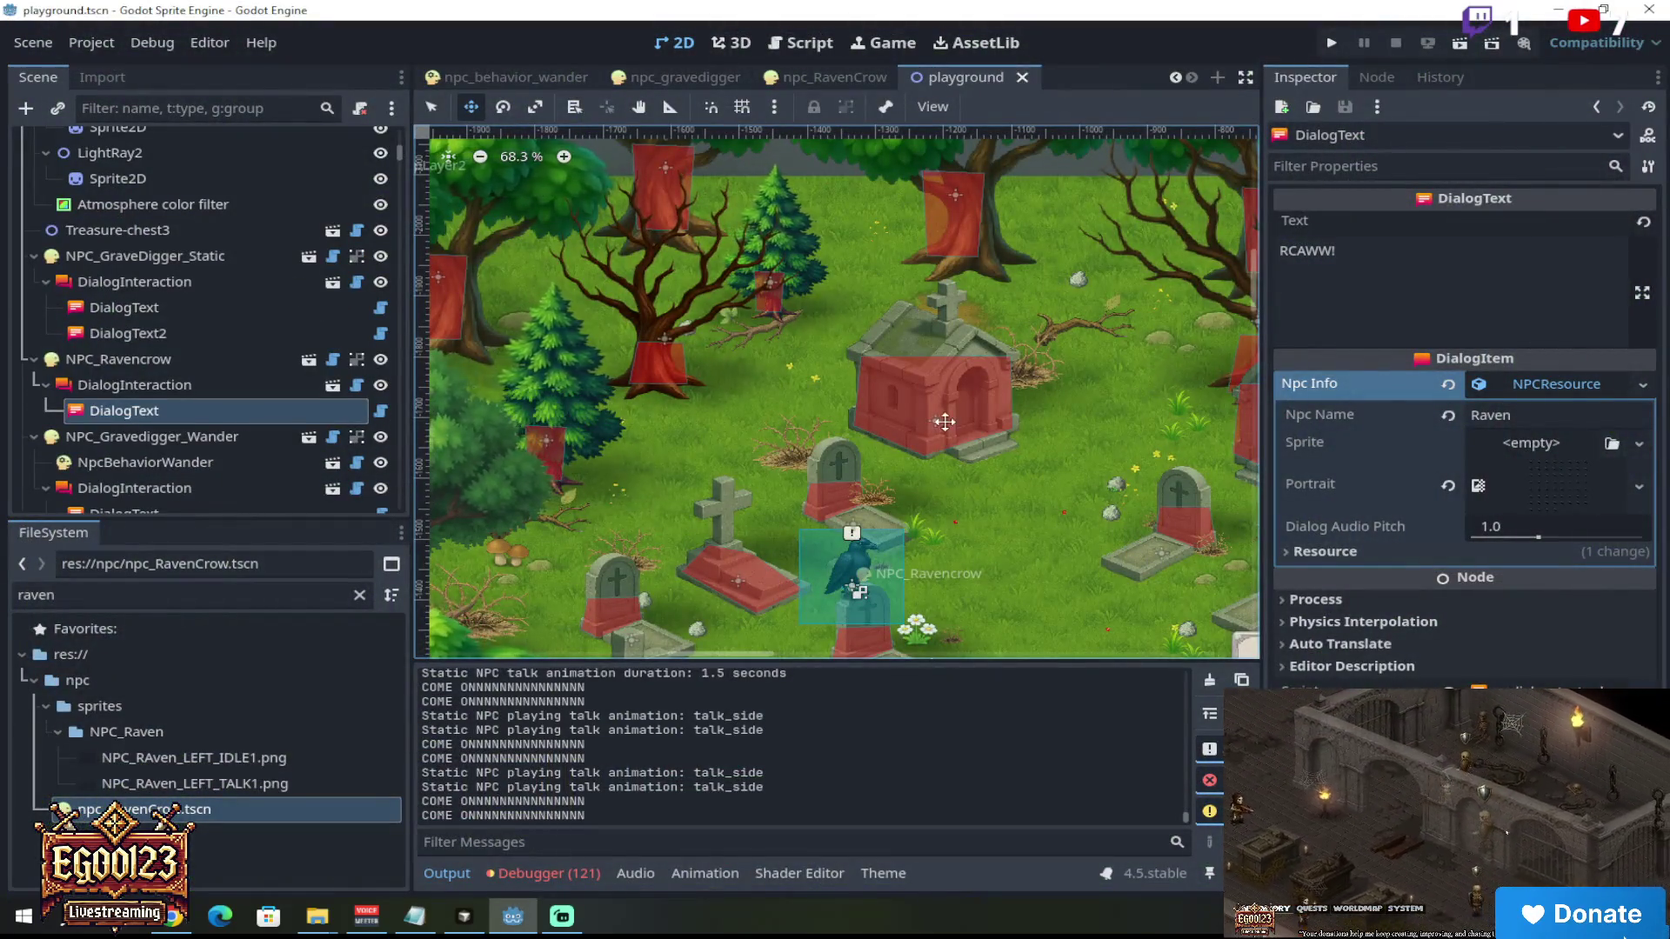
Step: Select NPC_Ravencrow and browse its Inspector properties, briefly searching 'fli'
click(212, 360)
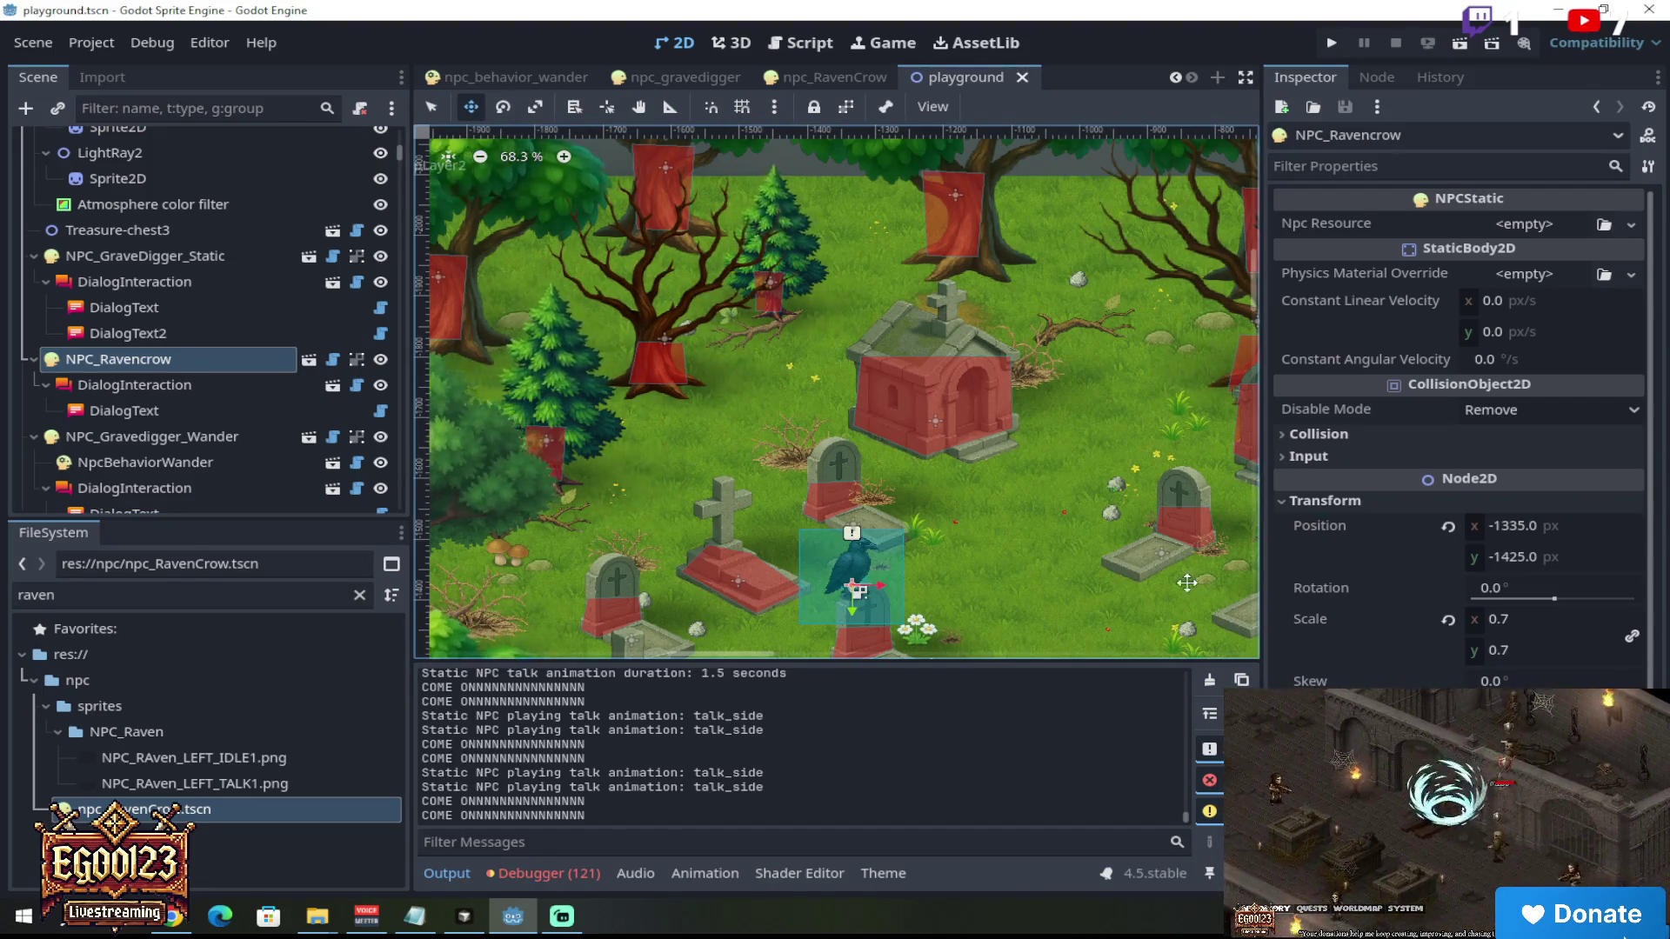
scroll(1354, 659, down, 2)
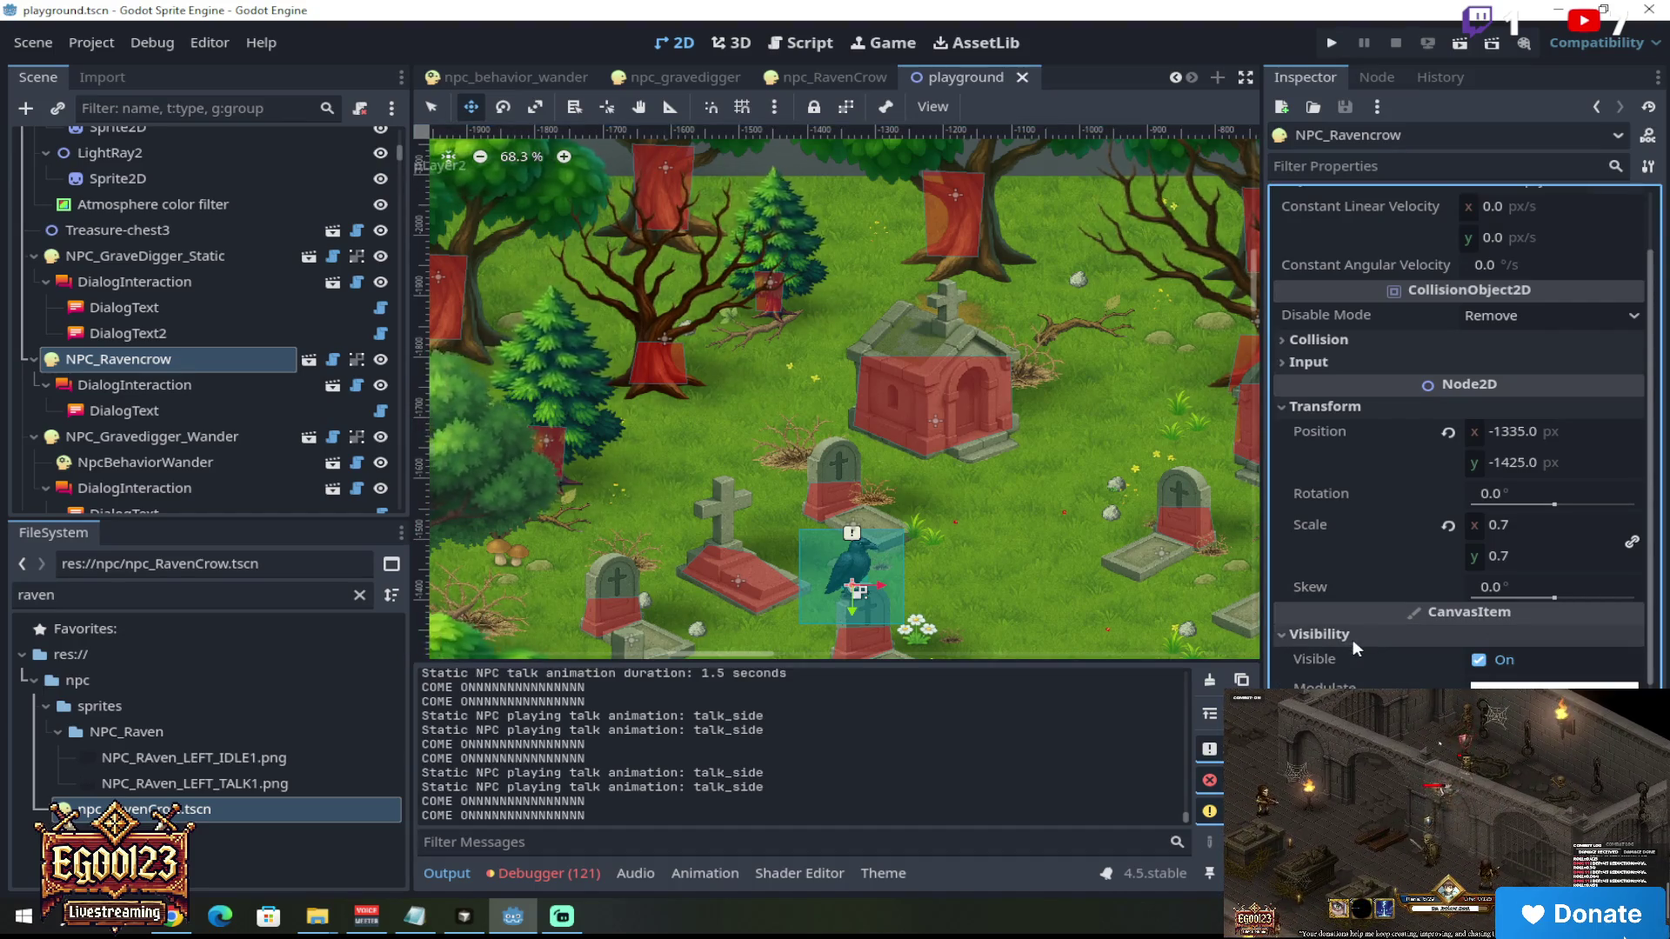
scroll(1396, 489, up, 2)
click(1367, 166)
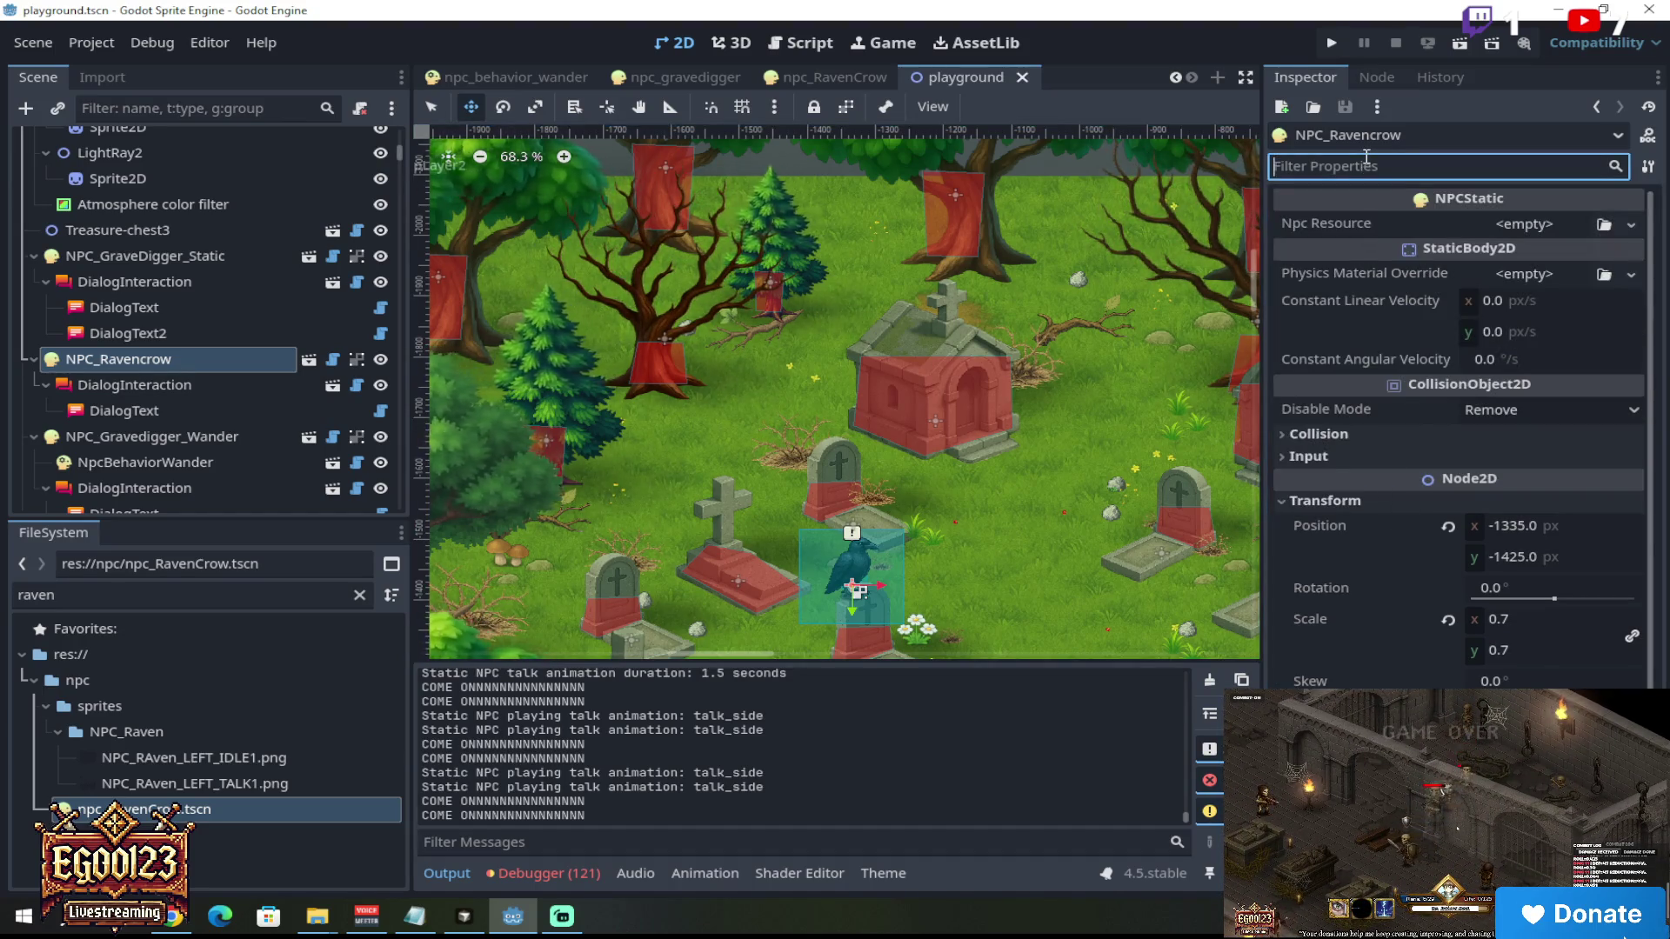
text(fli)
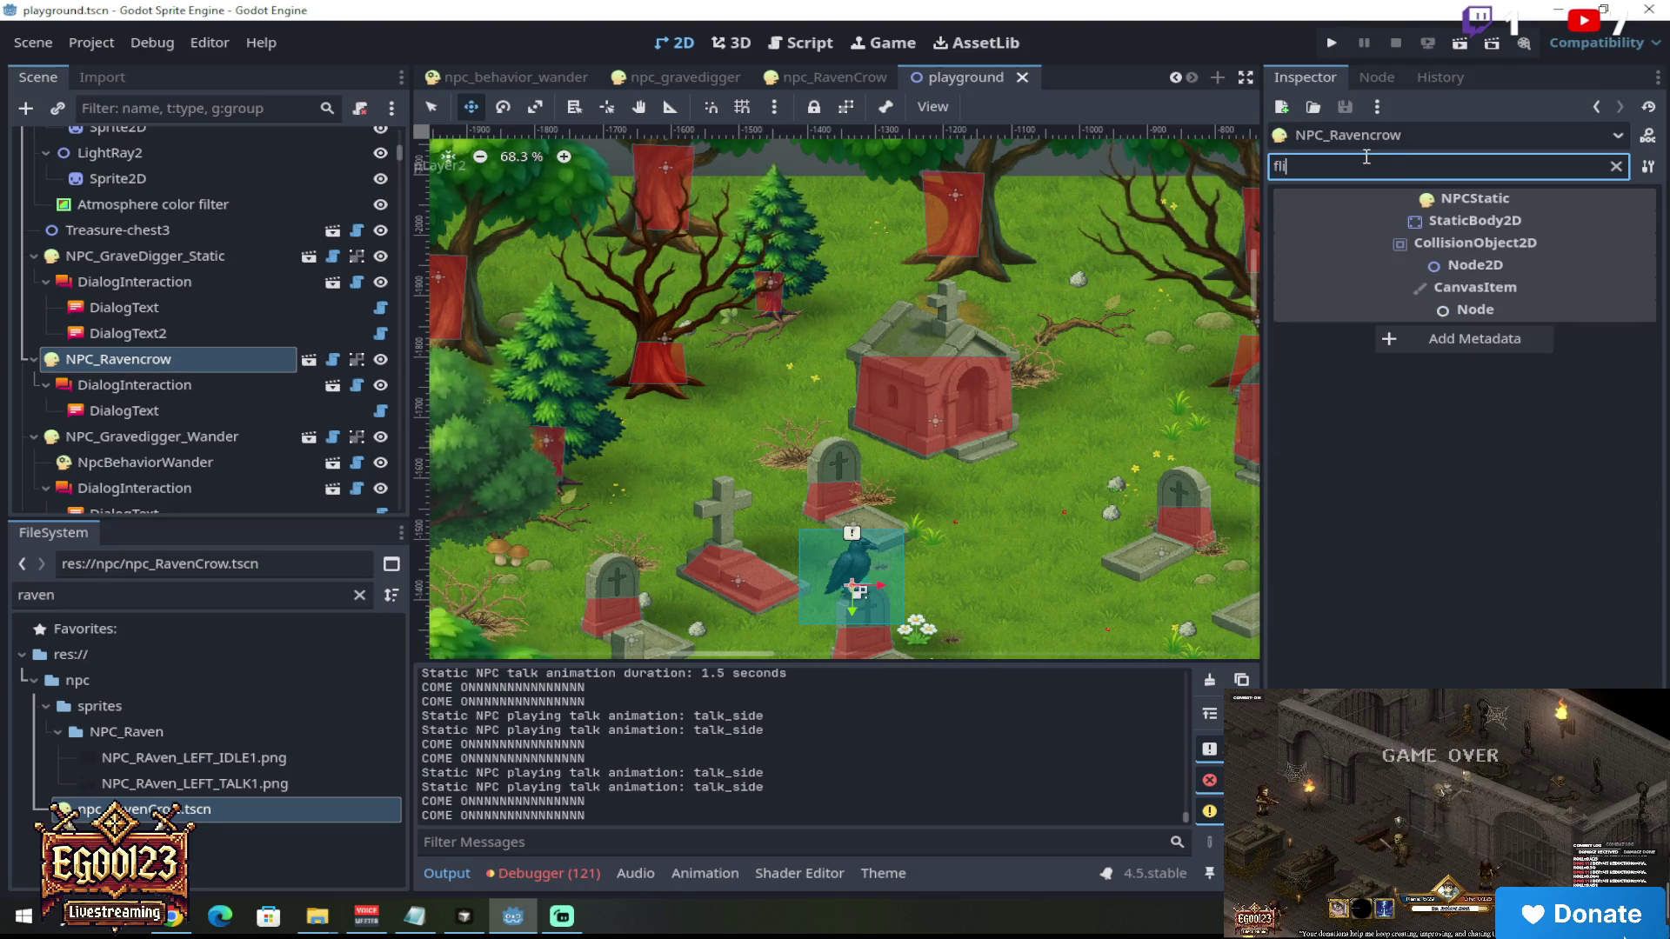
key(BackSpace)
key(BackSpace)
key(BackSpace)
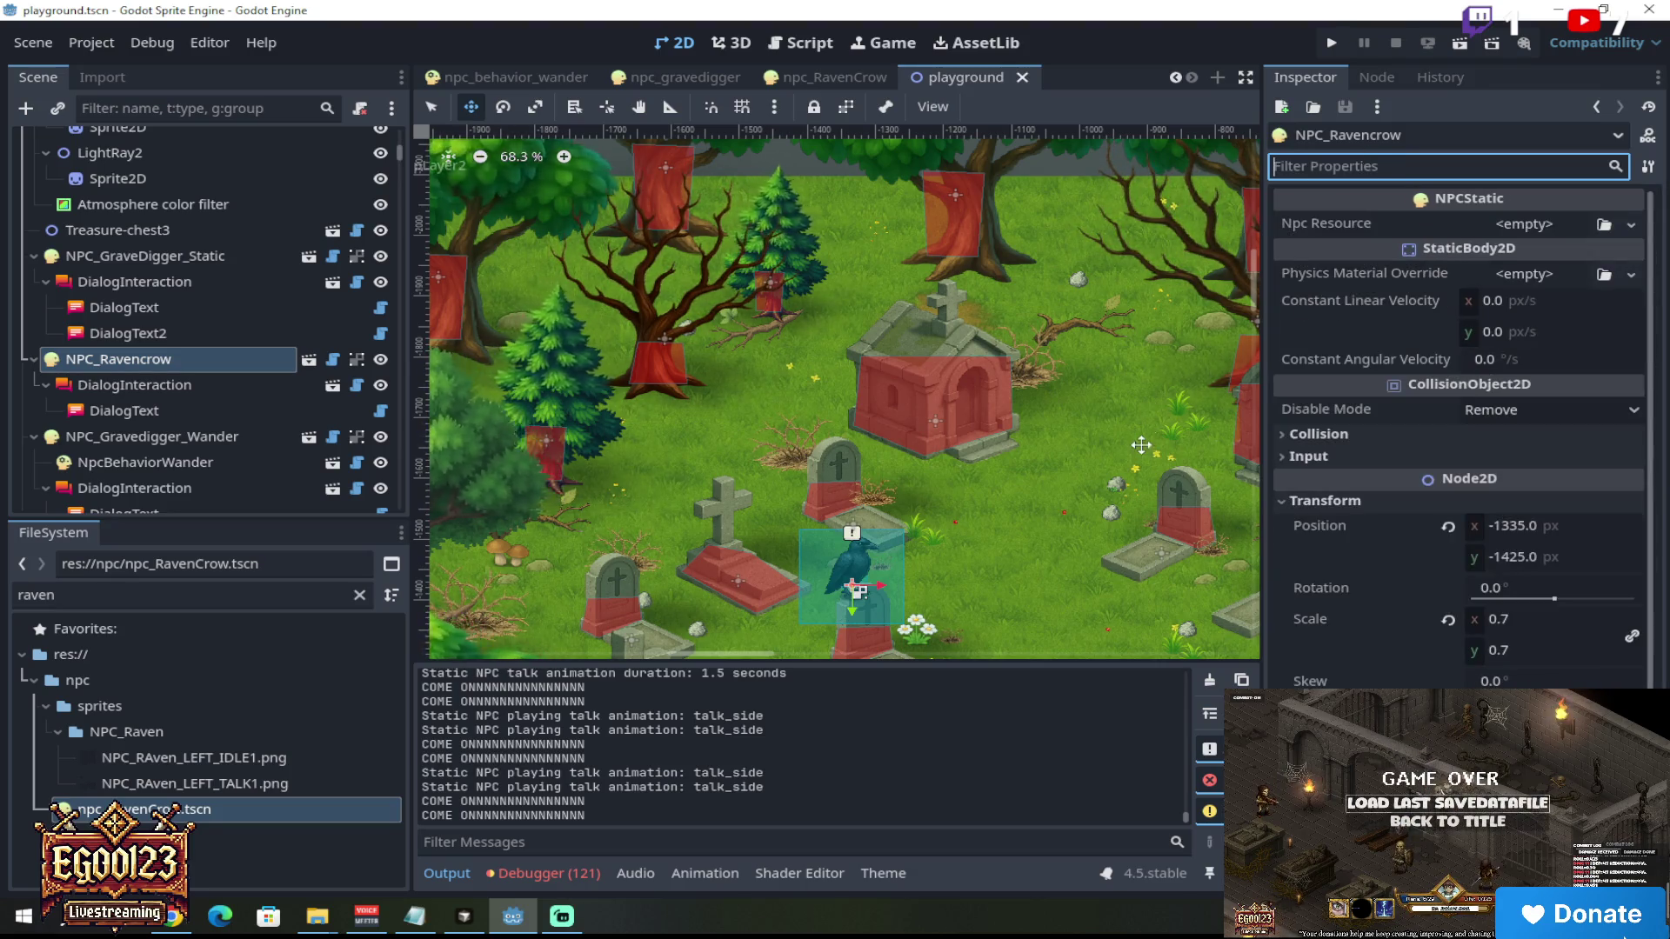
scroll(1139, 451, up, 2)
drag(1258, 291, 1258, 301)
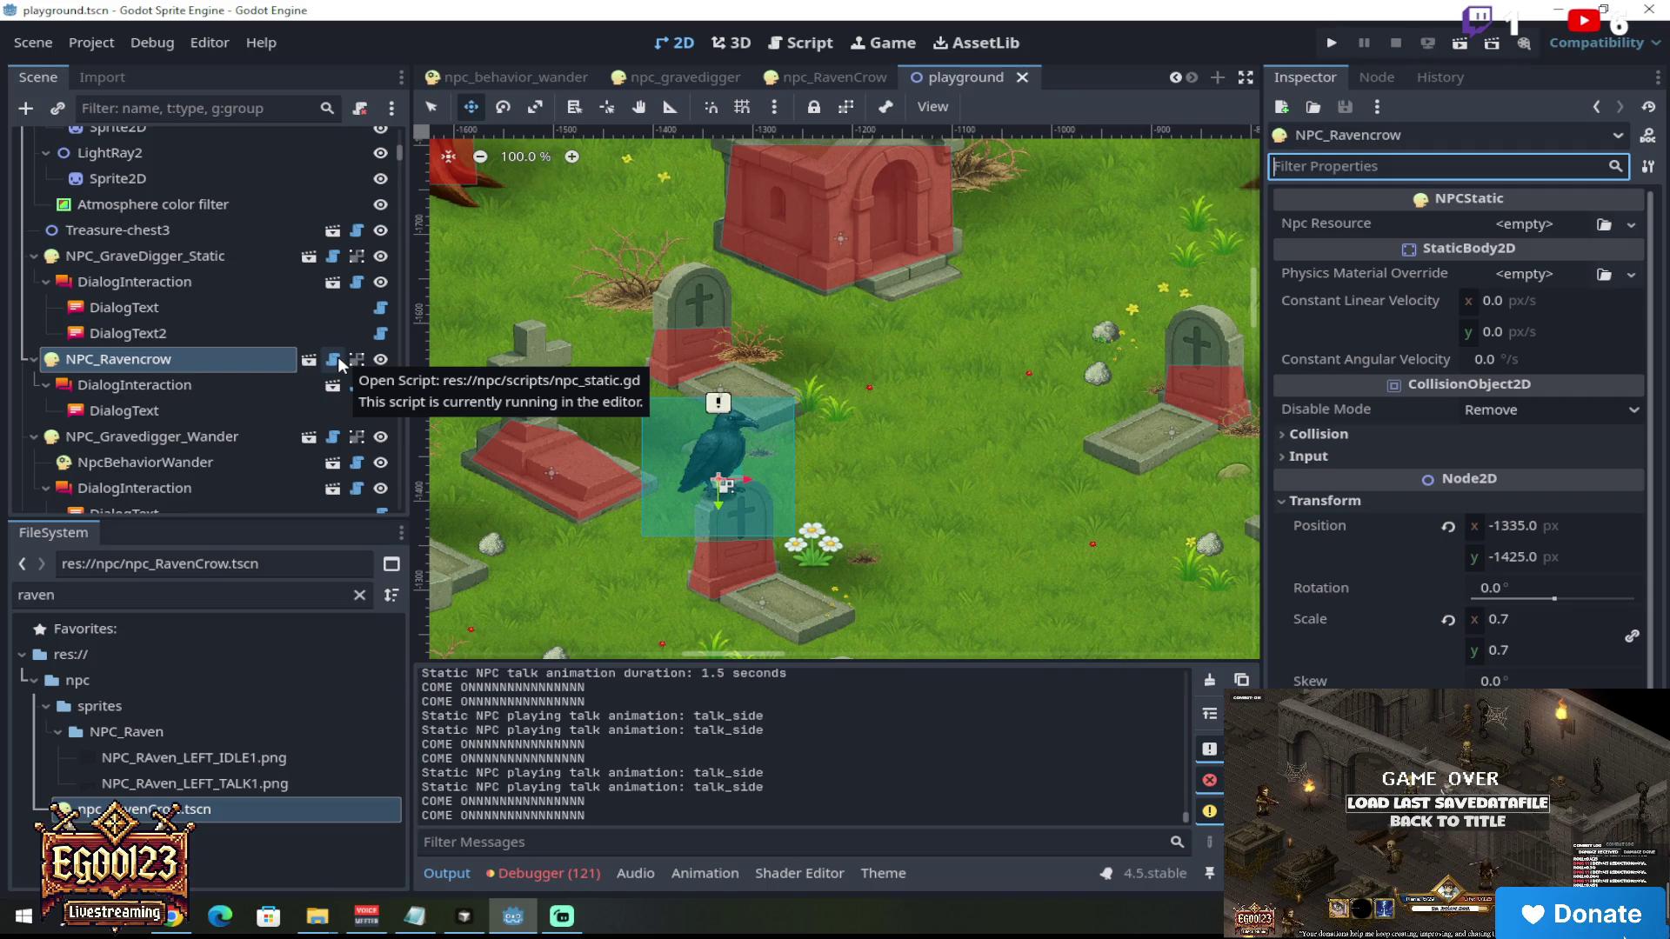
Step: Copy NPC_Ravencrow's node path, then reload the playground scene with the outside changes
right_click(247, 364)
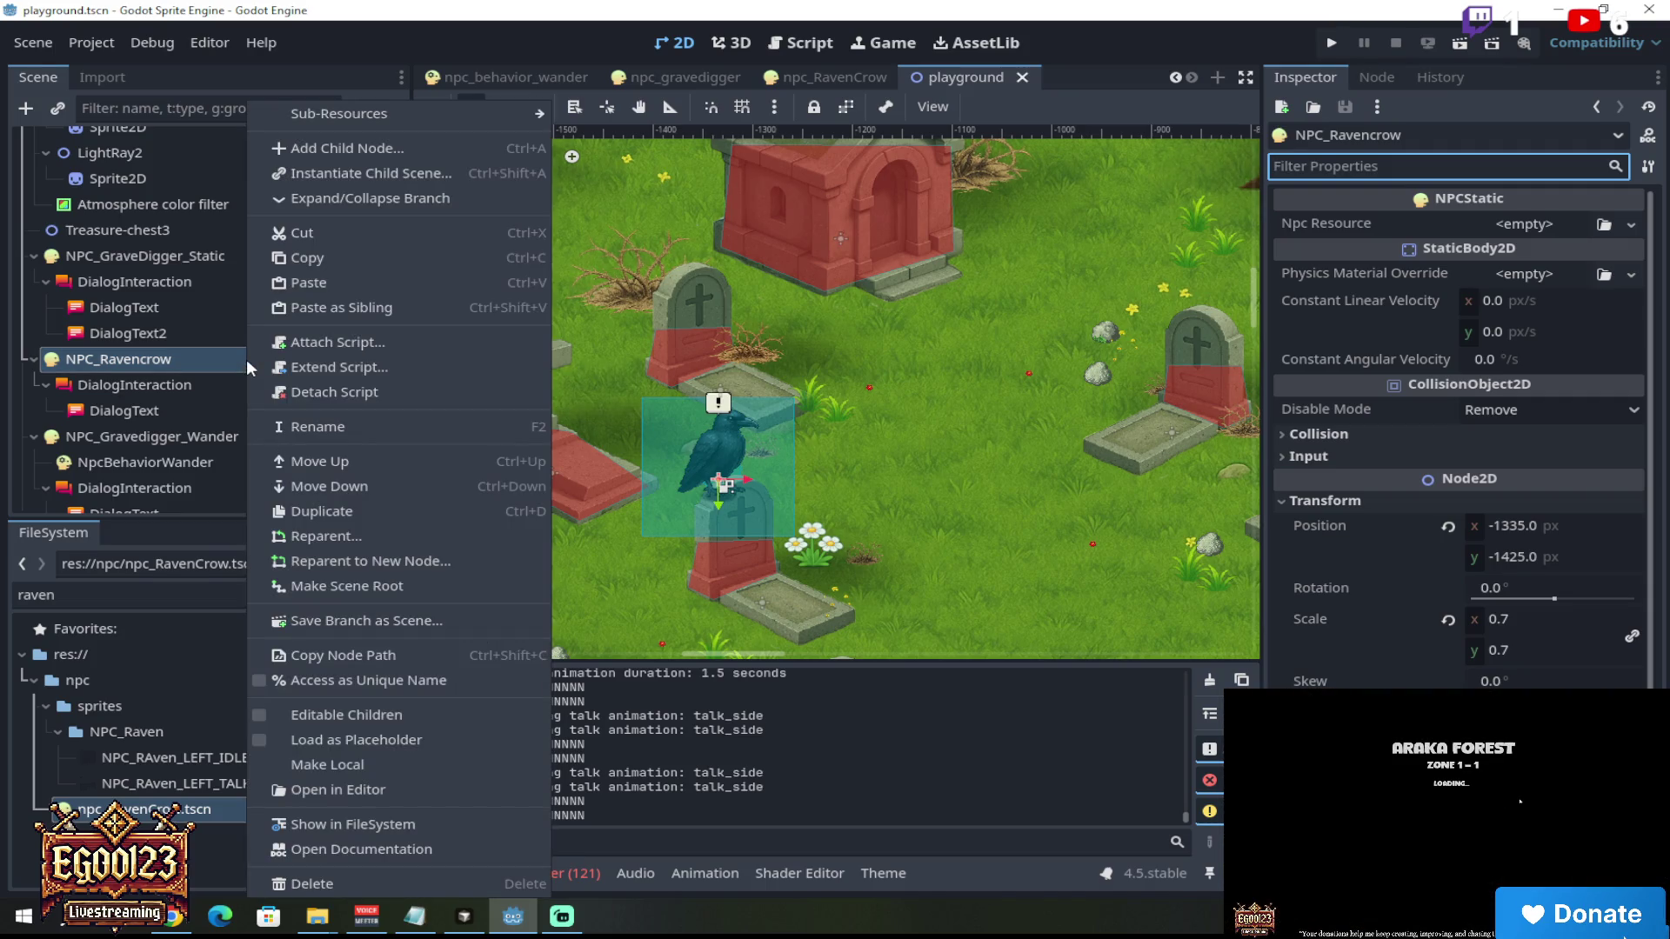
click(384, 658)
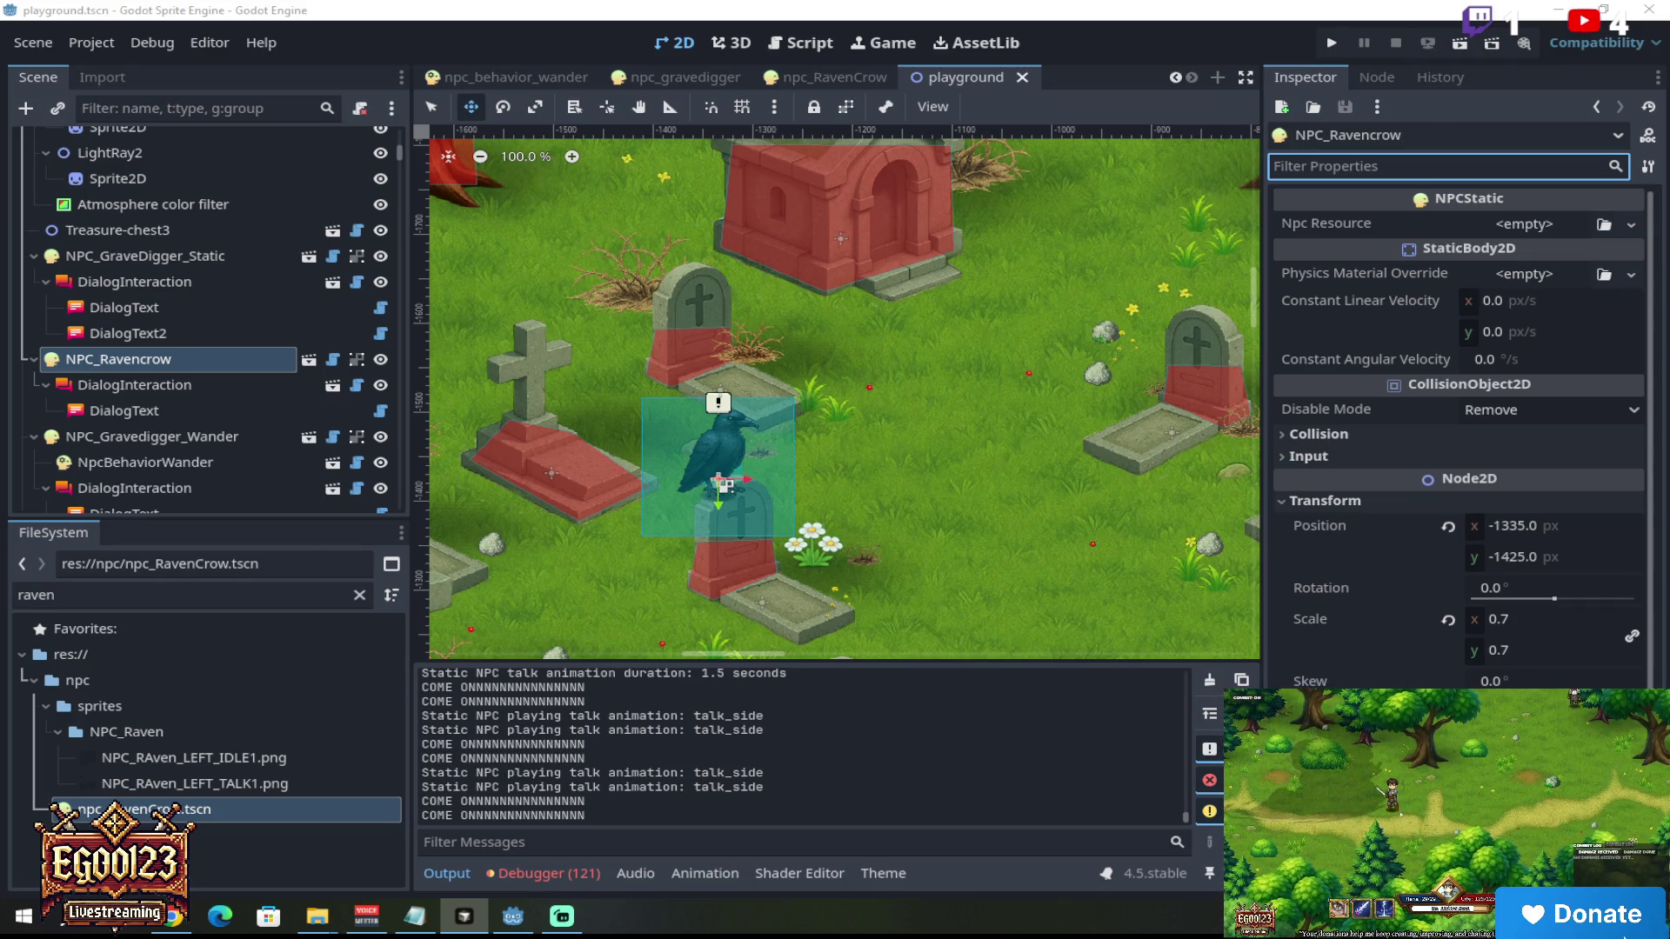
key(alt+Tab)
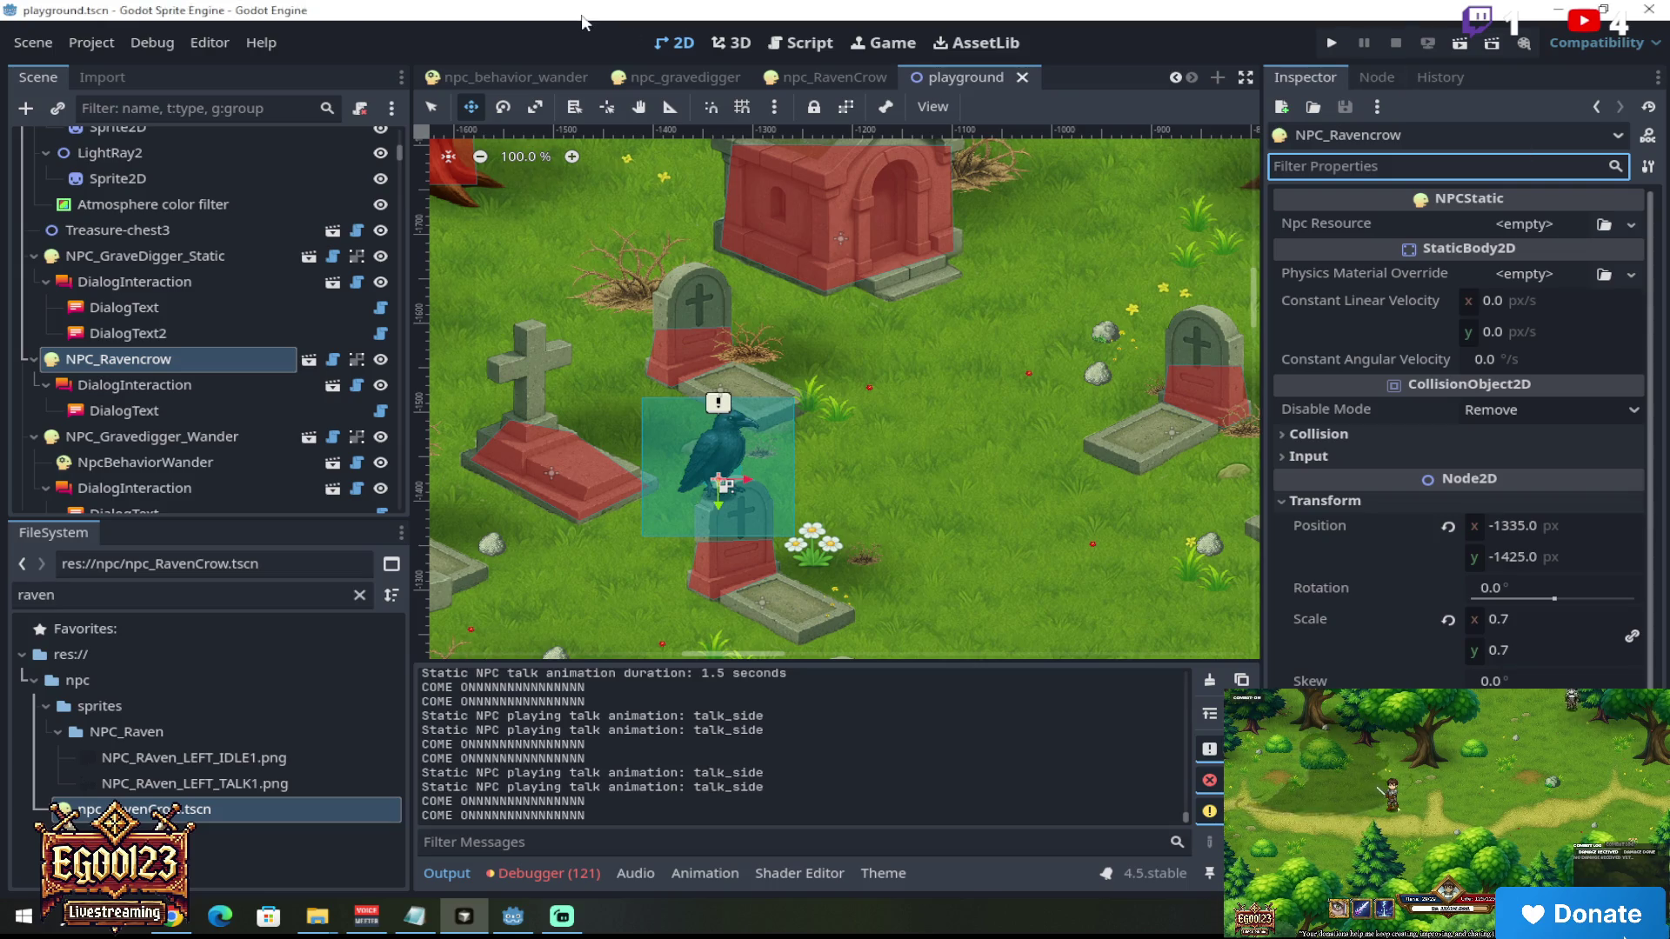
click(865, 576)
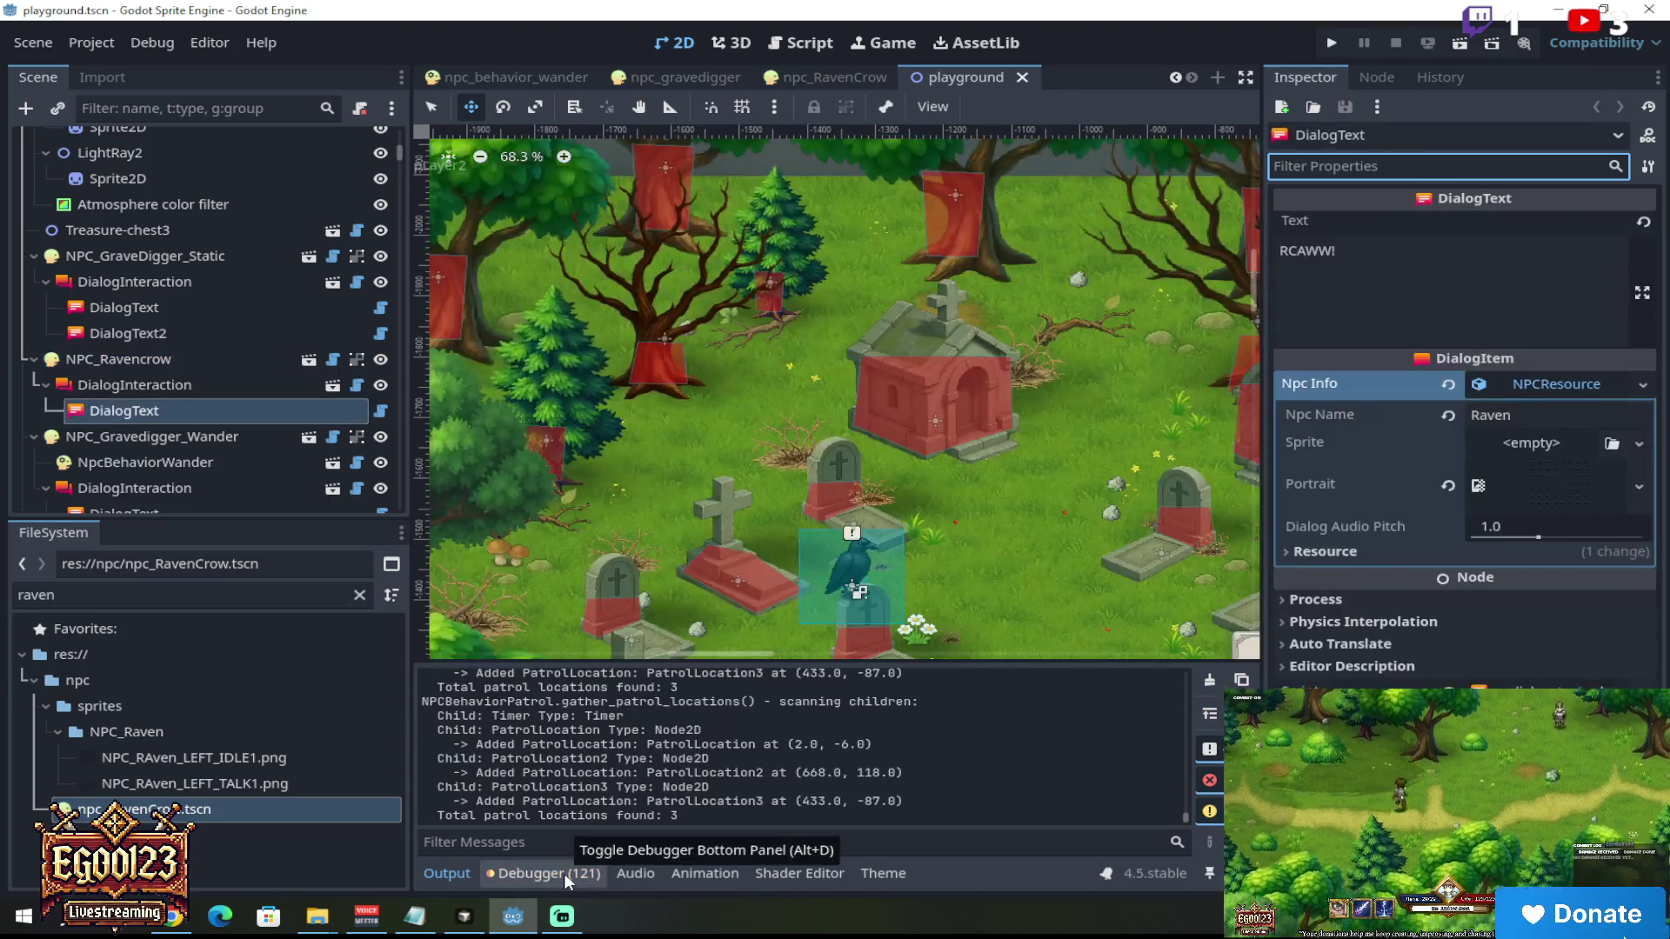
Step: Open the Debugger's Errors list and jump to the npc_static.gd:128 animation error
click(564, 874)
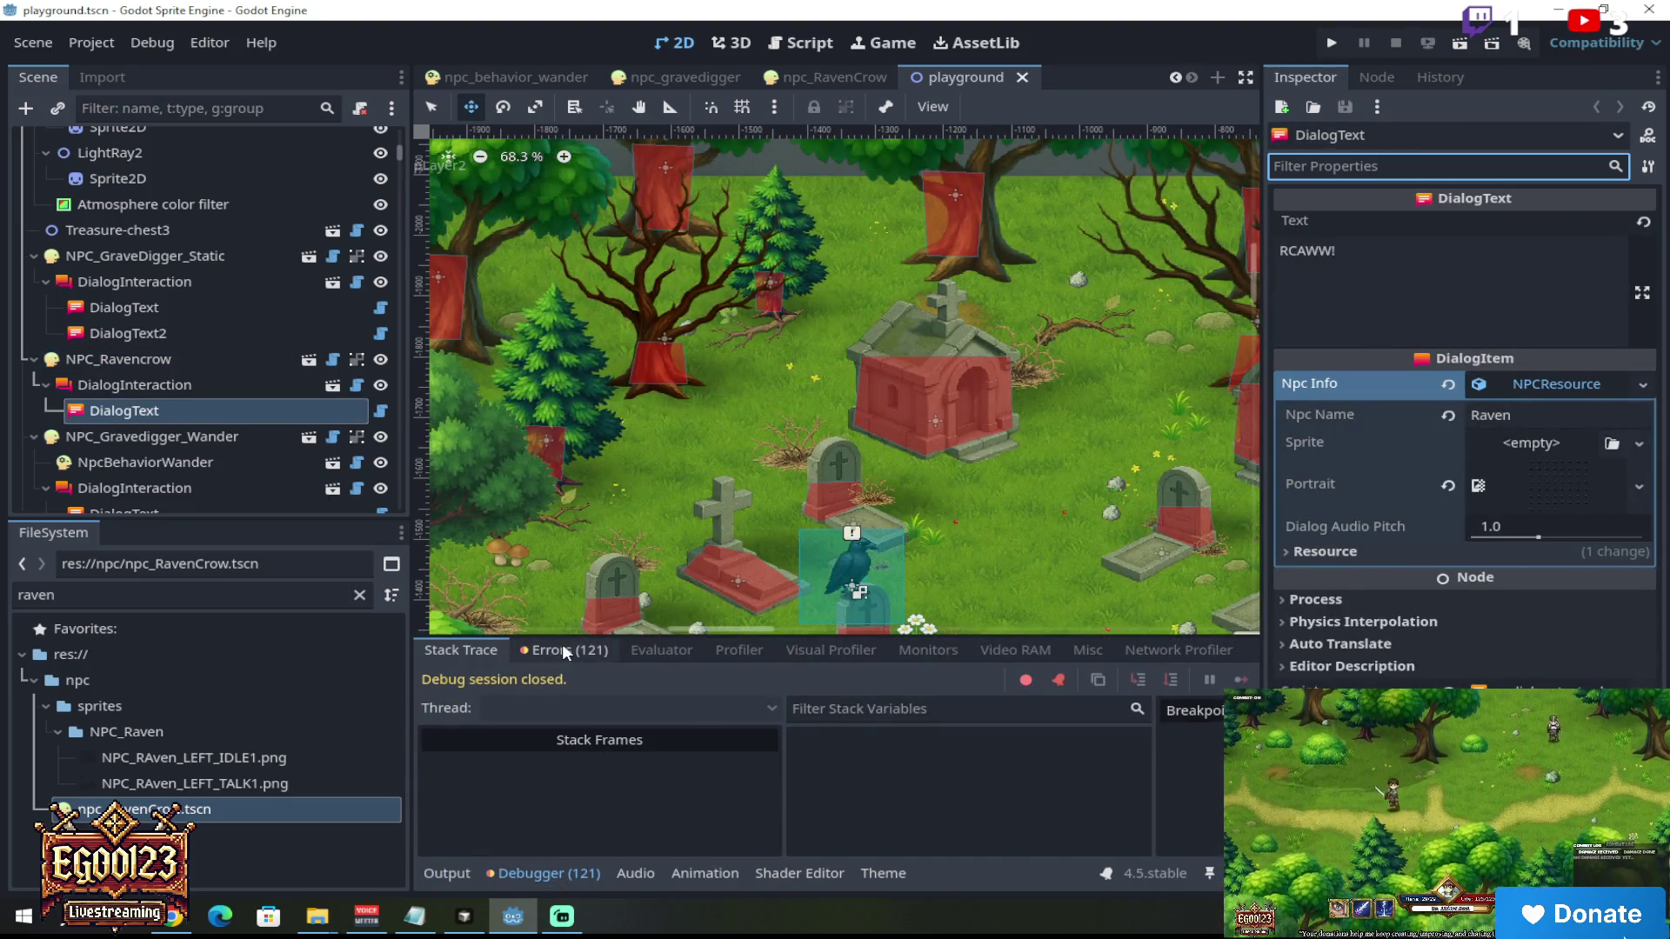
click(563, 648)
scroll(1203, 713, down, 10)
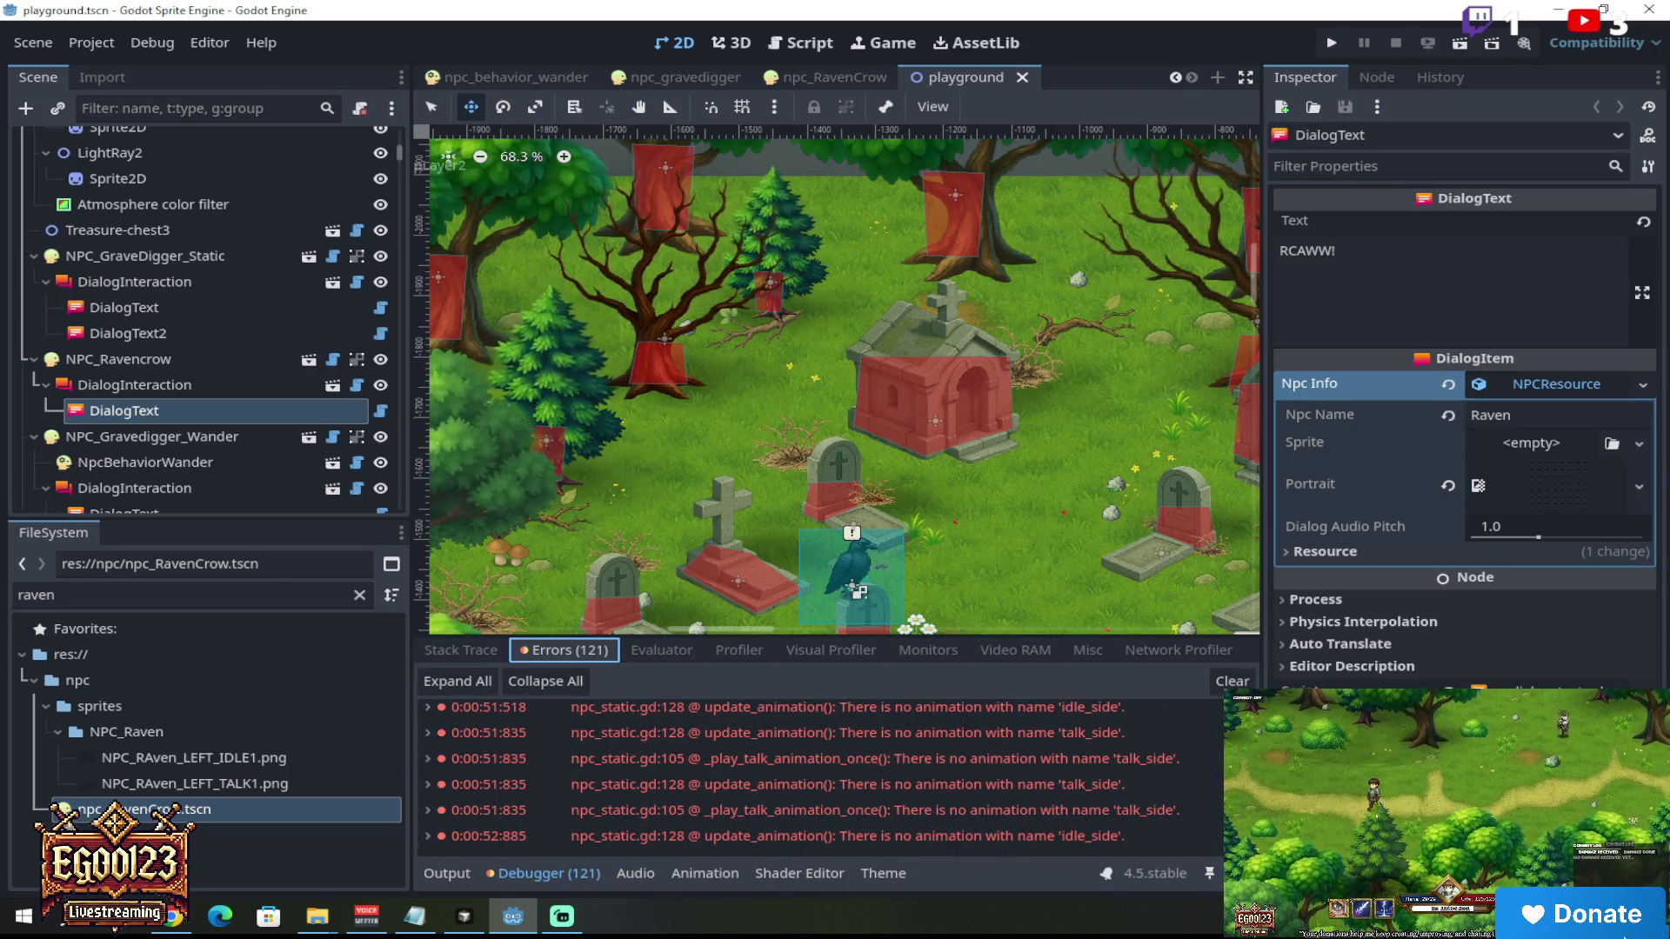
scroll(818, 774, up, 3)
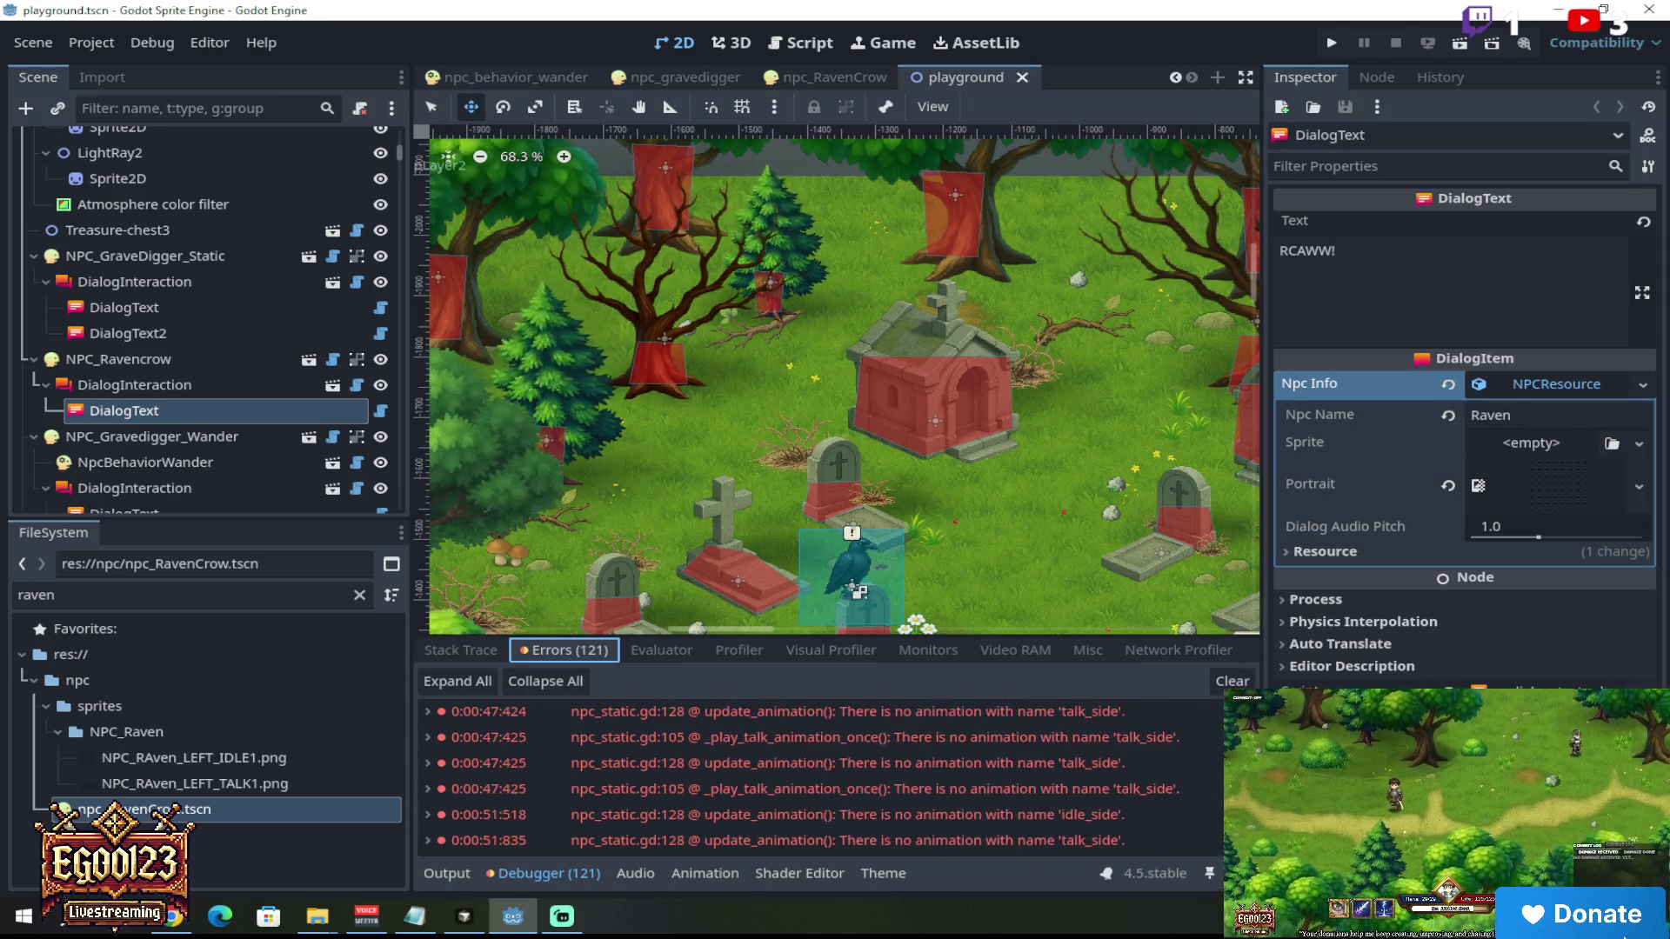
scroll(818, 775, up, 2)
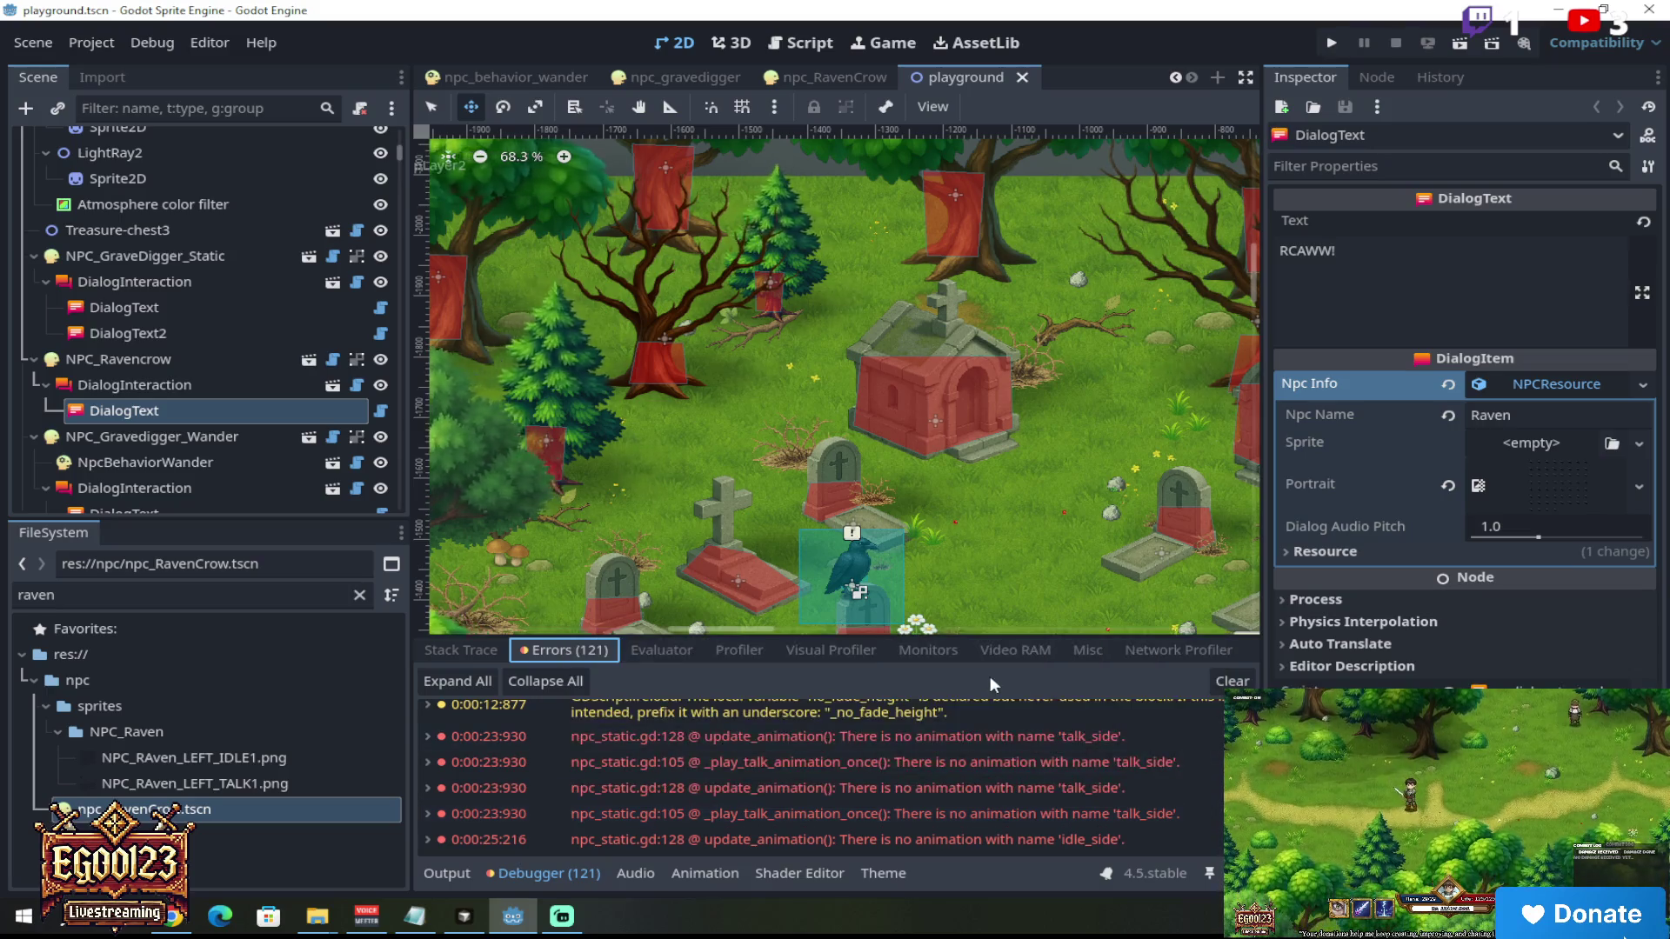
double_click(1074, 743)
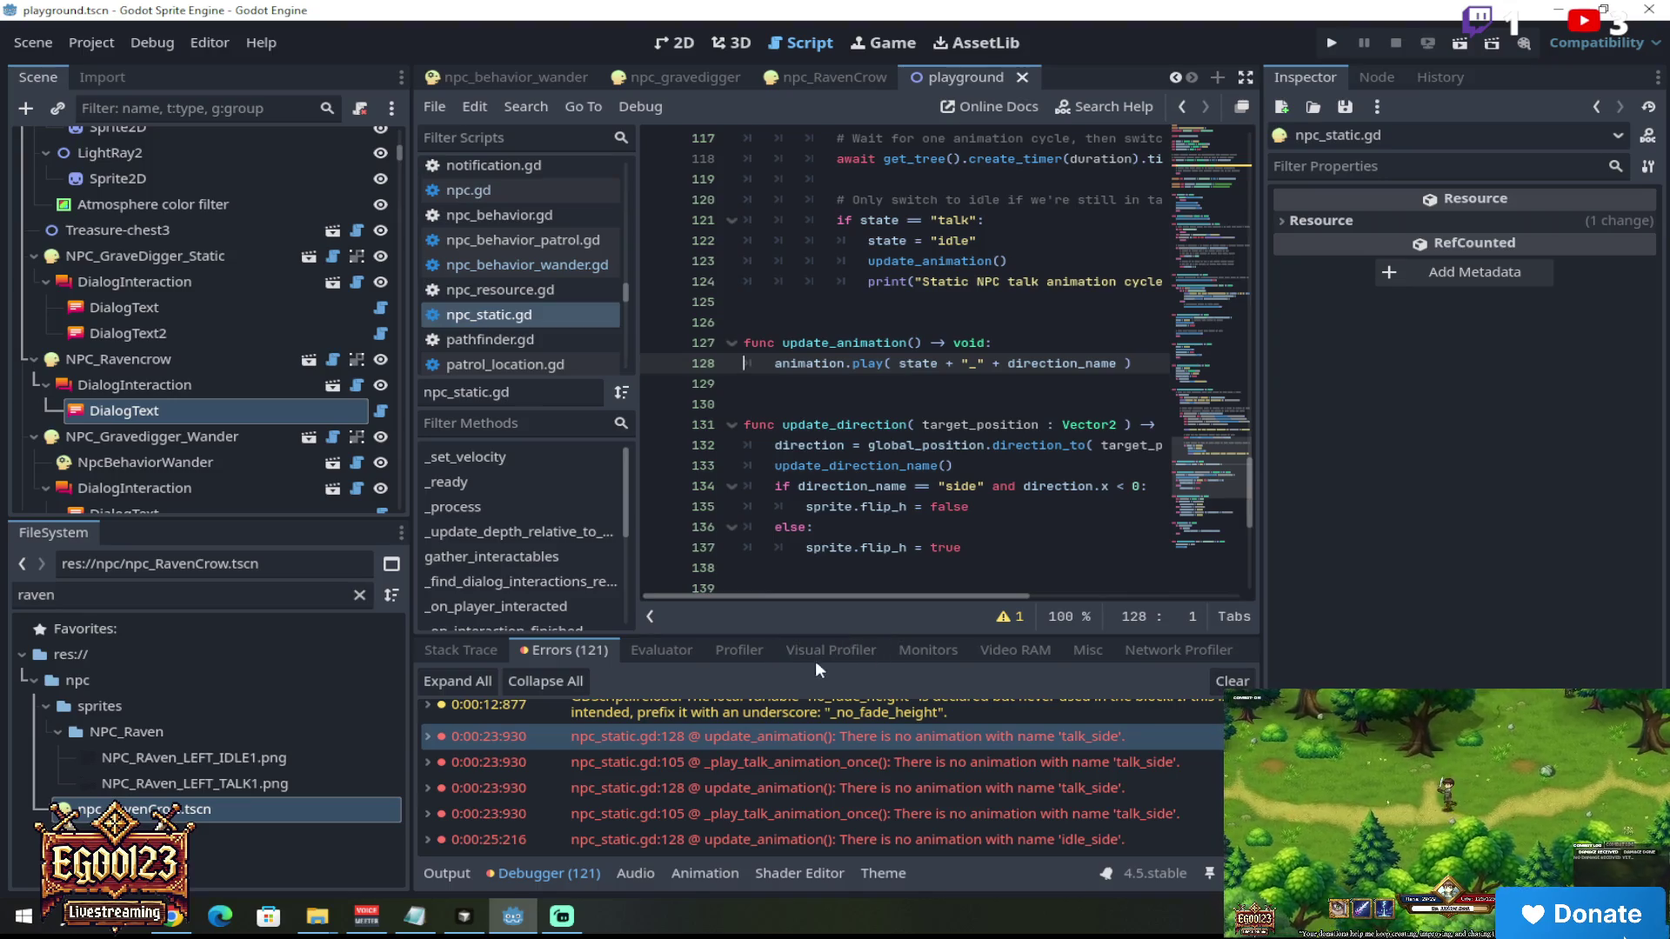
Step: Check the stack trace and the npc_RavenCrow scene, then return to the playground tab
click(493, 649)
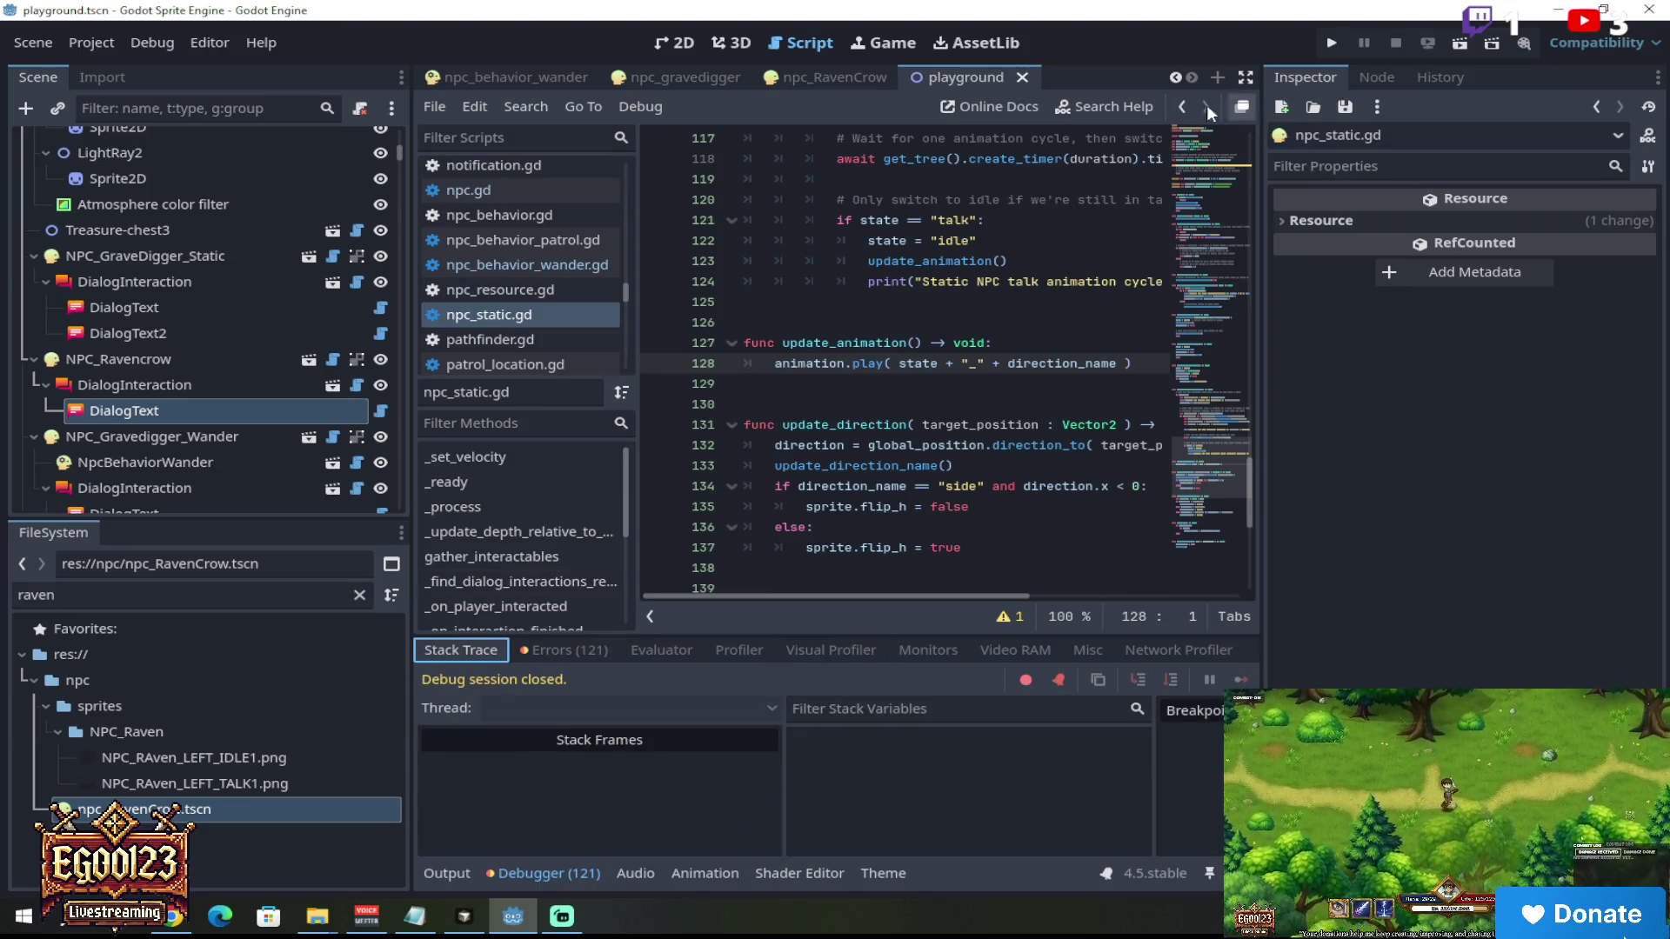
click(823, 69)
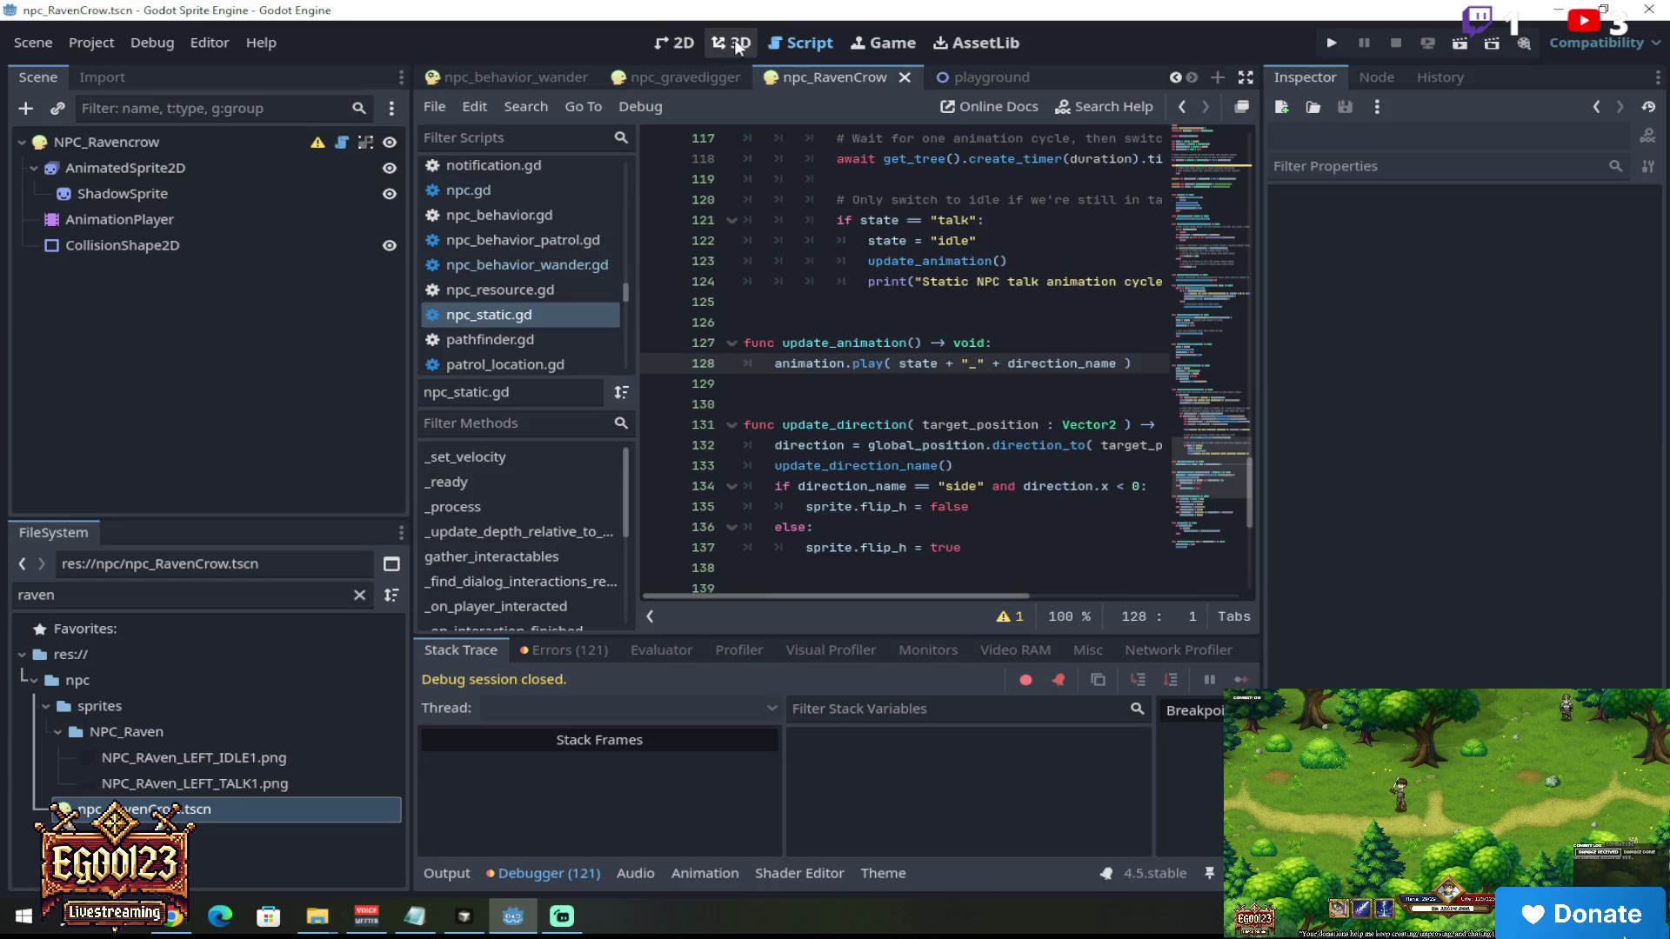
click(683, 45)
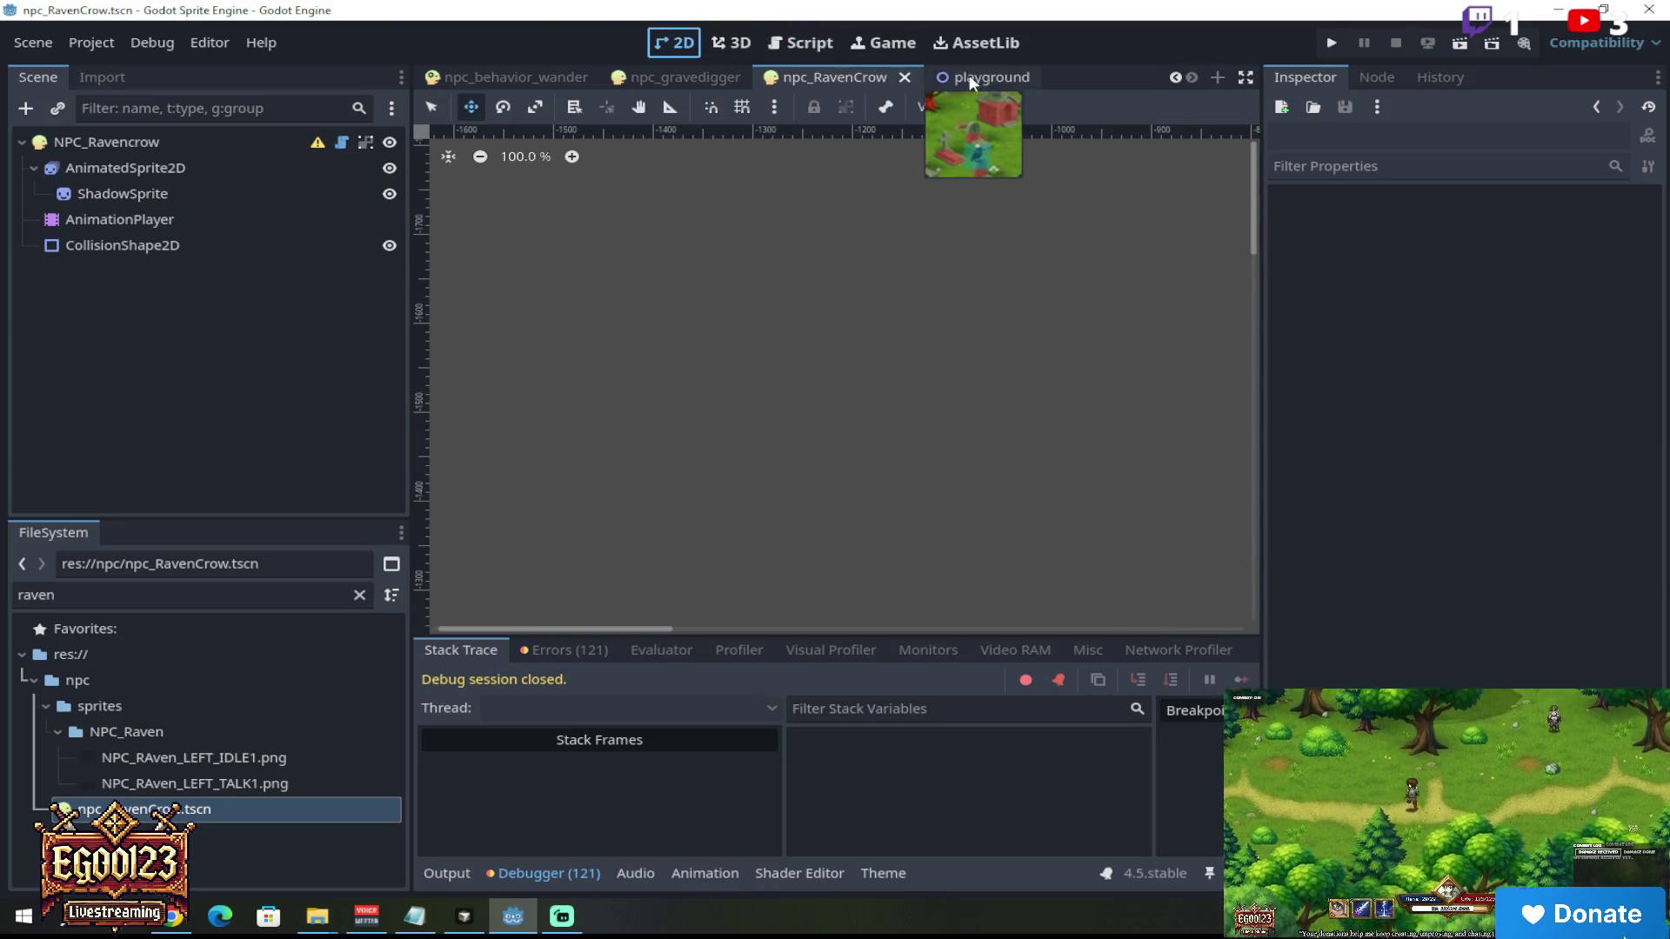
click(821, 45)
click(994, 77)
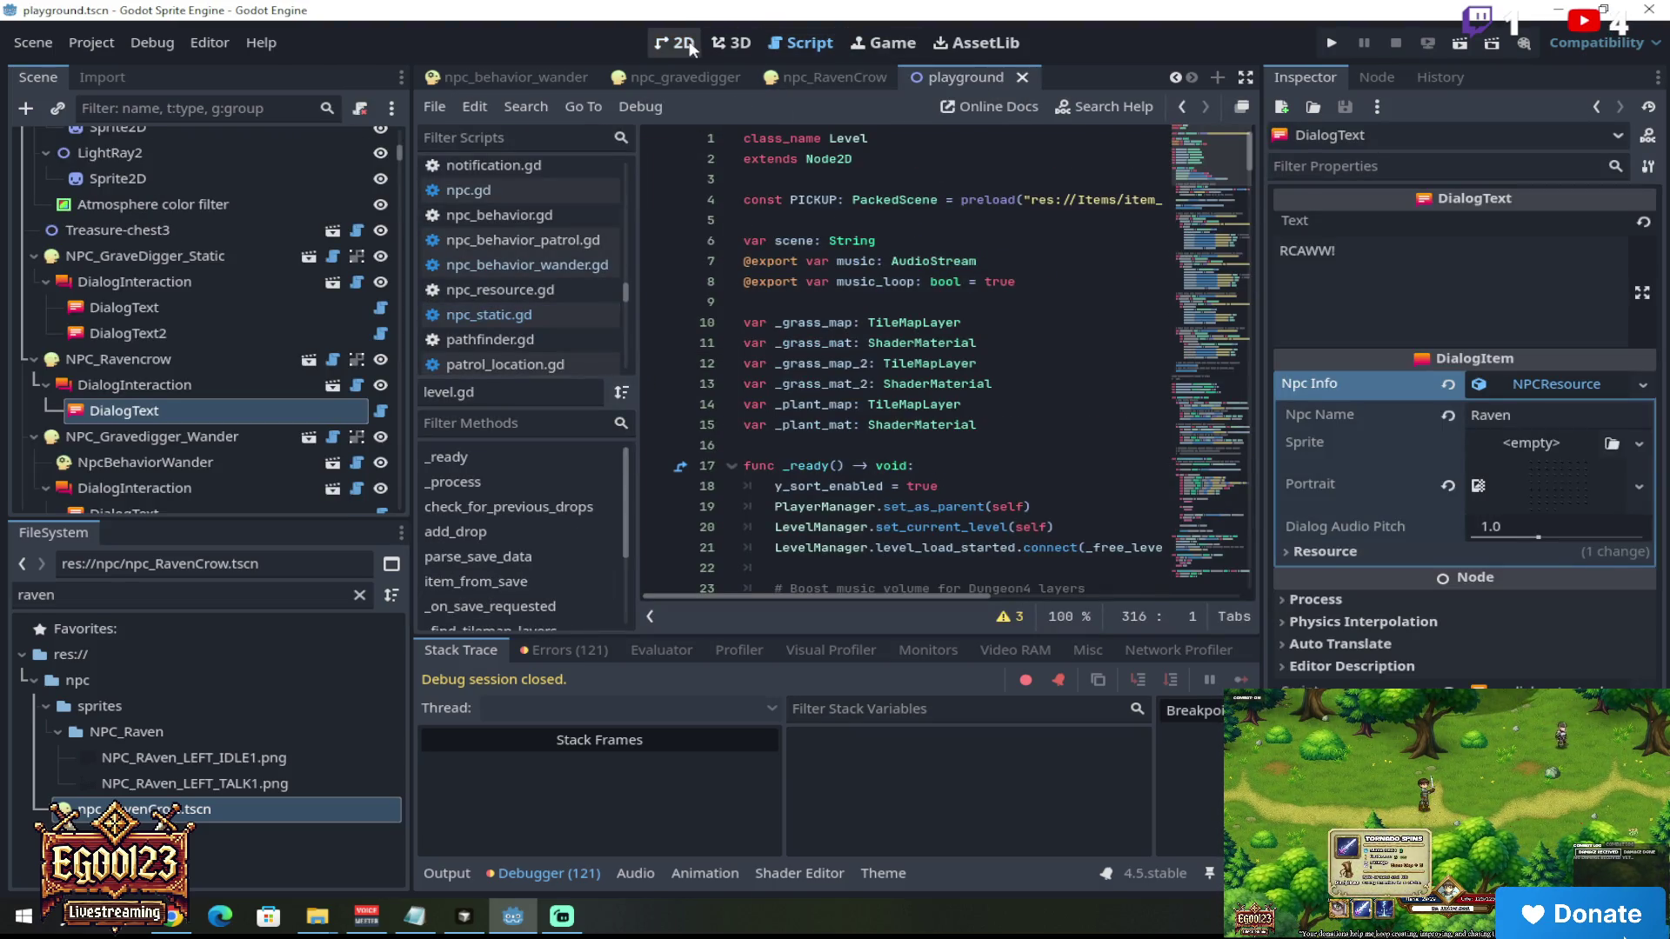
Step: Show the playground's 2D canvas, zoom in on the tombstones and select the NPC_Ravencrow raven
click(693, 43)
scroll(1257, 274, up, 2)
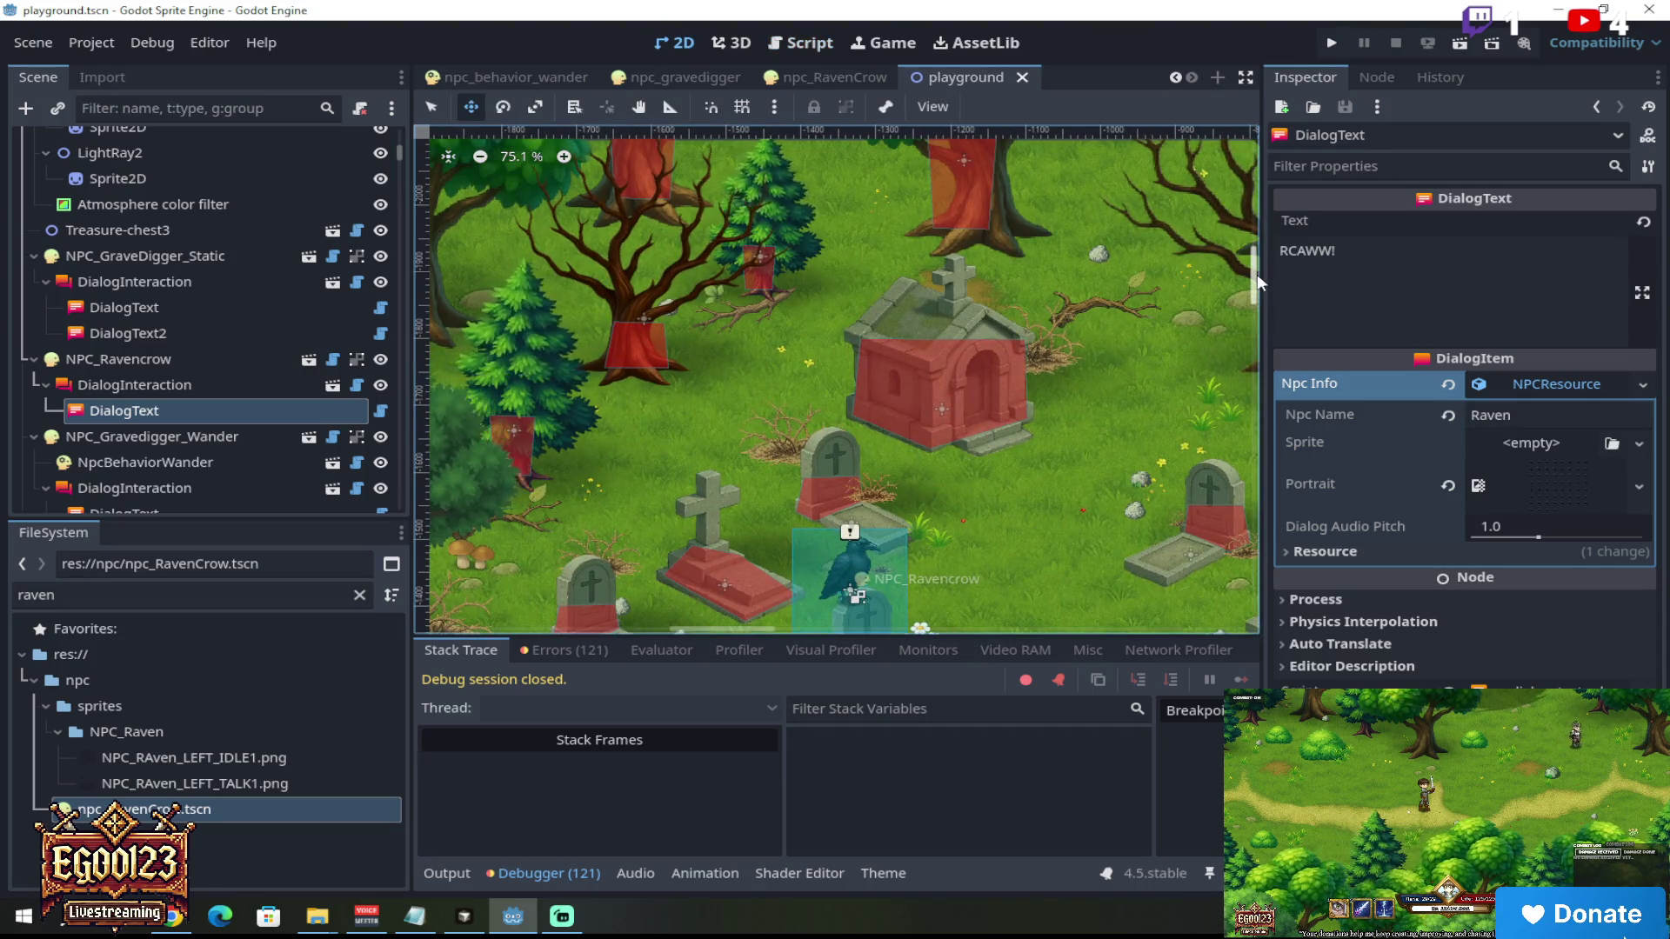
scroll(1256, 287, down, 2)
scroll(870, 261, up, 8)
key(q)
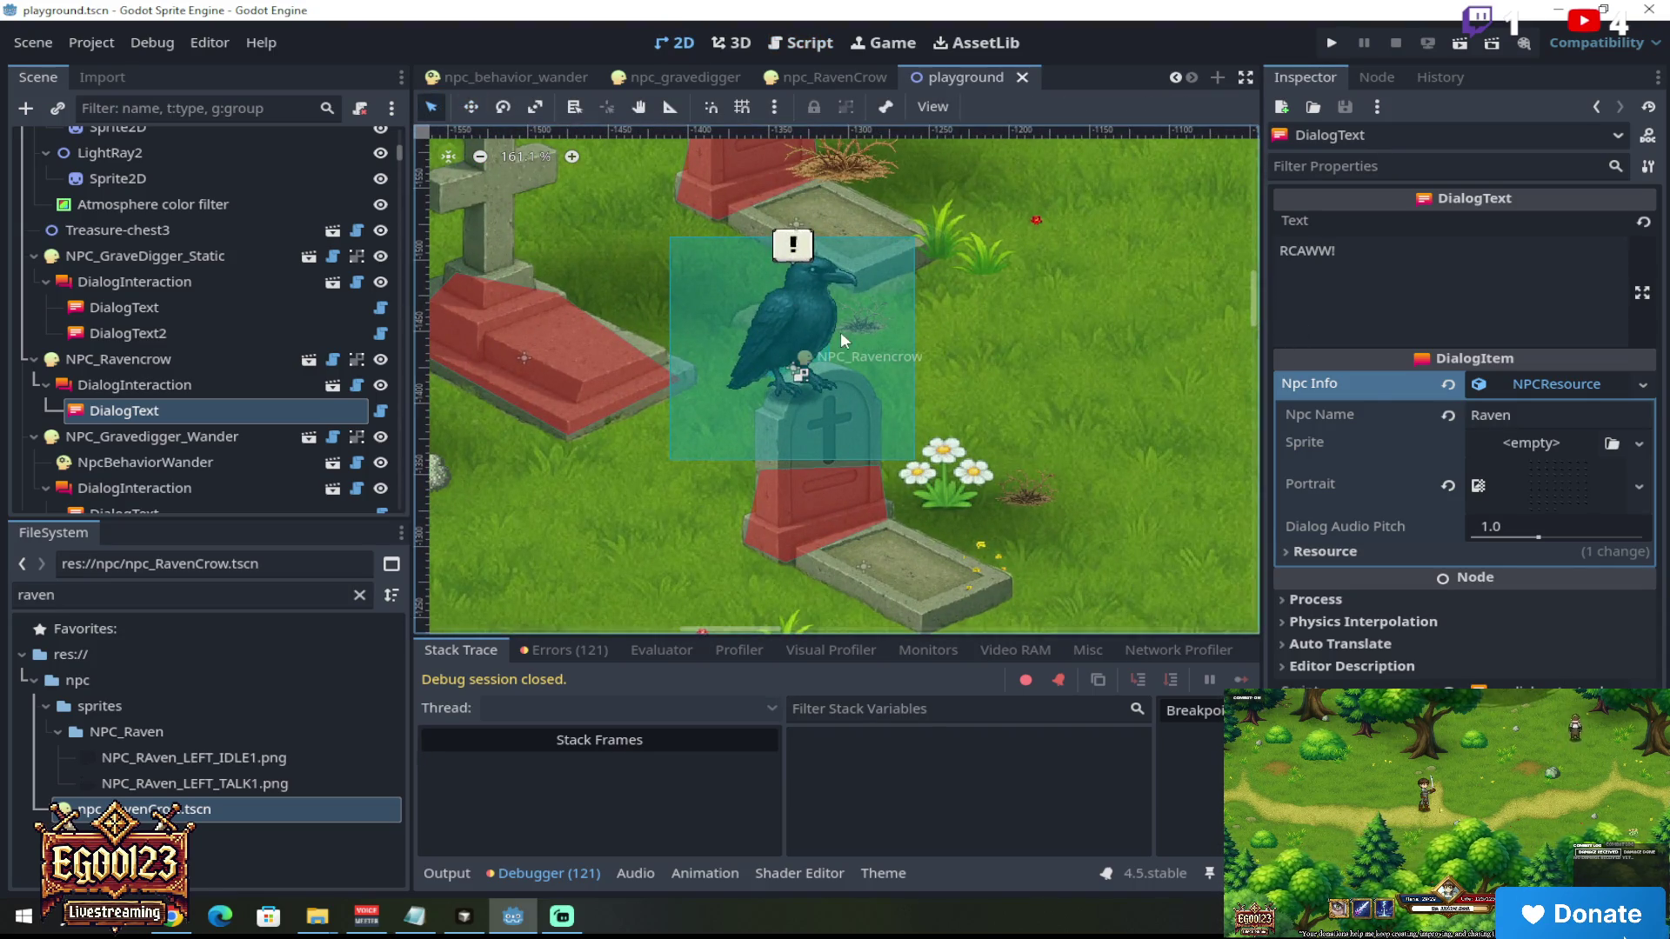
click(797, 311)
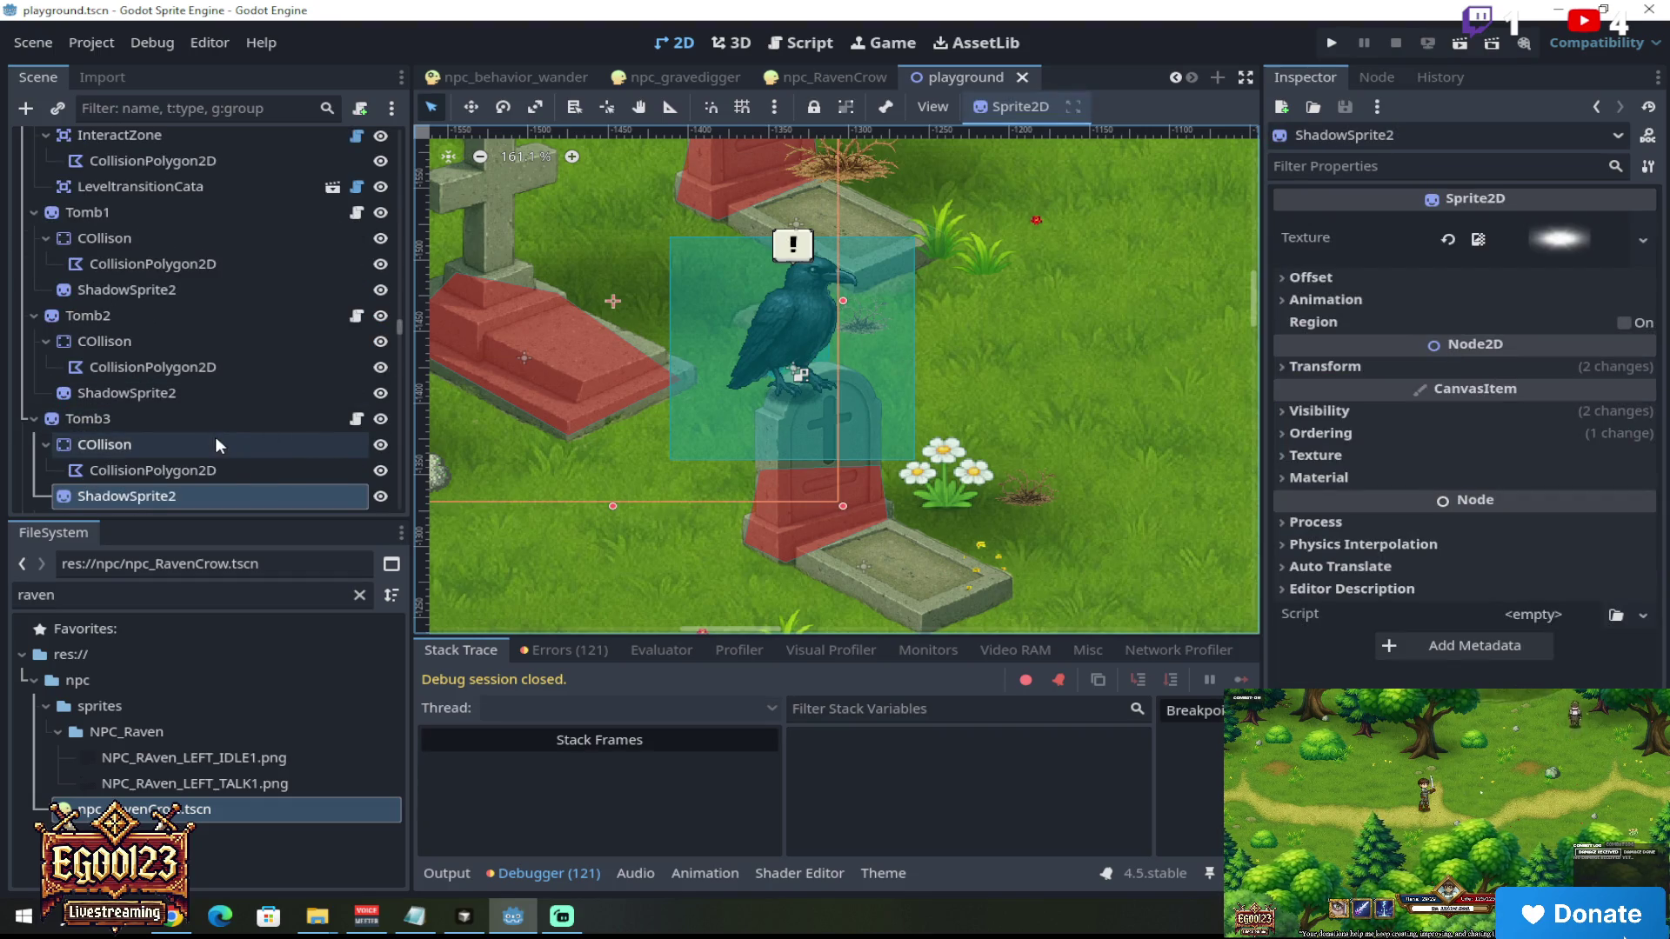
click(811, 378)
click(801, 296)
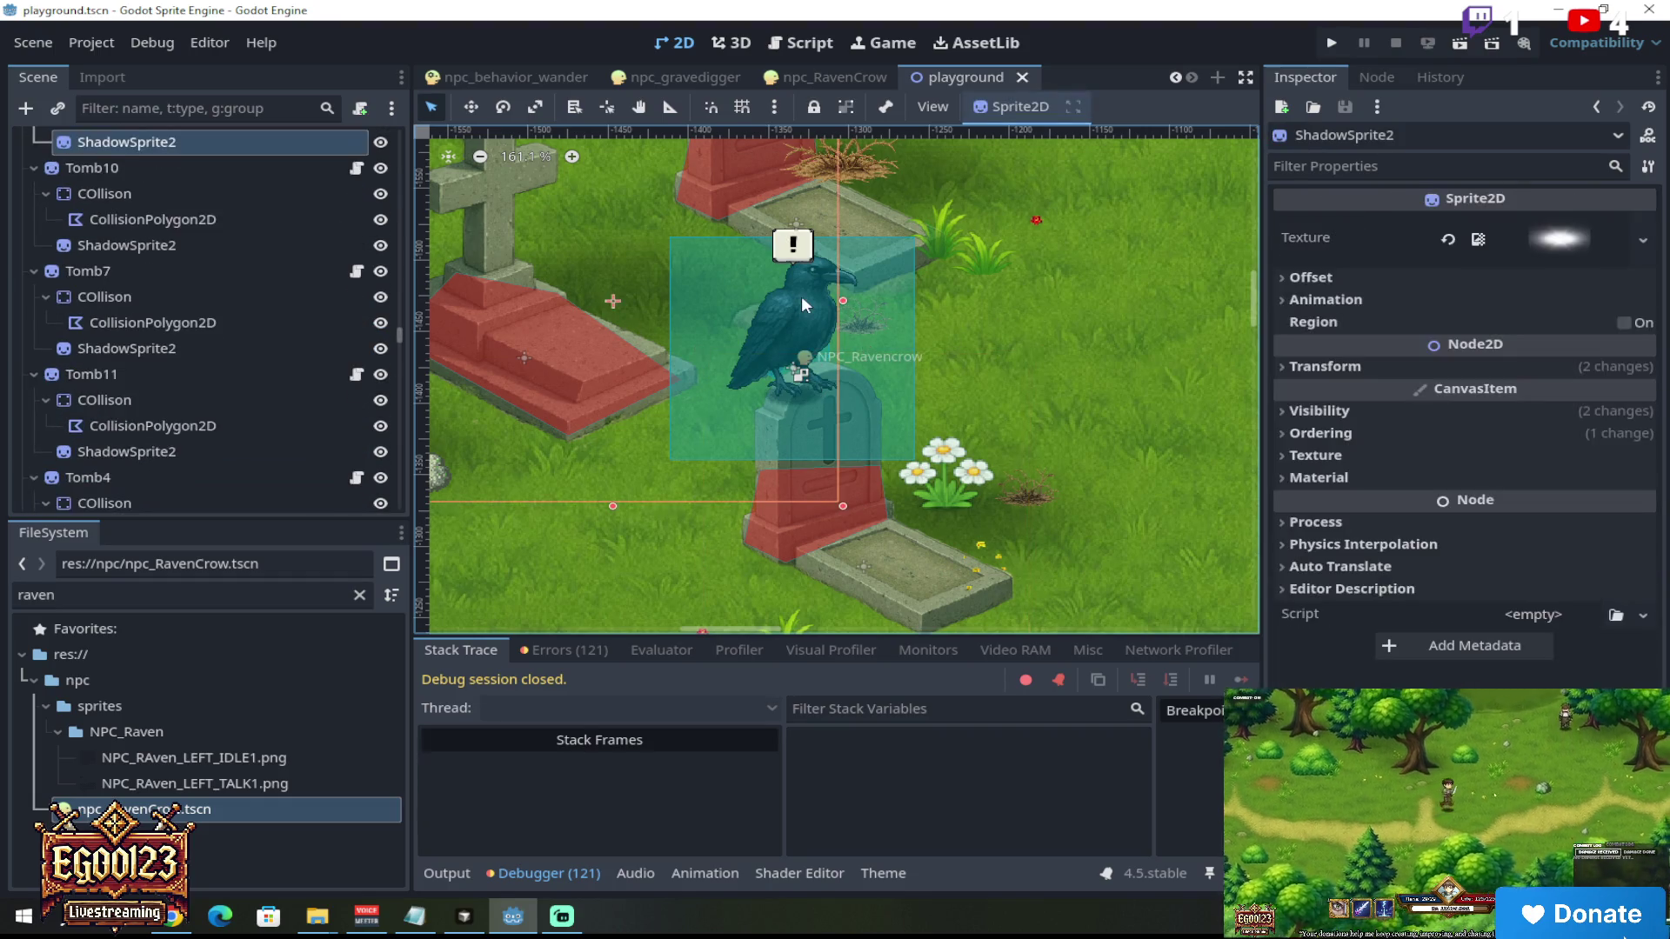
scroll(801, 296, down, 6)
scroll(876, 313, up, 2)
scroll(712, 299, up, 4)
click(700, 301)
scroll(223, 242, up, 2)
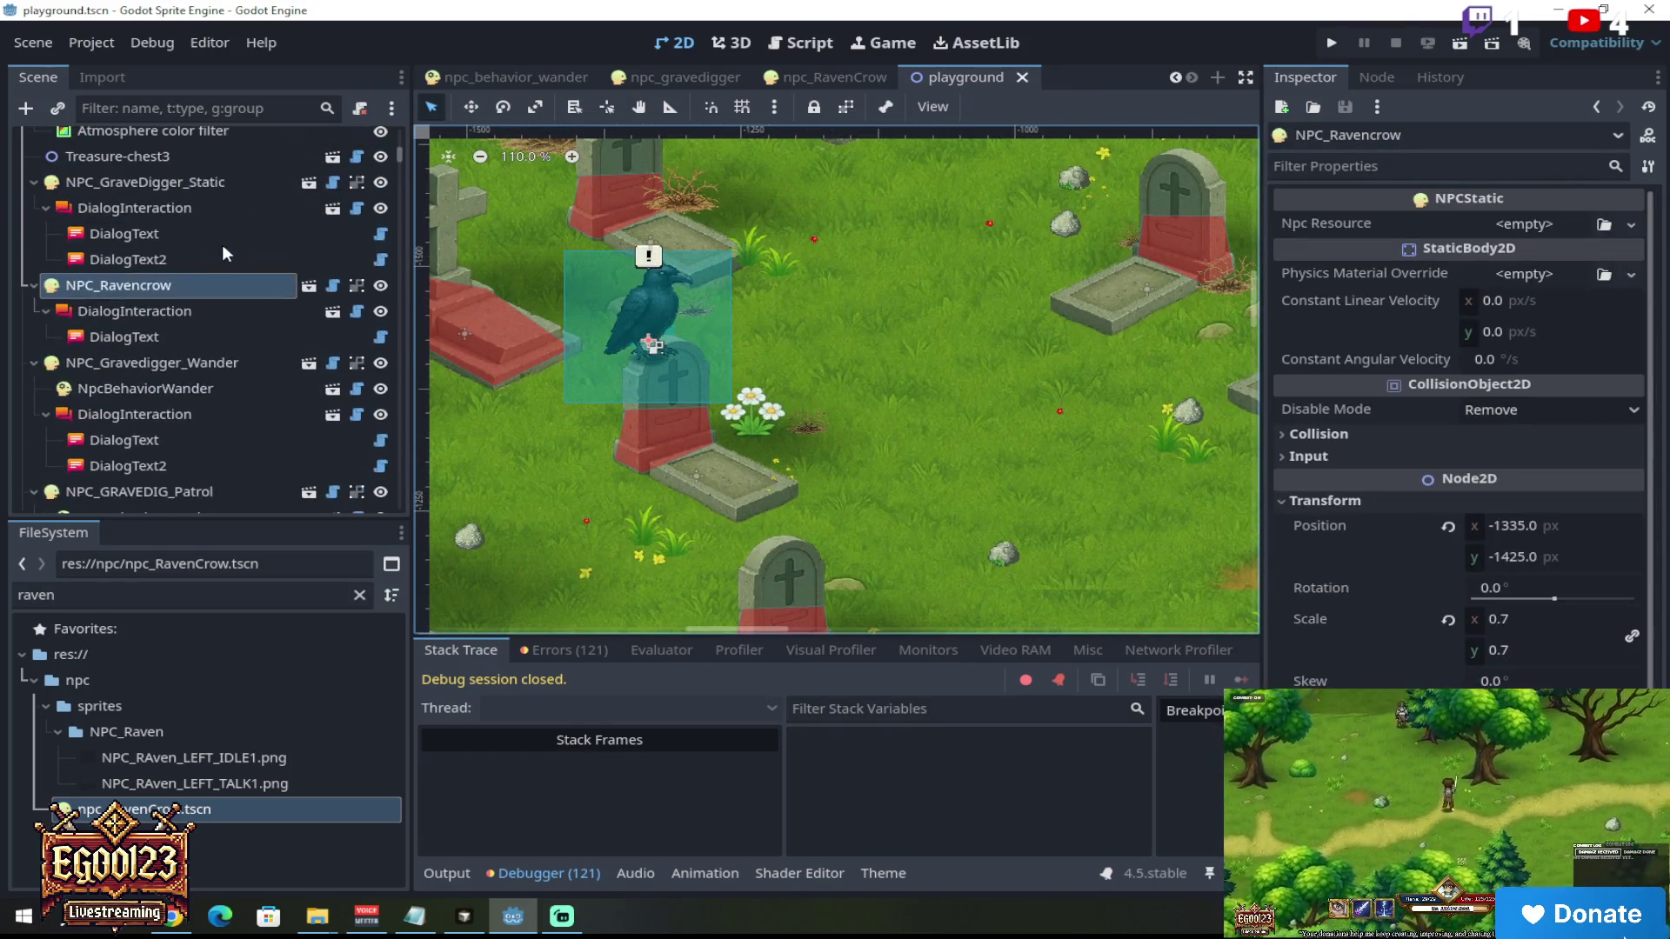
Step: Copy the NPC_Ravencrow node path, then switch to another application
right_click(197, 284)
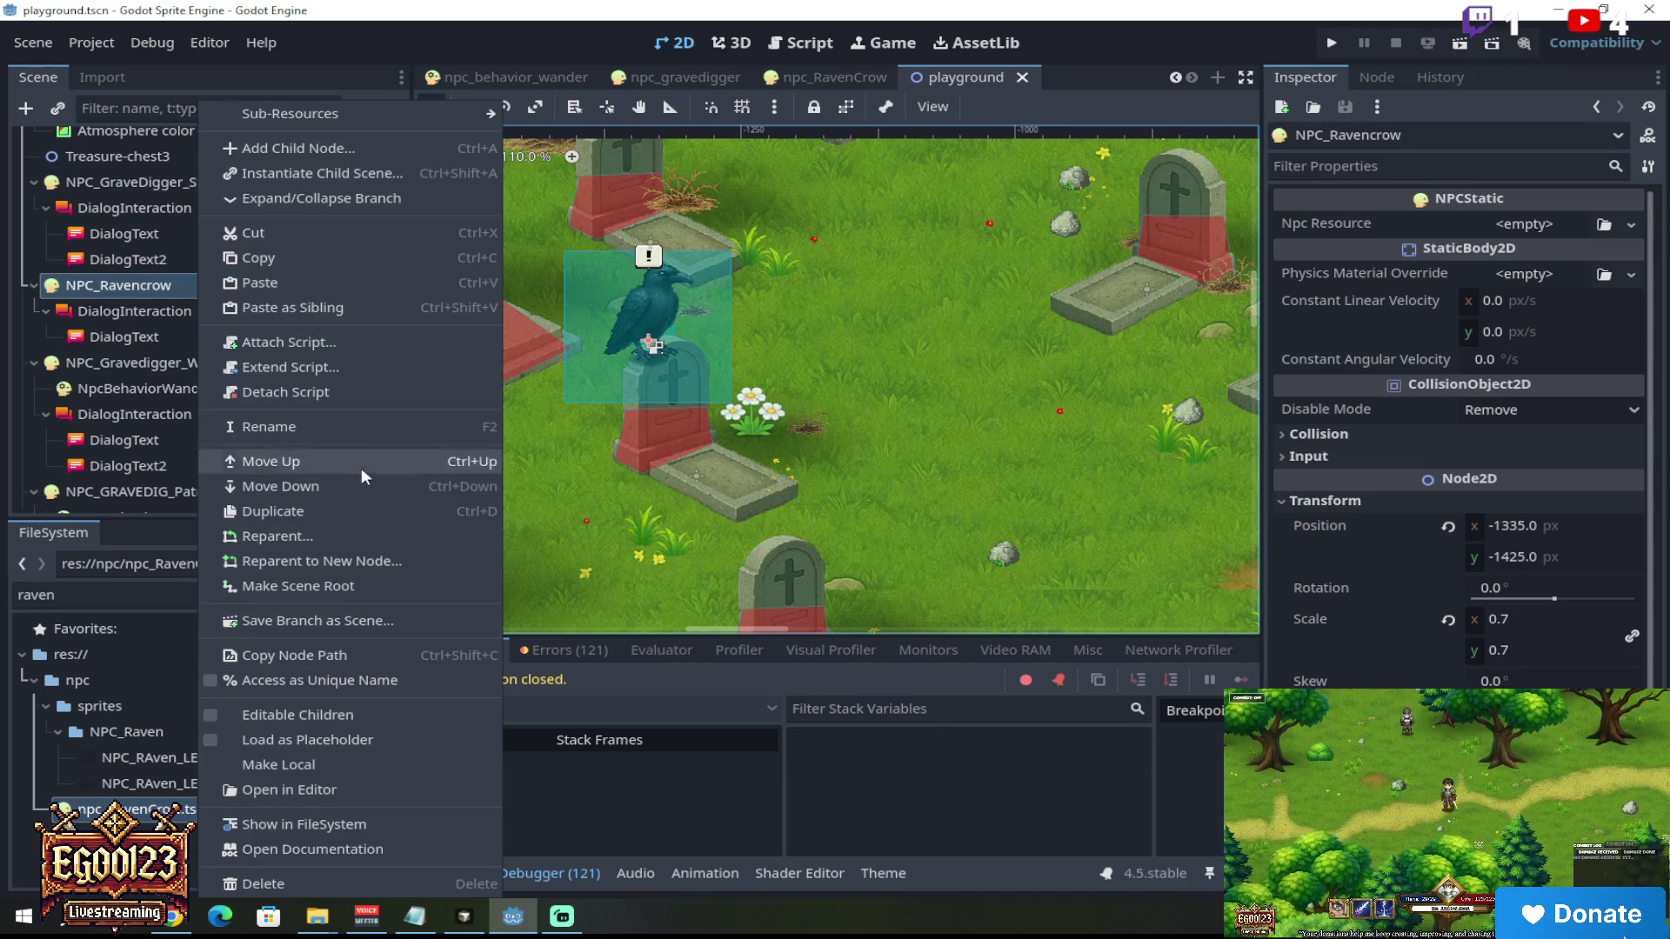
click(352, 651)
key(alt+Tab)
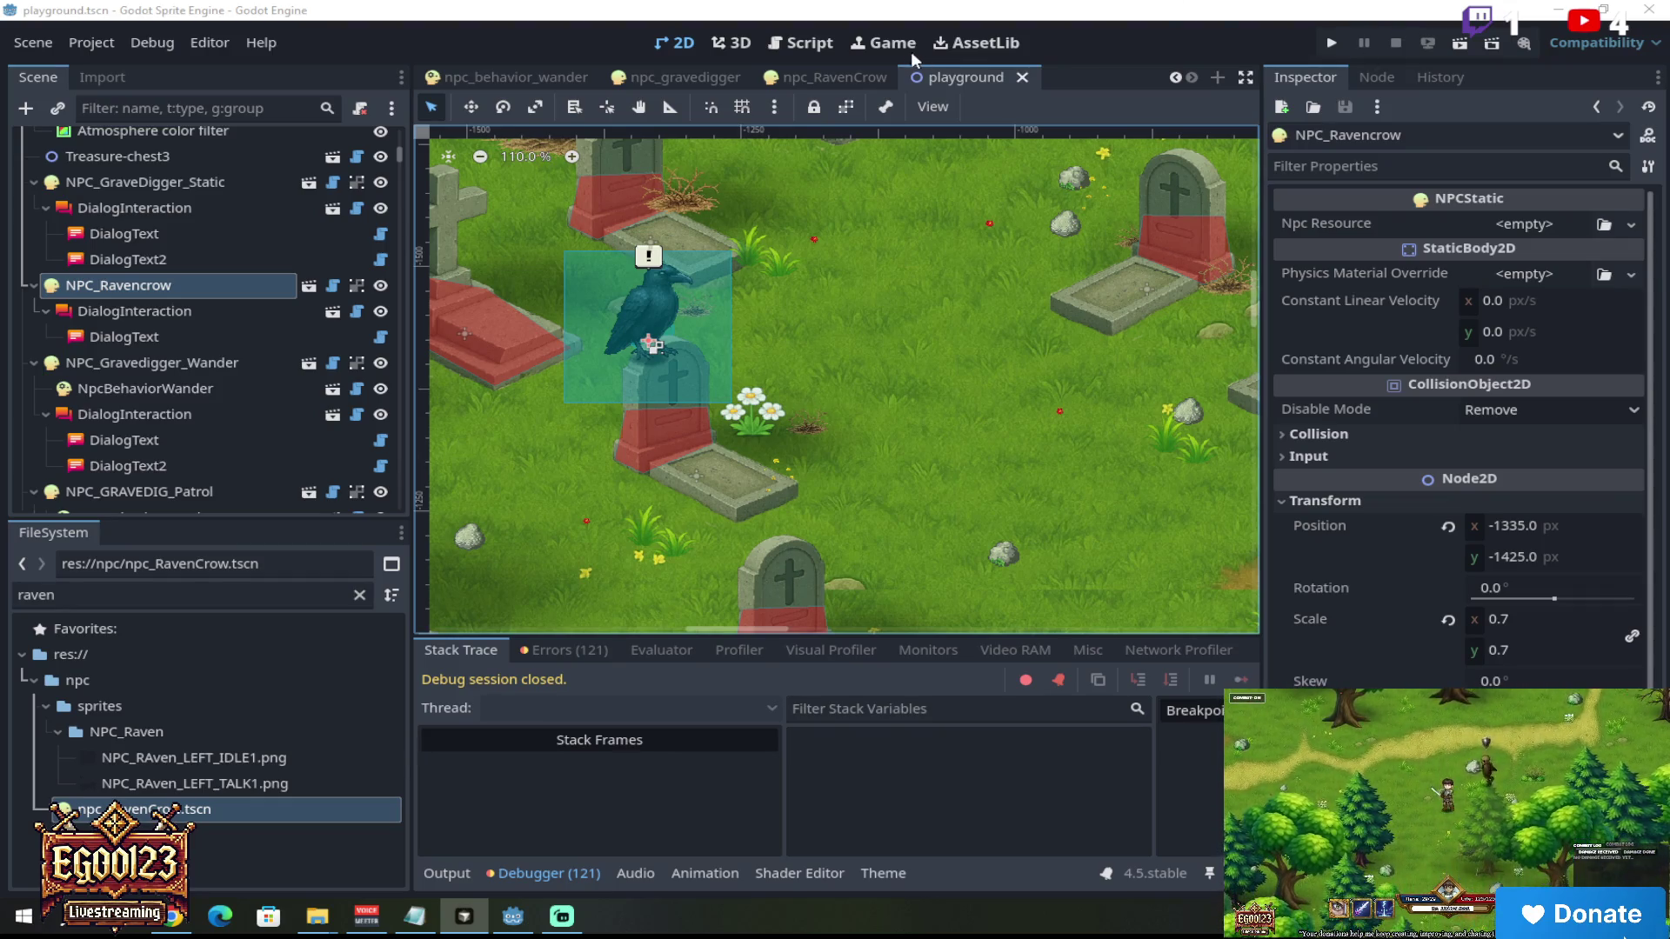
Step: View the npc_RavenCrow AnimatedSprite2D's idle_down and talk_down frames, then return to the playground scene
click(870, 78)
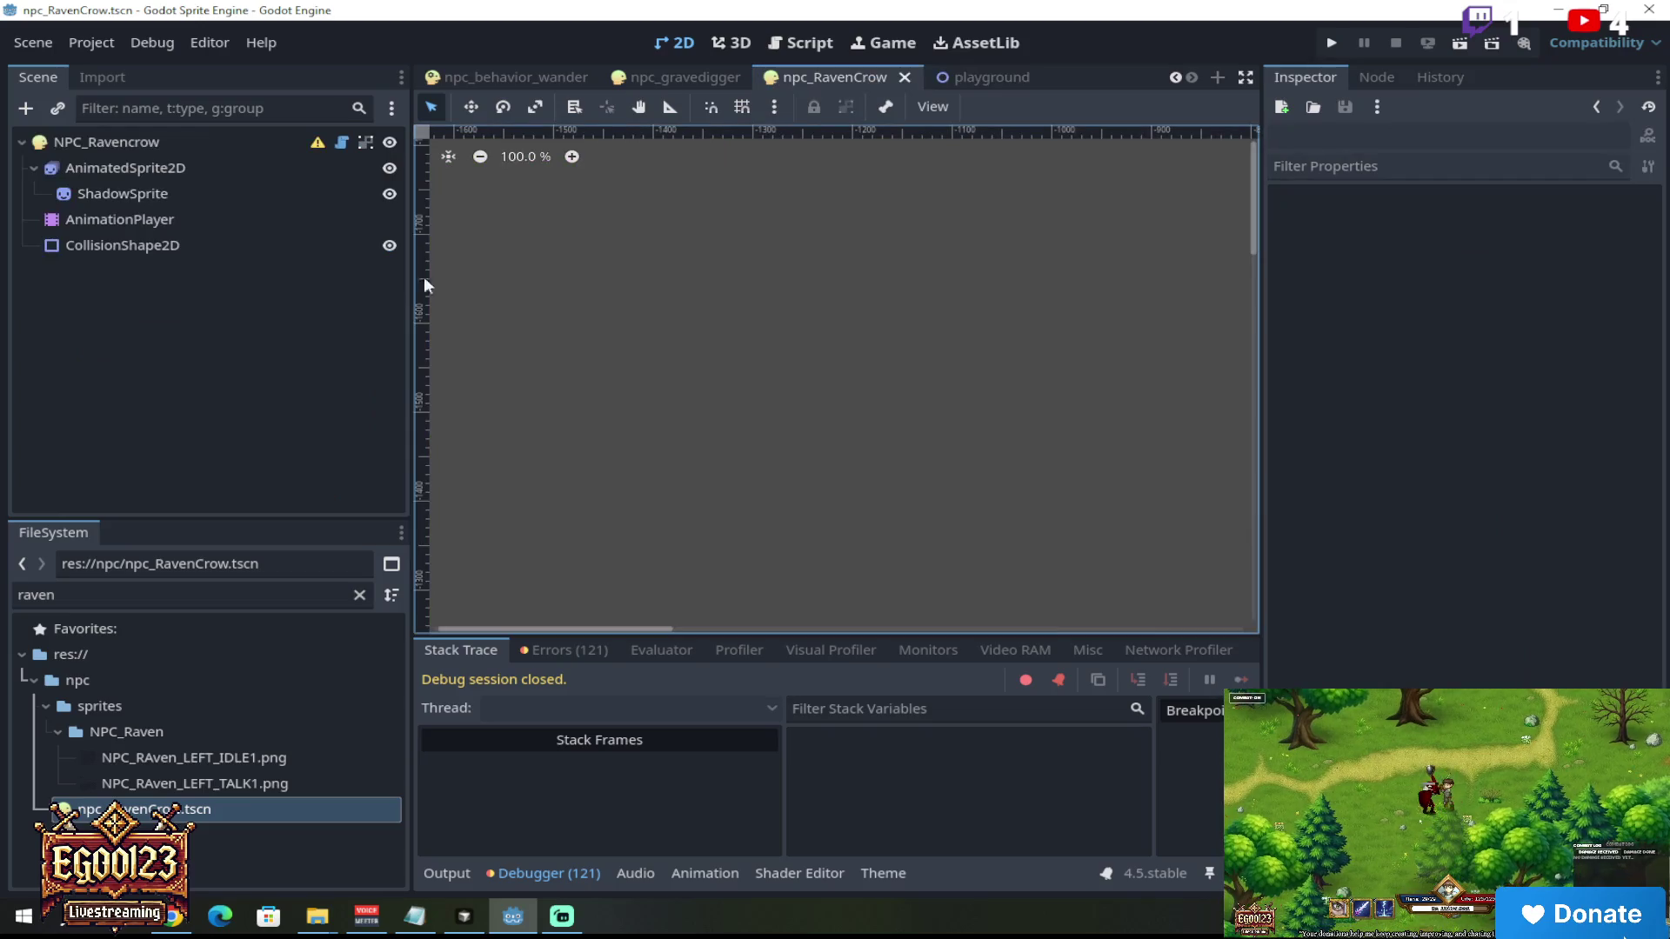
click(191, 166)
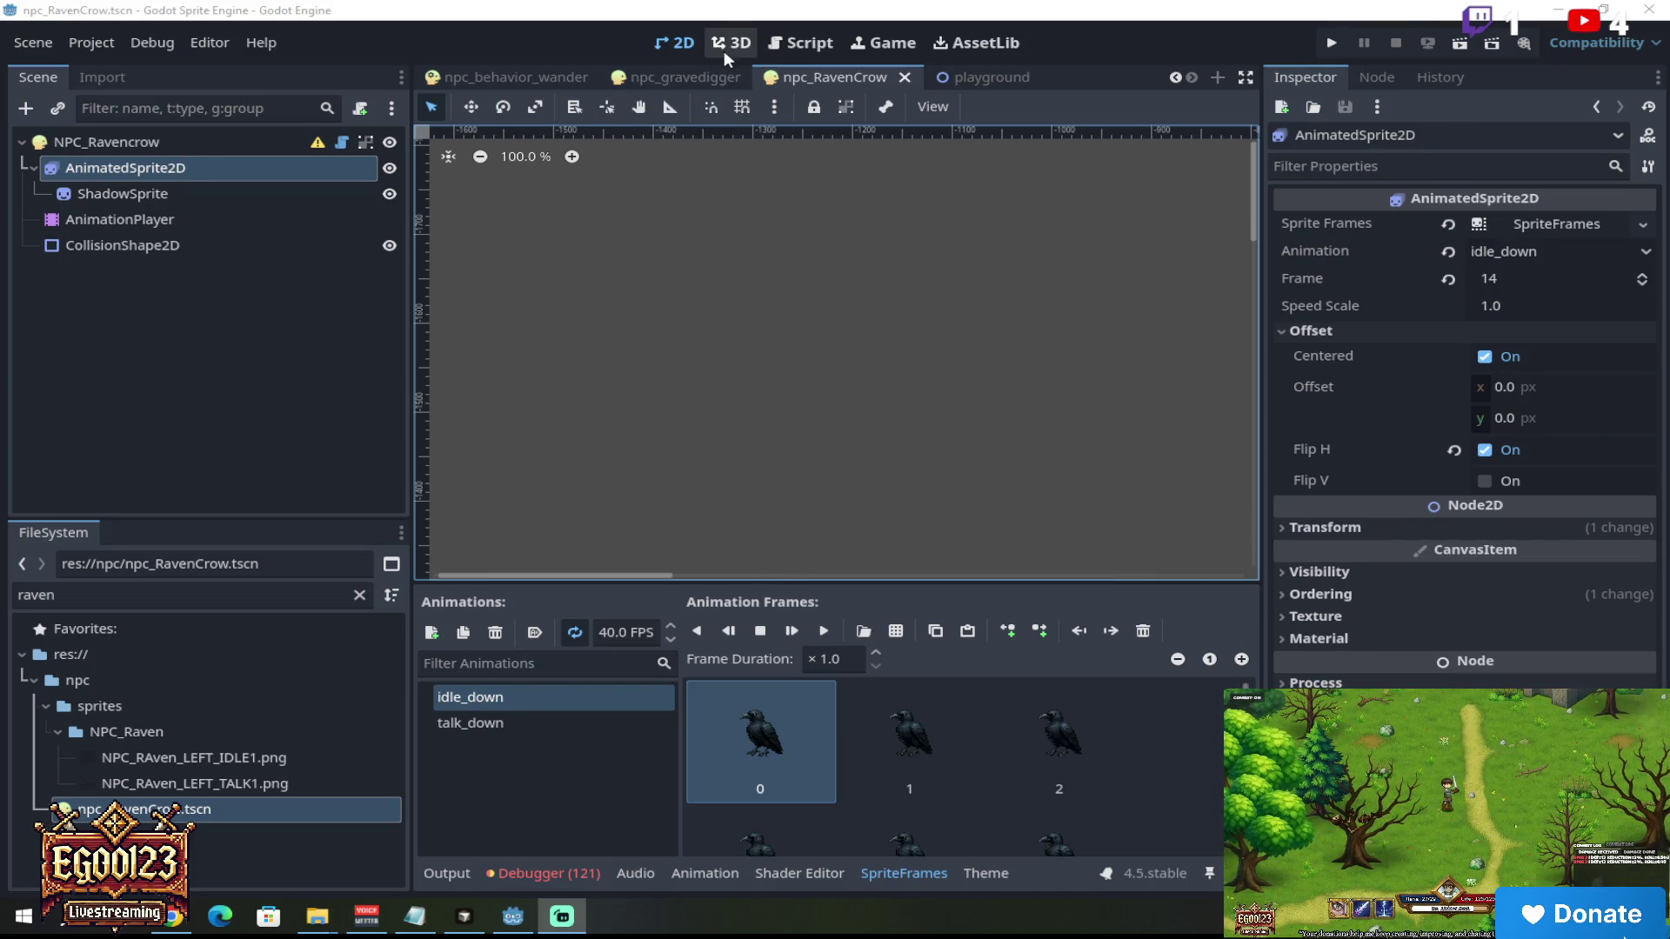
click(671, 45)
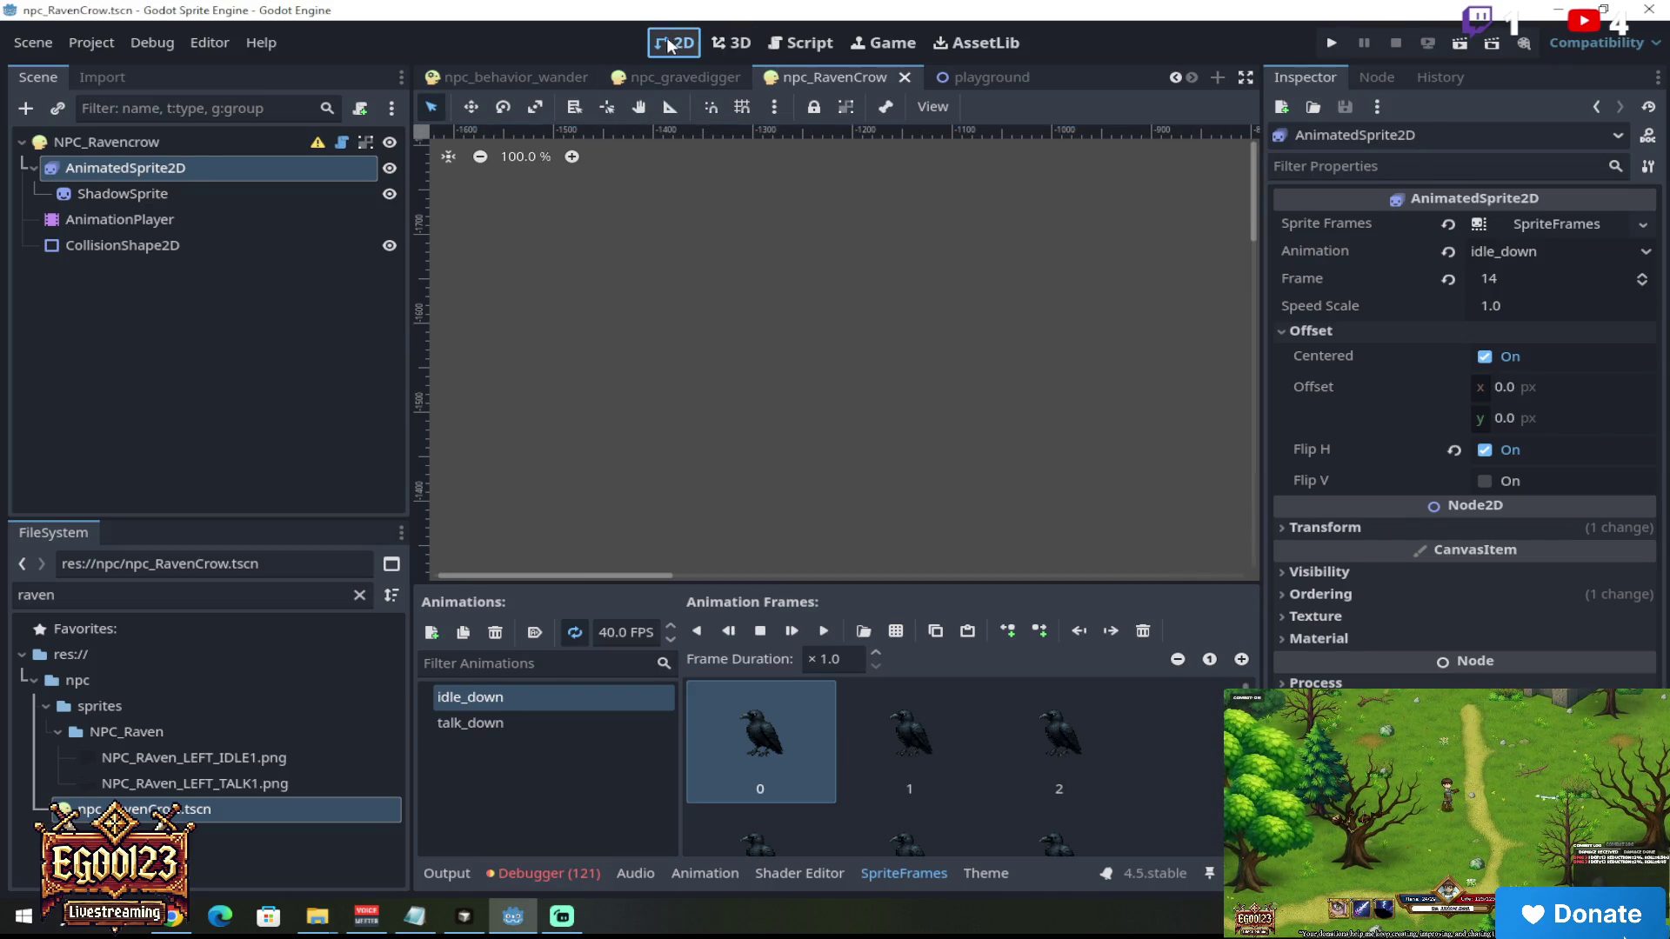
click(1020, 75)
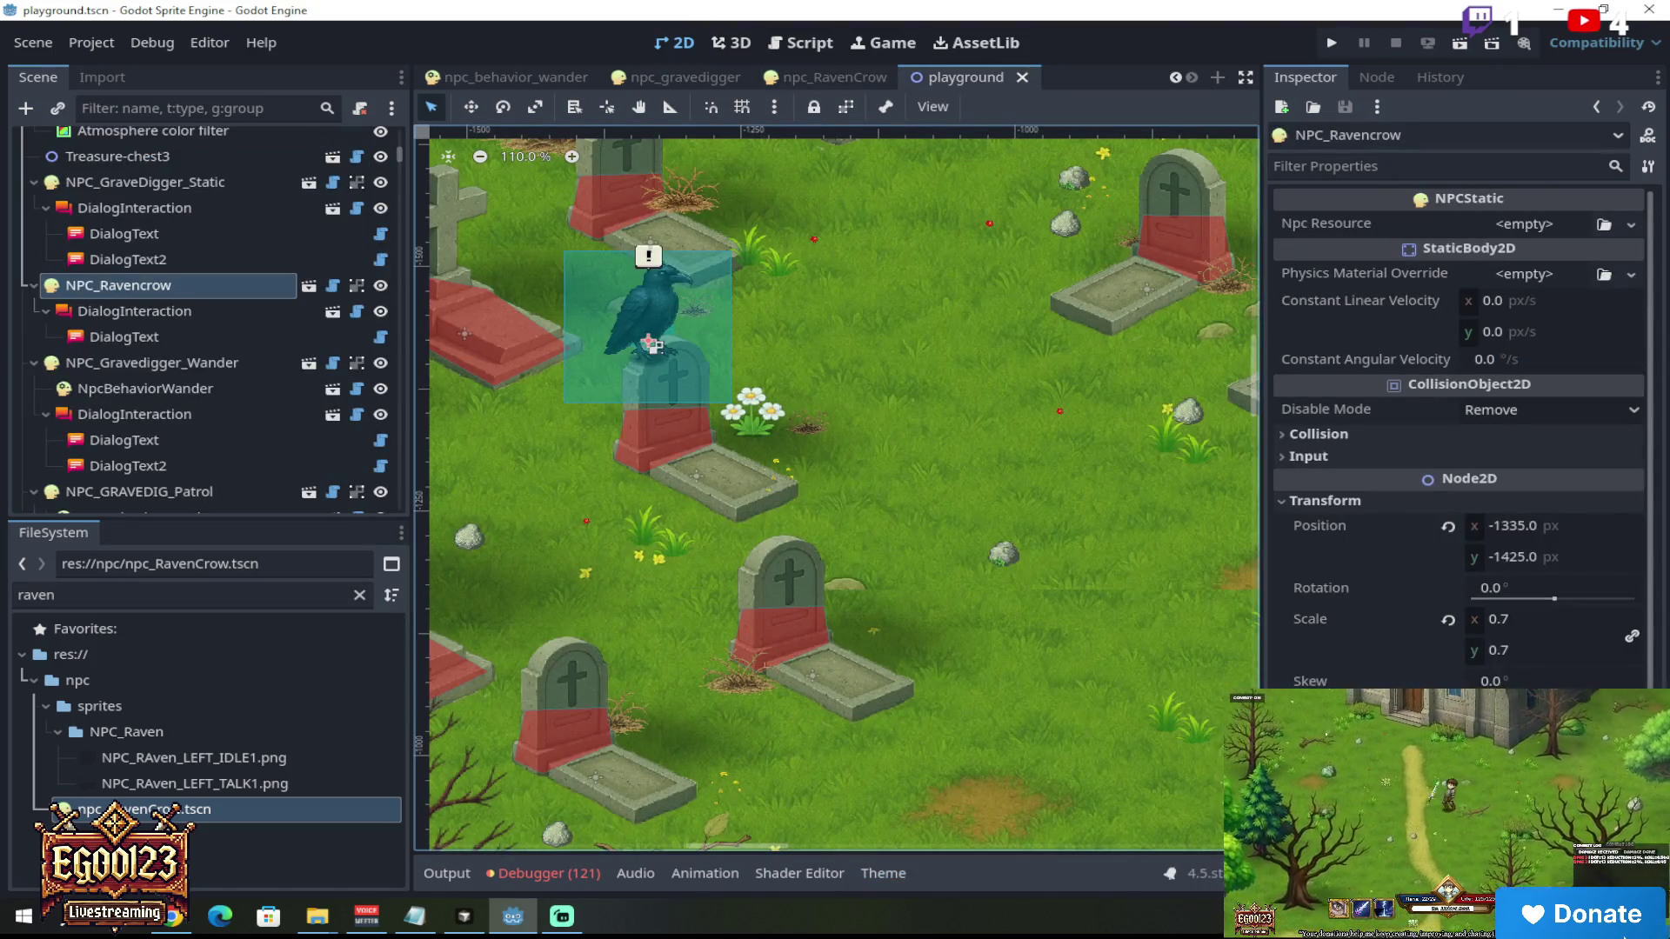
key(alt+Tab)
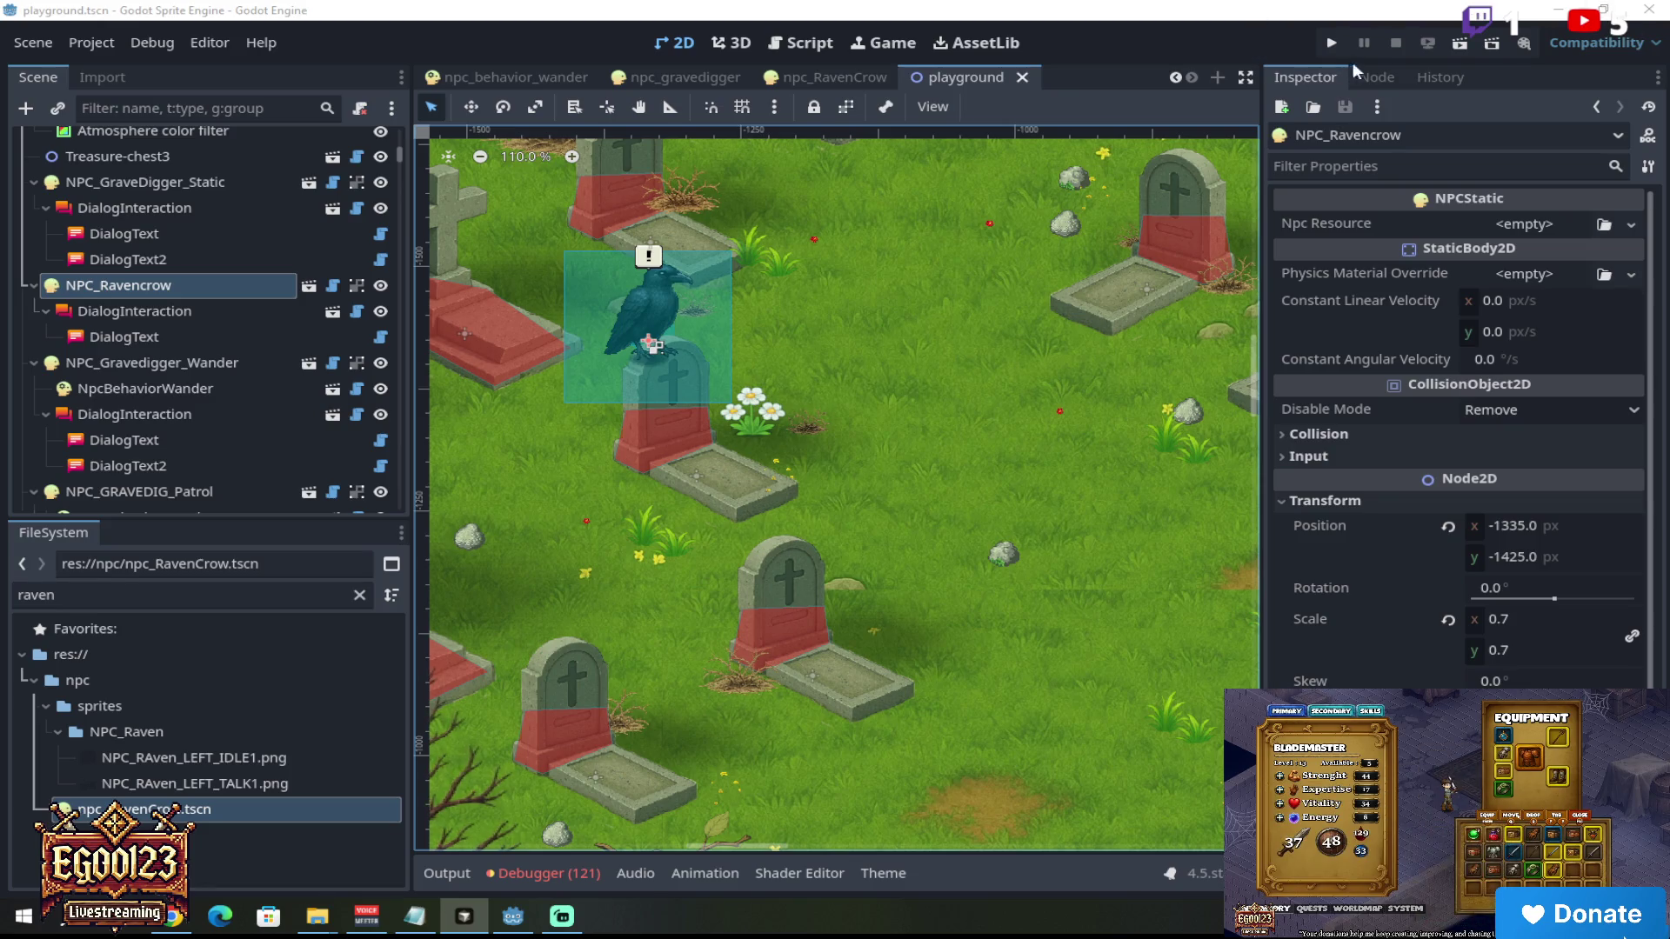
Step: Return to Godot to get the prompt that playground.tscn changed outside the editor
click(1024, 24)
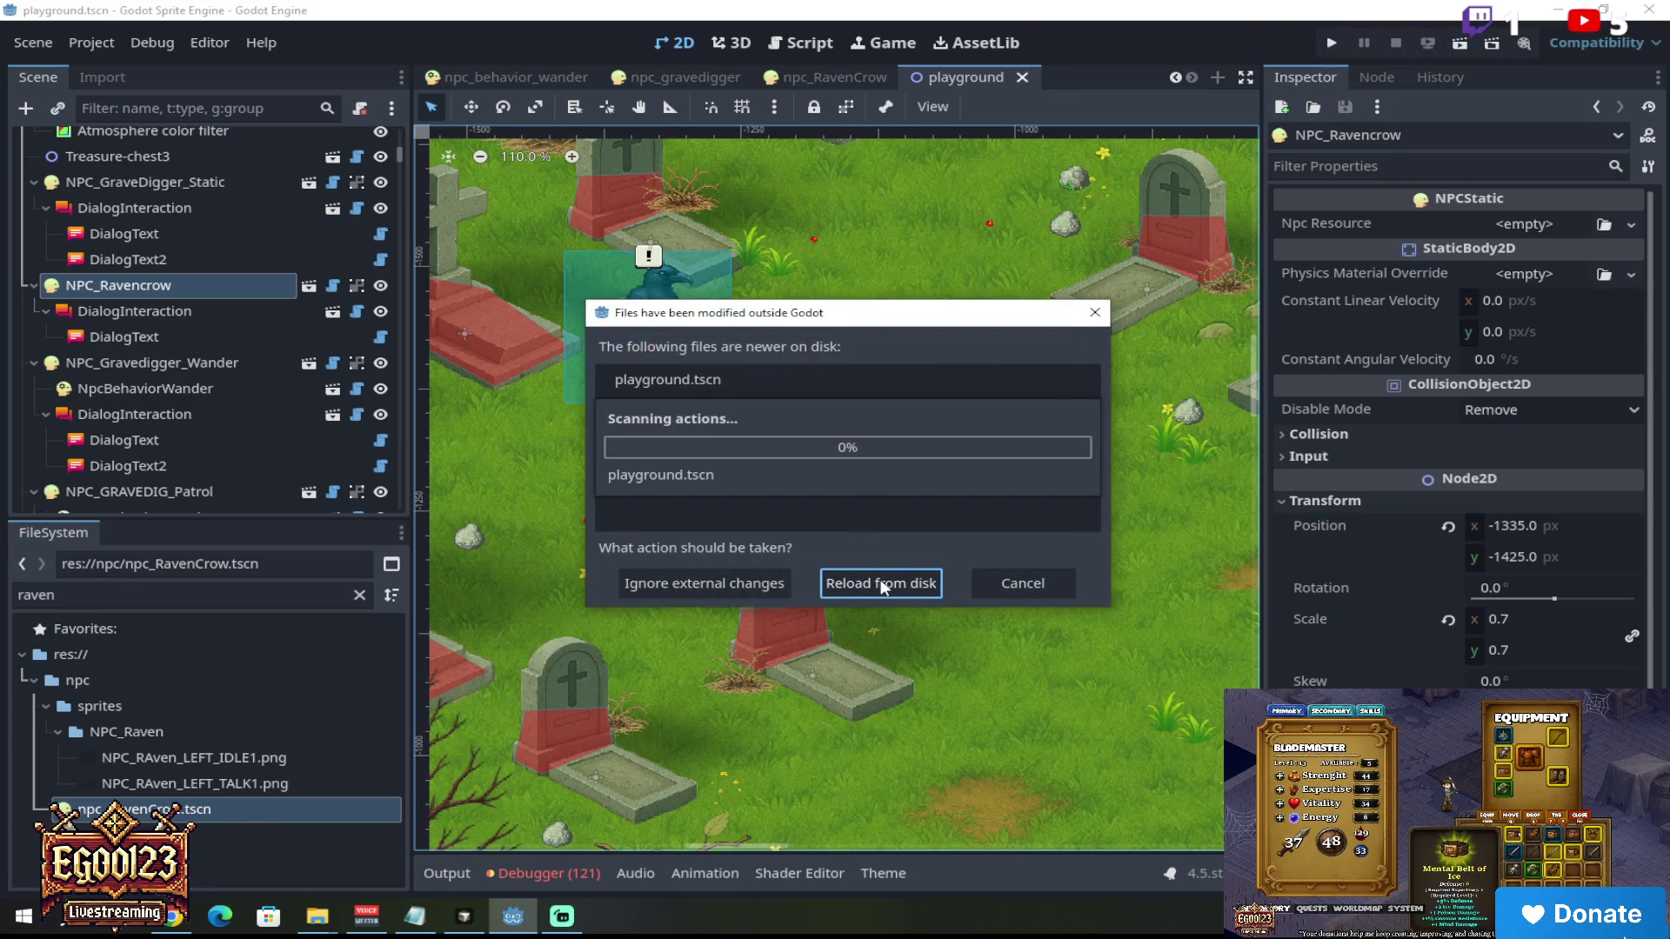
Step: Reload playground.tscn from disk, inspect the raven's DialogText and Output log, then run the game with F5
click(881, 584)
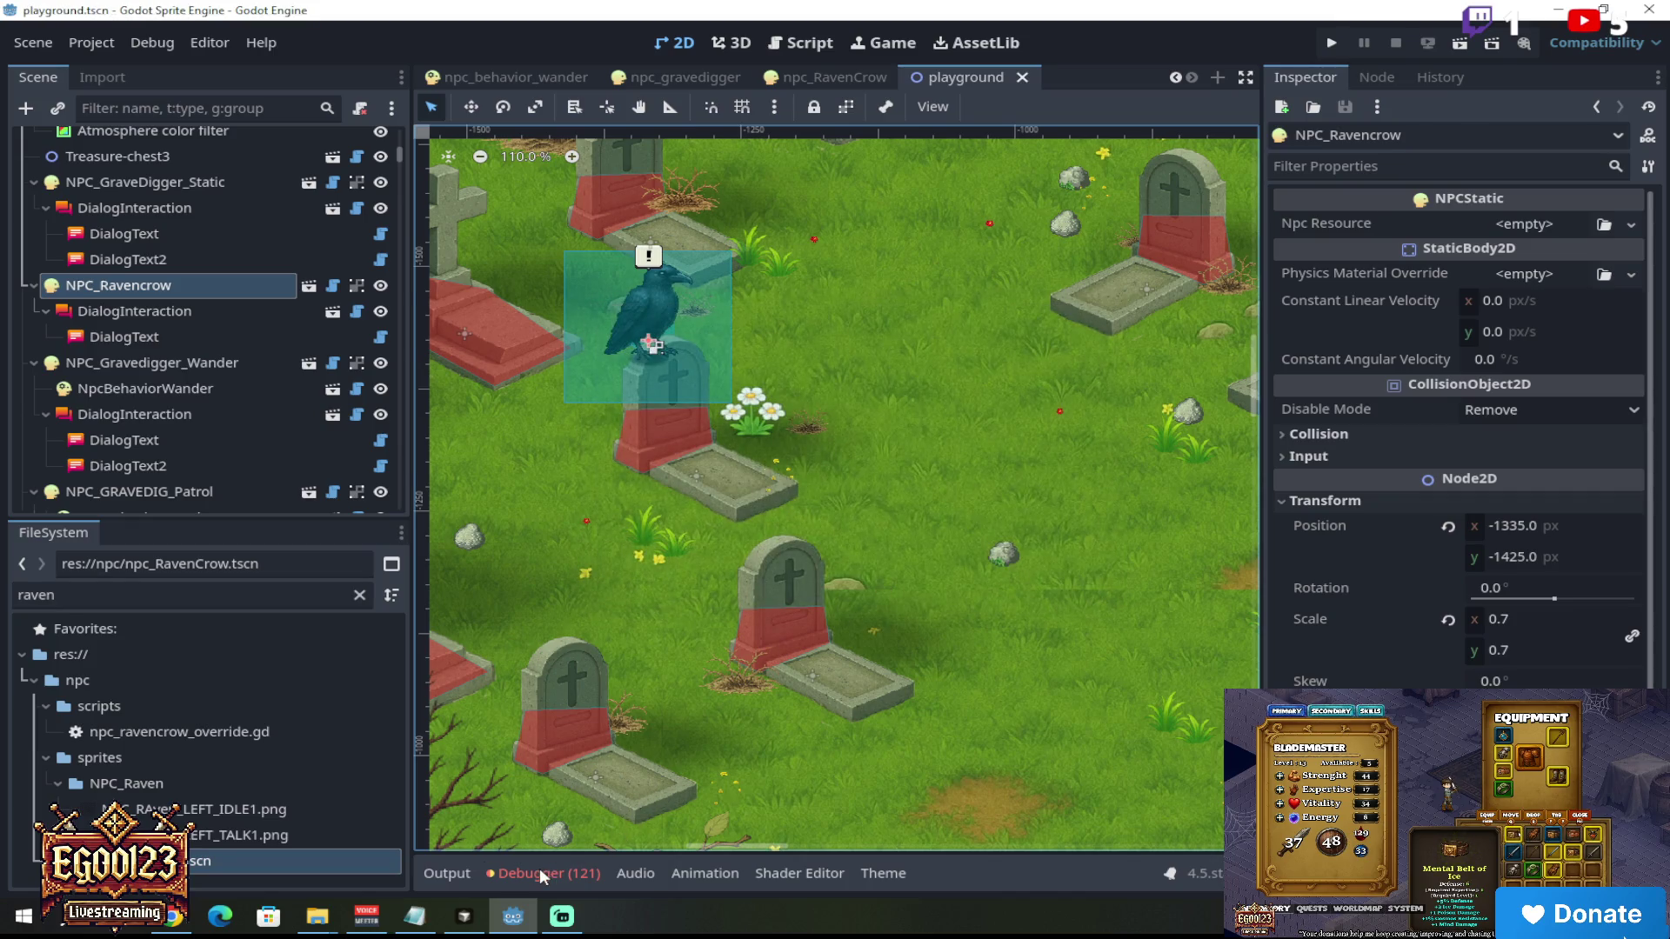
click(539, 870)
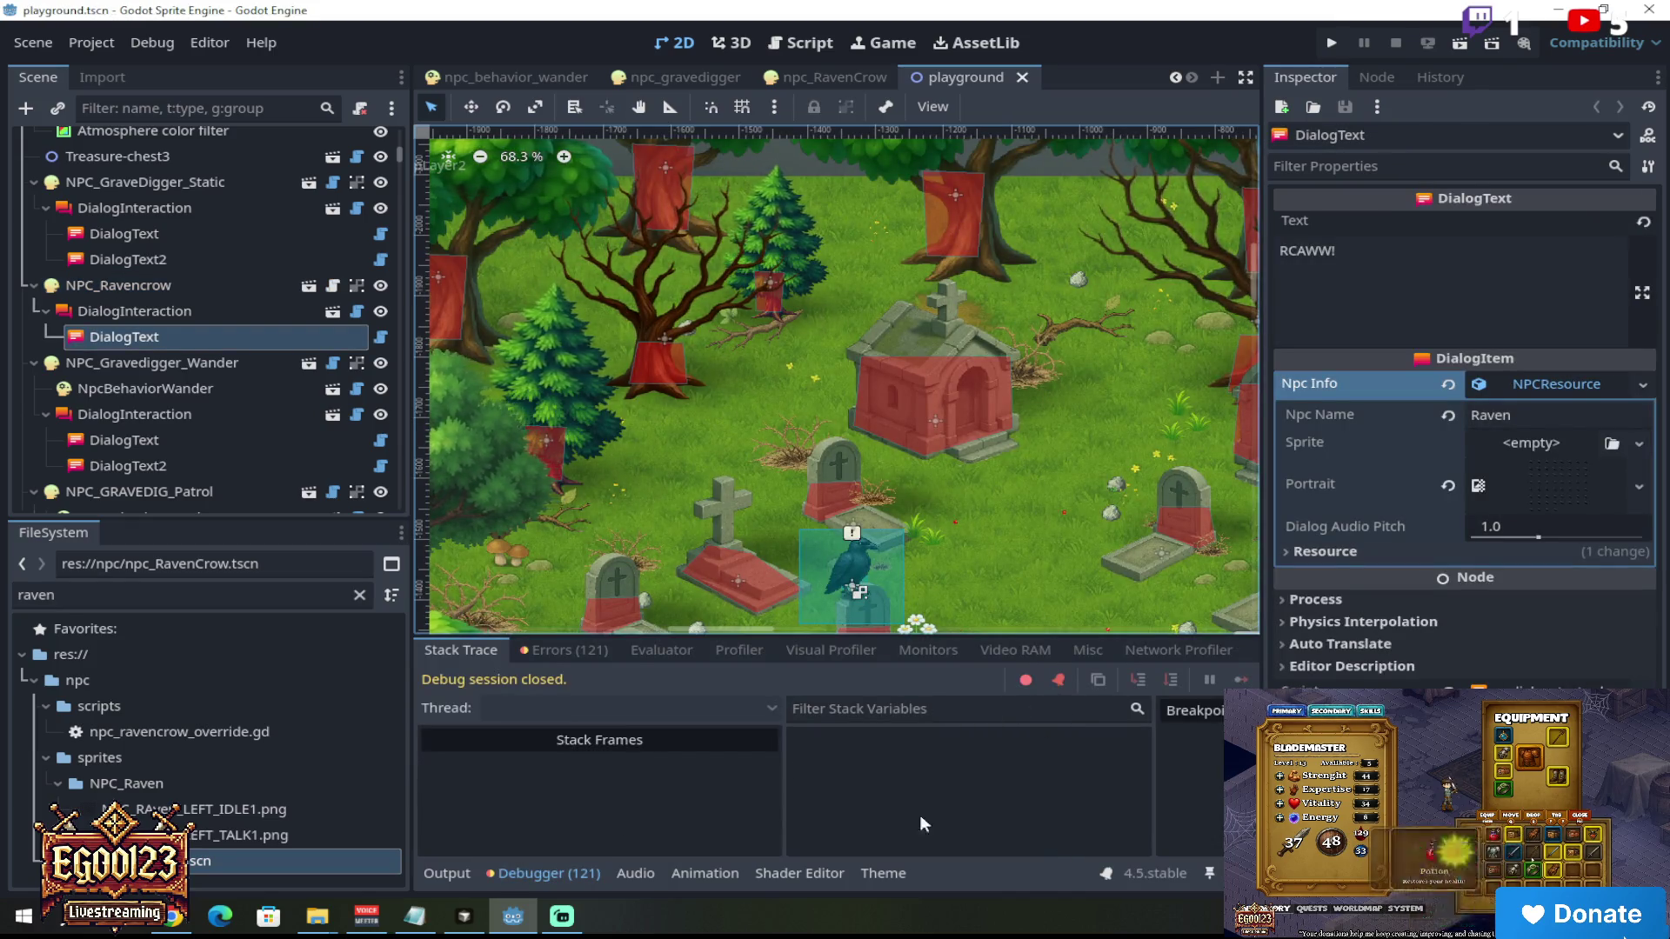
click(454, 872)
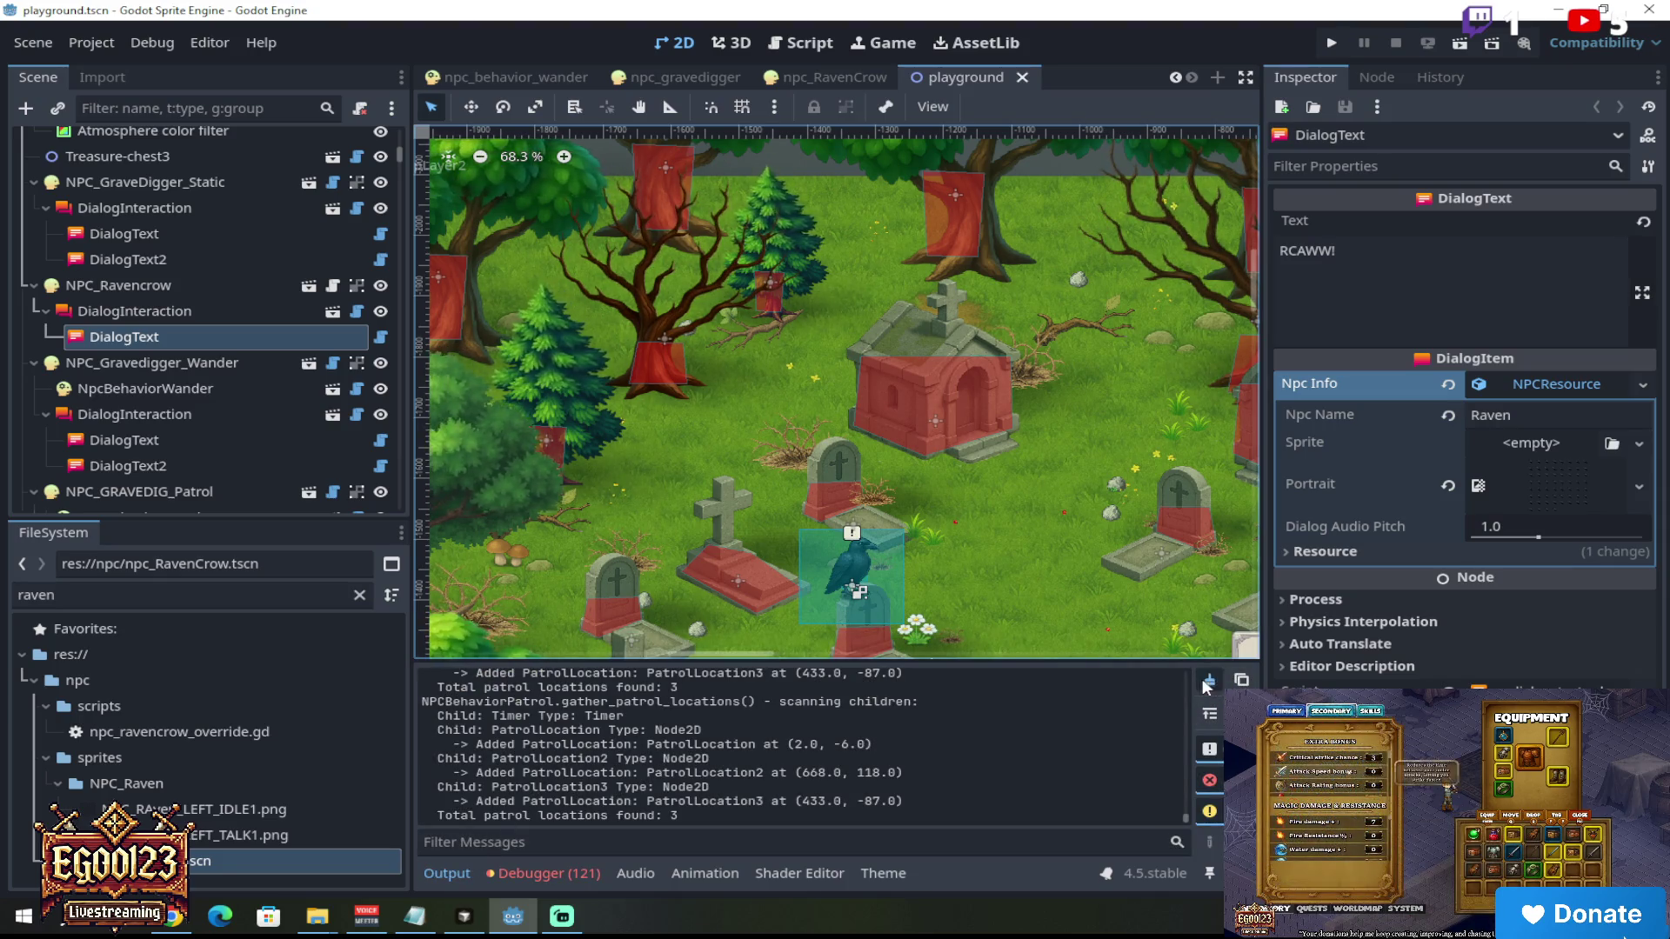
key(F5)
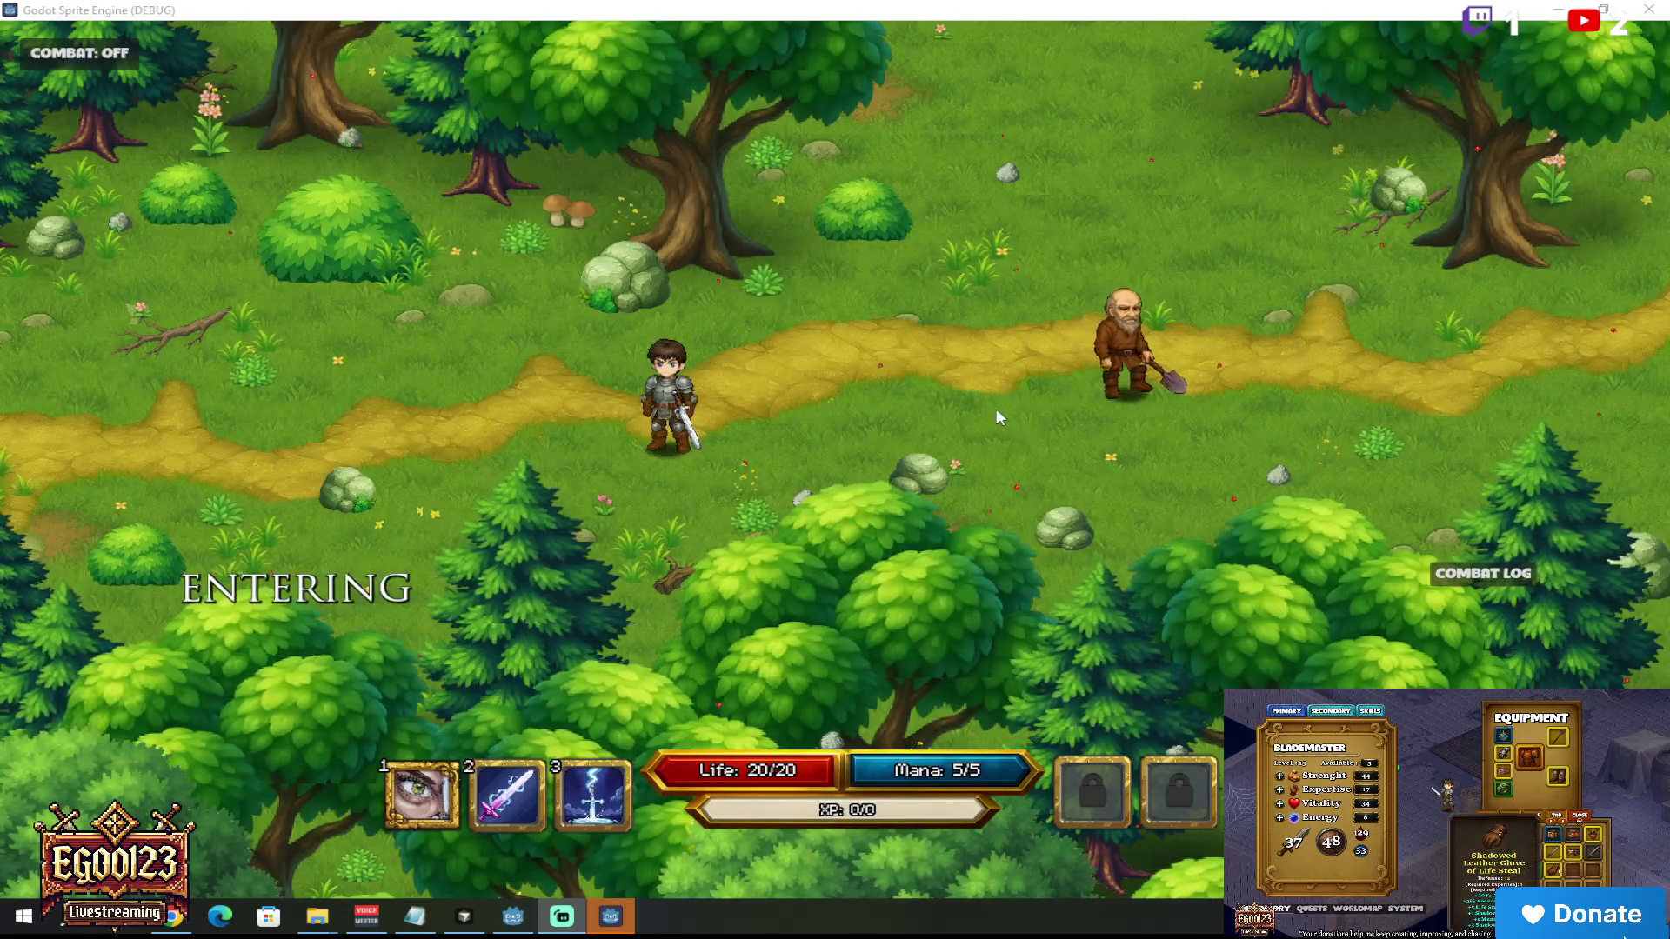
Step: Walk to the Gravedigger, accept his quest with 'I WILL!', and head north toward the graveyard
click(995, 408)
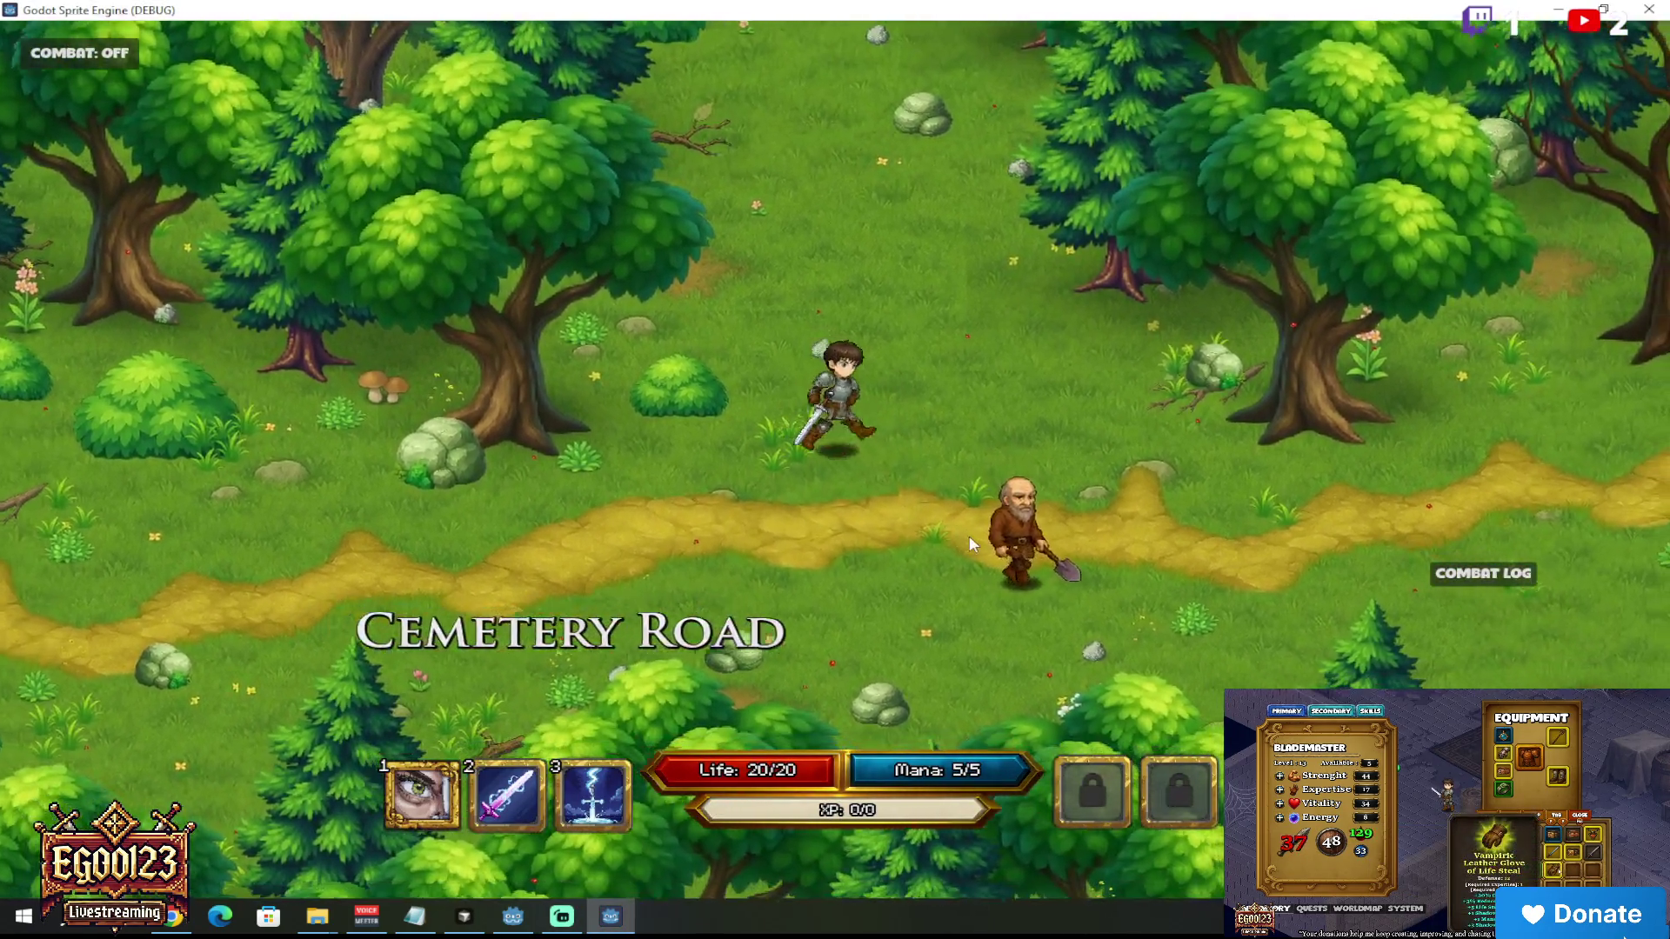
click(973, 544)
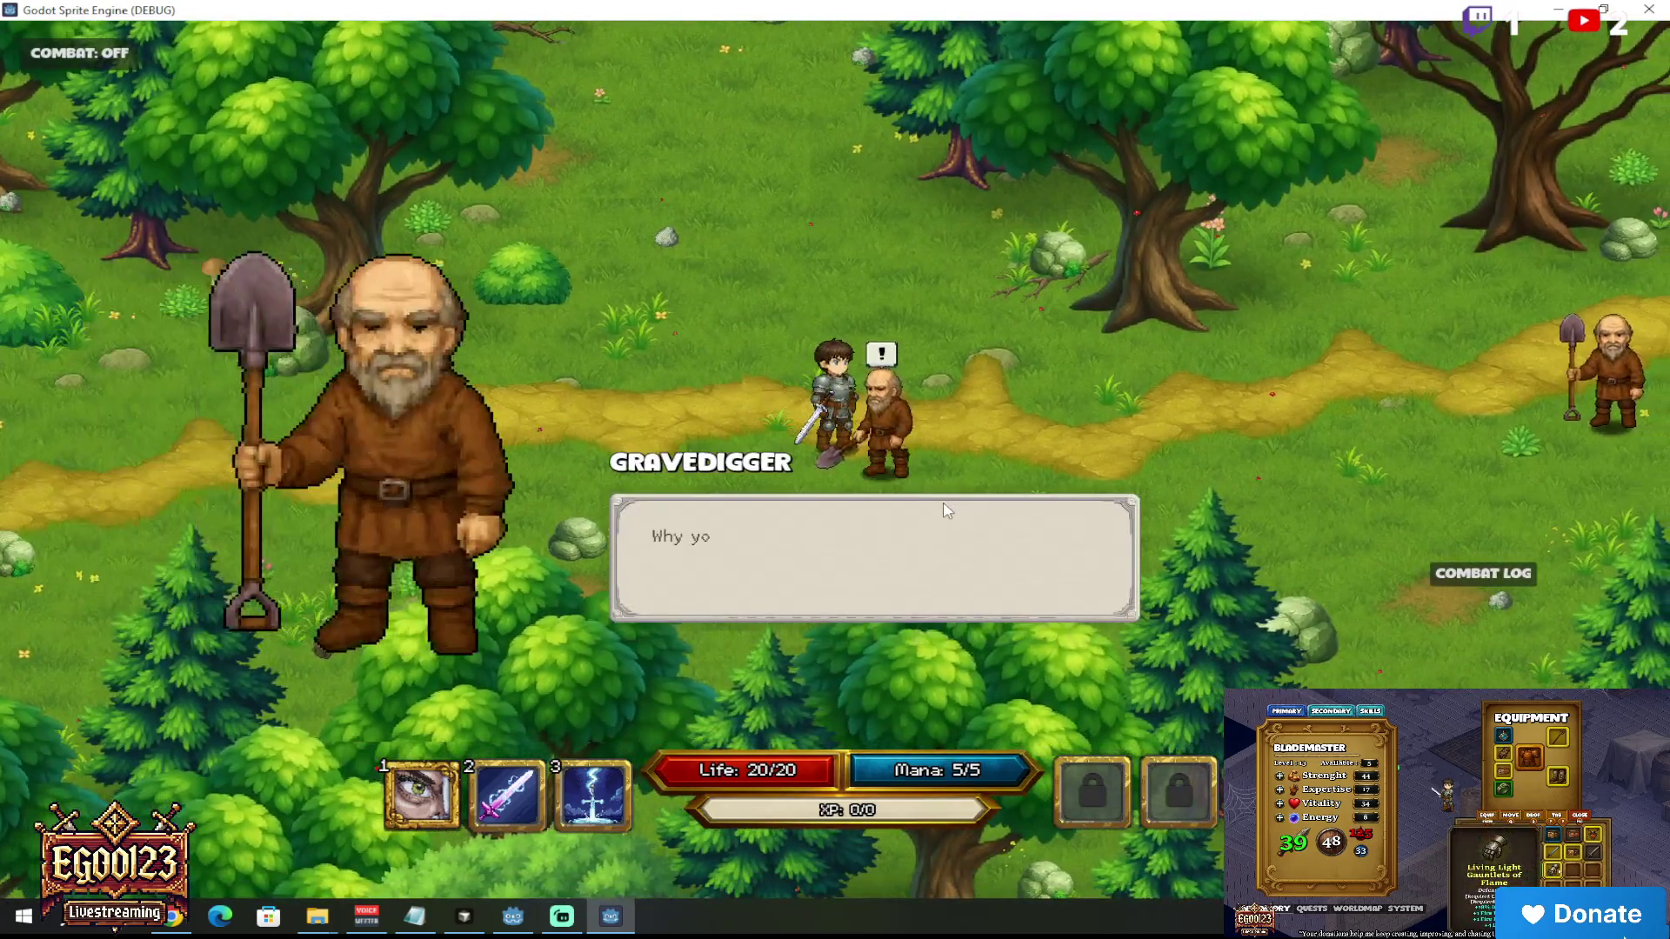
key(e)
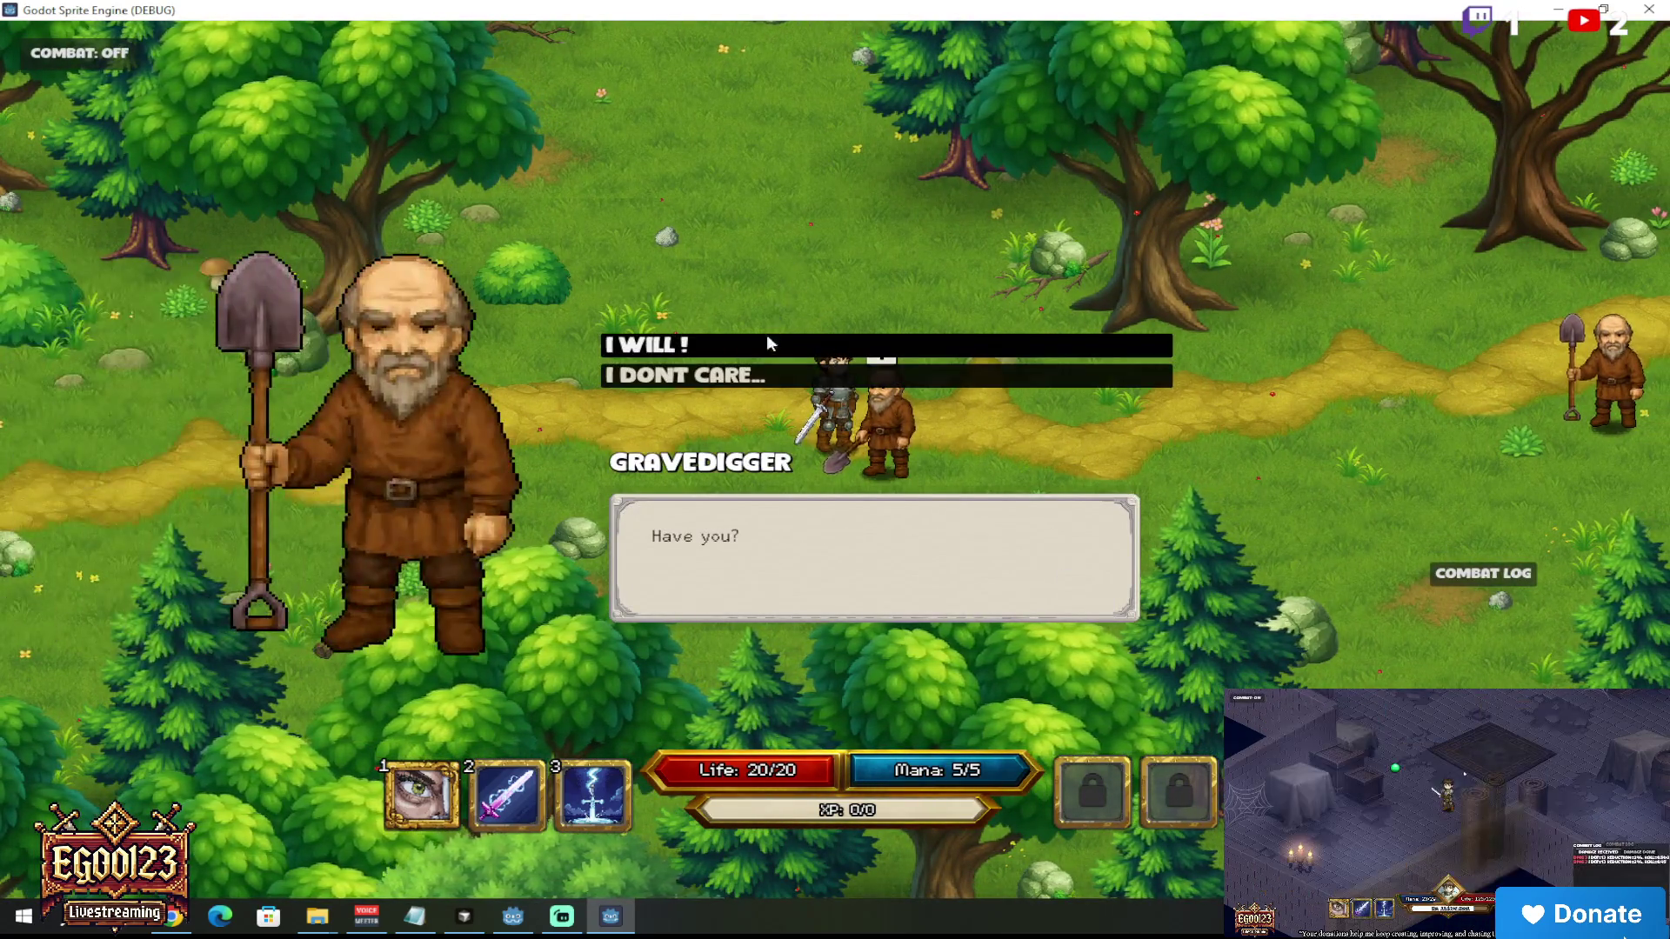
click(766, 339)
click(811, 254)
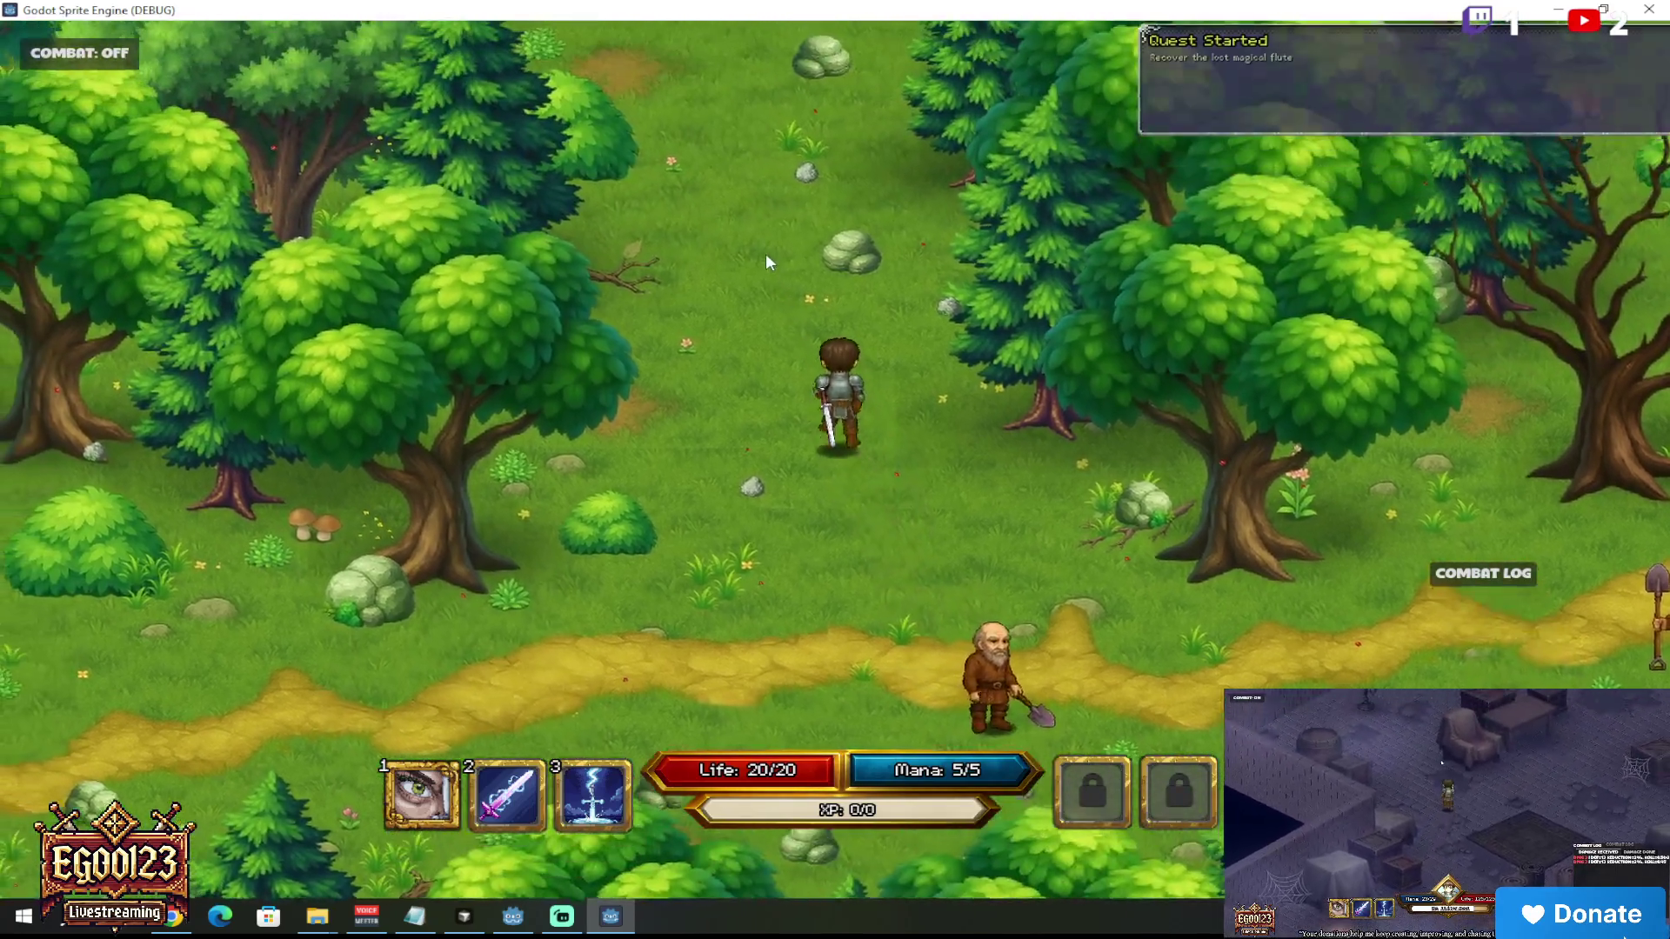
mouse_move(767, 255)
mouse_down()
mouse_move(778, 276)
mouse_move(806, 269)
mouse_move(717, 381)
mouse_move(618, 456)
mouse_up()
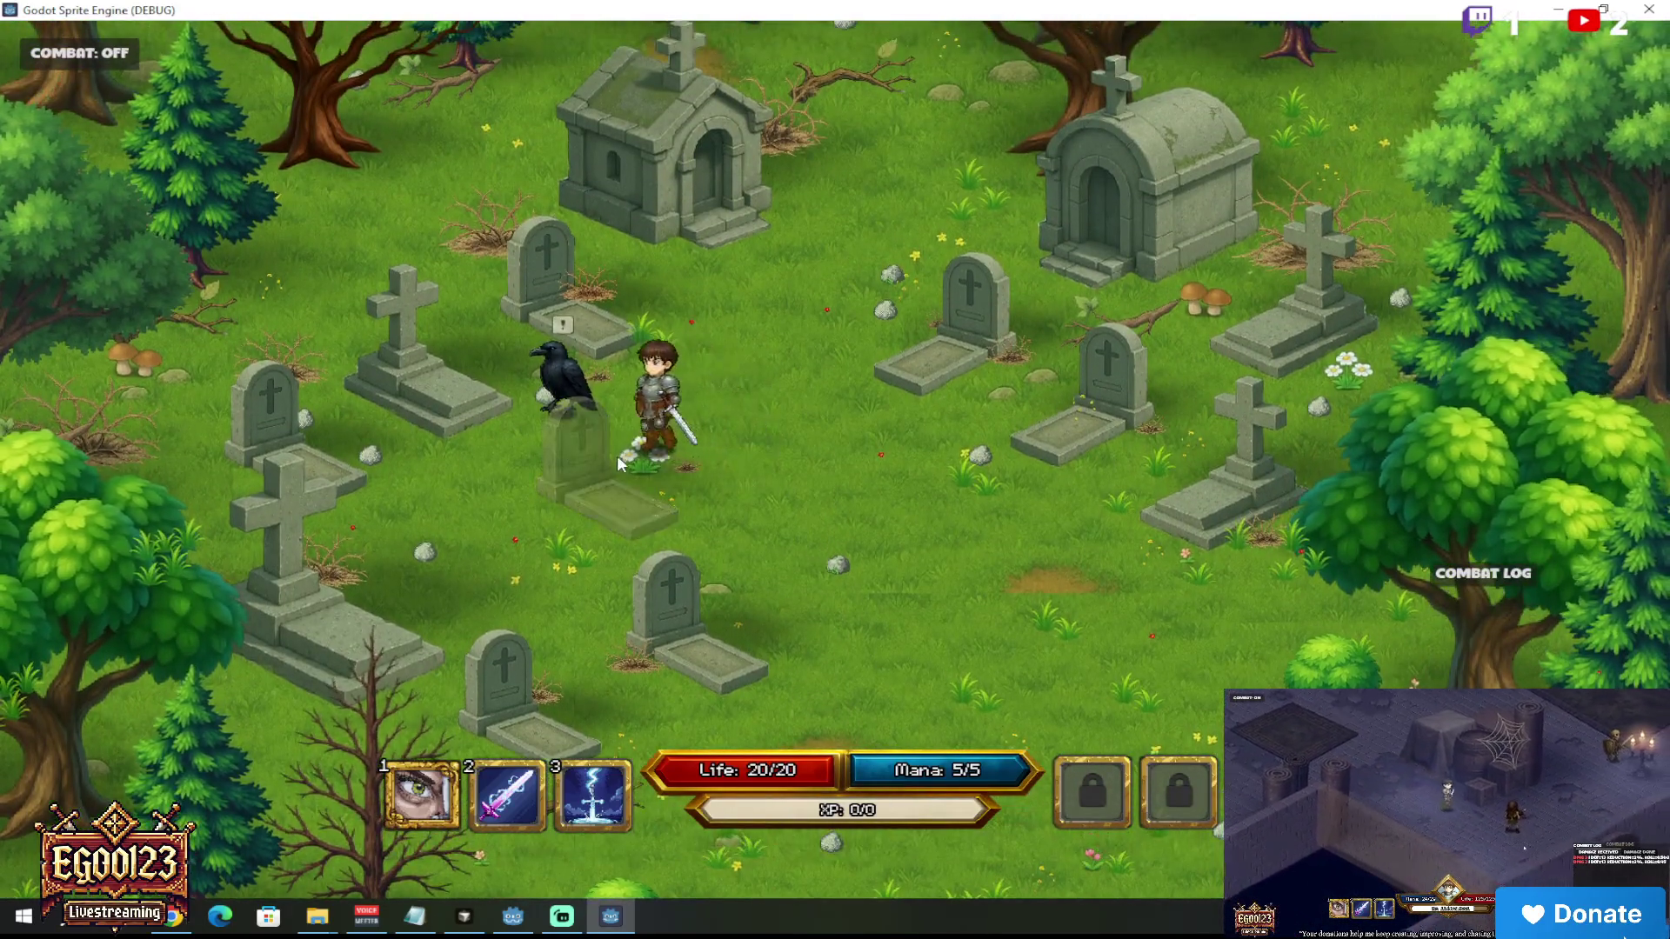
Step: Talk to the raven to confirm its RCAWW! line and portrait, then quit with F8
key(e)
key(e)
key(e)
key(e)
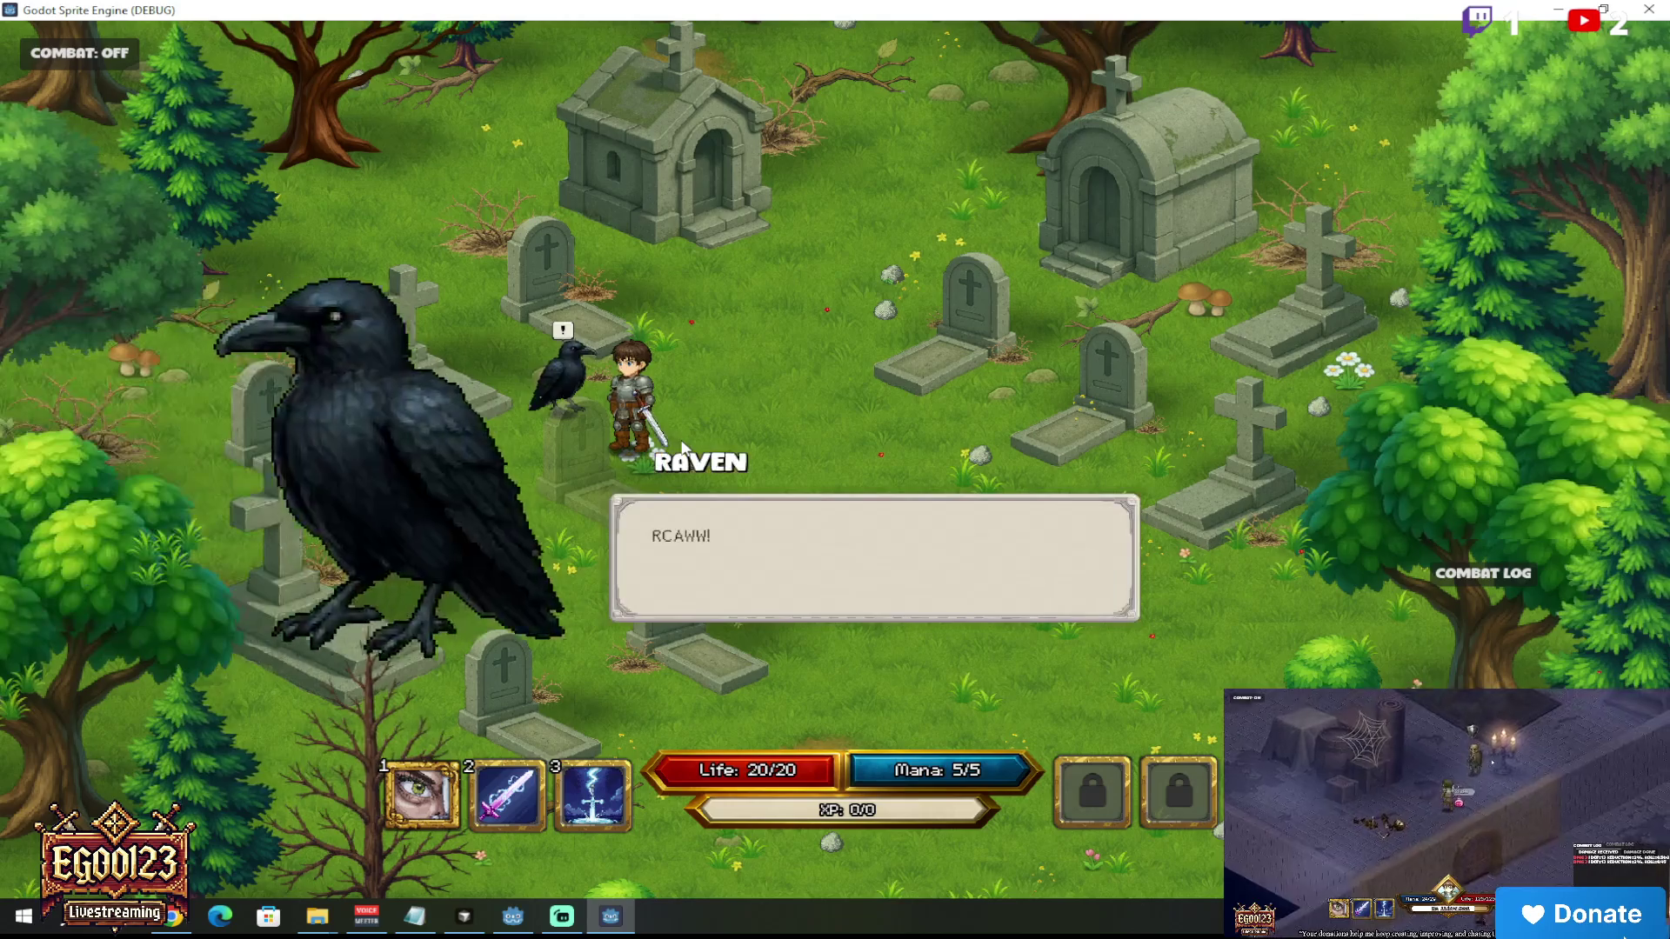
mouse_move(682, 472)
mouse_down()
mouse_move(555, 416)
mouse_move(584, 487)
mouse_move(555, 436)
mouse_up()
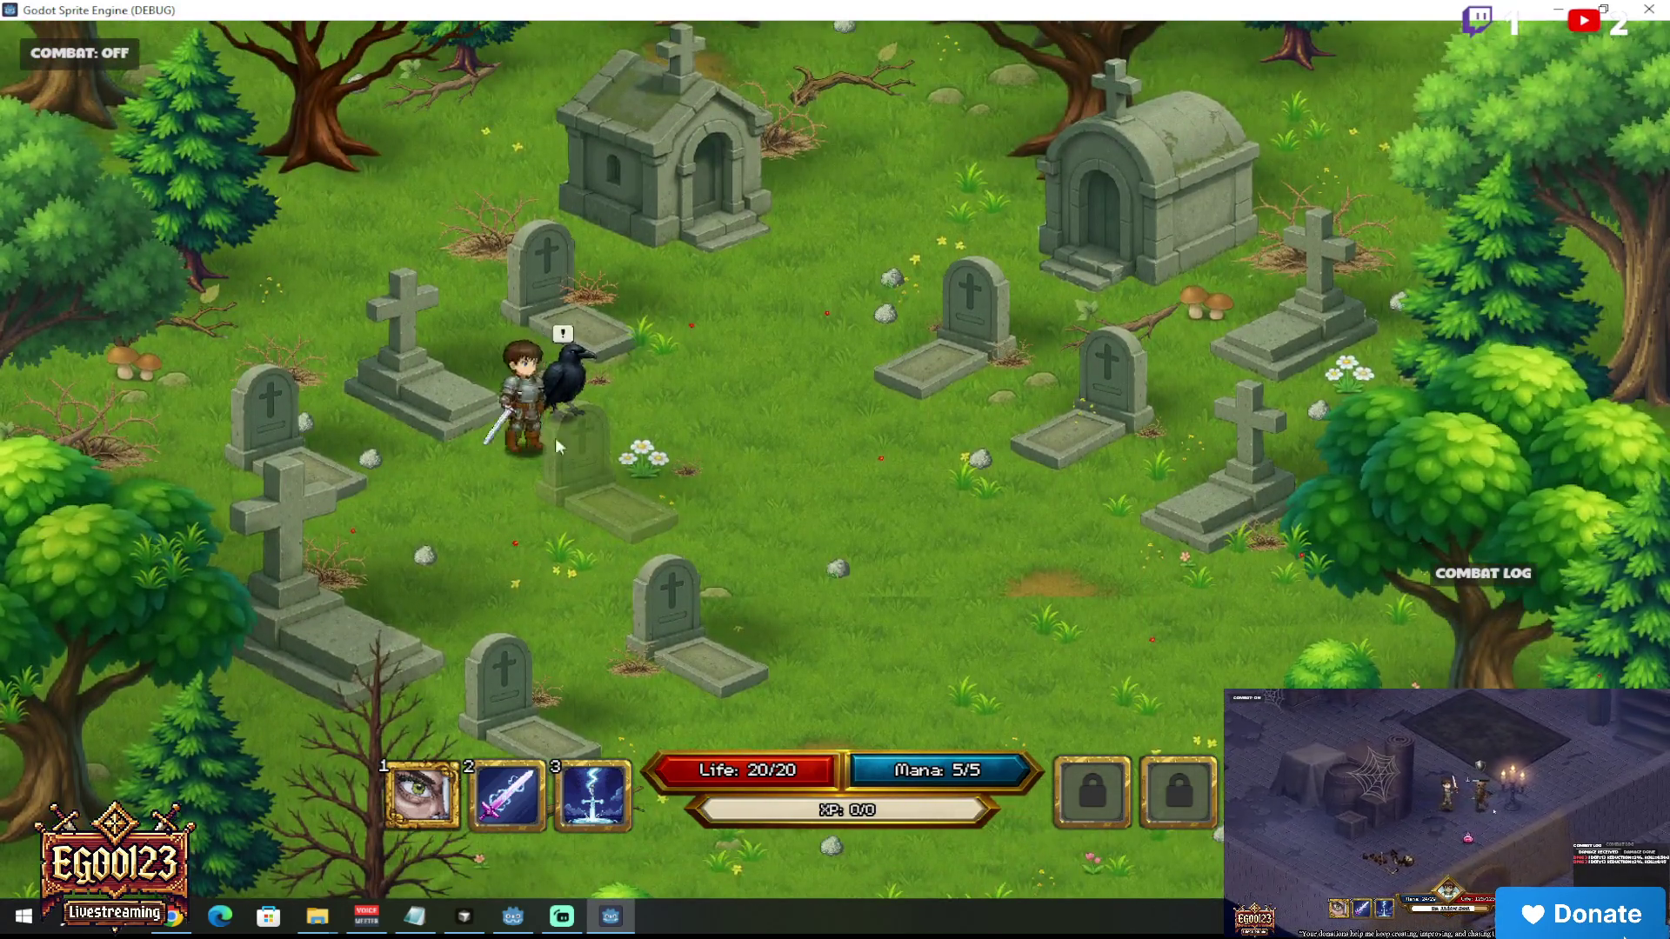
key(e)
key(e)
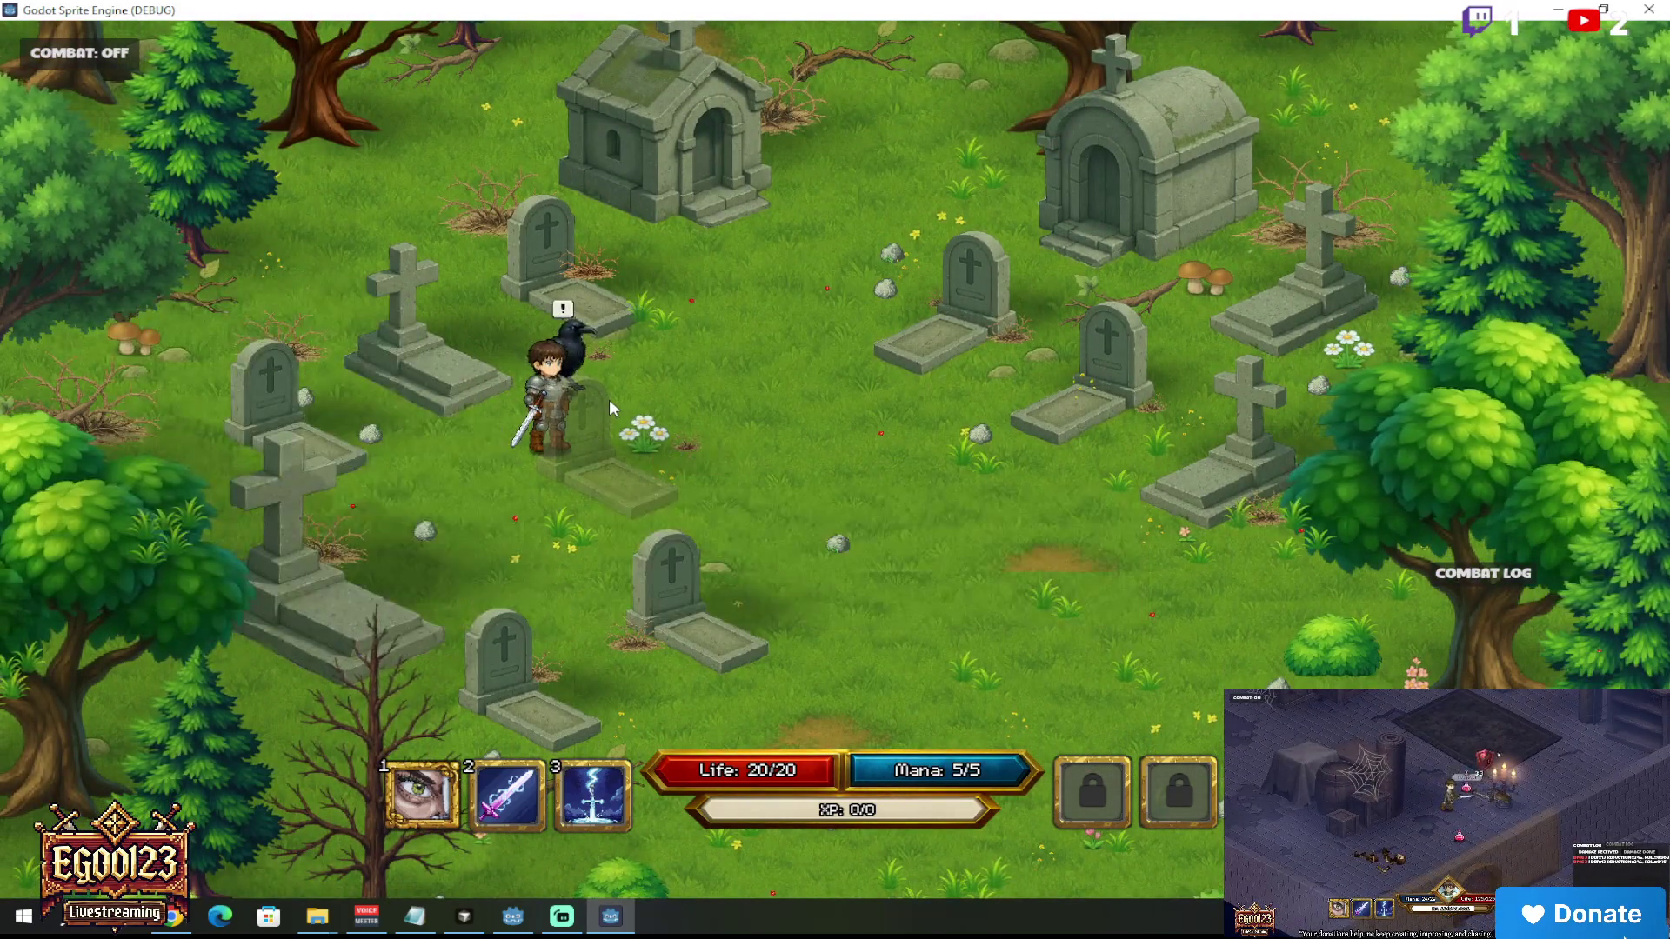
click(485, 383)
mouse_move(485, 383)
mouse_down()
mouse_move(492, 459)
mouse_move(649, 416)
mouse_move(628, 357)
mouse_move(572, 386)
mouse_up()
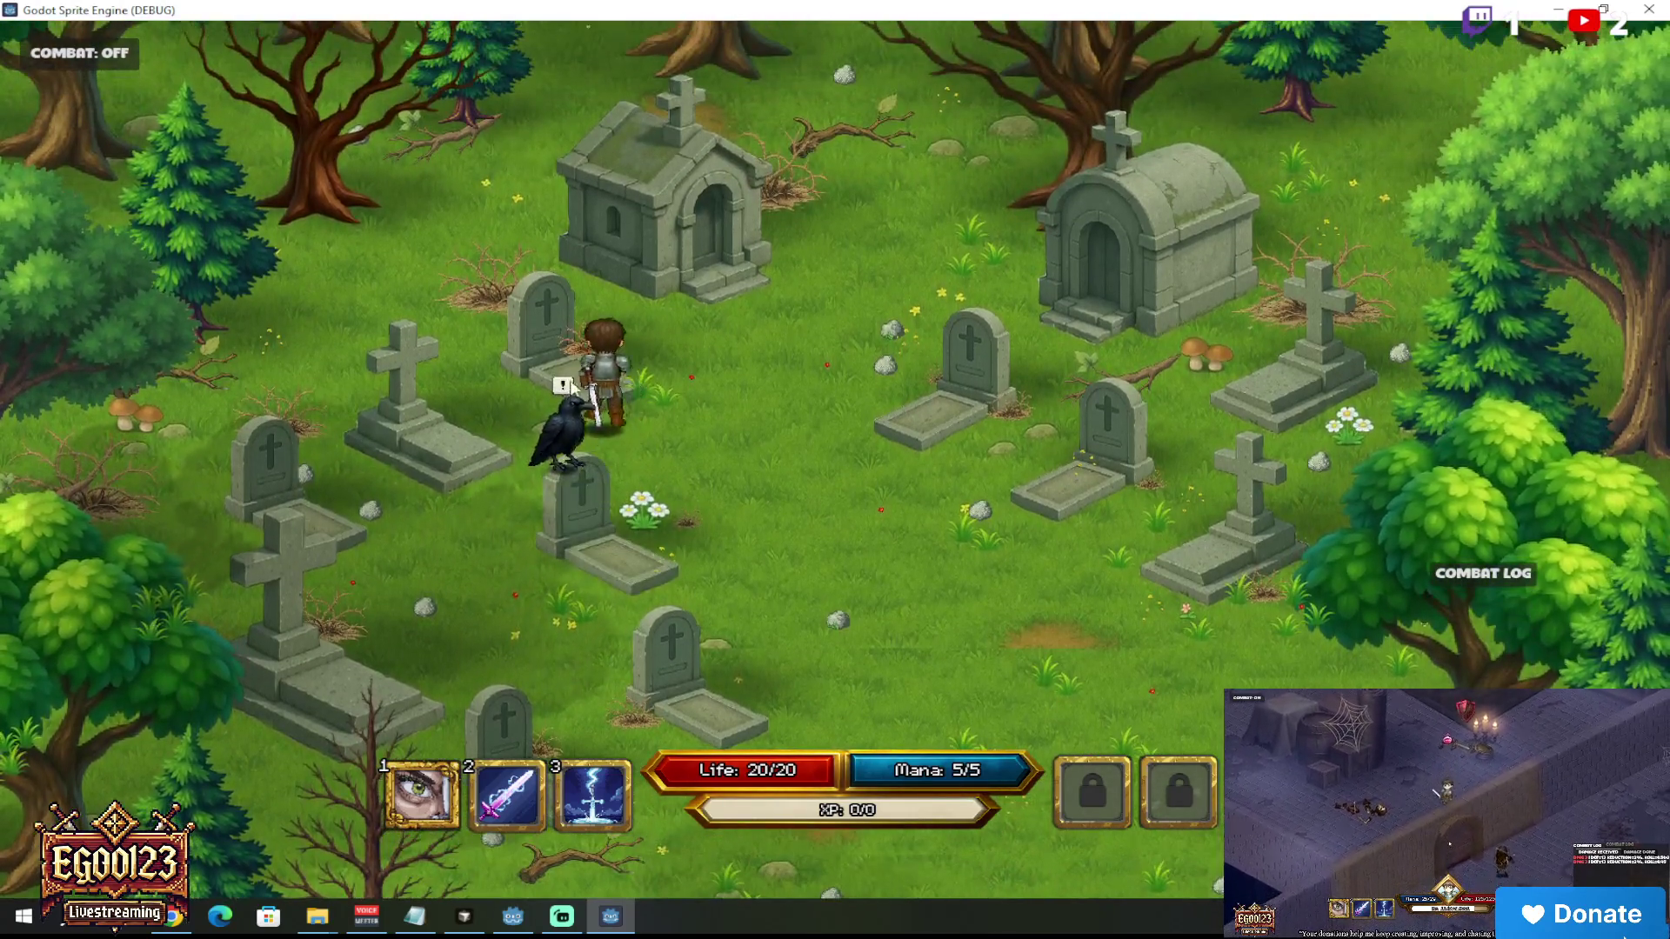
key(e)
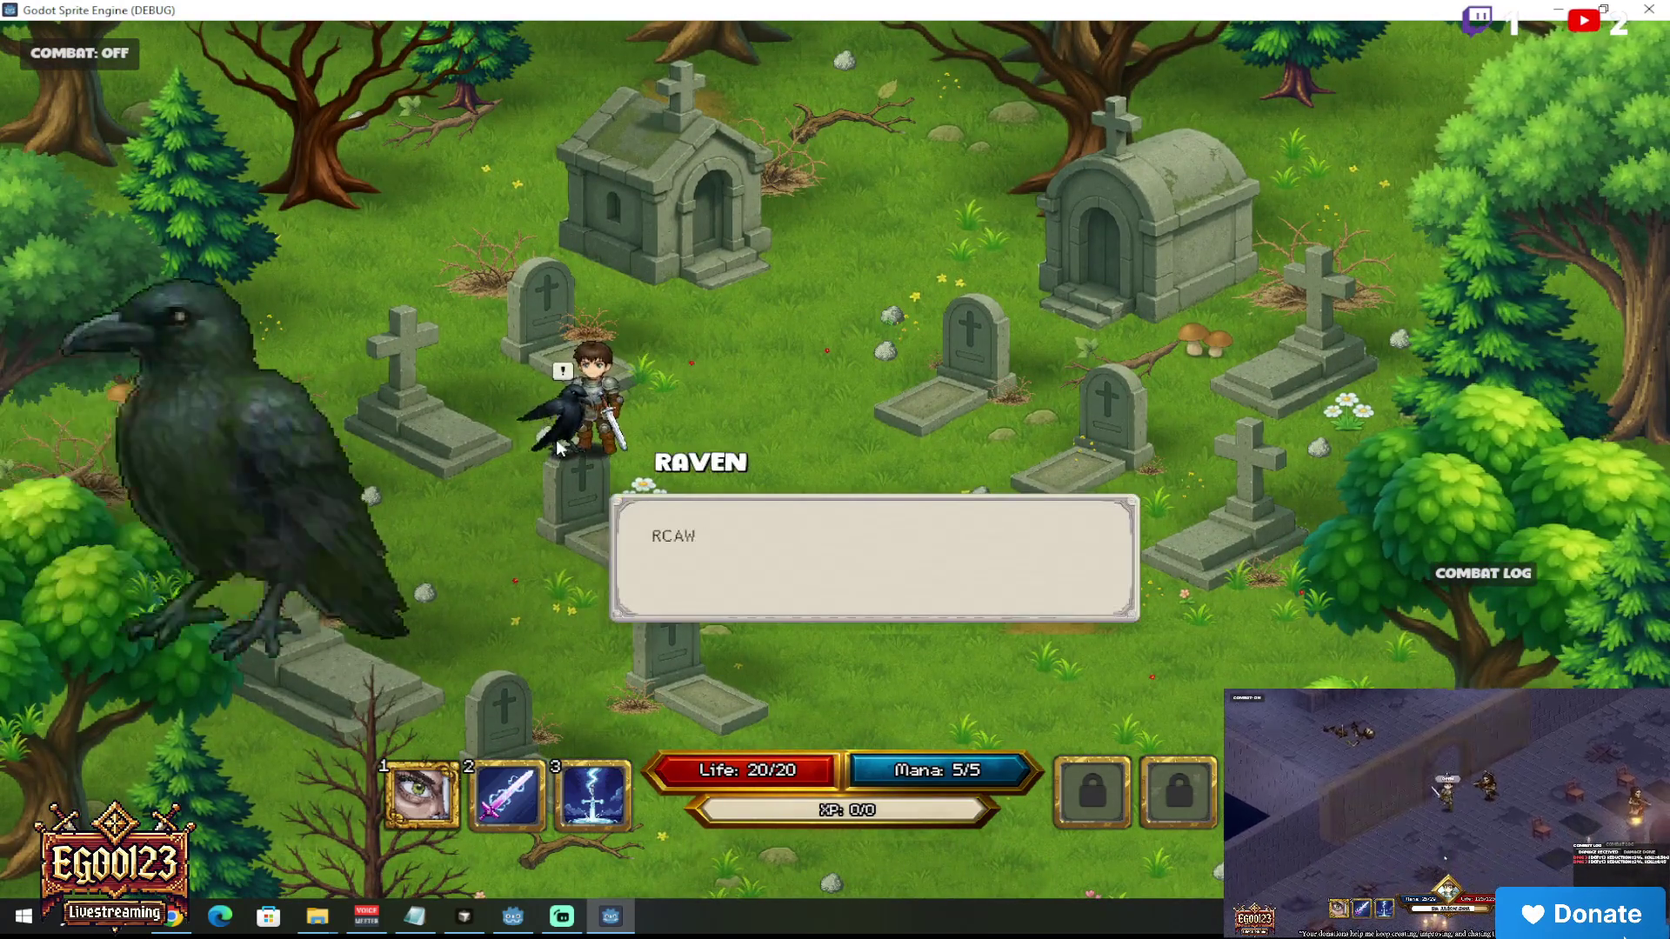
key(e)
mouse_move(675, 456)
mouse_down()
mouse_move(757, 467)
mouse_move(904, 394)
mouse_move(759, 353)
mouse_up()
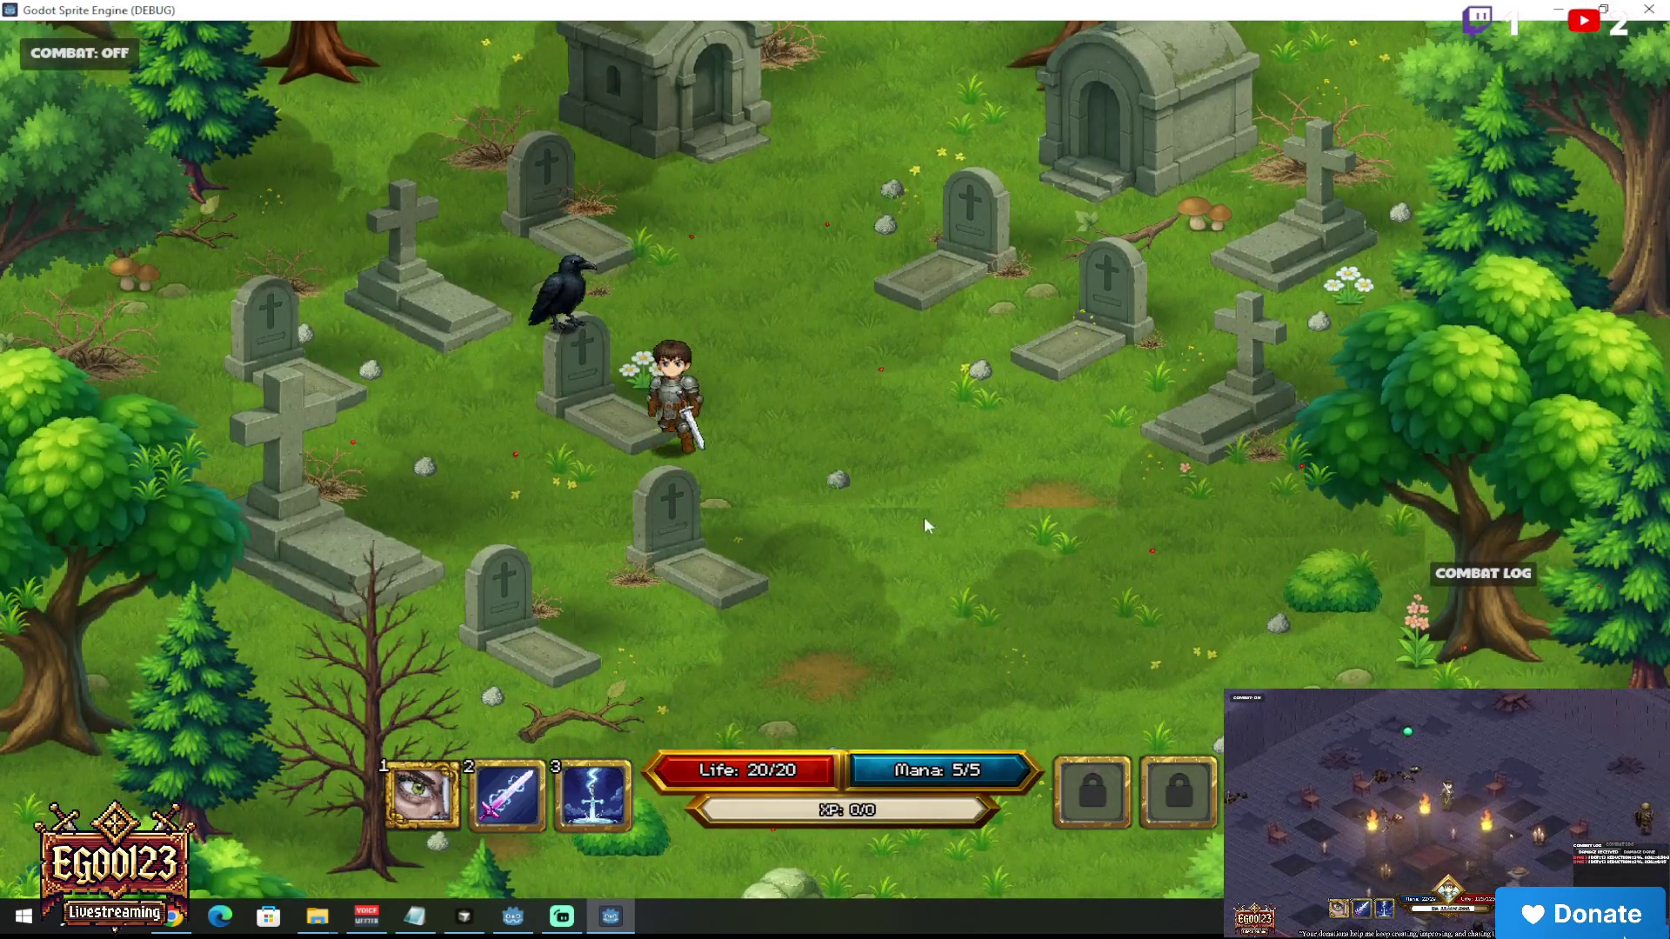
key(F8)
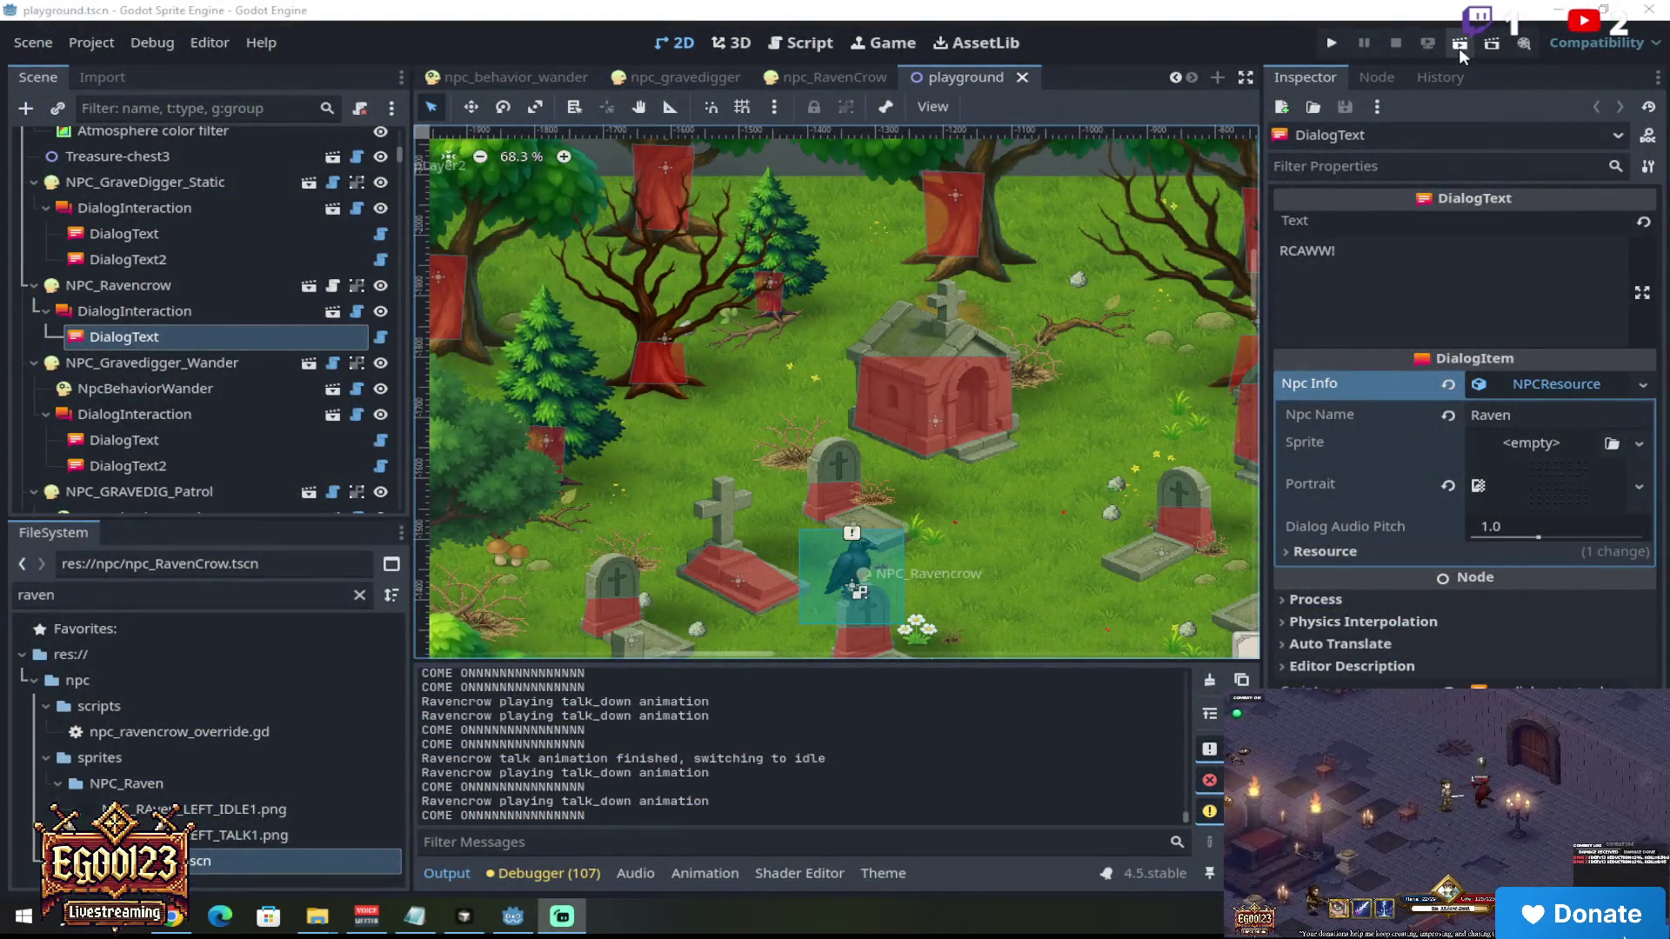
Step: Run the current playground scene again from the top-right toolbar
click(1459, 49)
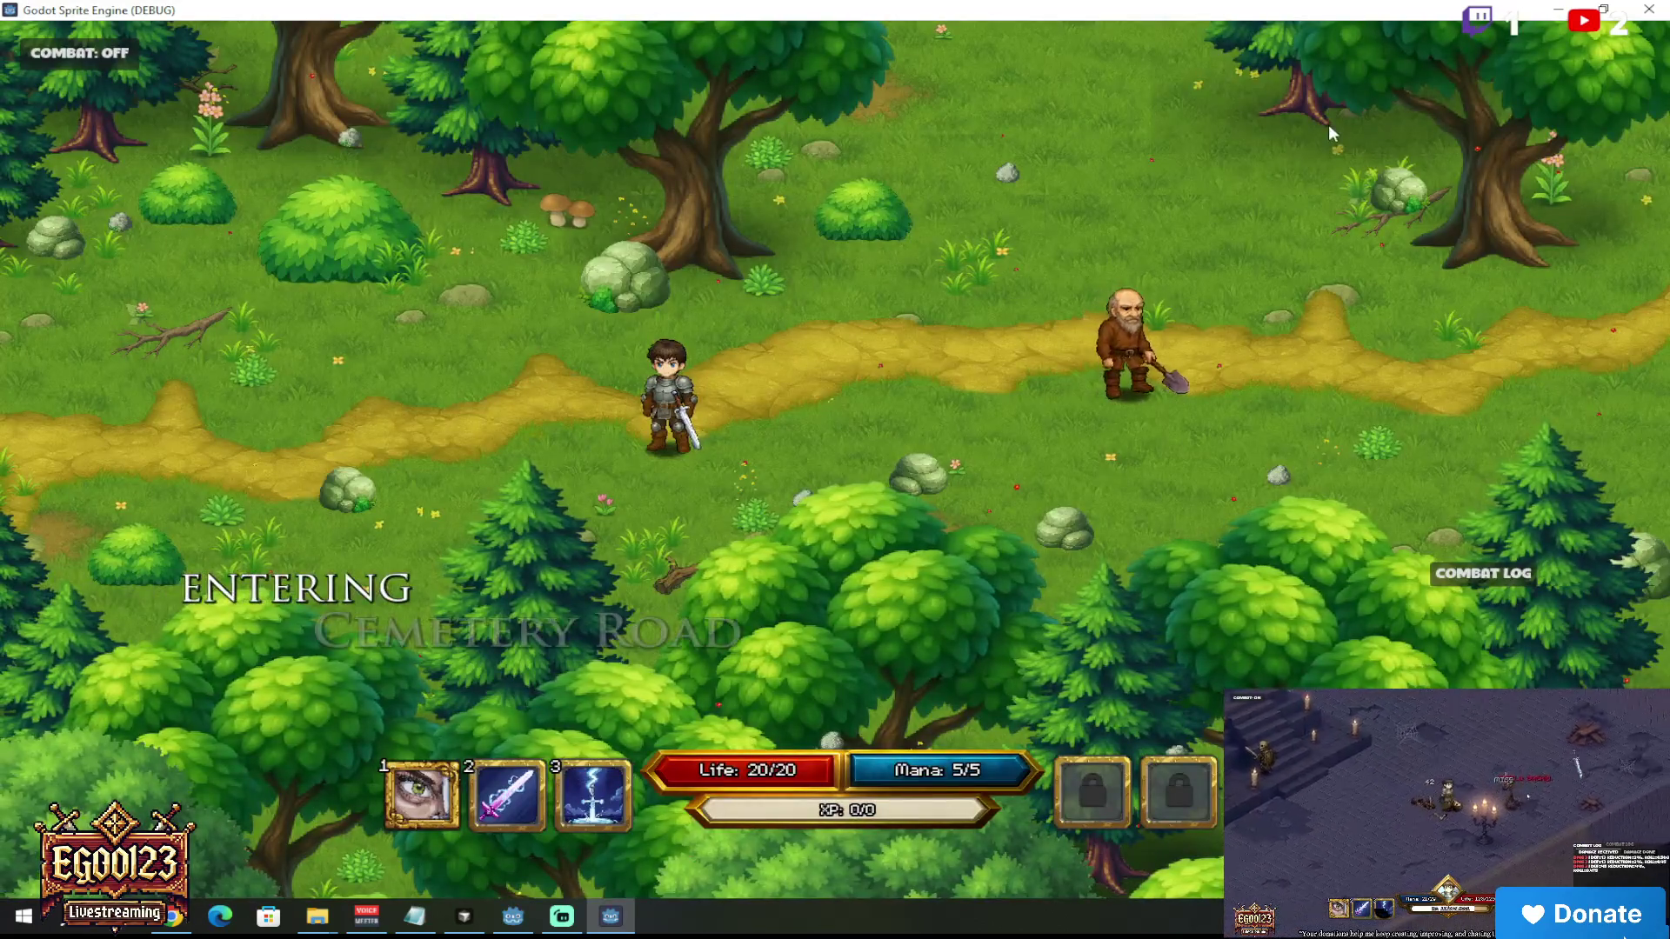
Step: Walk the hero north along Cemetery Road through the graveyard to the raven's gravestone
key(w)
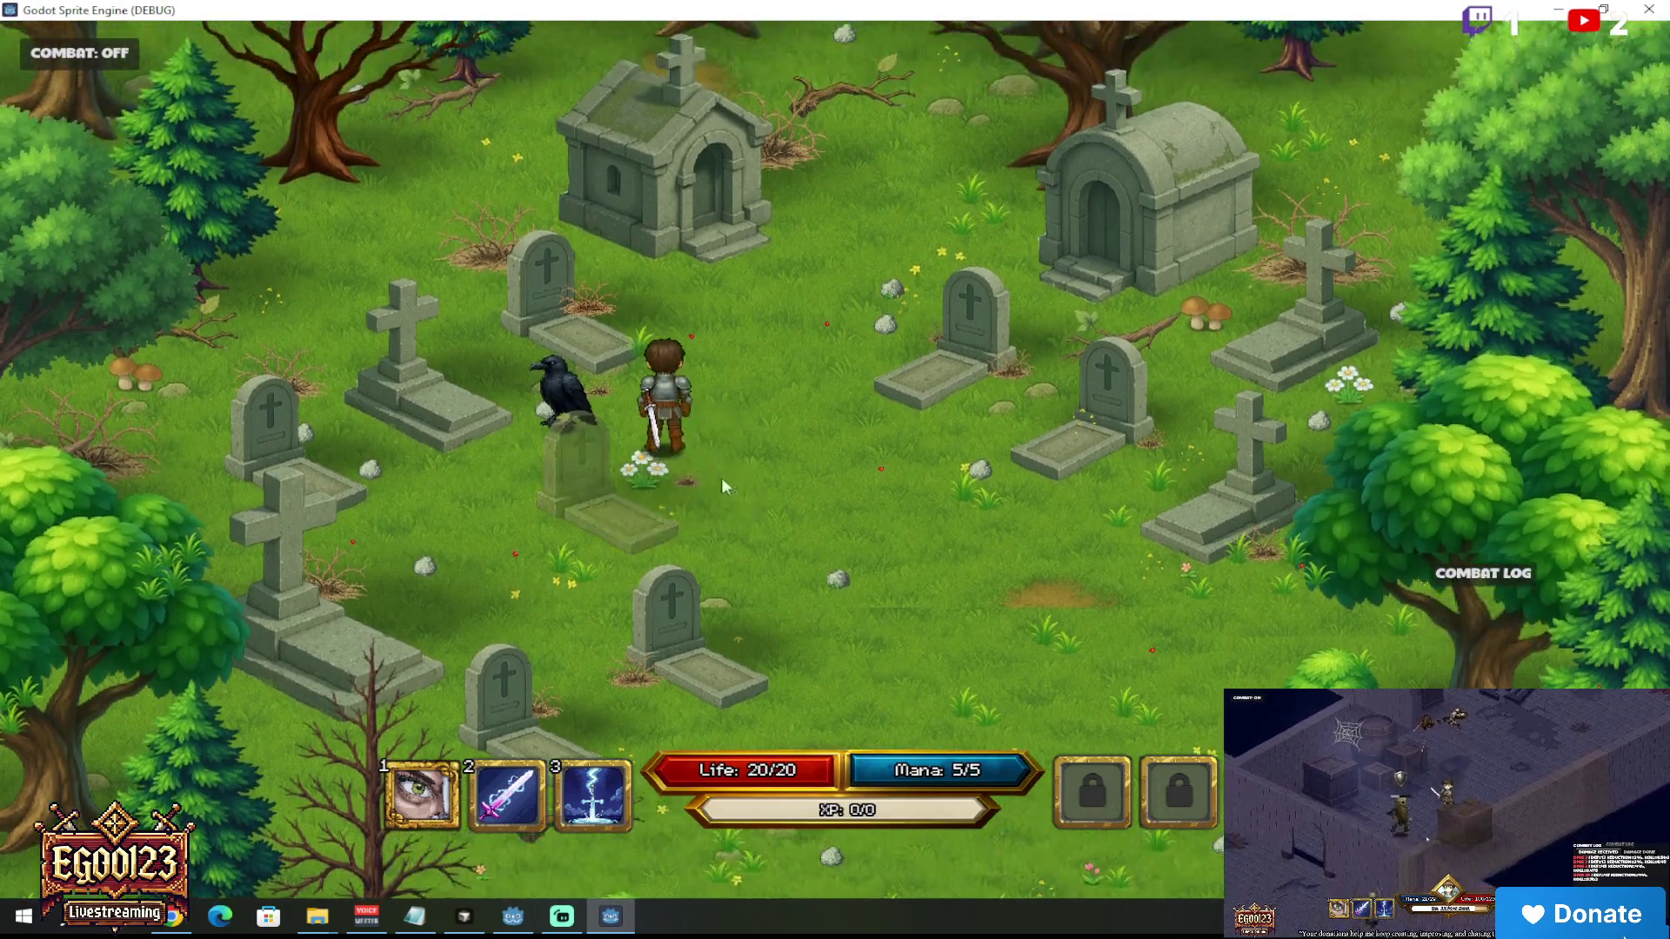
click(550, 468)
click(828, 437)
click(640, 425)
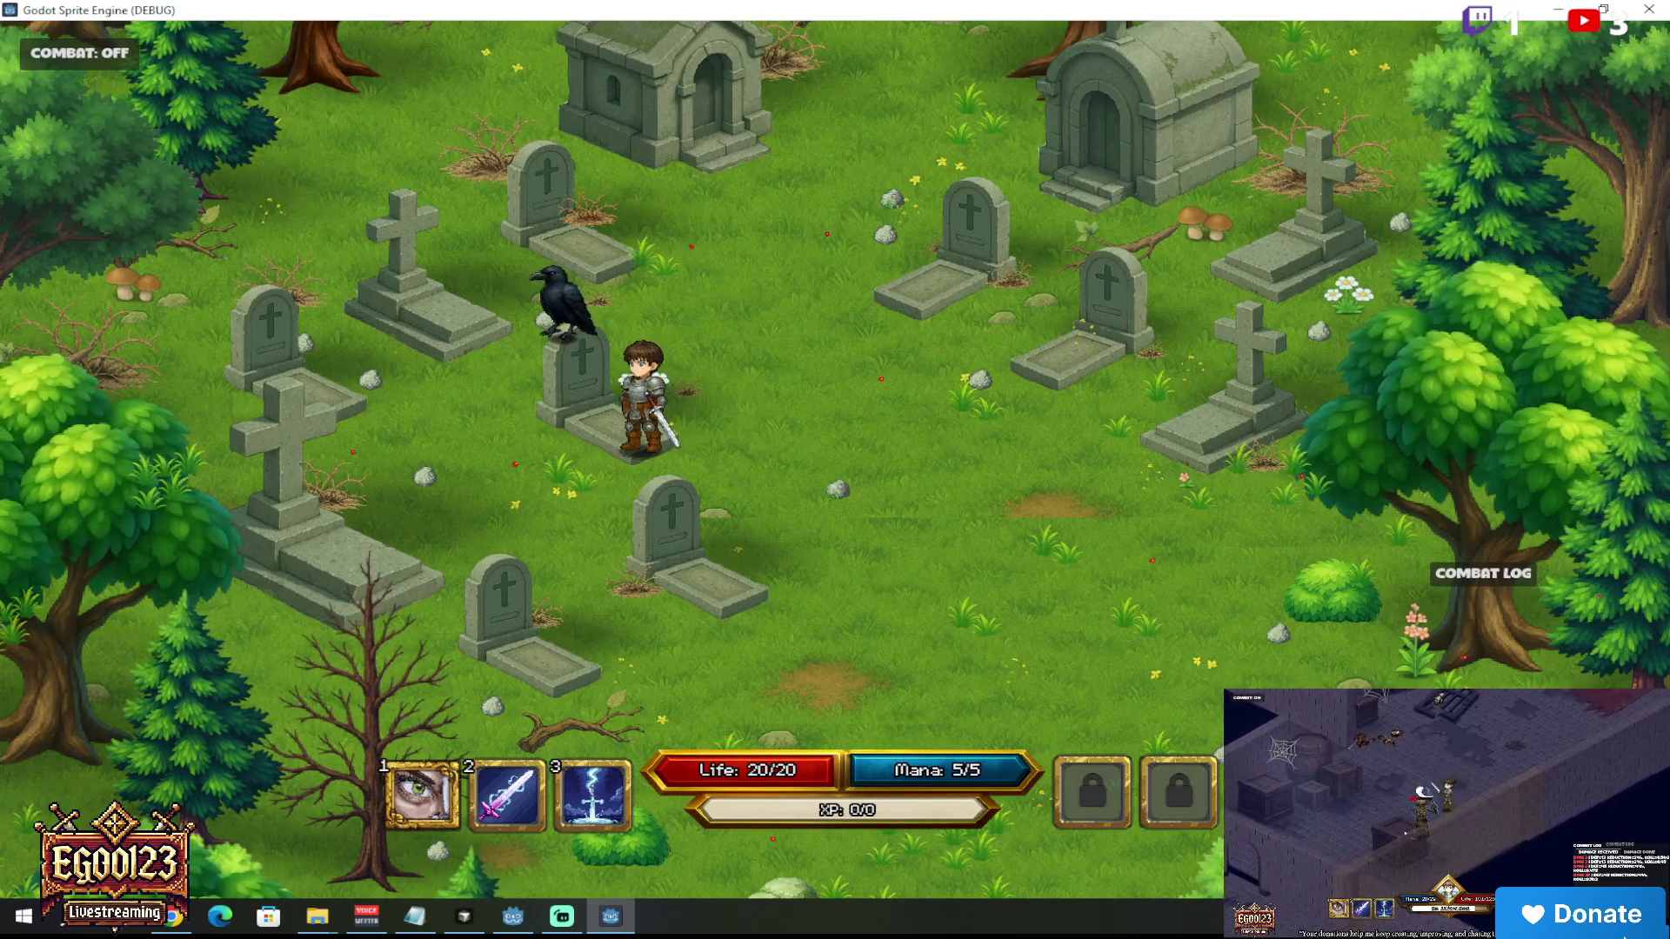
click(563, 304)
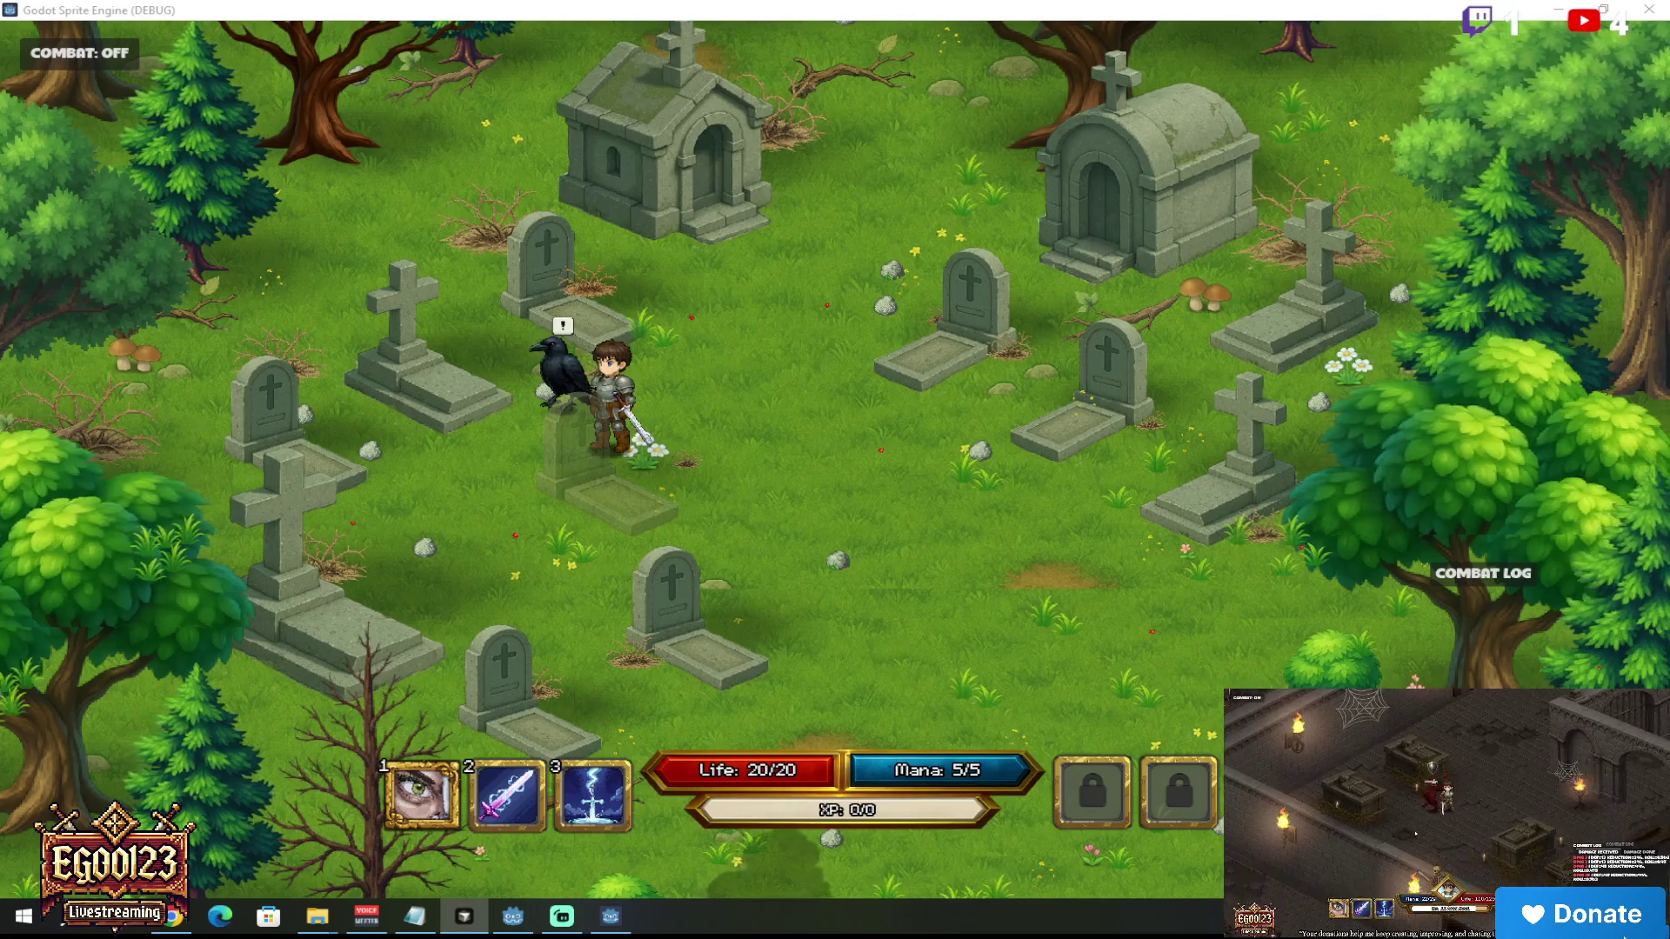
Step: Talk to the raven repeatedly, checking its RCAWW! dialogue and Raven portrait each time
click(784, 426)
click(597, 436)
click(608, 472)
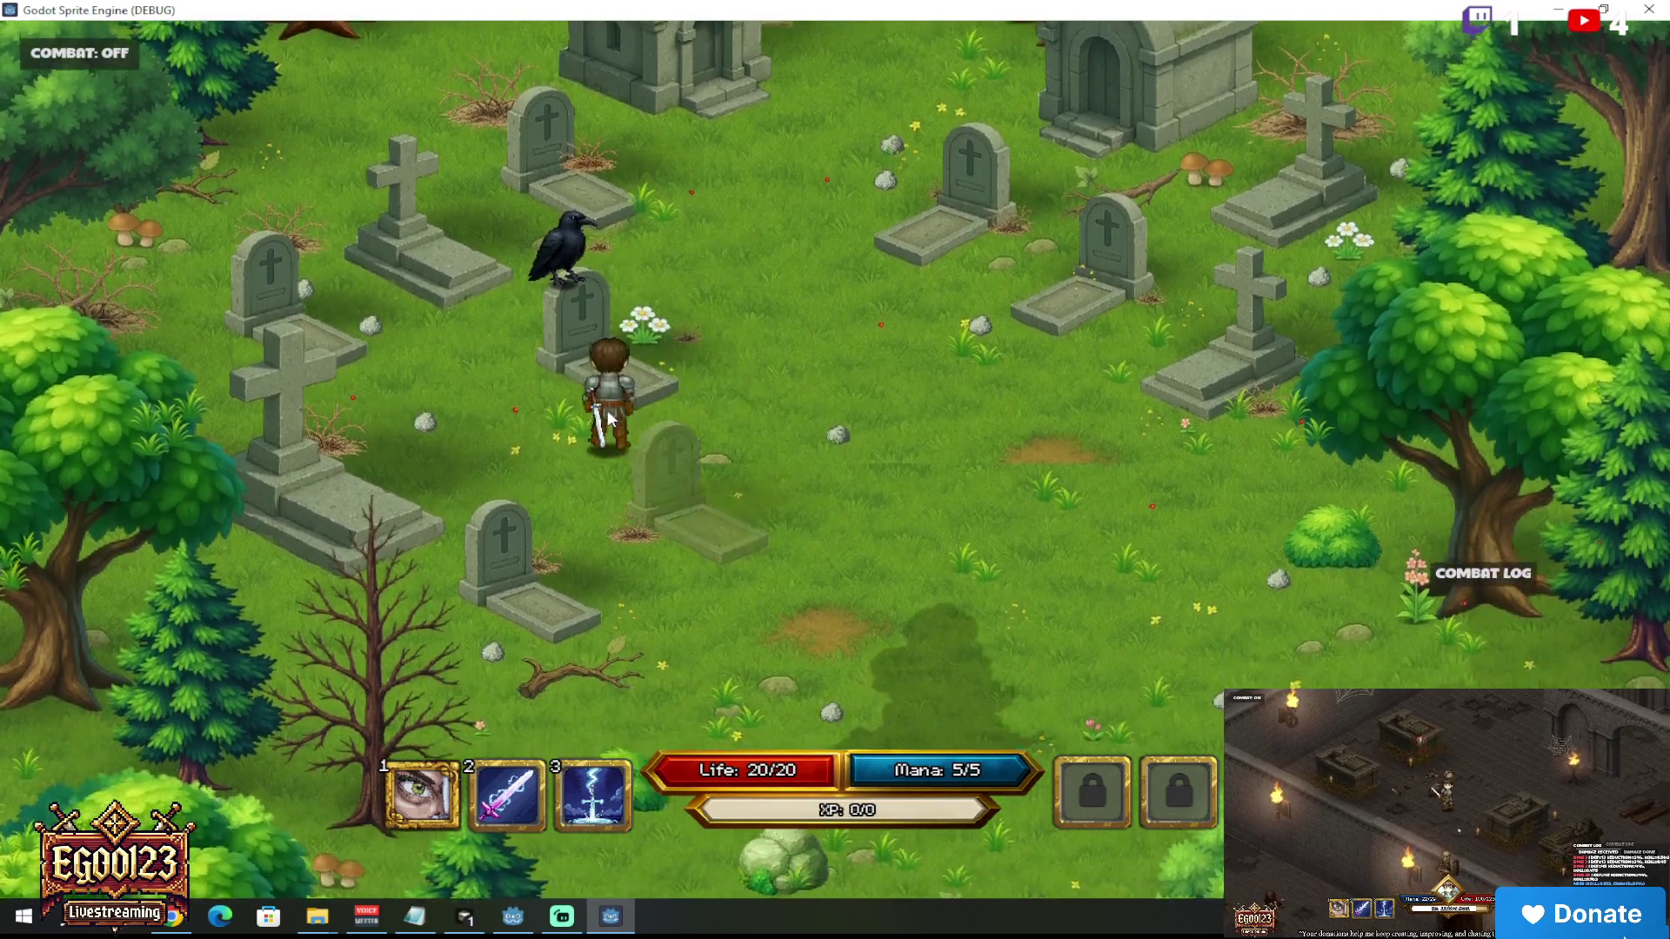
click(601, 409)
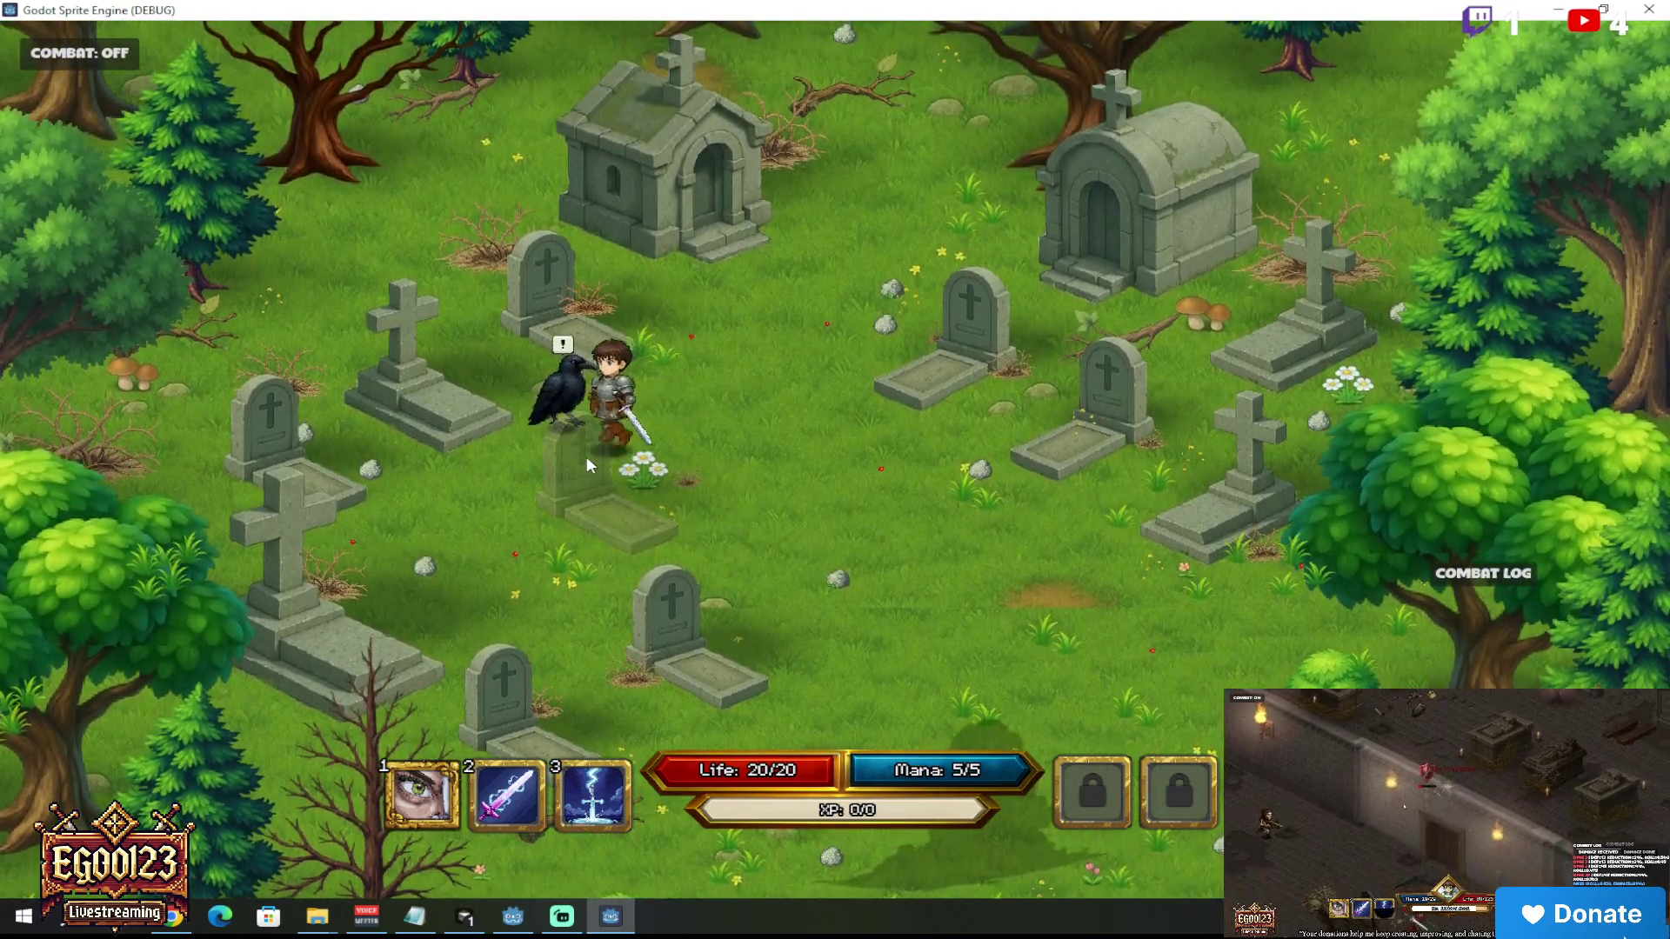
click(586, 456)
click(520, 468)
click(597, 390)
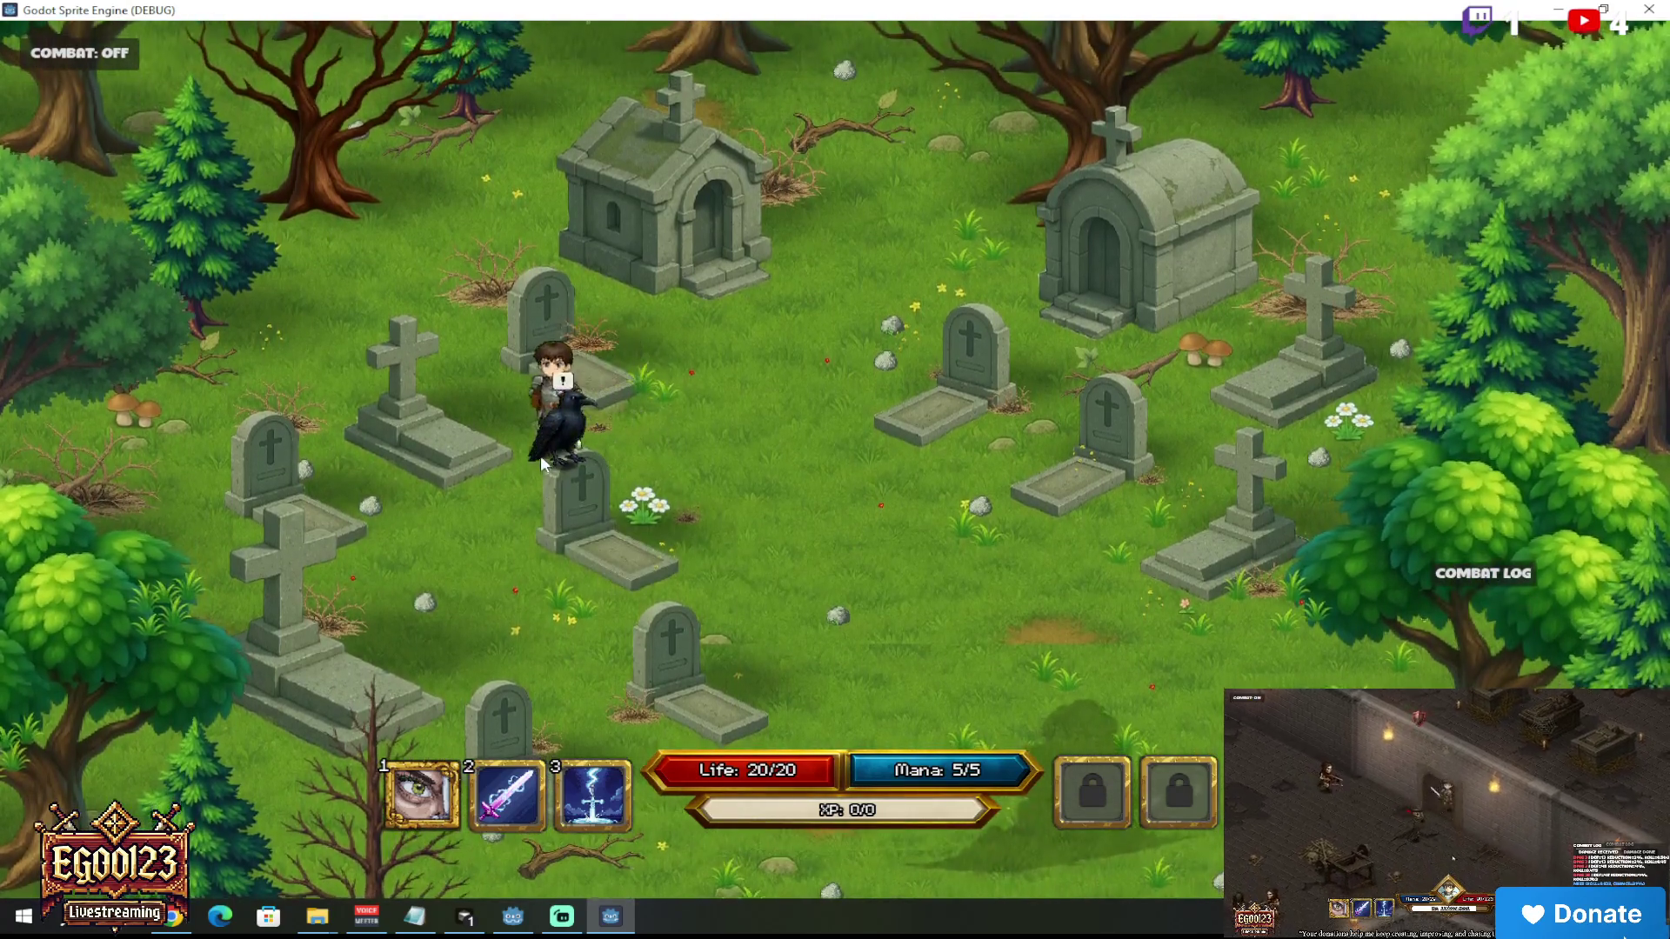
click(504, 461)
click(601, 405)
click(601, 400)
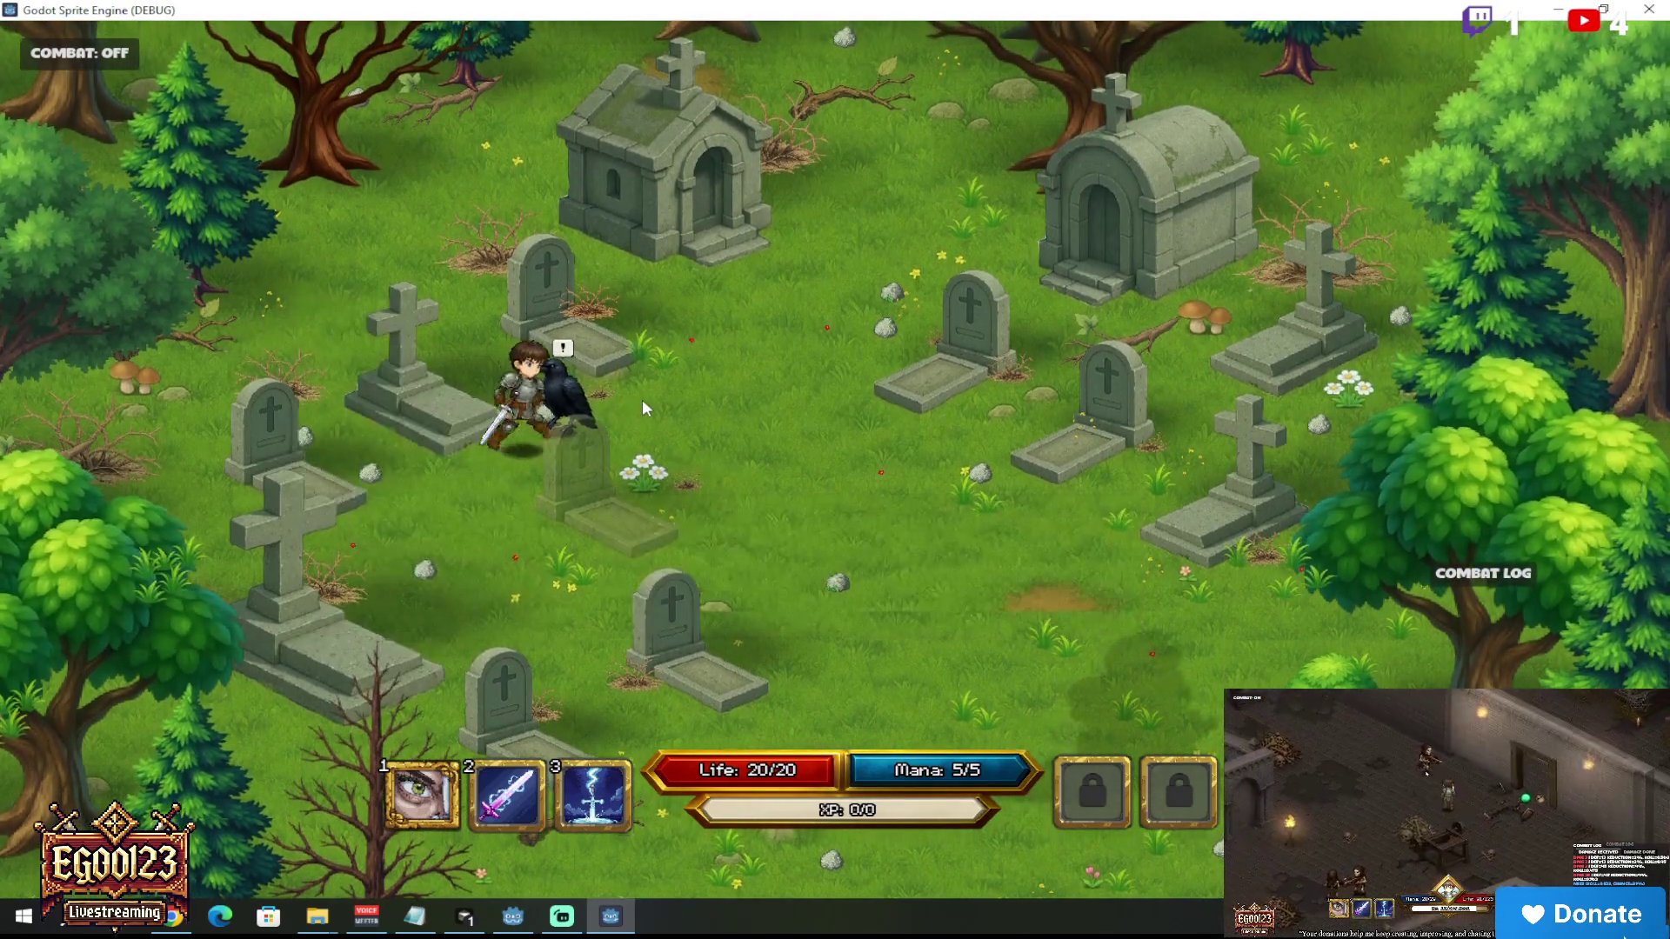
click(642, 400)
click(577, 409)
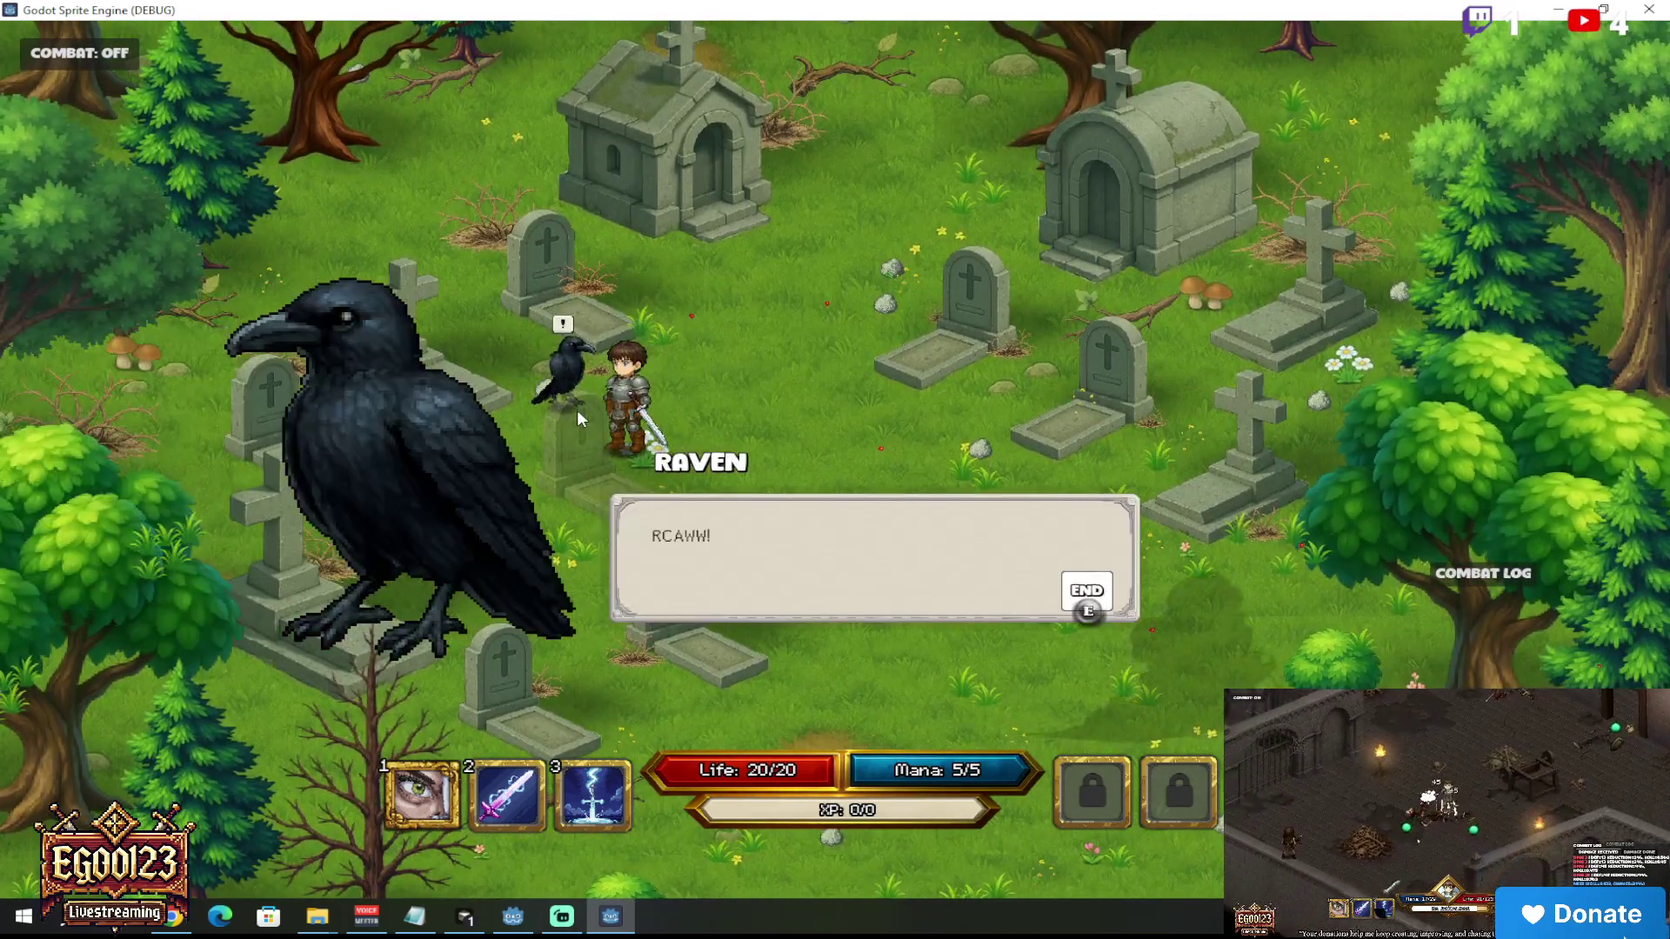
Step: Walk back to the road, turn combat mode on, and talk to the Gravedigger
mouse_move(718, 430)
mouse_down()
mouse_move(792, 482)
mouse_move(831, 592)
mouse_move(922, 580)
mouse_move(983, 595)
mouse_move(904, 637)
mouse_move(969, 645)
mouse_move(1084, 546)
mouse_up()
key(c)
key(e)
key(e)
Step: Accept the quest with 'I WILL!' and talk through the second gravedigger's dialogue
click(816, 348)
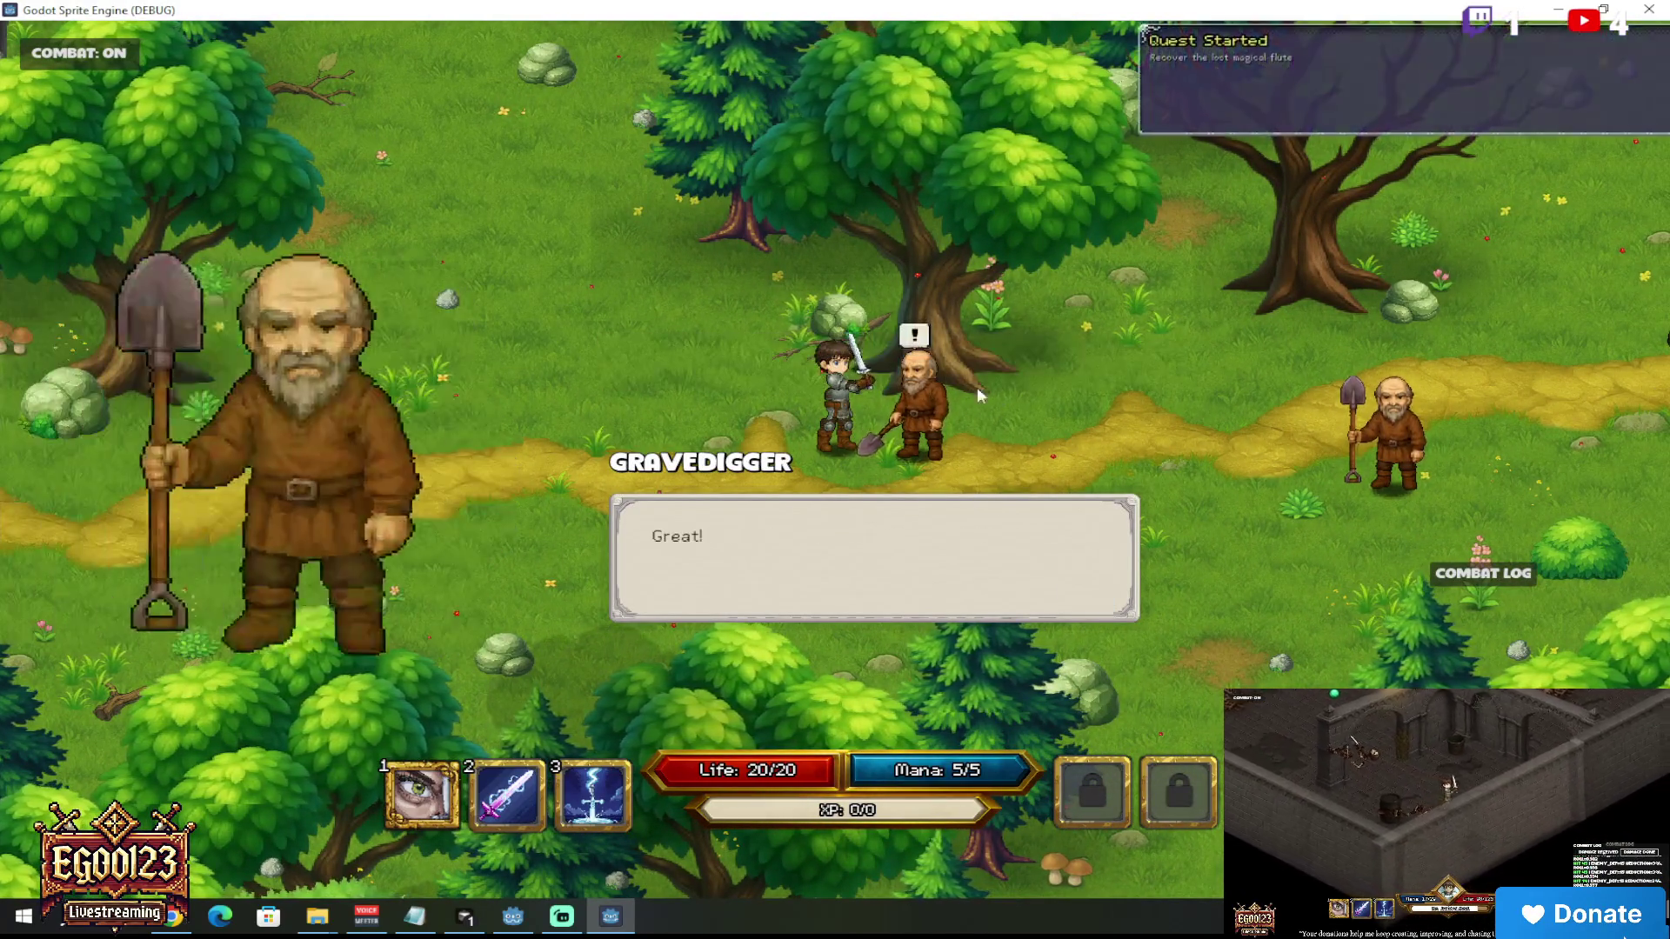
key(e)
key(e)
mouse_move(1049, 424)
mouse_down()
mouse_move(1056, 487)
mouse_move(1131, 432)
mouse_move(1096, 388)
mouse_up()
click(1096, 388)
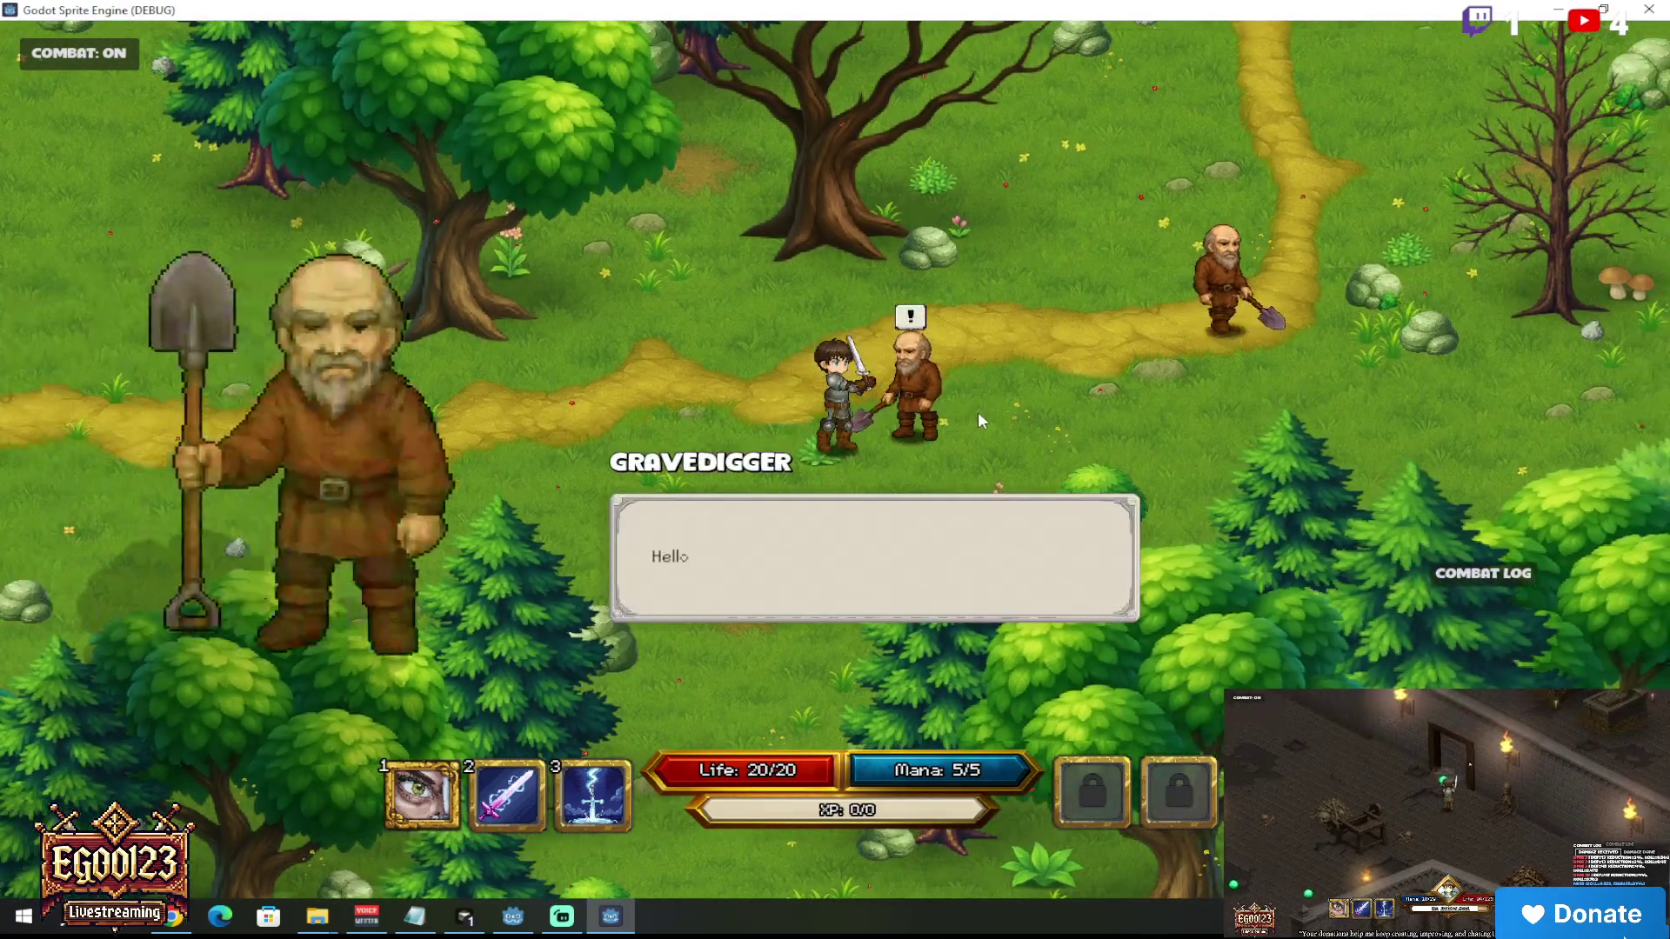
key(e)
click(984, 325)
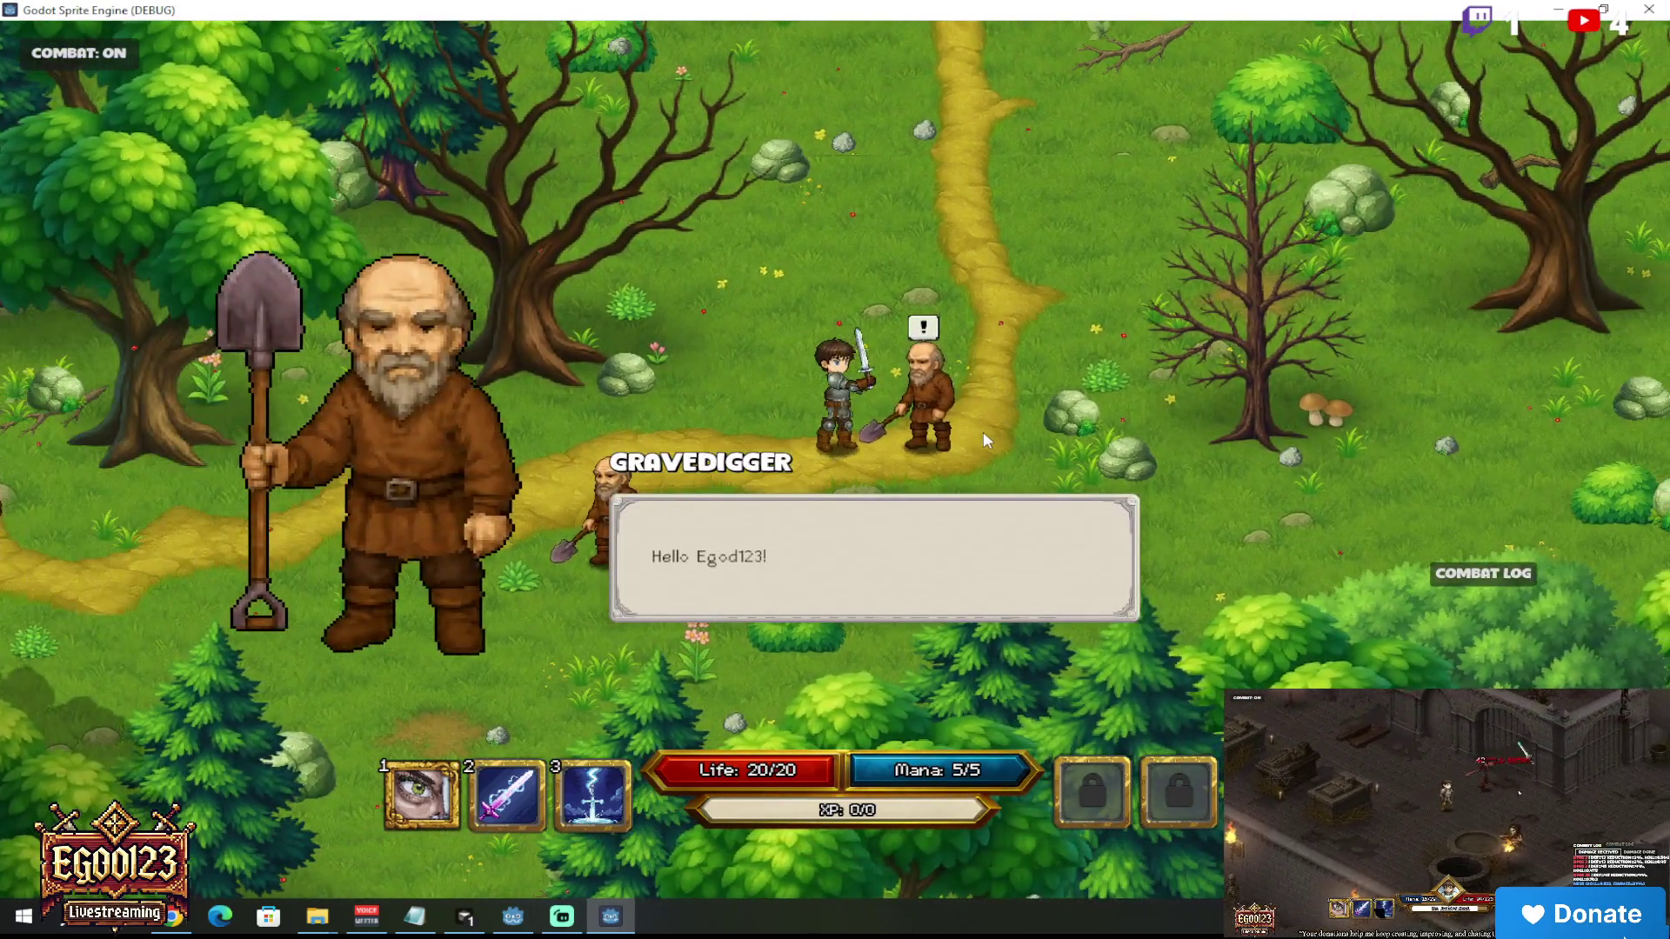
click(983, 431)
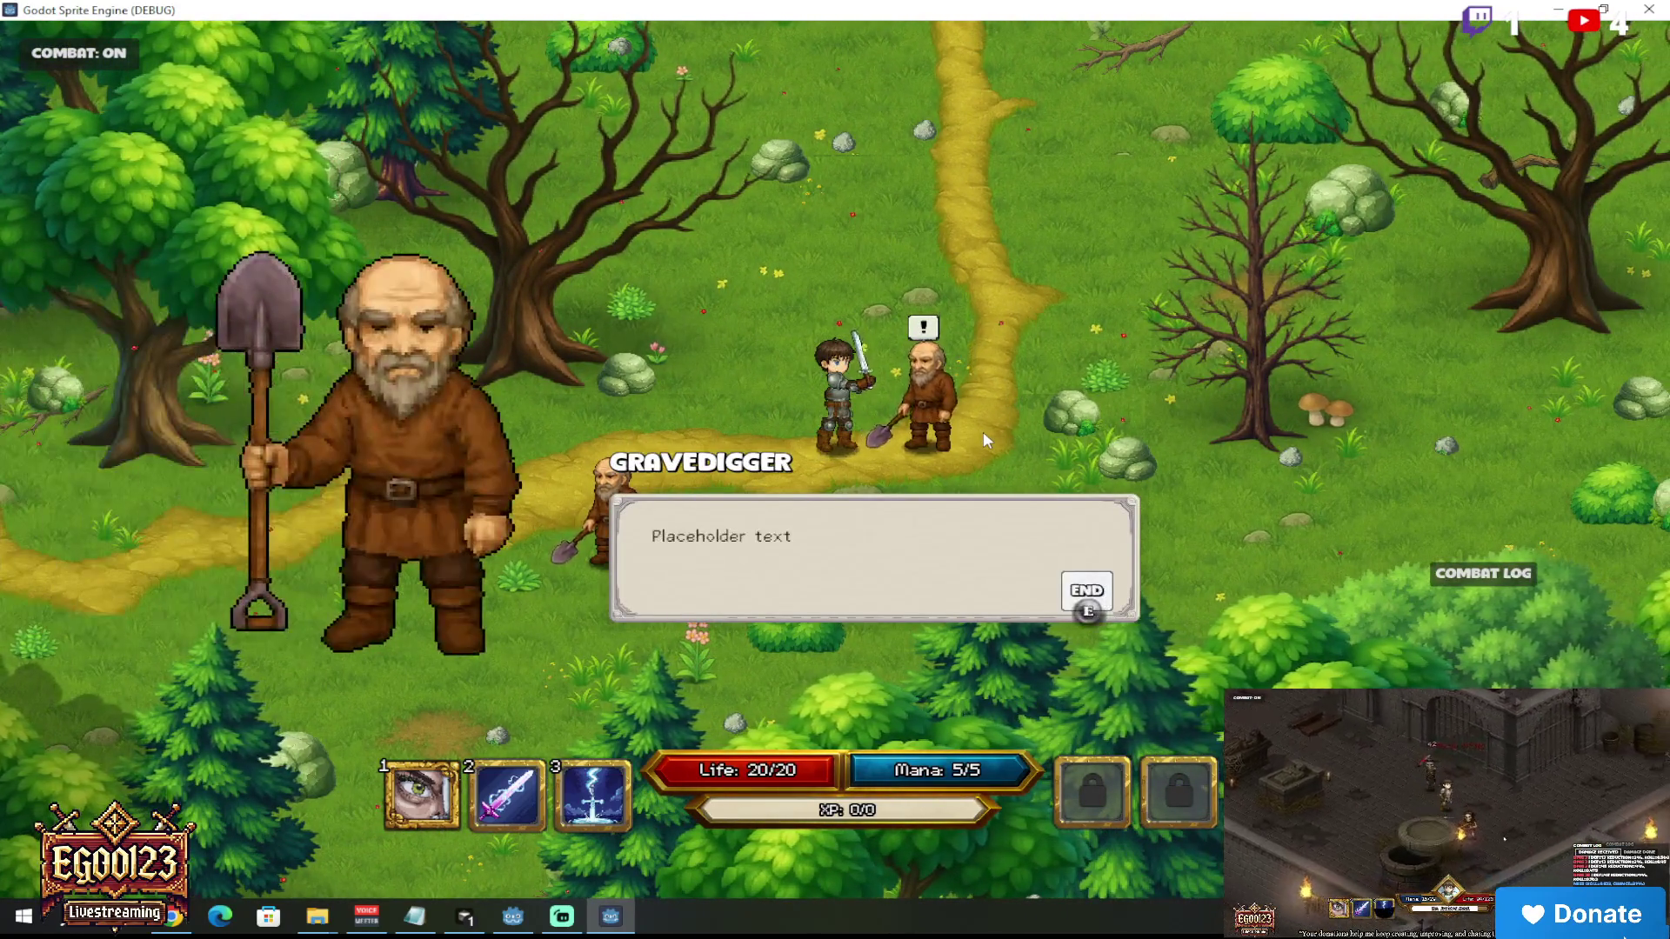
click(599, 396)
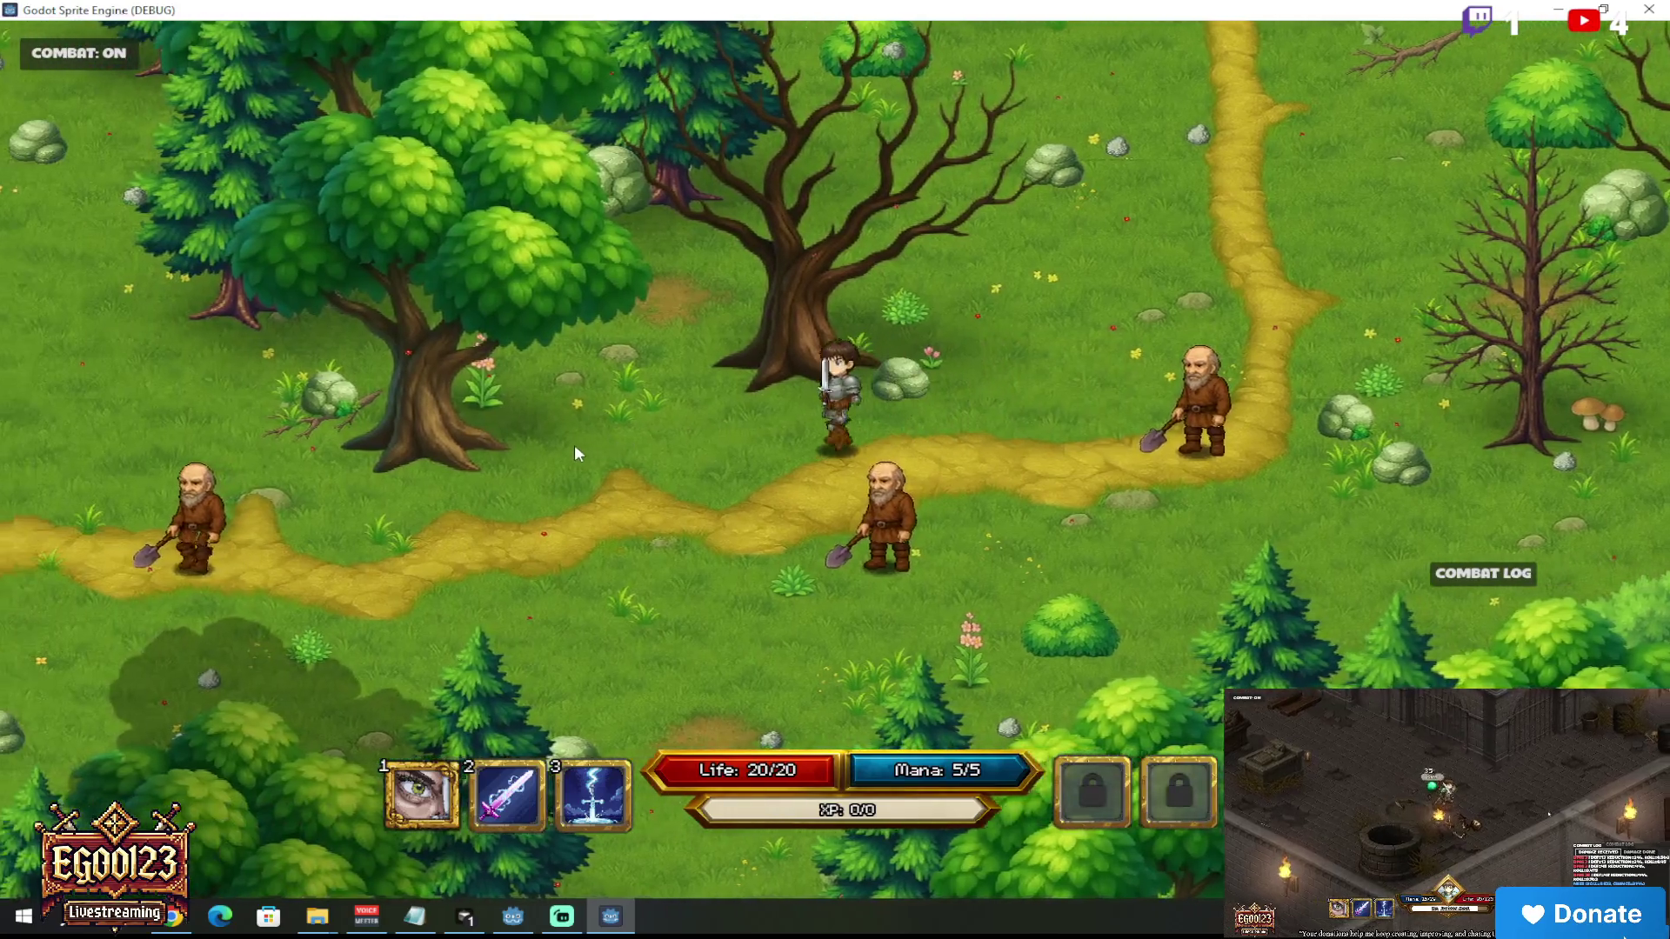
Step: Walk the hero up-left through the forest and north into the graveyard near the crow
click(575, 448)
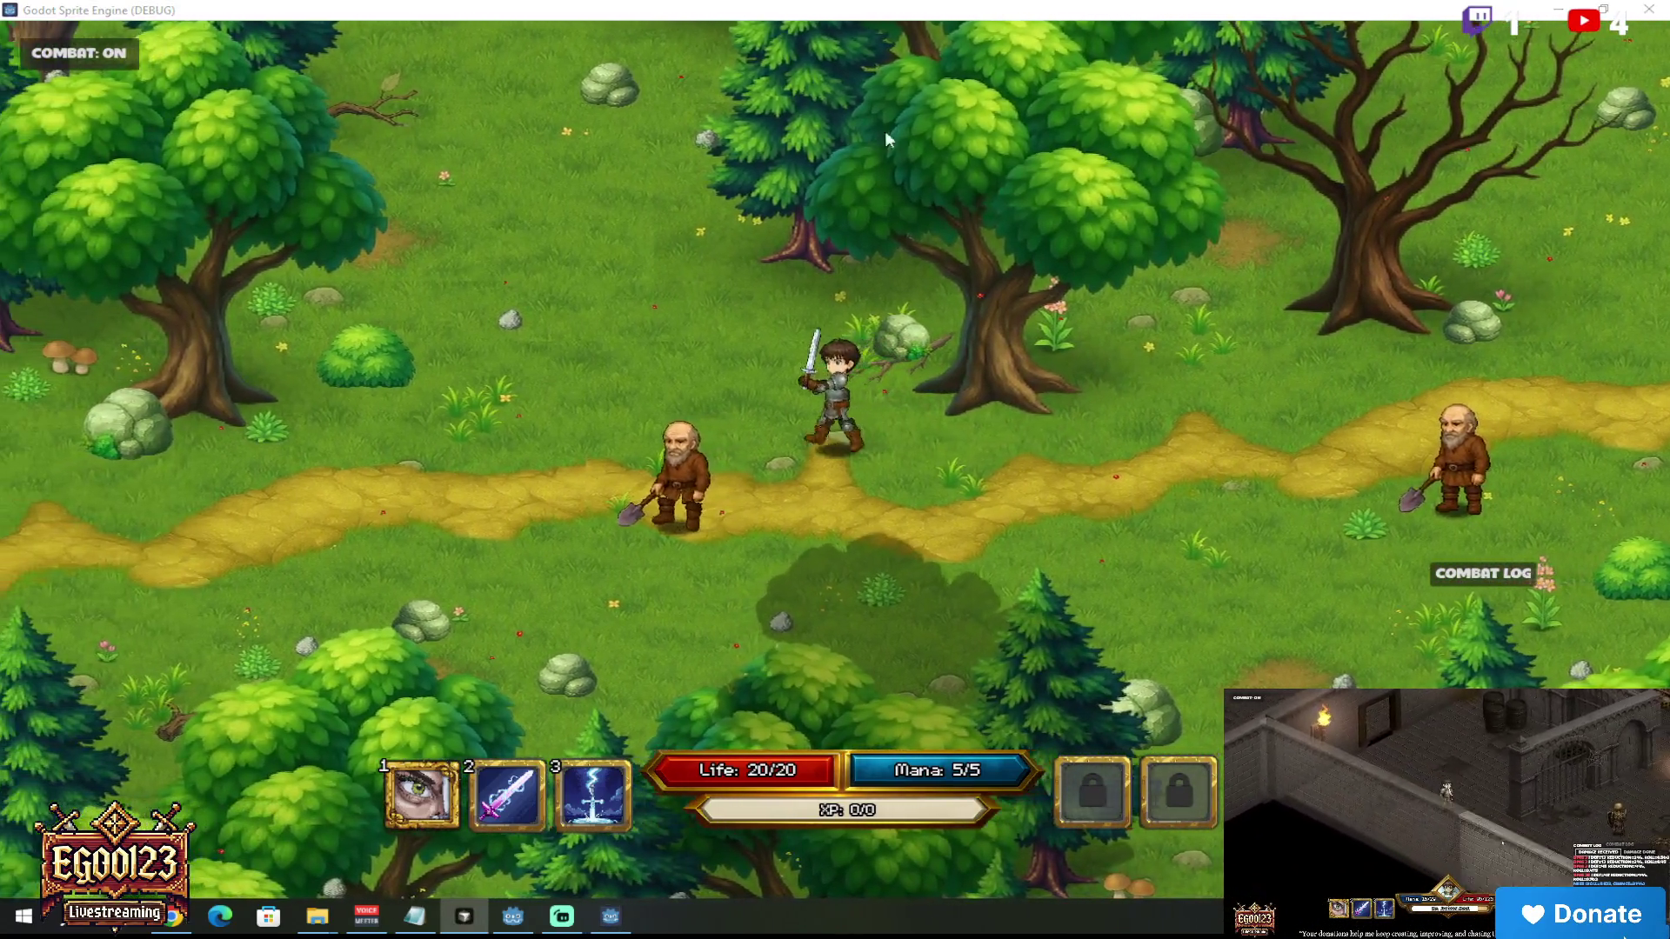
click(689, 202)
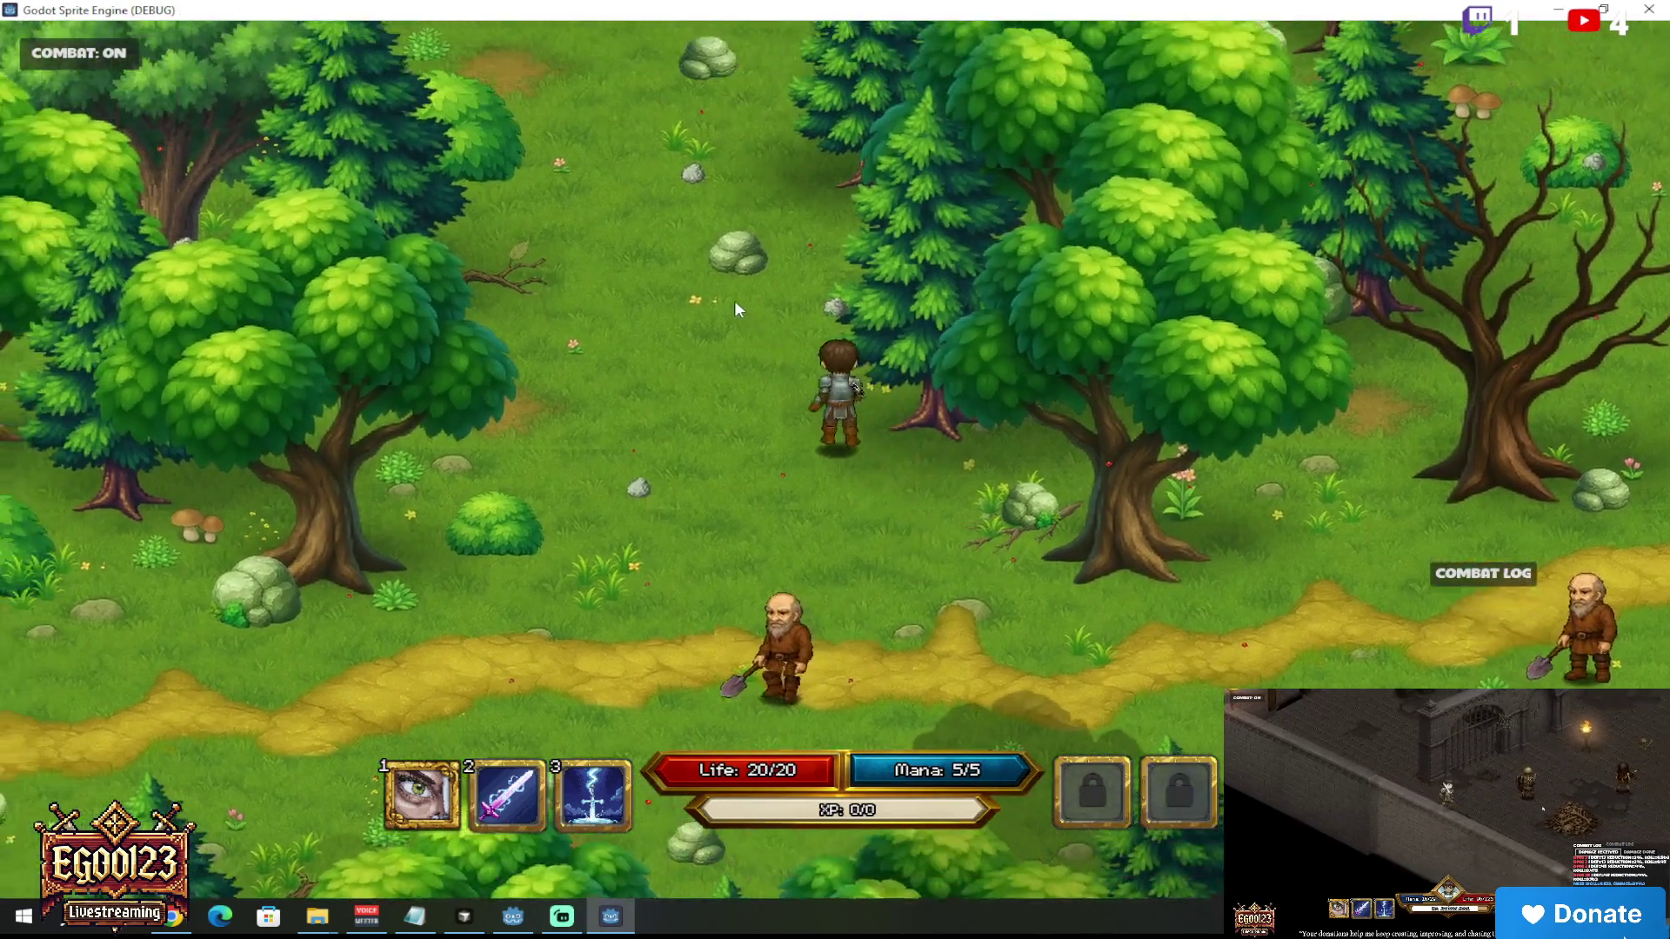
click(734, 299)
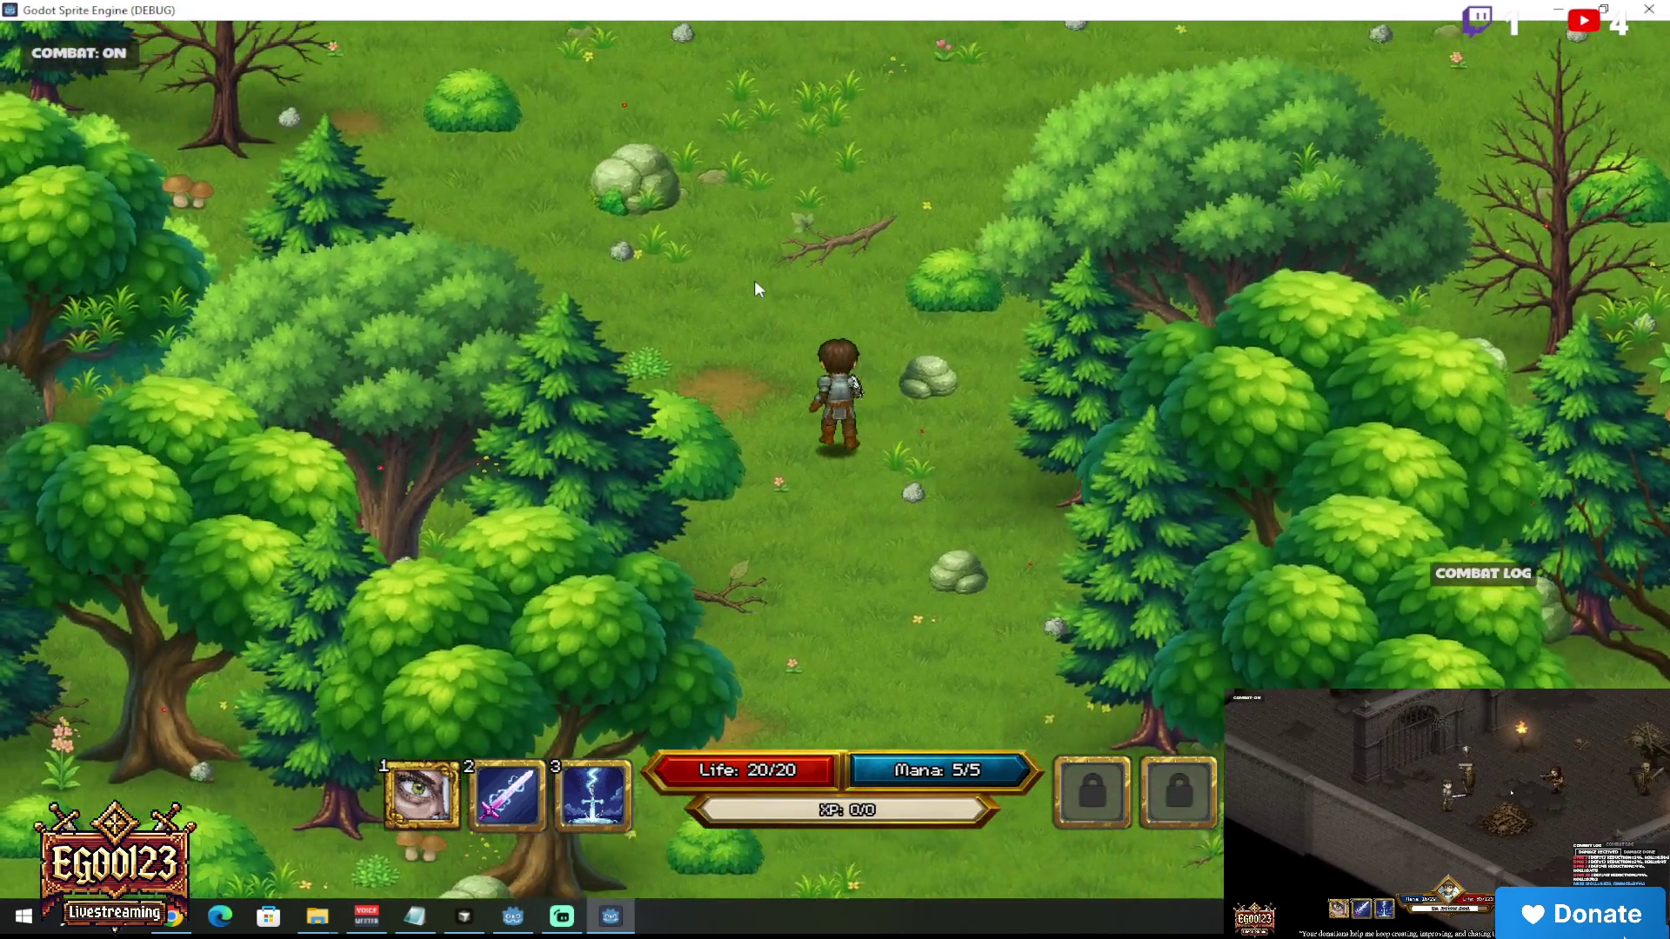
click(754, 280)
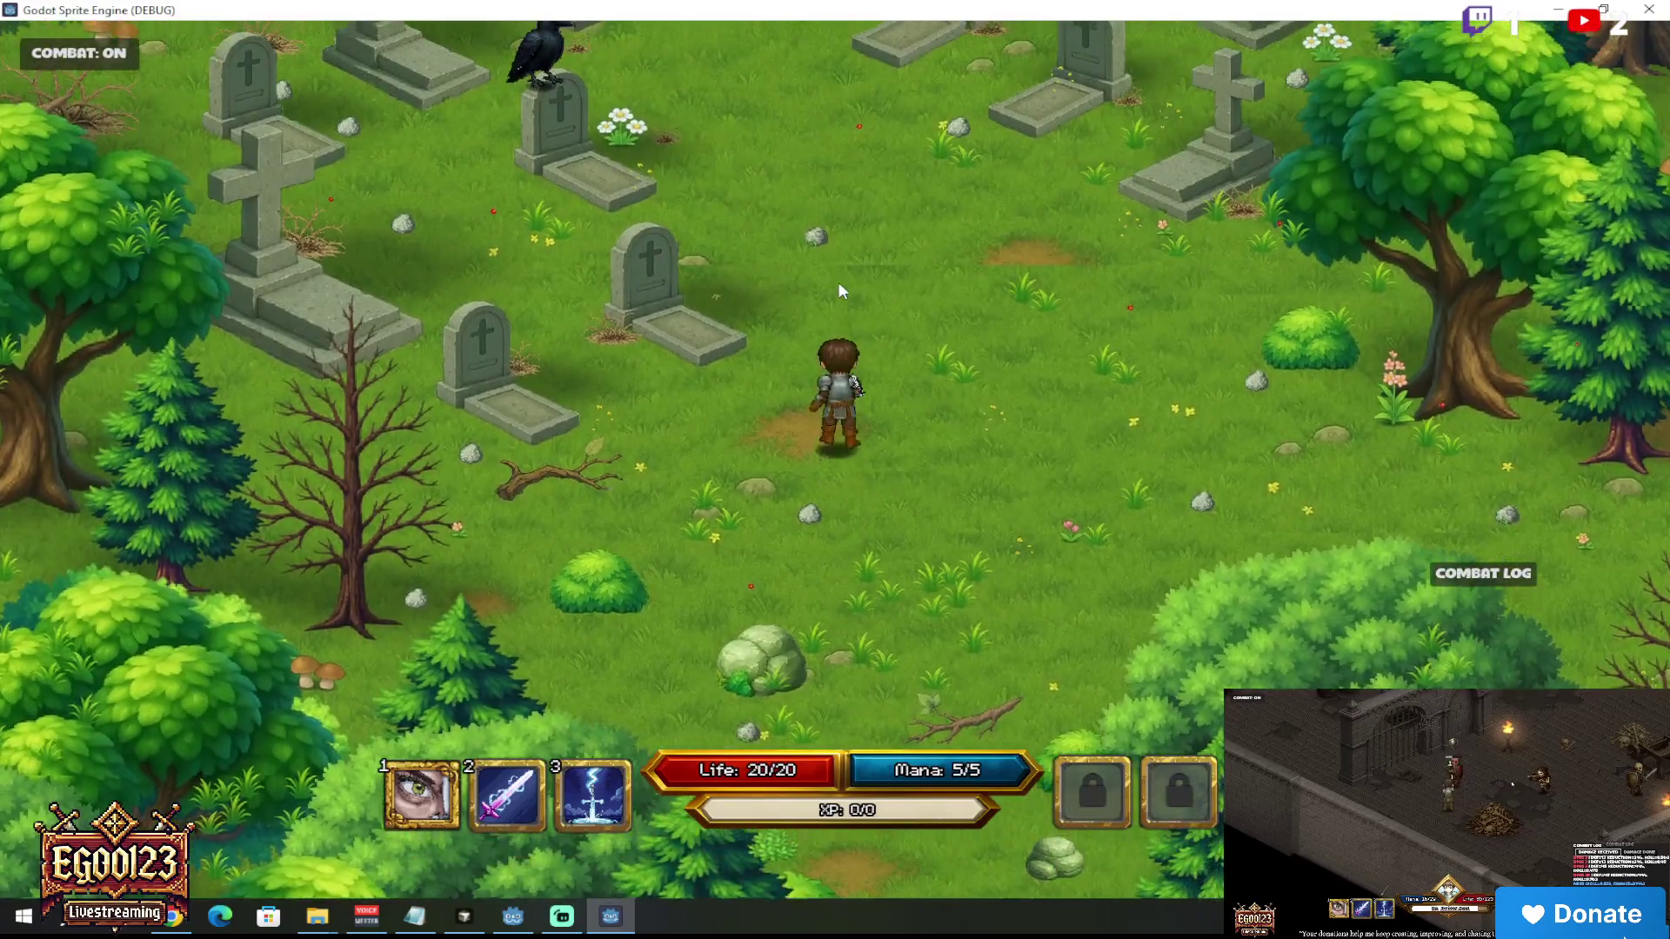
click(839, 282)
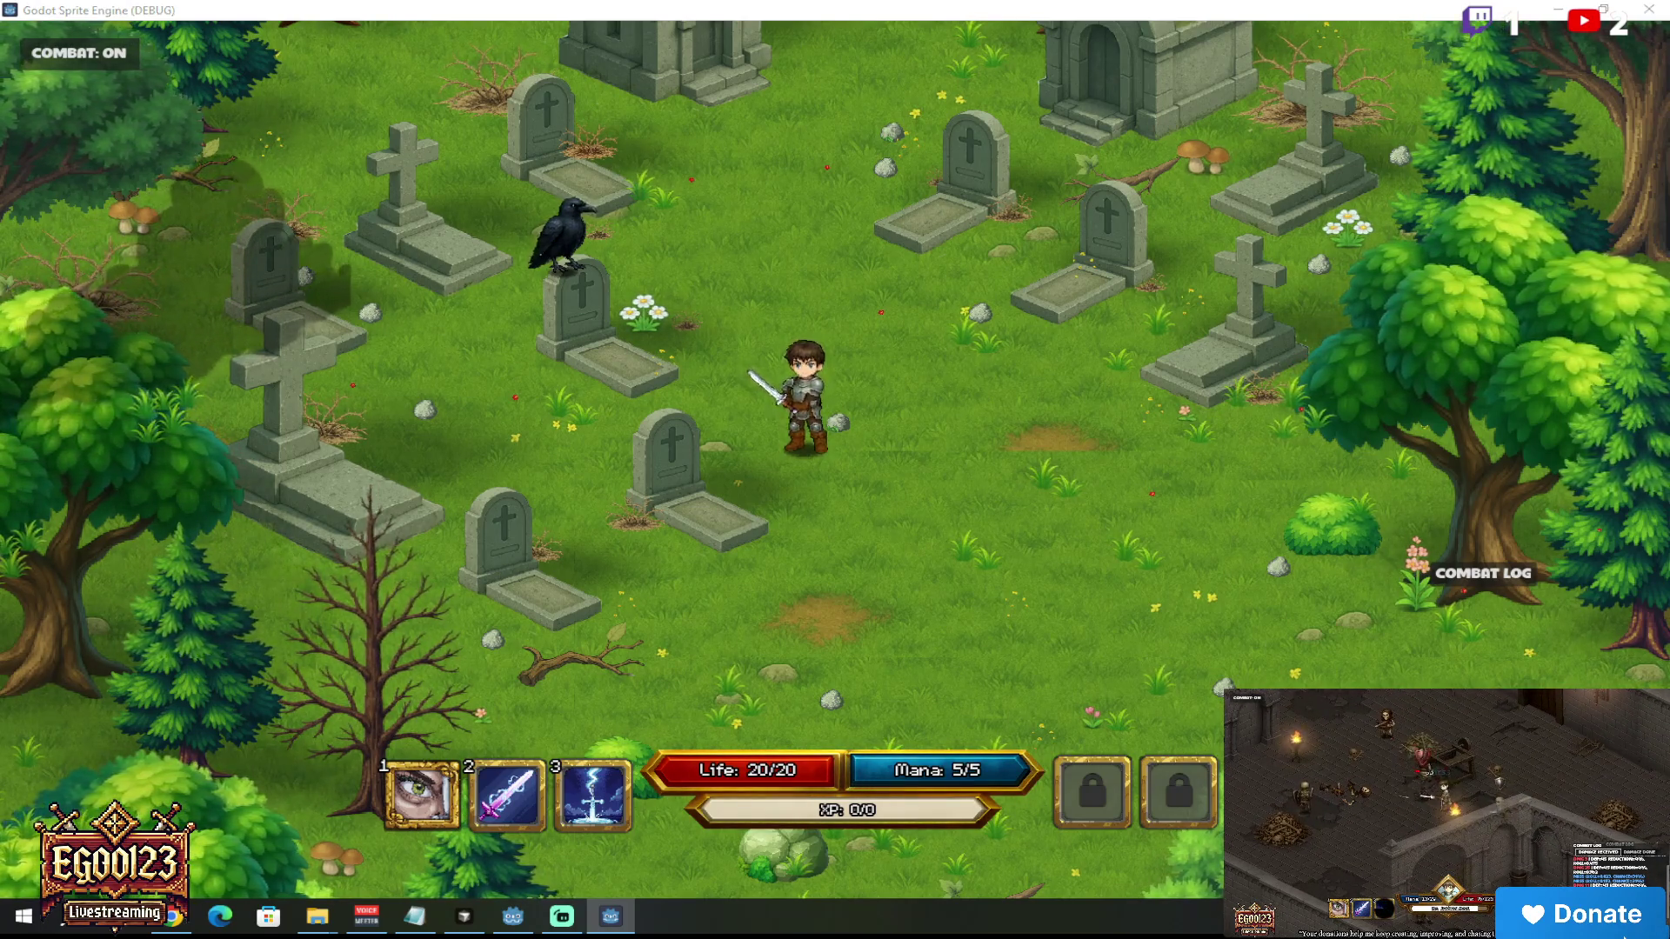
Step: Close the game, reload the changed files from disk, stop the project, and rerun the playground scene
key(alt+F4)
click(870, 578)
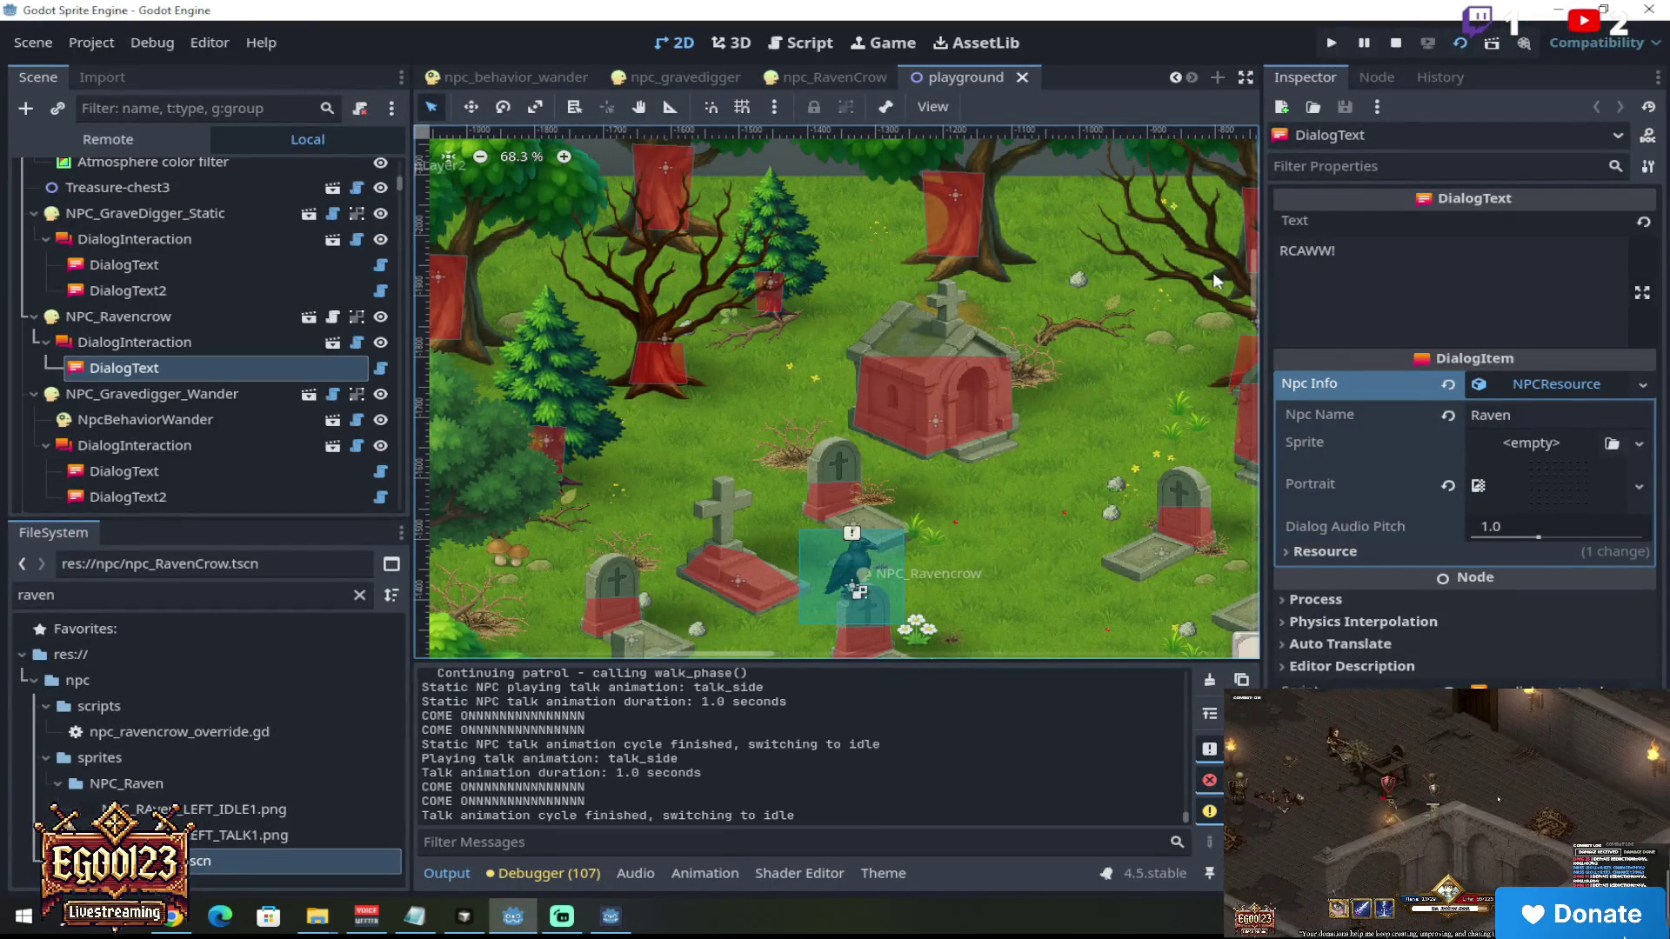
click(1402, 43)
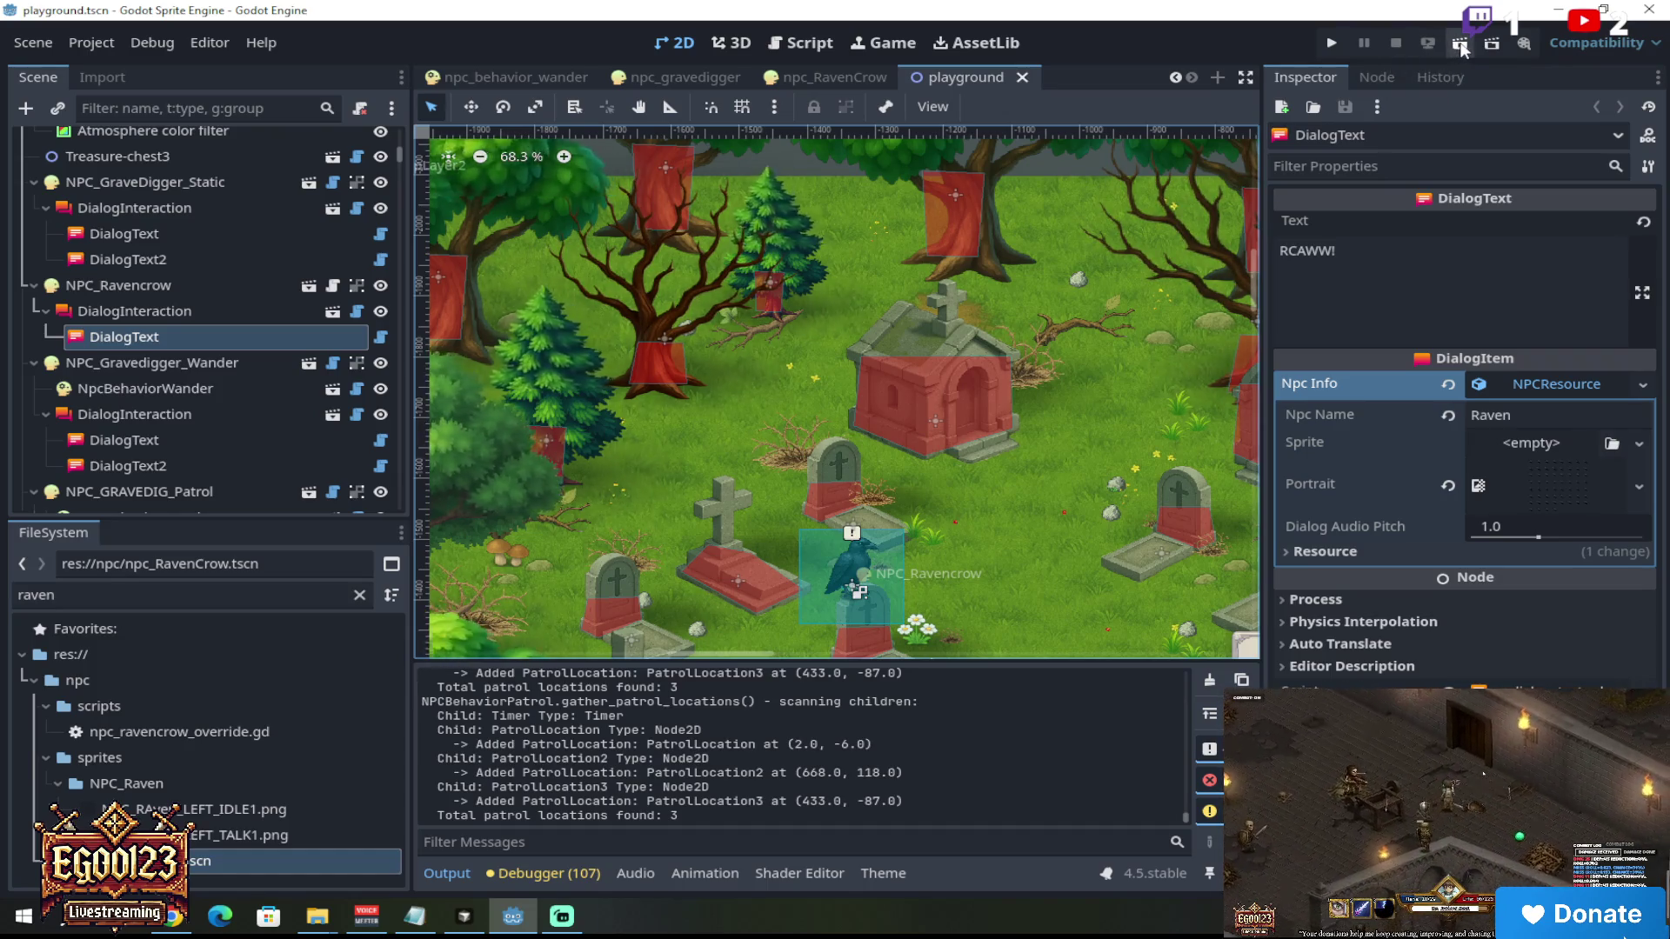
click(1460, 46)
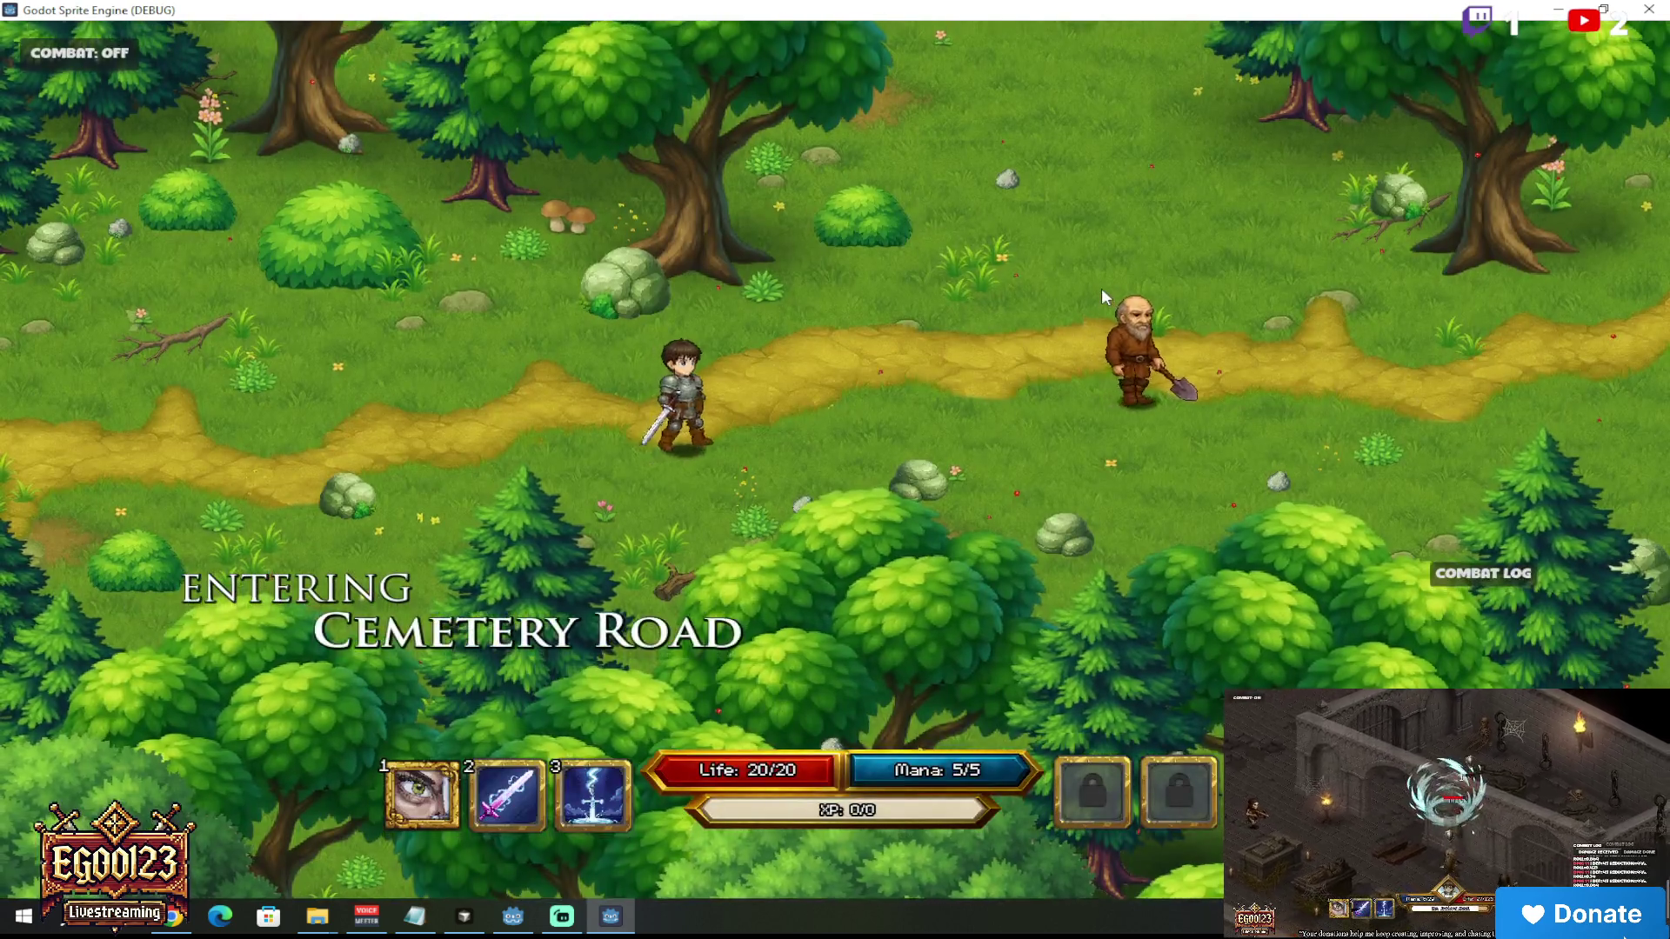
Step: Walk the hero through the forest into the cemetery beside the crow's gravestone, then close the game
click(1101, 289)
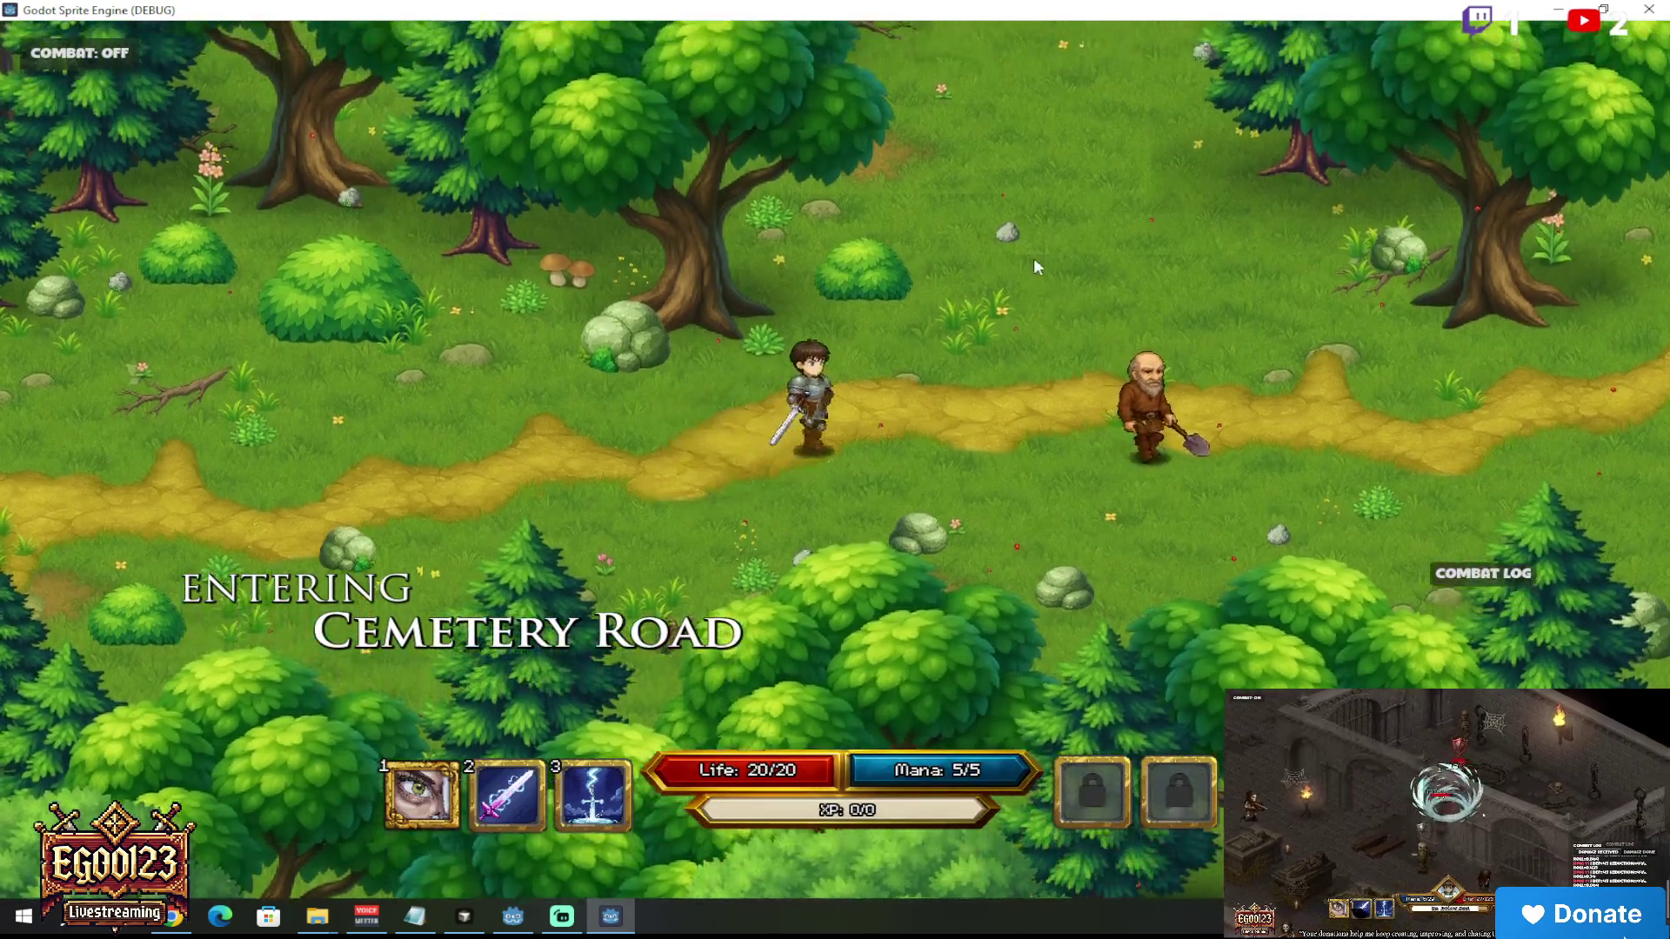
click(1024, 253)
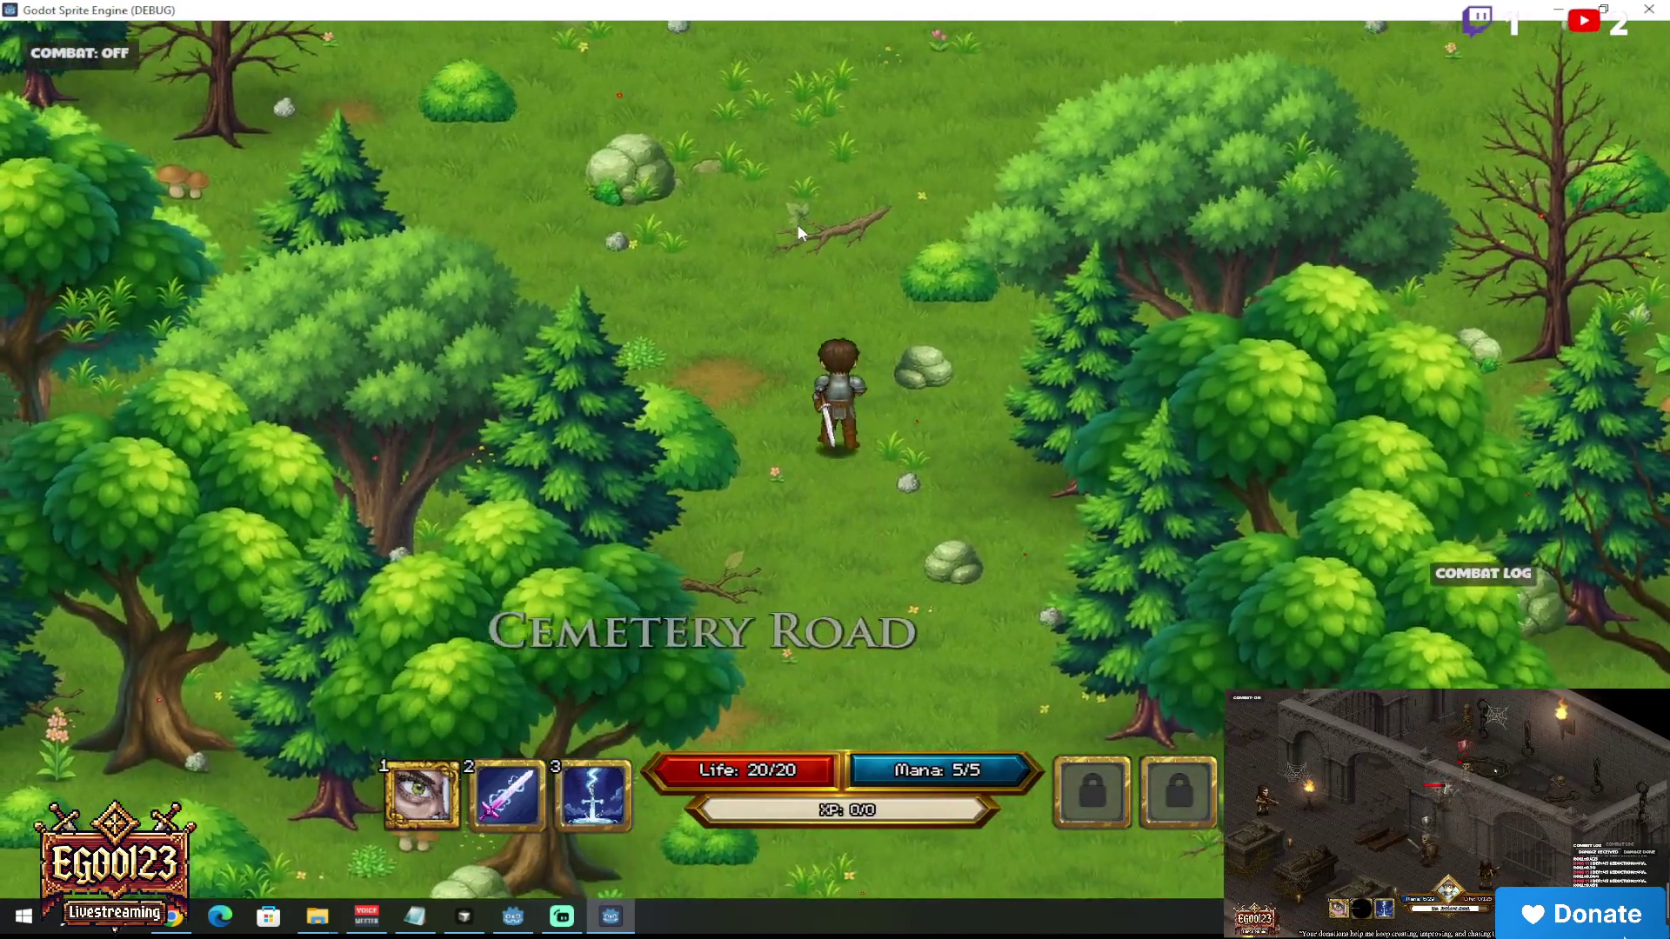
click(800, 230)
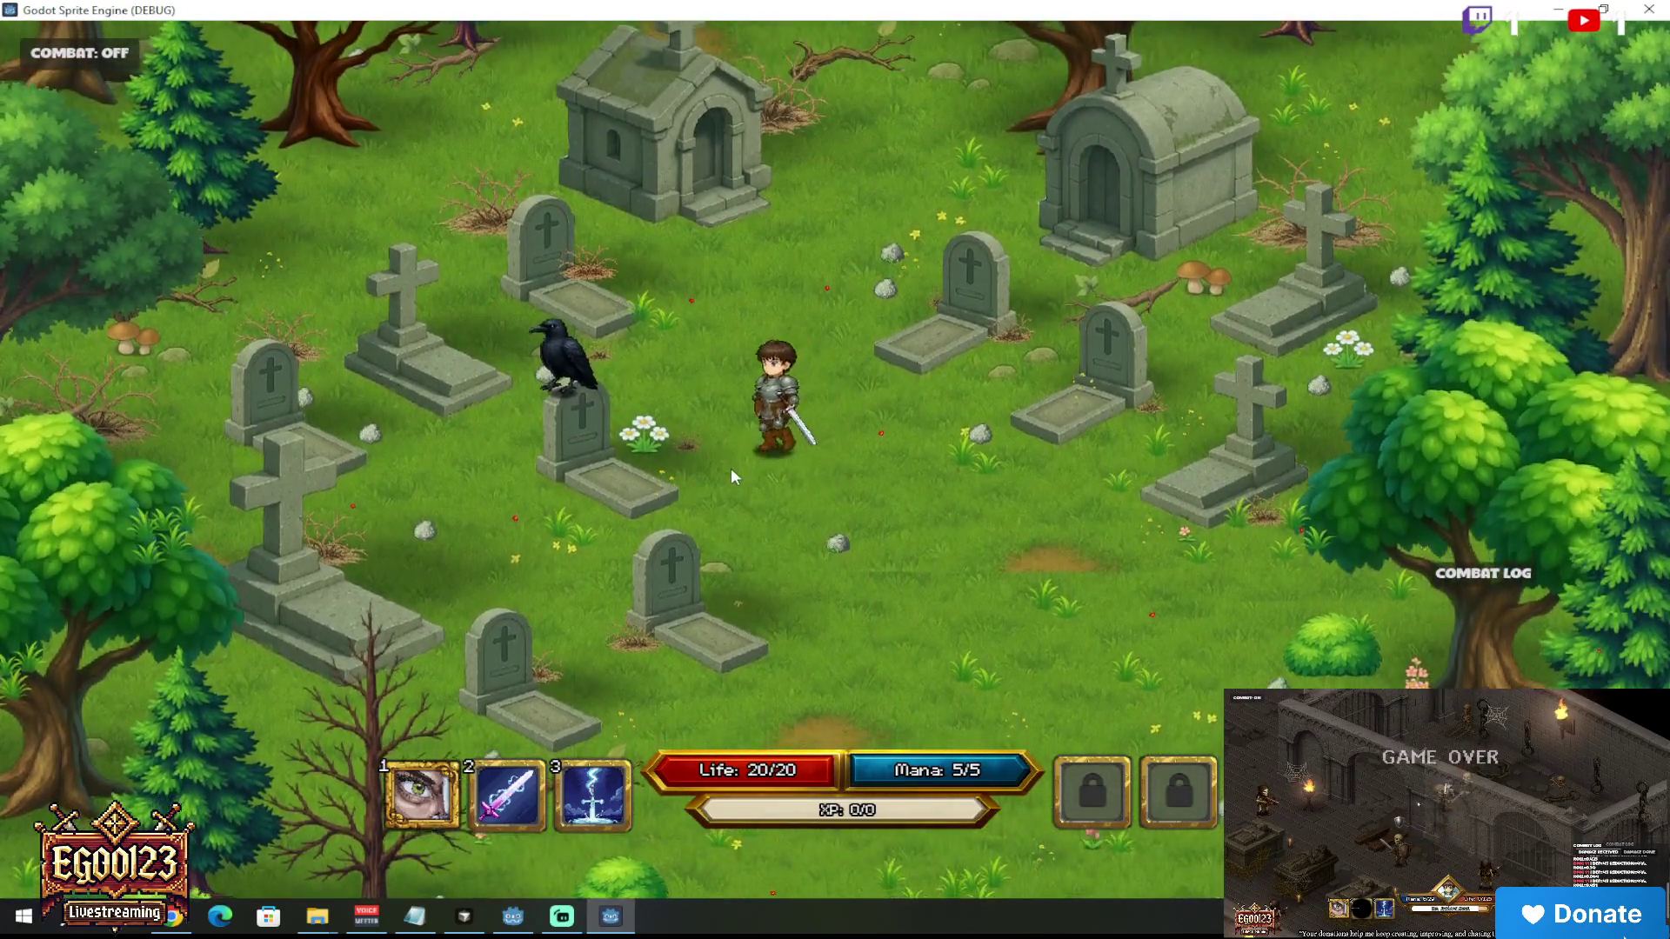
click(730, 477)
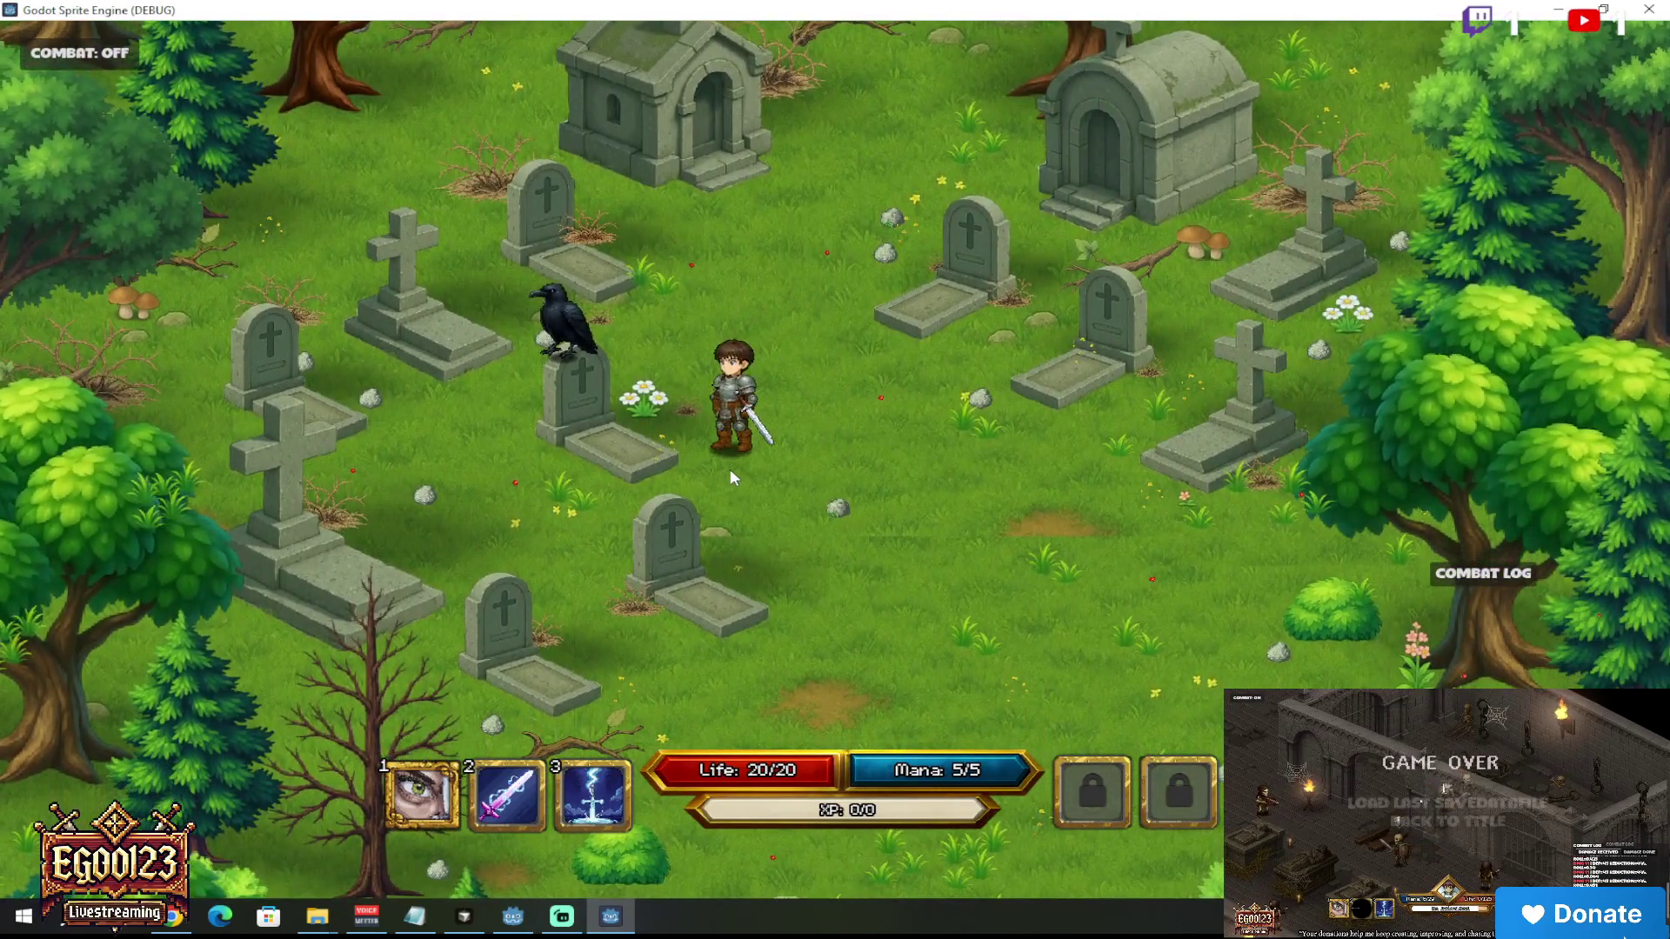
click(1649, 9)
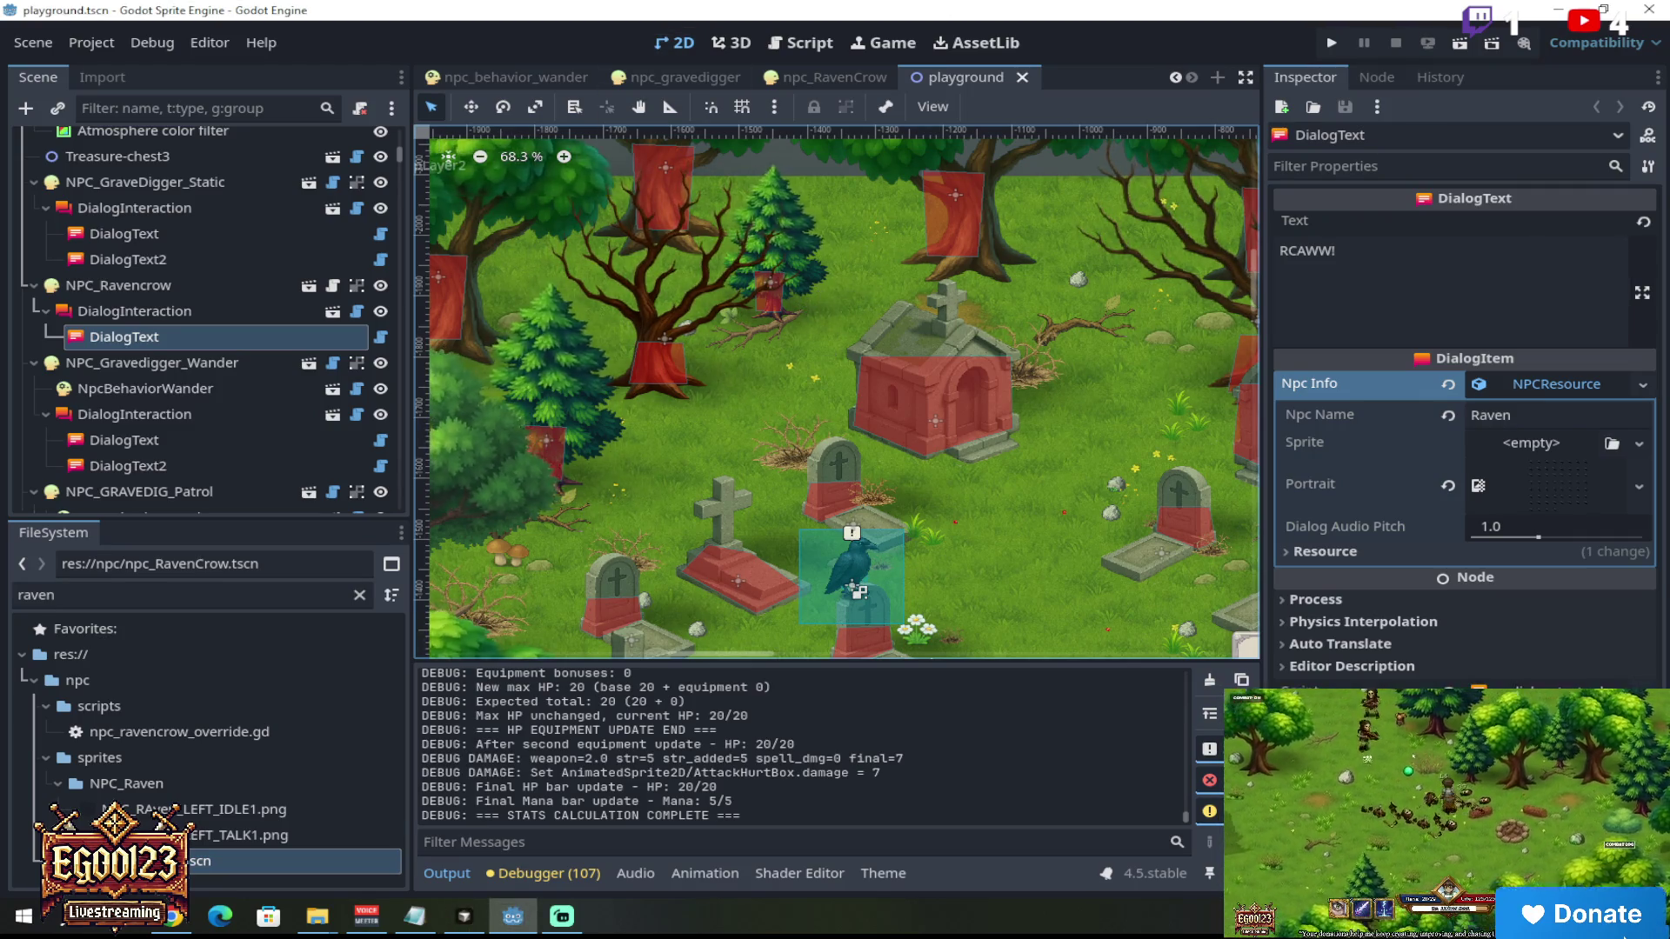
Step: Bring the Godot editor to the front and run the playground scene again
click(1182, 23)
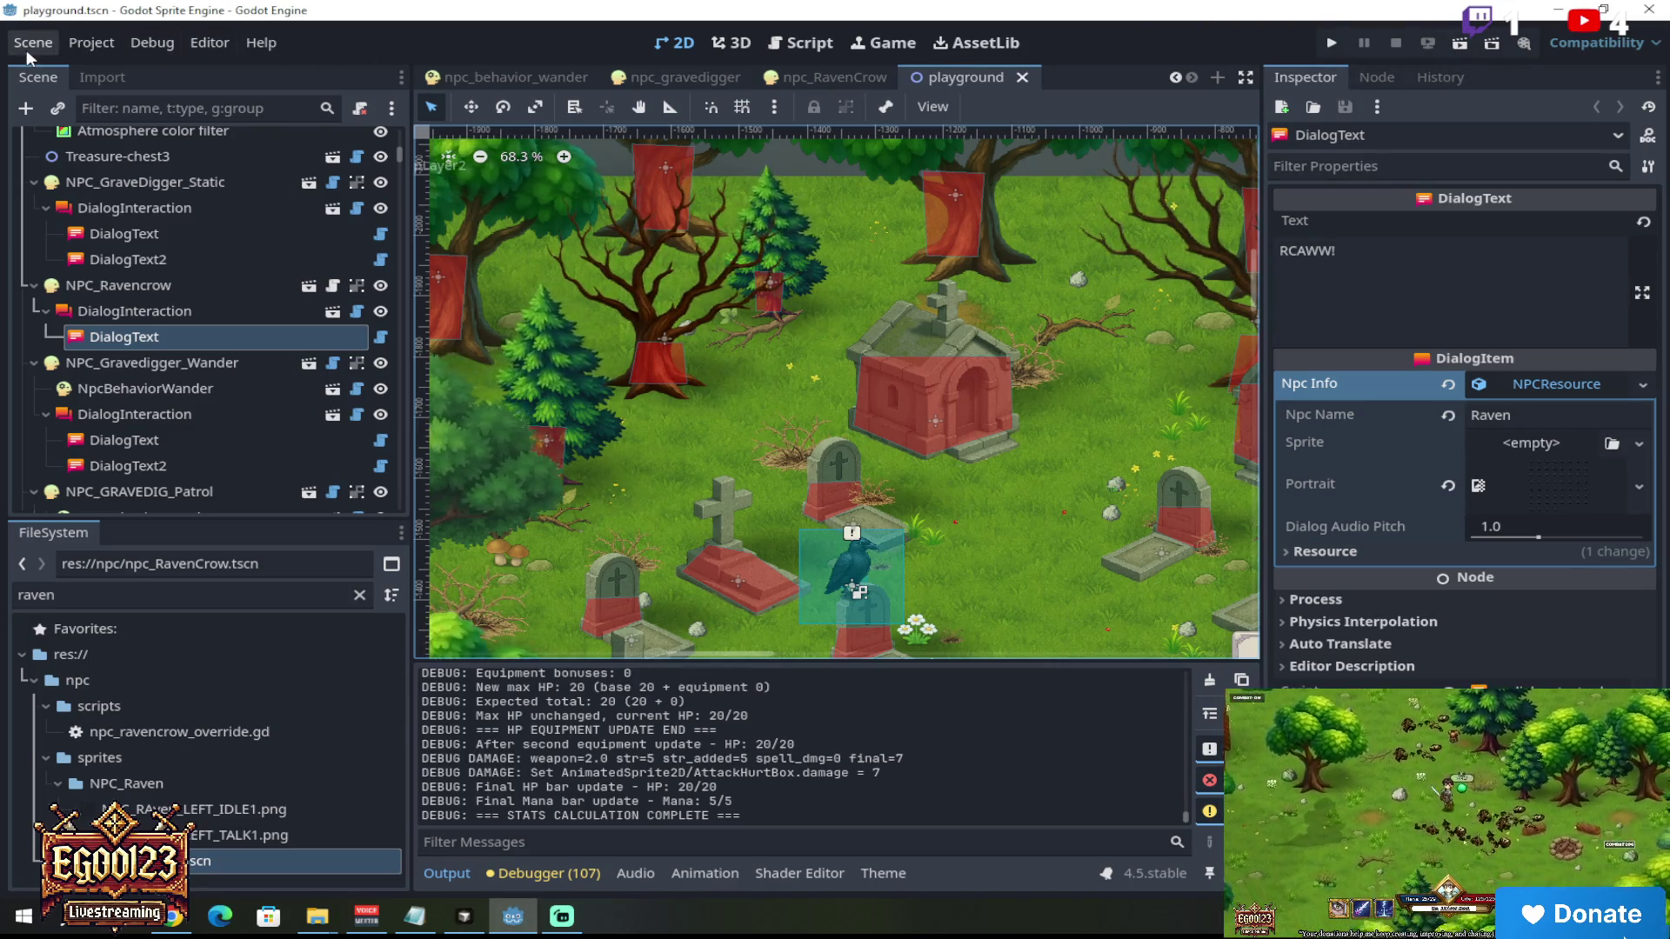
click(1458, 44)
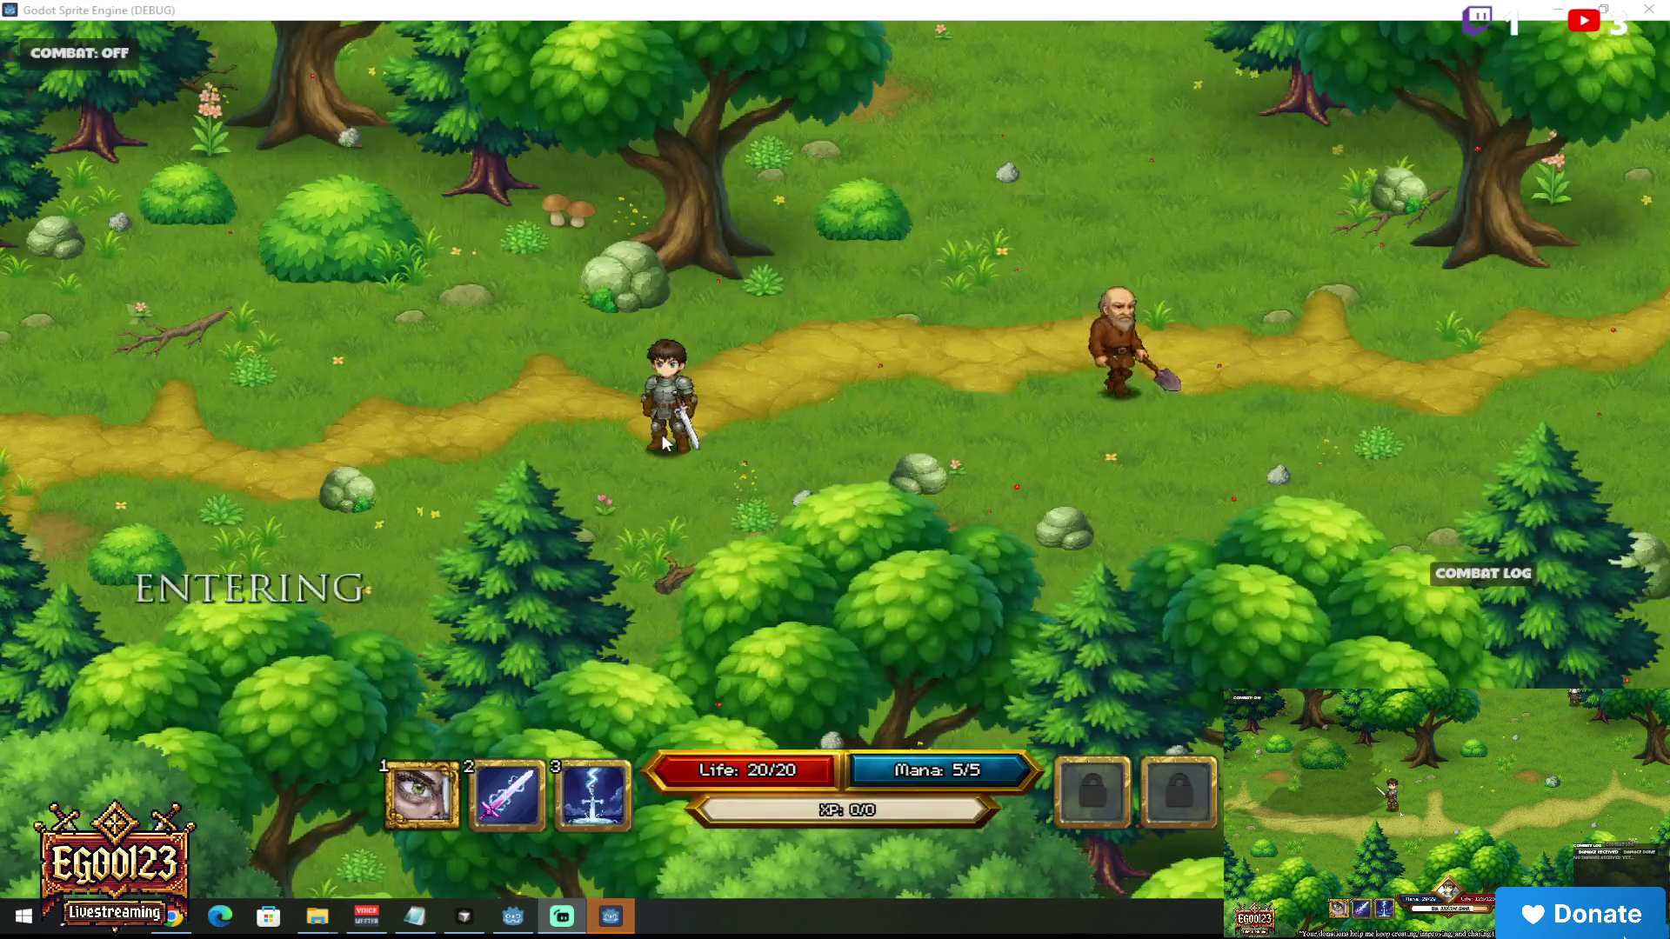
Step: Walk the hero to the raven and talk to it to see its RCAWW! line and Raven portrait, then close the game
mouse_move(1056, 302)
mouse_down()
mouse_move(1072, 305)
mouse_move(806, 287)
mouse_move(769, 319)
mouse_move(809, 320)
mouse_move(754, 398)
mouse_move(675, 373)
mouse_move(603, 457)
mouse_up()
key(3)
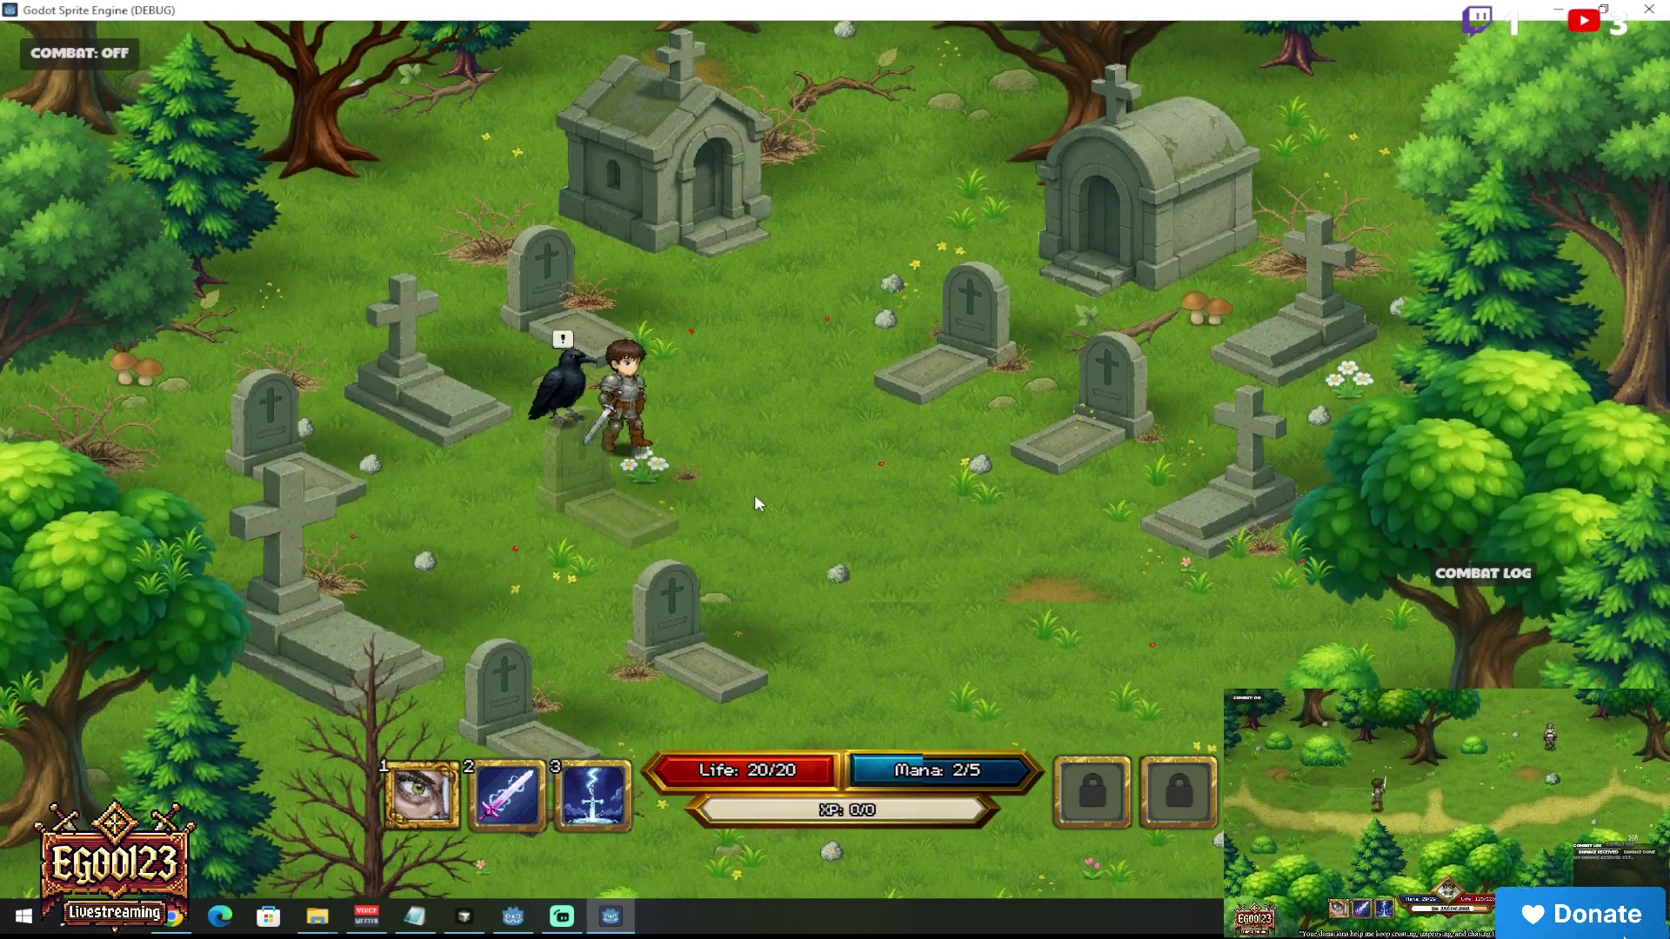
click(581, 401)
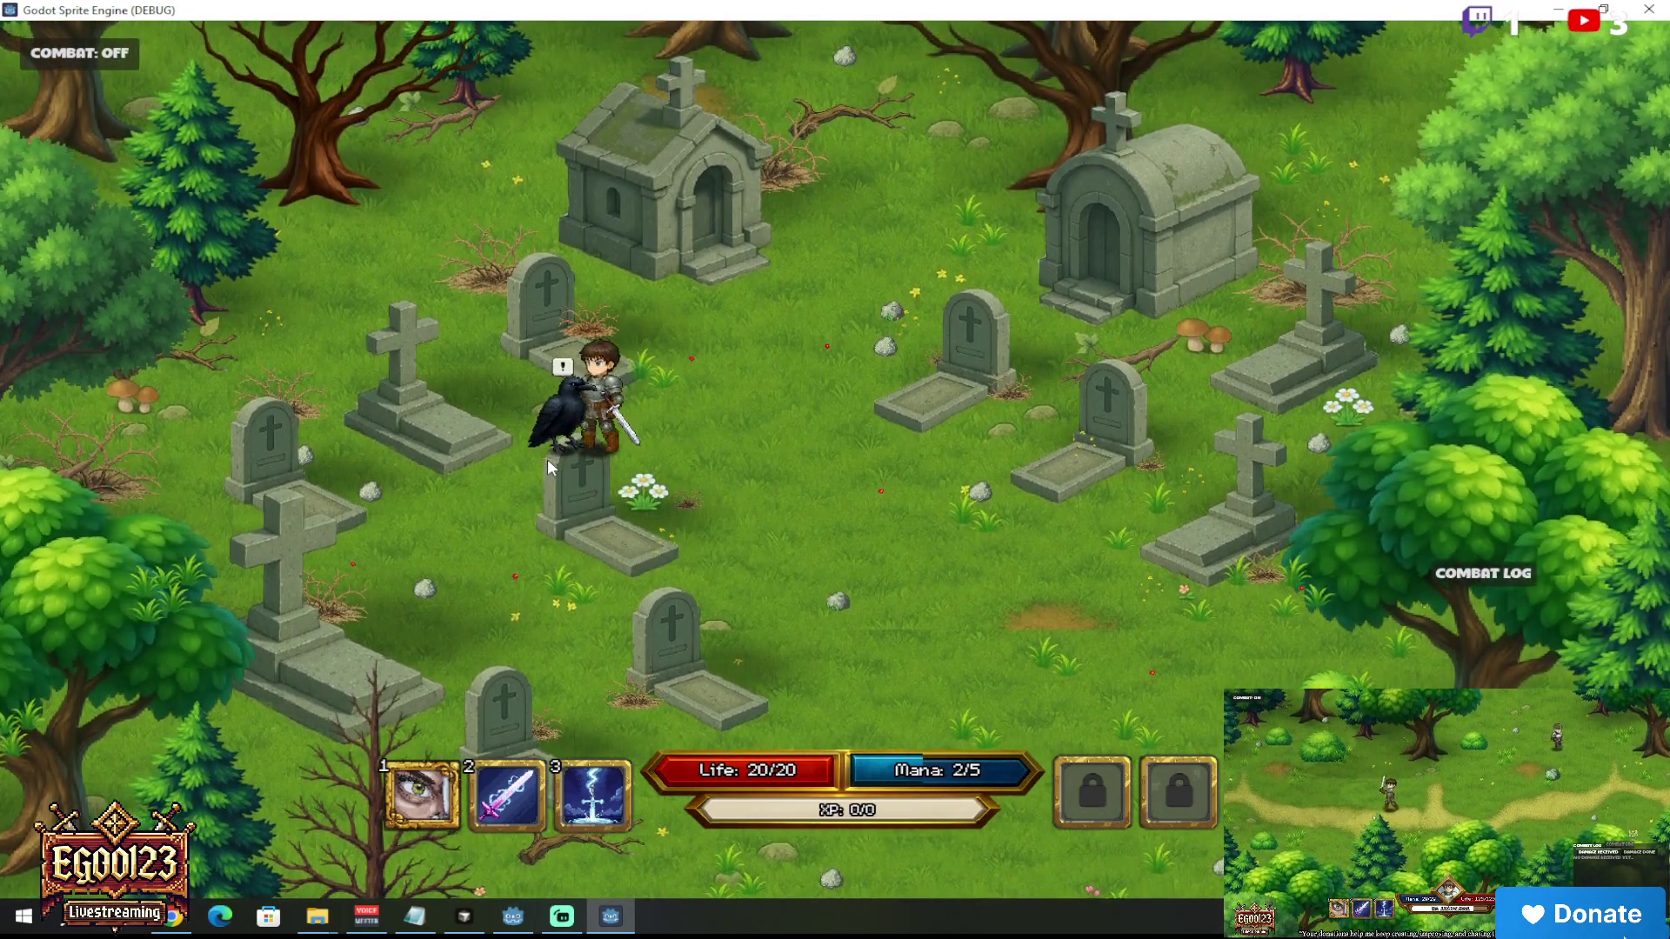
click(547, 457)
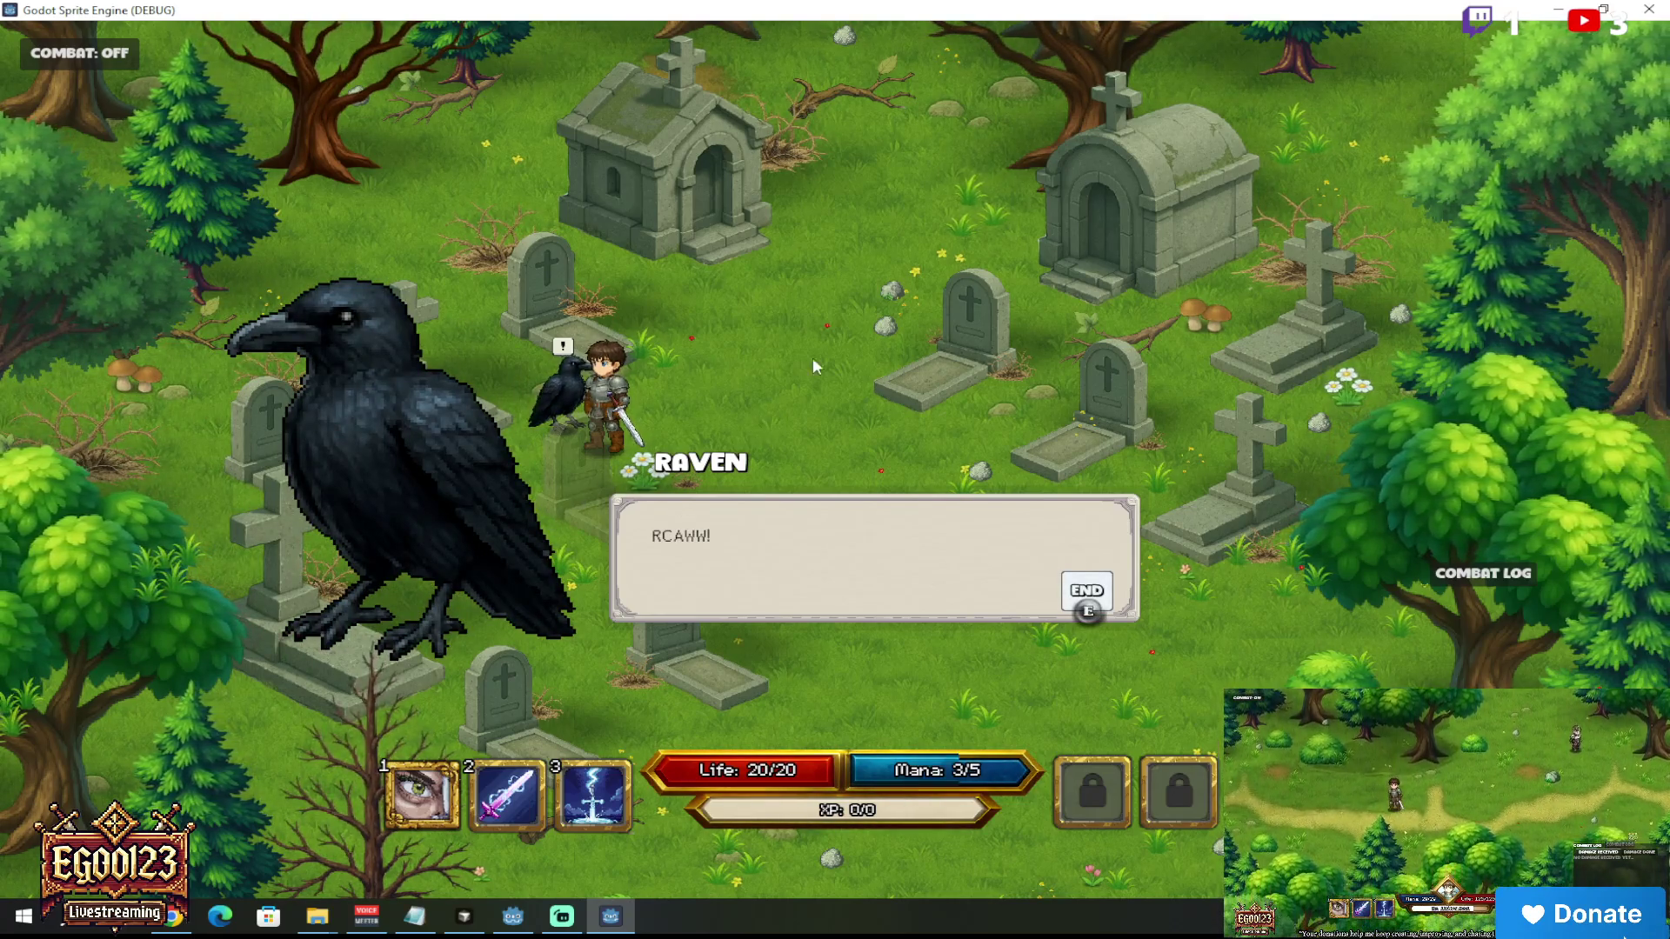
click(1649, 9)
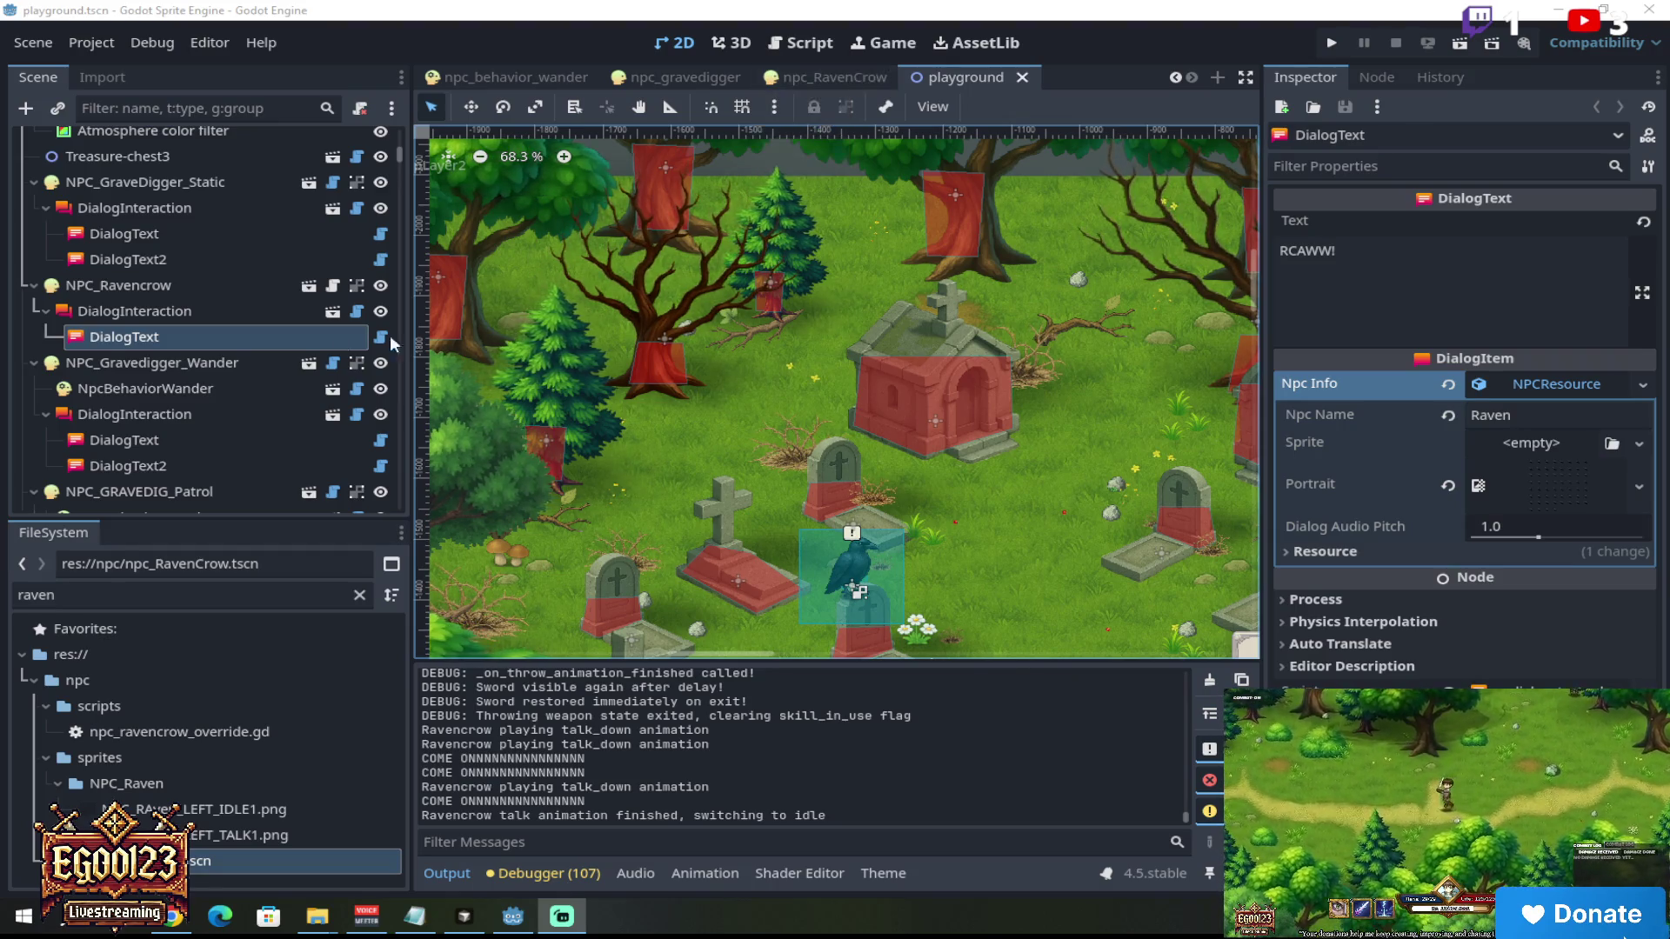
Step: Select NPC_Ravencrow's DialogText and expand its Portrait texture to preview the crow image
click(212, 310)
click(259, 338)
click(1542, 494)
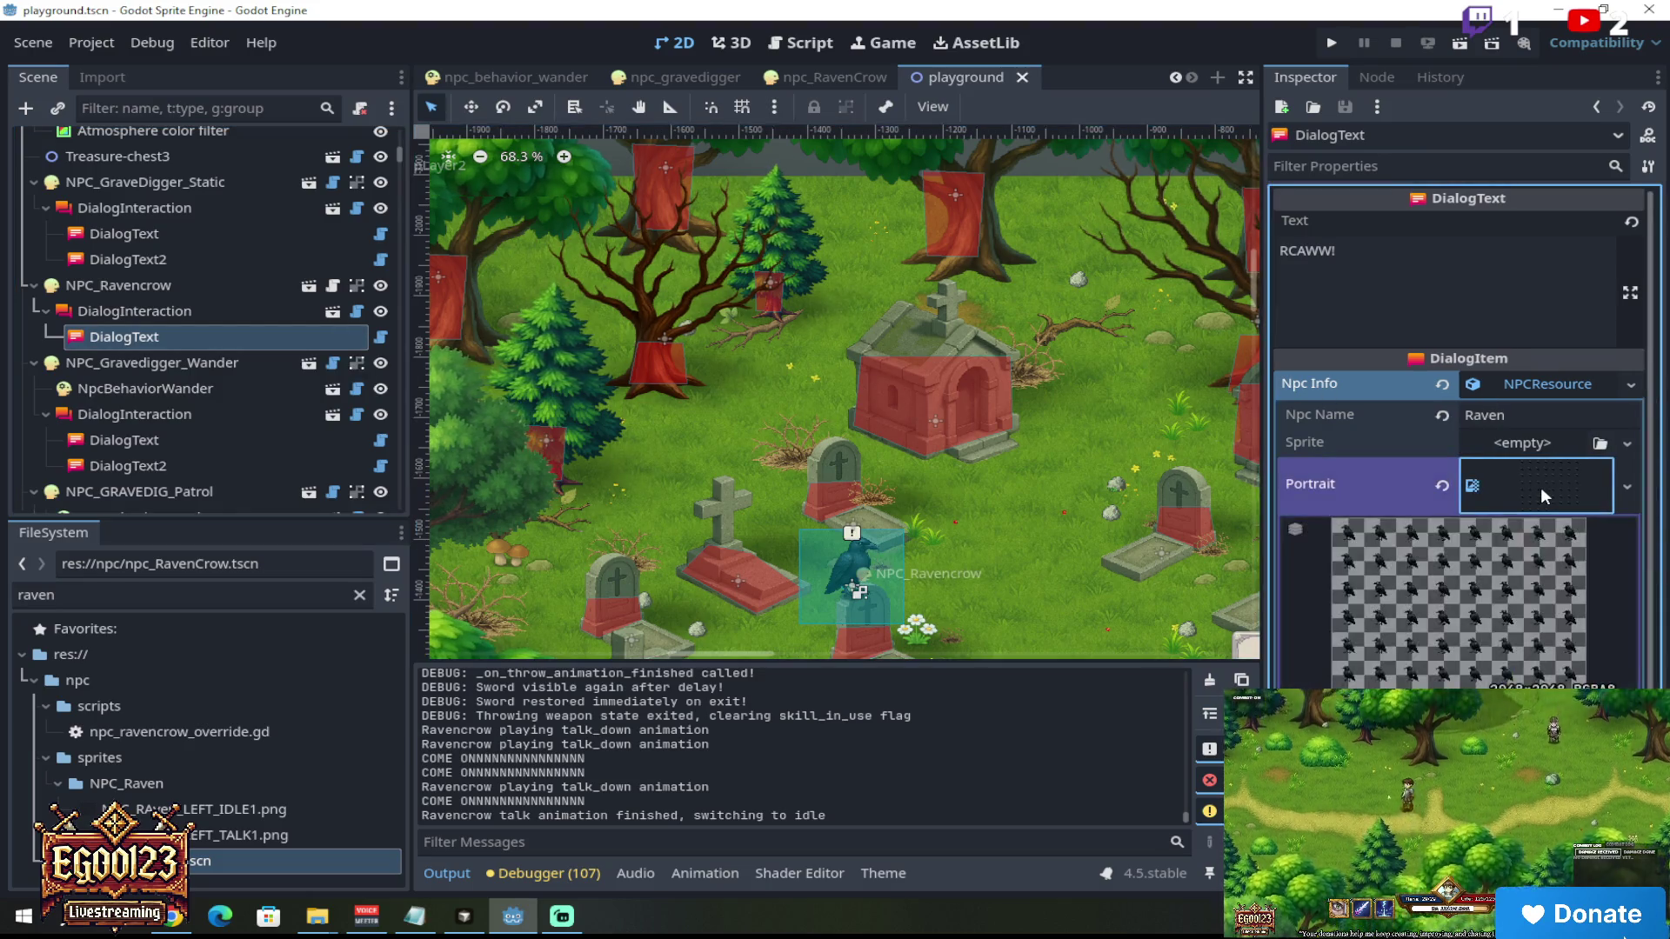
scroll(1531, 539, down, 2)
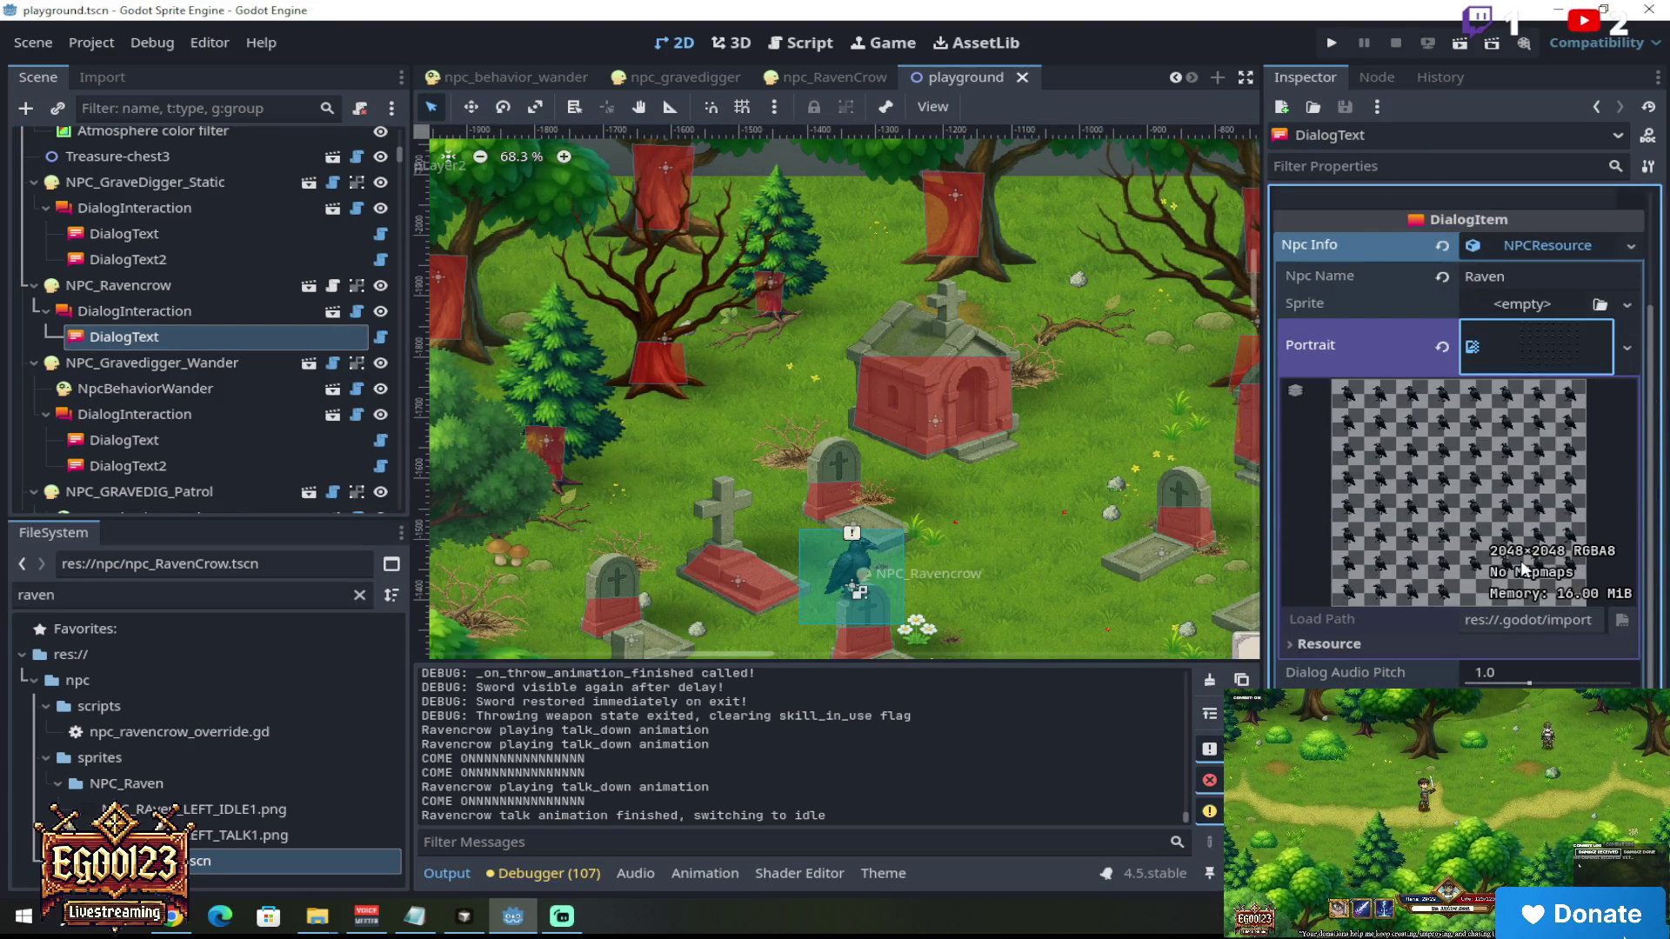
scroll(1524, 570, up, 2)
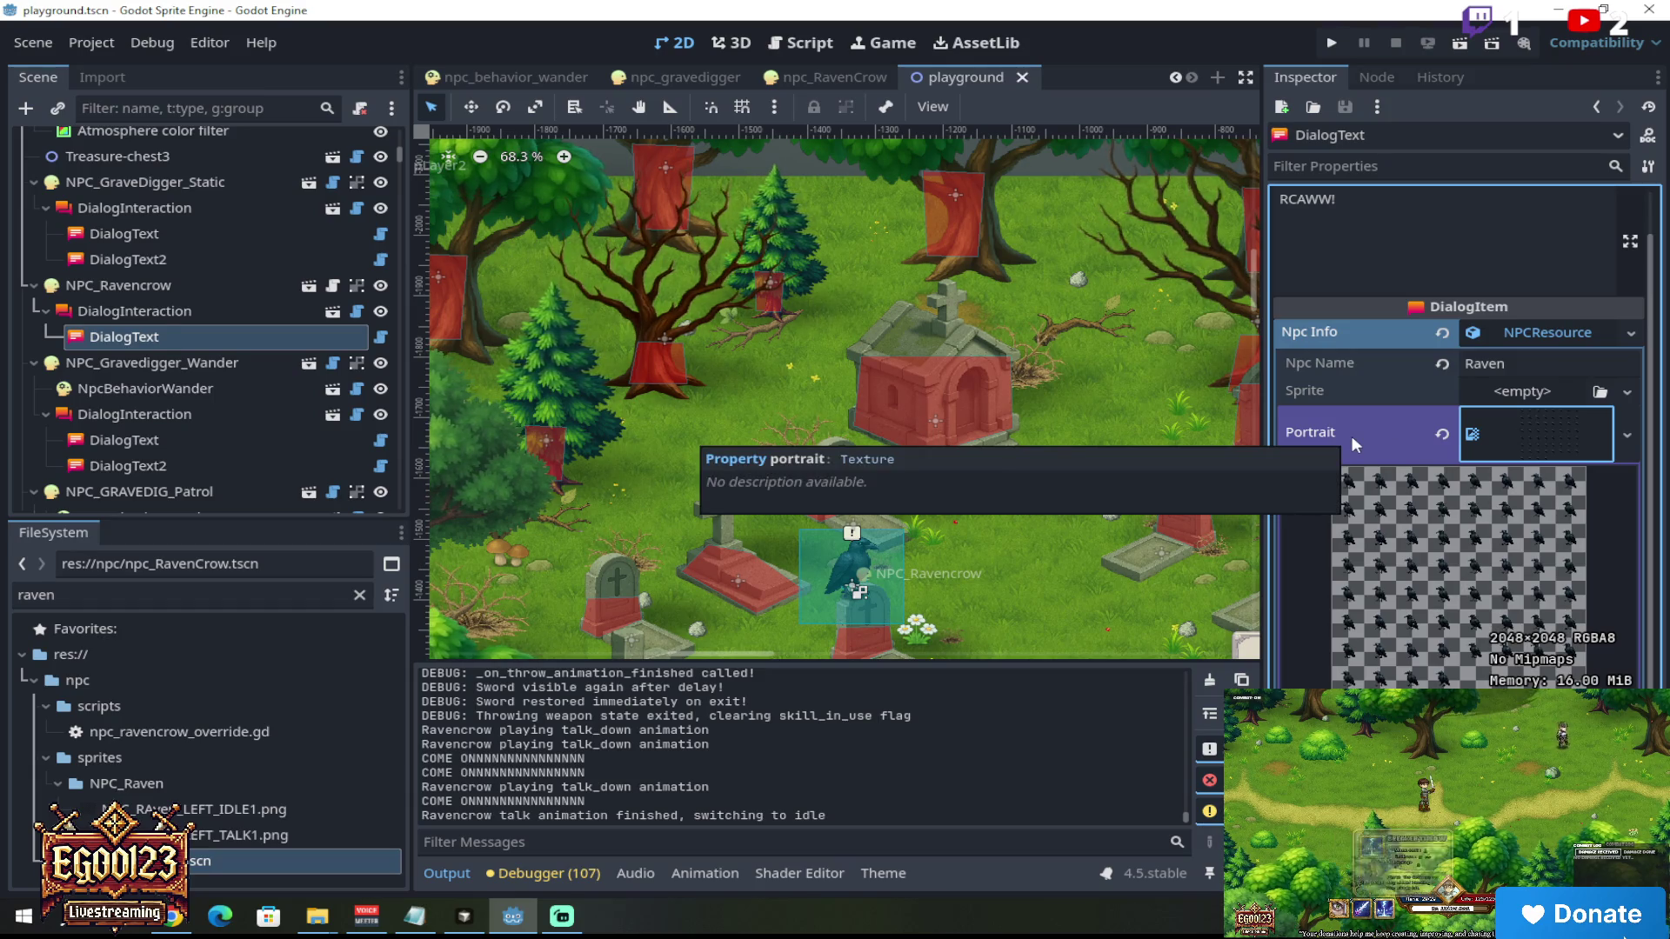
Step: Reselect the DialogText node and open its context menu, dismissing it without changes
click(217, 315)
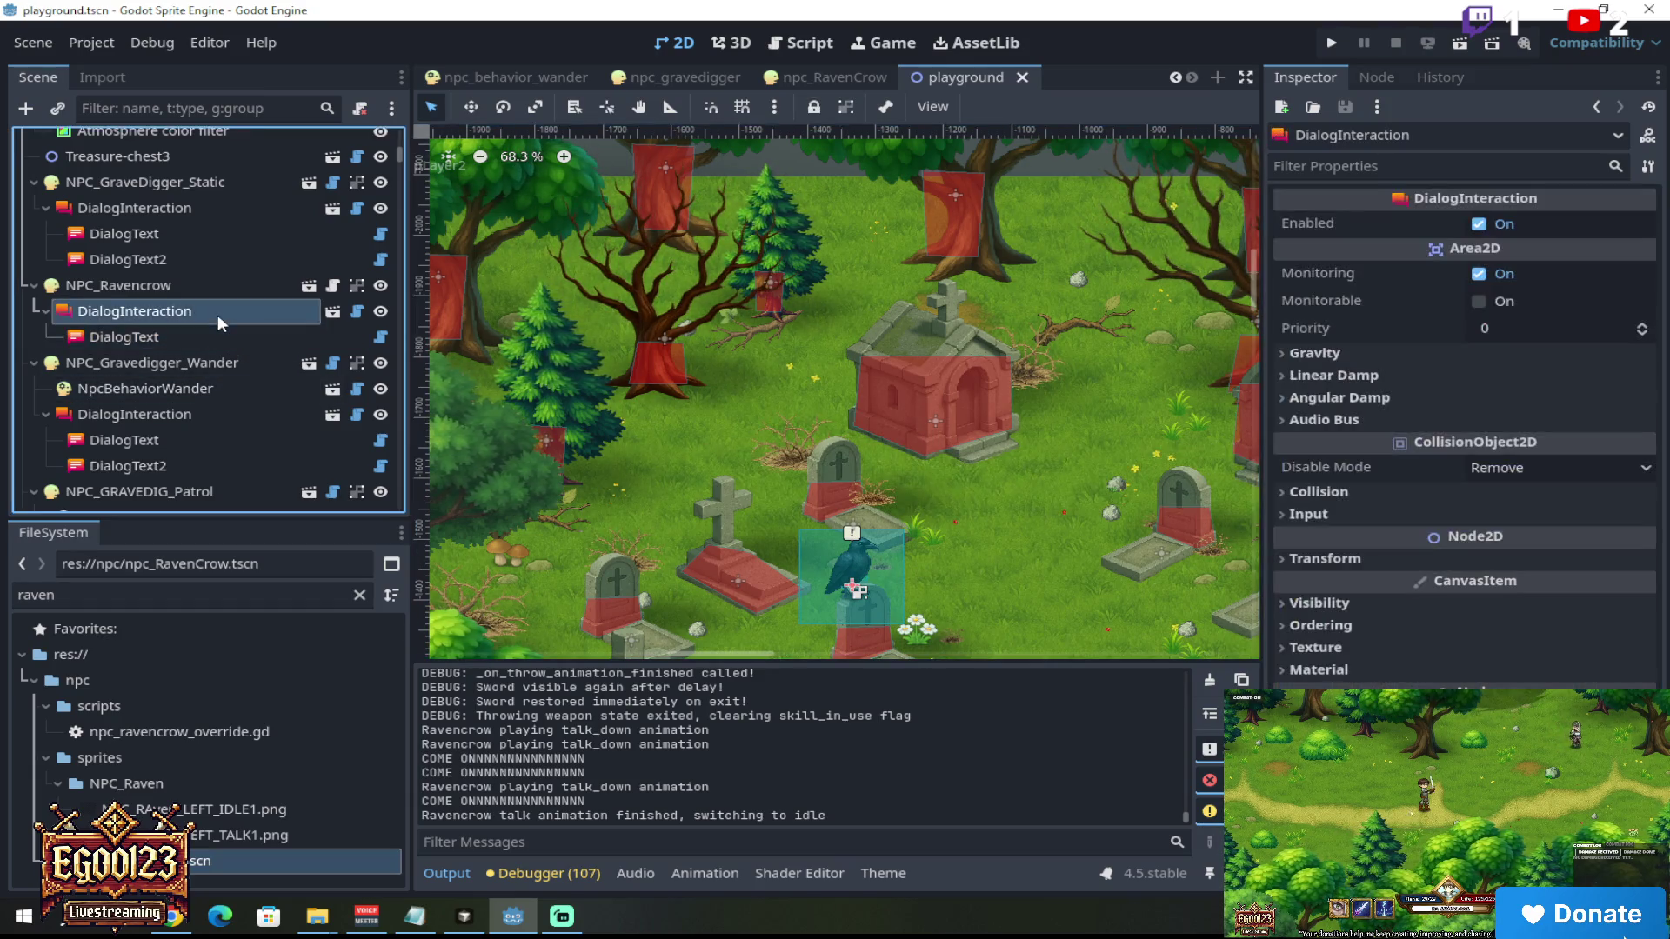
click(209, 338)
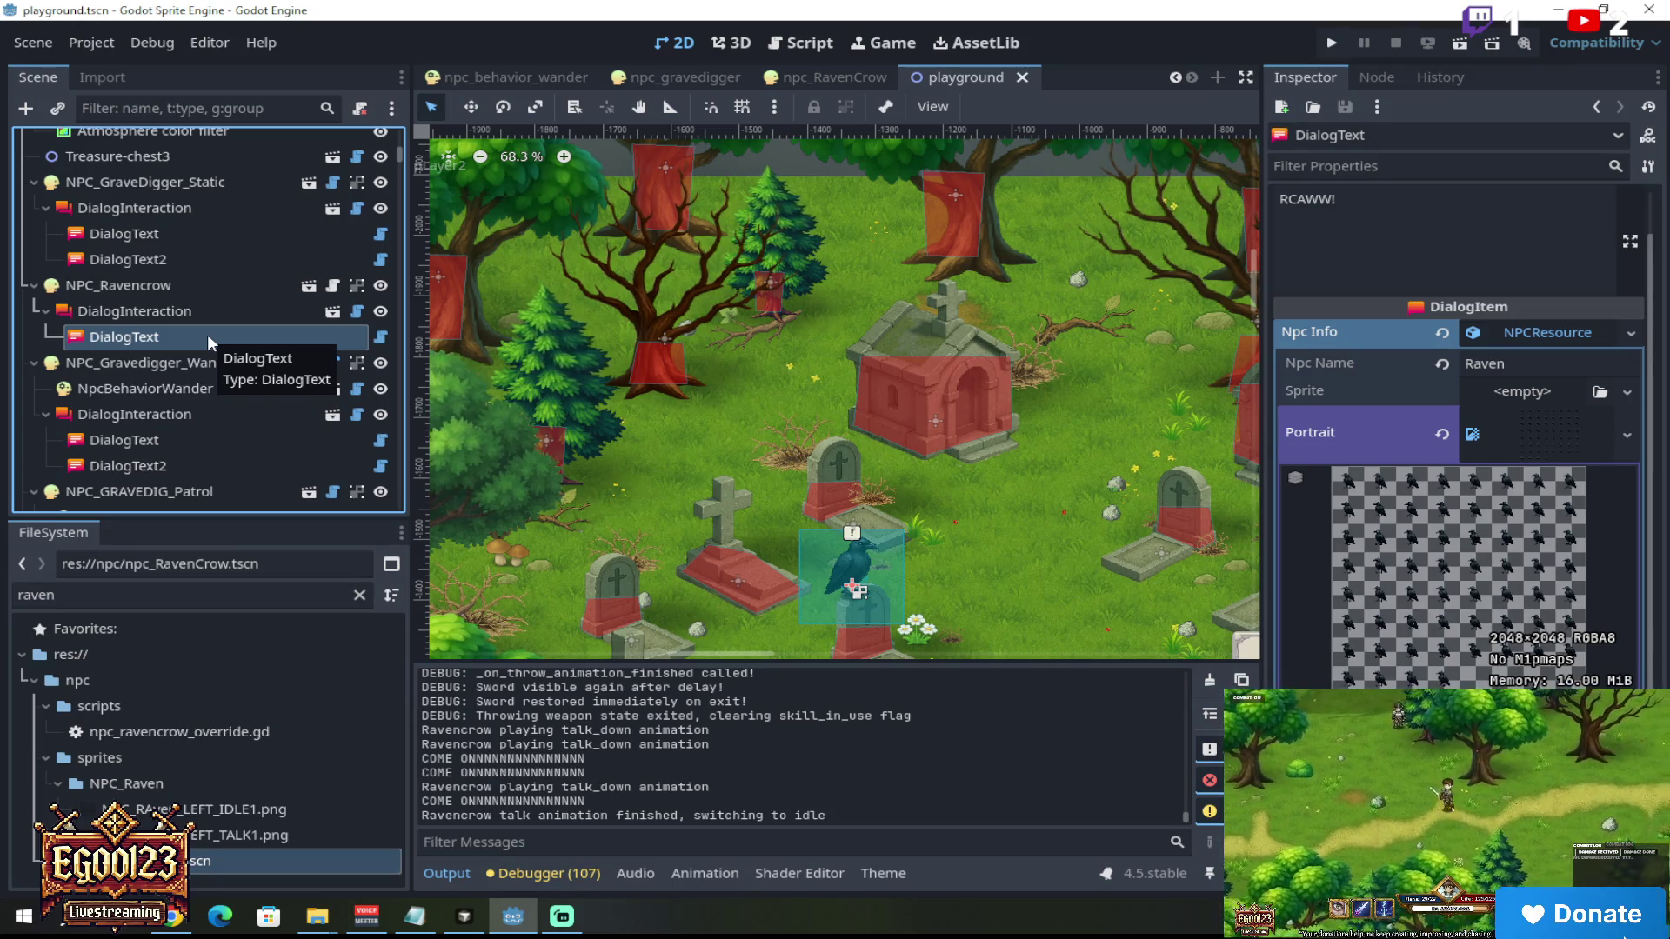
right_click(207, 334)
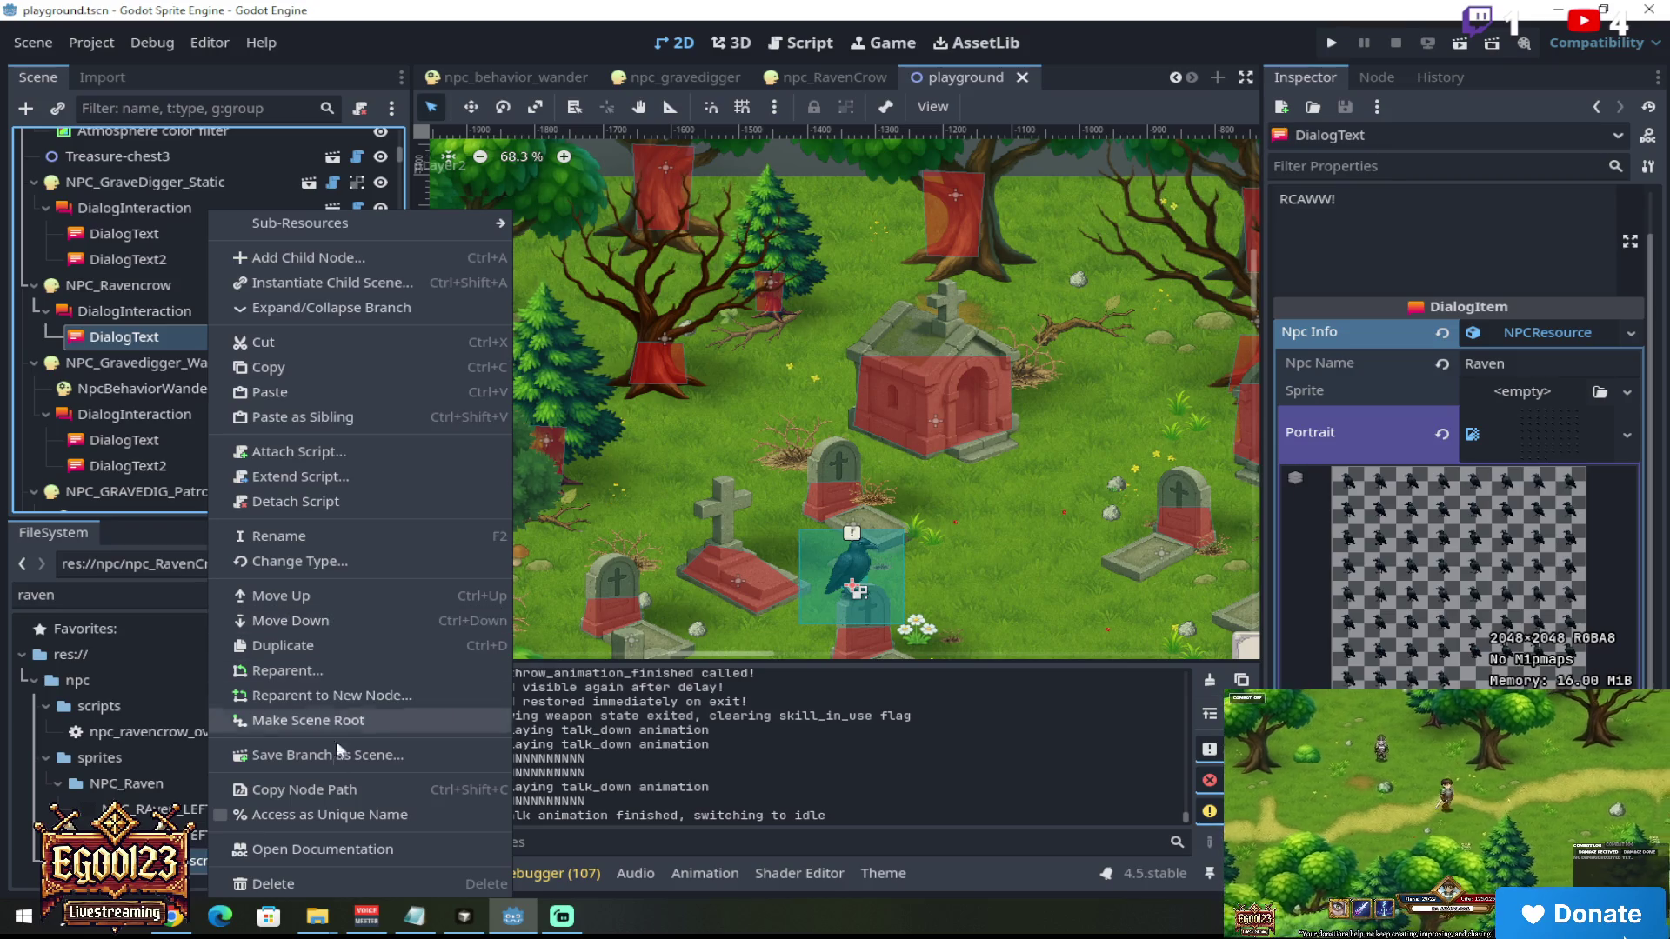
click(331, 783)
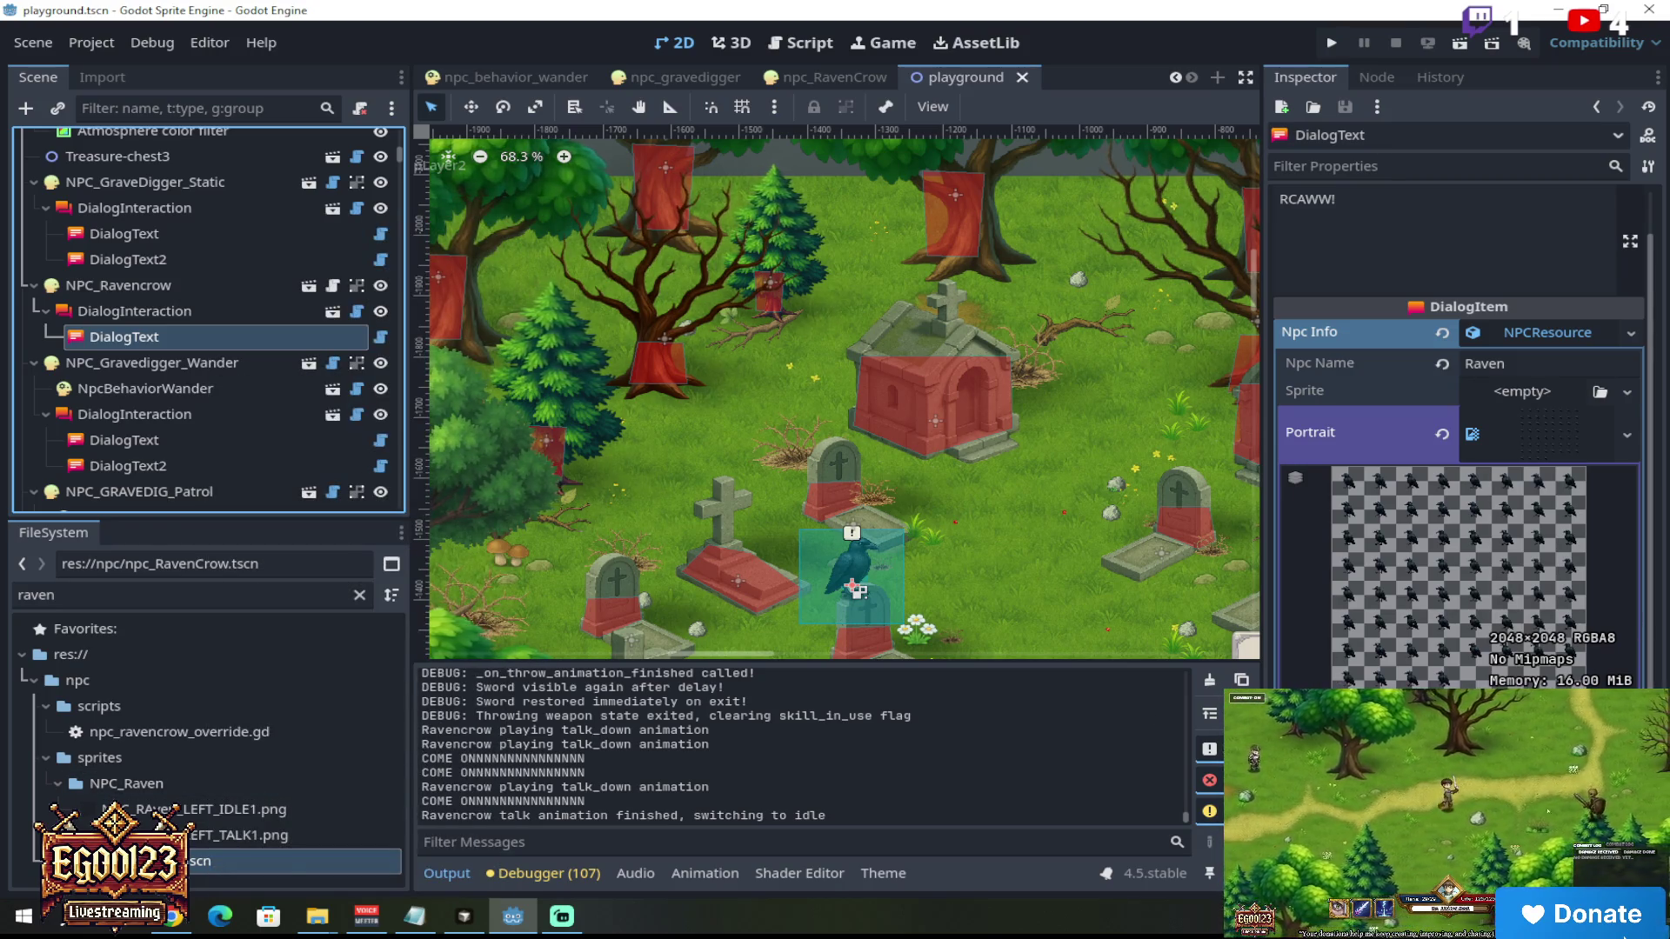
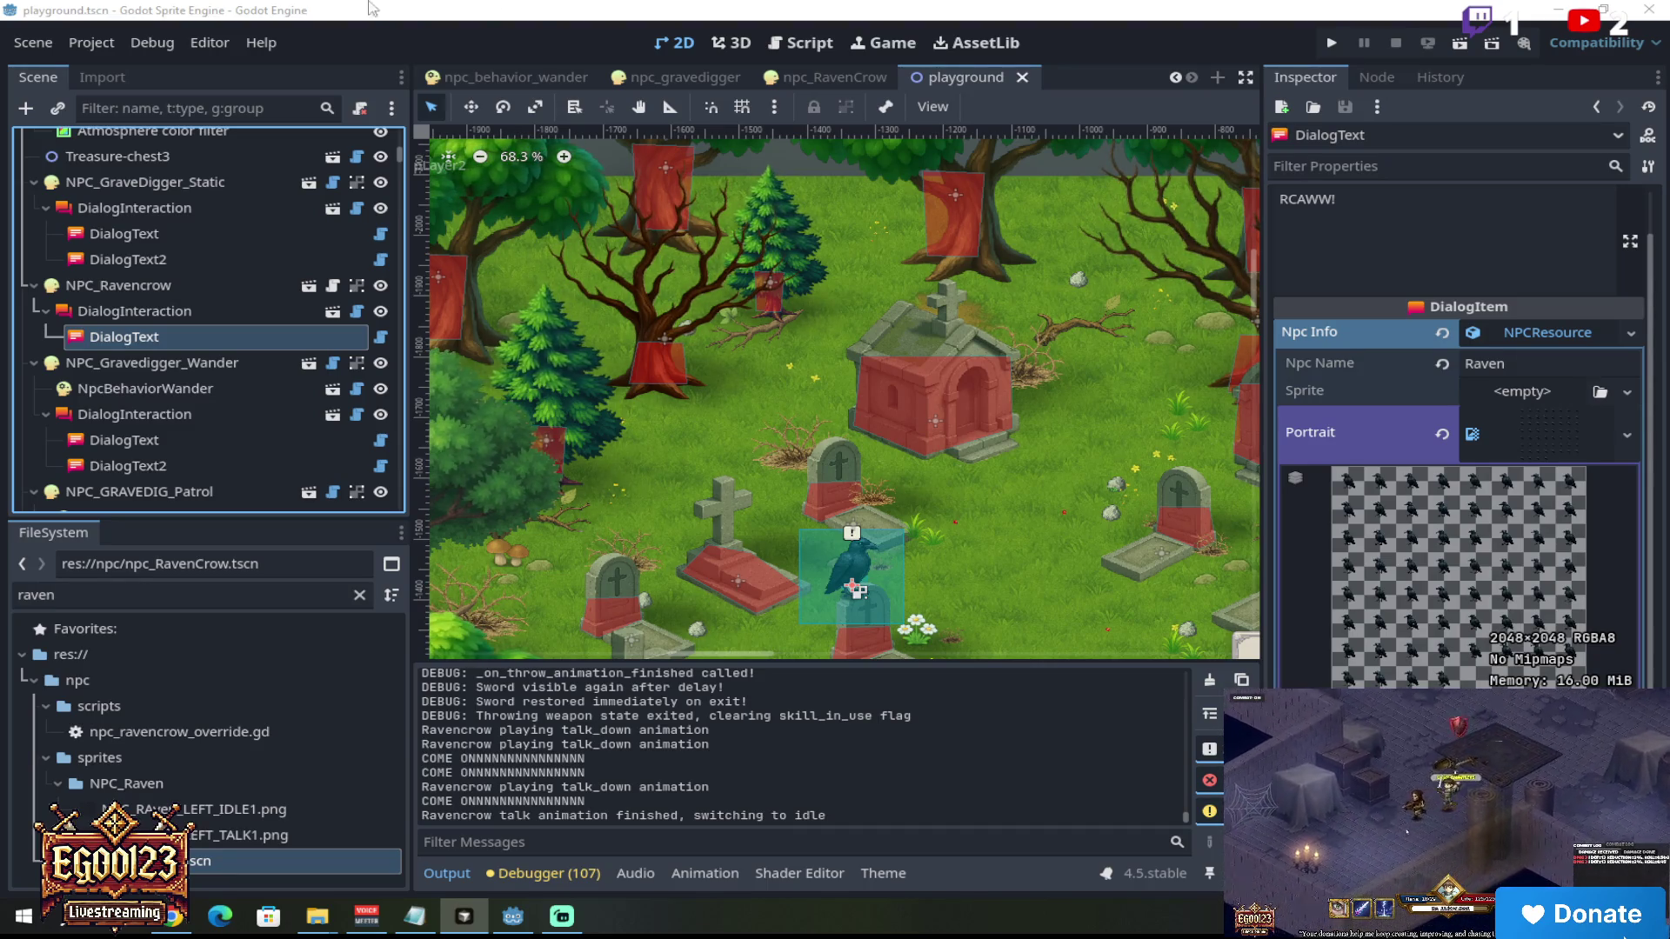
Step: Reload the changed dialog script and playground scene from disk, clear the output log, and run the project
click(380, 8)
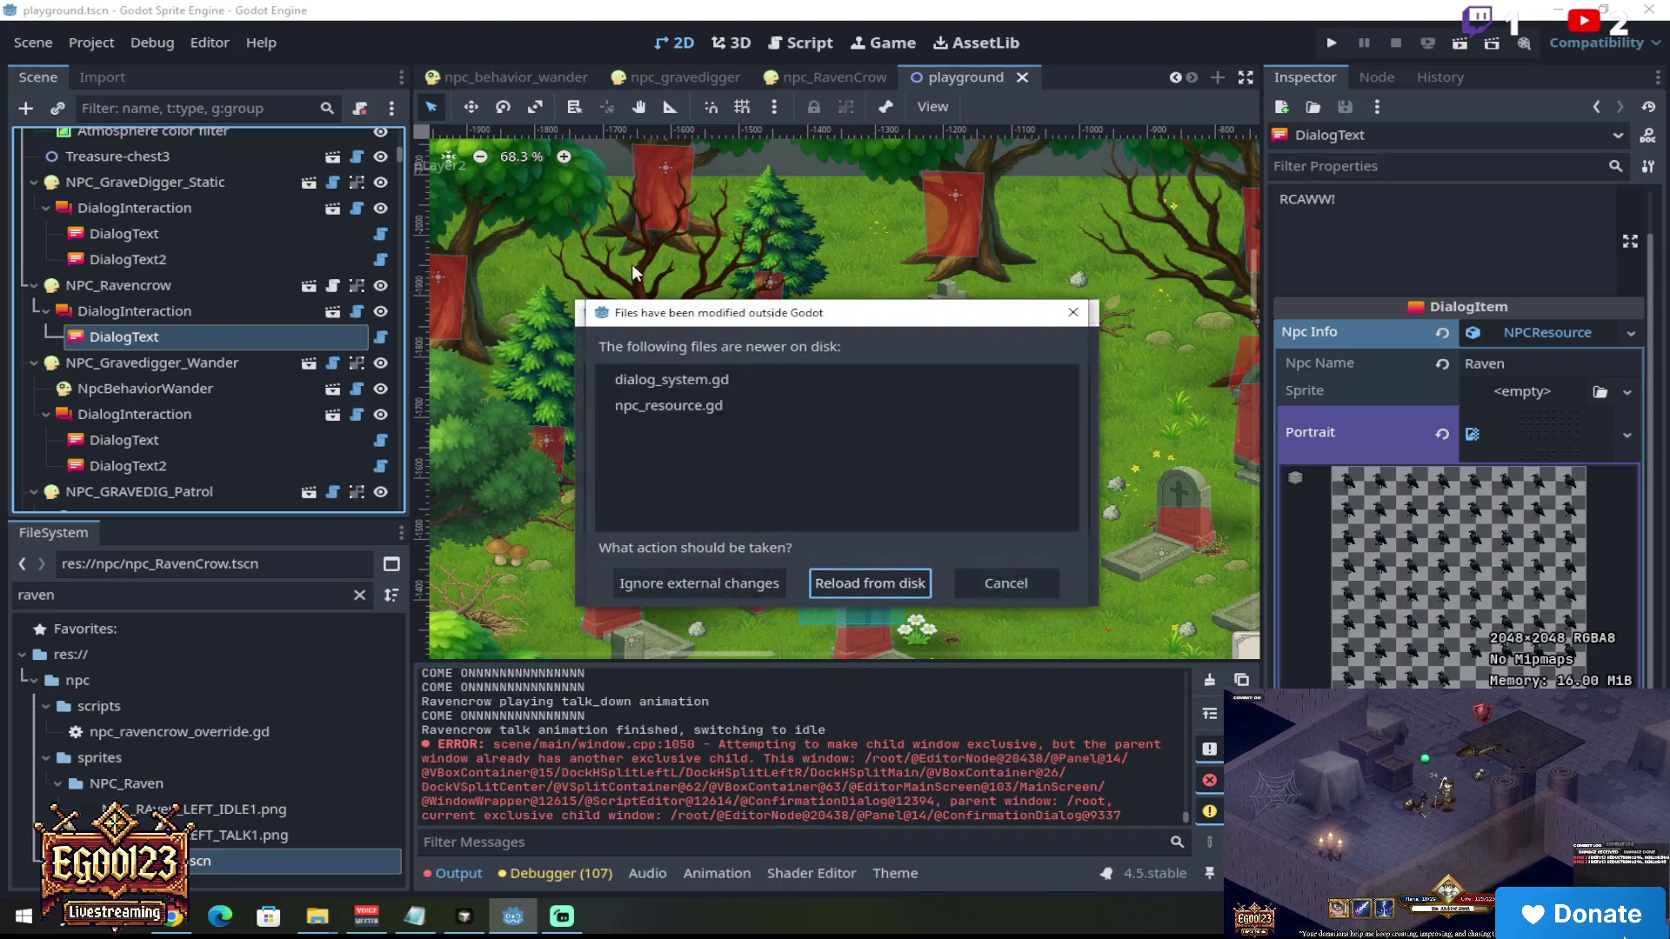
click(854, 583)
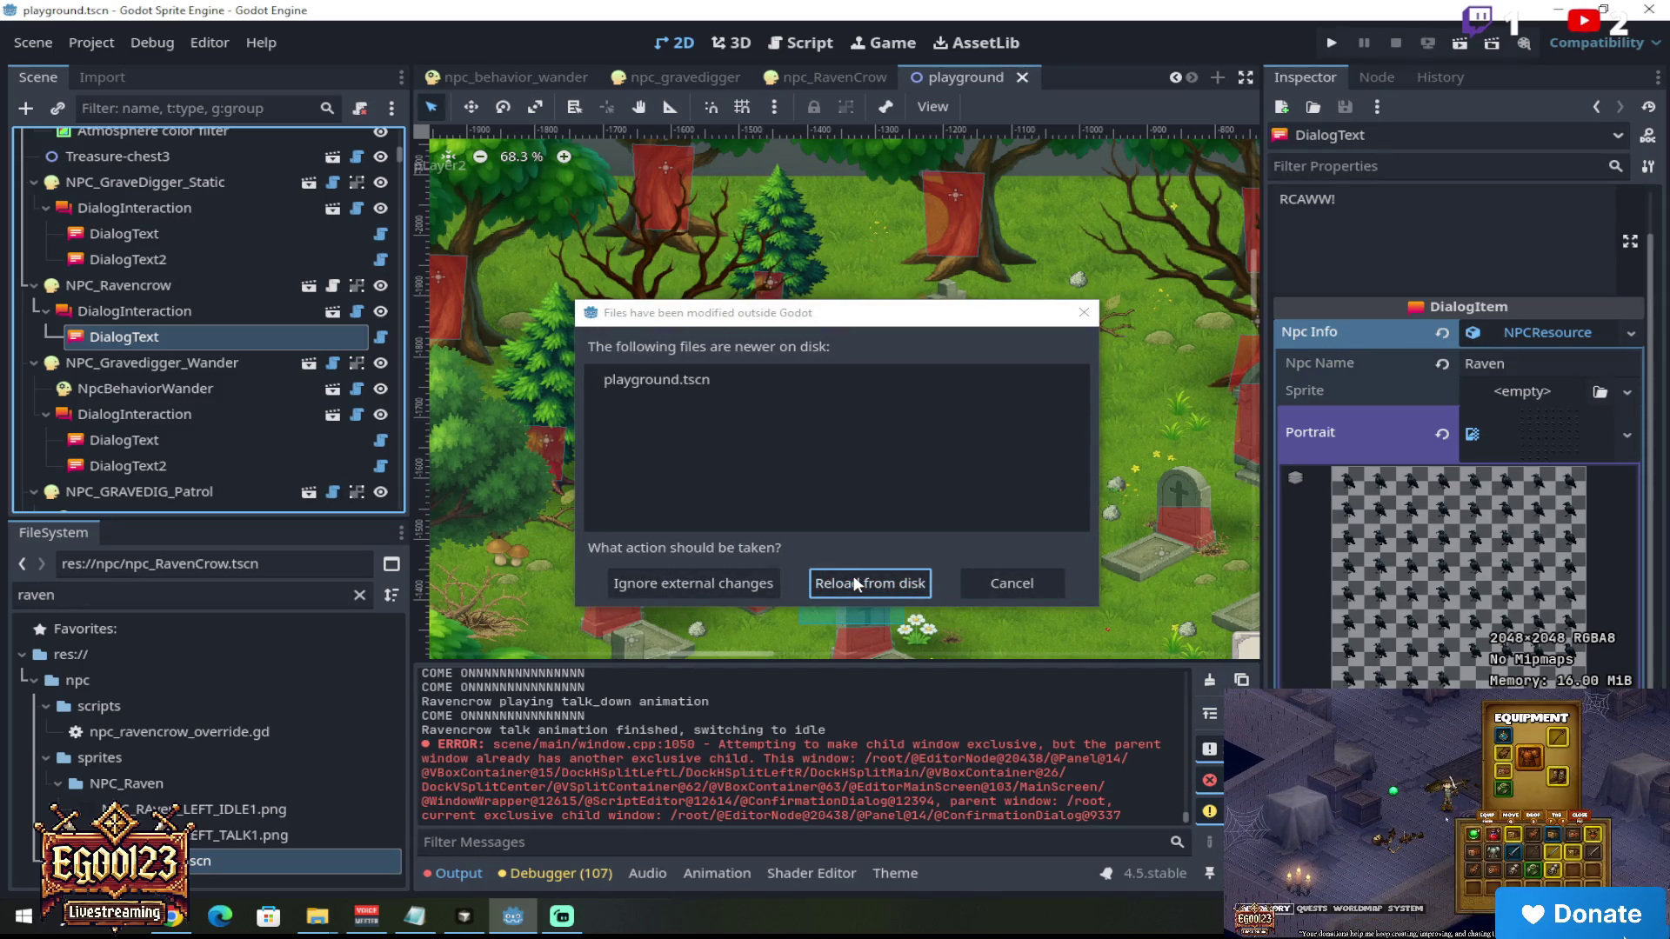
click(864, 583)
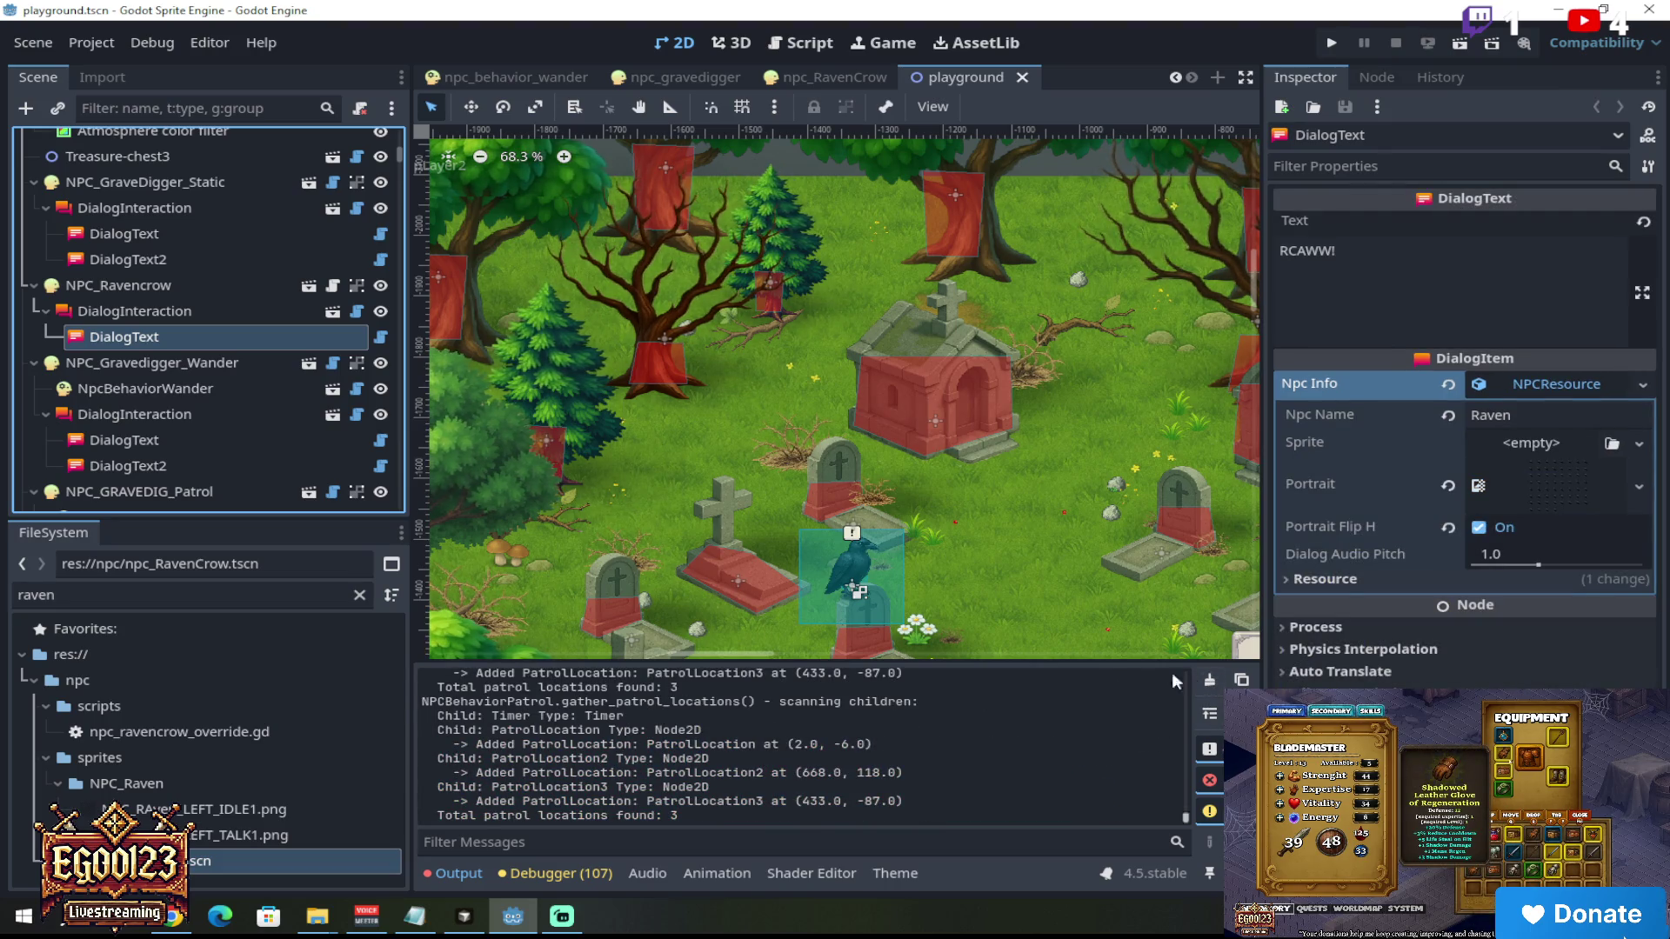
click(1207, 682)
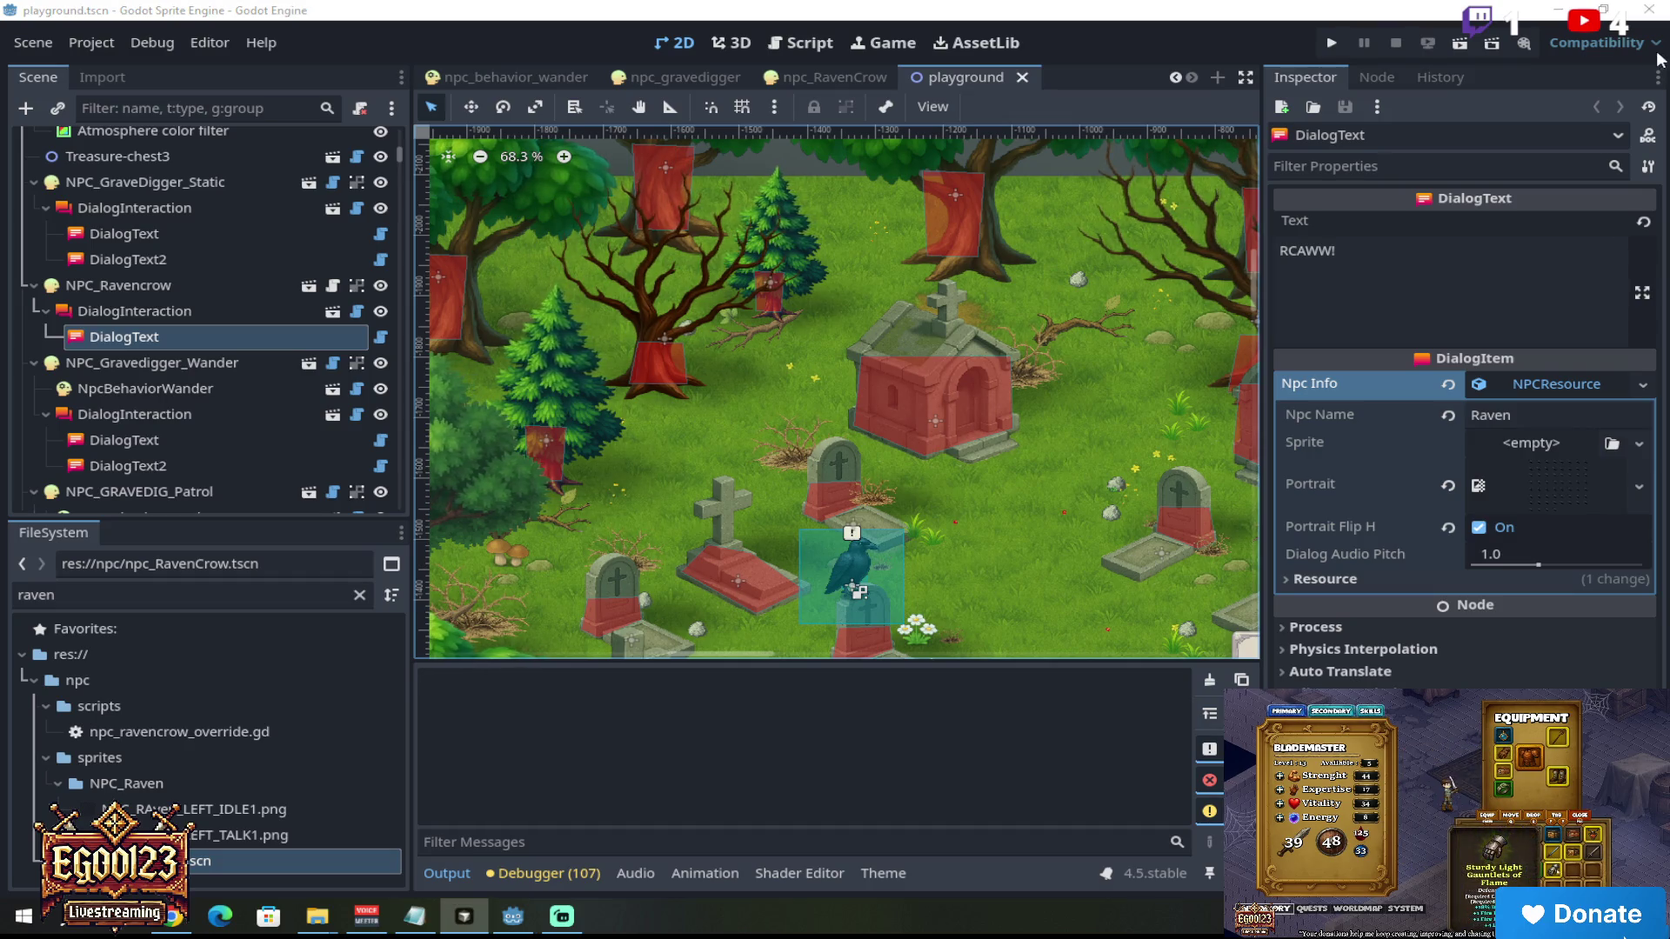
click(1460, 43)
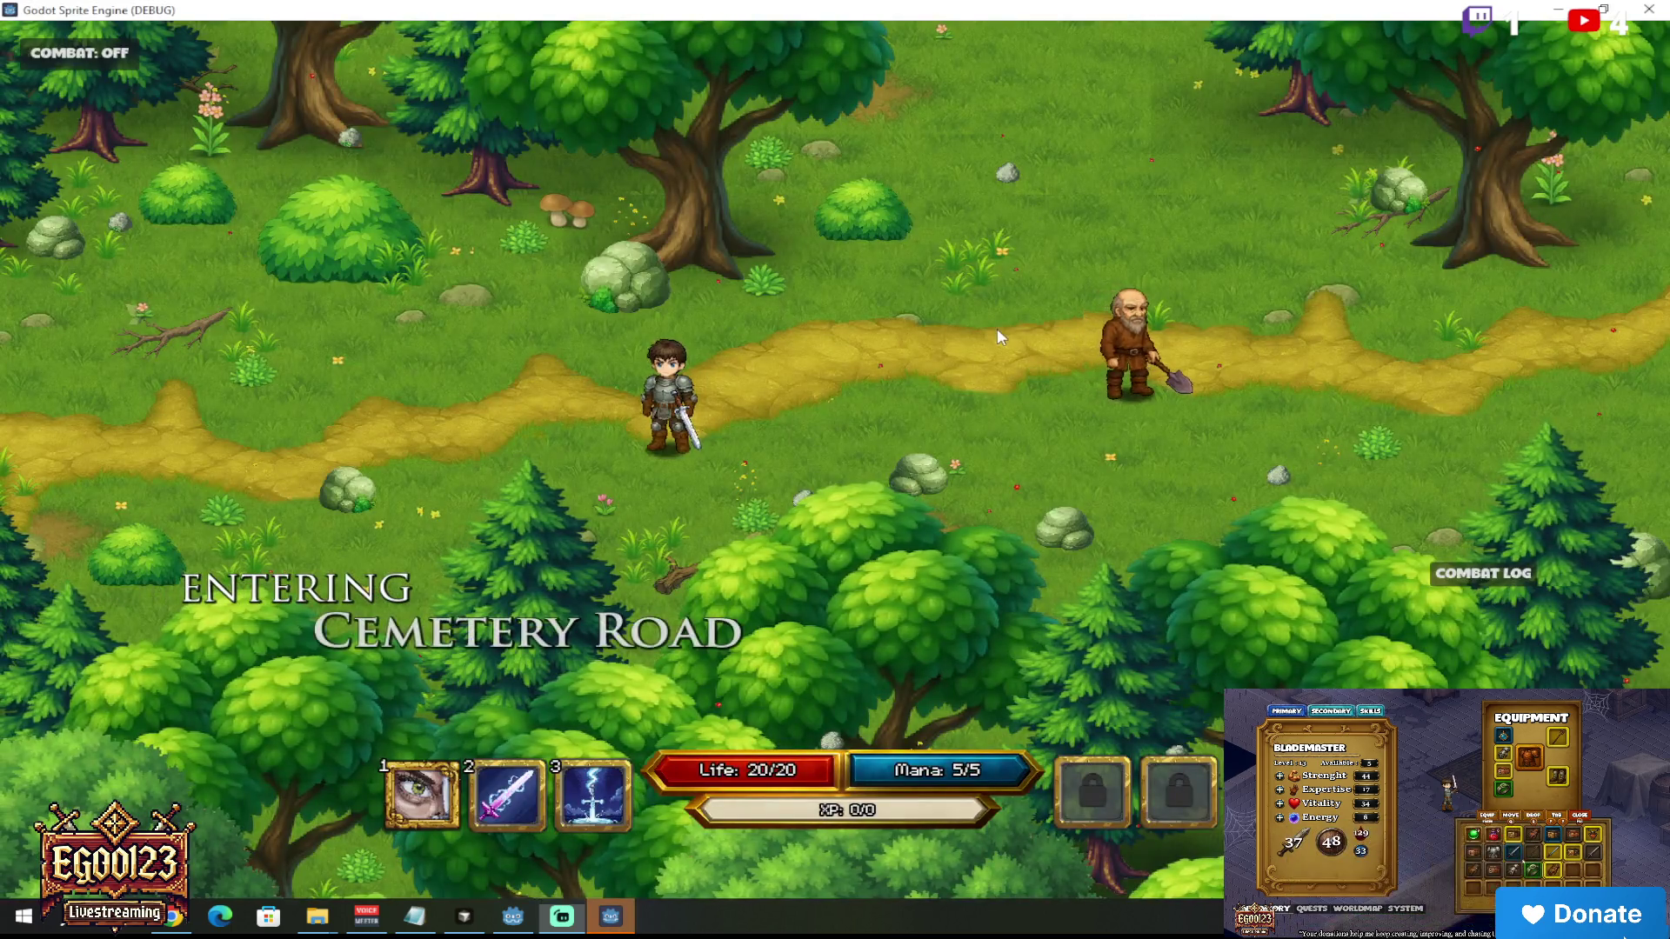
Step: Talk to the bald gravedigger and decline his quest with 'I DONT CARE..'
click(997, 327)
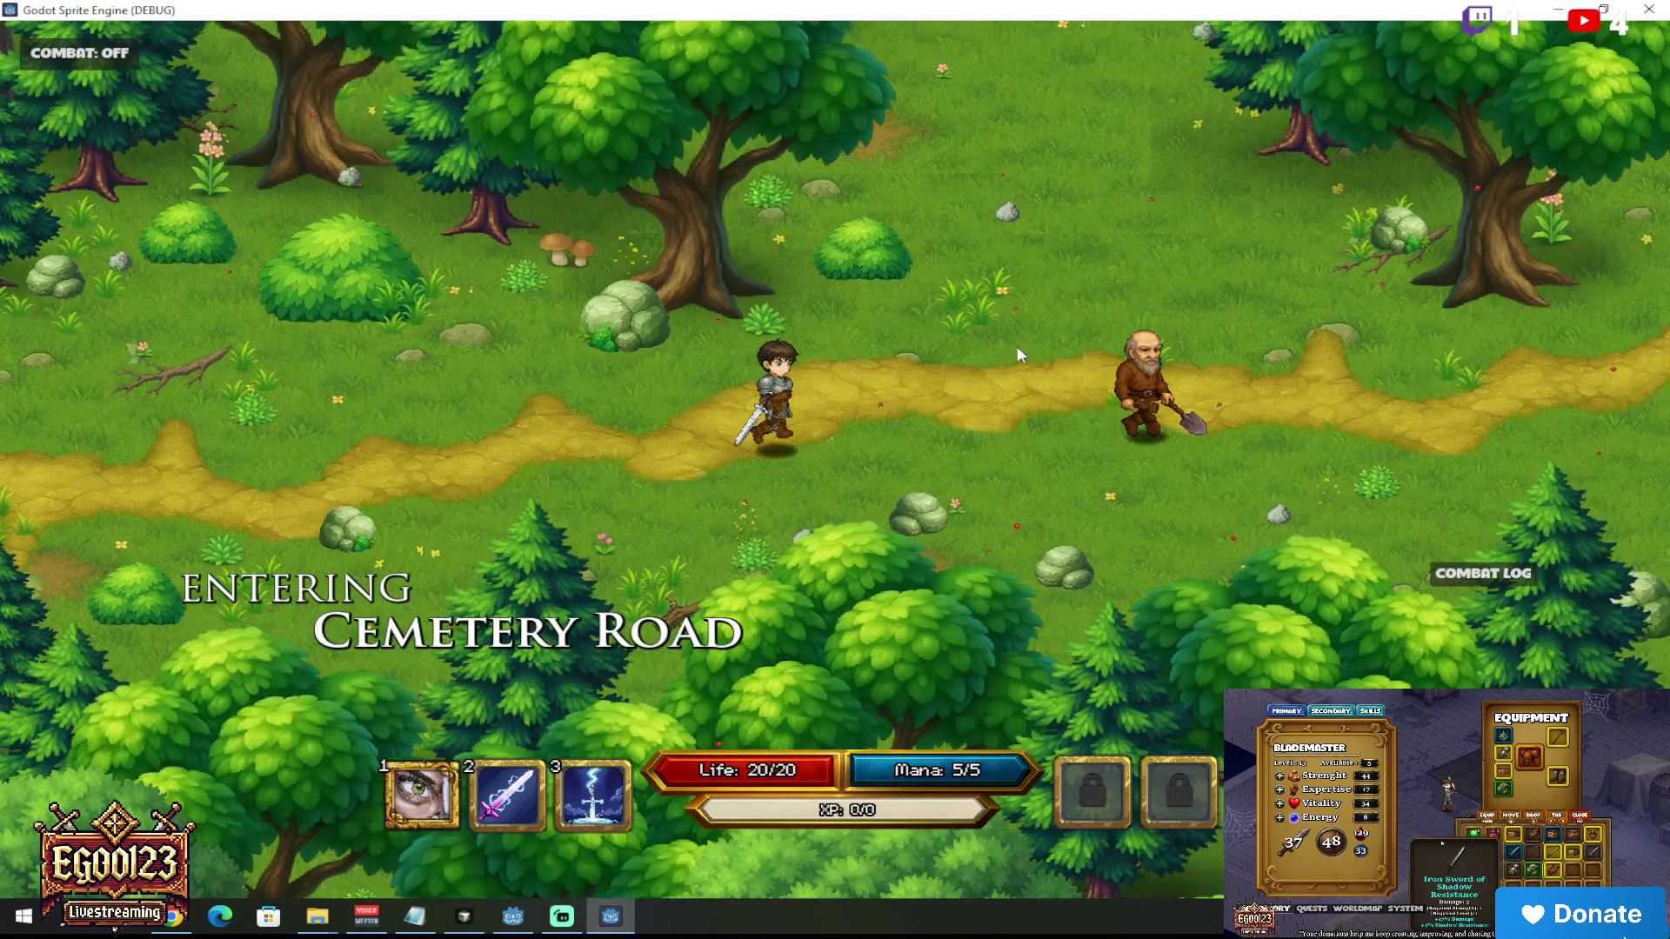
key(e)
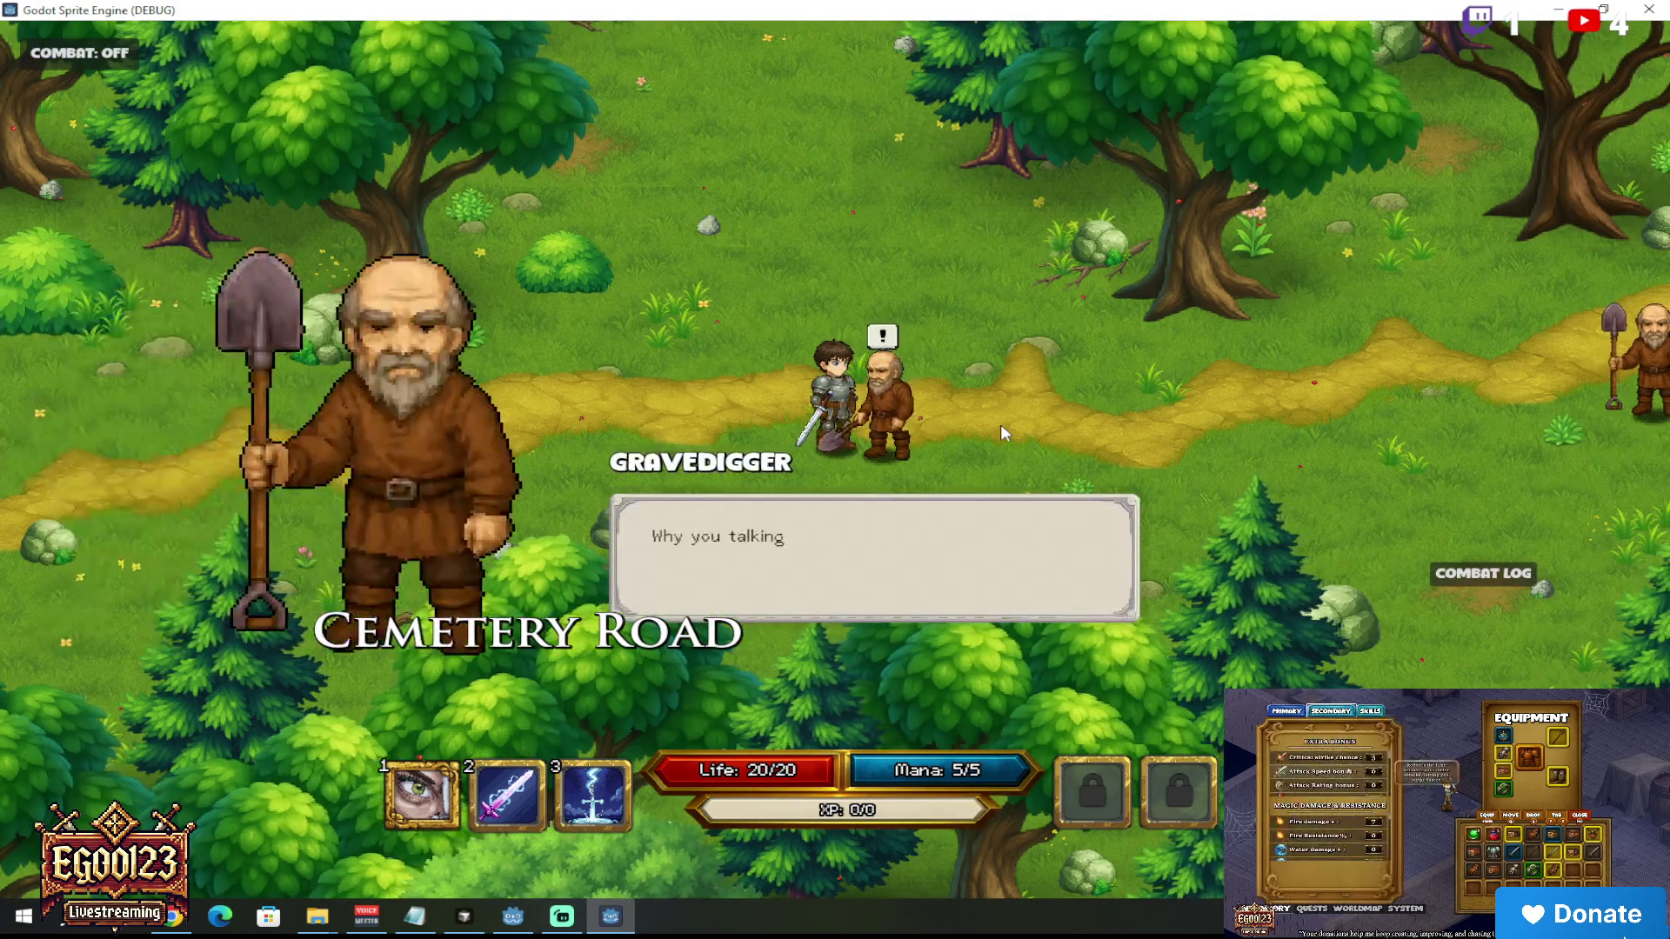
key(e)
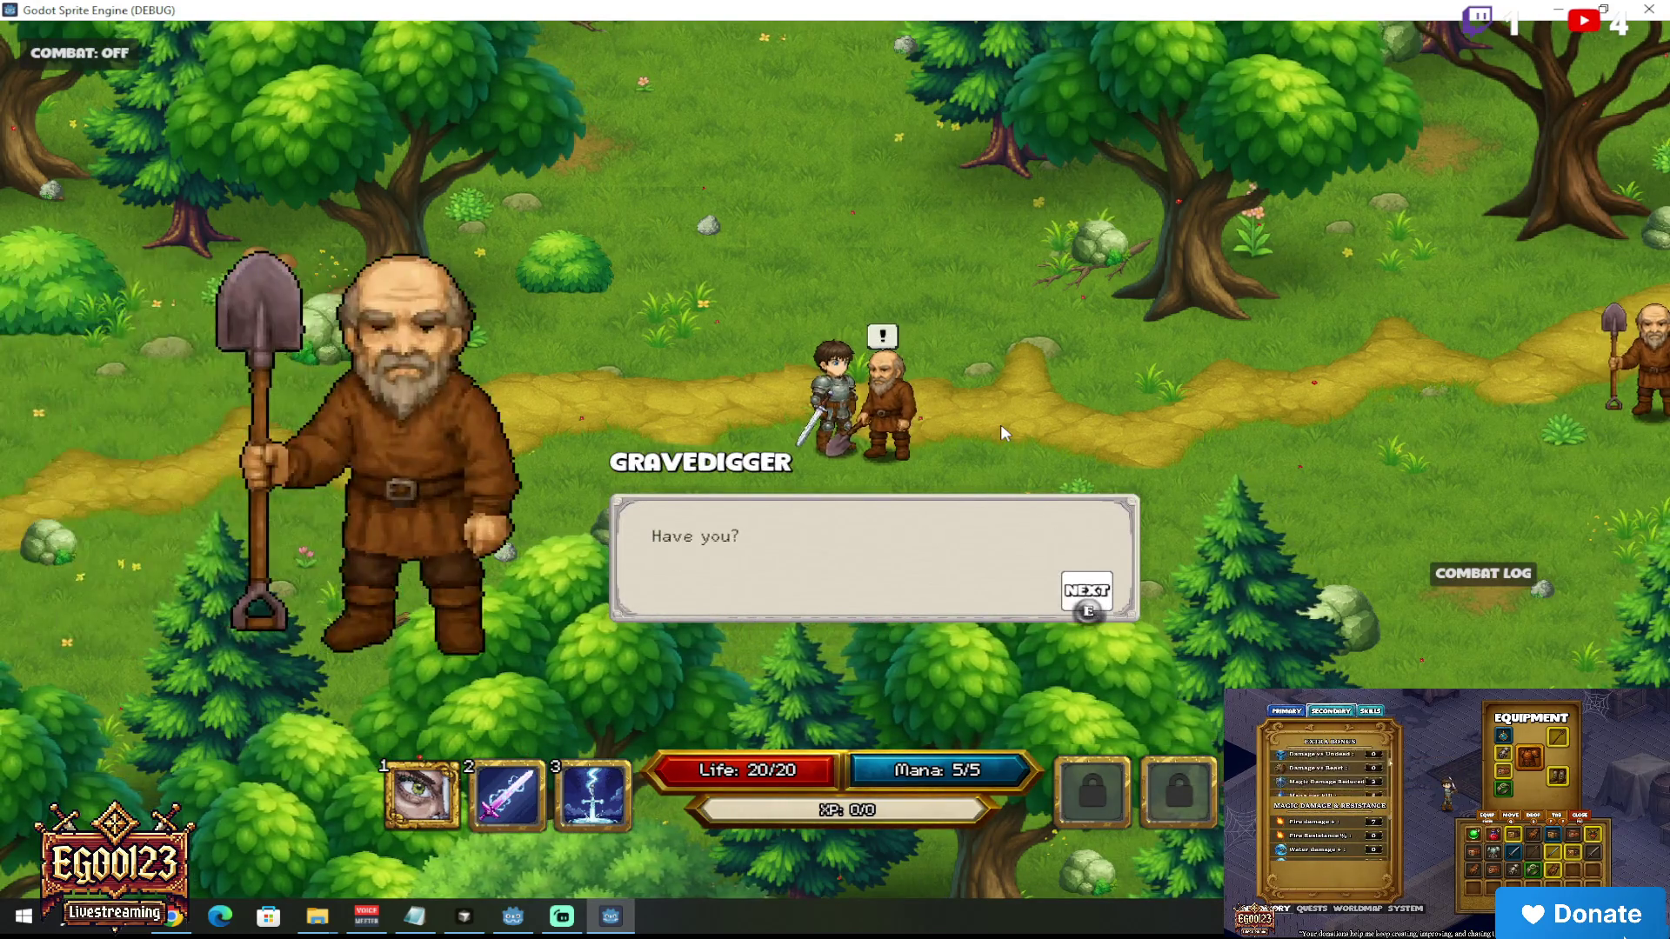
key(e)
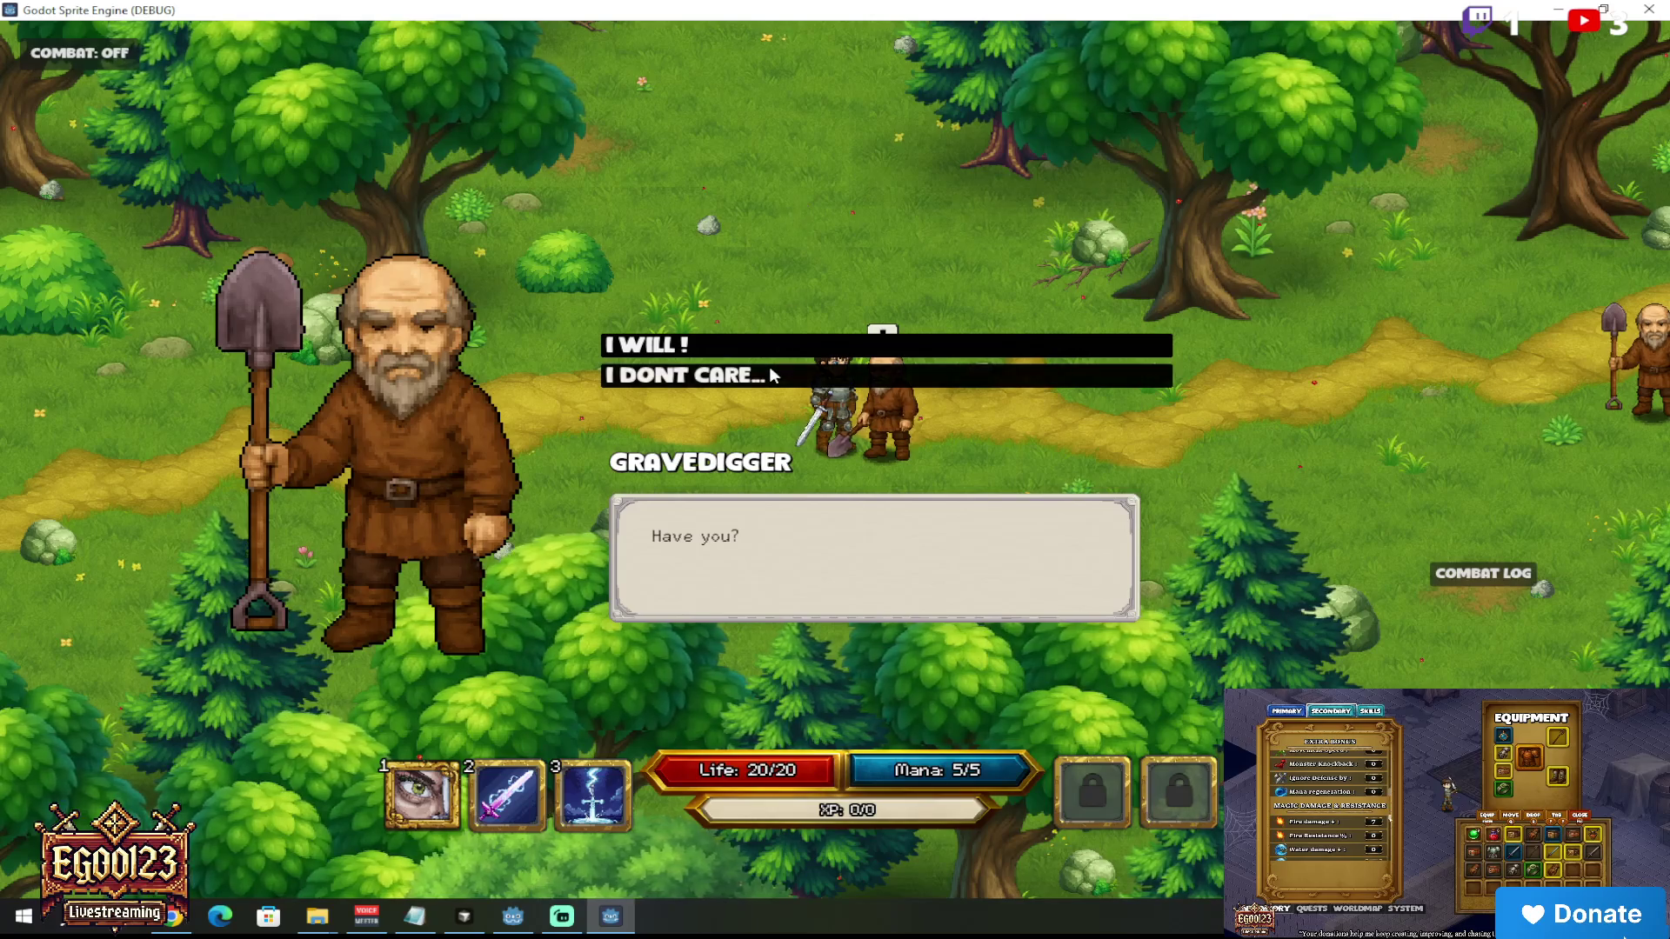
click(769, 372)
Step: Walk north into the graveyard and talk to the raven
key(w)
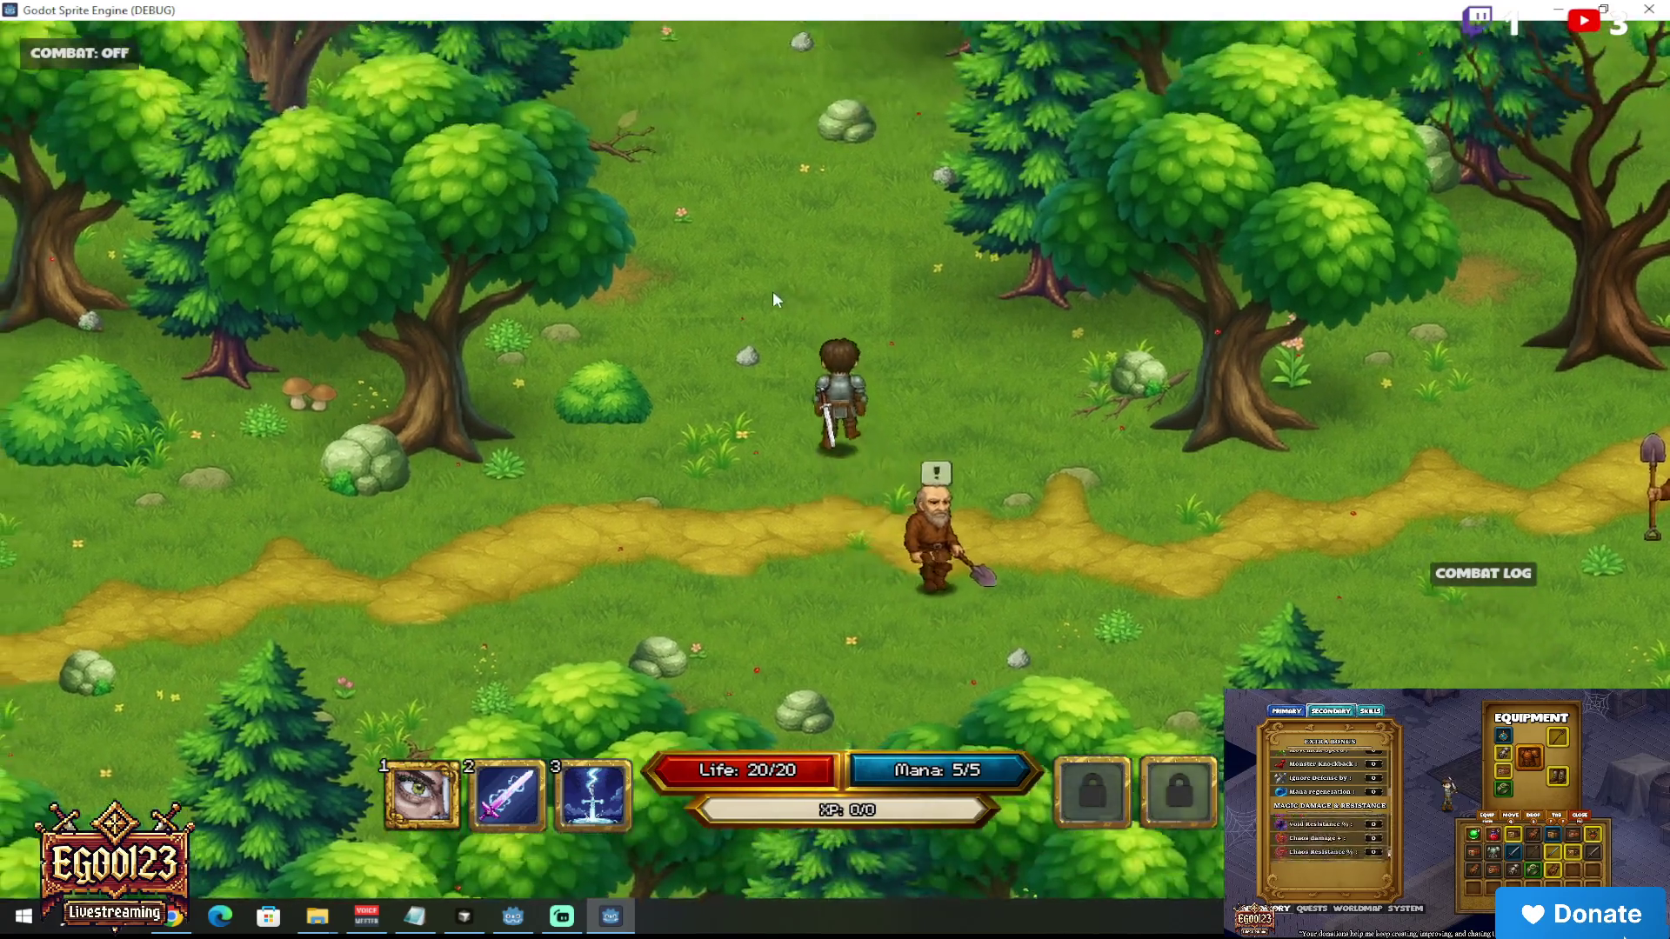
key(w)
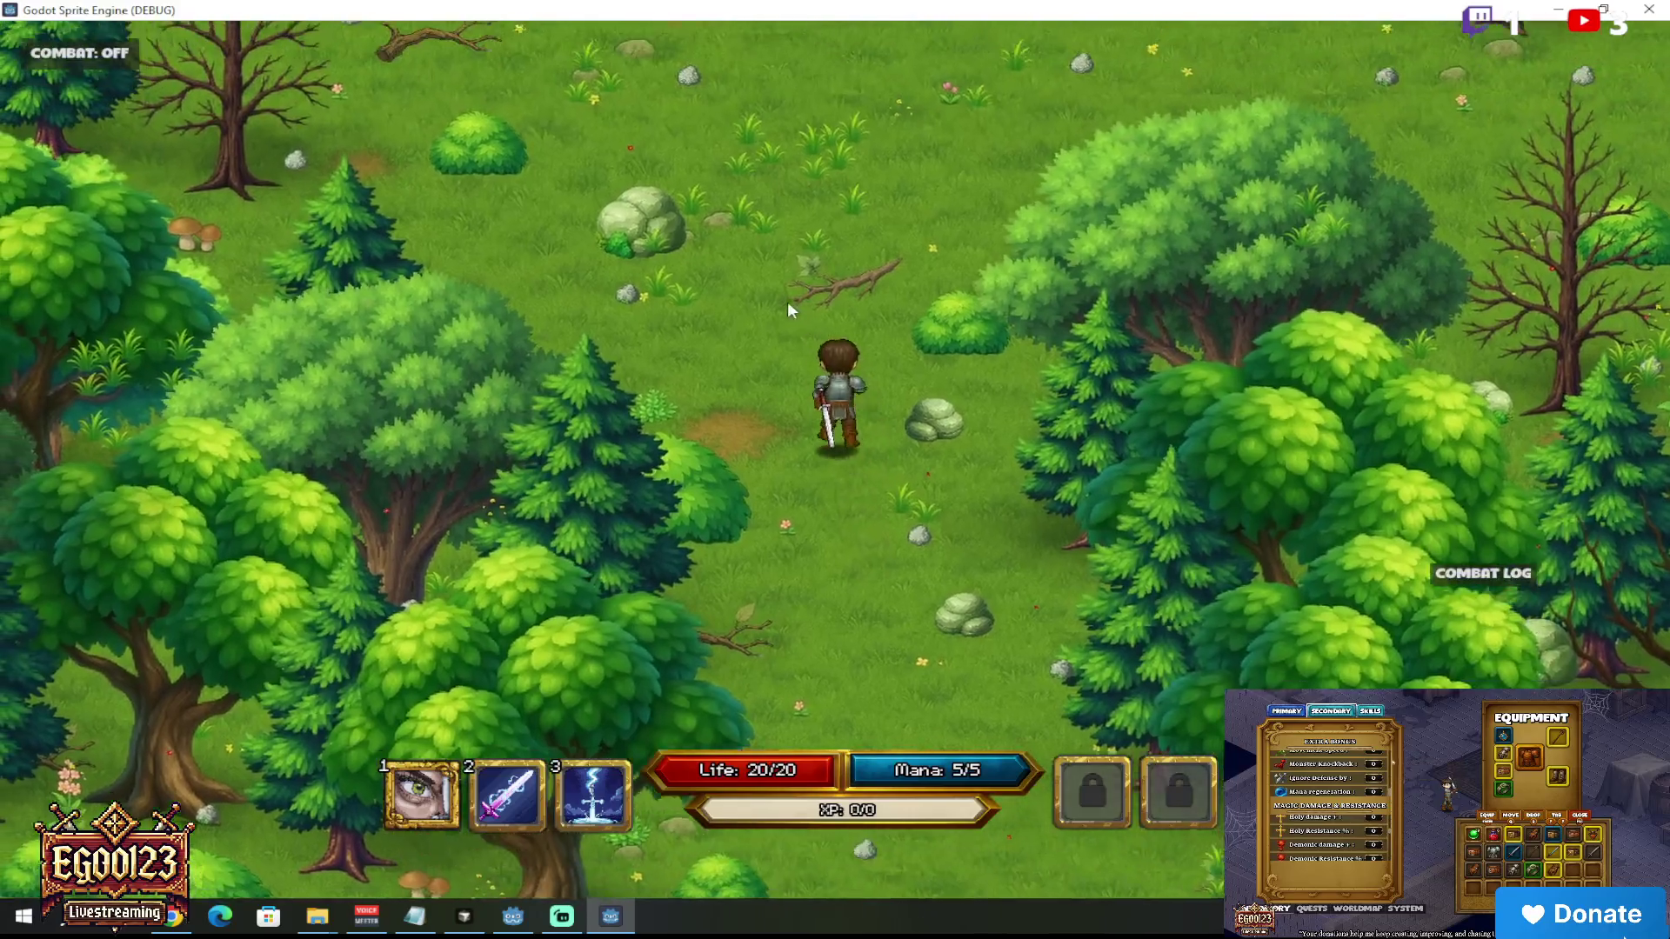
key(w)
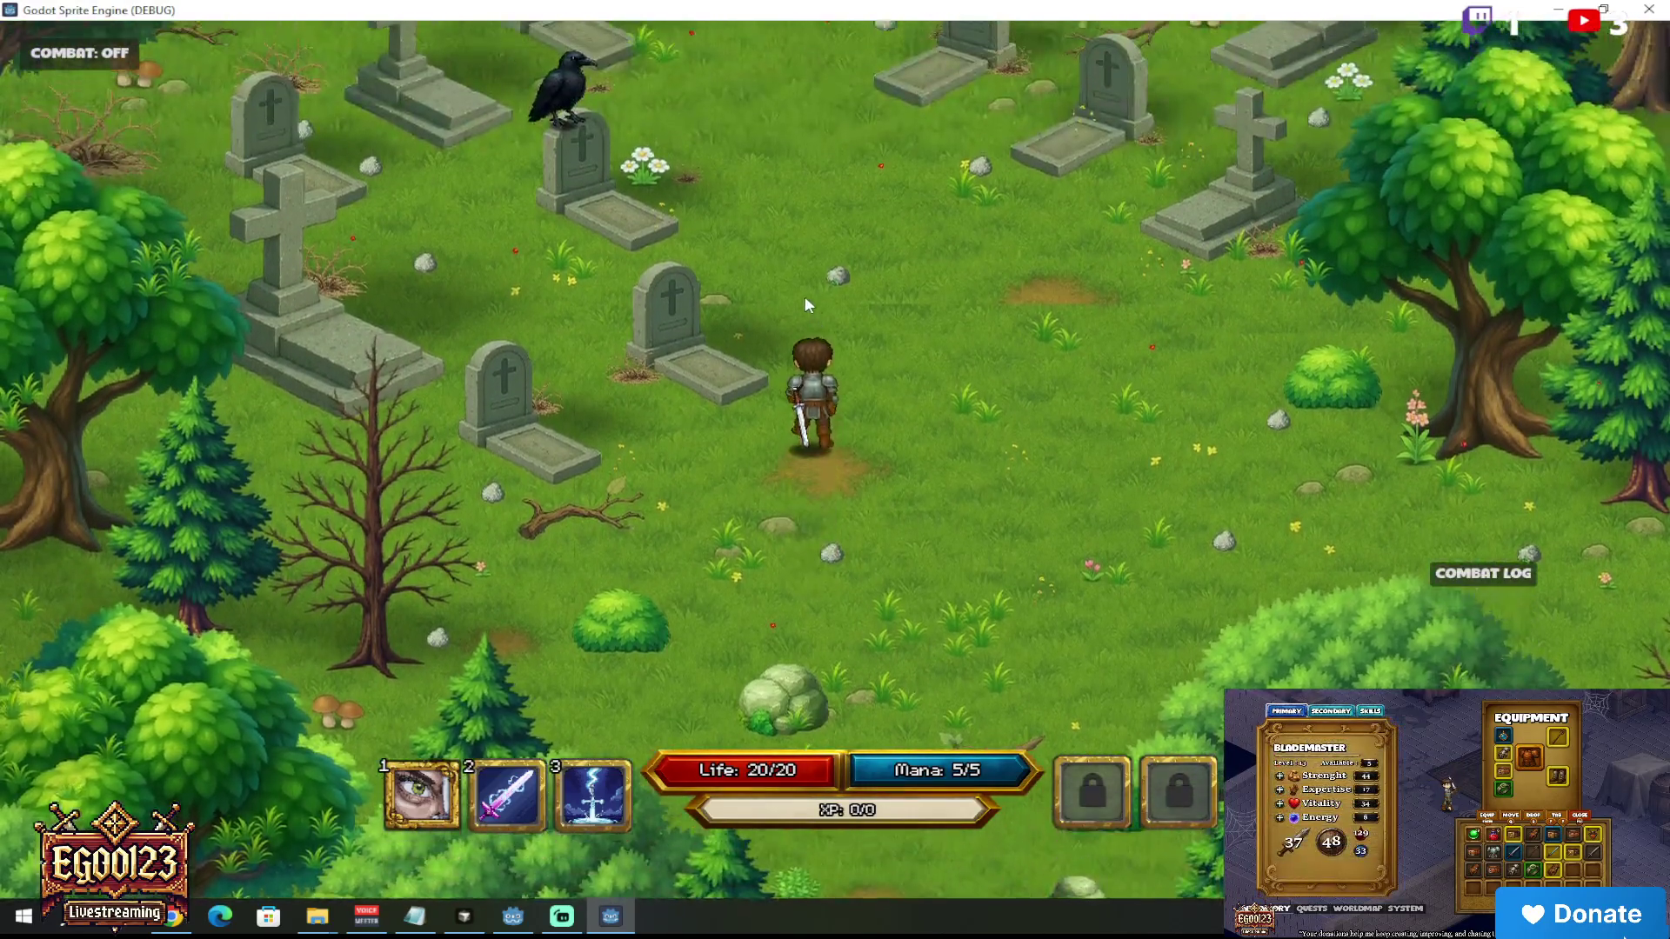
key(e)
key(e)
key(d)
Step: Walk back south to the path and go through a gravedigger's placeholder dialog
key(s)
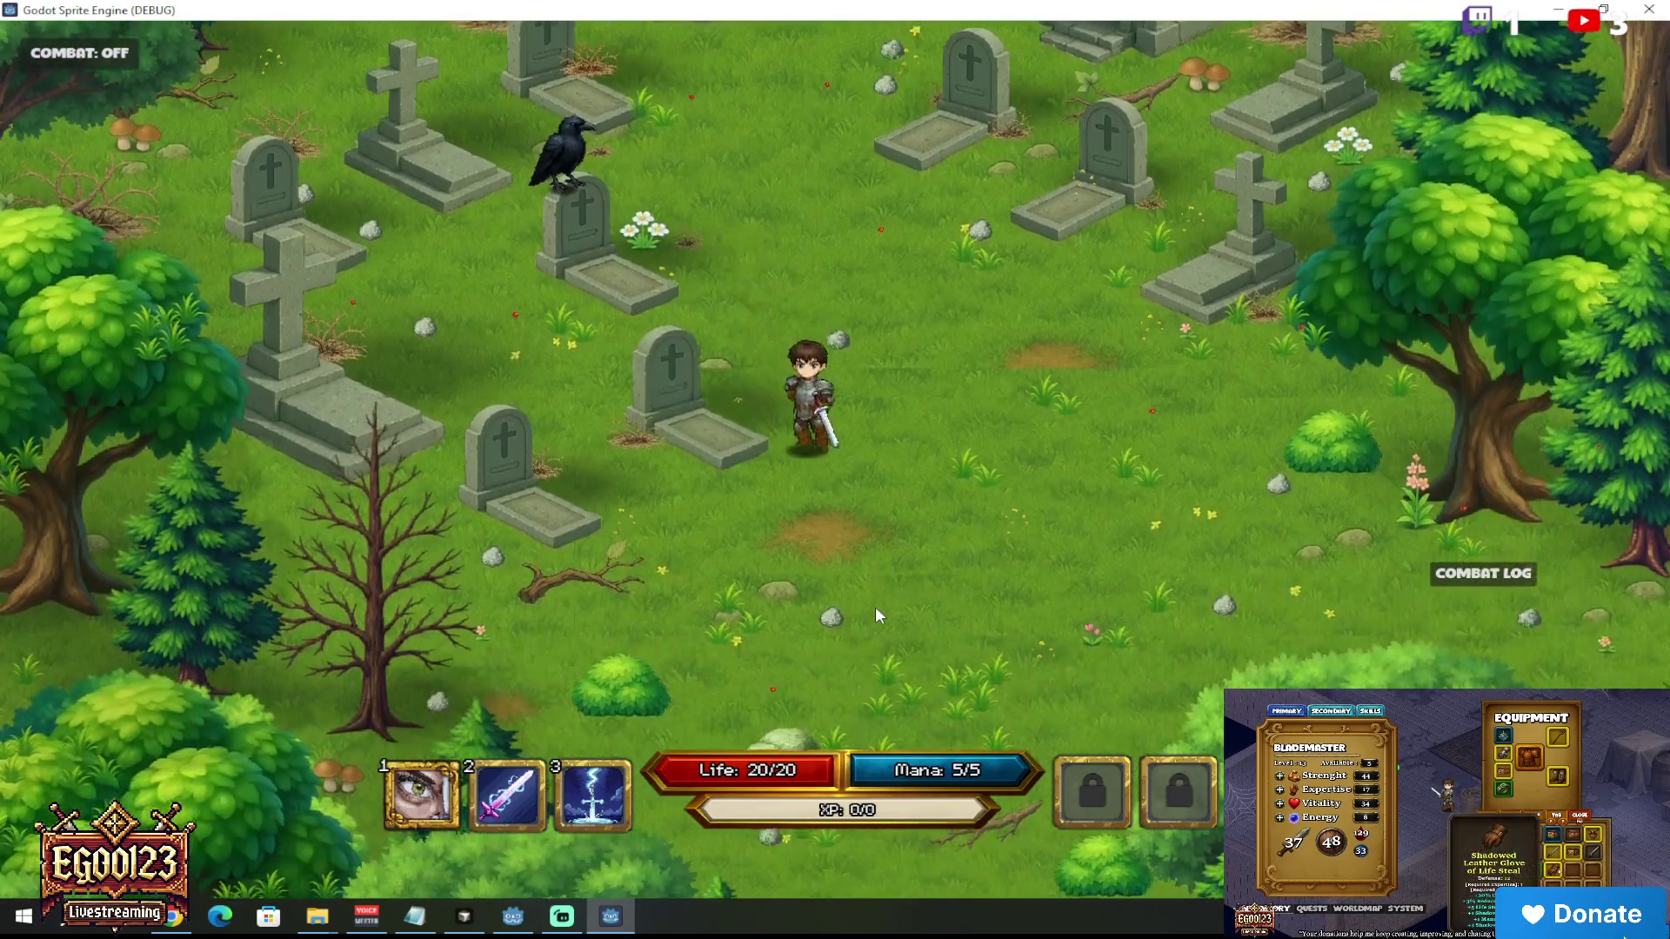
key(s)
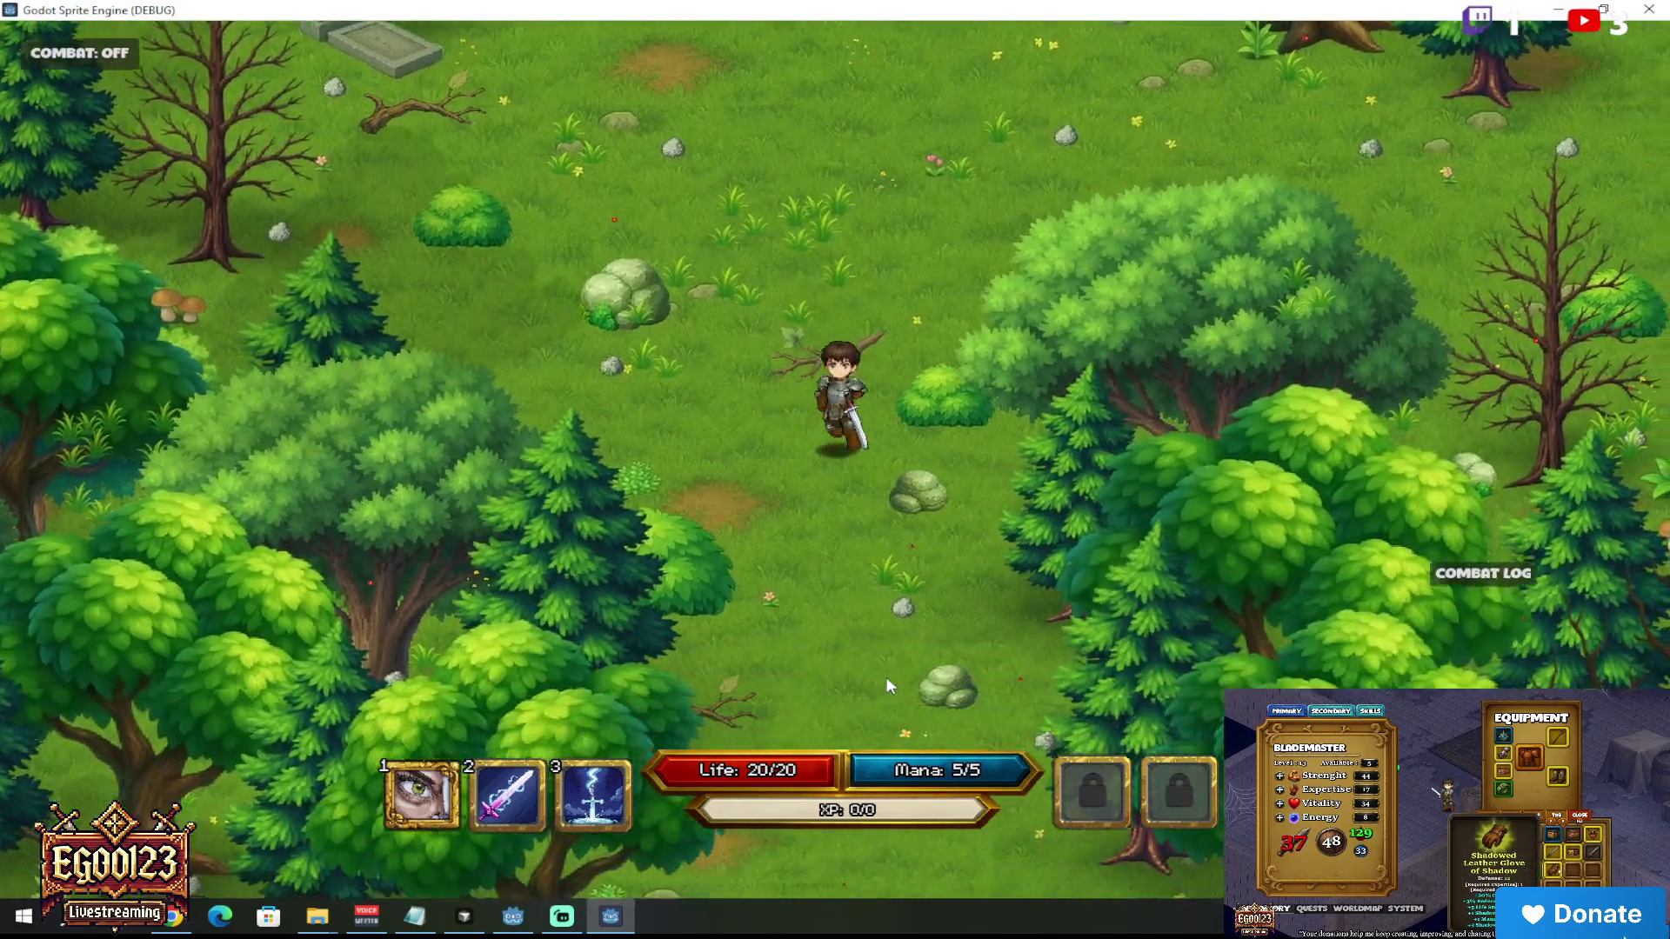
key(s)
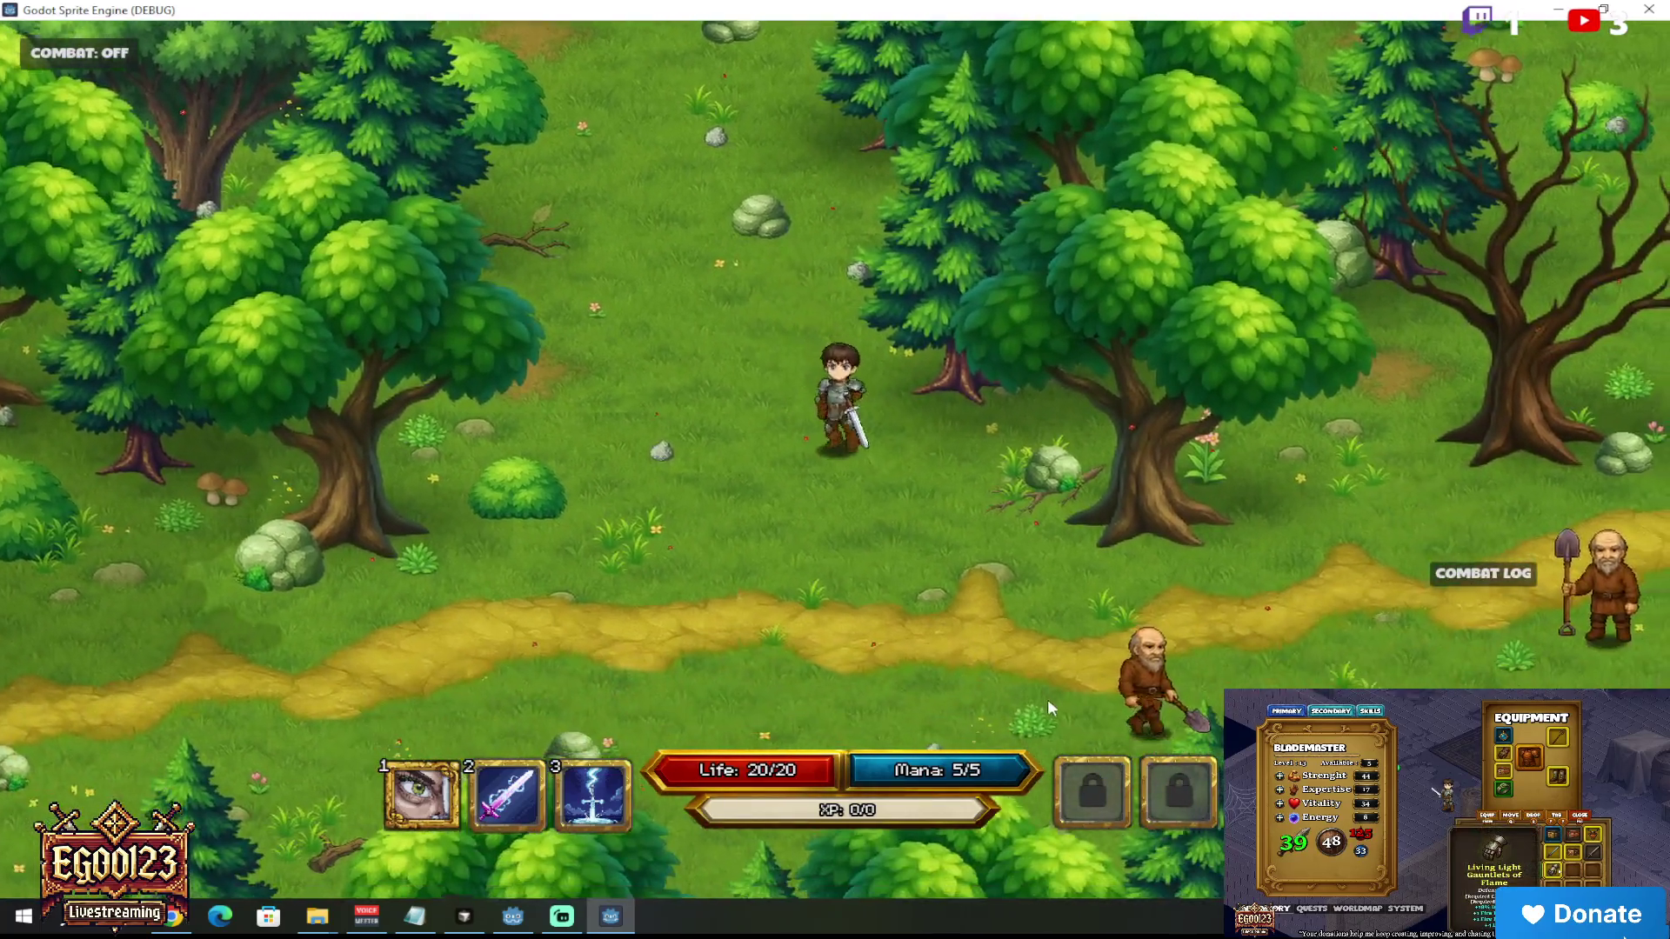
key(d)
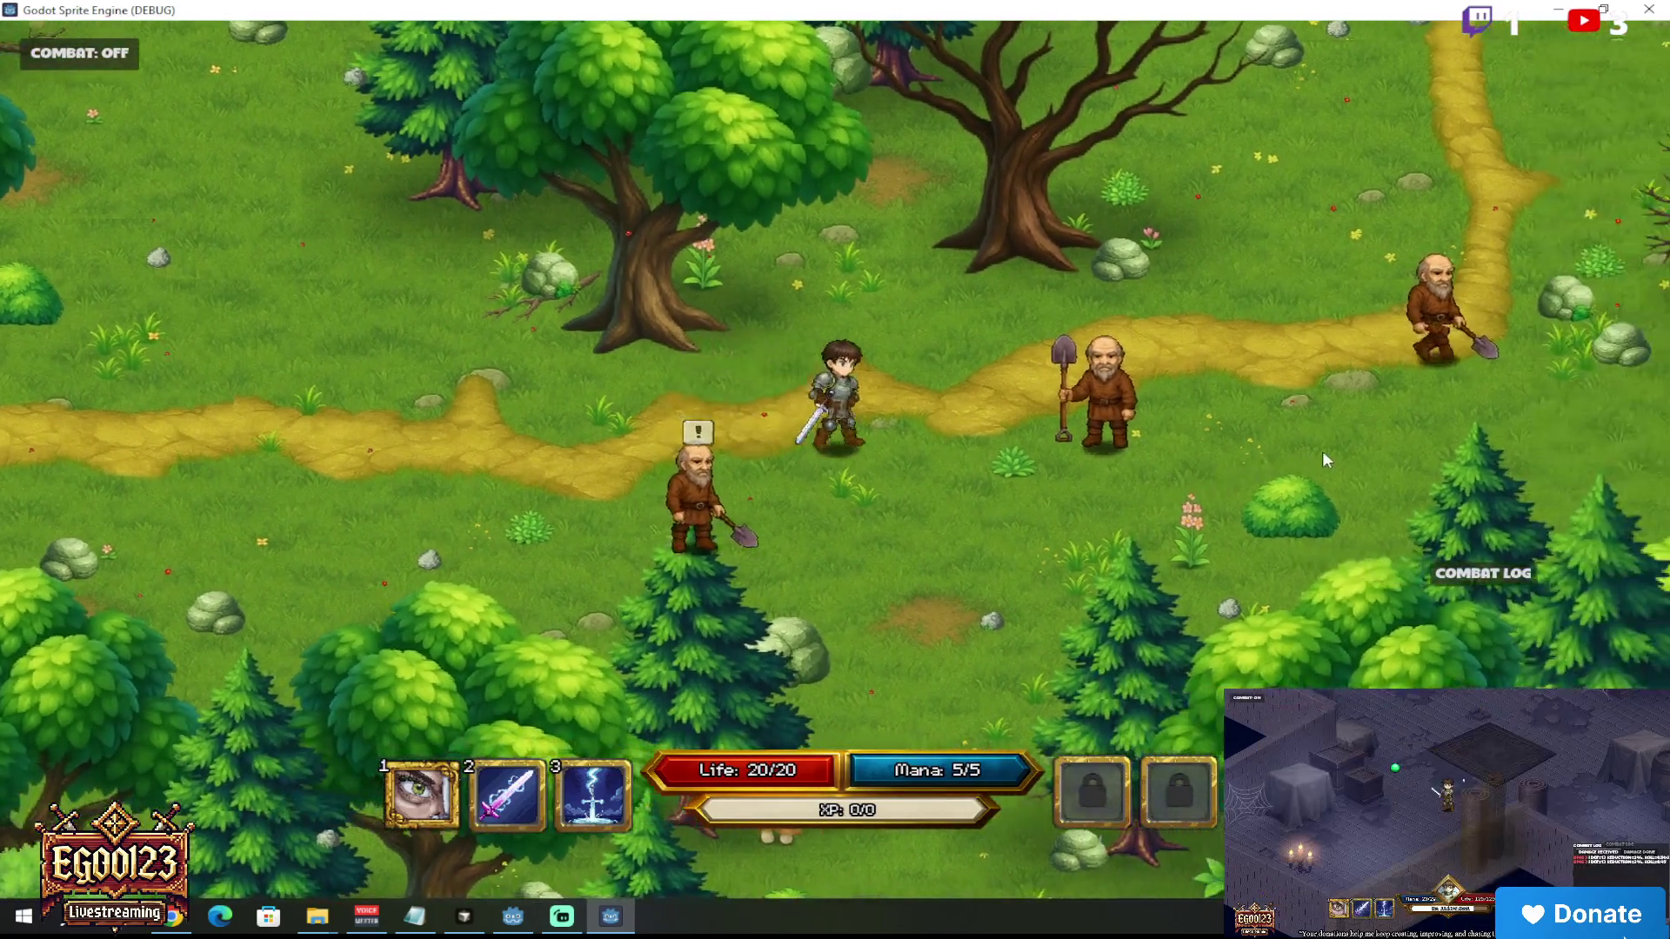
key(e)
key(e)
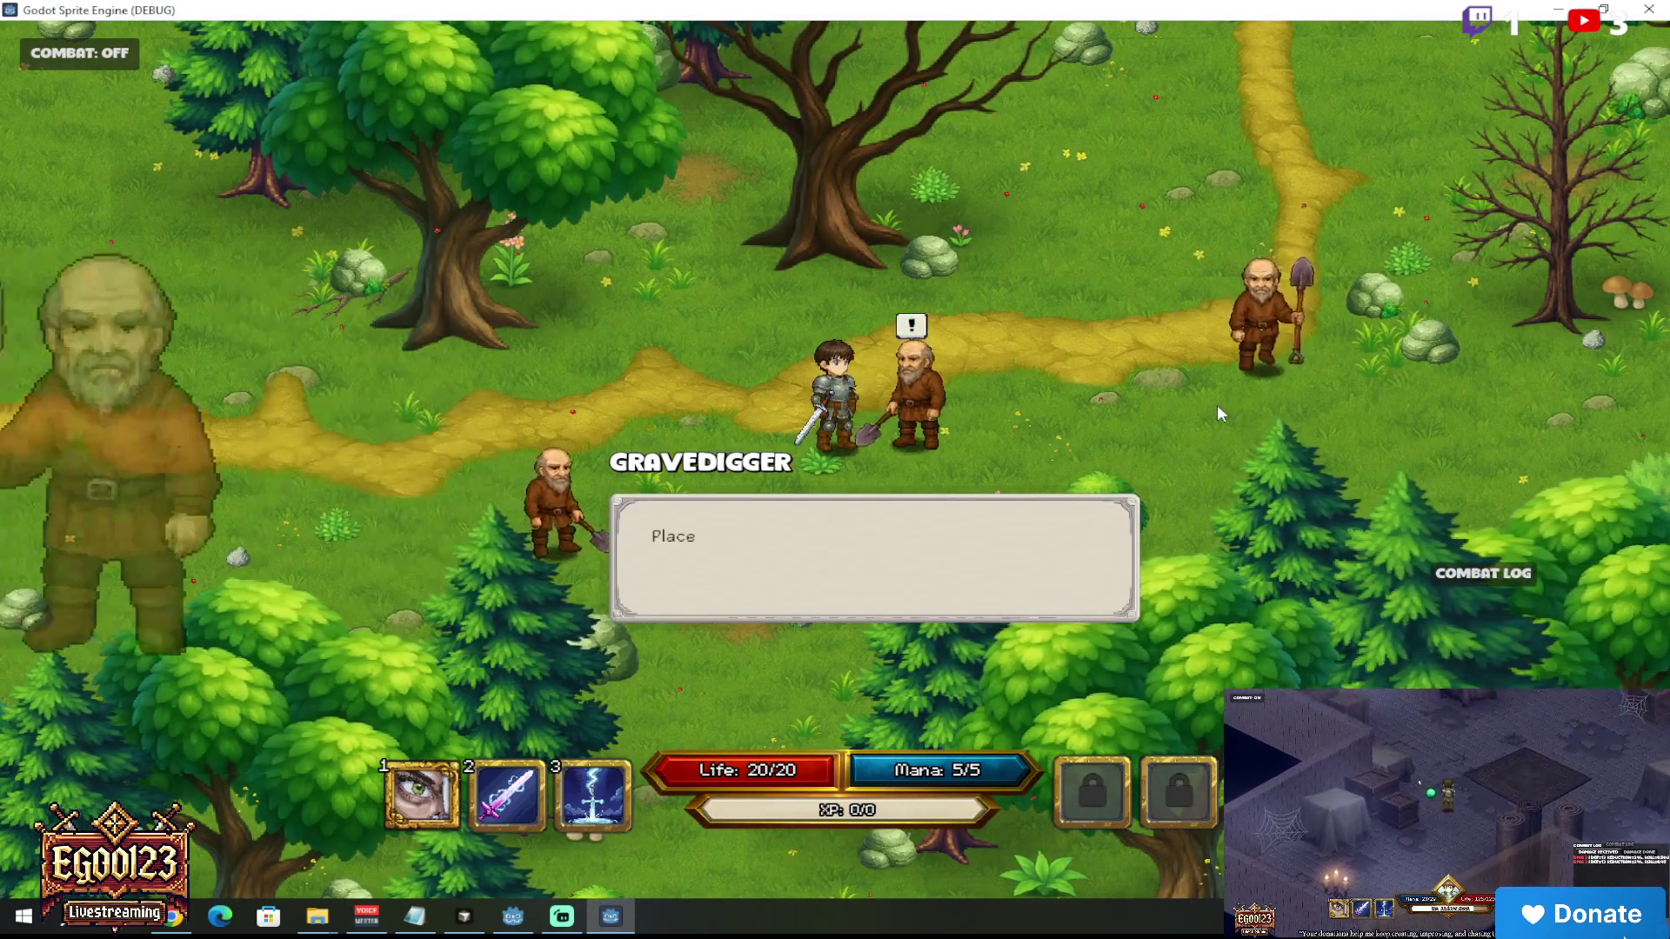
key(e)
Step: Walk east to the second gravedigger and start talking to him
key(d)
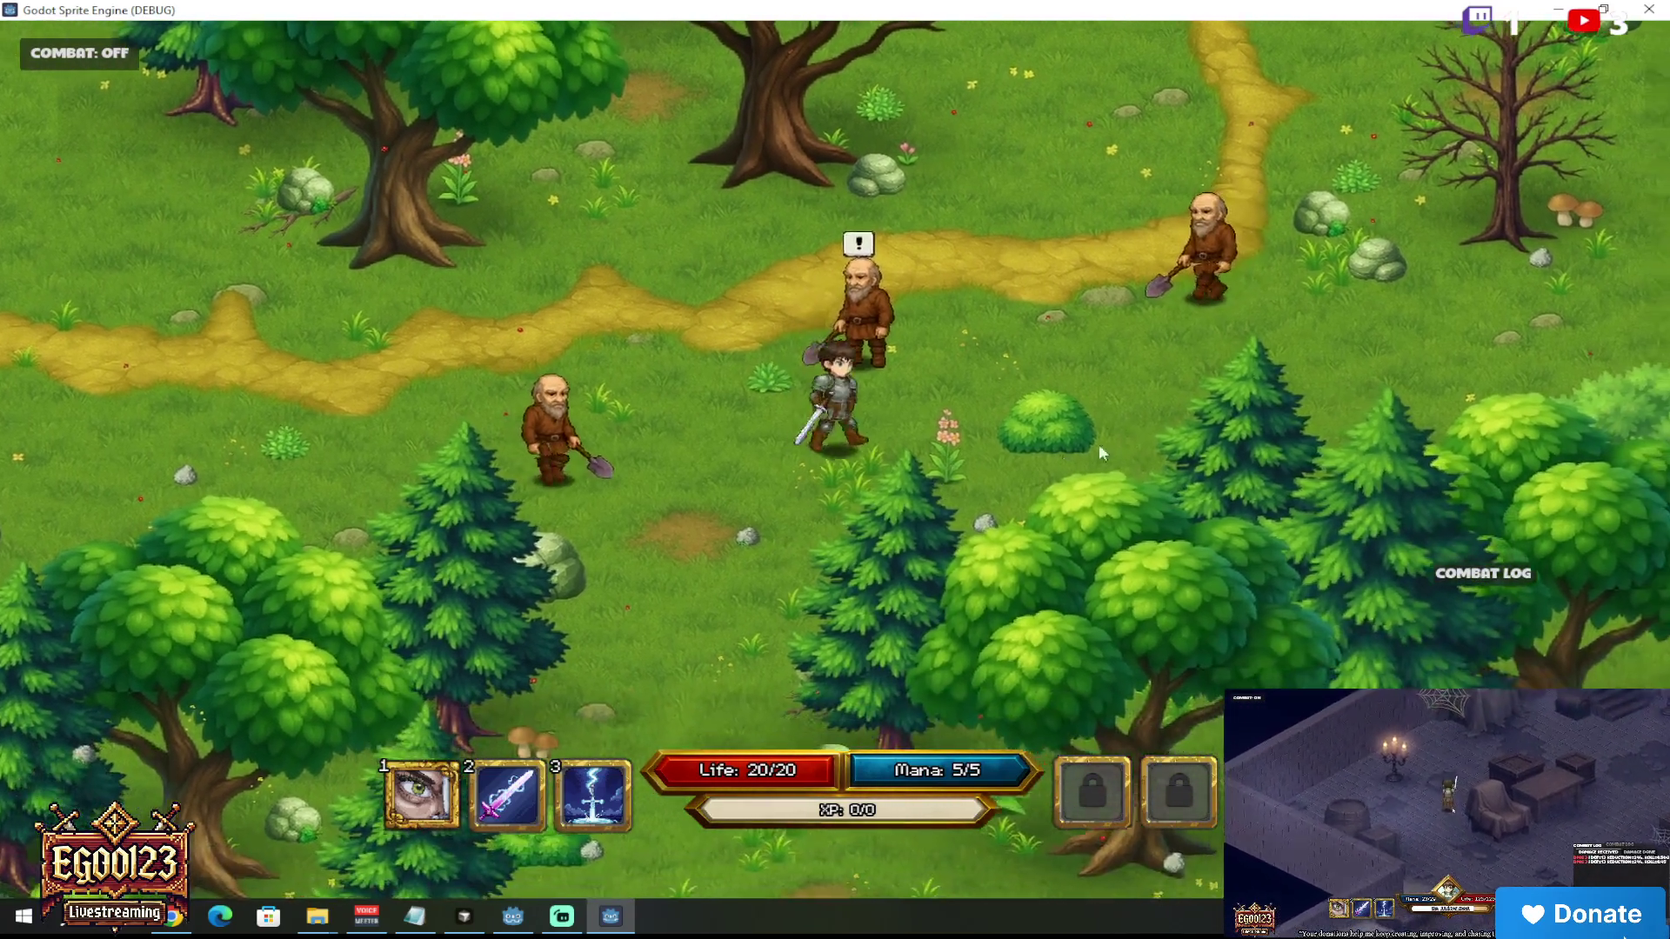
key(d)
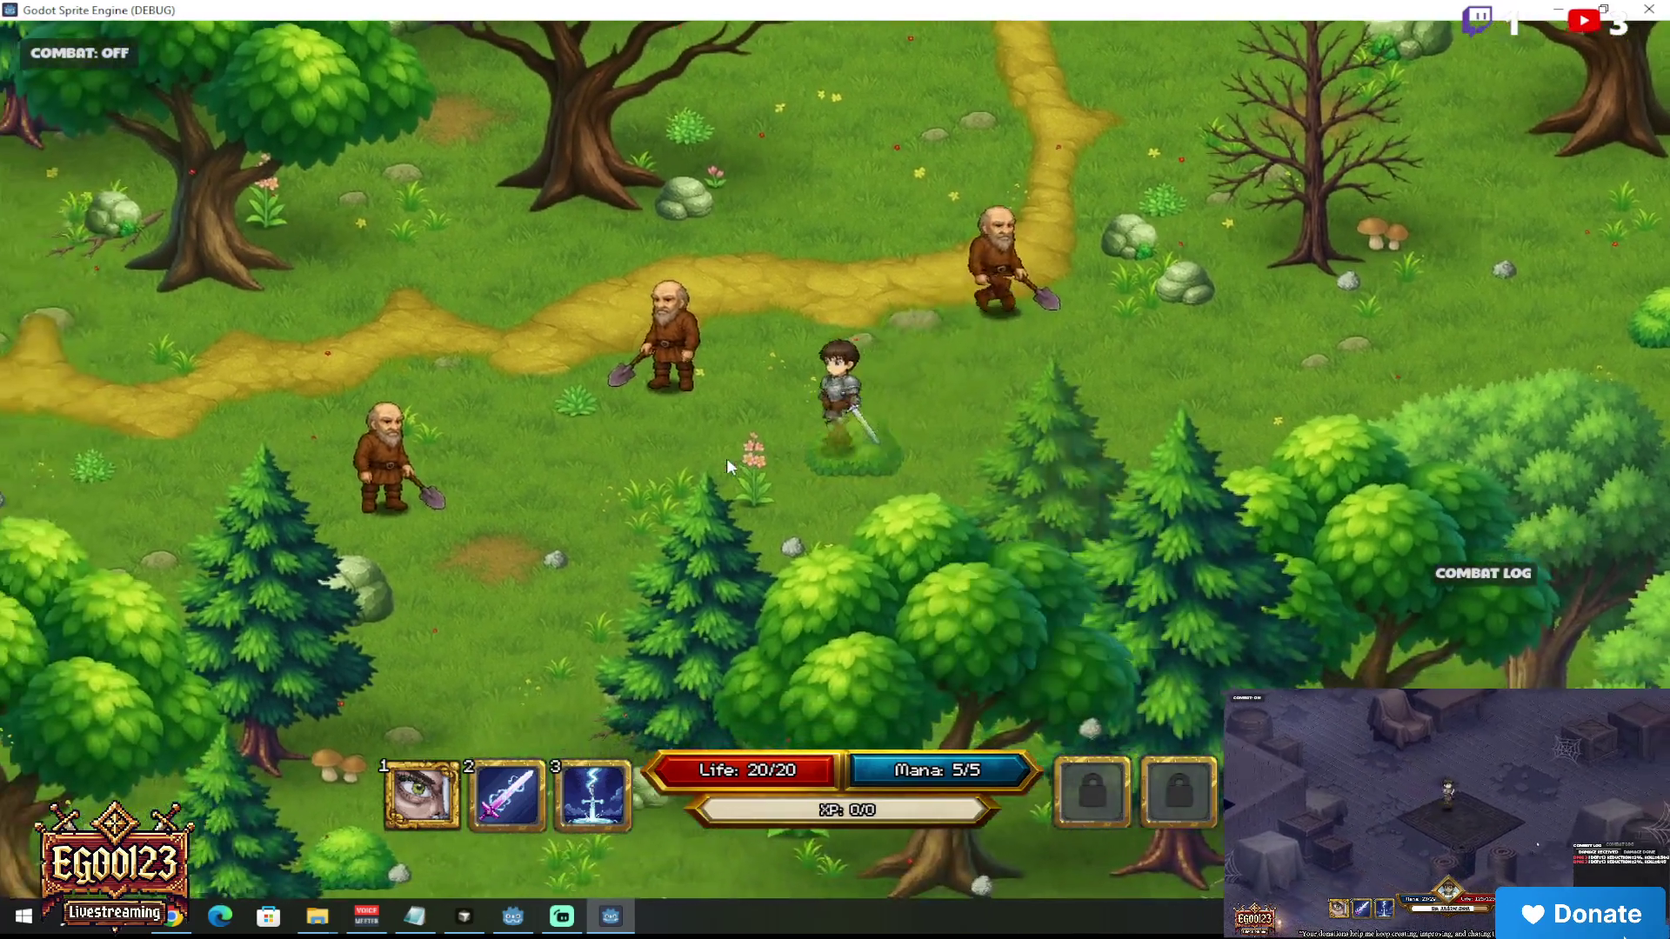
key(w)
key(e)
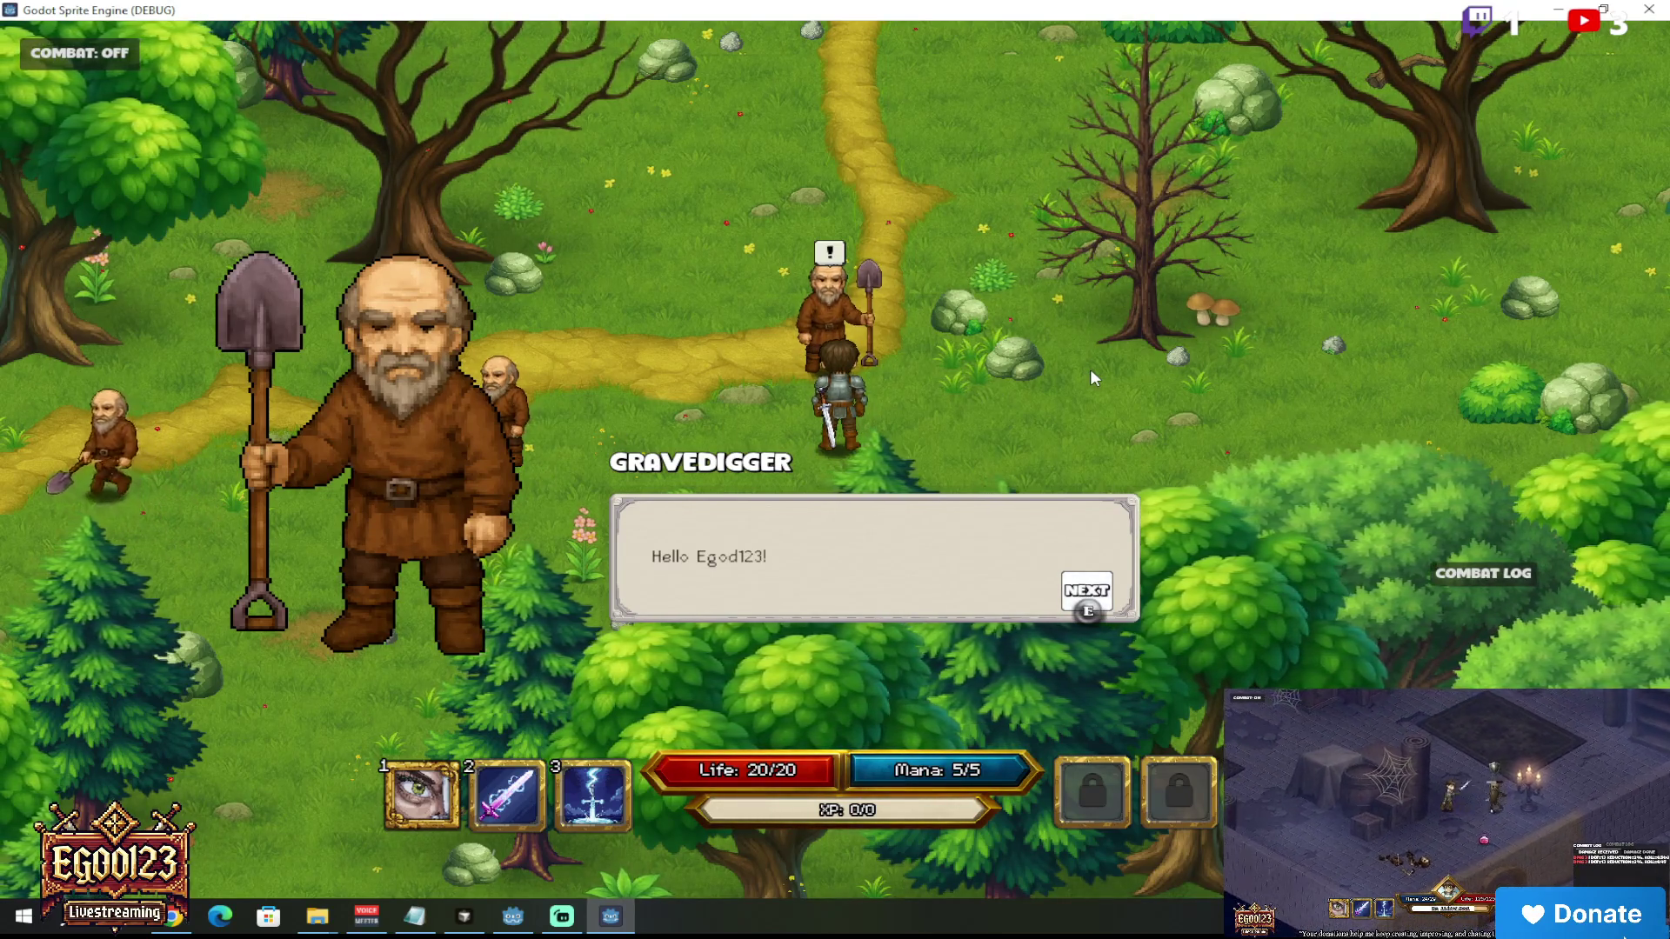
Step: Finish the placeholder dialog, then talk to the other gravedigger and skip its greeting
key(e)
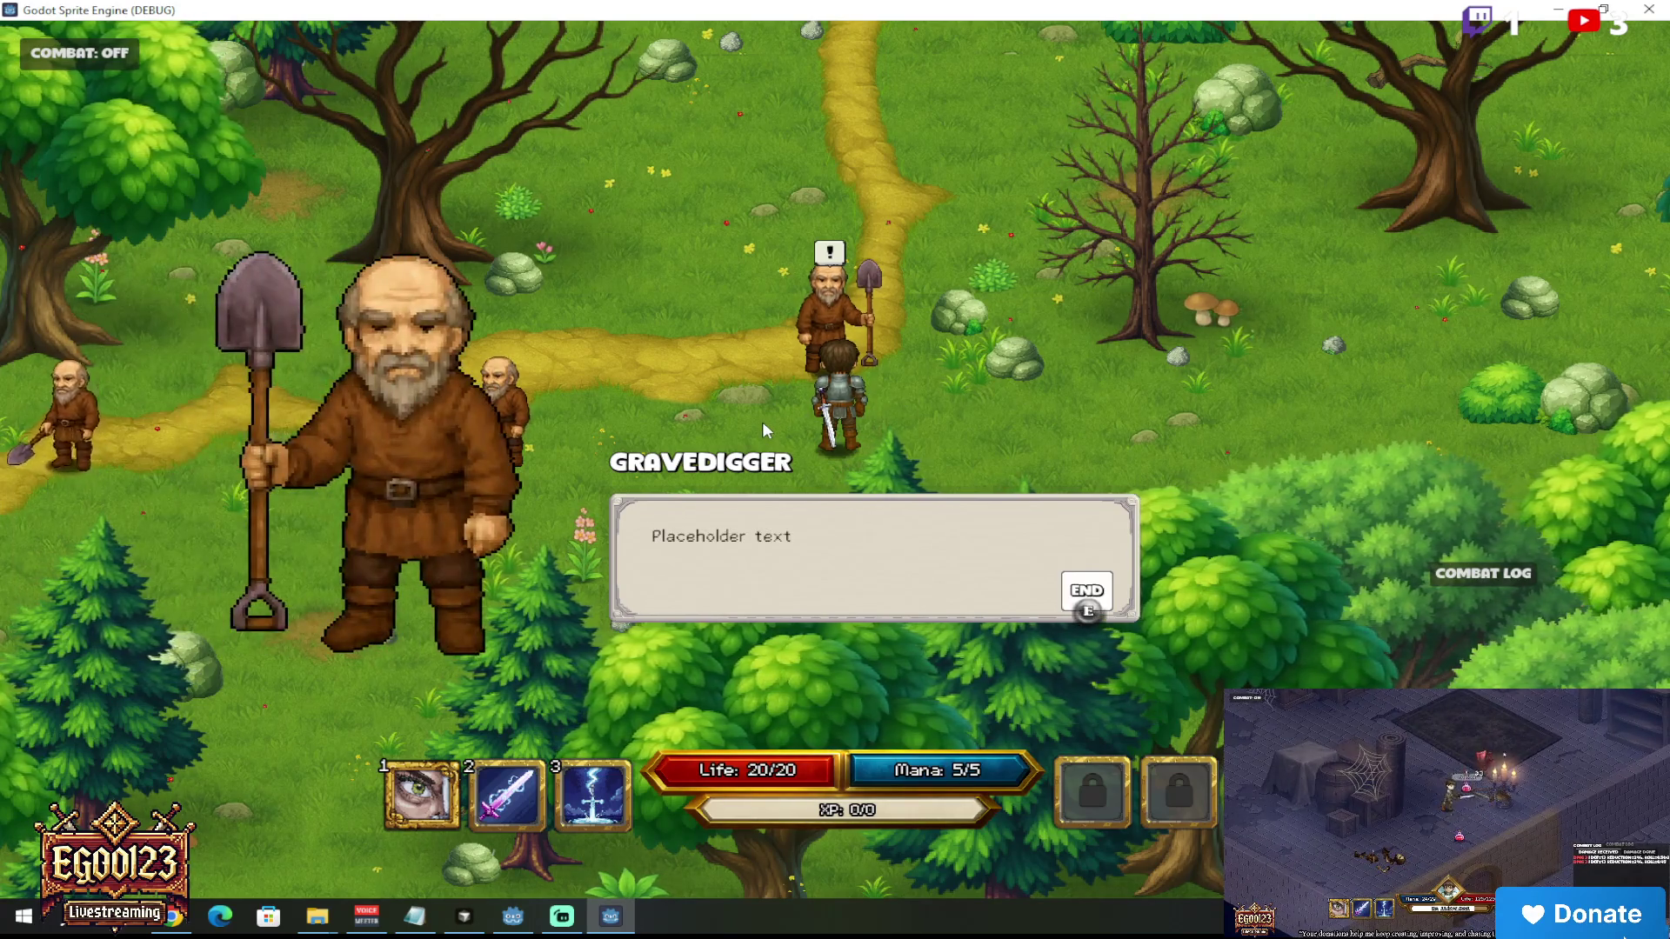
key(e)
key(a)
key(e)
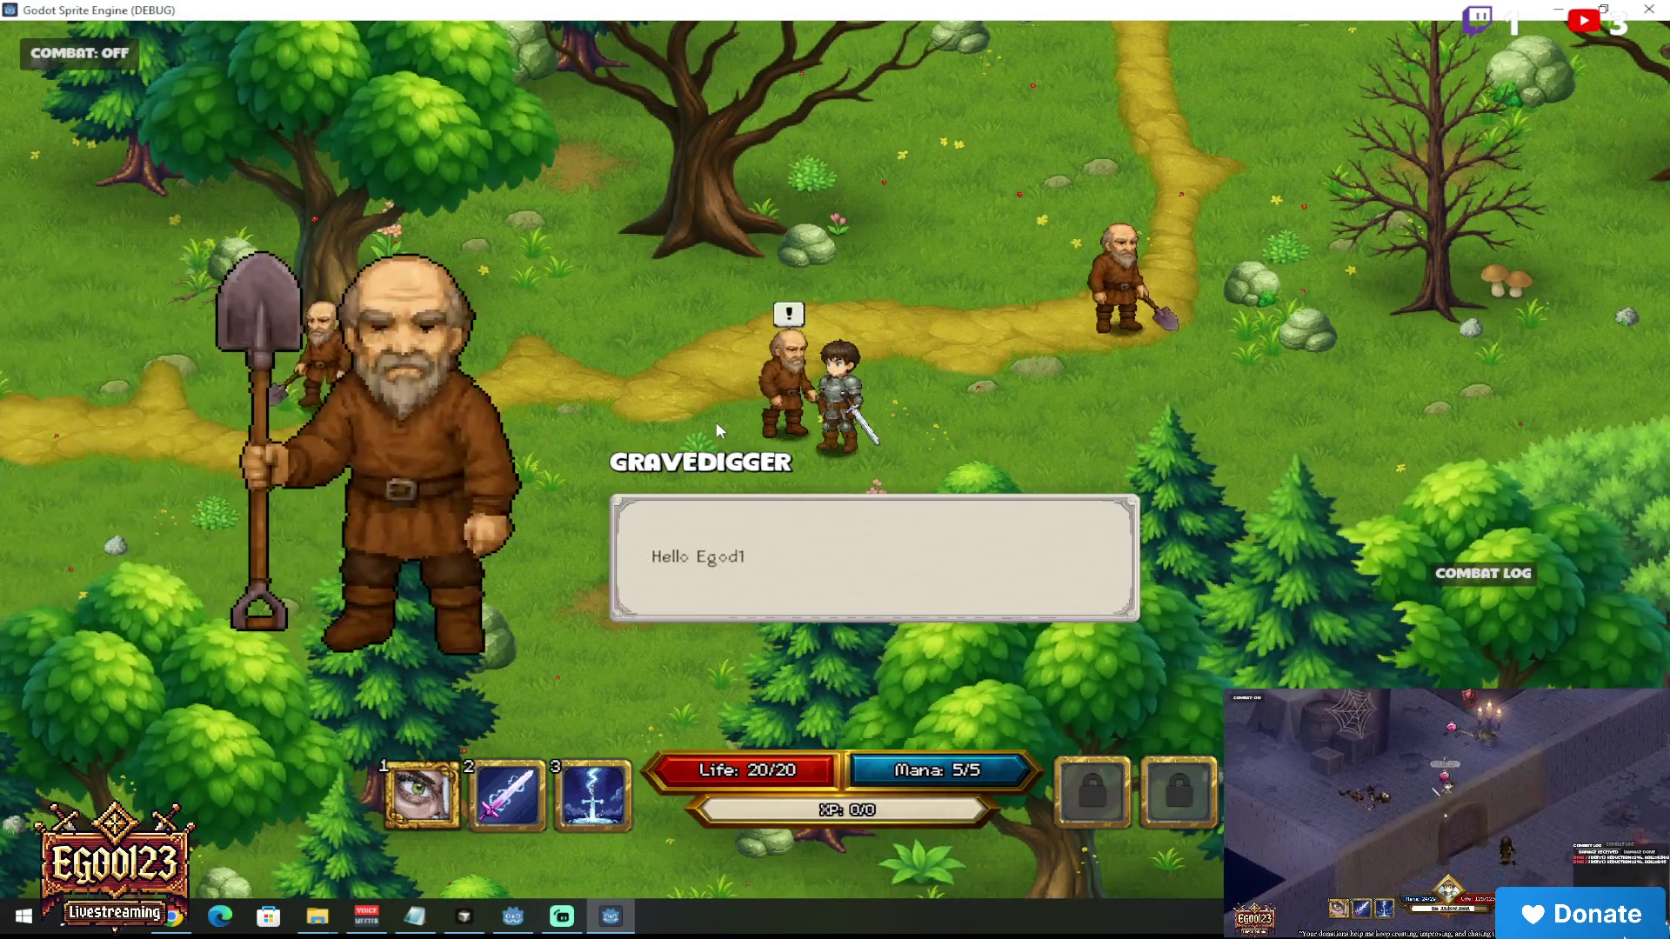
key(e)
key(e)
Step: Walk left to the next gravedigger and accept the magical flute quest with 'I WILL!'
key(s)
key(a)
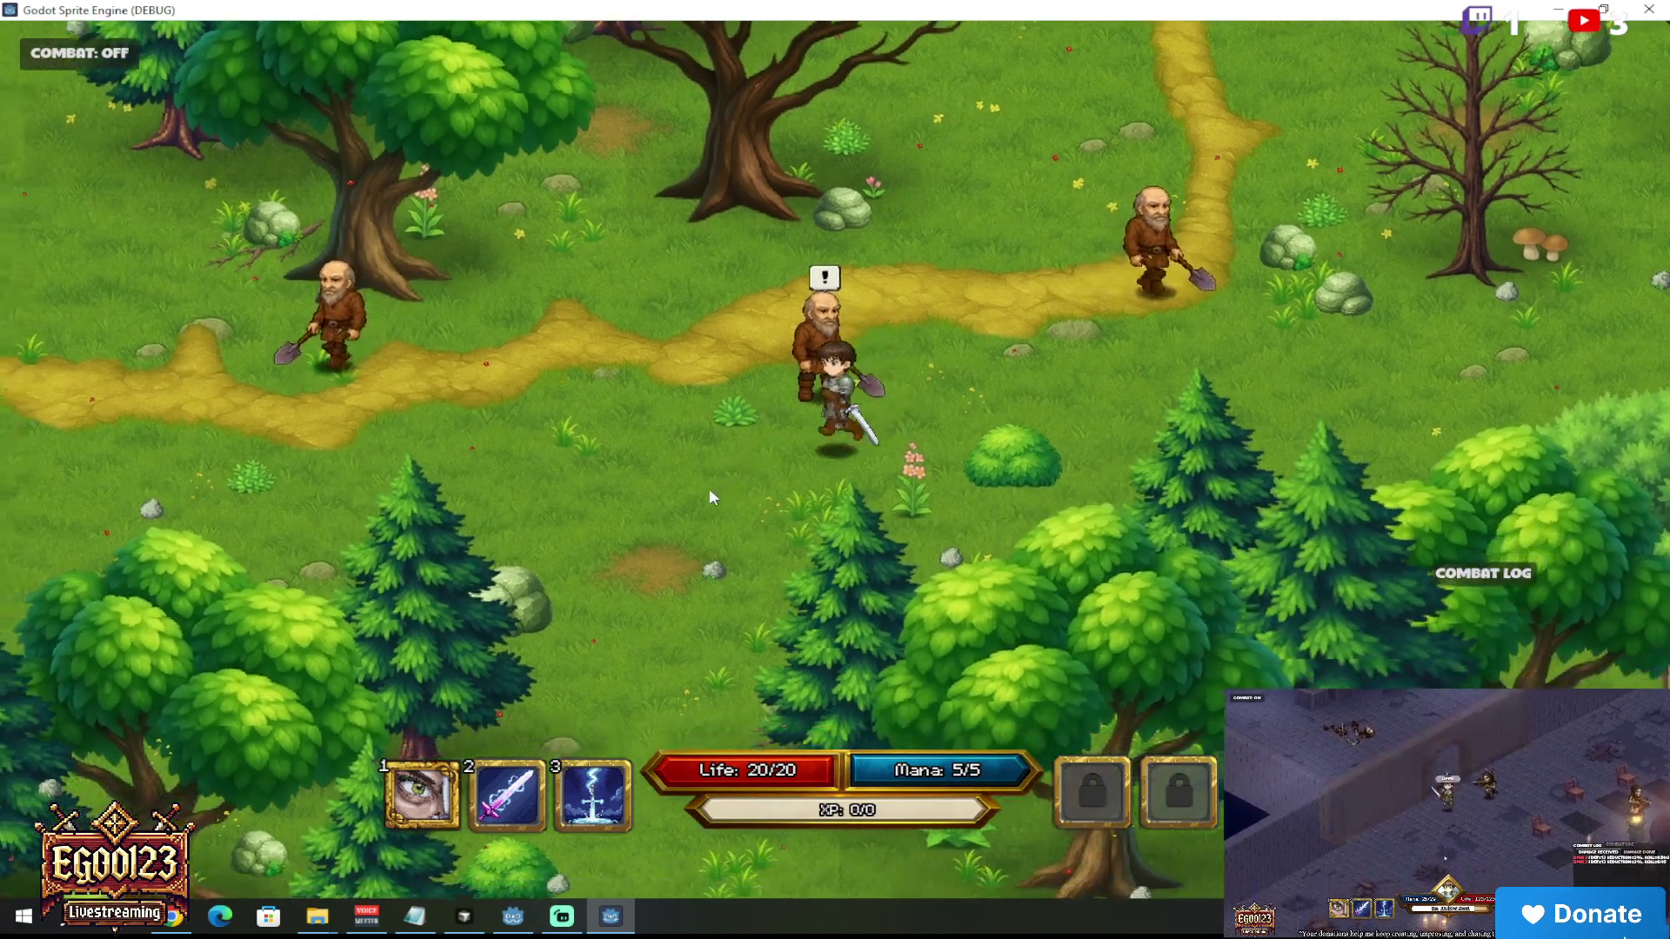
key(a)
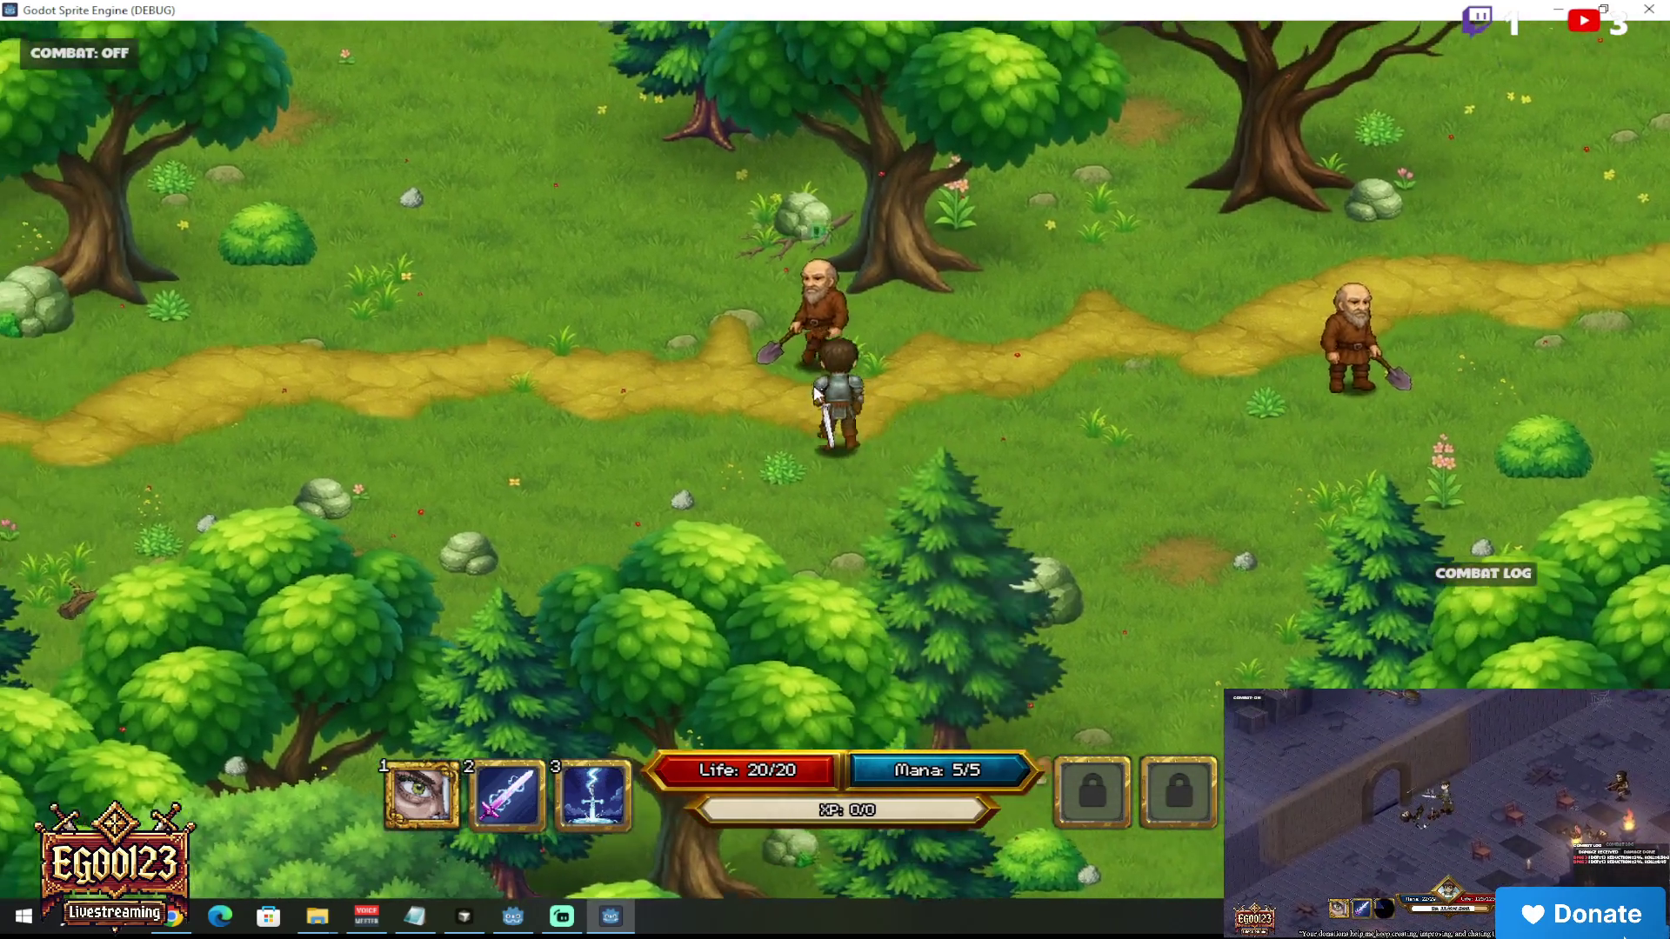
key(e)
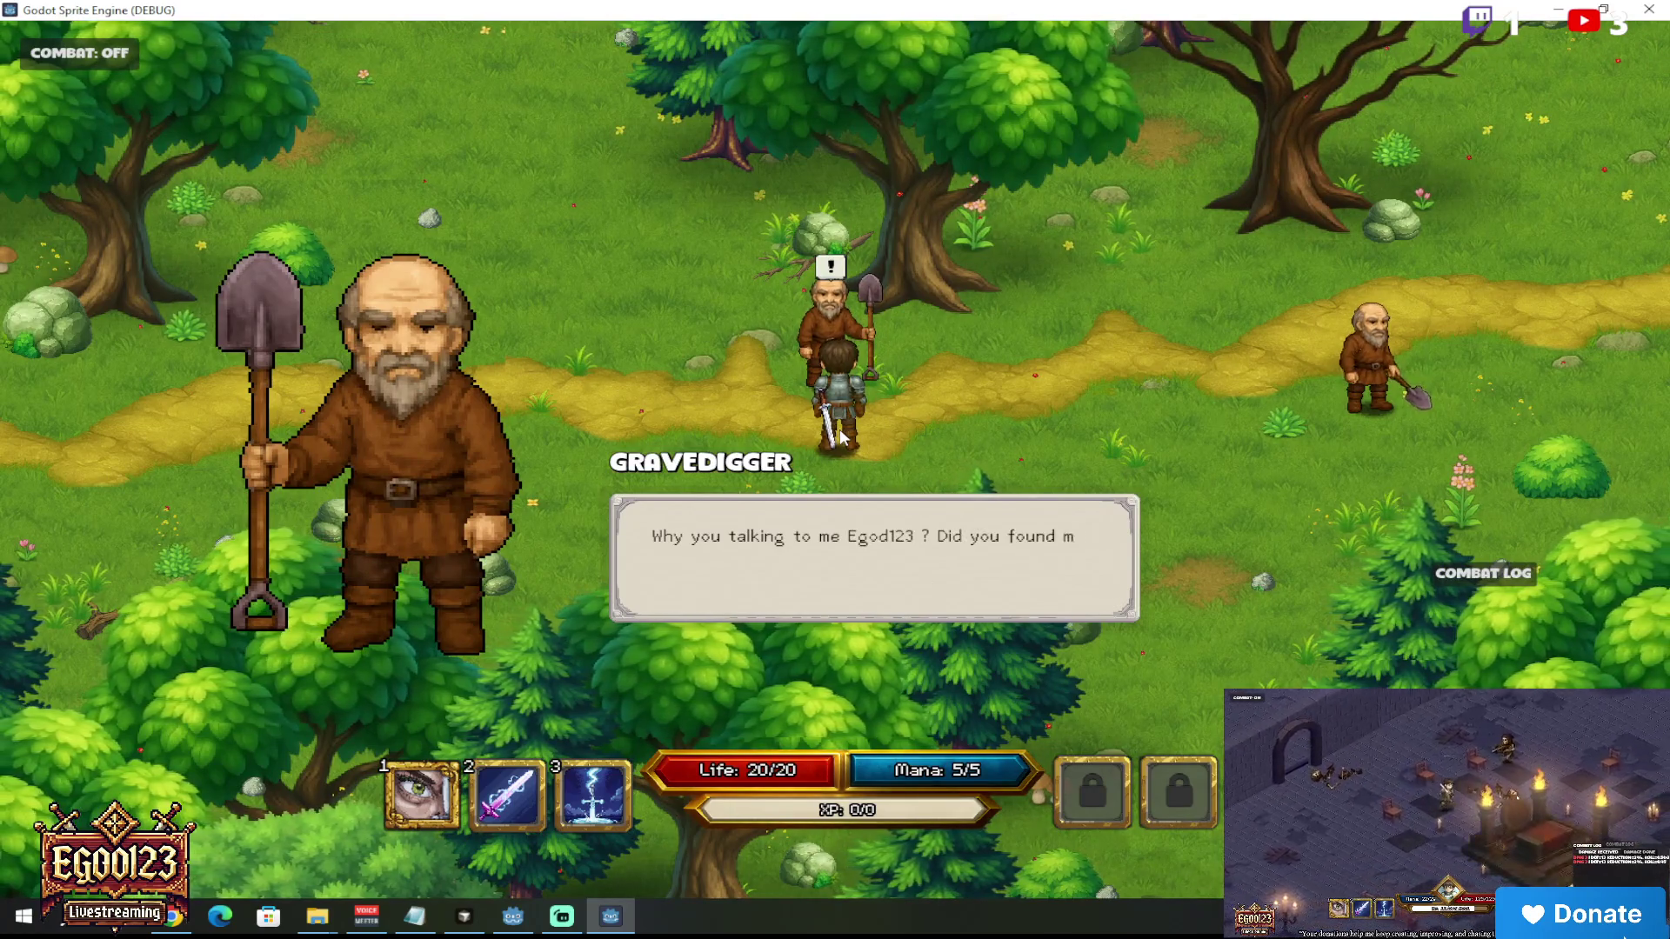
key(e)
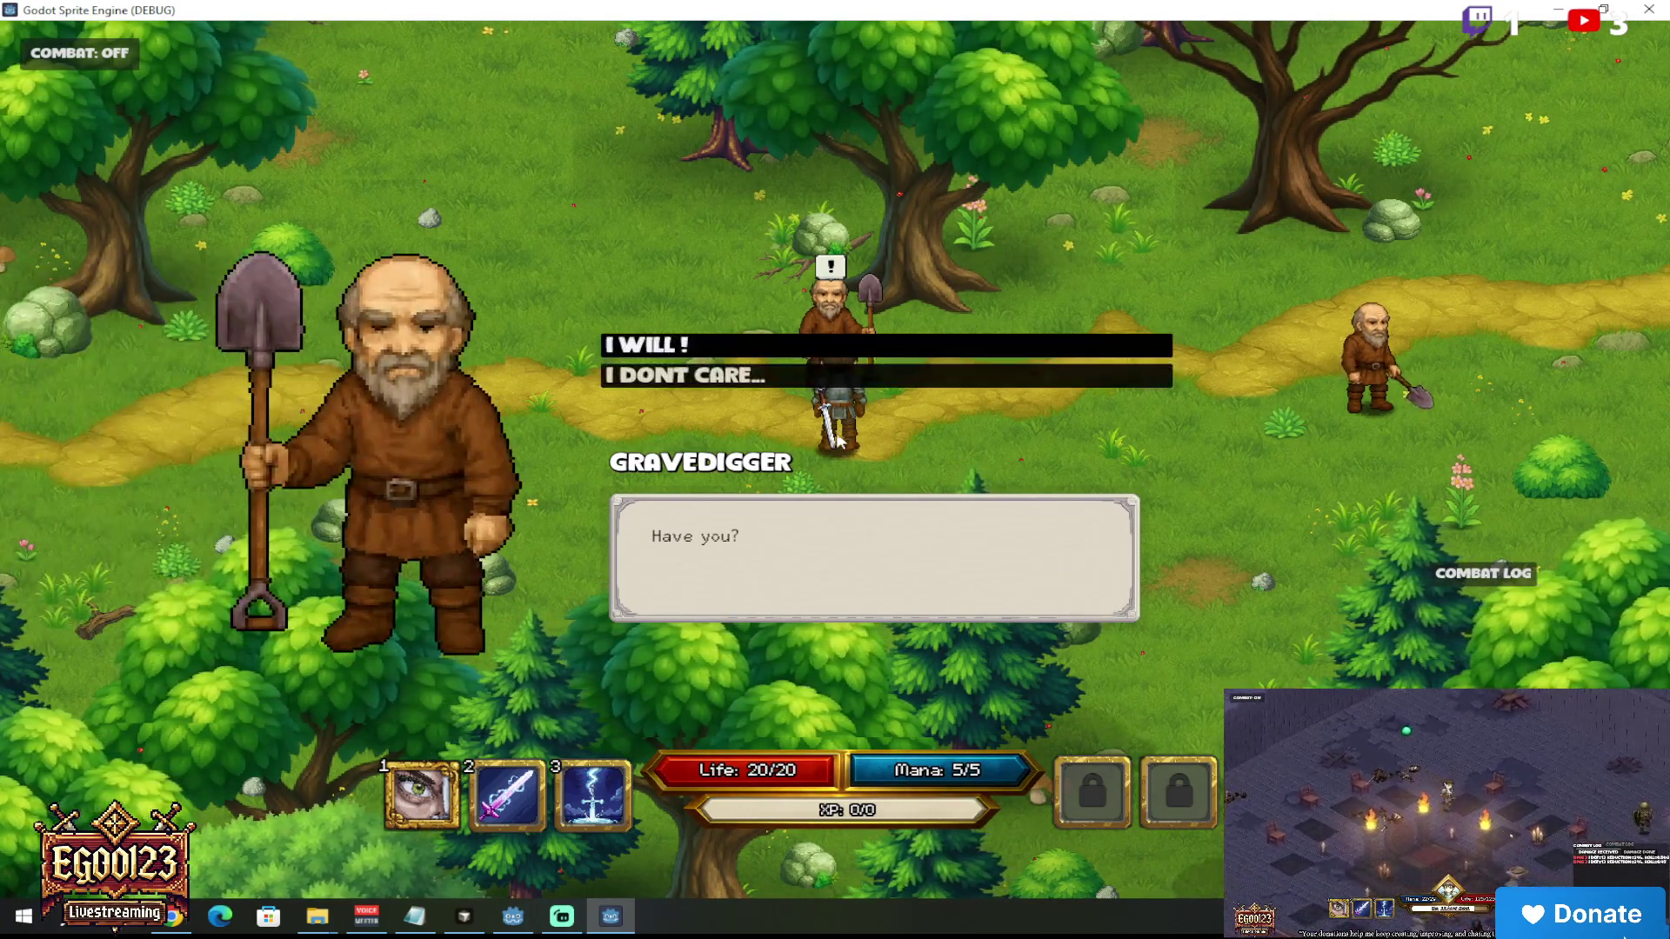
click(718, 352)
key(e)
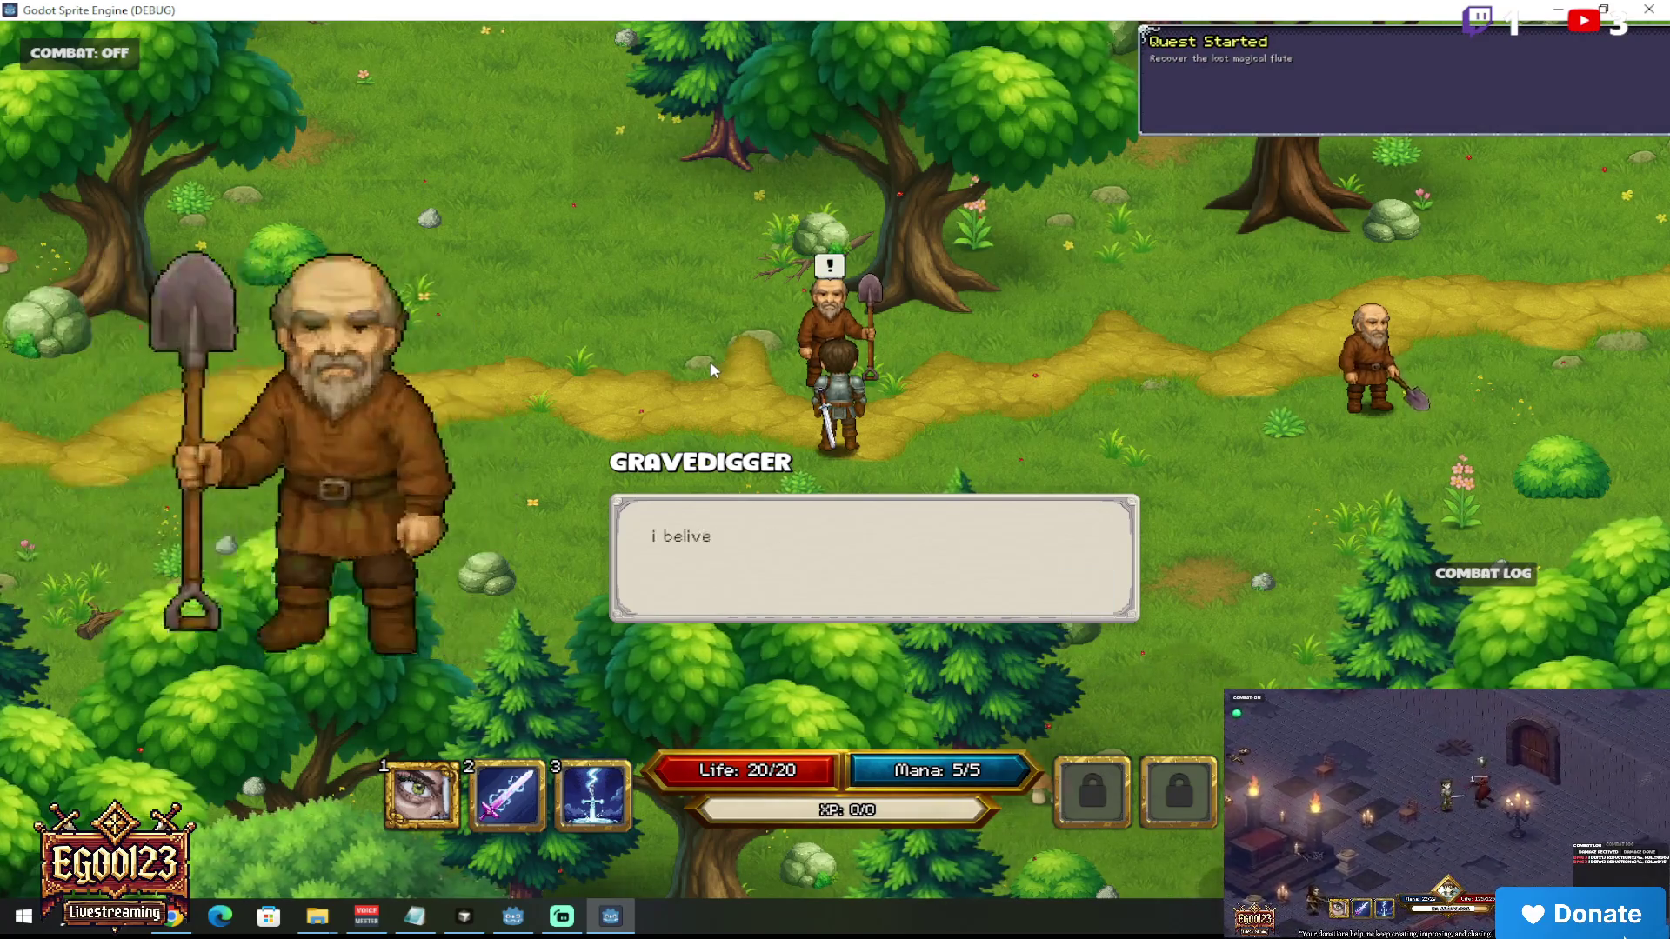
key(e)
Step: Walk north through the forest to the graveyard raven and talk to it
key(w)
key(a)
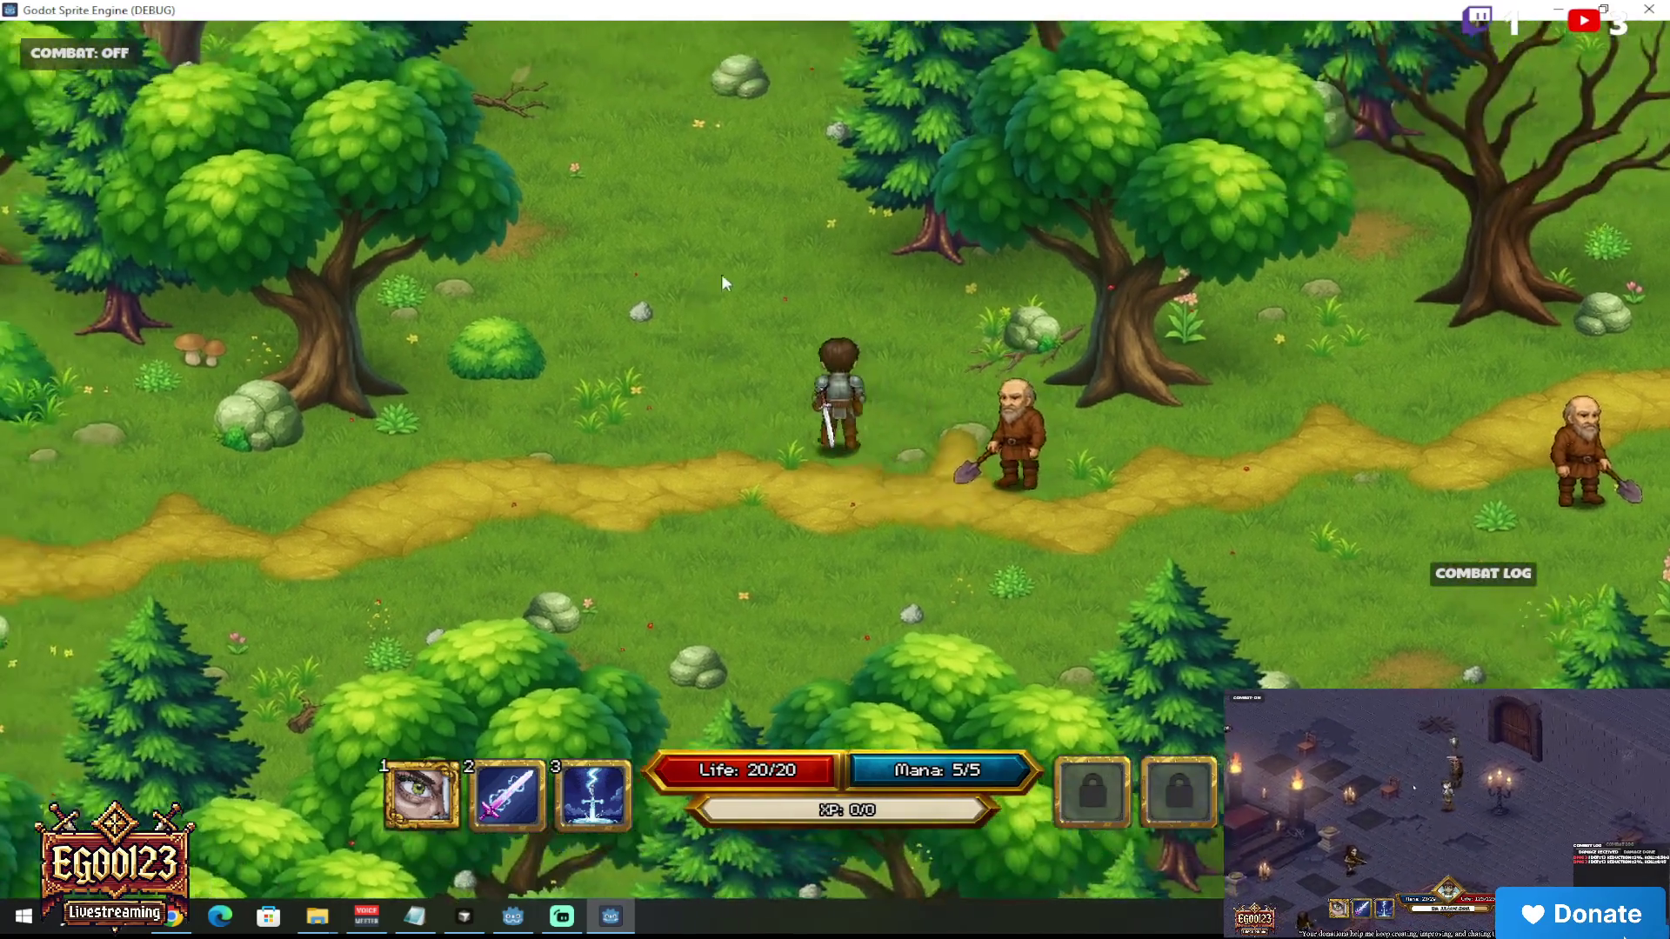
key(w)
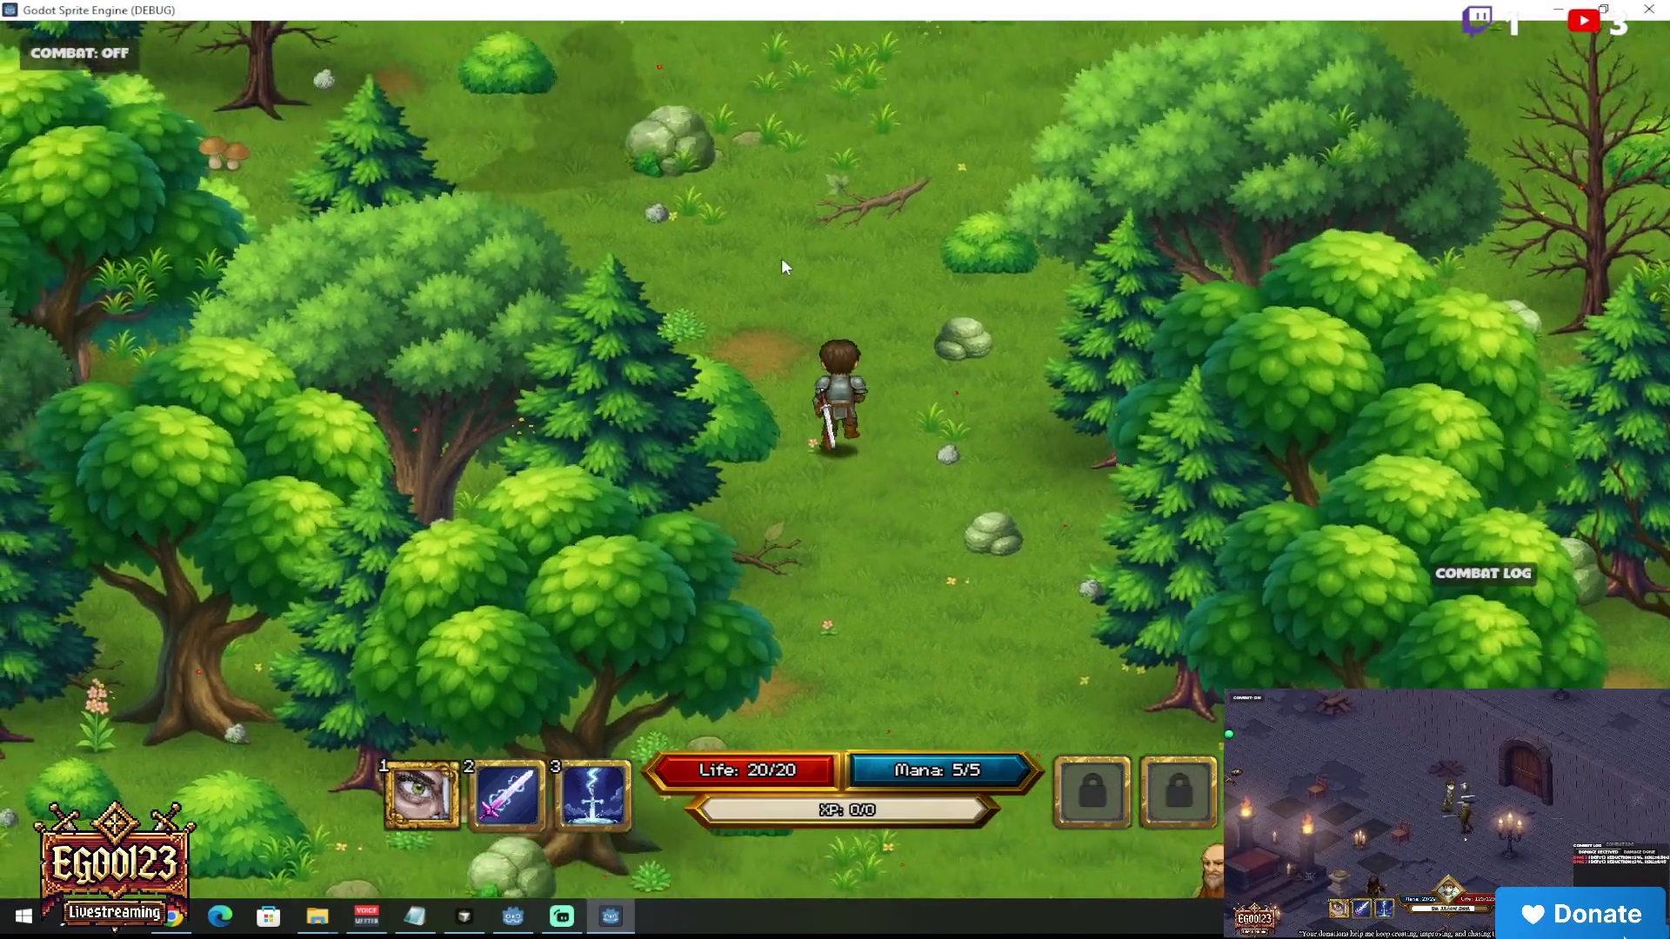
key(w)
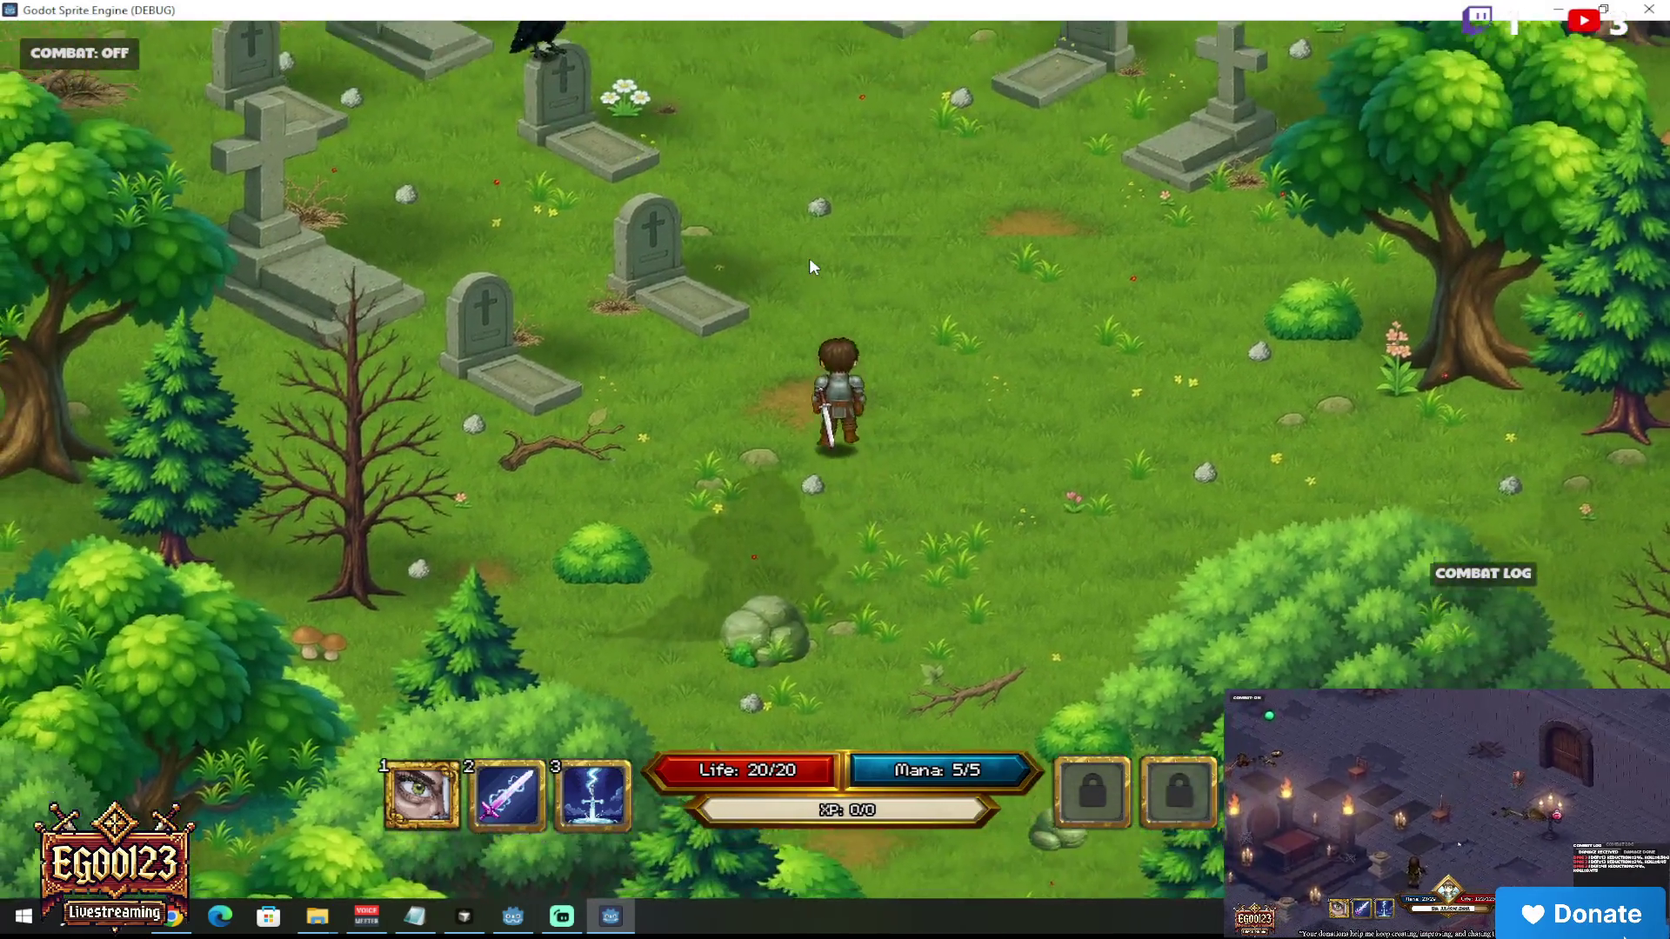
key(w)
key(a)
key(e)
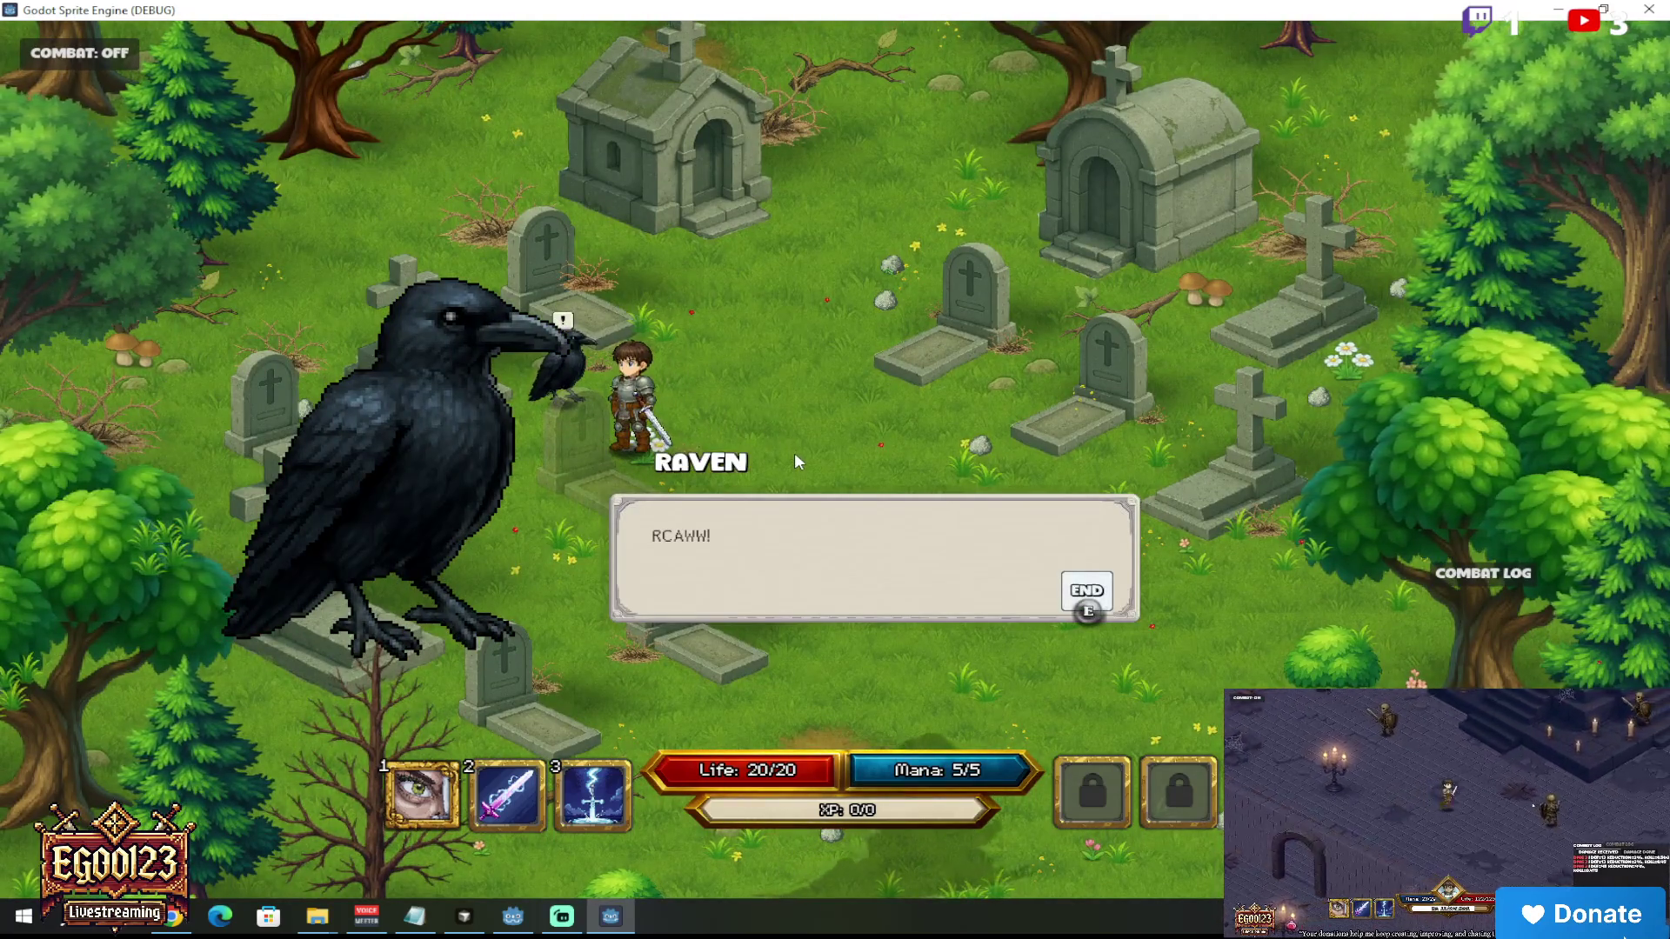
Step: Close and reopen the raven's RCAWW! dialog with its portrait
key(e)
key(d)
key(s)
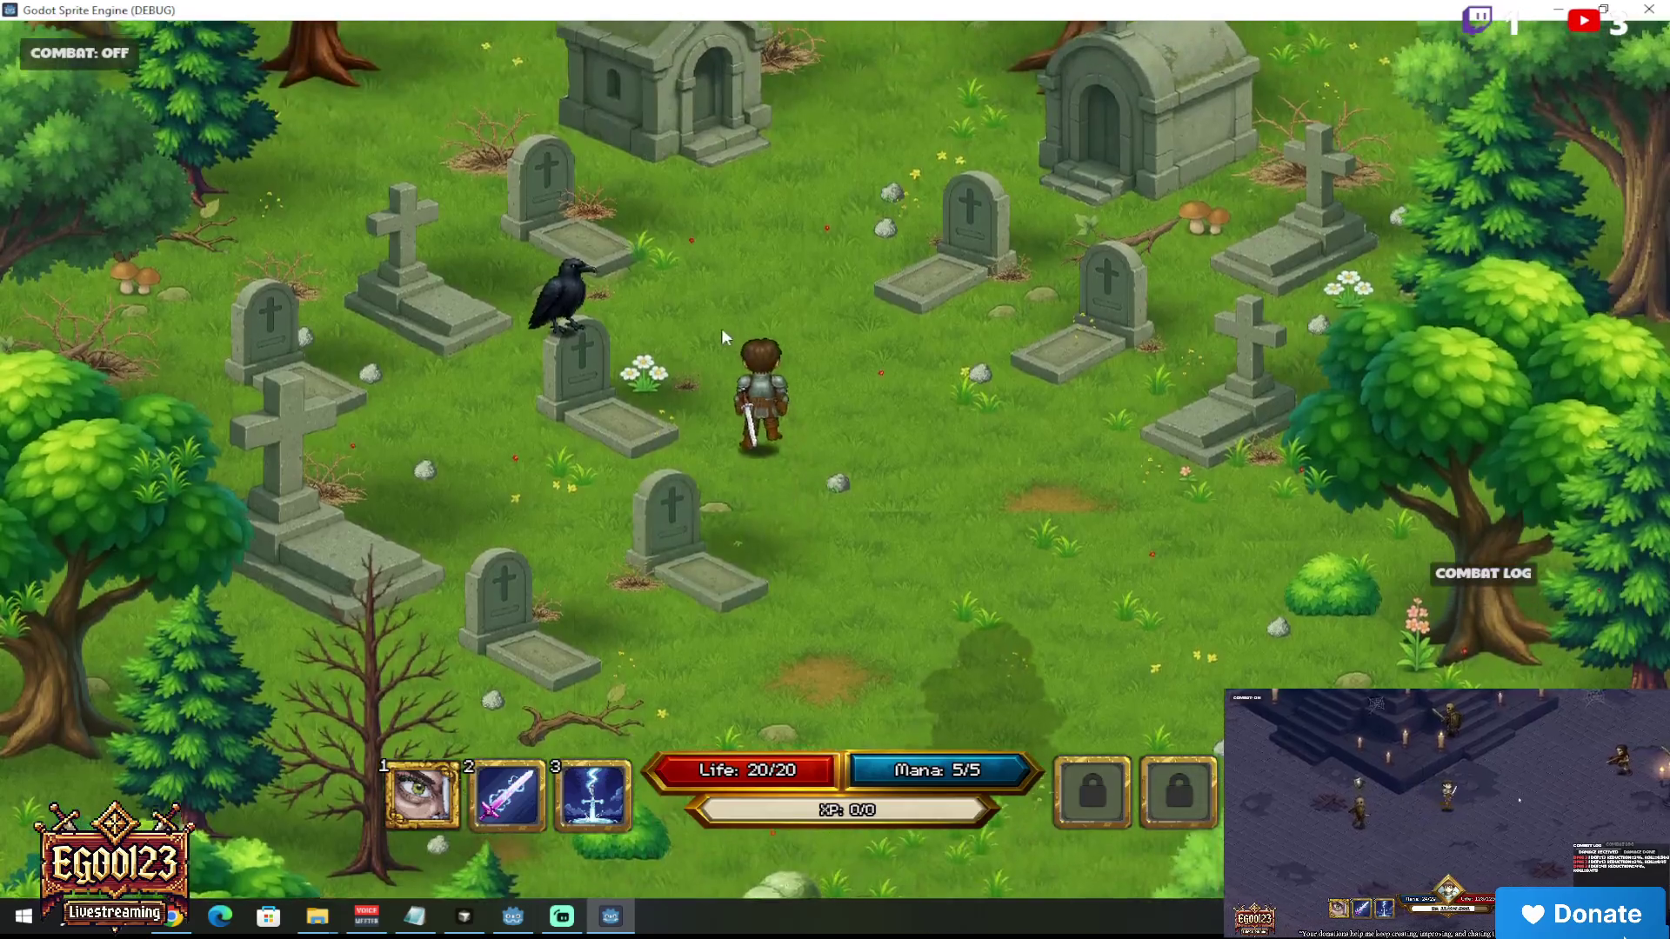
key(w)
key(a)
key(e)
key(e)
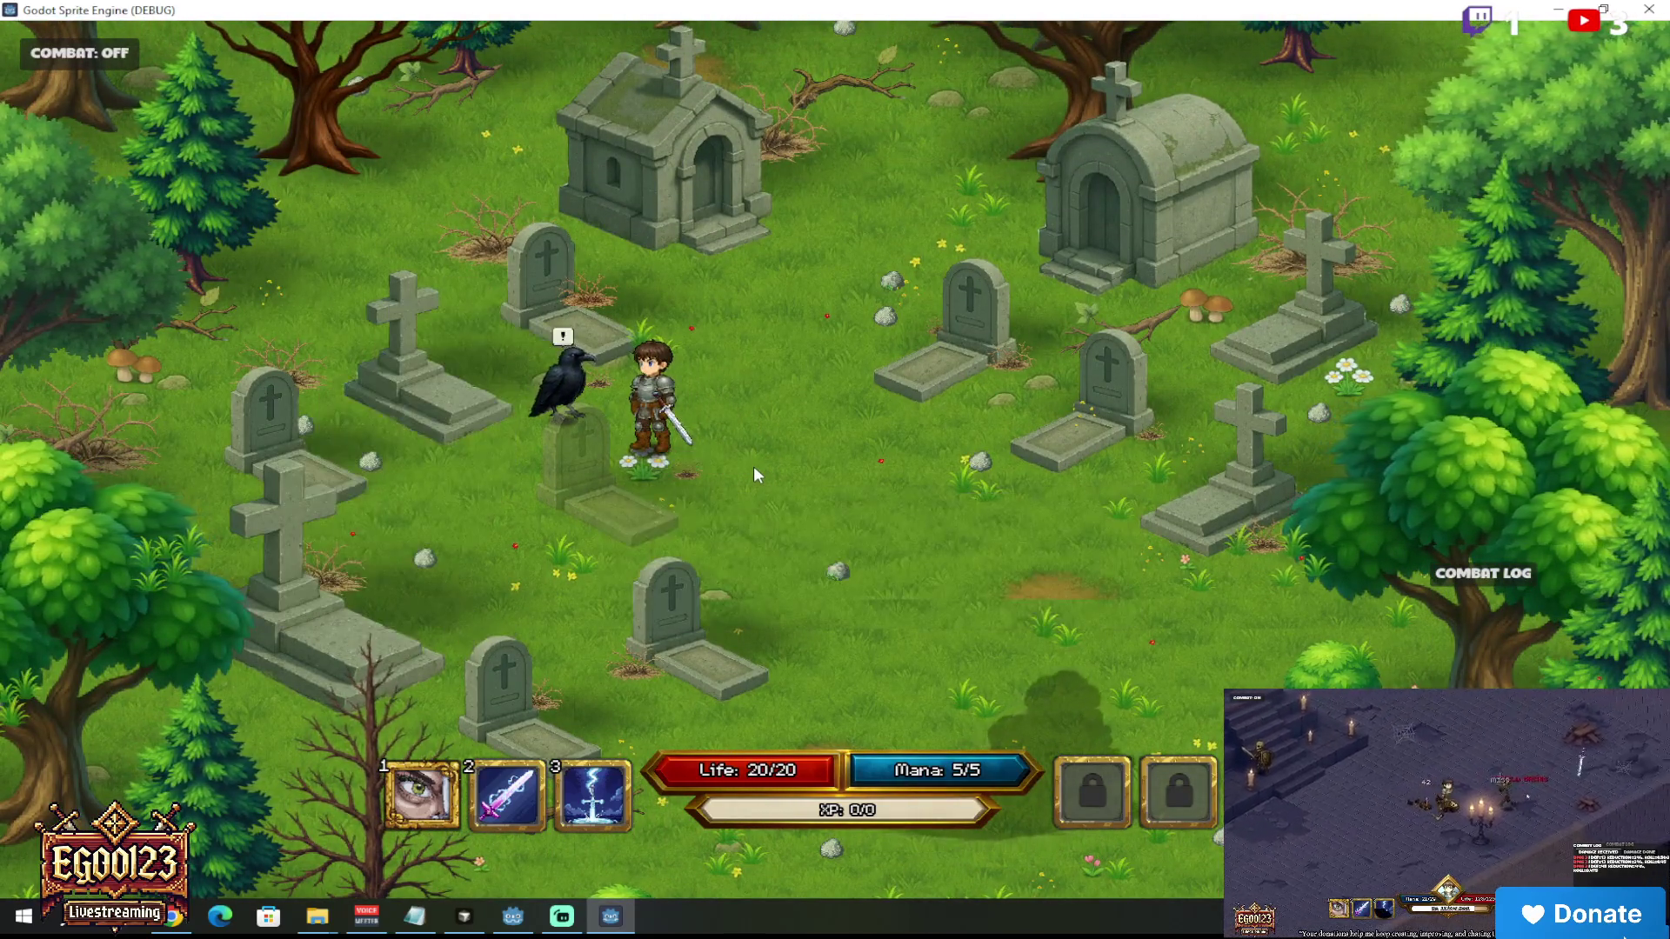
key(e)
key(e)
key(d)
key(s)
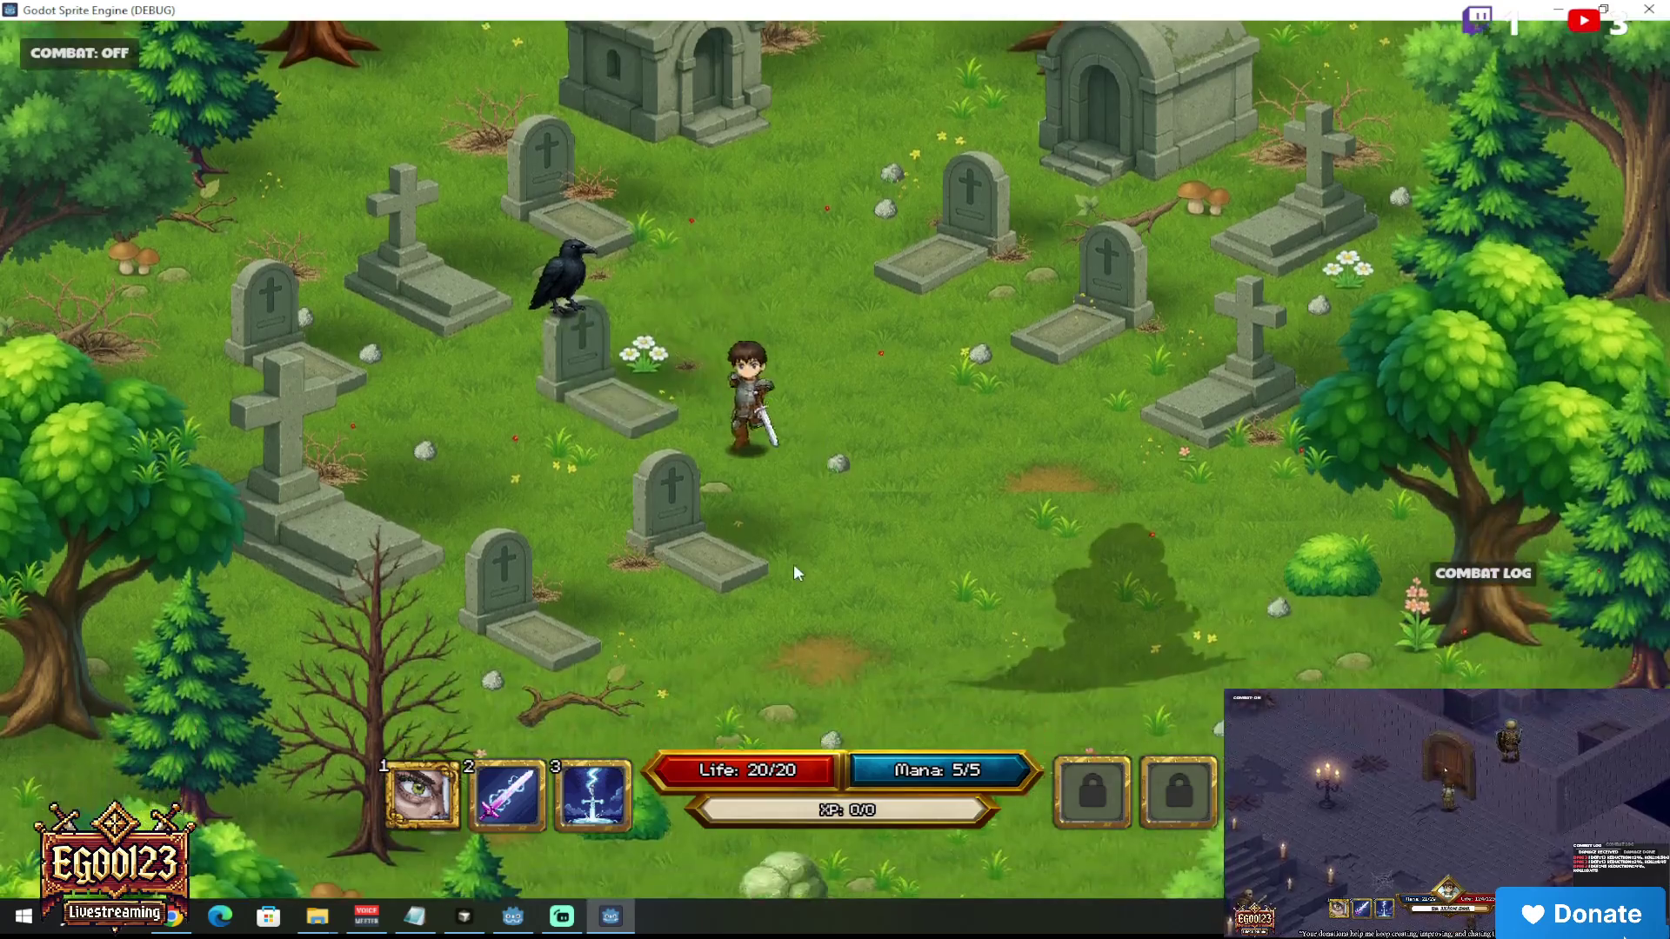
Step: Walk south out of the graveyard and west along the dirt path to the map's left edge
key(s)
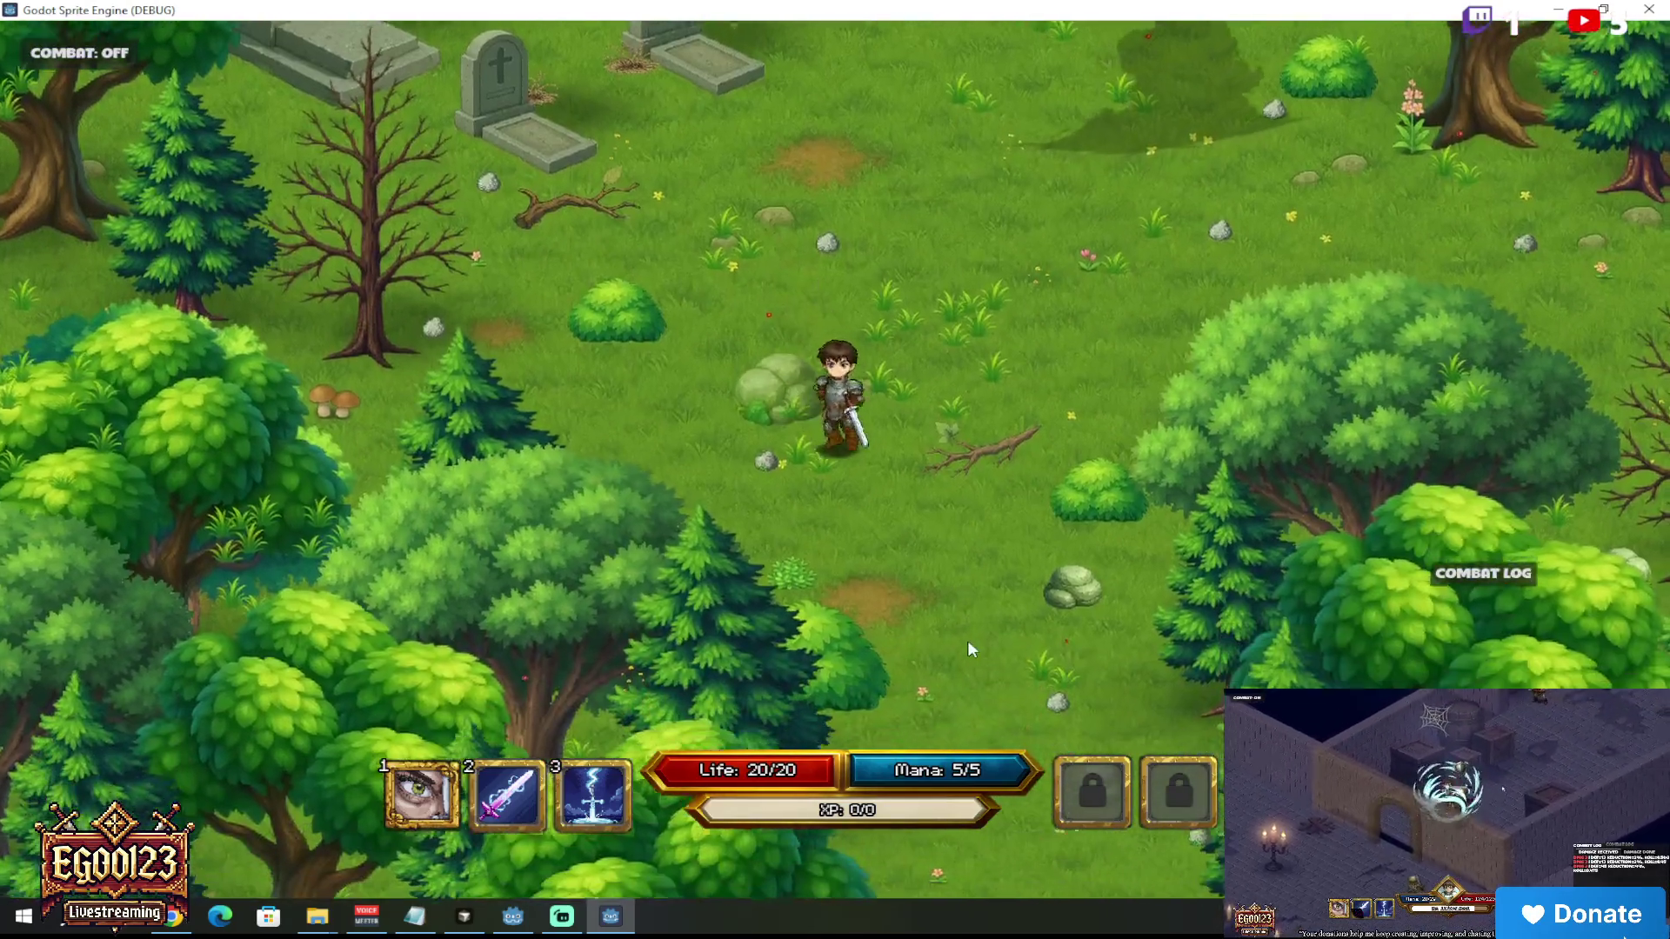
key(s)
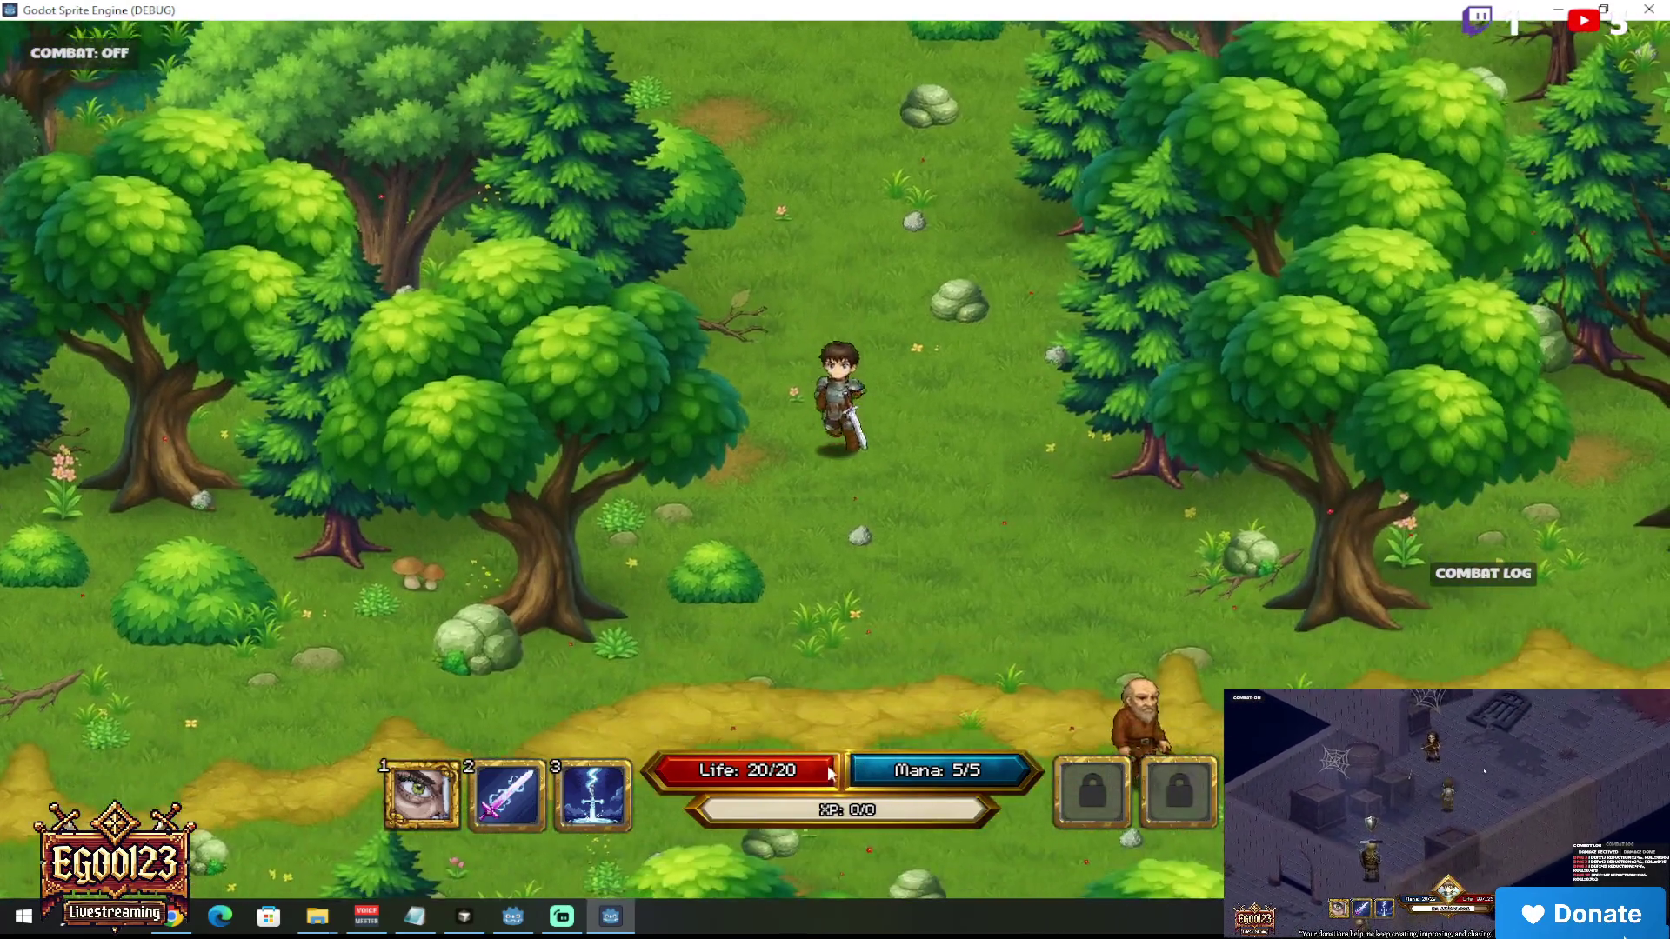
key(a)
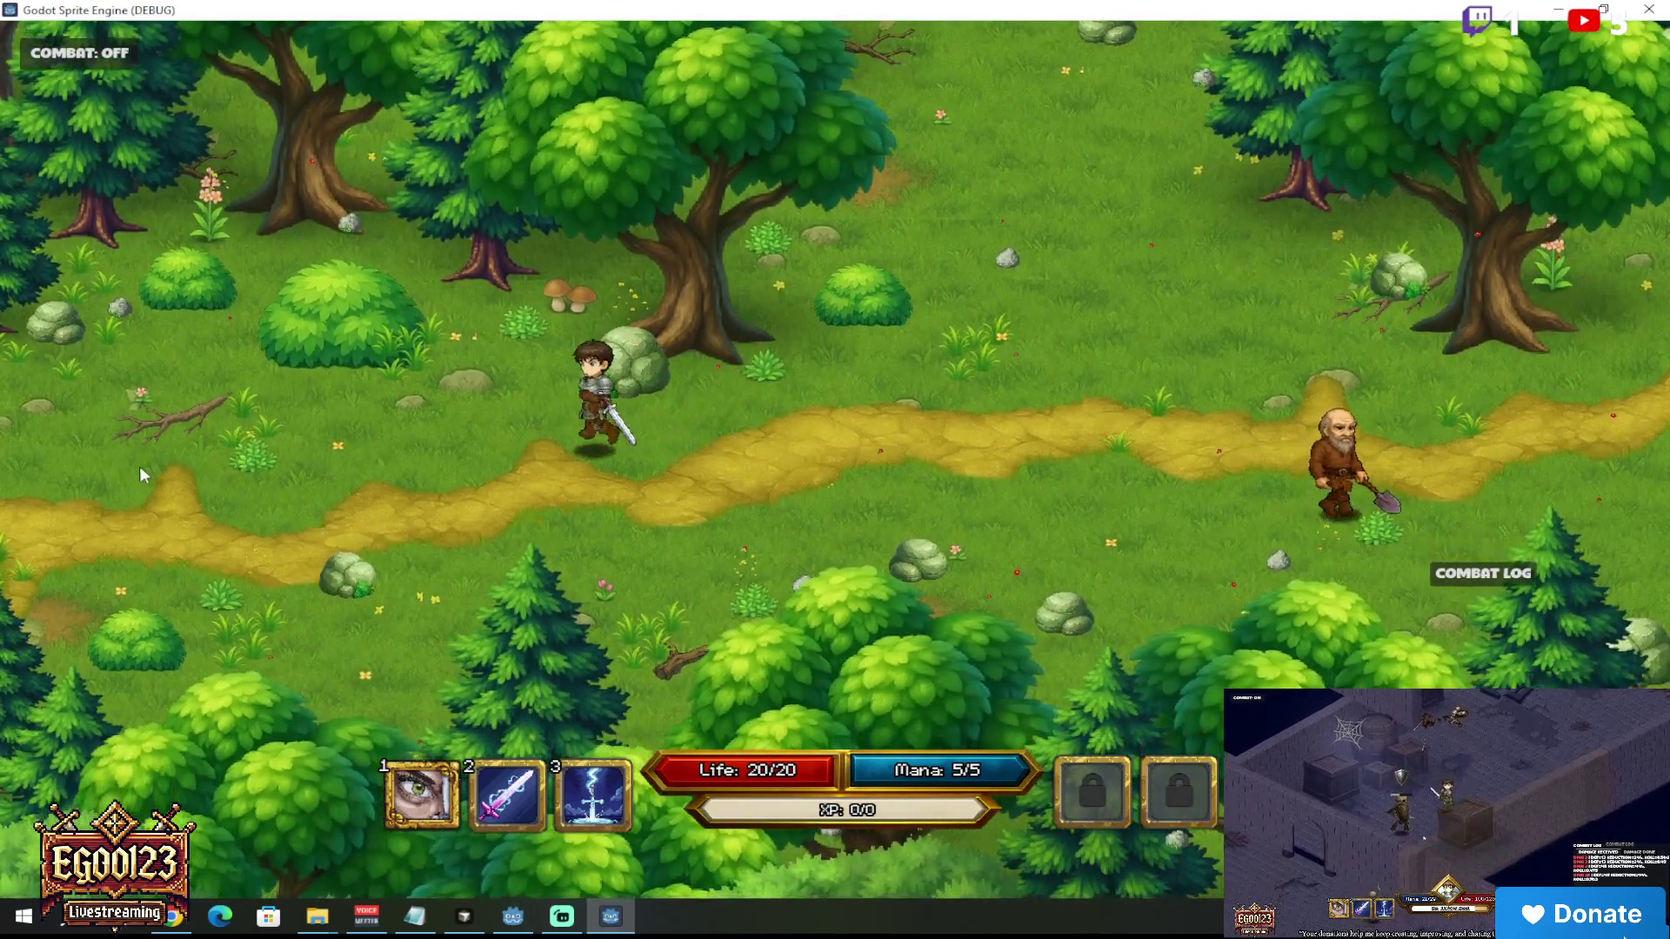
key(a)
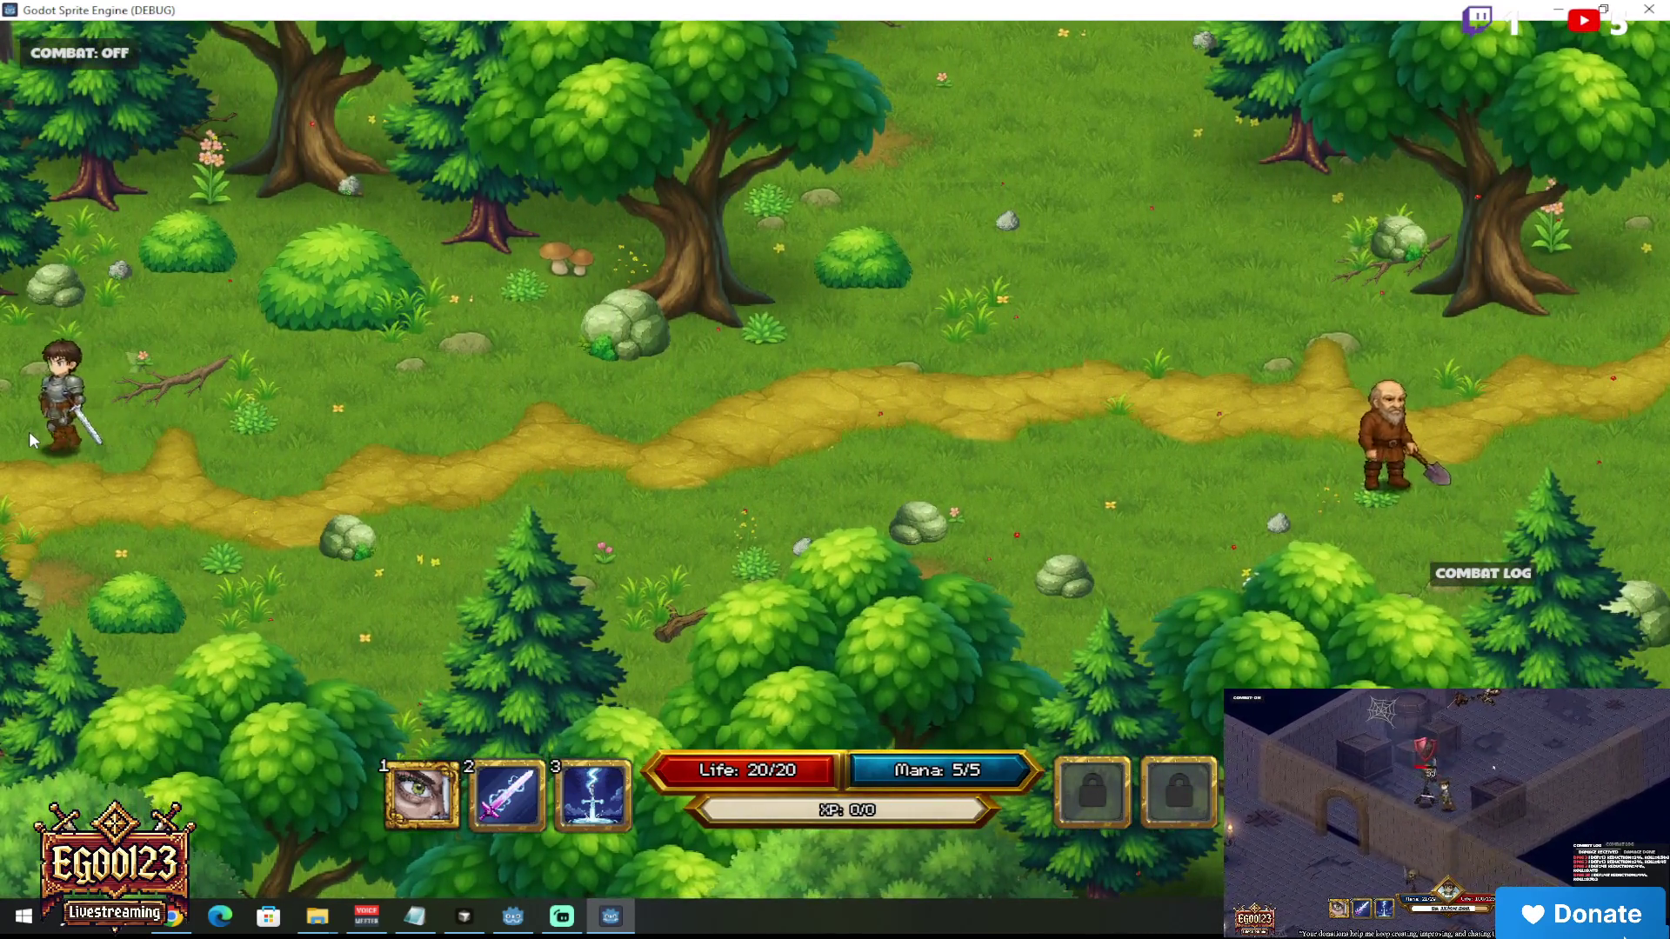
key(a)
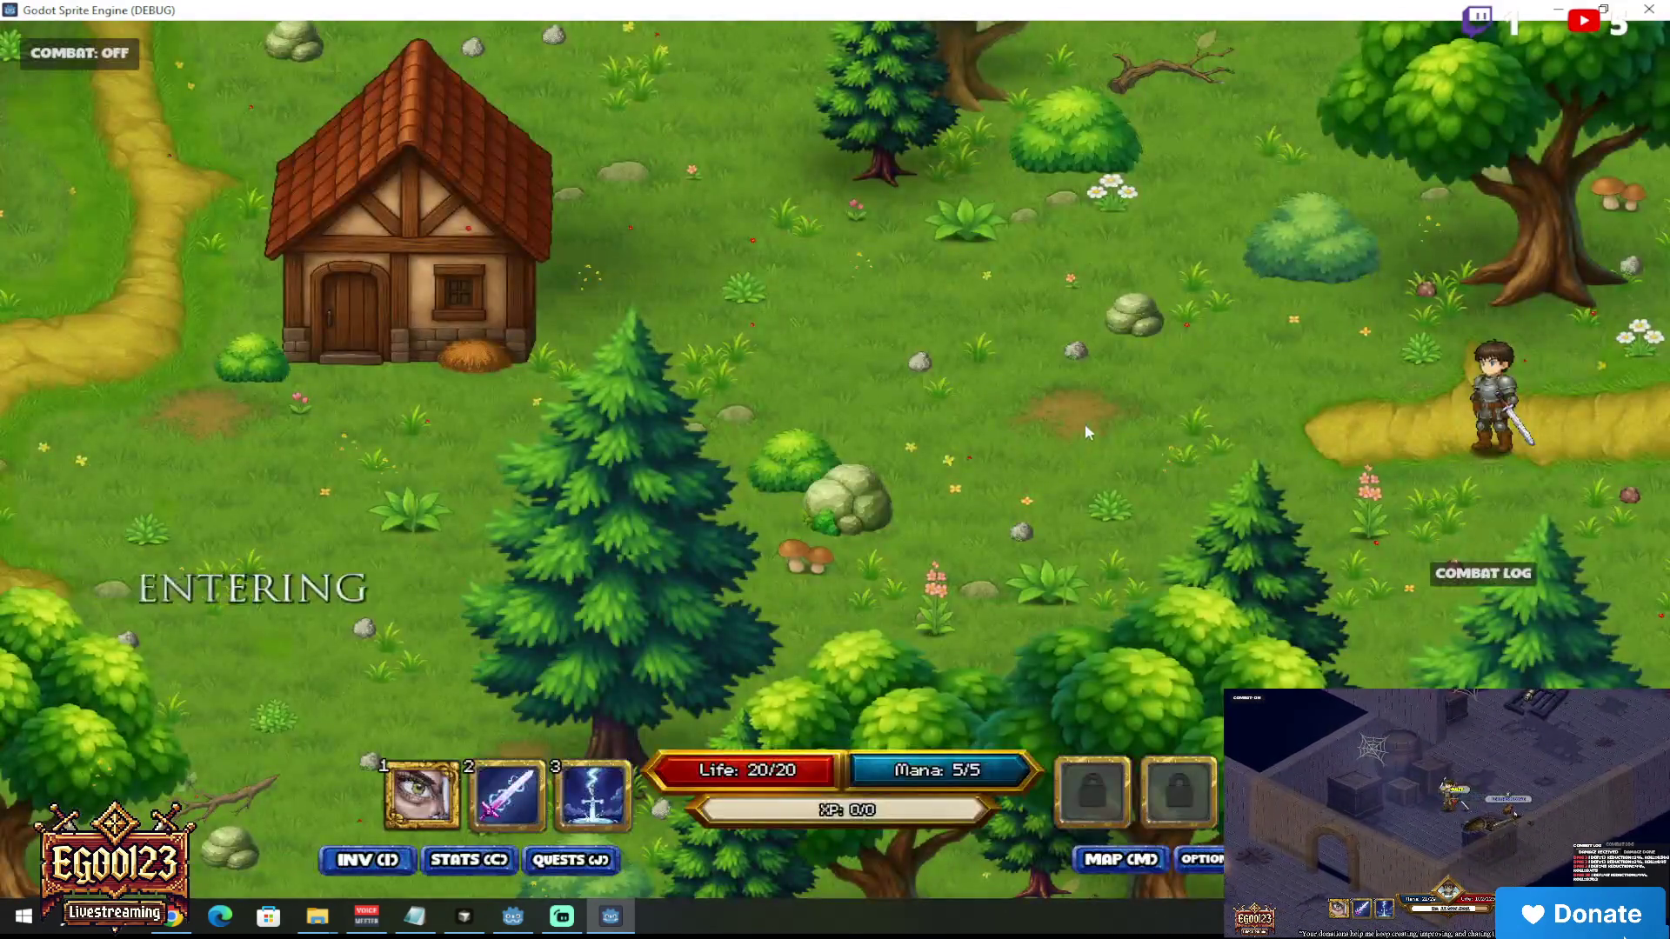
Step: Walk the knight through Marrtist Village past the inn, campfire and houses, then stop the game with F8
key(w)
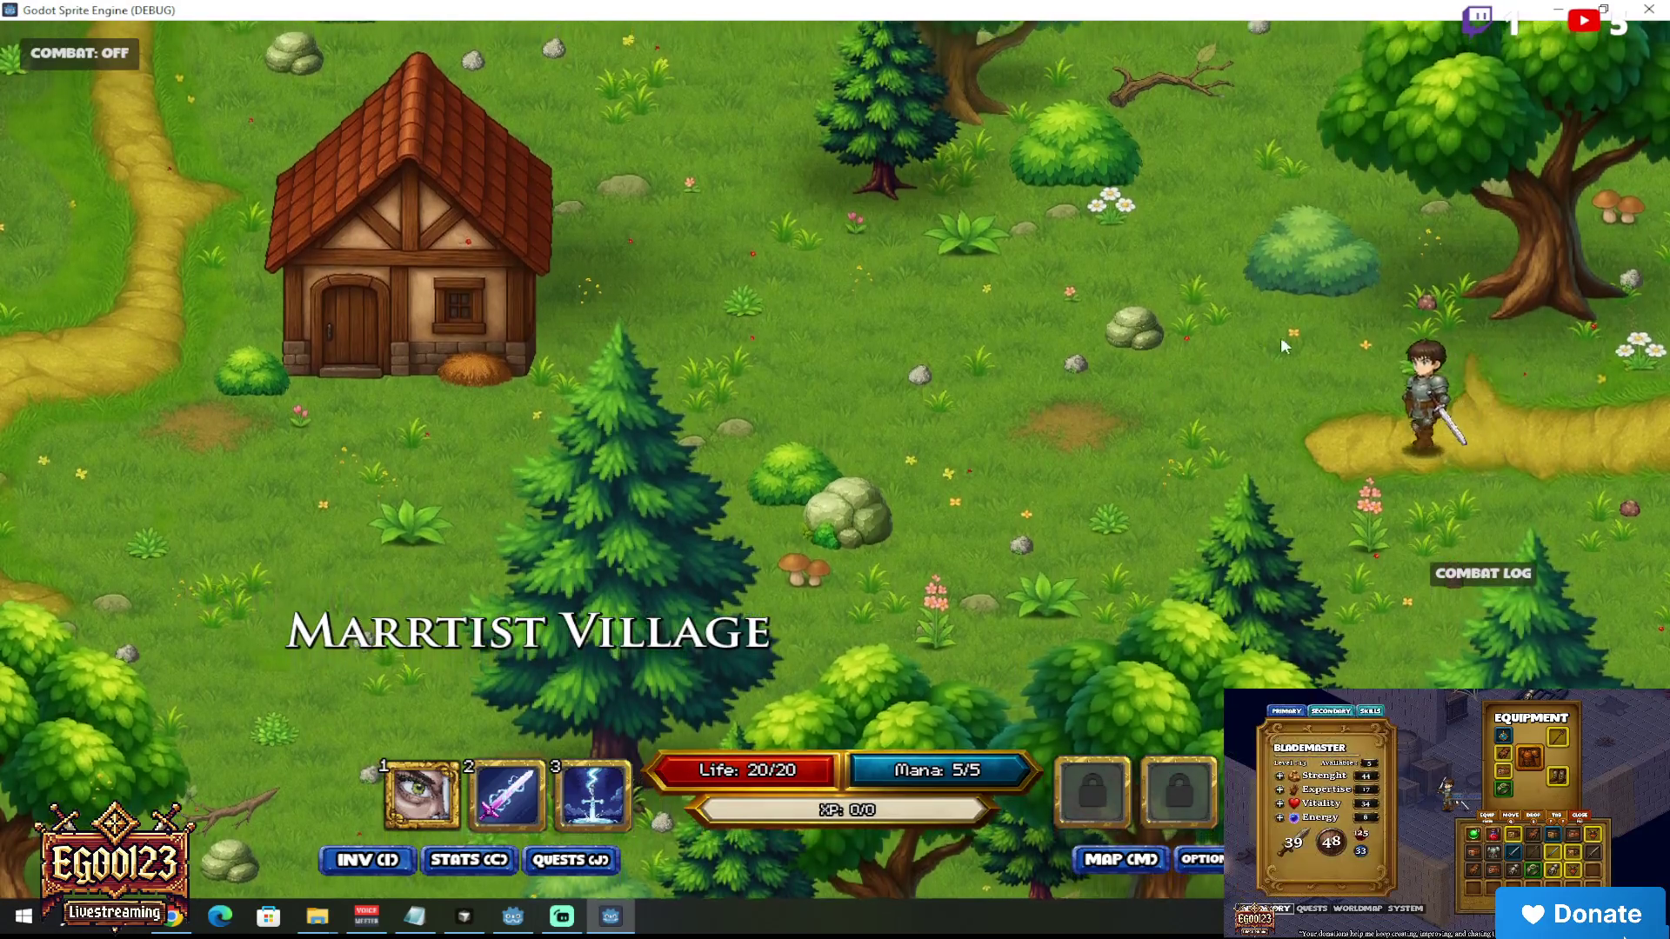
key(w)
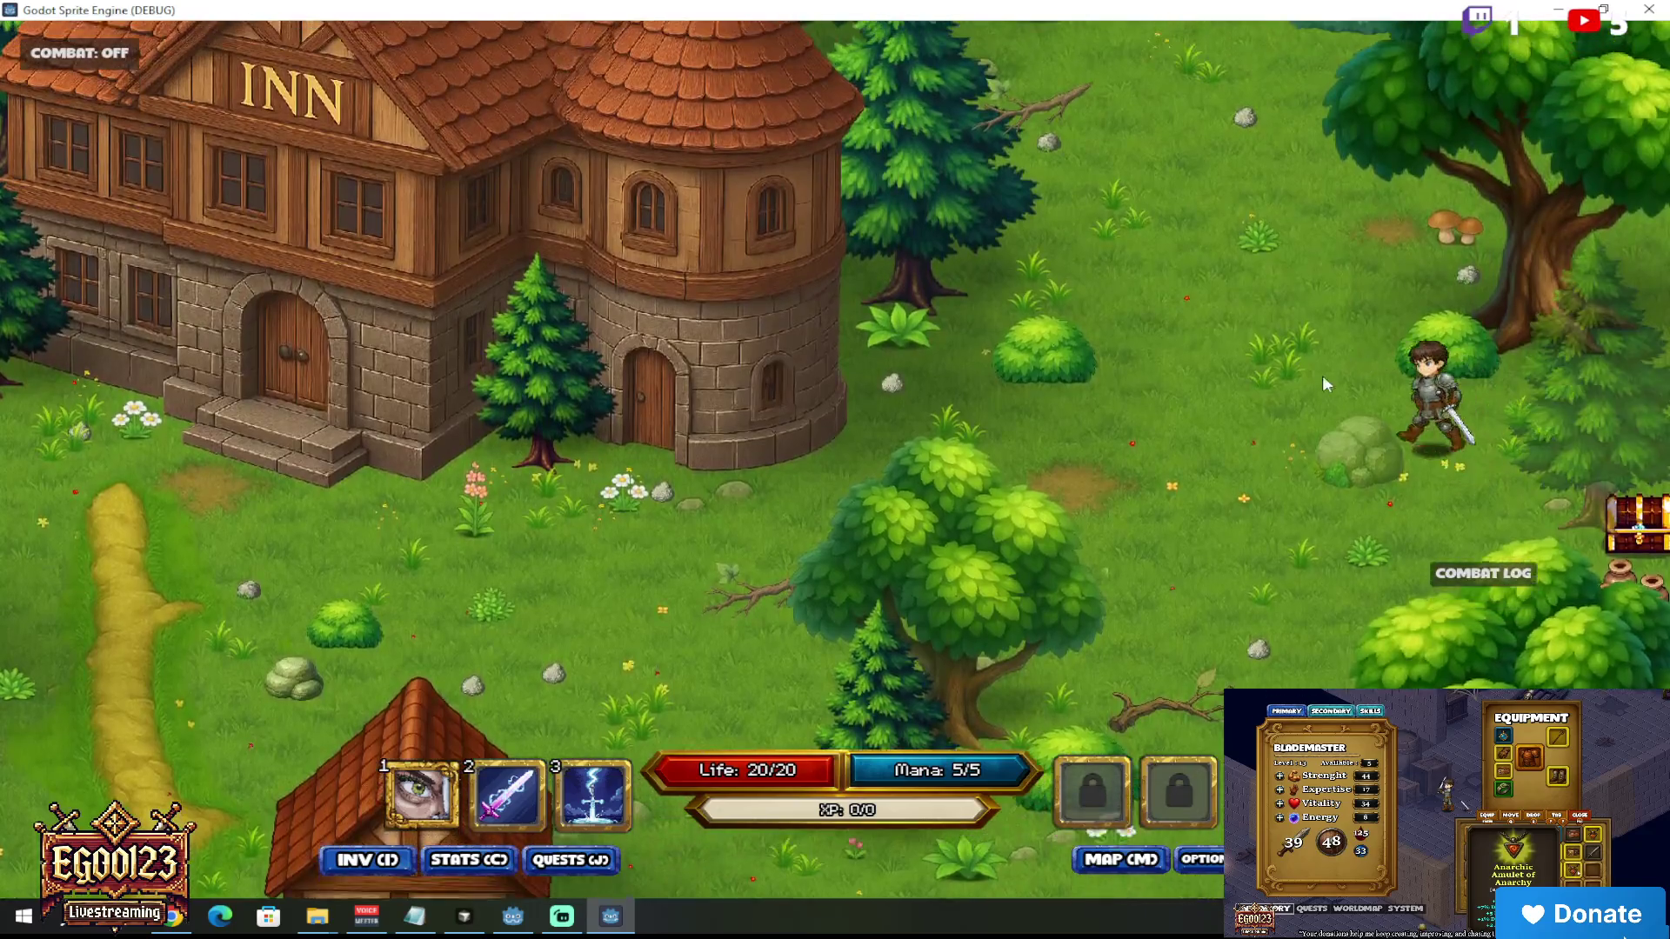
mouse_move(1326, 383)
mouse_down()
mouse_move(1100, 503)
mouse_move(1024, 519)
mouse_move(556, 477)
mouse_move(560, 453)
mouse_move(792, 310)
mouse_move(929, 384)
mouse_move(961, 325)
mouse_move(775, 373)
mouse_move(602, 537)
mouse_move(513, 468)
mouse_up()
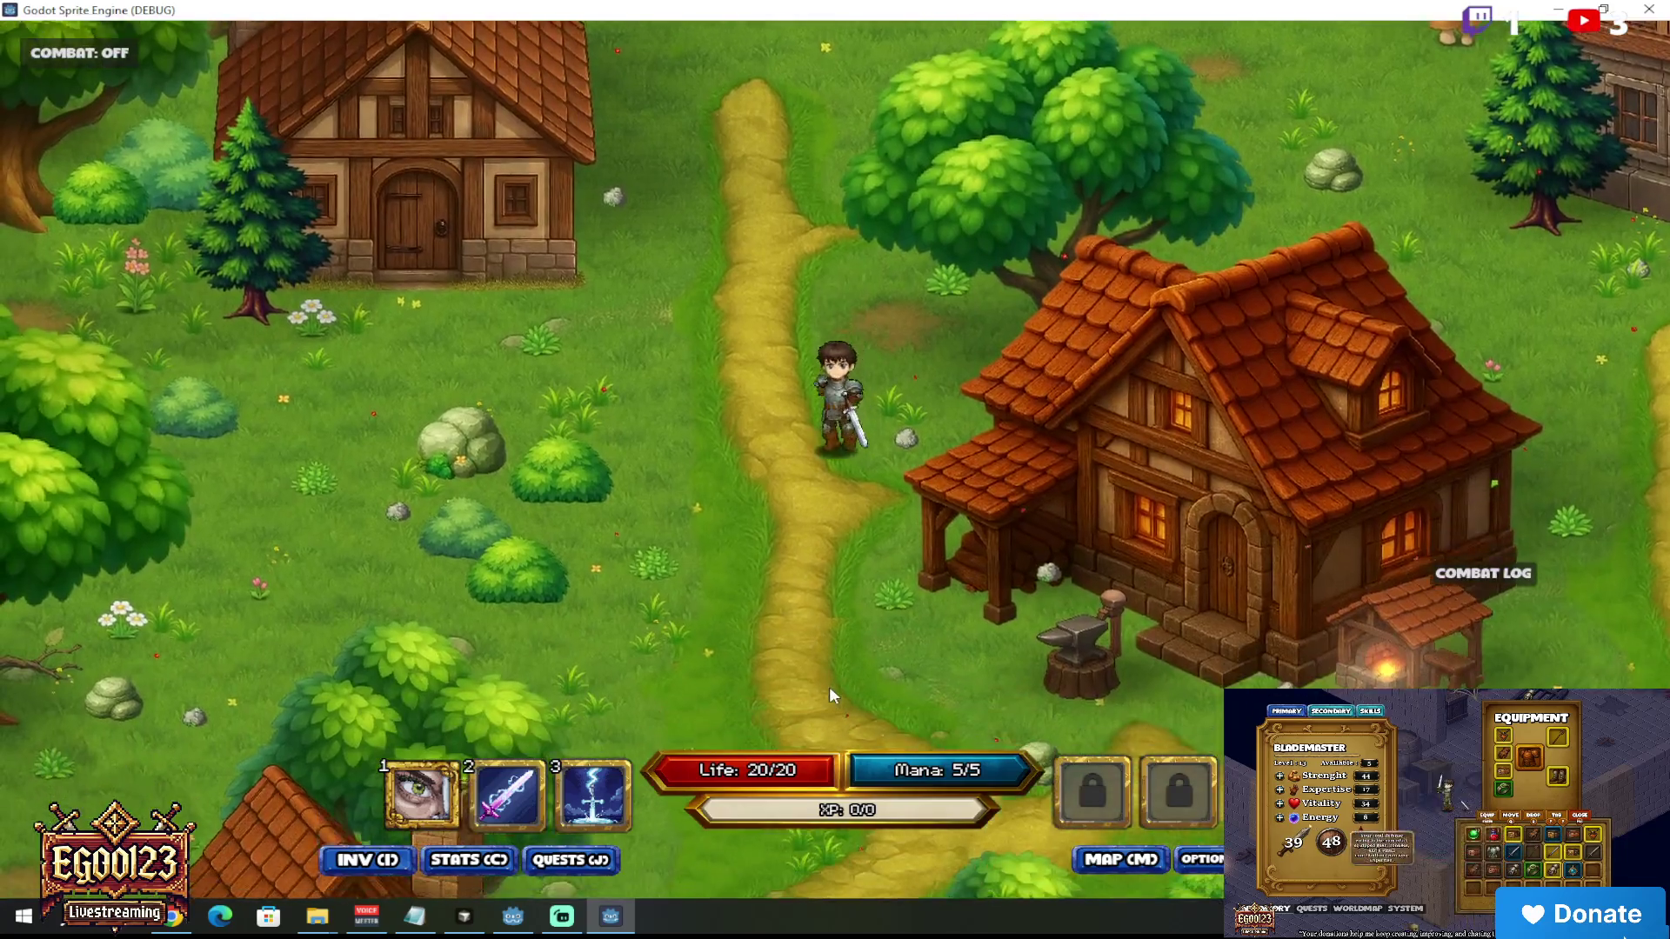
click(828, 687)
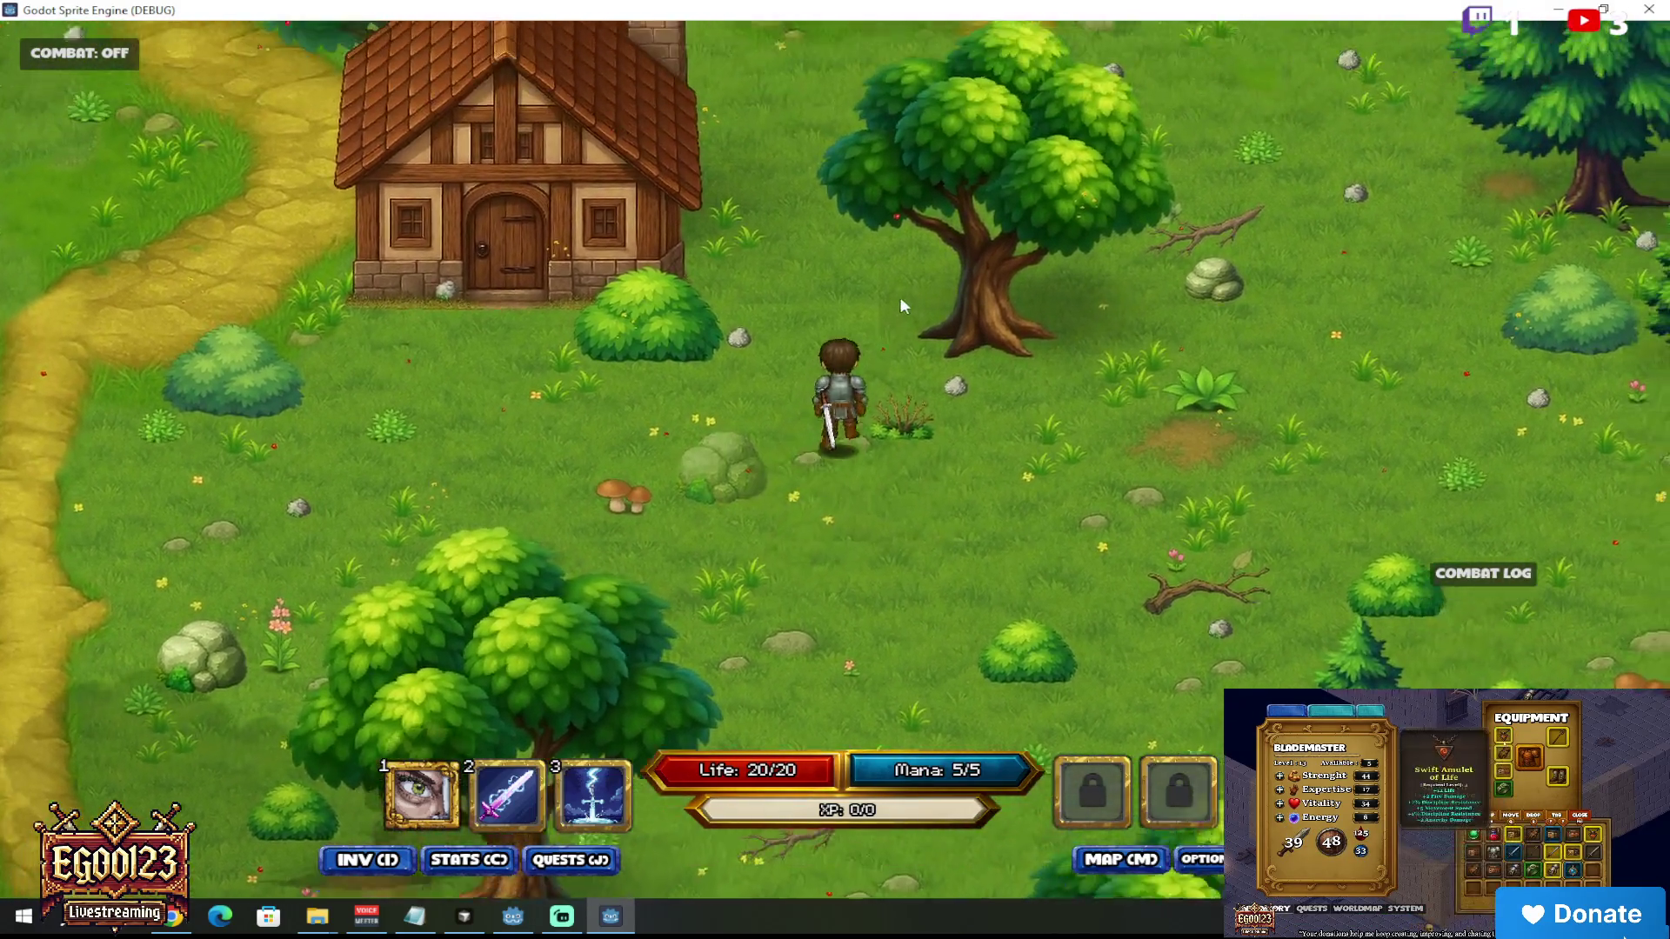
click(900, 295)
click(834, 535)
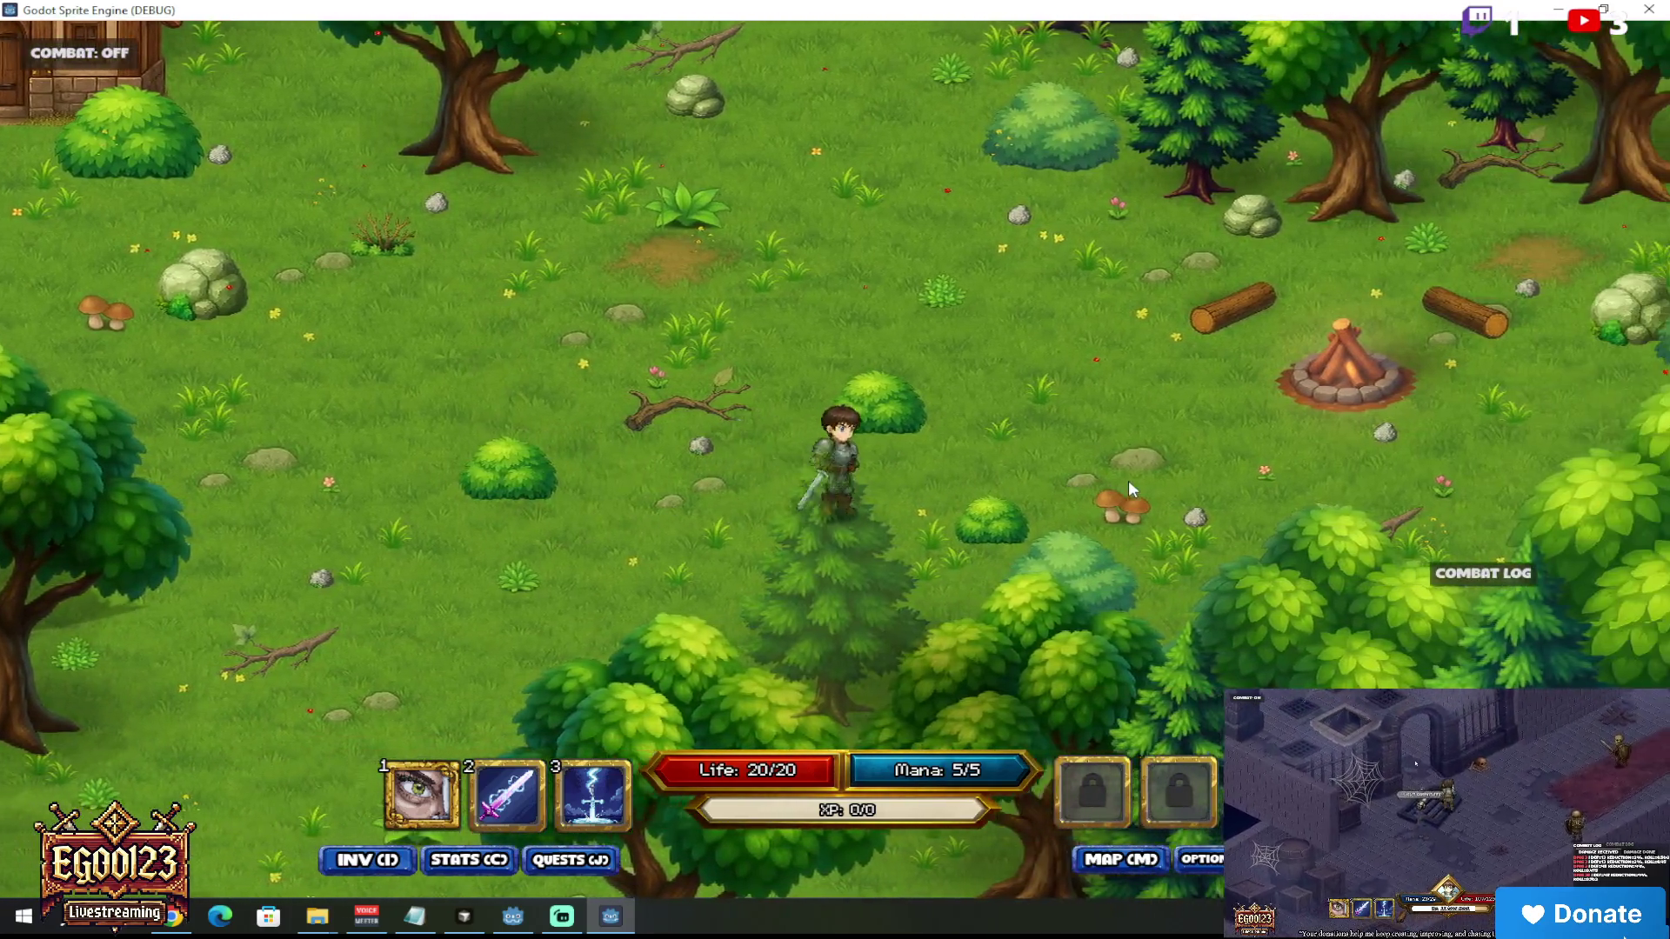
mouse_move(1129, 480)
mouse_down()
mouse_move(983, 484)
mouse_move(958, 400)
mouse_move(817, 378)
mouse_move(766, 346)
mouse_move(800, 320)
mouse_move(879, 341)
mouse_move(744, 336)
mouse_move(649, 366)
mouse_move(790, 327)
mouse_move(883, 325)
mouse_move(952, 343)
mouse_move(745, 304)
mouse_move(638, 367)
mouse_move(745, 311)
mouse_move(834, 308)
mouse_move(700, 386)
mouse_move(748, 365)
mouse_up()
mouse_move(931, 436)
mouse_down()
mouse_move(884, 388)
mouse_move(924, 435)
mouse_move(871, 505)
mouse_up()
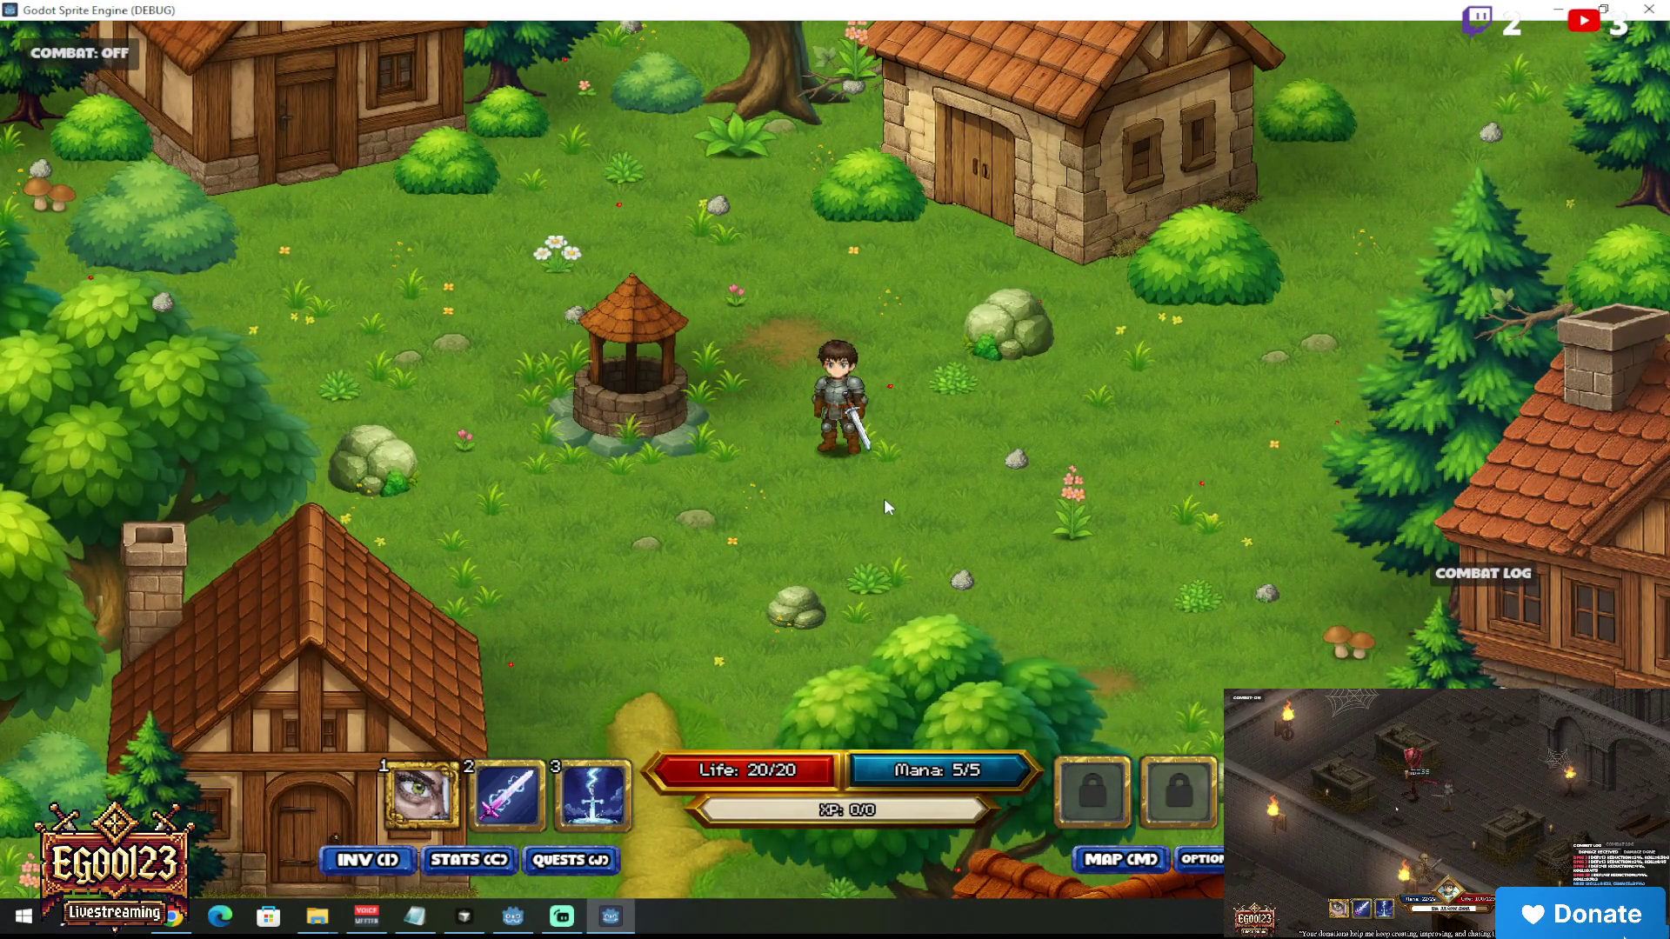
mouse_move(878, 544)
mouse_down()
mouse_move(868, 579)
mouse_move(703, 548)
mouse_move(858, 608)
mouse_move(759, 654)
mouse_move(773, 658)
mouse_move(717, 394)
mouse_move(560, 395)
mouse_move(540, 417)
mouse_up()
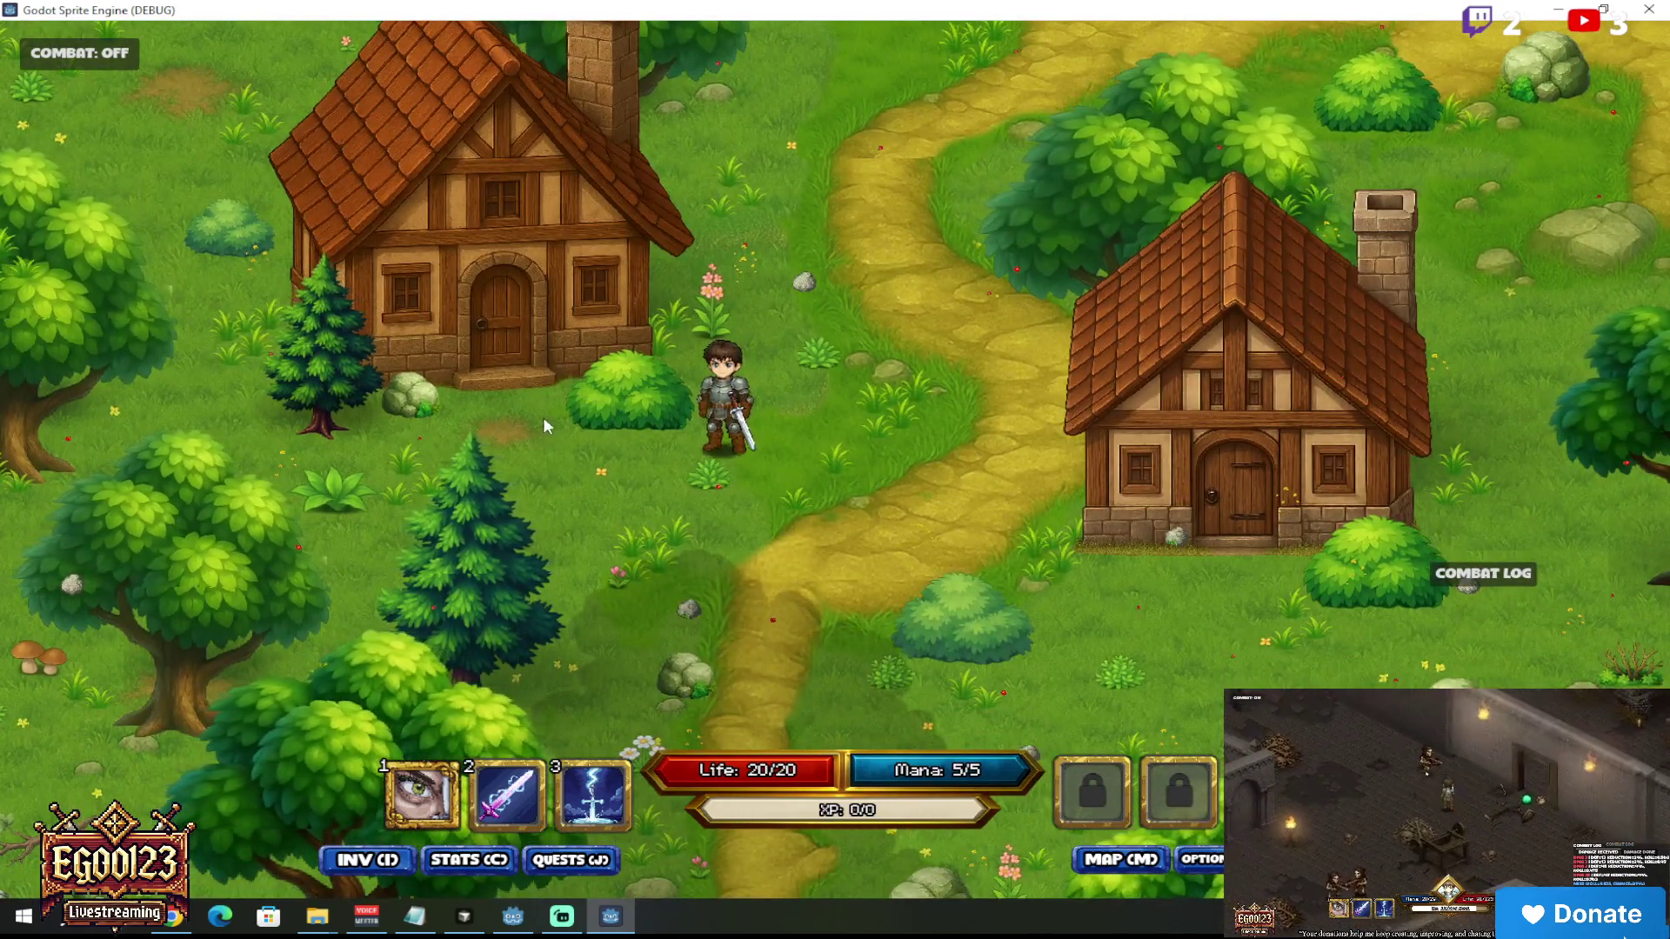
drag(669, 467, 661, 461)
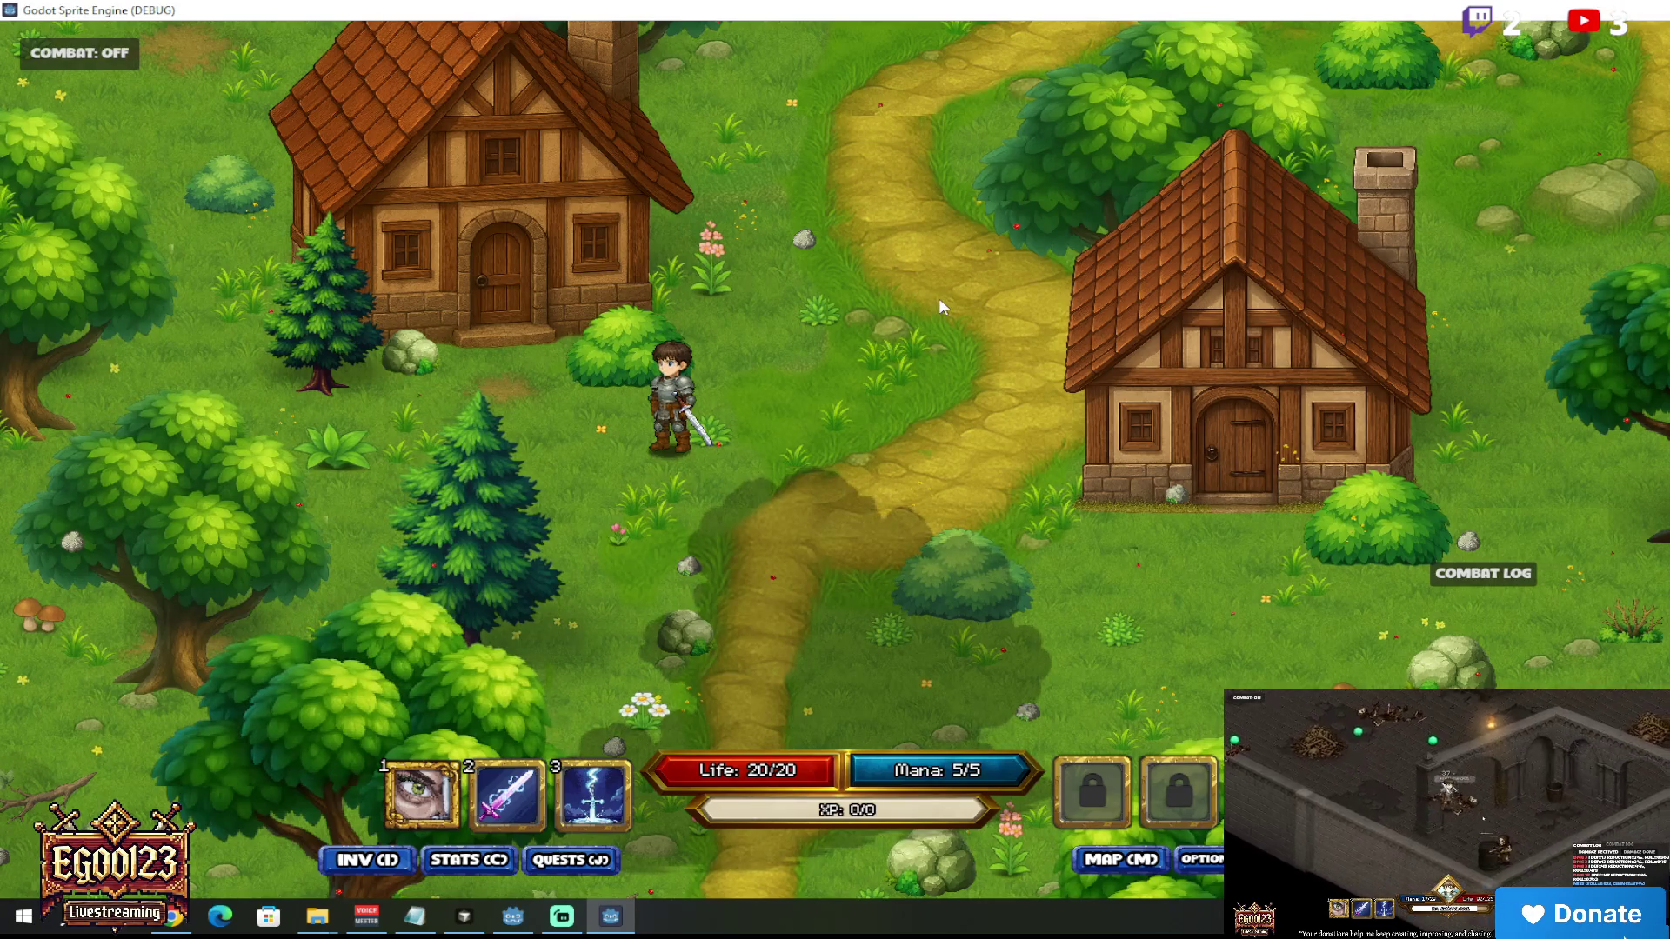
key(F8)
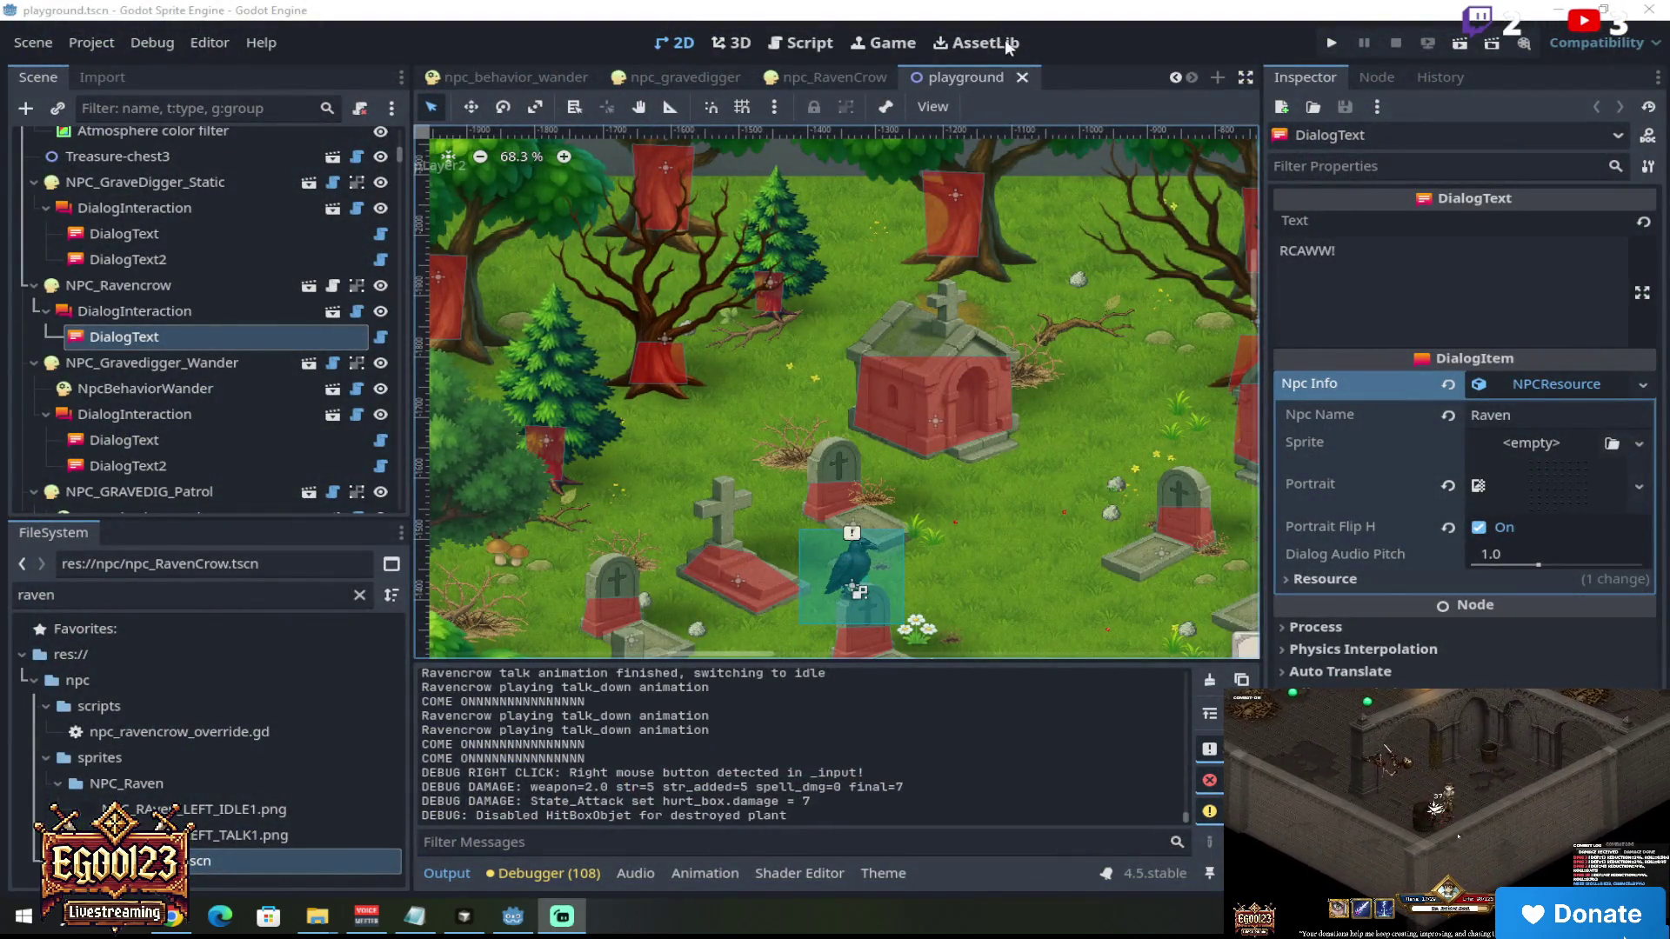
Step: Pan along the playground map and select the Atmosphere color filter rectangle
scroll(985, 341, right, 2)
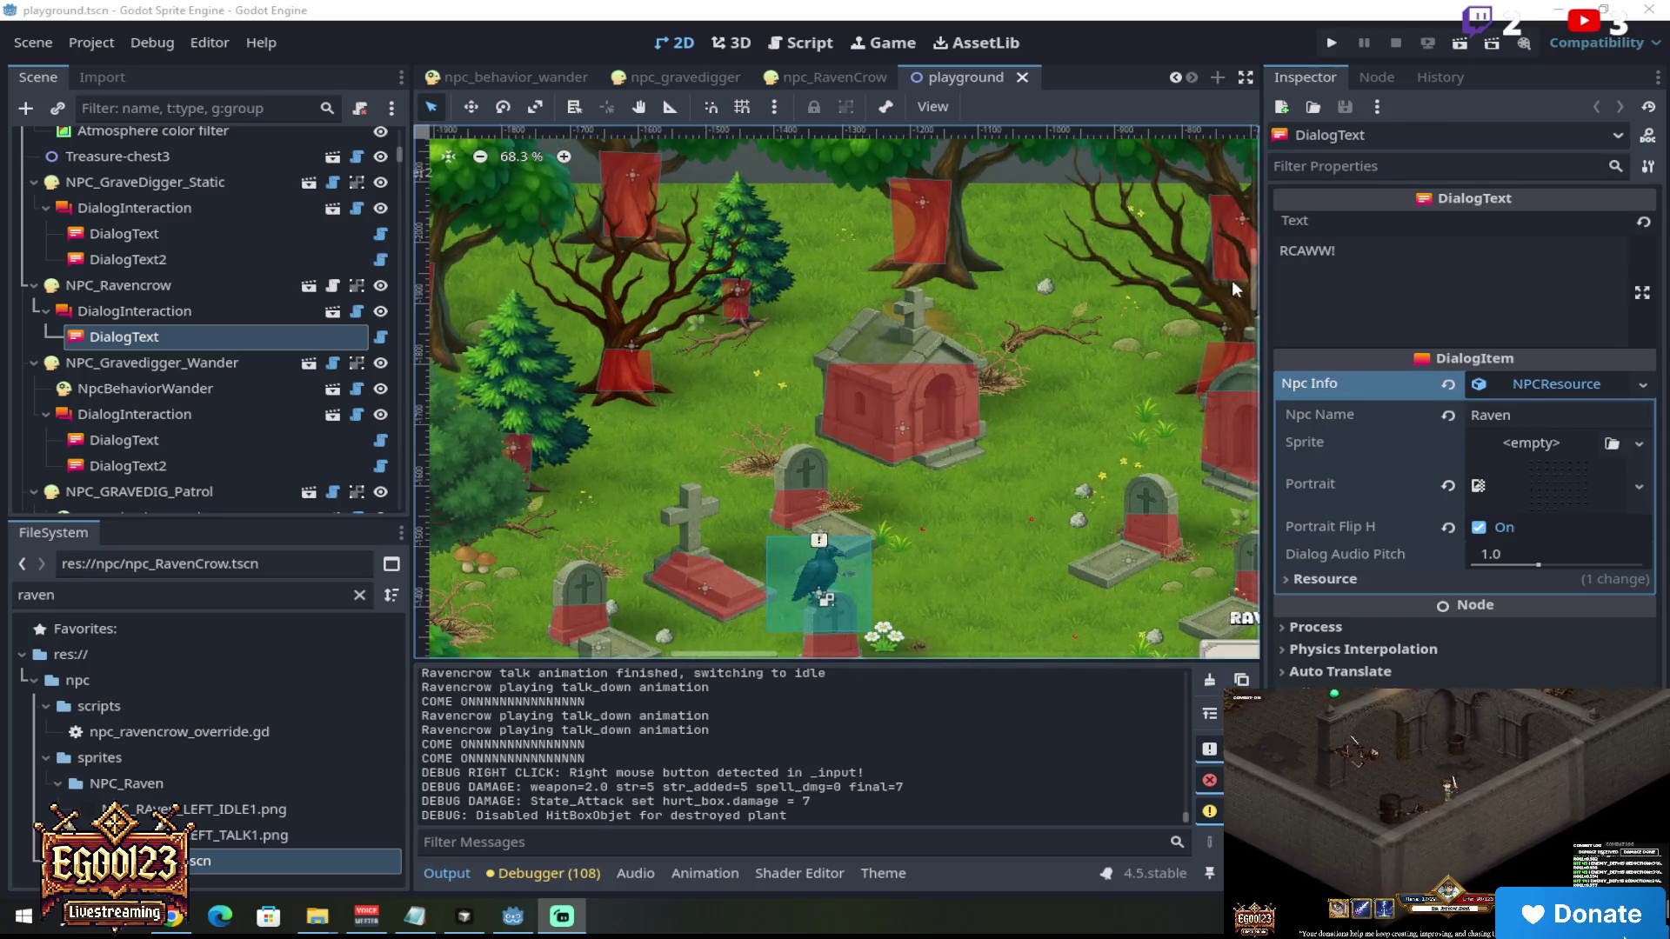
scroll(1251, 332, down, 15)
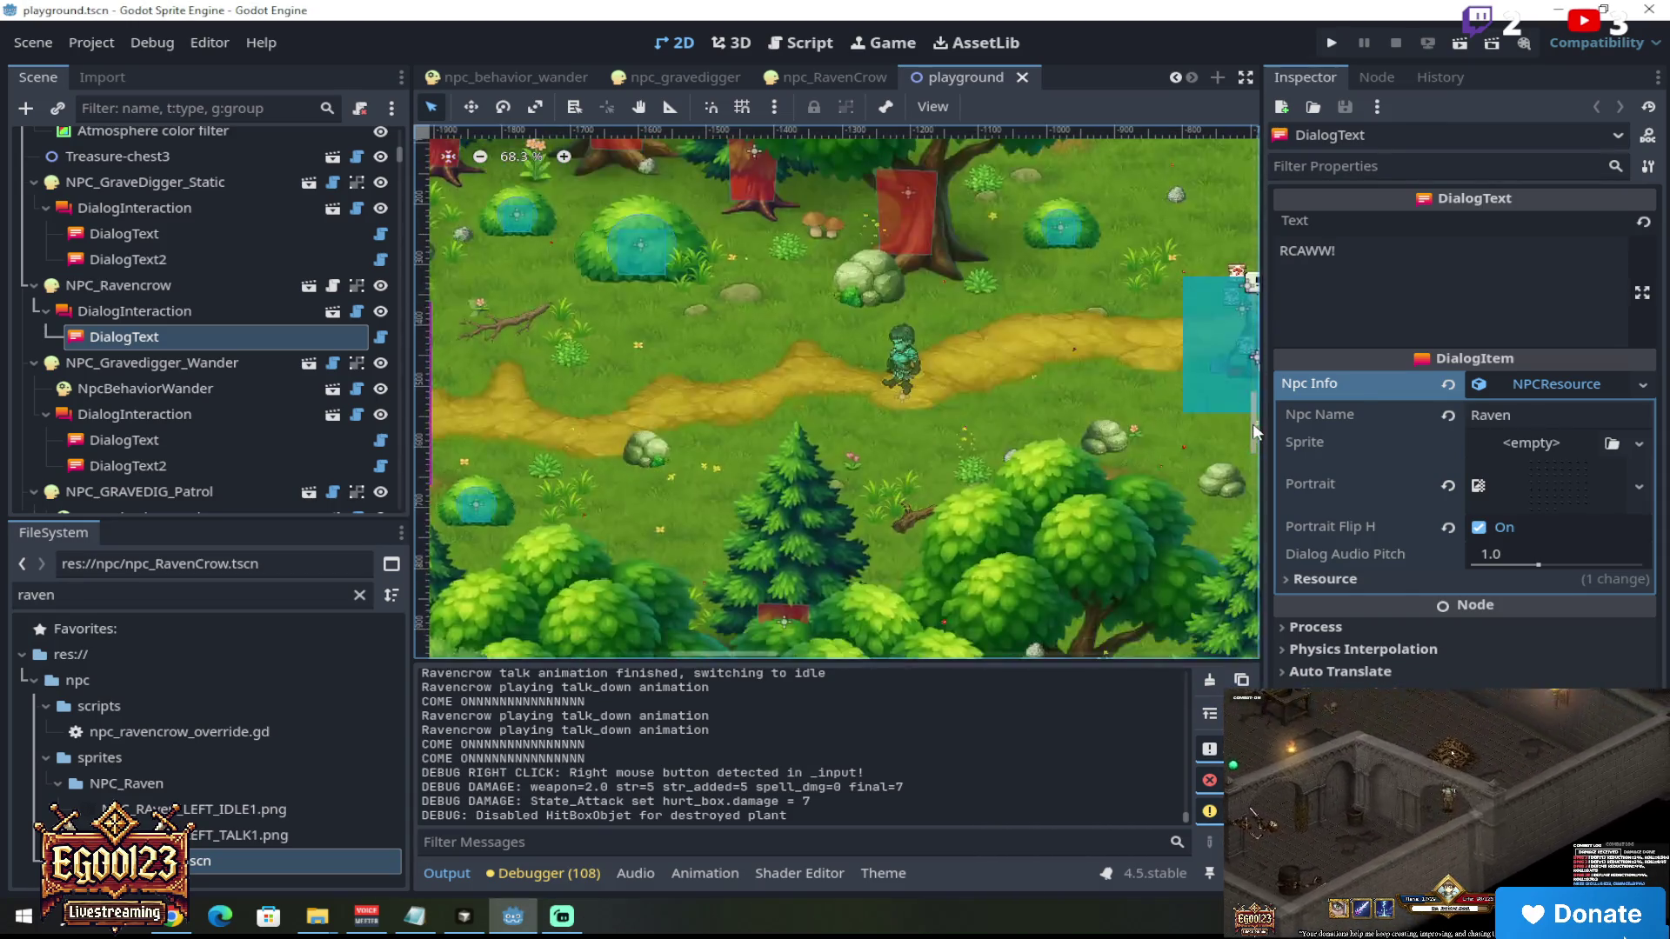
drag(715, 659, 832, 661)
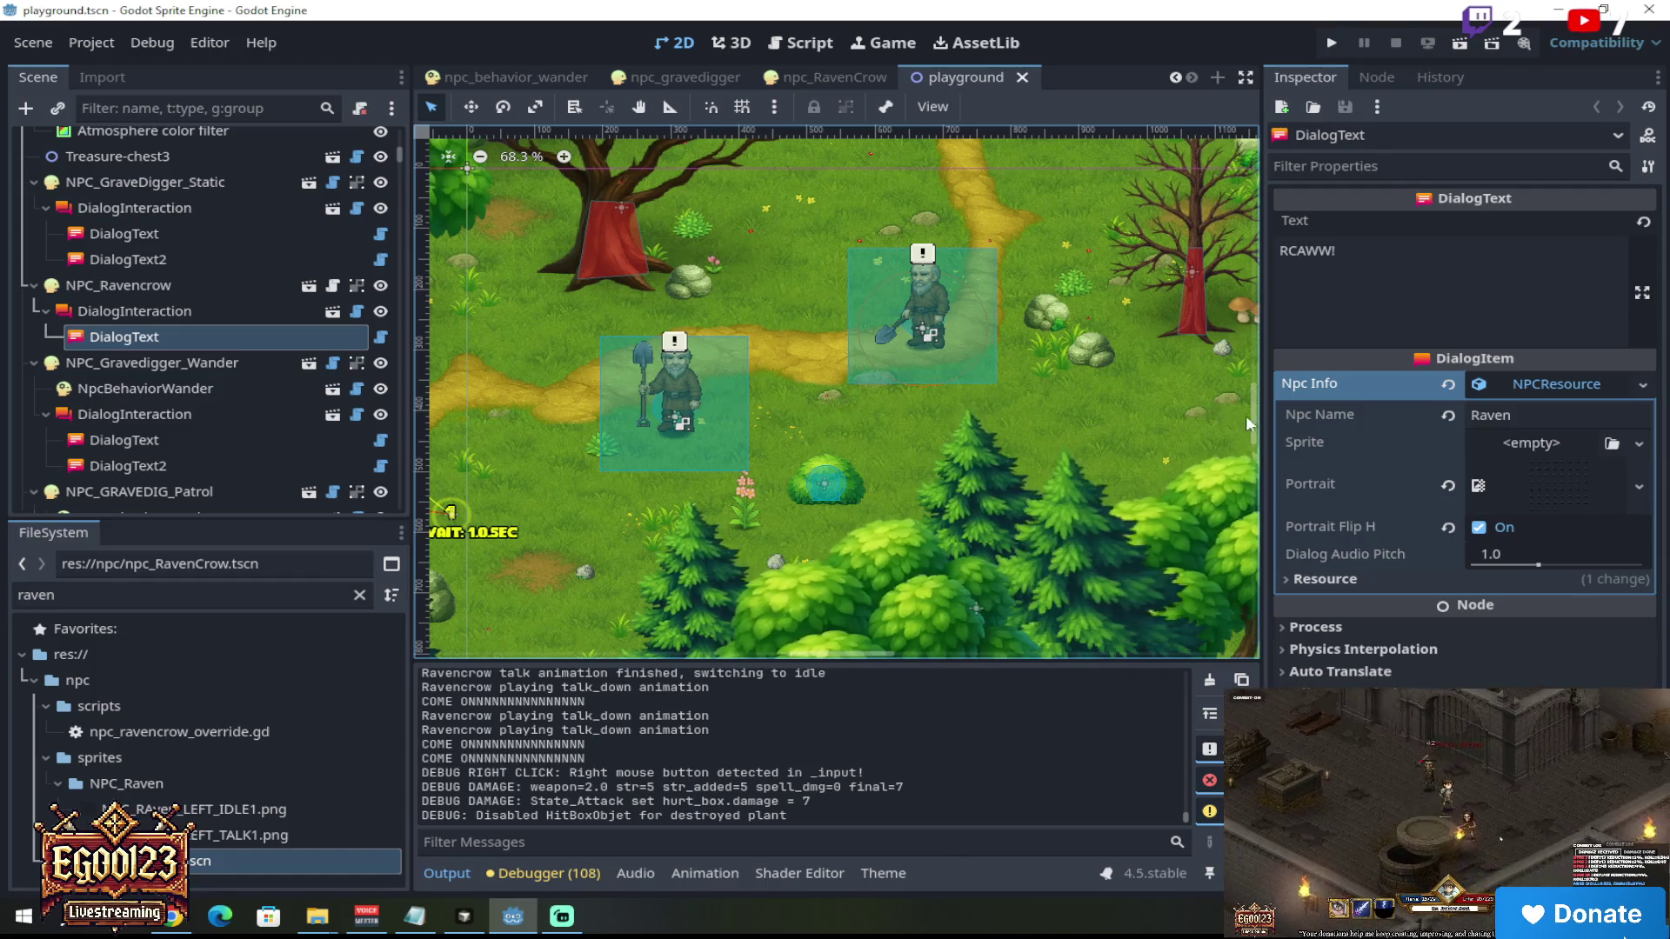
click(929, 654)
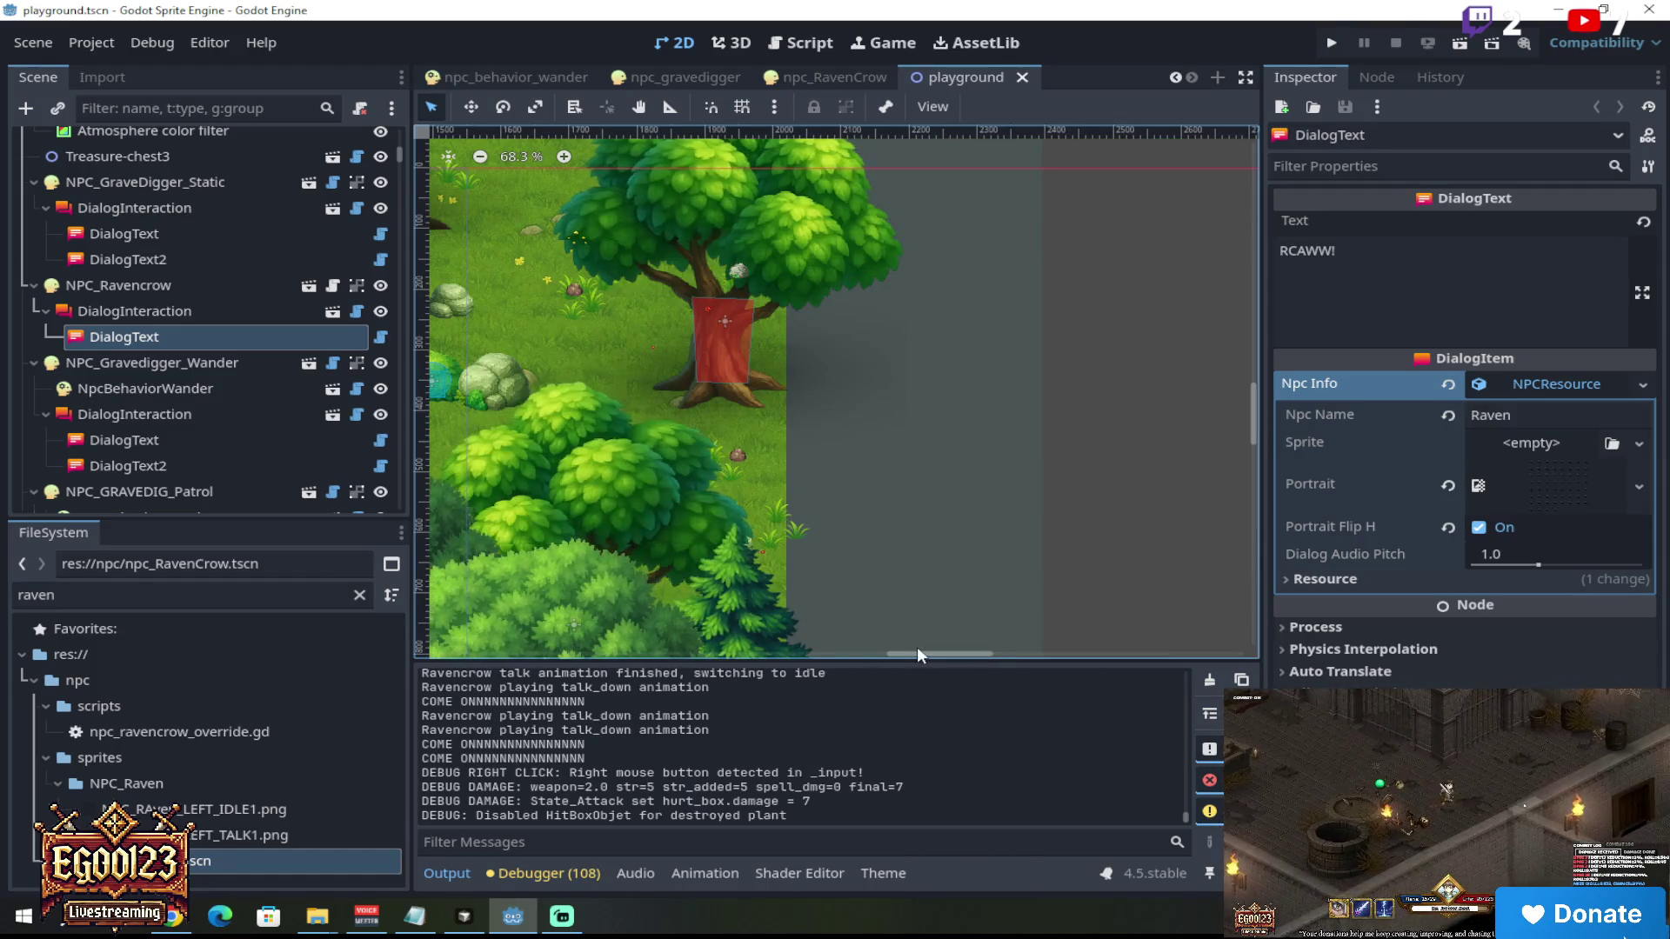
click(754, 644)
drag(931, 653, 787, 656)
scroll(821, 541, down, 10)
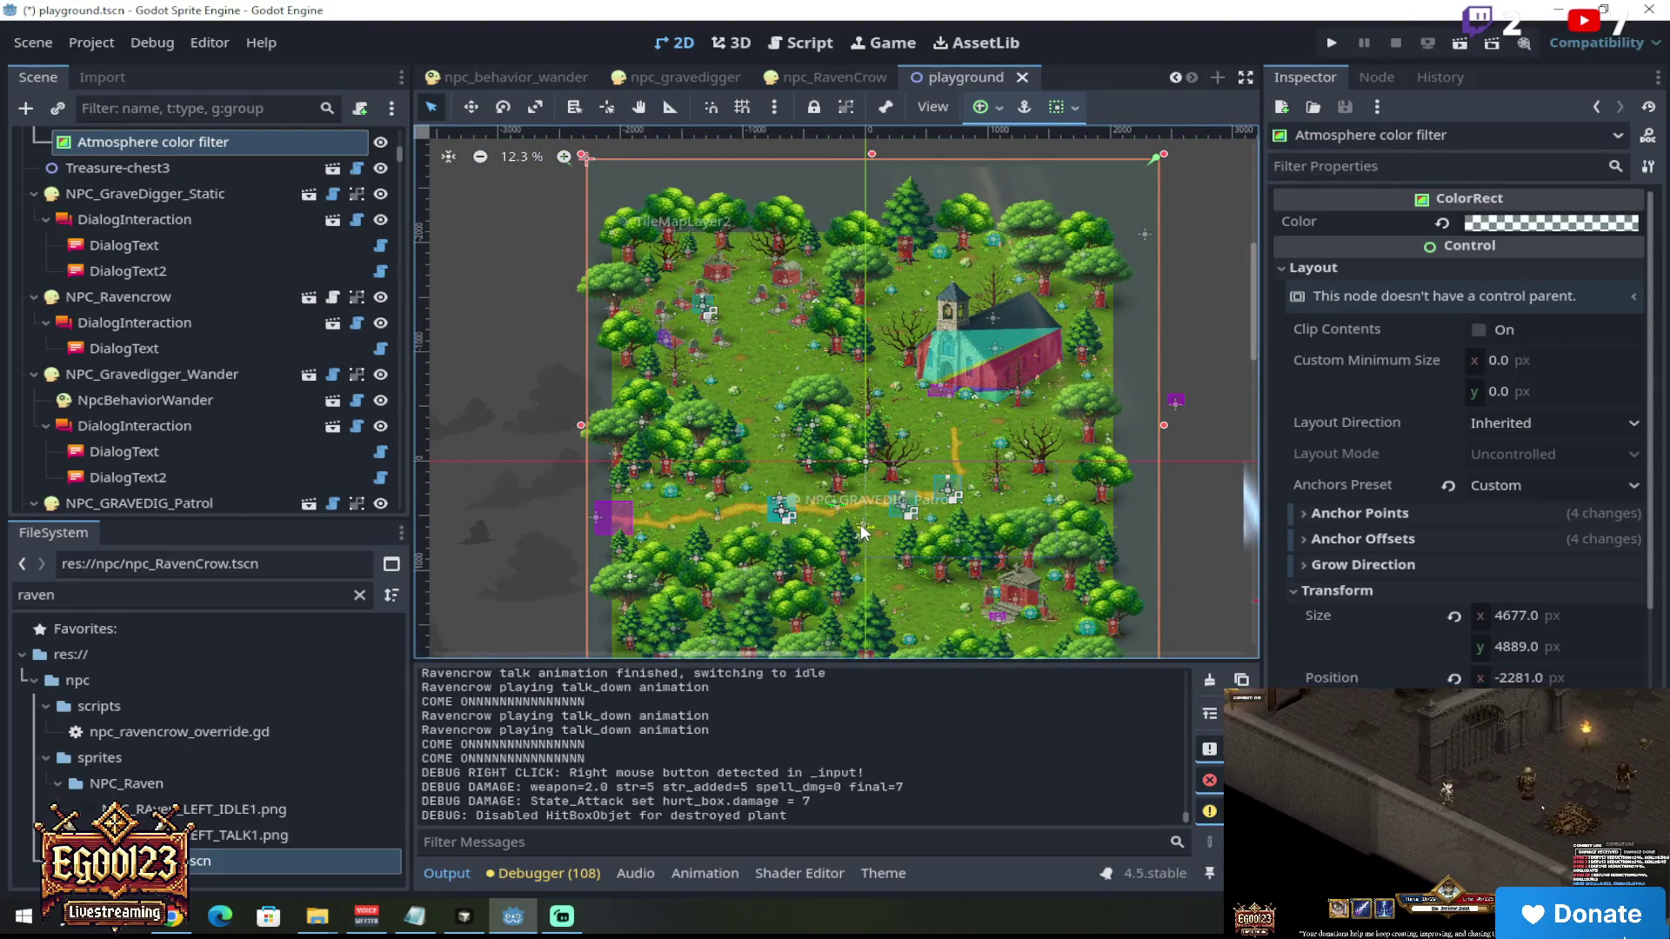
scroll(884, 534, up, 6)
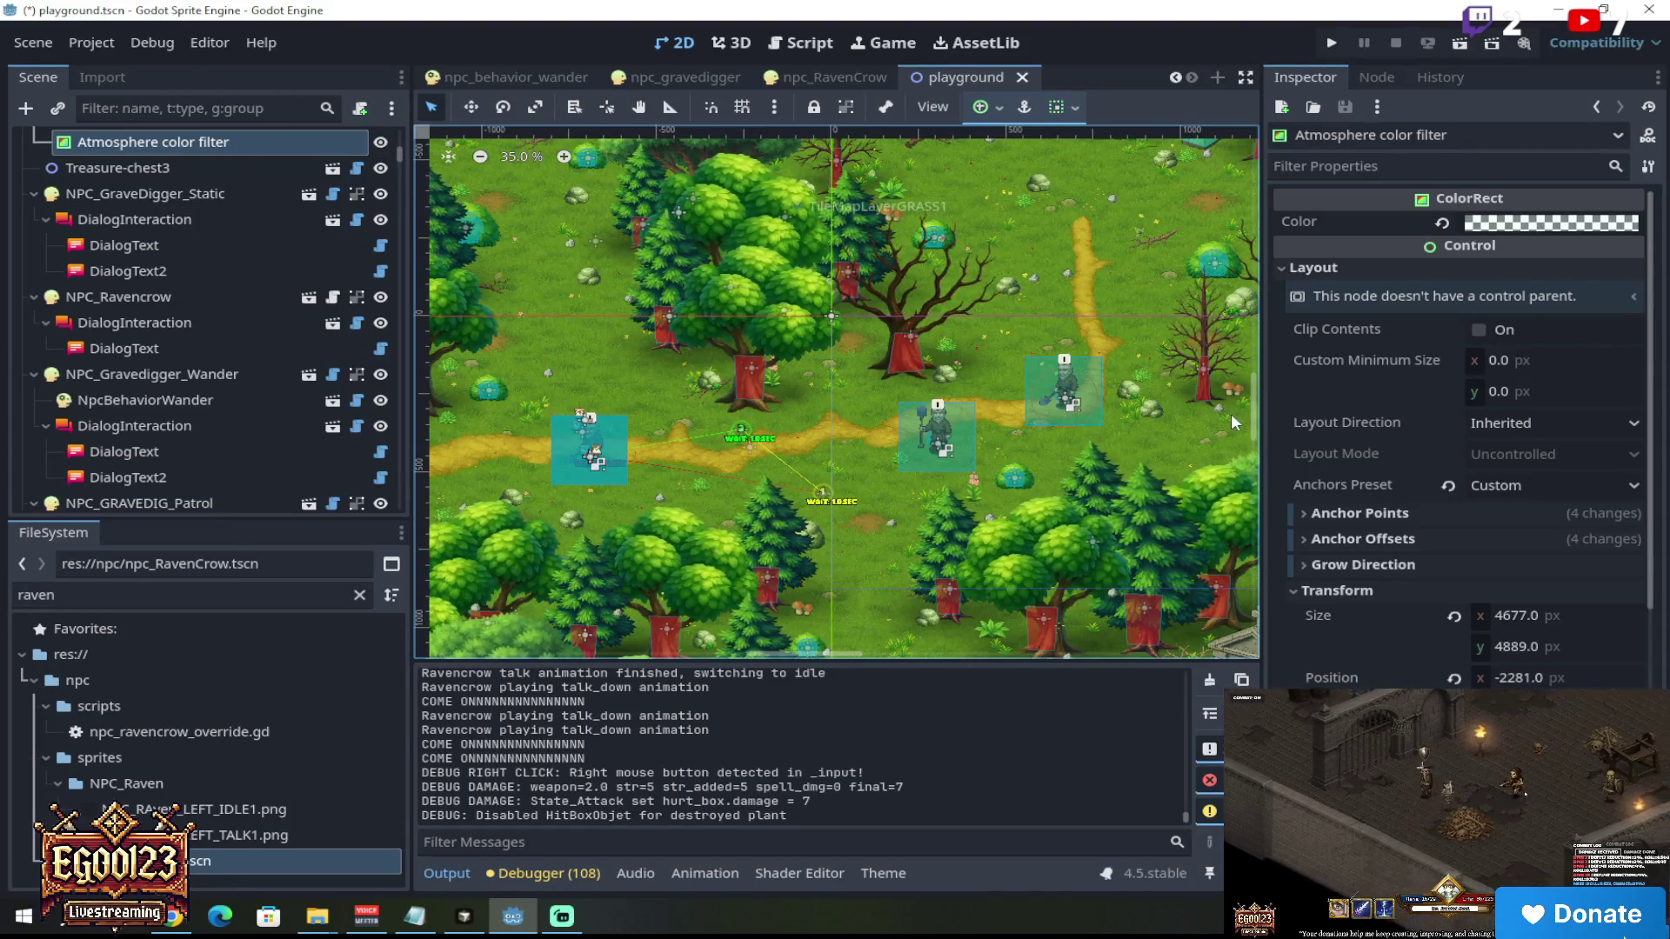
Step: Move the view to the graveyard, select Tomb3's shadow sprite, and run the current scene
drag(1254, 409, 1245, 272)
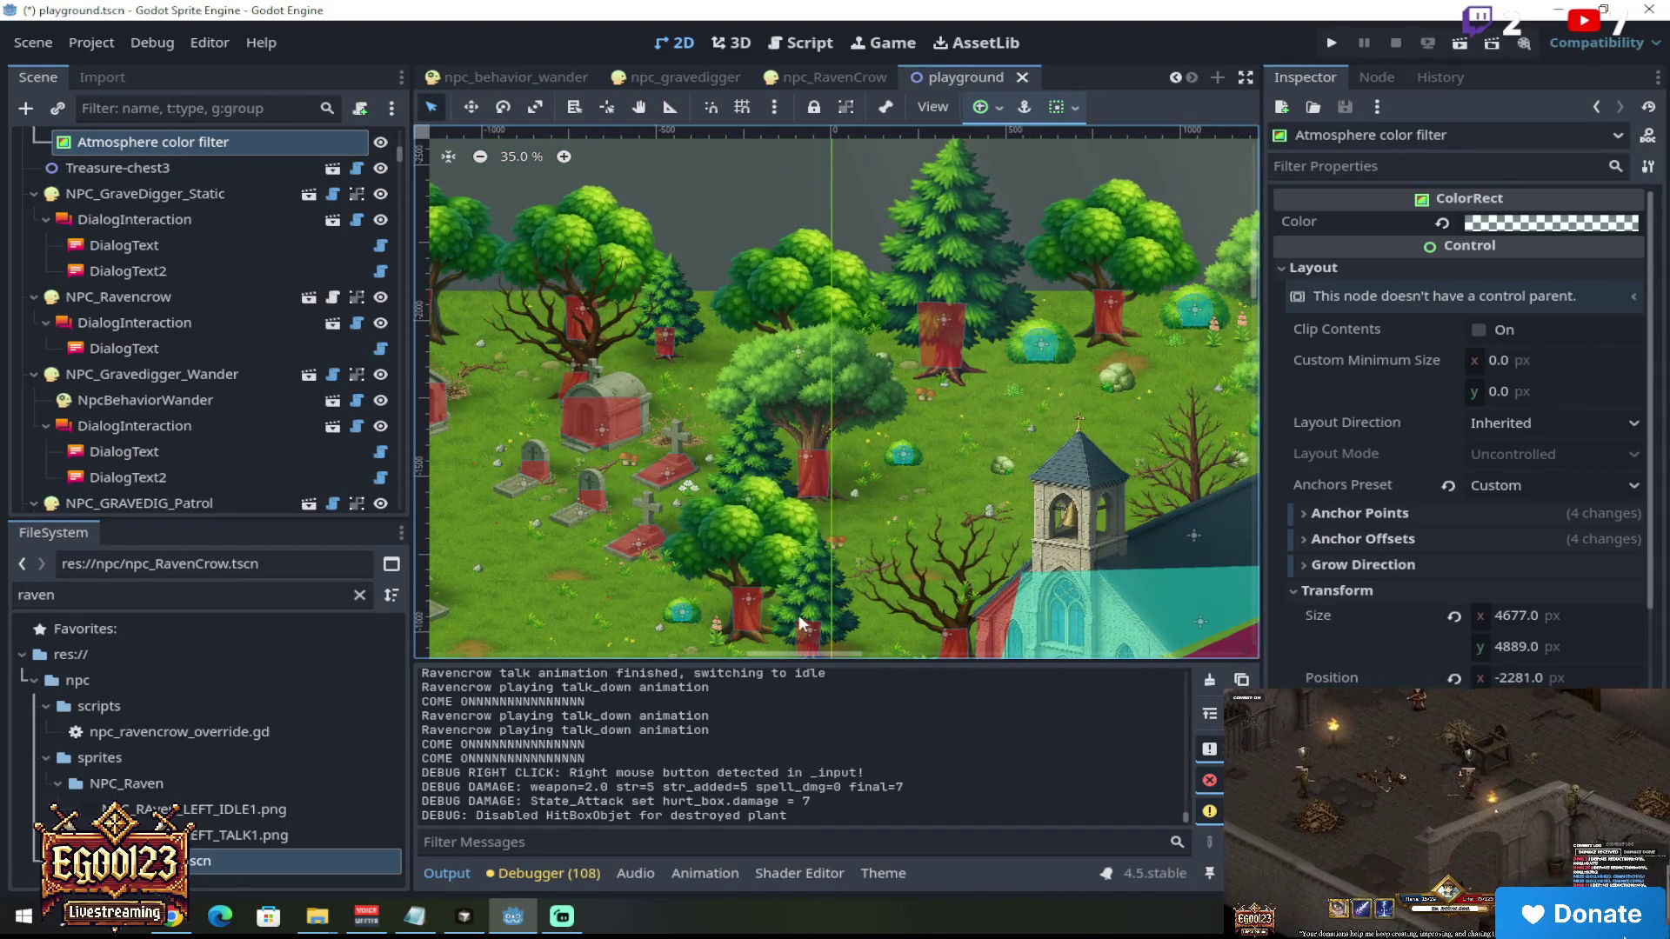
drag(796, 649, 696, 652)
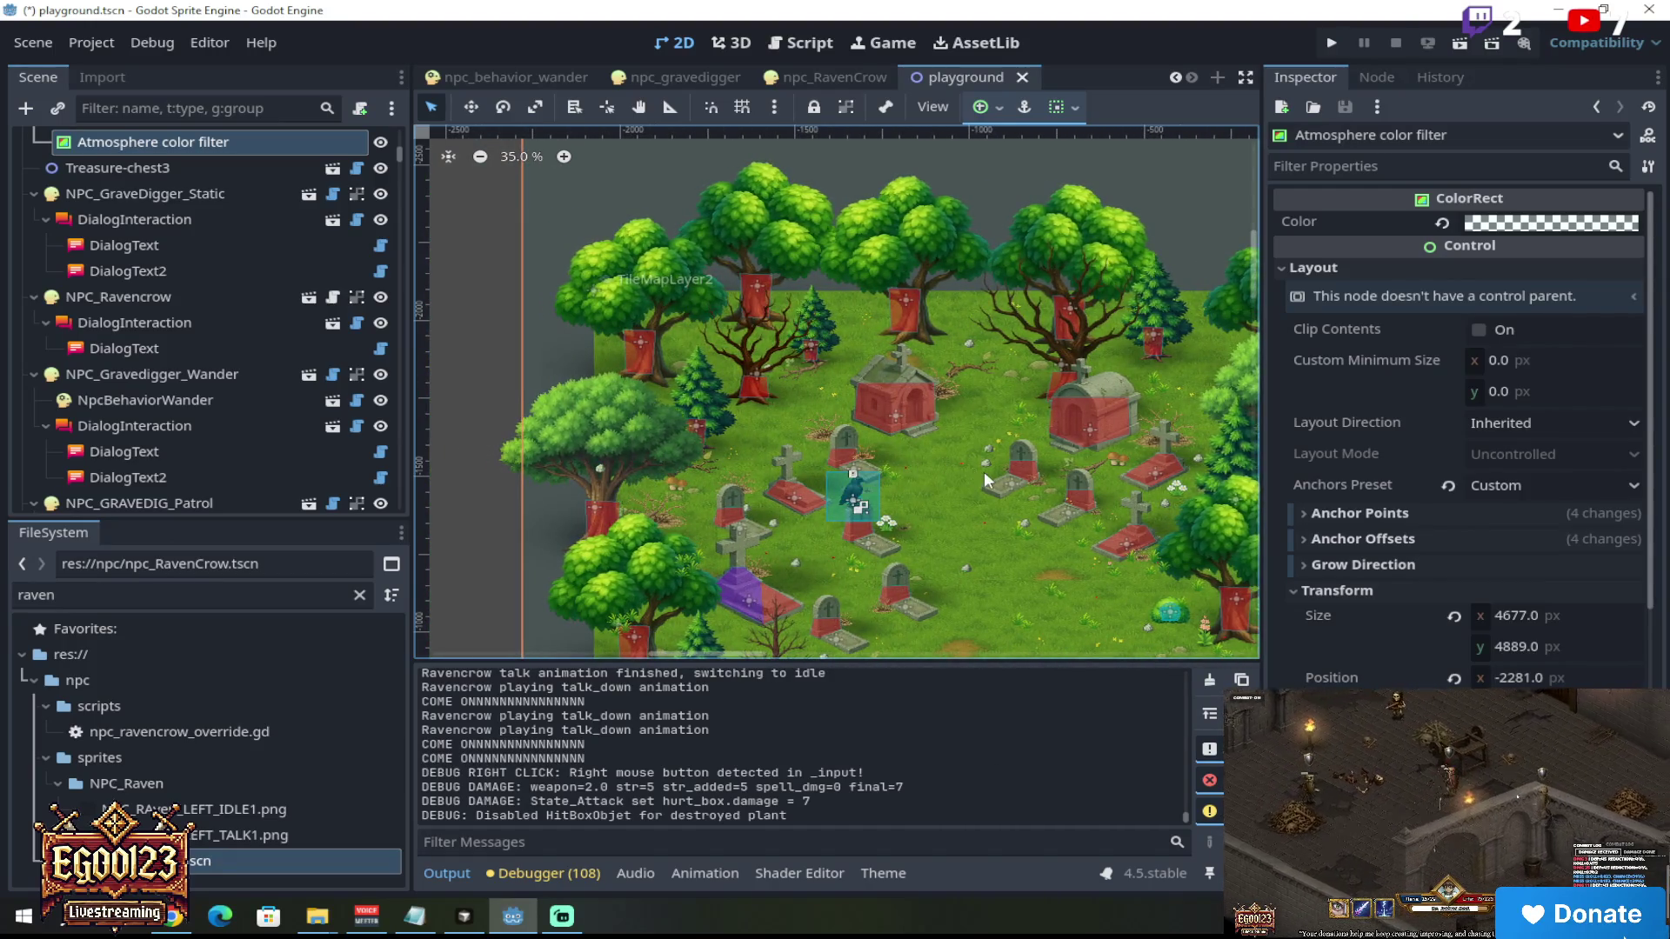
scroll(990, 469, down, 4)
scroll(904, 374, up, 2)
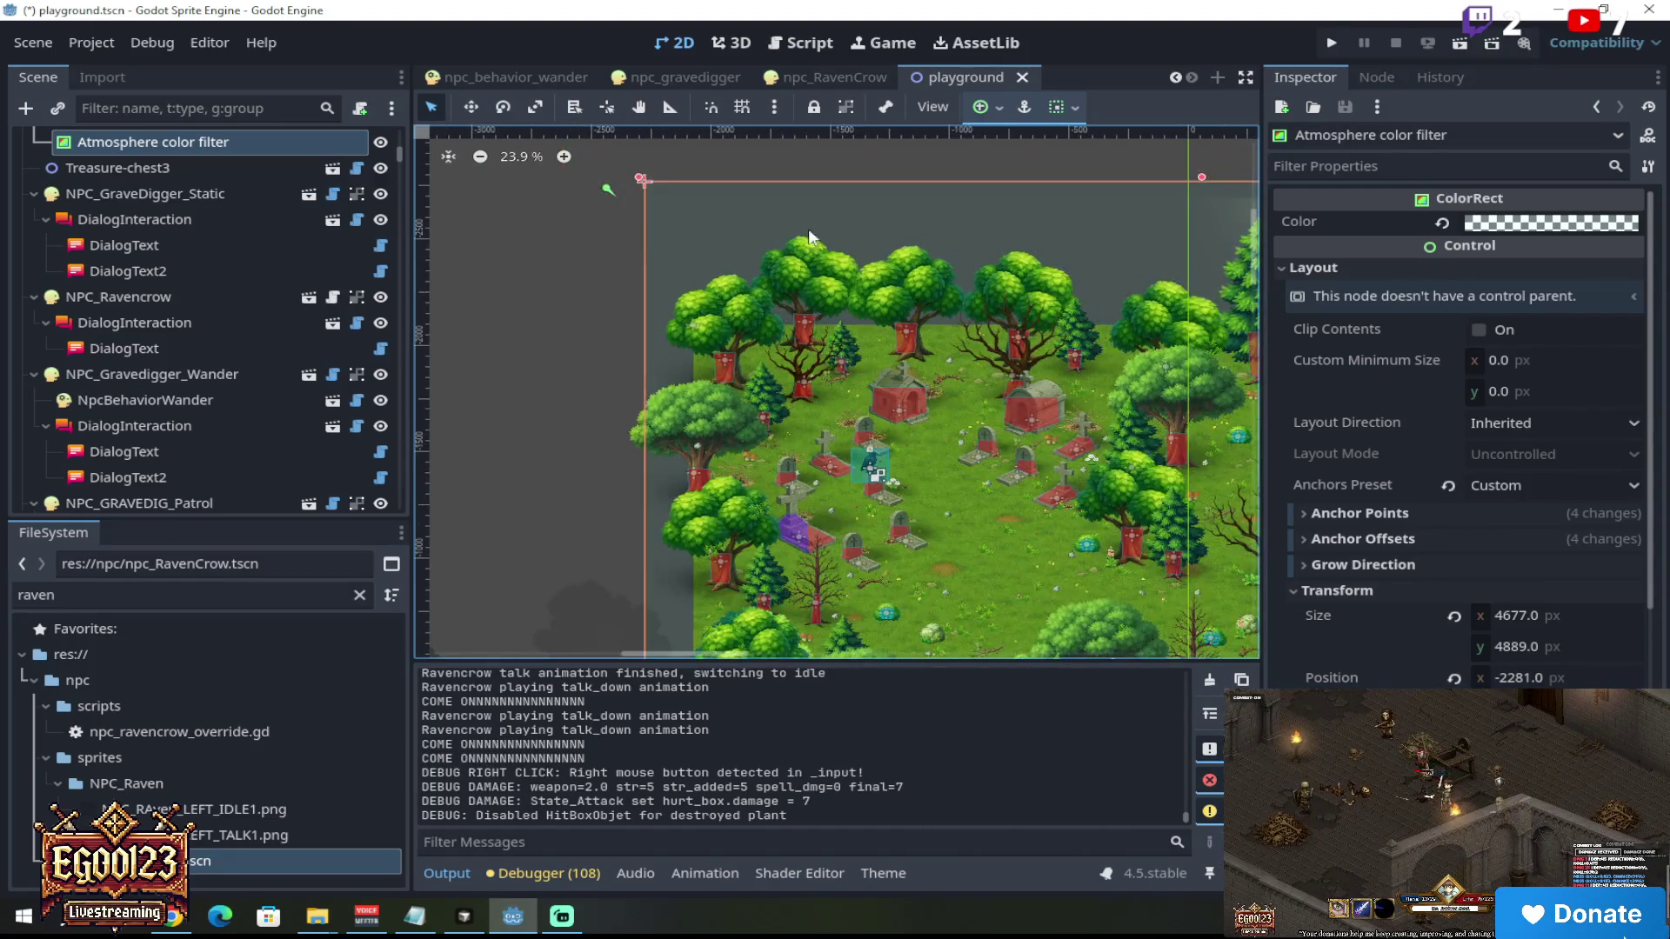
scroll(903, 434, up, 6)
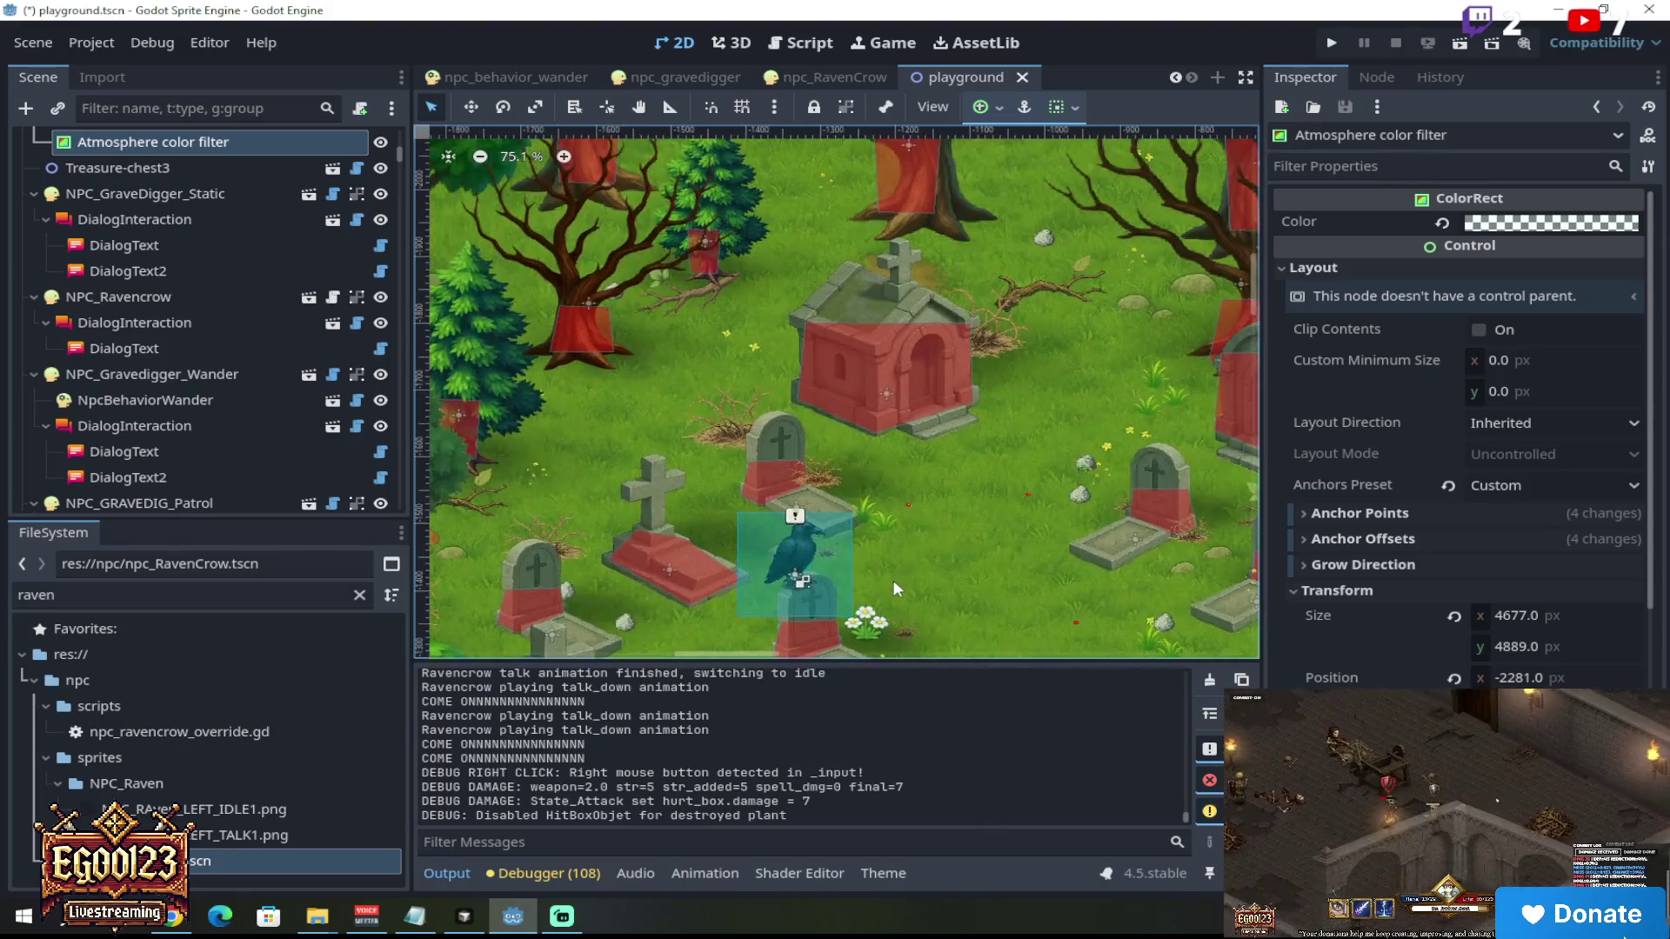
click(799, 550)
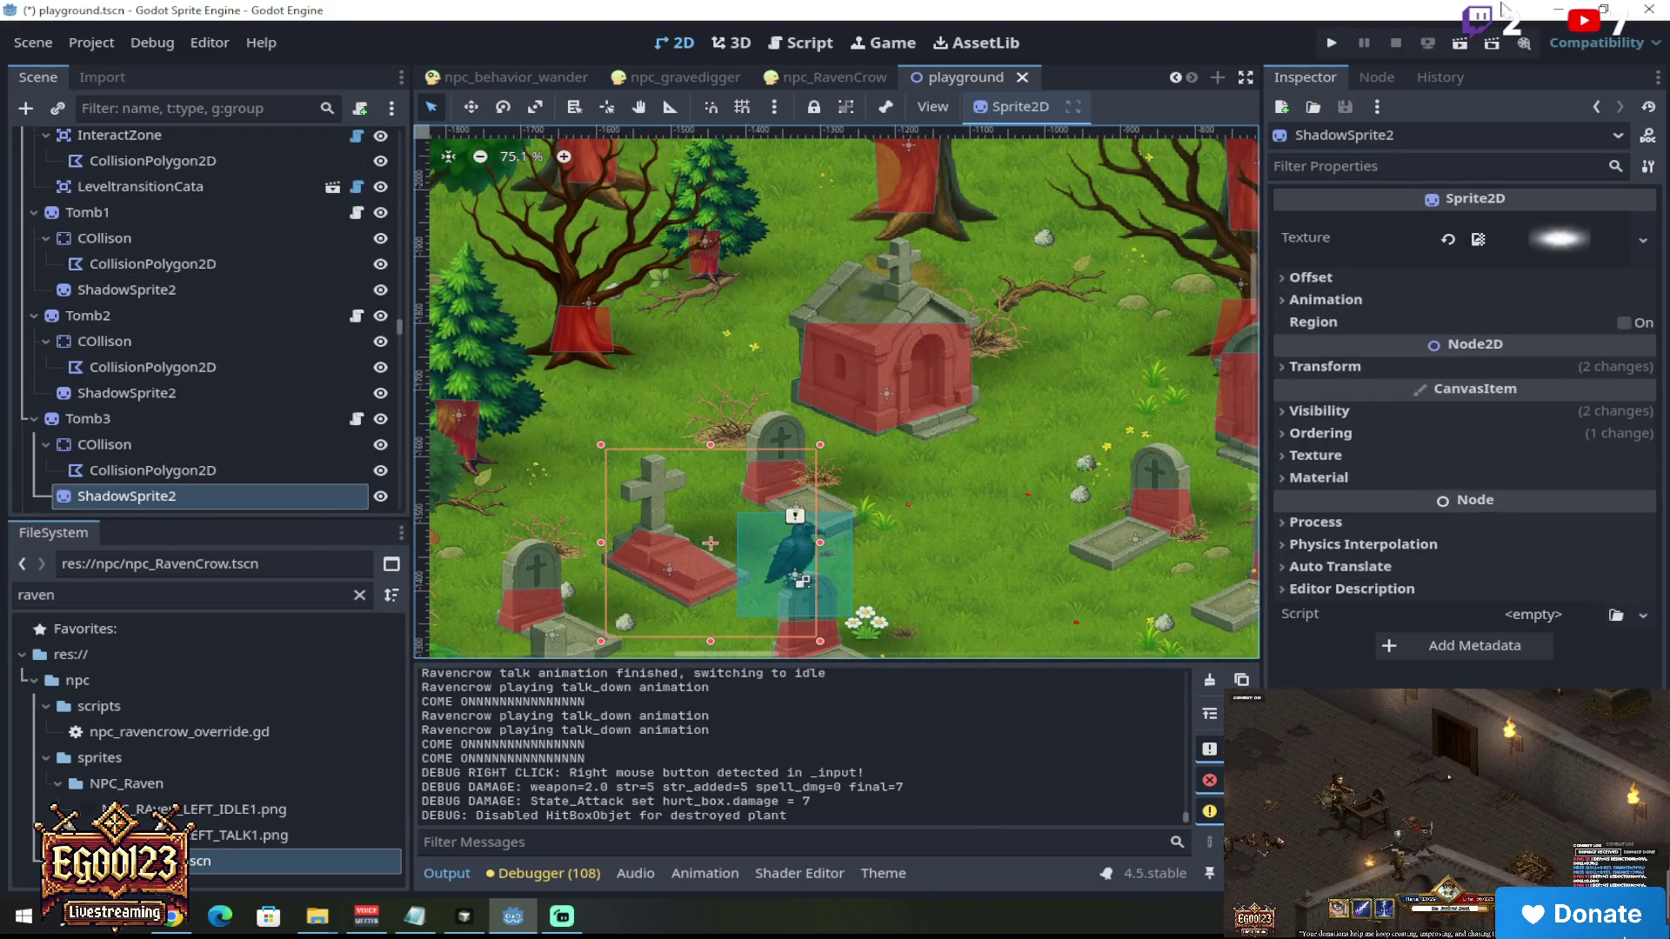
click(1461, 44)
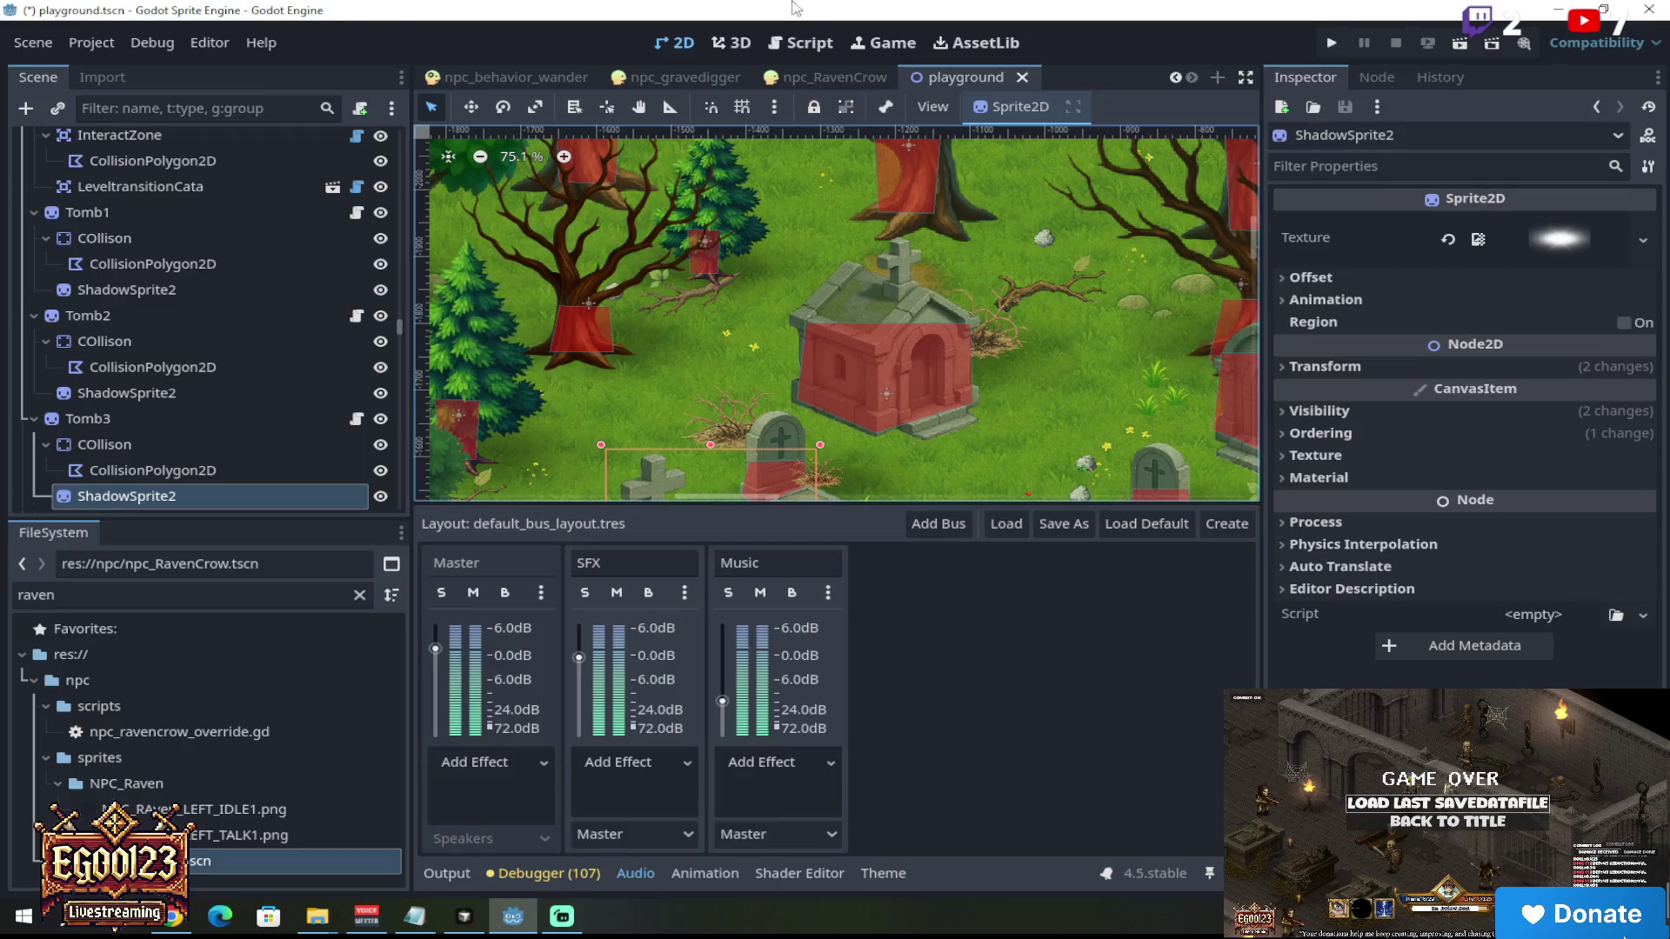
Step: Save all open scenes from the Scene menu
click(43, 44)
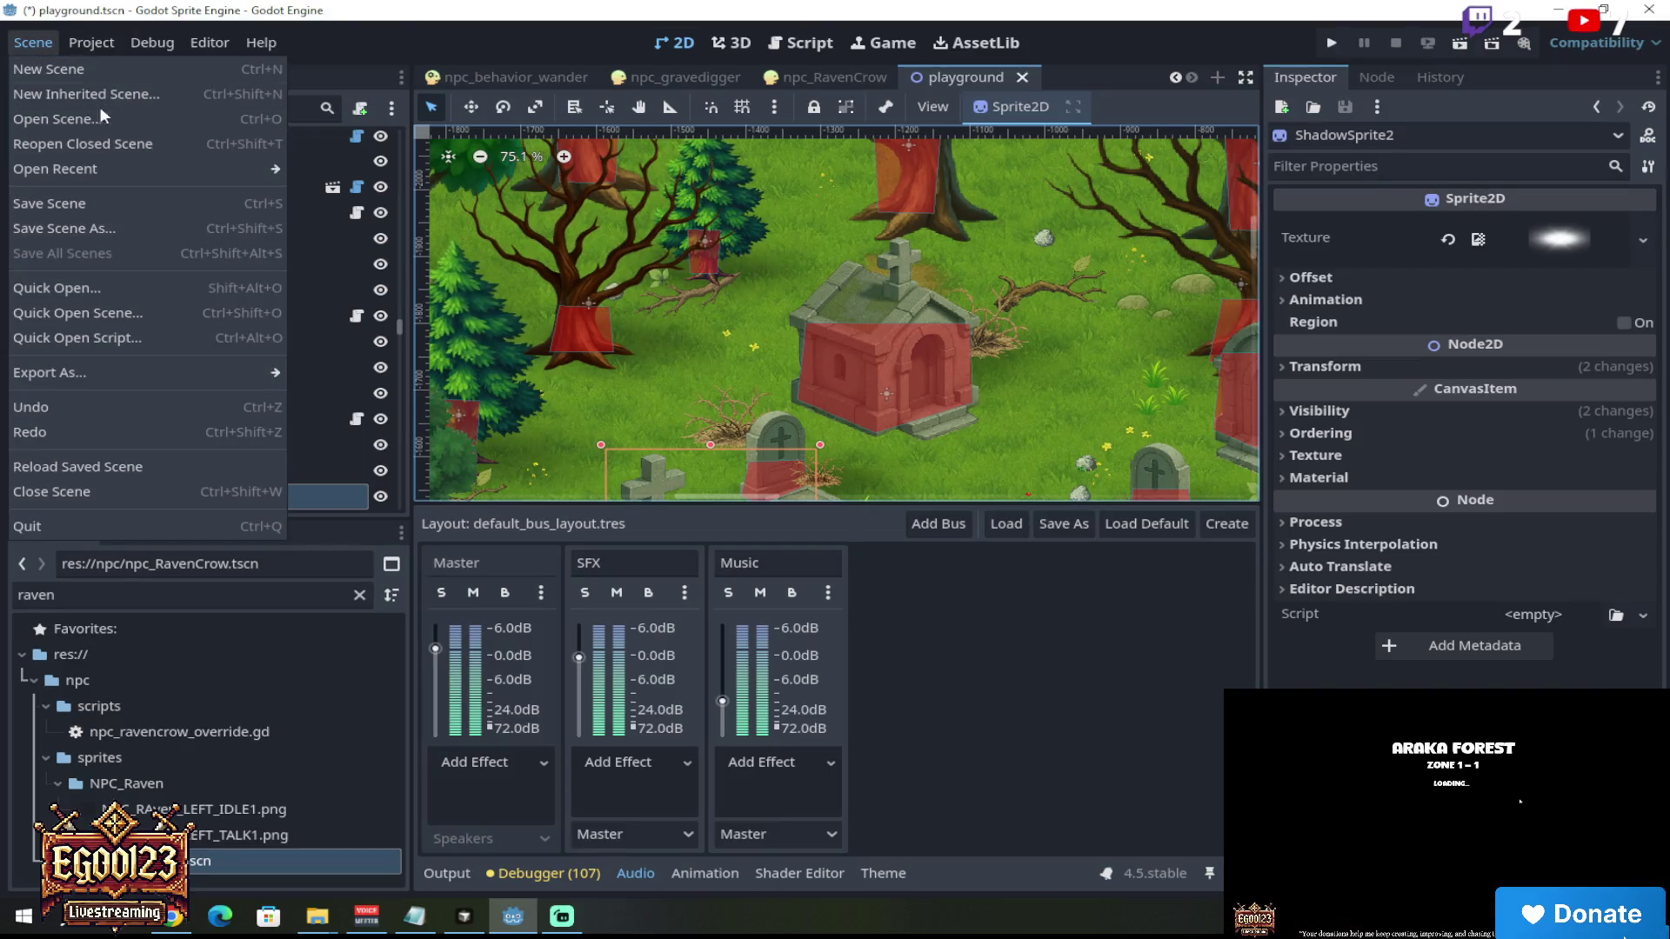
click(33, 41)
click(381, 188)
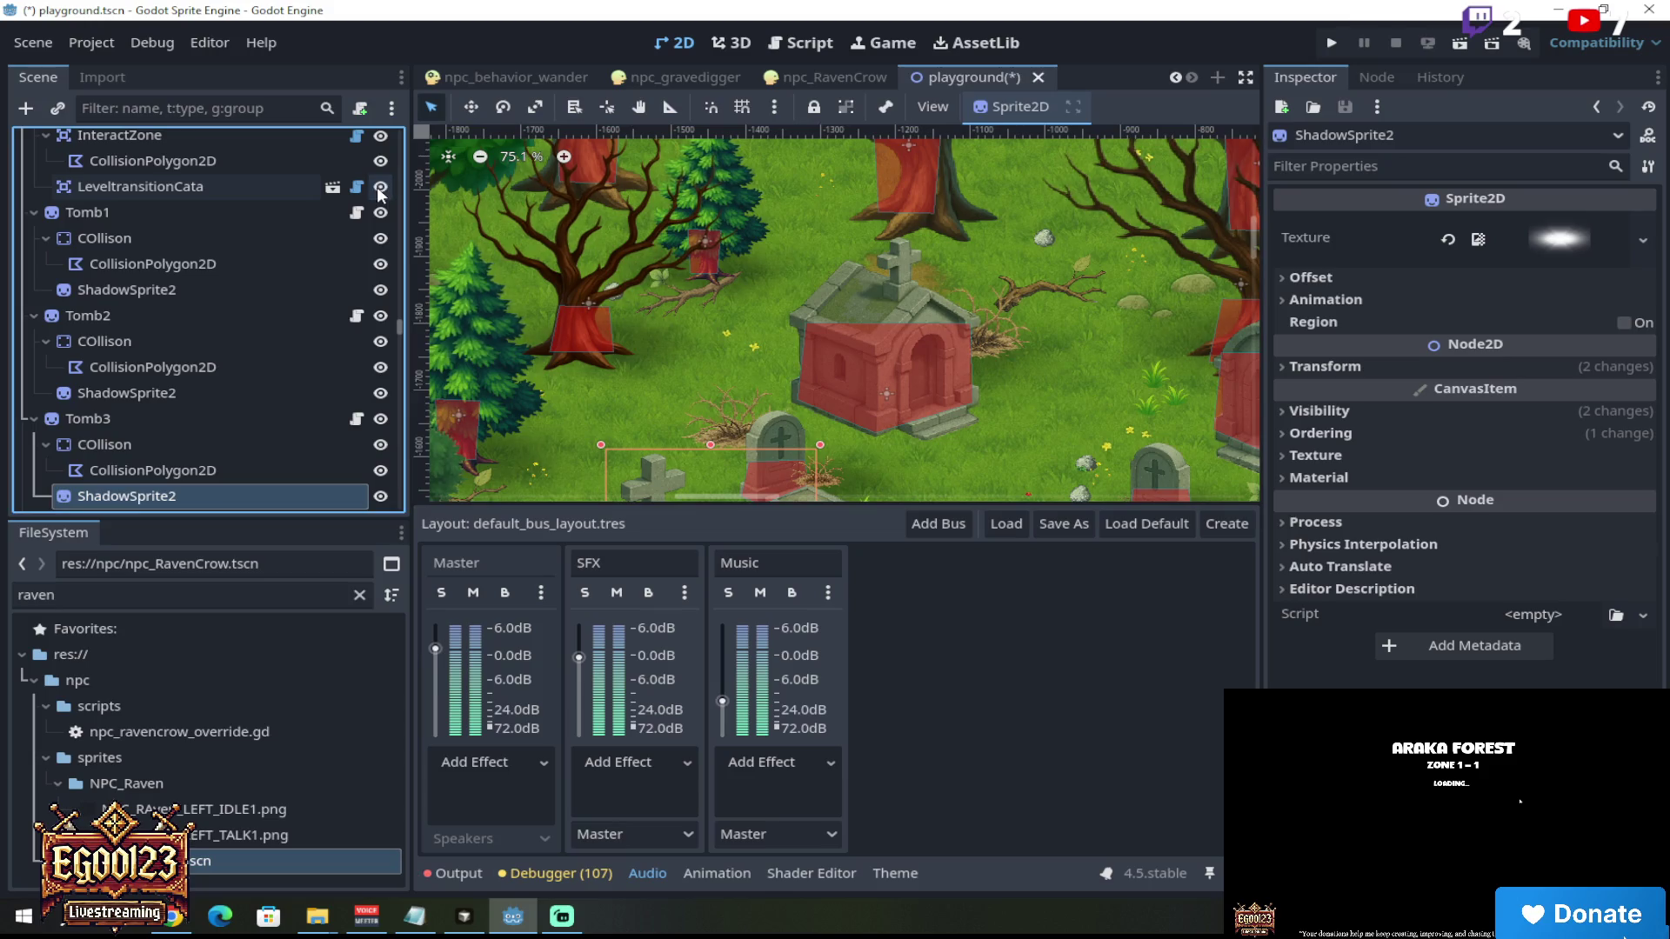
click(28, 49)
click(91, 252)
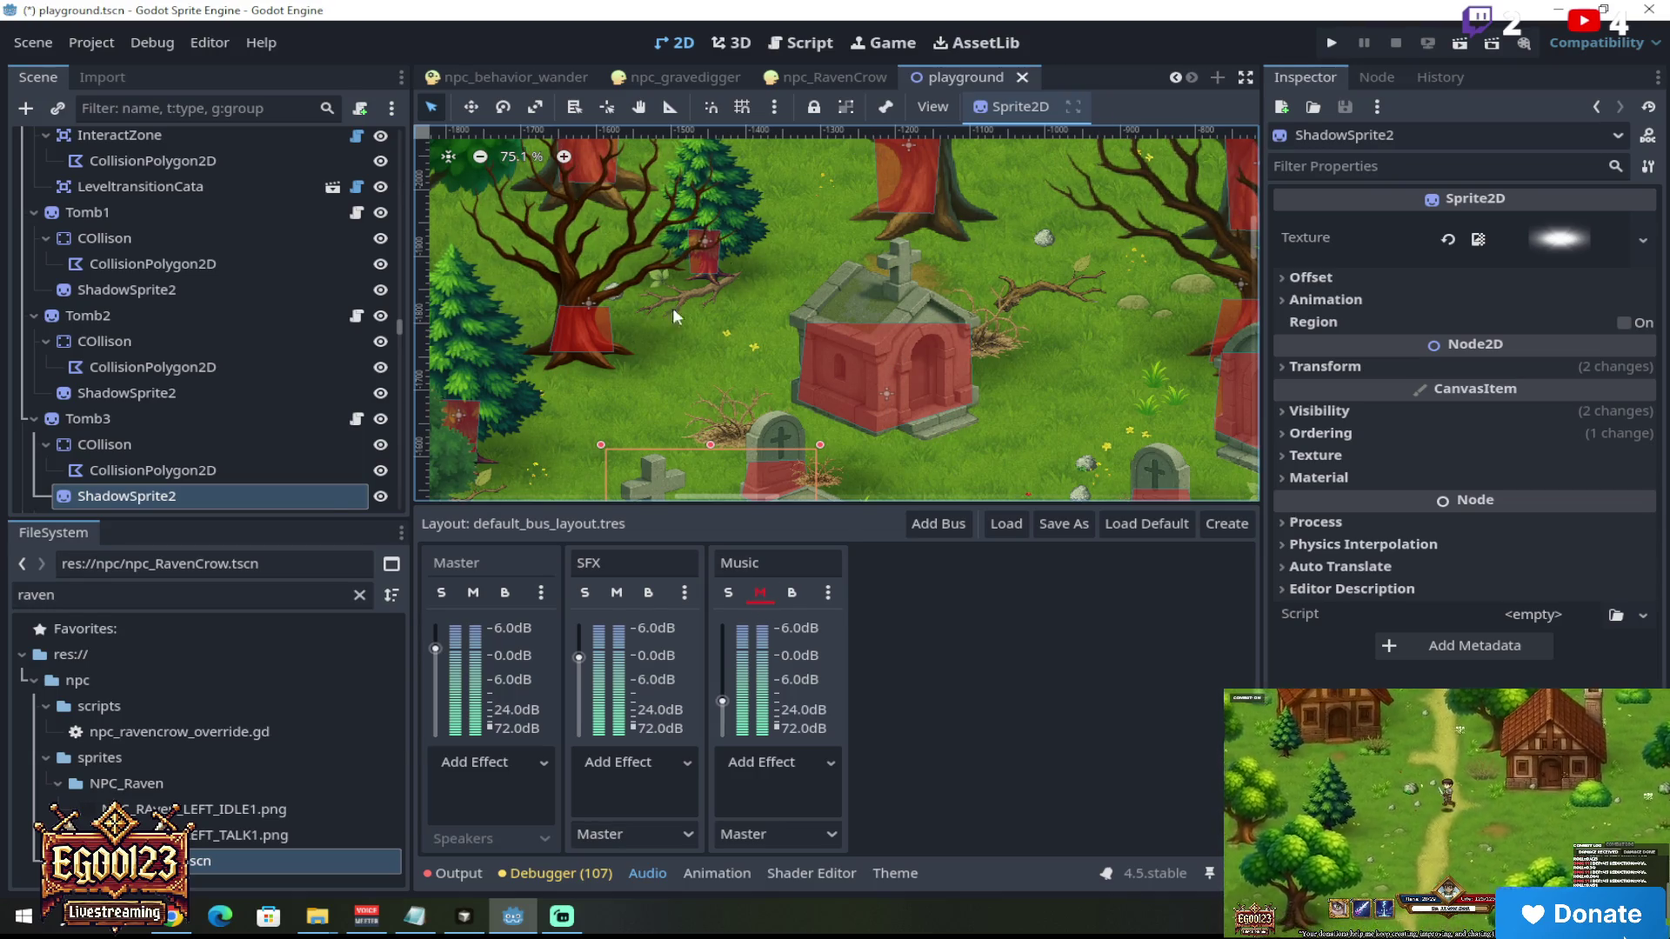
Step: Filter the FileSystem by '01' and select Levels/Area1/01.tscn
drag(74, 604, 4, 605)
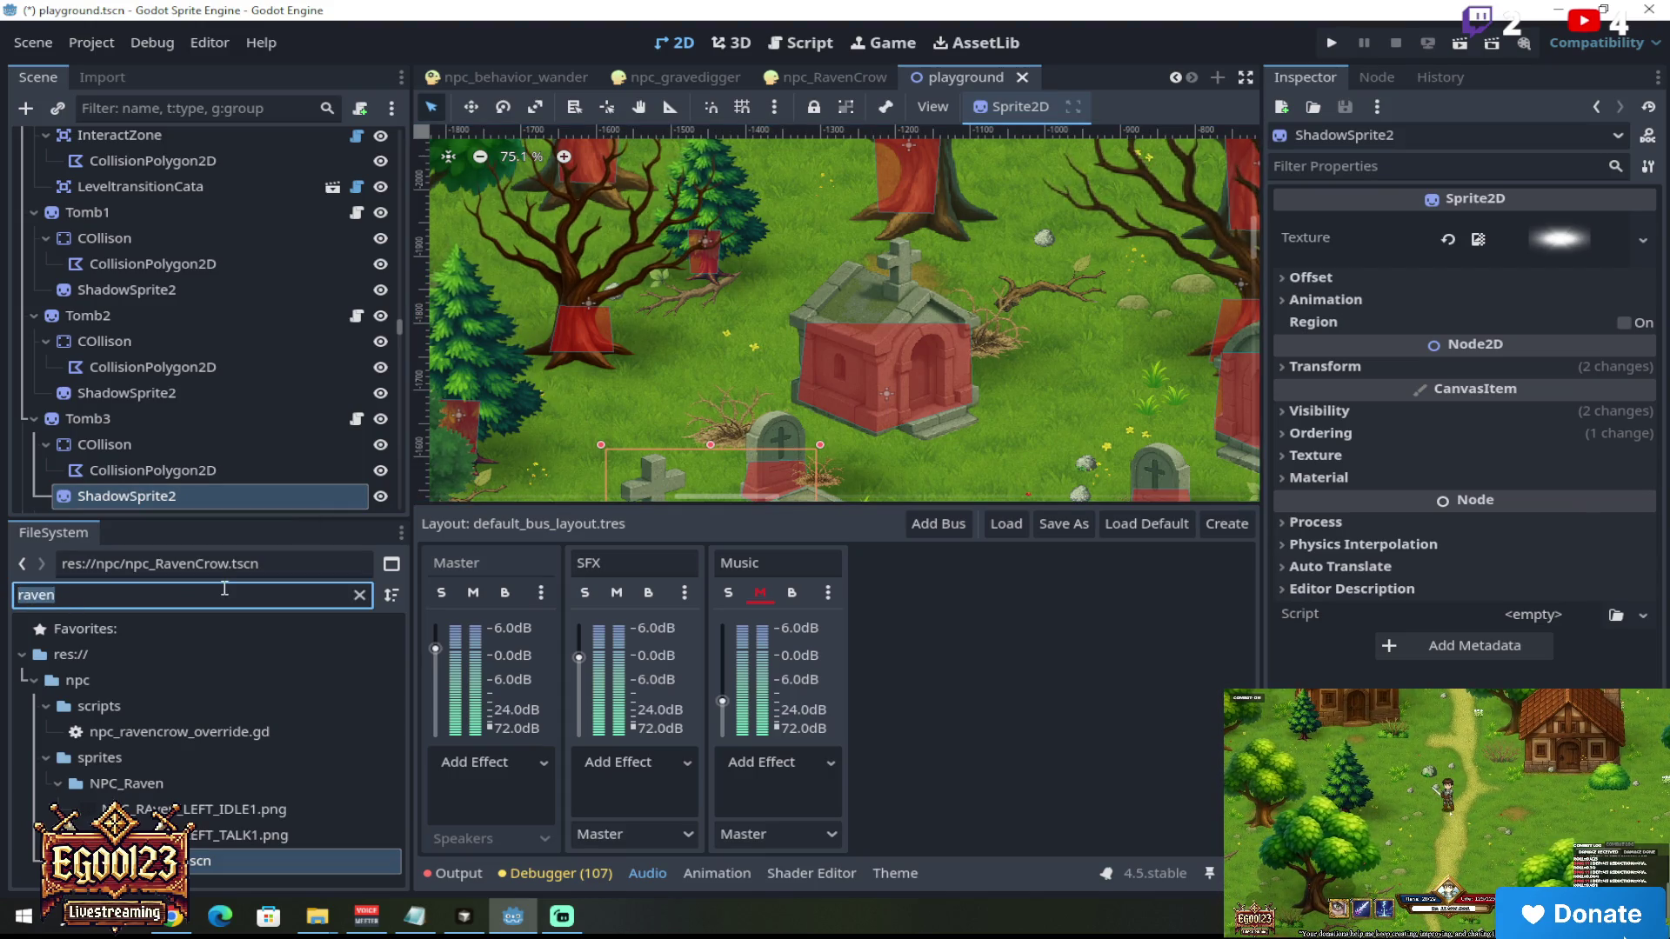
text(01)
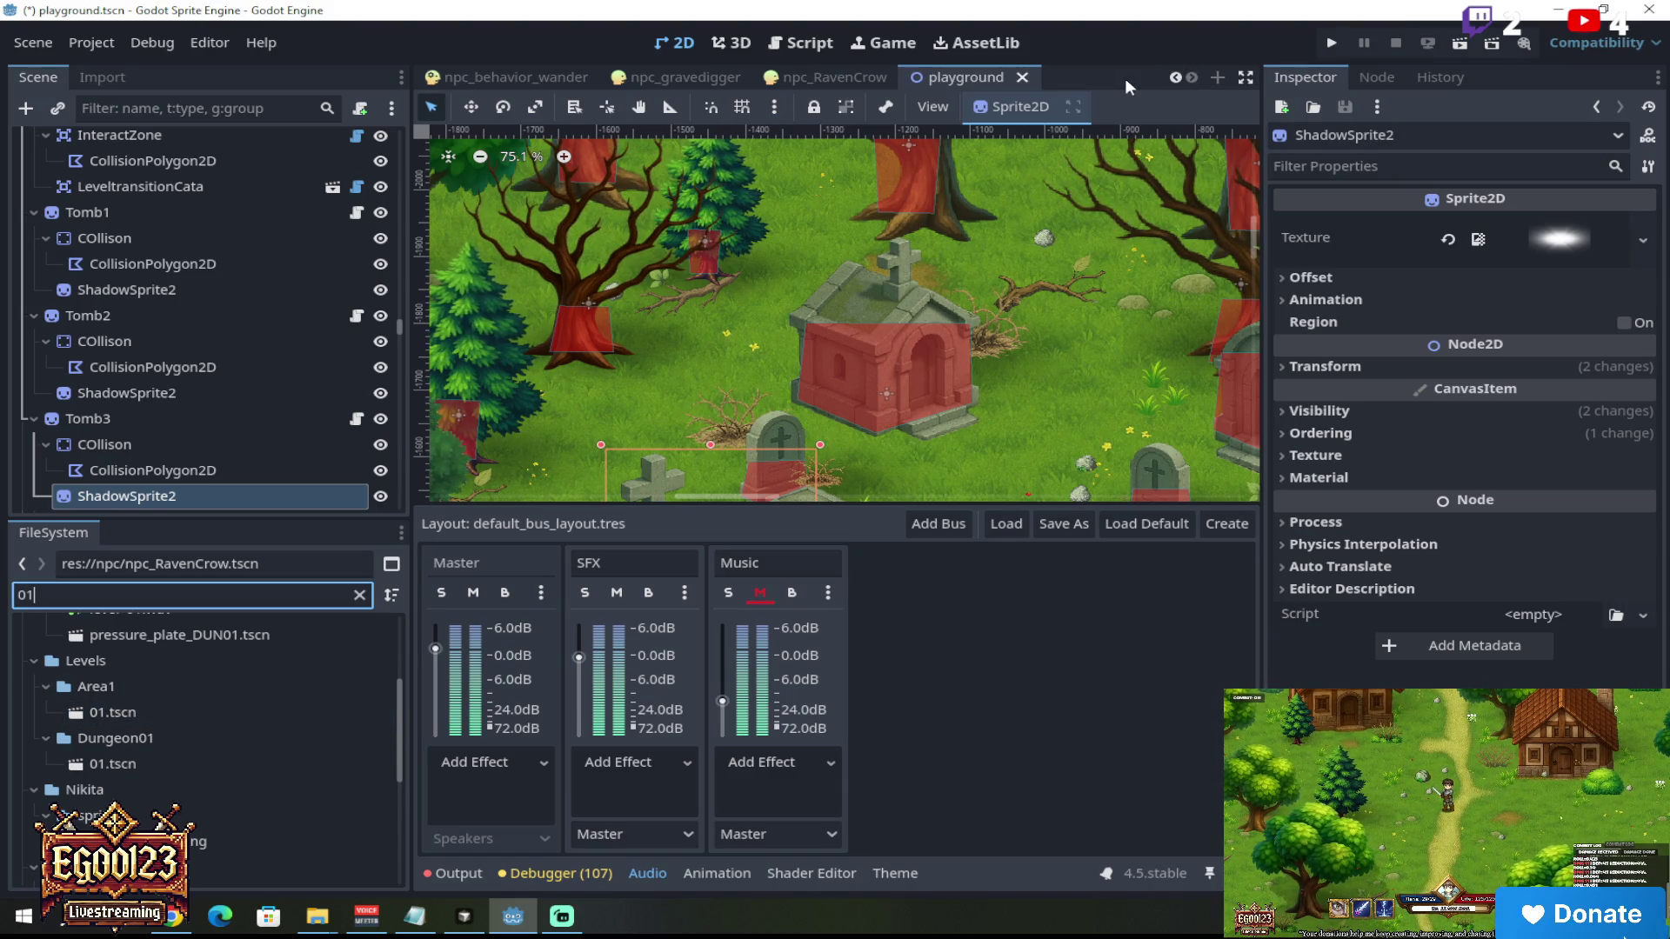
click(1177, 77)
click(1177, 76)
click(1177, 76)
click(1177, 76)
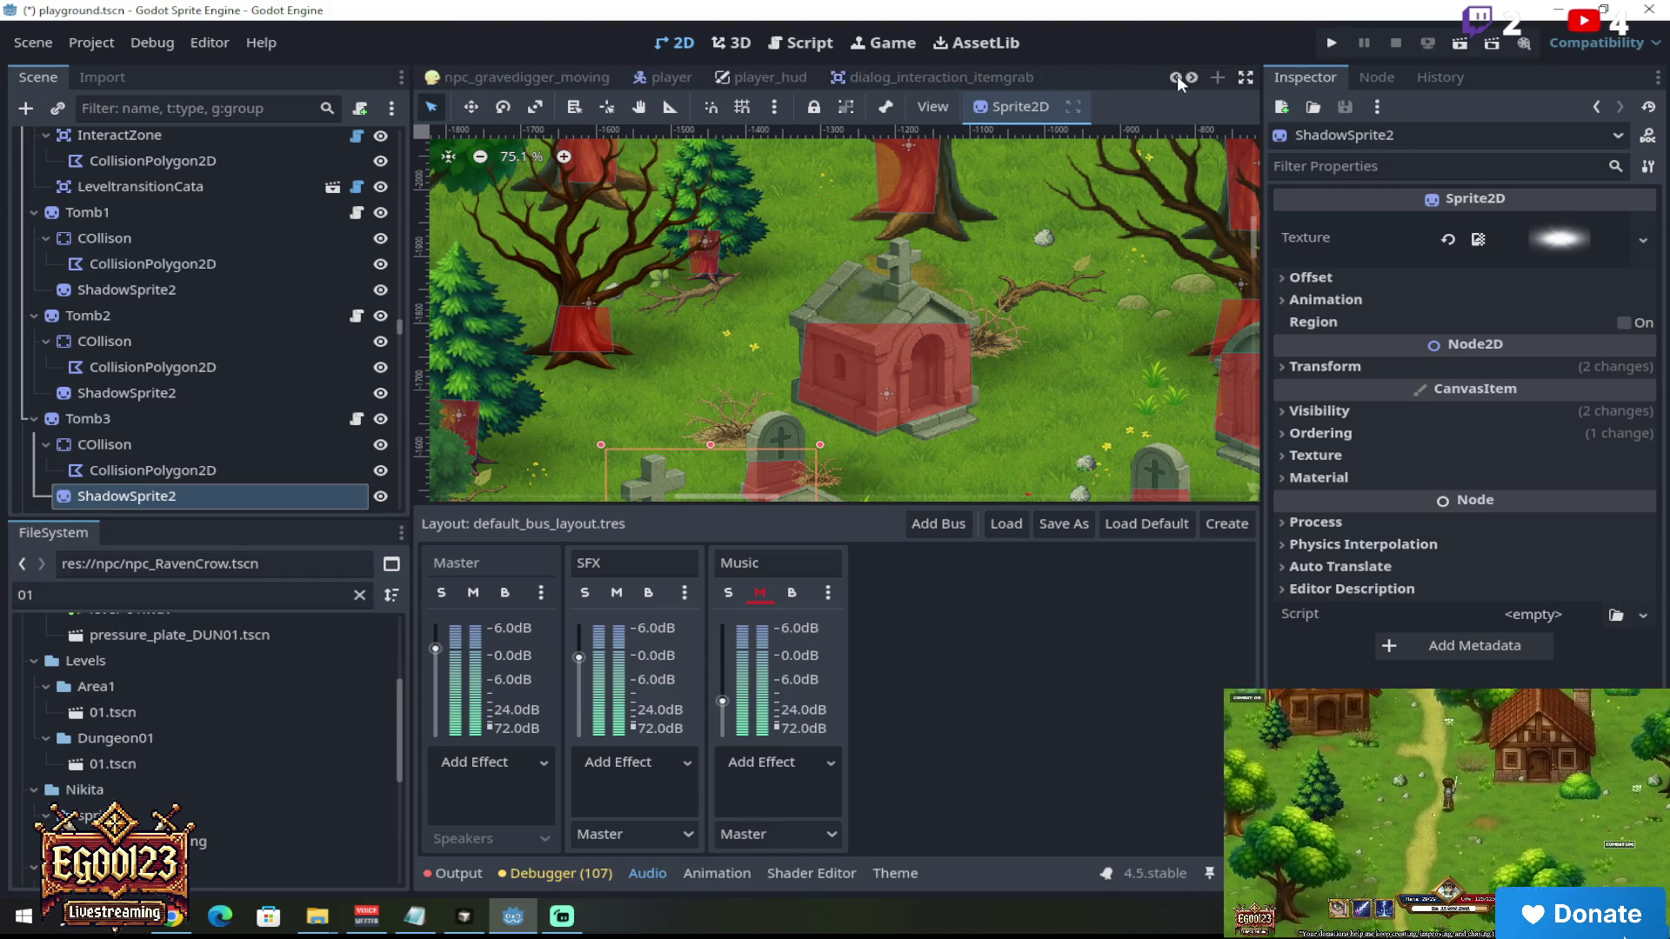
click(1177, 75)
click(1193, 77)
click(1192, 76)
click(1193, 77)
click(1193, 77)
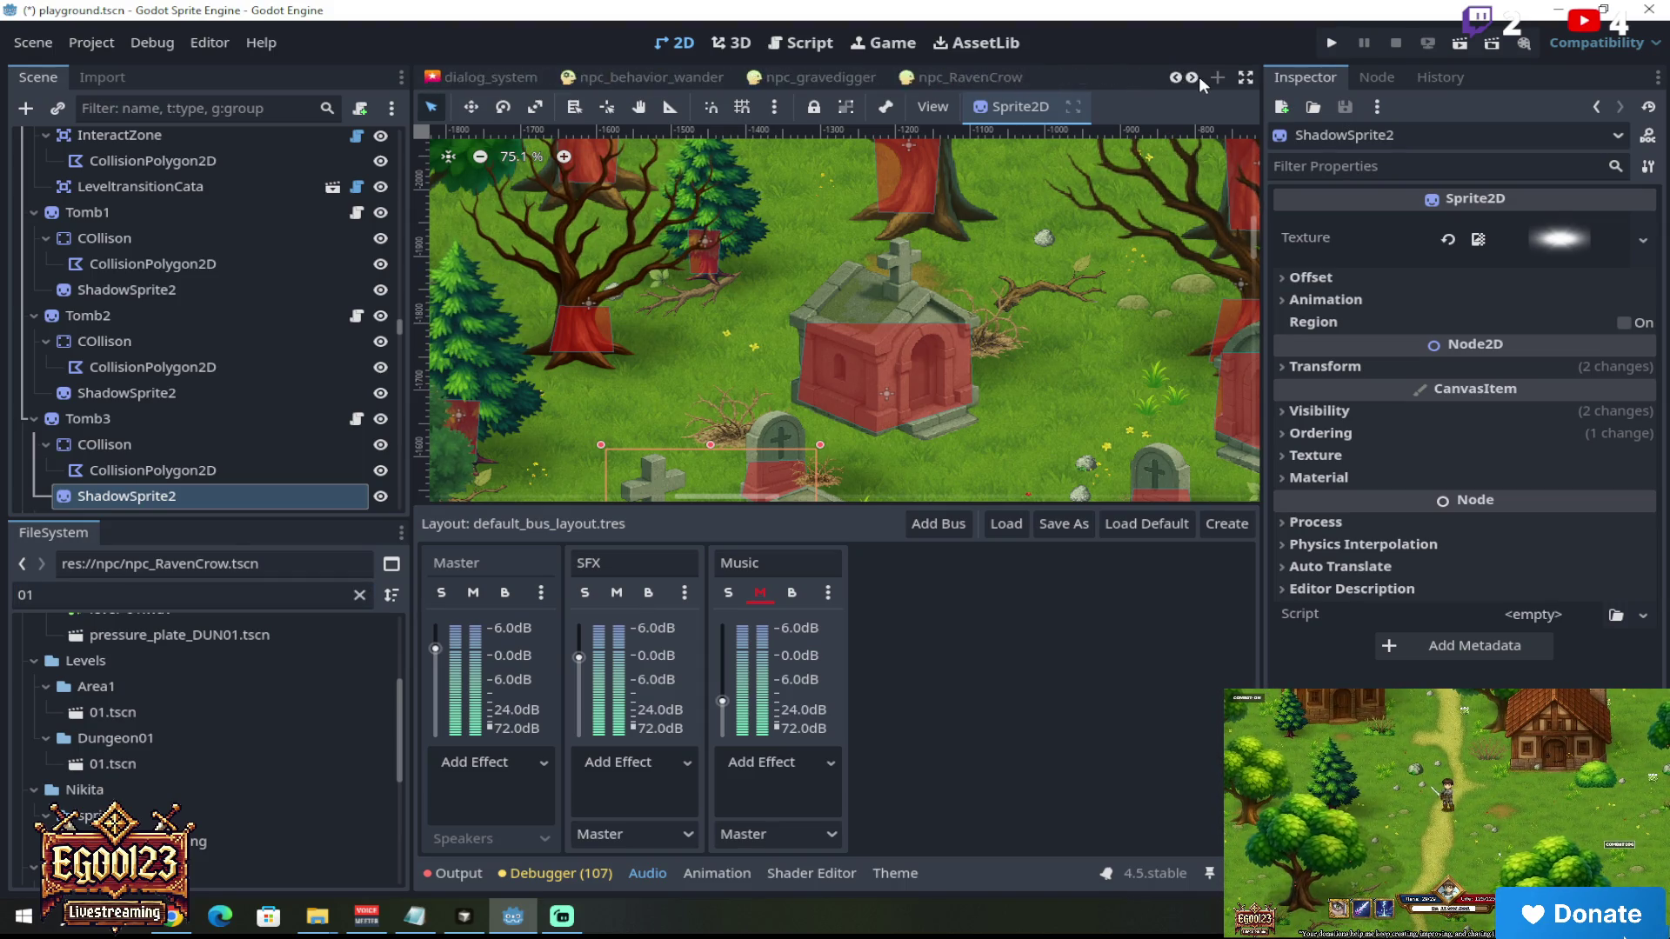
click(1193, 76)
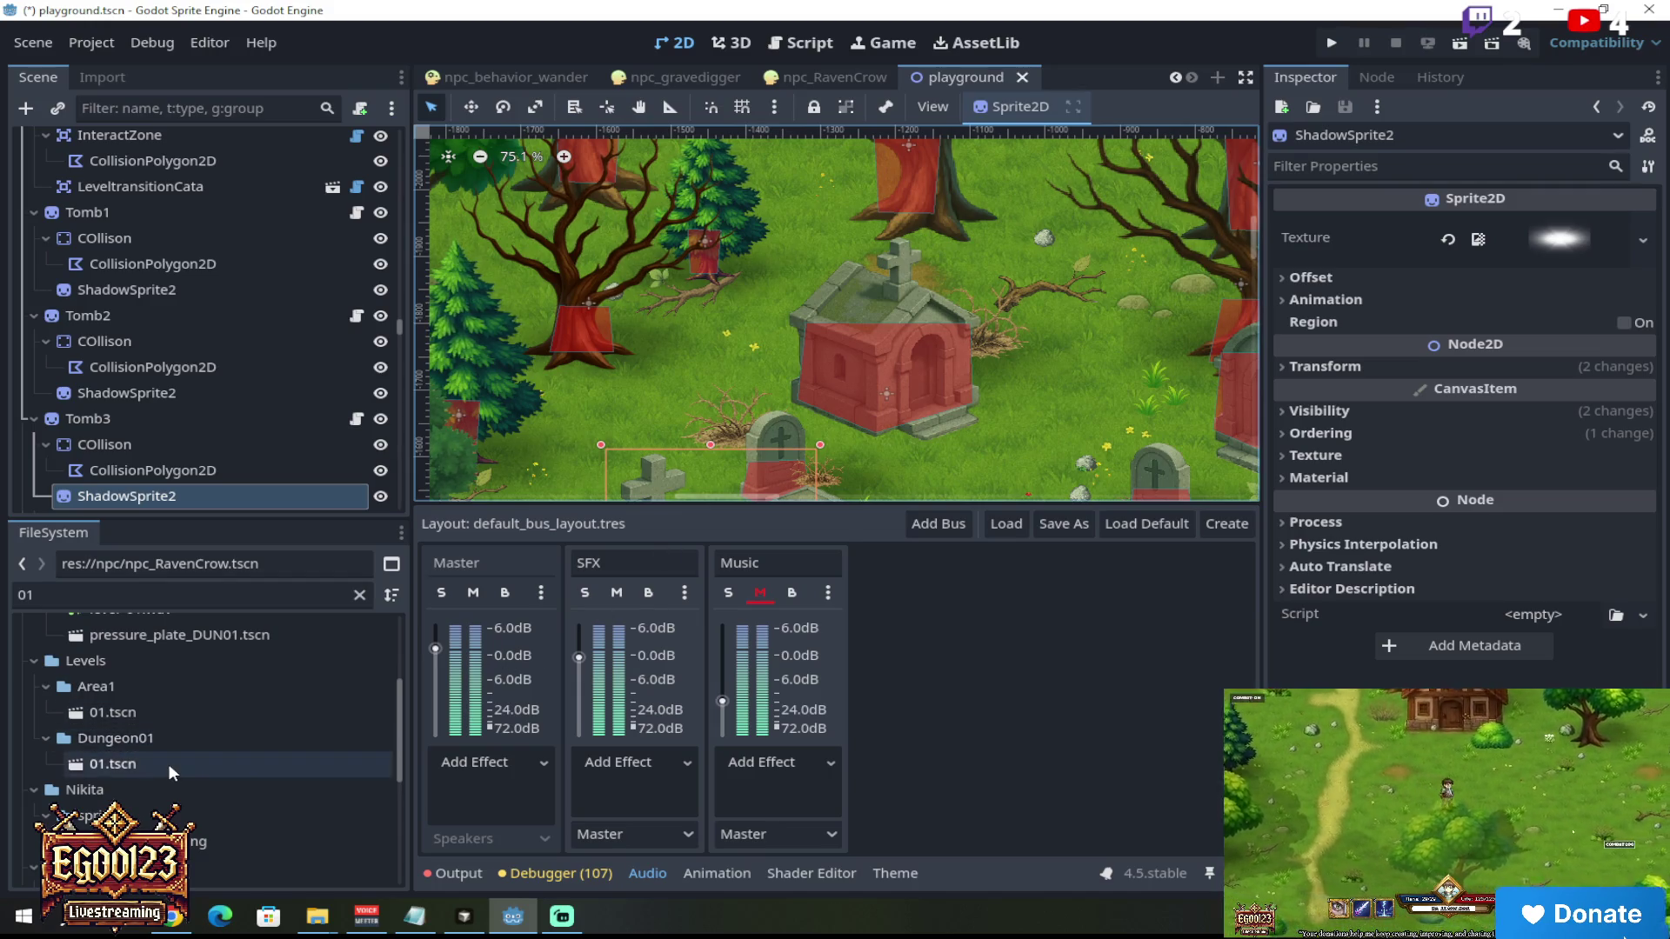
click(172, 714)
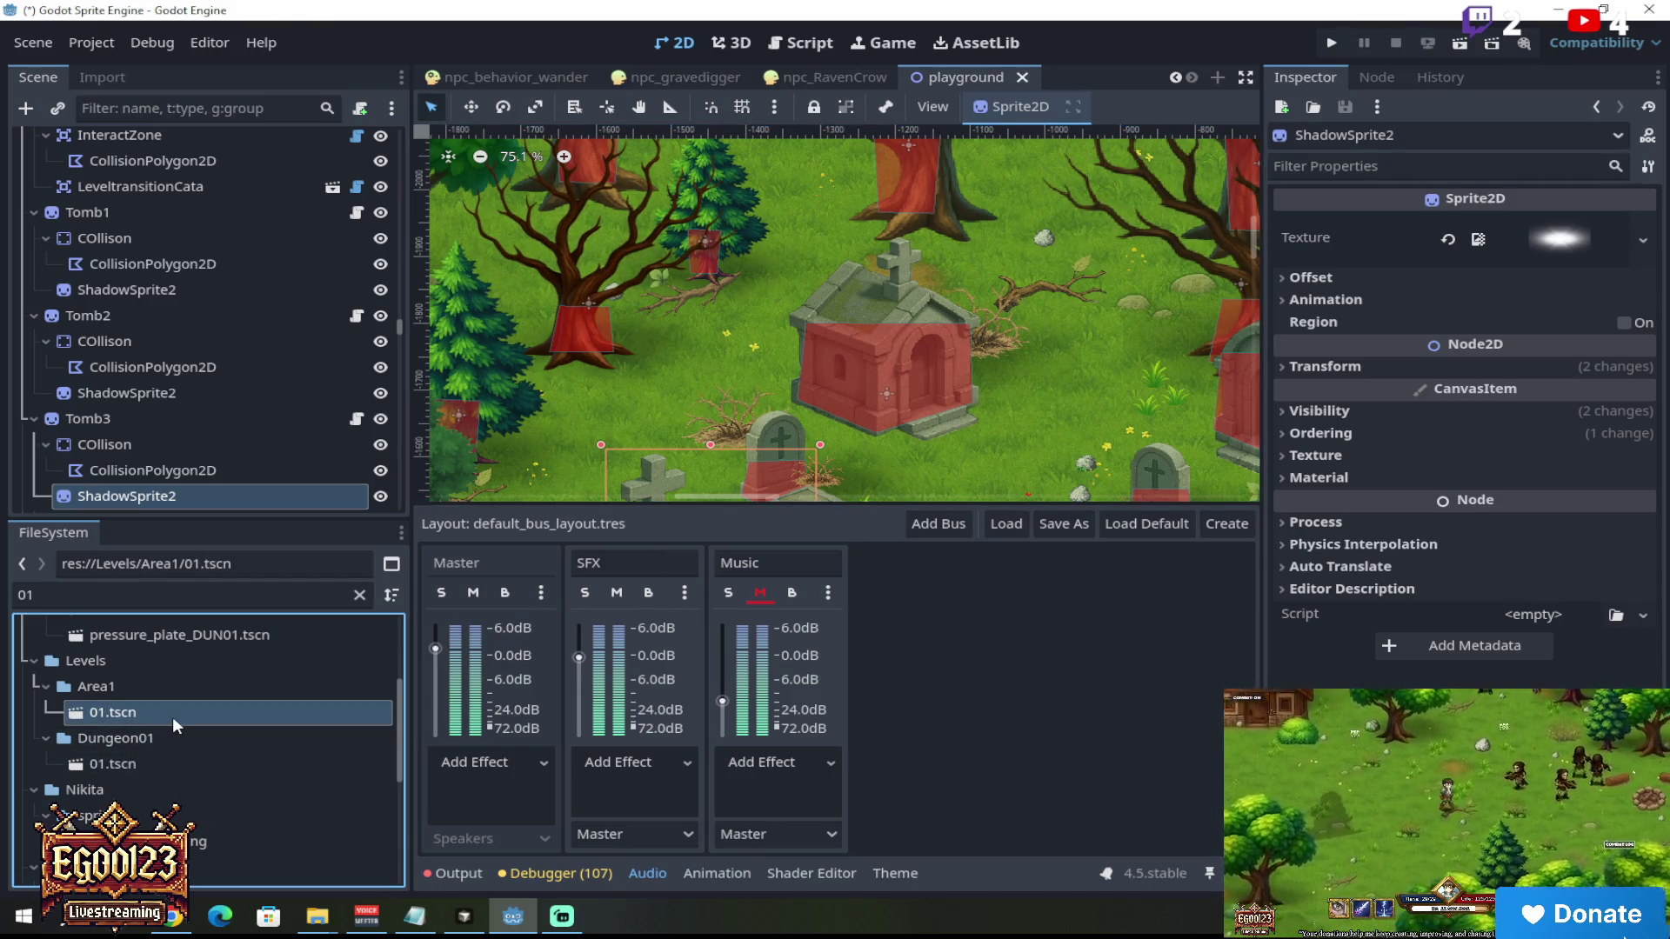
Step: Open Area1/01.tscn and clear the Output log
double_click(172, 716)
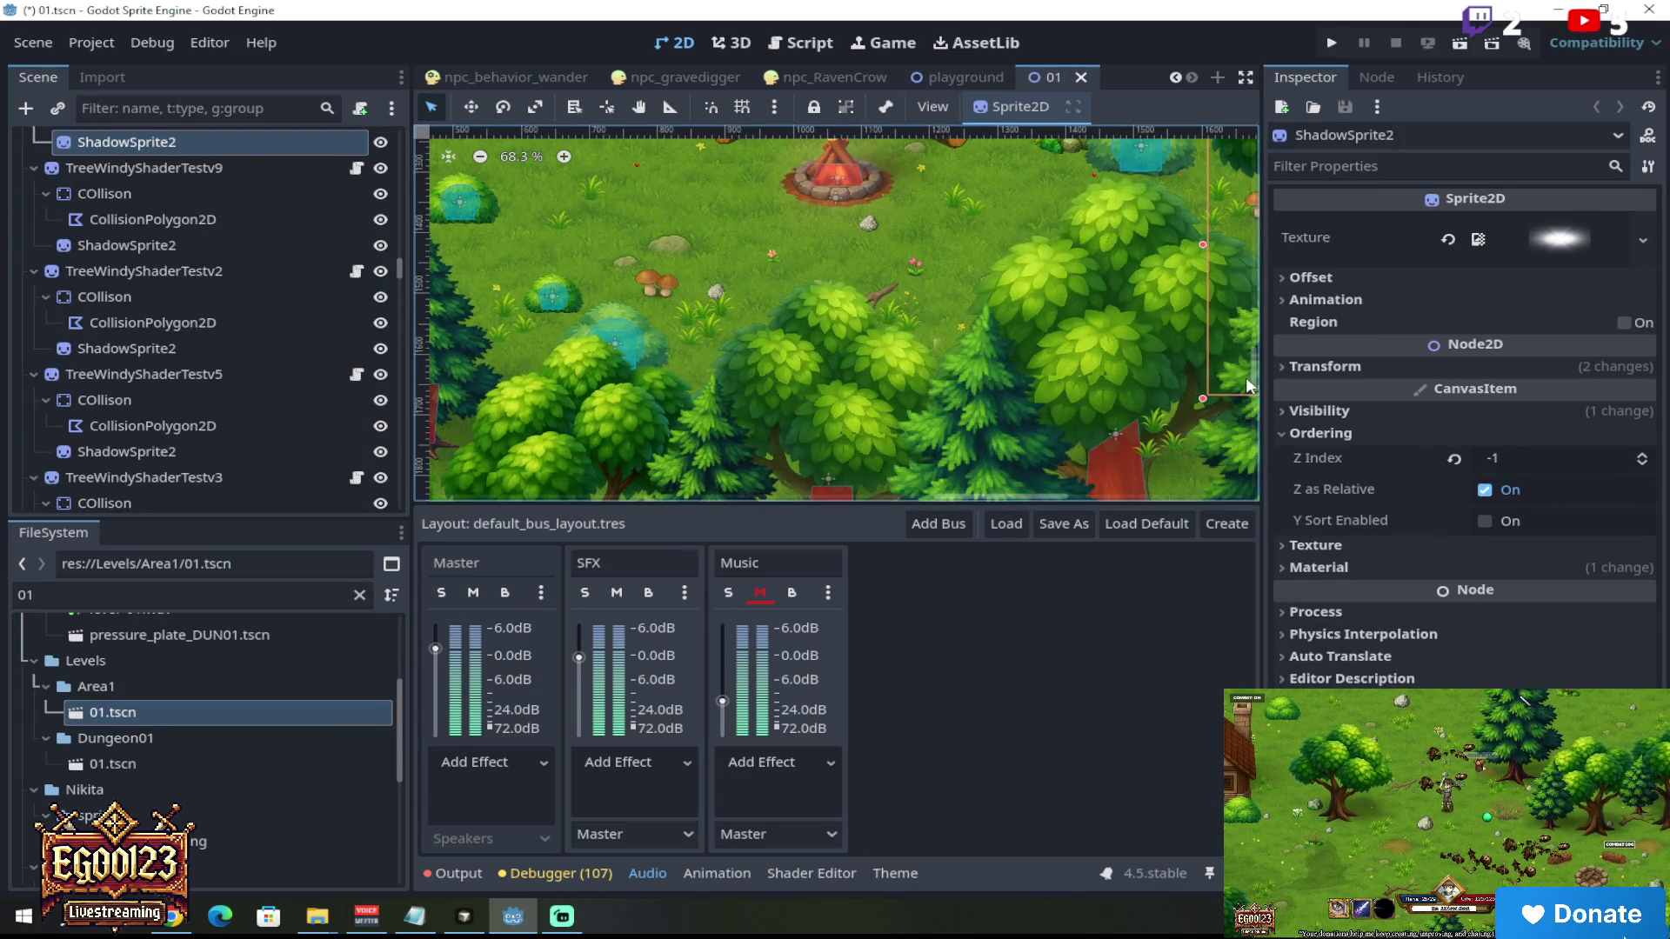
scroll(1252, 365, down, 4)
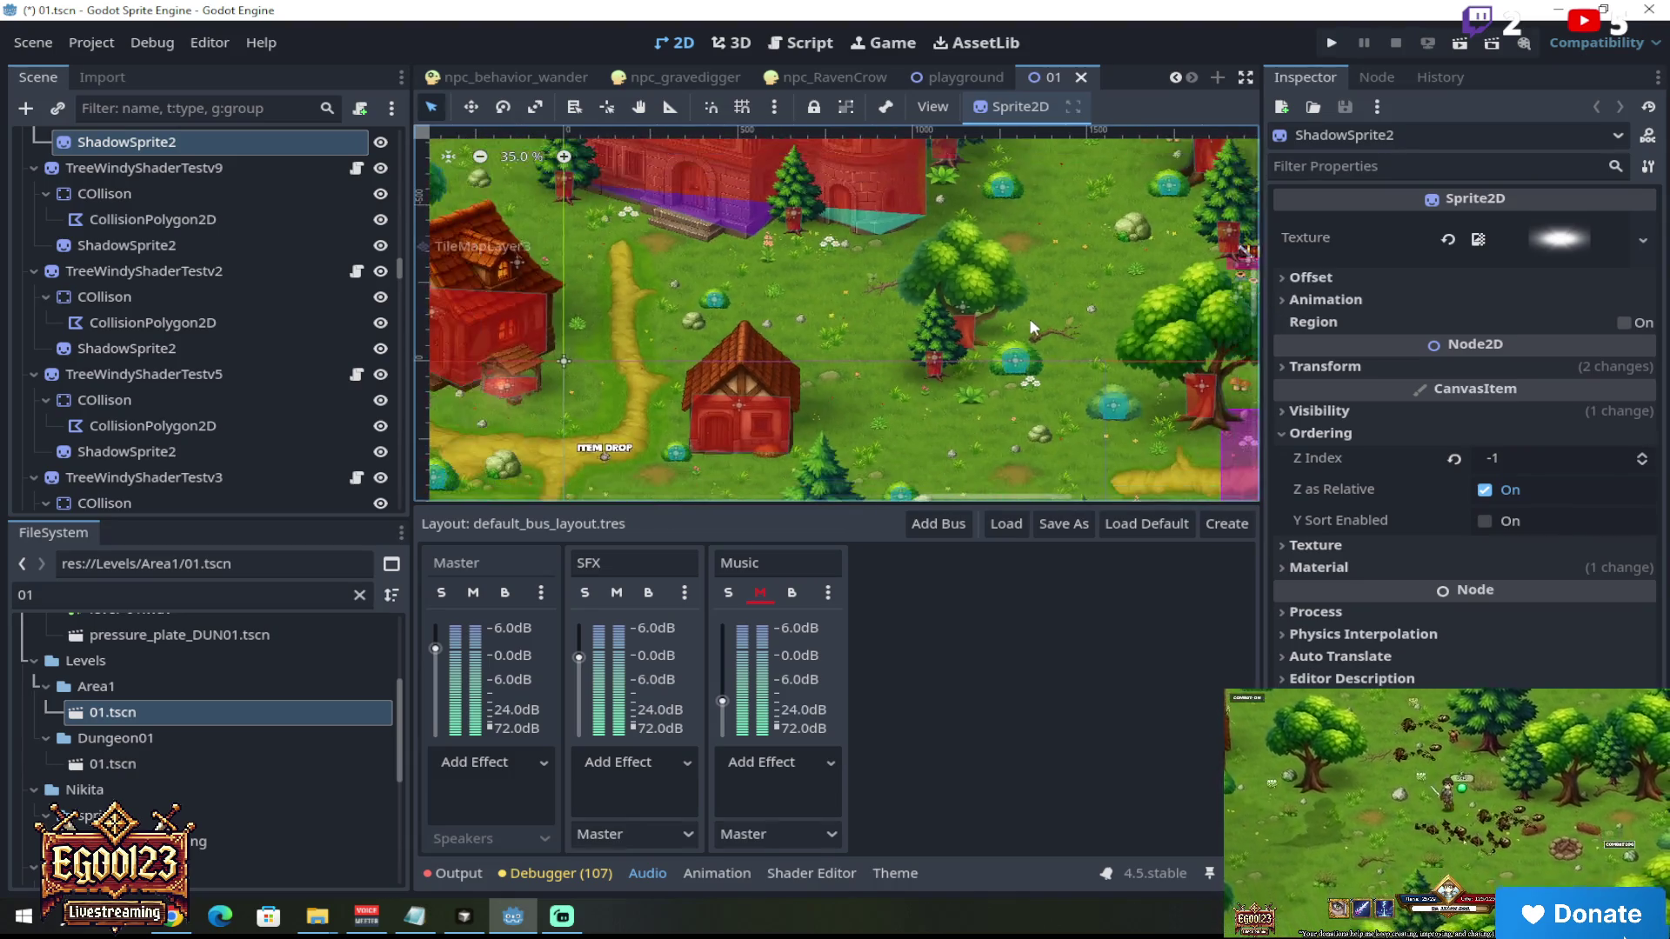
scroll(1012, 333, up, 3)
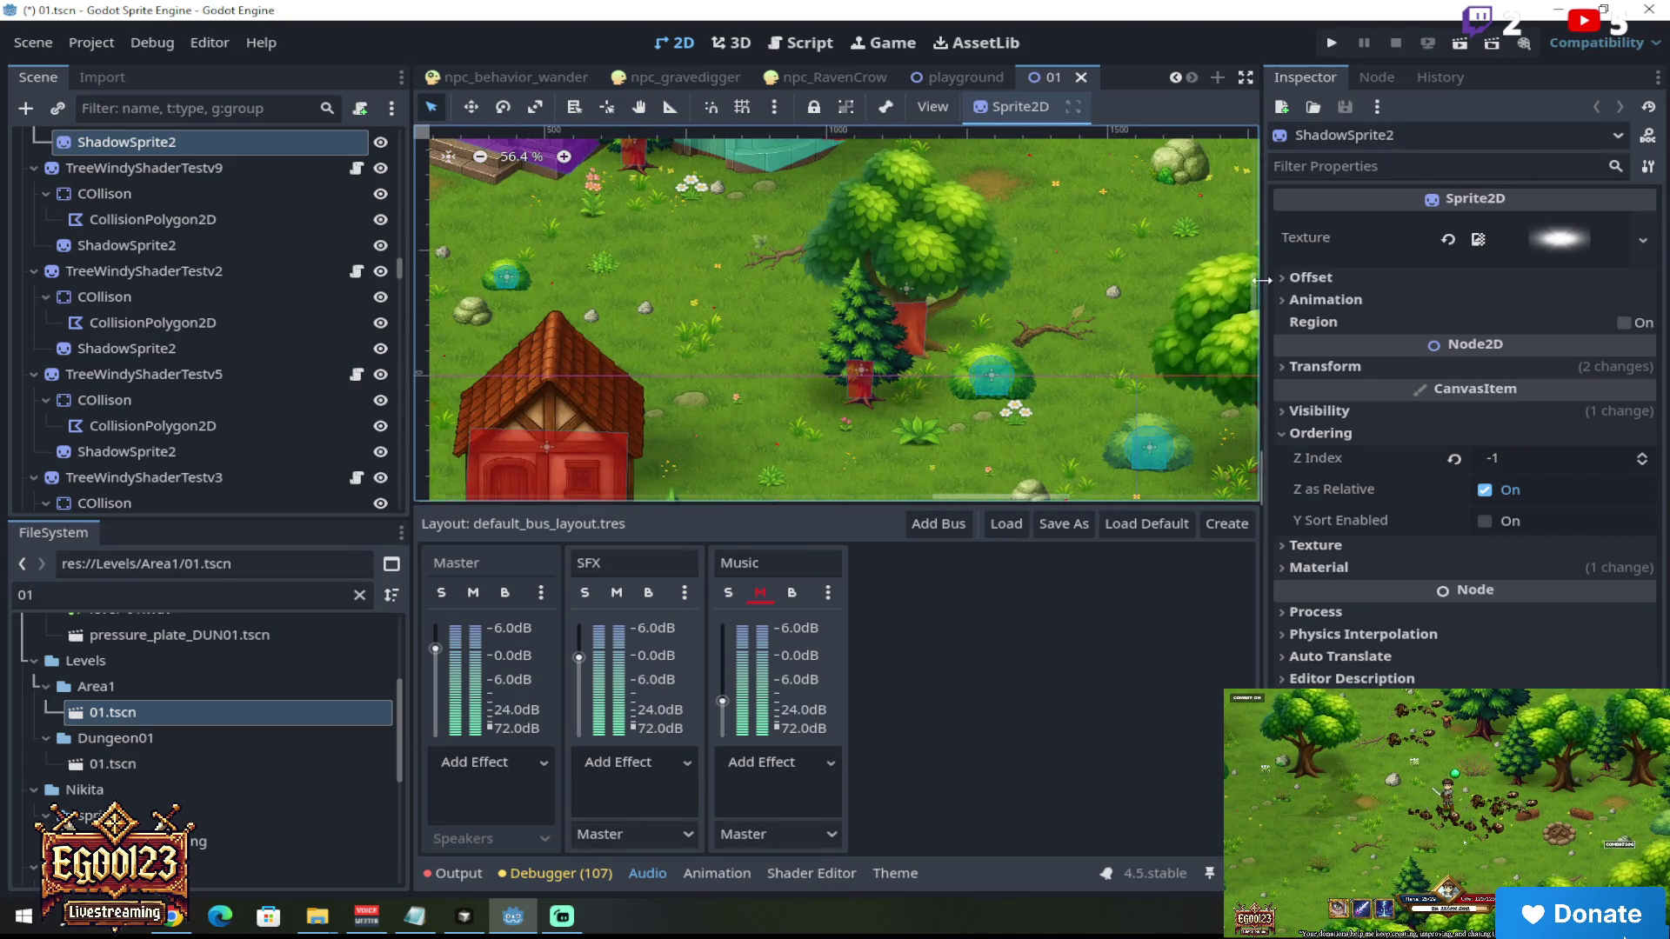
drag(1257, 285, 1260, 303)
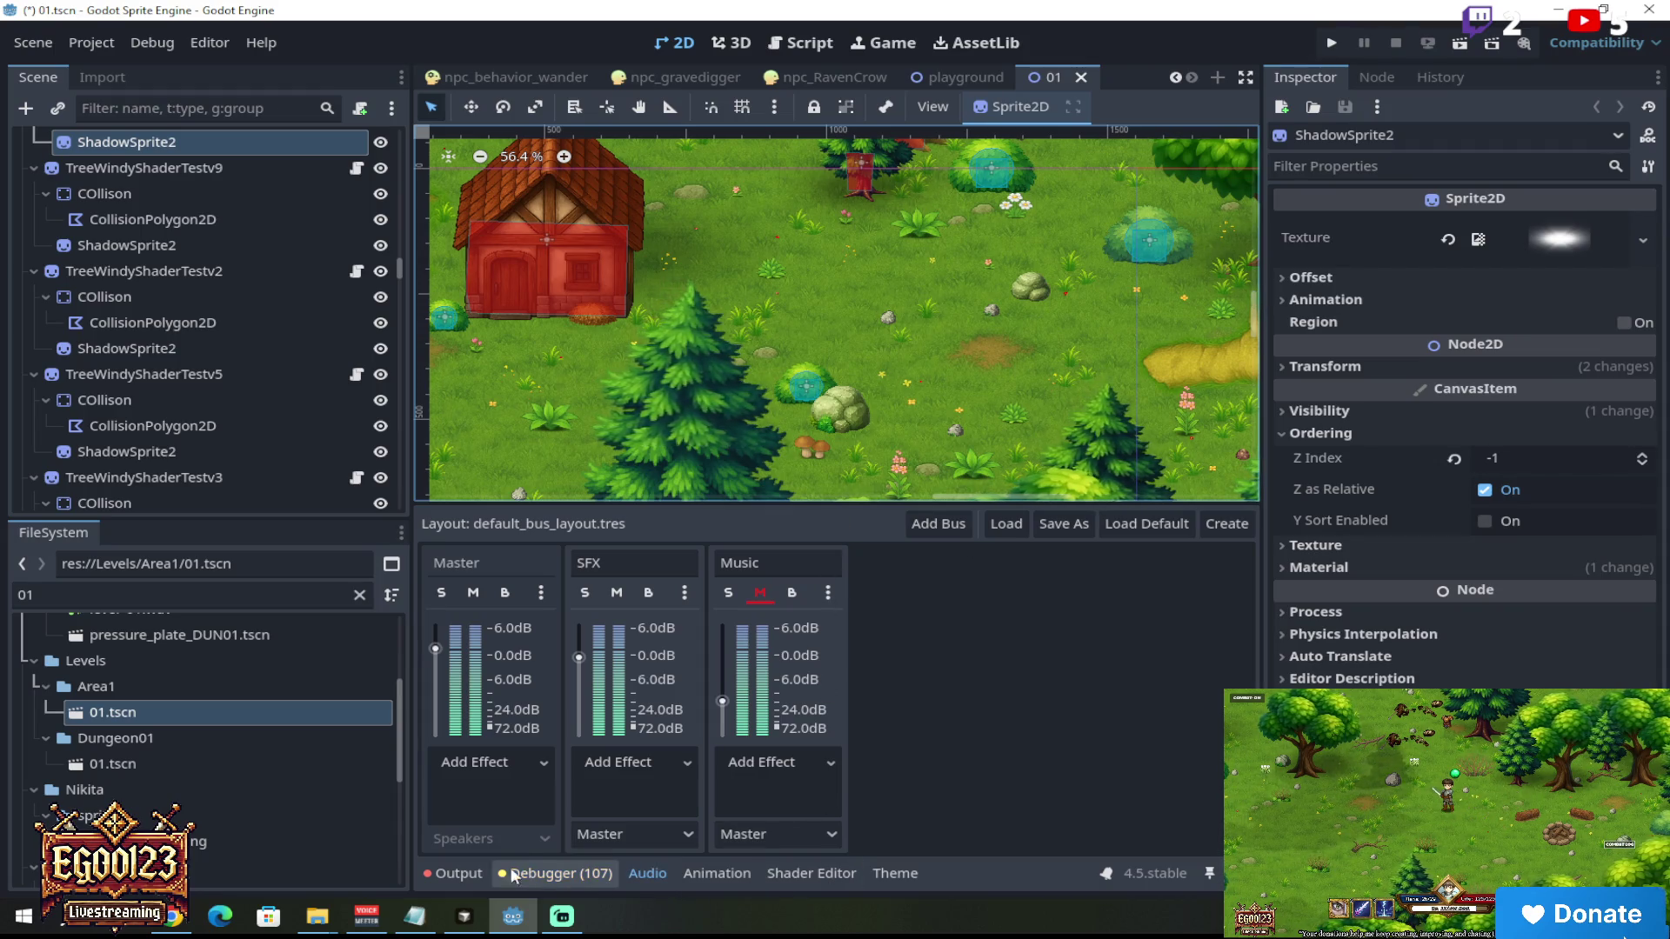
key(alt+o)
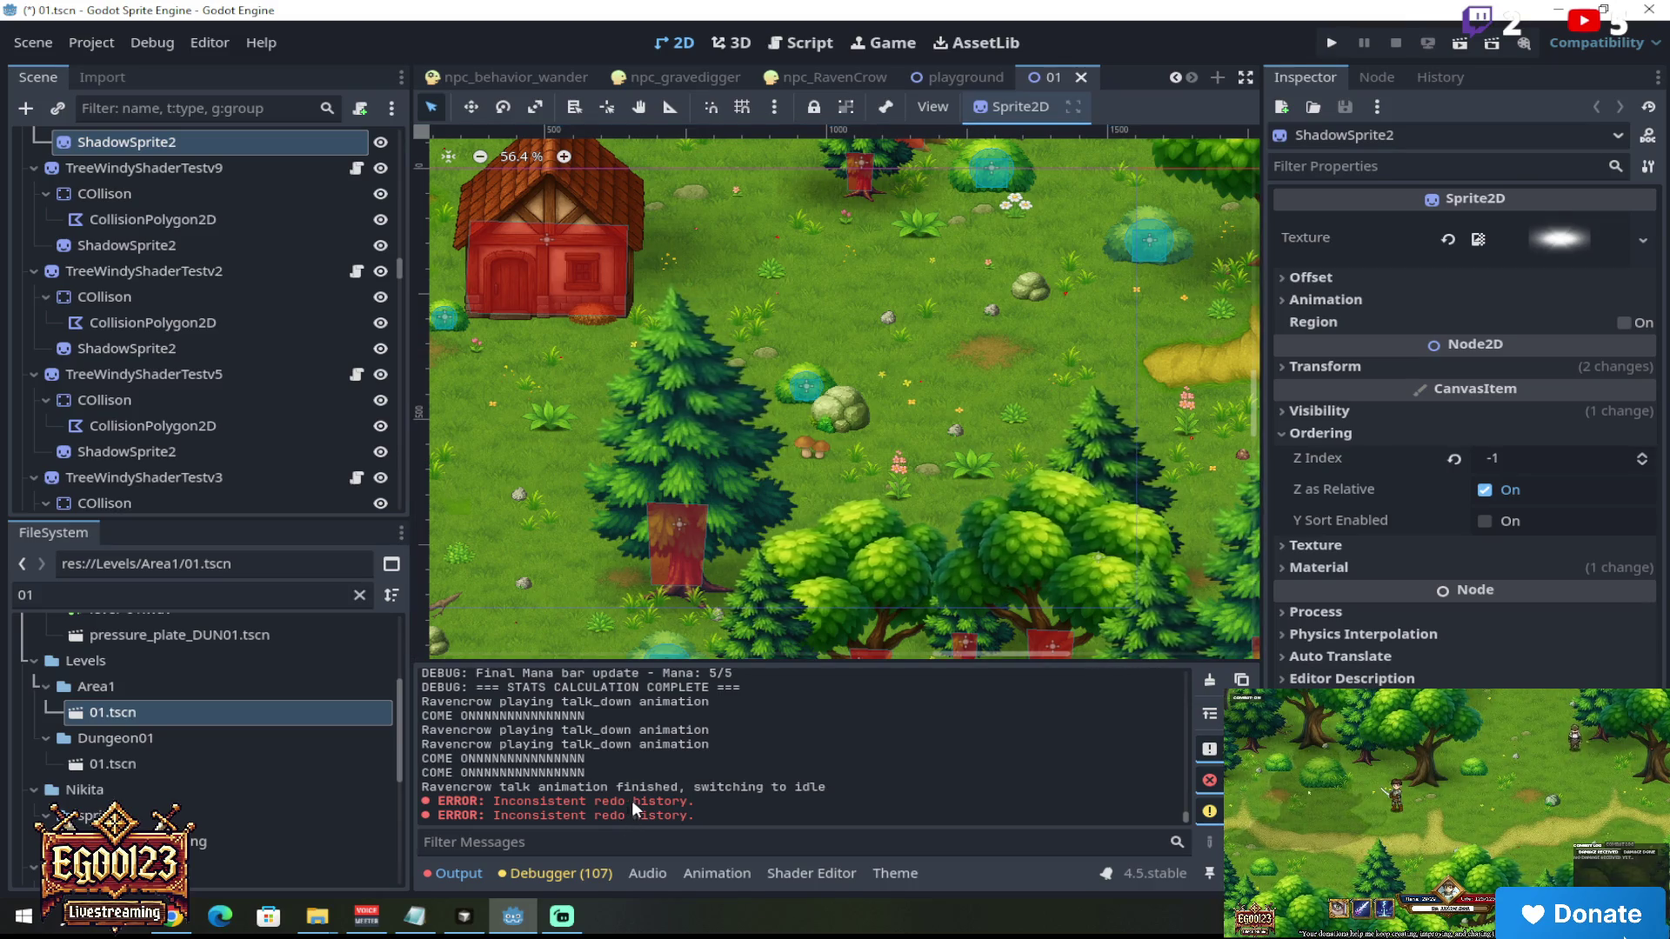
click(1211, 680)
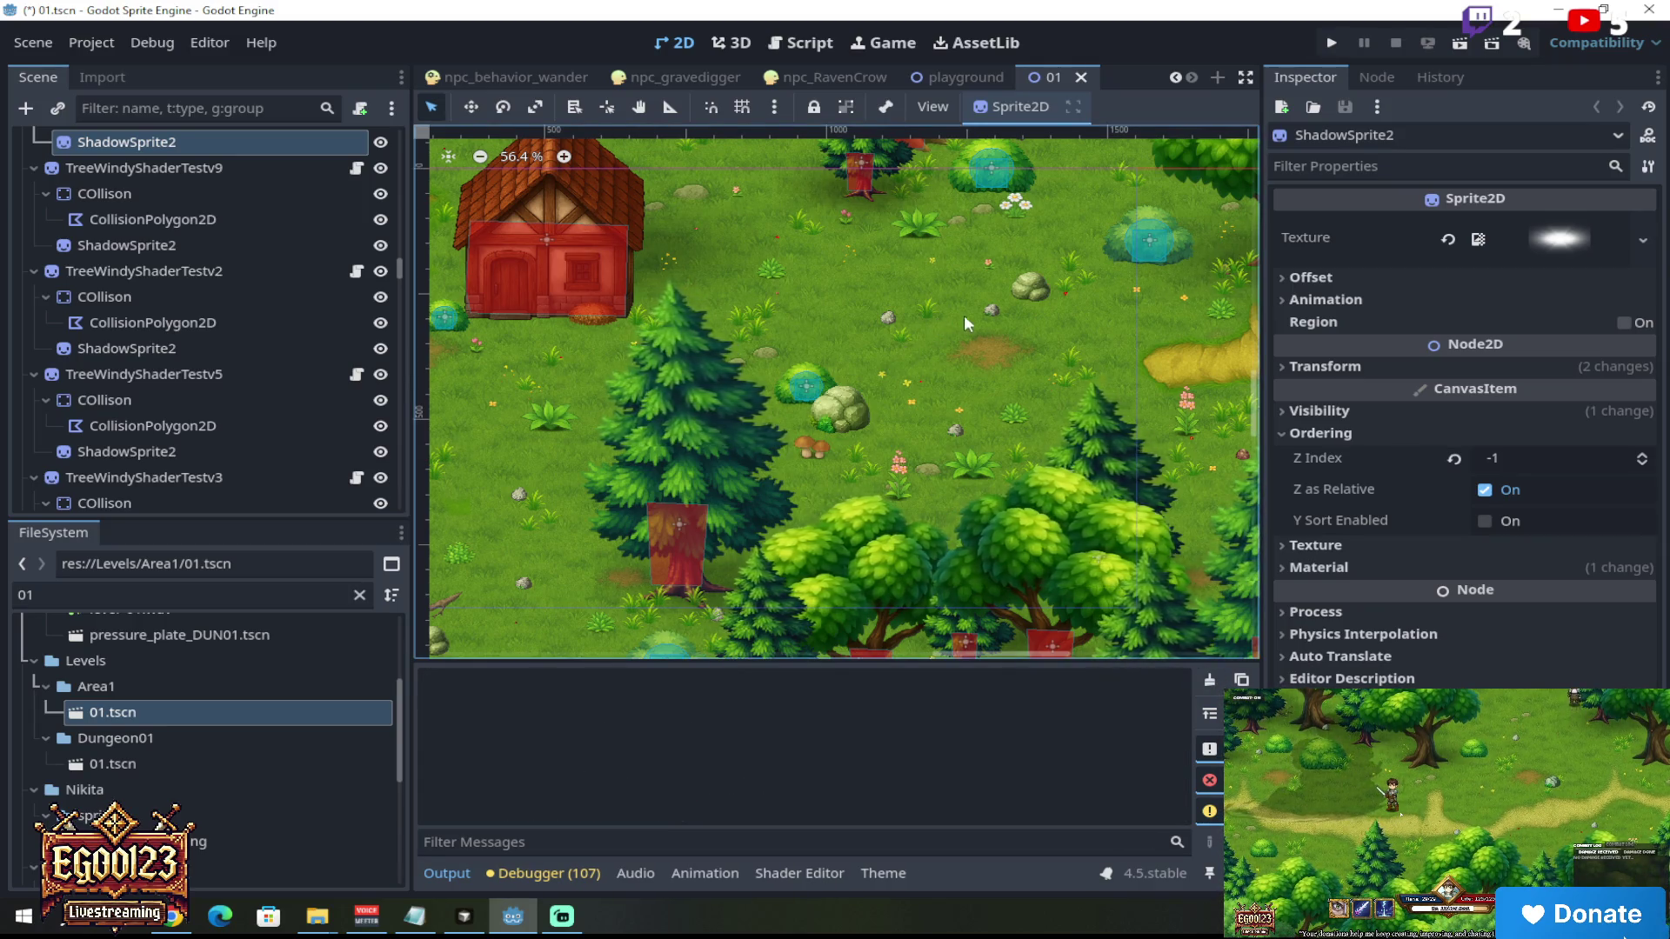
Step: Inspect the level's TileMapLayer2, Leveltransition and PlayerSpawn nodes
scroll(957, 316, down, 2)
scroll(1025, 286, up, 5)
mouse_move(1258, 374)
mouse_down()
mouse_move(1258, 401)
mouse_move(1259, 347)
mouse_move(1266, 393)
mouse_up()
scroll(1204, 367, up, 7)
scroll(1207, 376, up, 4)
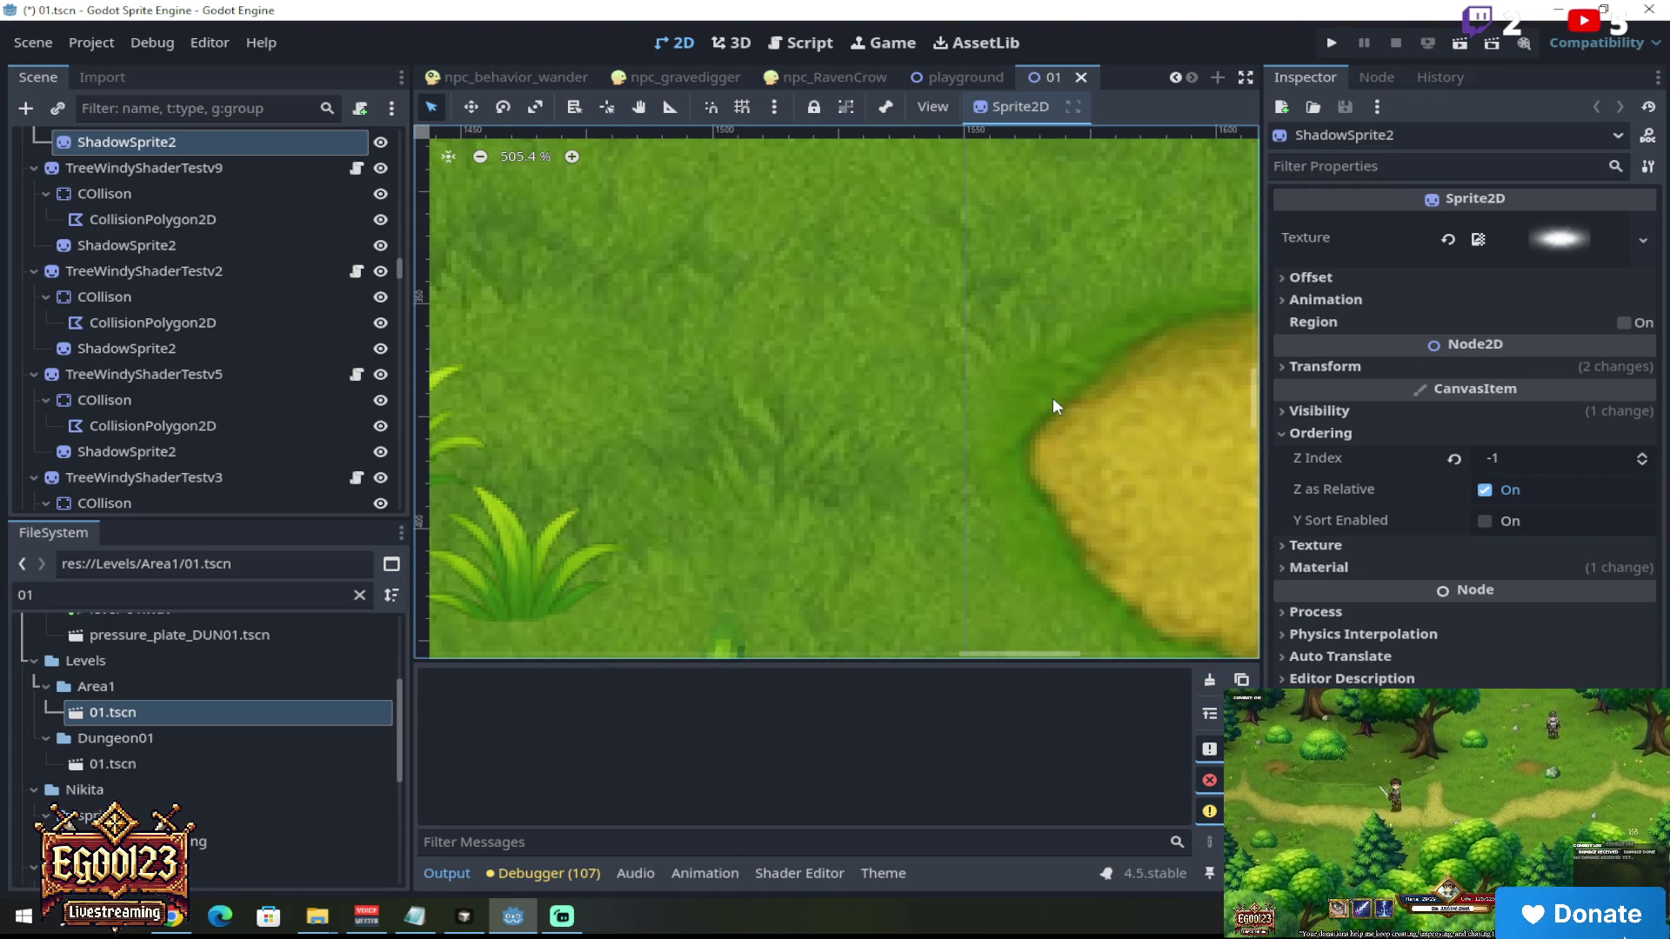
click(1183, 392)
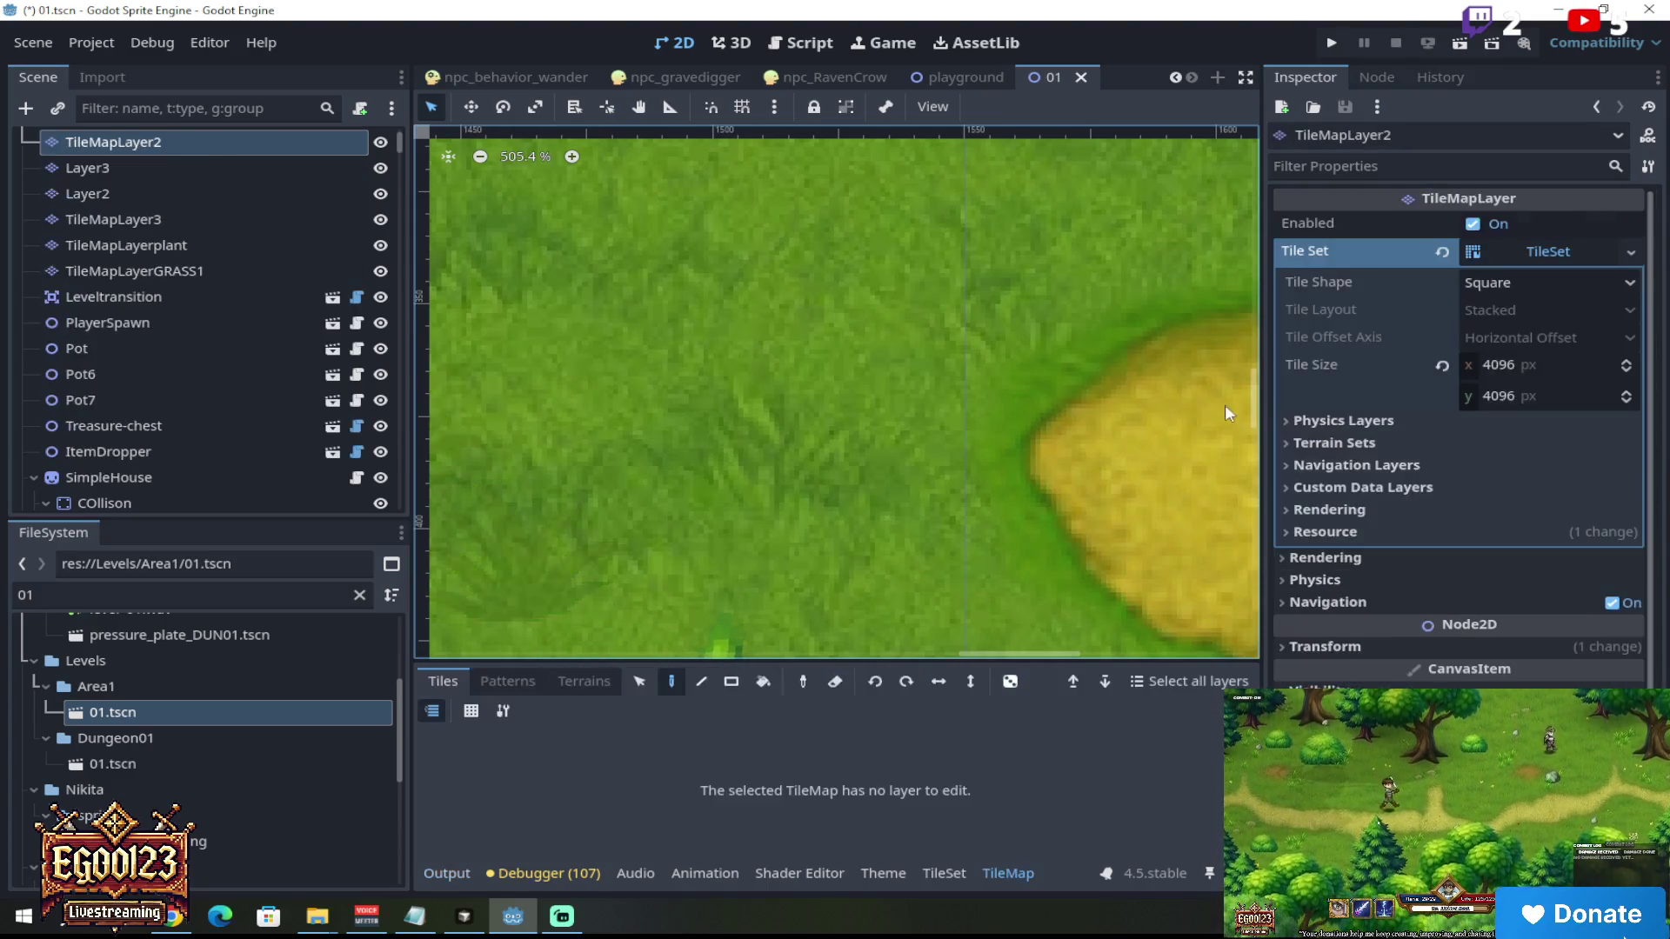
scroll(1131, 391, down, 12)
scroll(1017, 381, down, 2)
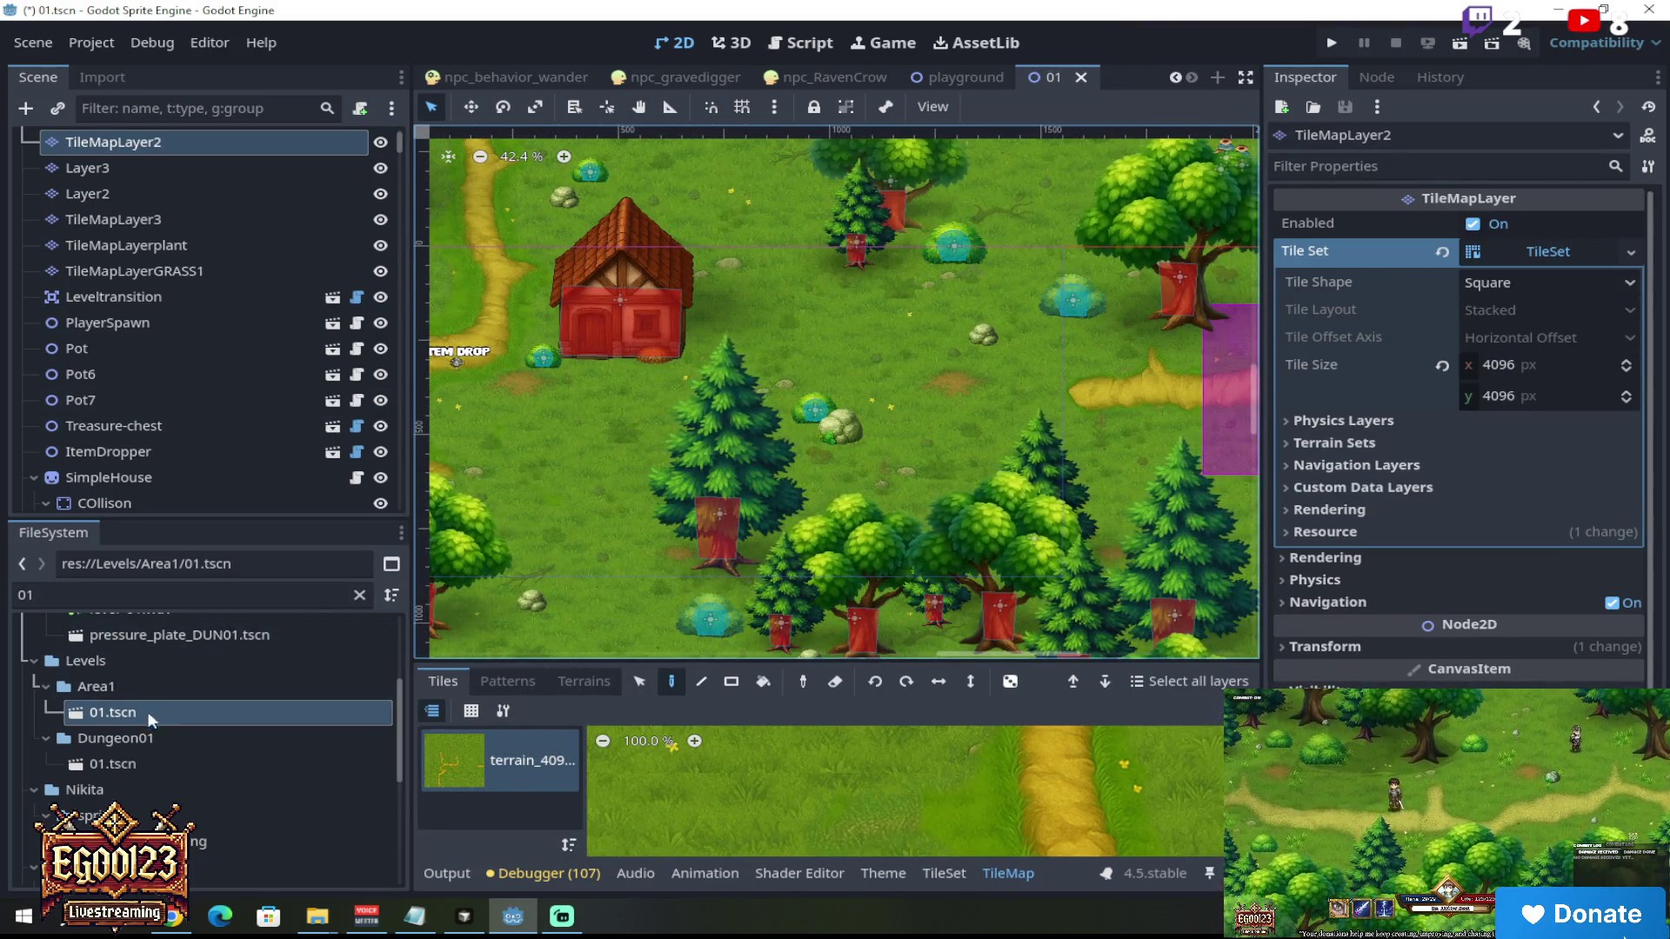
click(165, 635)
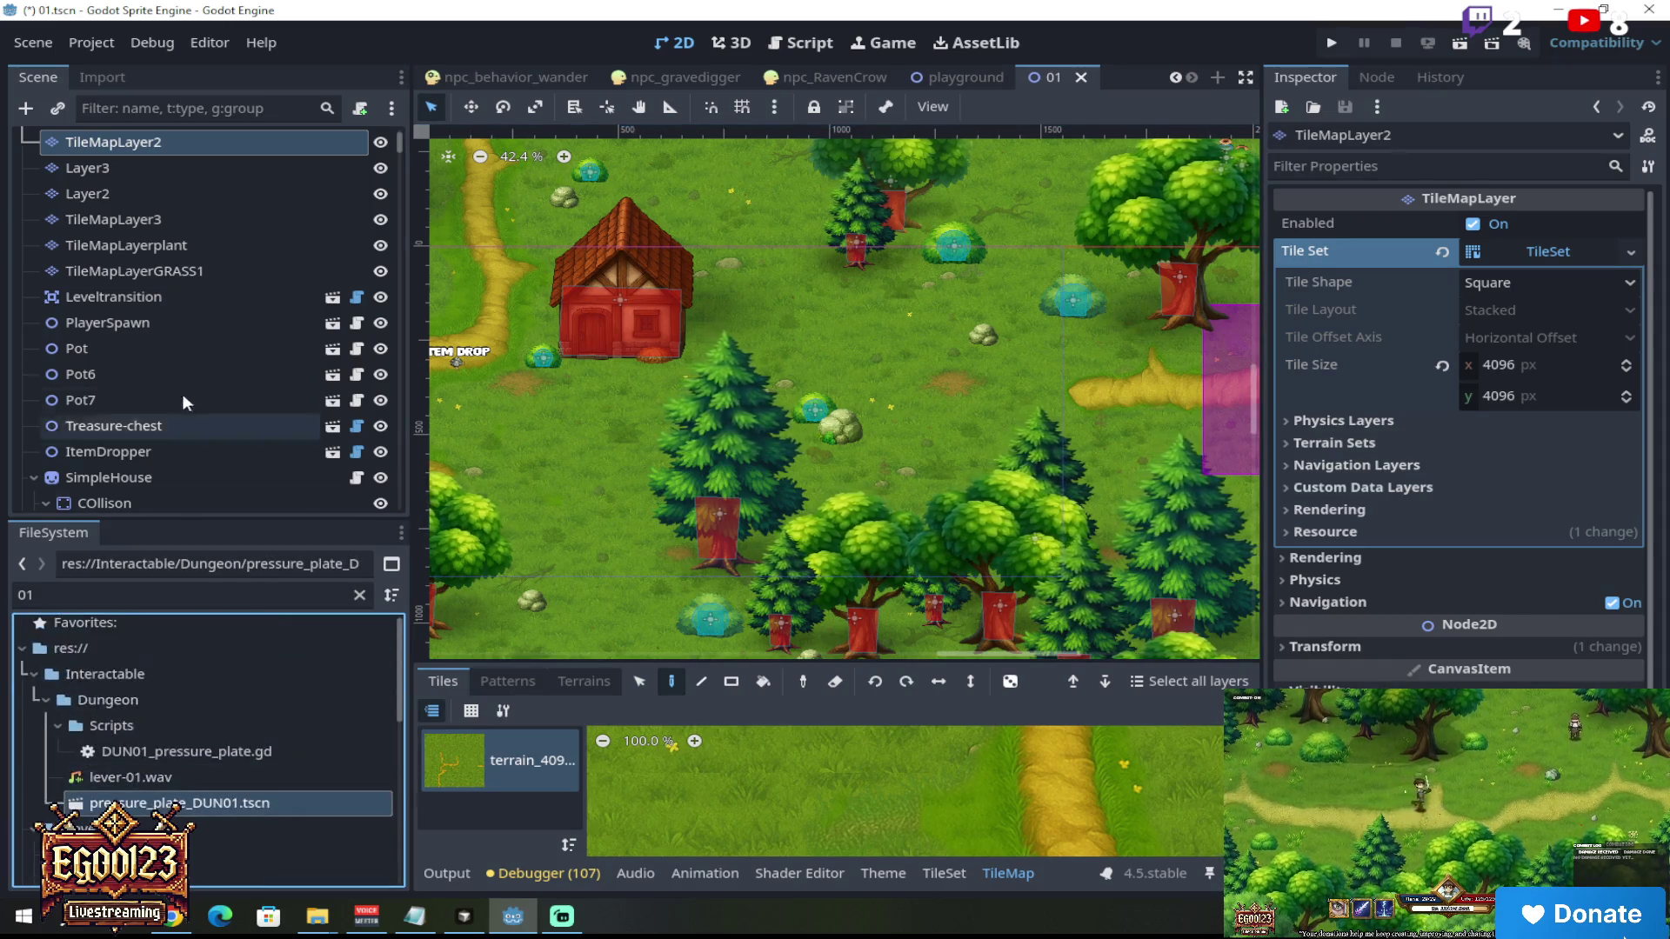
click(165, 287)
scroll(737, 362, down, 3)
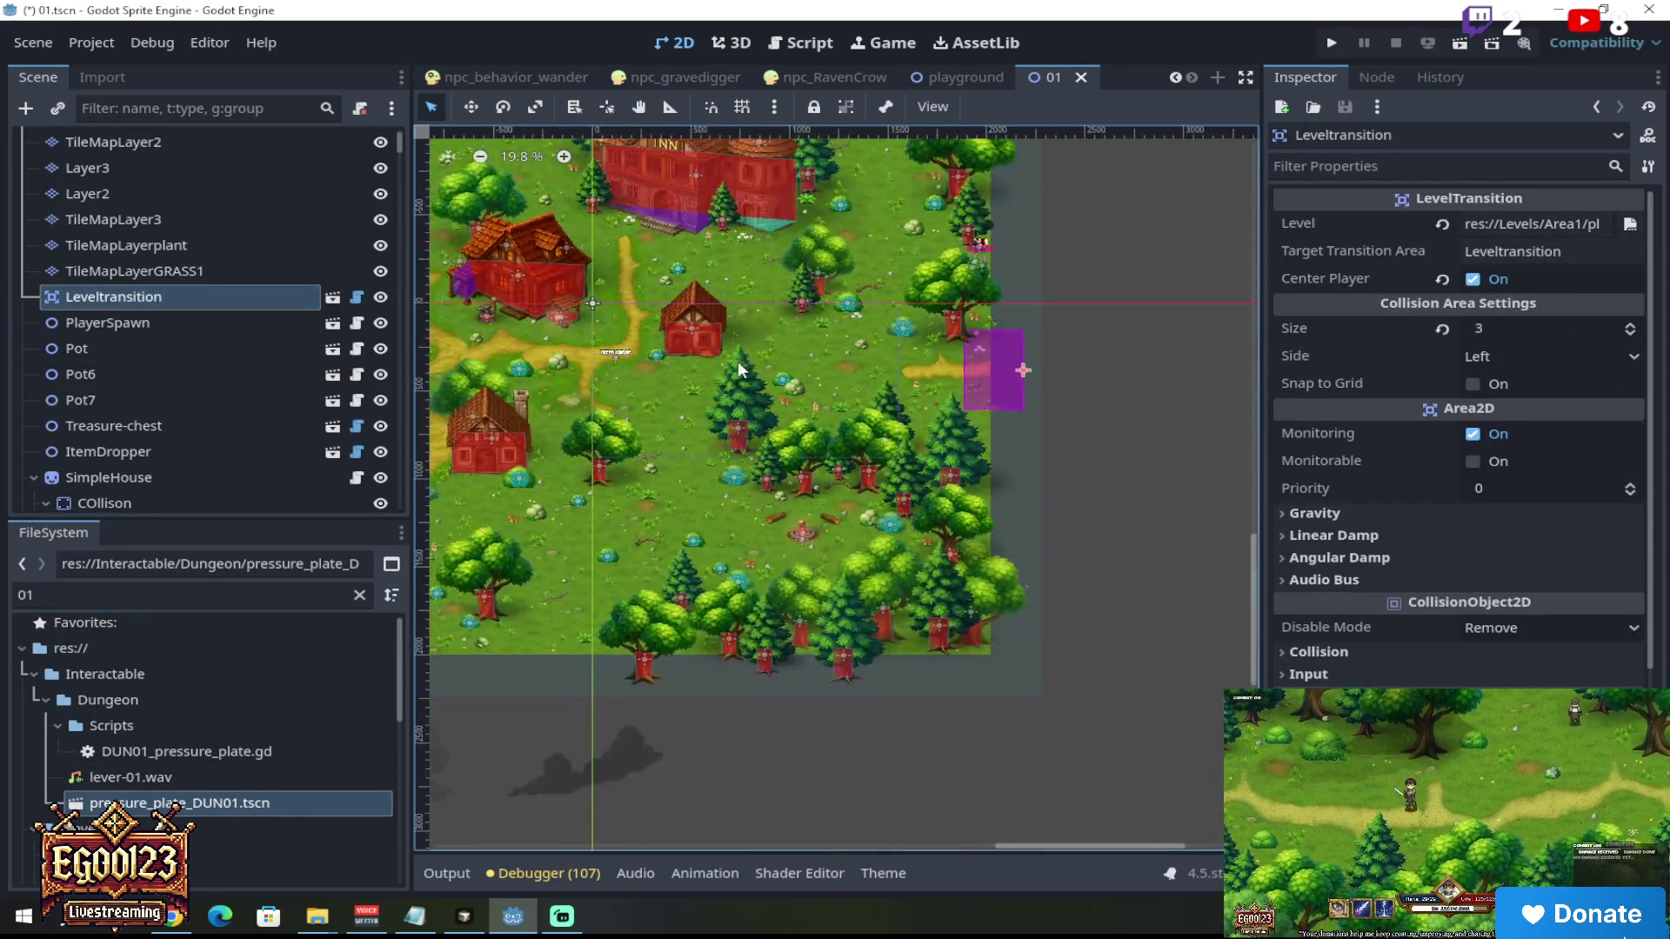
scroll(738, 362, up, 3)
click(143, 331)
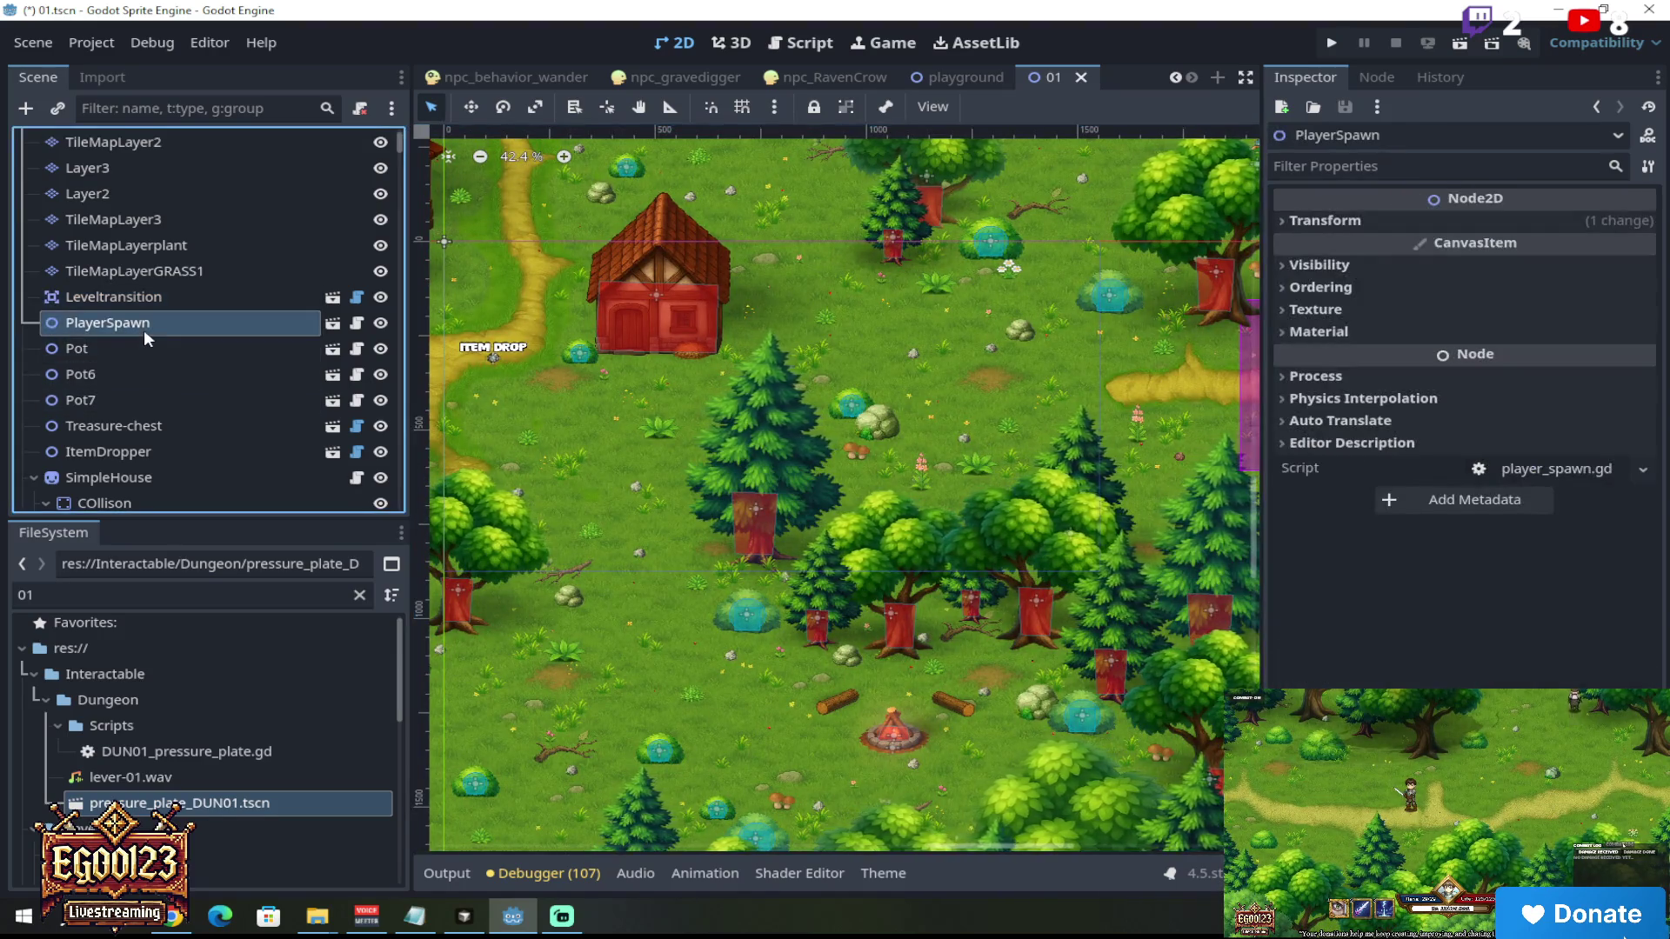
scroll(901, 414, down, 2)
scroll(960, 848, up, 5)
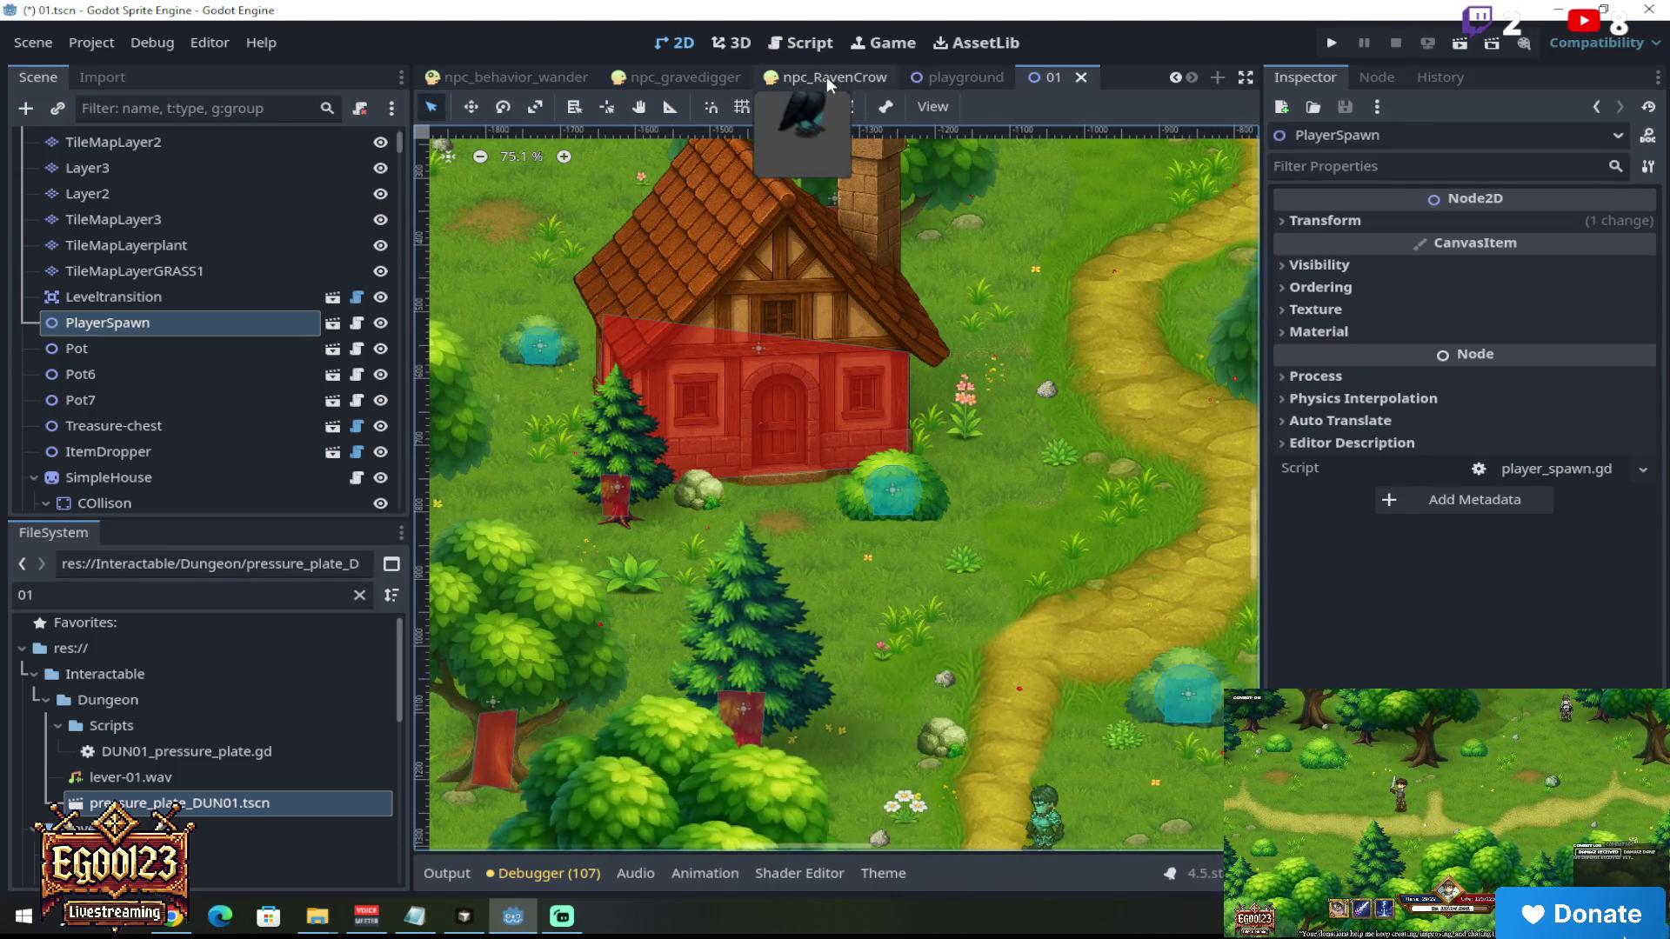
click(250, 600)
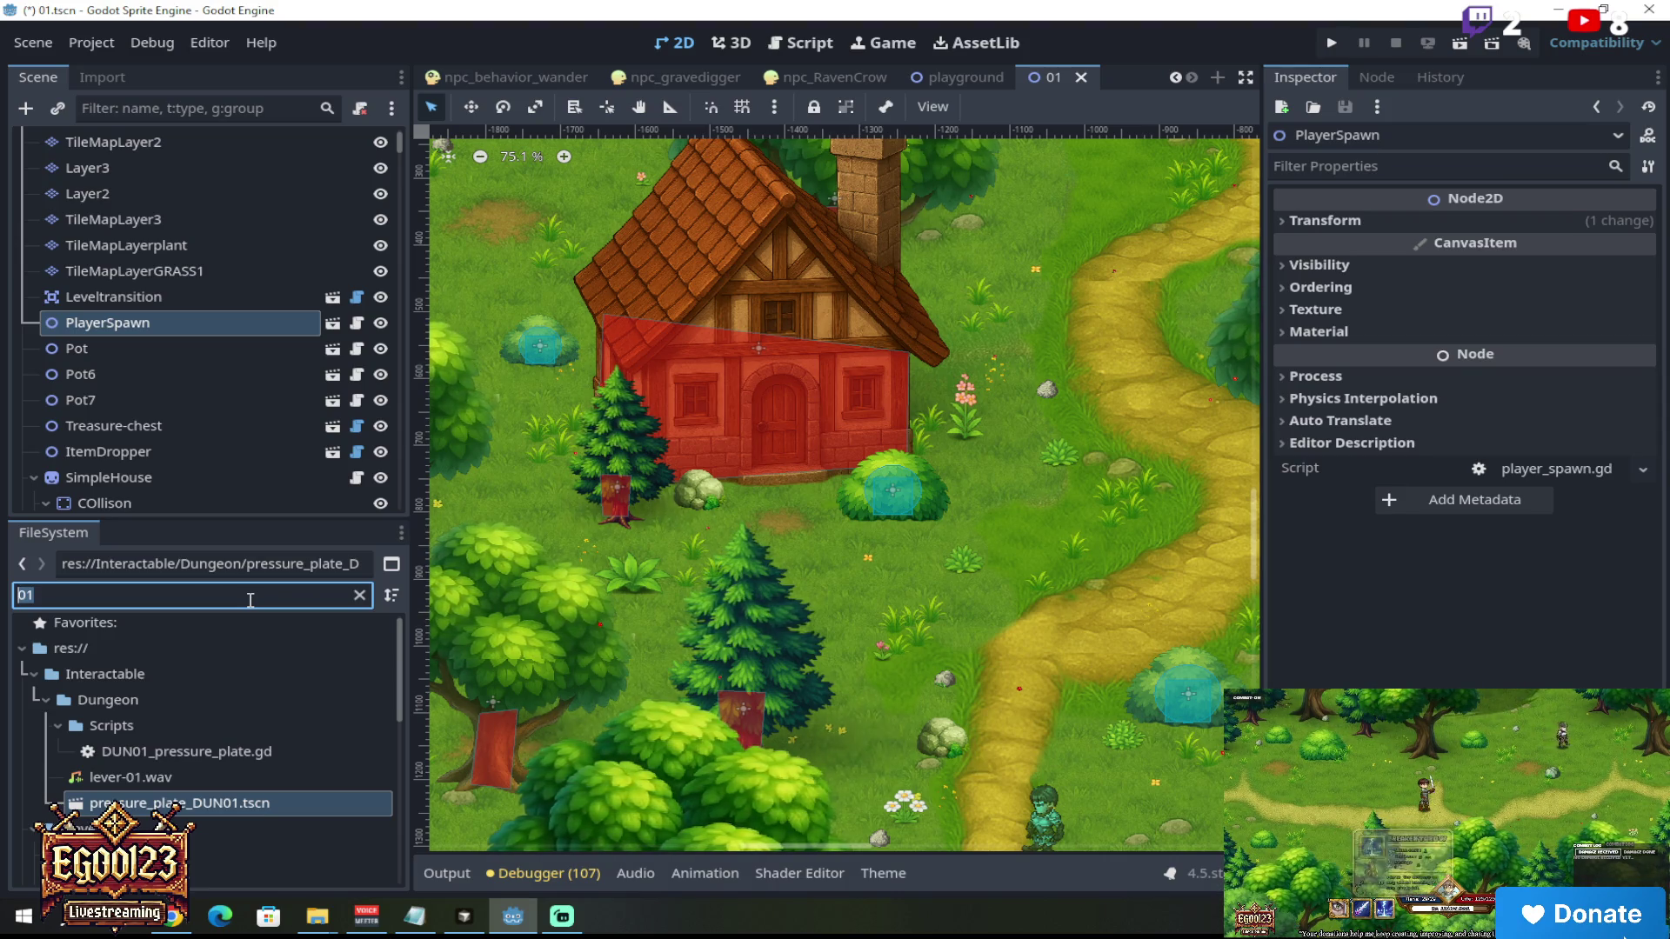
Step: Duplicate npc_RavenCrow.tscn as npc_AdultWomen.tscn
text(rave)
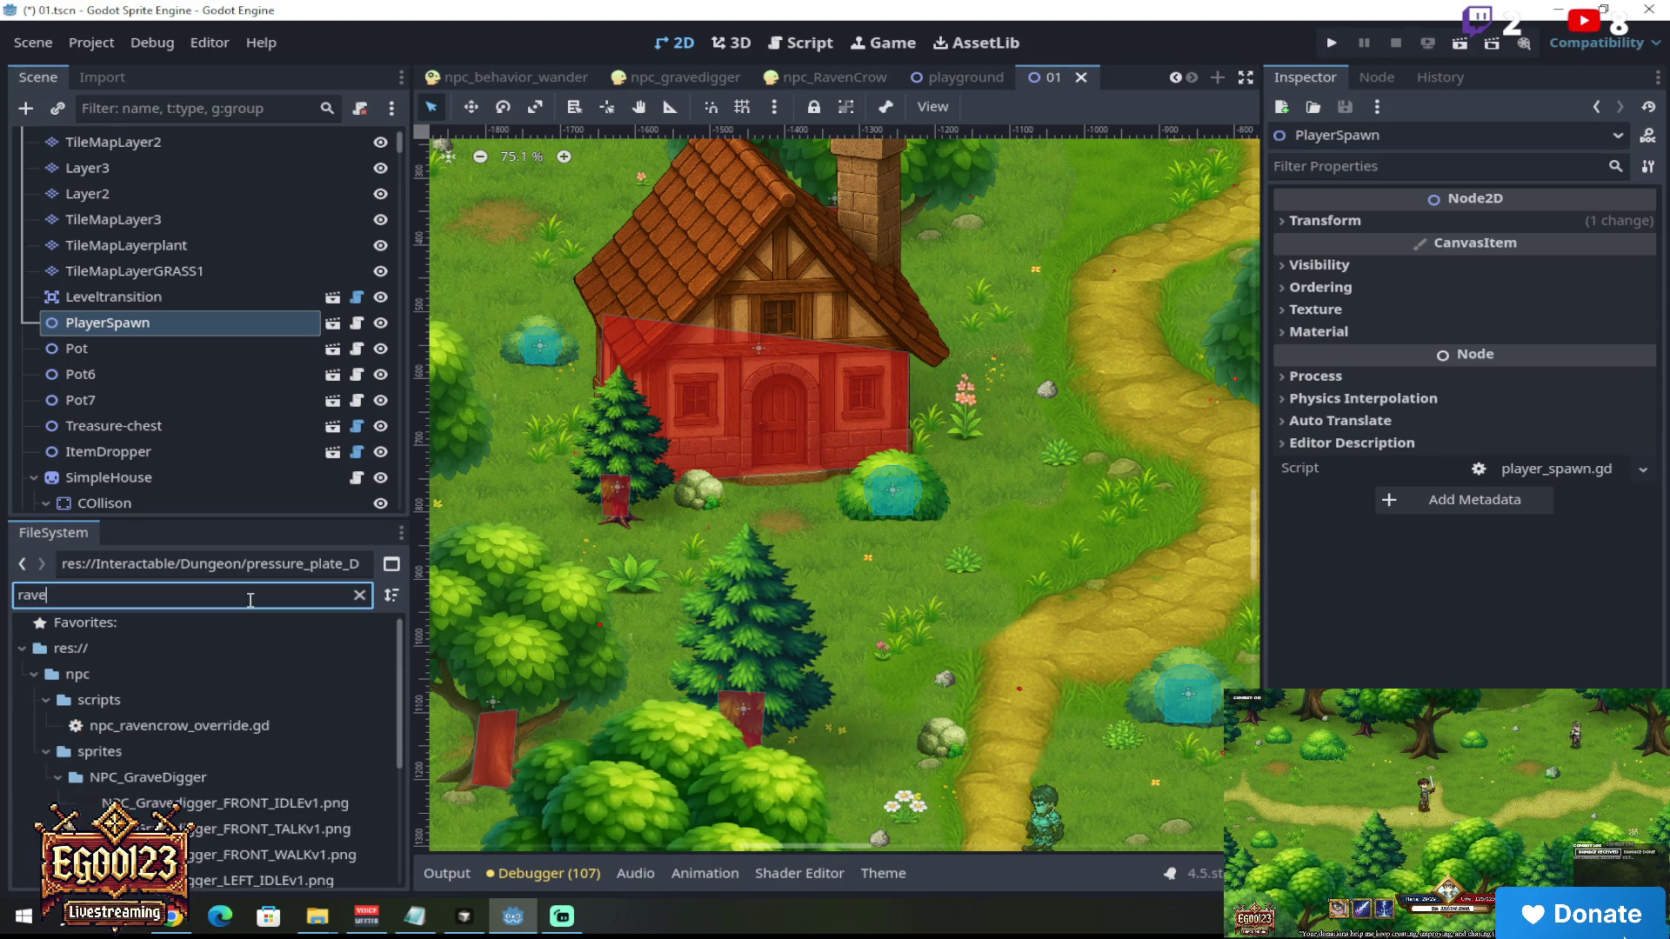
scroll(352, 753, down, 5)
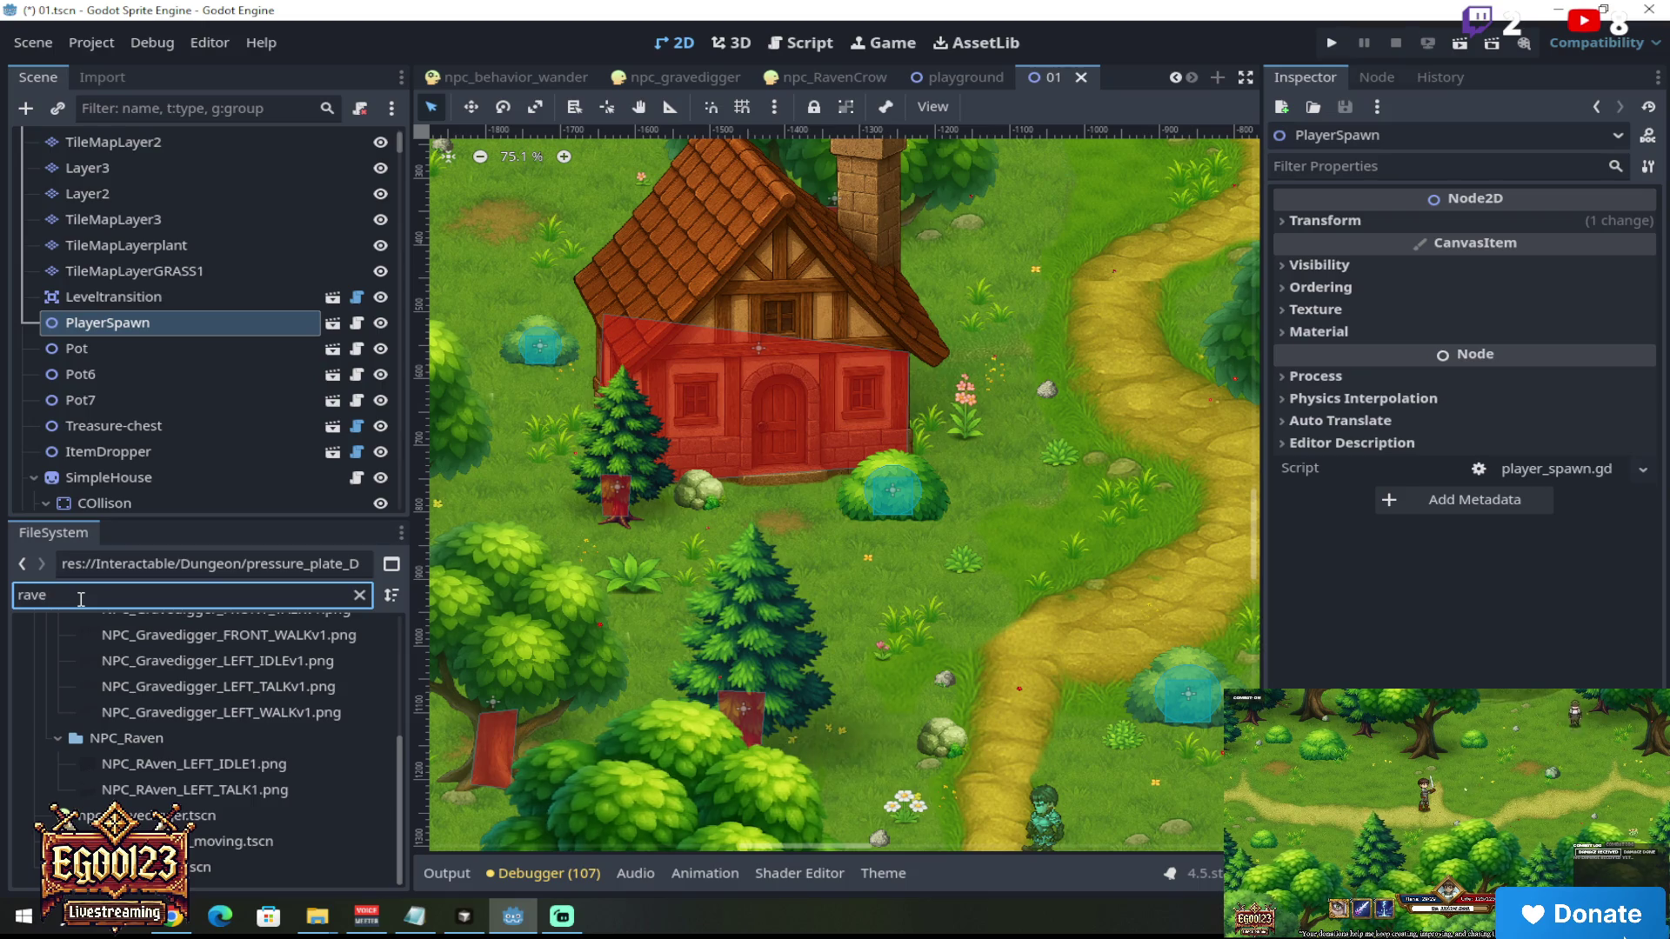
click(198, 869)
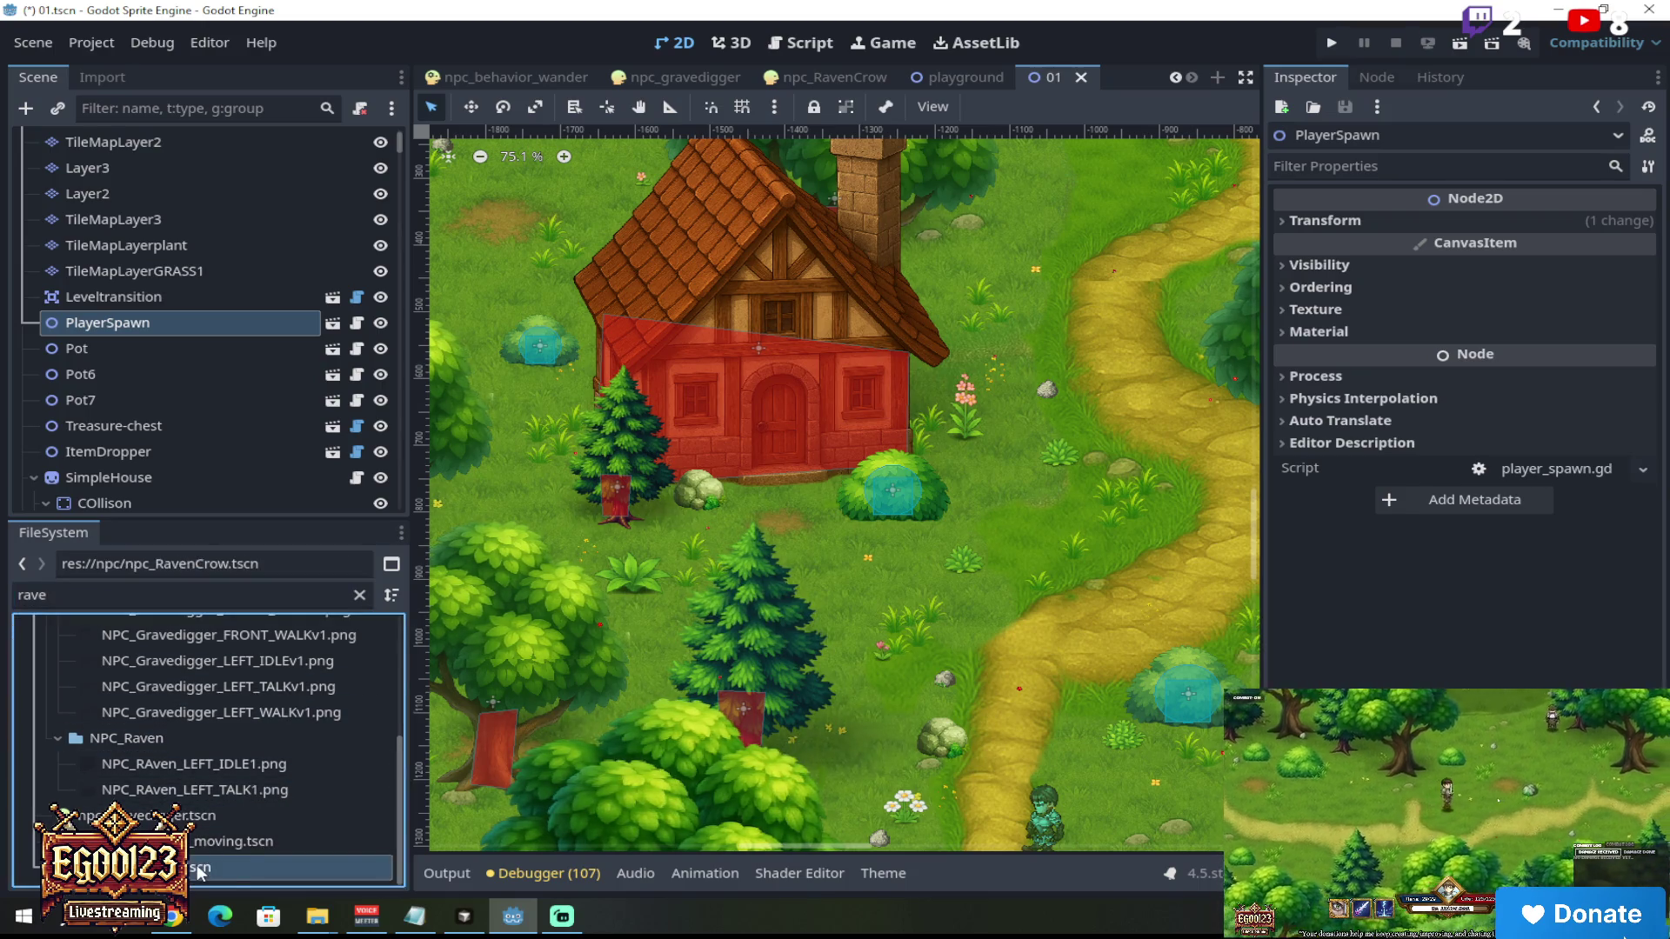
right_click(199, 868)
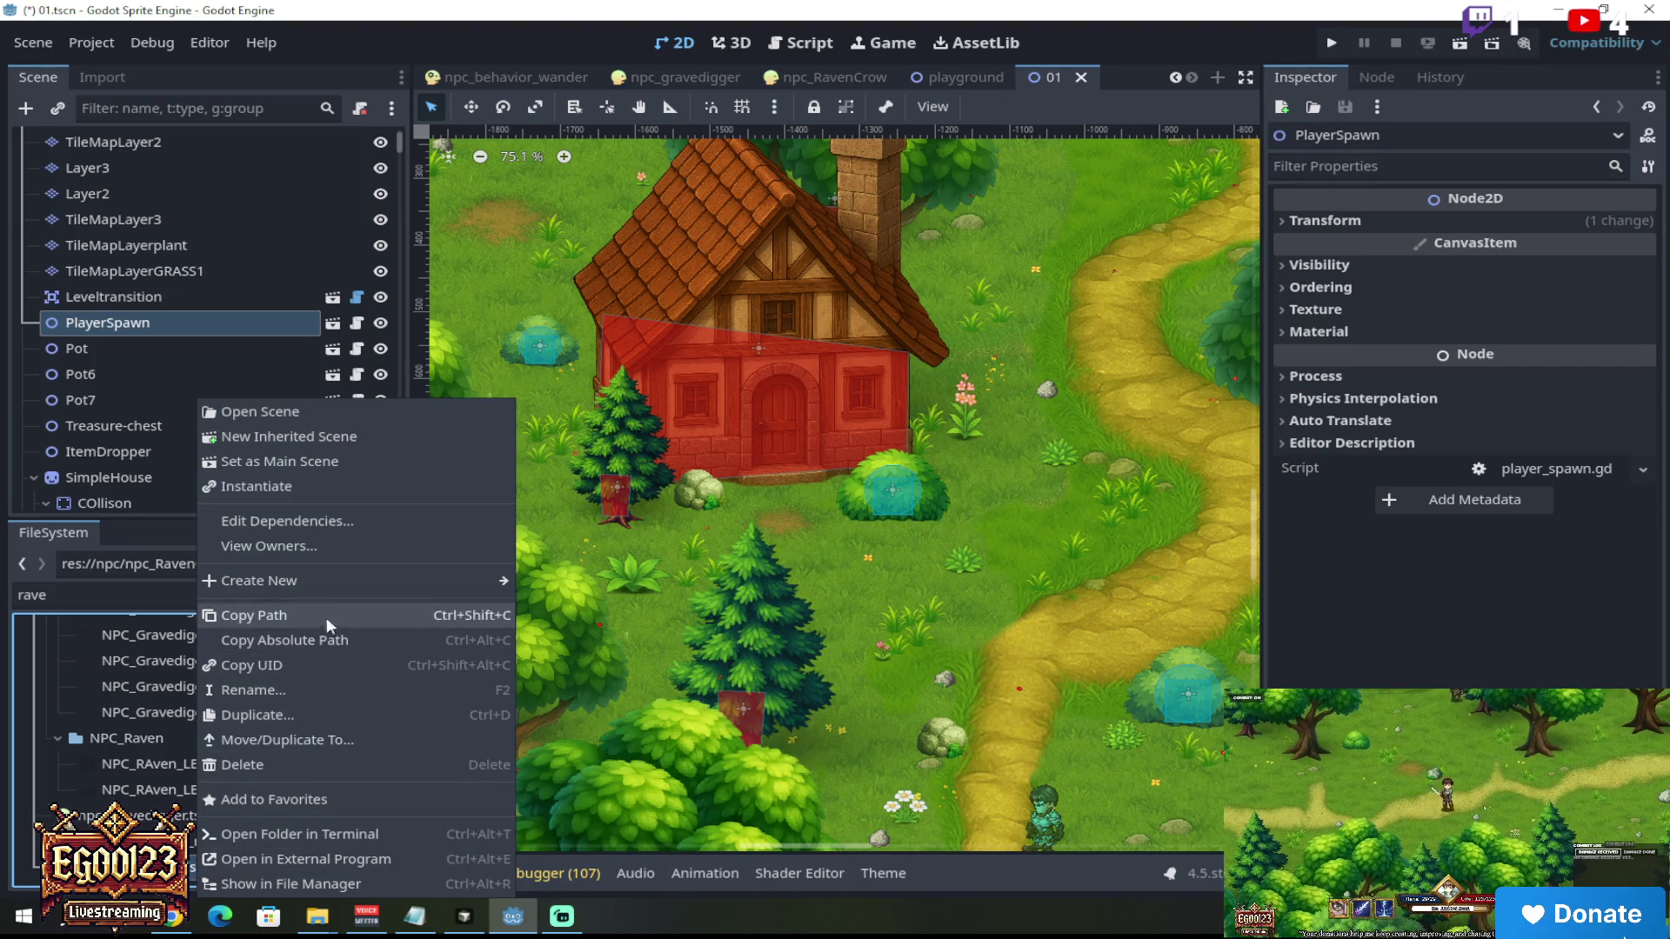
click(304, 714)
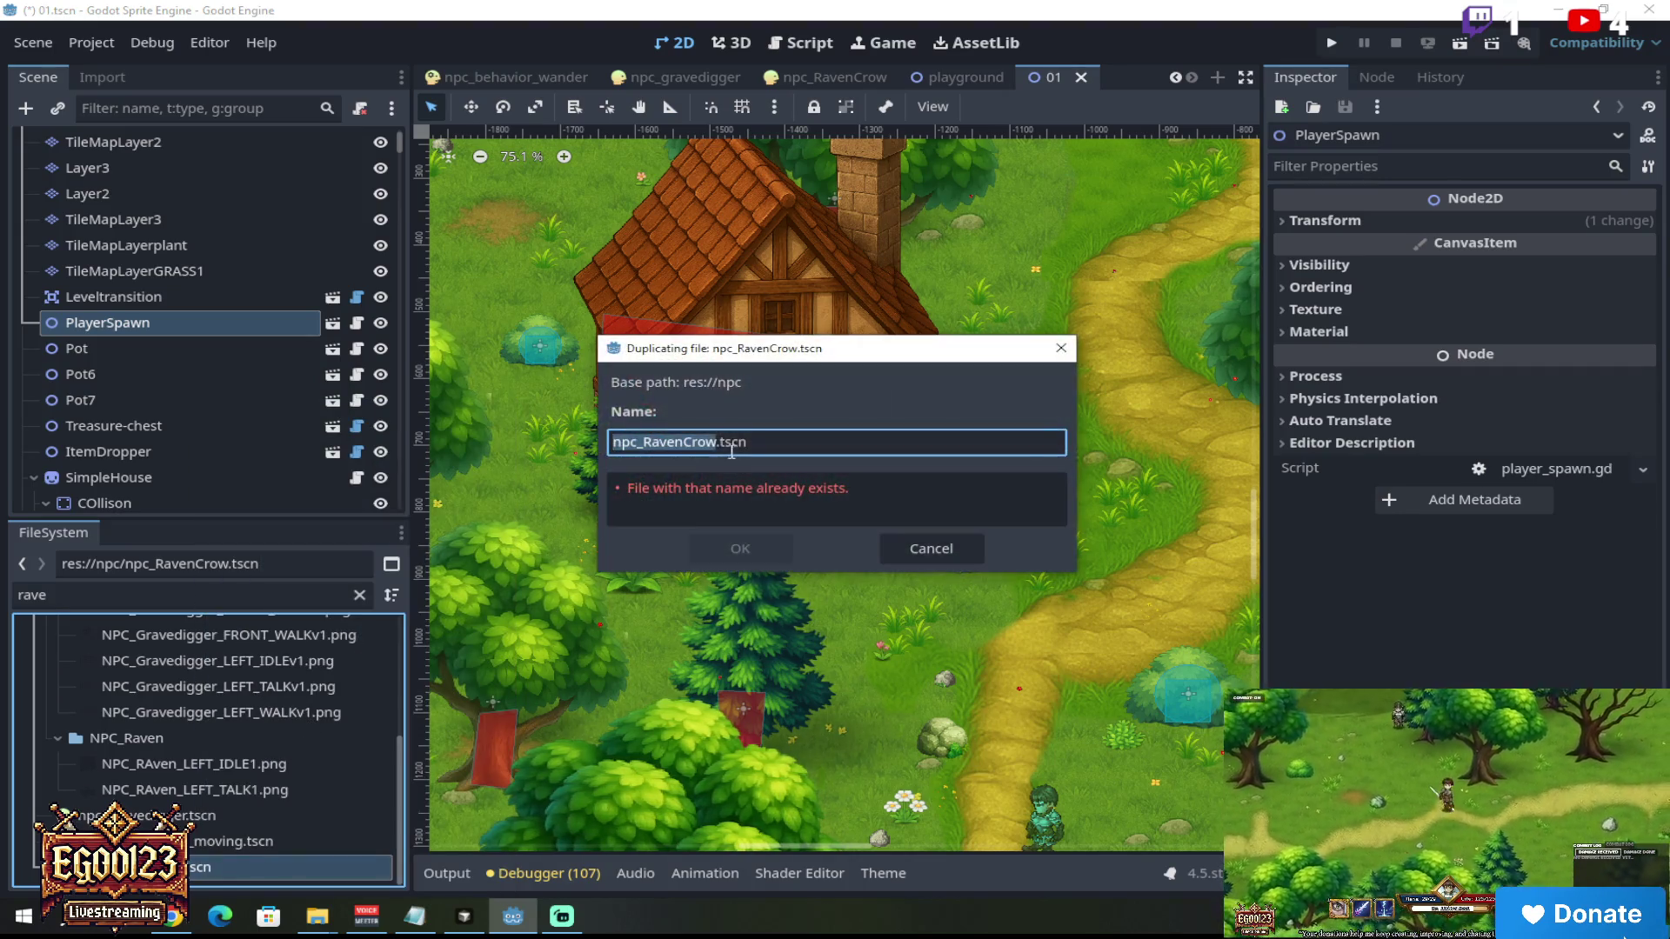
double_click(716, 442)
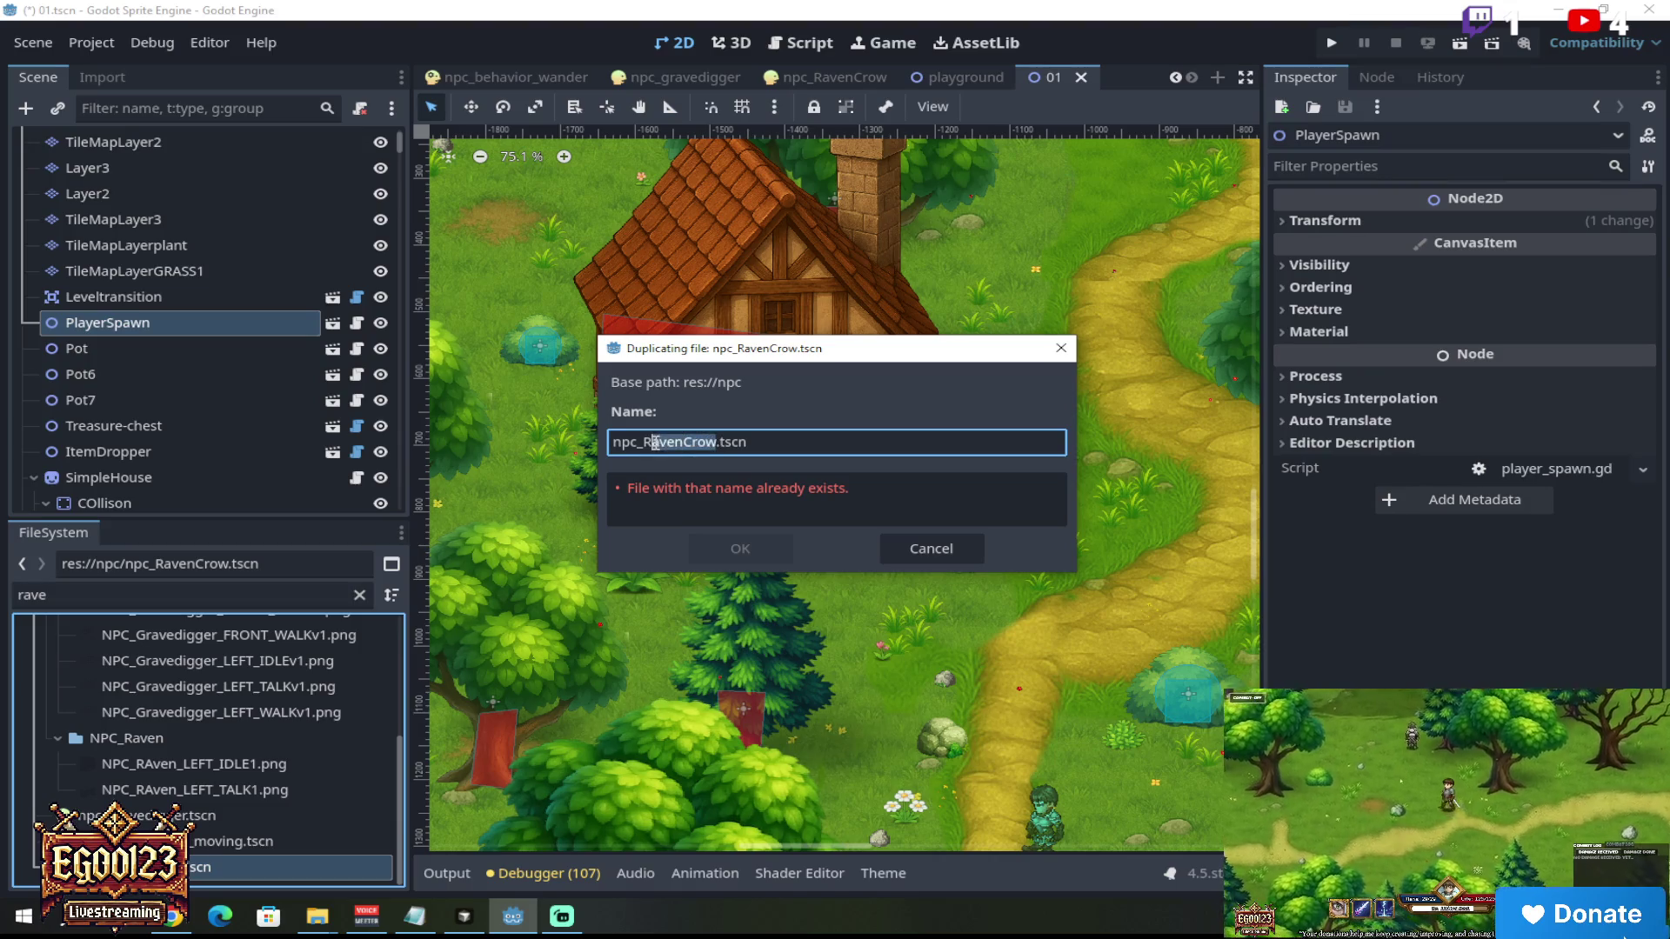
text(AdultWom)
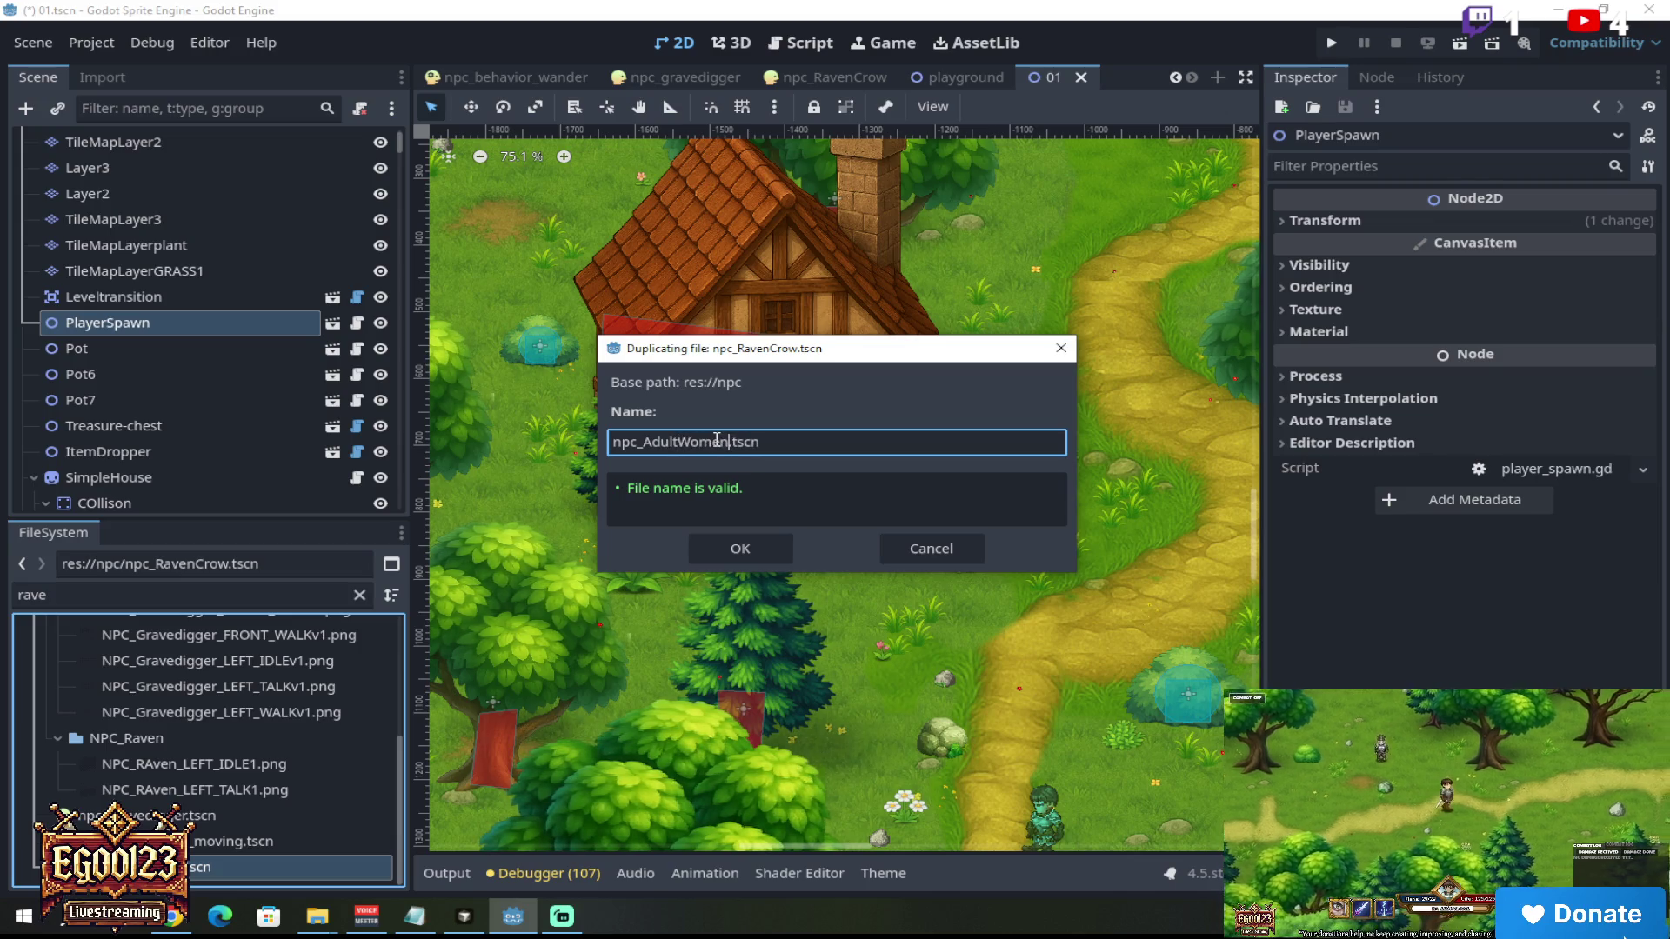
click(739, 550)
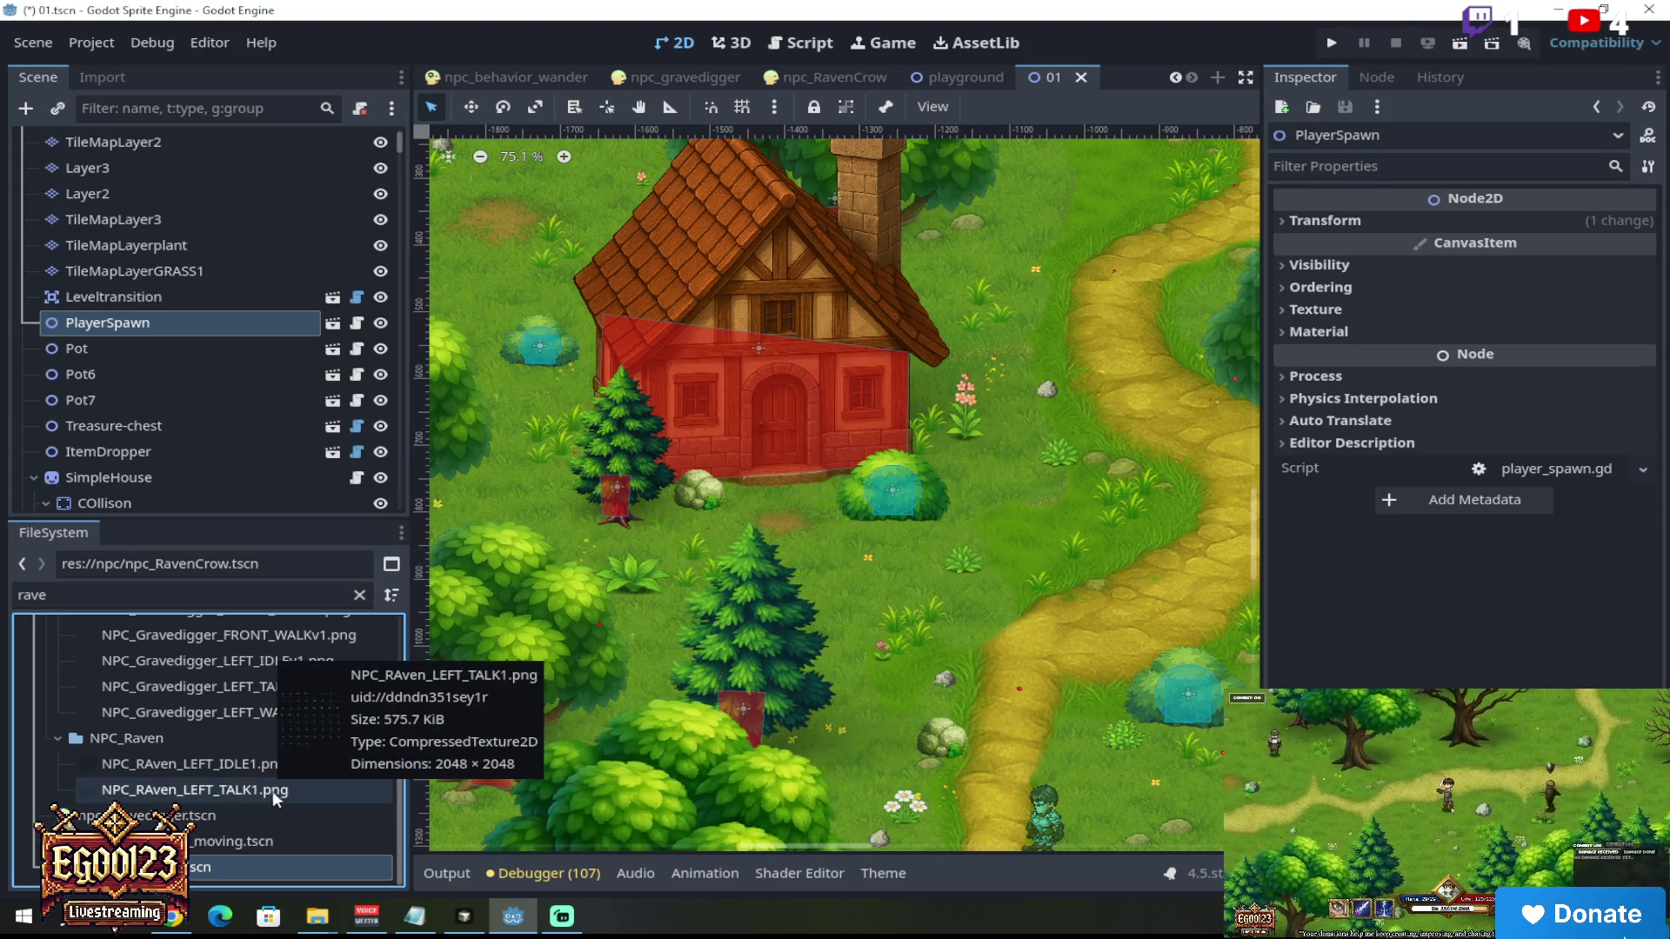
Step: Filter the FileSystem by 'adul' and open npc_AdultWomen.tscn in its own tab
click(4, 595)
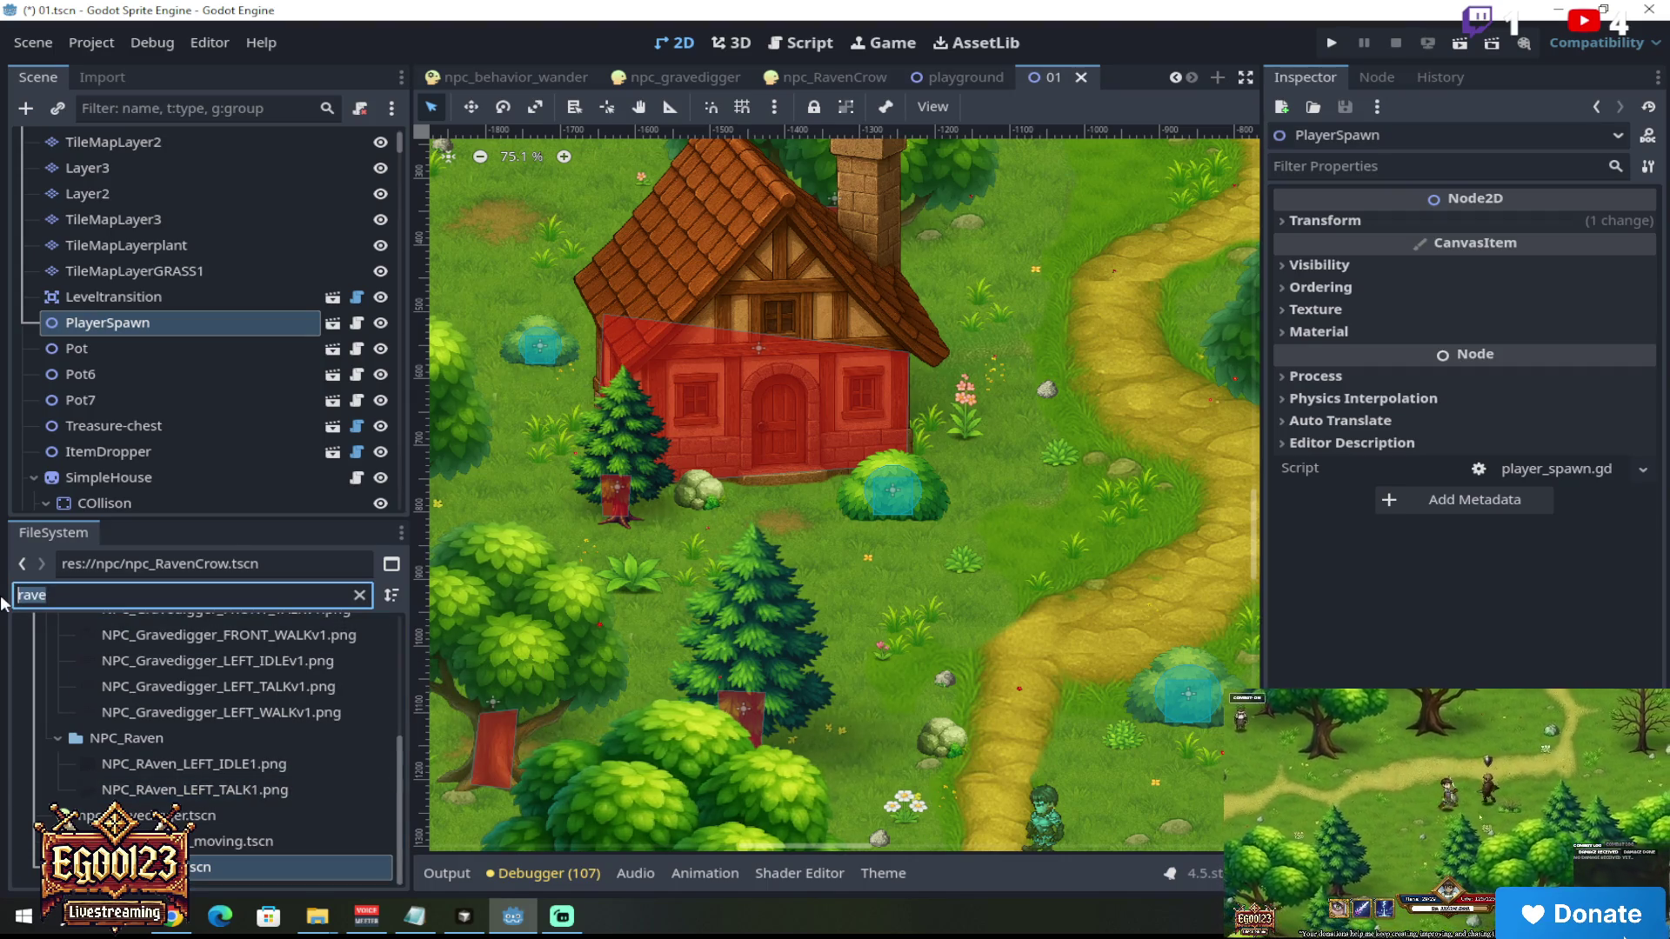
text(adul)
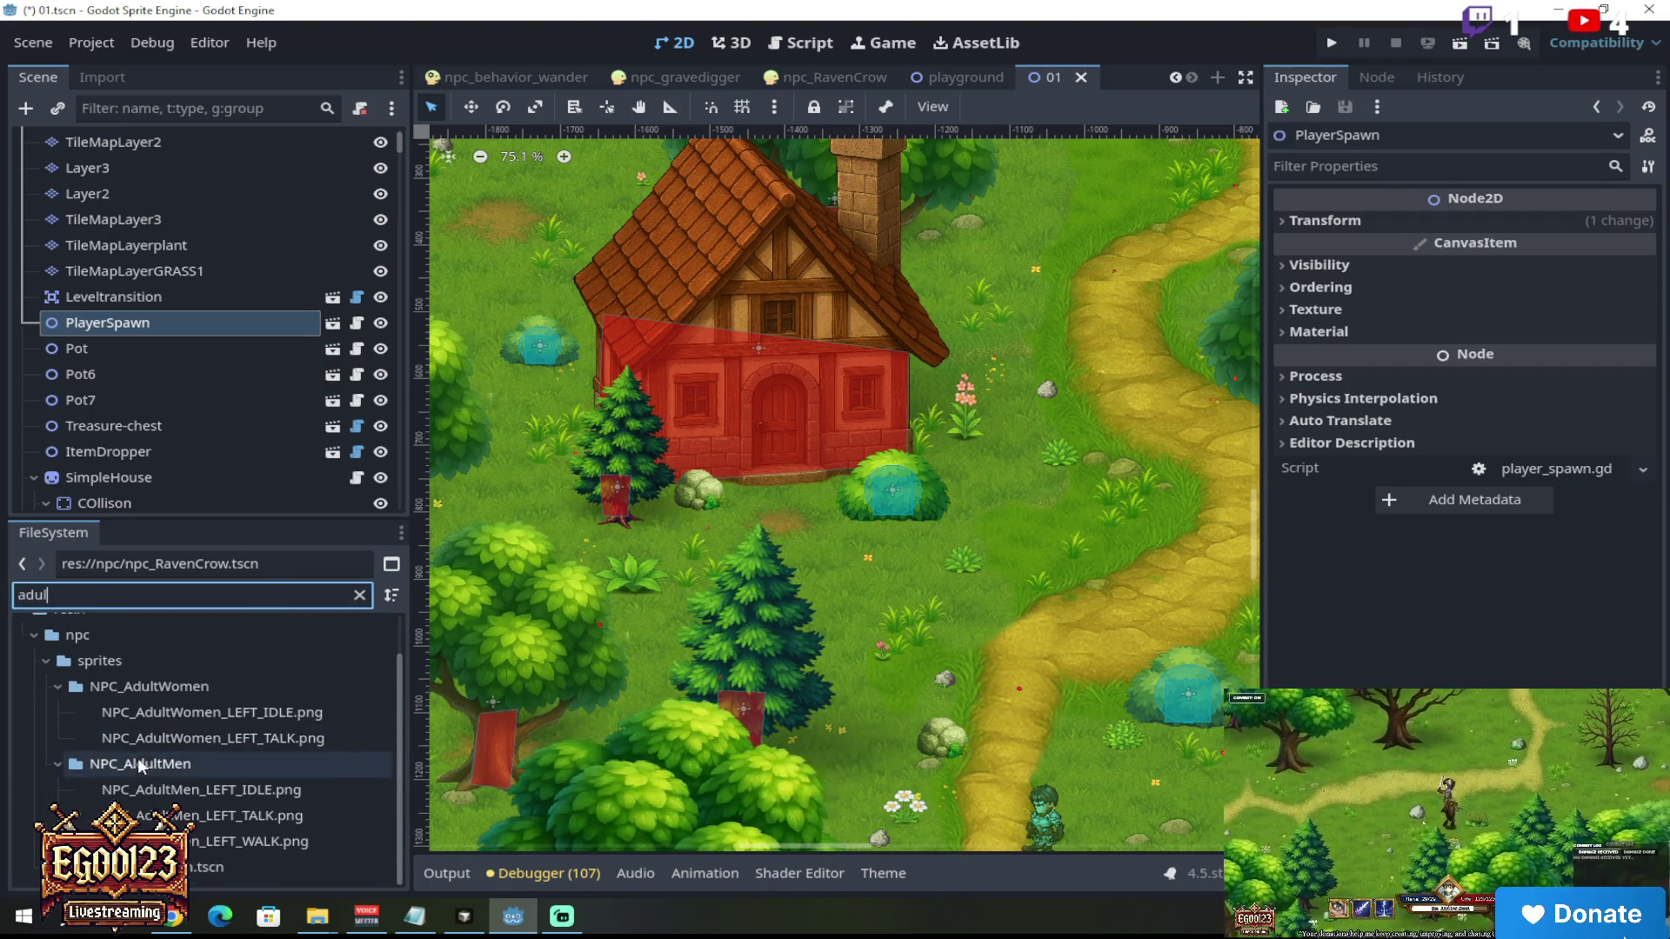
double_click(209, 867)
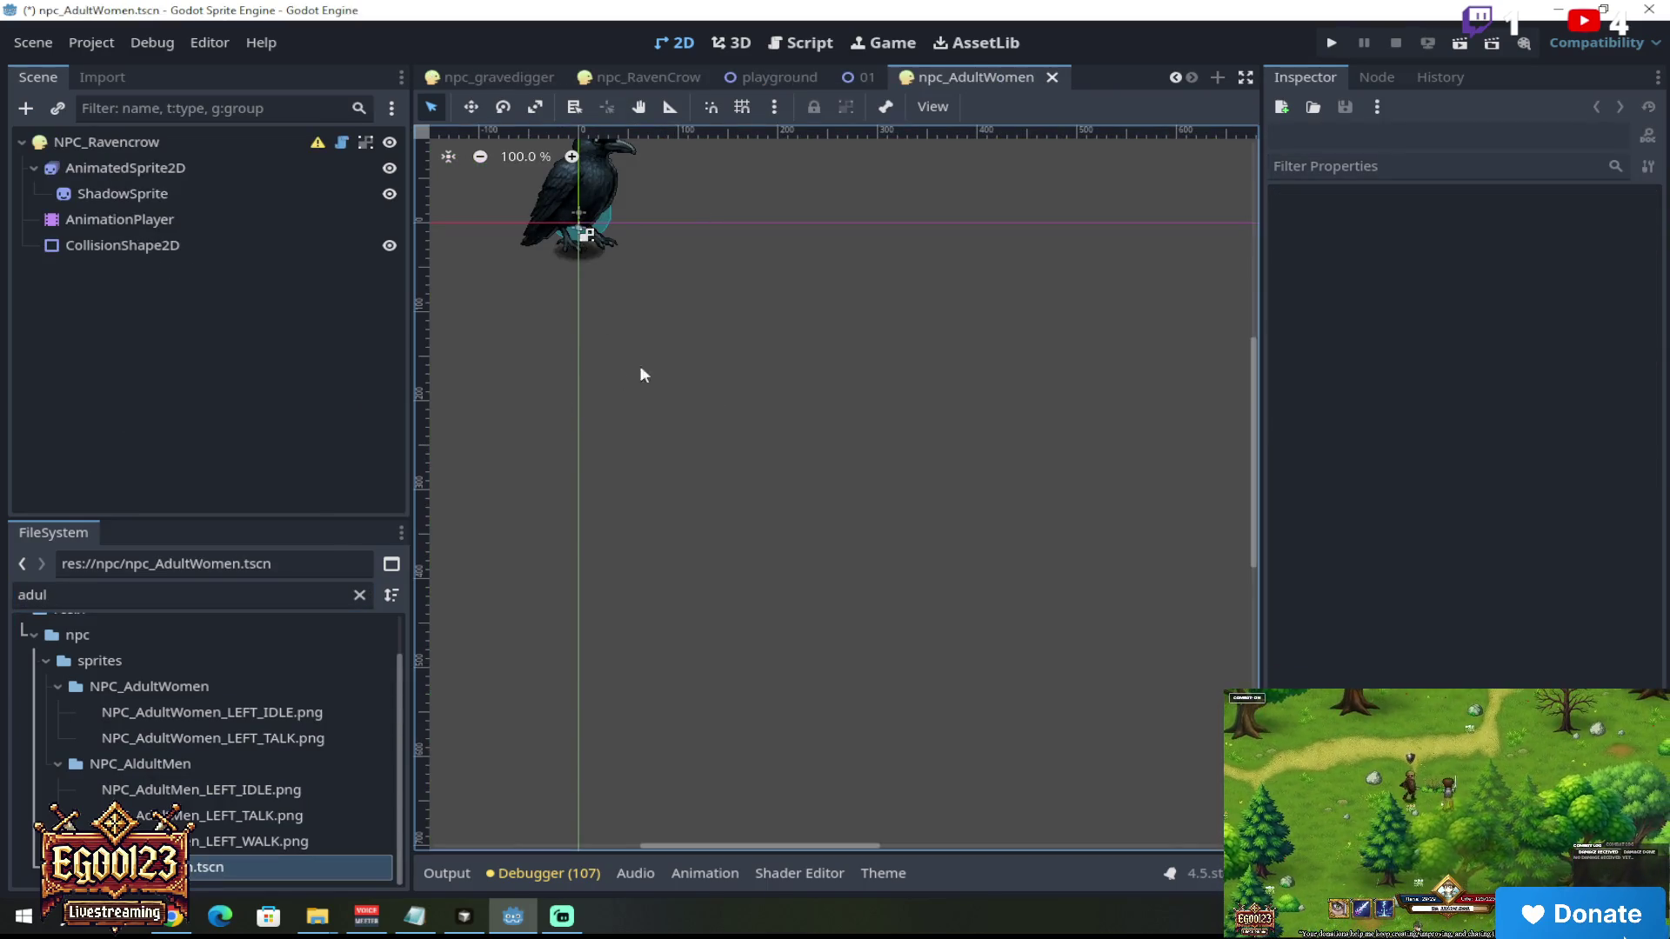
Step: In the Scene dock, rename the copied root node NPC_Ravencrow to NPC_AdultWomen
drag(711, 845, 643, 839)
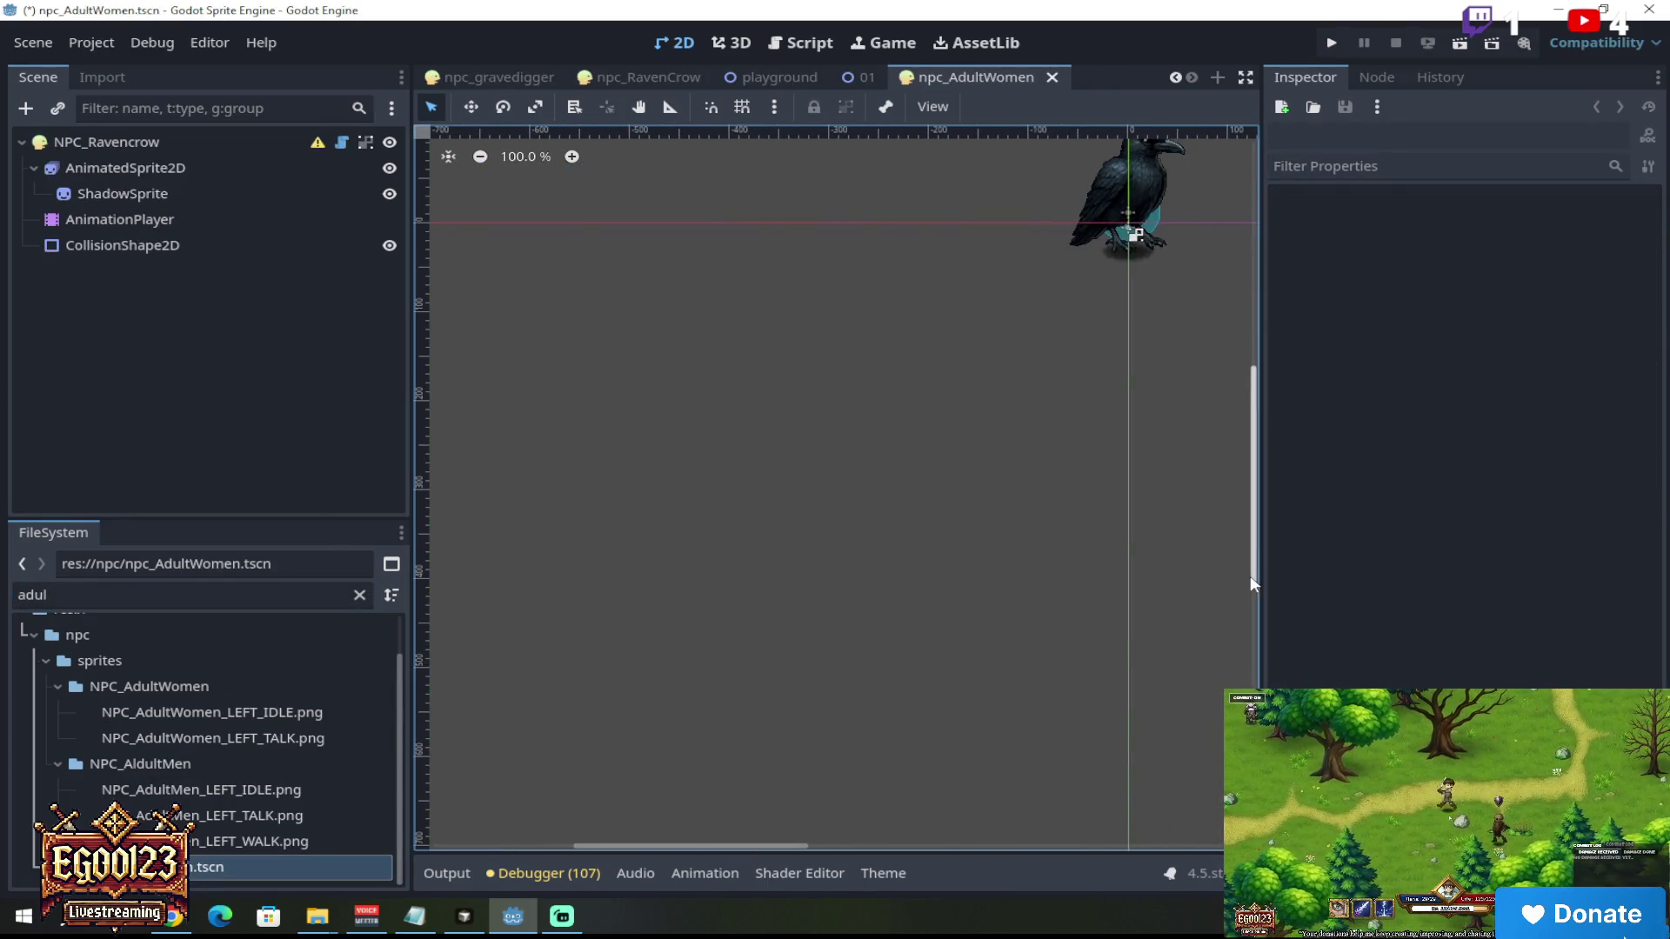
scroll(1251, 508, up, 5)
drag(782, 843, 832, 843)
click(214, 171)
scroll(791, 509, up, 5)
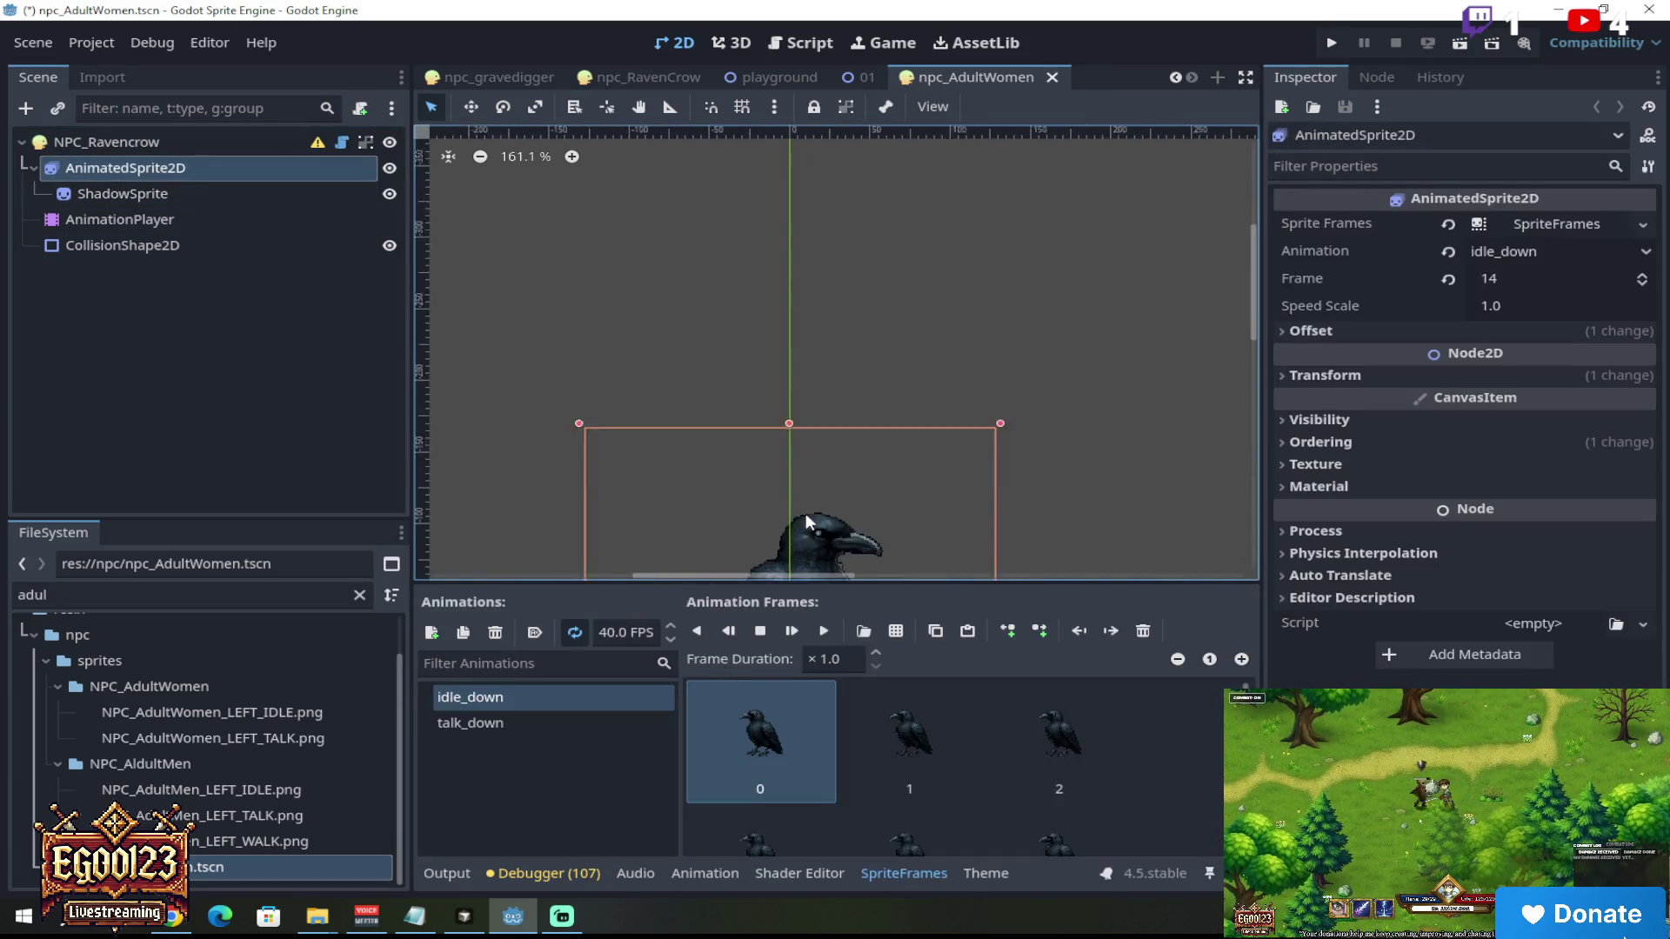
double_click(154, 138)
click(96, 142)
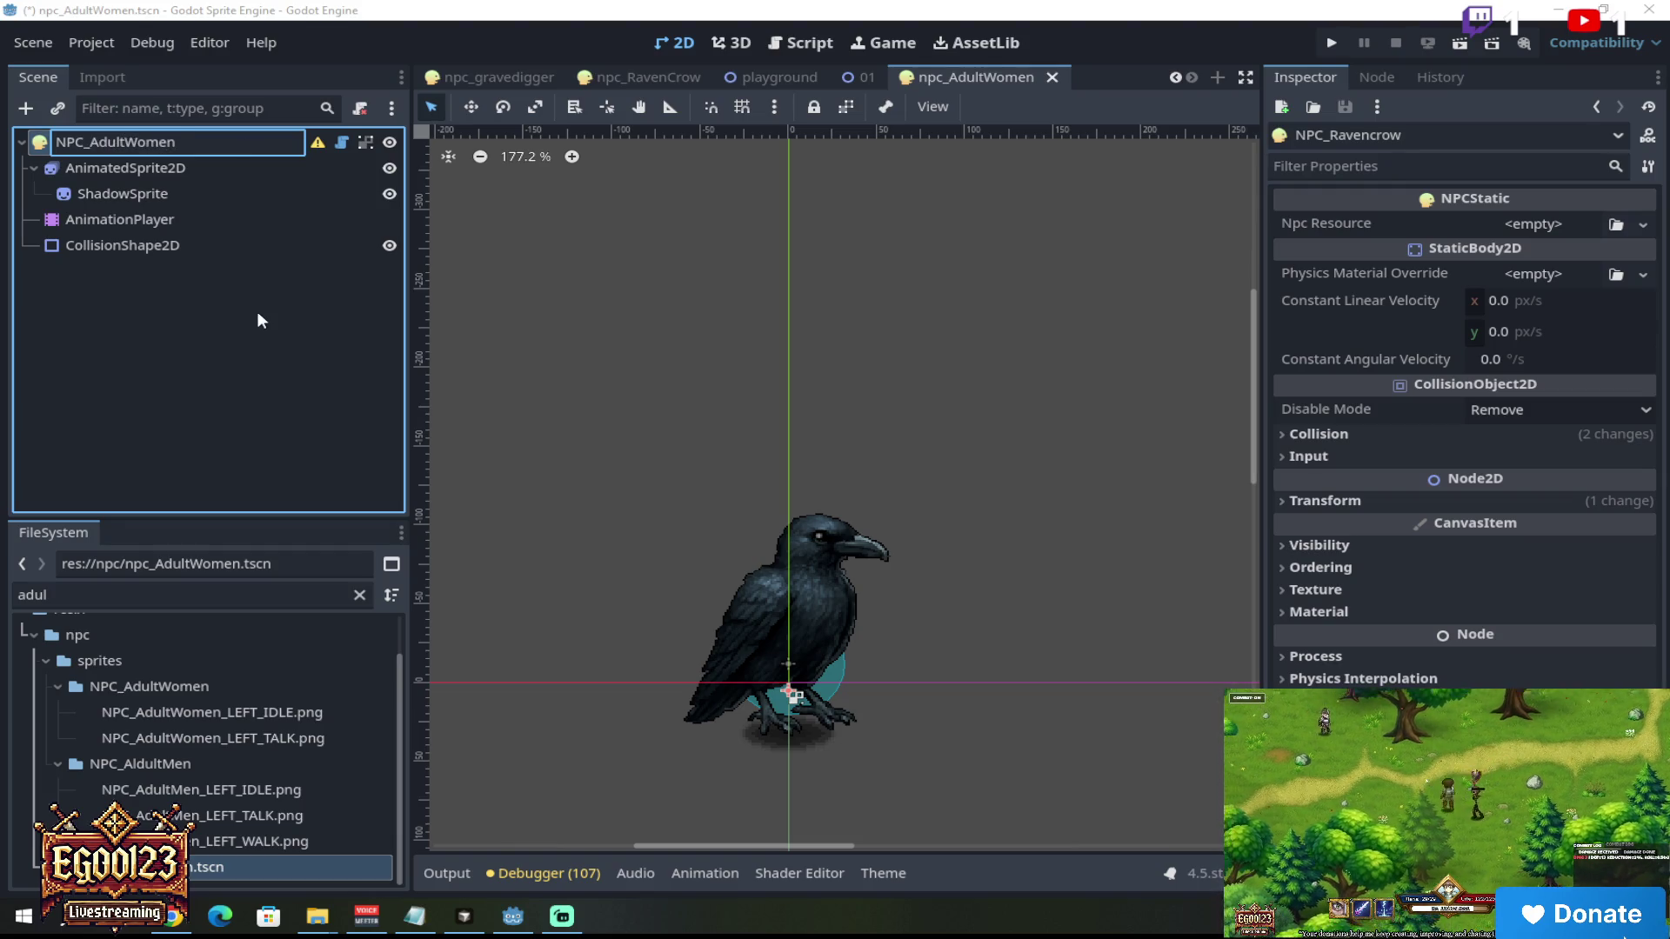
key(Return)
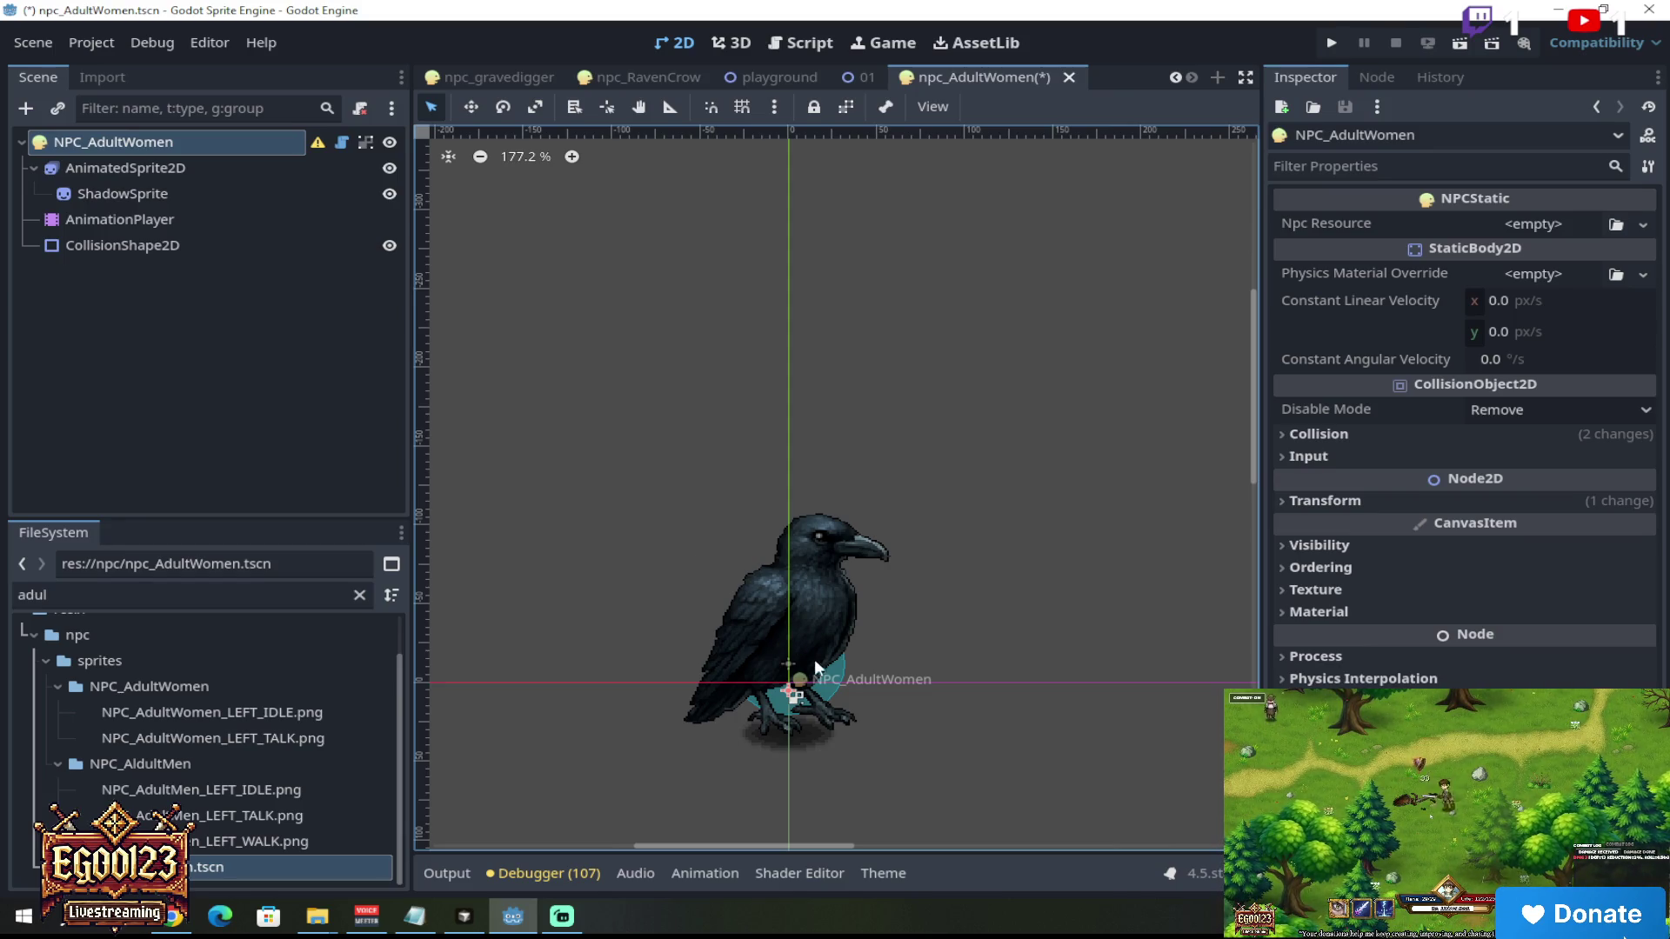
scroll(804, 718, up, 2)
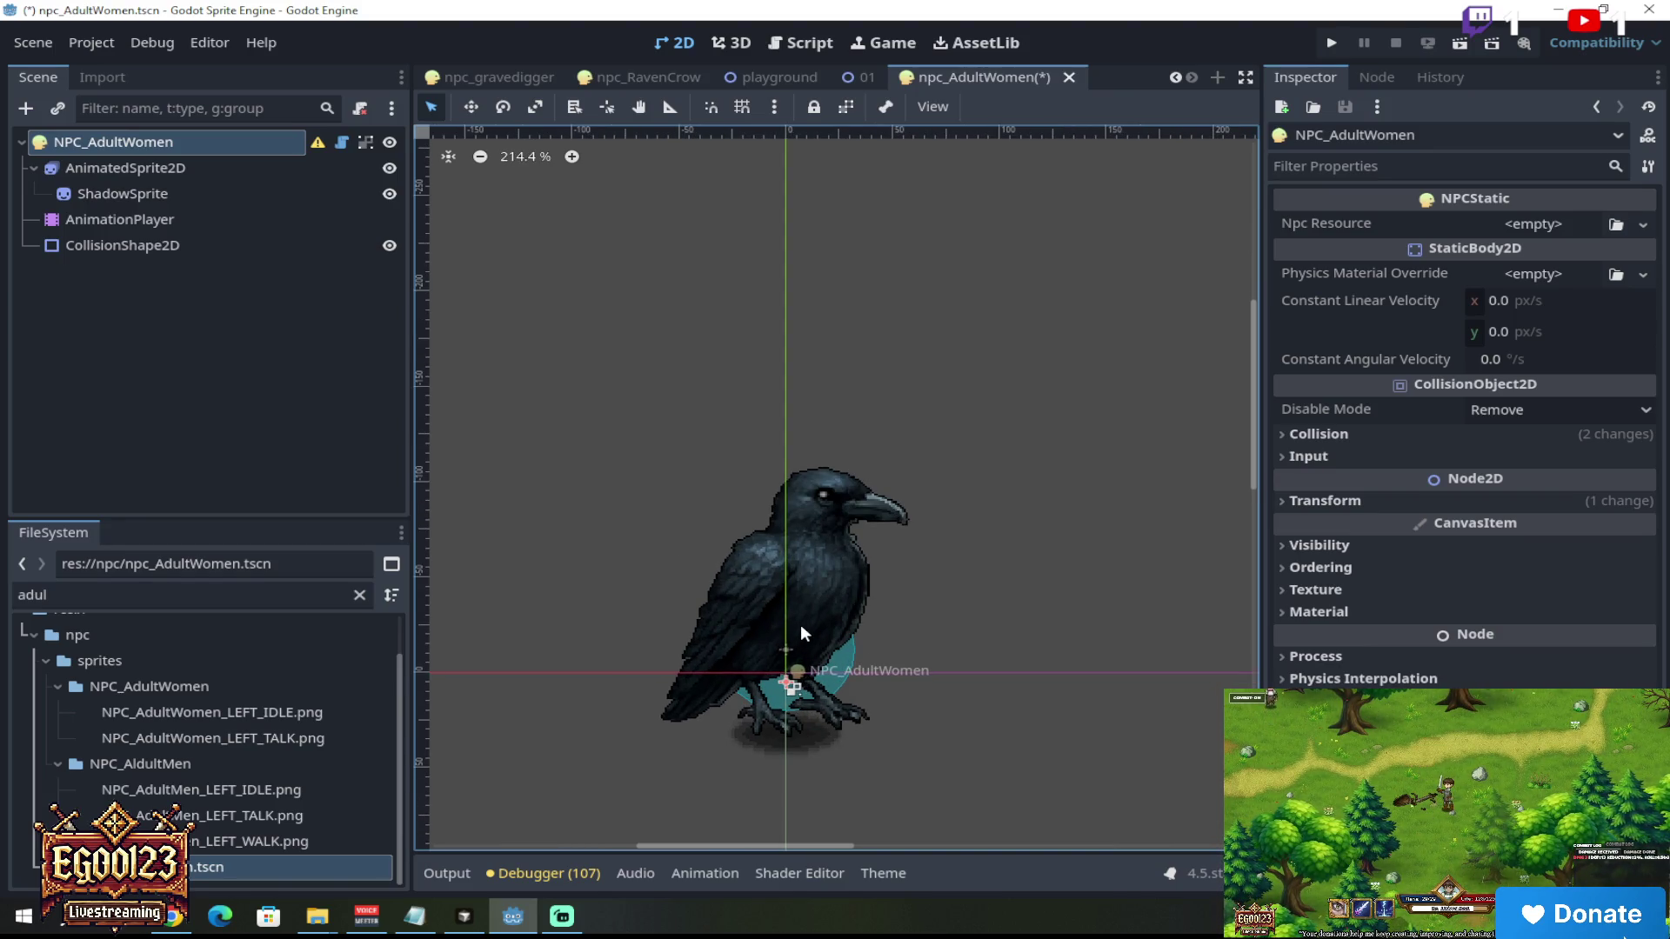
click(191, 169)
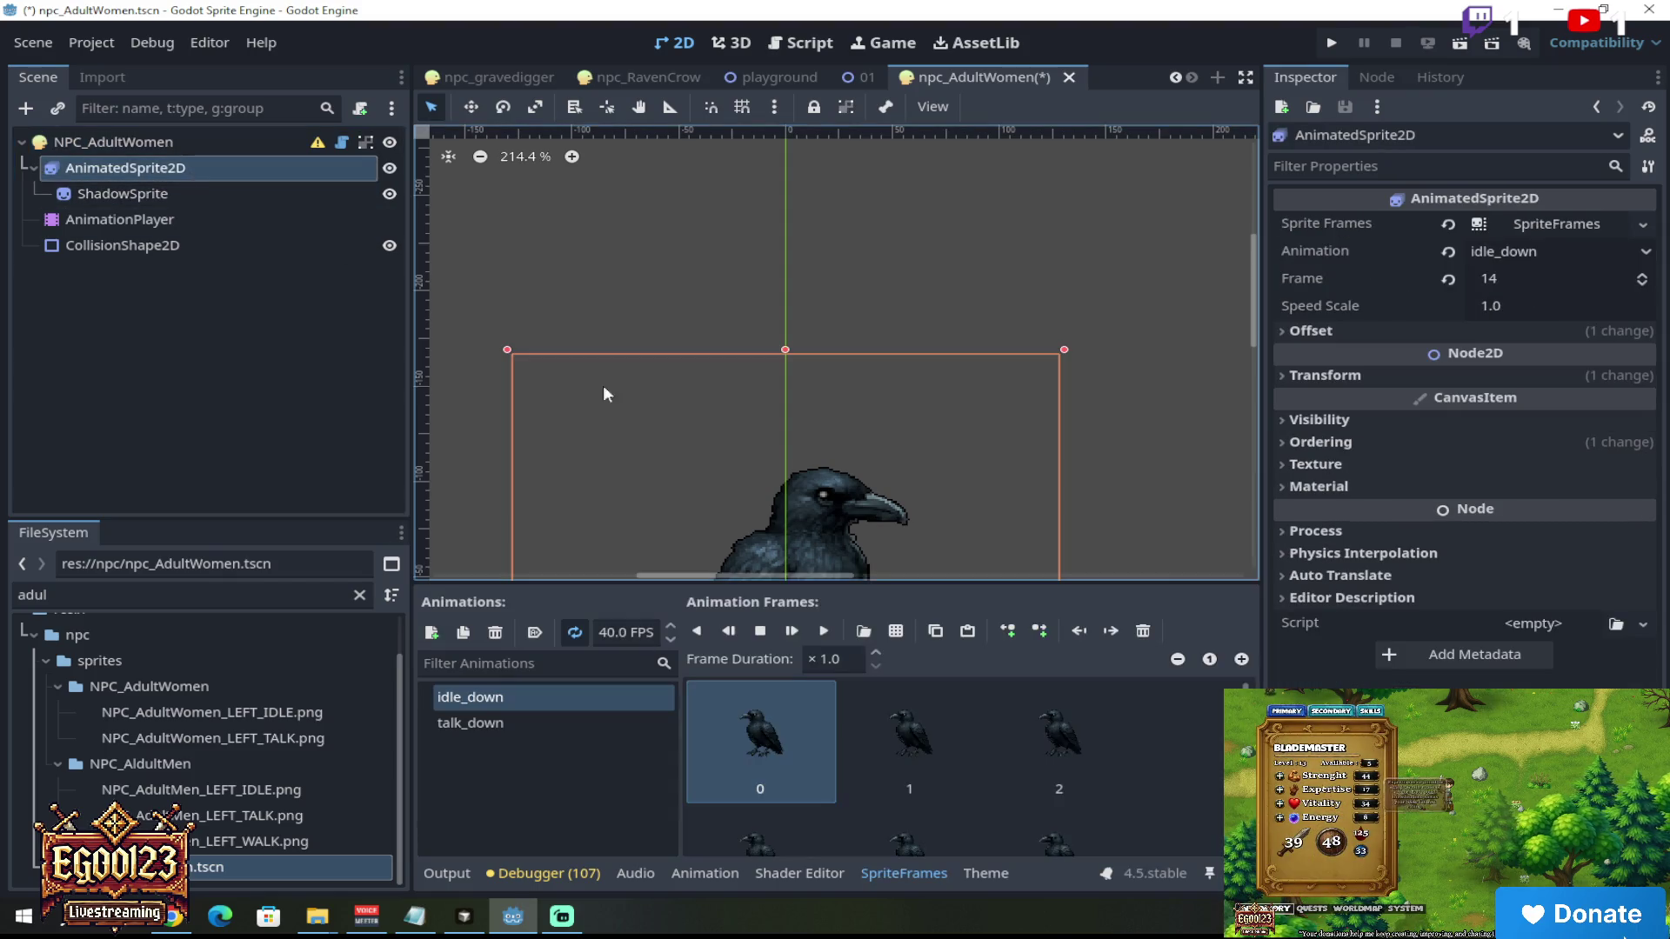
Step: Delete the old crow frames from the idle_down animation
drag(1258, 320, 1262, 334)
click(802, 732)
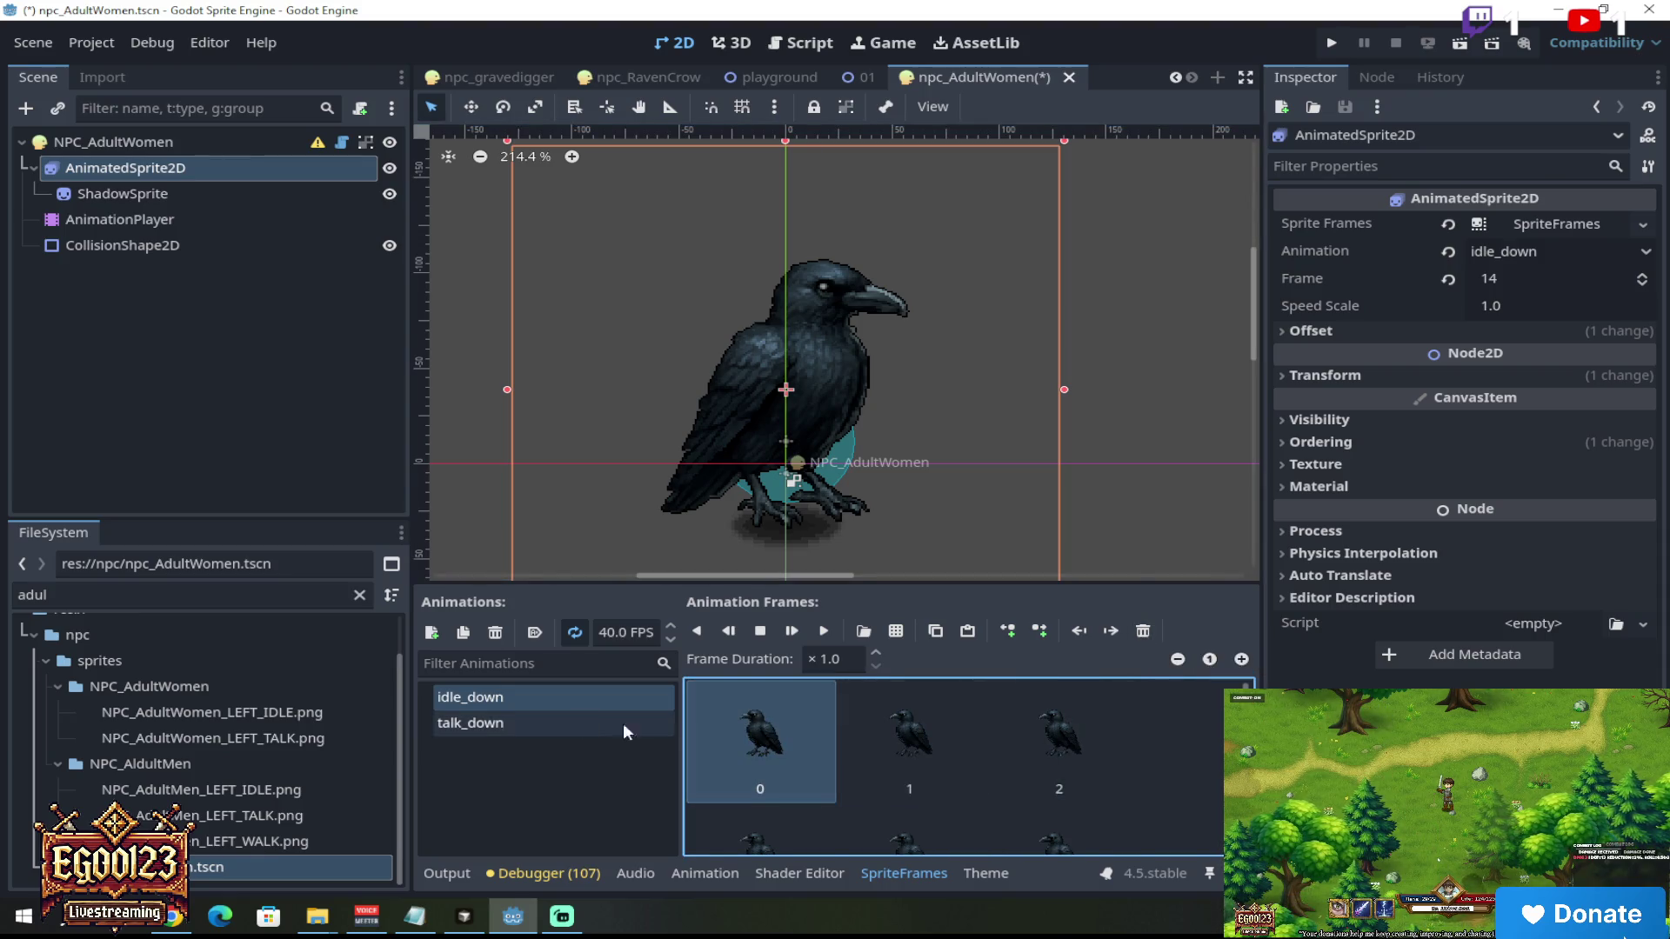
click(1145, 632)
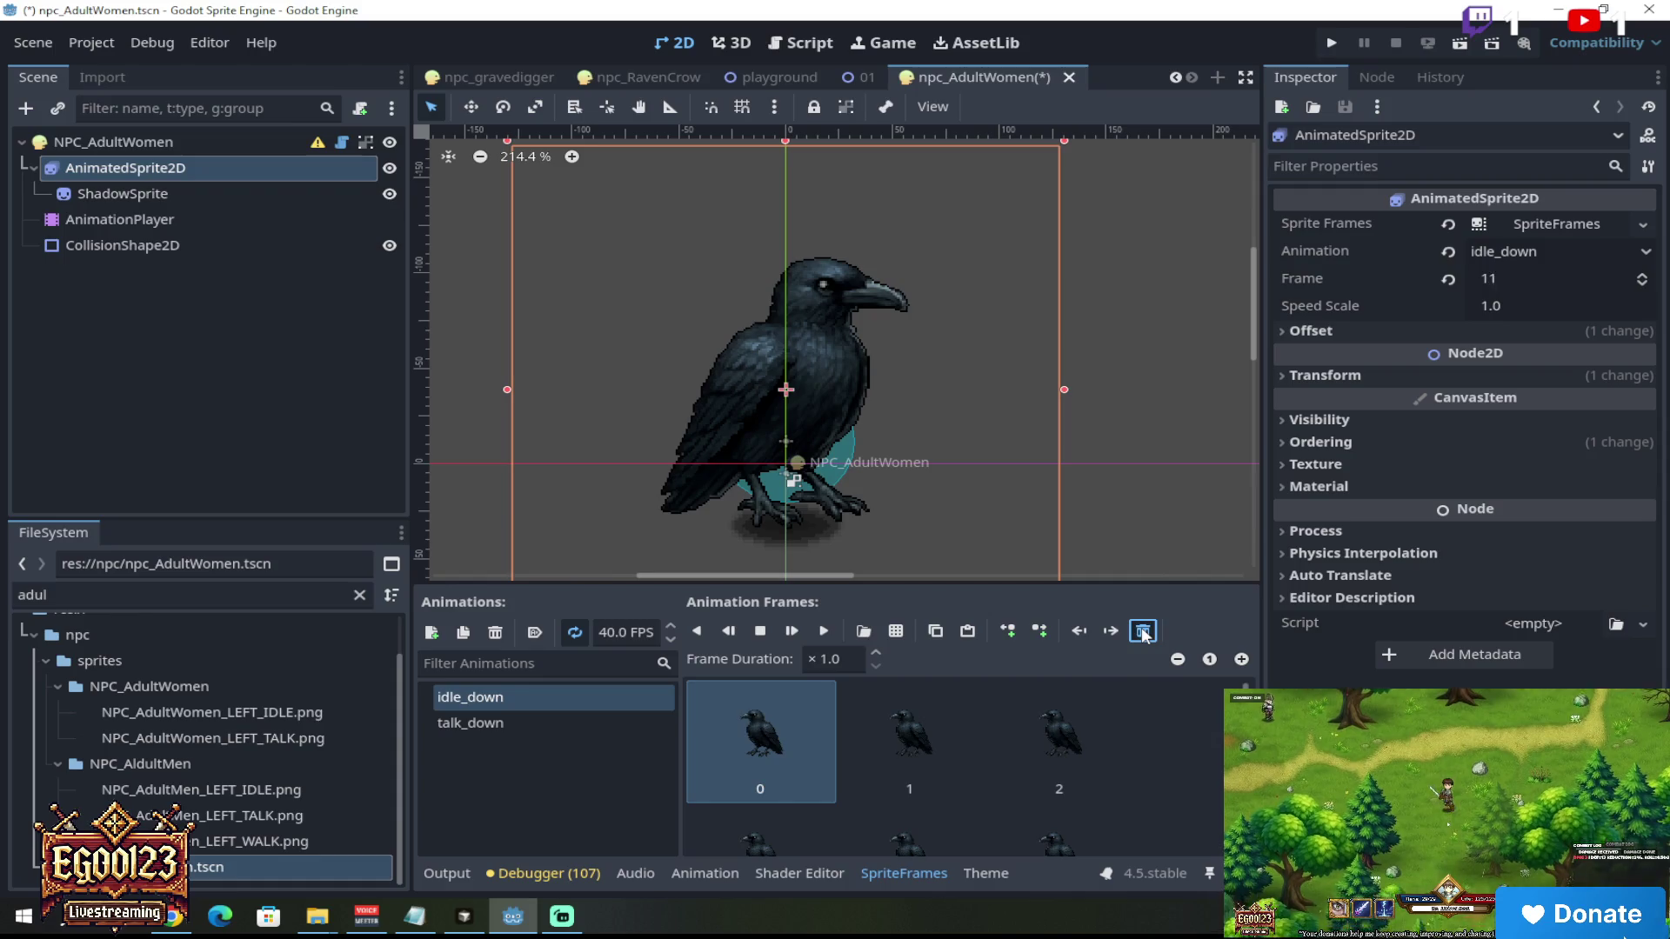
click(1143, 635)
click(1144, 635)
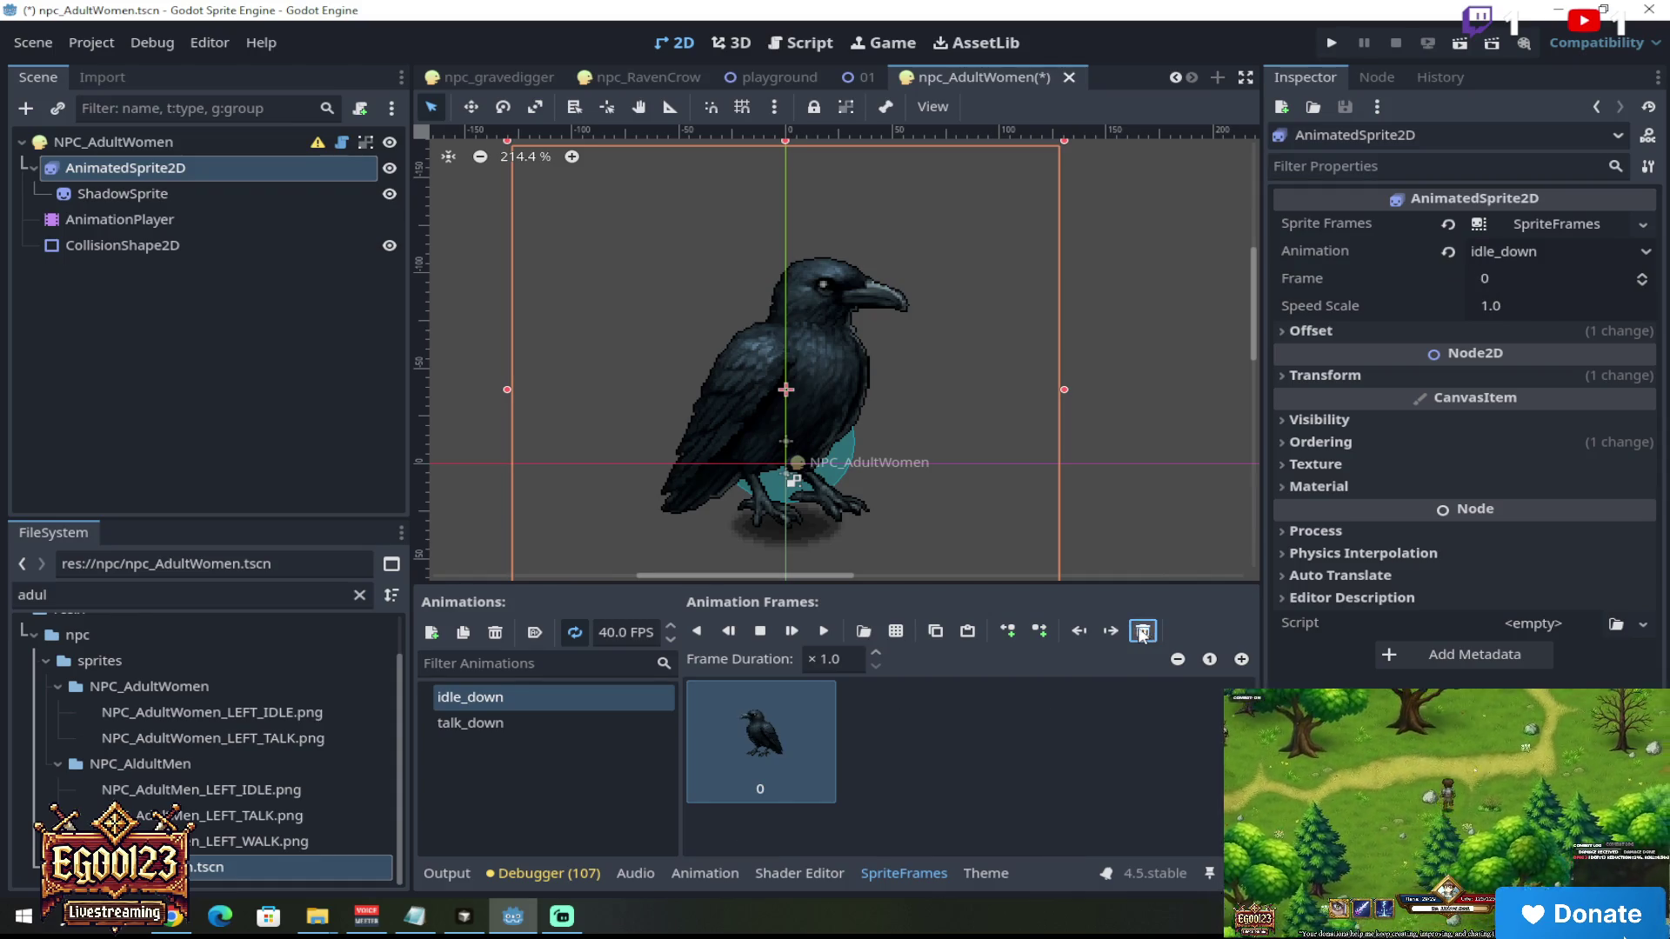
click(1143, 635)
Step: Load the NPC_AdultWomen_LEFT_IDLE.png sprite sheet into the frame picker
click(895, 633)
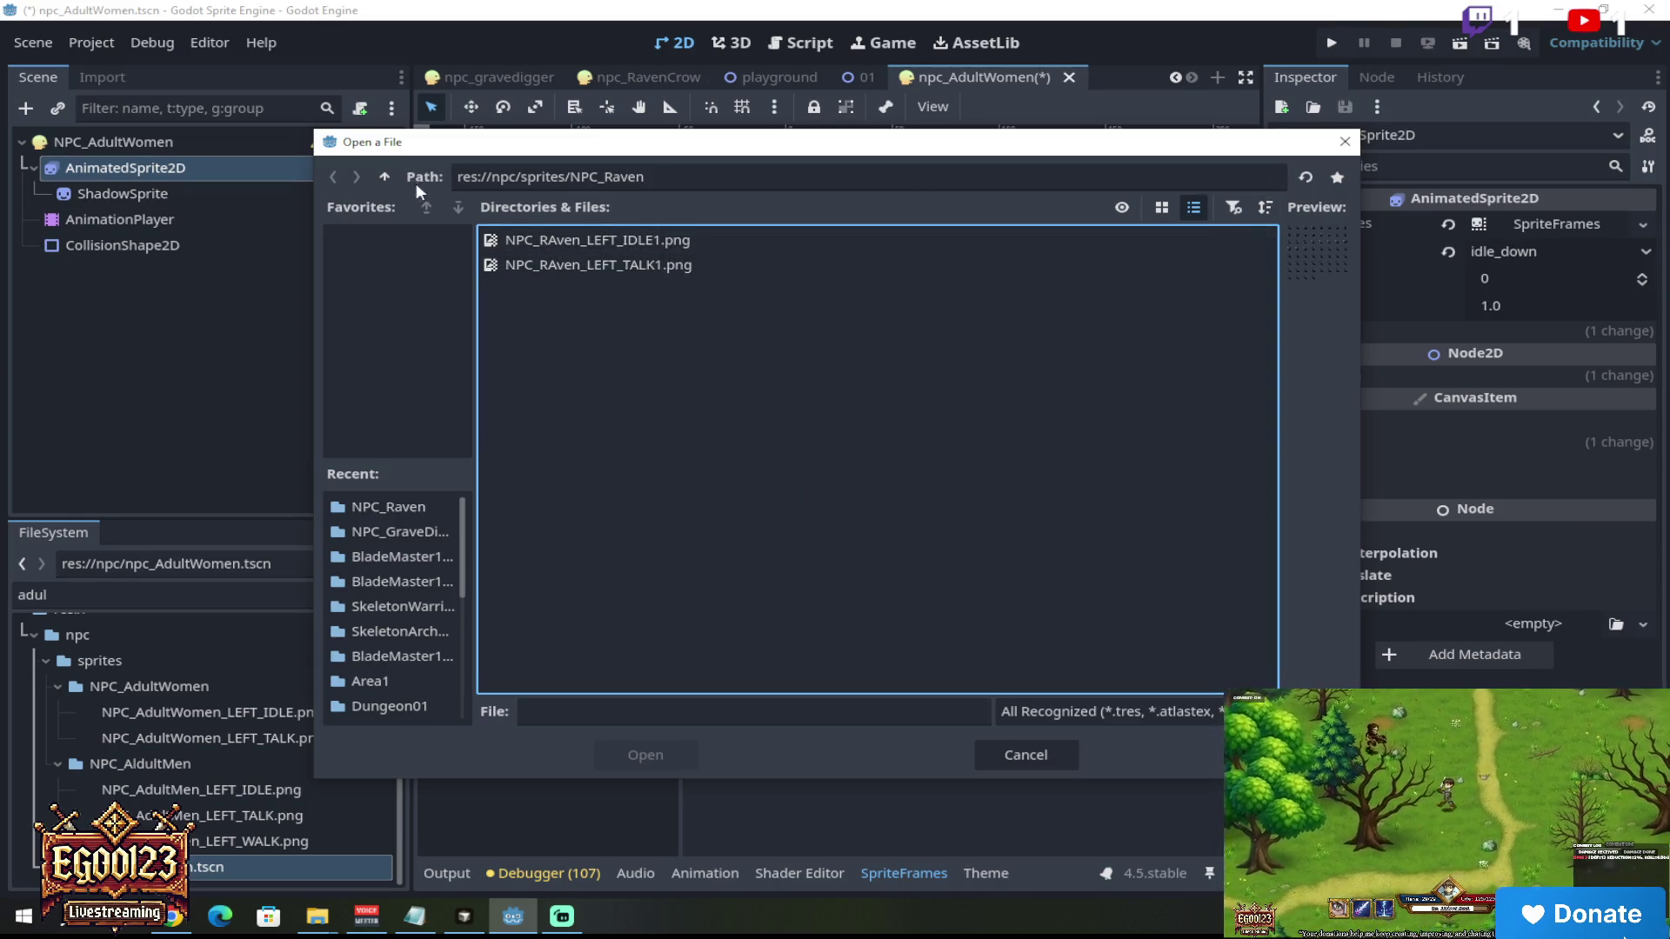
click(384, 176)
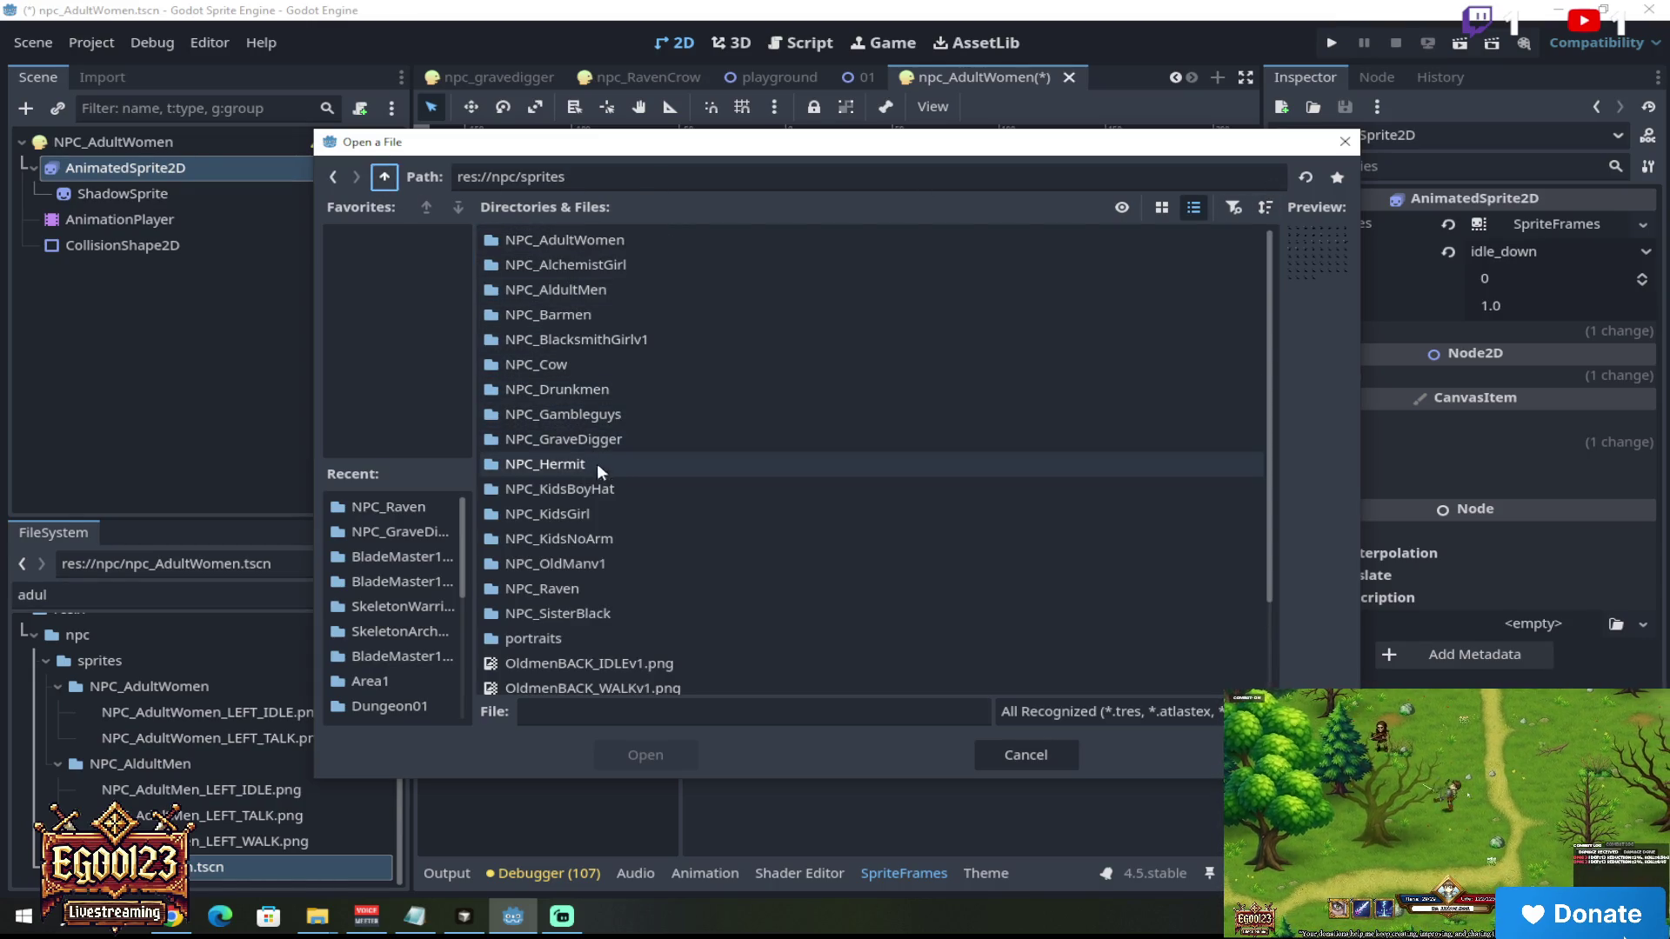
double_click(597, 243)
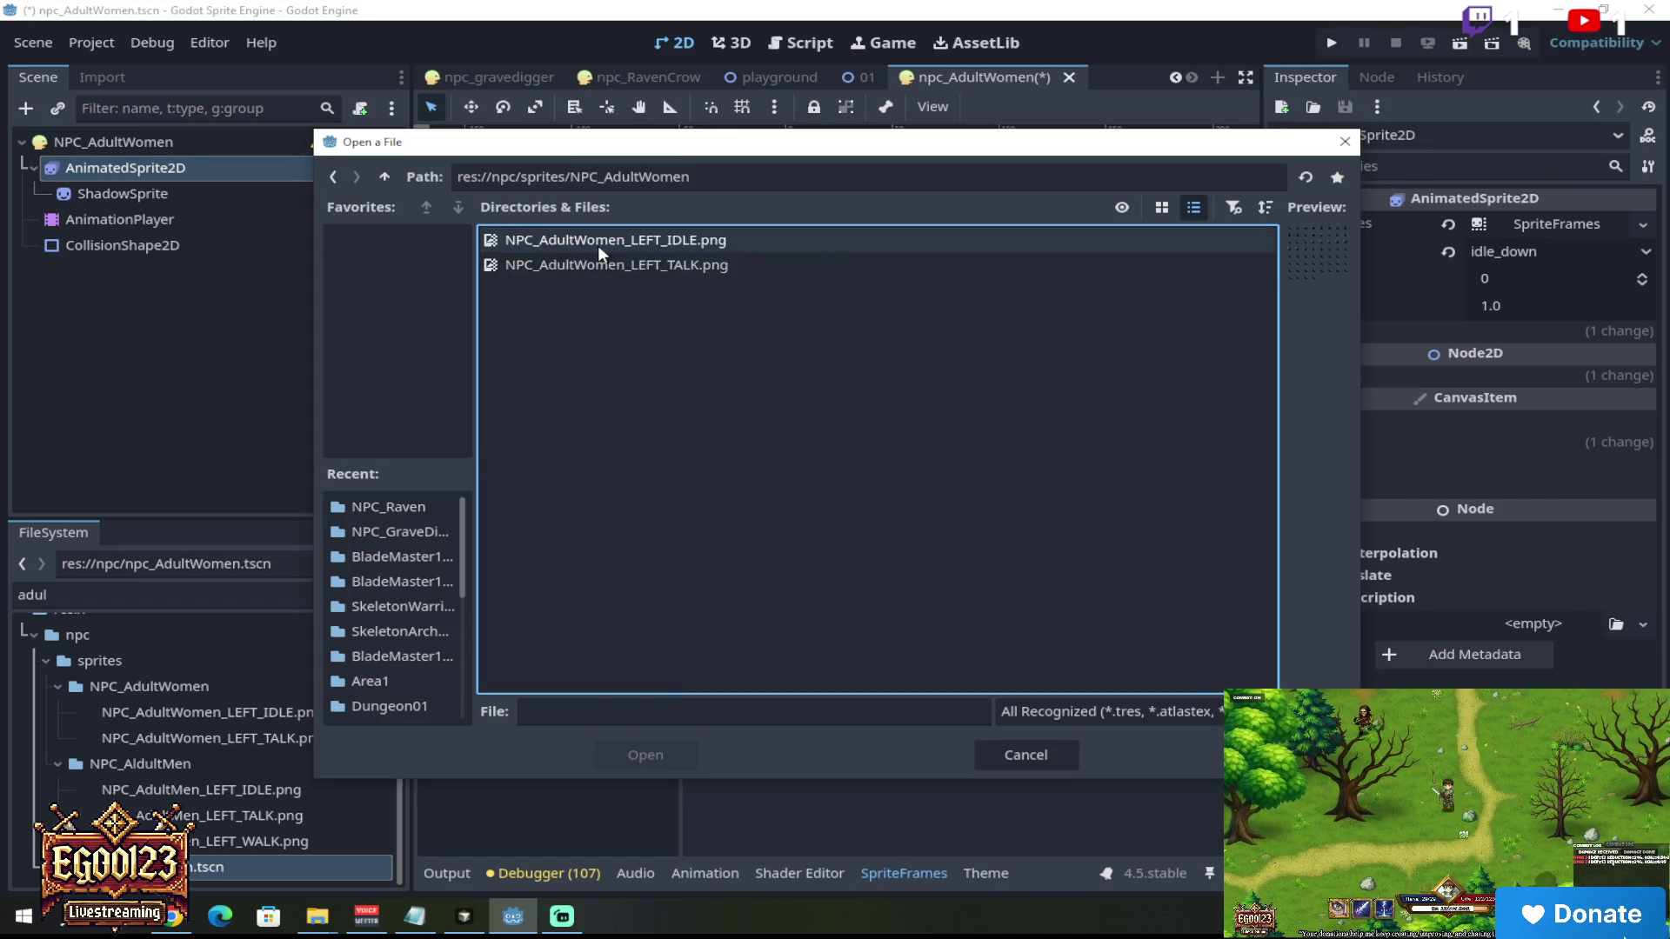
click(597, 244)
click(664, 754)
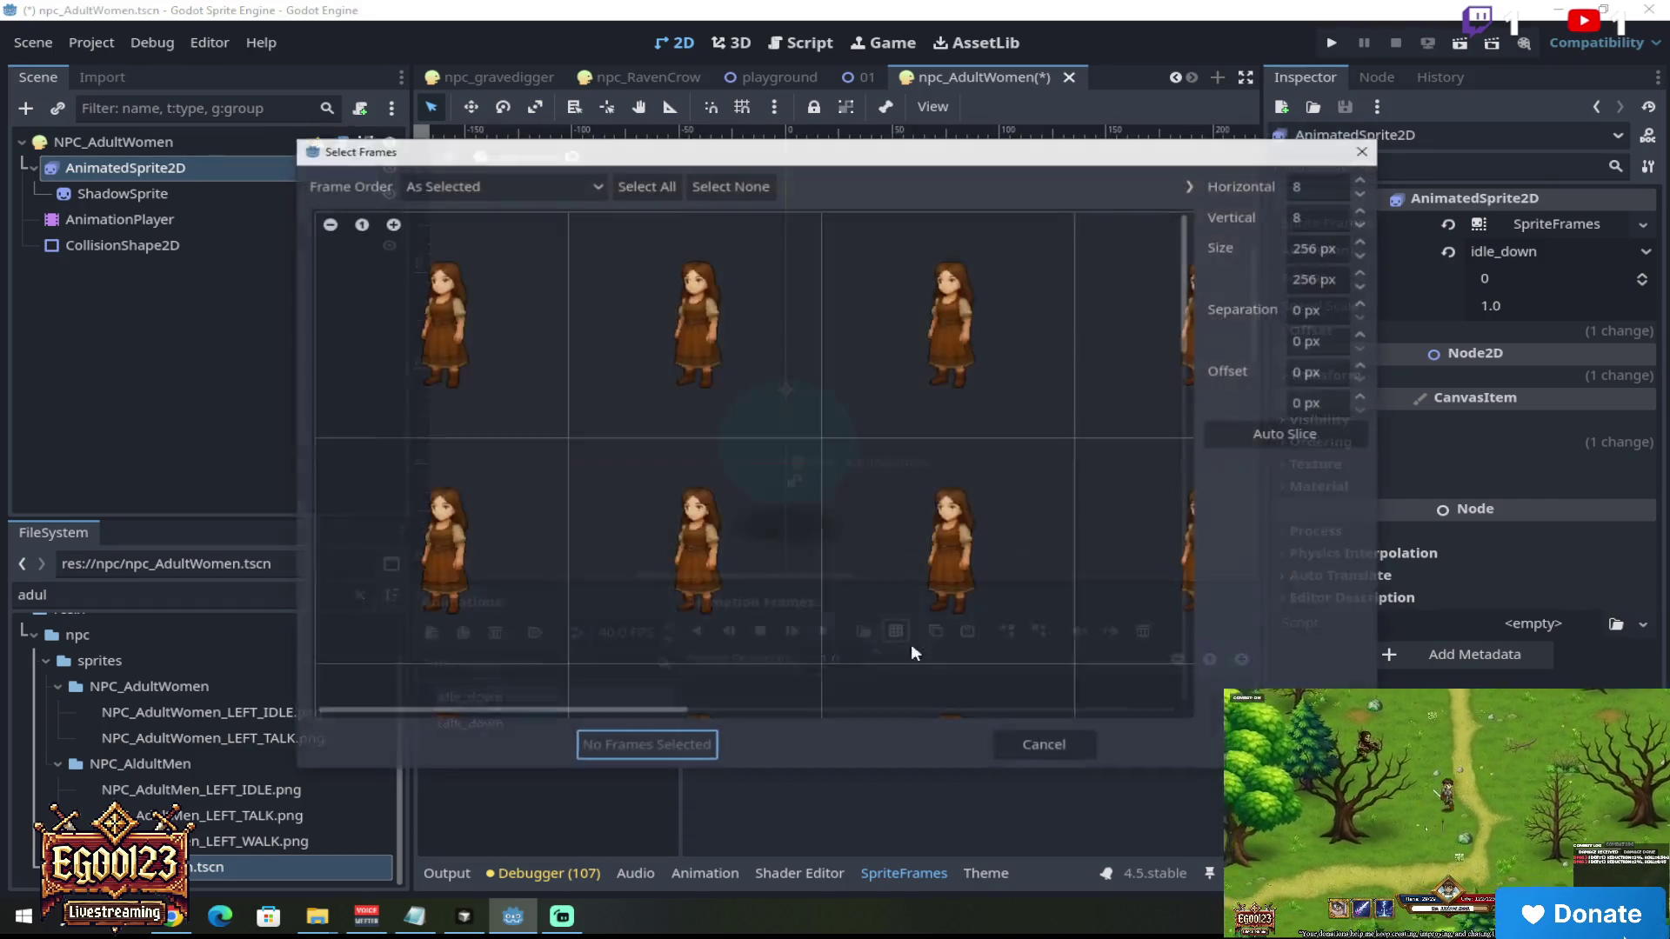
Step: Select all 60 idle frames row by row and add them to idle_down
mouse_move(563, 282)
mouse_down()
mouse_move(885, 304)
mouse_move(960, 279)
mouse_up()
drag(544, 330, 988, 334)
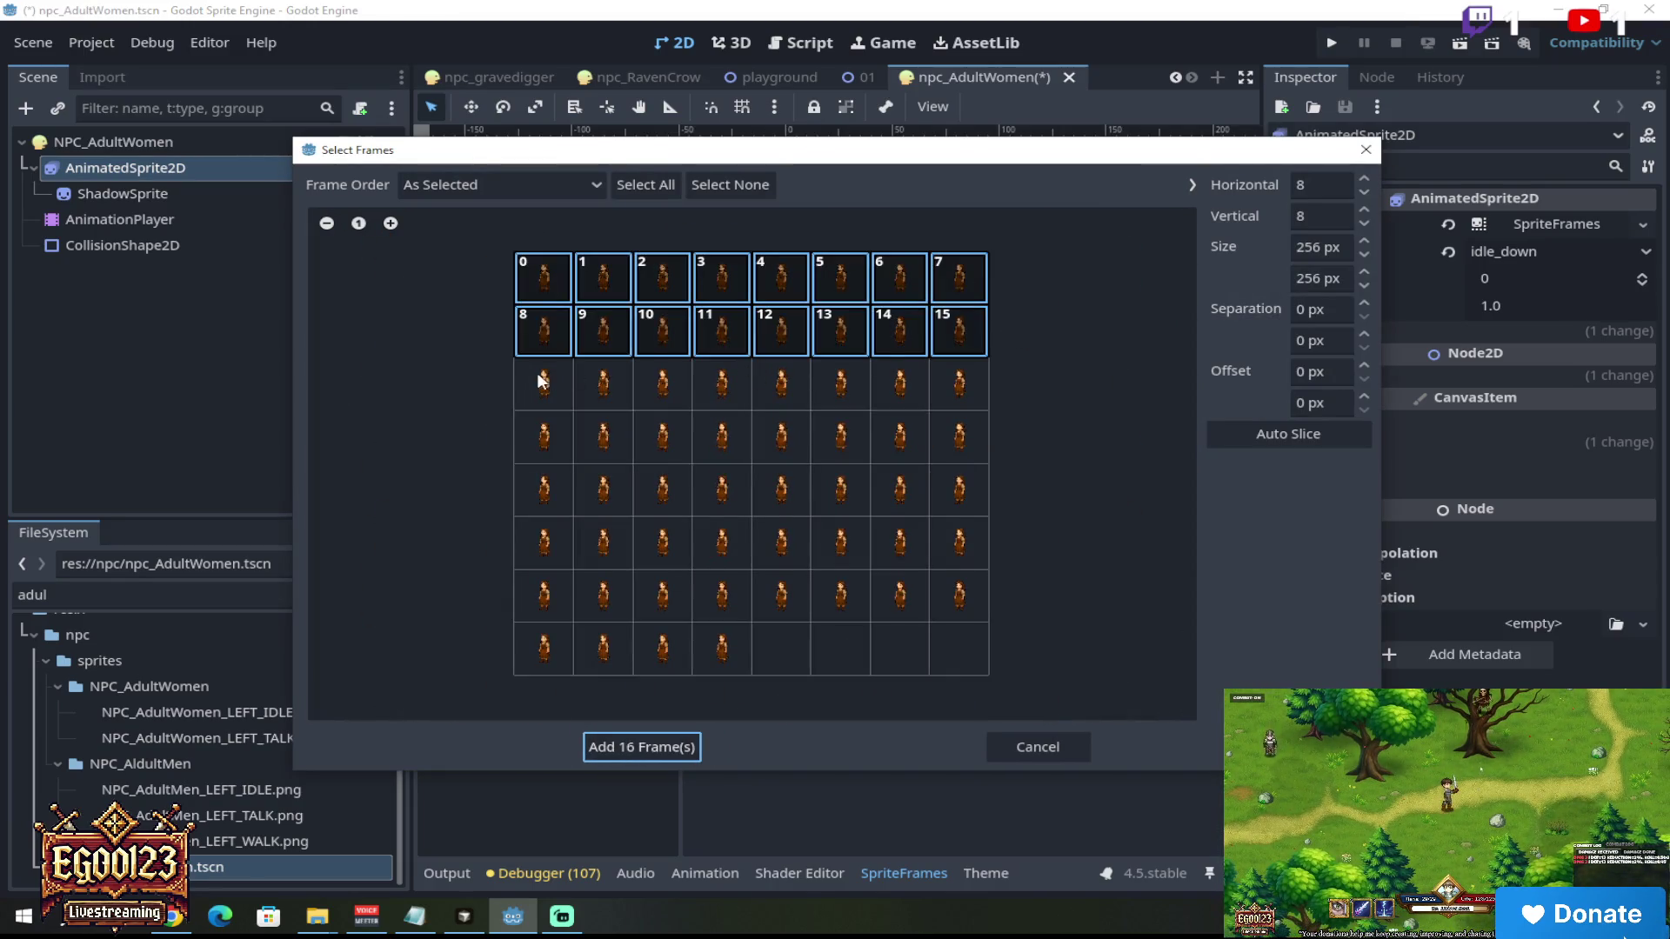
drag(542, 380, 990, 385)
drag(545, 434, 996, 441)
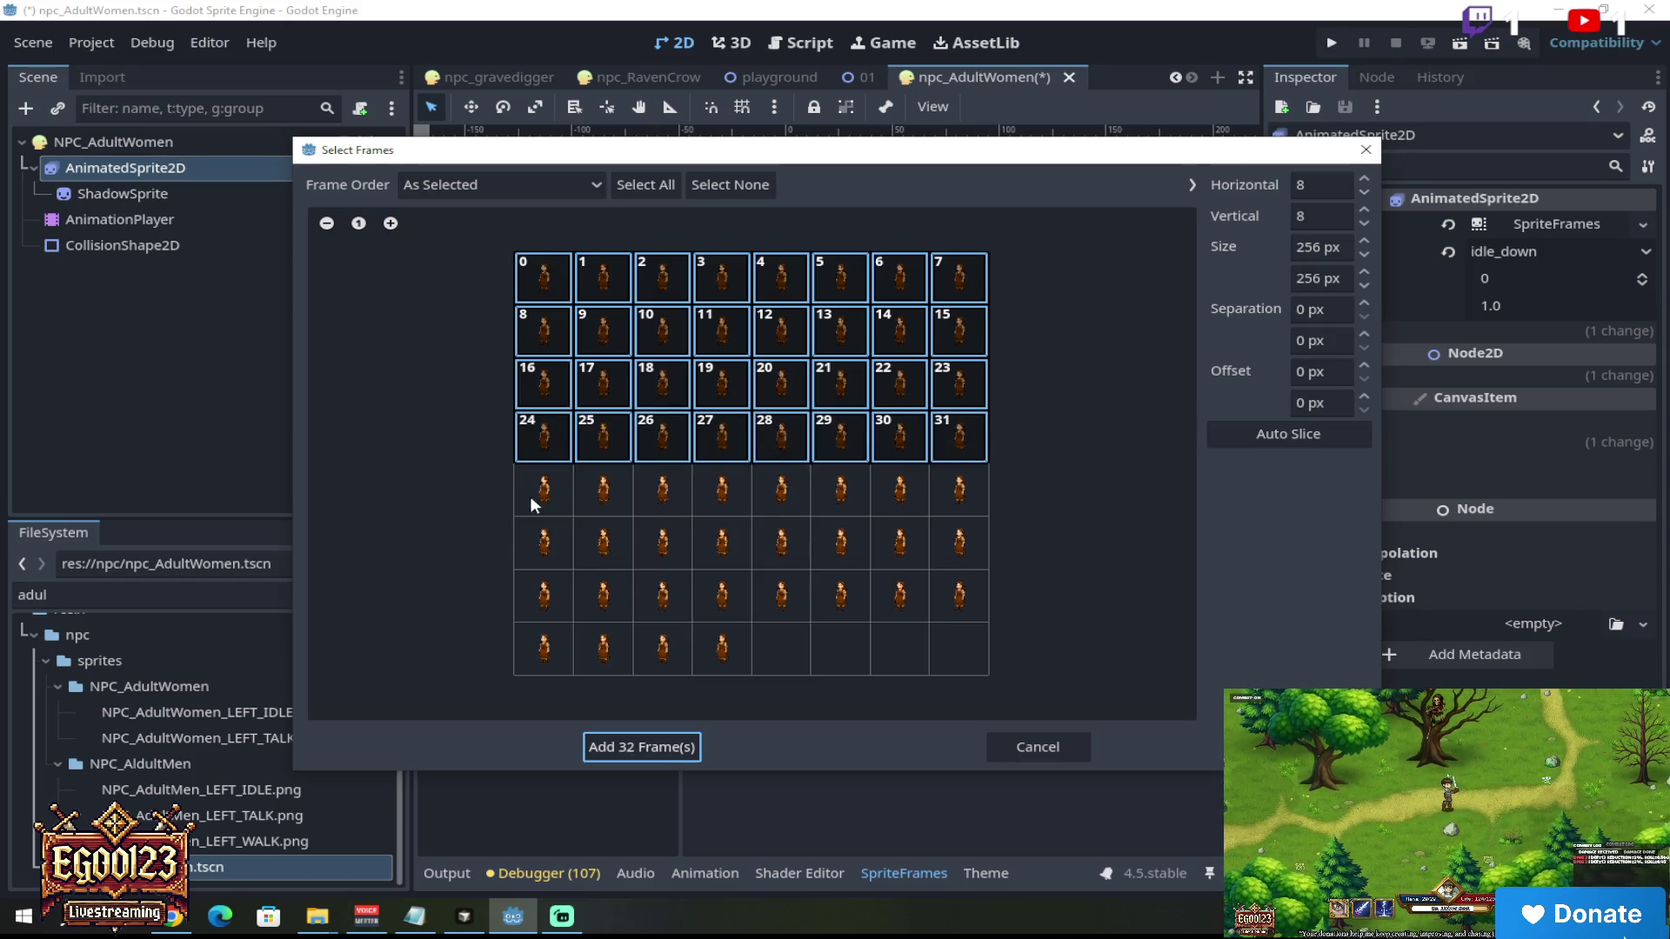
drag(533, 504, 976, 504)
drag(534, 550, 957, 555)
drag(550, 591, 981, 592)
drag(539, 648, 705, 654)
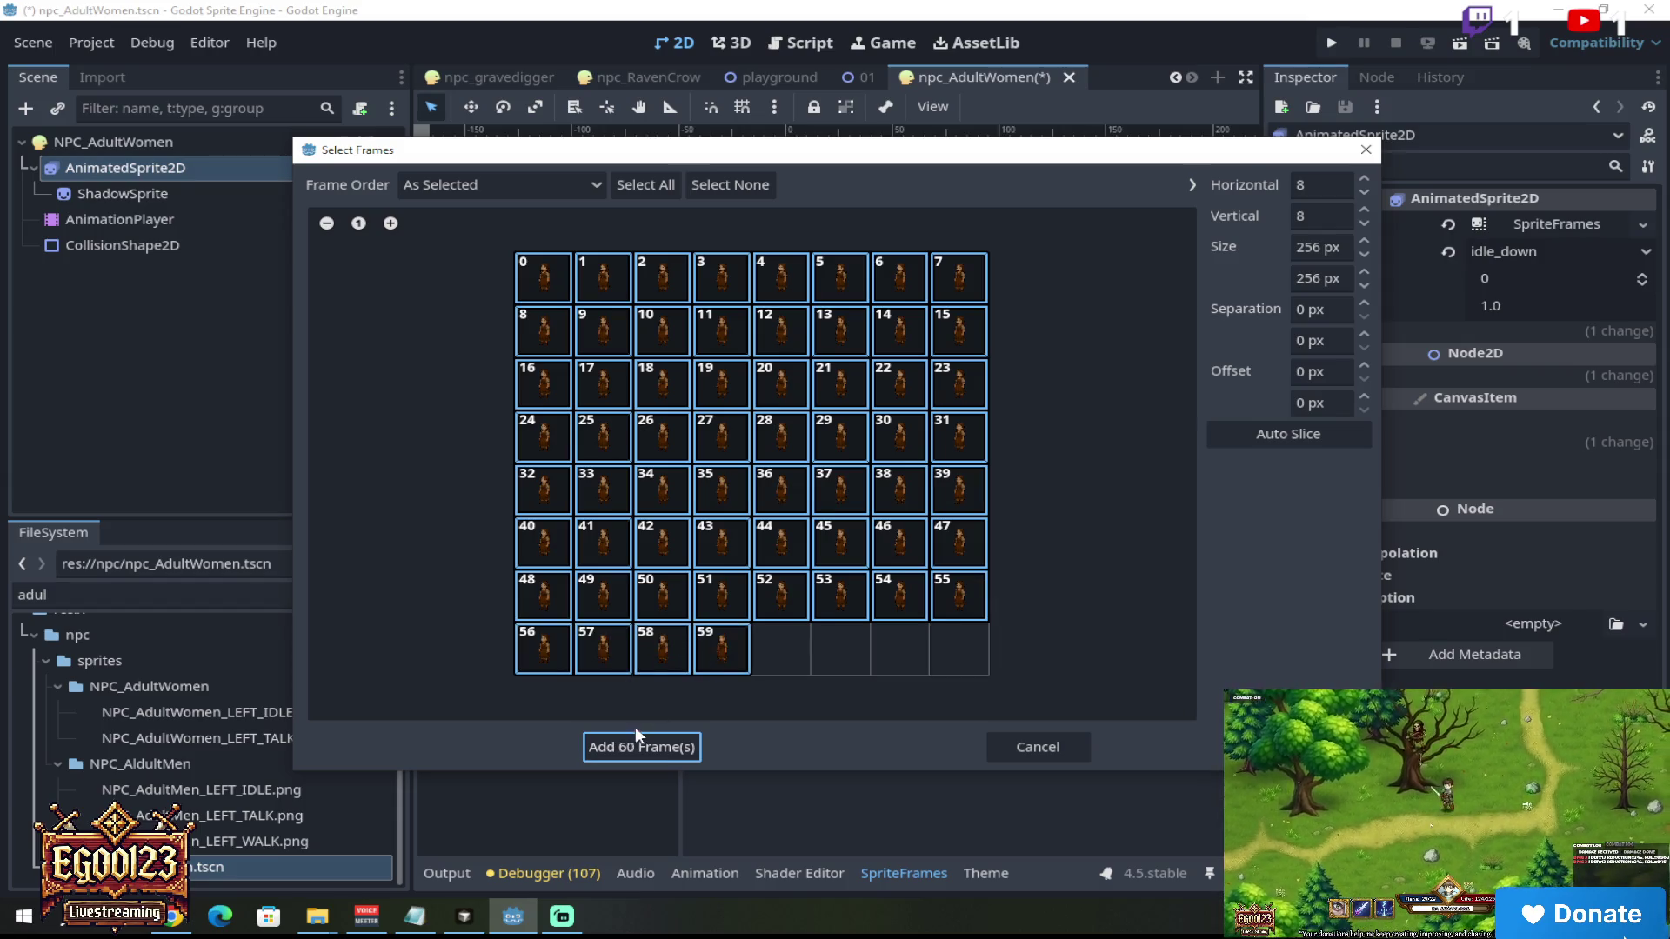
click(636, 733)
Step: Preview the new idle_down animation playing, then stop it
scroll(878, 391, down, 2)
scroll(843, 426, up, 2)
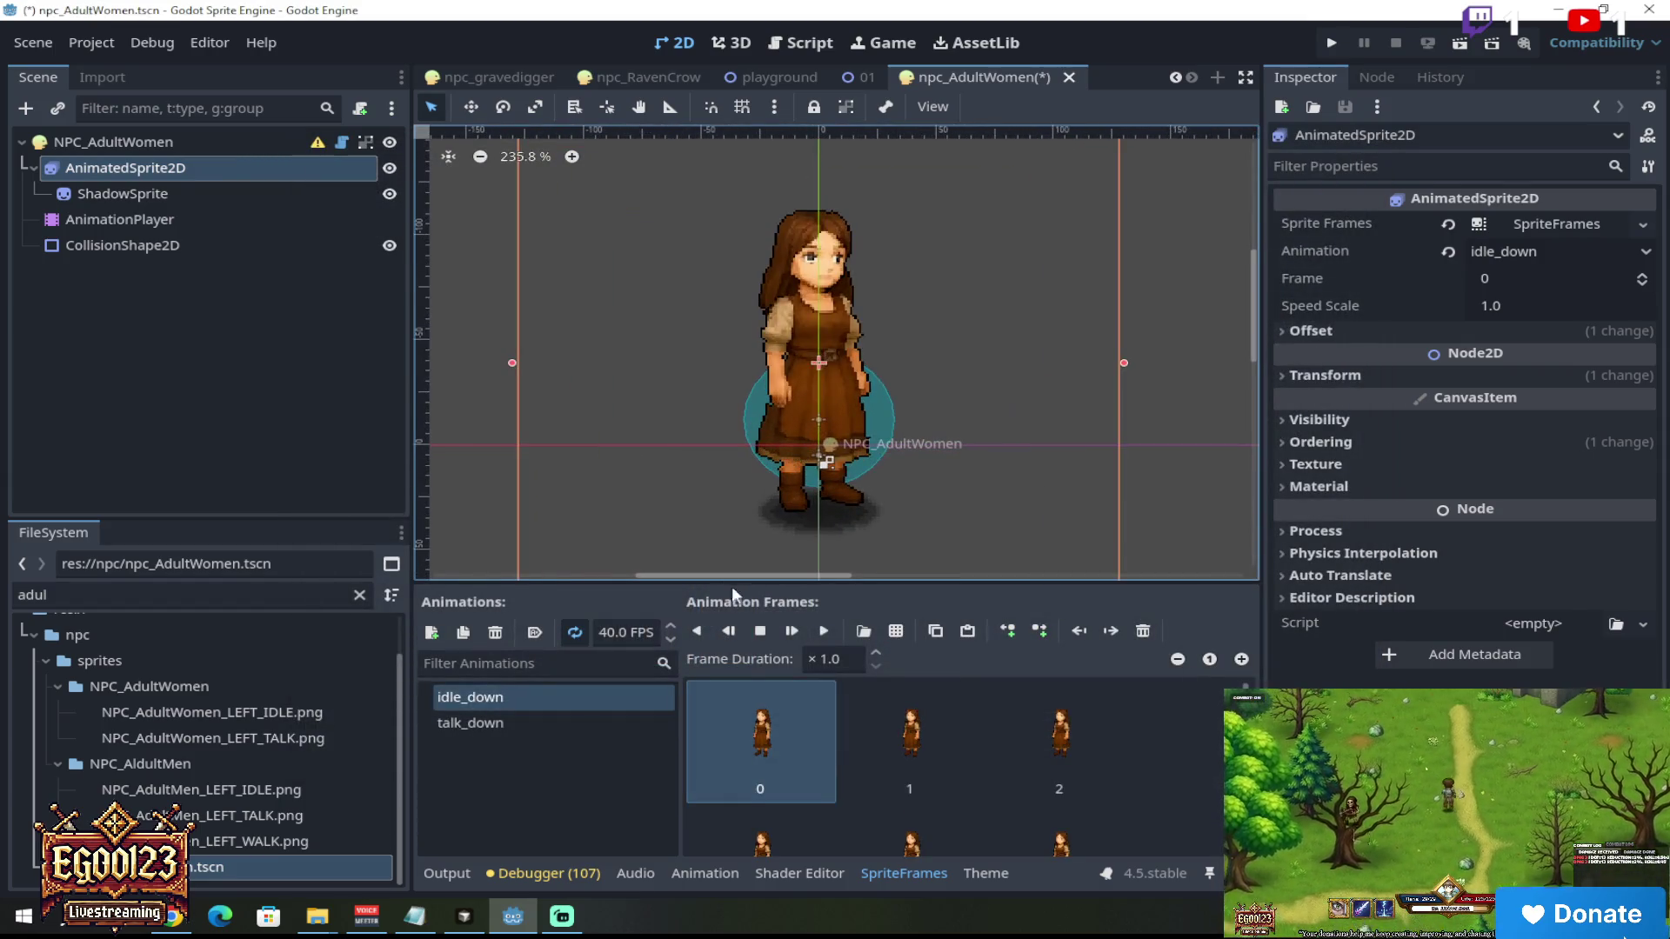
click(837, 640)
scroll(858, 414, down, 2)
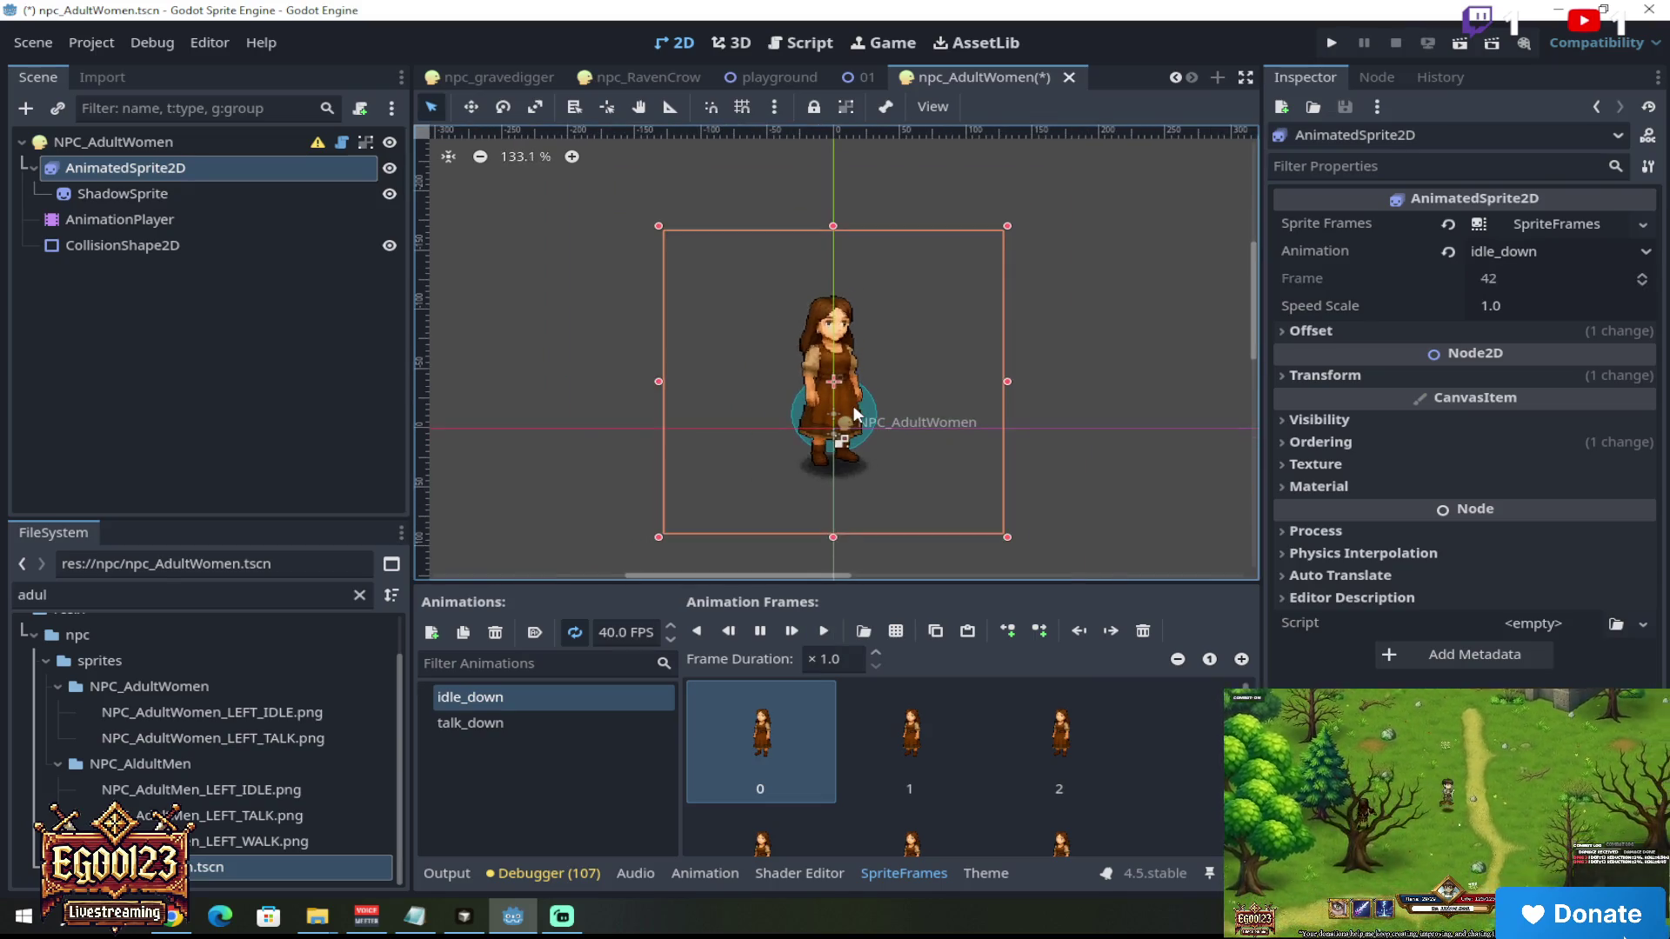
scroll(858, 414, up, 3)
scroll(857, 415, down, 3)
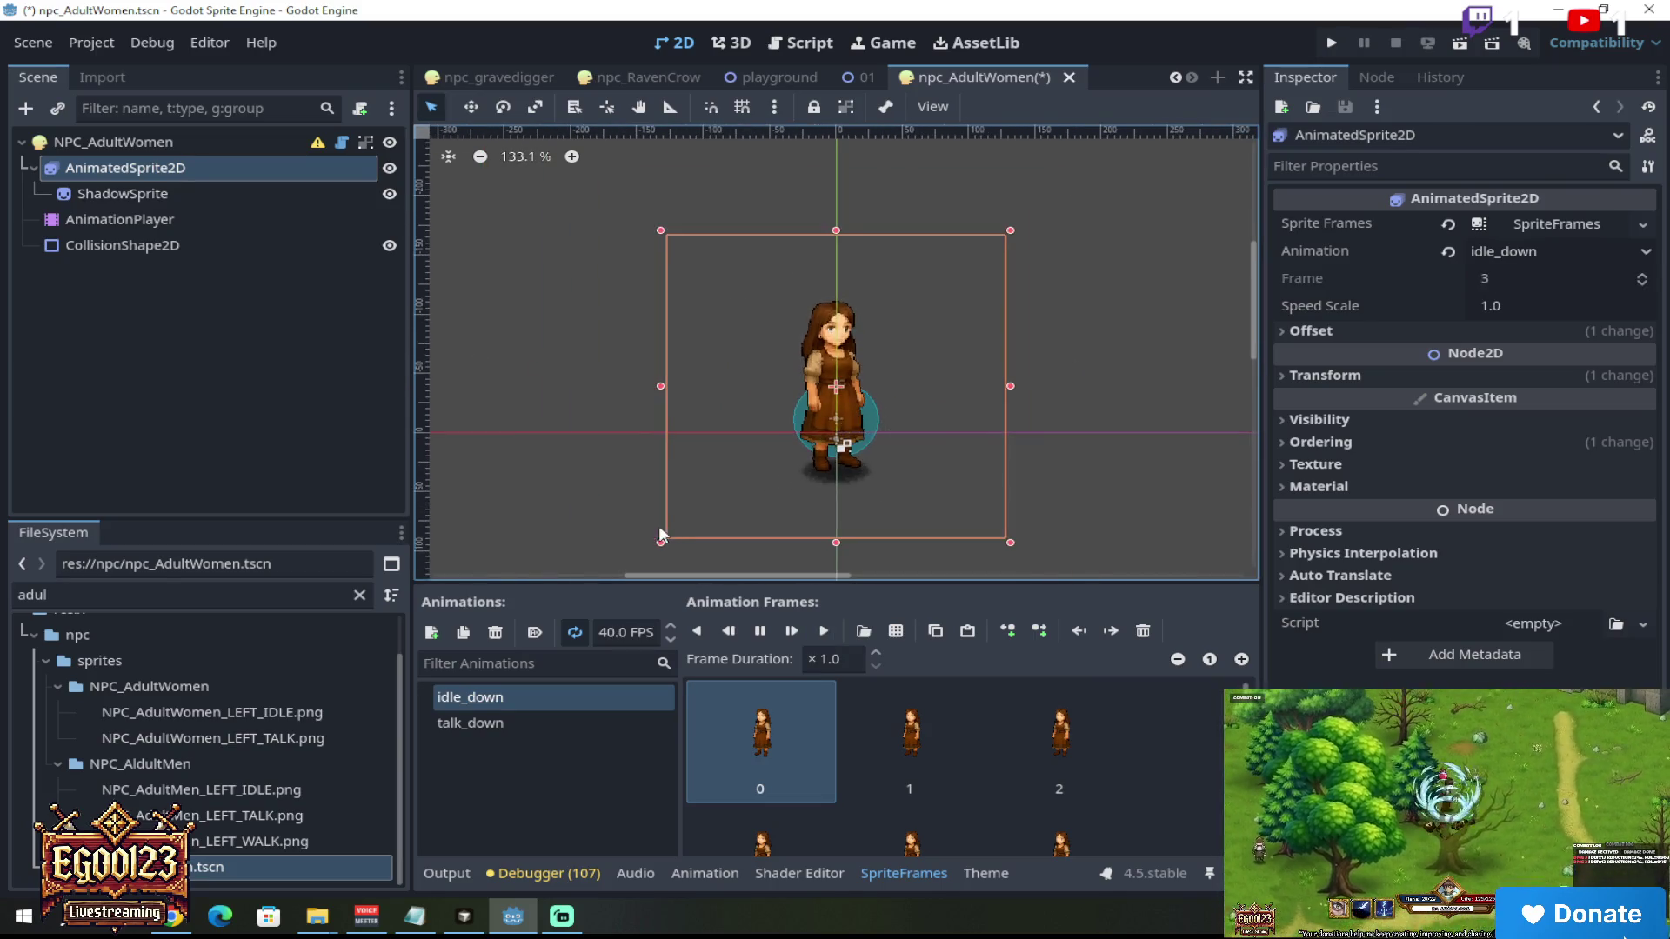
click(762, 633)
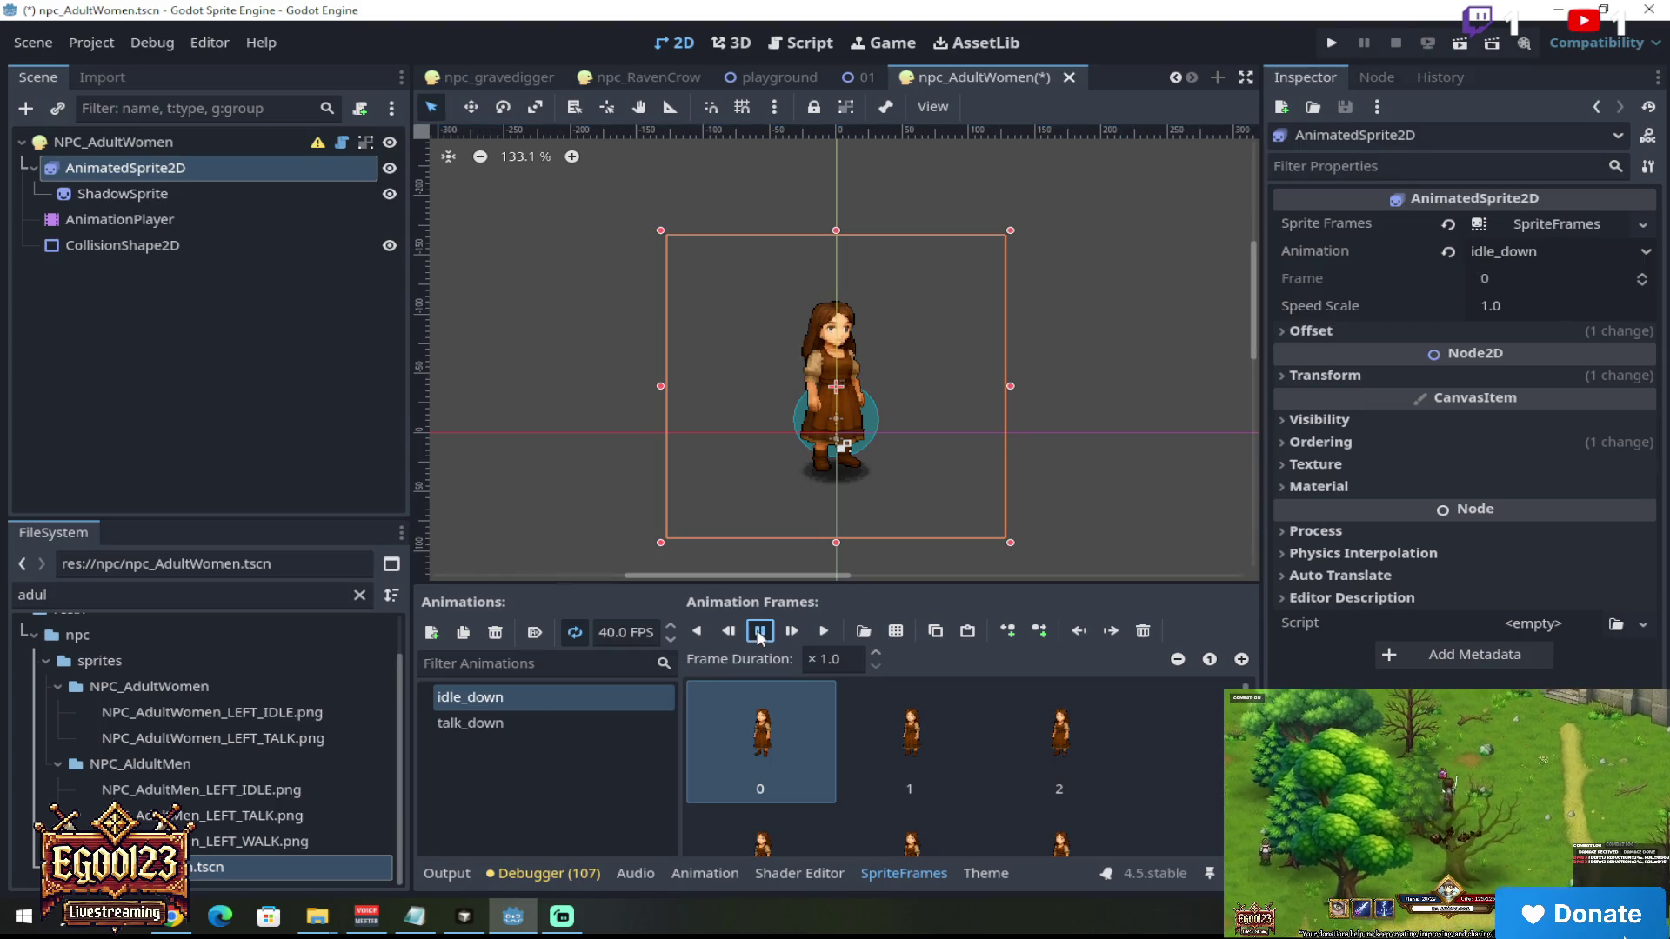
click(498, 728)
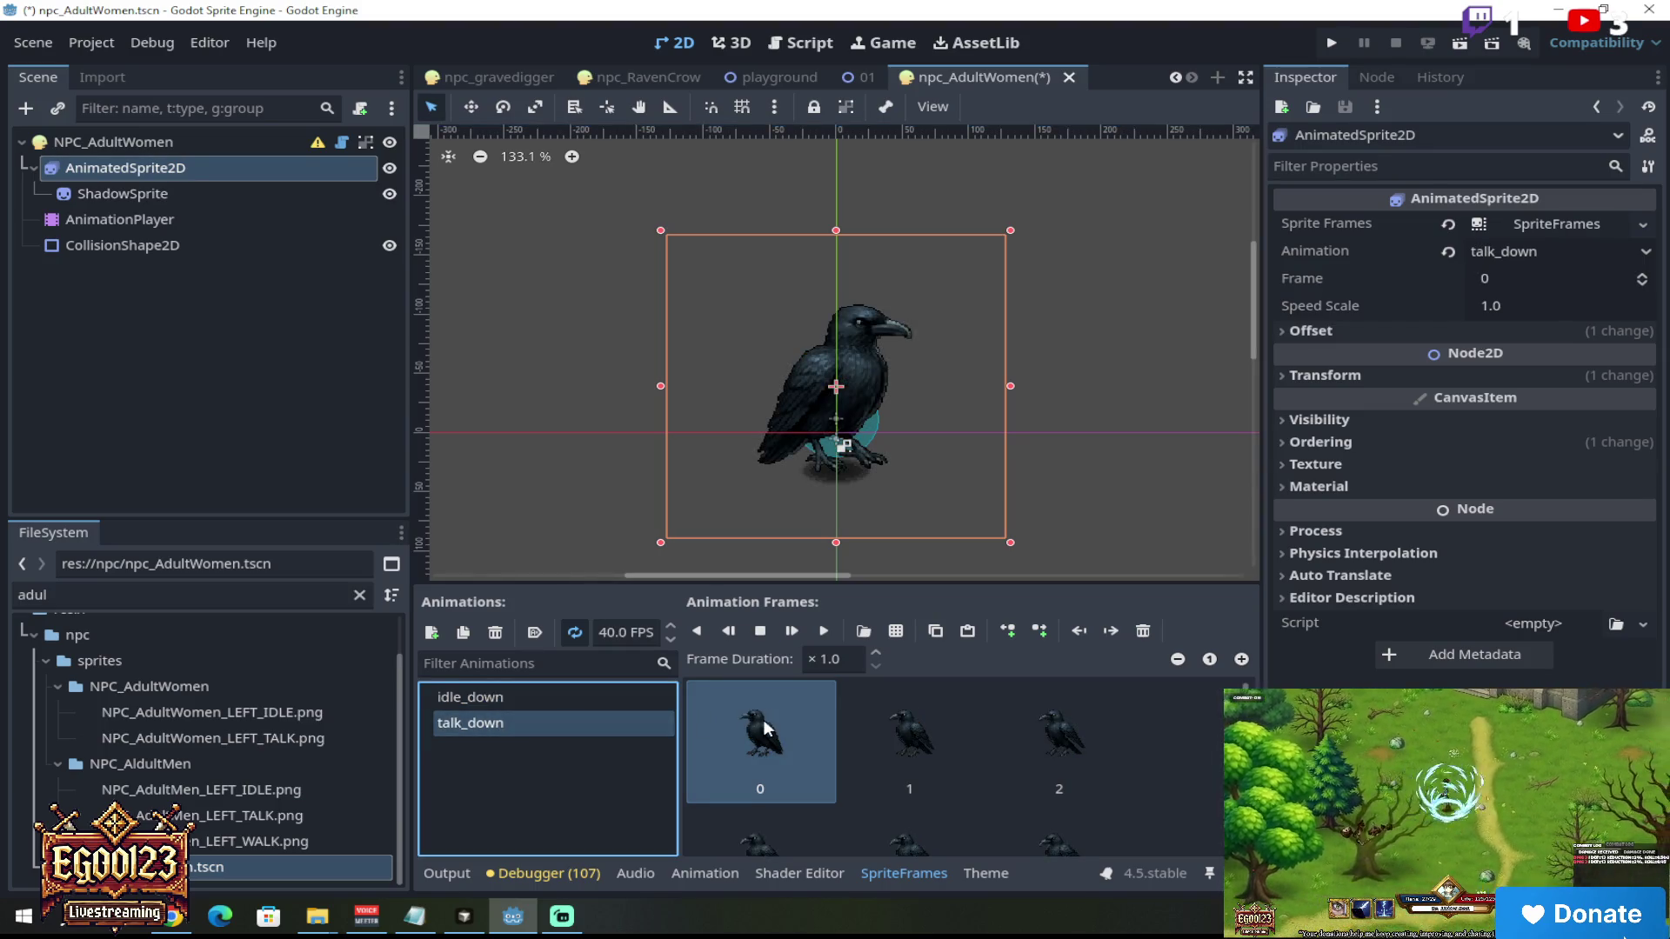
Step: Delete all eight crow frames from the talk_down animation
click(1143, 631)
click(1142, 631)
click(1143, 630)
click(1142, 630)
click(1142, 631)
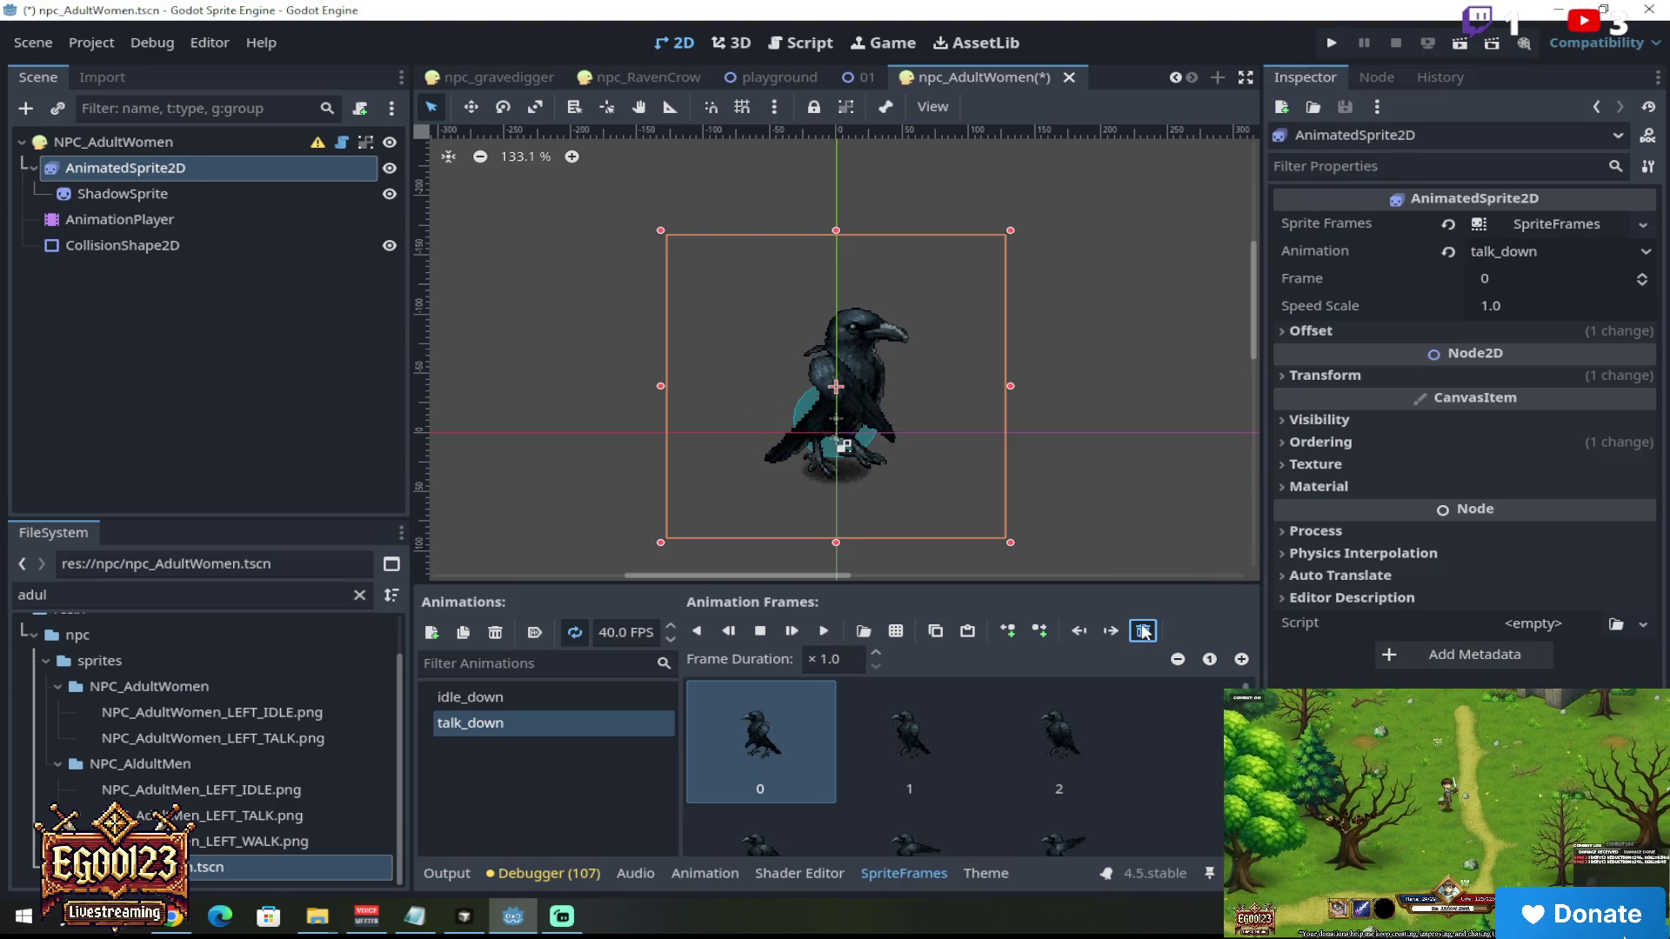
click(1142, 630)
click(1142, 631)
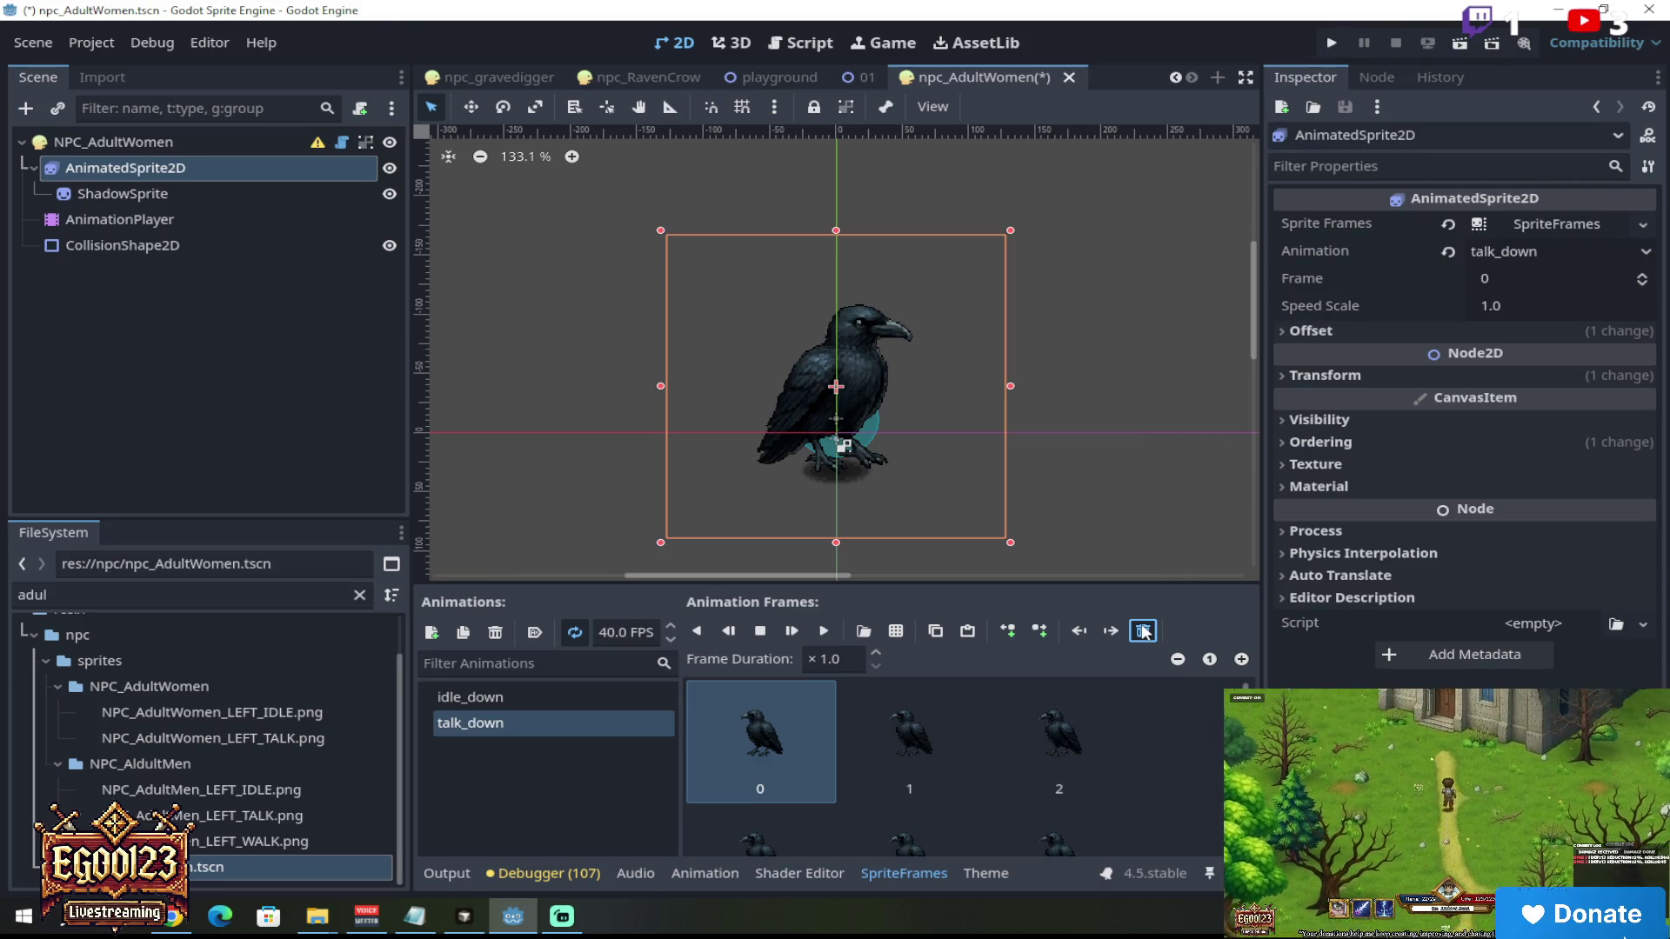
click(1143, 630)
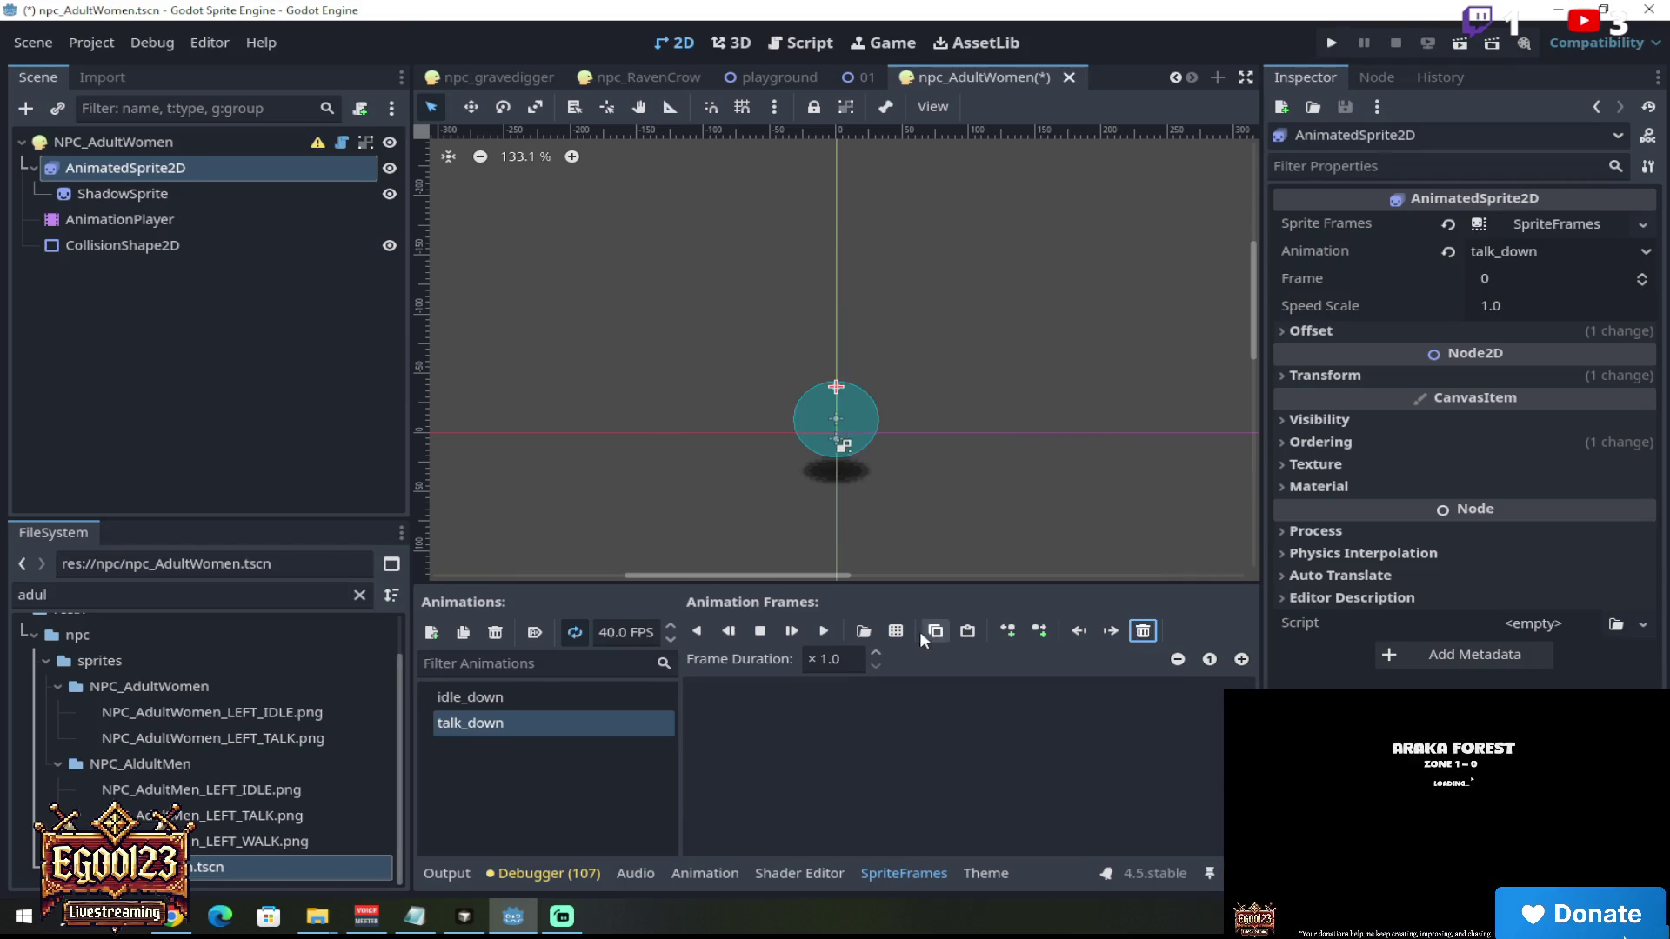
Step: Add frames 0–32 of NPC_AdultWomen_LEFT_TALK.png to talk_down
click(898, 633)
click(693, 271)
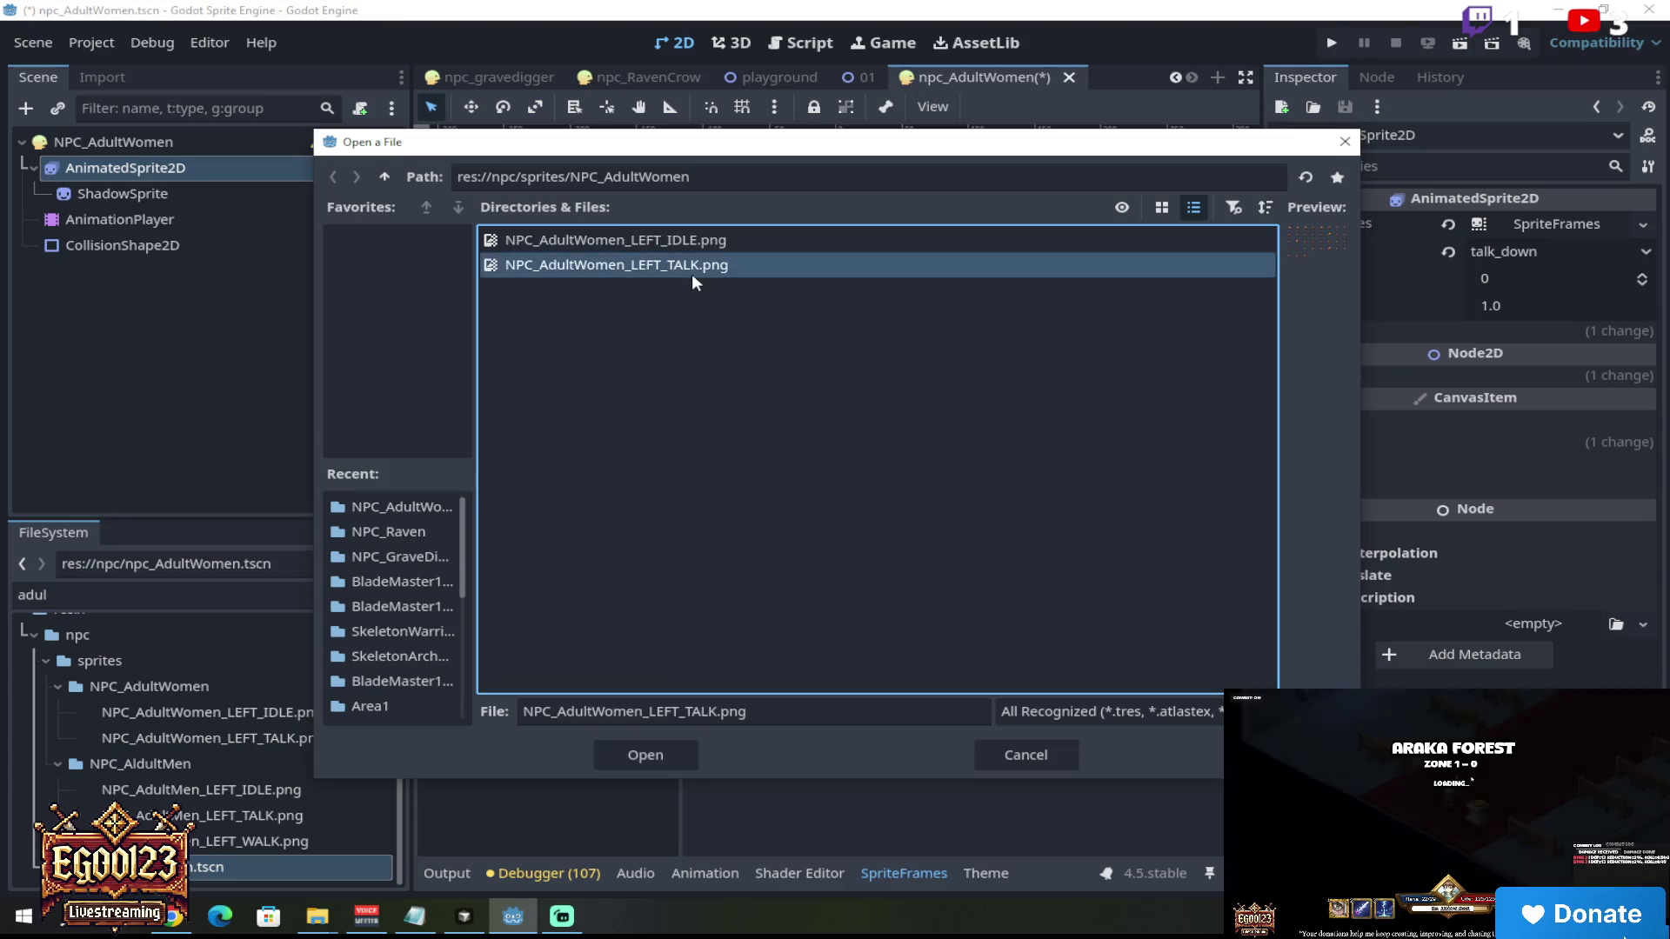
click(688, 750)
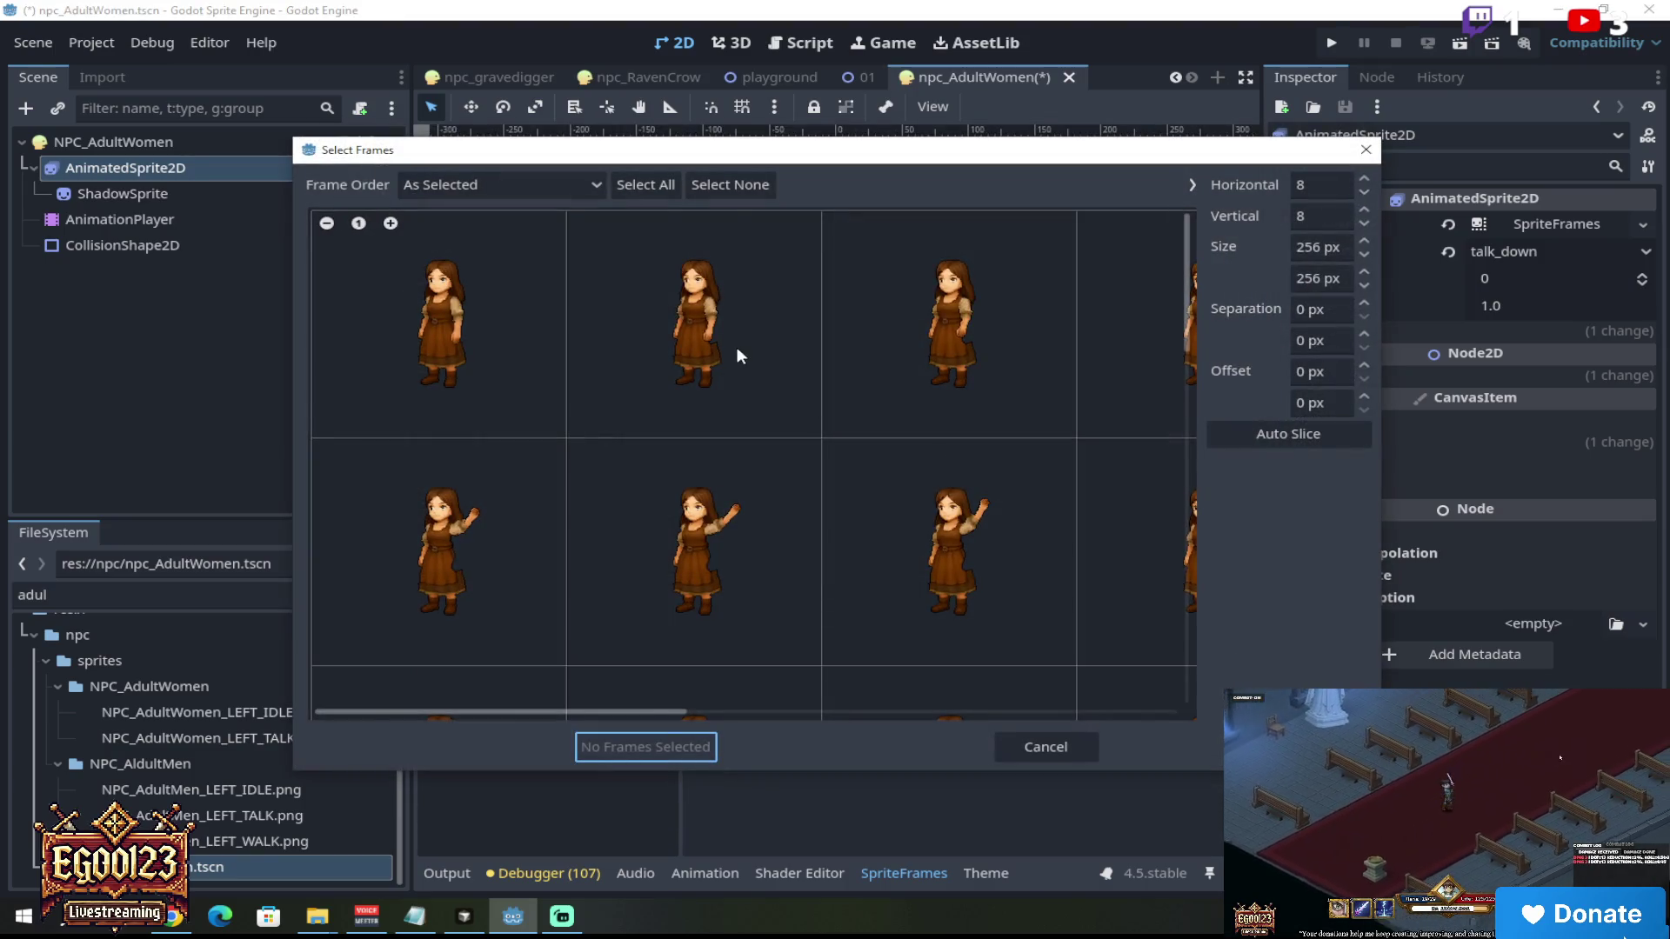
drag(469, 271, 1120, 269)
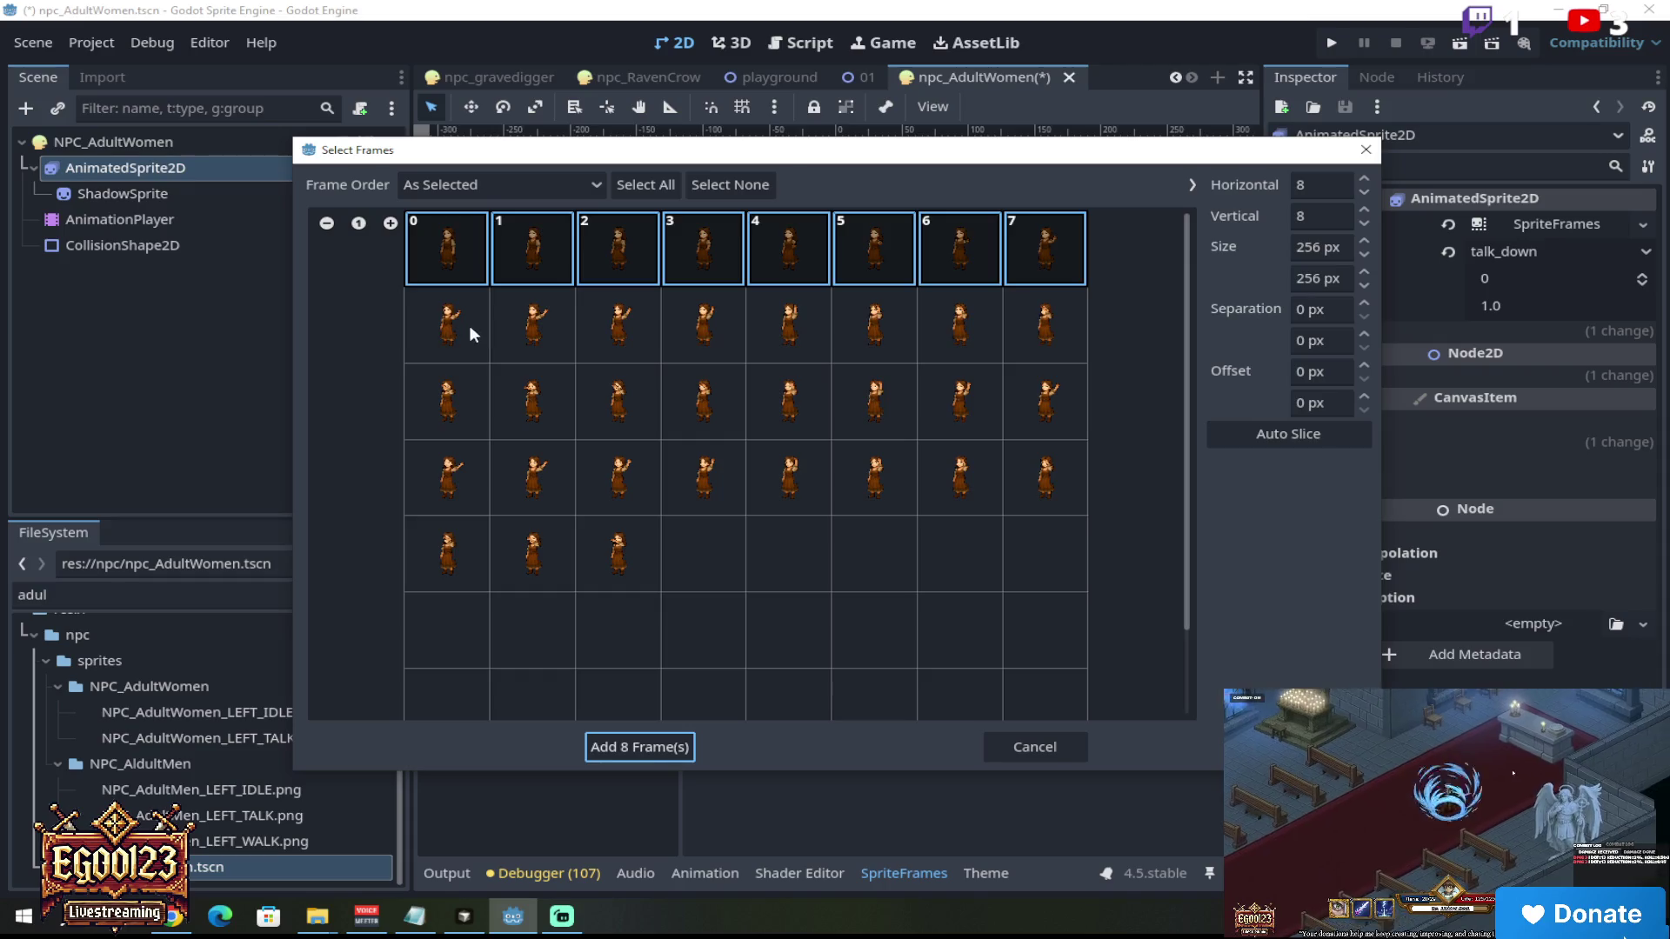
drag(471, 334, 1060, 346)
drag(454, 400, 1049, 415)
drag(448, 477, 1044, 478)
click(446, 535)
click(610, 745)
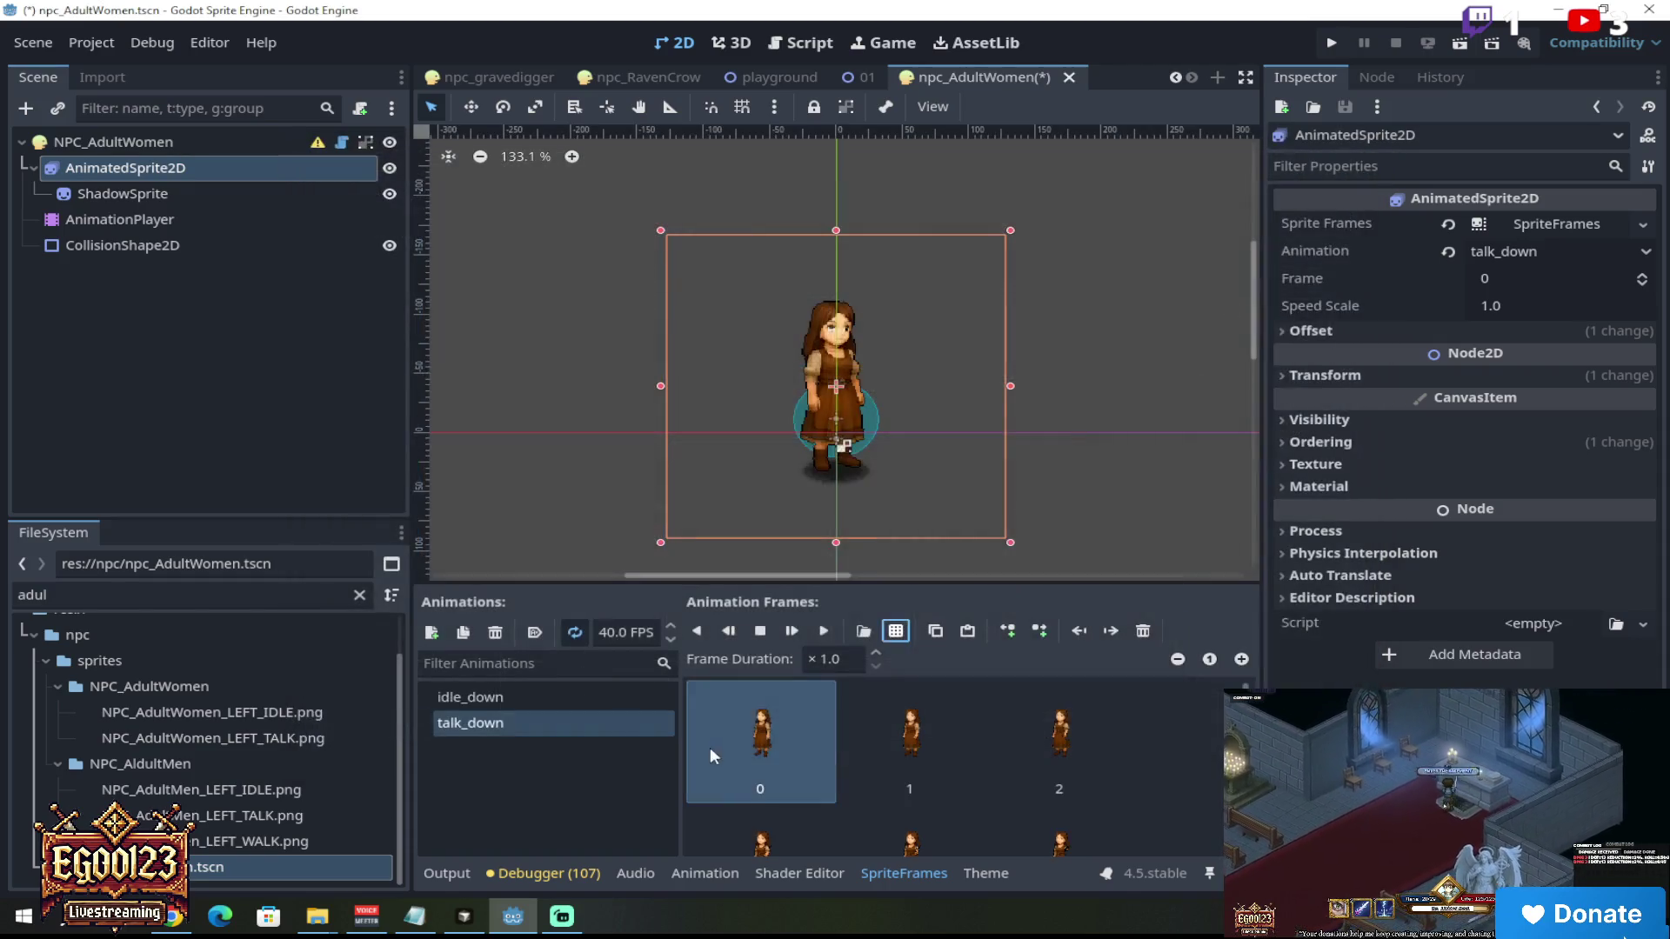
Step: Compare idle_down and talk_down, then preview talk_down playing and stop it
click(553, 701)
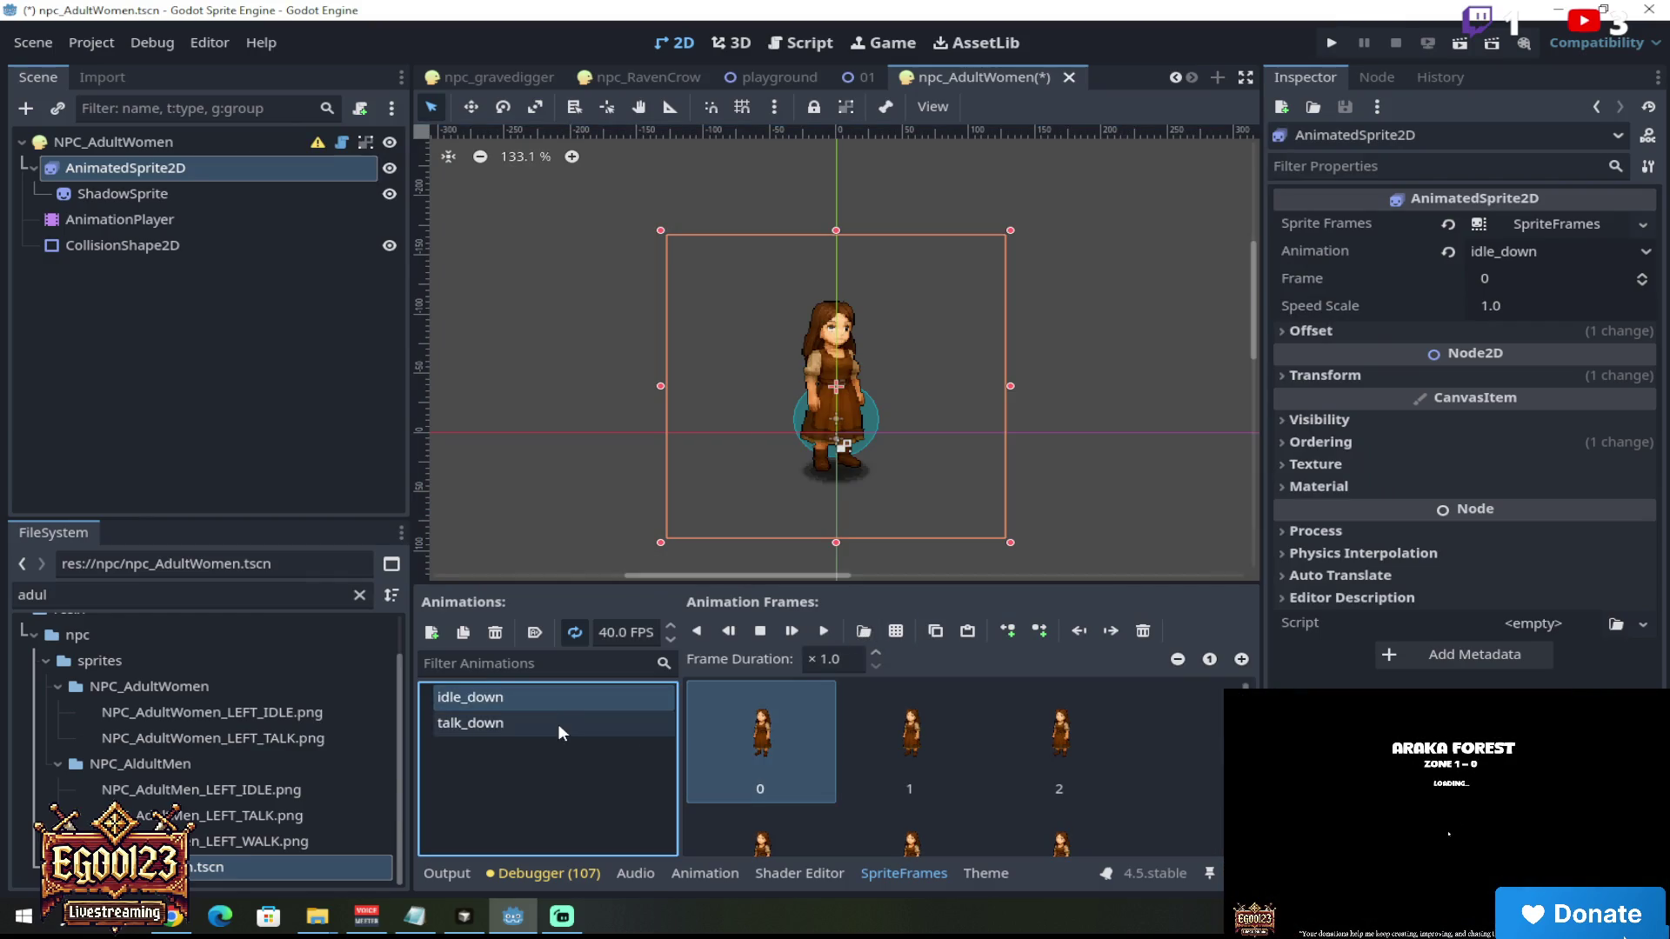
click(561, 724)
click(558, 701)
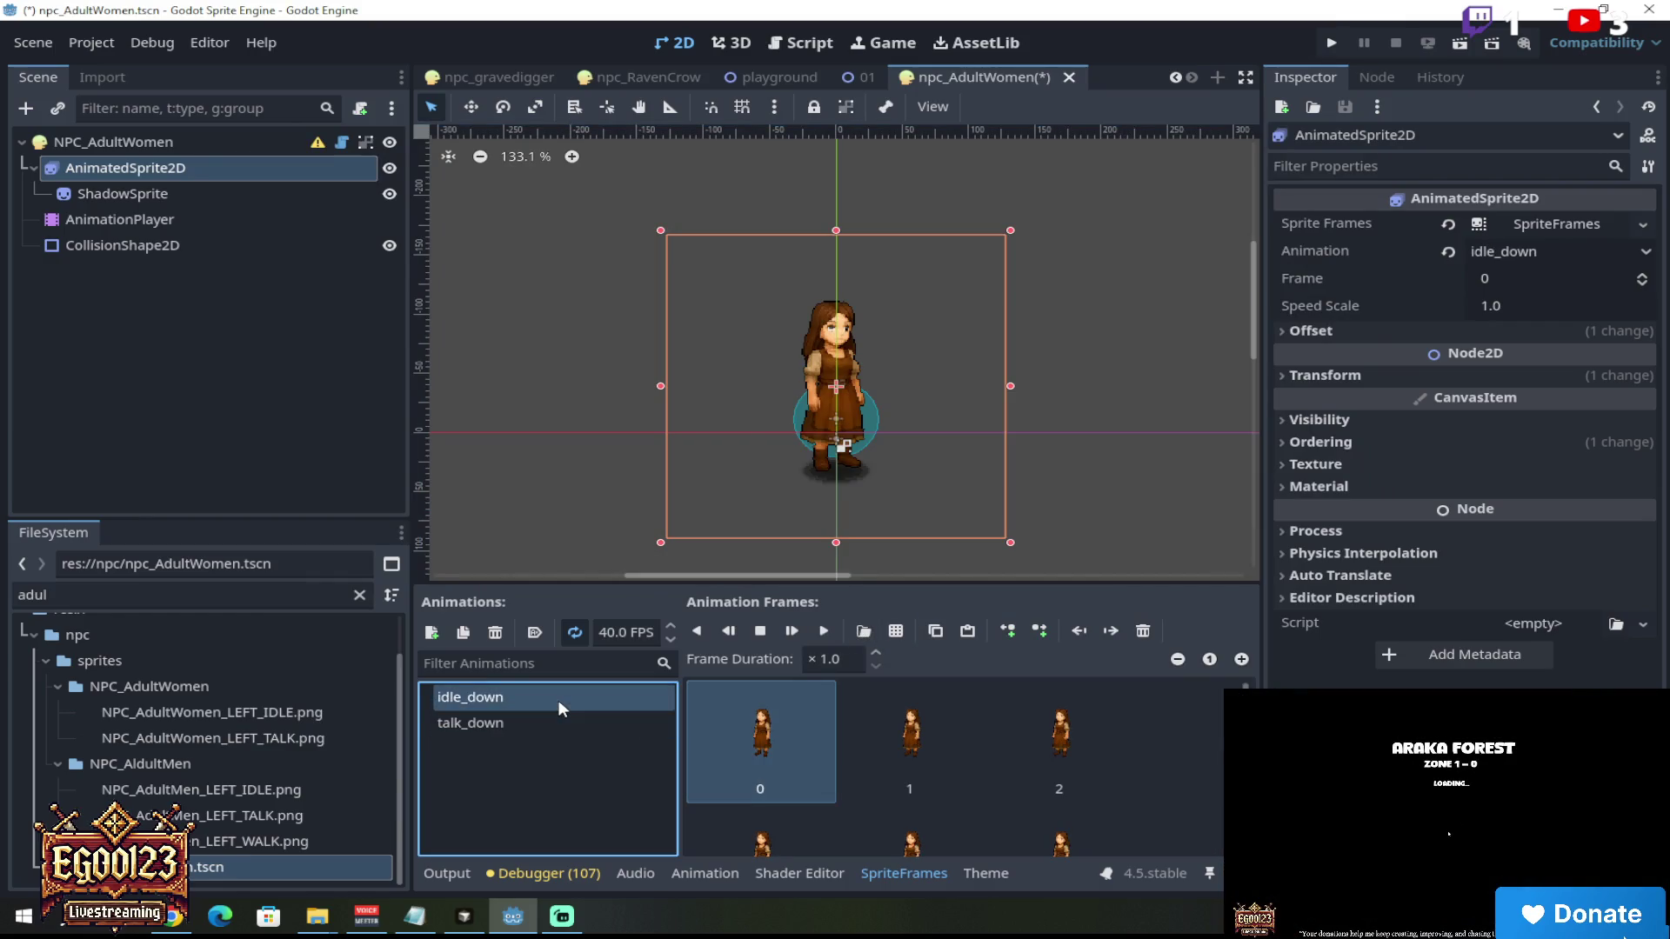
click(560, 722)
click(826, 632)
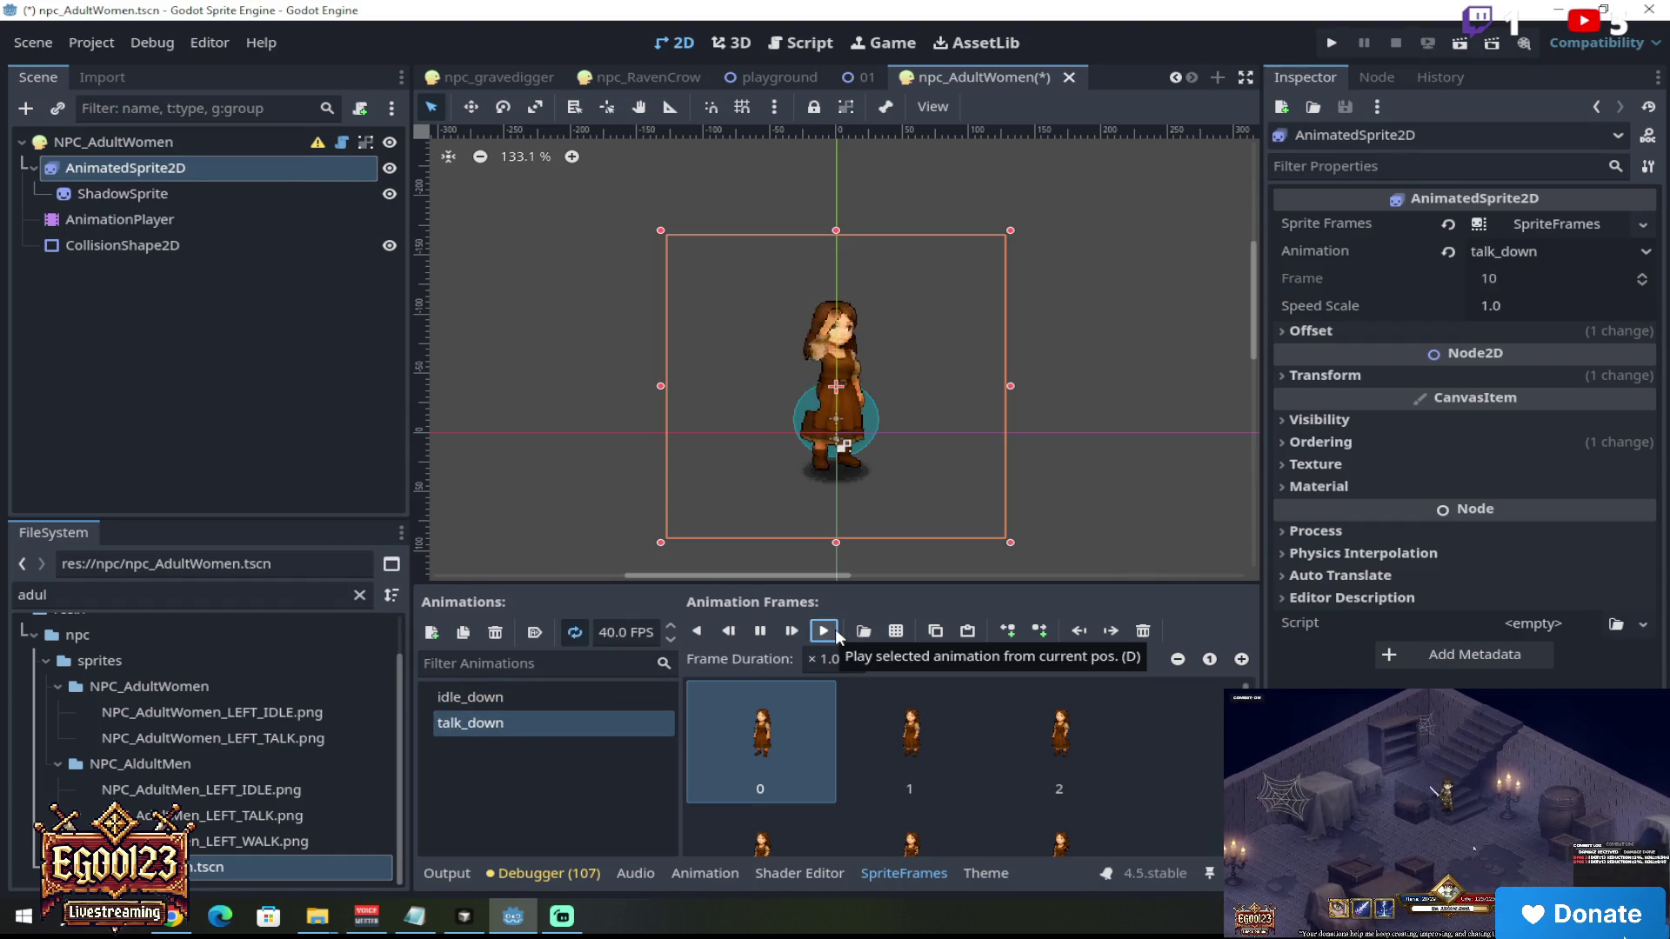
scroll(817, 322, up, 5)
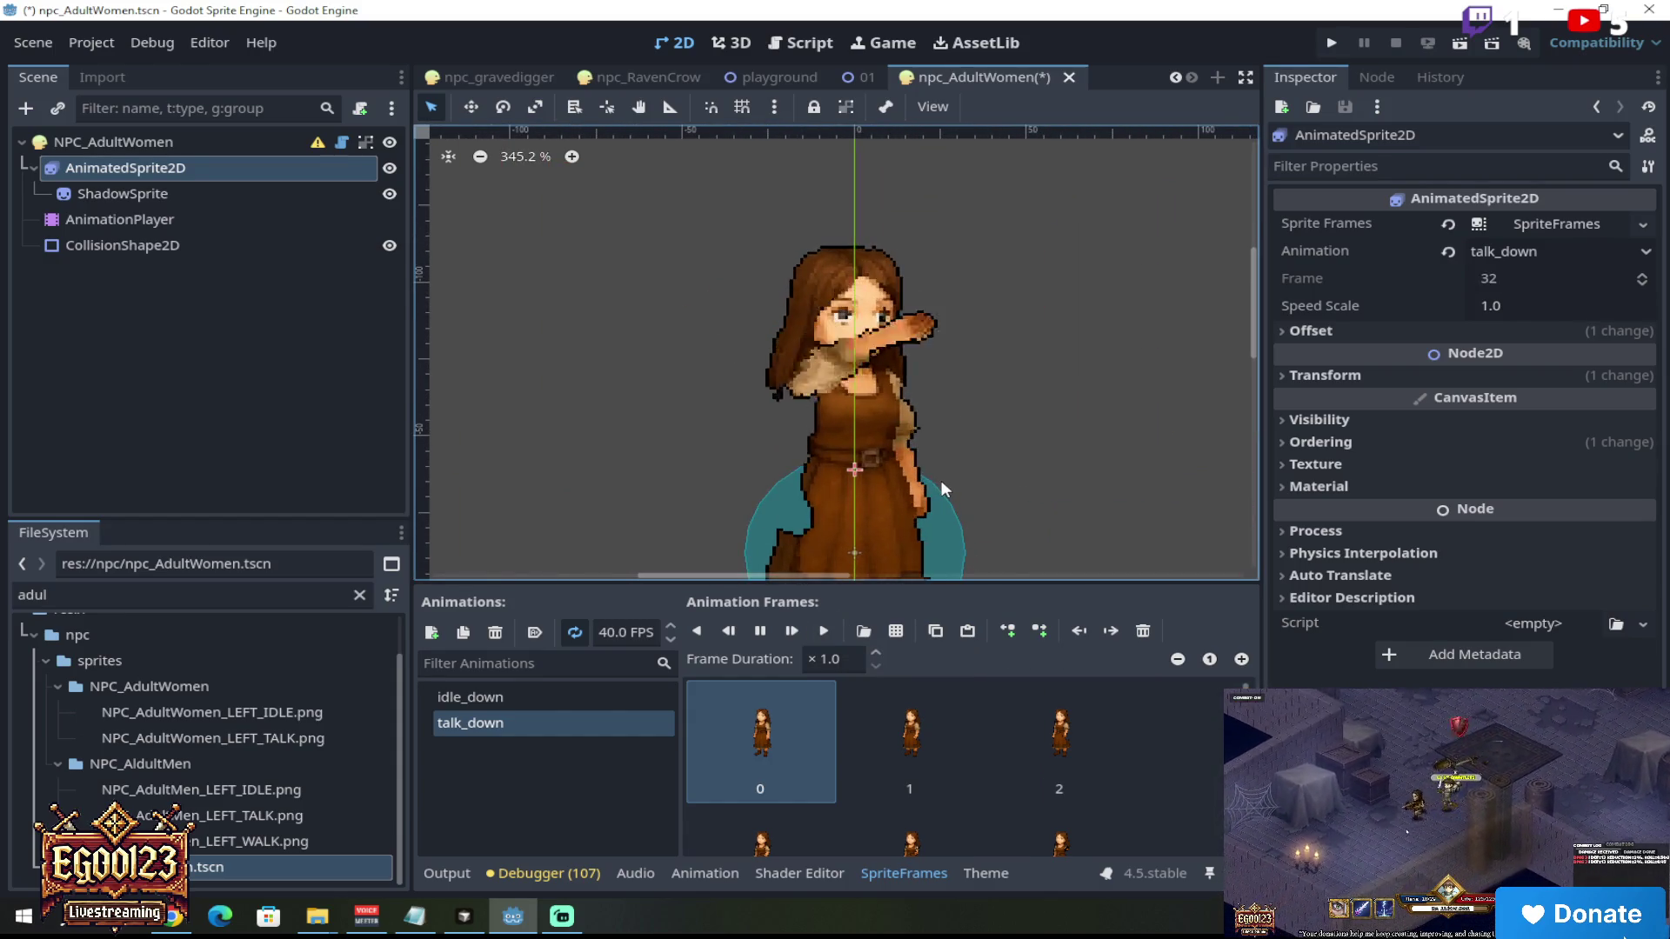
scroll(945, 482, down, 4)
scroll(948, 484, down, 2)
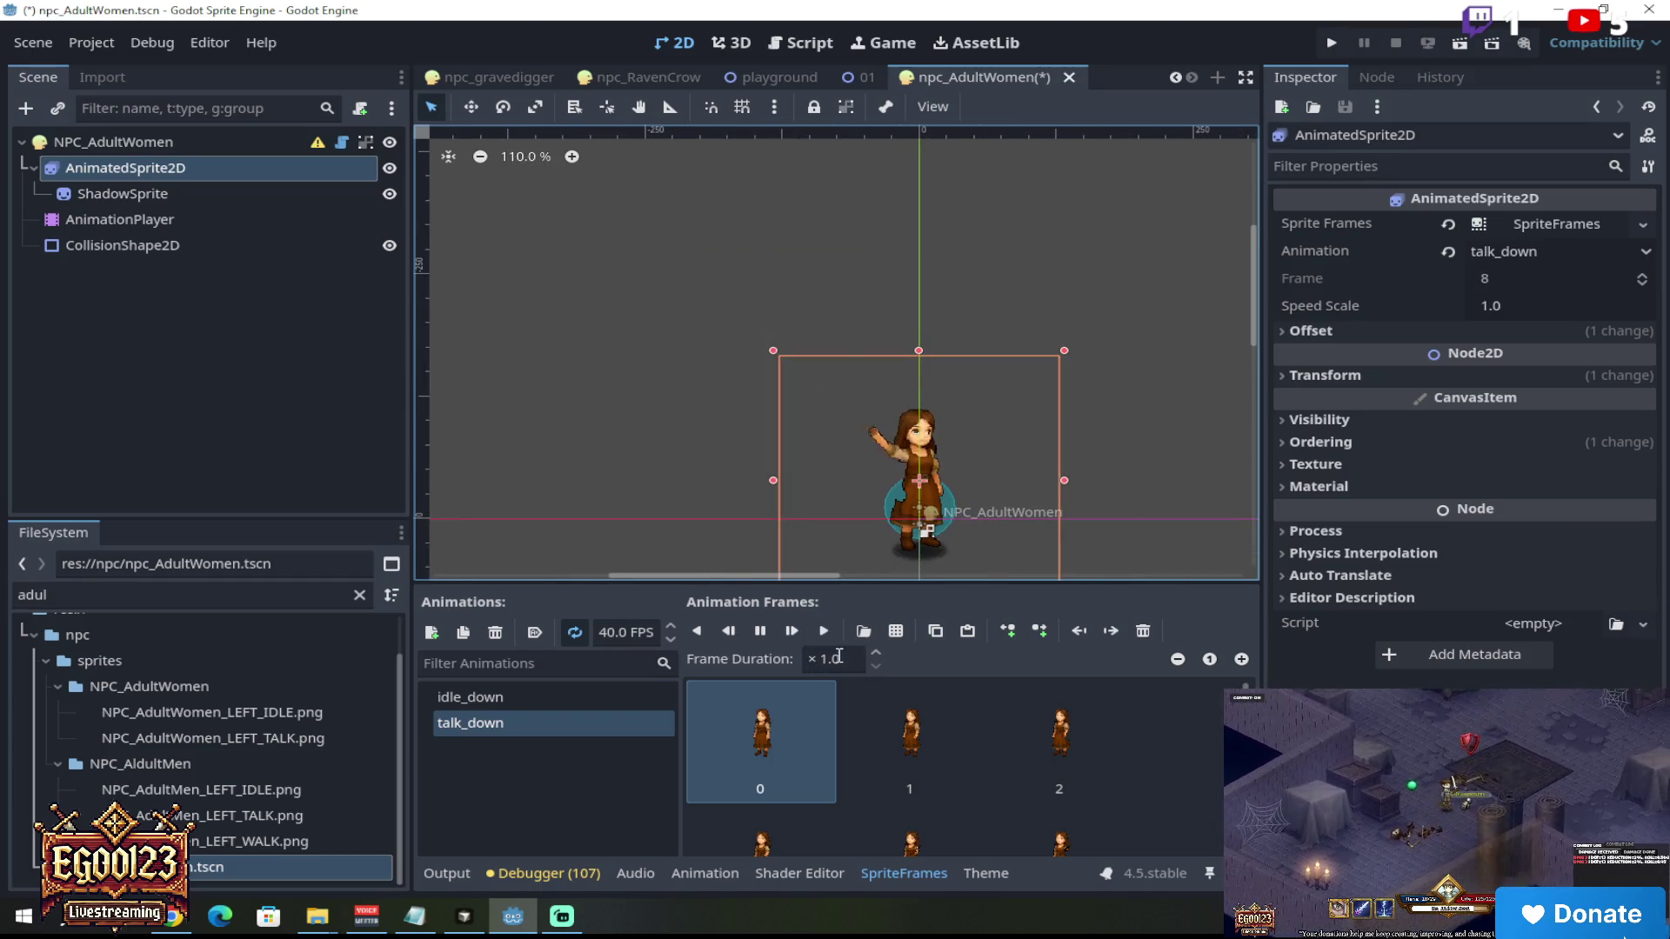
click(757, 636)
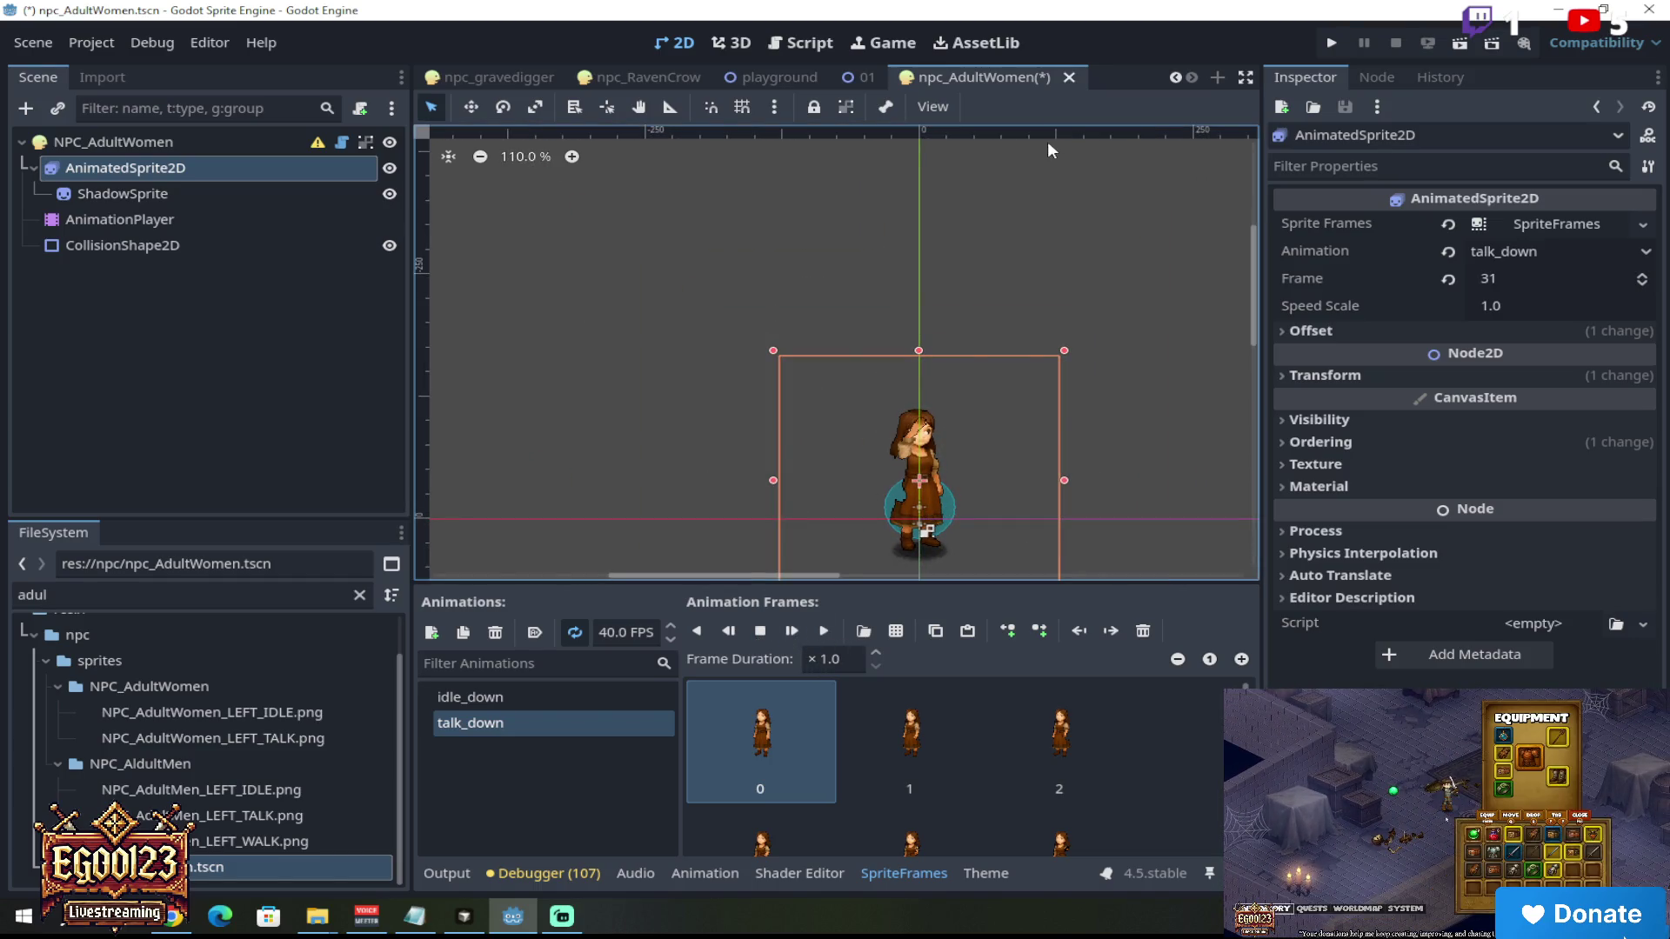
click(37, 42)
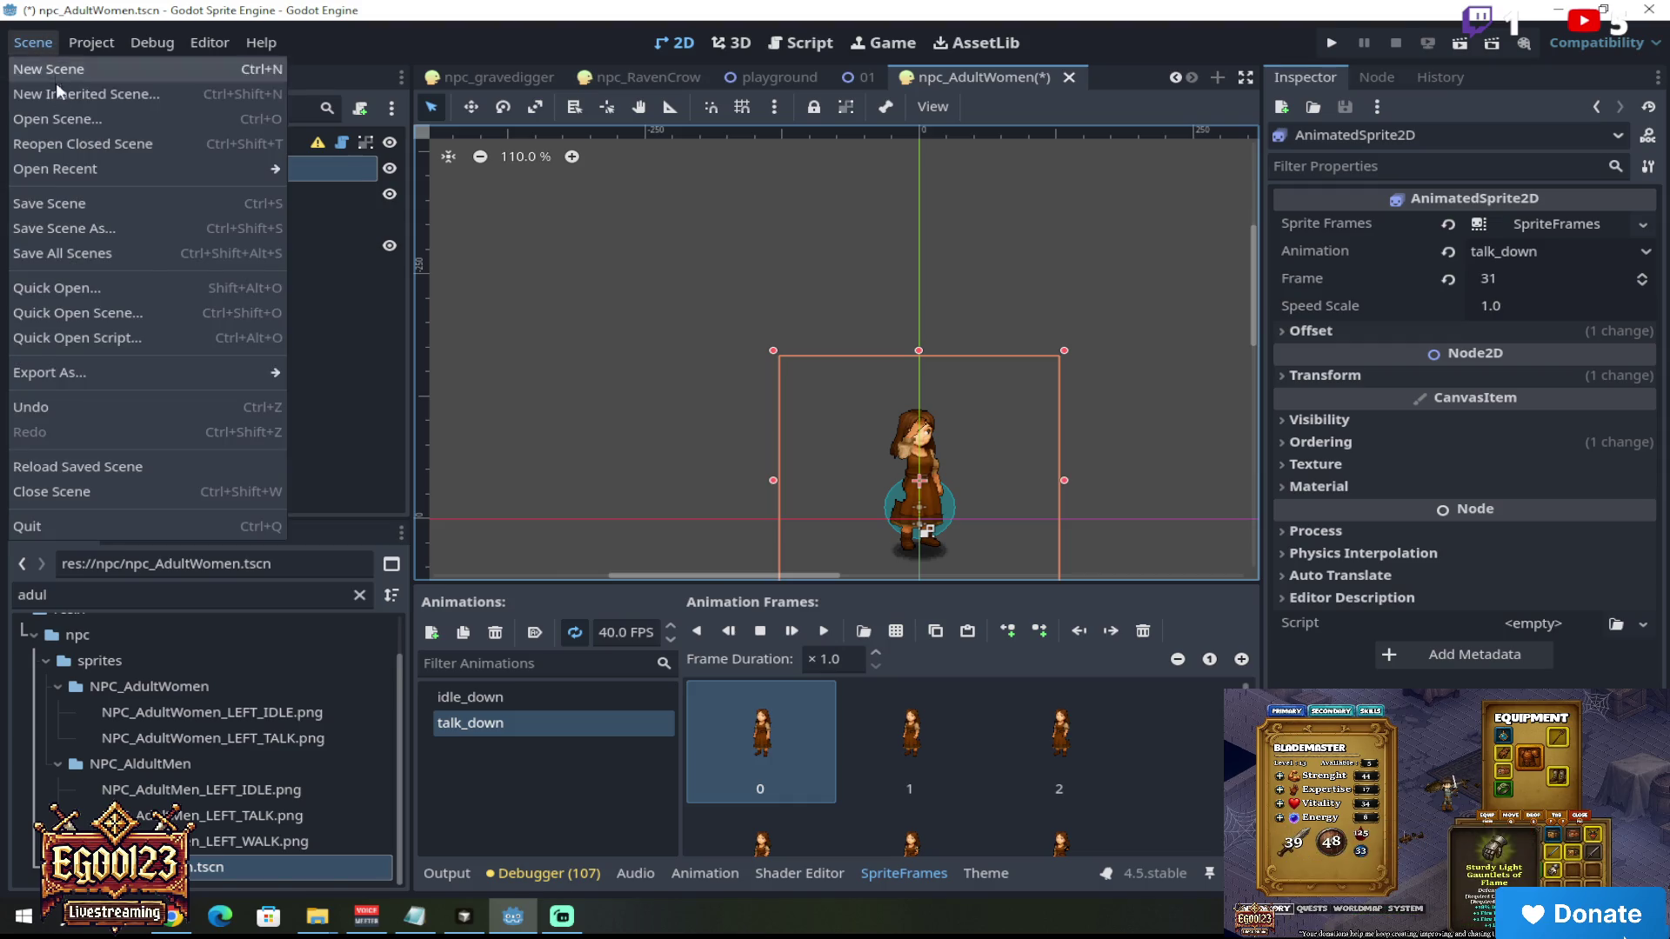
Step: Save all scenes, then drop npc_AdultWomen.tscn beside the red house door in the 01 scene
click(71, 253)
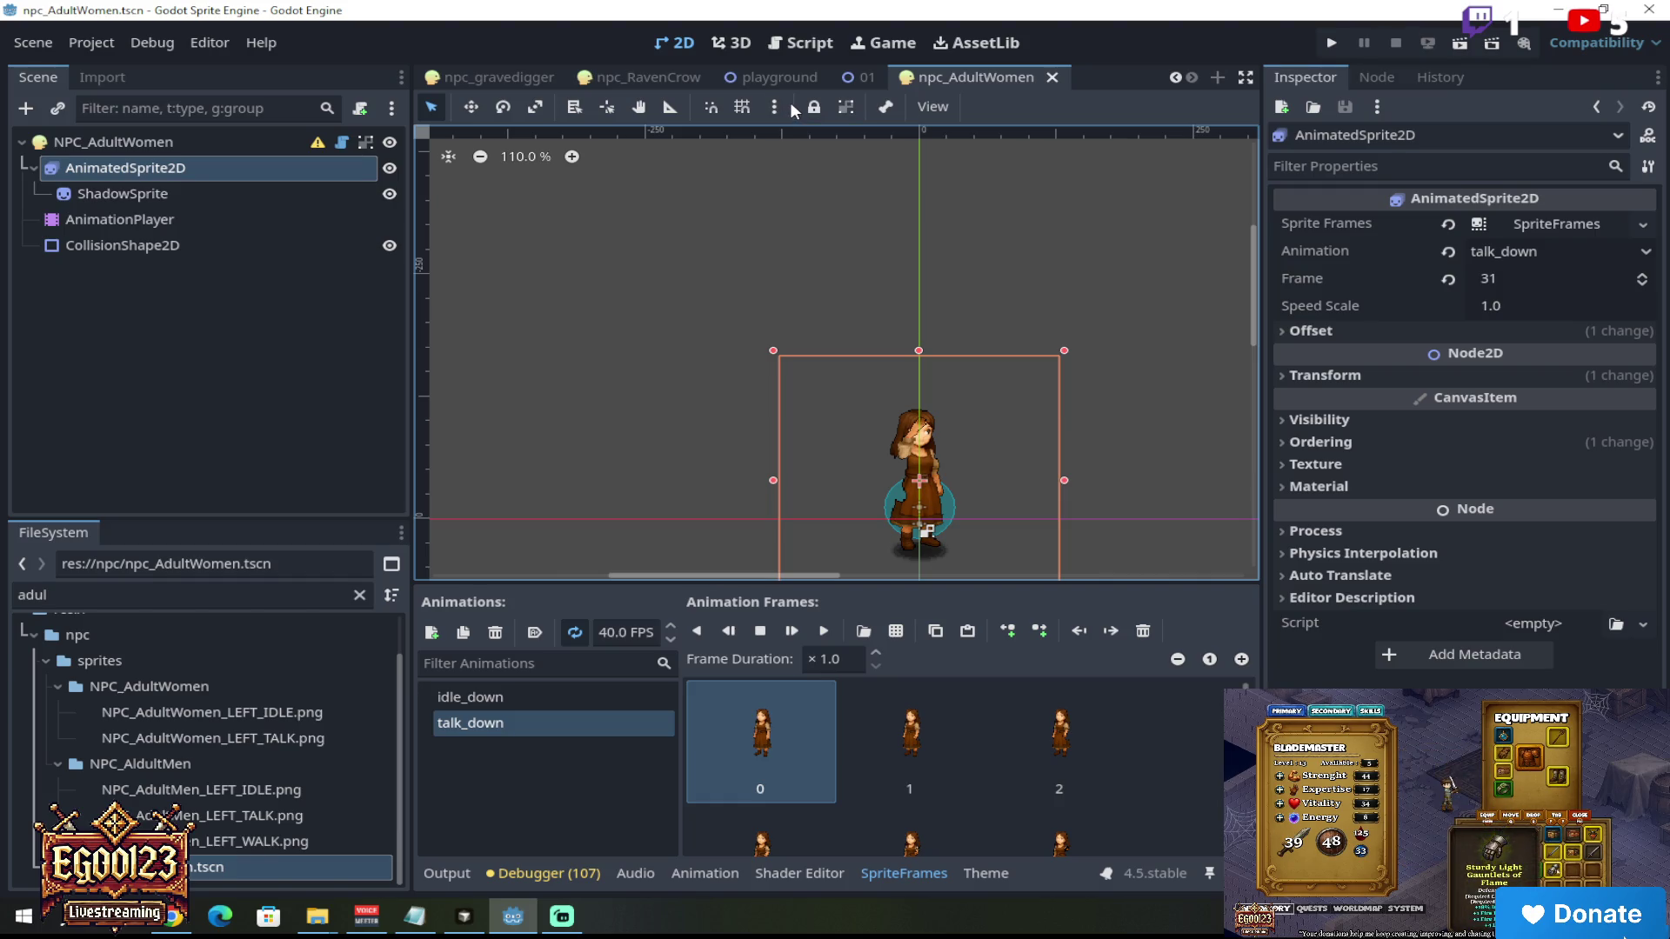
click(864, 76)
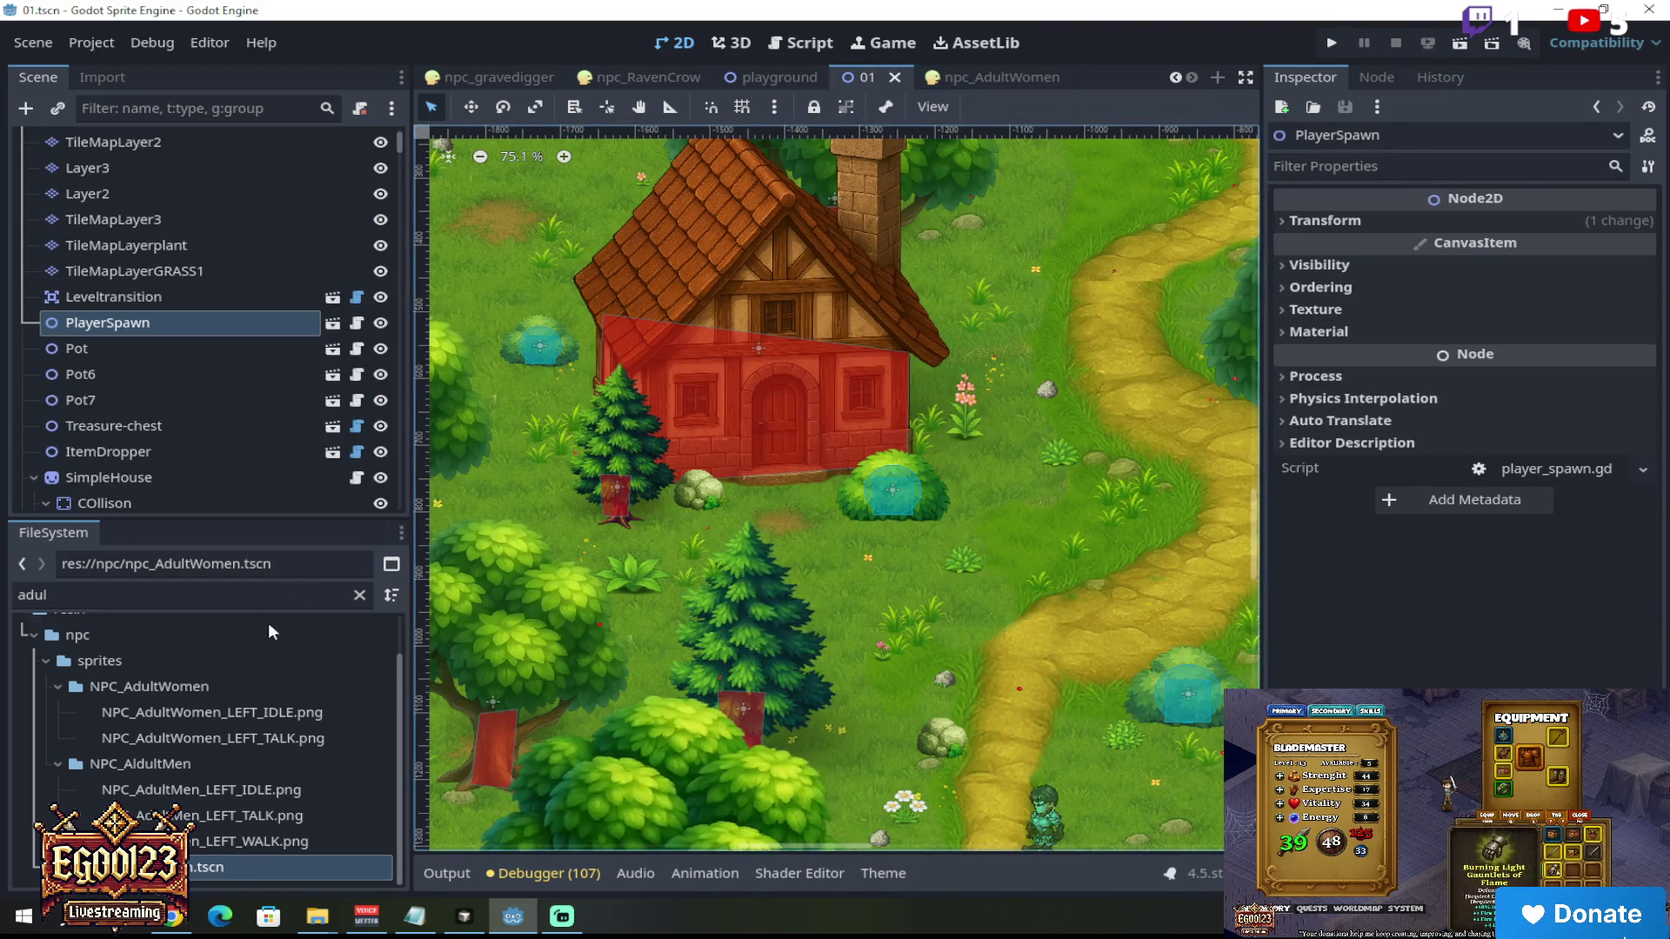
mouse_move(218, 863)
mouse_down()
mouse_move(704, 748)
mouse_move(816, 544)
mouse_move(796, 487)
mouse_move(788, 510)
mouse_up()
scroll(868, 412, down, 2)
scroll(868, 412, up, 5)
scroll(790, 508, down, 5)
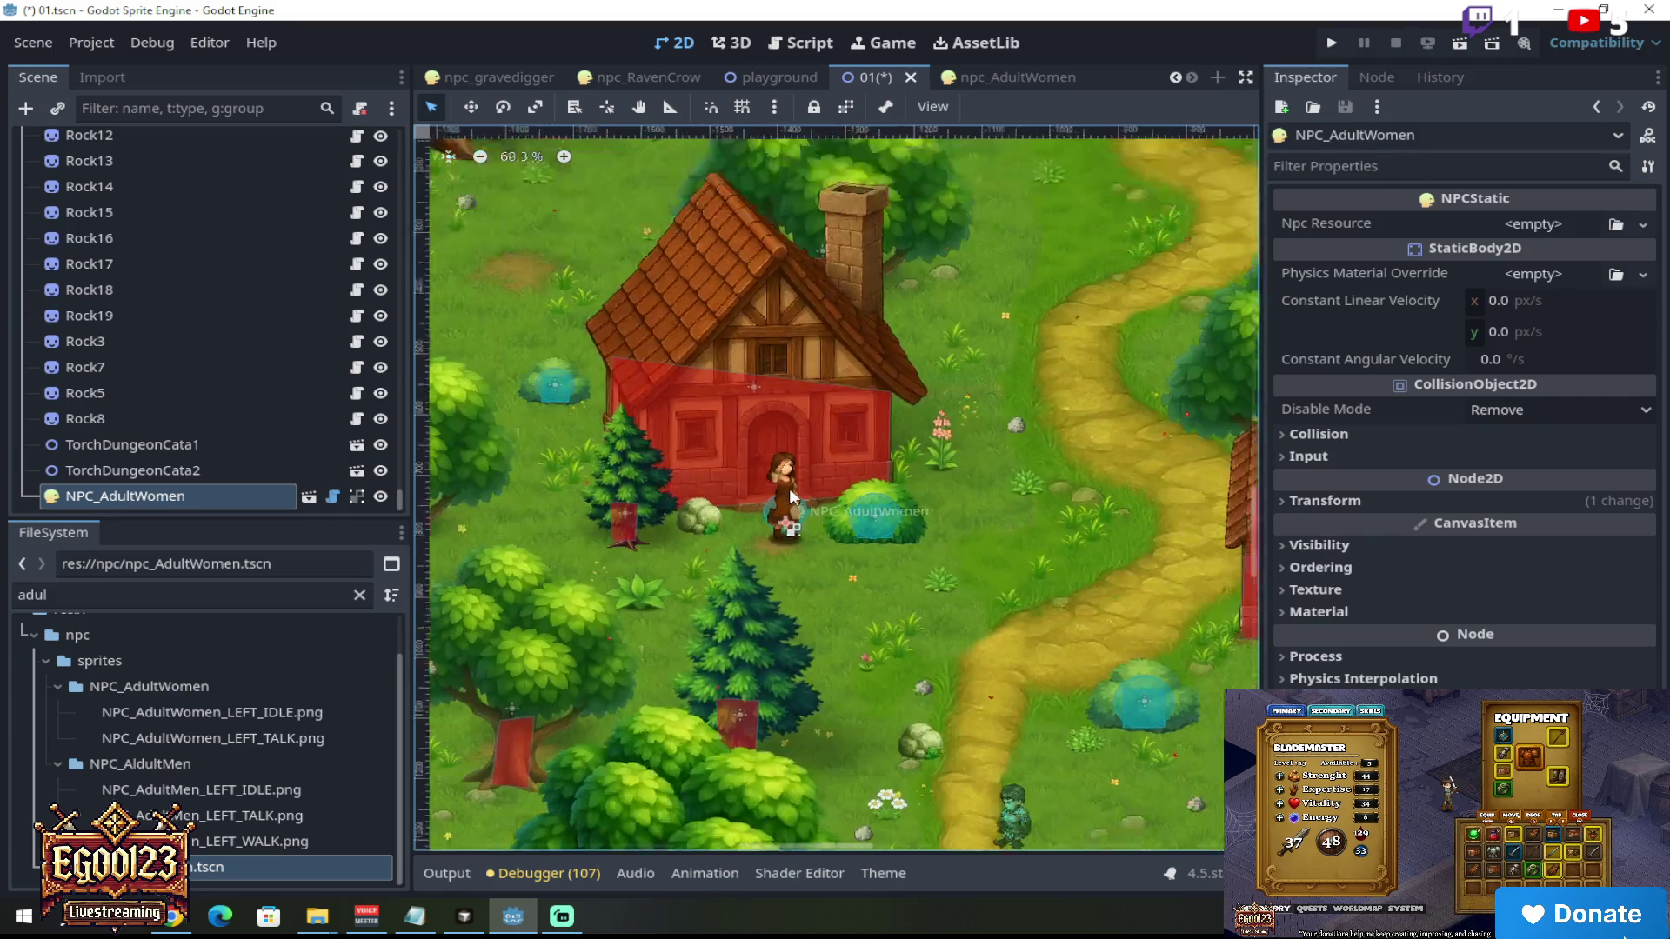
scroll(793, 507, up, 5)
scroll(798, 505, down, 4)
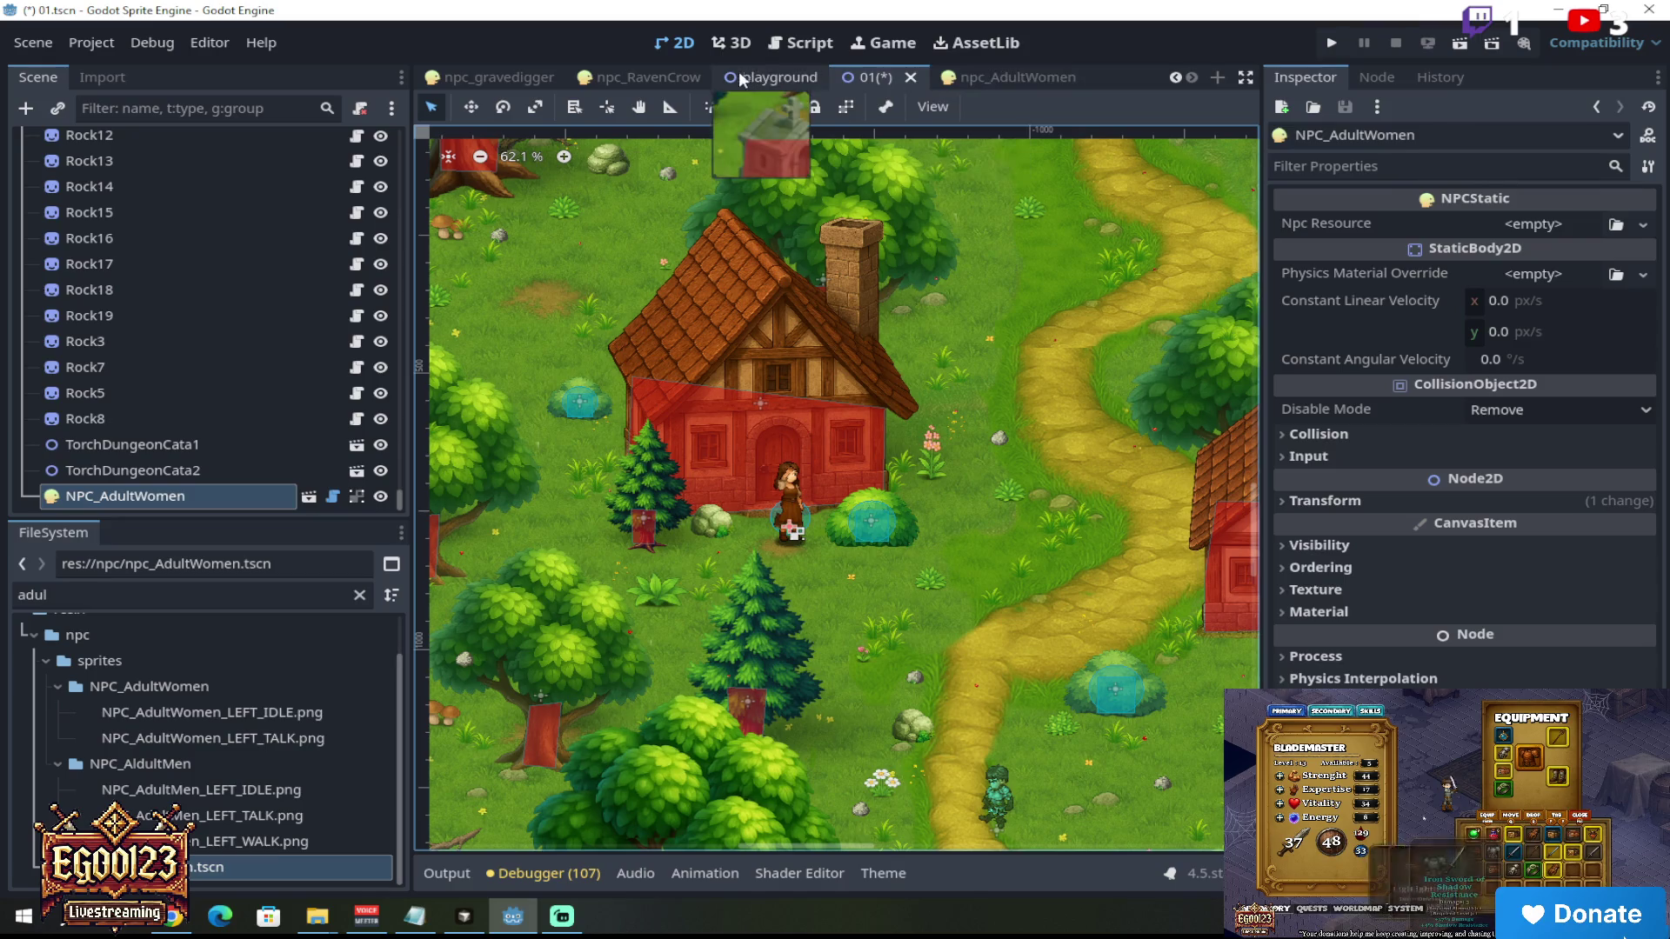
Step: In the playground scene, copy NPC_Ravencrow's DialogInteraction node
click(768, 81)
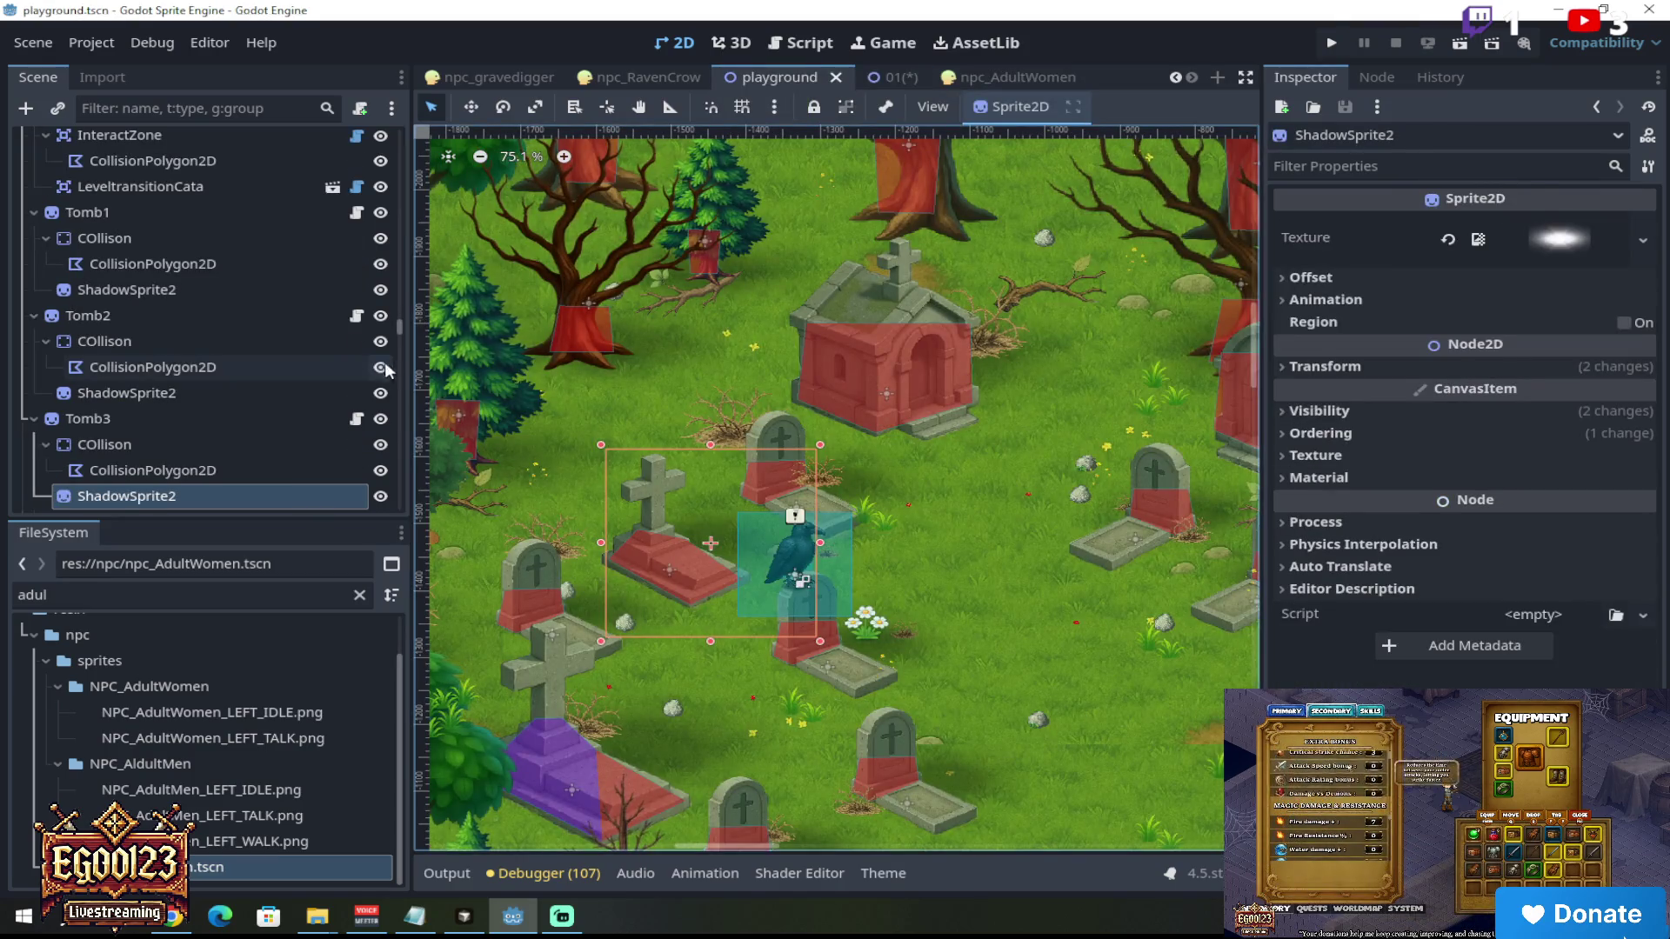
drag(399, 327, 398, 148)
scroll(280, 233, down, 5)
click(200, 283)
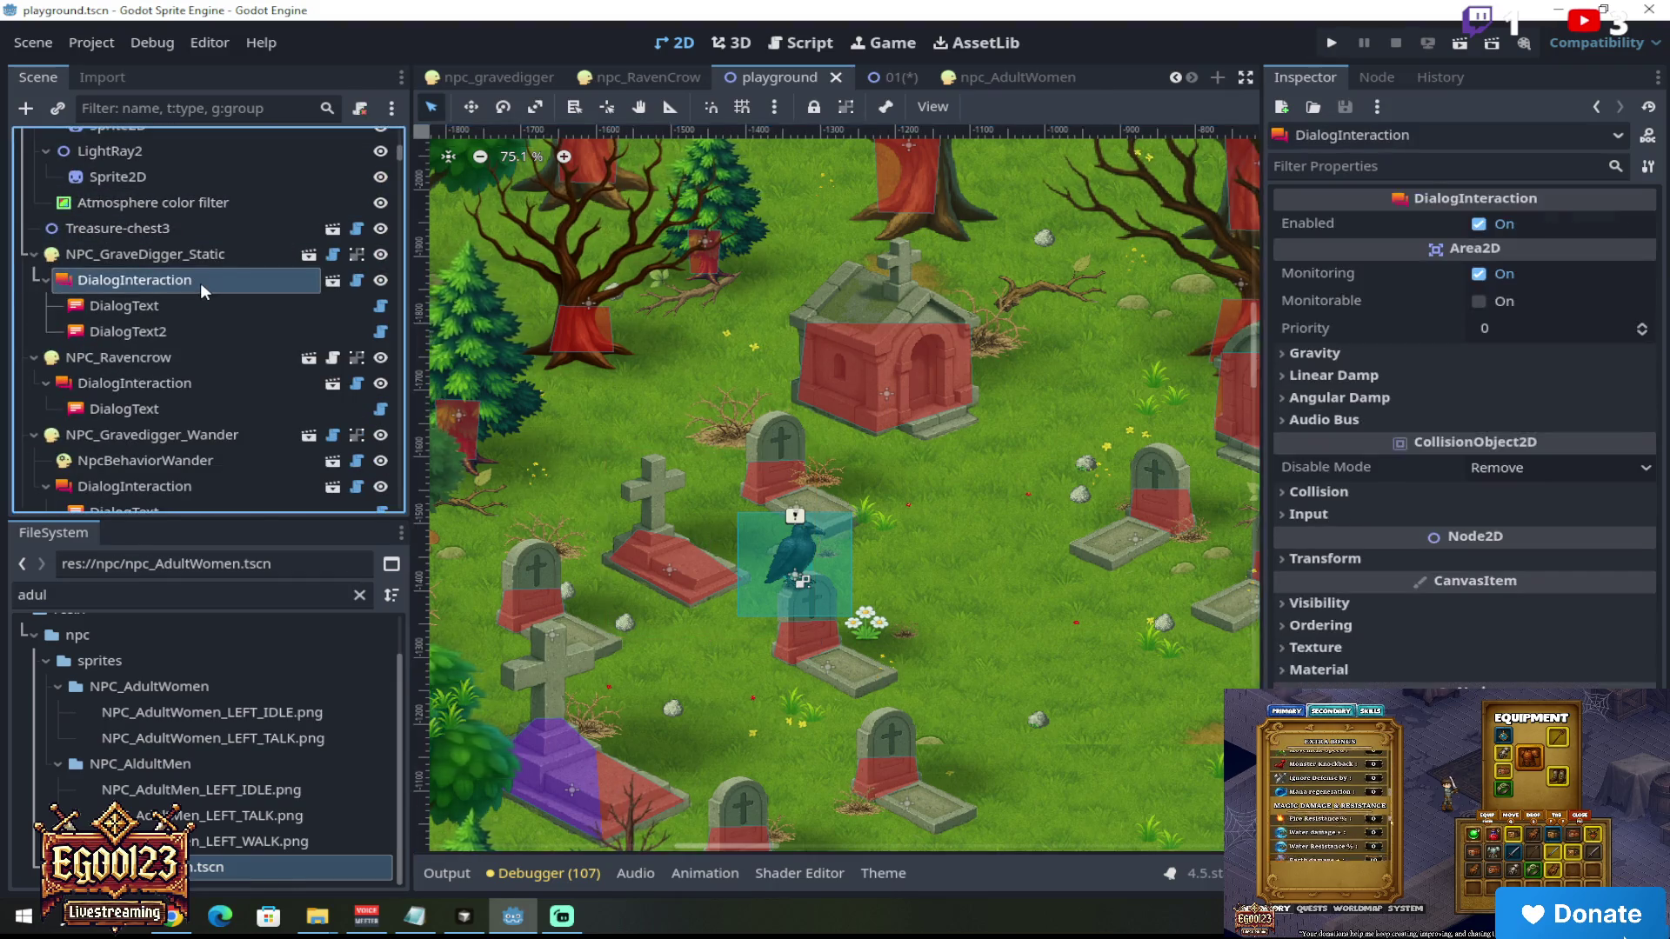
right_click(200, 283)
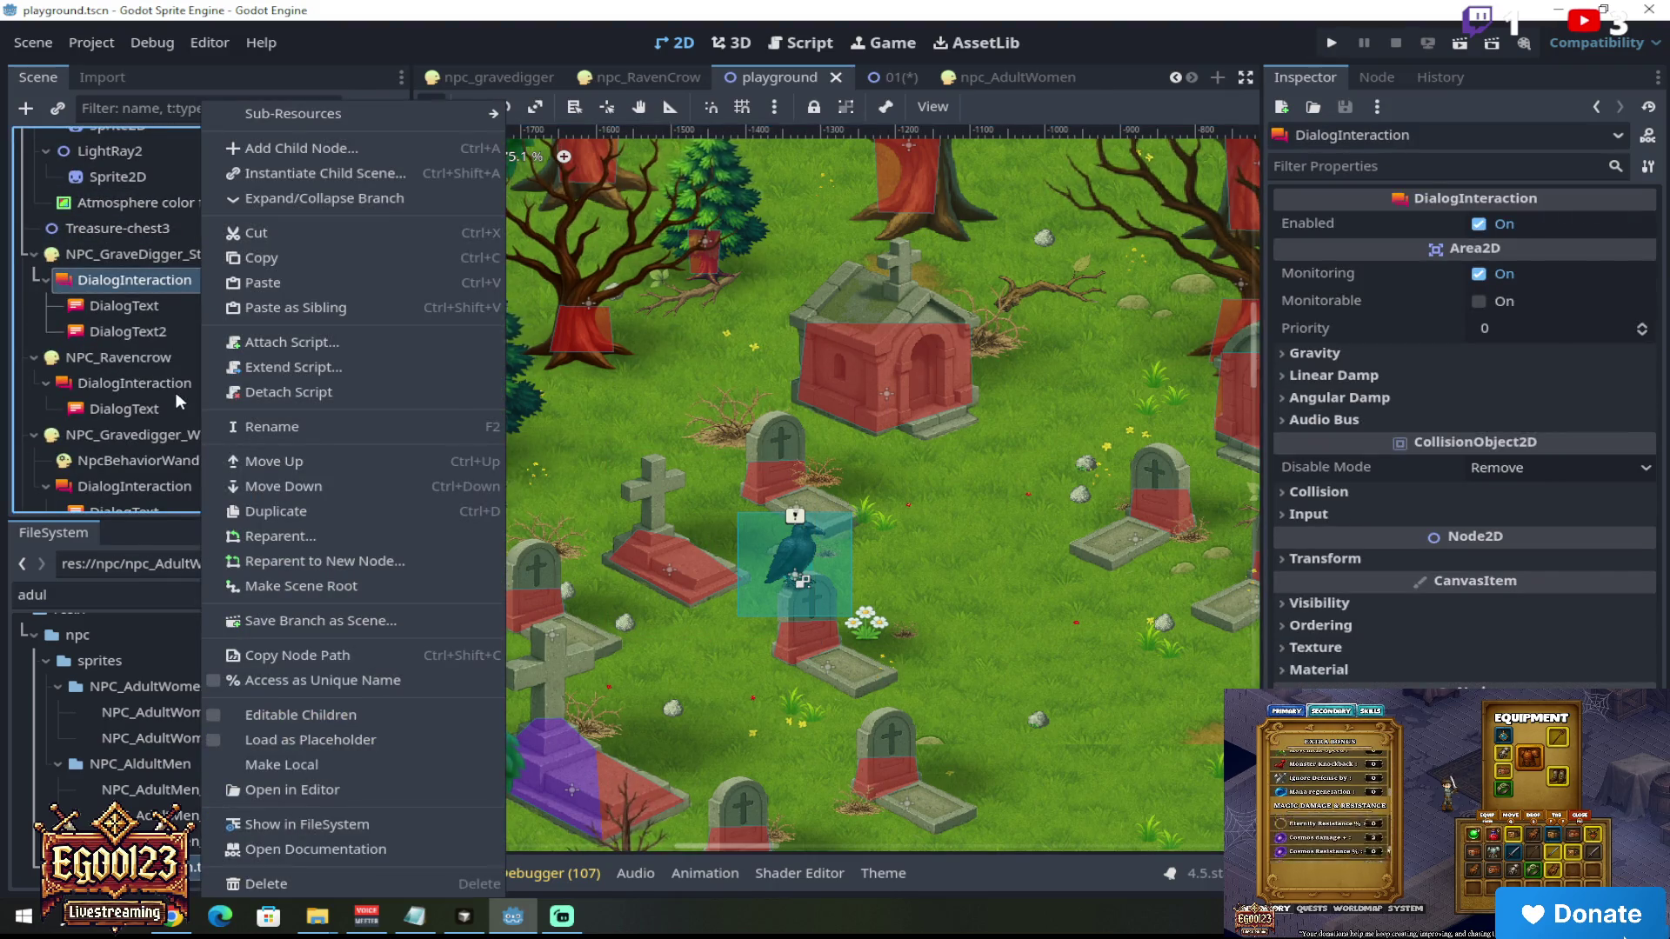
click(176, 393)
right_click(176, 388)
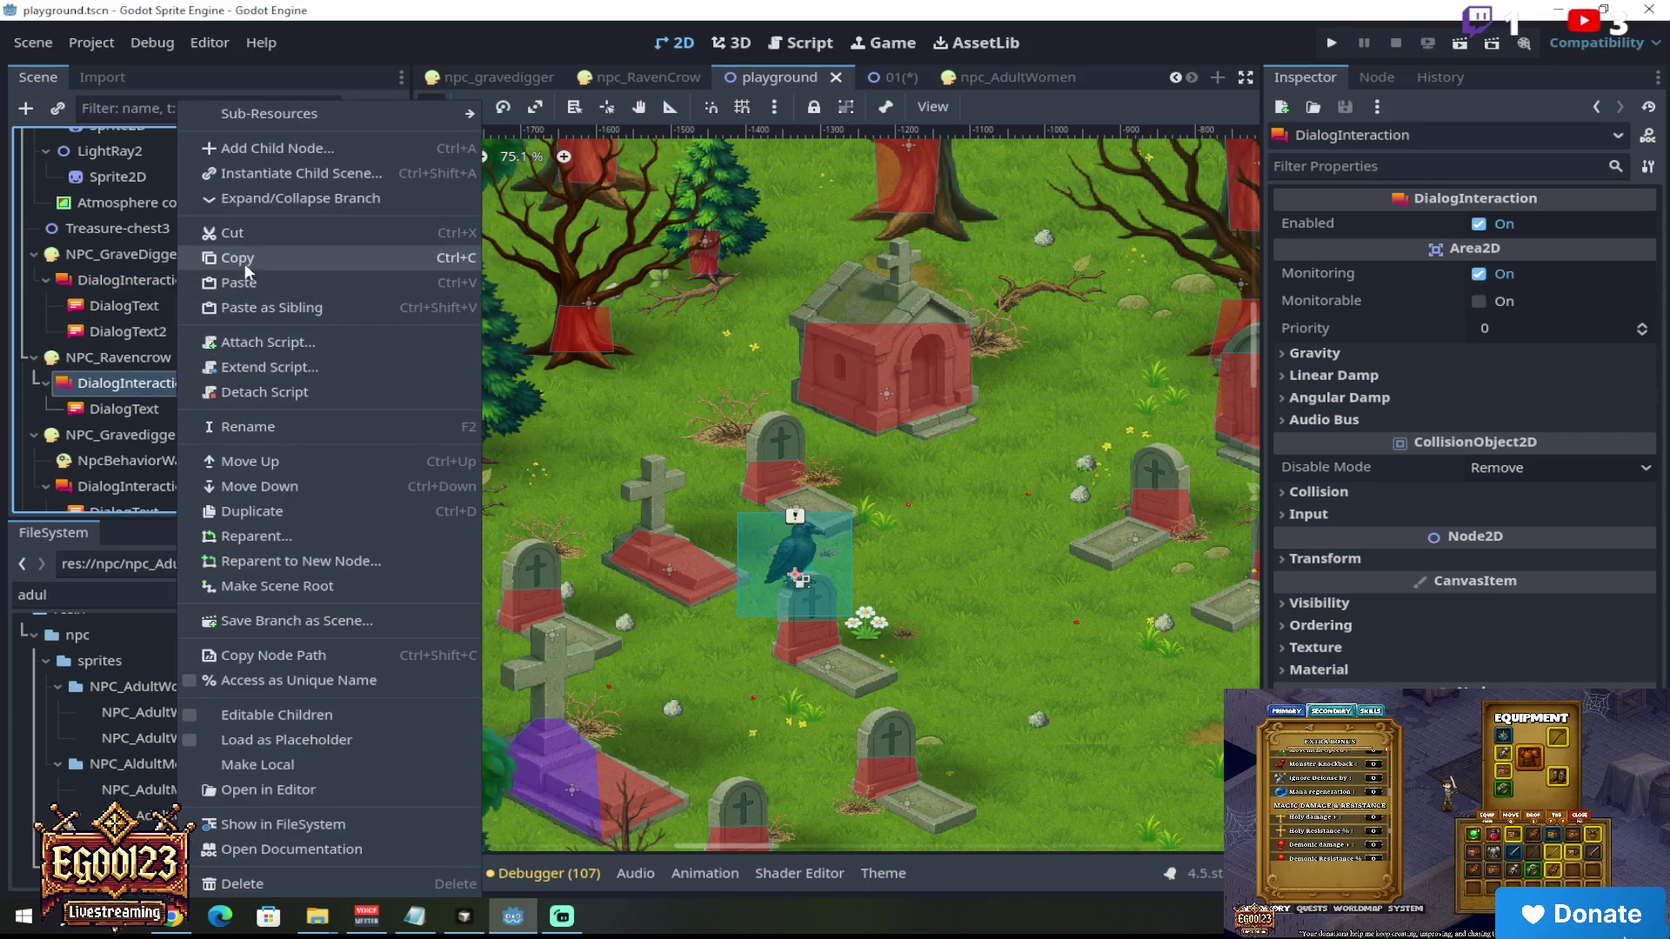
click(504, 243)
Step: Paste the DialogInteraction node under NPC_AdultWomen in the 01 scene
click(901, 75)
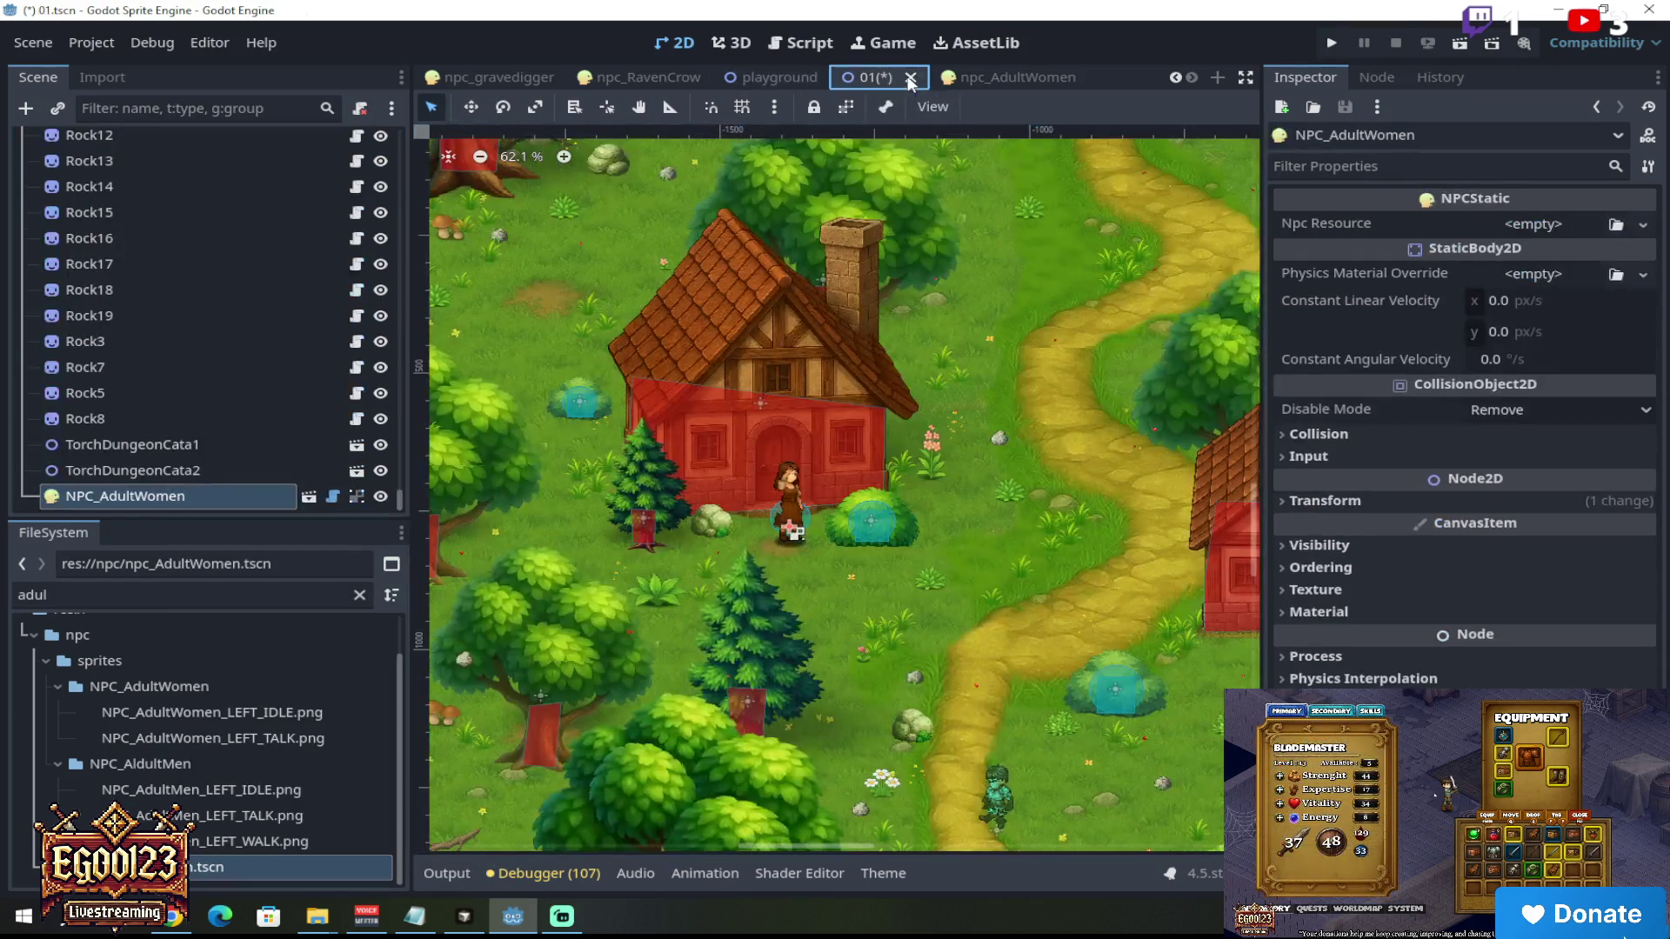
double_click(184, 496)
right_click(185, 492)
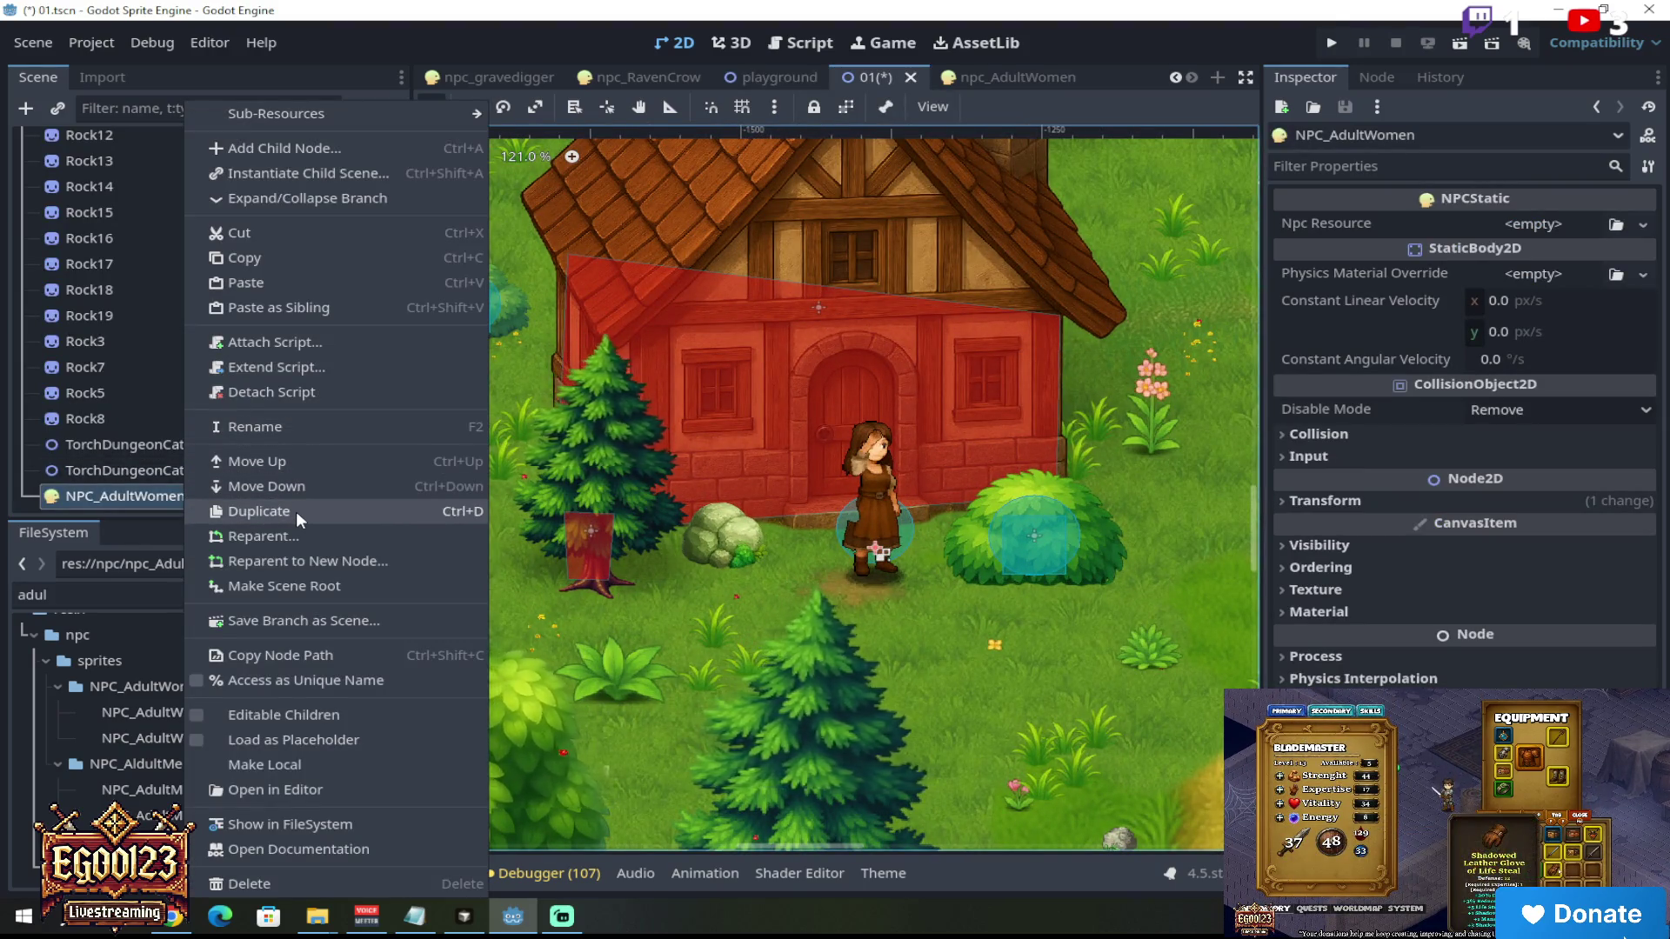
click(300, 284)
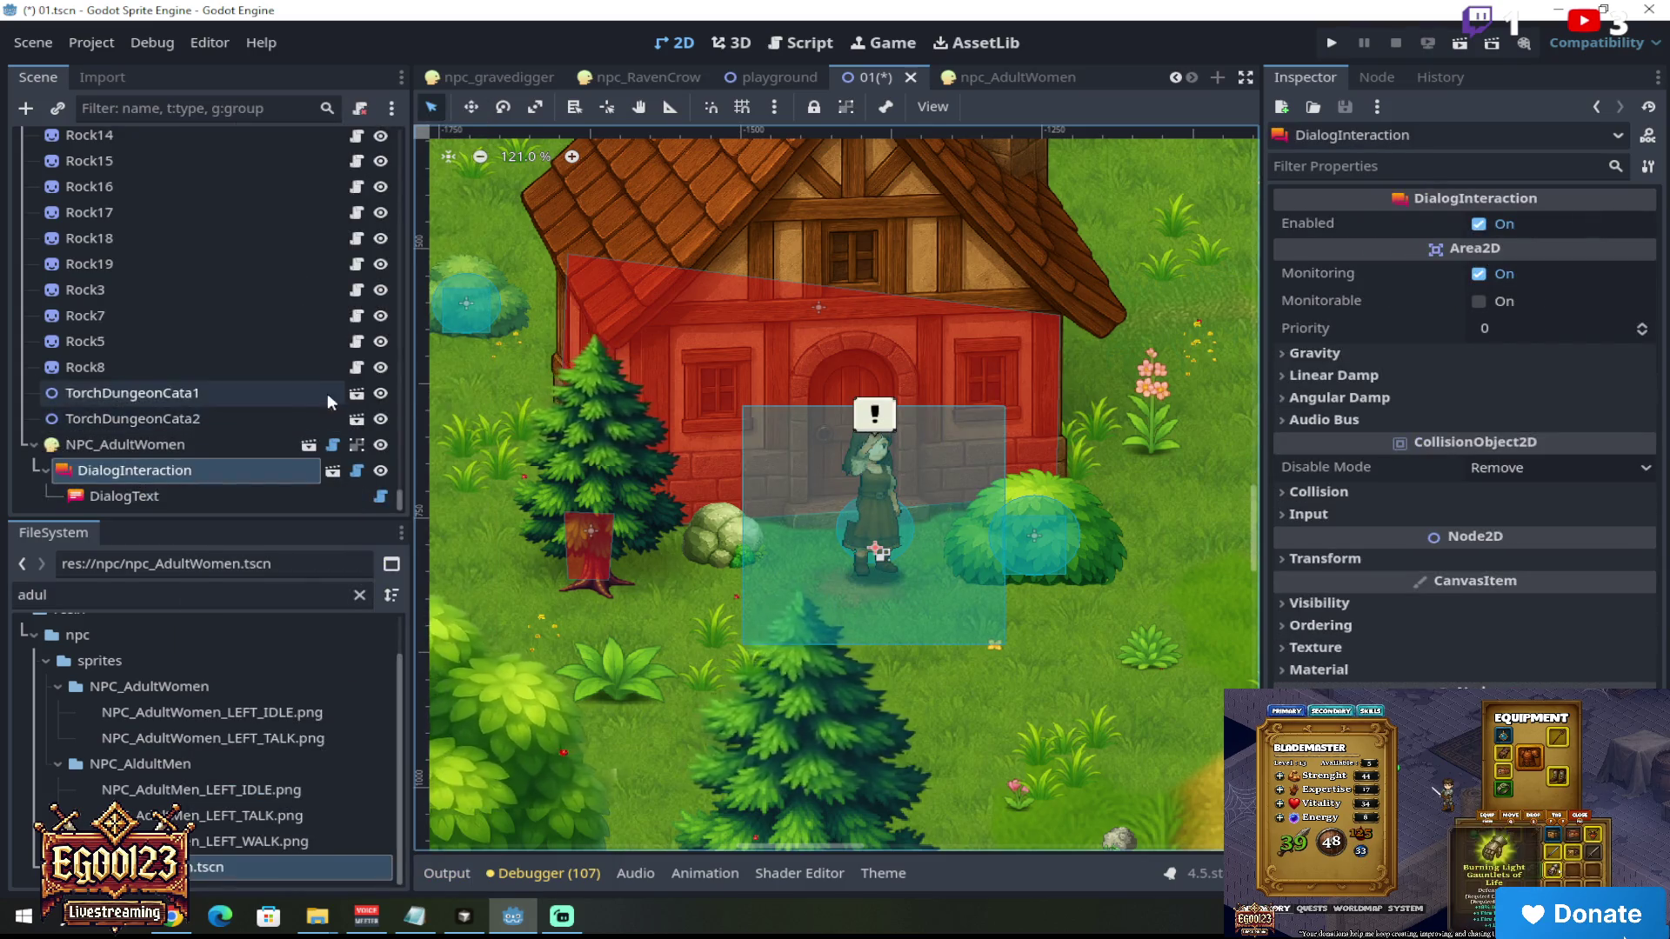
scroll(888, 461, up, 5)
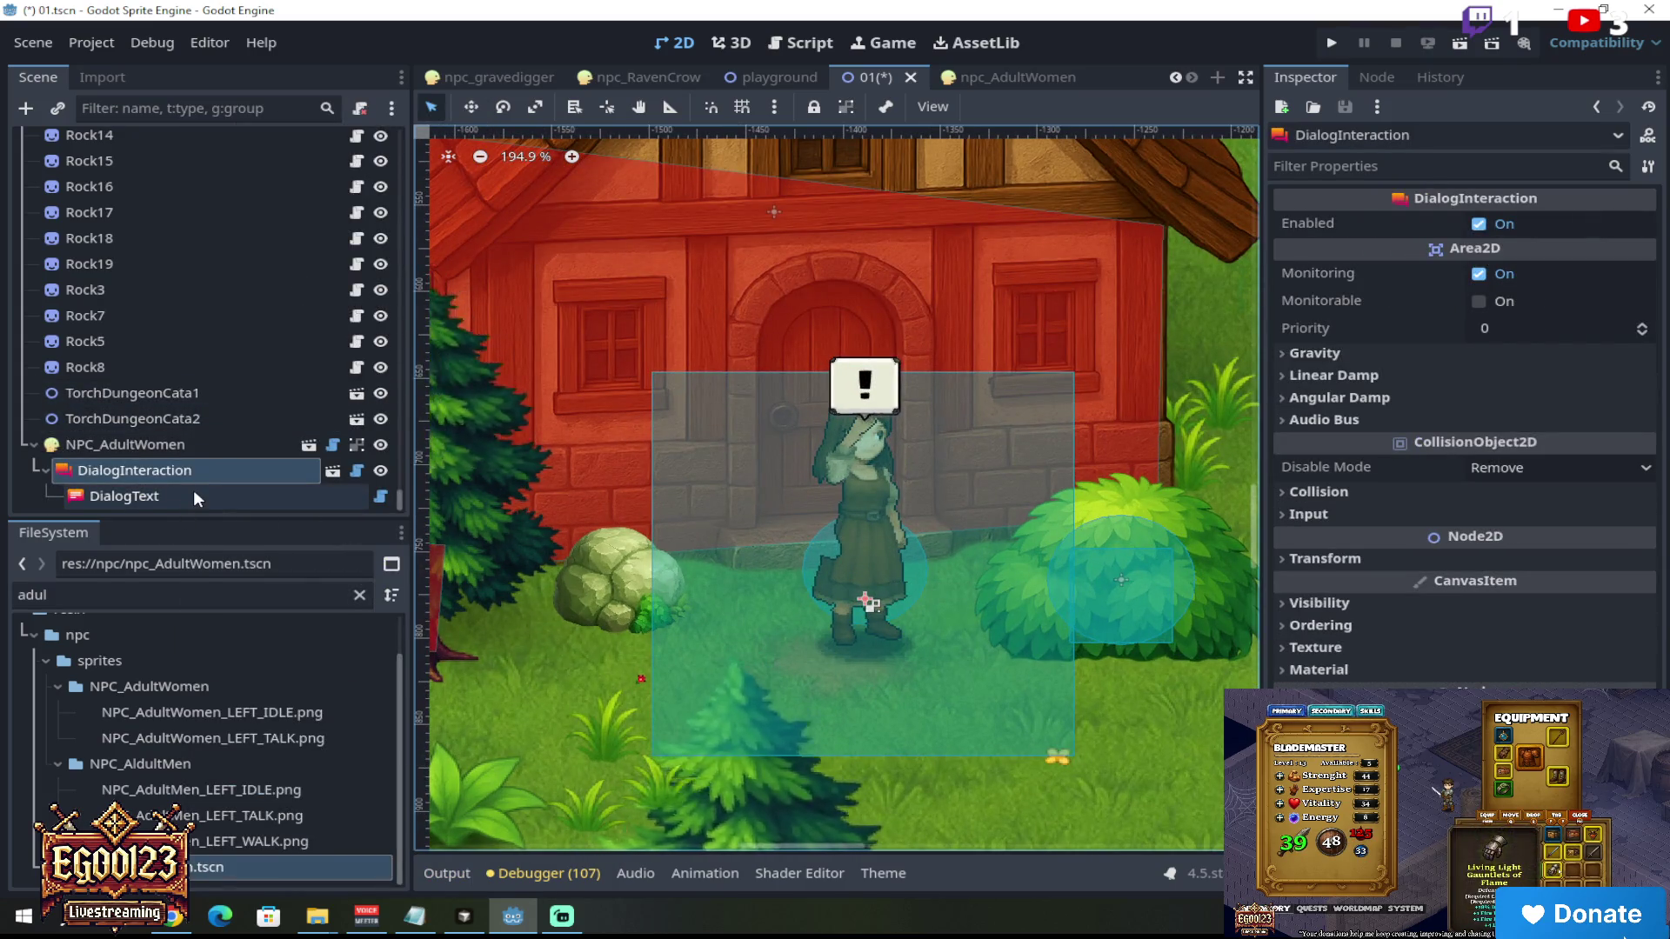
Step: Replace the DialogText line with 'Those kids always running everywhere! COME BACK HOME!'
click(193, 493)
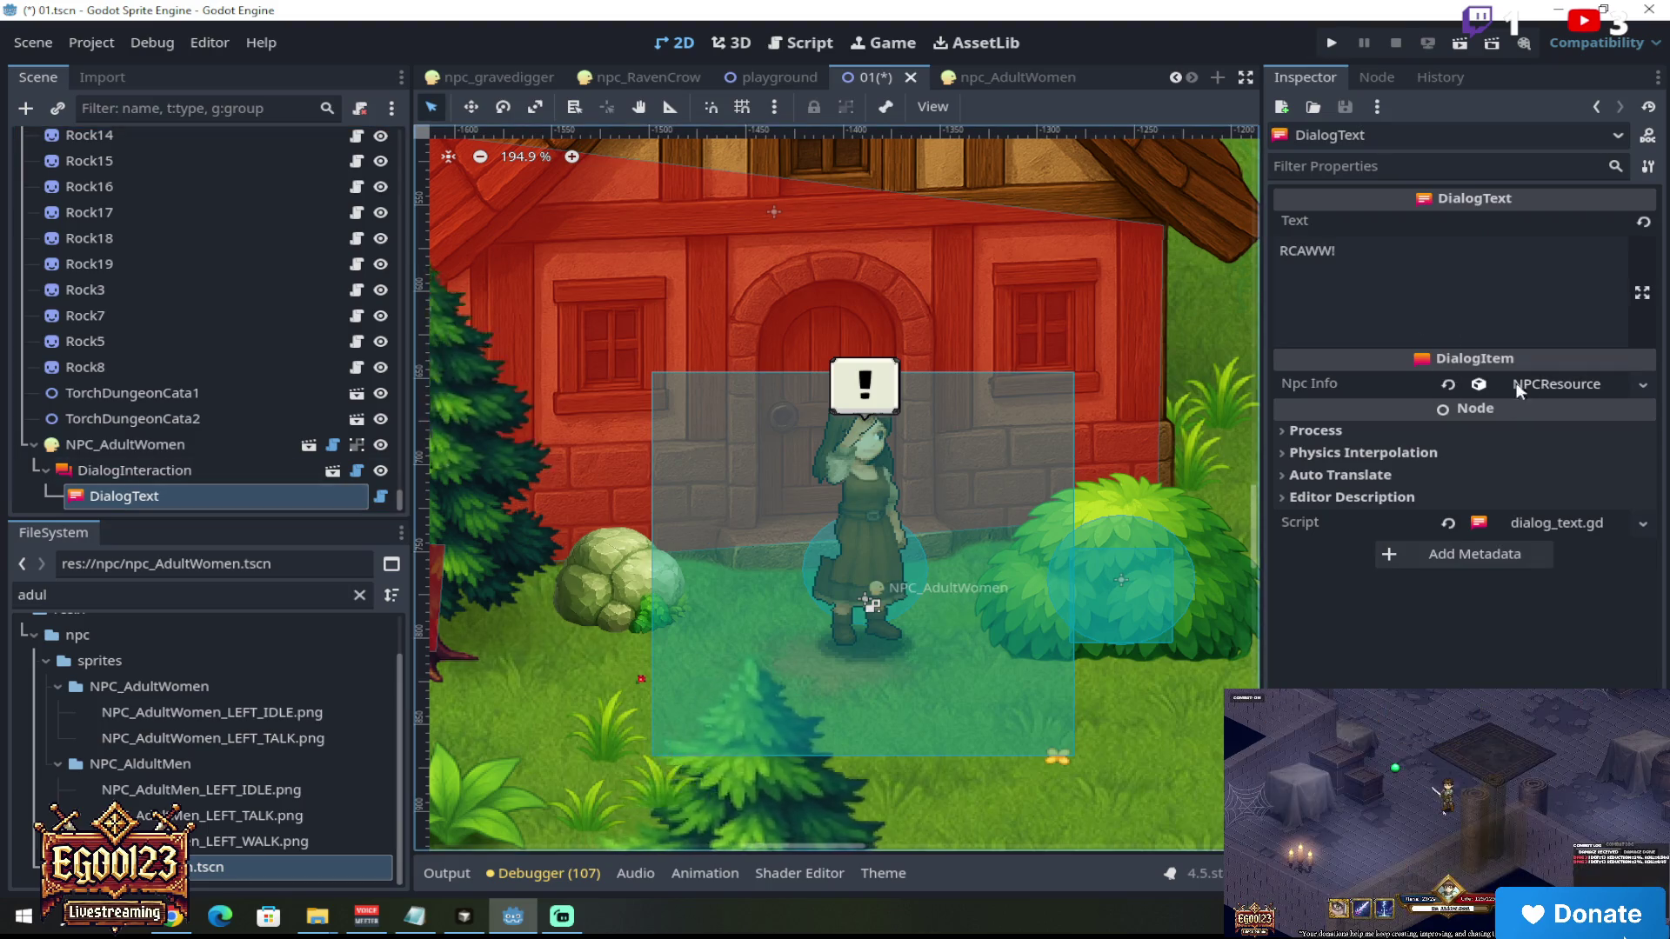
triple_click(1391, 256)
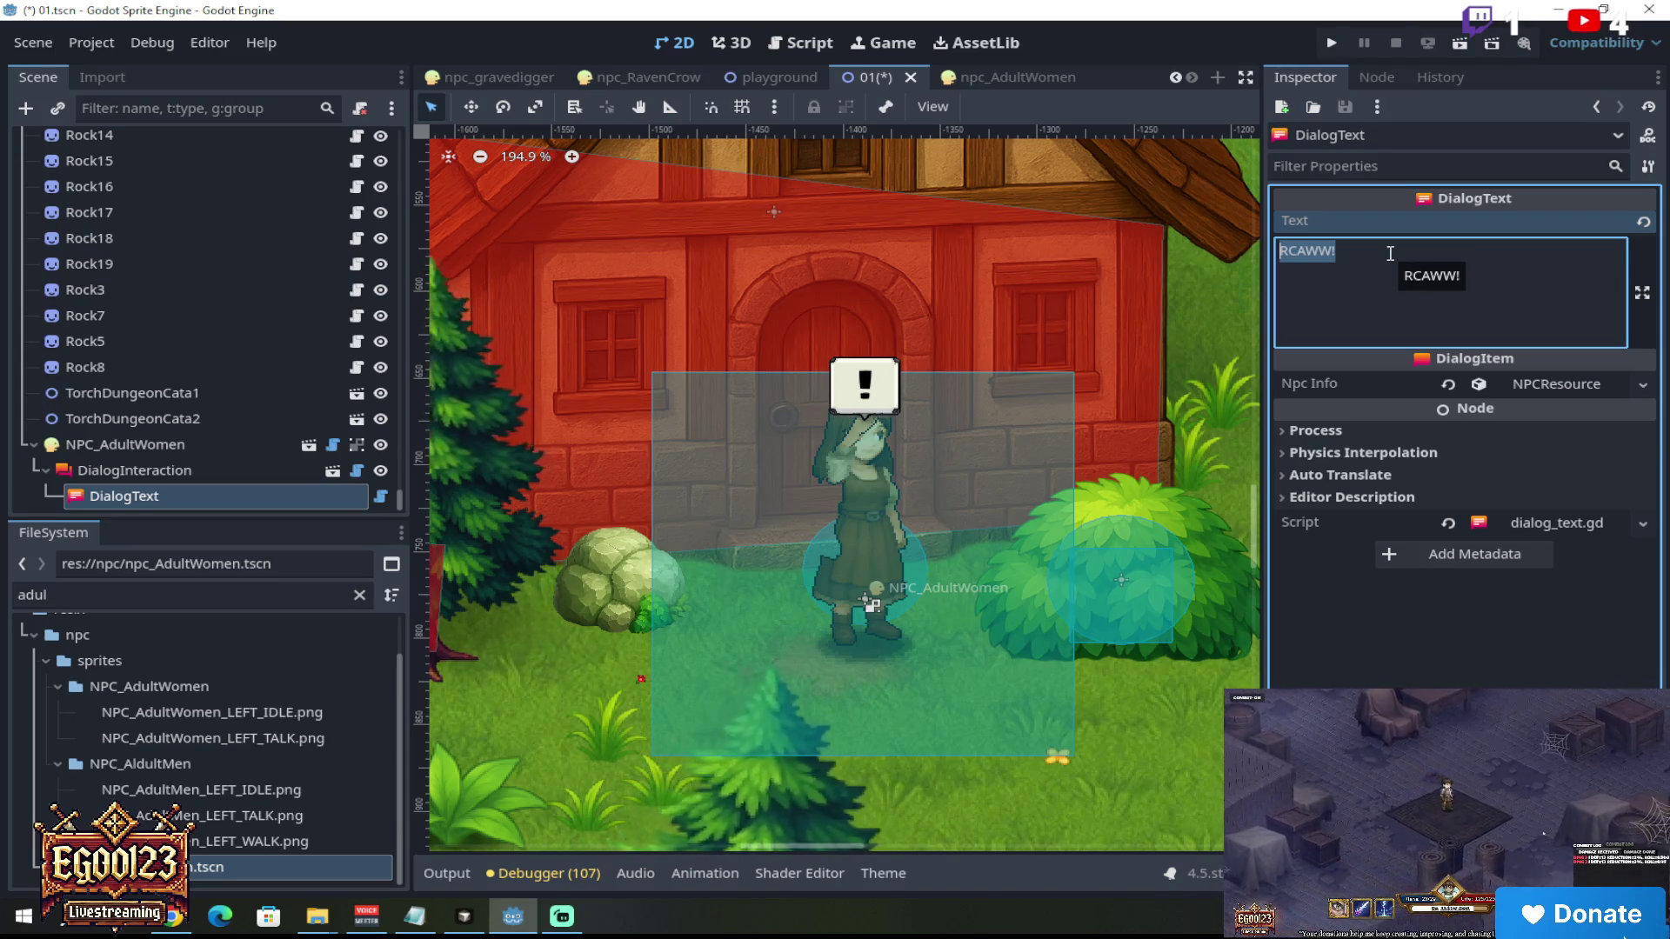
text(THose)
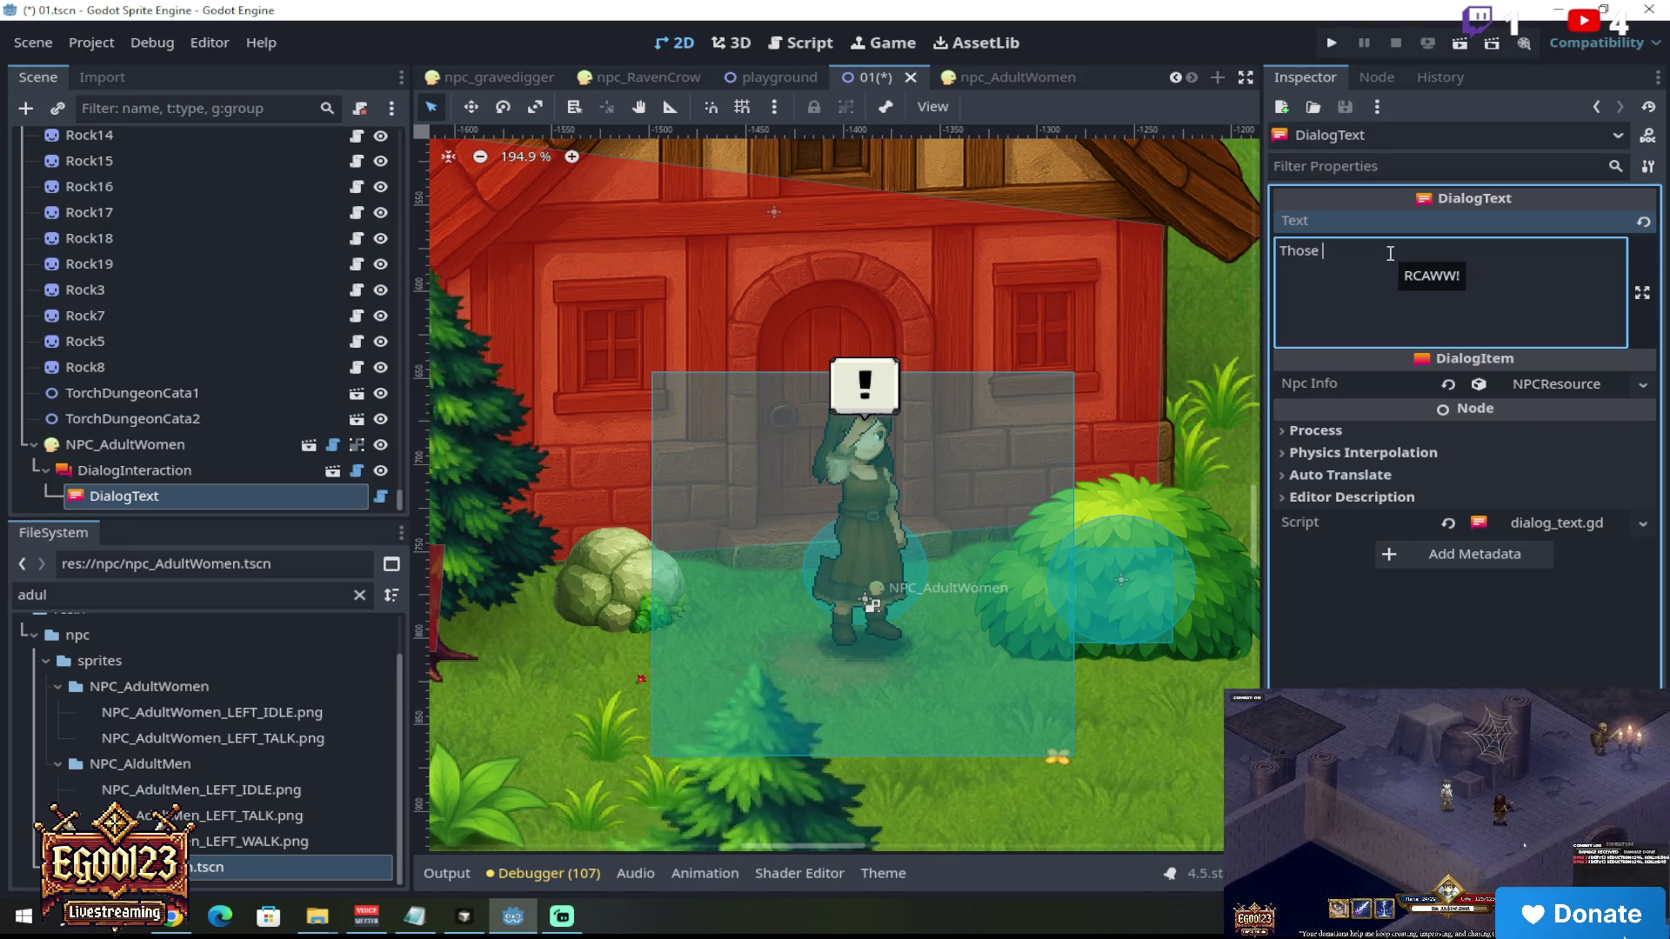
key(BackSpace)
key(BackSpace)
key(BackSpace)
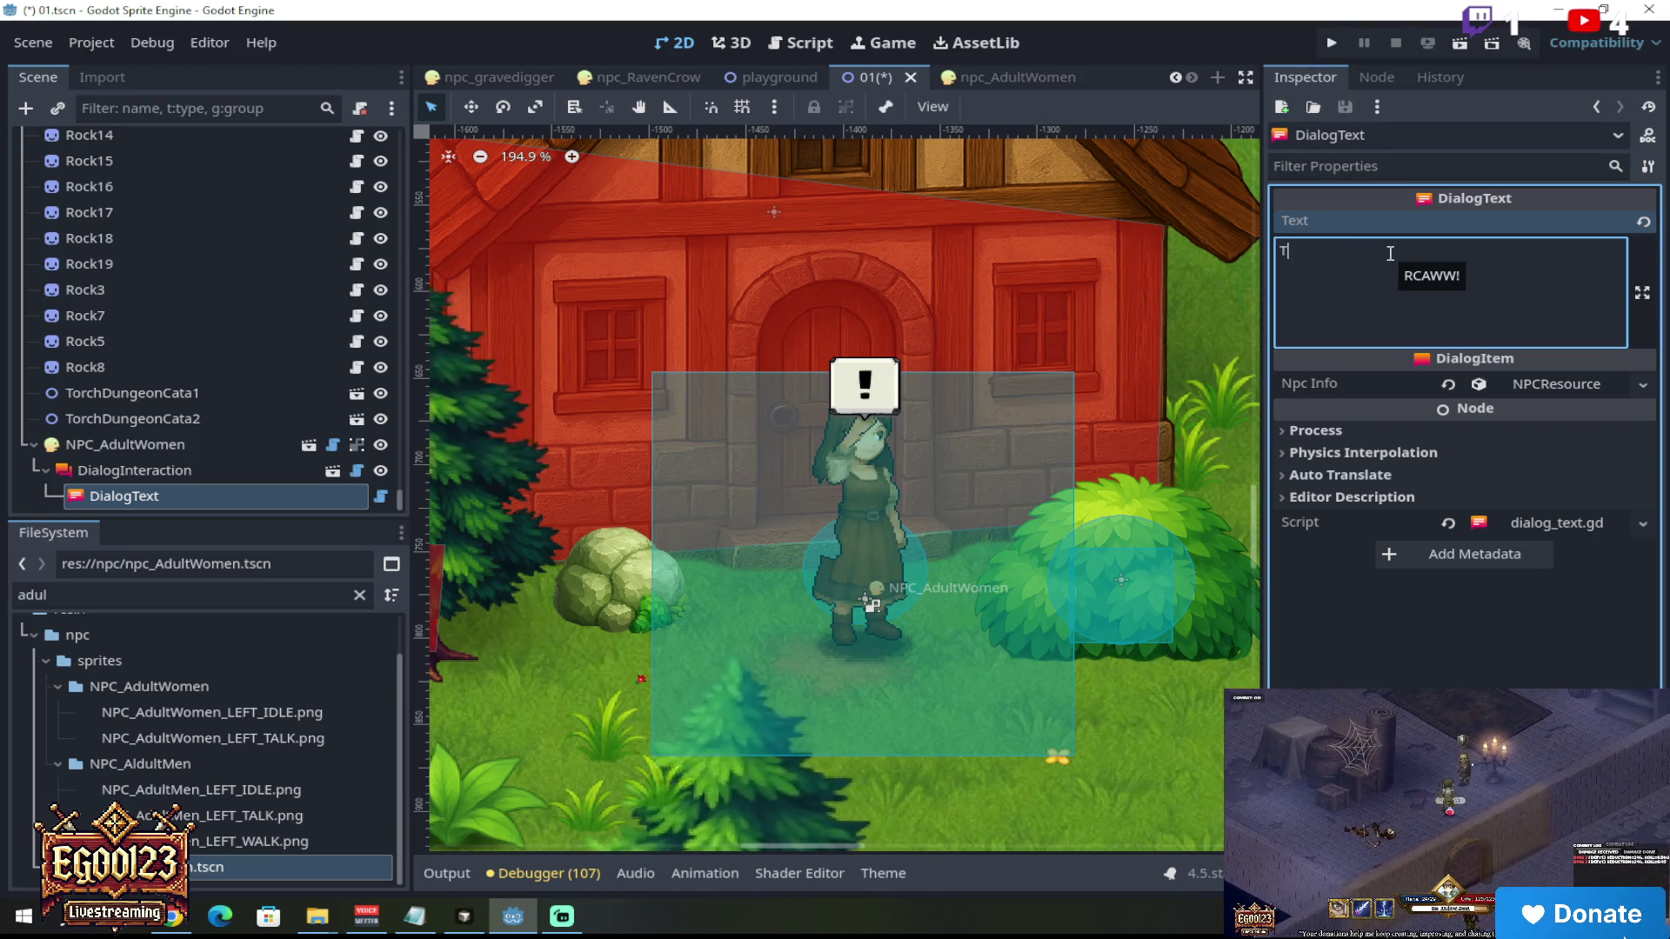
key(BackSpace)
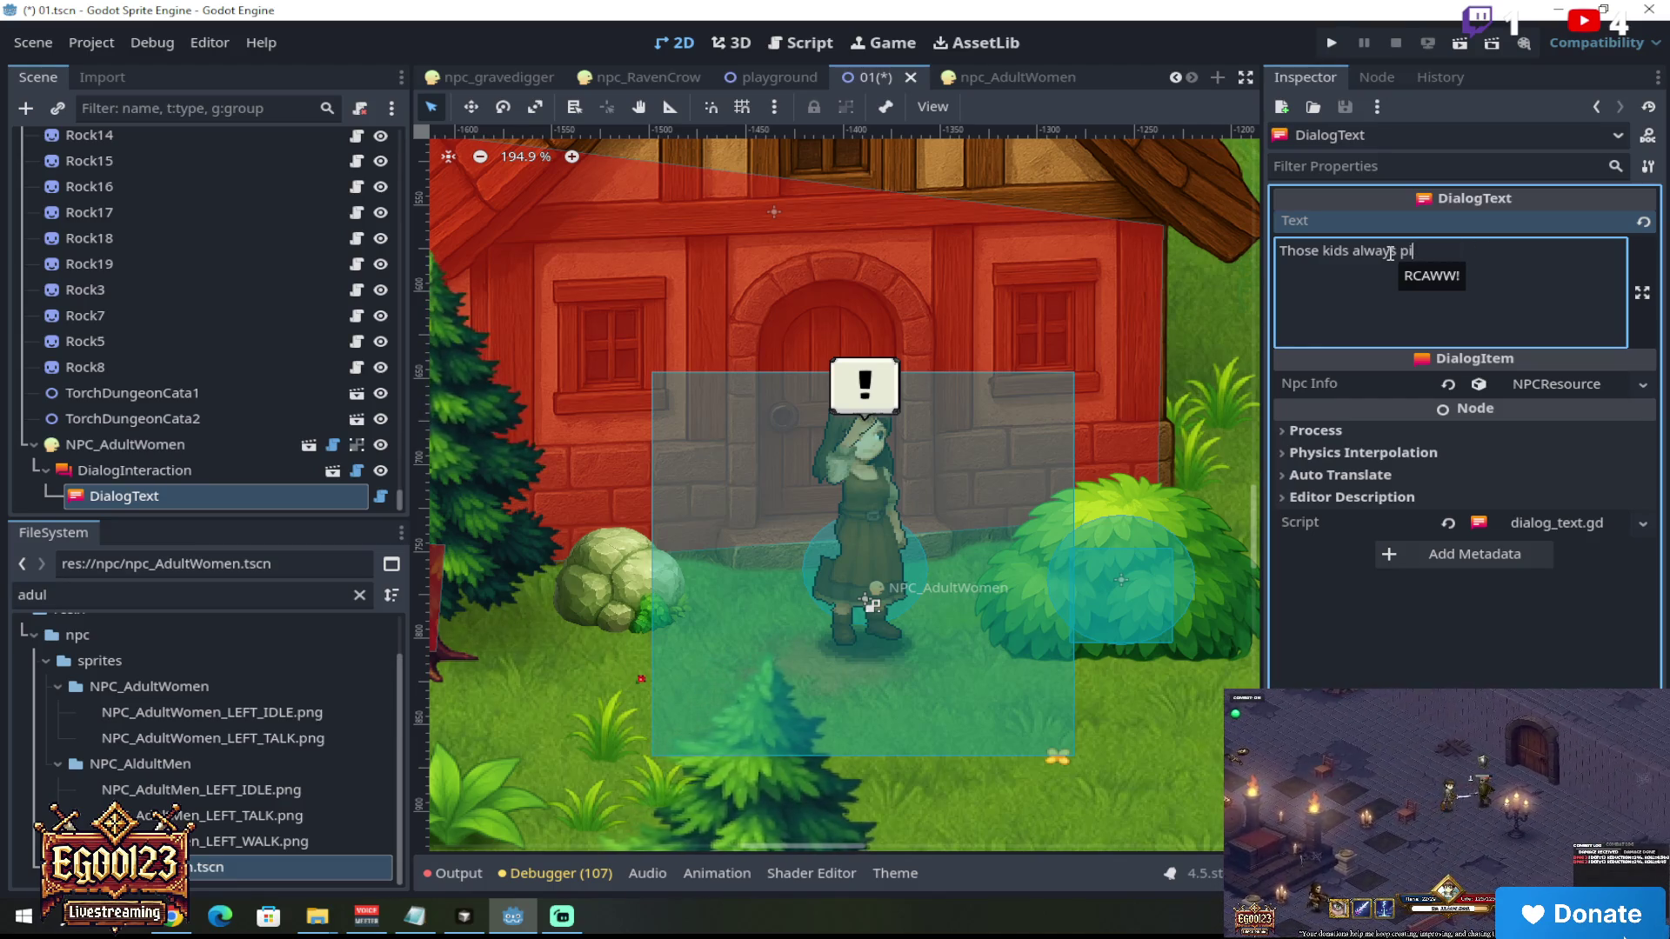
text(hose kids always running eve)
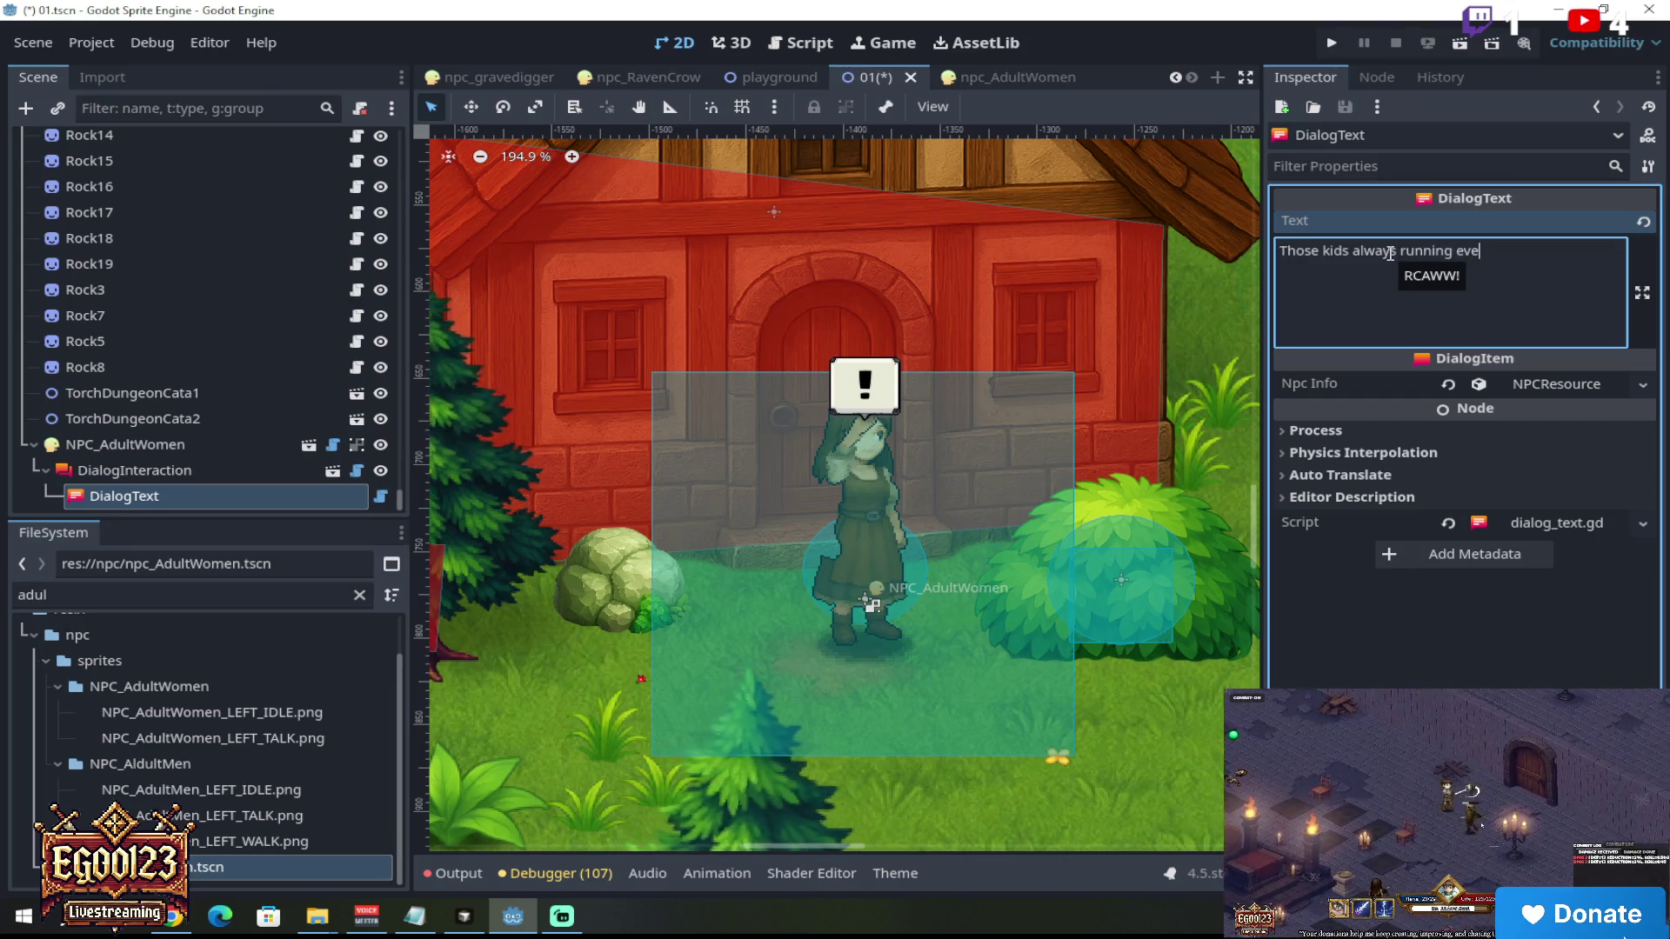
text(rywere)
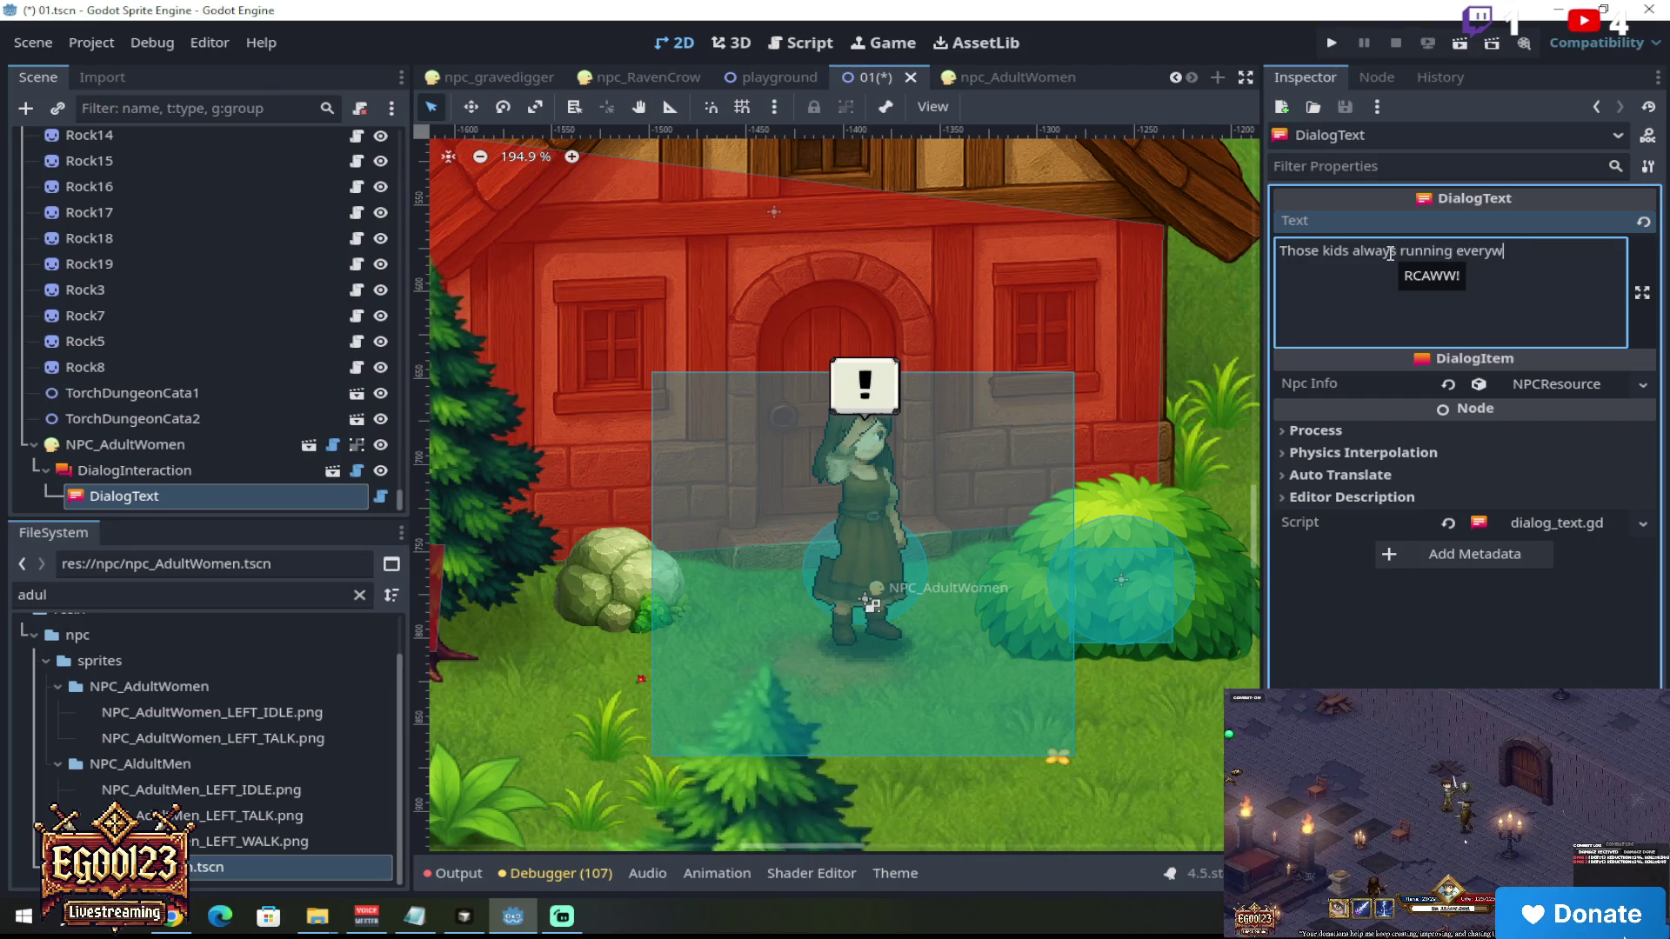
text(! COME B)
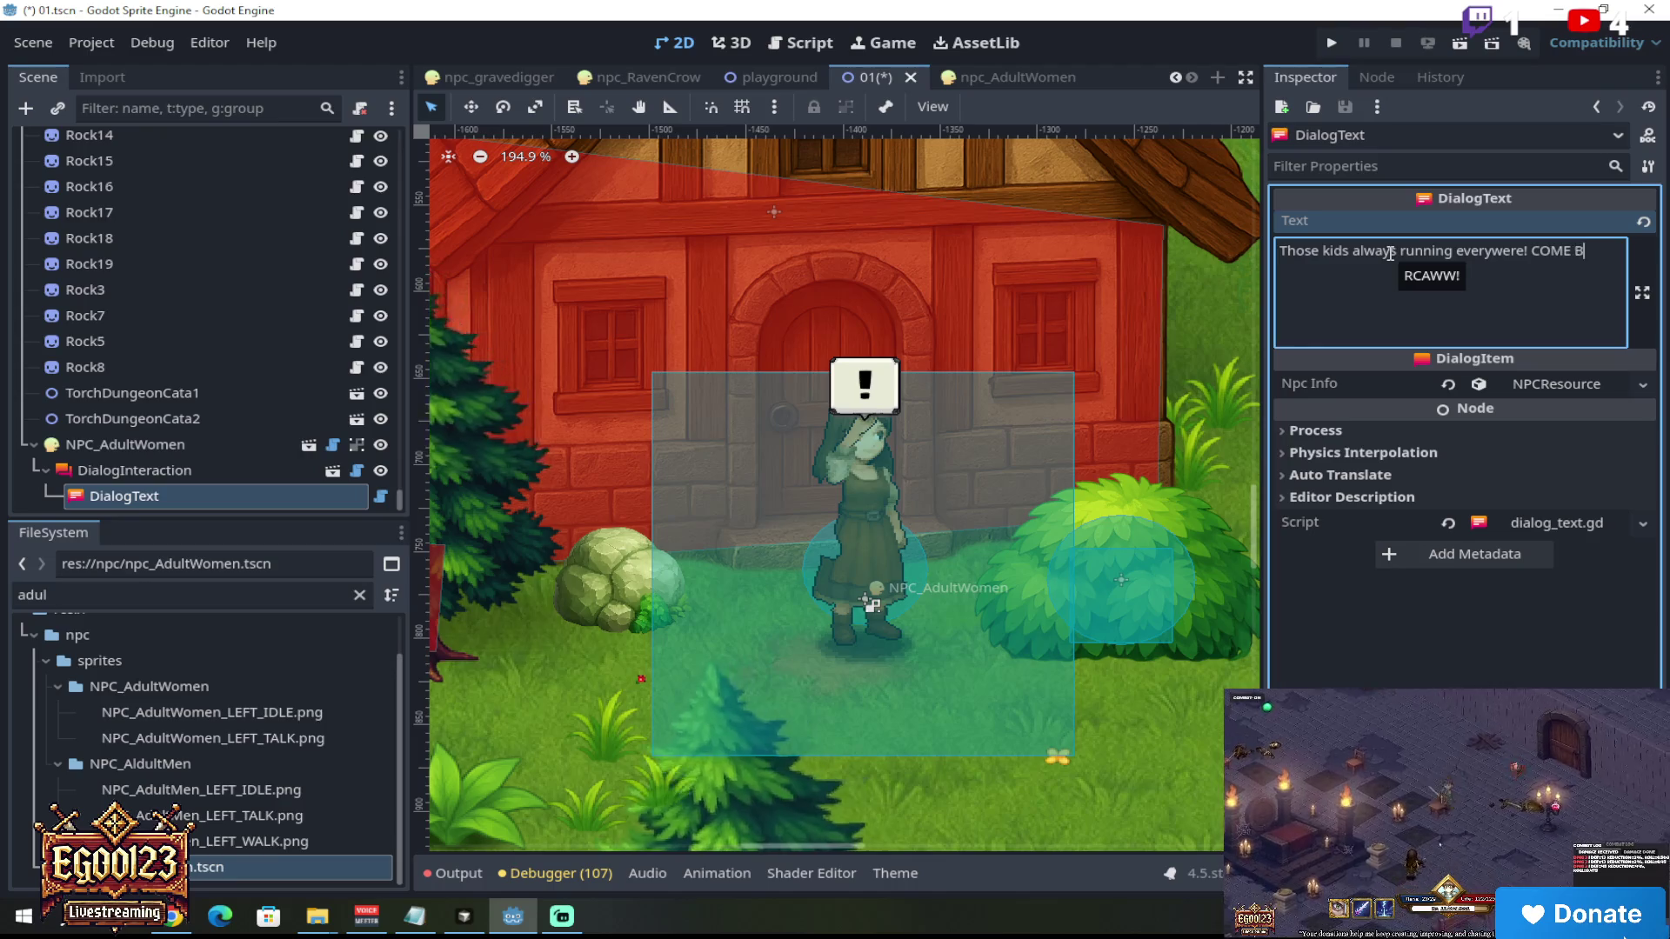
text(ACK HOME!)
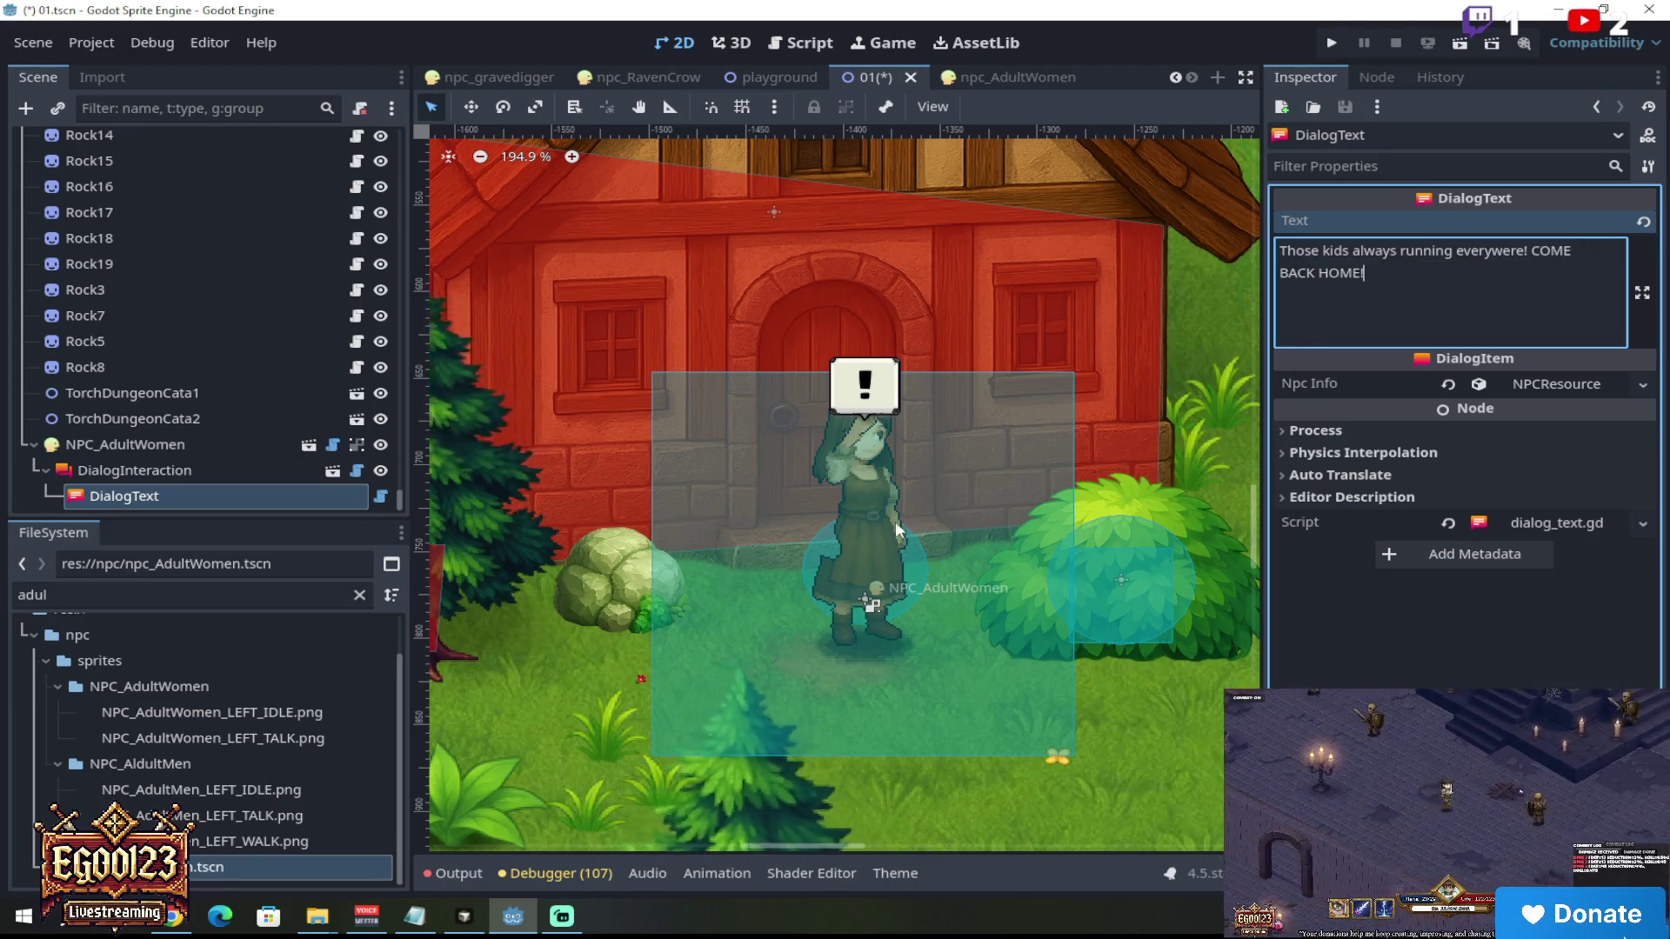
scroll(948, 571, down, 2)
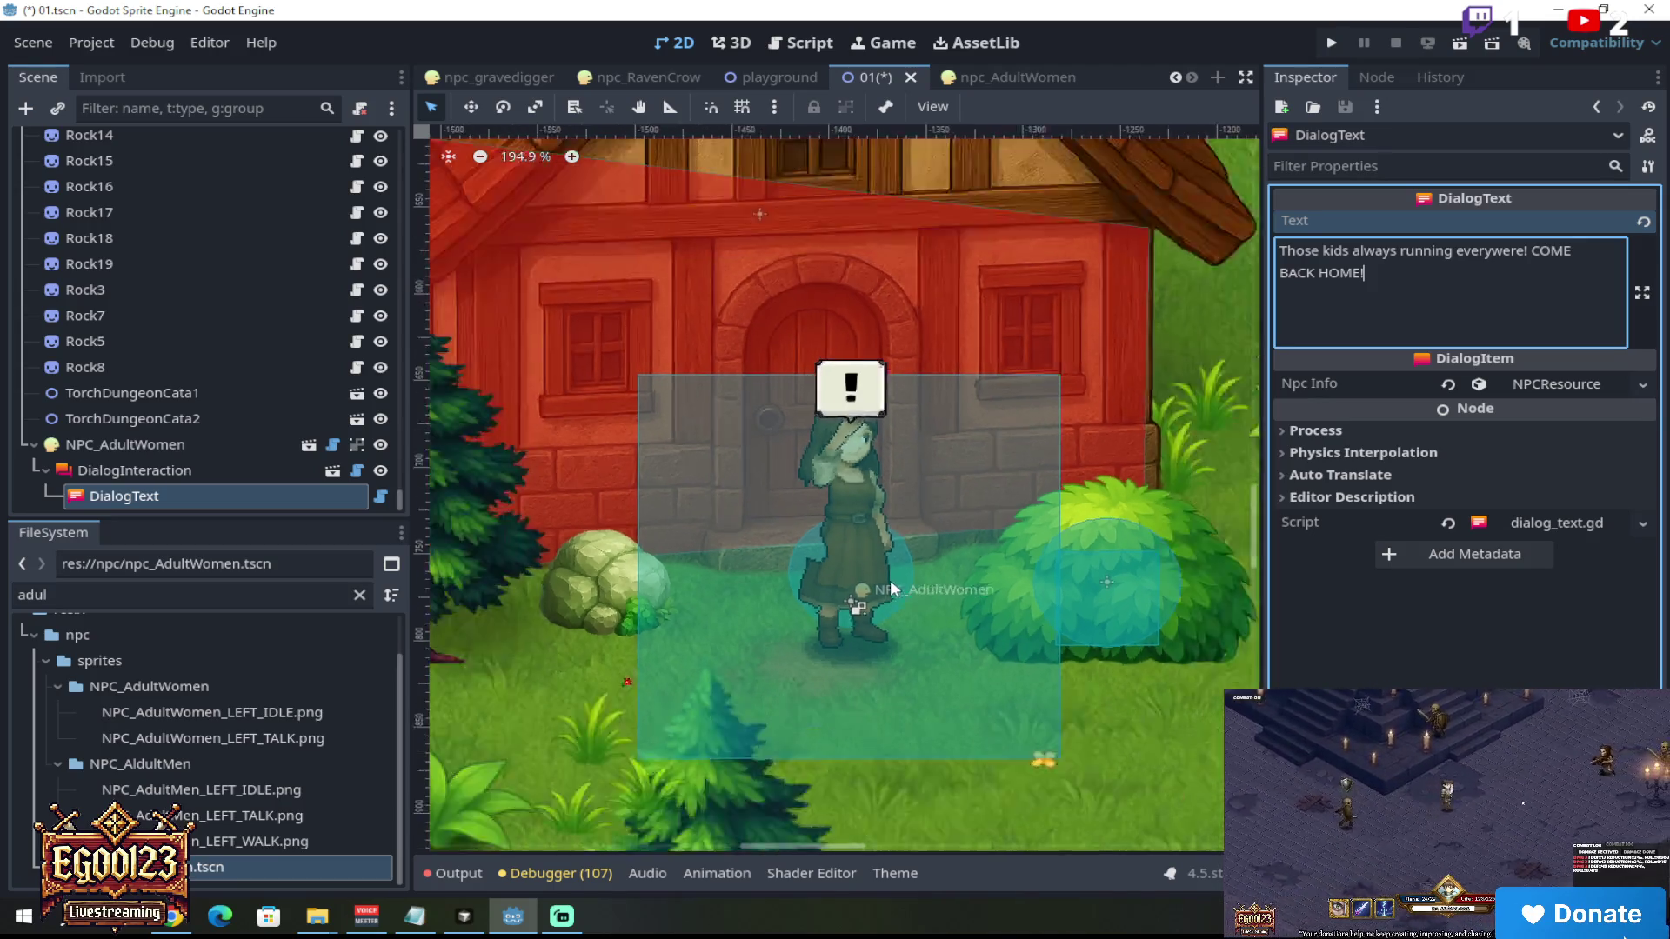
Step: Clear the DialogText's inherited Npc Info resource back to empty
click(171, 473)
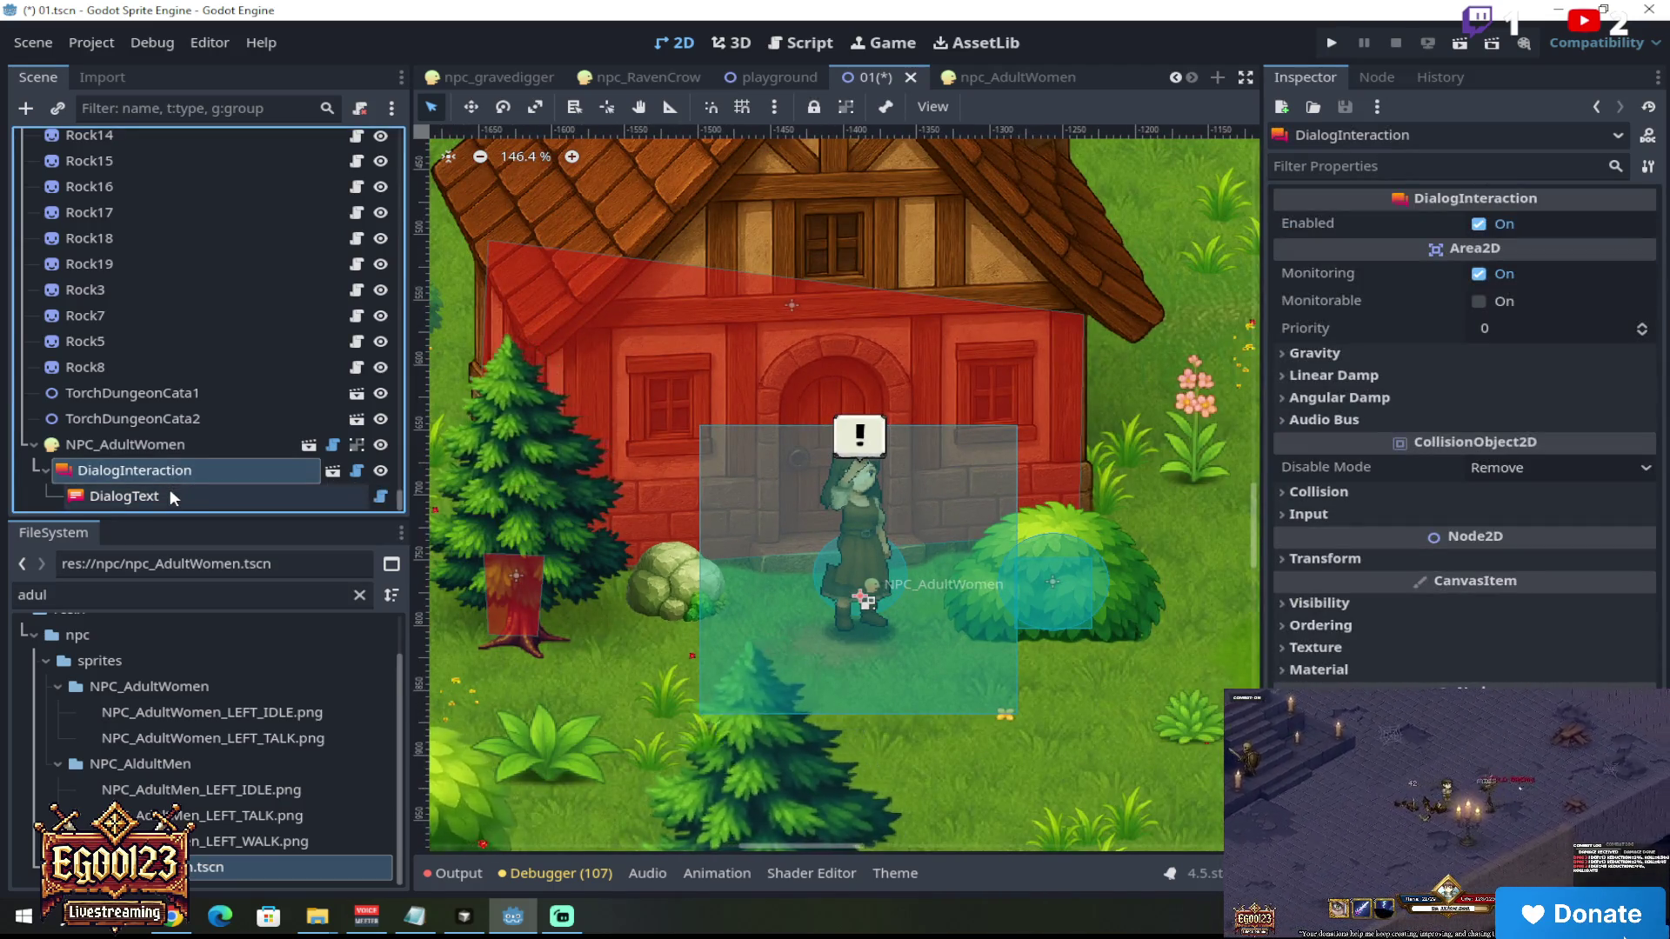
click(170, 489)
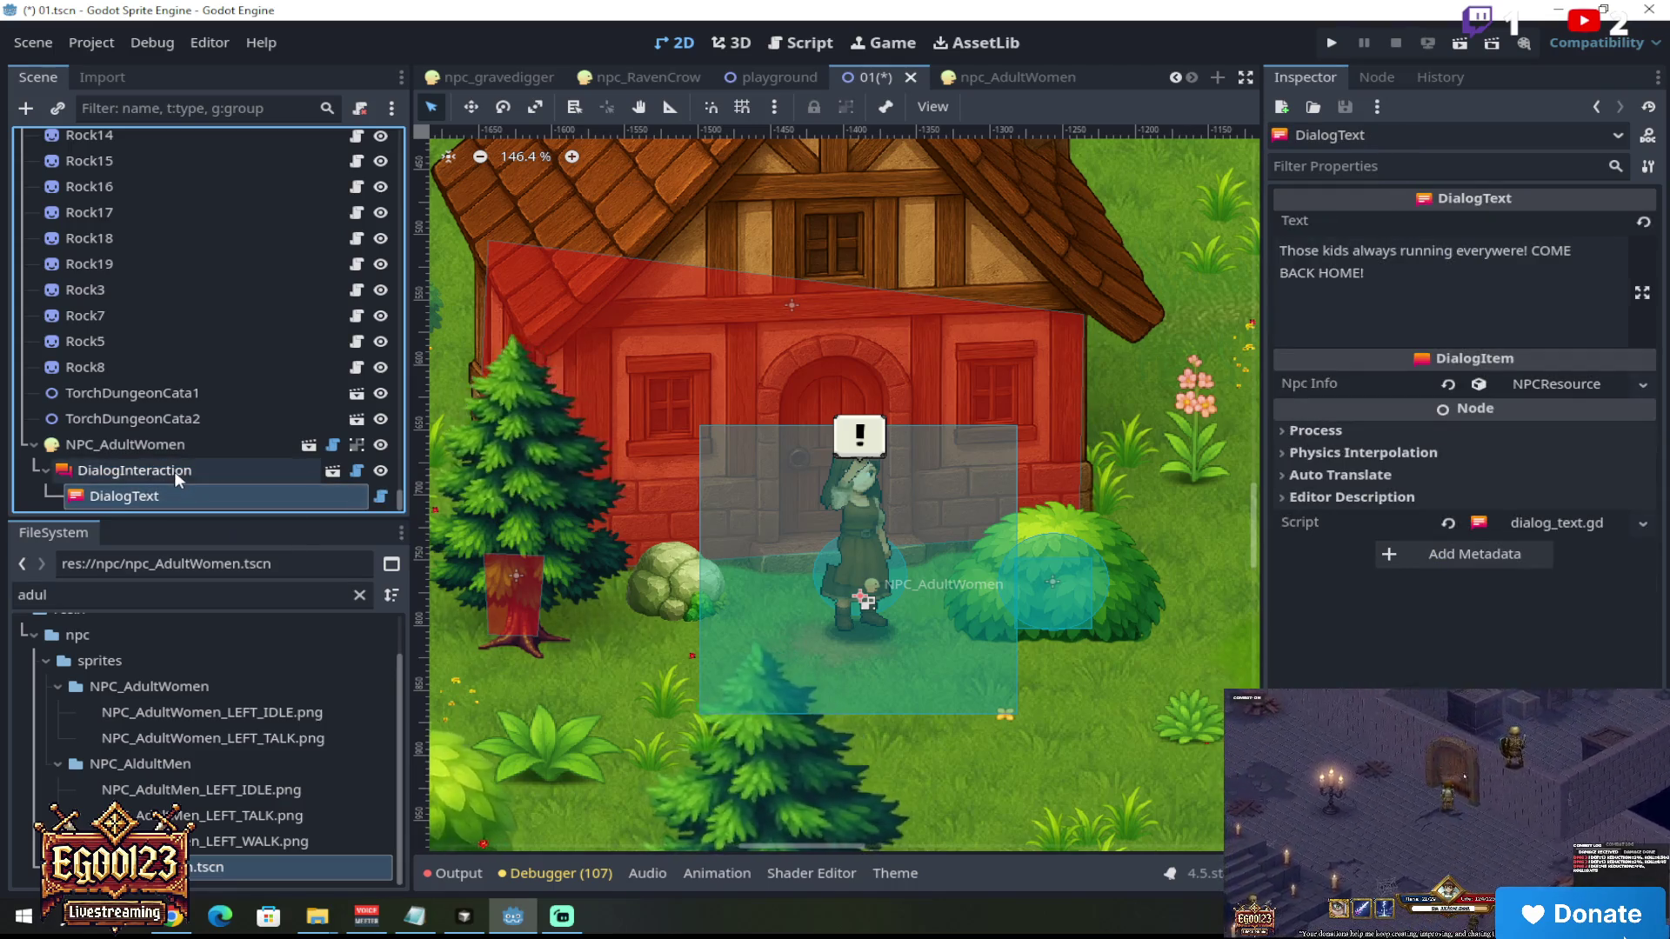
click(175, 474)
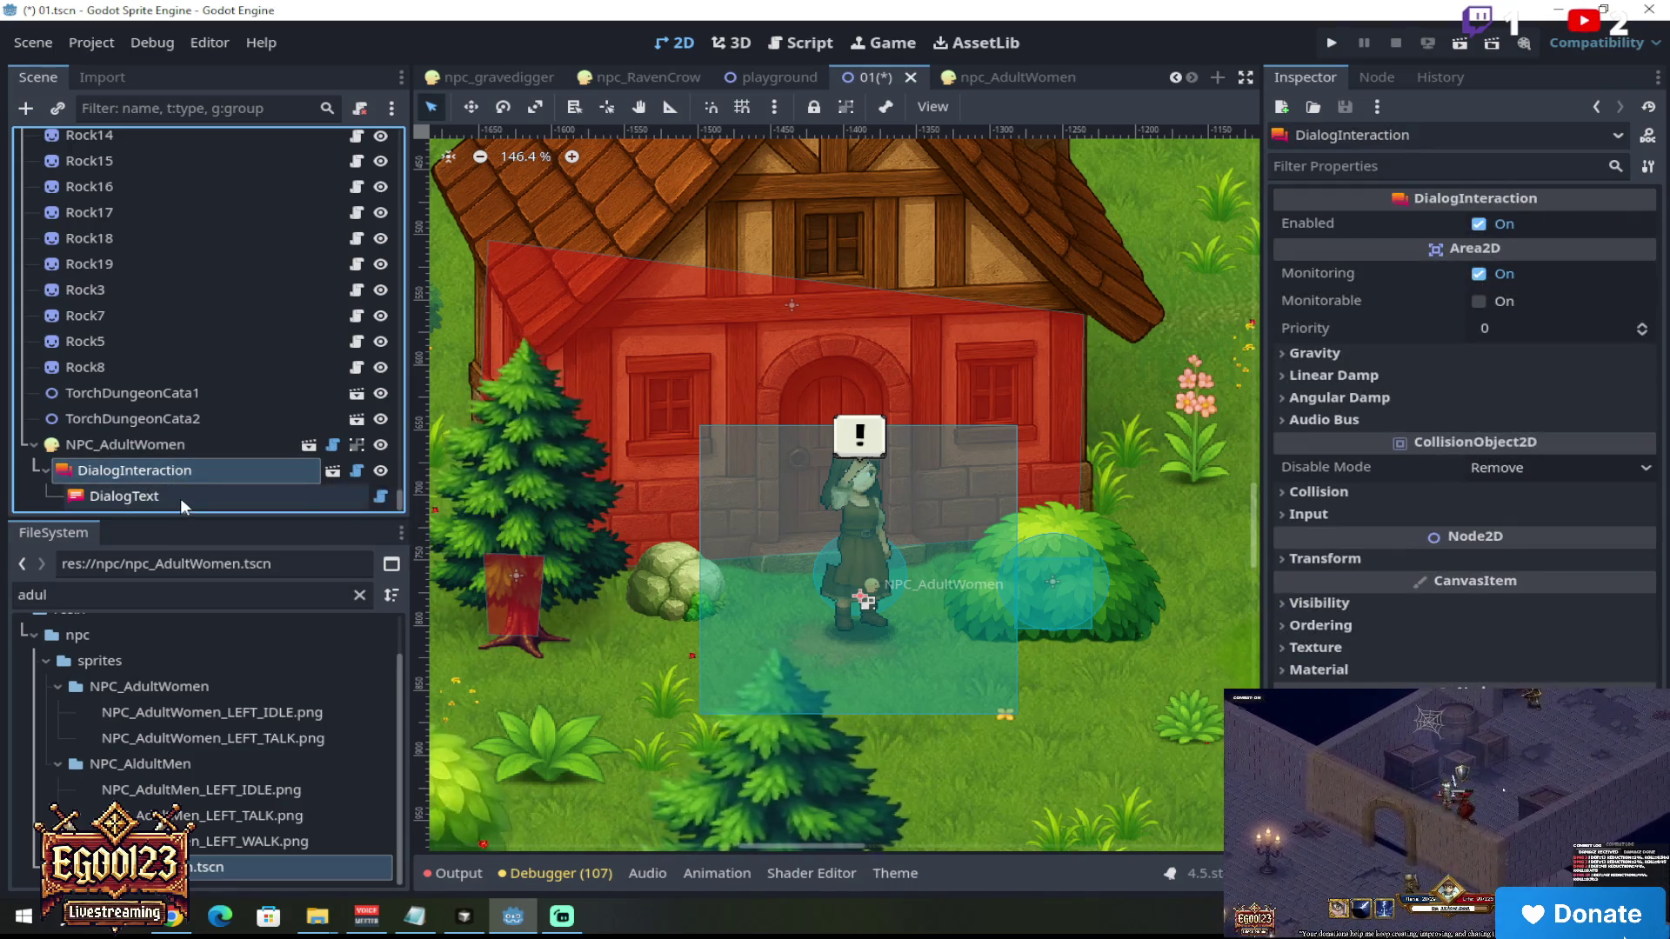
click(180, 497)
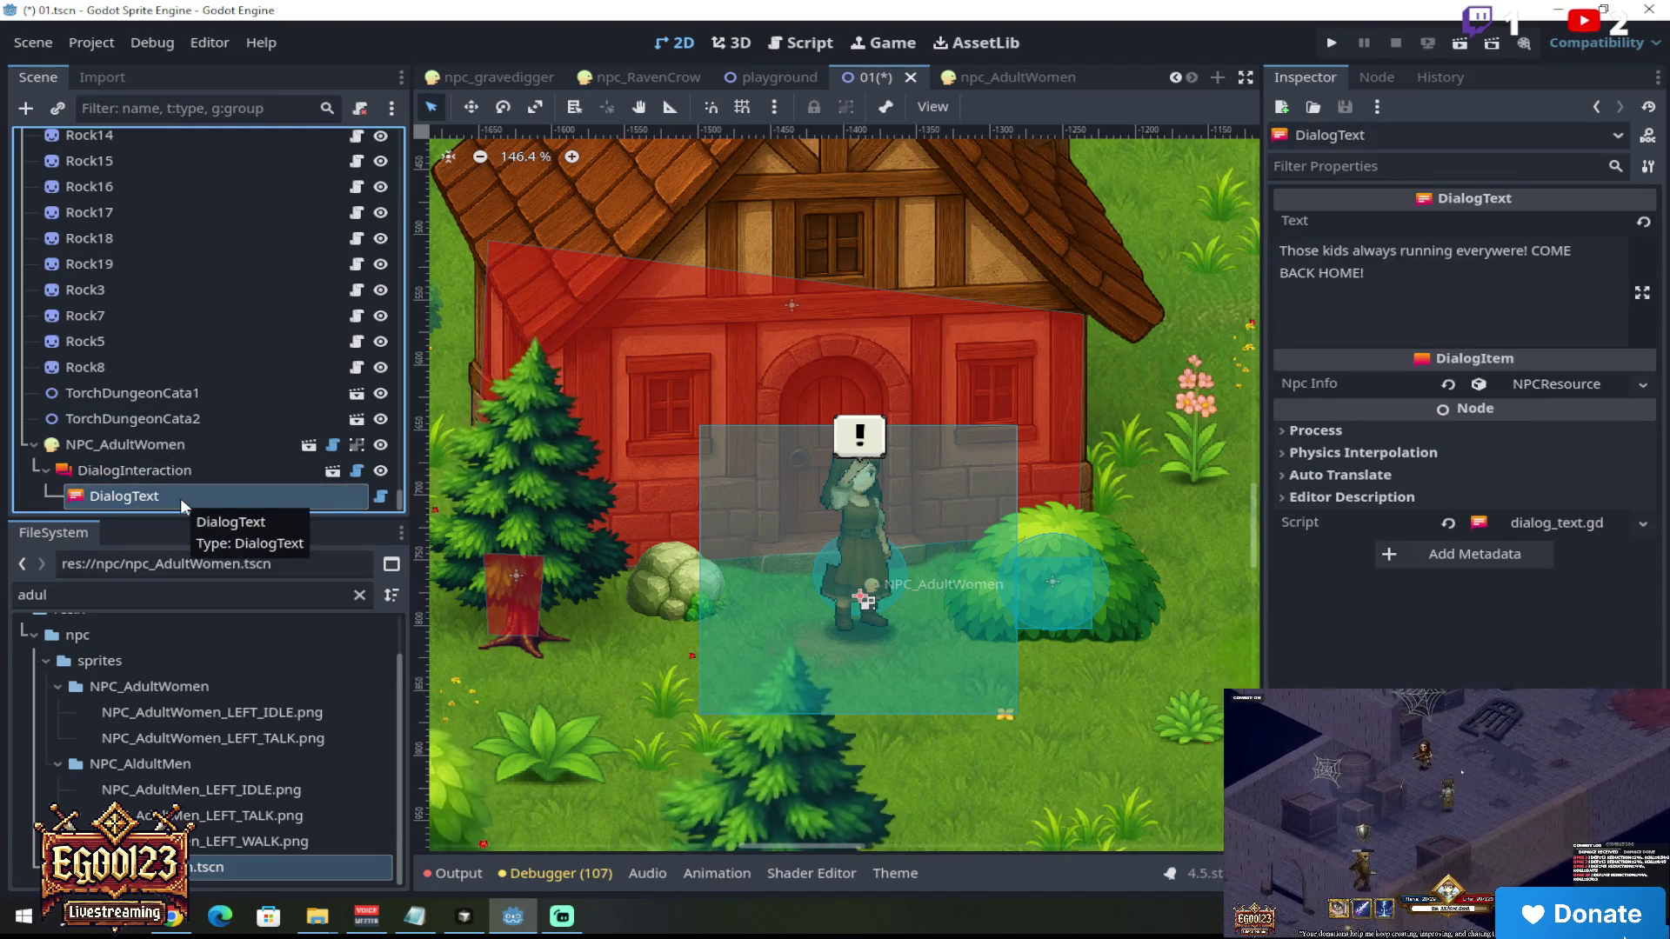
click(184, 475)
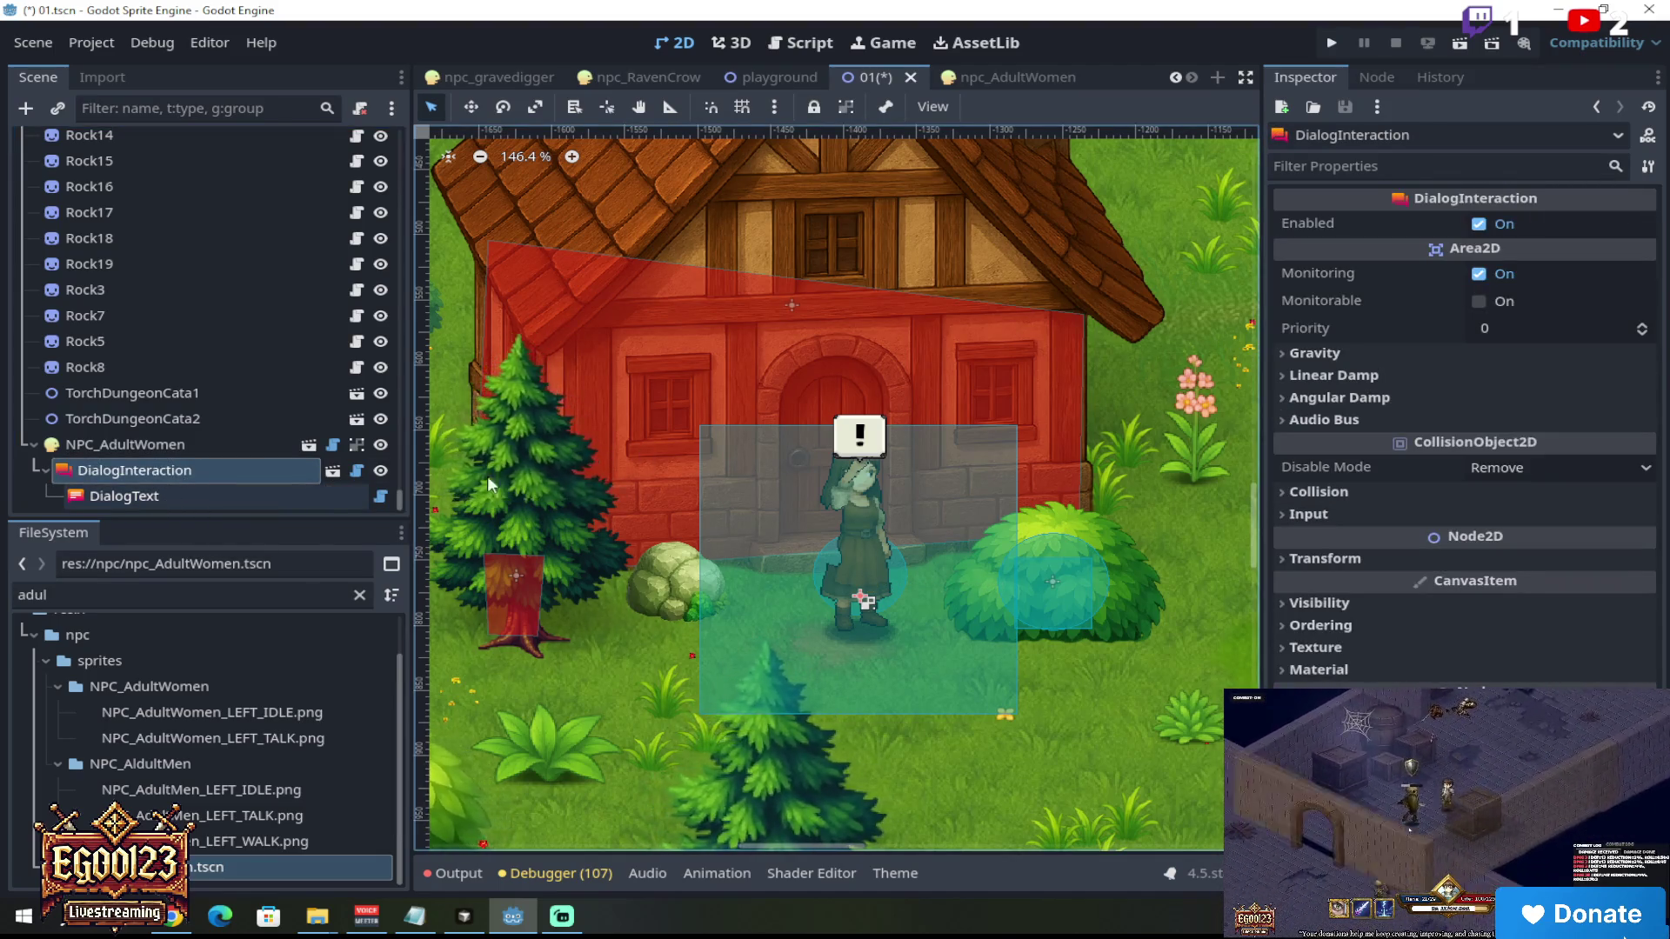
key(Down)
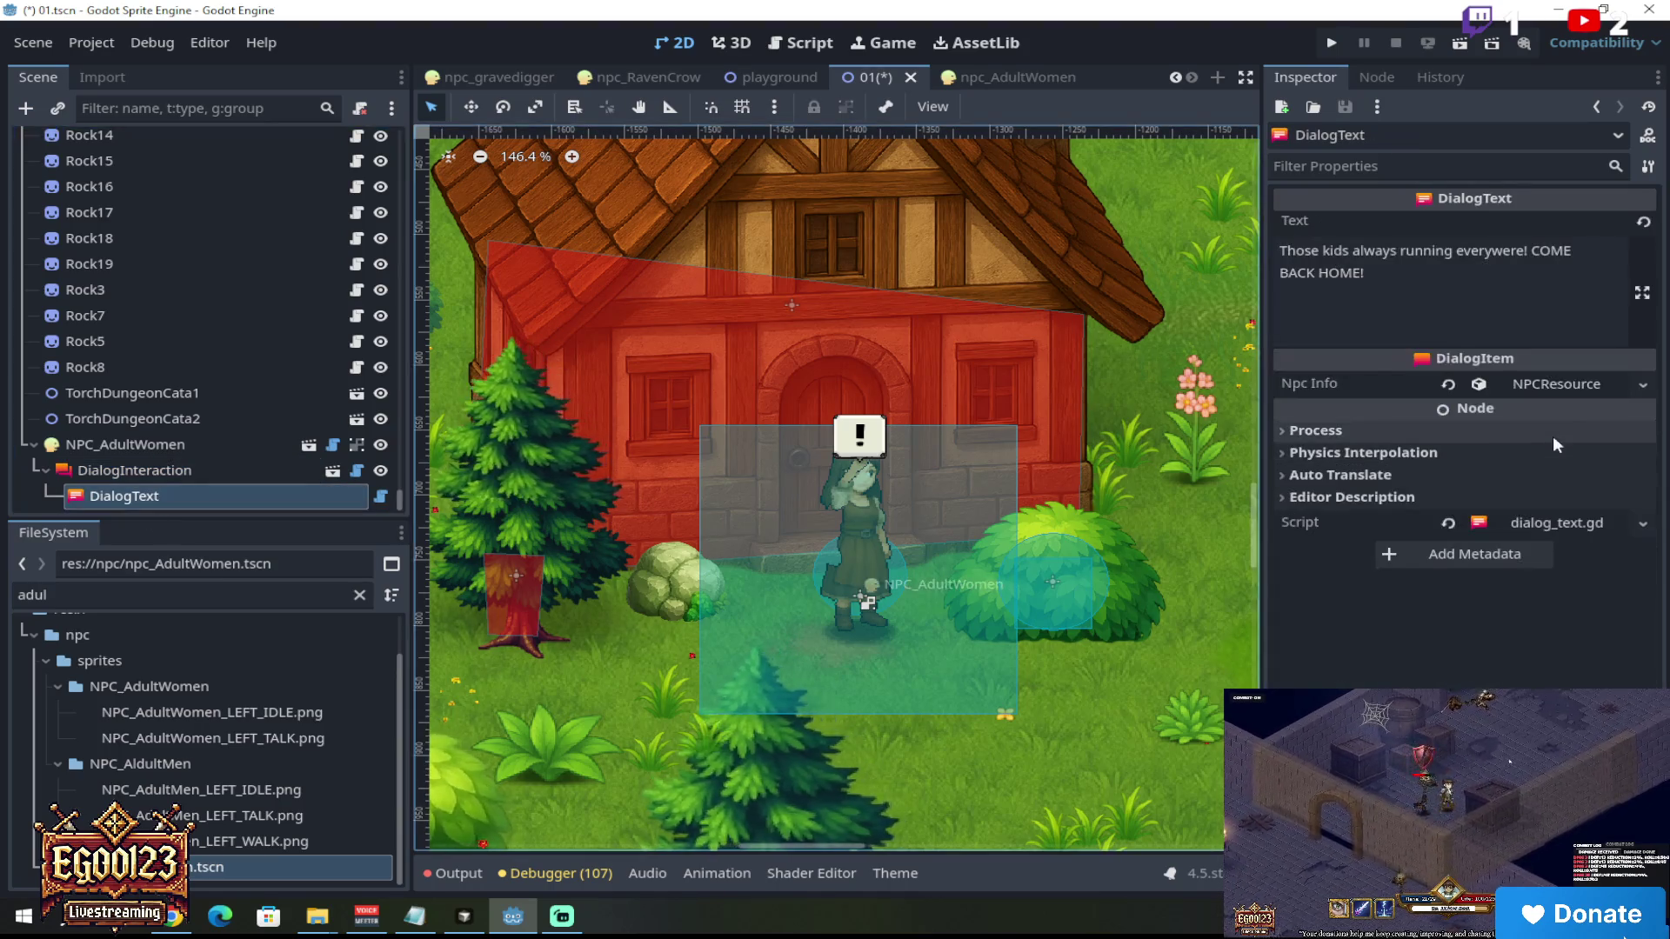
click(1549, 384)
click(1449, 385)
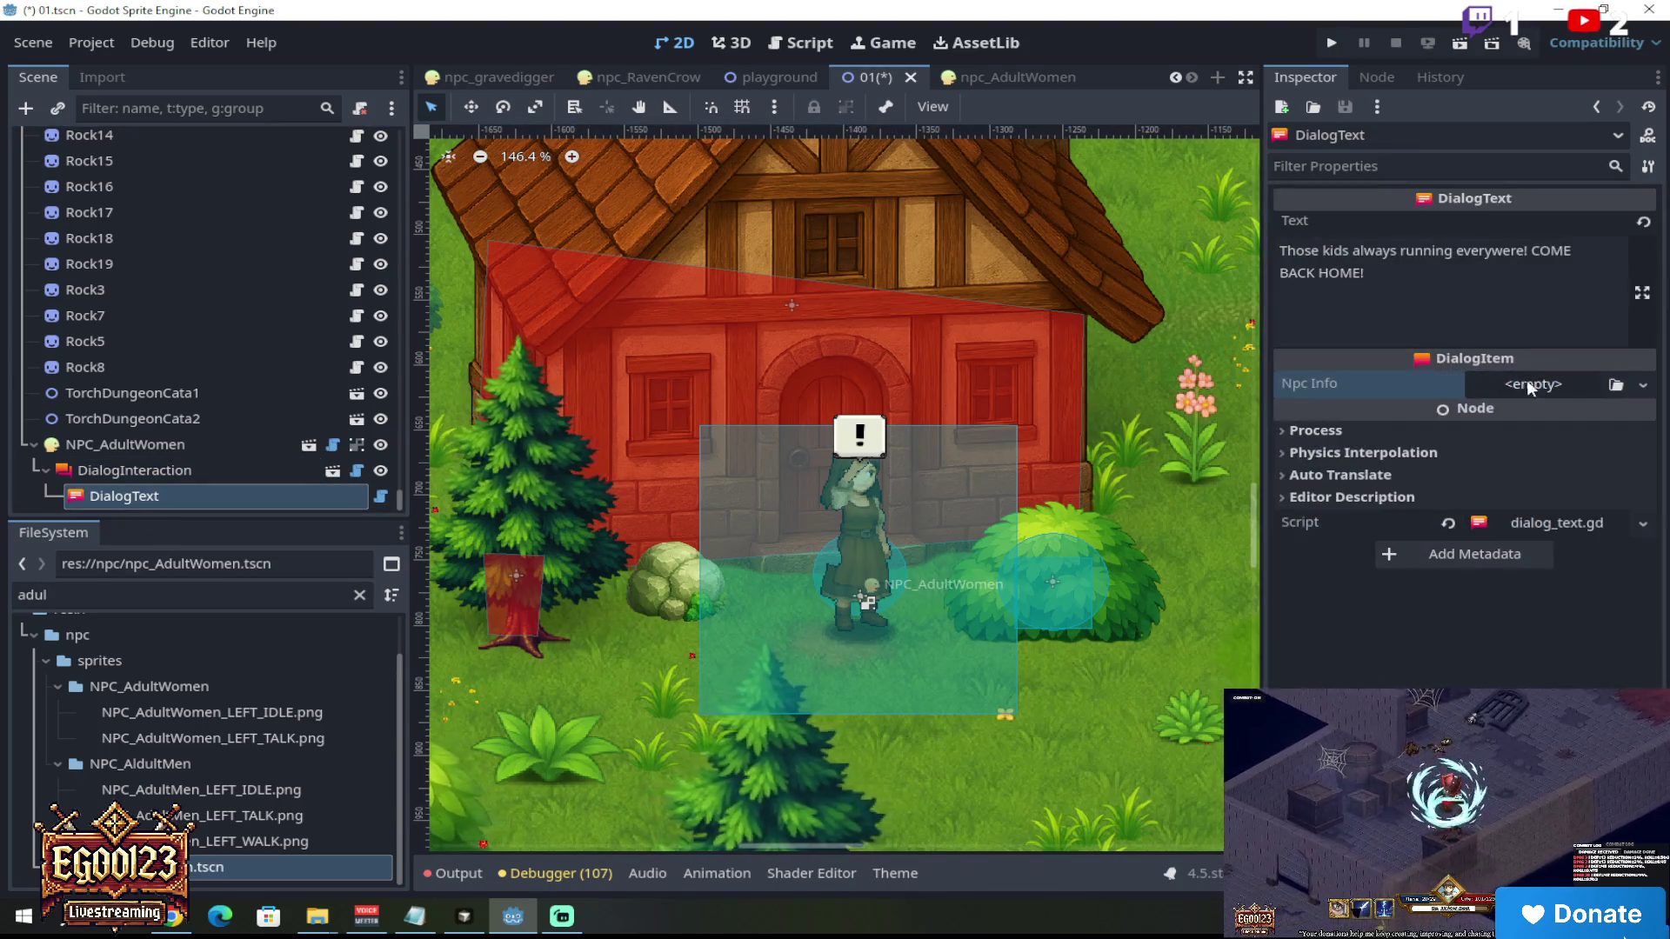
Step: Create a new NPCResource in Npc Info with the NPC name Sonya
click(1558, 381)
click(1581, 439)
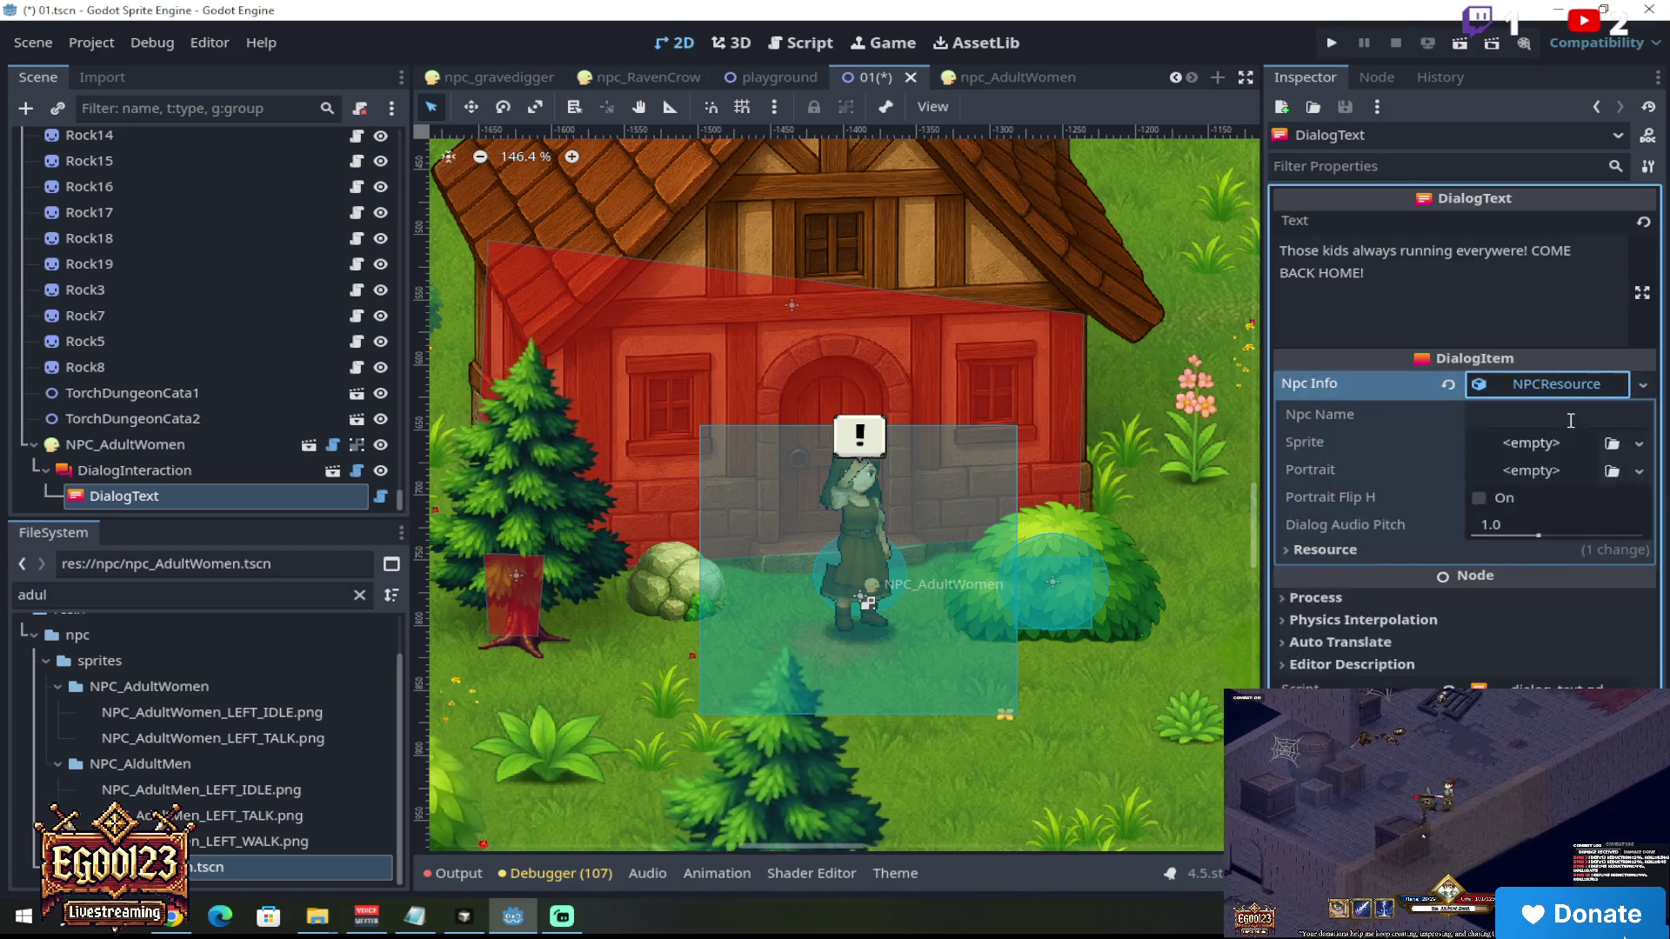
click(1529, 417)
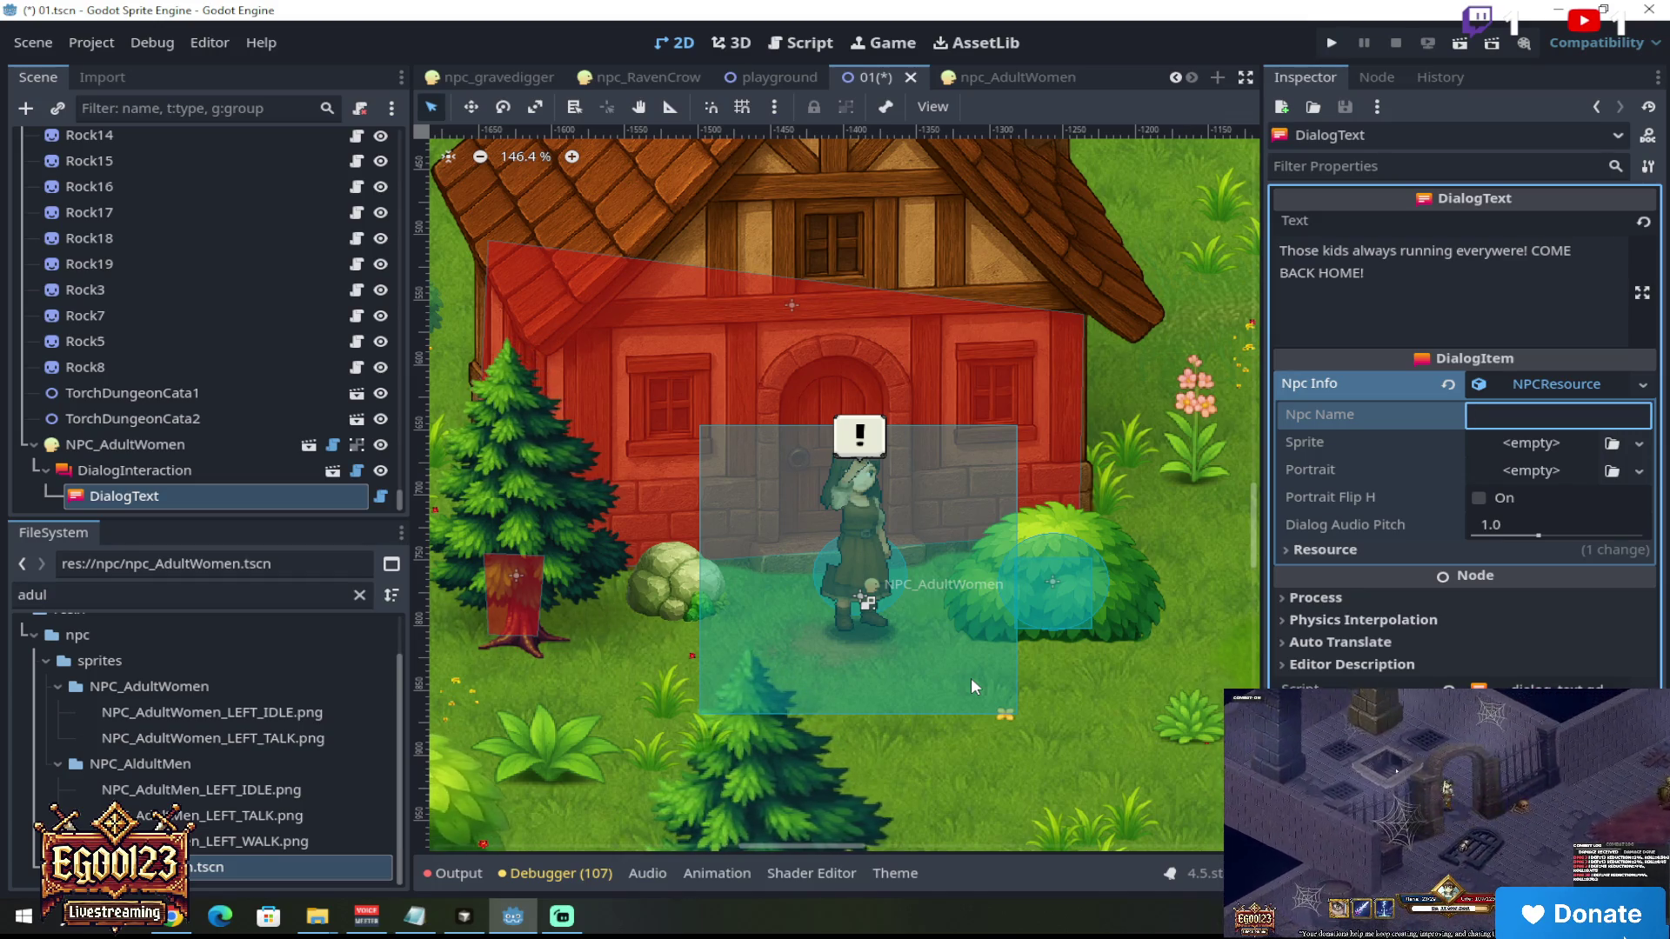
text(Sonya)
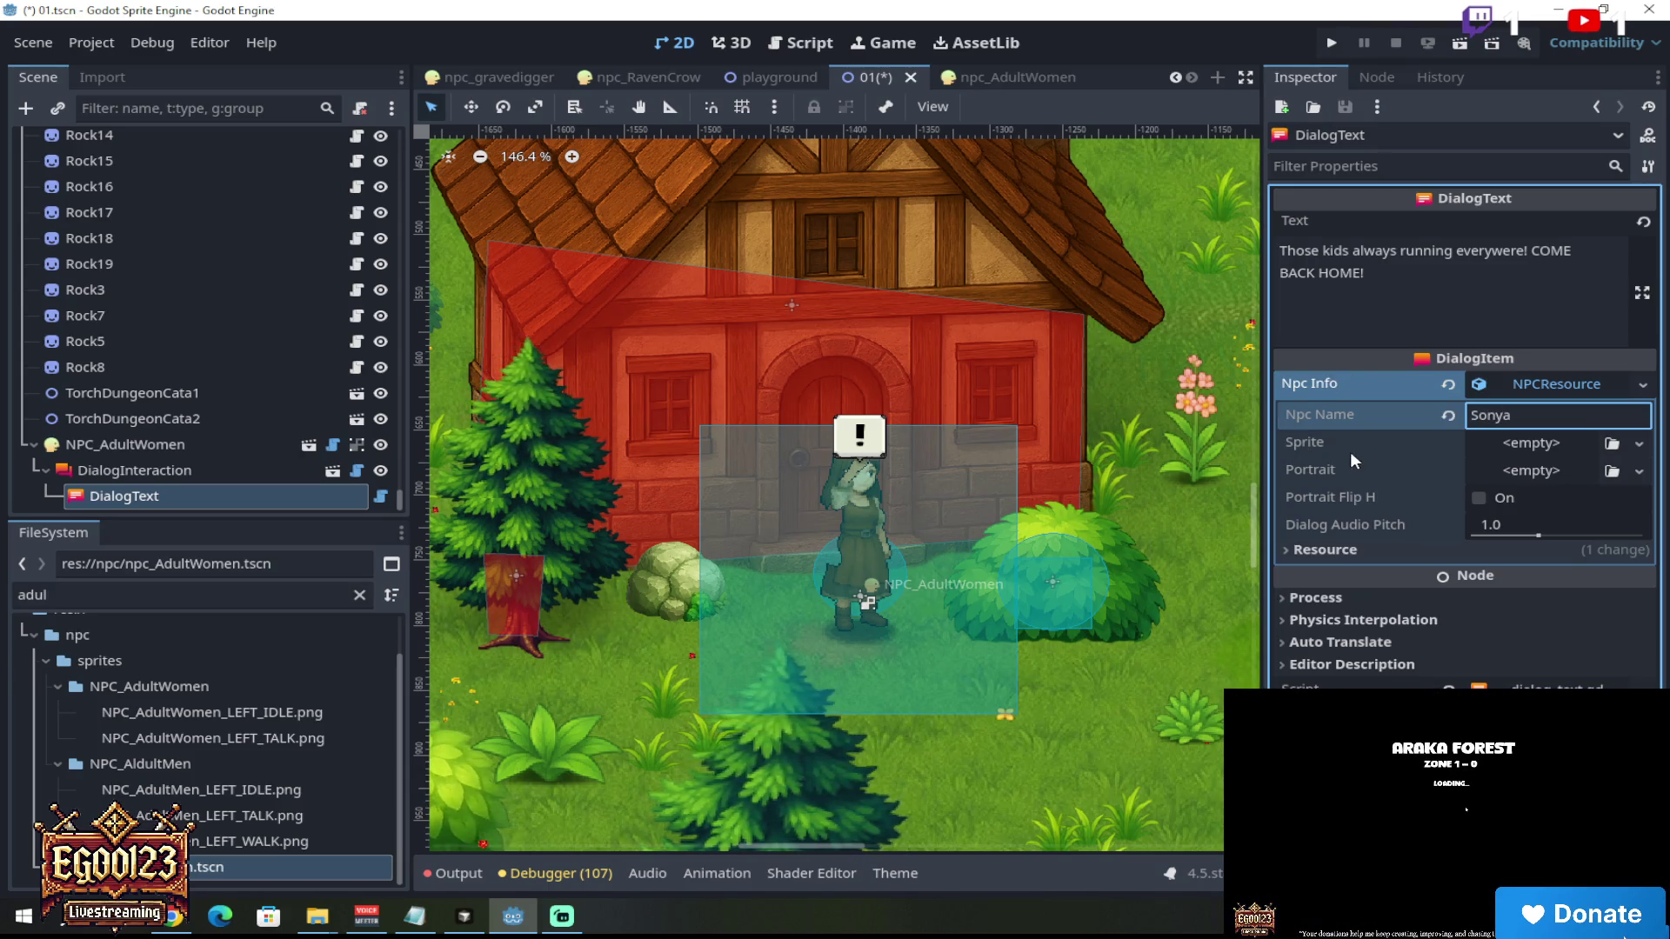
click(1371, 442)
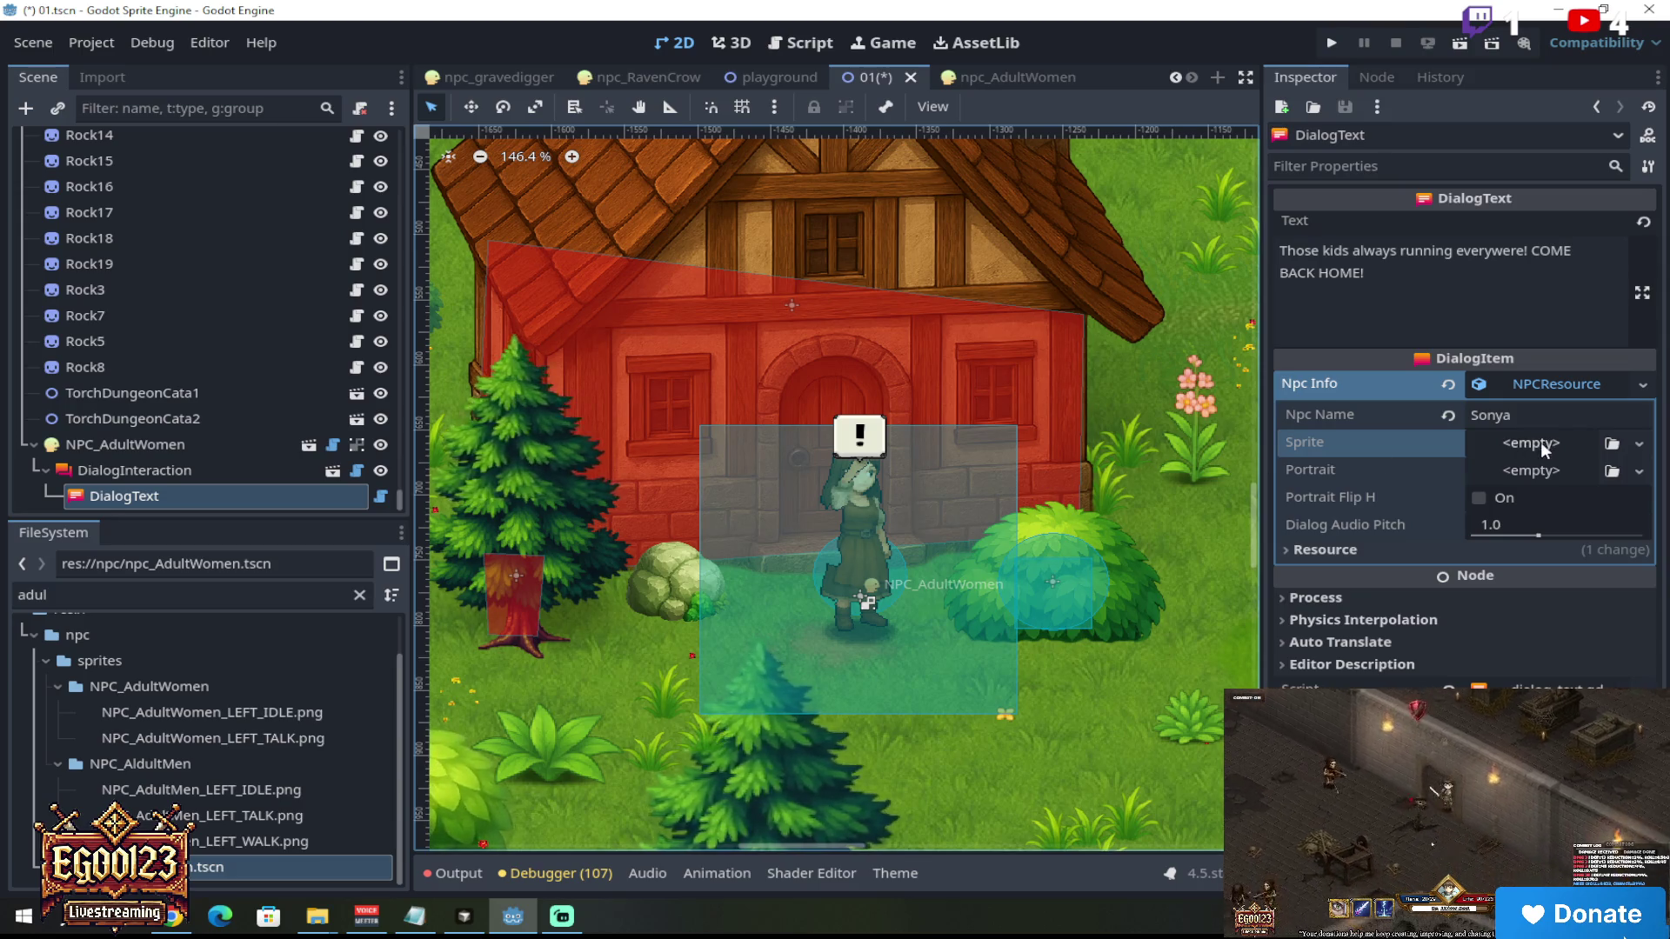
Step: Set the NPC portrait to the NPC_AdultWomen_LEFT_IDLE.png texture
click(1612, 471)
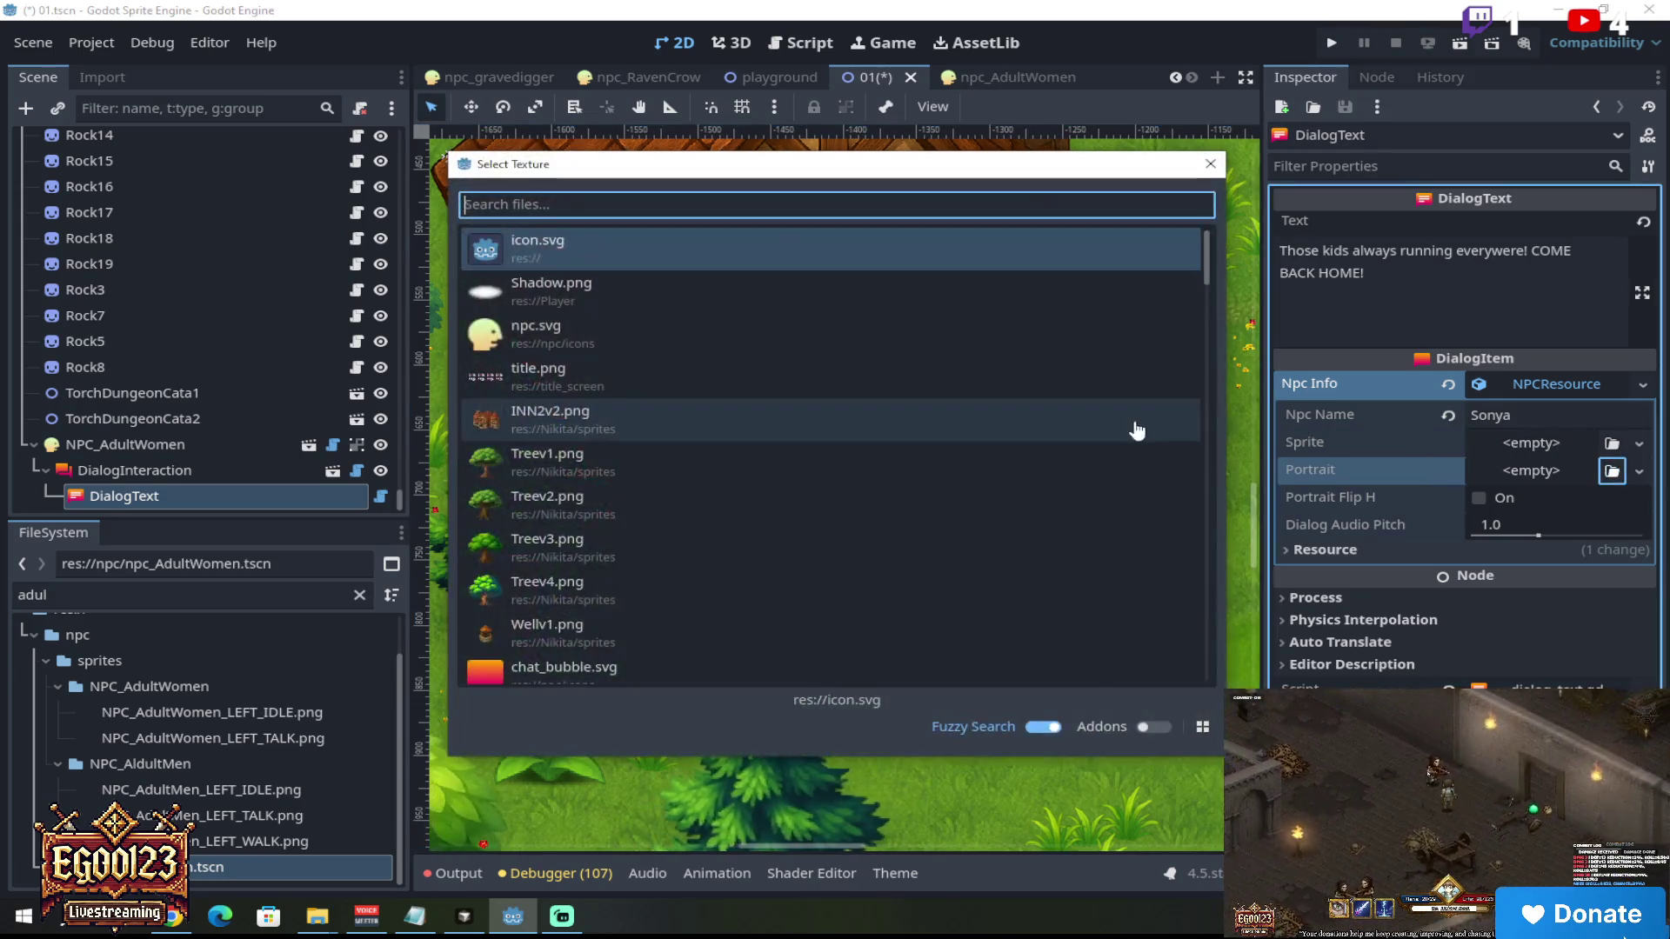
text(adul)
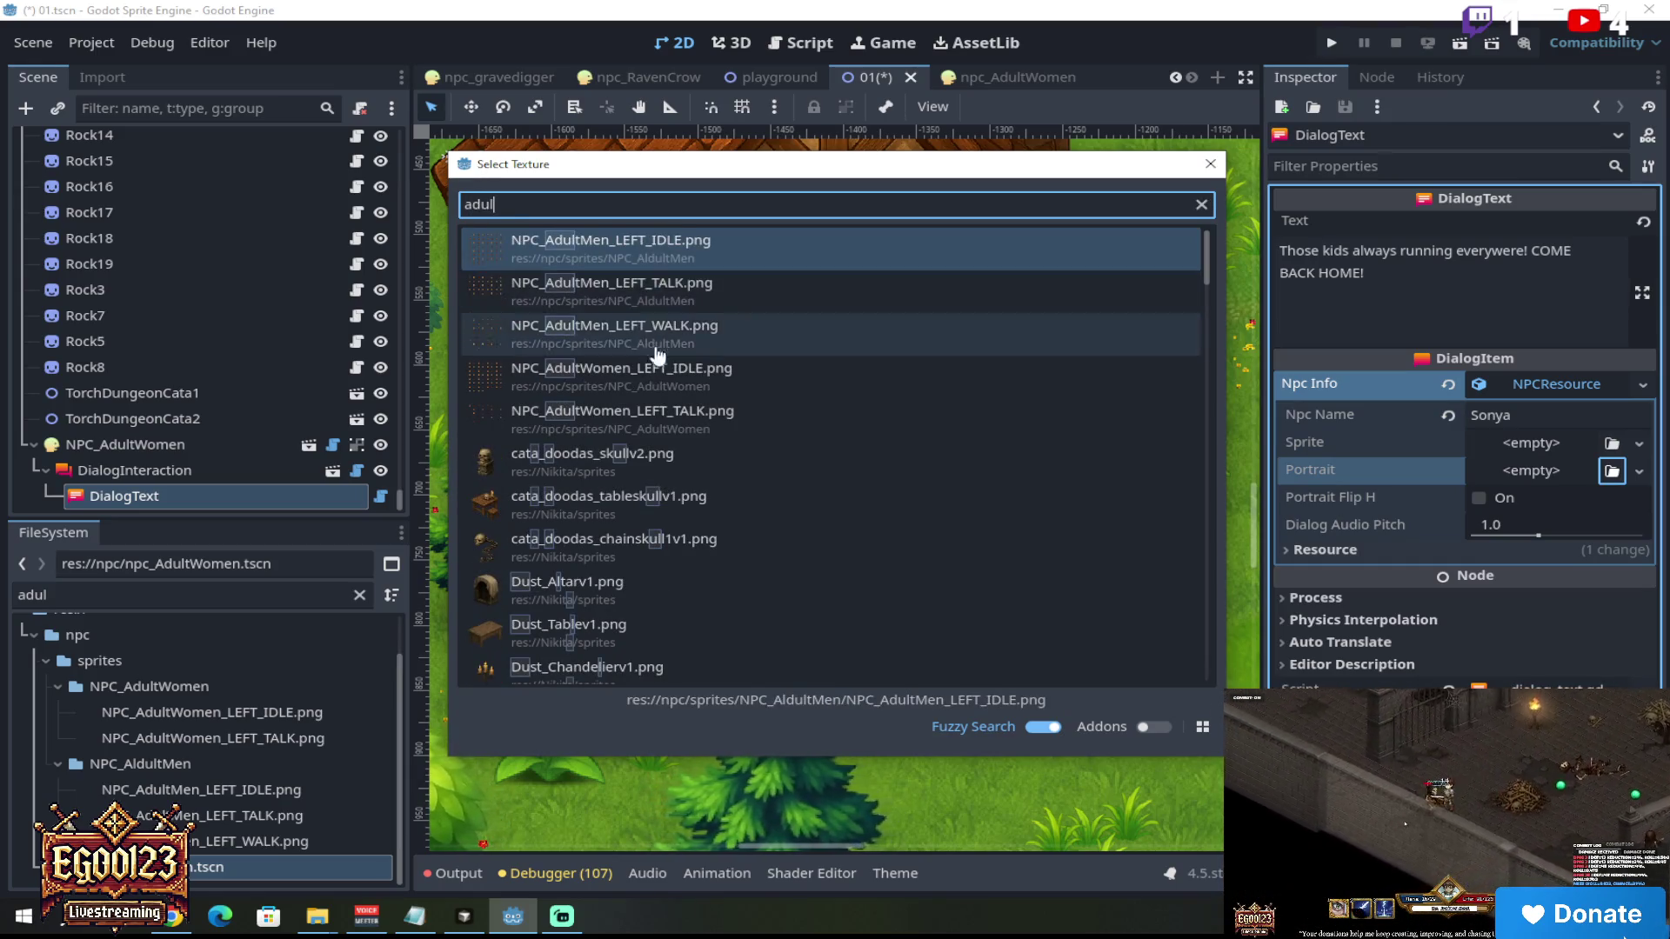
double_click(696, 376)
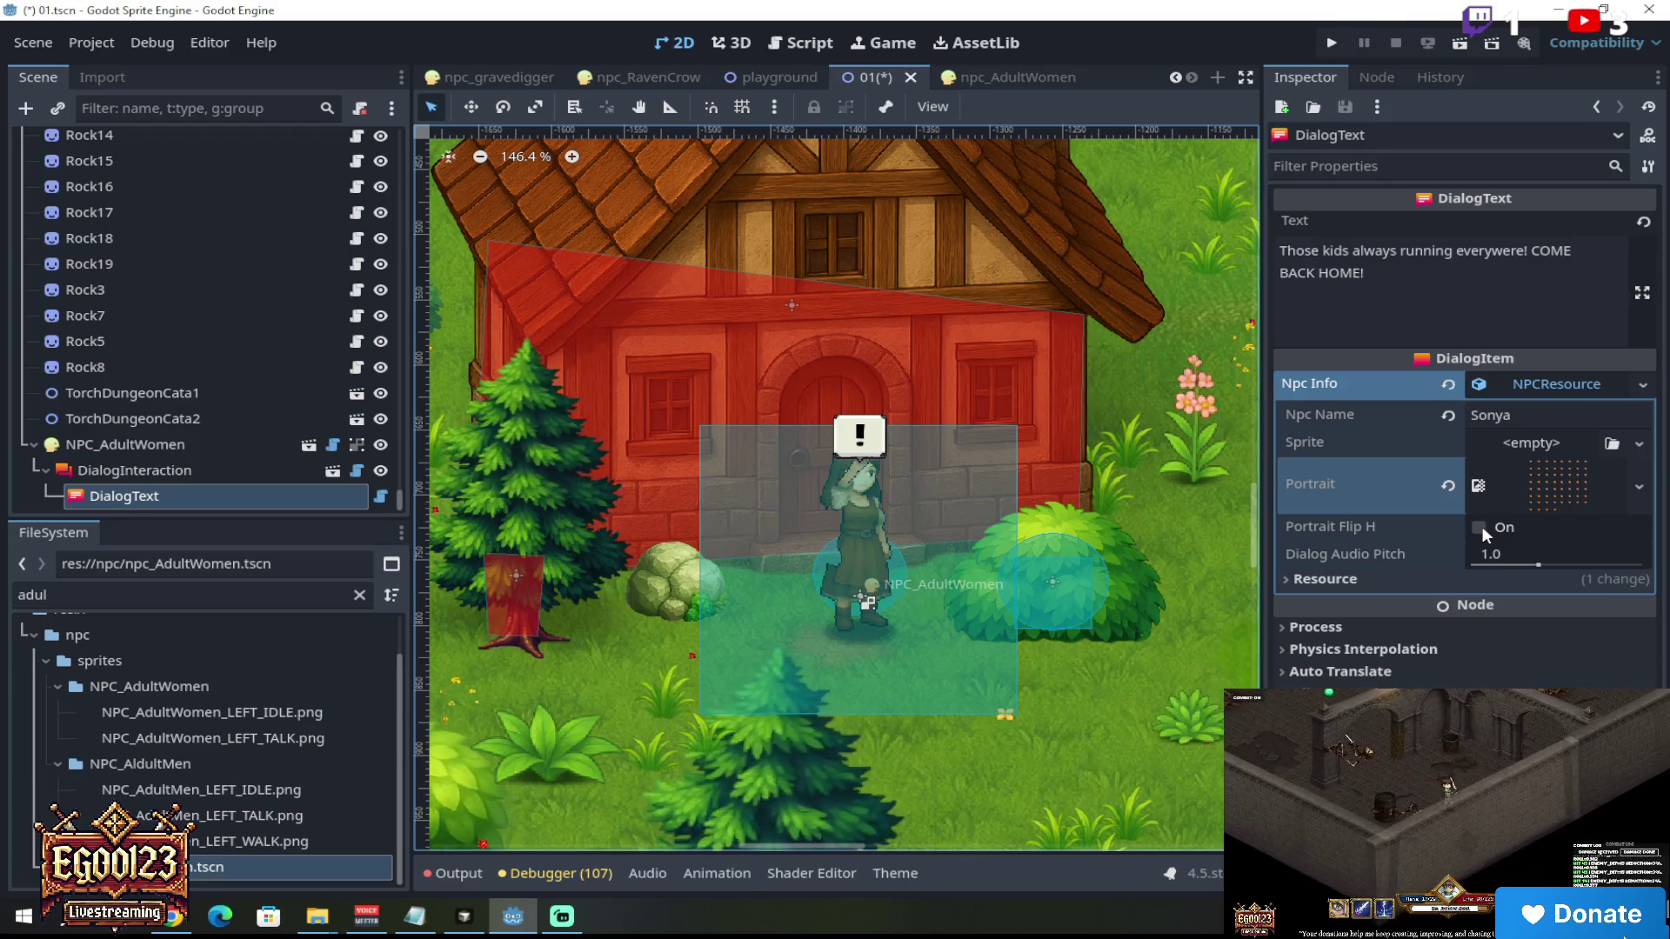
click(44, 43)
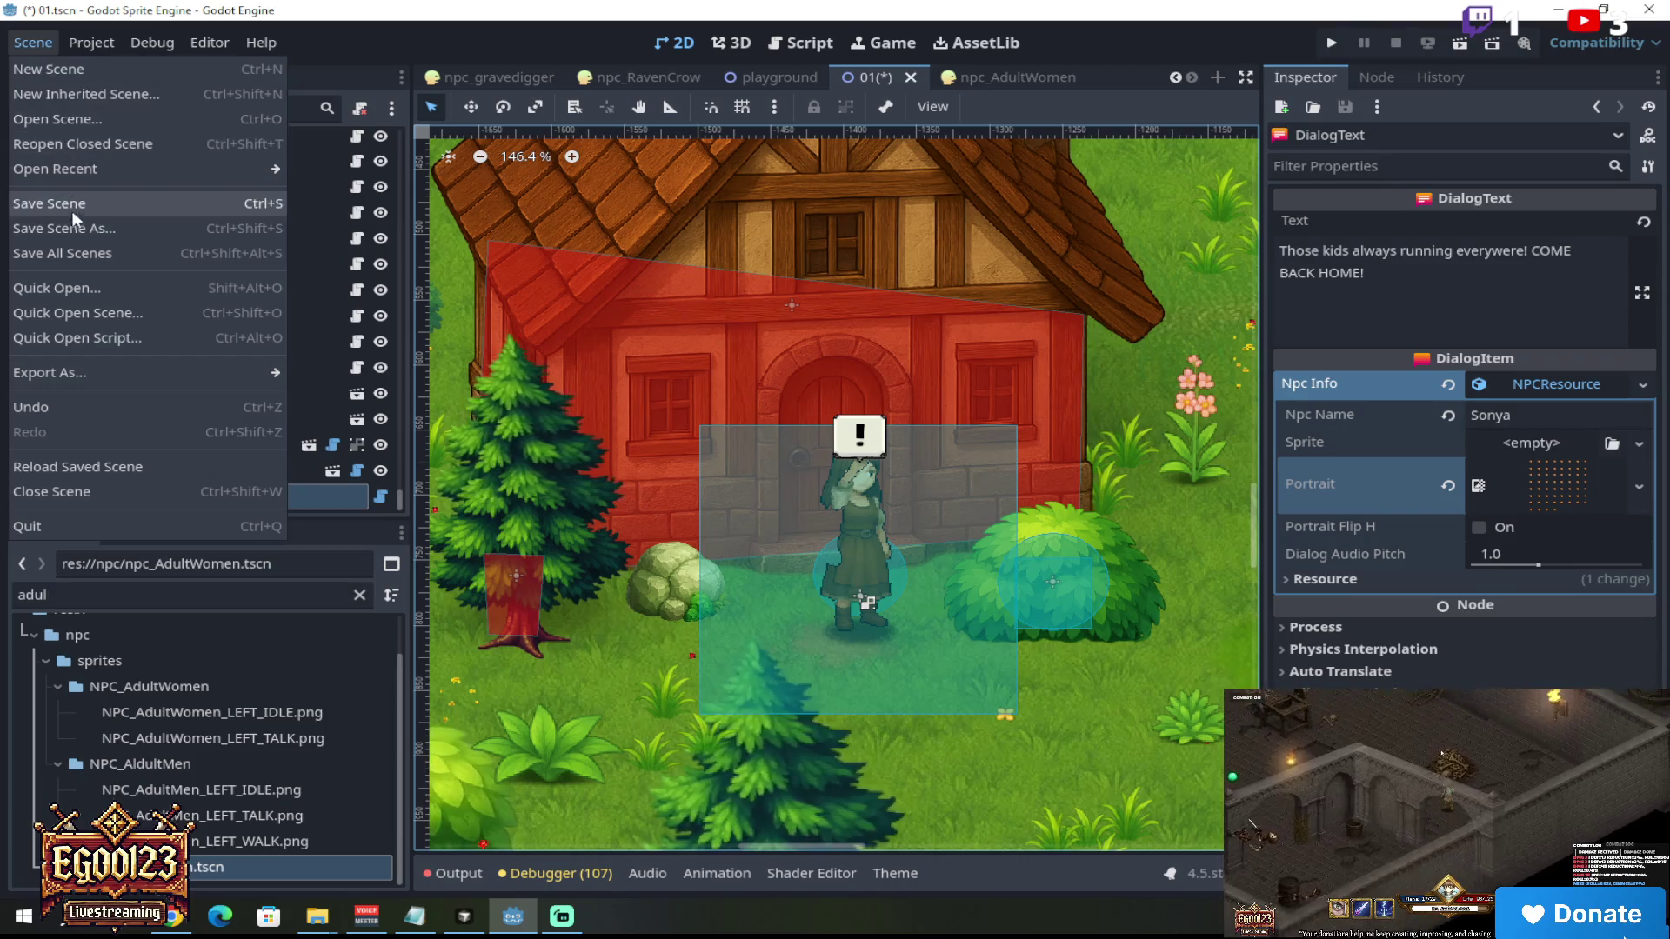
Step: Save all scenes and run the current 01 village scene
click(106, 254)
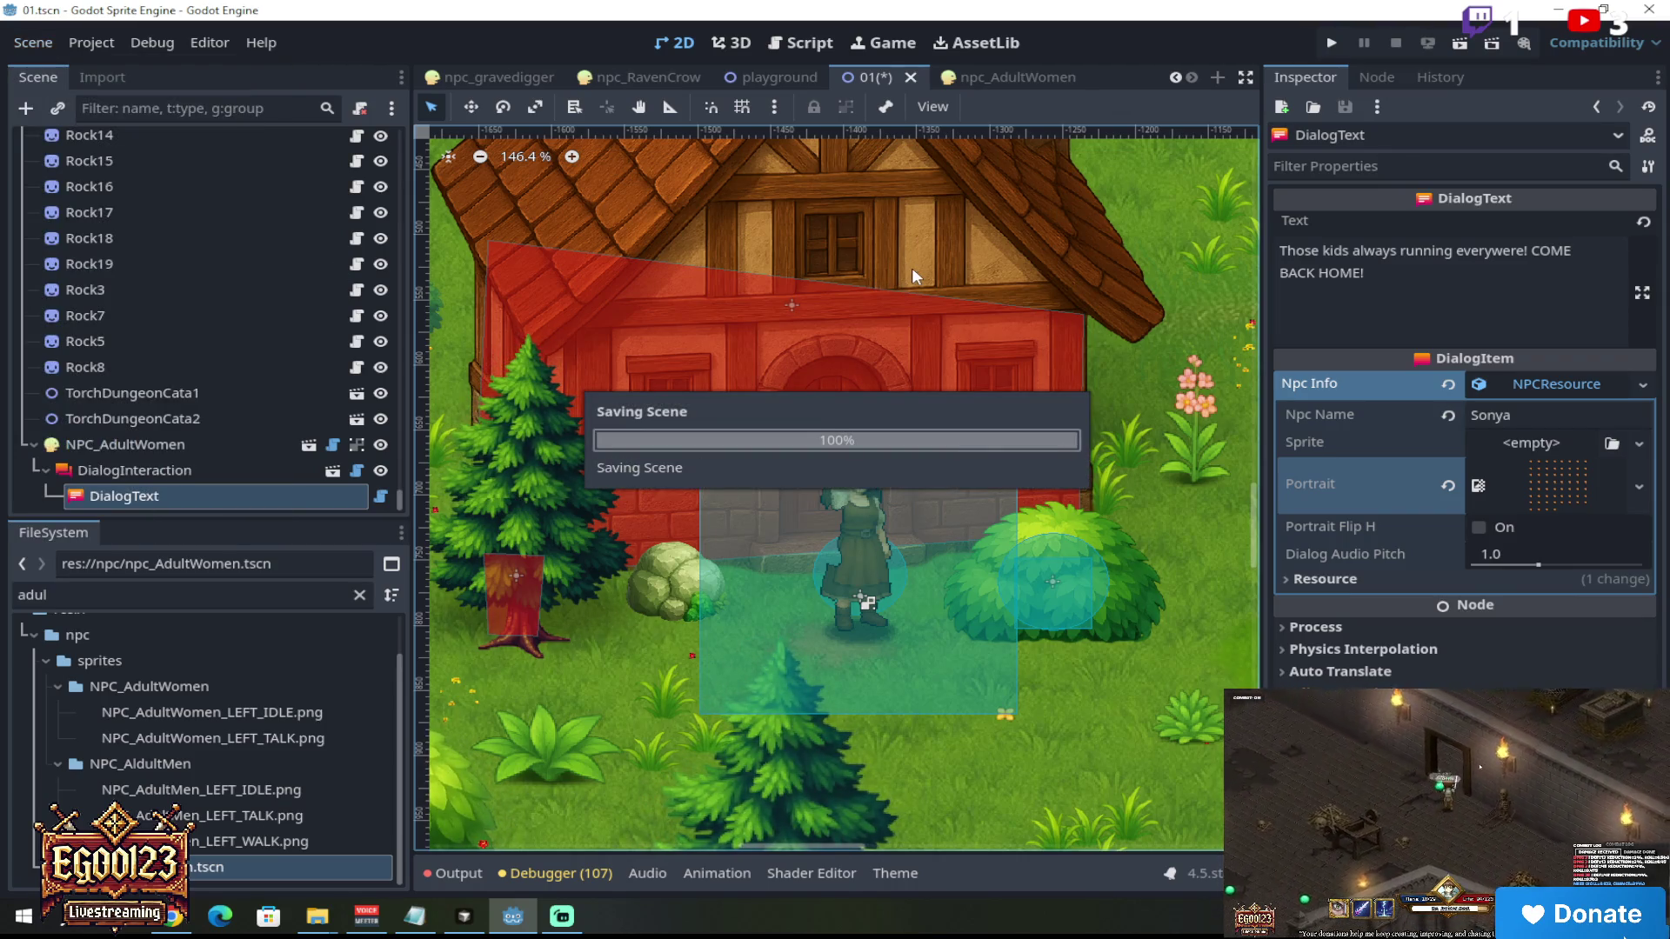
click(1458, 46)
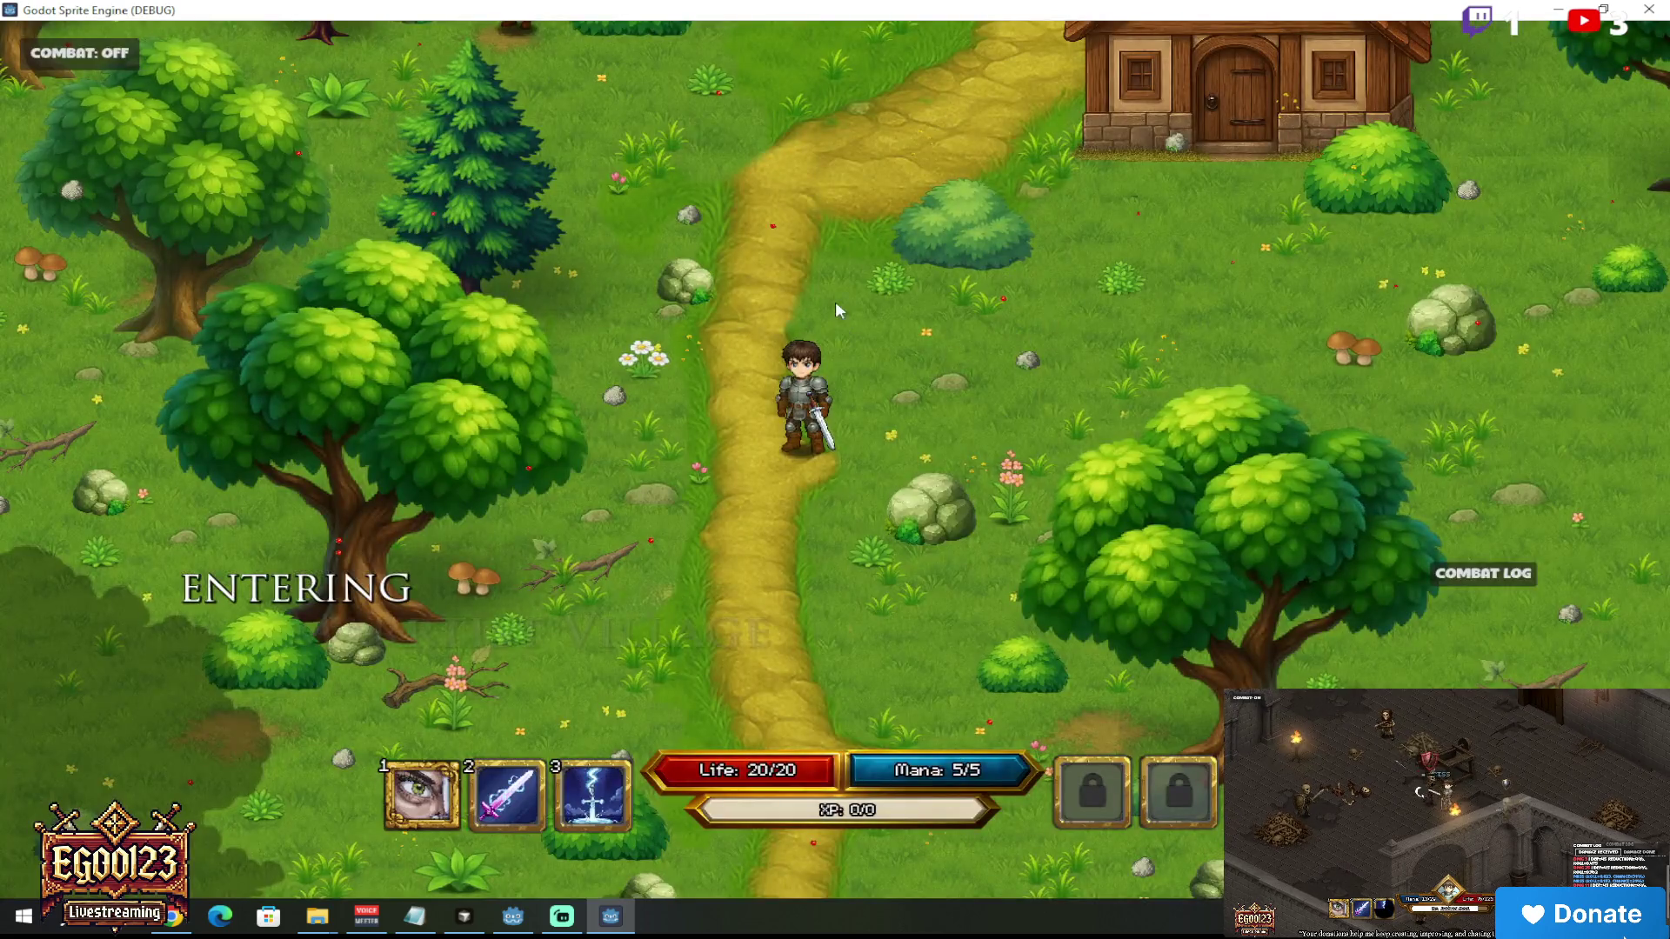
Step: Walk the hero to Sonya and talk to her to see her portrait and dialog line
click(835, 301)
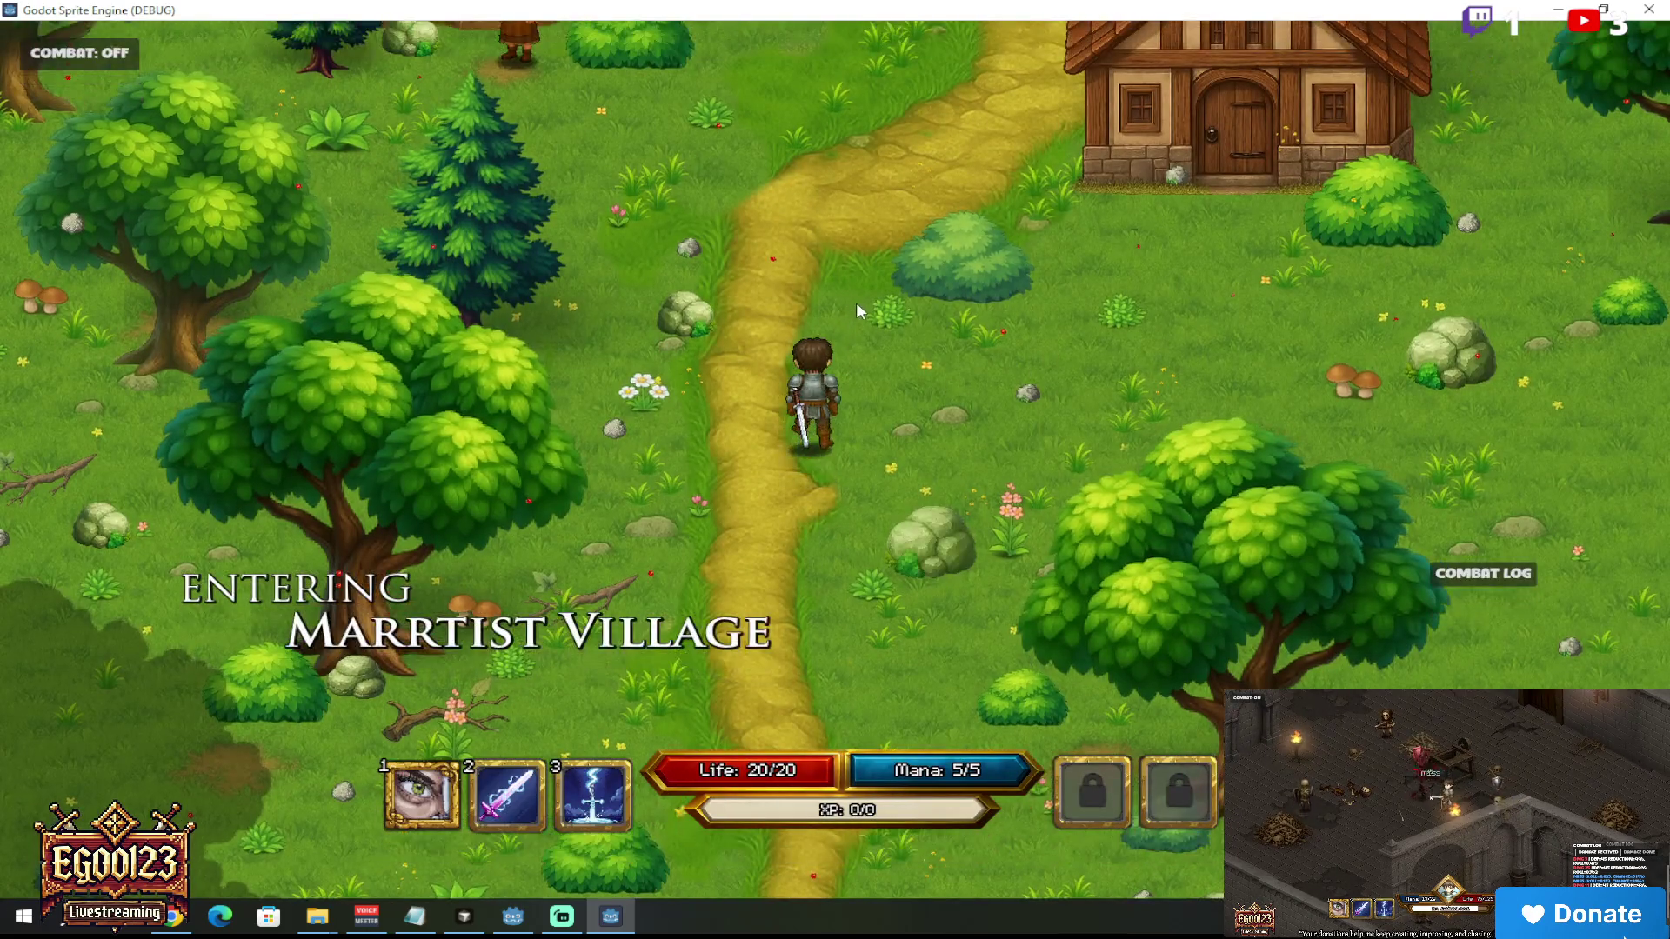
mouse_move(858, 327)
mouse_down()
mouse_move(571, 424)
mouse_move(545, 416)
mouse_up()
key(e)
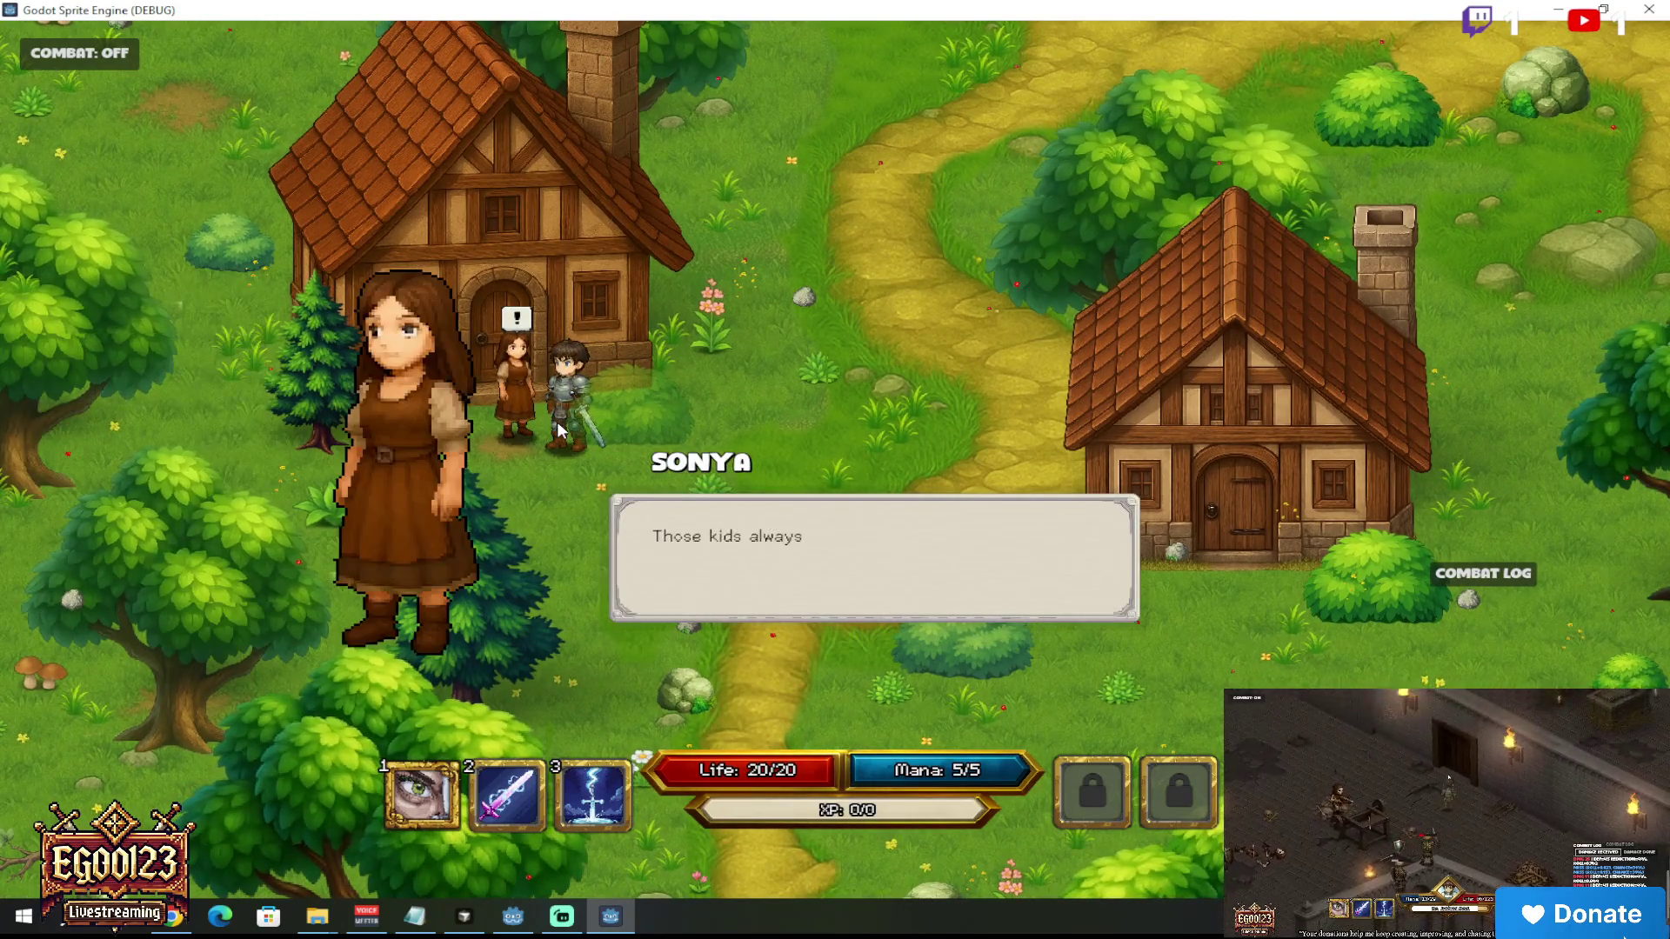
key(e)
key(e)
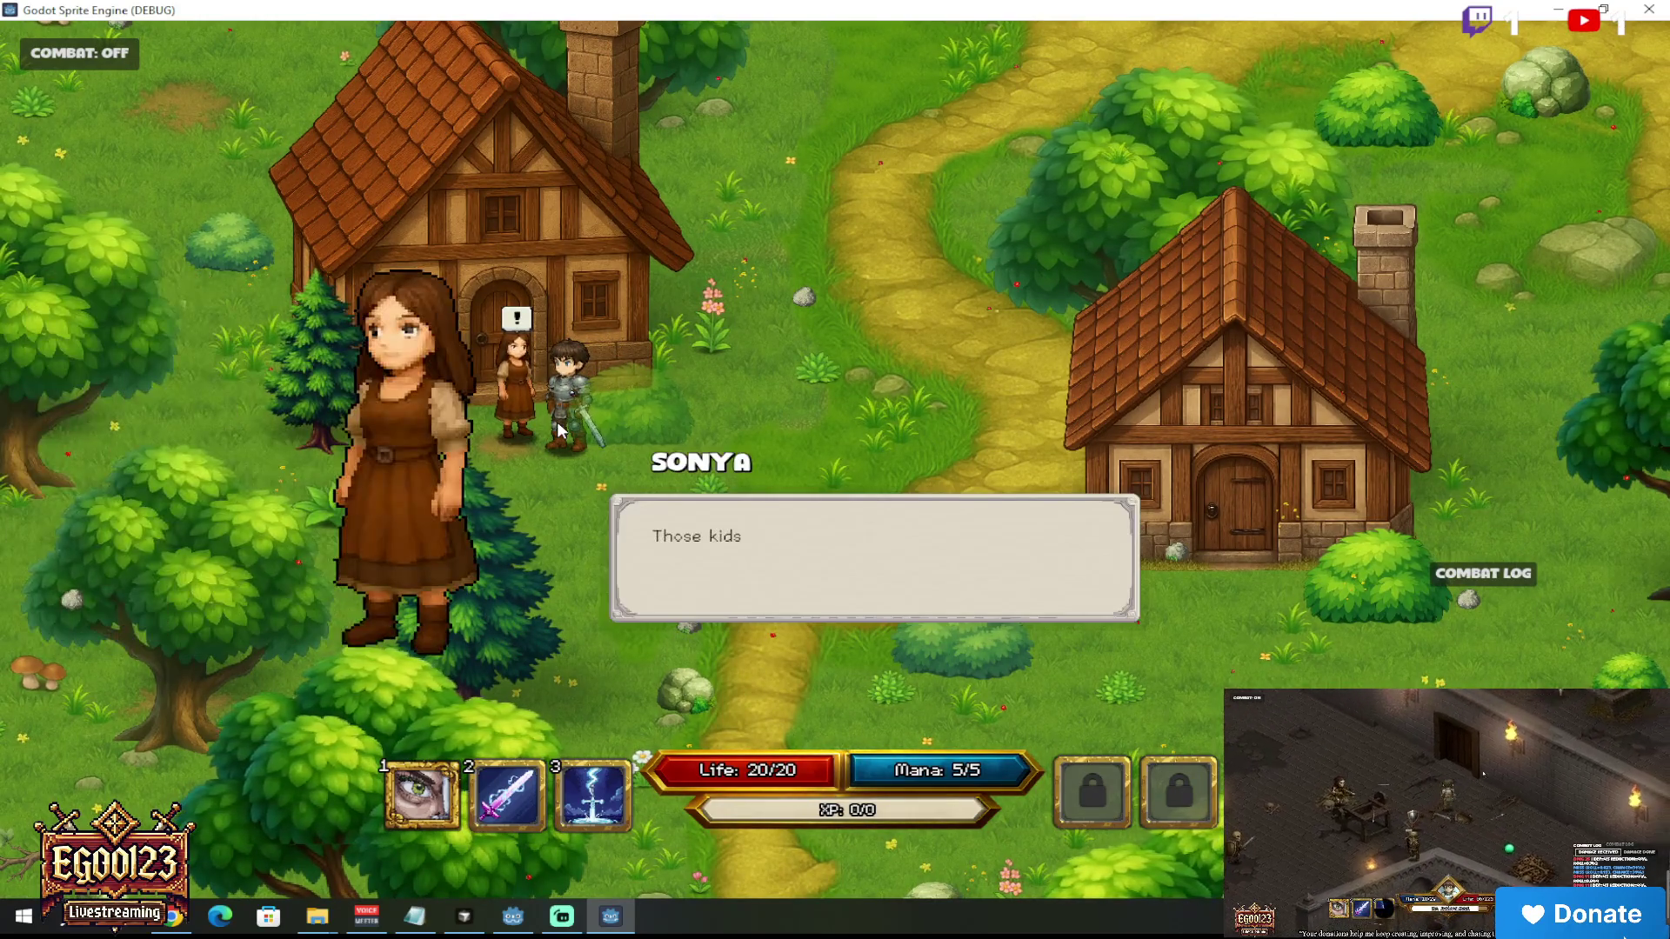
key(w)
key(e)
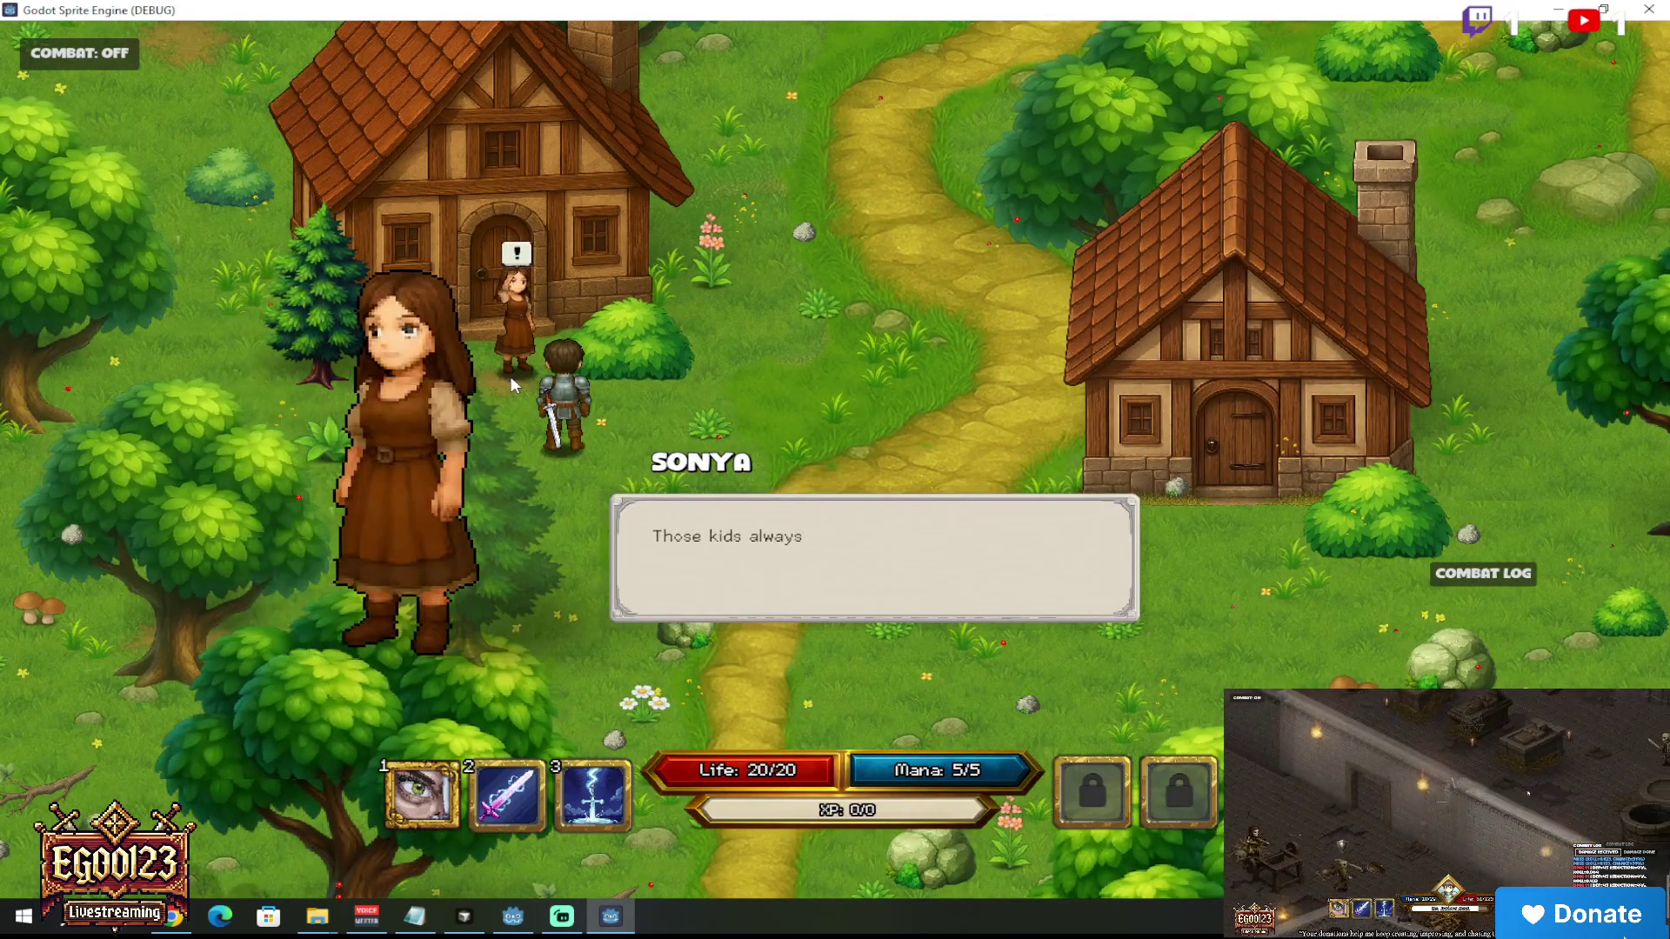
key(e)
key(w)
key(e)
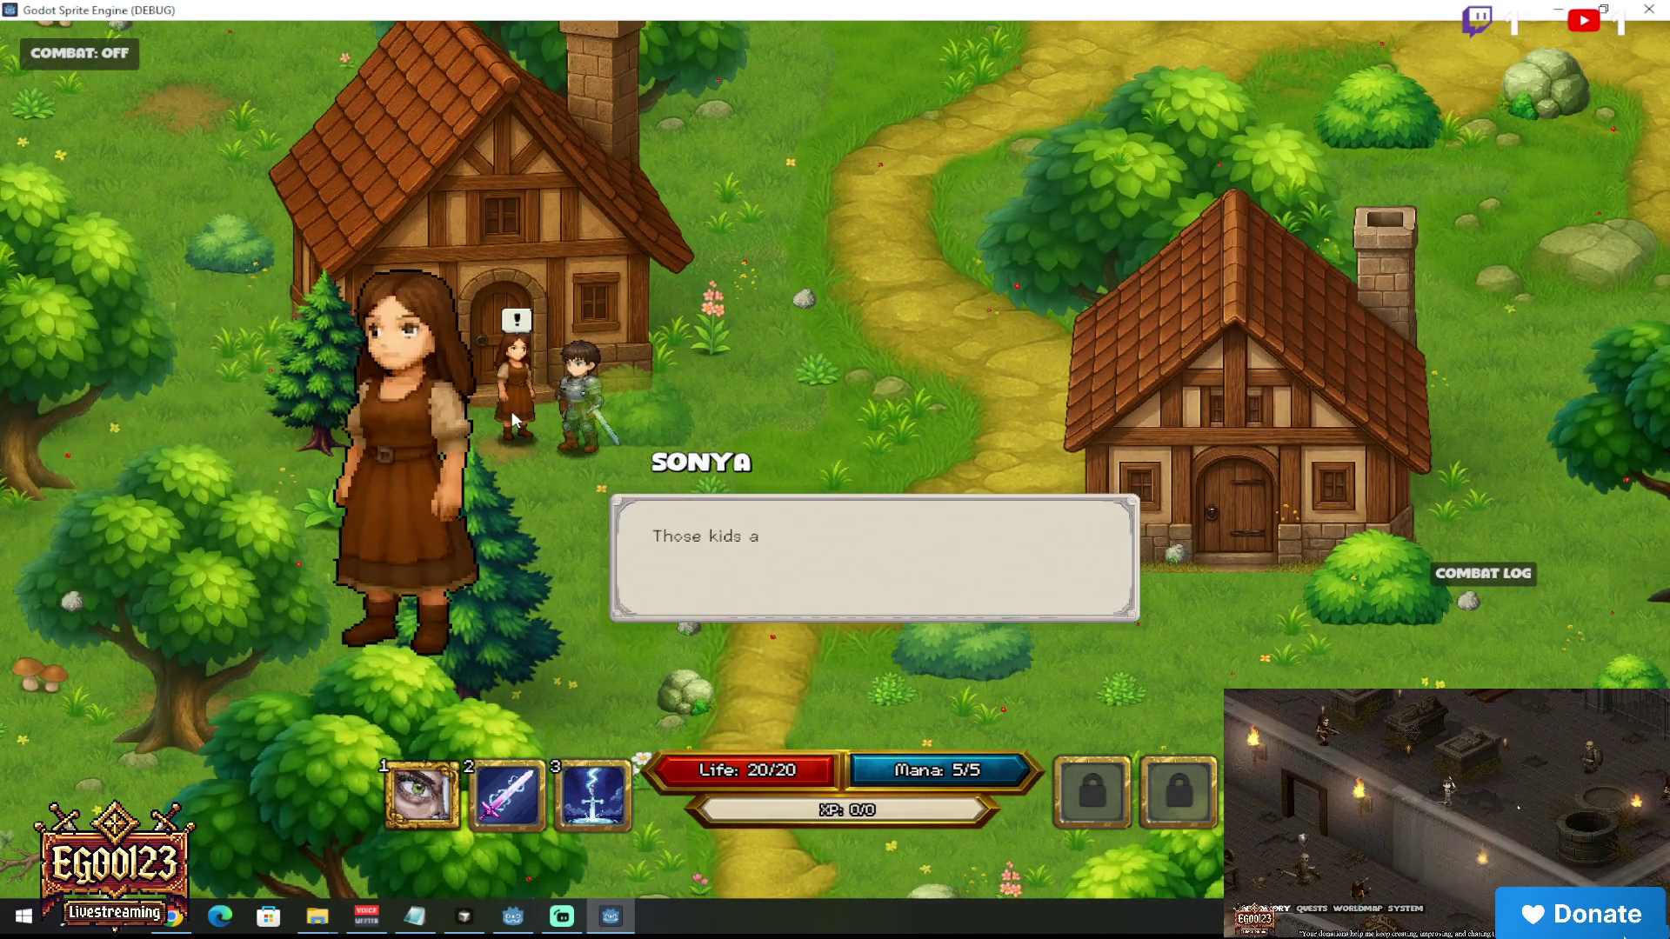
key(e)
key(w)
key(e)
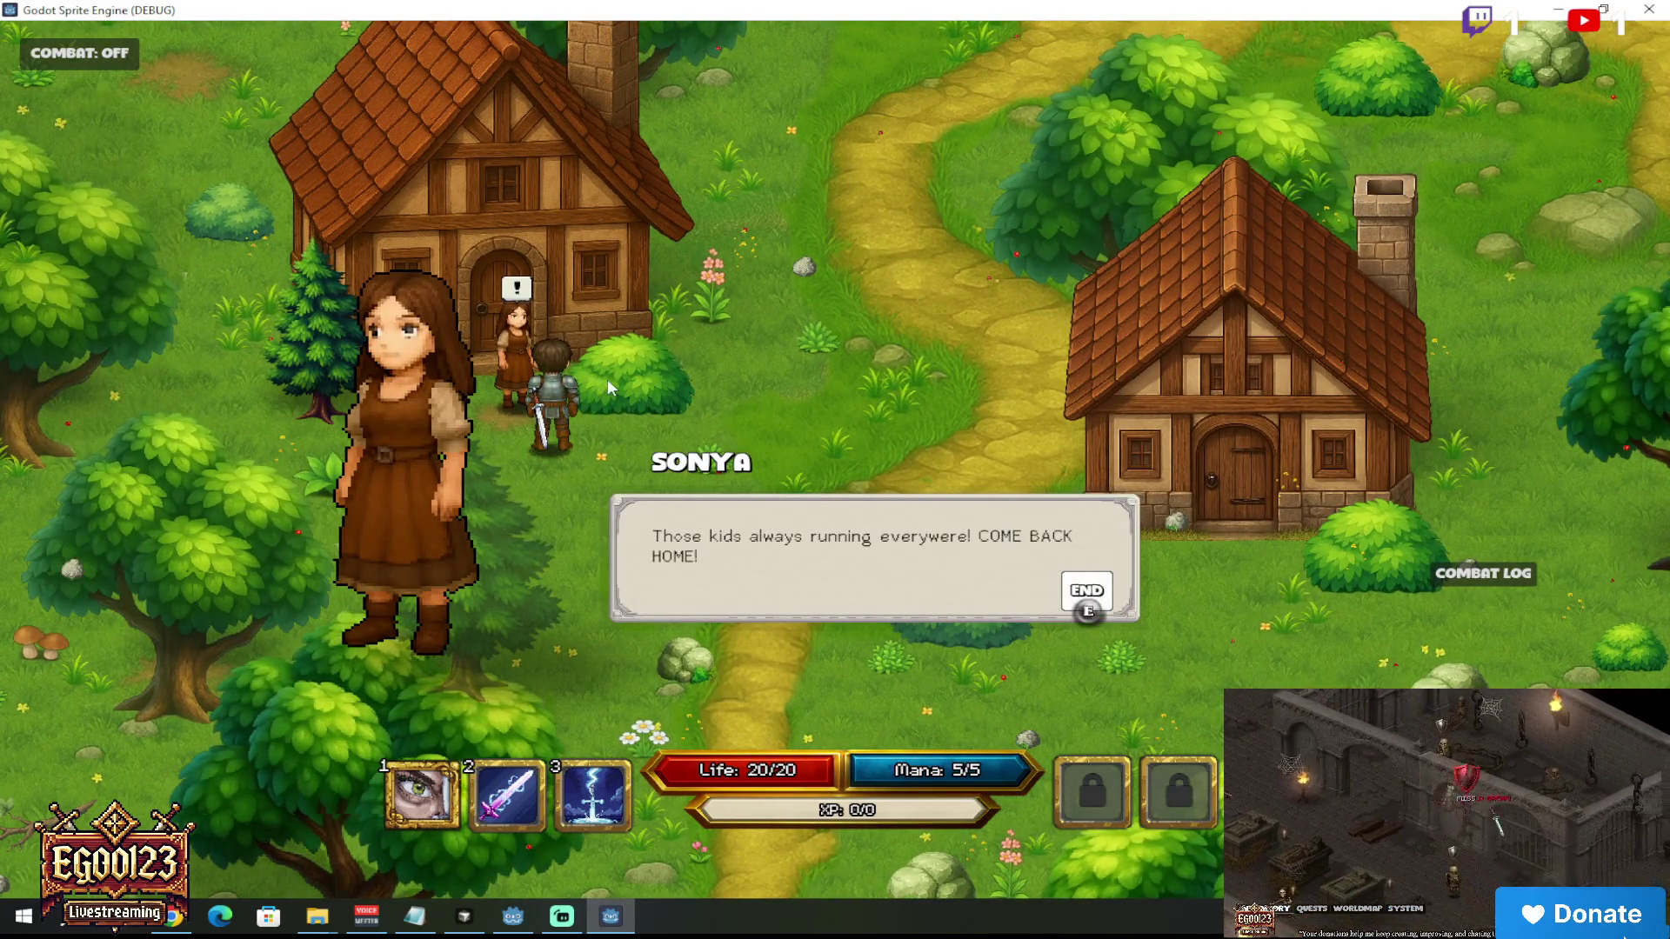
key(e)
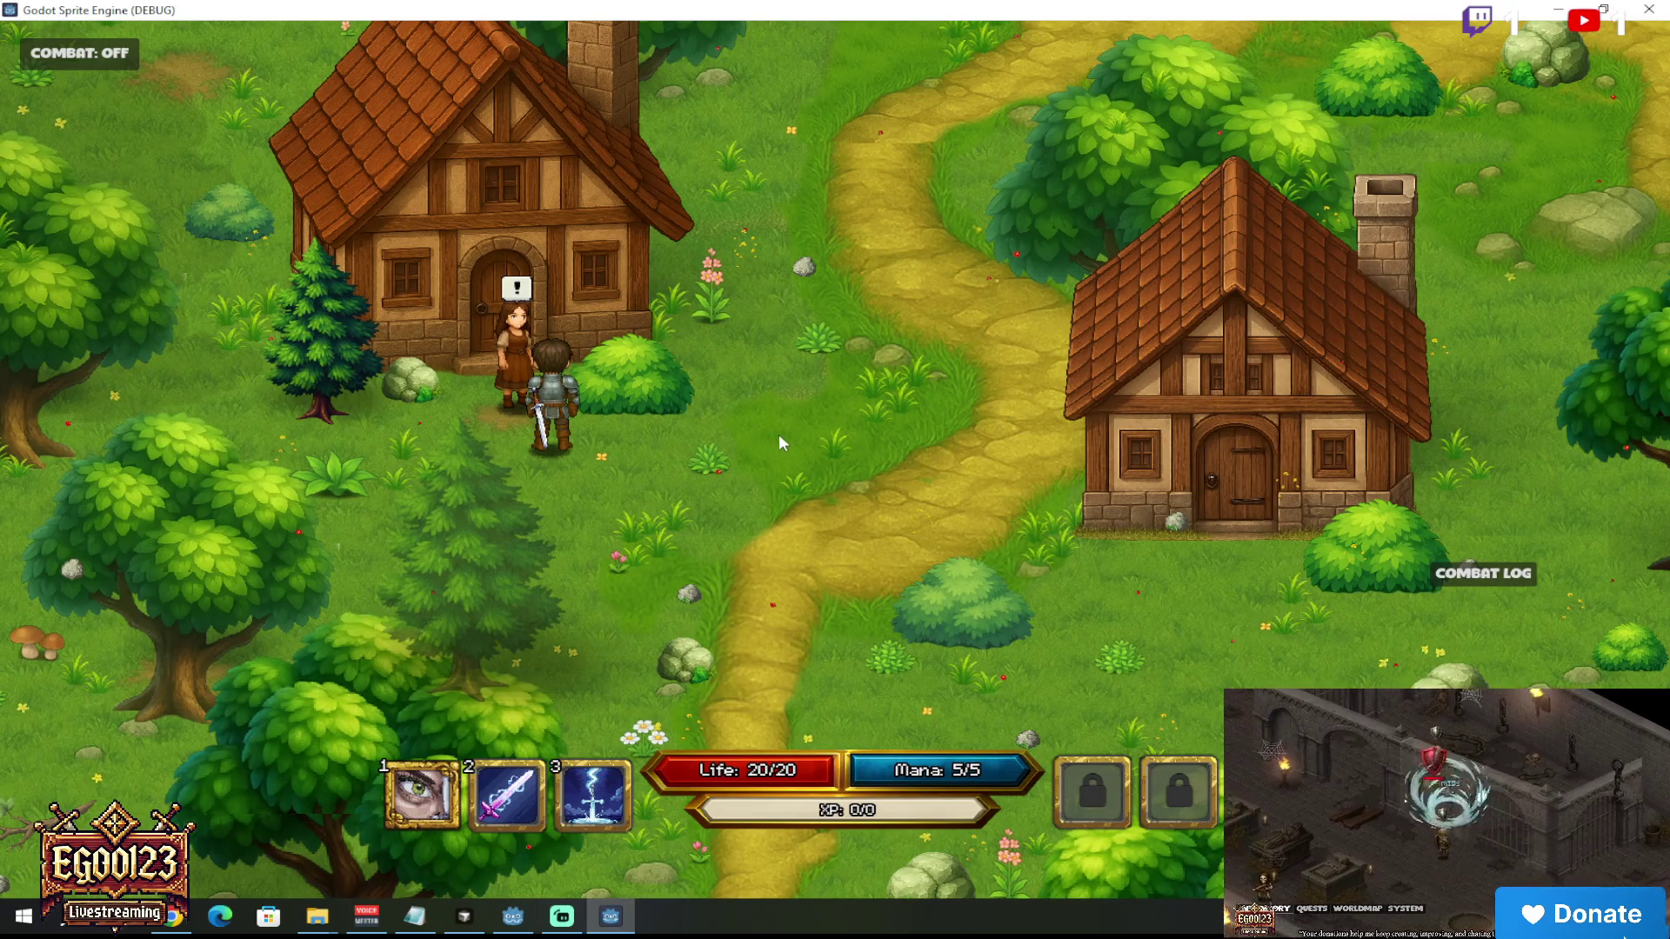
Step: Close the running game and select NPC_AdultWomen back in the editor
key(alt+F4)
key(F8)
scroll(859, 518, down, 4)
scroll(869, 497, up, 5)
click(870, 497)
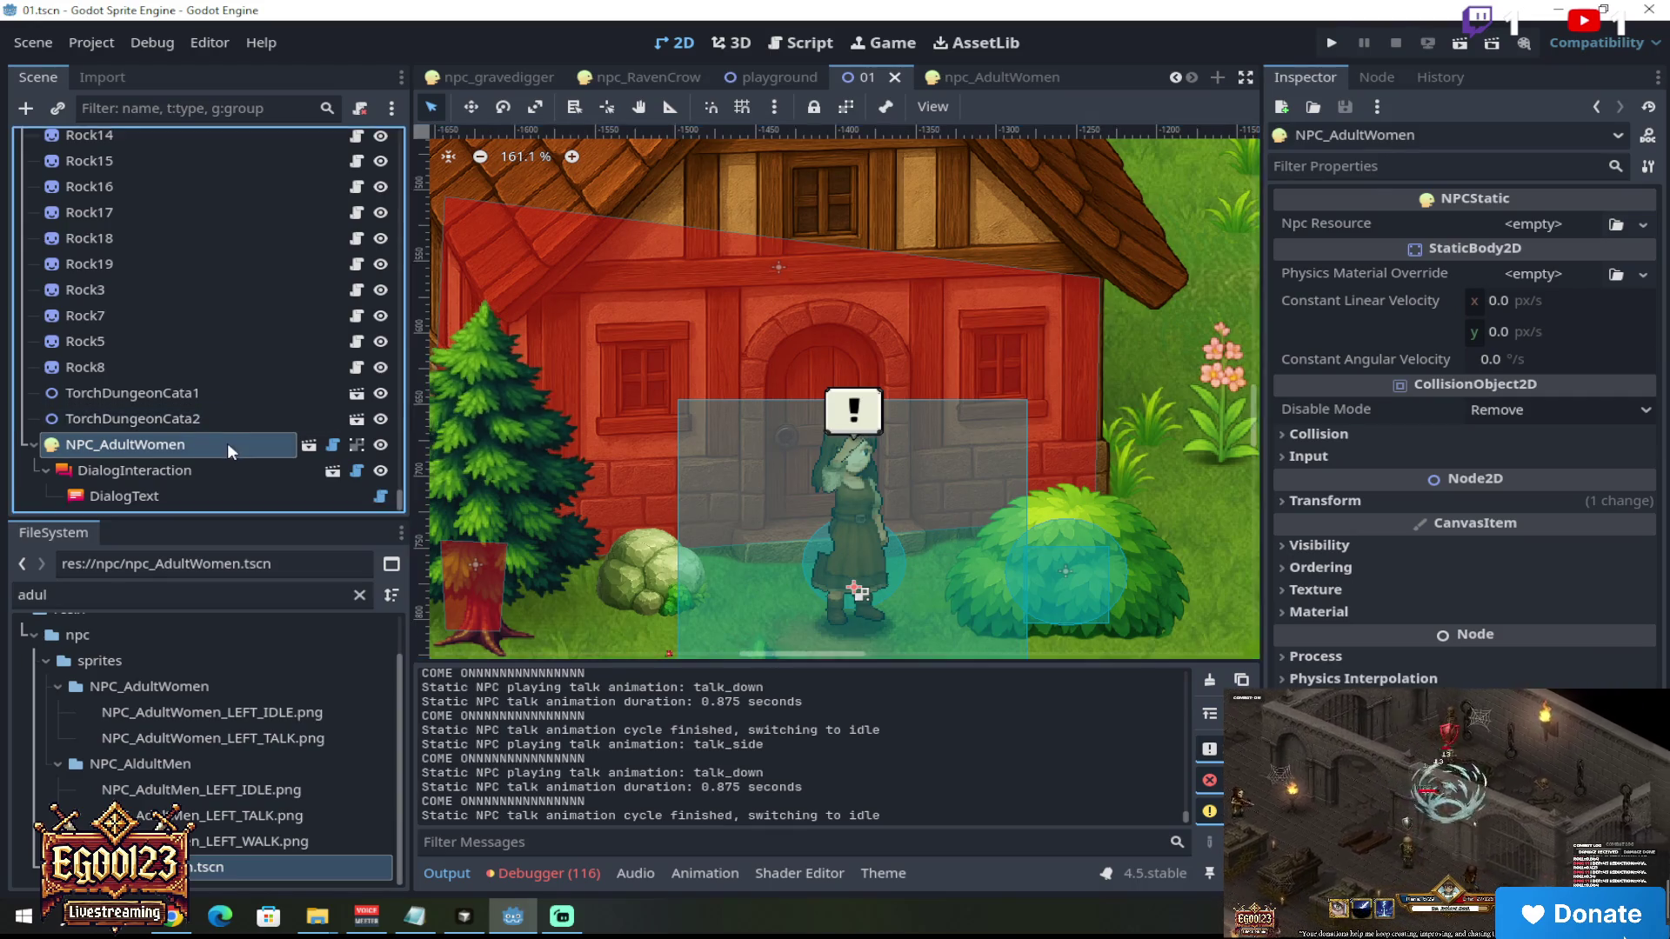
Step: Nudge the AdultWomen NPC slightly downward and set its horizontal scale to 1.2
scroll(860, 514, down, 4)
key(w)
drag(861, 493, 863, 515)
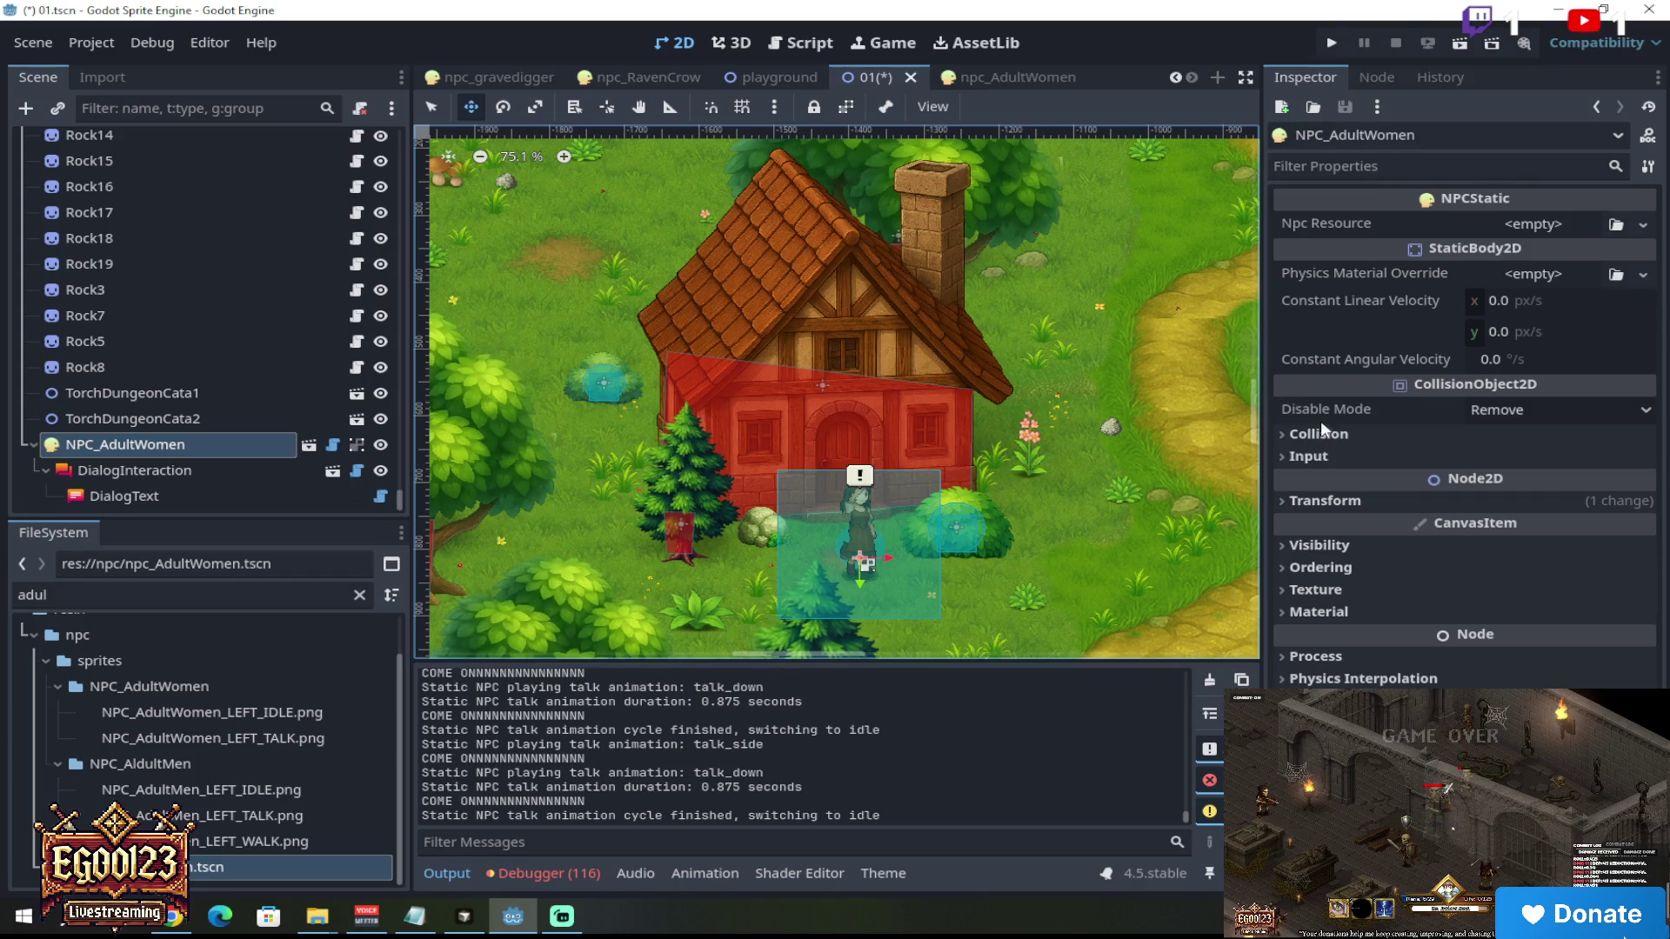
click(1396, 500)
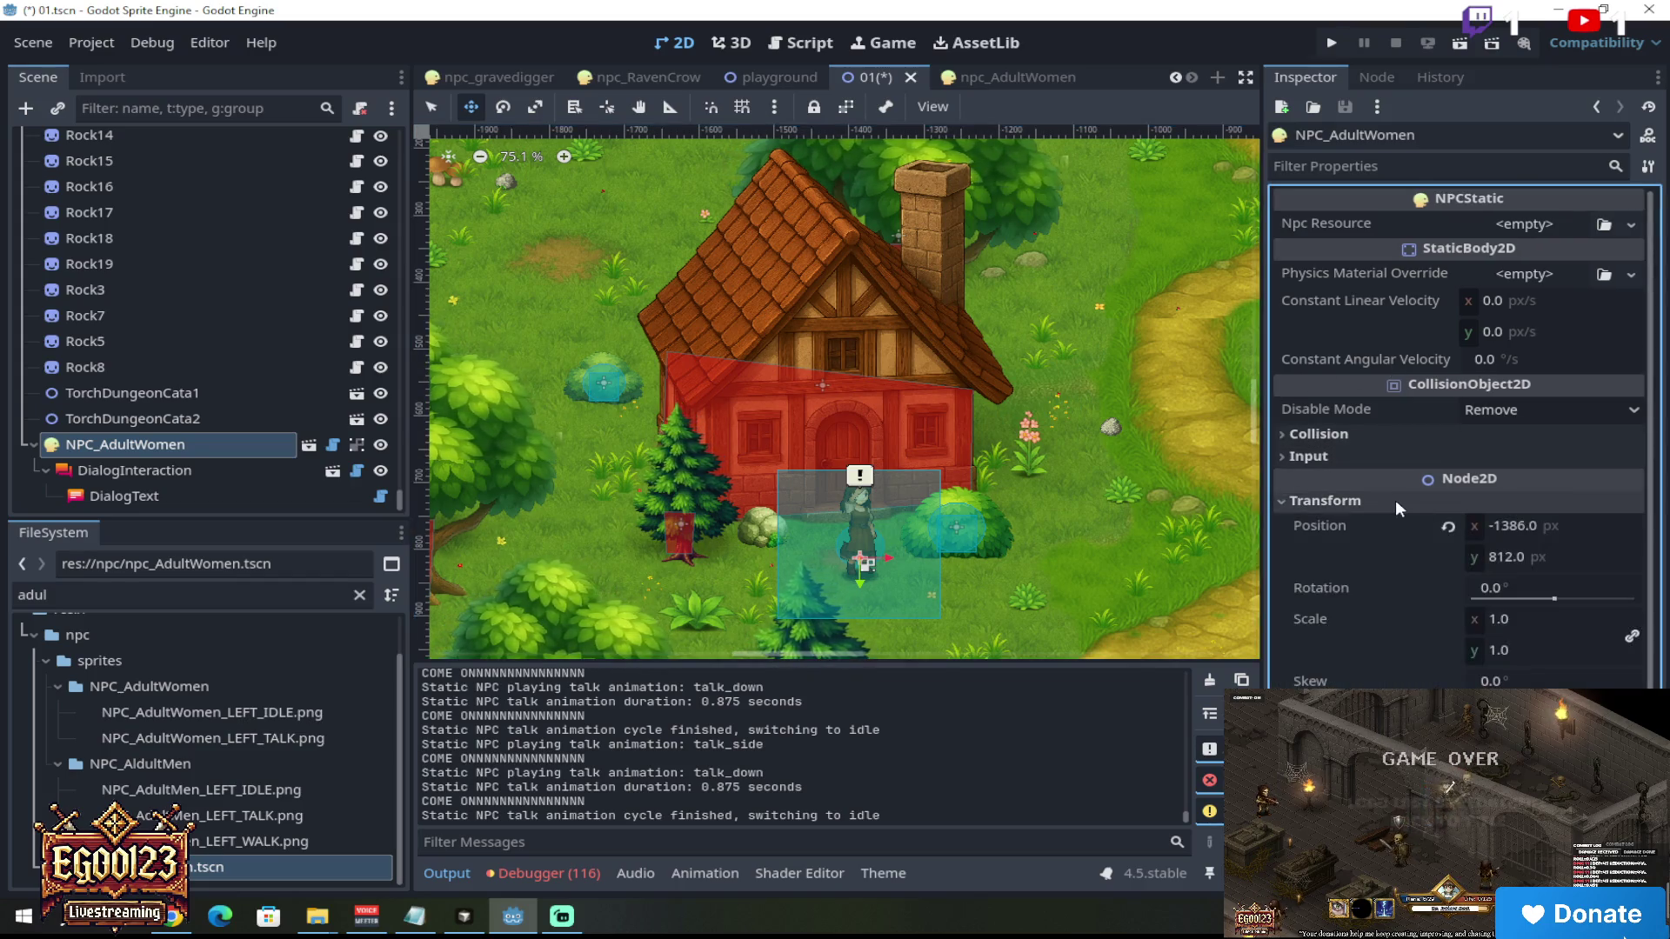
click(1542, 616)
text(1.2)
key(Tab)
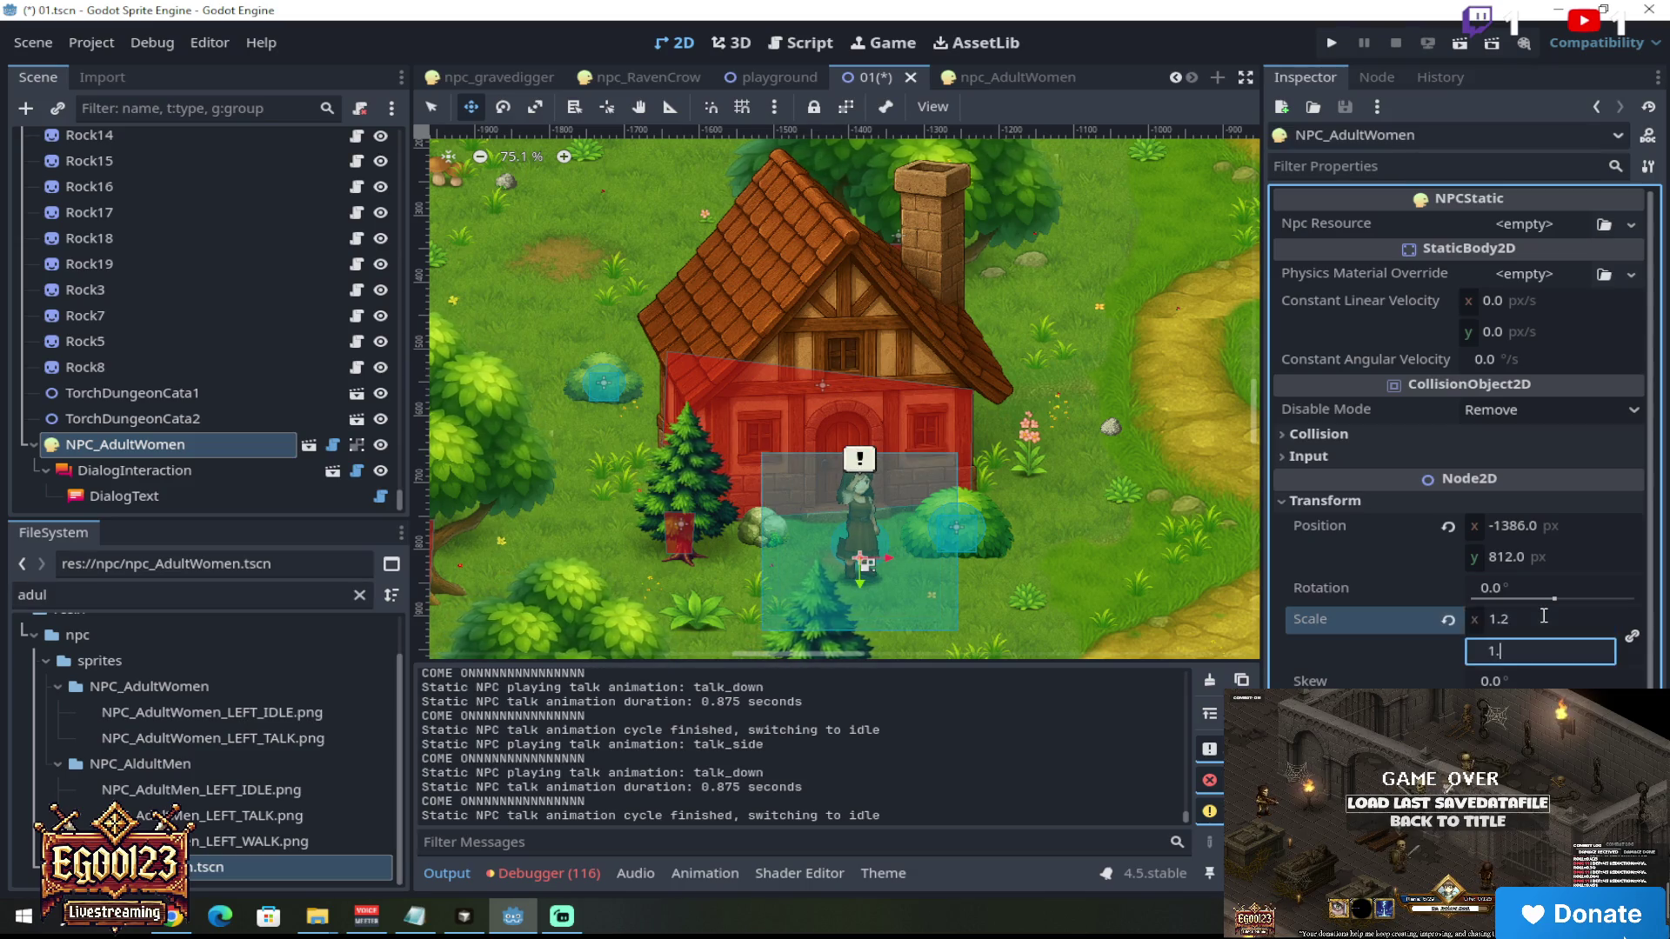
scroll(884, 540, up, 4)
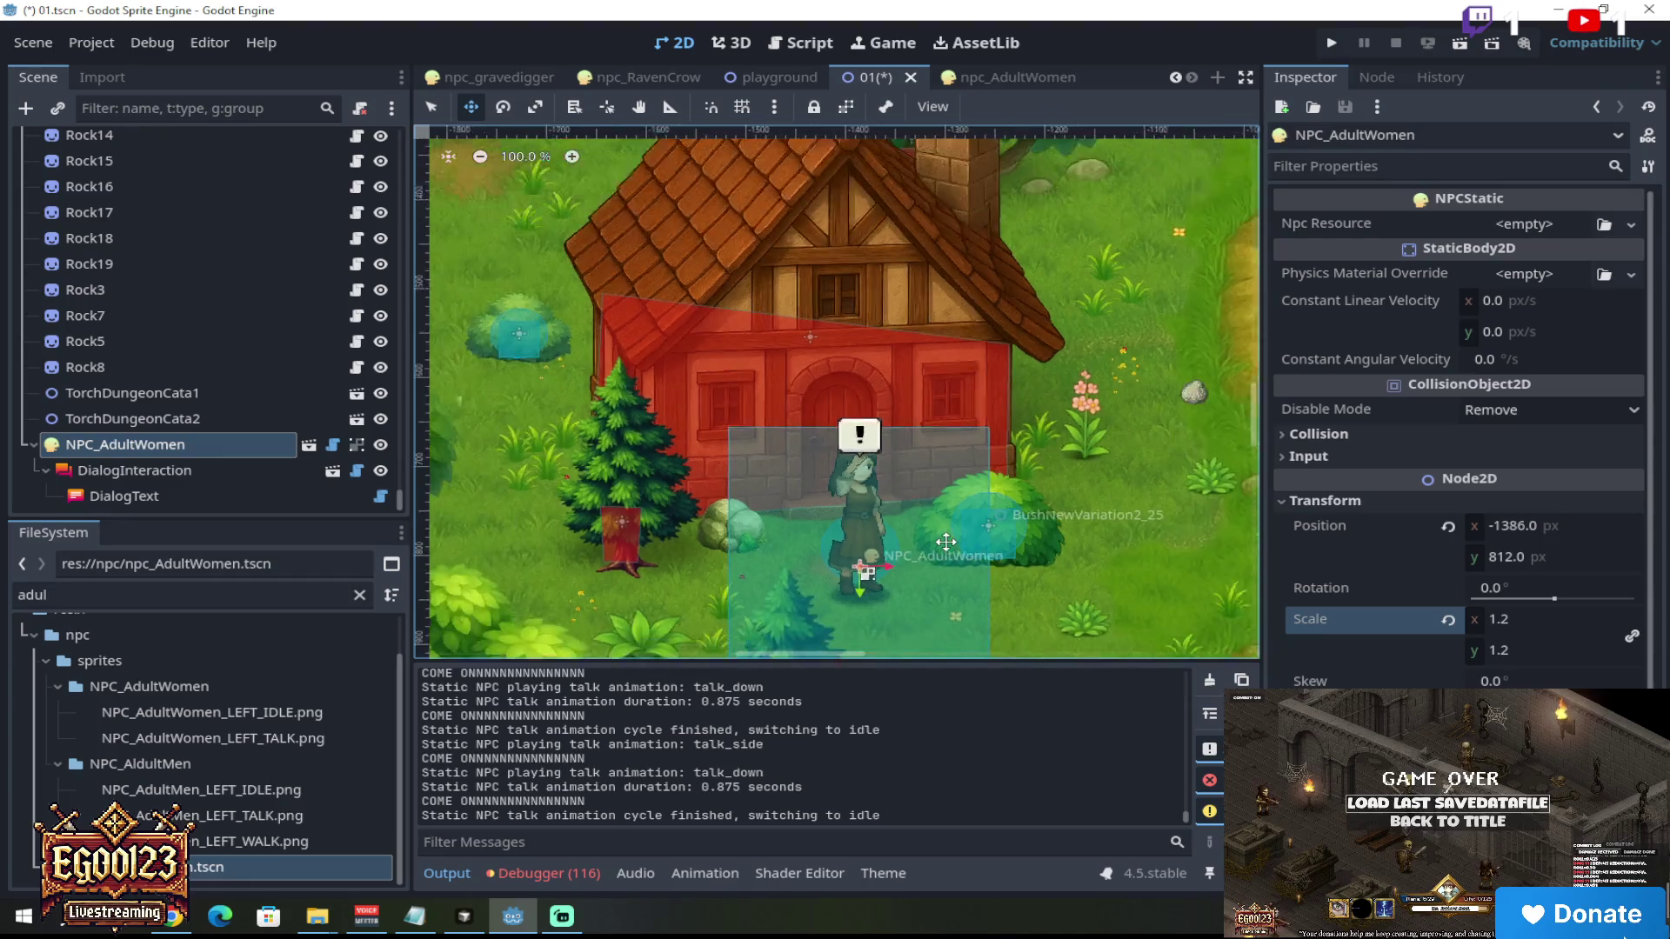
scroll(983, 557, up, 2)
scroll(905, 480, down, 3)
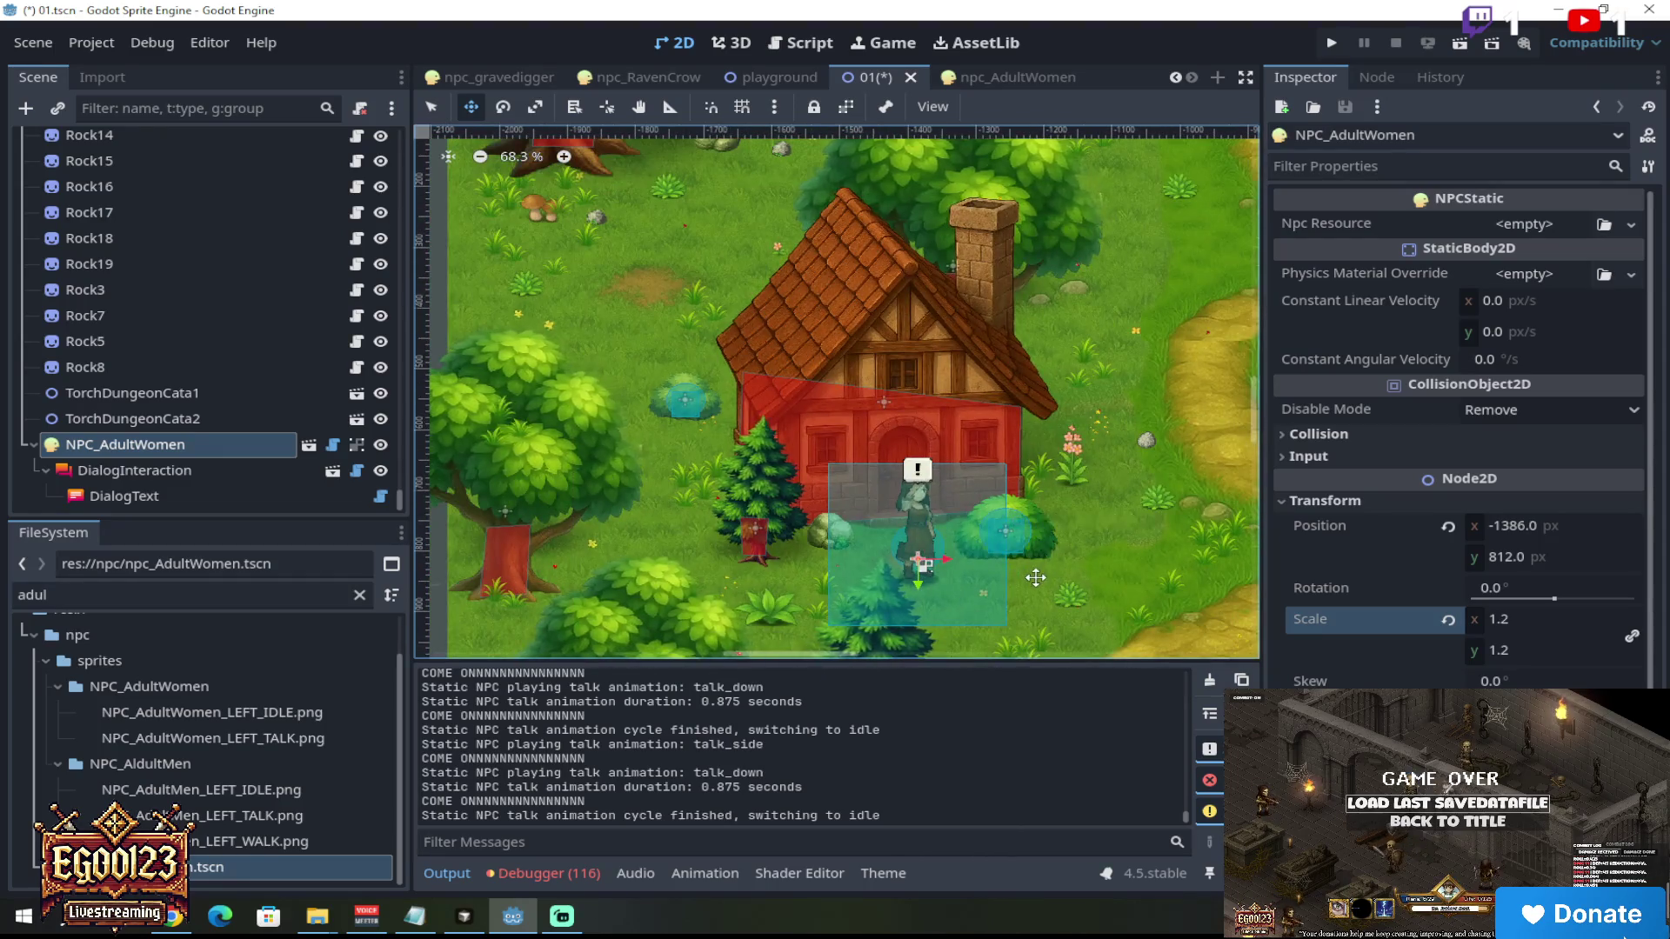
scroll(783, 470, up, 2)
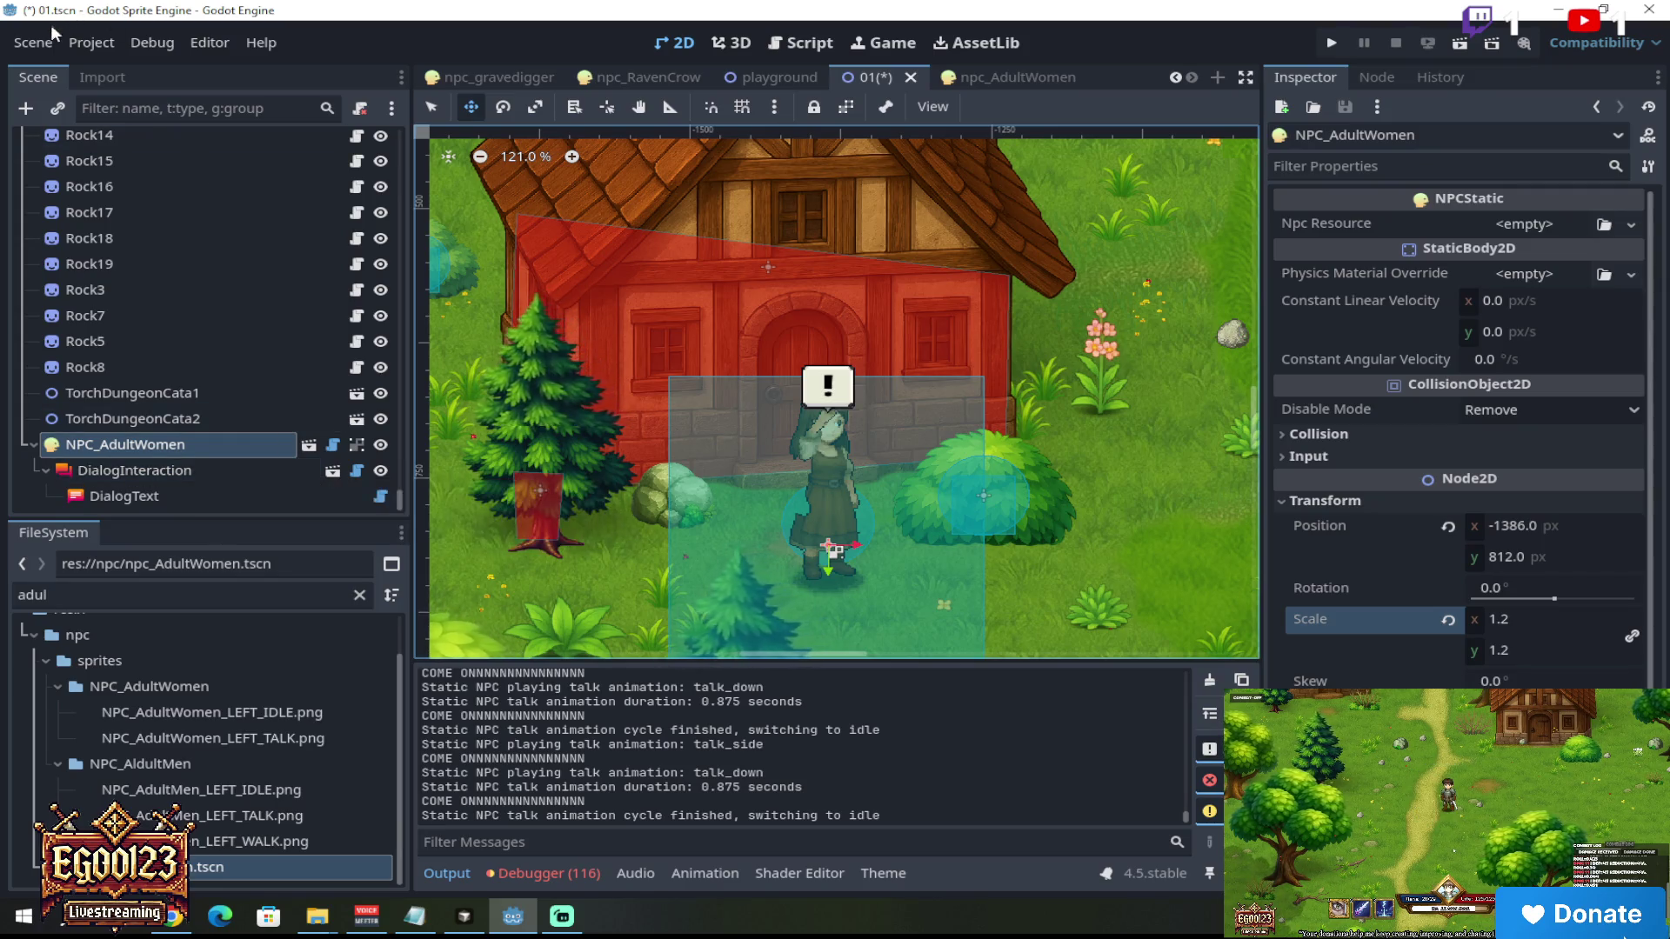
Step: Save the village scene 01 and run it to test the NPC
click(31, 43)
click(56, 243)
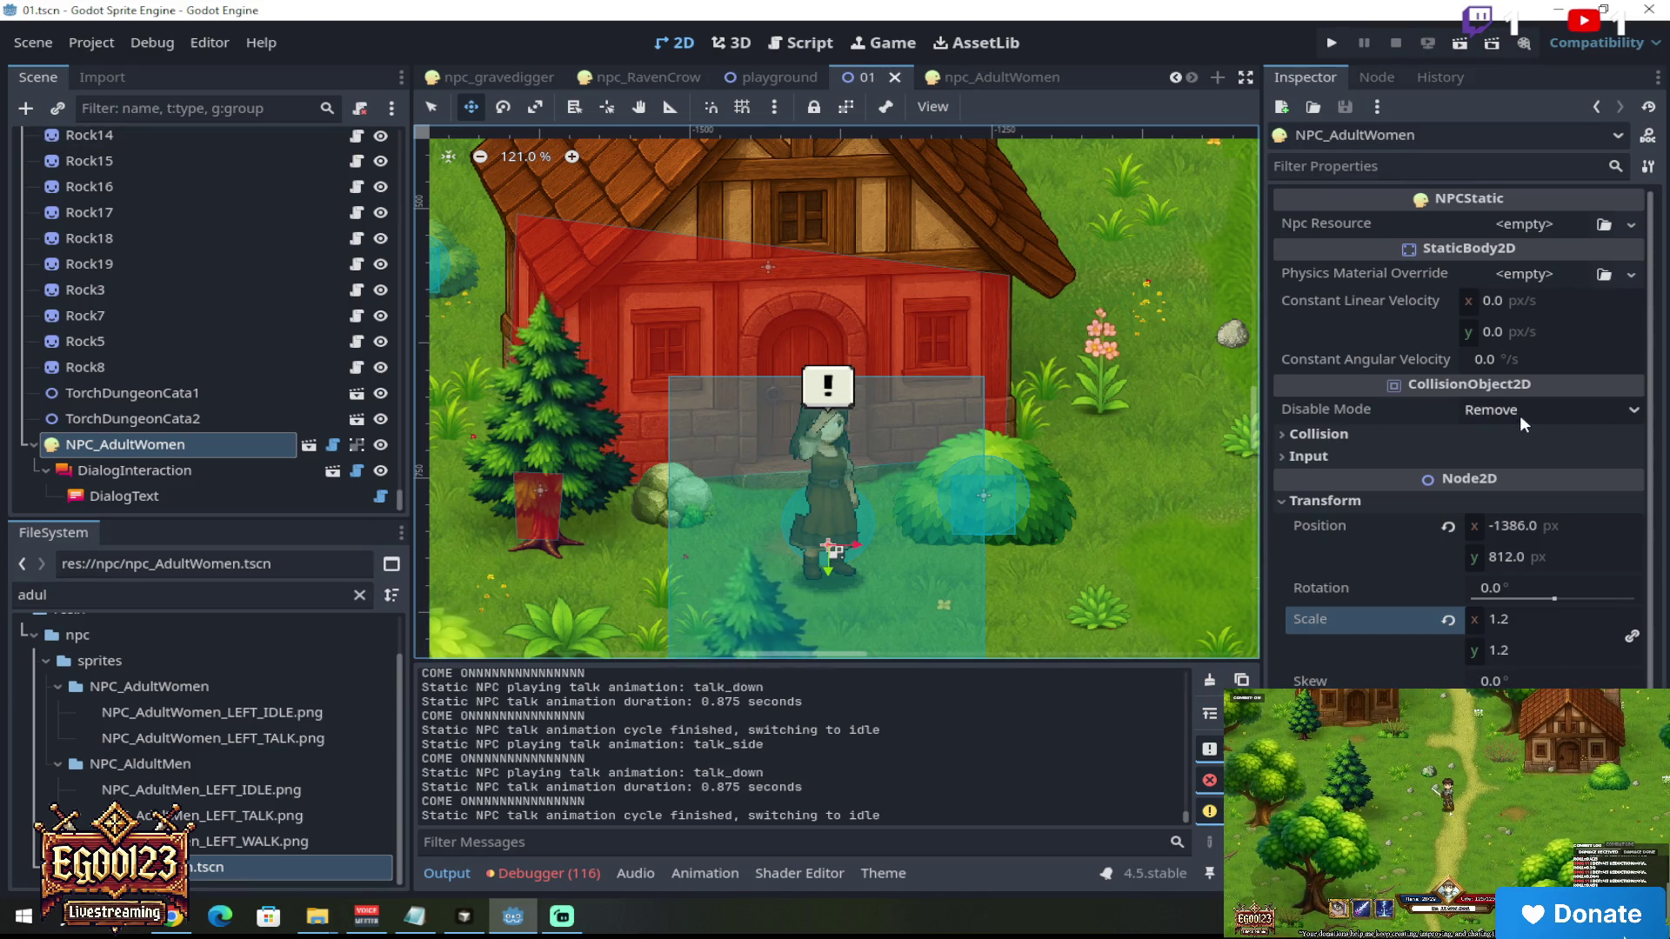
scroll(1427, 418, down, 2)
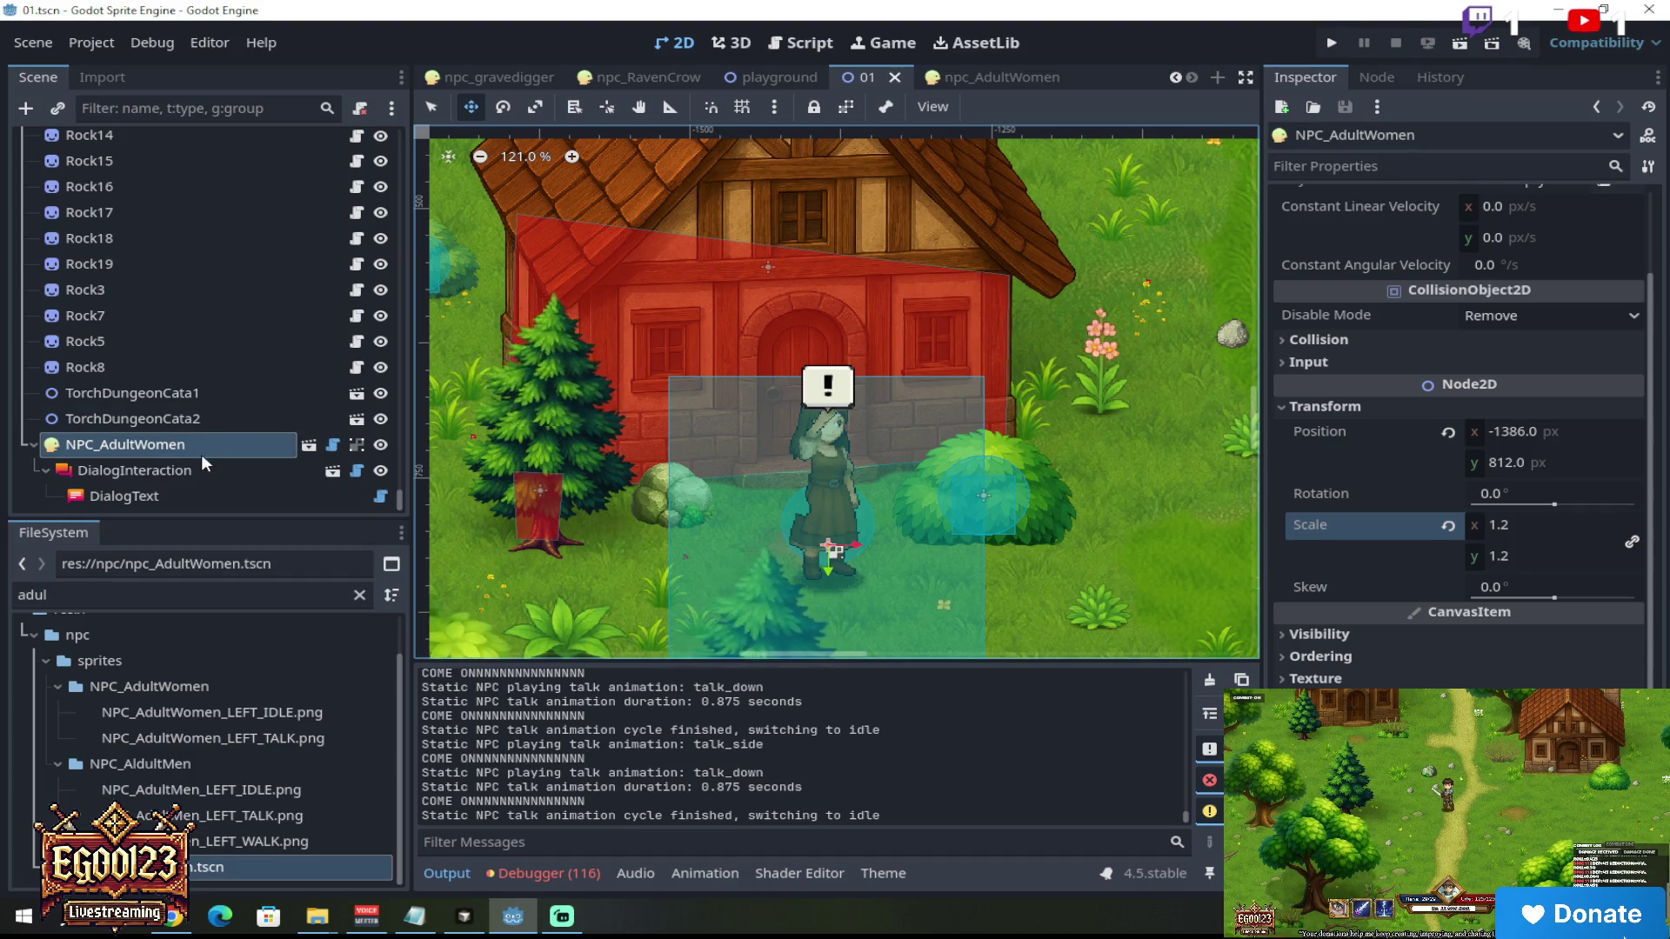
click(1460, 45)
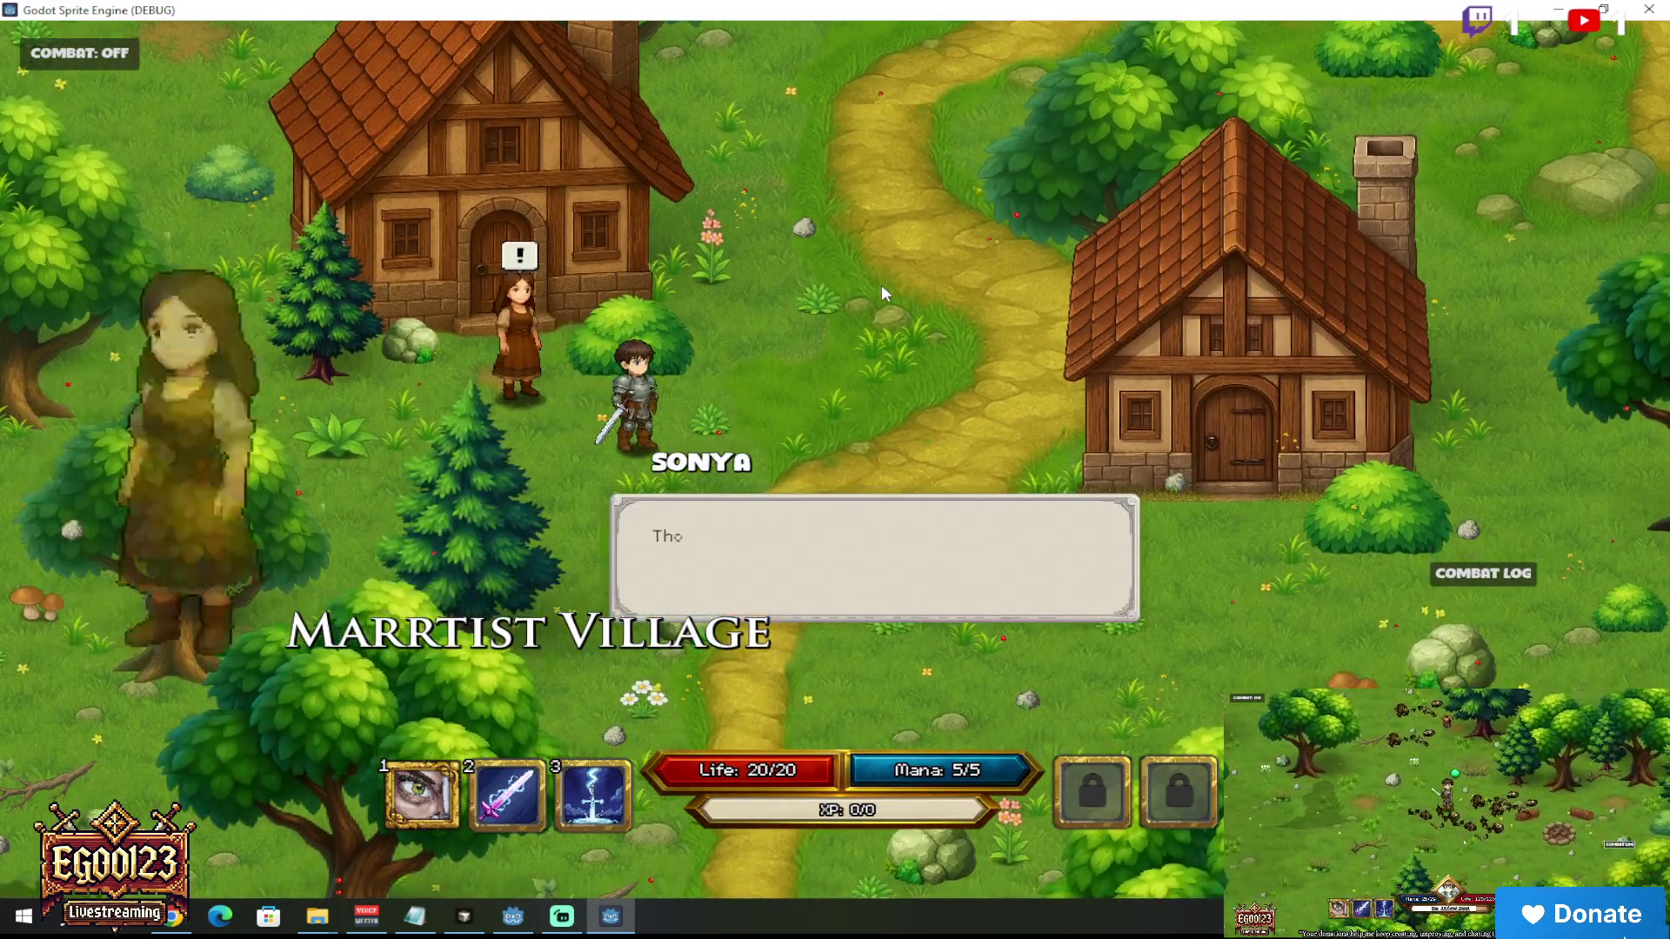
Step: Walk the hero up to Sonya and read her dialogue line with portrait, twice
click(896, 327)
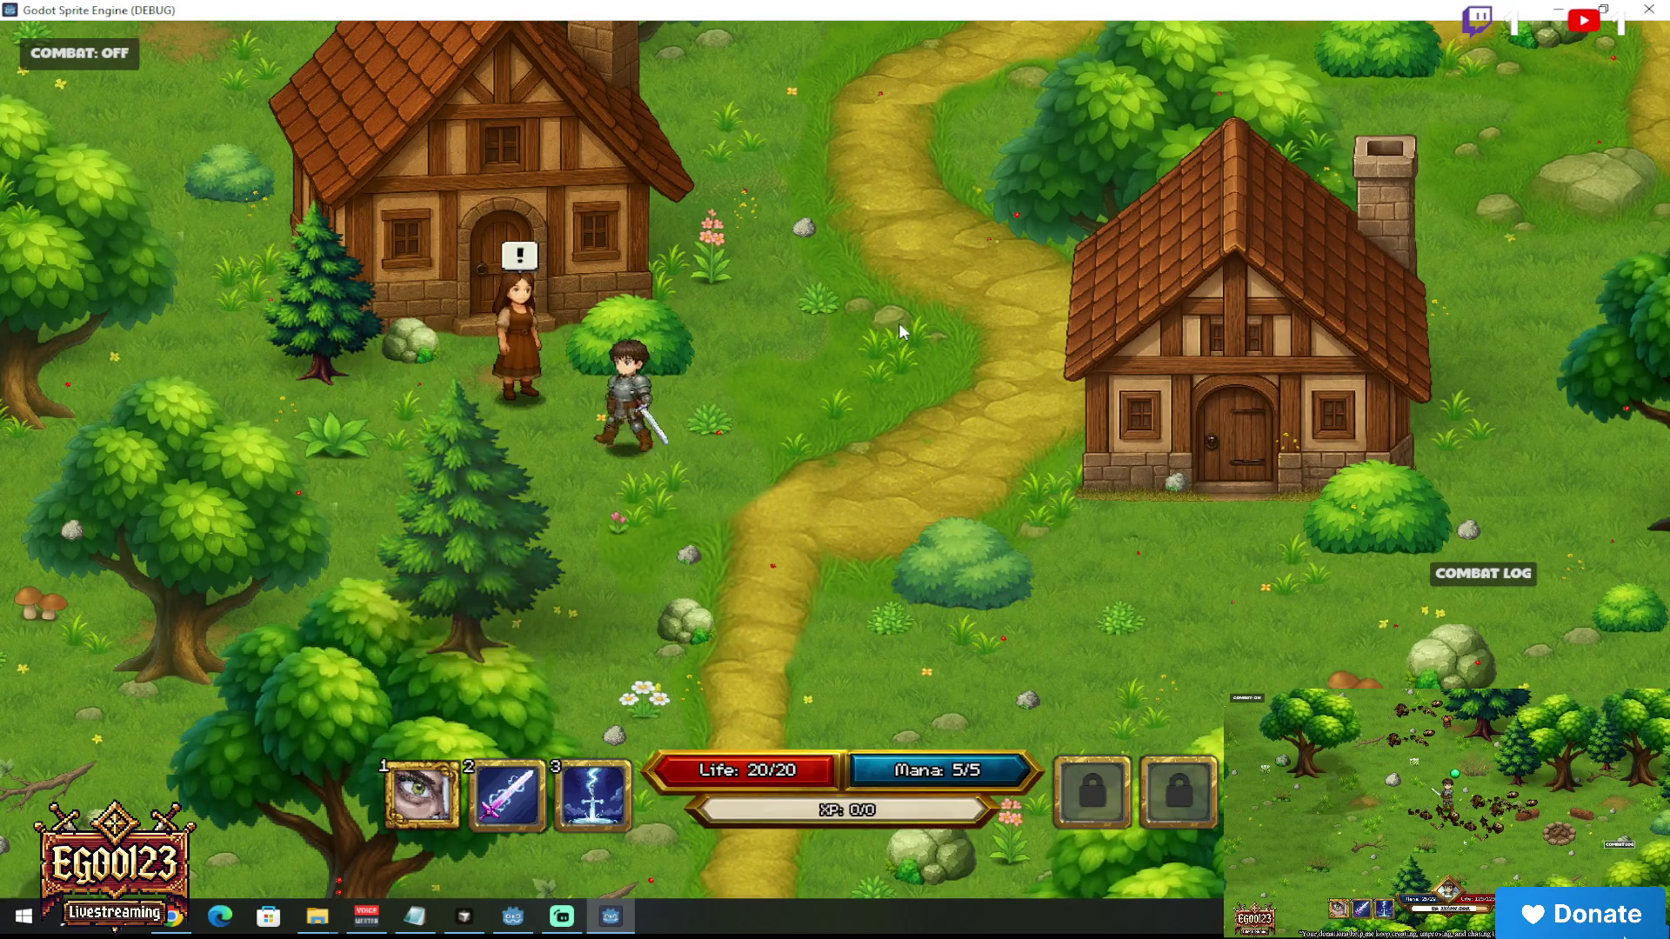
key(w)
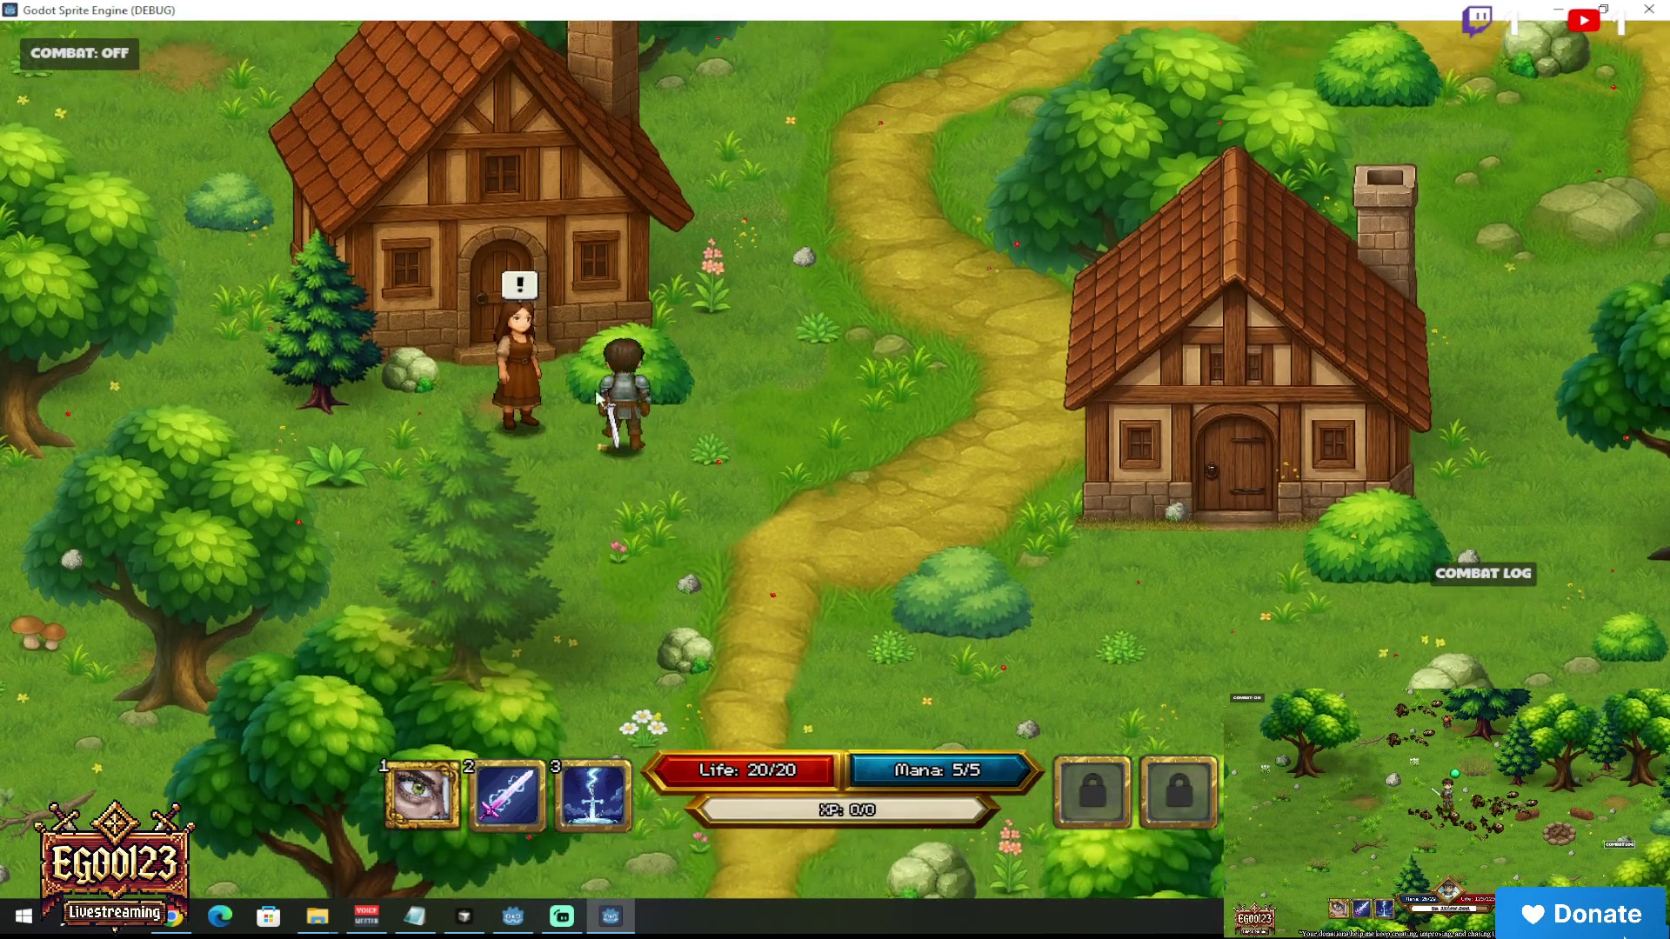
click(529, 432)
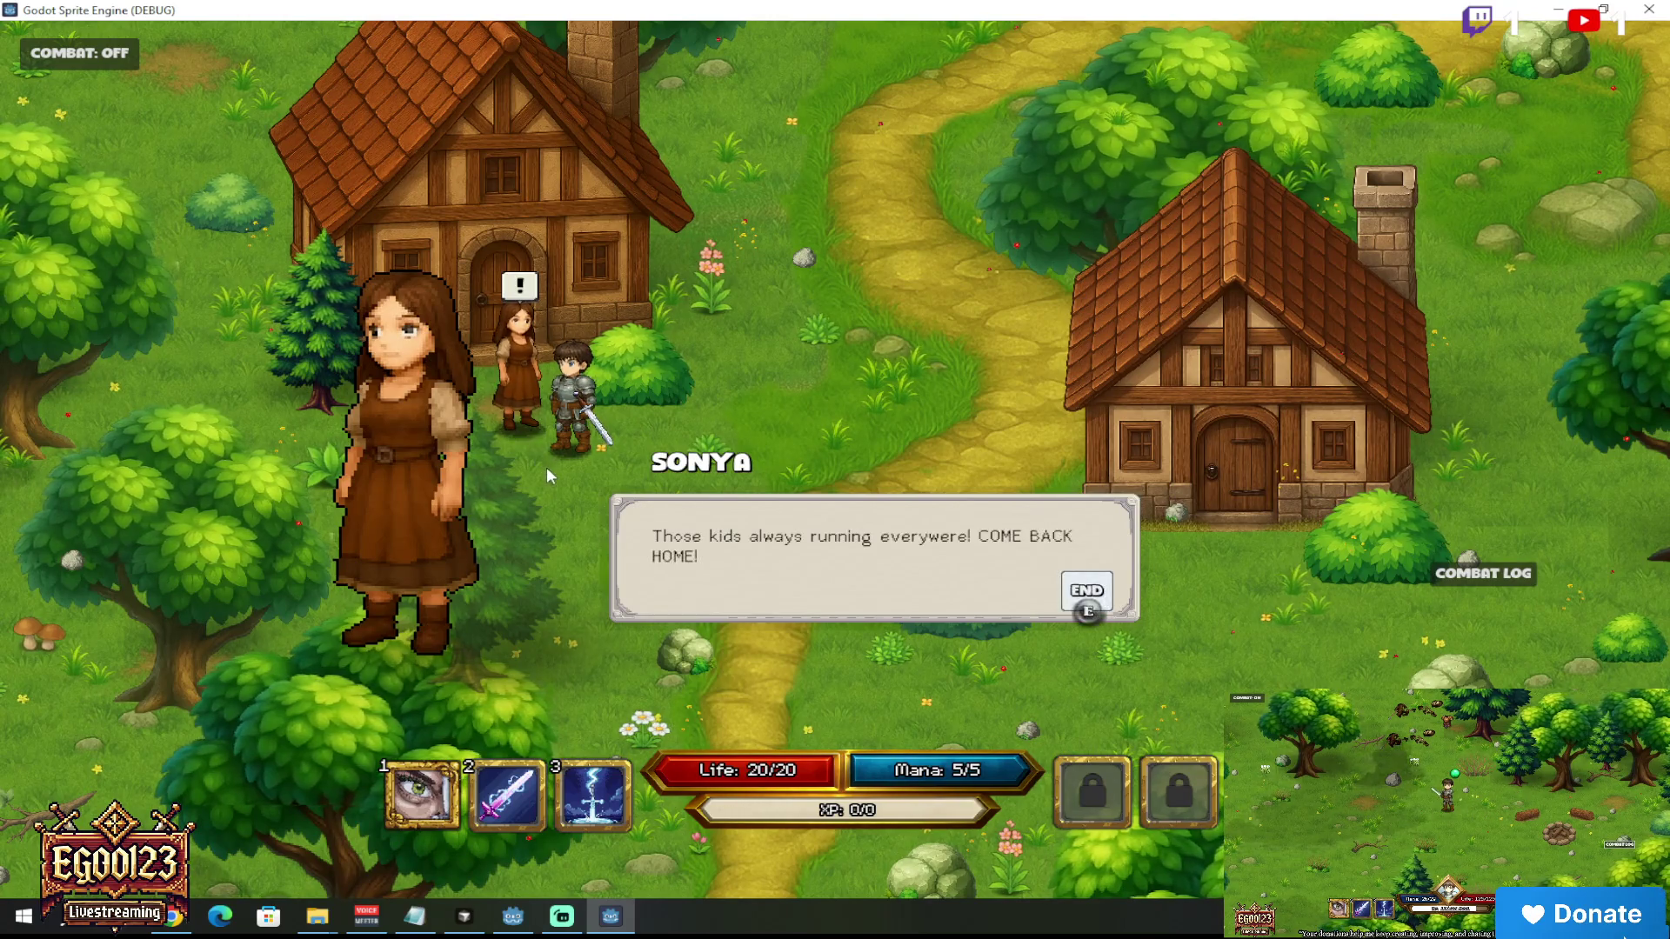
click(546, 467)
click(513, 392)
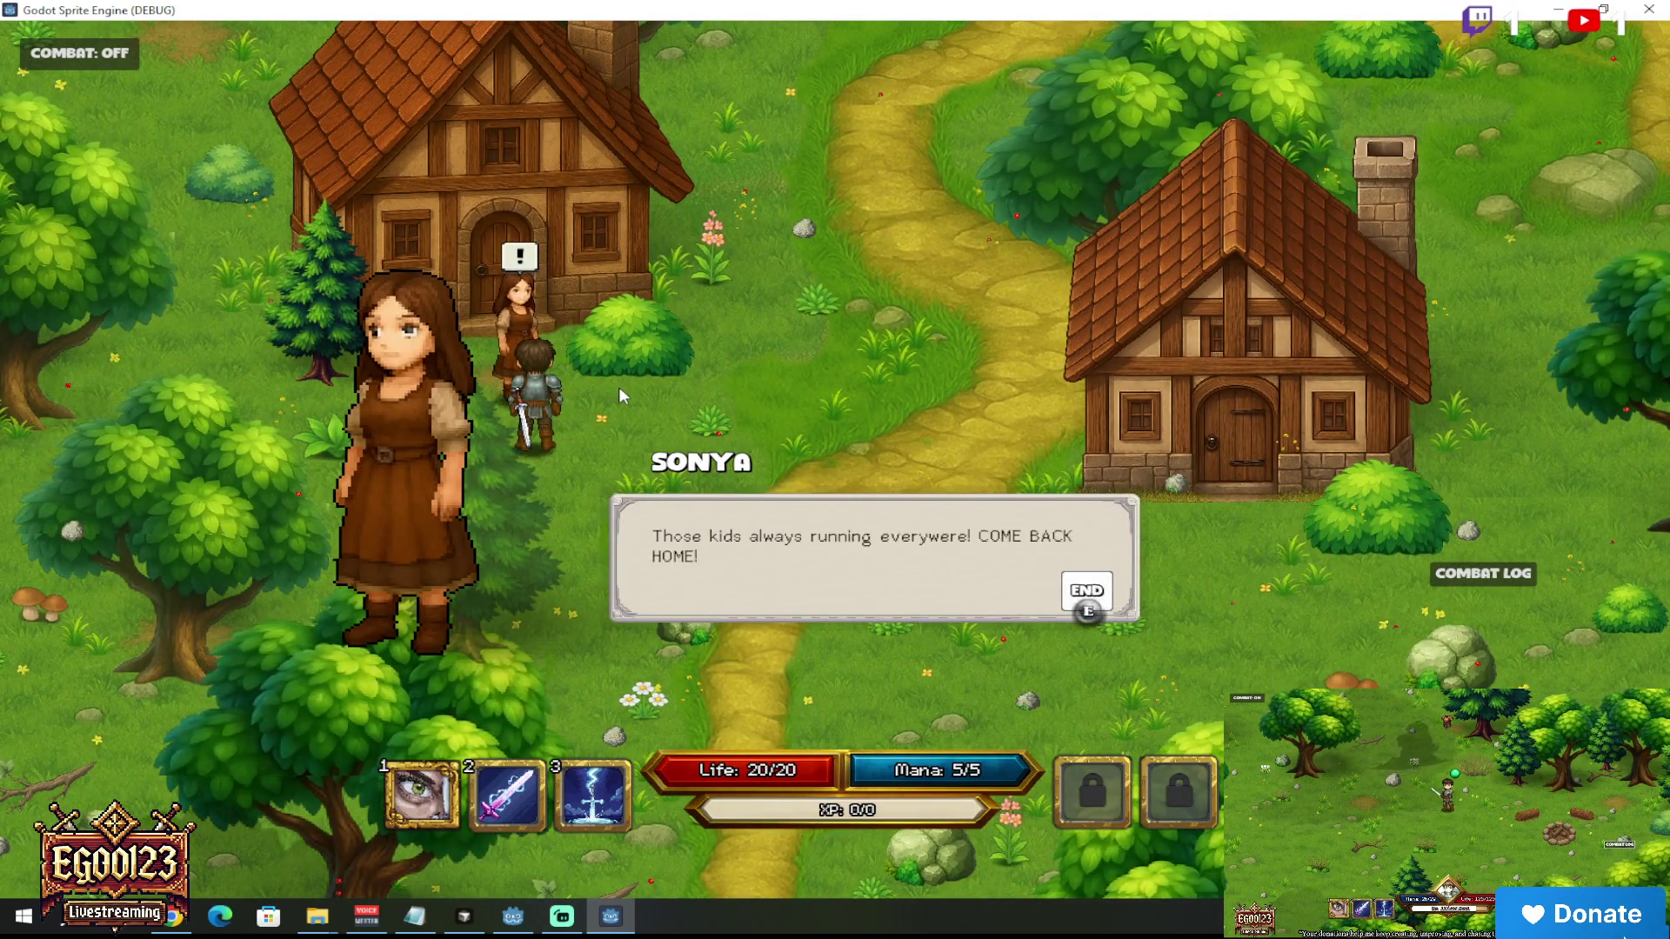
click(619, 388)
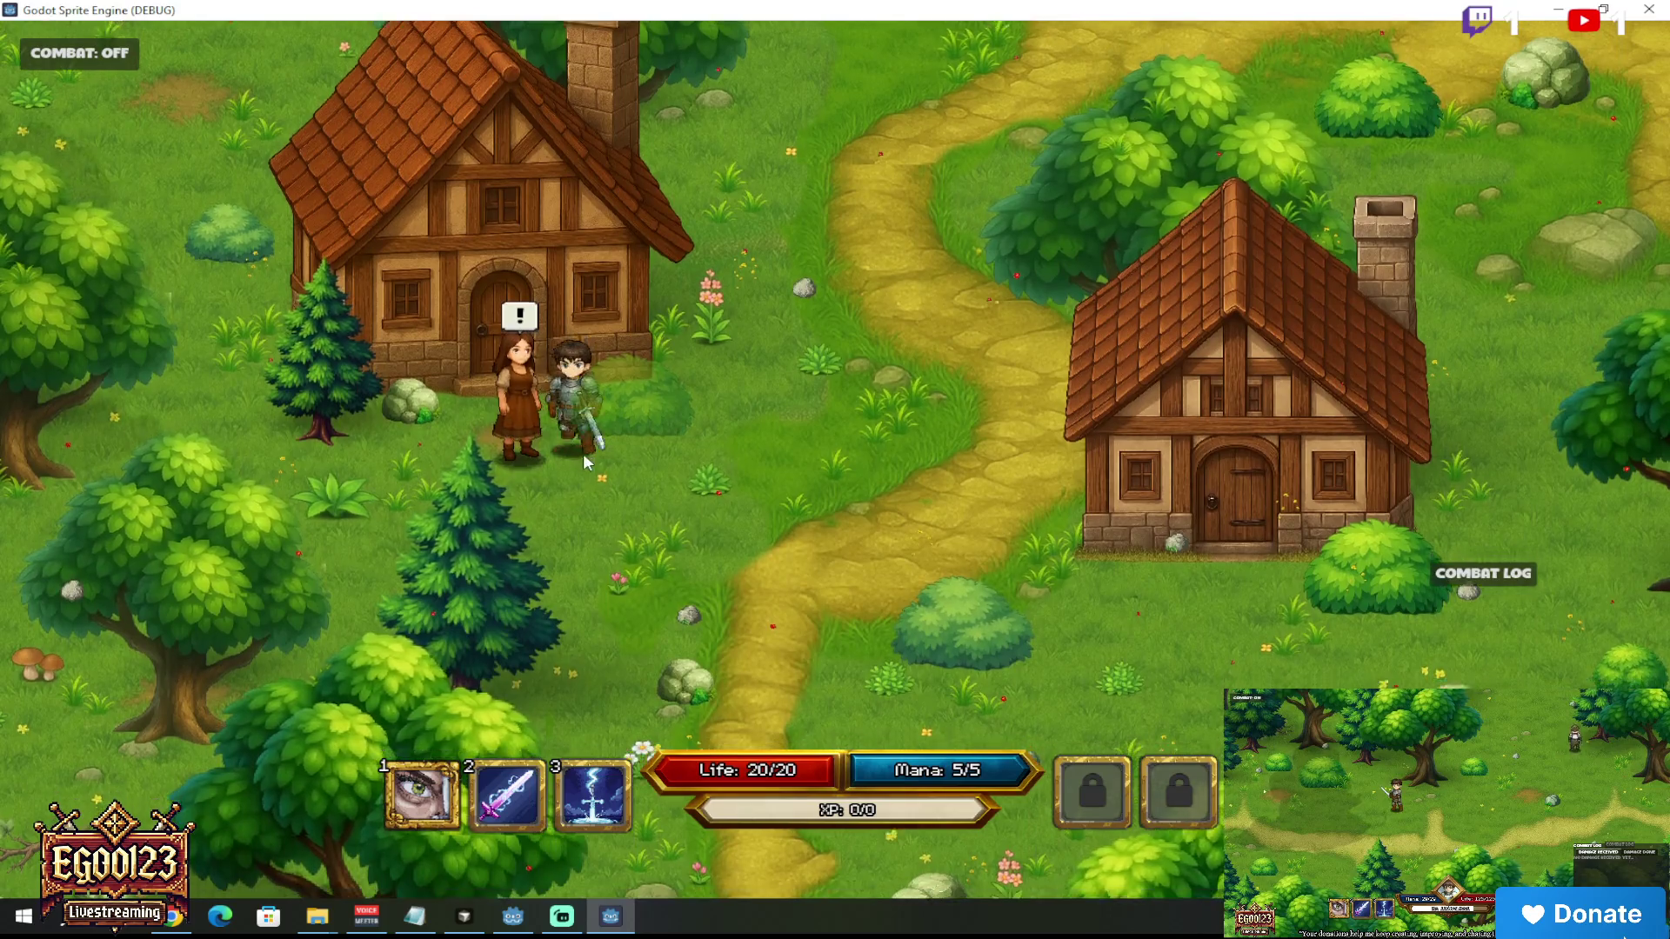
Step: Walk the hero away from Sonya and close the running game with Alt+F4
click(583, 455)
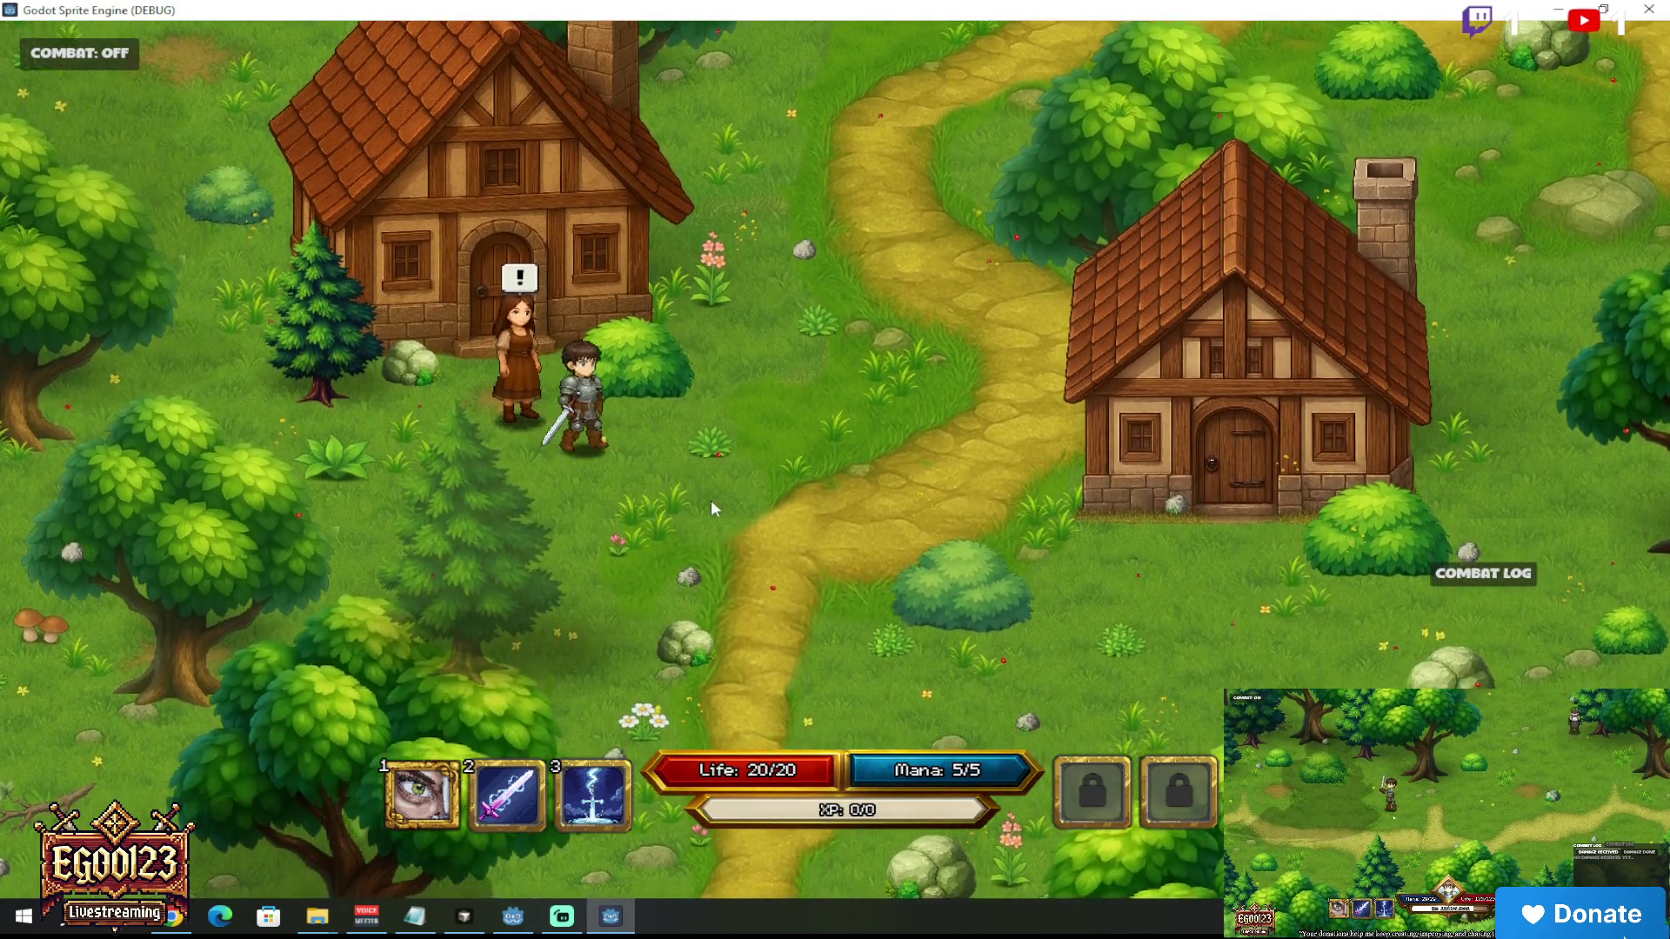
click(711, 508)
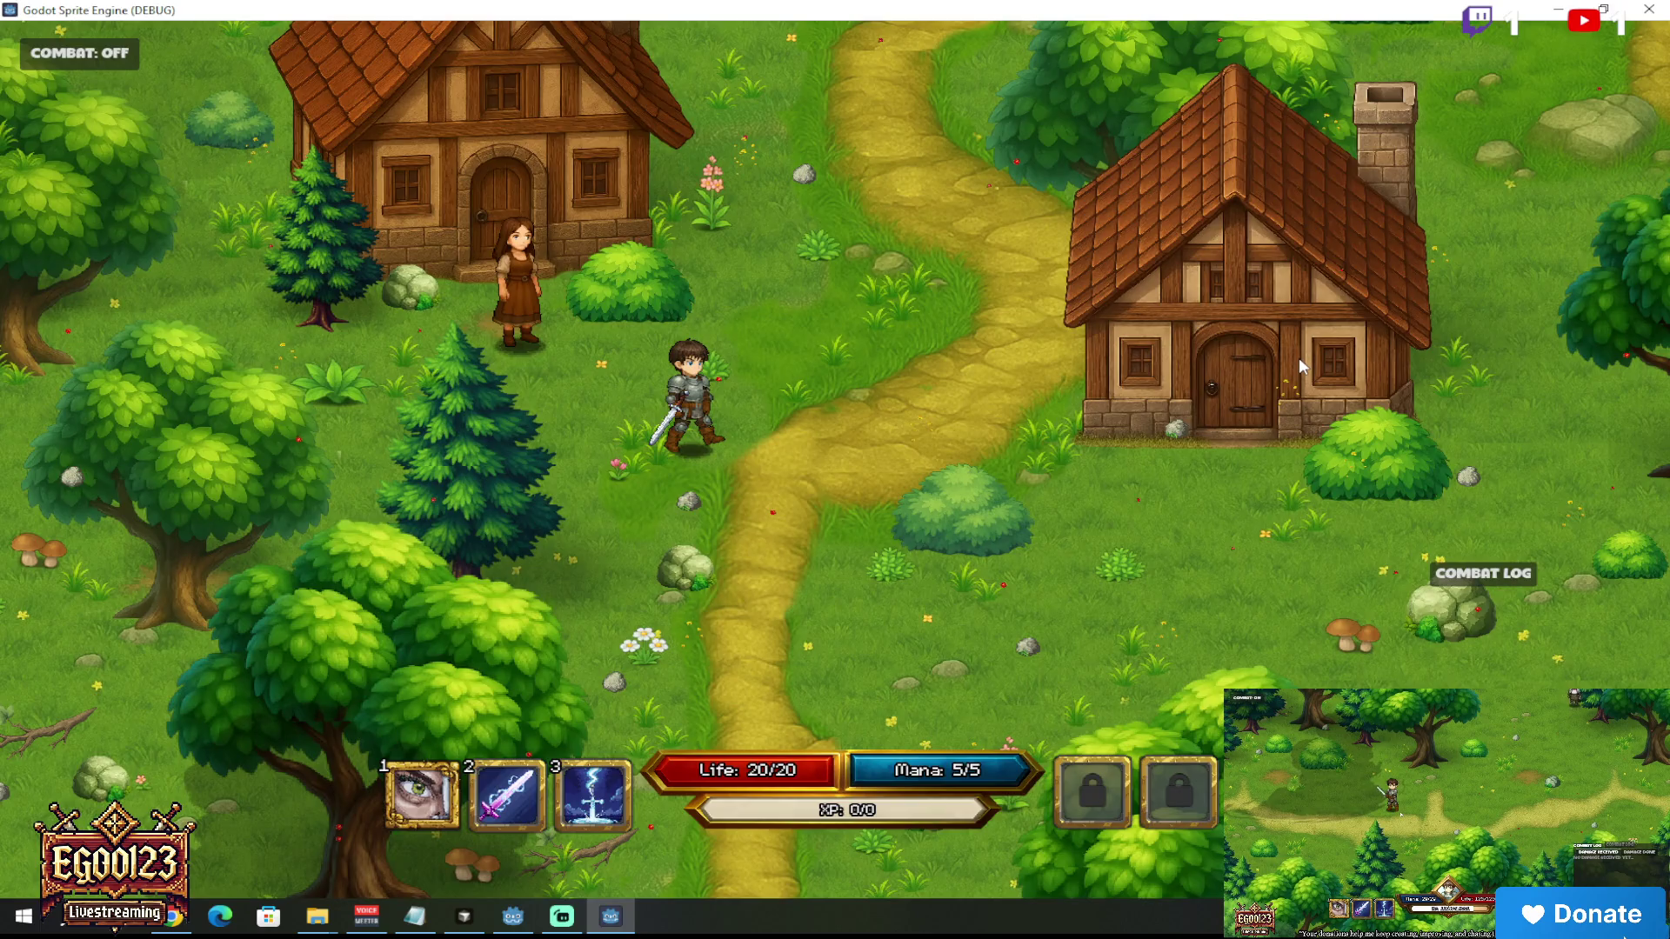
key(alt+F4)
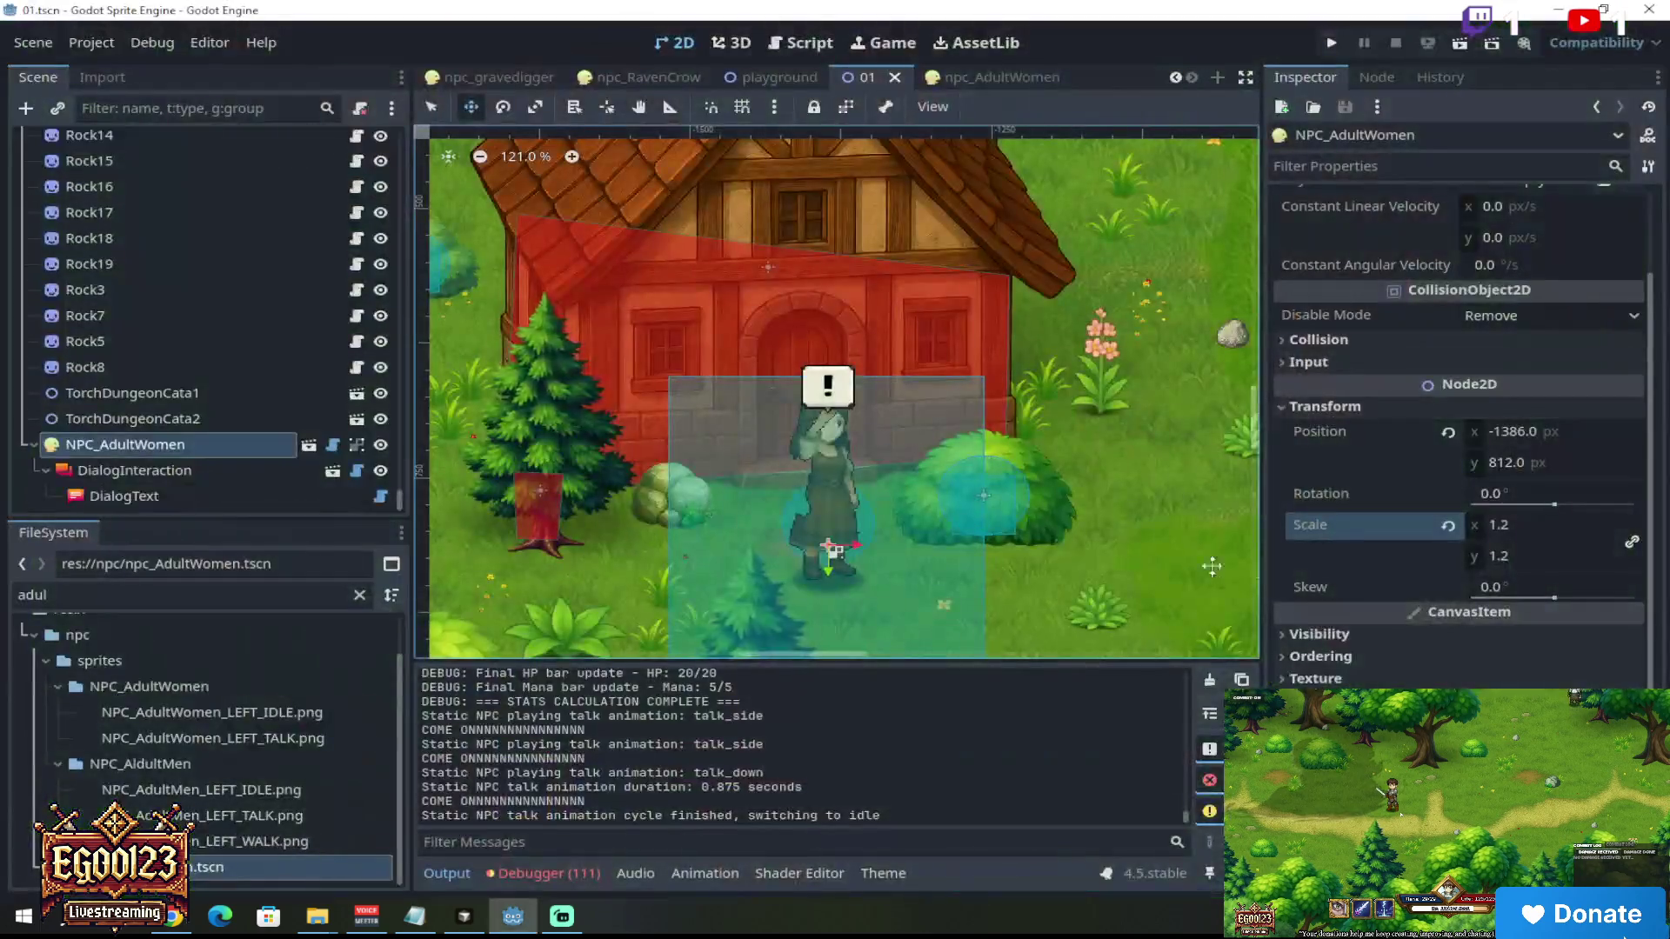
Step: Set the AdultWomen NPC's scale to 1.1 on both axes
click(1549, 526)
text(1.1)
key(Return)
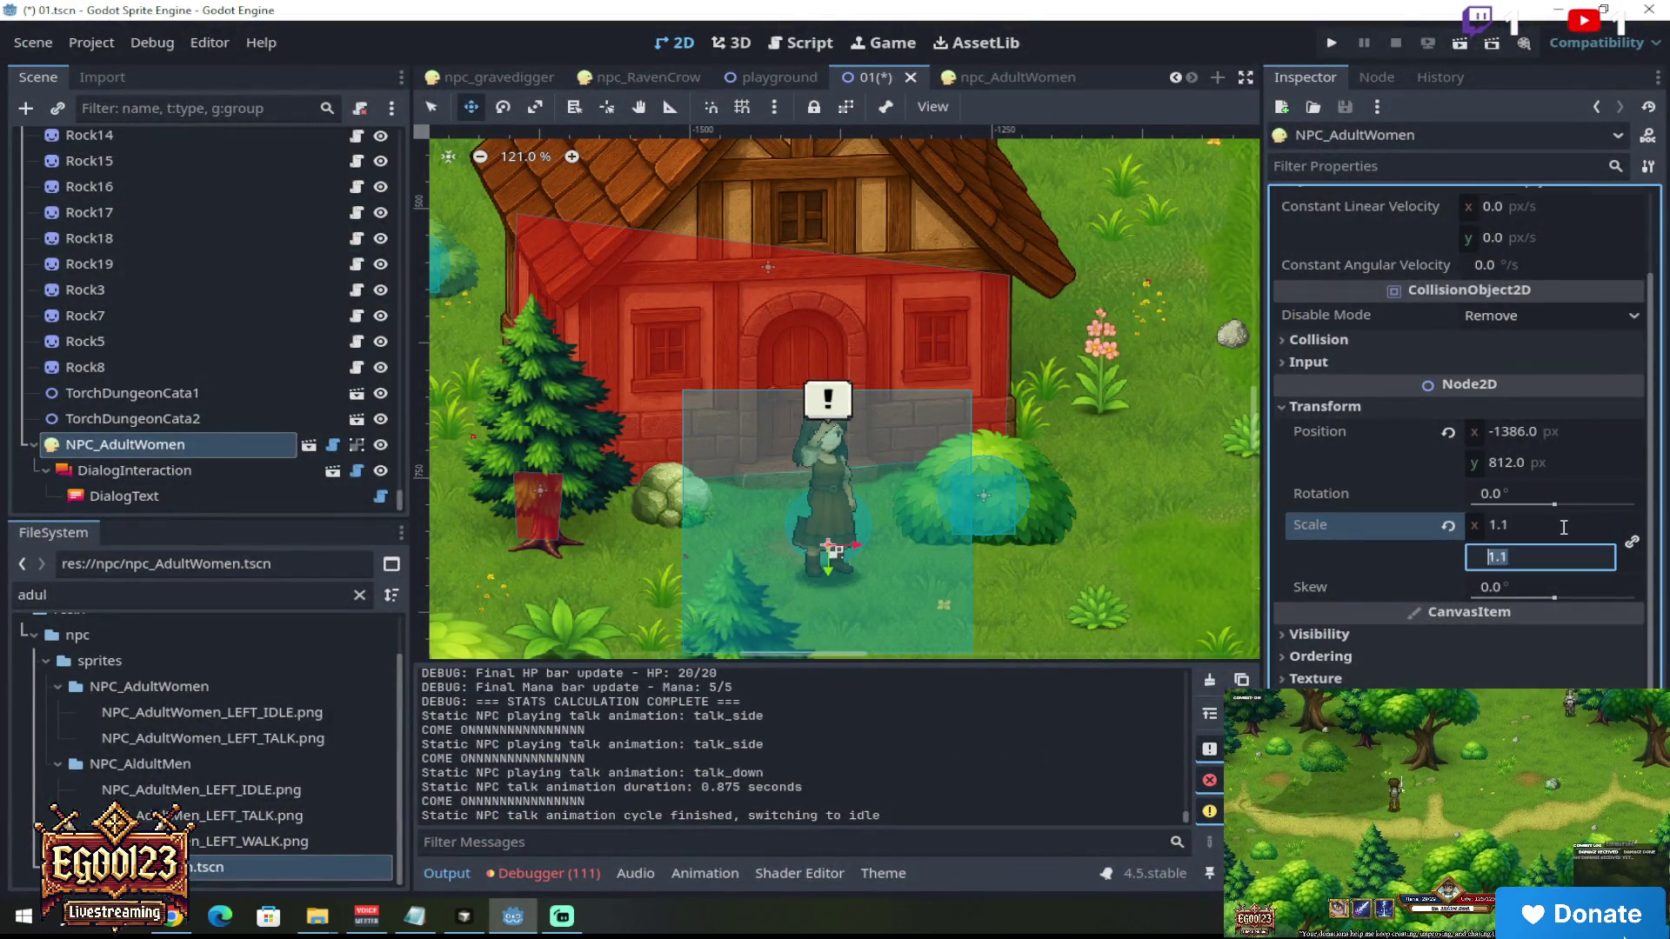
text(1.1)
key(Return)
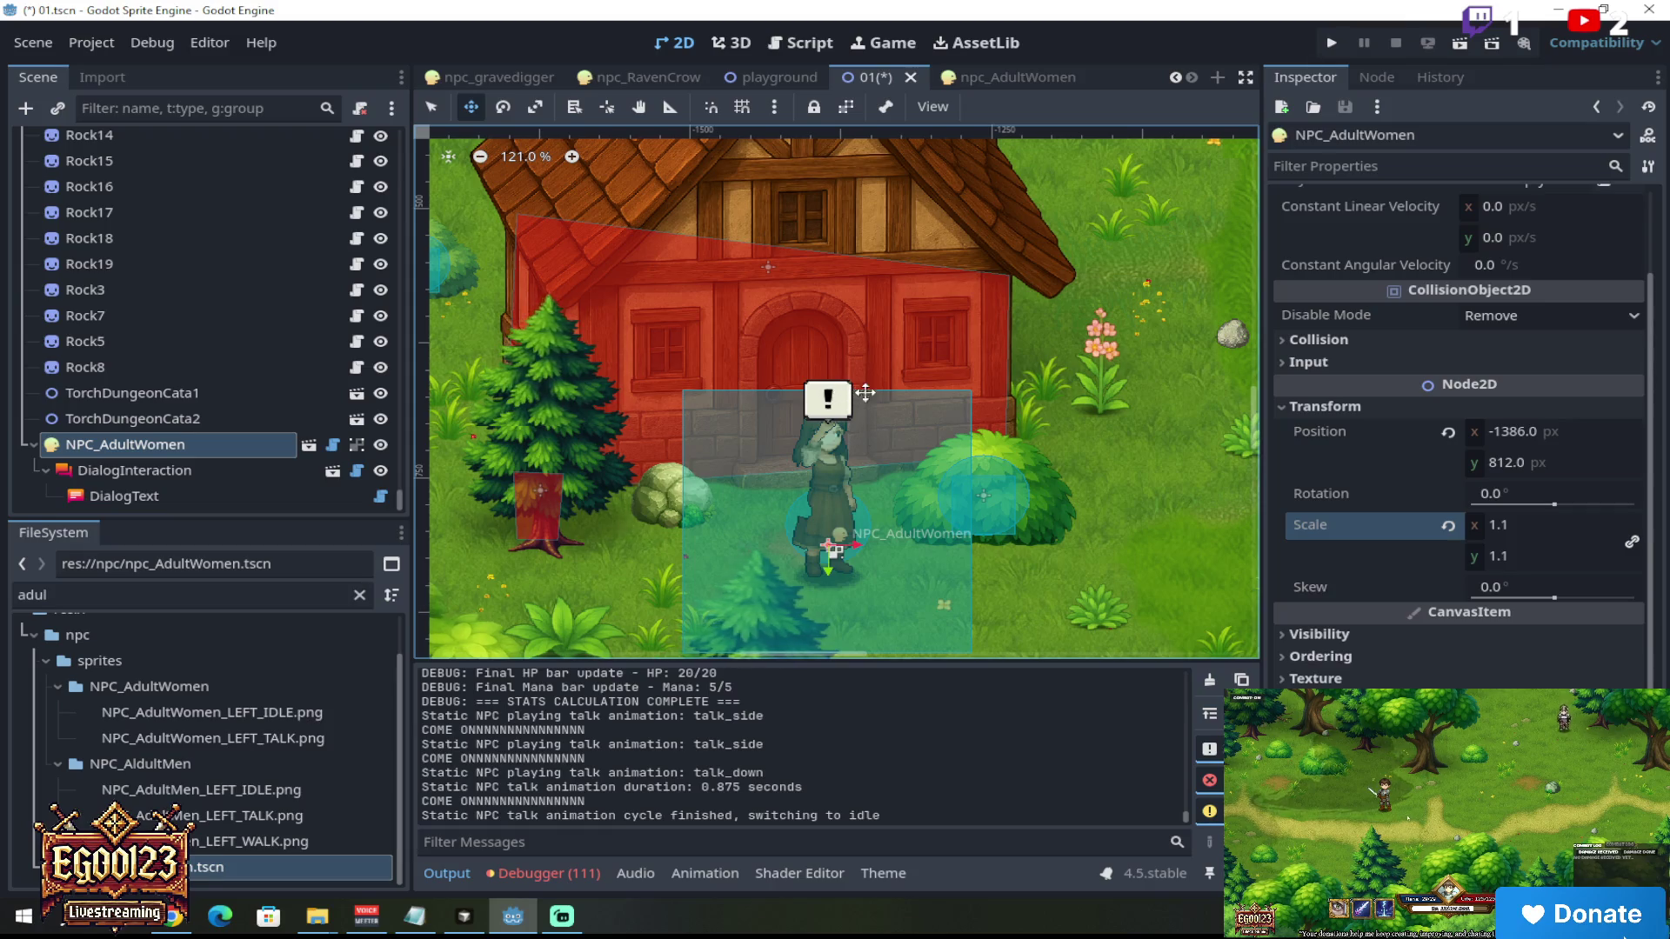
Step: Review the logged errors in the Debugger panel
click(565, 873)
click(568, 650)
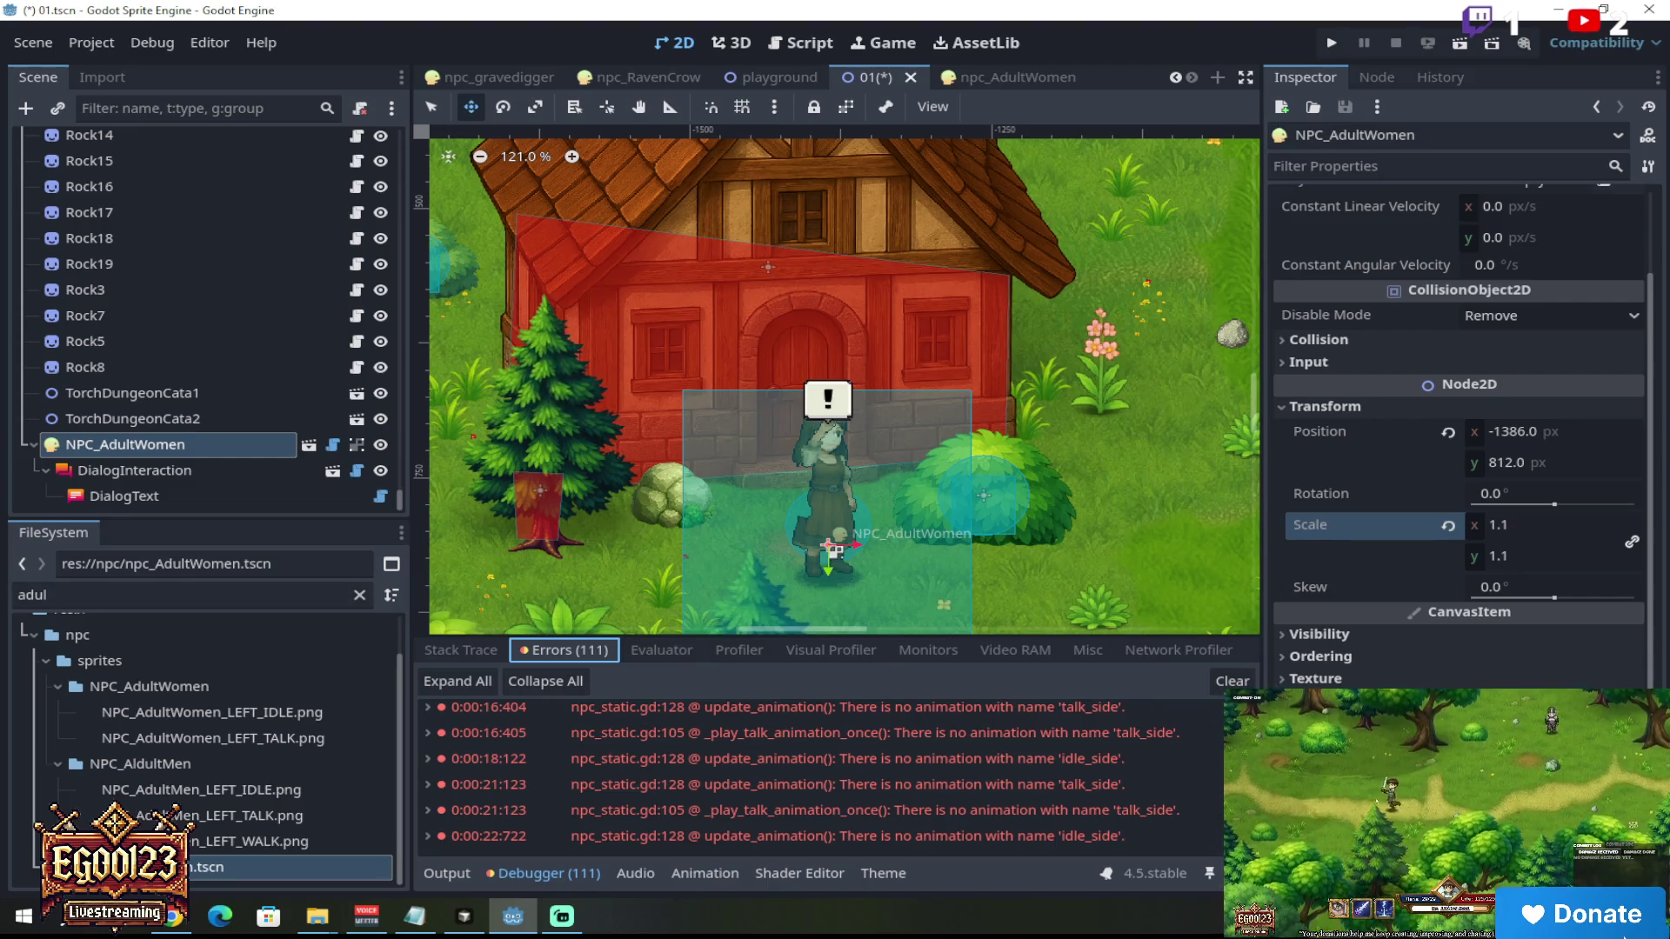
click(471, 653)
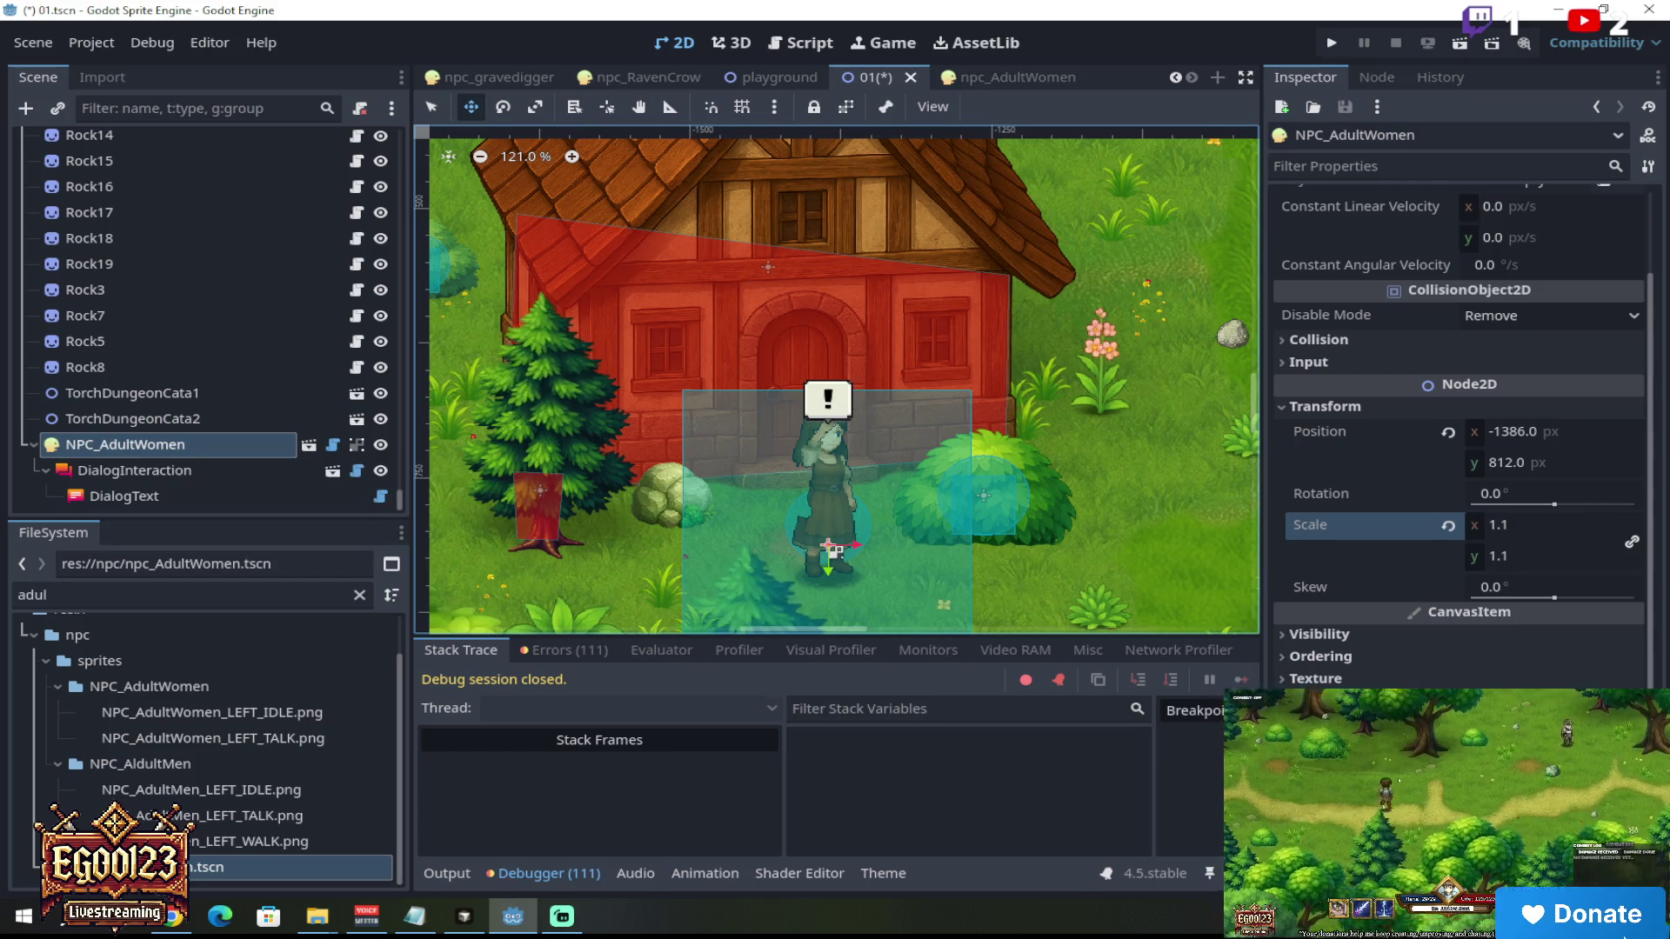
Step: Copy the NPC_AdultWomen node path and open the npc_AdultWomen scene
right_click(224, 449)
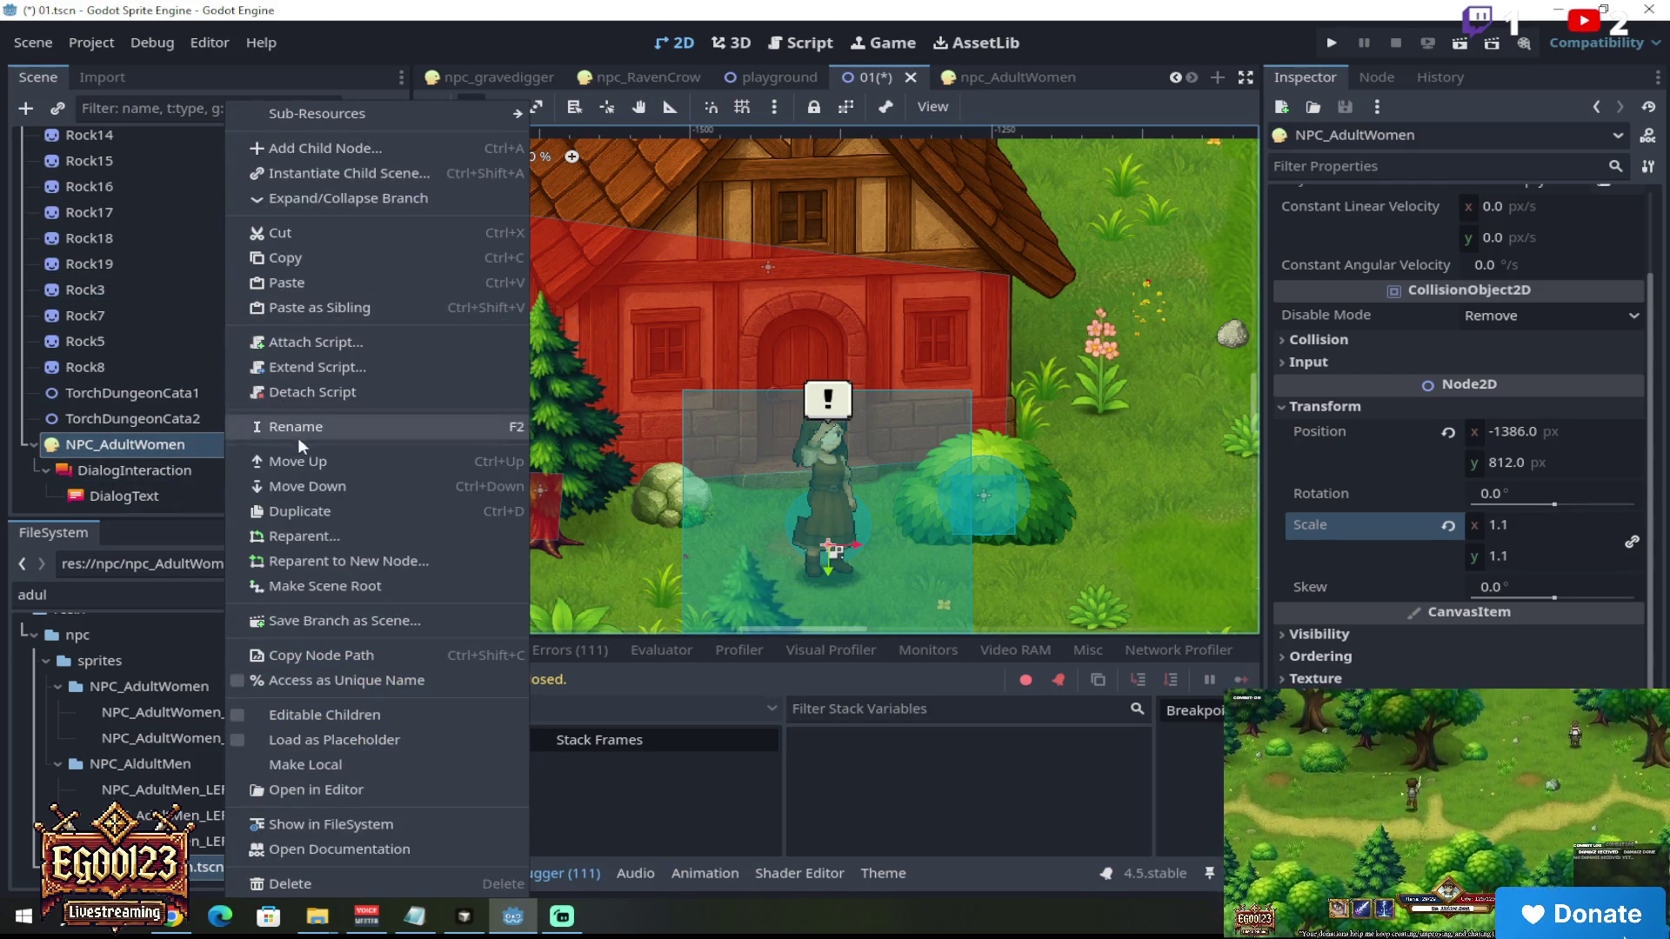
click(331, 655)
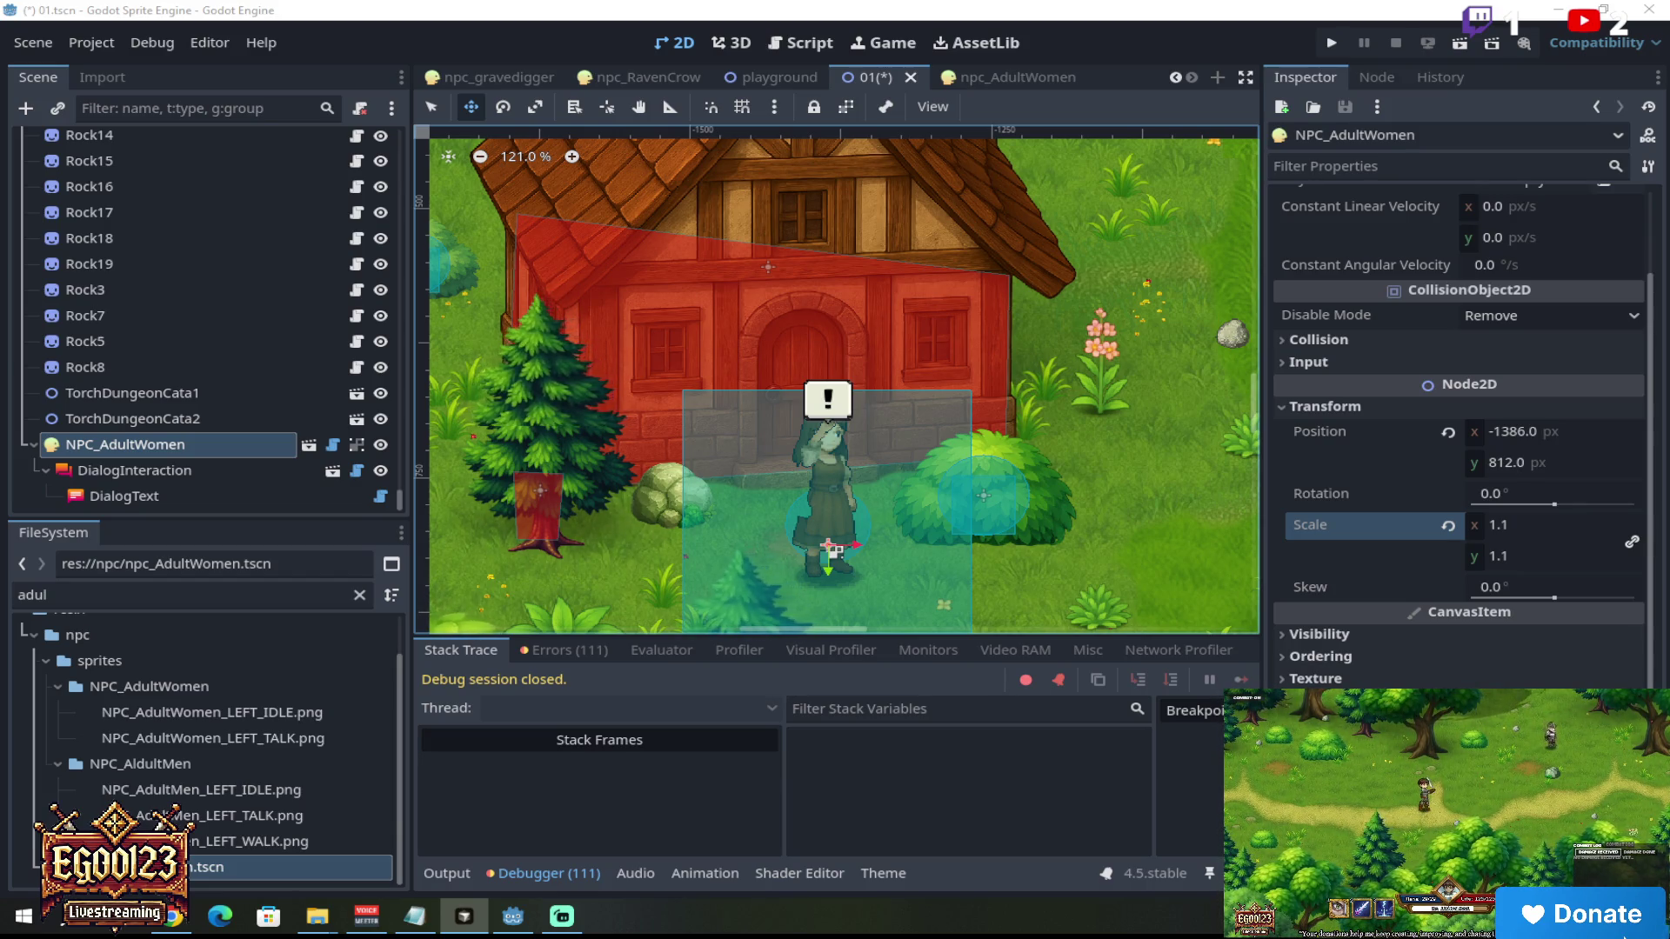
click(1042, 76)
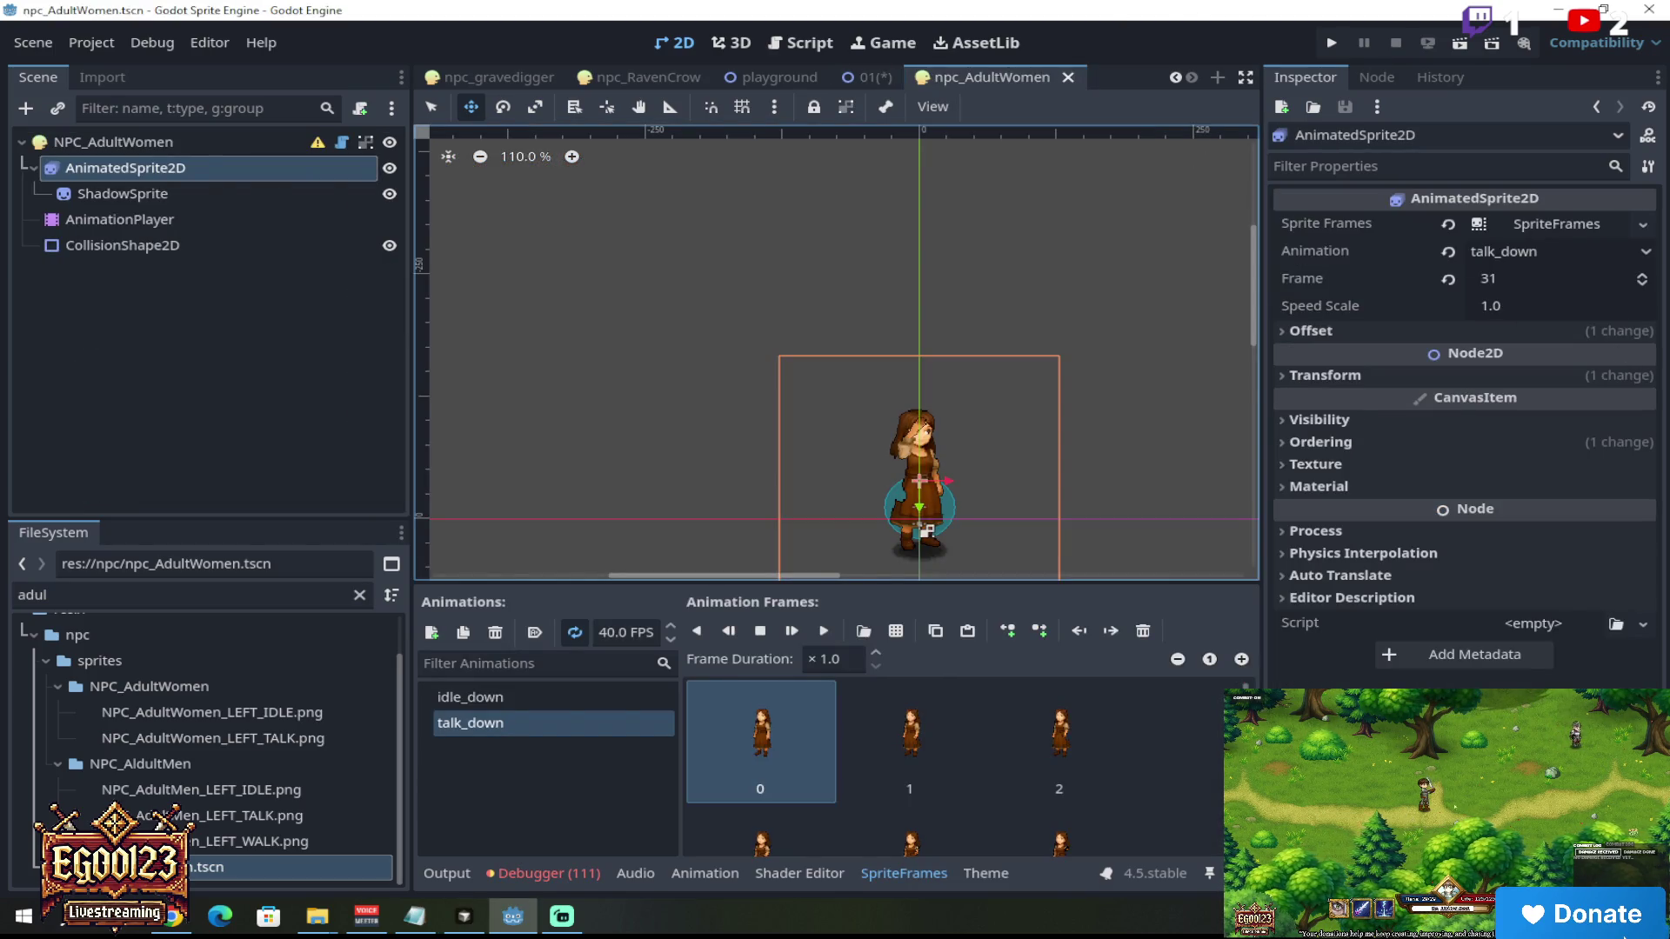
Step: Switch to another app briefly, then come back to the 01 village scene tab
click(464, 916)
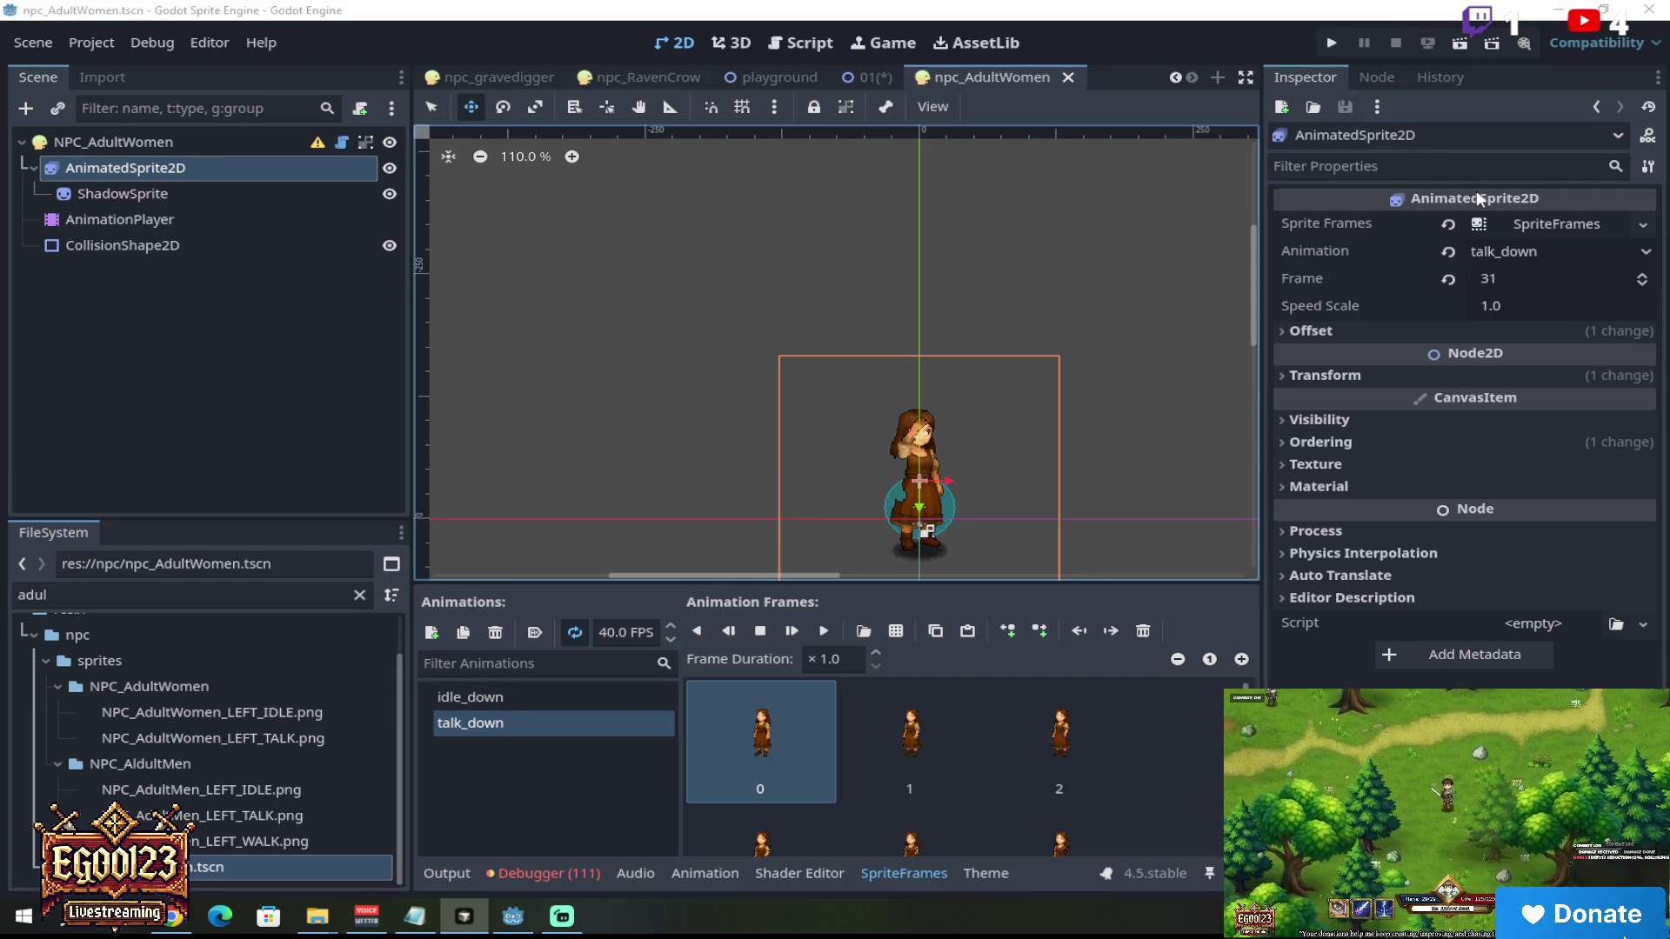
click(867, 78)
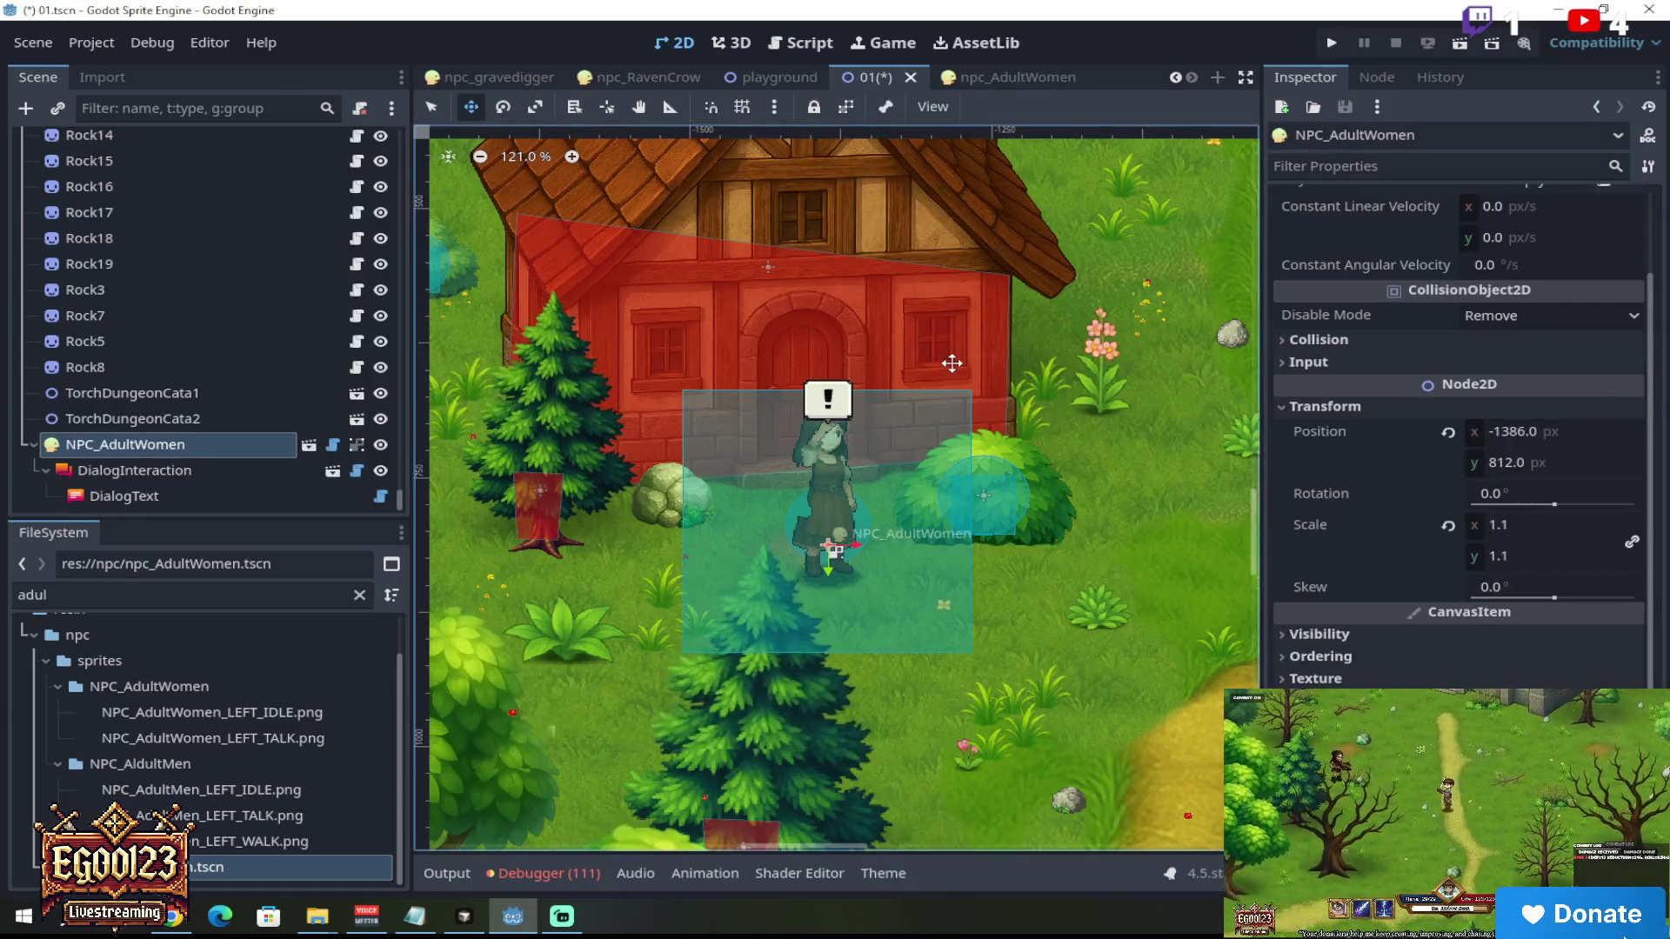
key(alt+Tab)
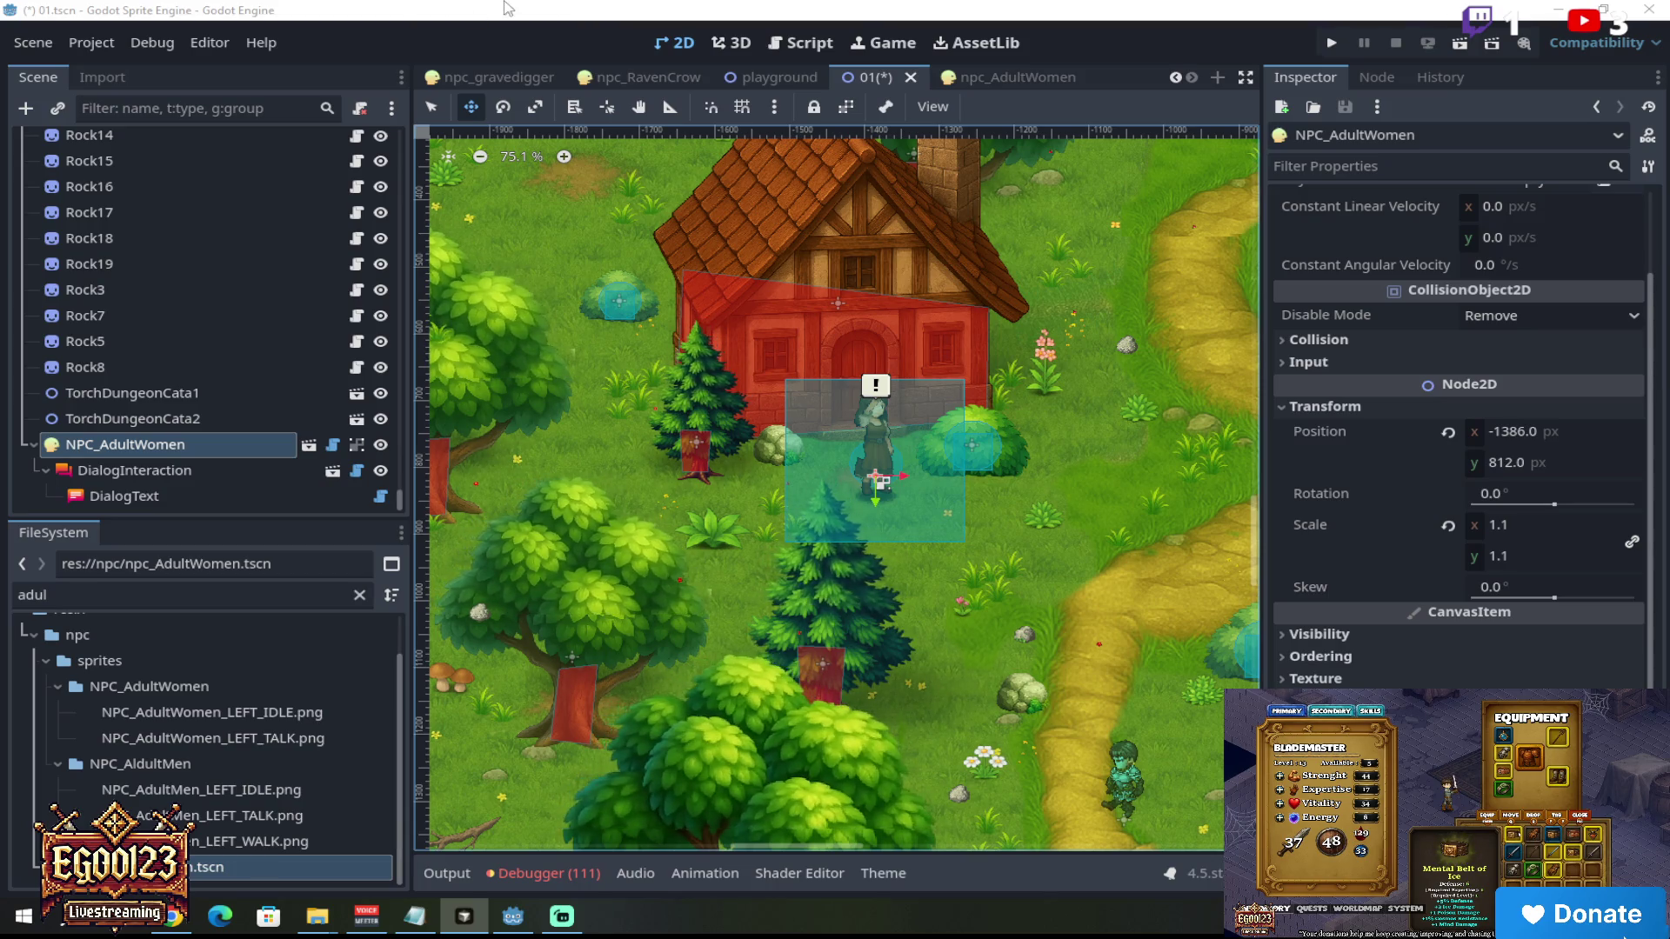
click(868, 583)
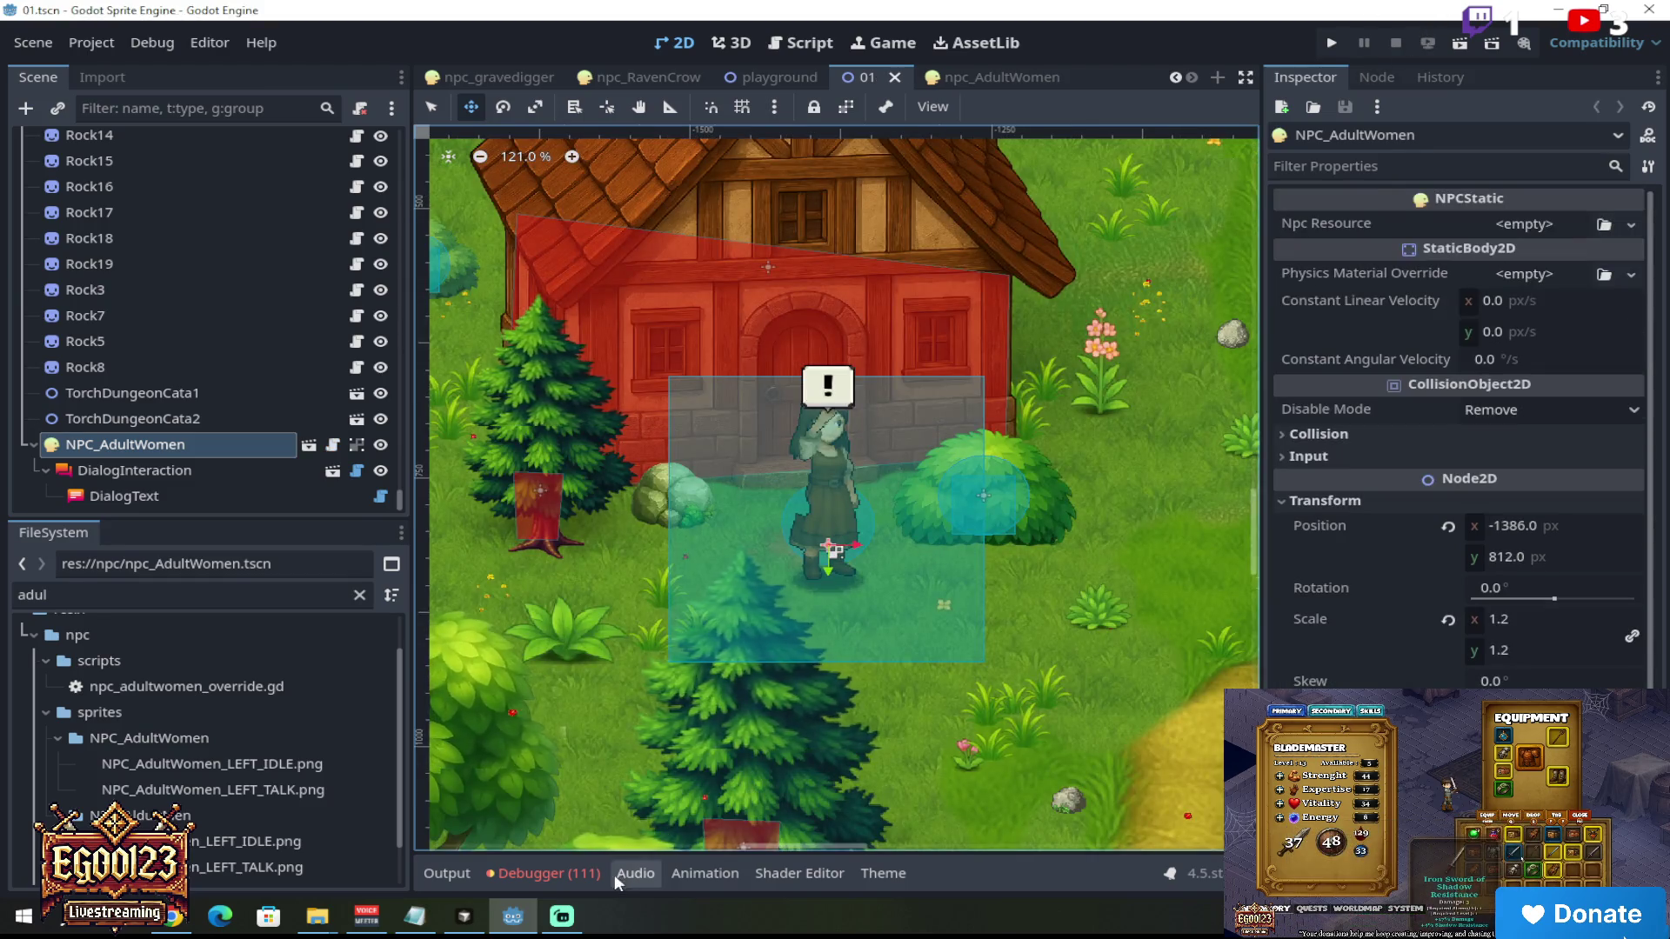
Step: Clear the Debugger's logged errors and run the village scene again to test Sonya
click(551, 871)
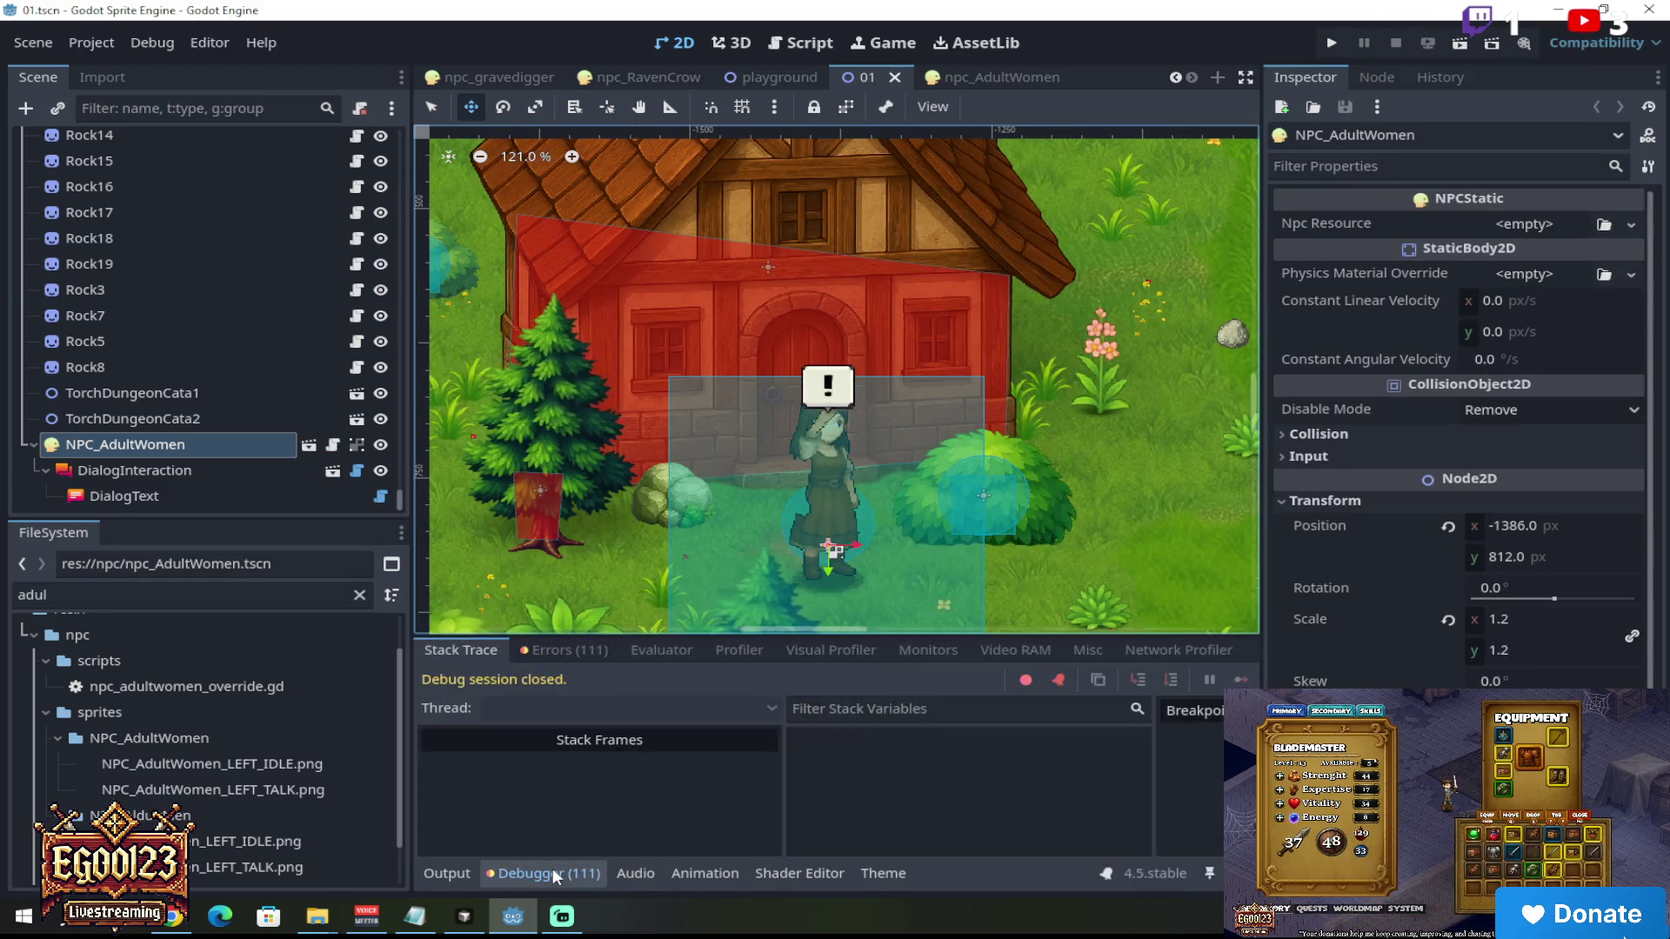
click(554, 650)
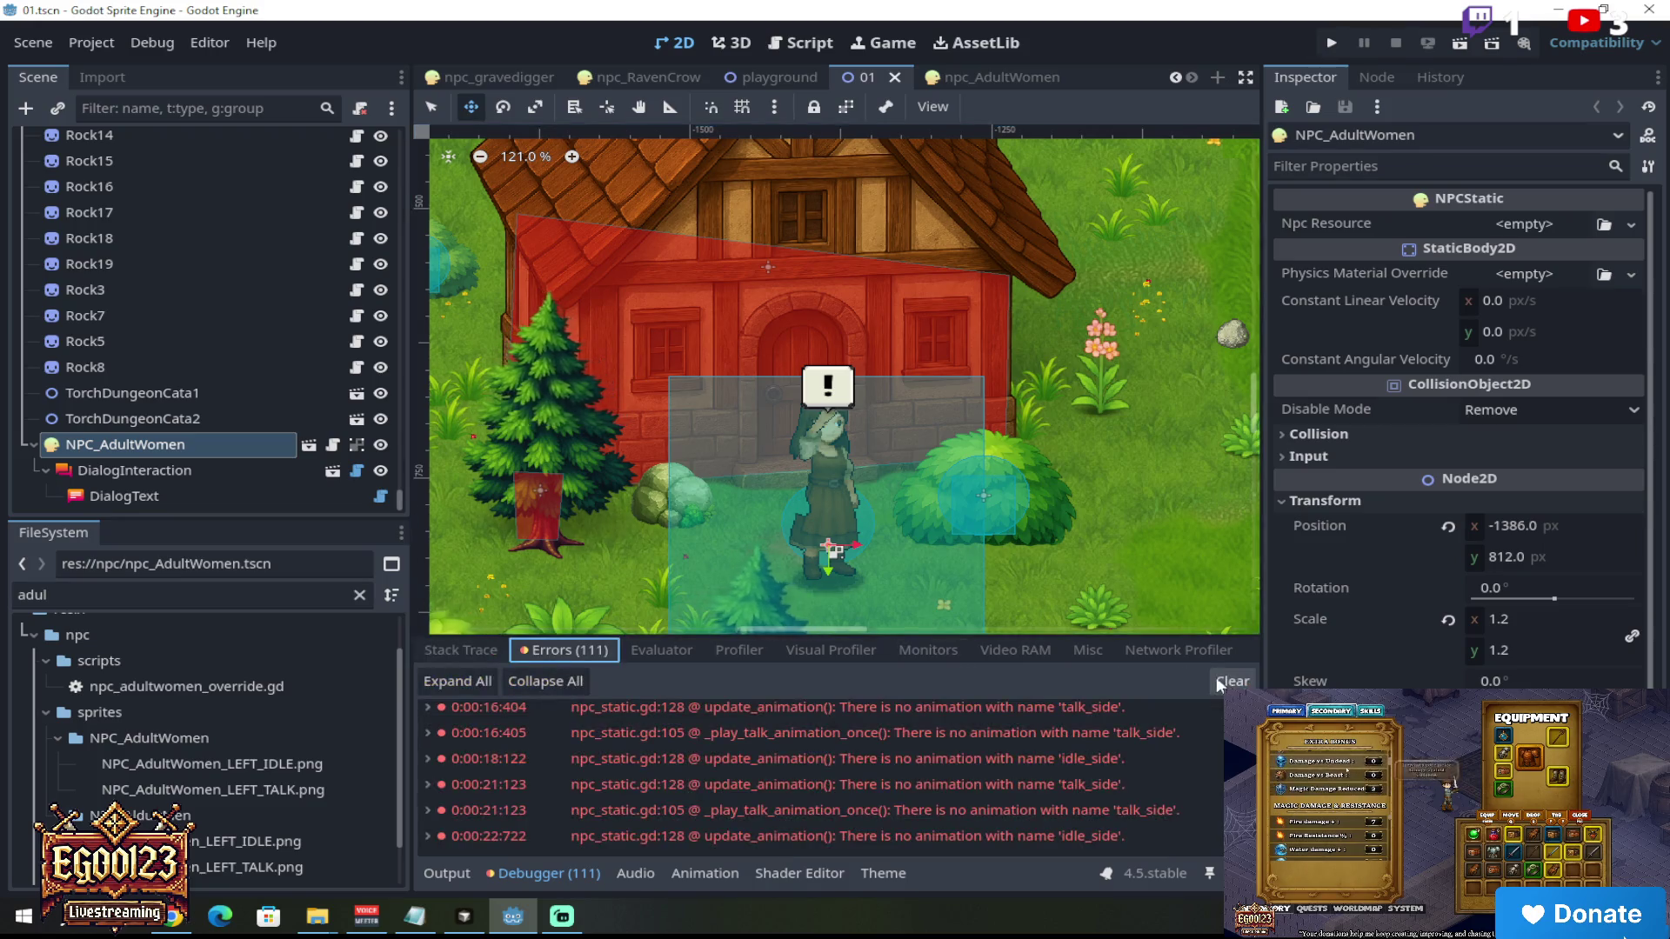
click(1233, 681)
click(444, 652)
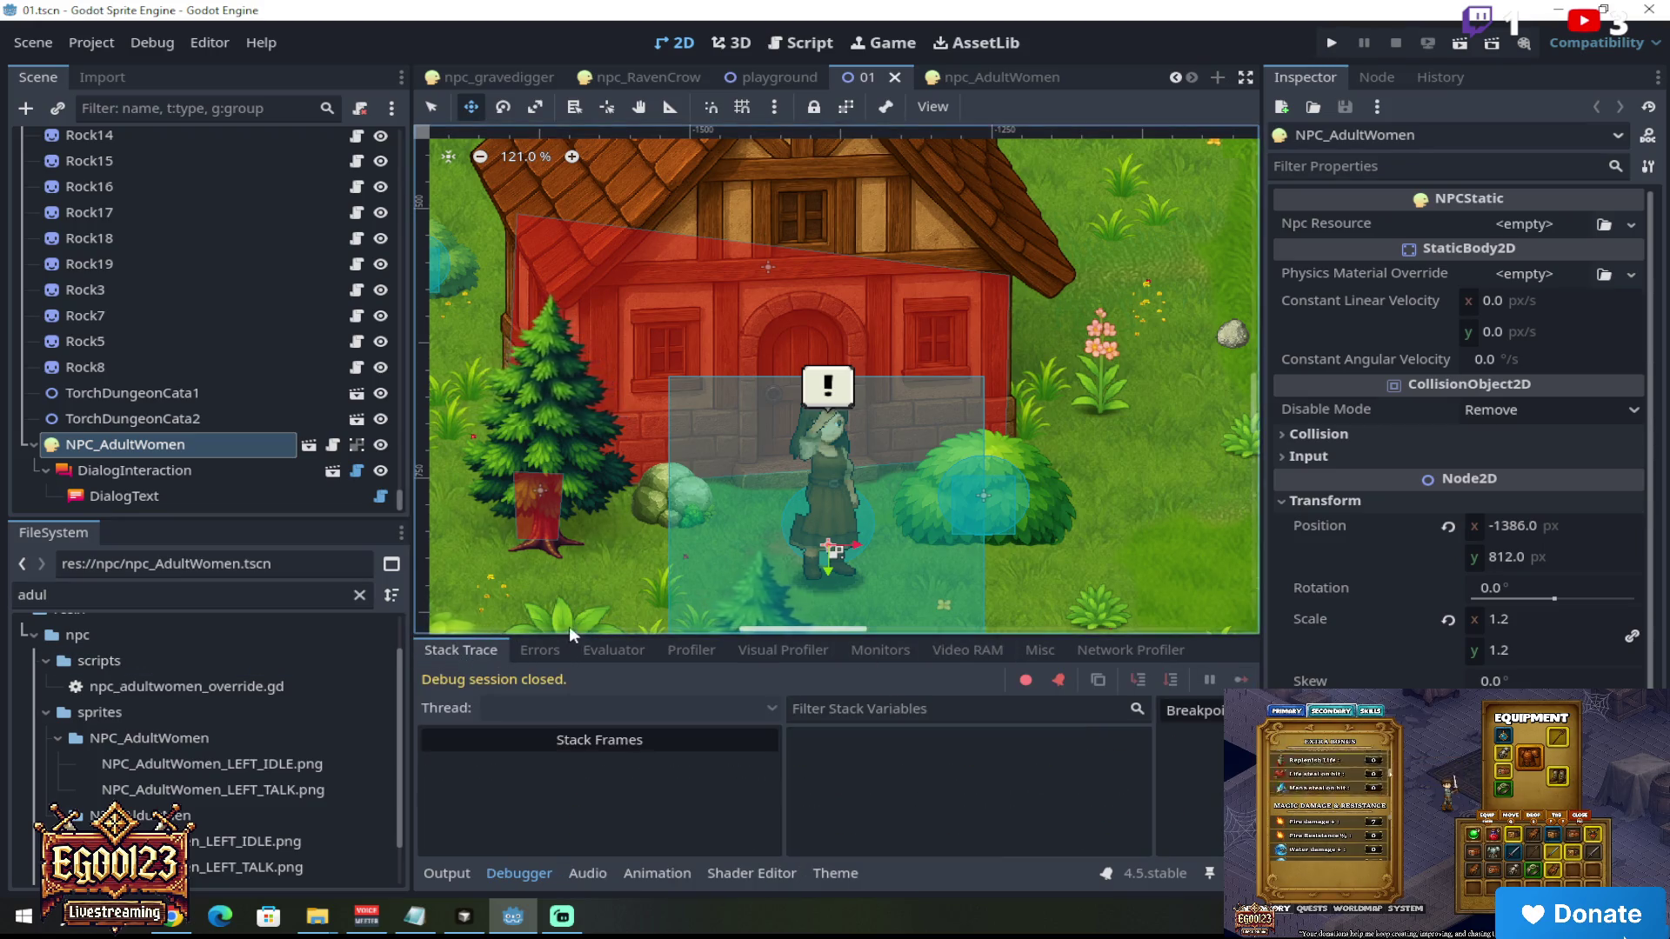
scroll(1024, 433, down, 4)
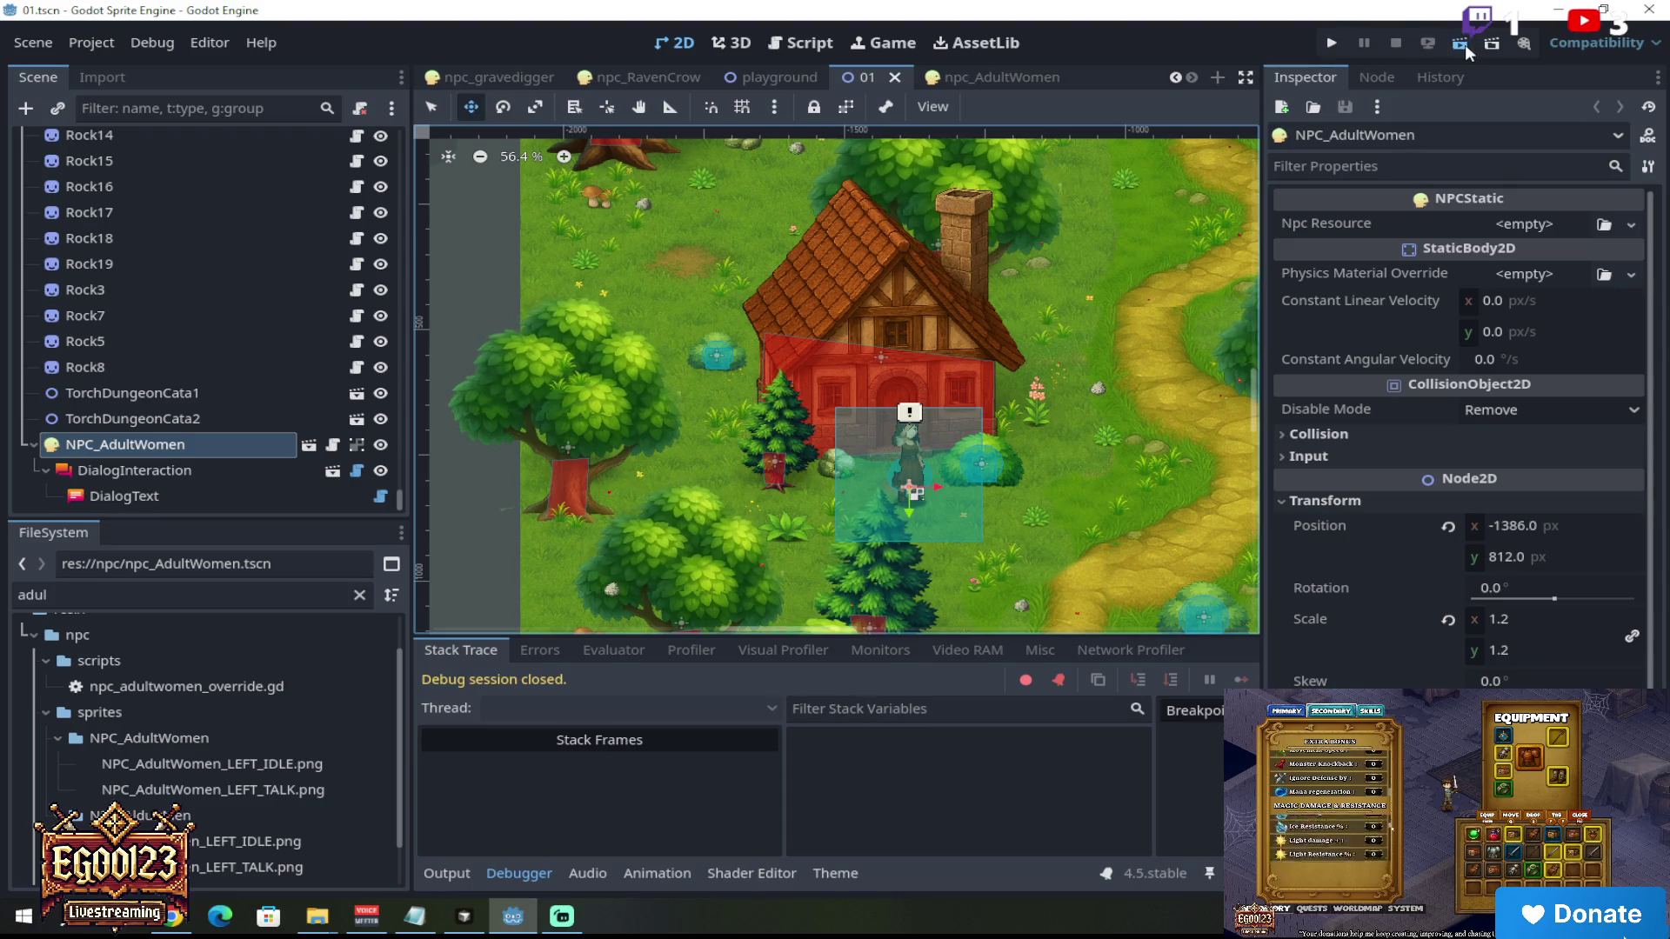
click(1463, 43)
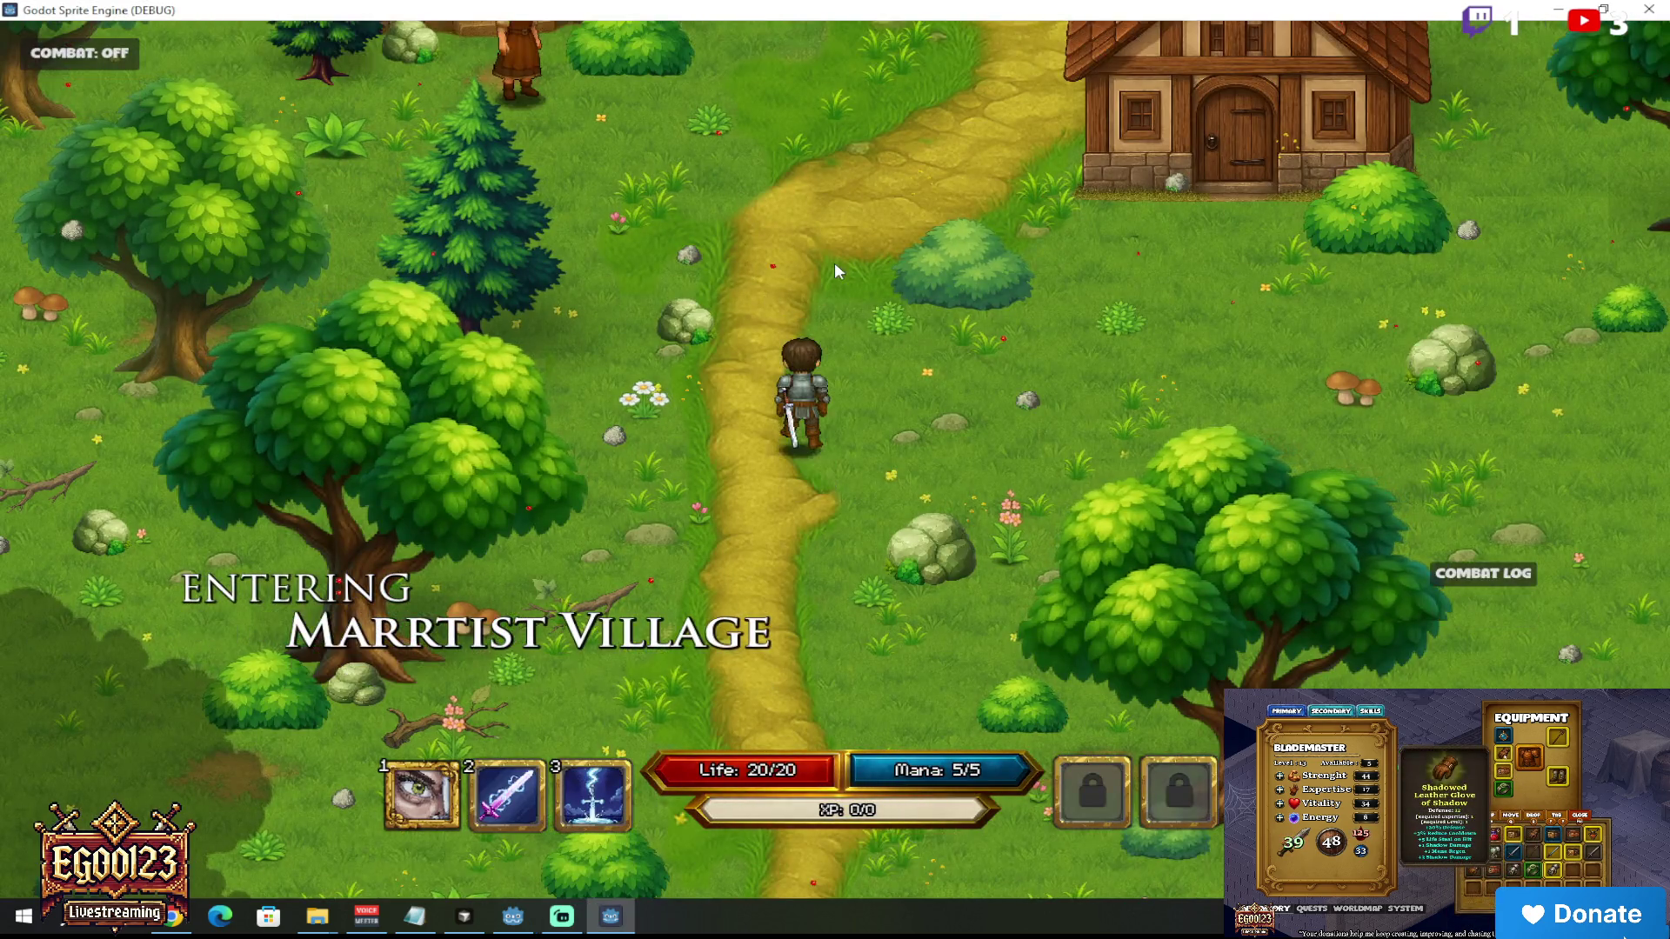
Step: Walk the knight up to Sonya and read her dialogue line with portrait
click(834, 262)
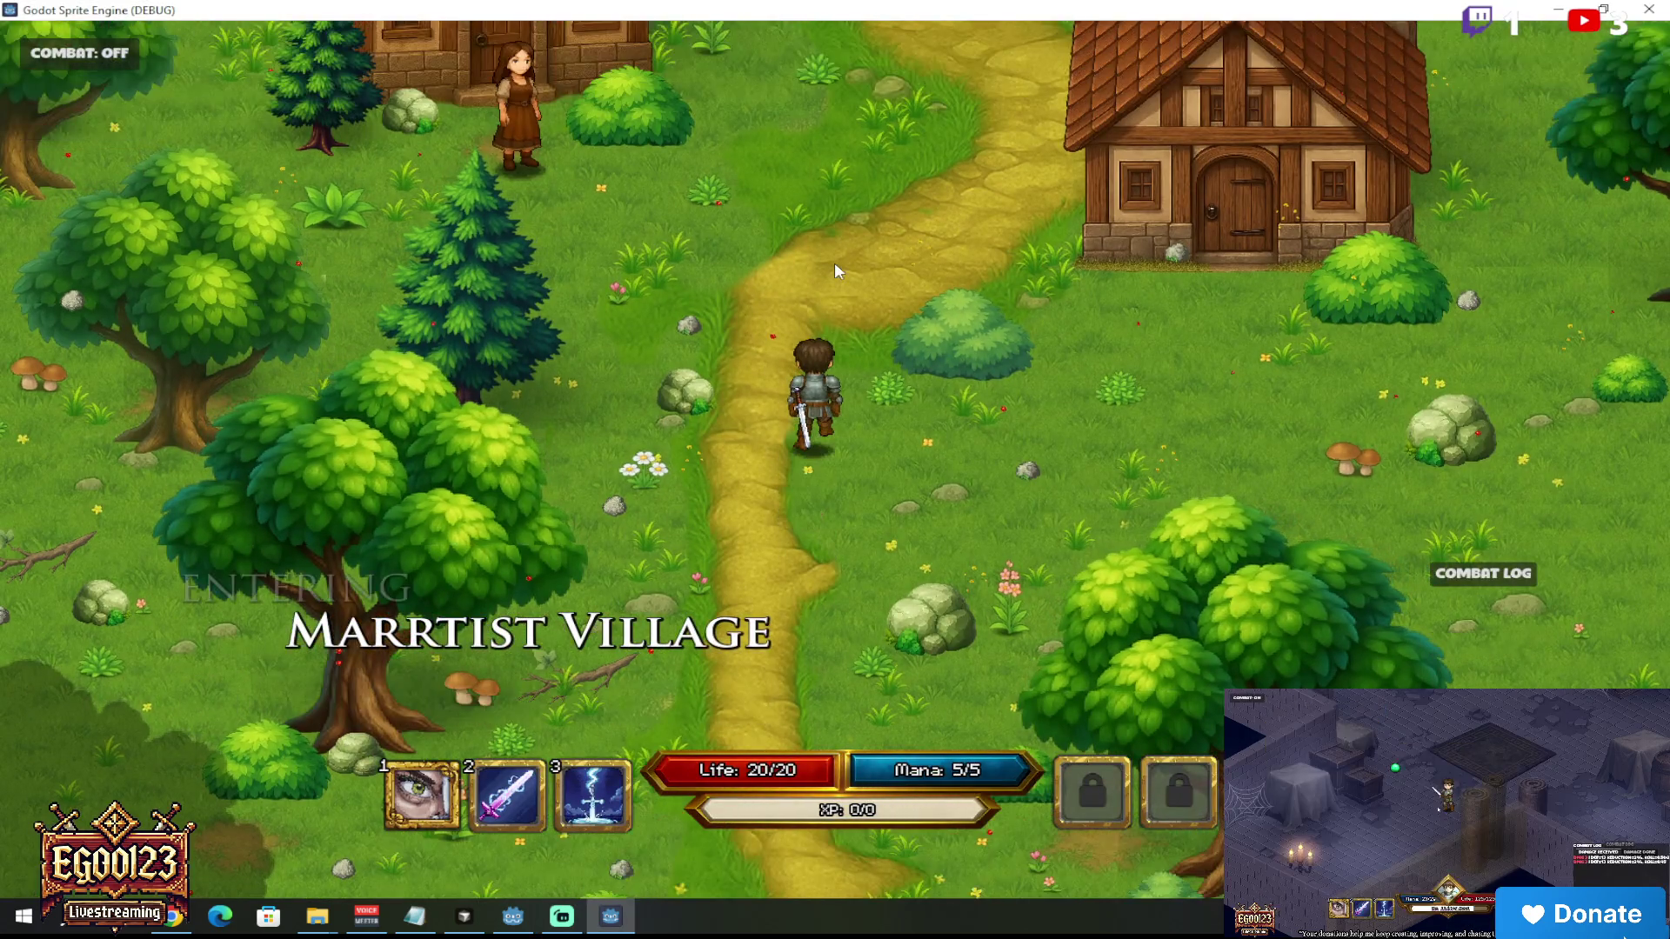
click(769, 306)
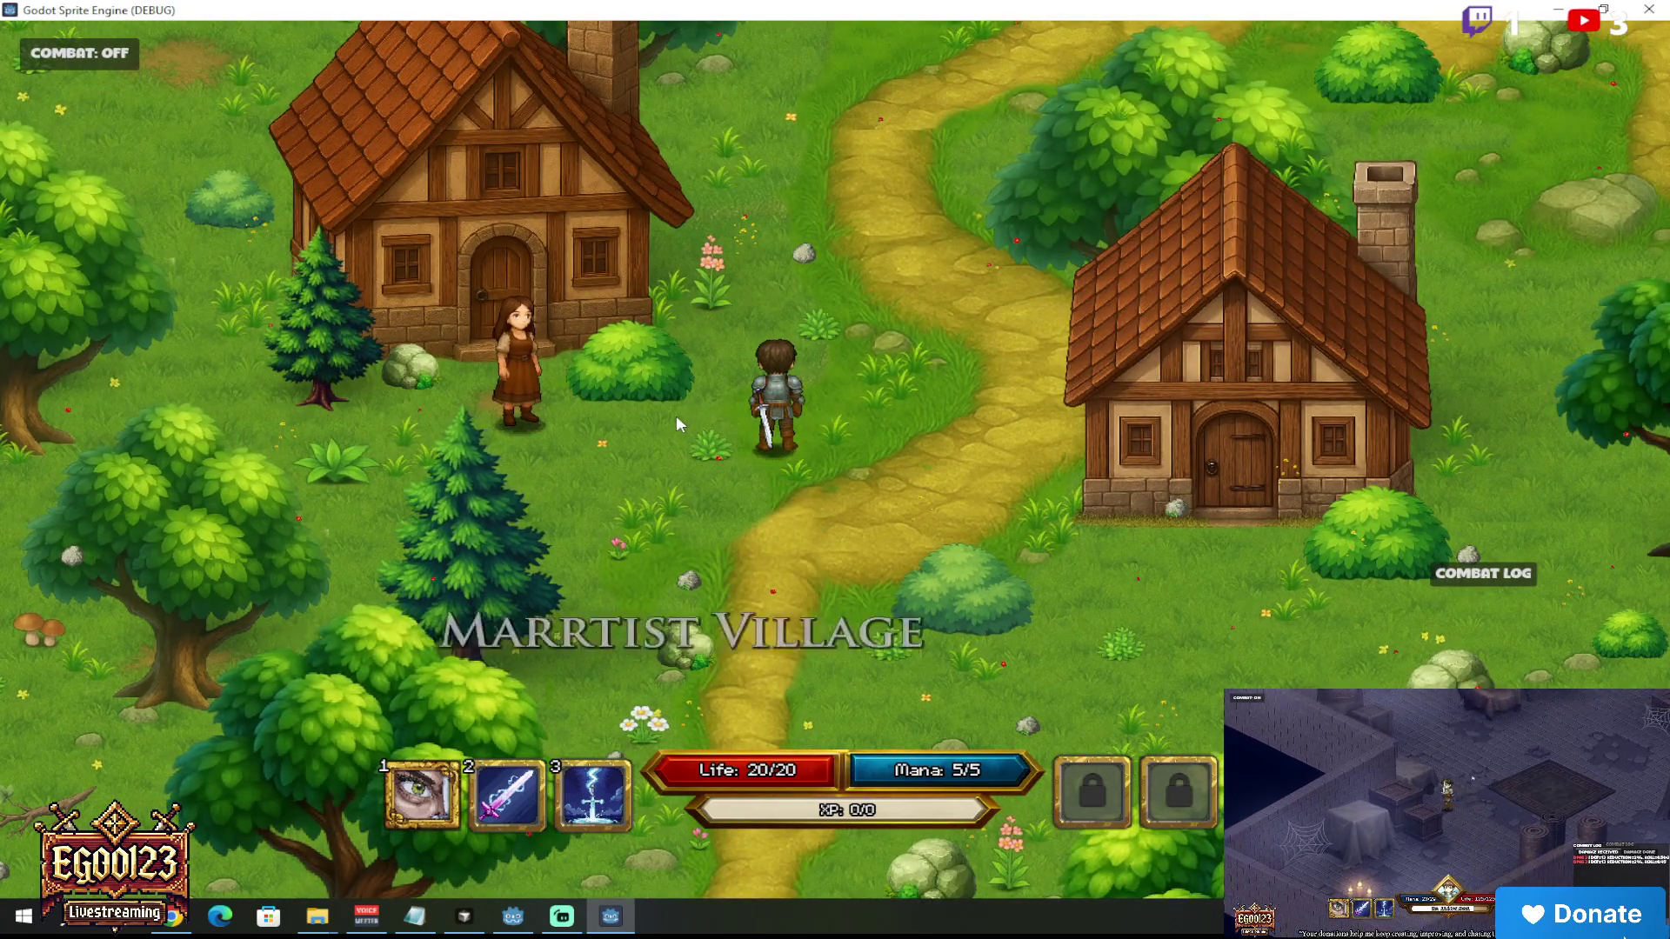
click(593, 453)
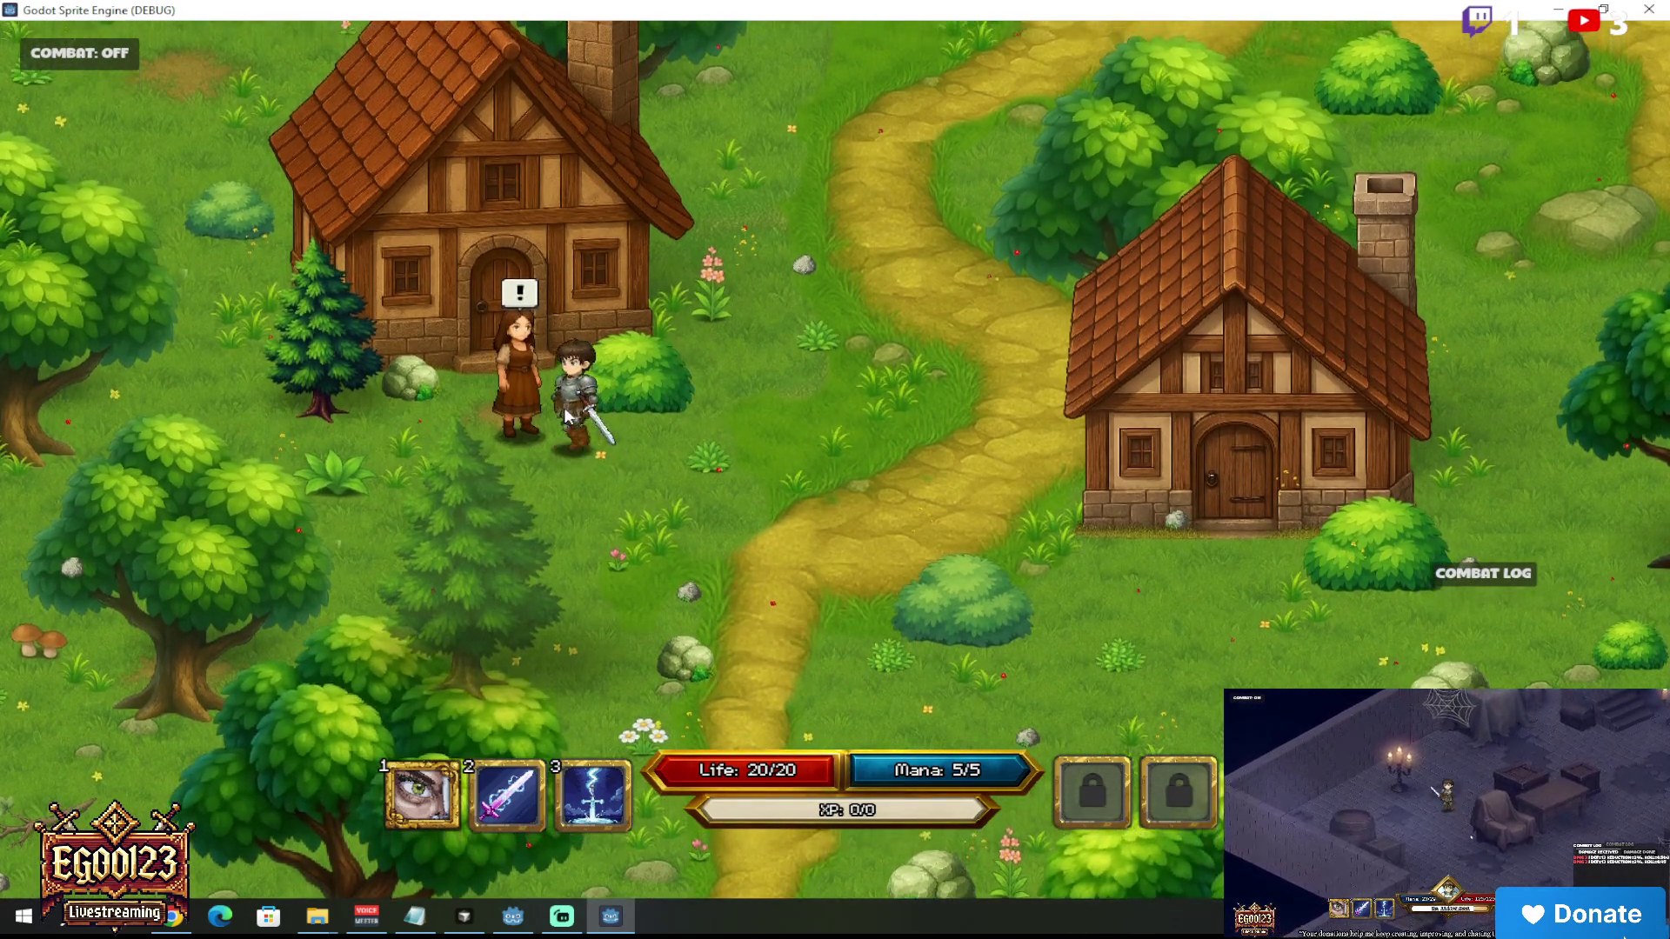
key(e)
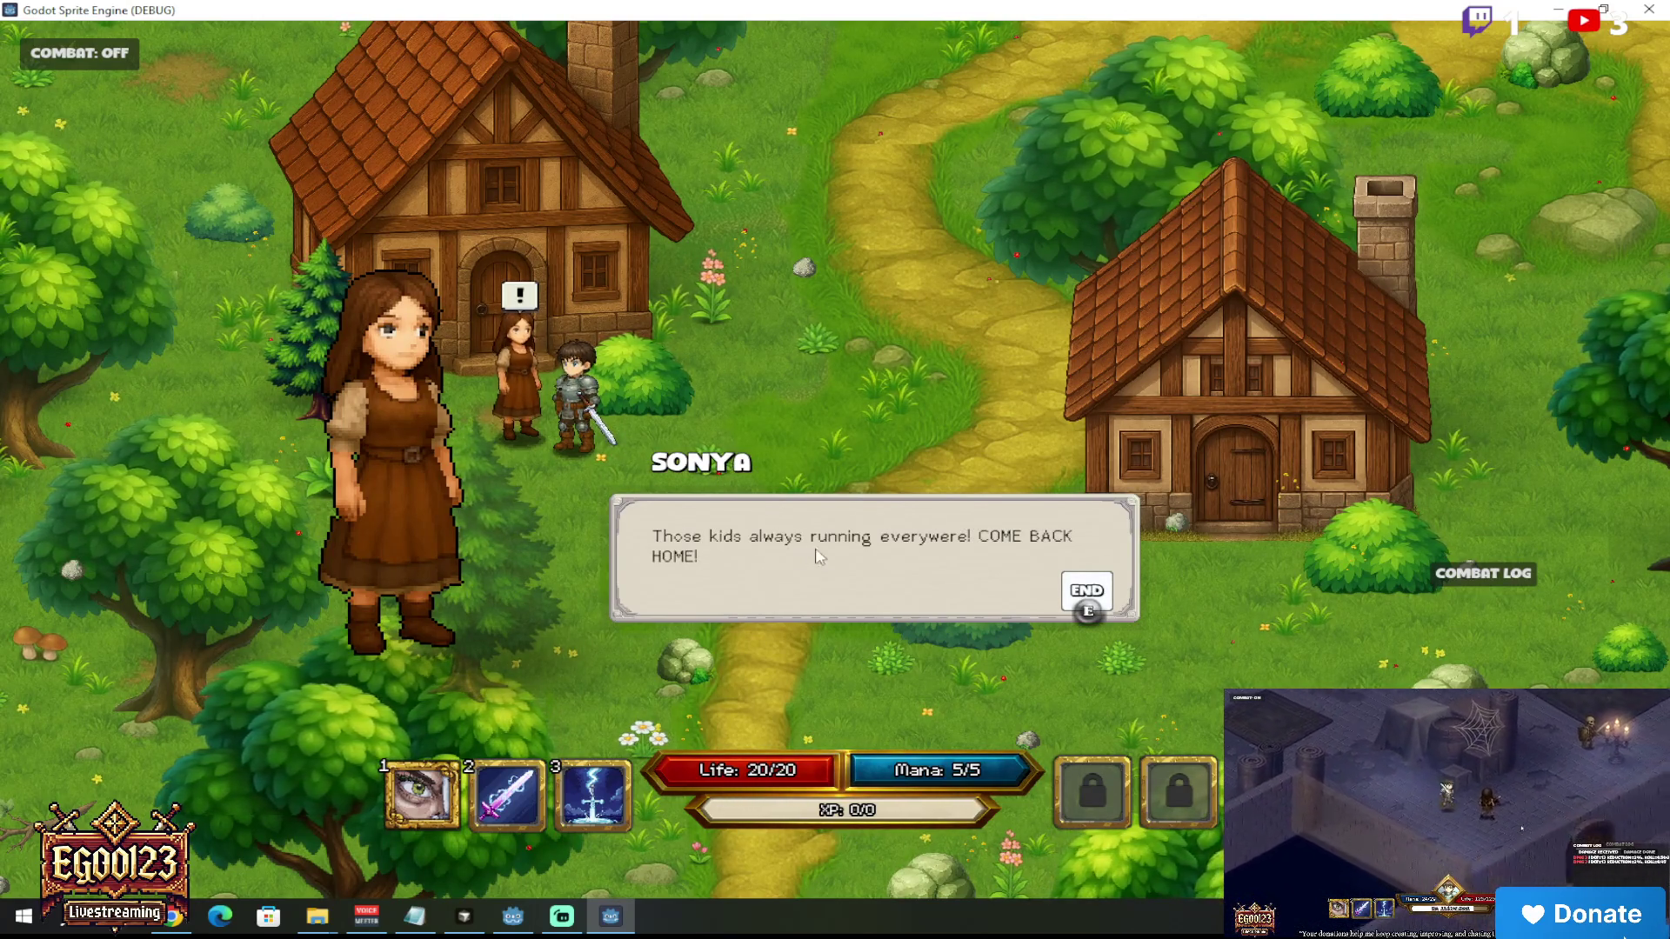
key(e)
key(e)
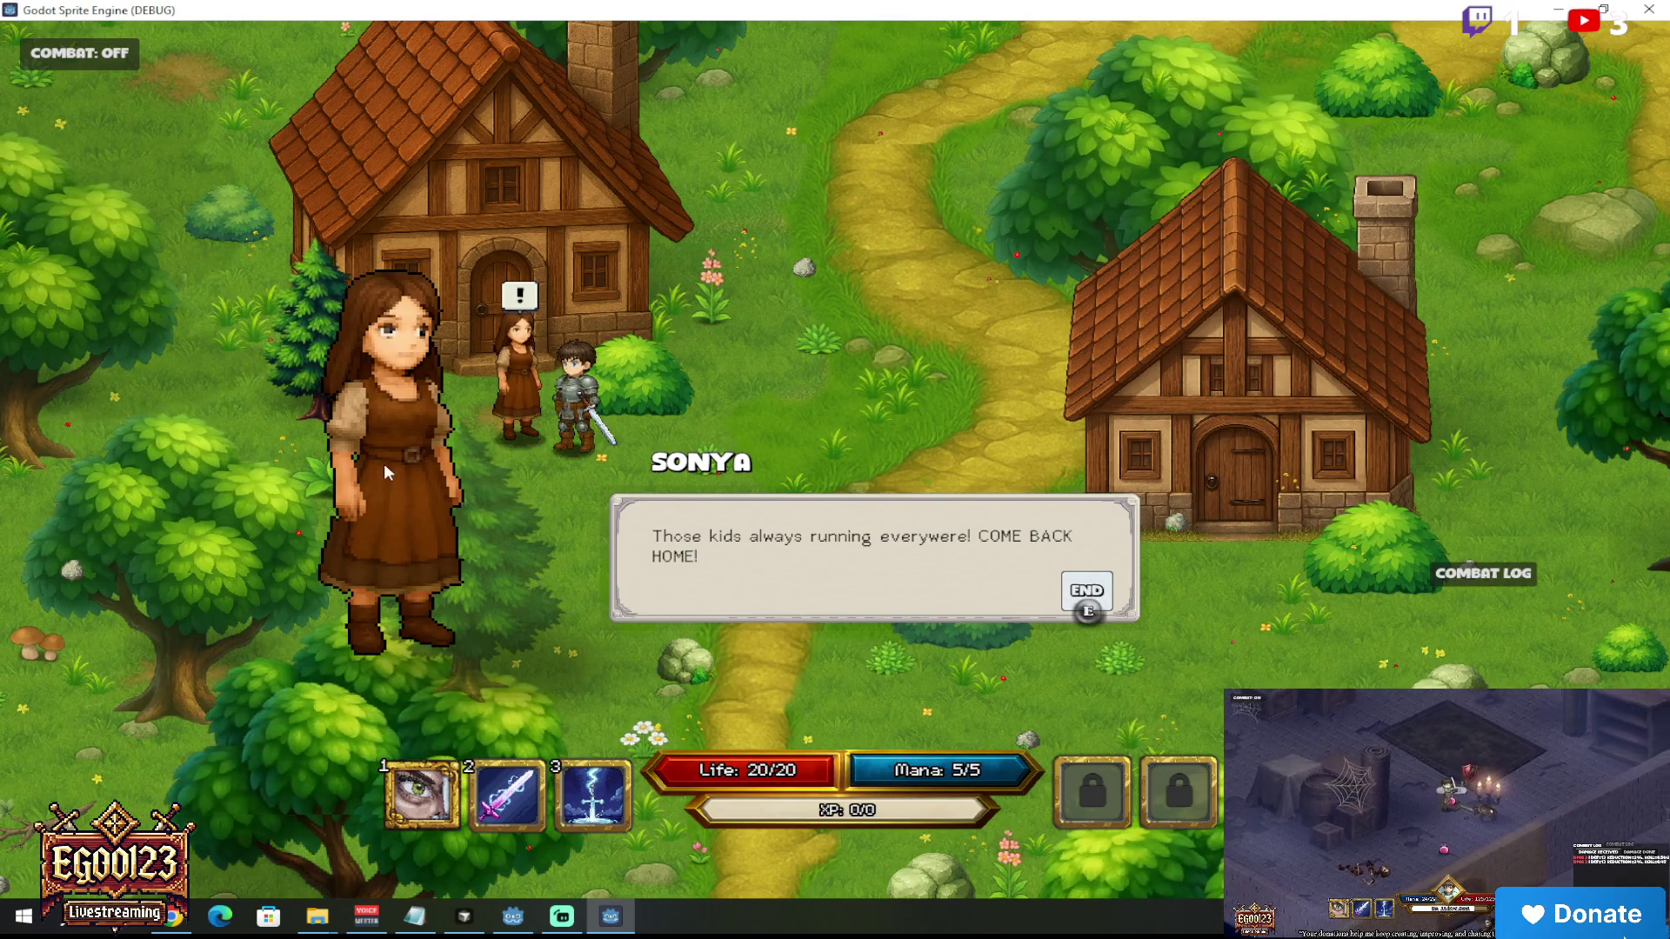
key(e)
key(e)
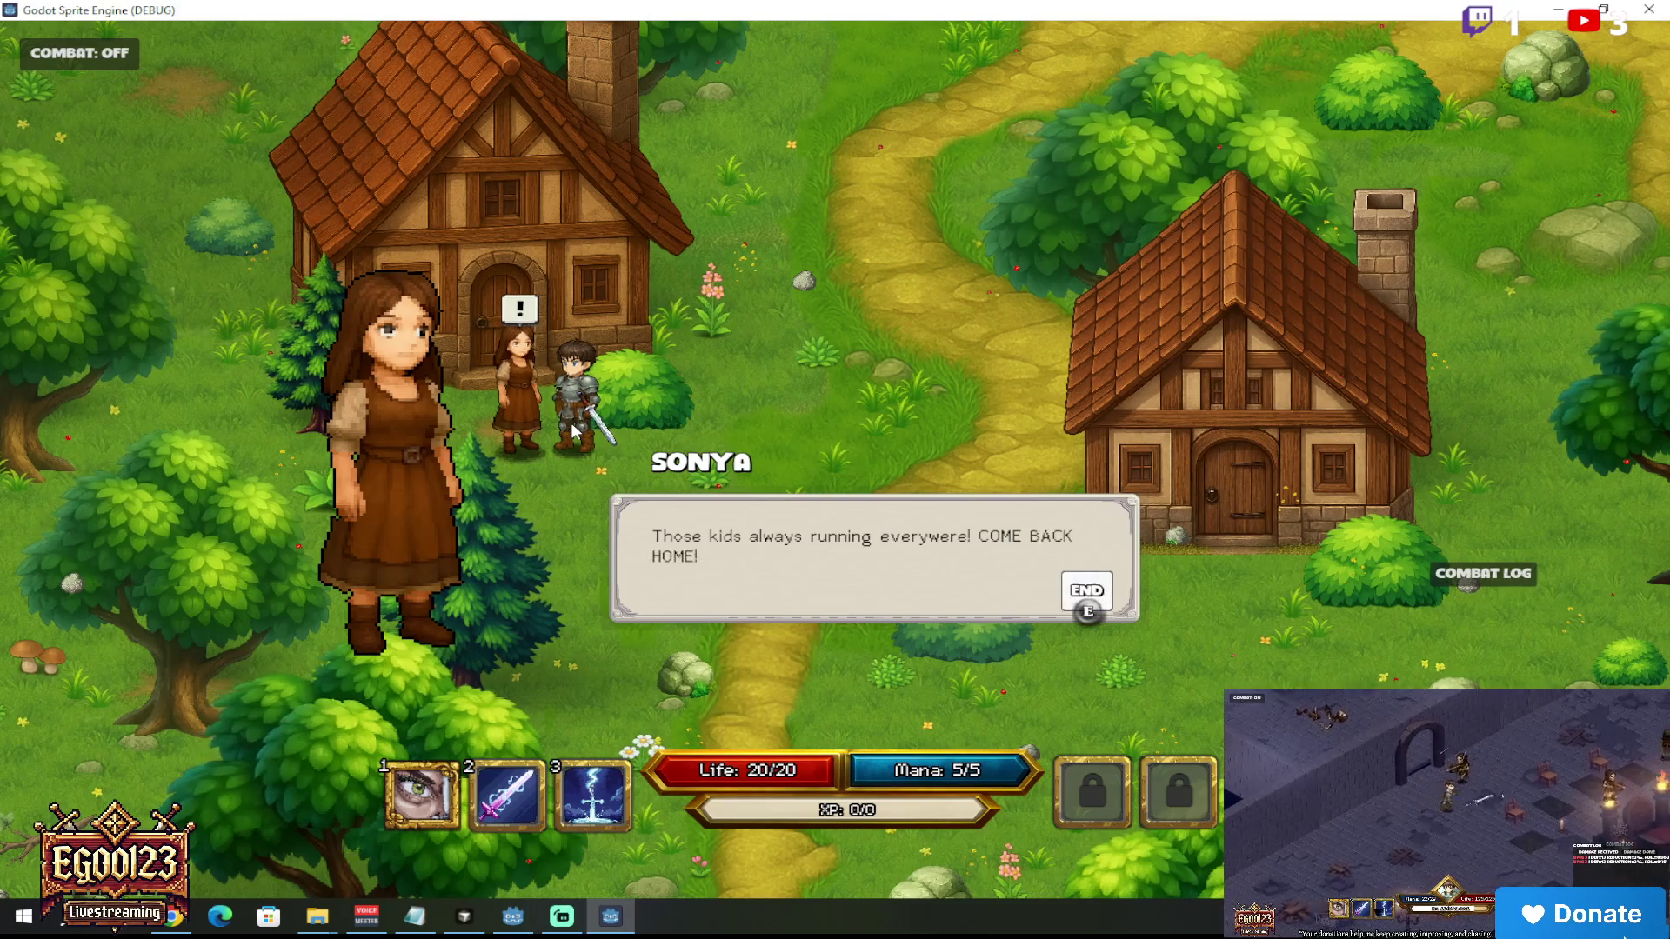
key(e)
Step: Talk to Sonya several more times from nearby spots, closing each dialogue
click(834, 376)
click(603, 524)
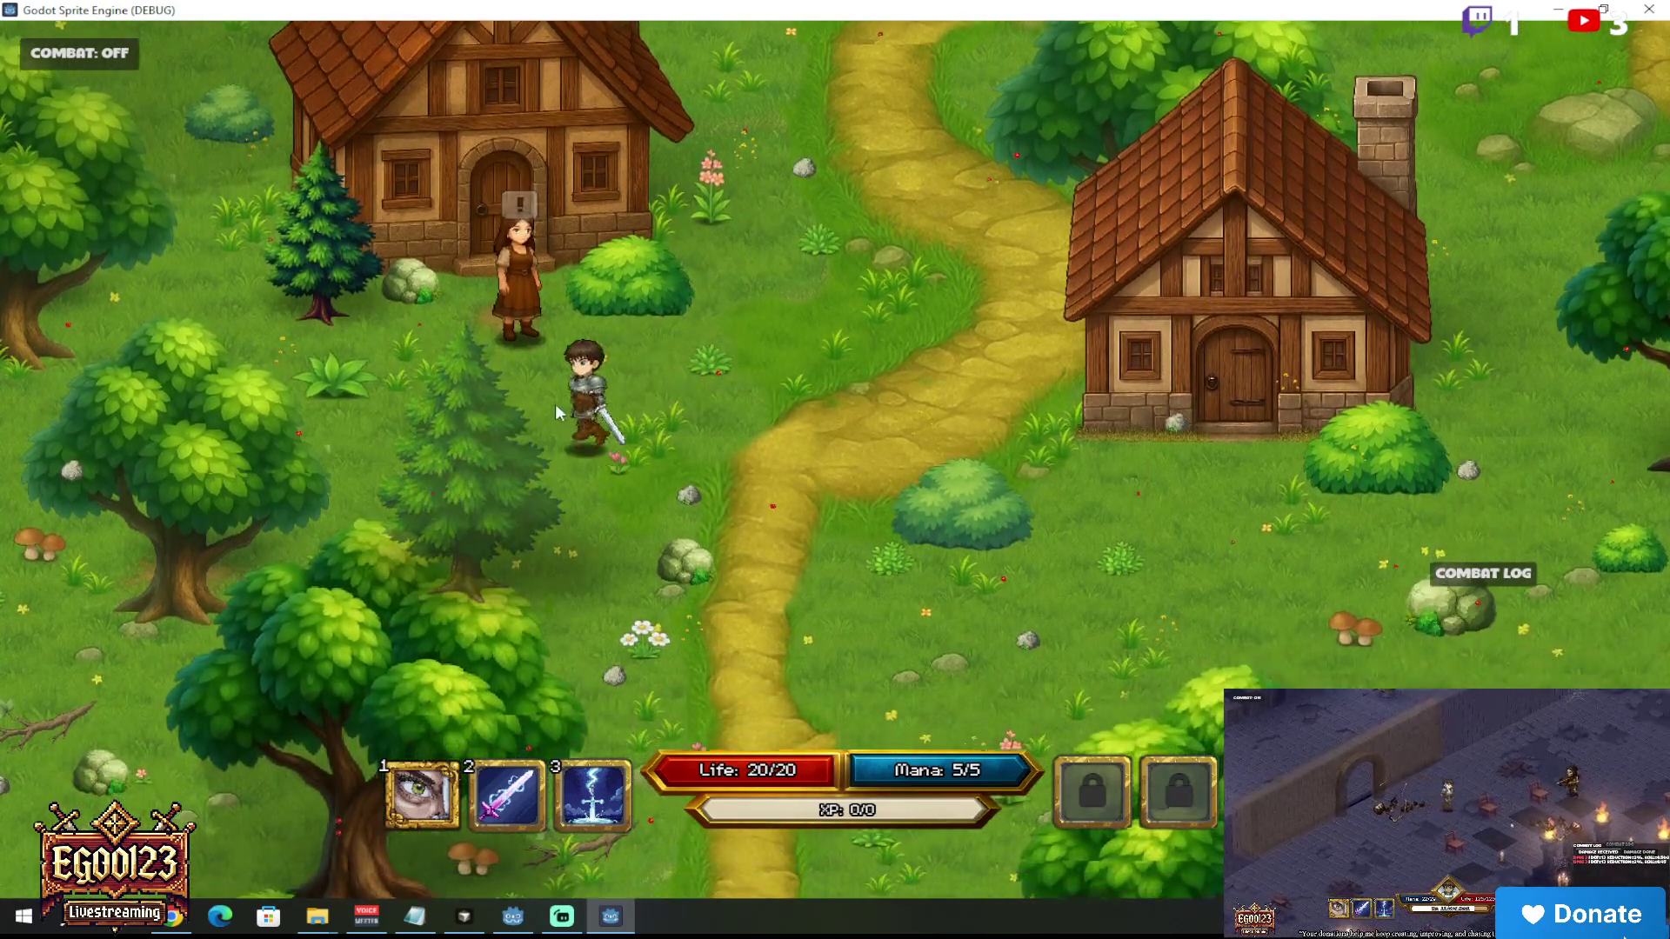
key(e)
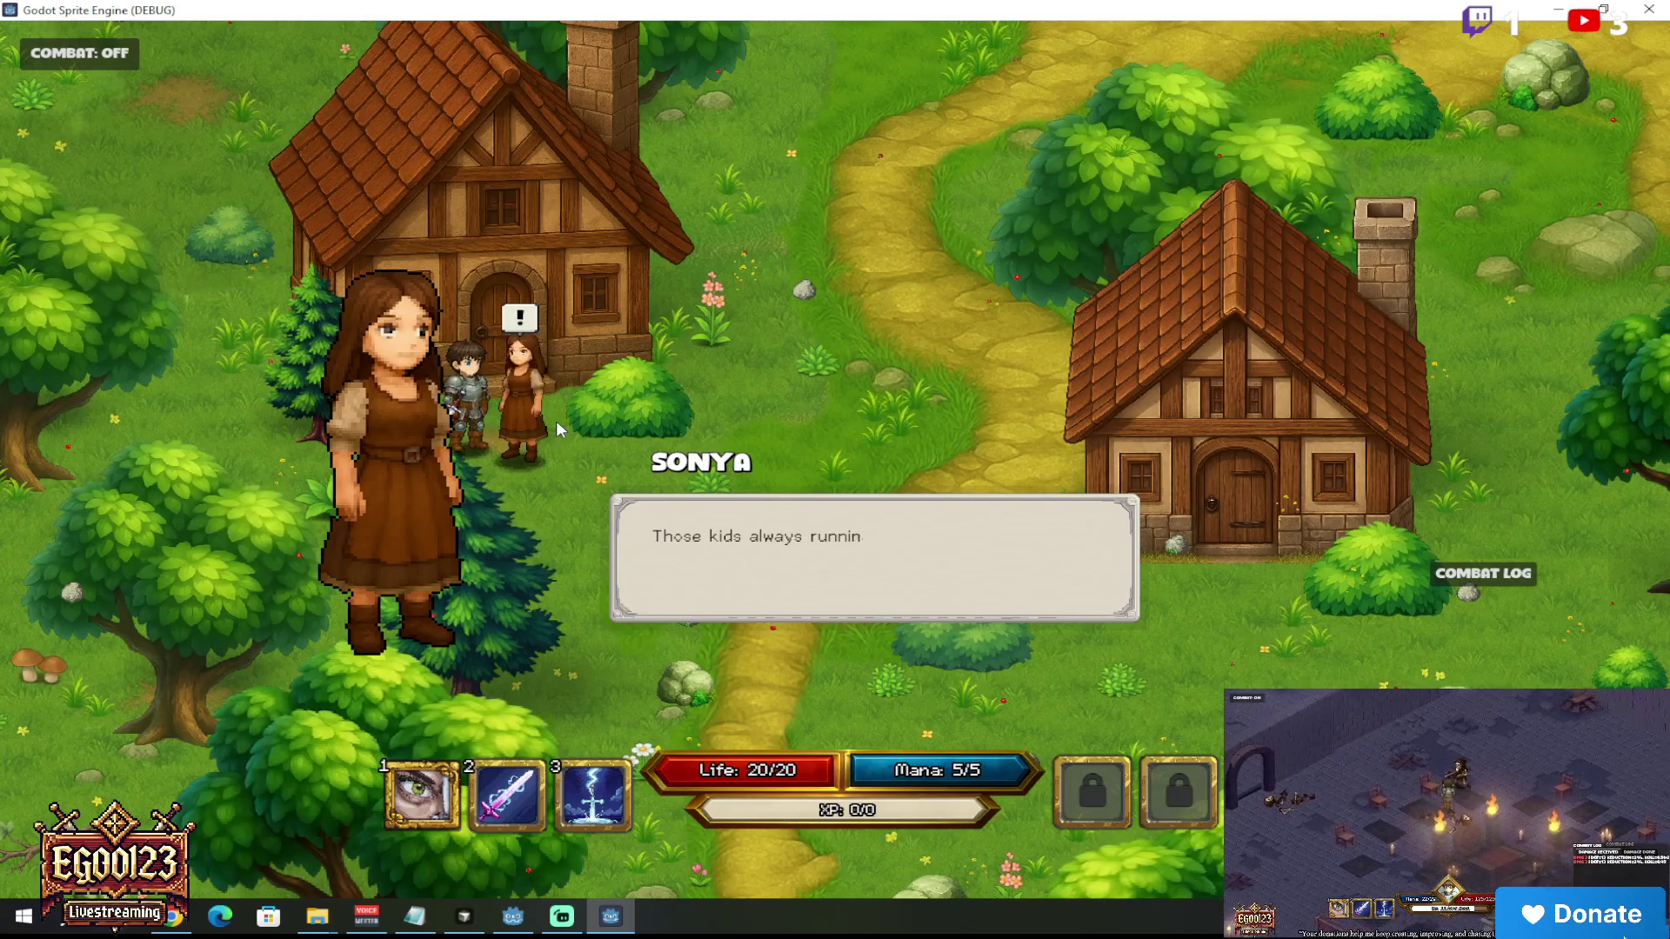
key(e)
click(525, 482)
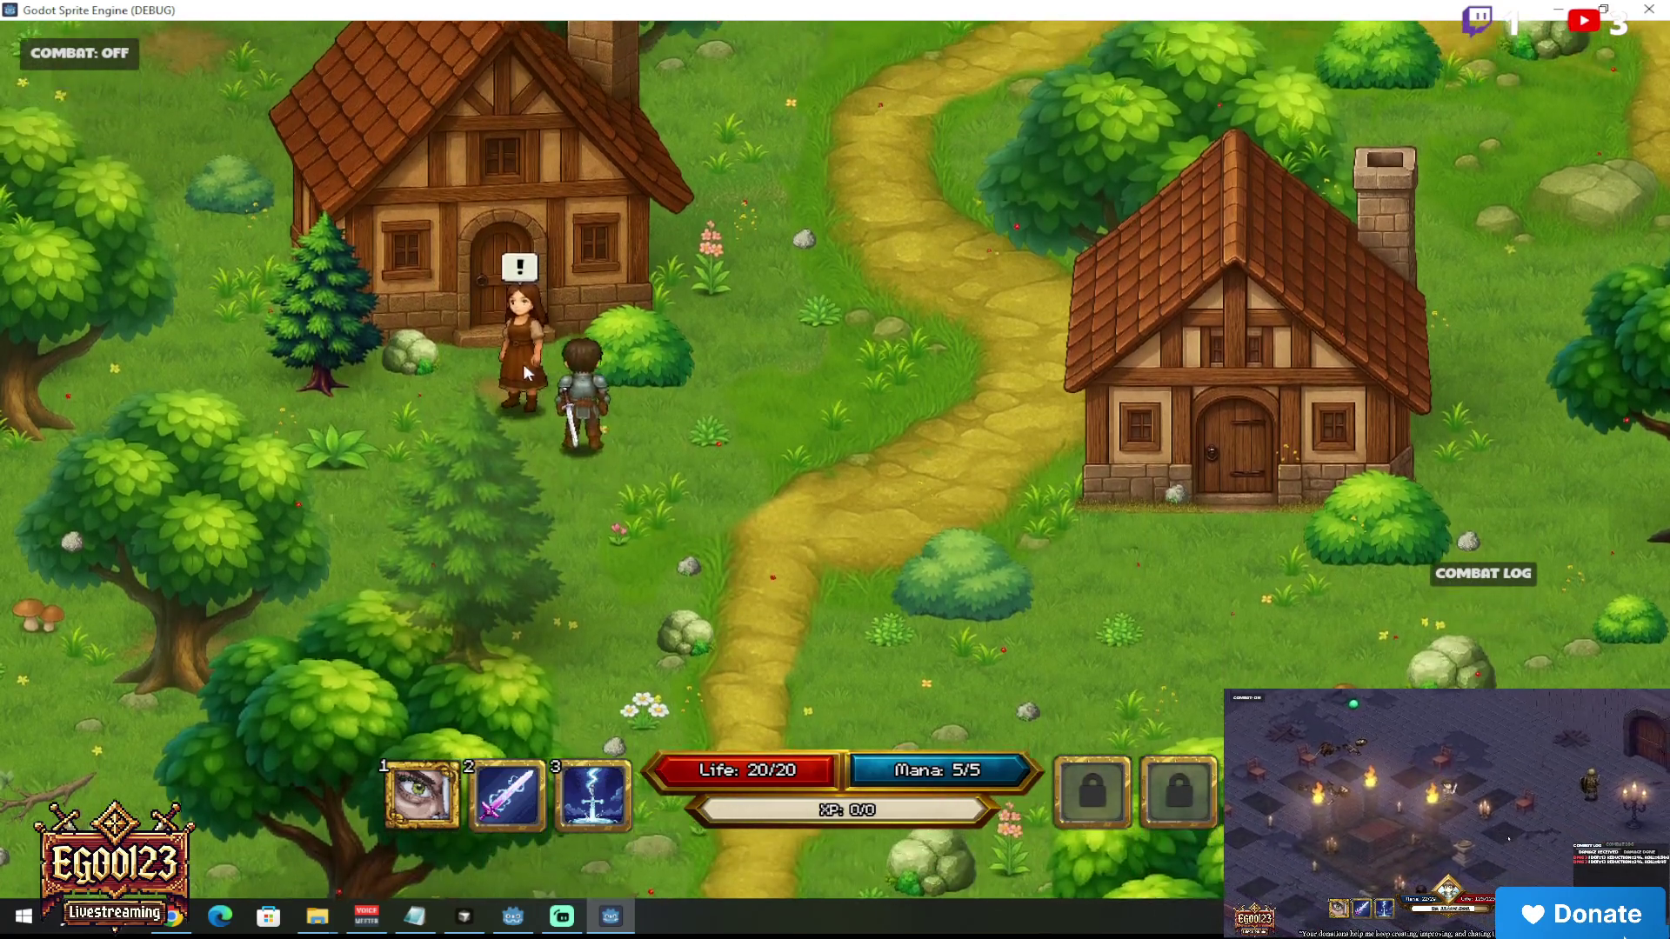
key(e)
key(e)
click(534, 491)
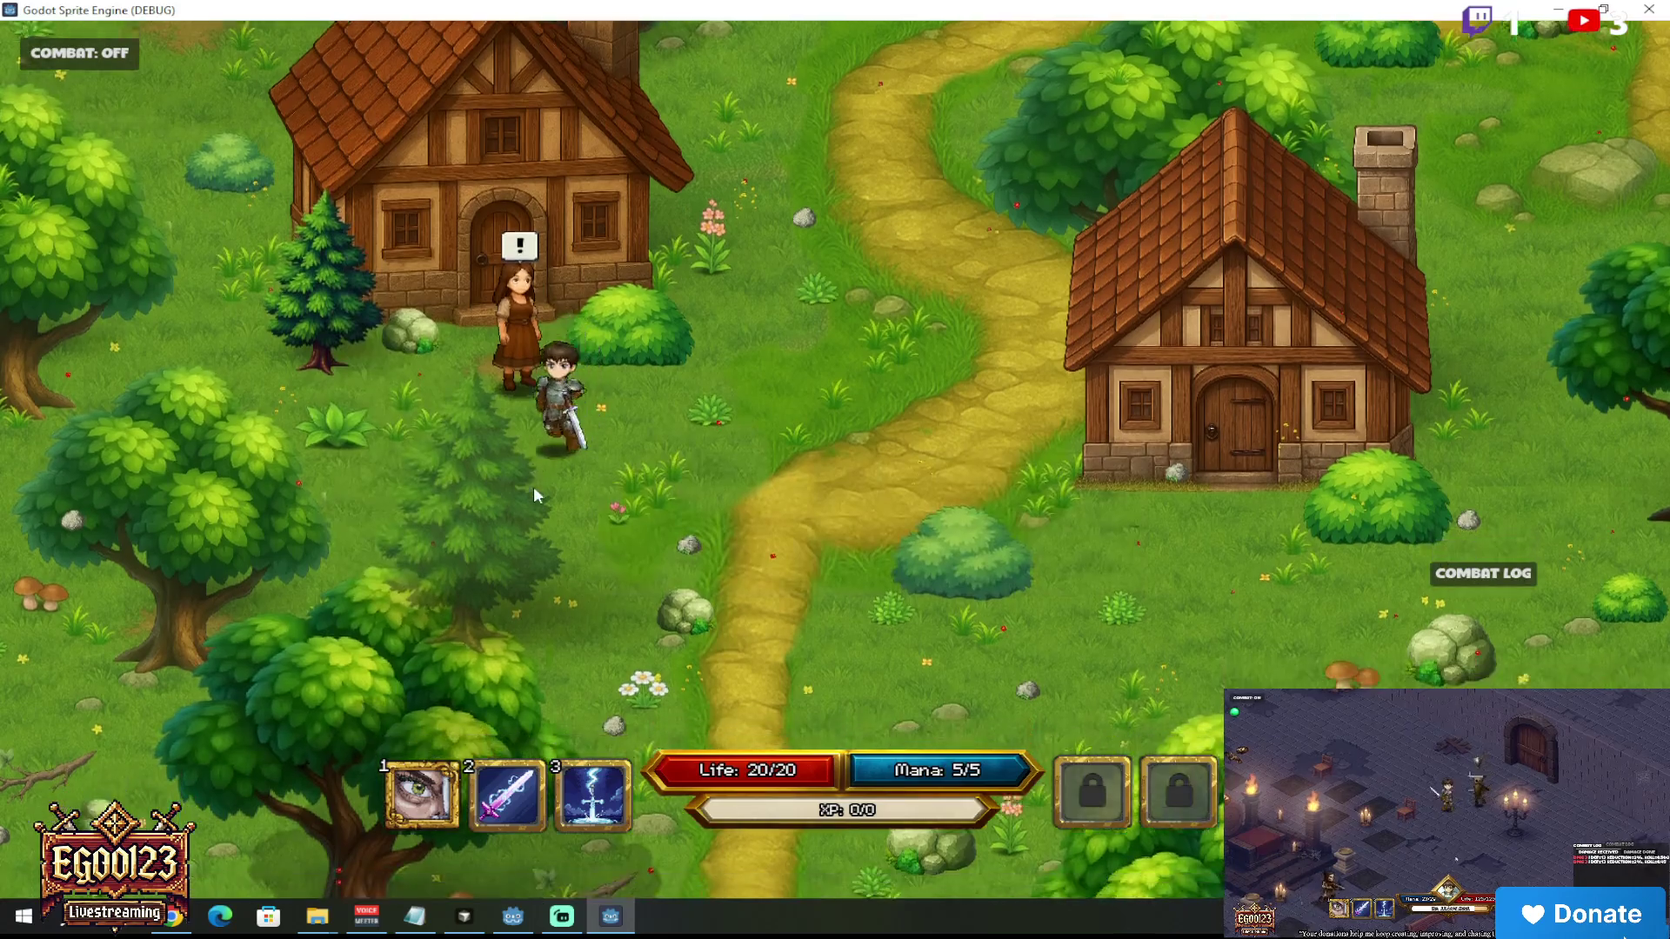
key(e)
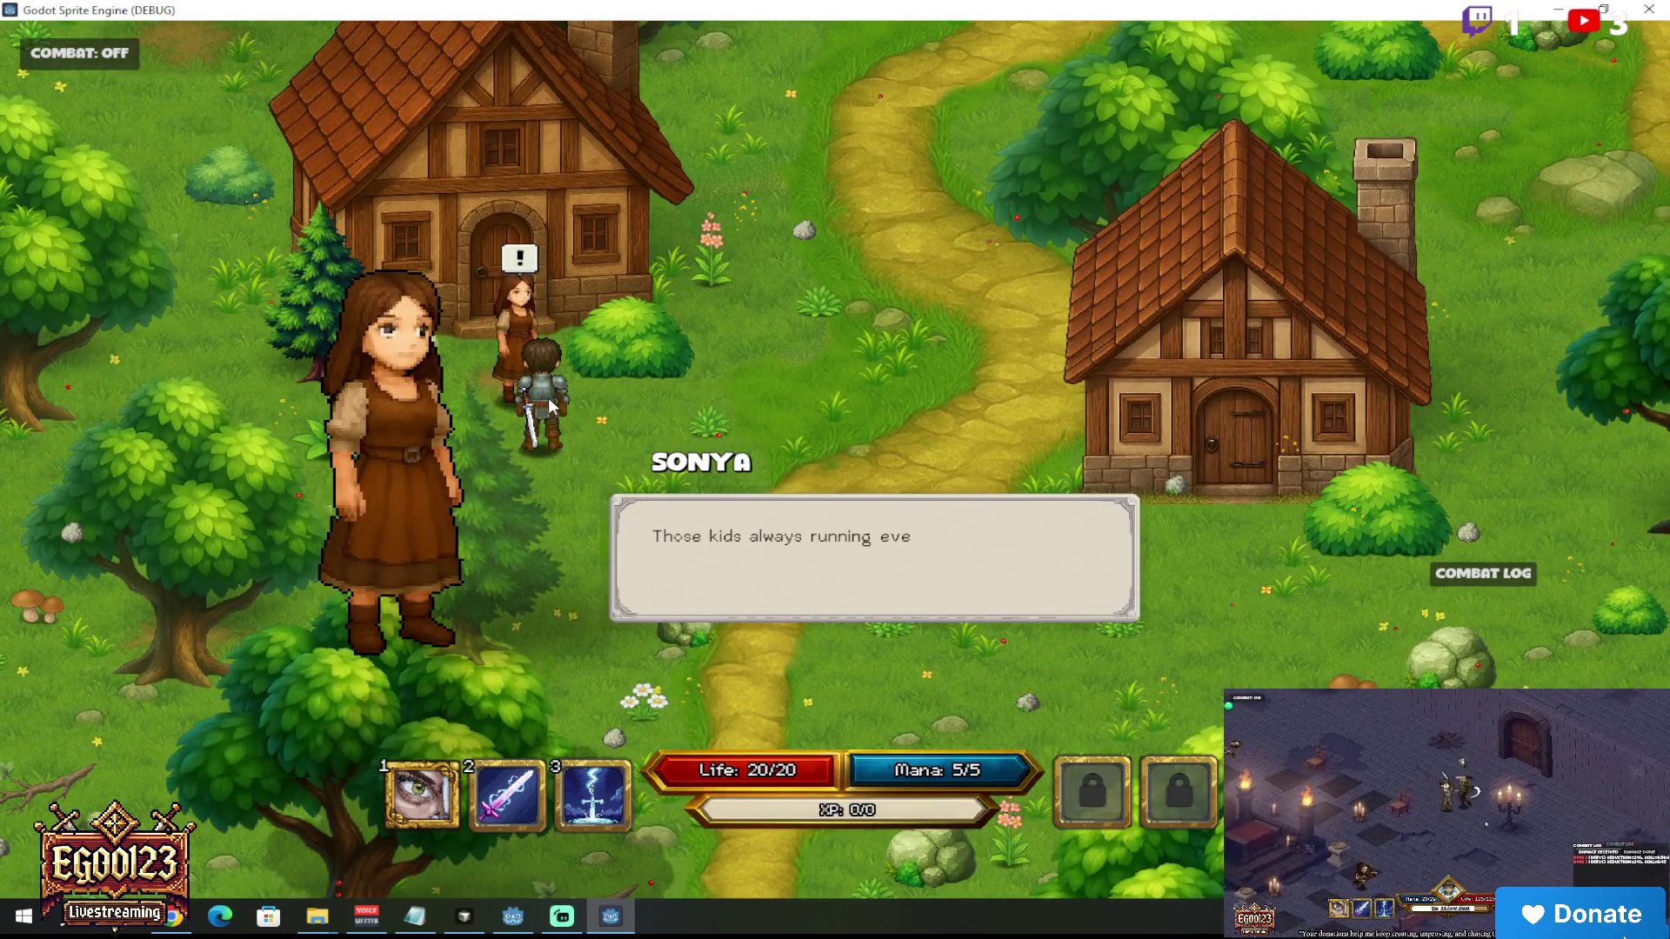
key(e)
click(711, 388)
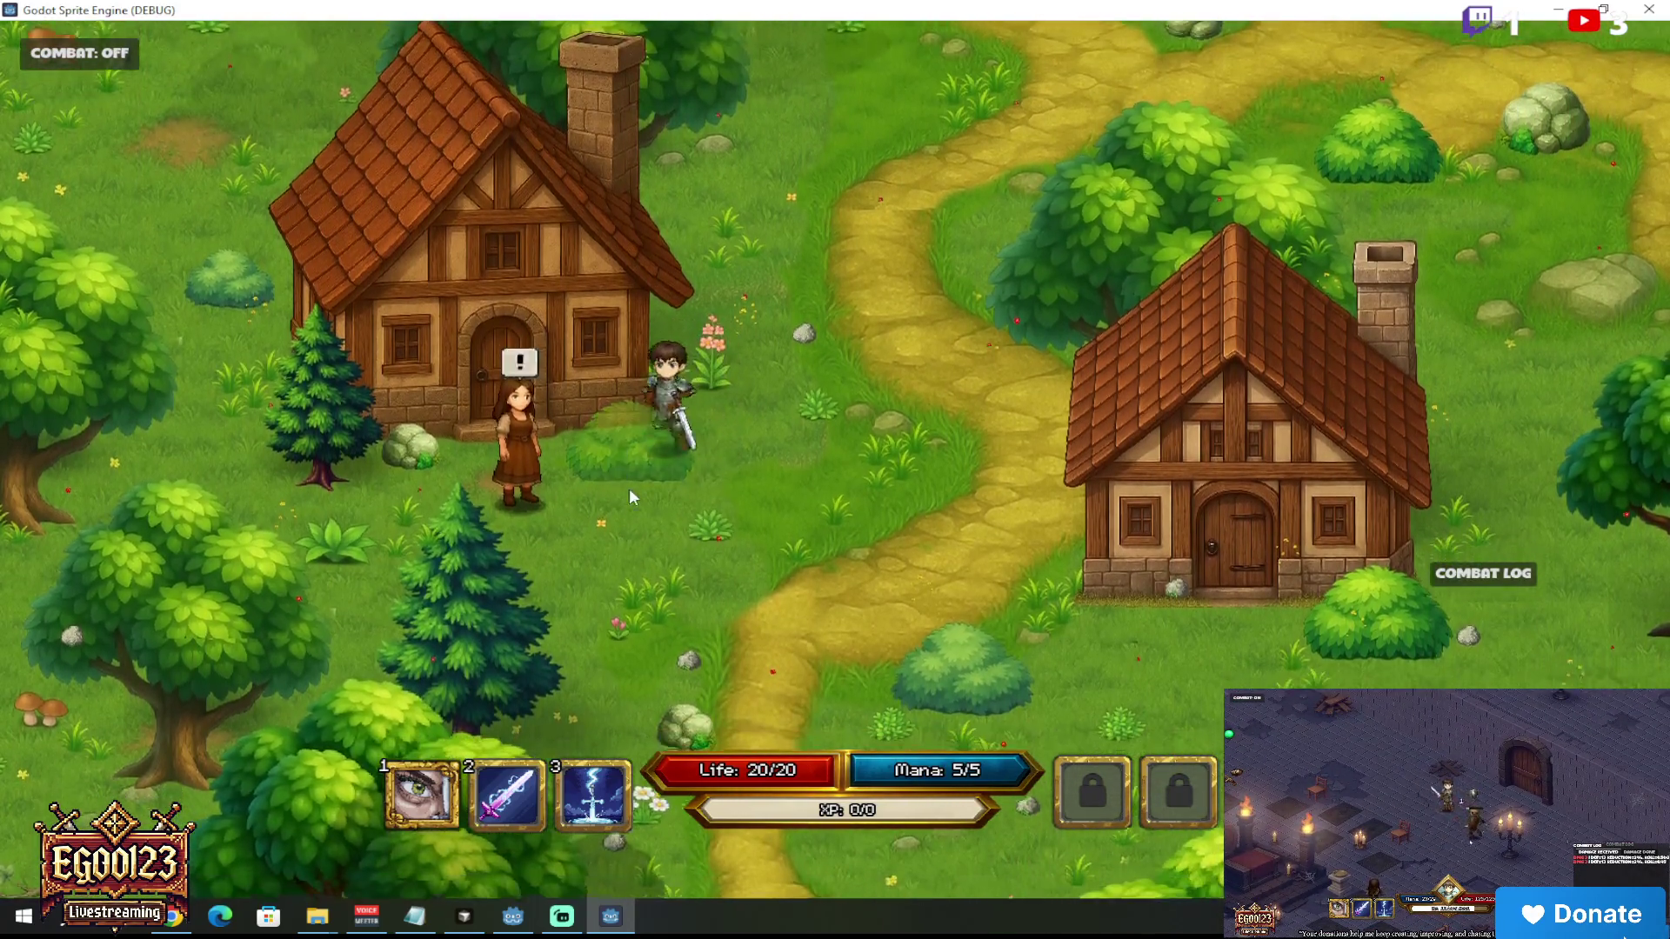
click(624, 496)
key(e)
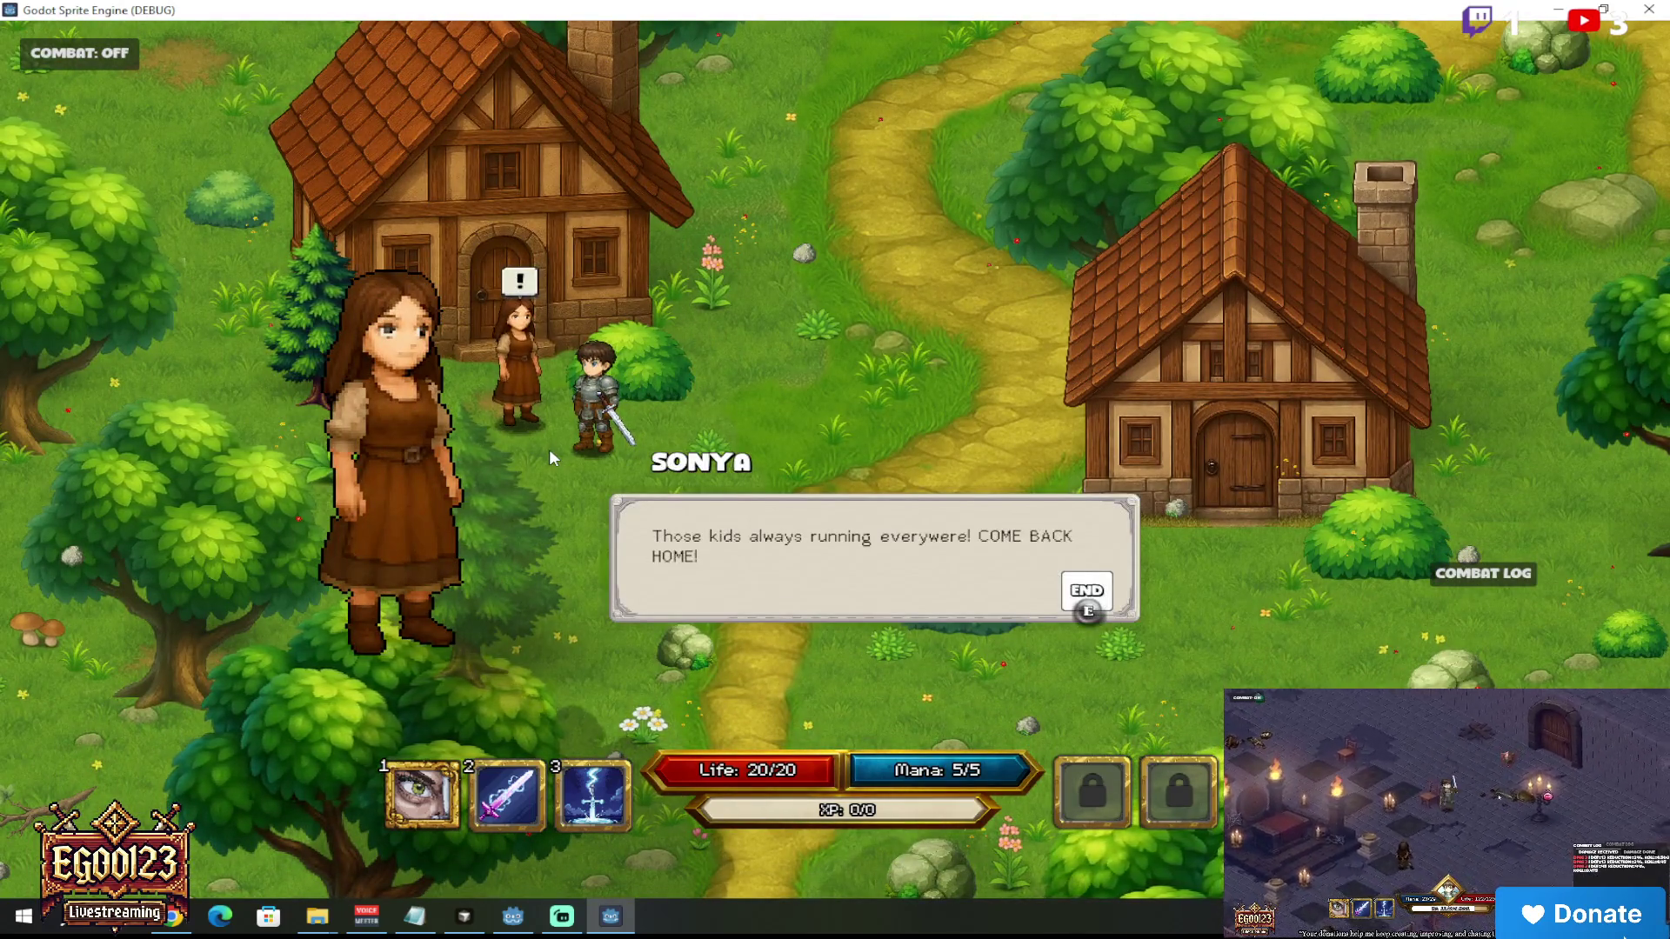
key(e)
Step: Walk the knight around the village, then stop the game with F8
click(713, 467)
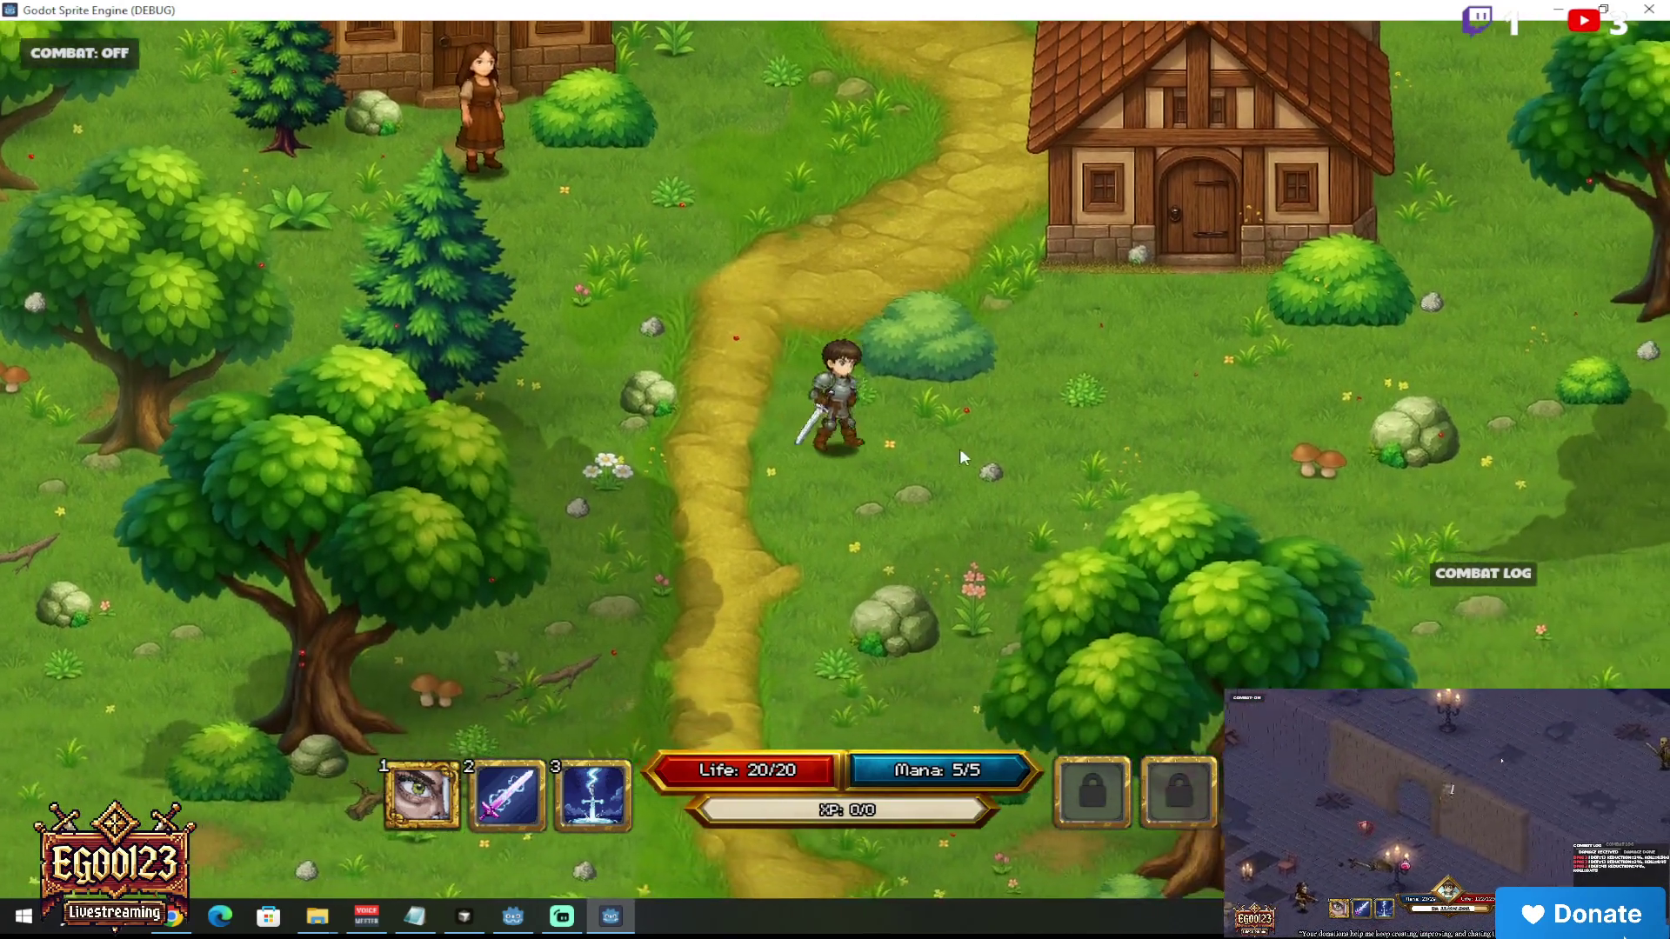
click(957, 459)
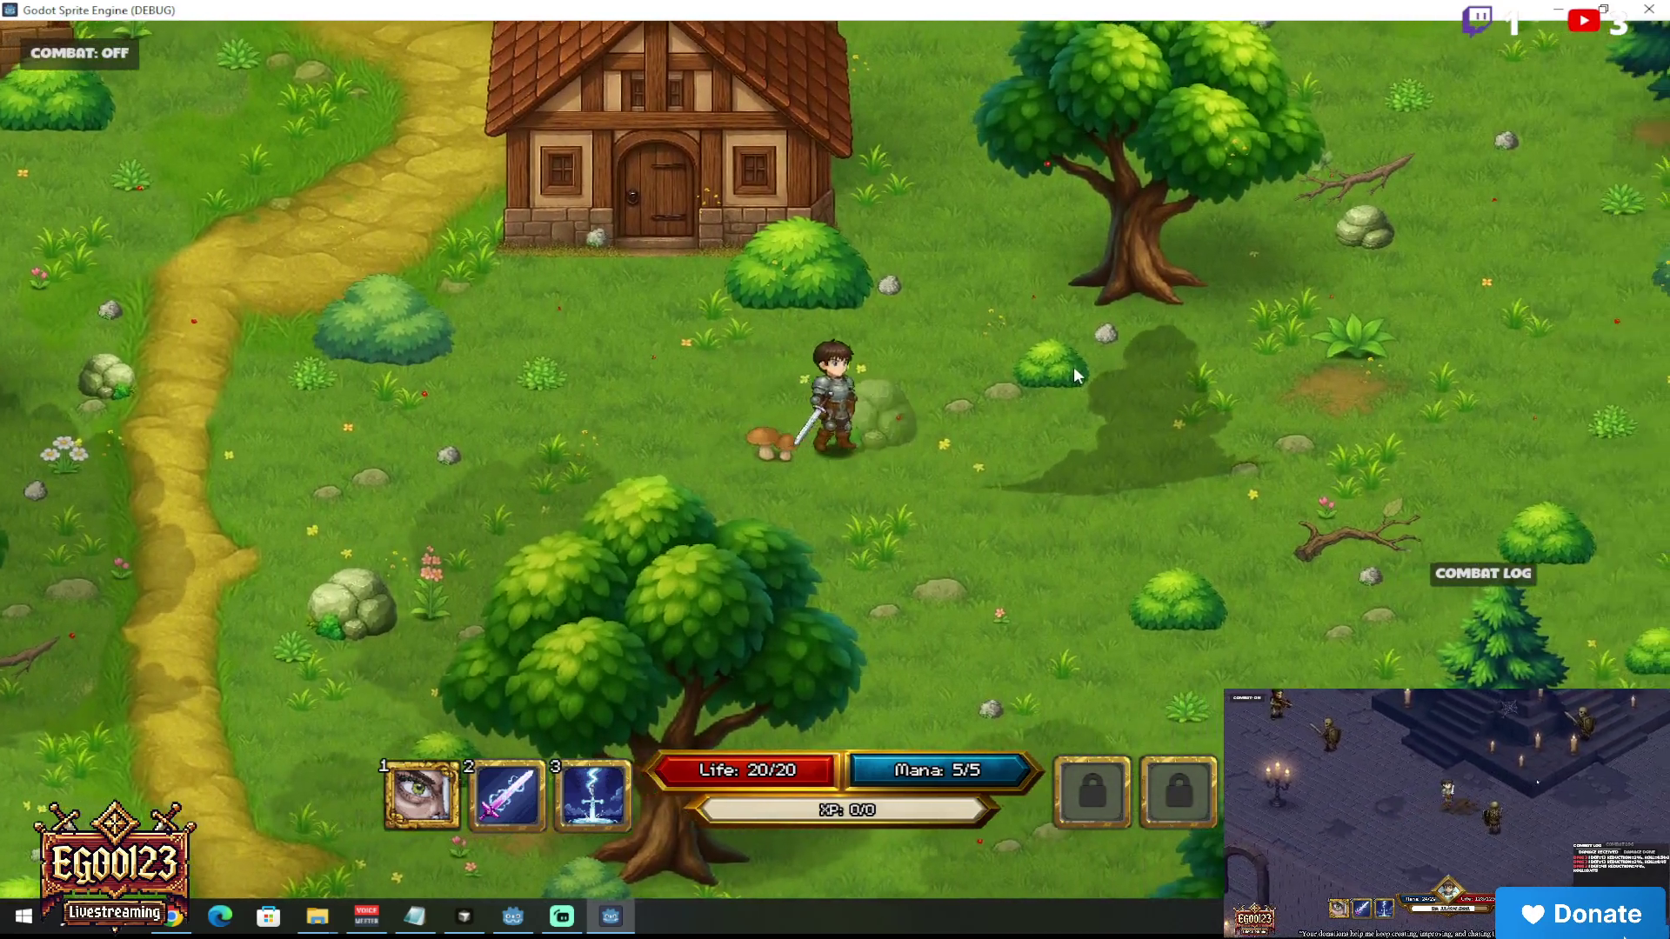
click(714, 375)
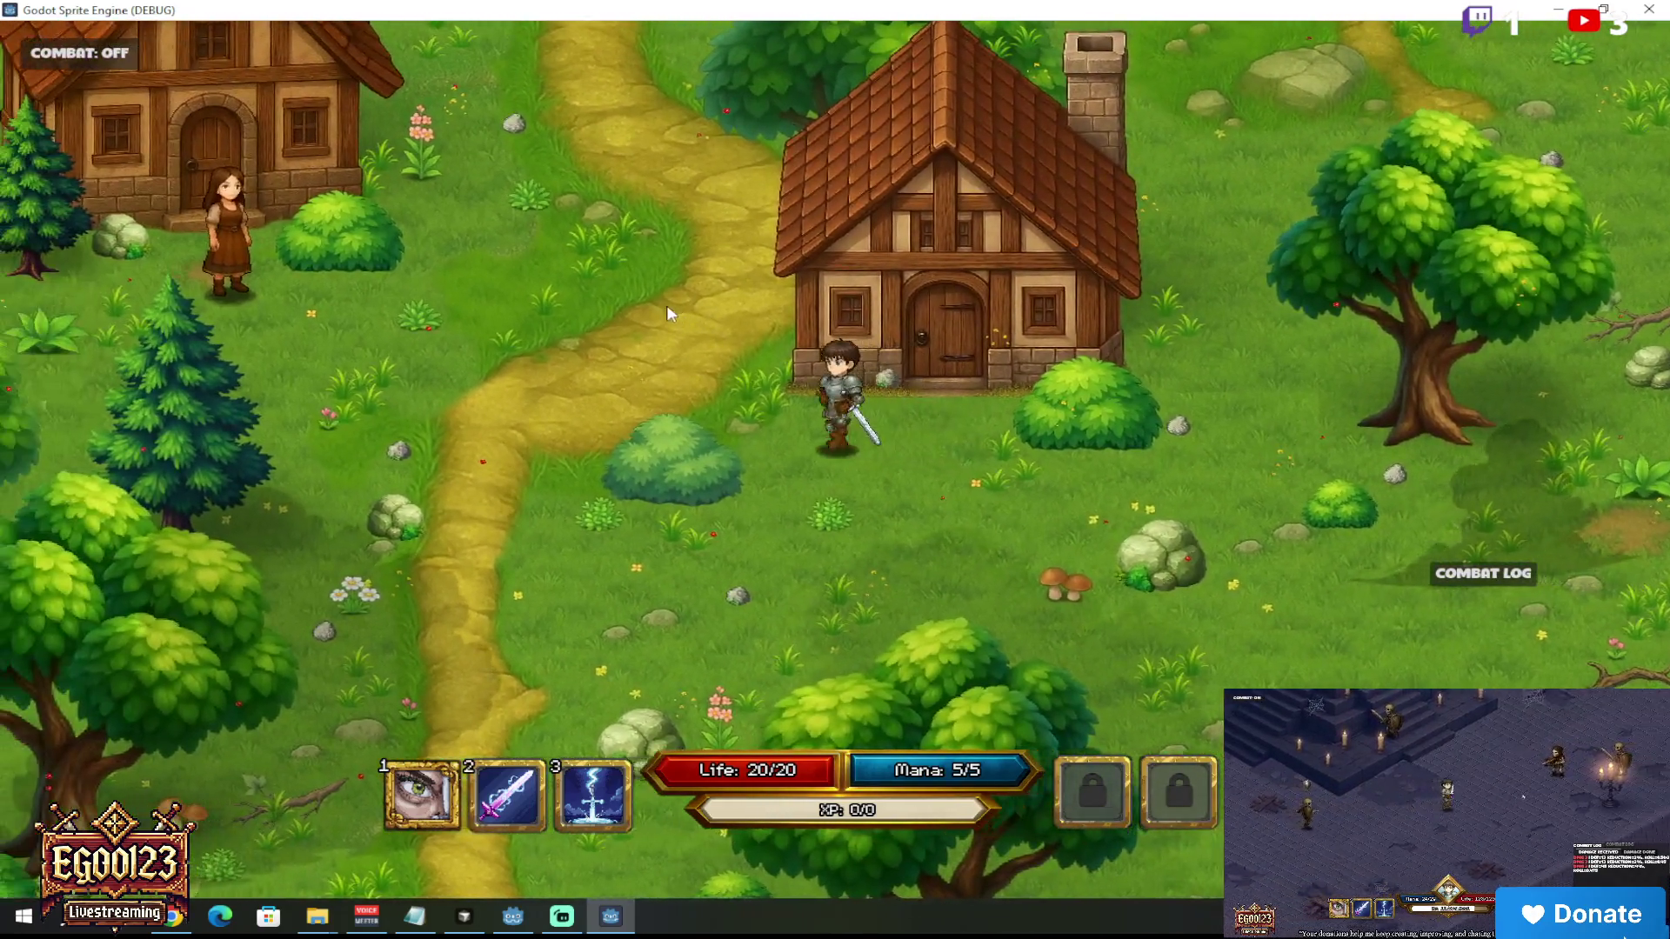
mouse_move(668, 313)
mouse_down()
mouse_move(671, 228)
mouse_move(832, 208)
mouse_up()
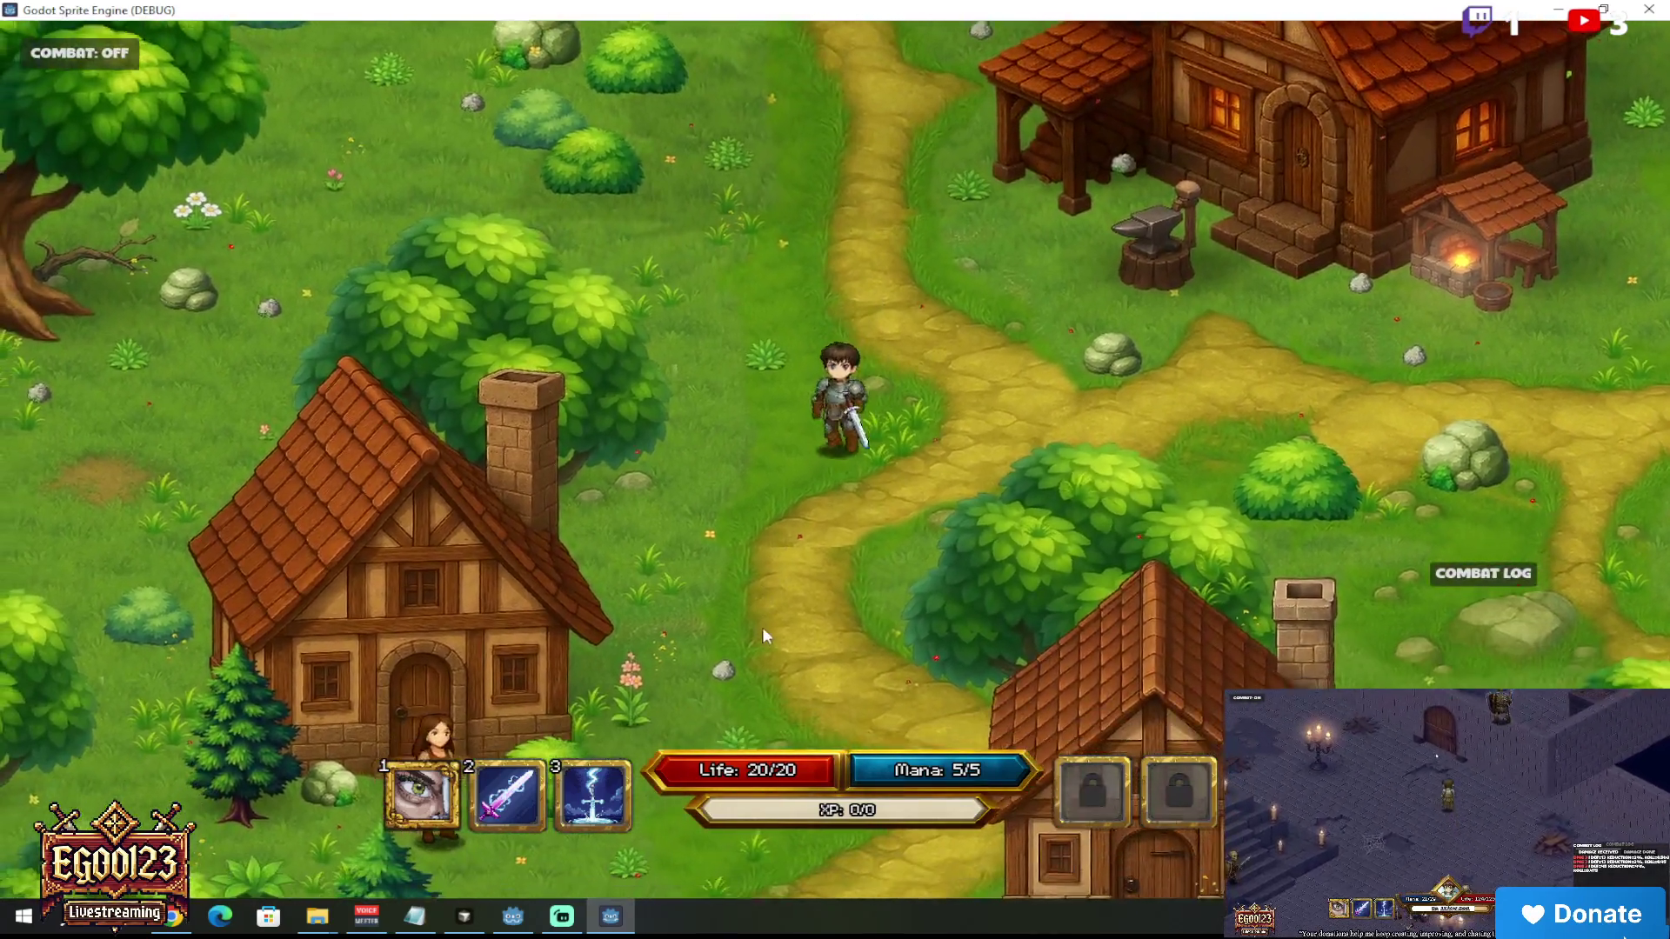
mouse_move(762, 628)
mouse_down()
mouse_move(950, 624)
mouse_move(1078, 493)
mouse_move(1060, 420)
mouse_move(1029, 465)
mouse_move(903, 491)
mouse_move(976, 405)
mouse_up()
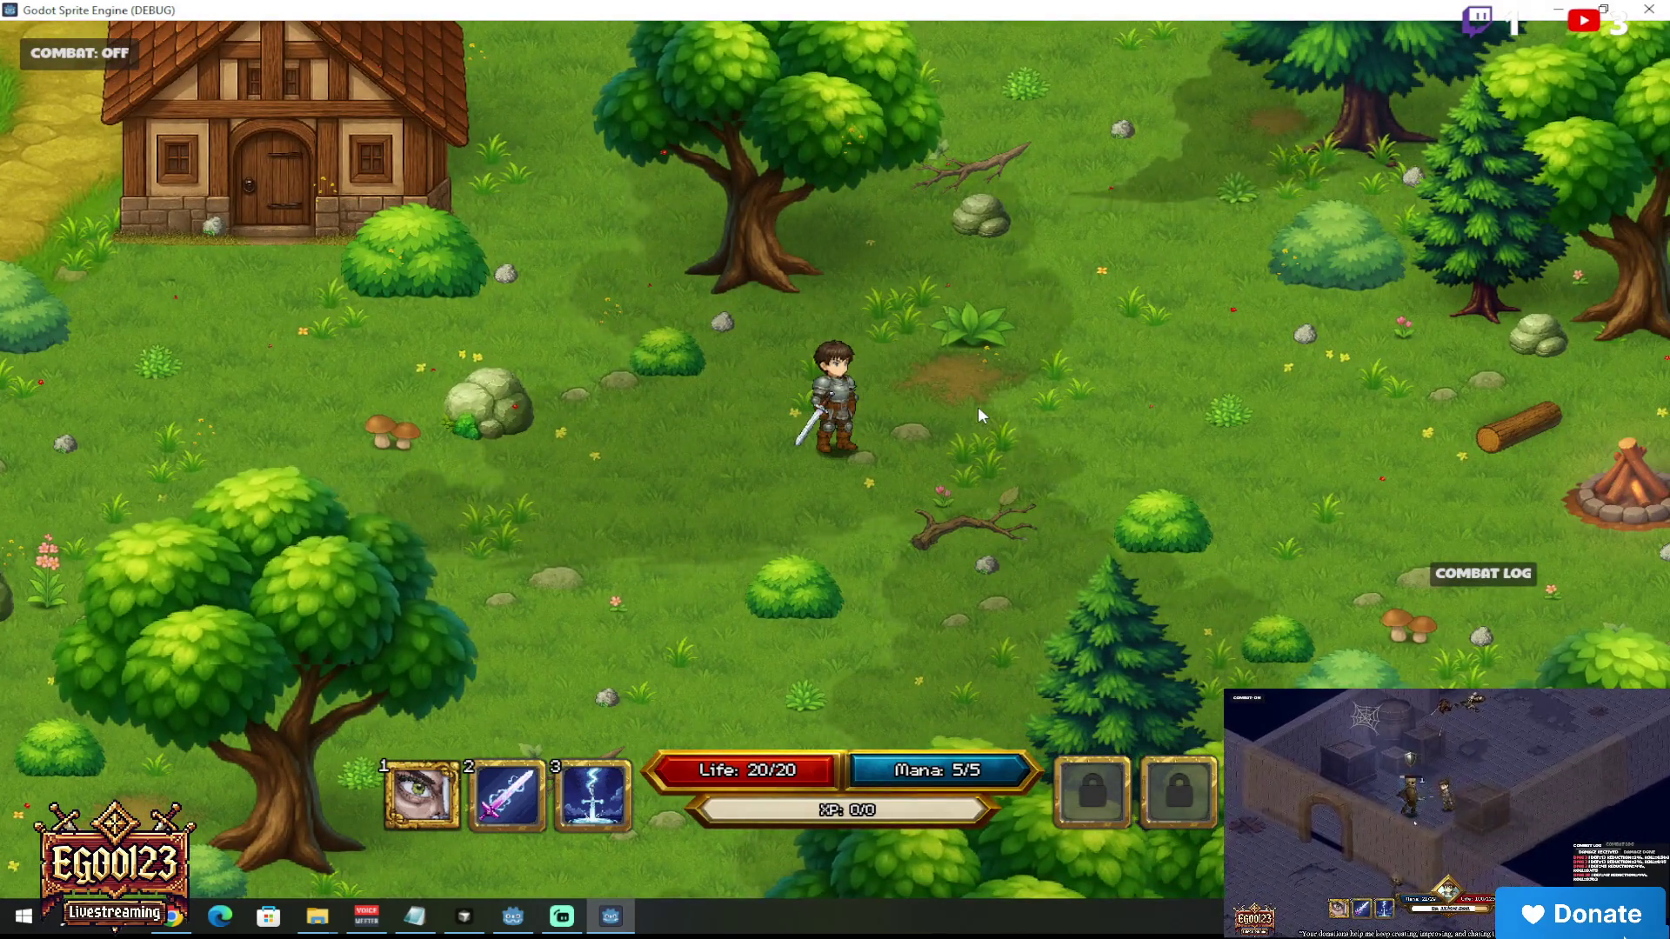
key(F8)
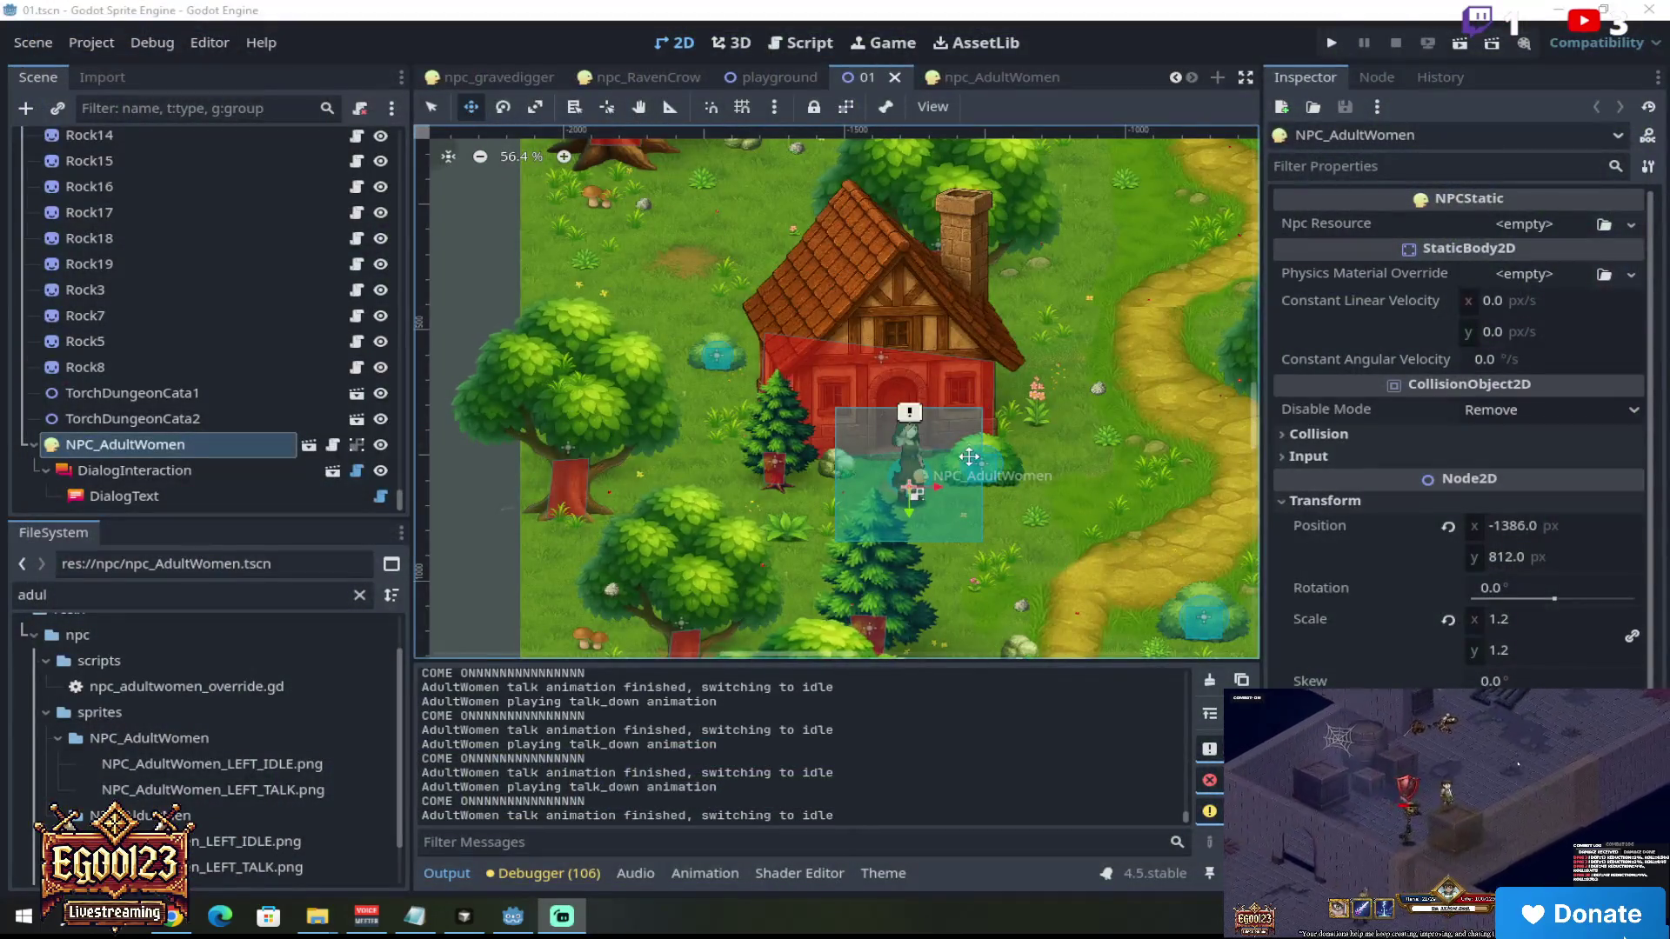
Step: Switch to the npc_AdultWomen scene and inspect its .tscn file's actions in FileSystem
drag(769, 663, 895, 630)
drag(1254, 419, 1254, 470)
drag(936, 657, 973, 651)
scroll(1255, 446, down, 1)
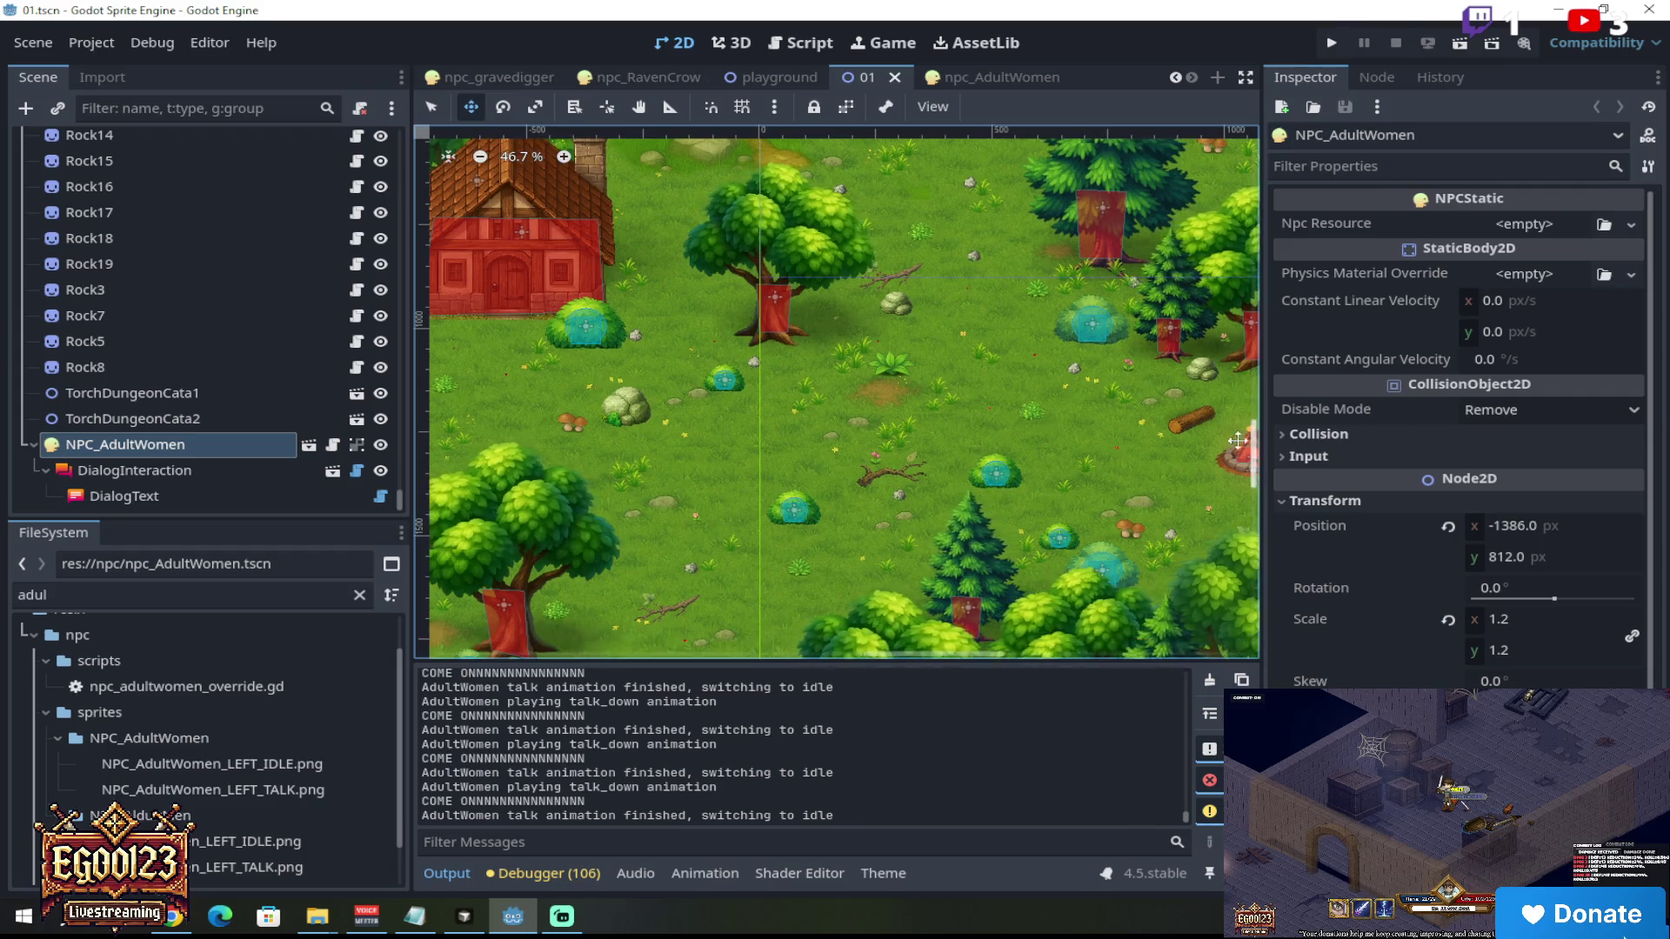
click(1019, 76)
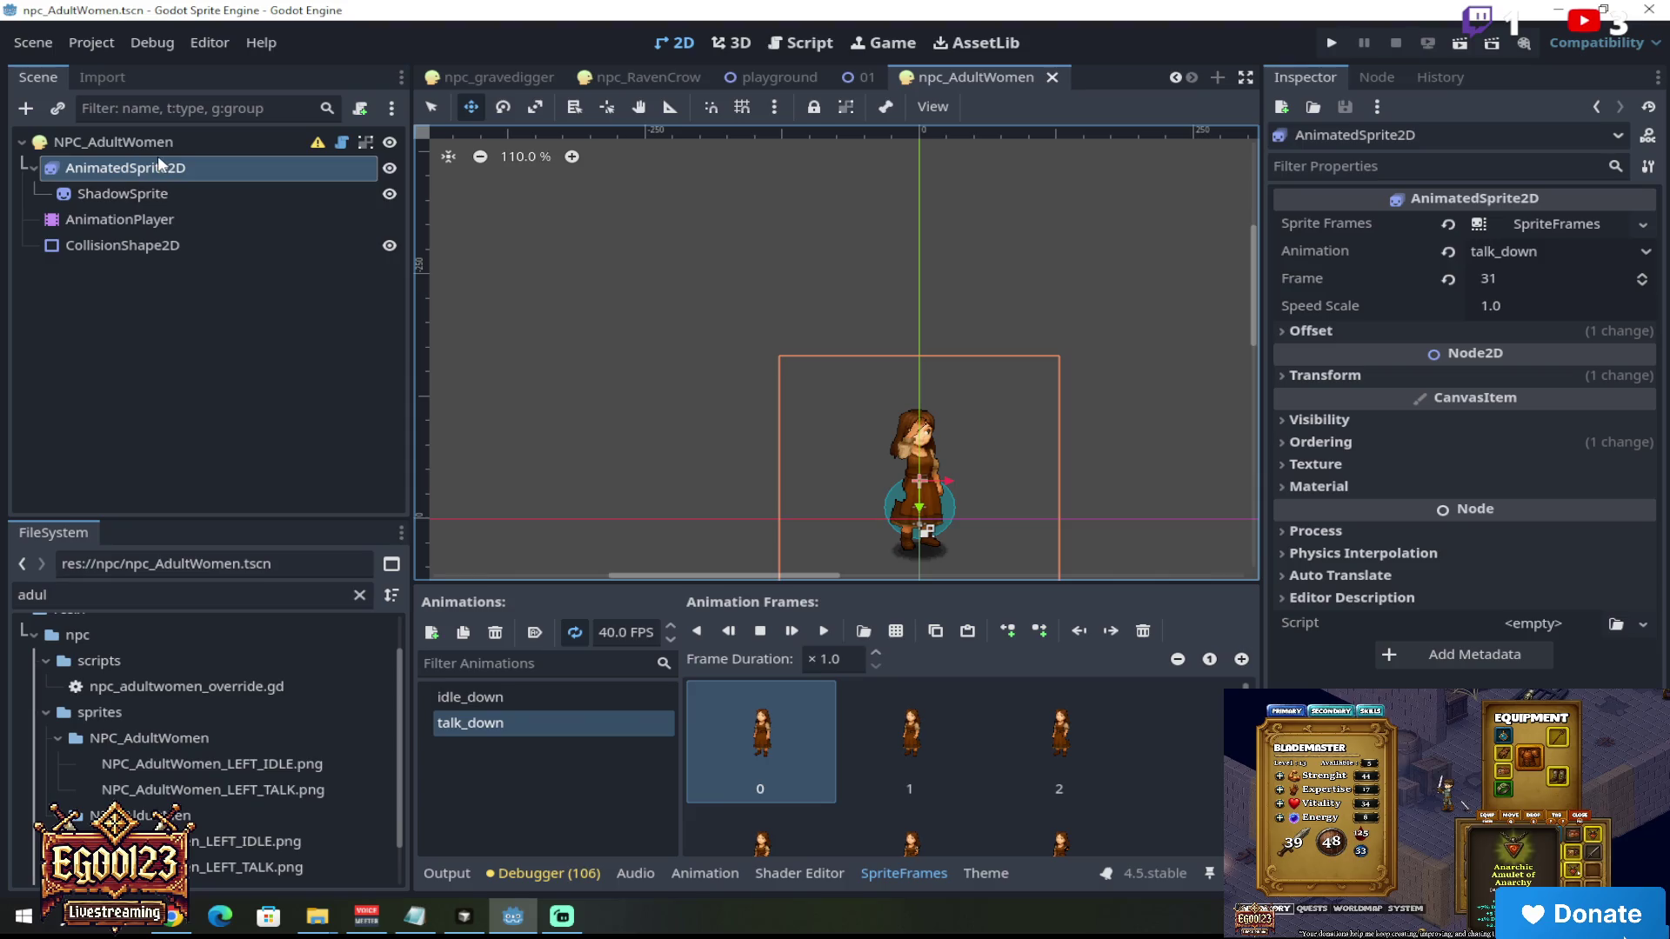
scroll(360, 748, down, 1)
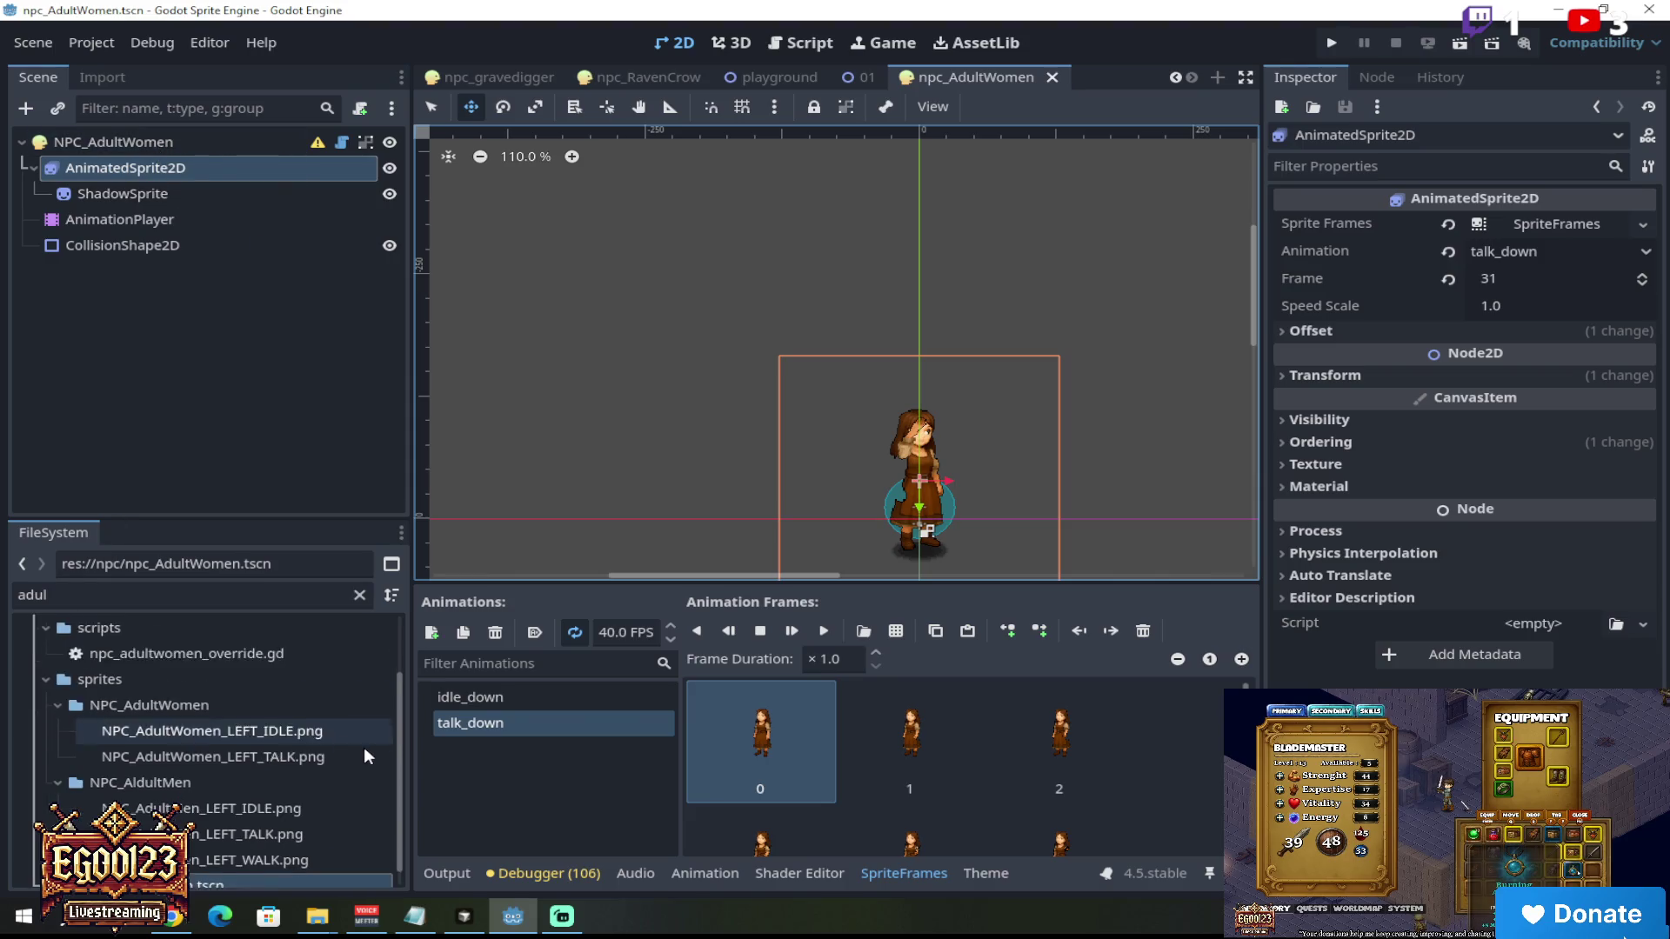
scroll(358, 744, down, 1)
right_click(219, 867)
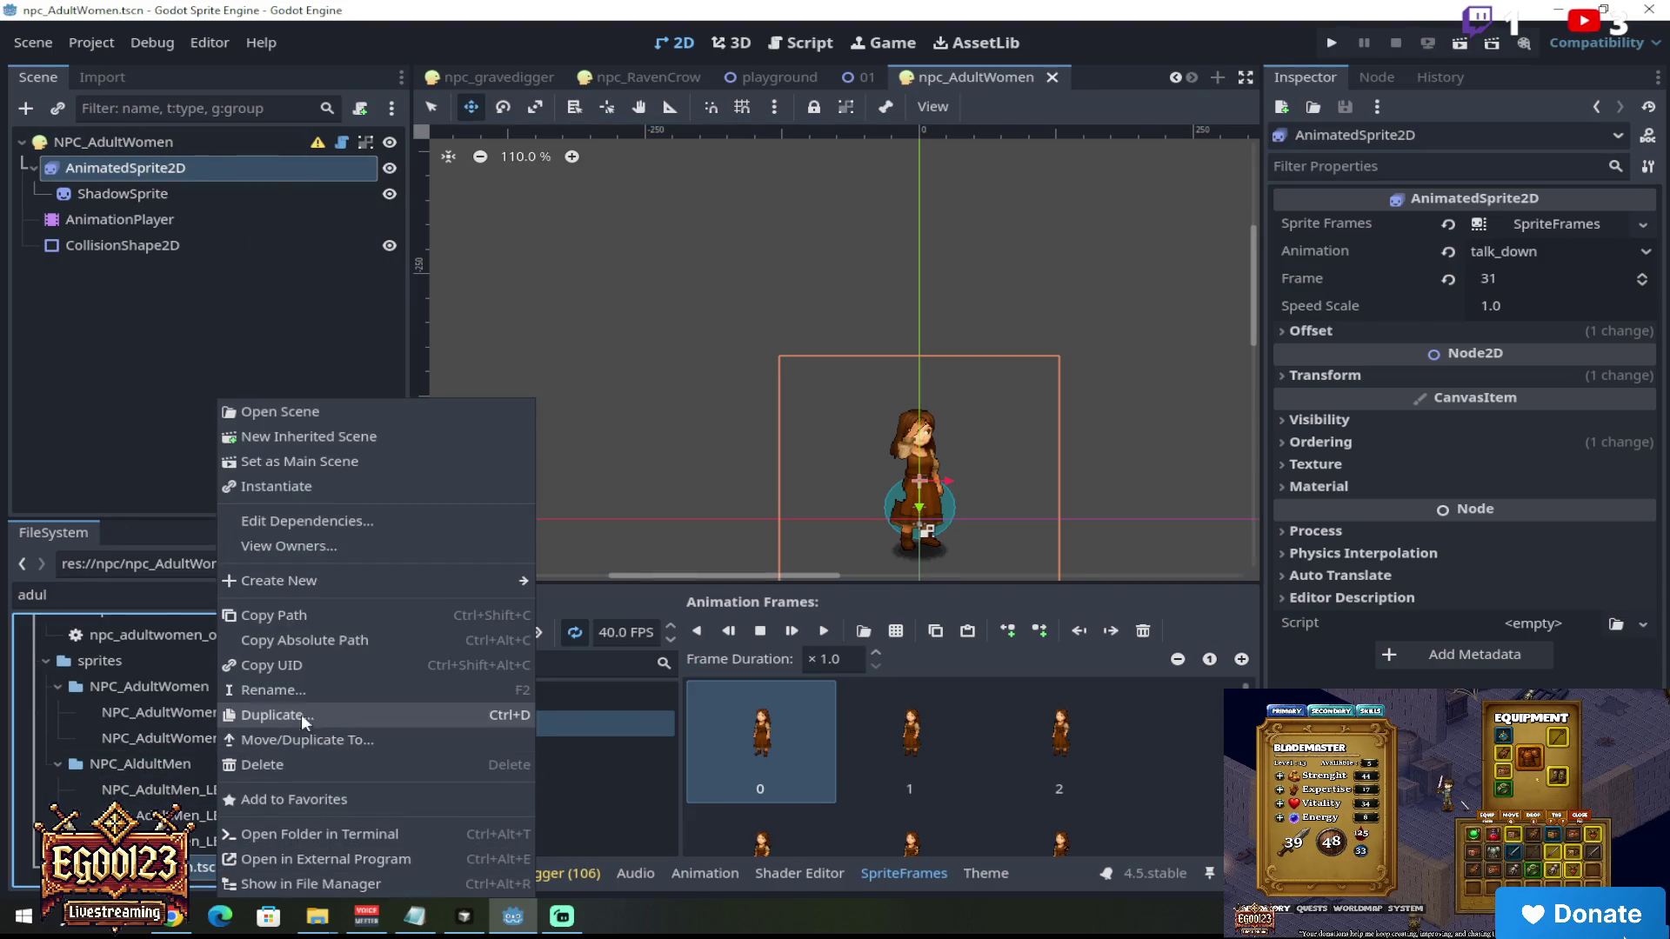
key(Escape)
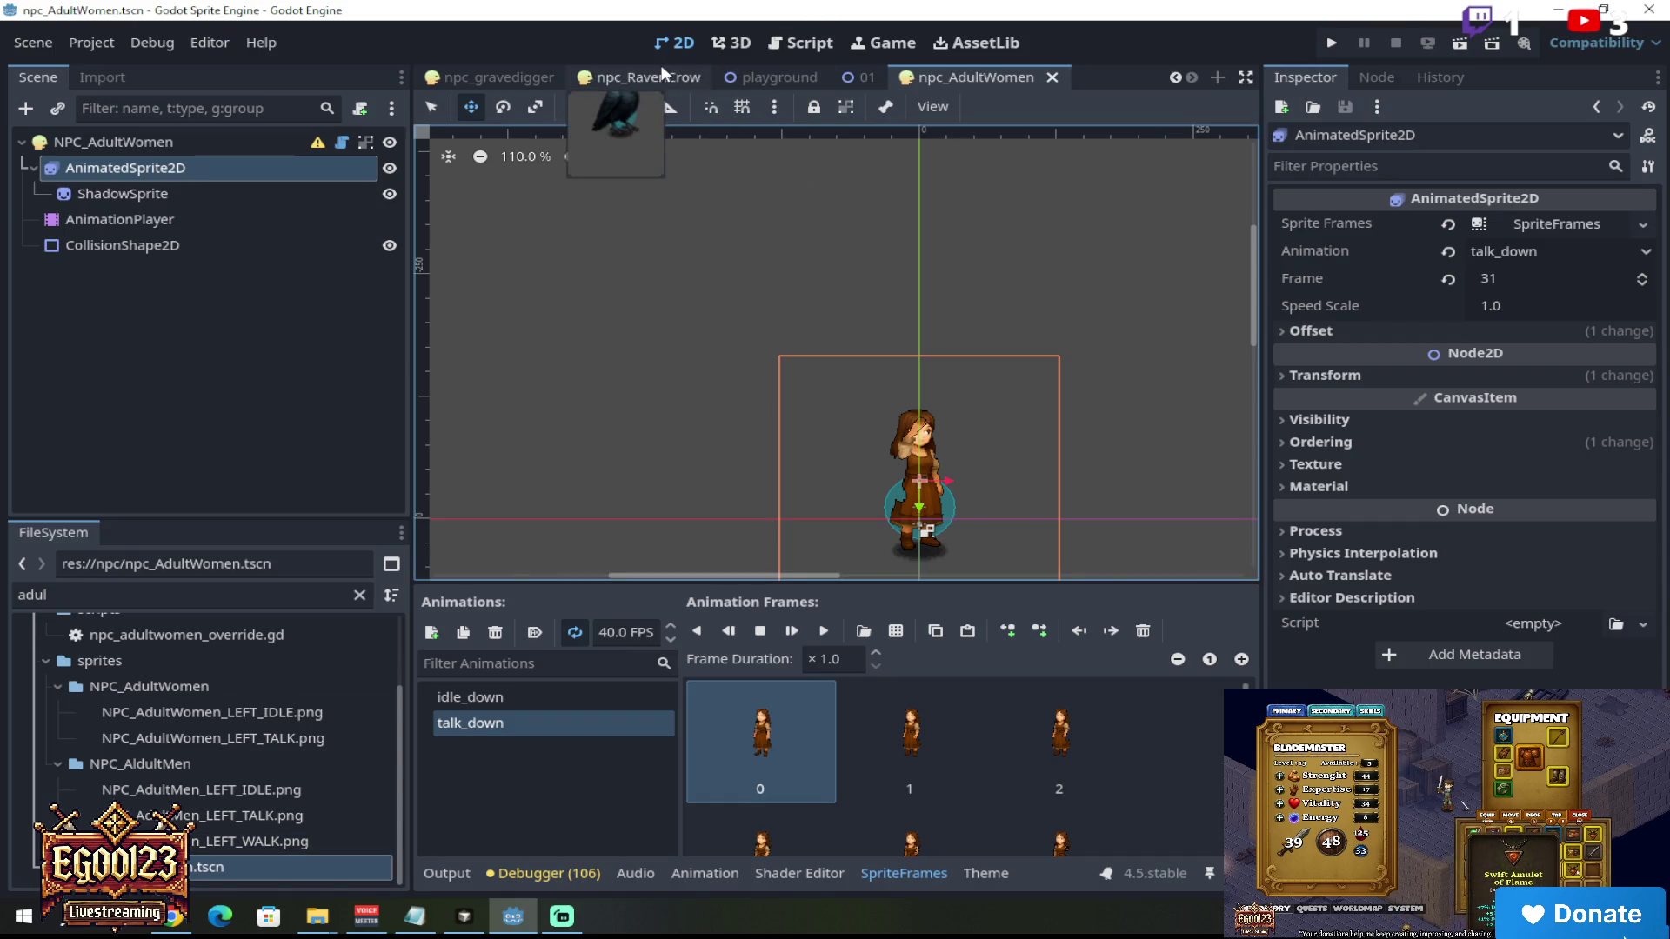
Step: Browse the open scene tabs and settle on the npc_gravedigger scene
click(513, 79)
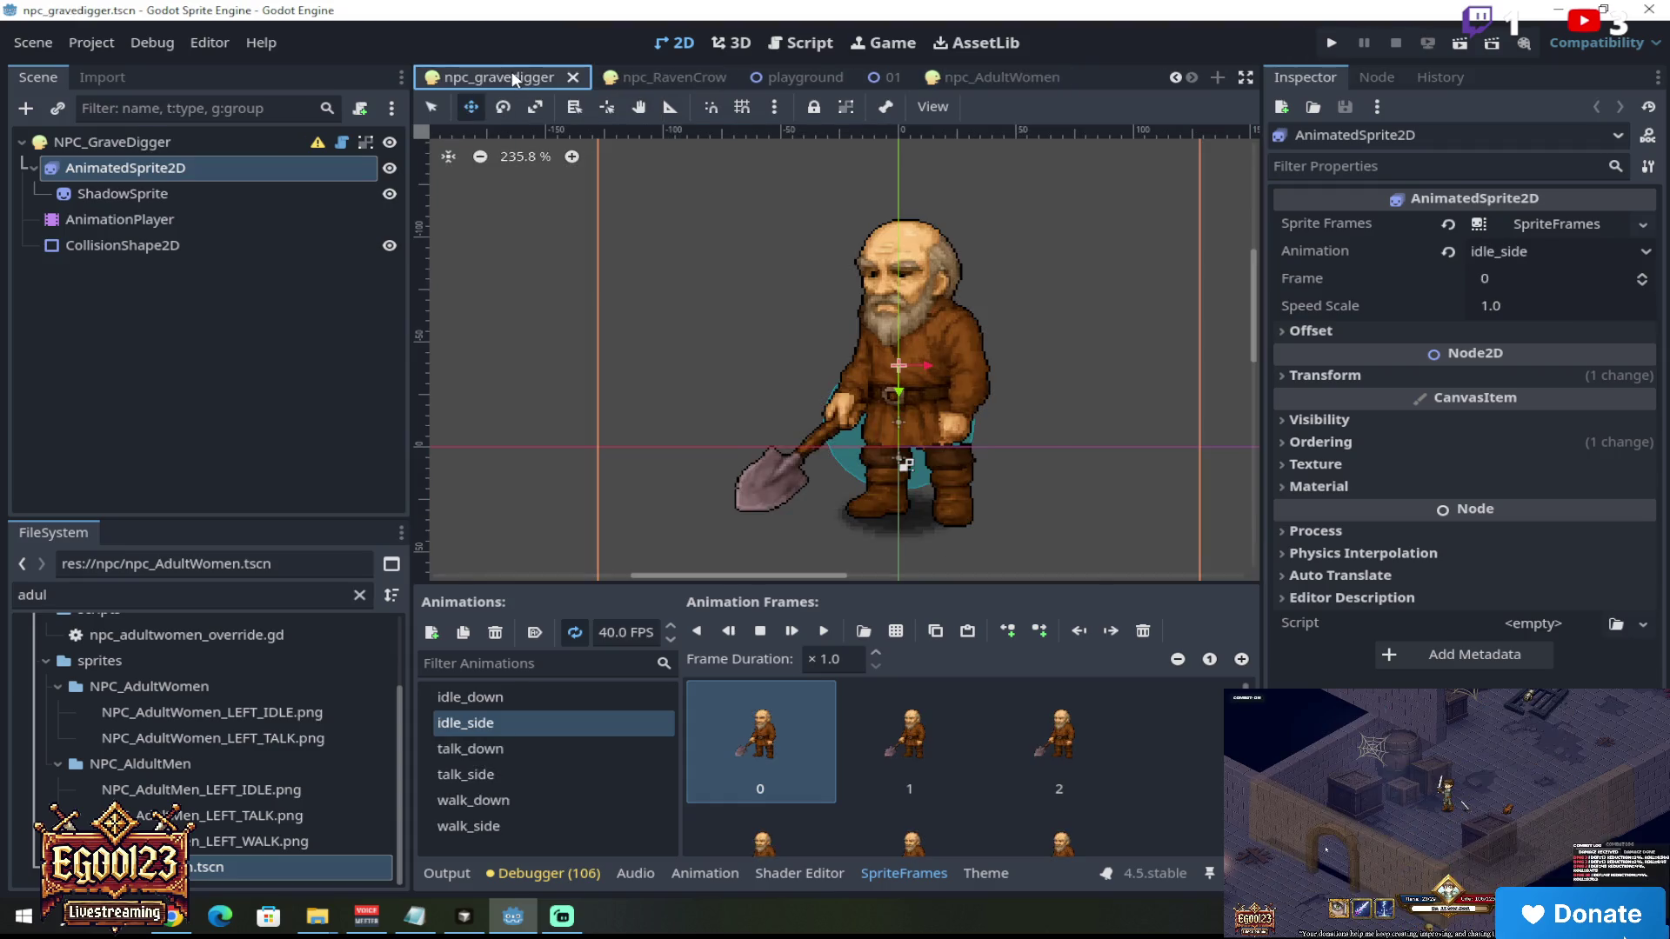
click(1177, 77)
click(1176, 76)
click(1176, 76)
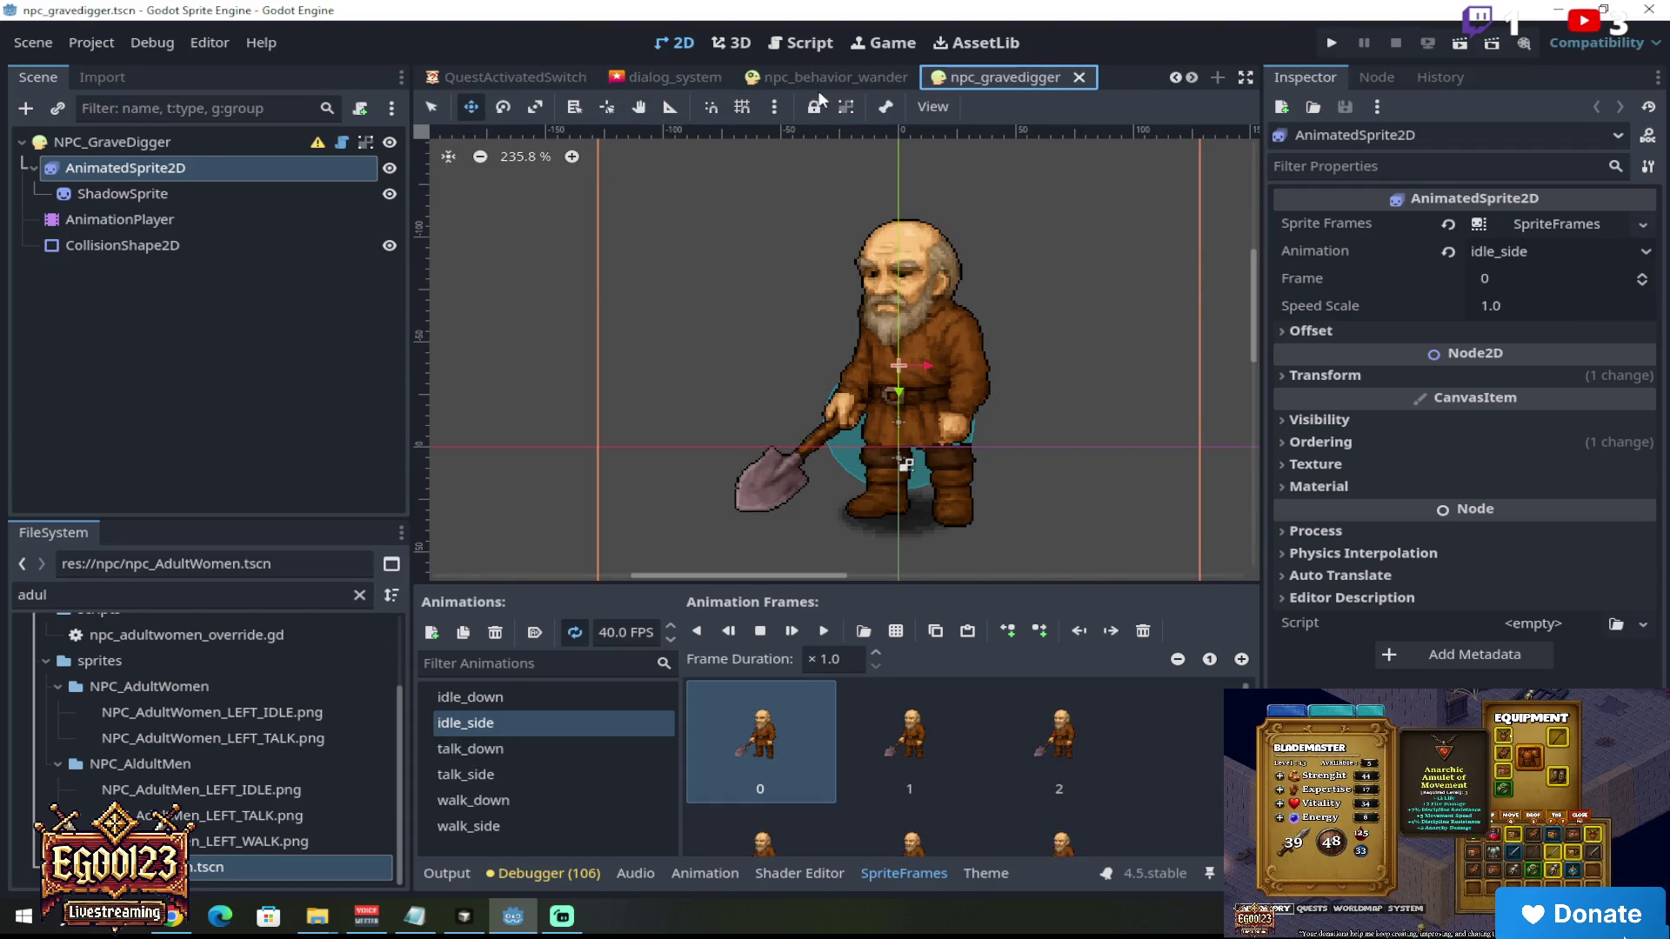
click(828, 77)
click(965, 78)
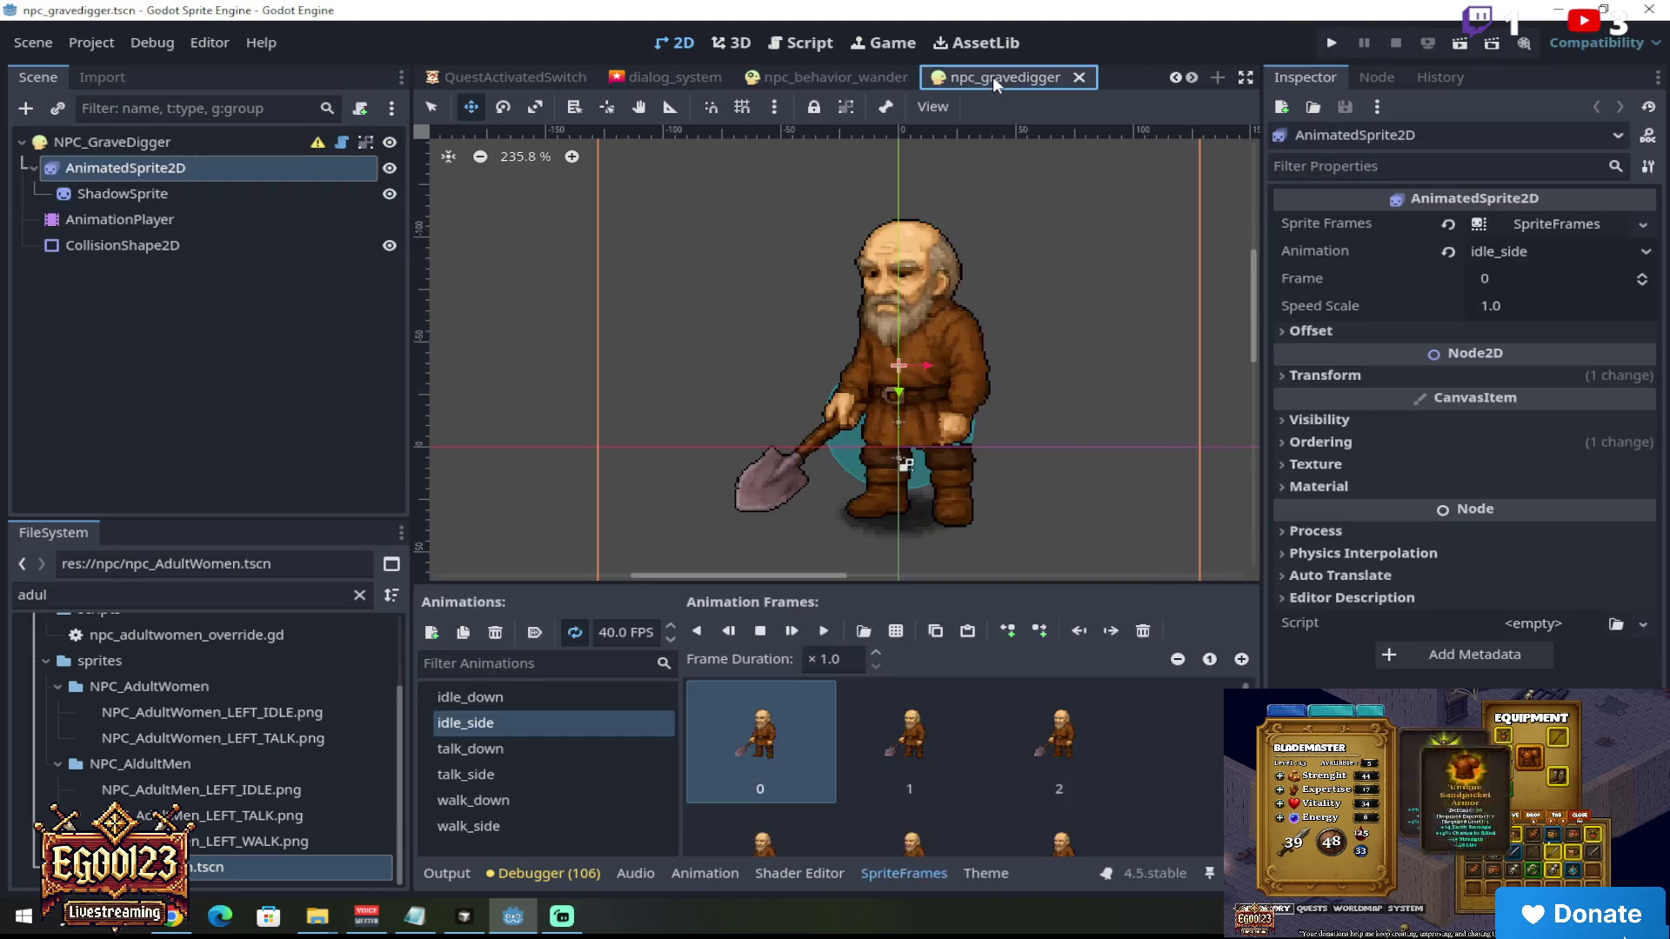
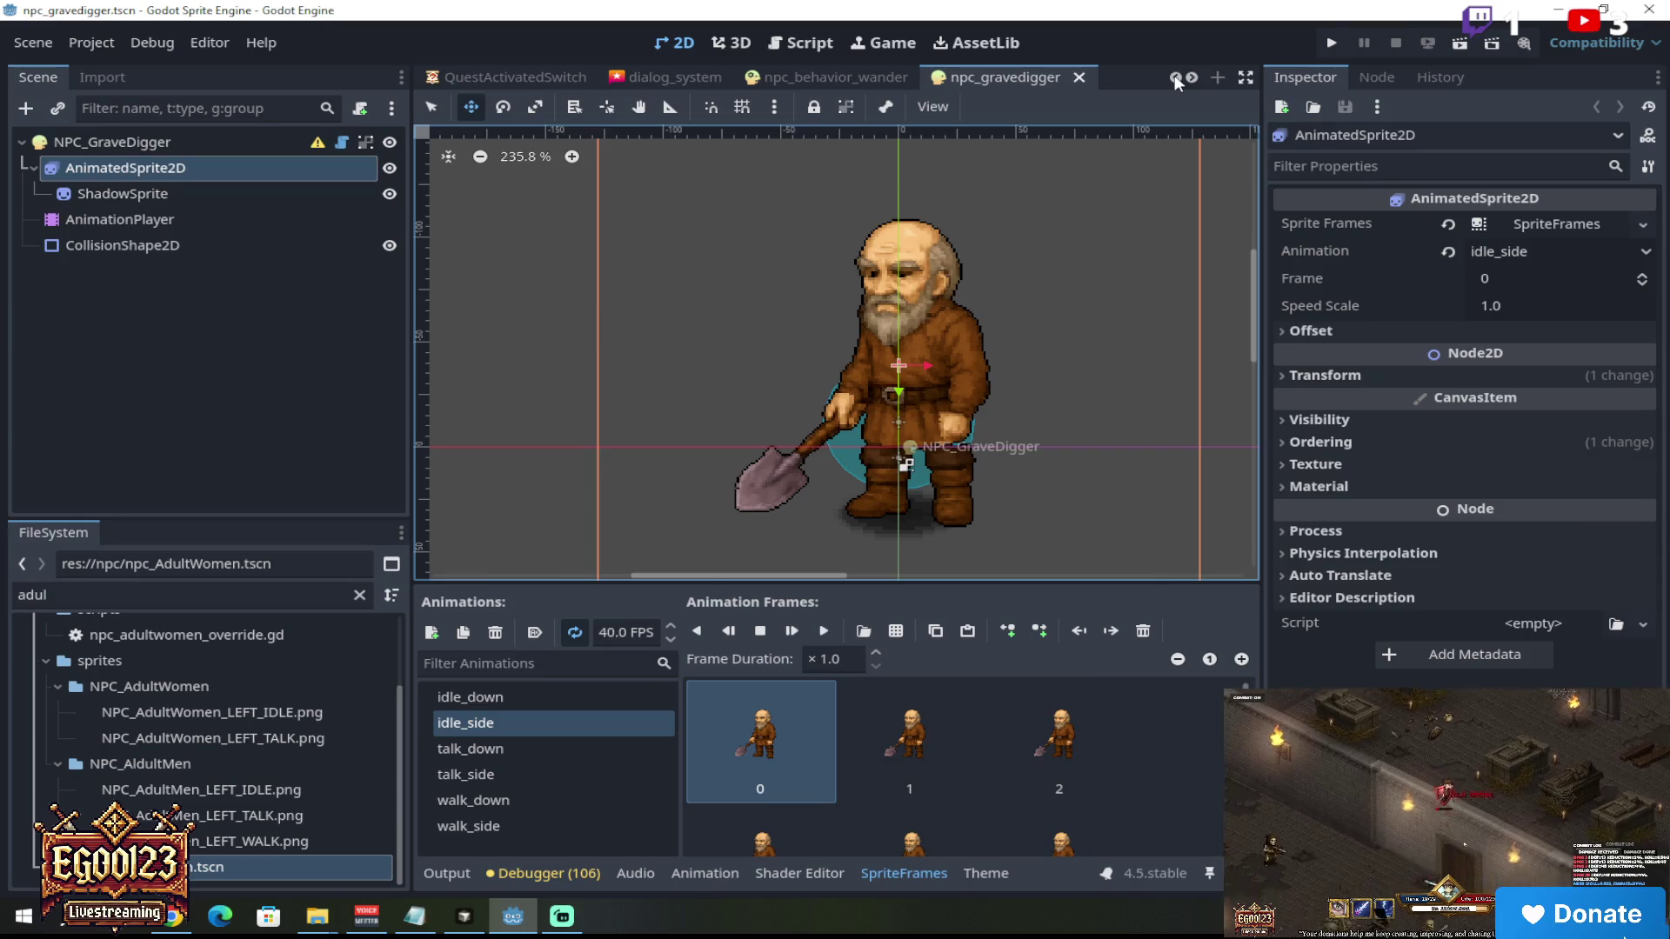
Step: Filter FileSystem for 'grave' and open npc_gravedigger_moving.tscn and npc_gravedigger.tscn
drag(114, 592, 3, 589)
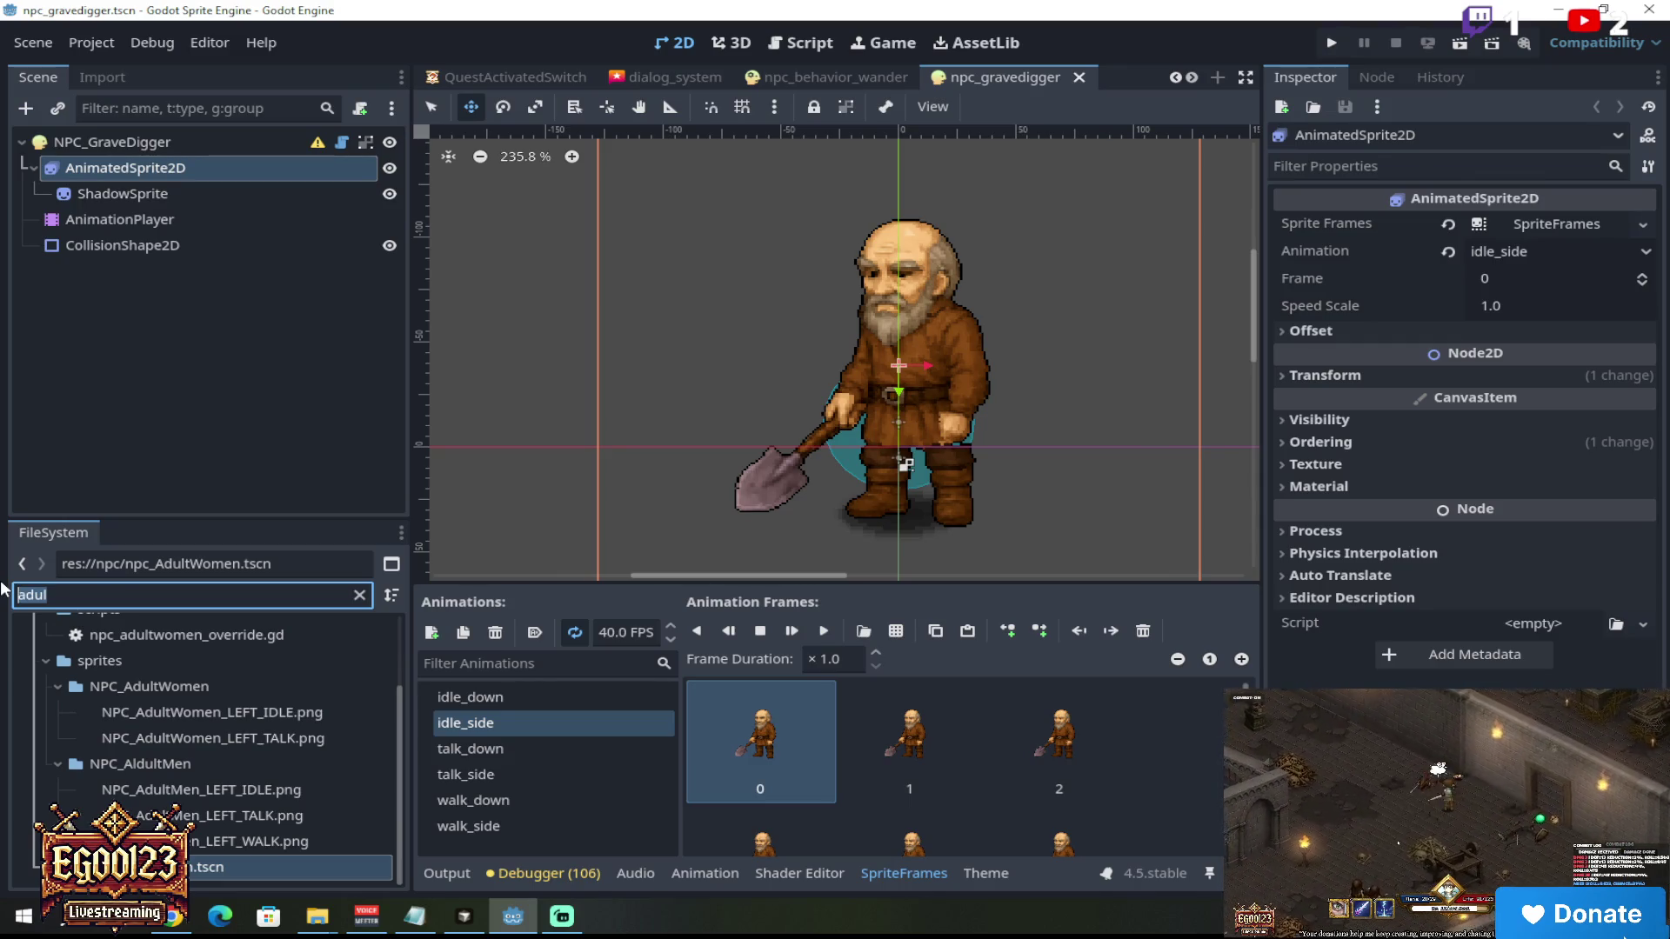
text(grave)
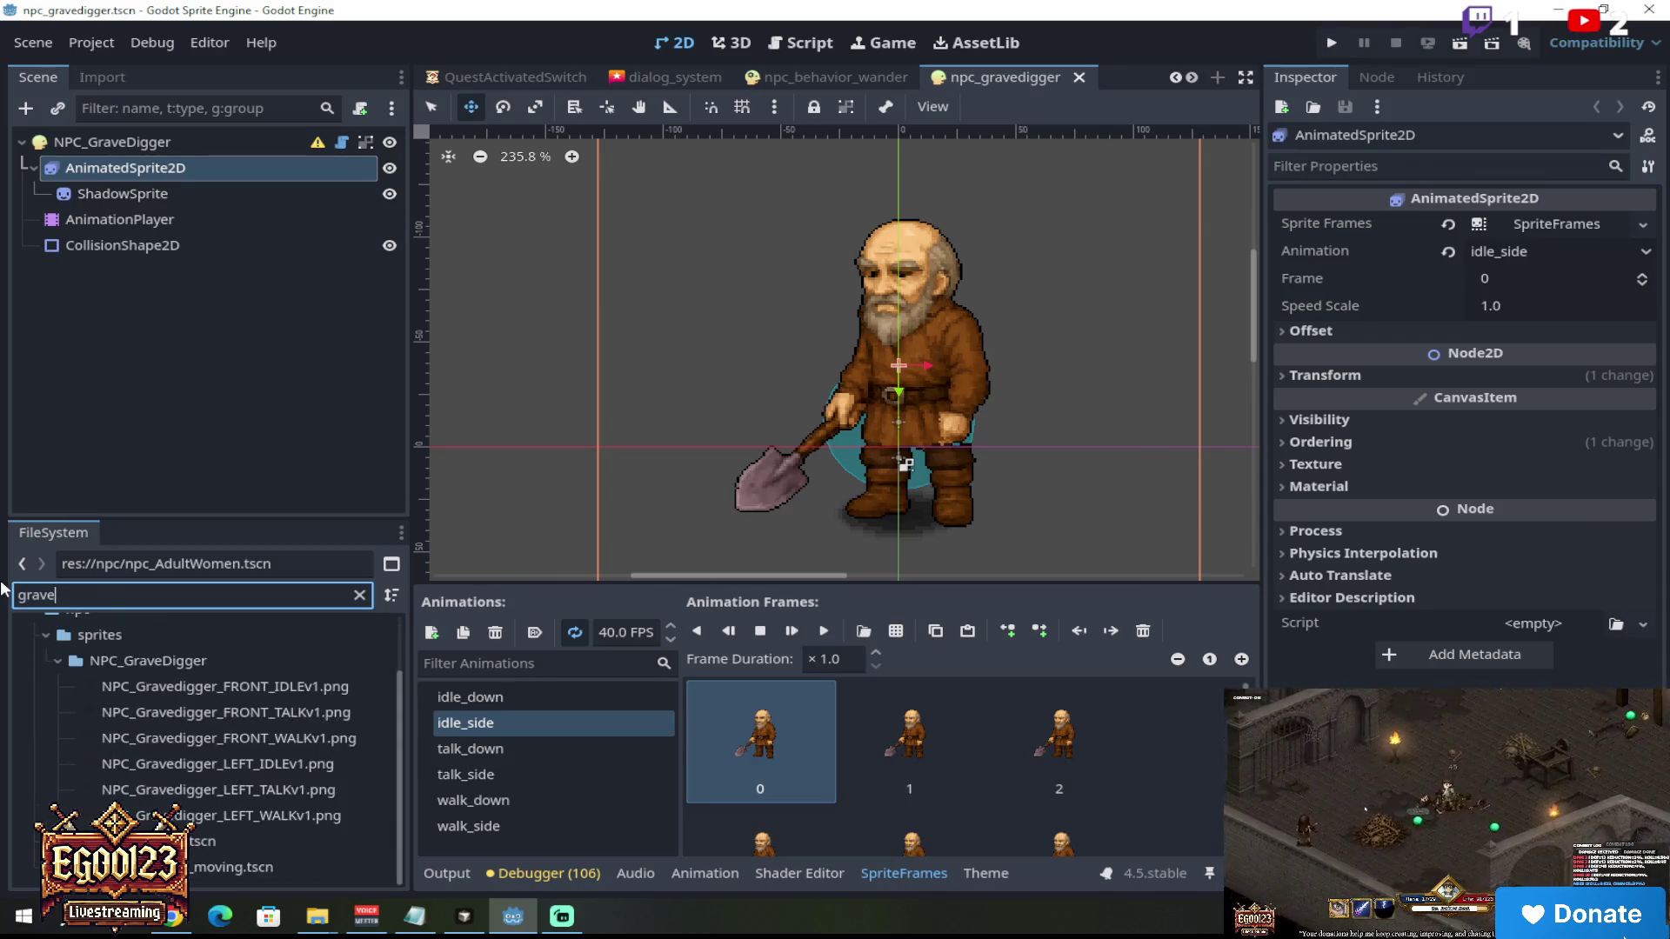
double_click(221, 864)
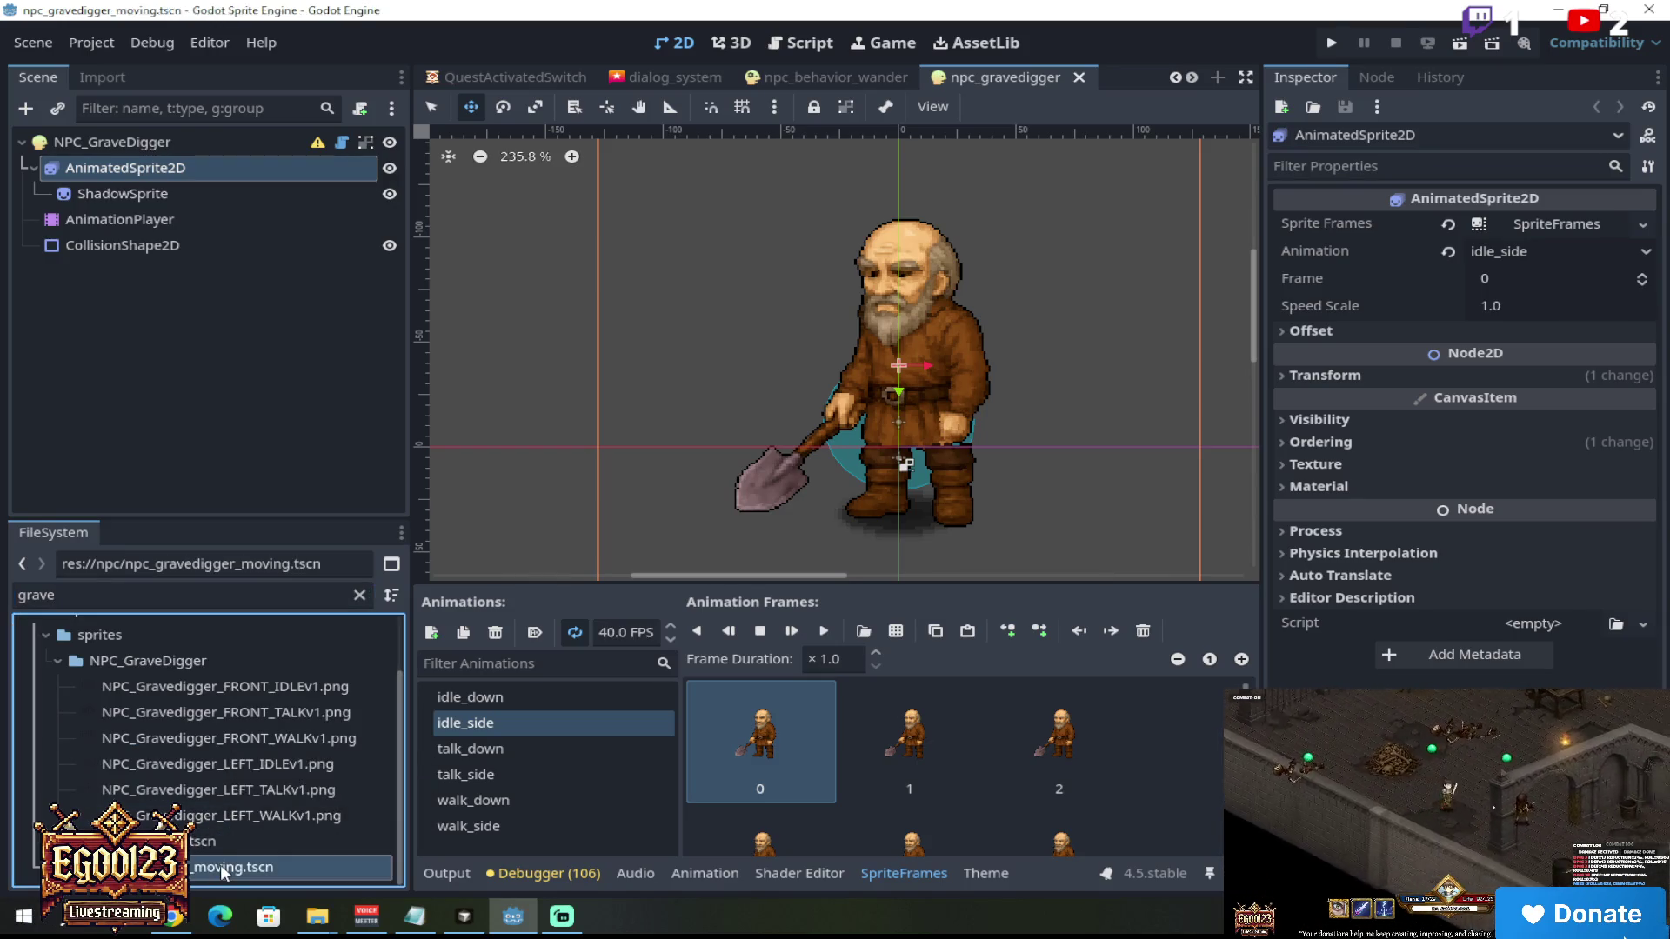
double_click(223, 843)
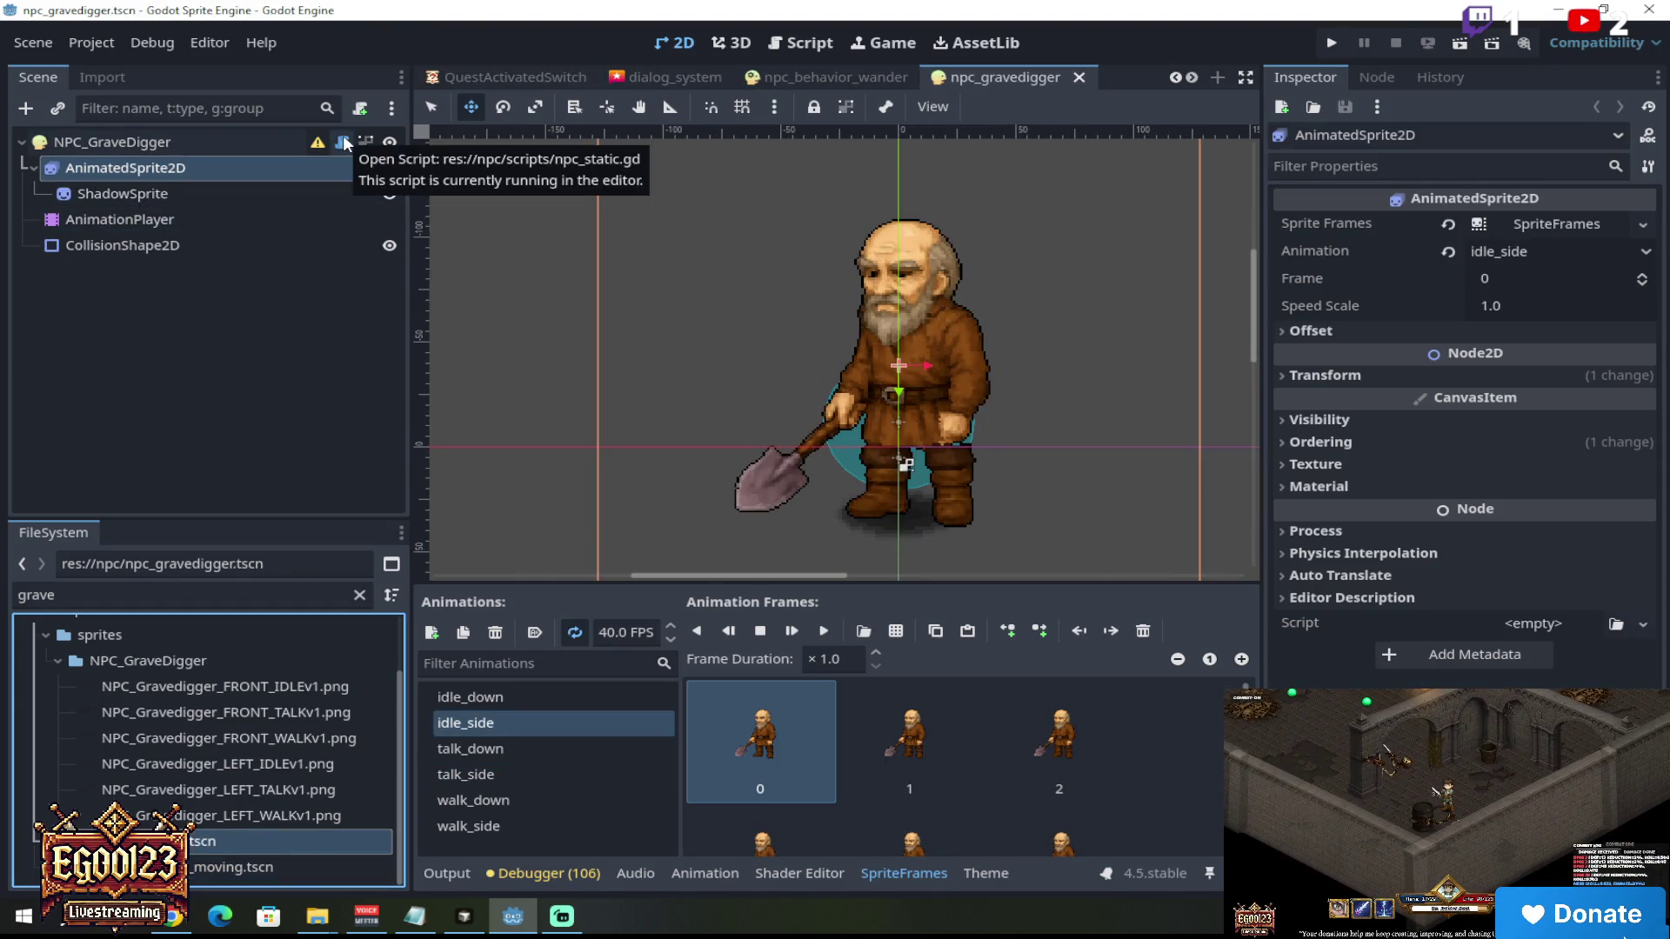
double_click(253, 870)
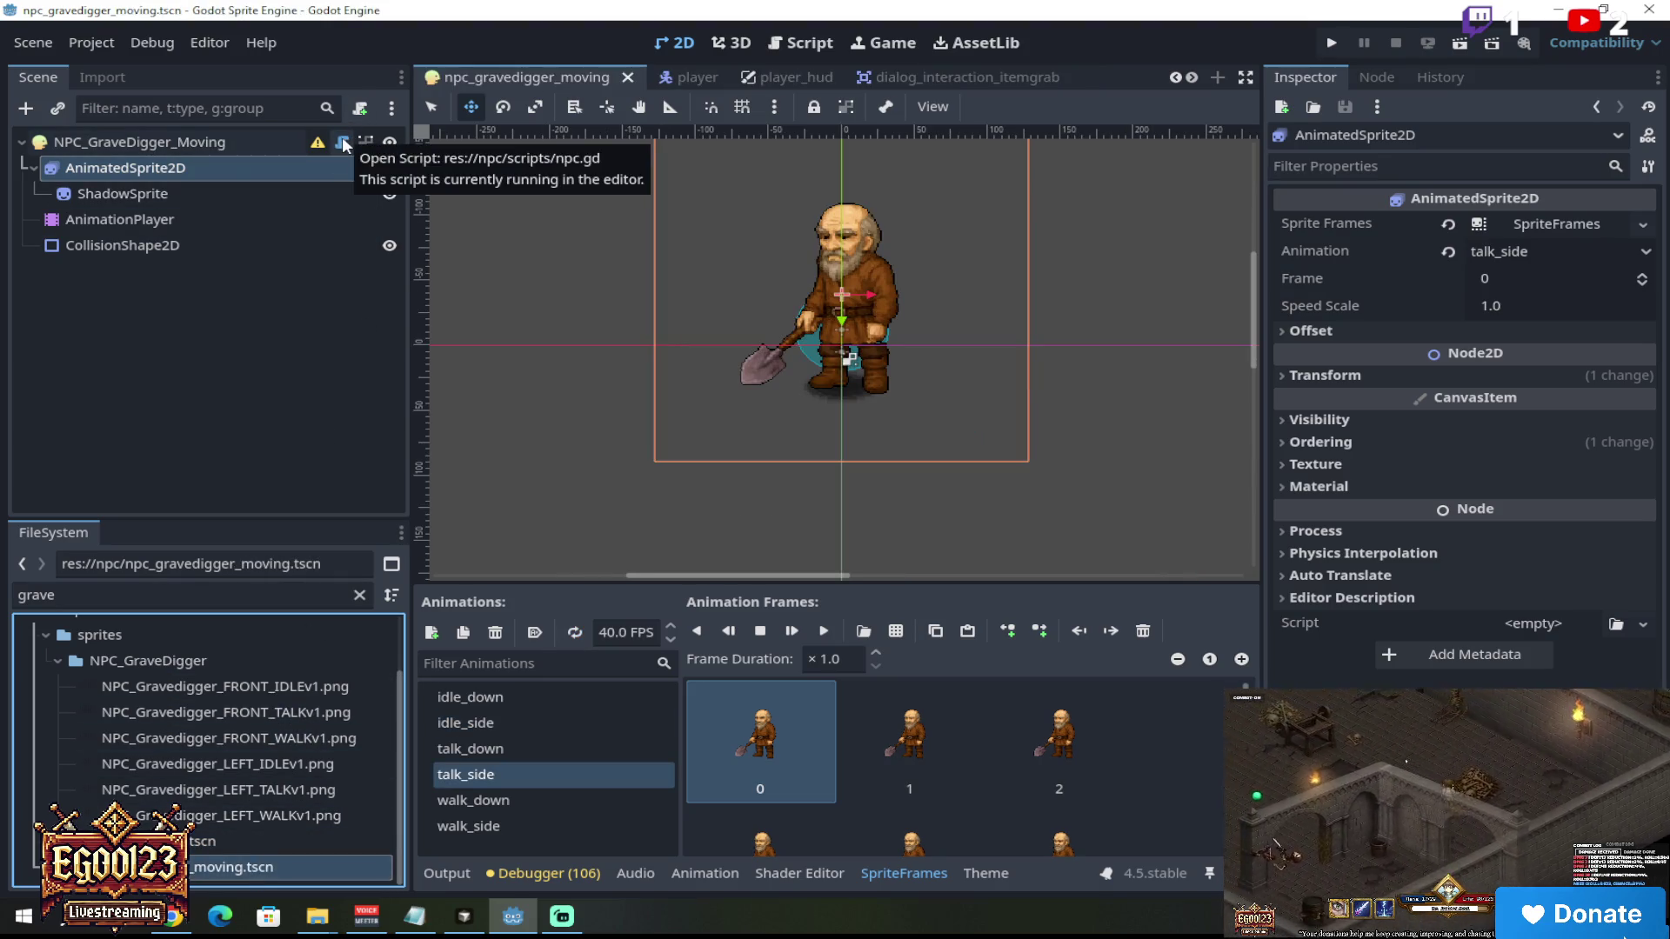
Step: Scroll the scene tabs and switch to the playground level scene
click(1192, 77)
click(1191, 77)
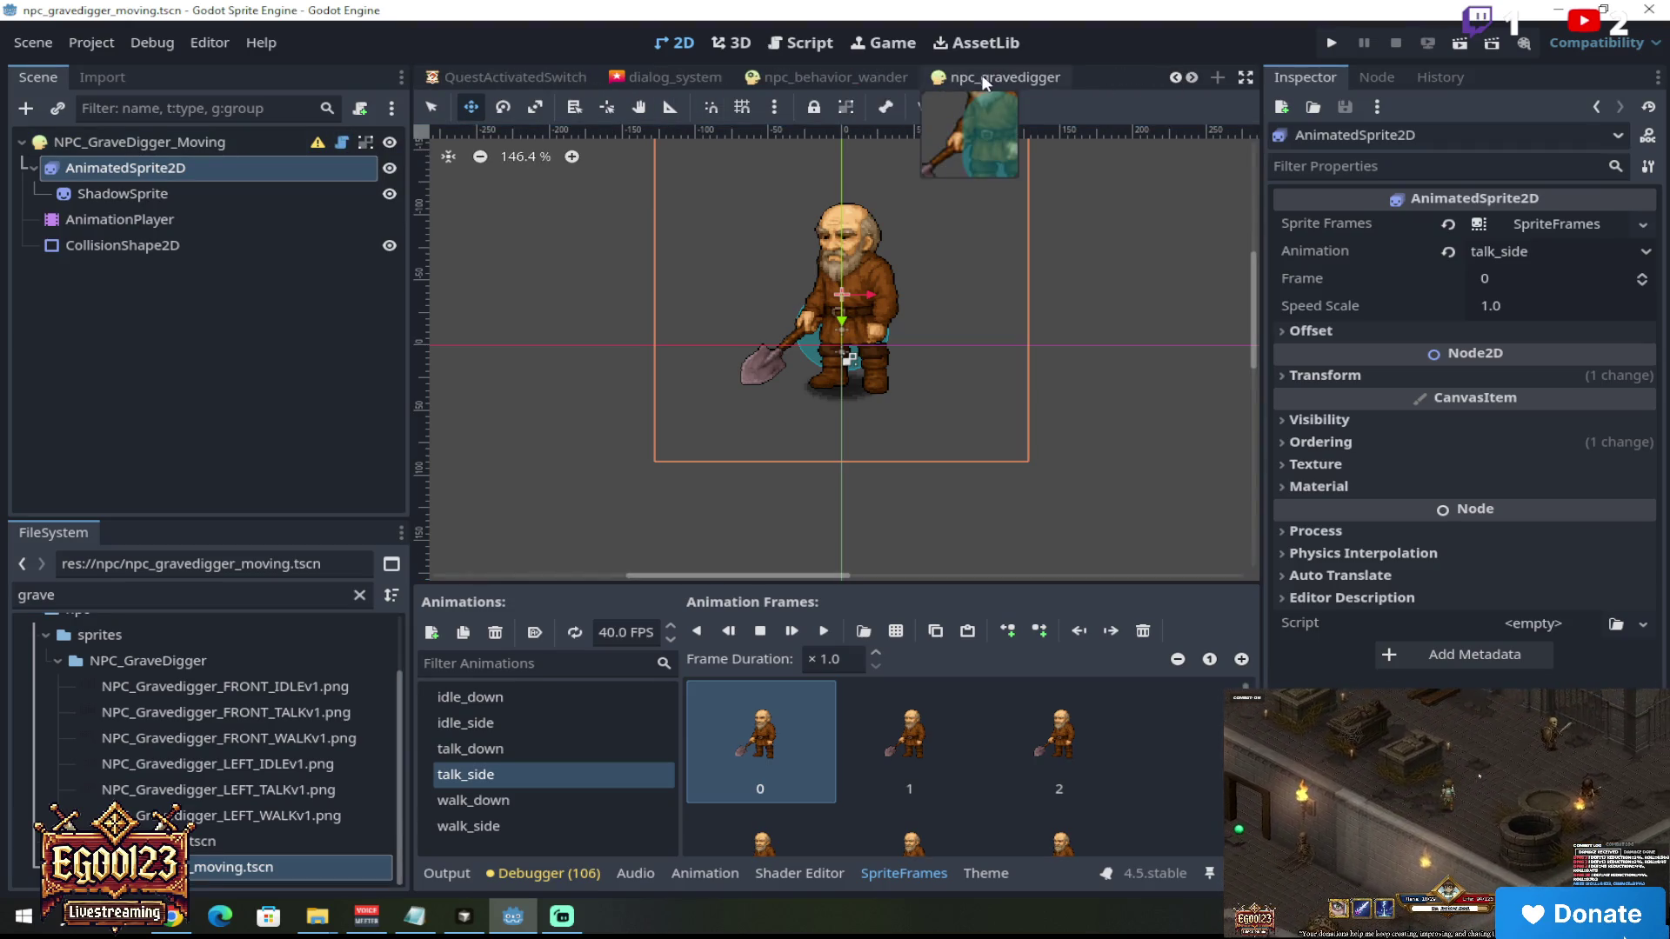
click(1193, 76)
click(1193, 76)
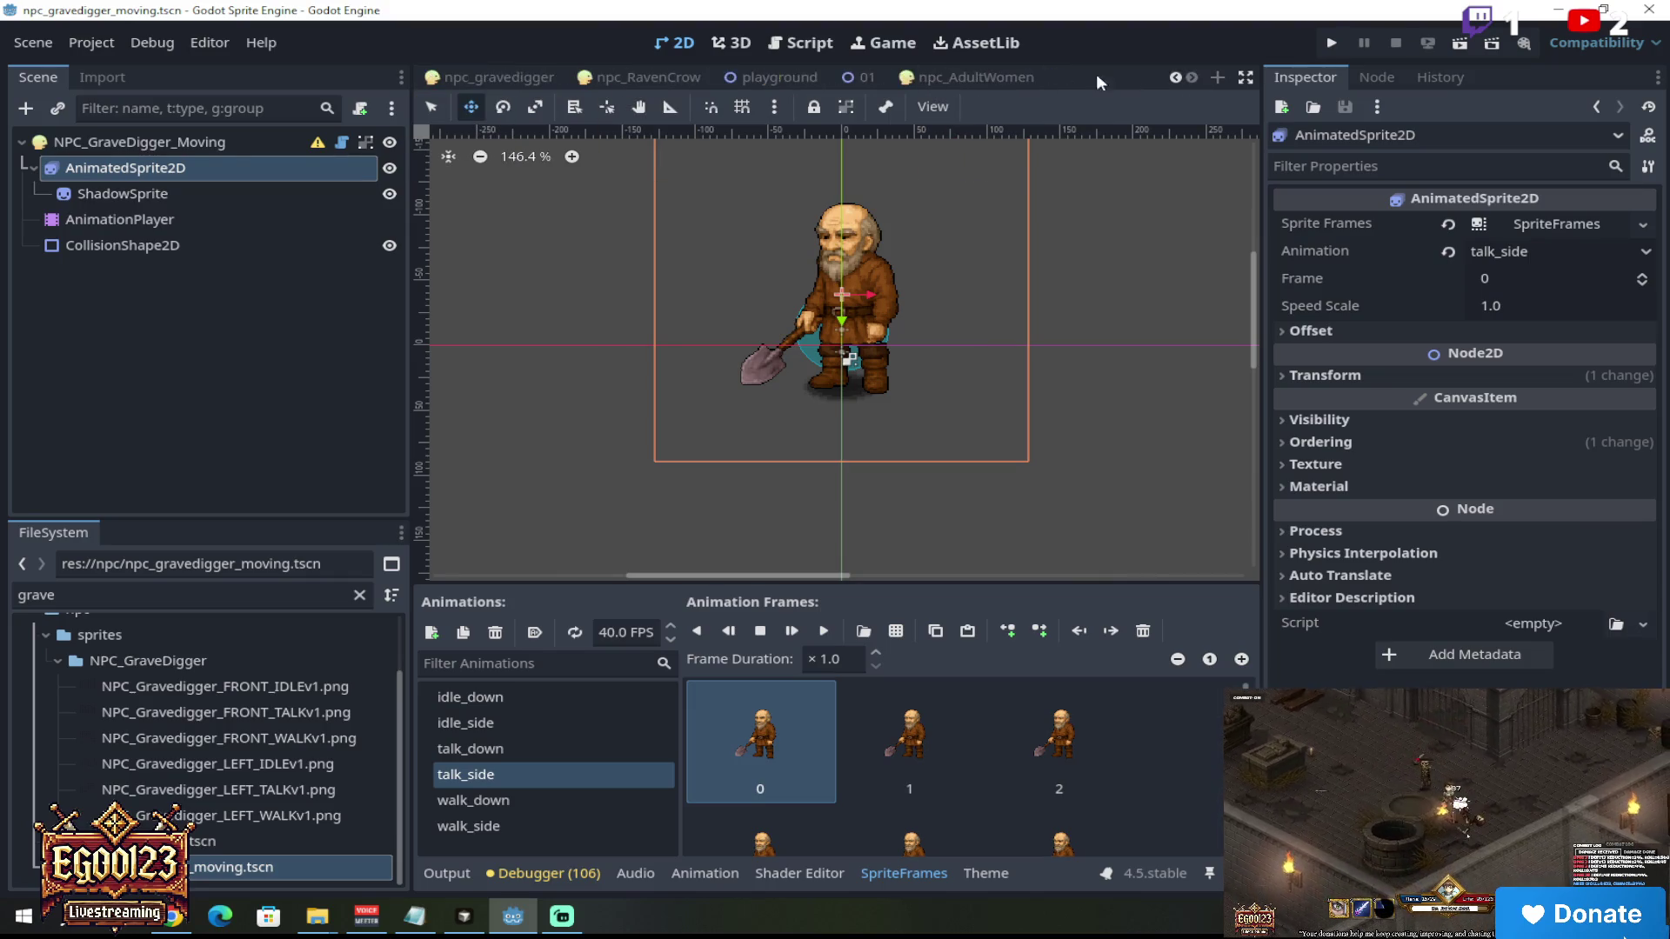
click(788, 75)
scroll(748, 666, down, 2)
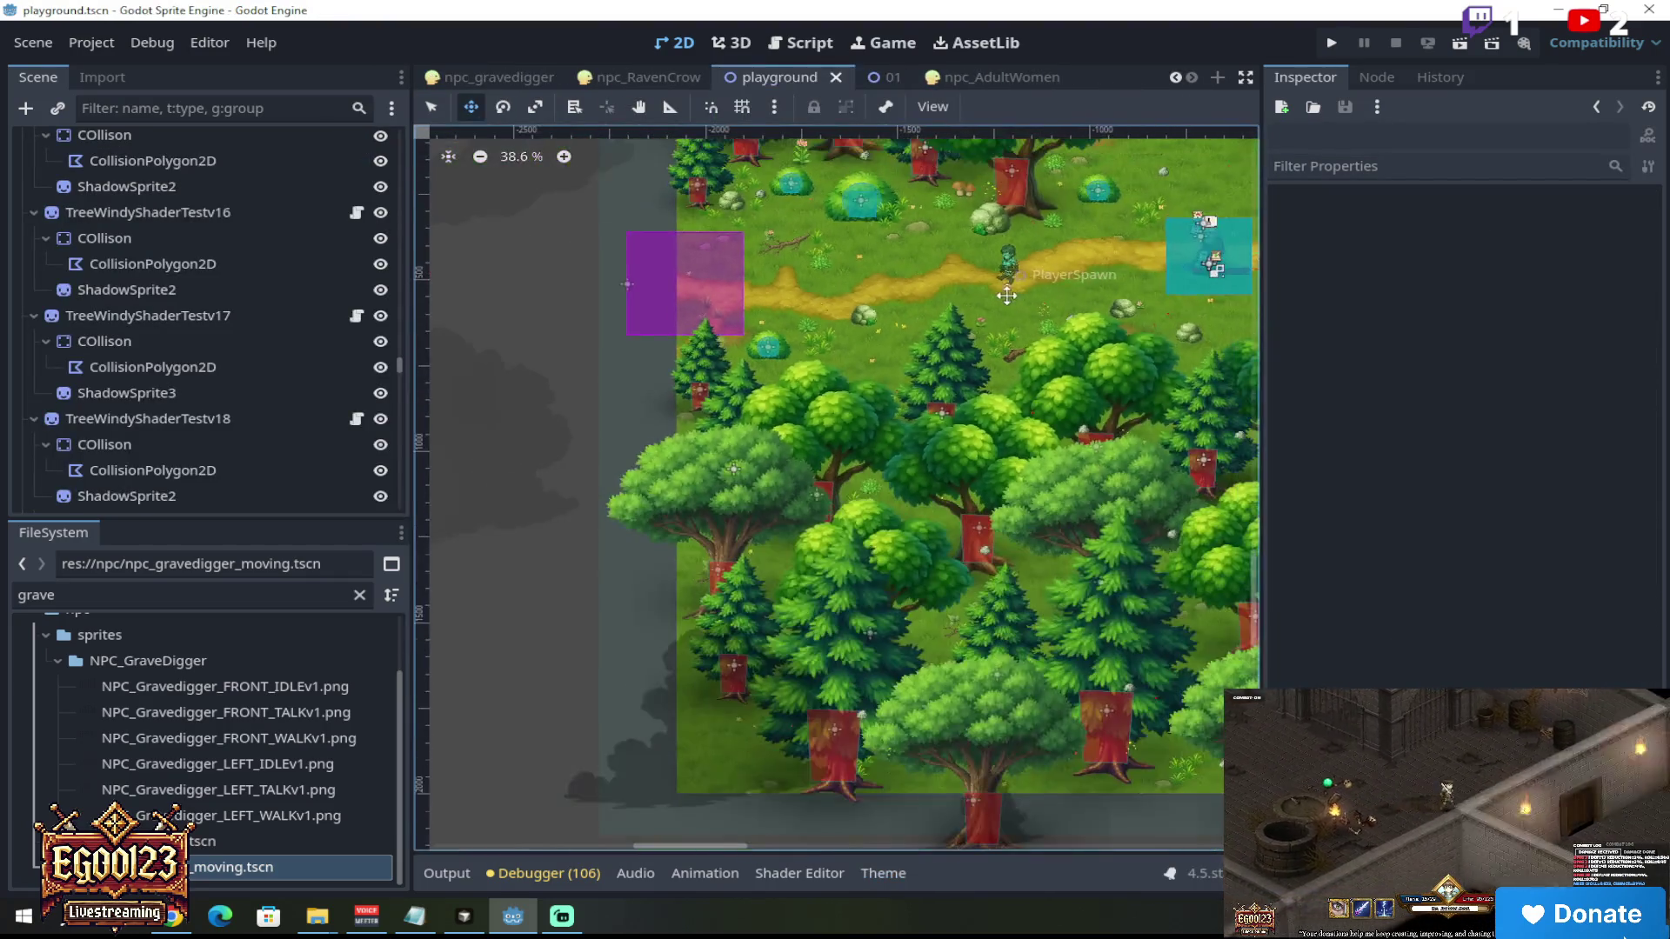
Step: Zoom into the map, select the patrolling gravedigger NPC, and open NPC_GRAVEDIG_Patrol's scene in the editor
scroll(771, 847, up, 2)
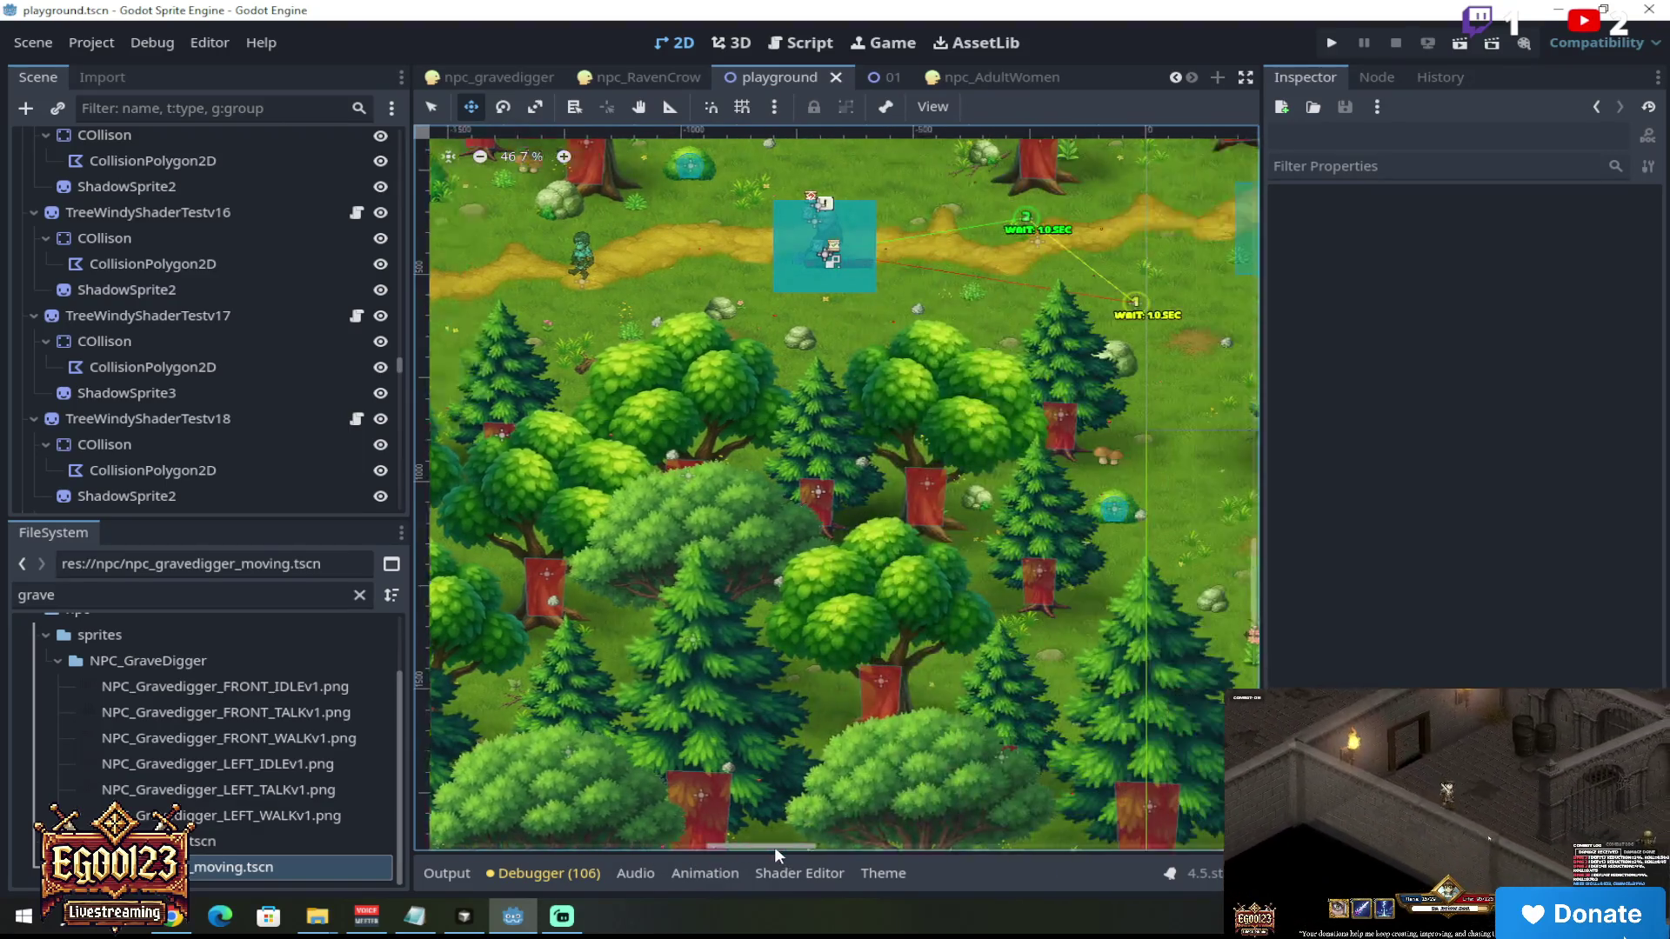
scroll(574, 209, up, 3)
scroll(631, 215, up, 4)
key(q)
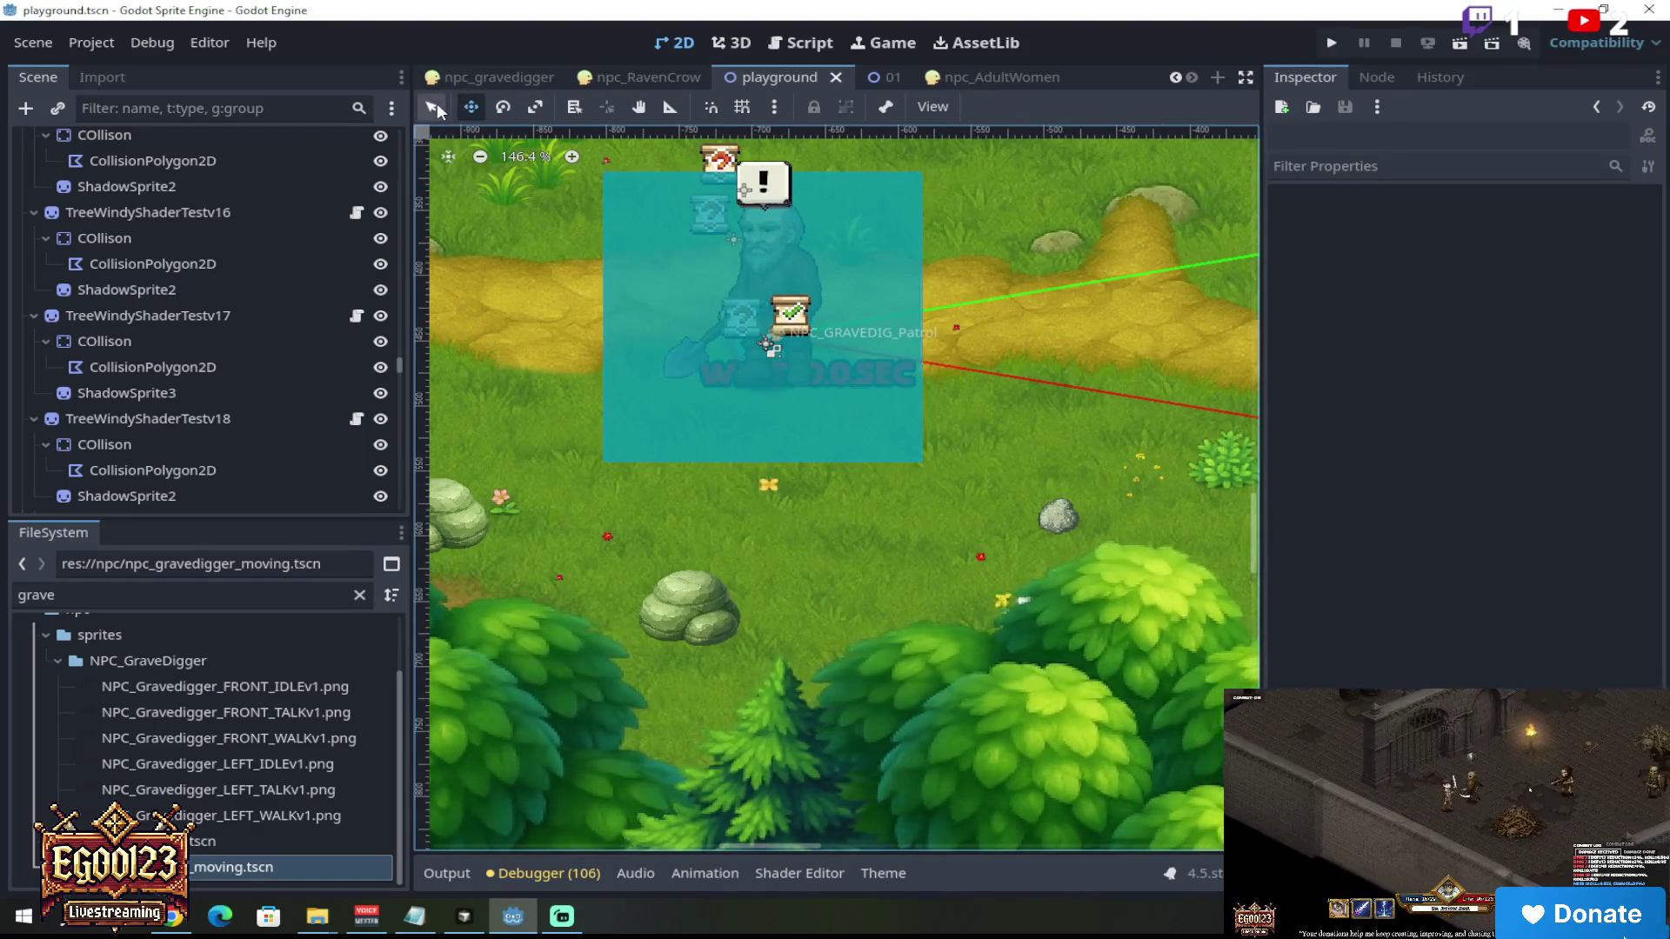
click(790, 248)
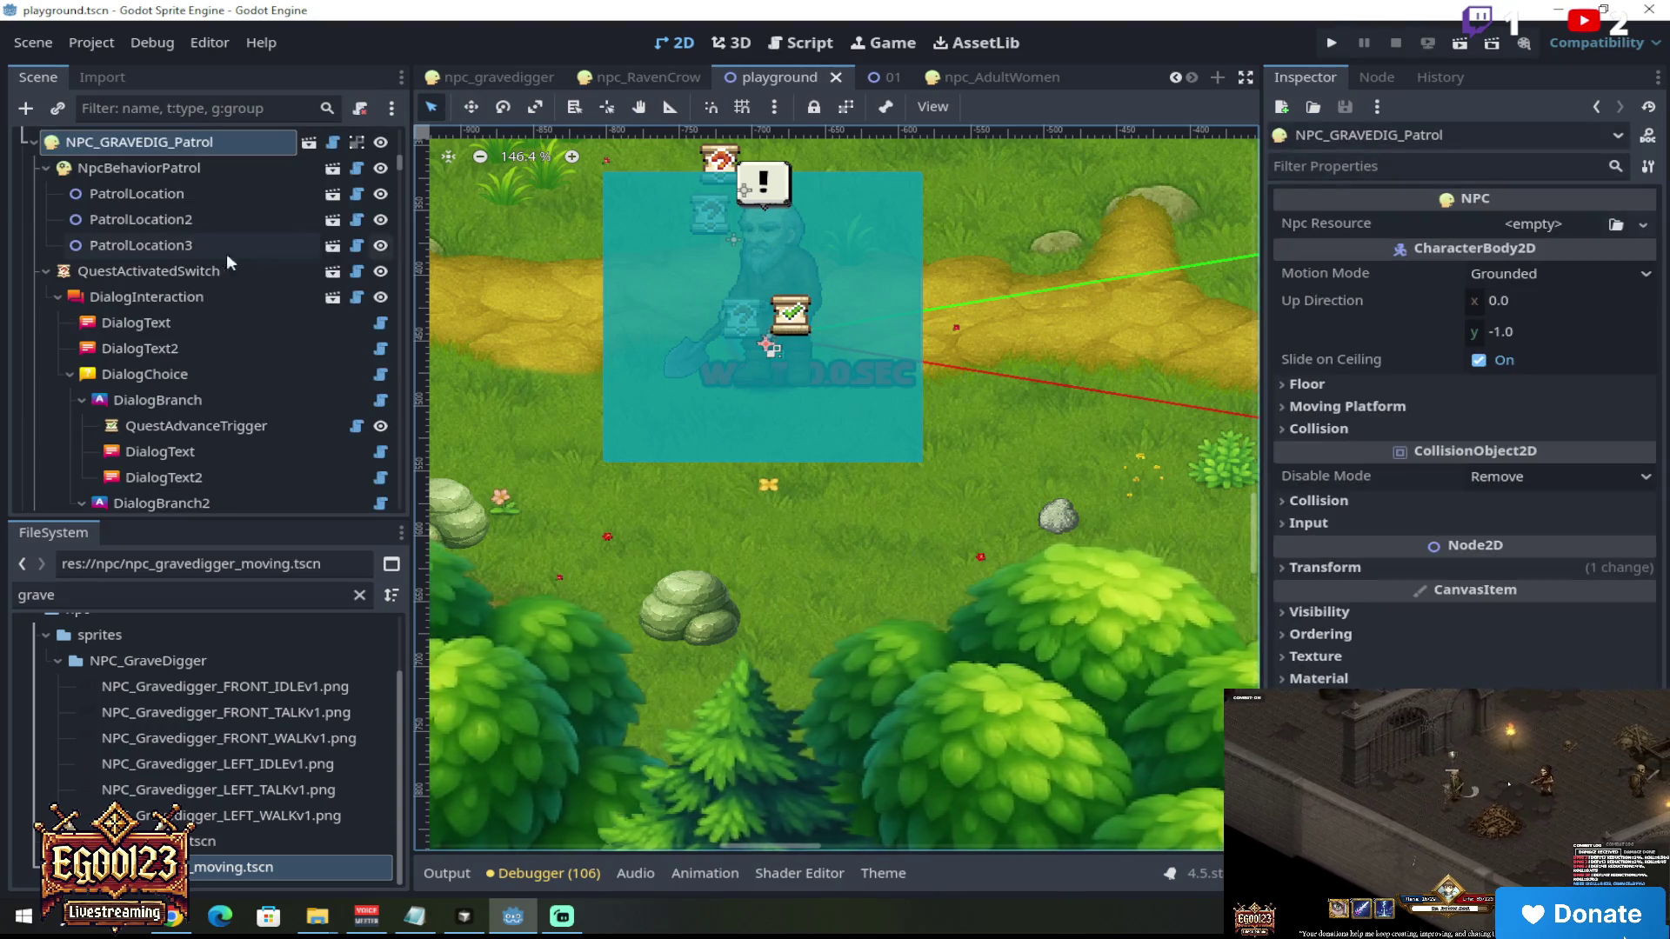
scroll(282, 249, up, 3)
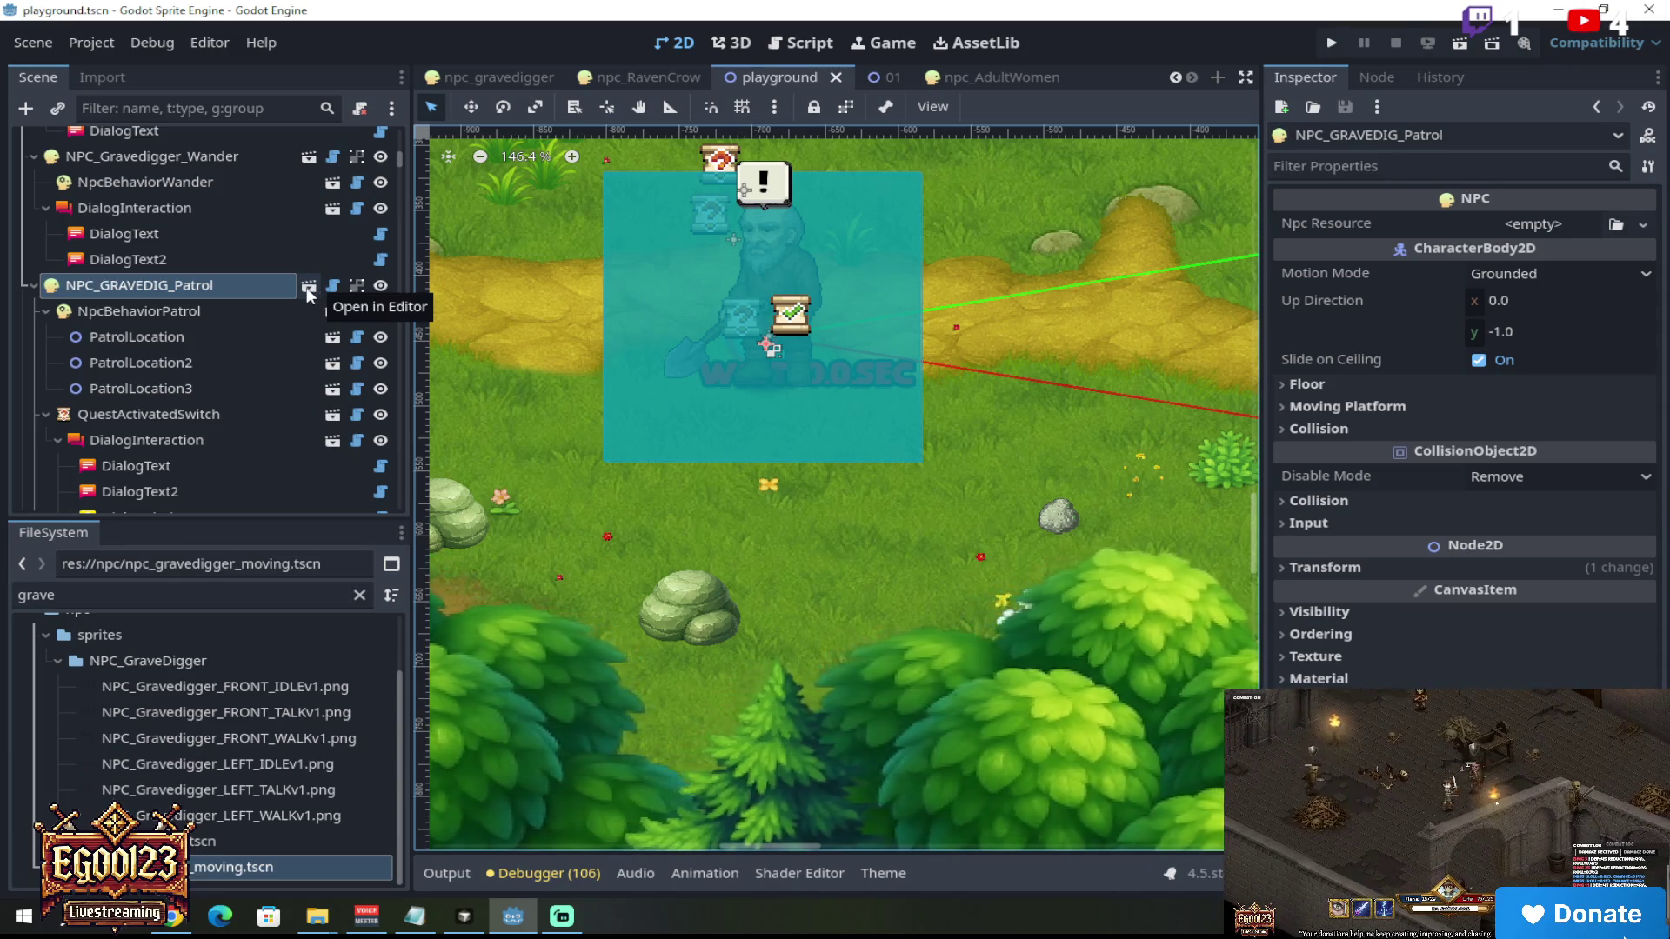
click(309, 285)
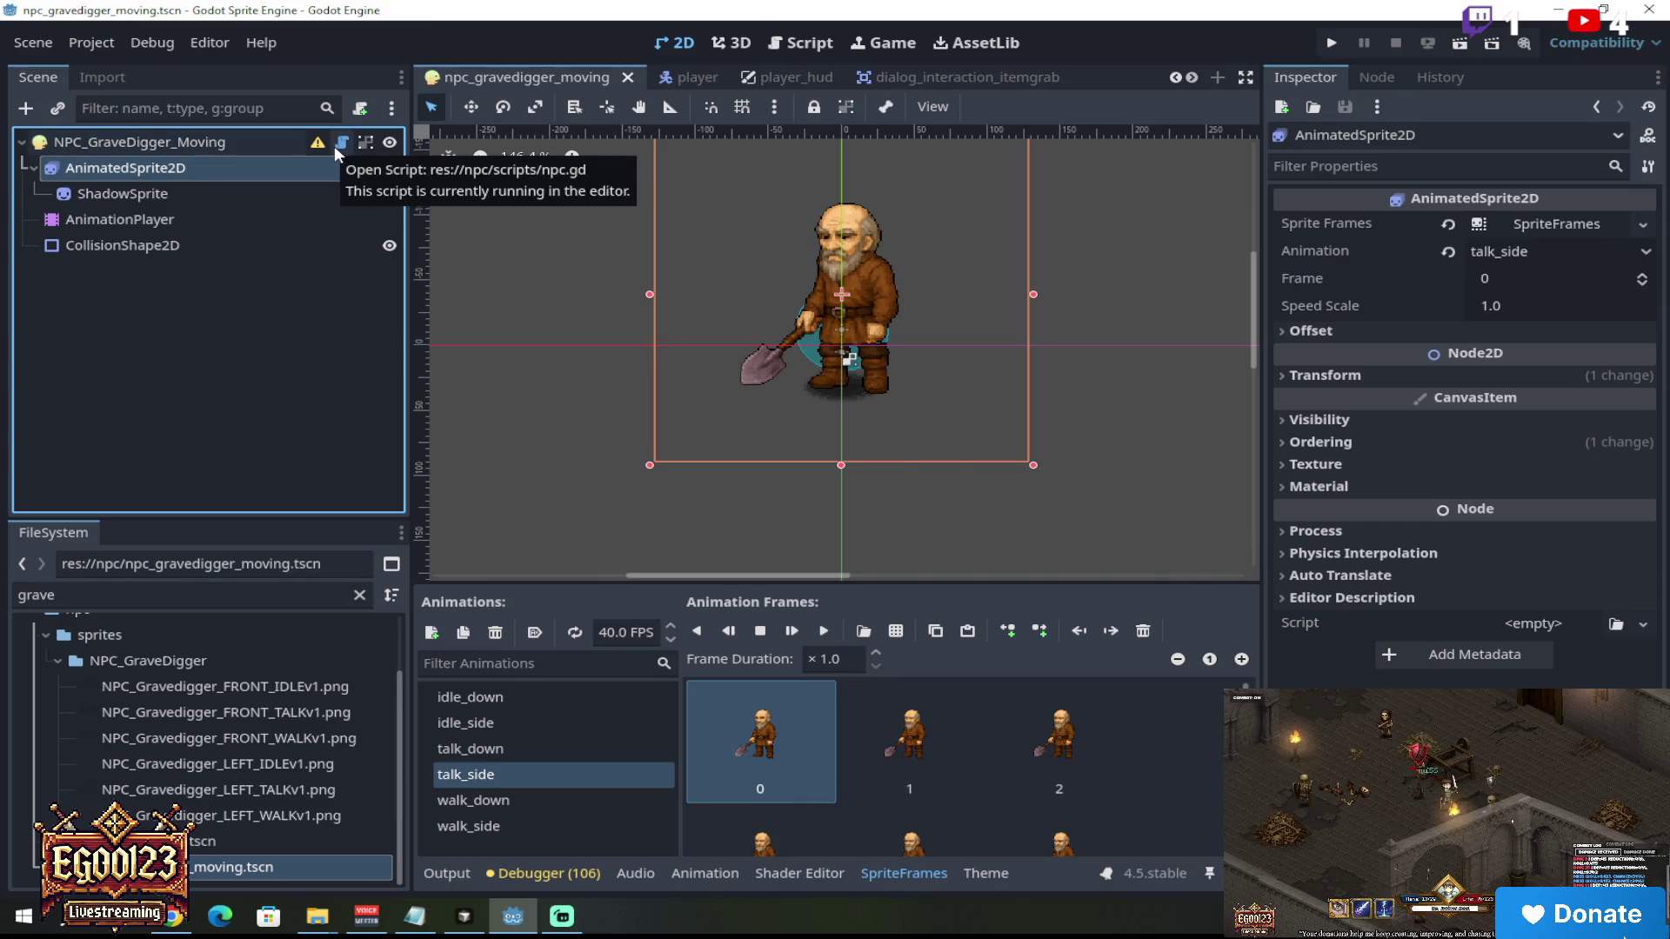
Step: Duplicate npc_gravedigger_moving.tscn, naming the copy npc_KidsGirl_moving.tscn
right_click(275, 866)
click(385, 713)
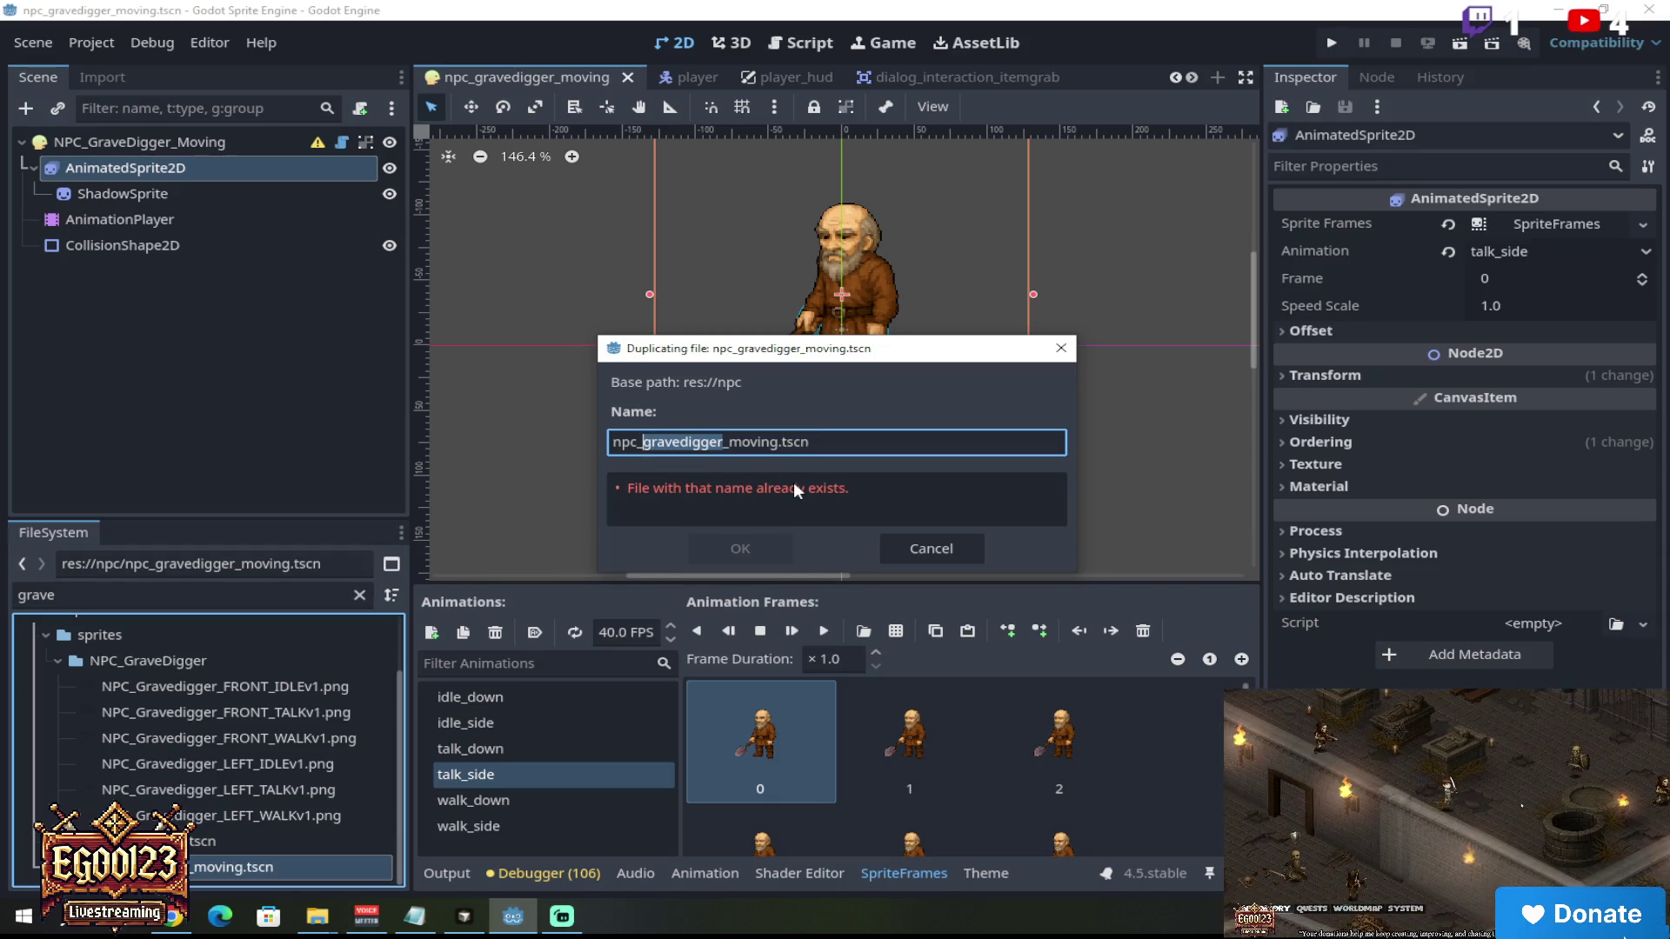
text(Gril)
key(BackSpace)
key(BackSpace)
key(BackSpace)
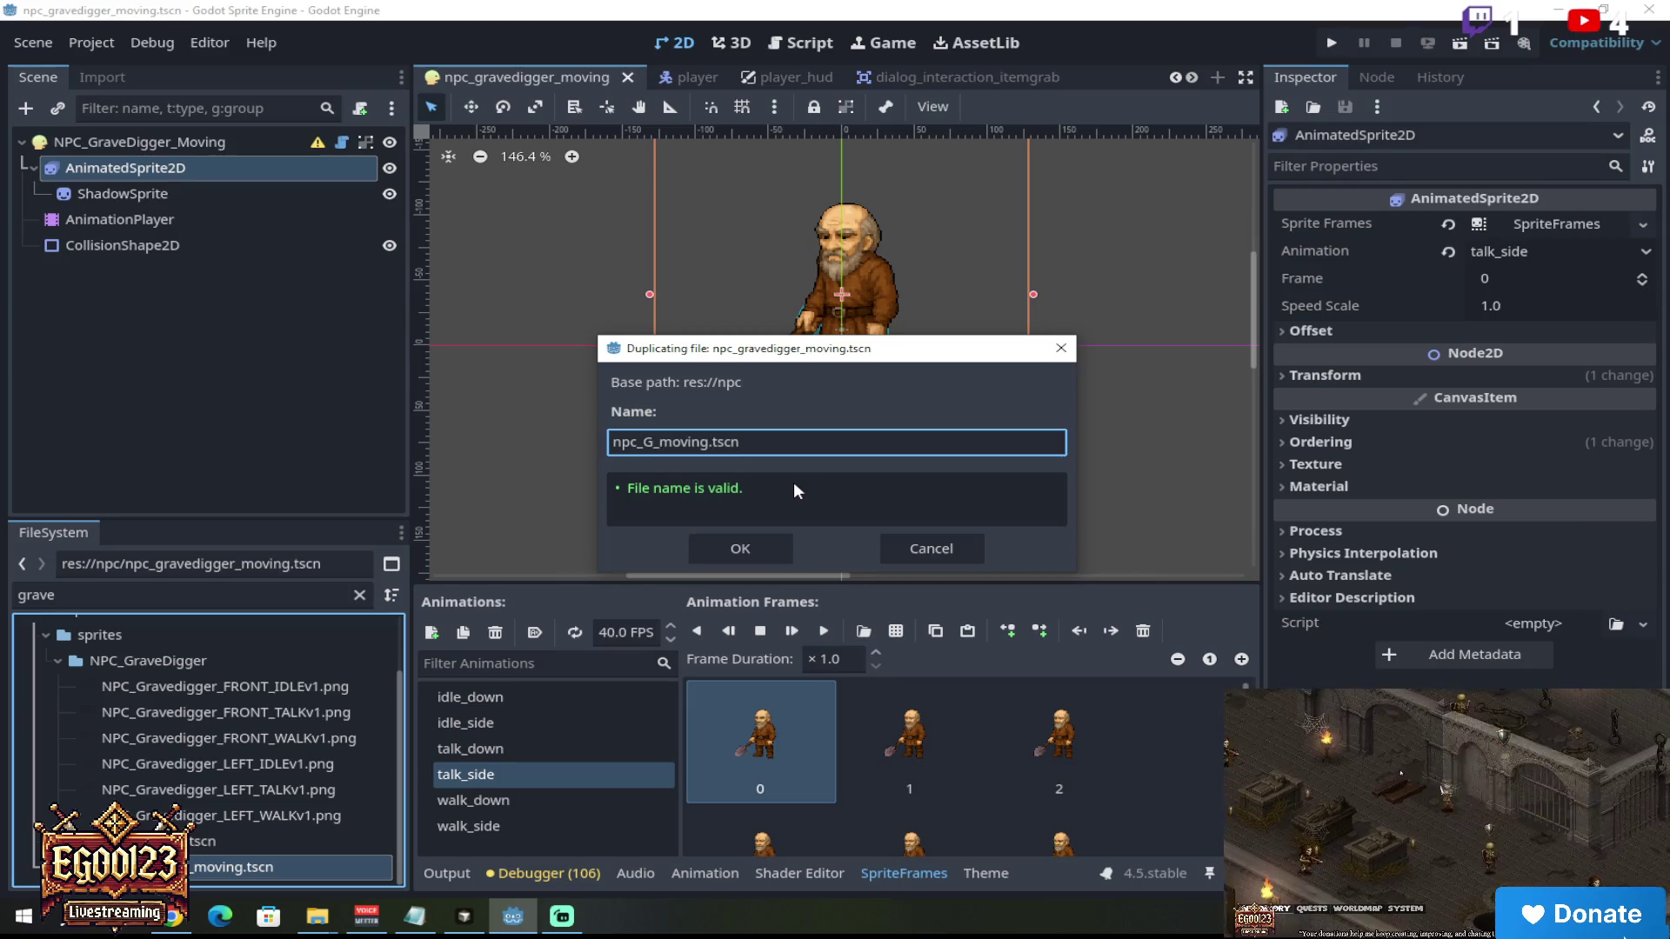
text(KidsFir)
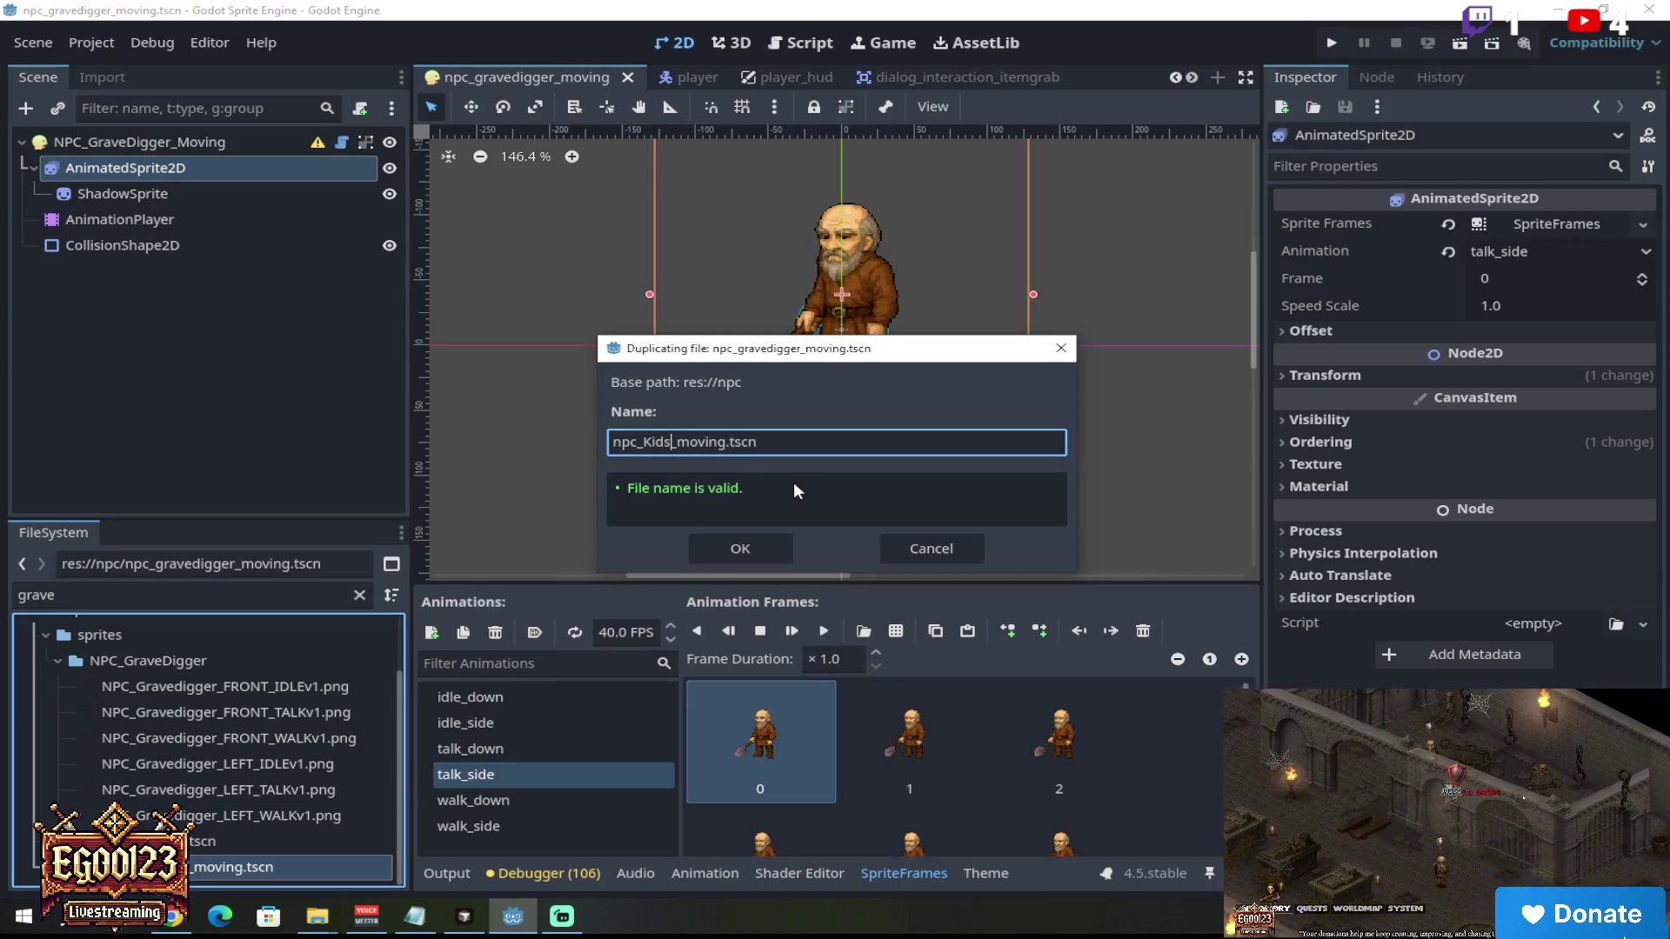
key(BackSpace)
key(BackSpace)
key(BackSpace)
text(Girl)
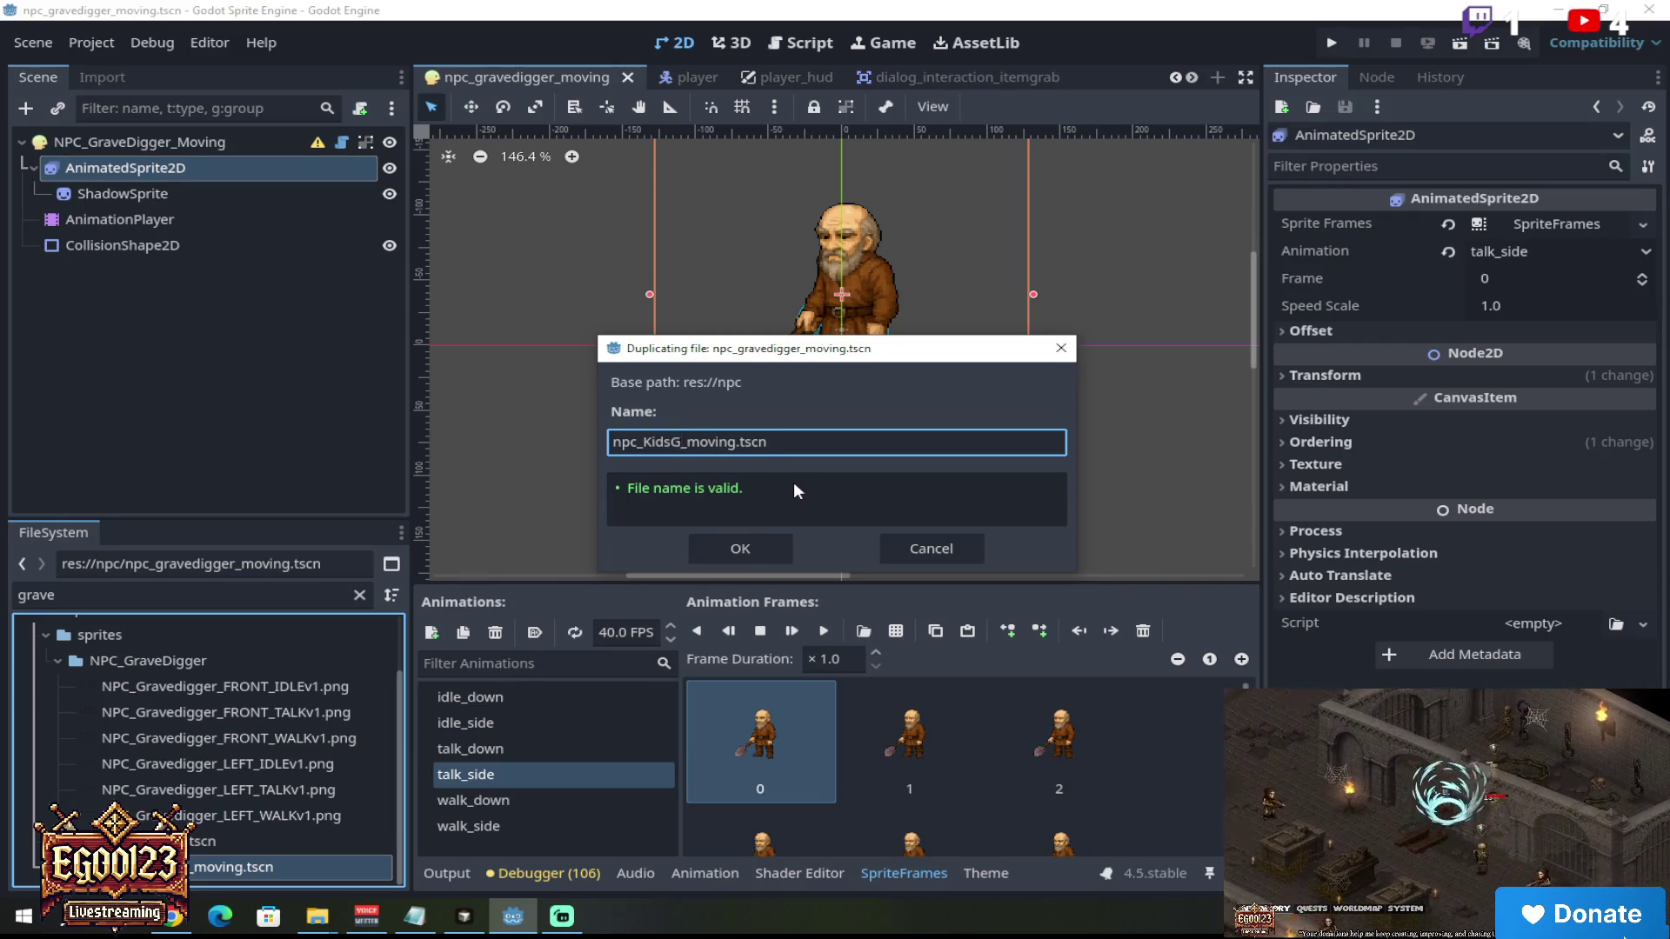
click(753, 544)
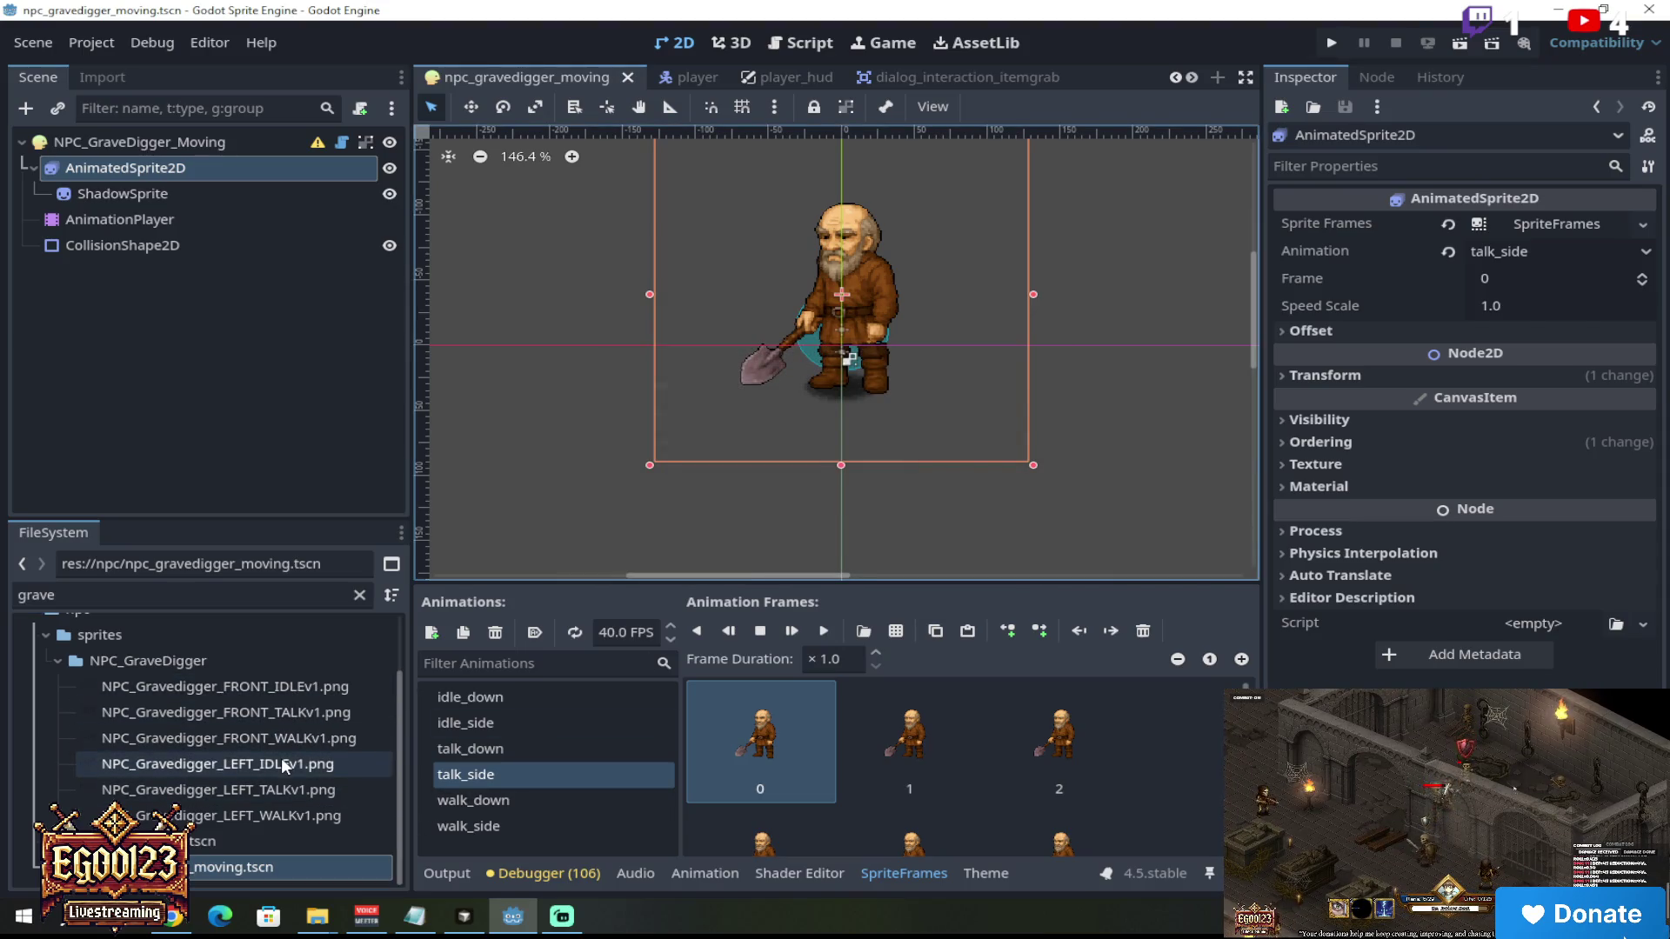
Step: Filter FileSystem for 'kids' and open npc_KidsGirl_moving.tscn
double_click(13, 595)
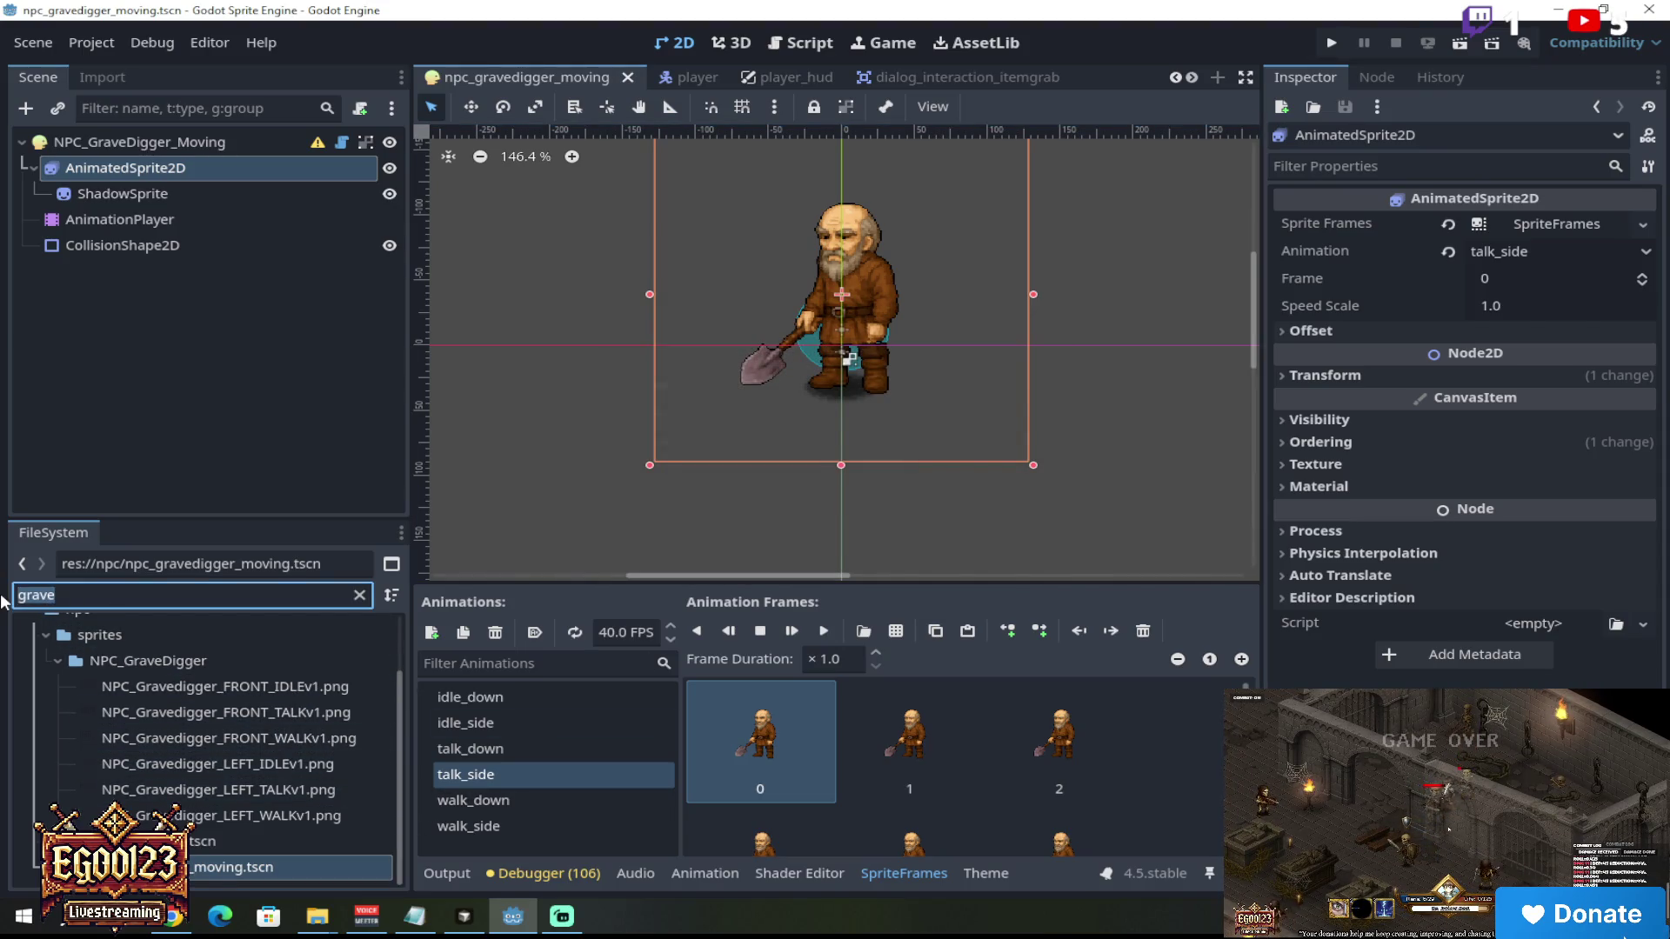
text(kids)
scroll(221, 713, down, 2)
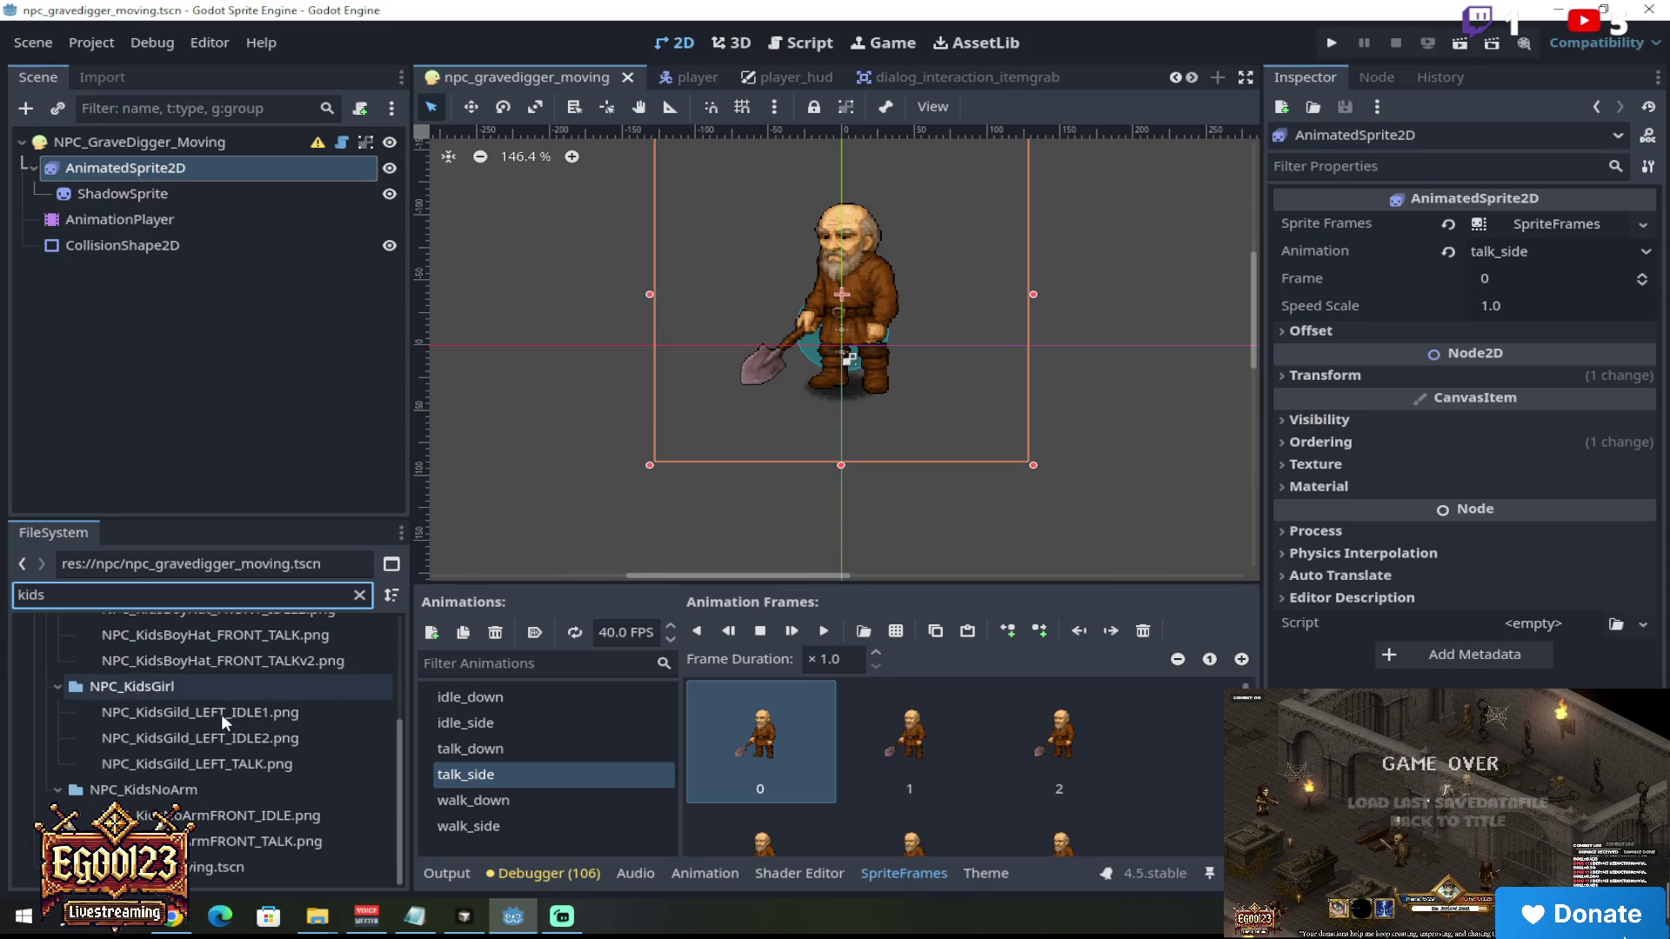
double_click(207, 868)
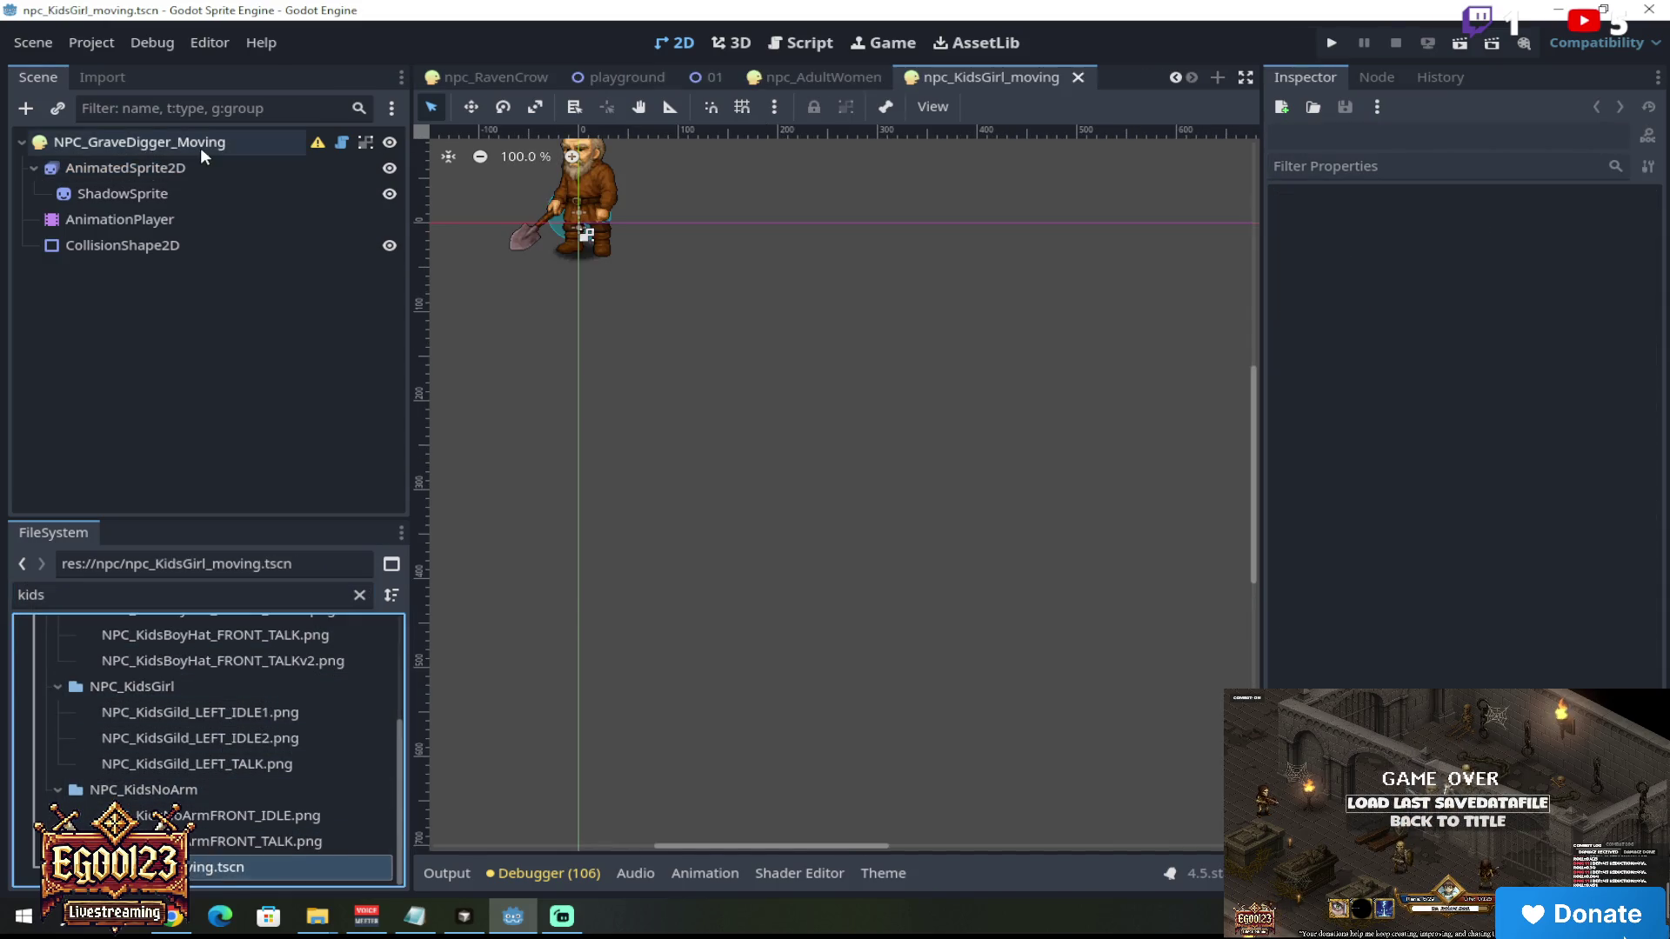
Step: Rename the scene's root node from the GraveDigger name to NPC_KidsGirl_Moving
double_click(122, 142)
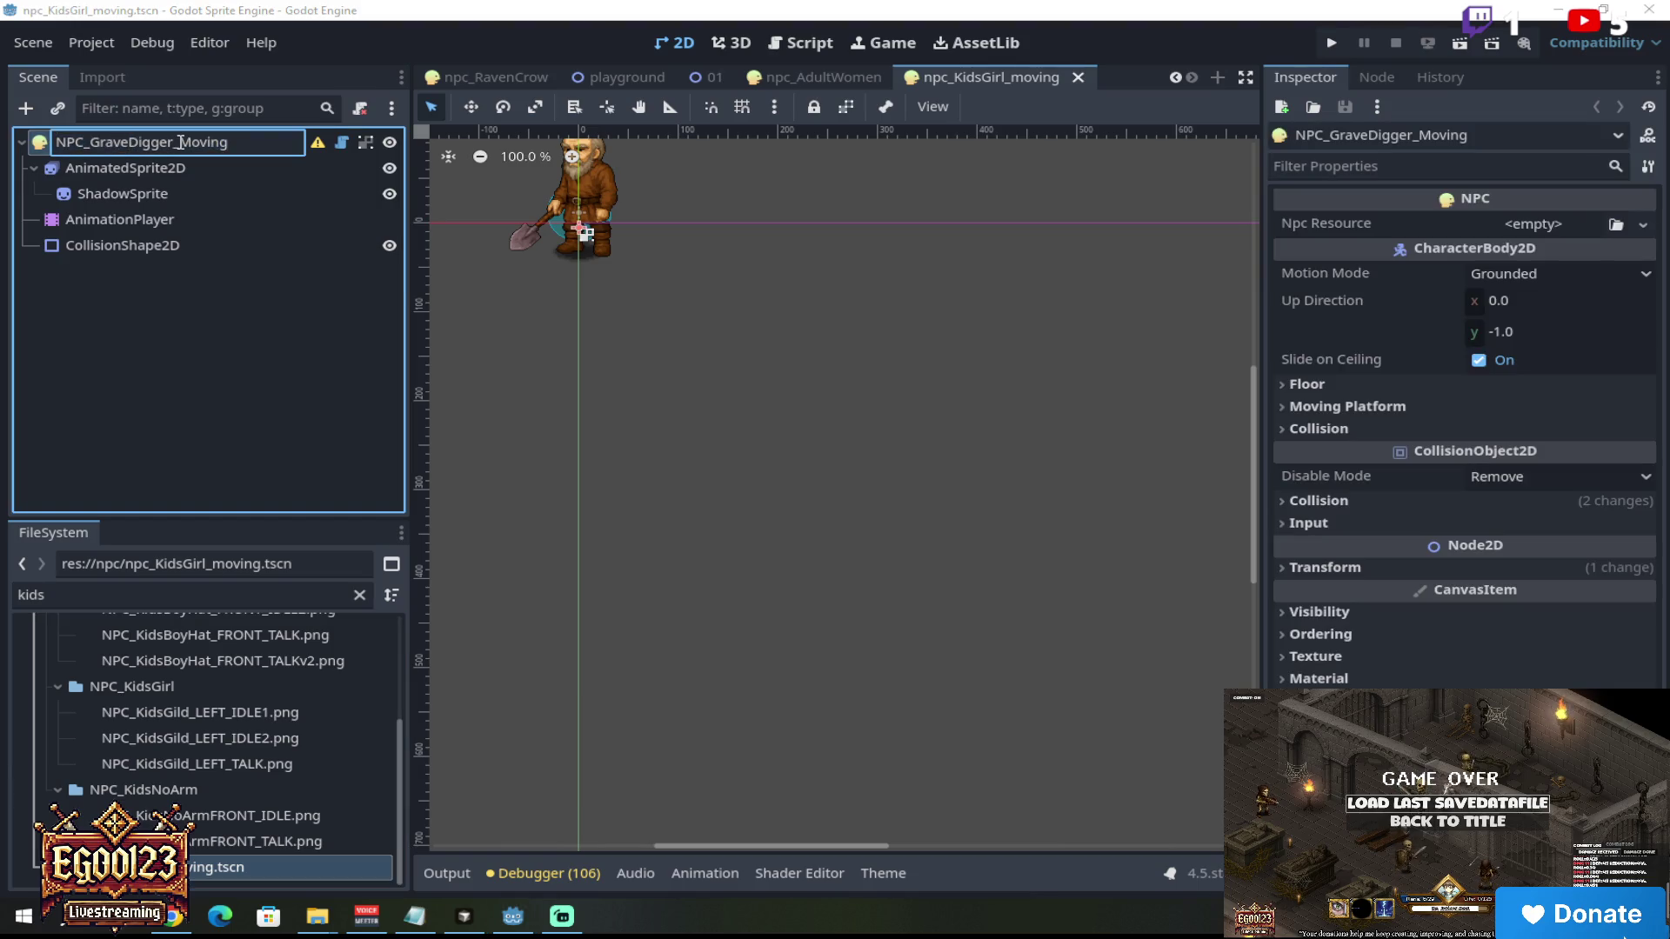
drag(177, 141, 106, 141)
text(KidsGirl)
key(Return)
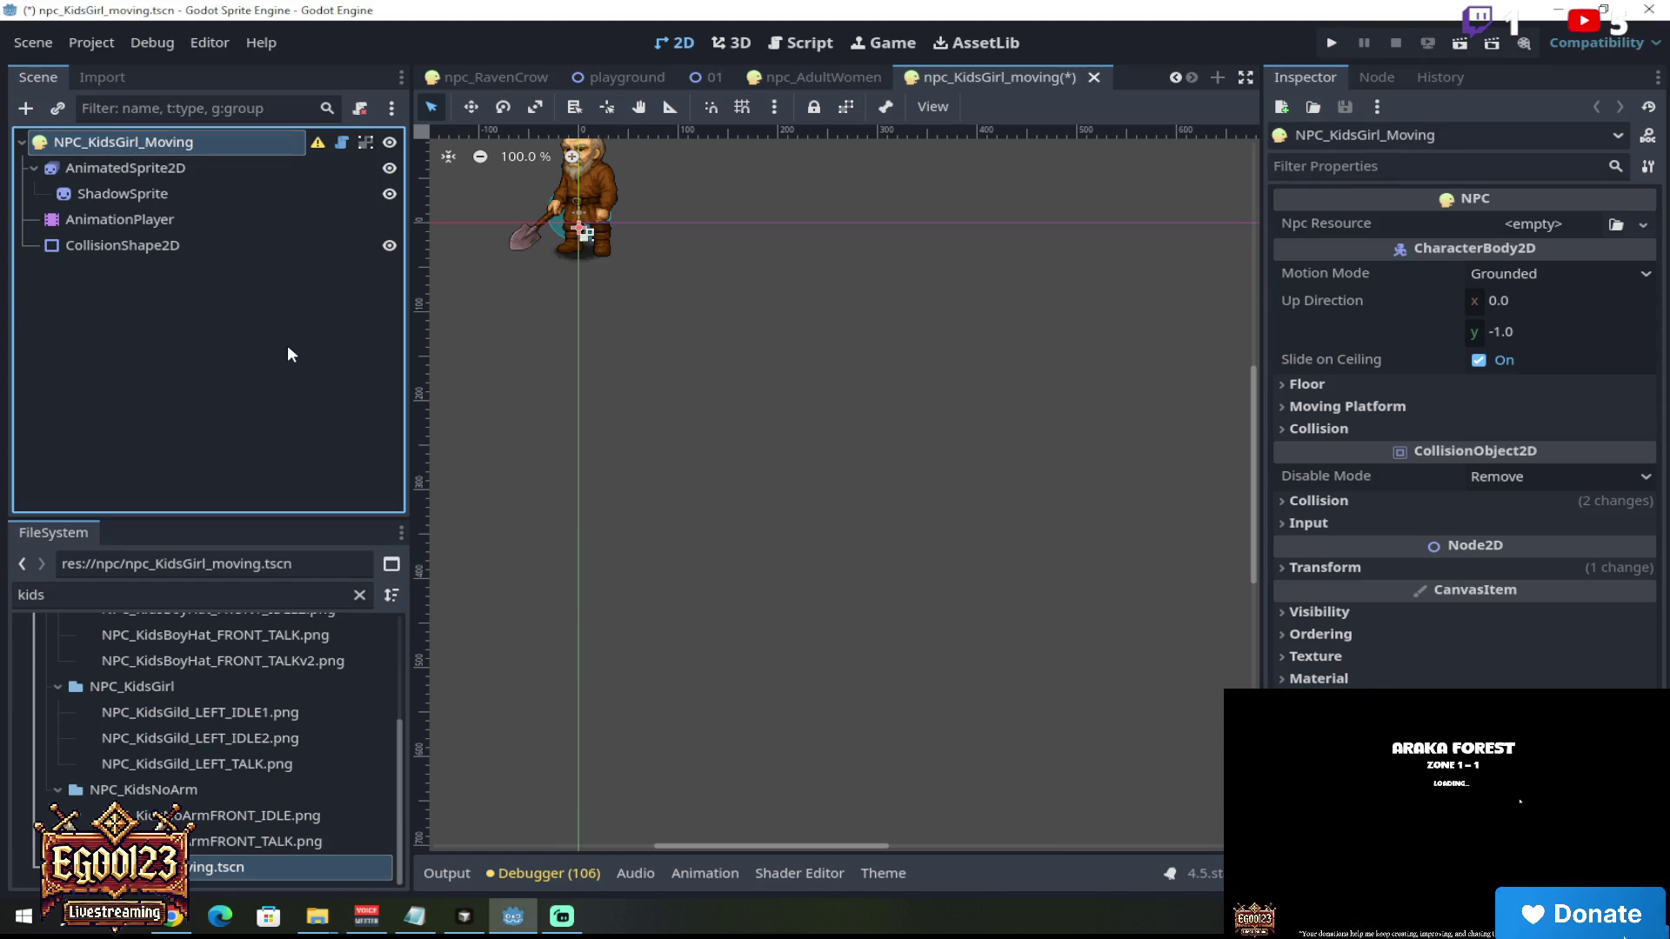
Step: Adjust the editor view and select the NPC's animated sprite node
scroll(618, 231, up, 3)
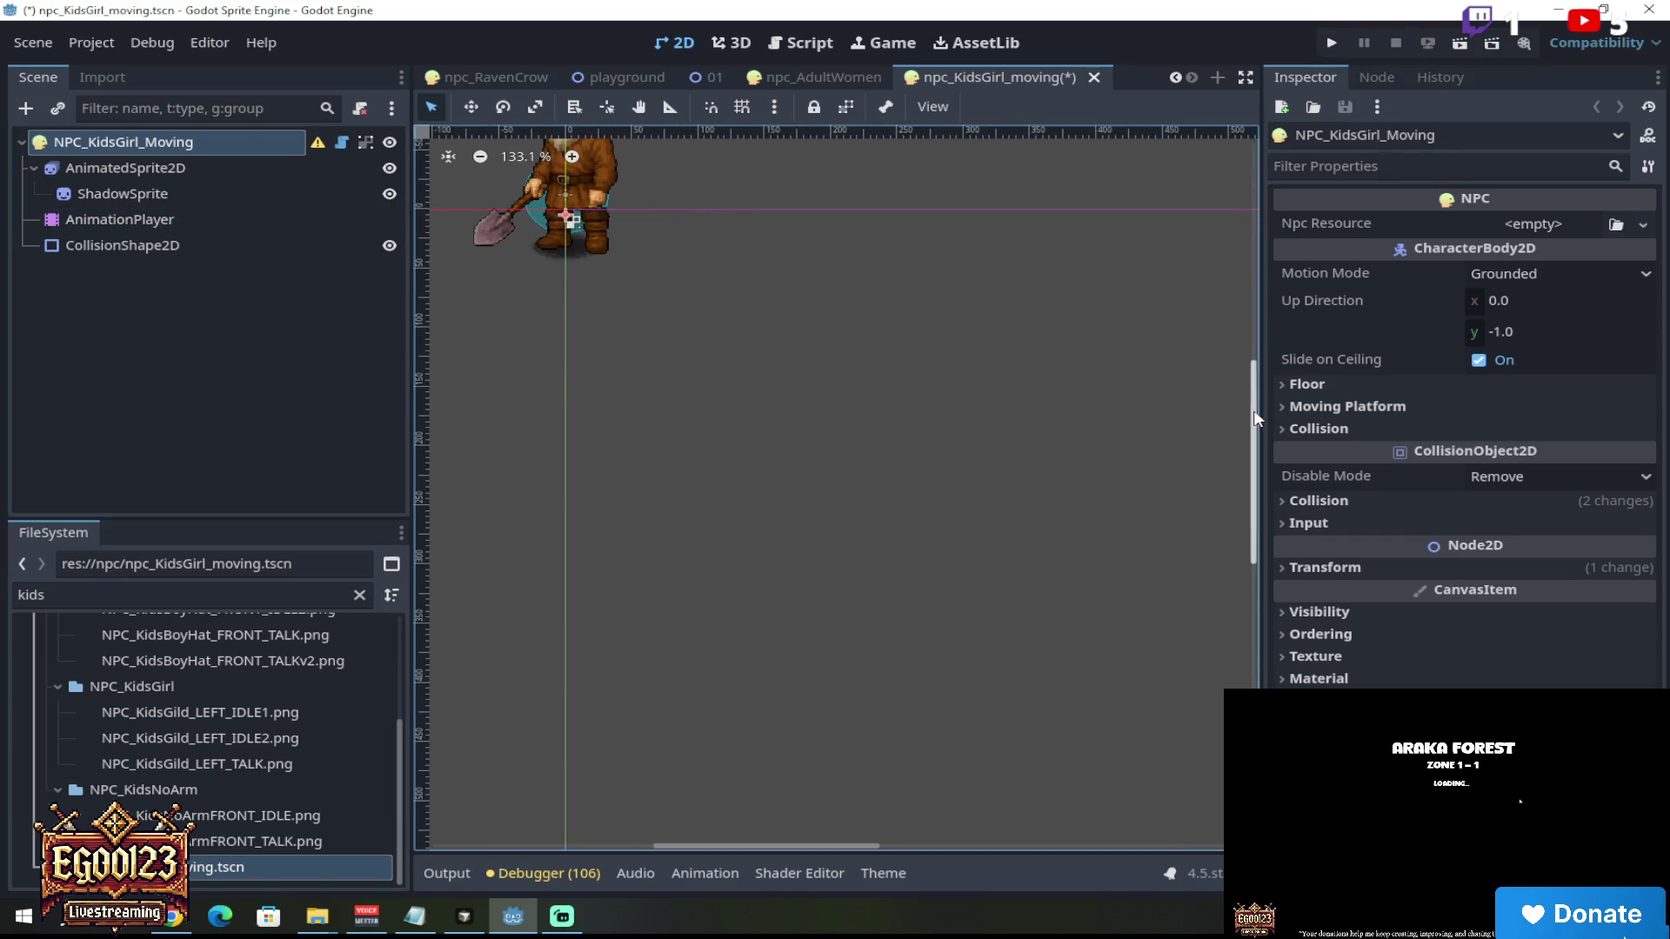
drag(1253, 504, 1263, 346)
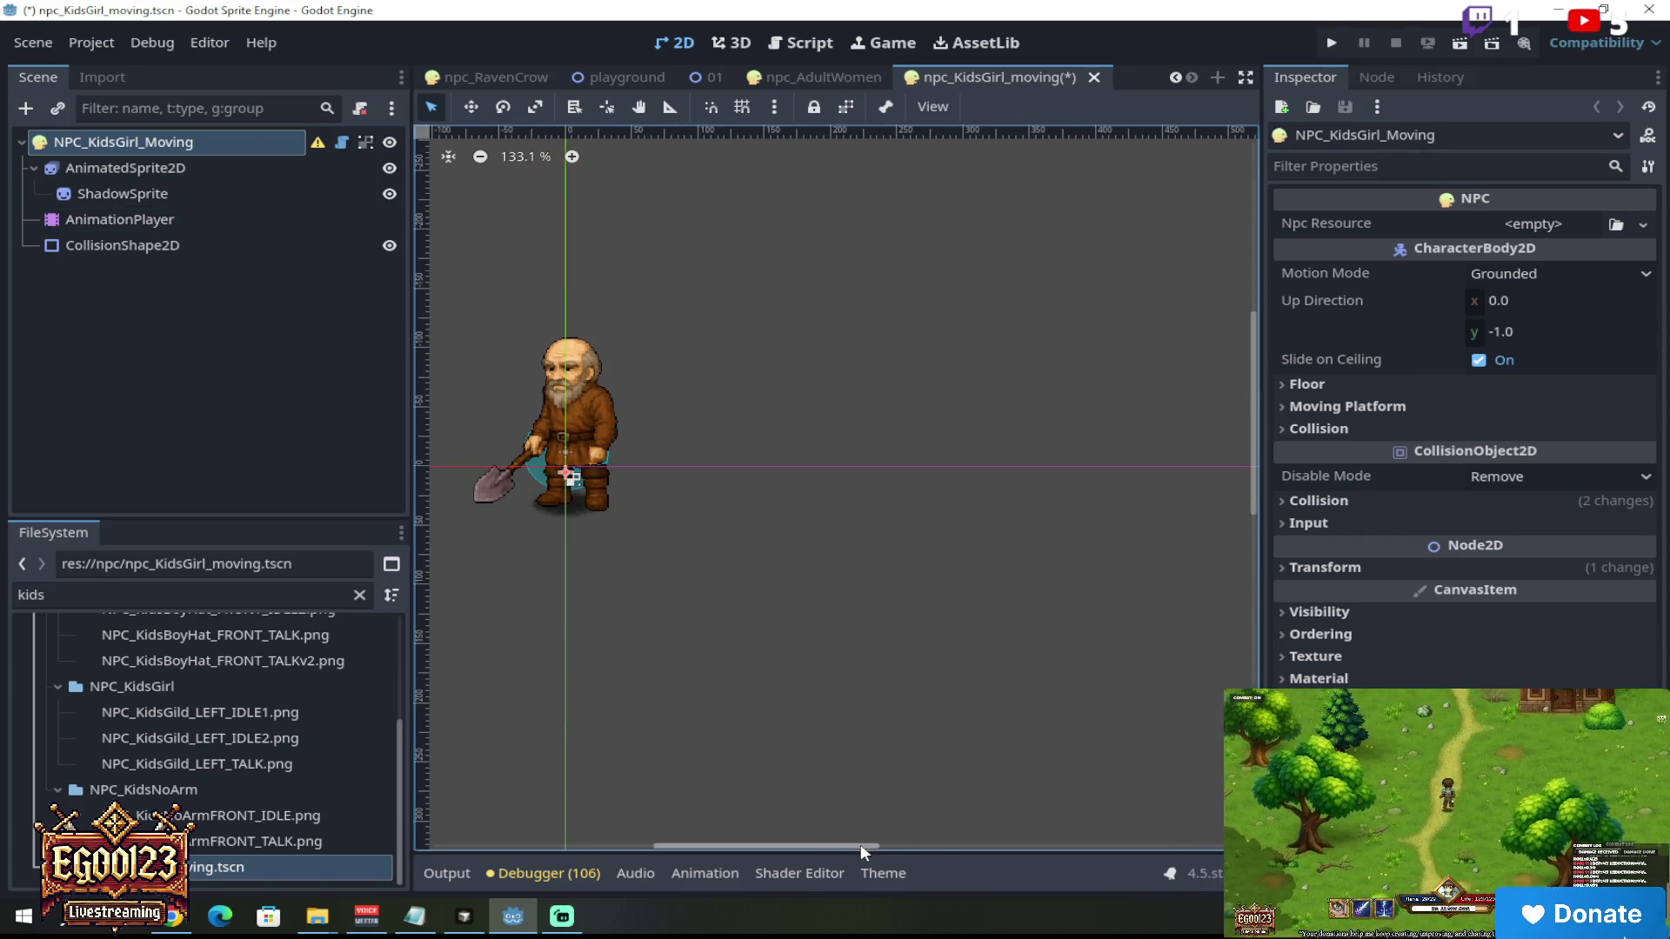
drag(861, 844, 831, 850)
scroll(822, 455, up, 3)
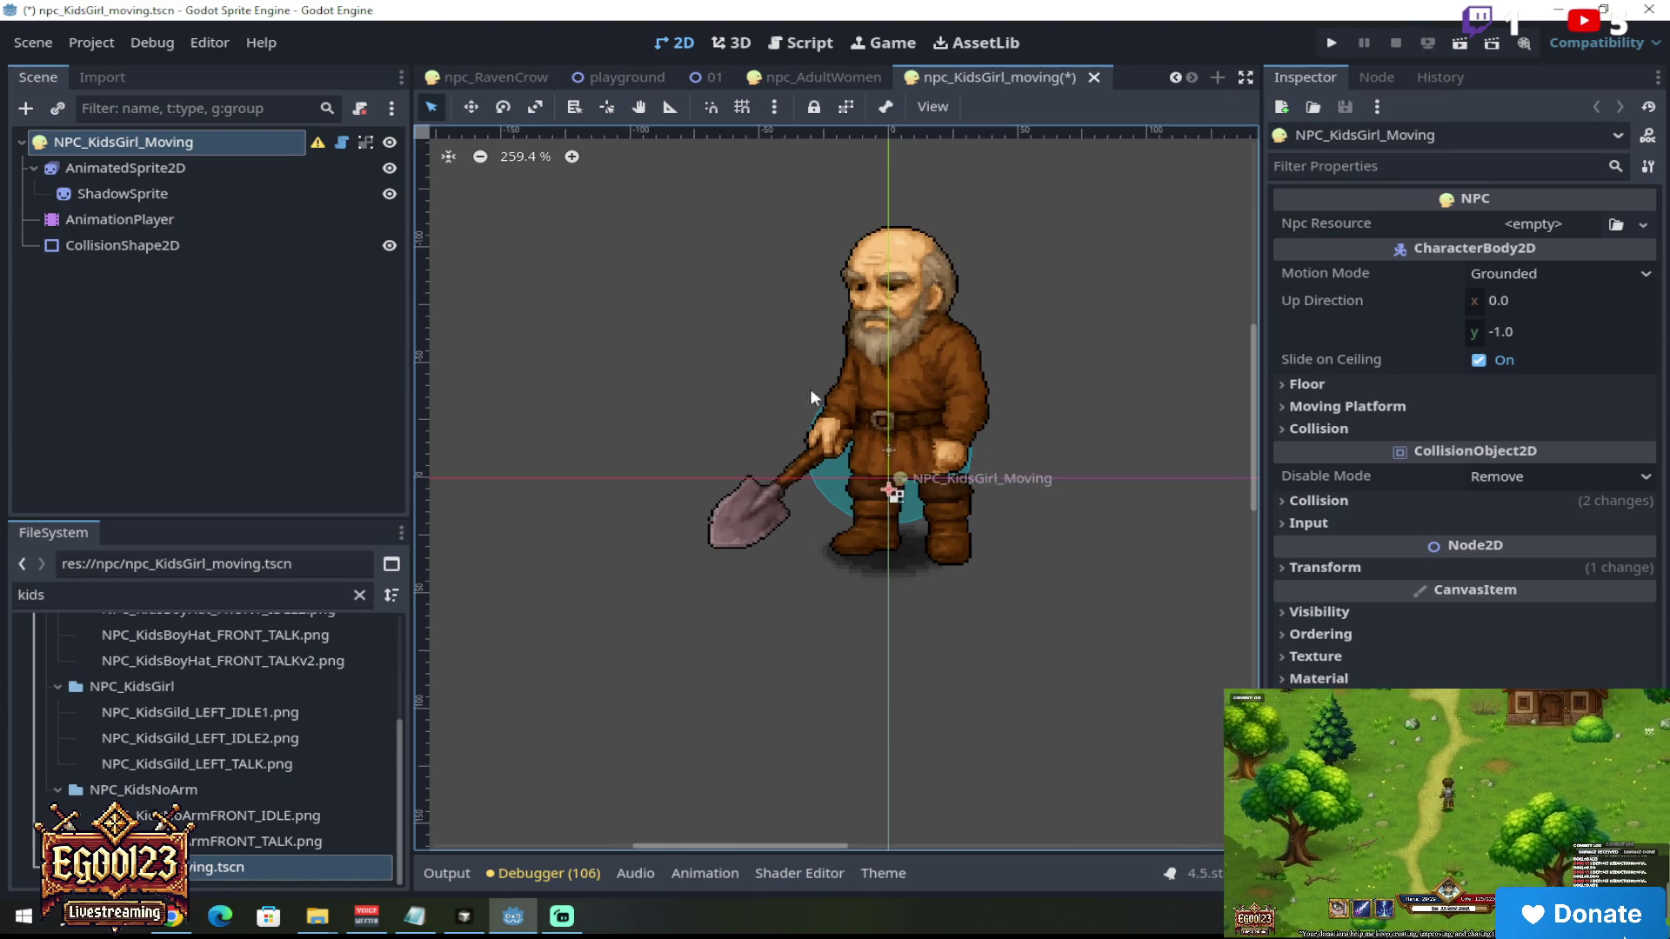
click(242, 173)
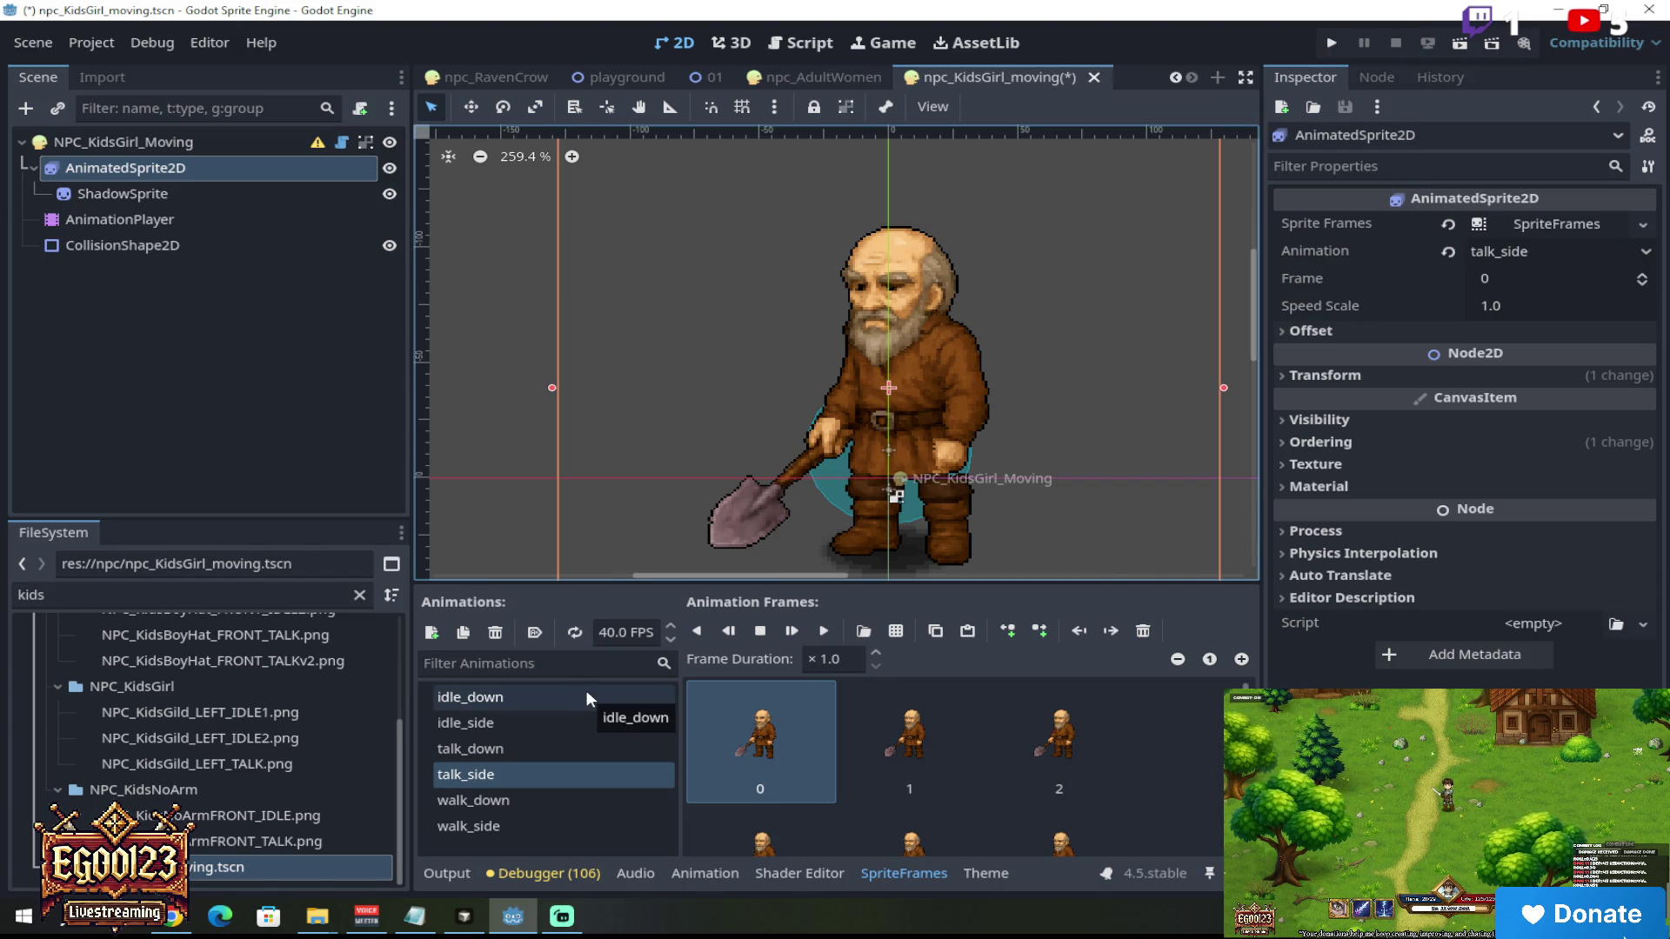
Step: Delete all gravedigger frames from idle_down and start adding frames from a sprite sheet file
click(522, 694)
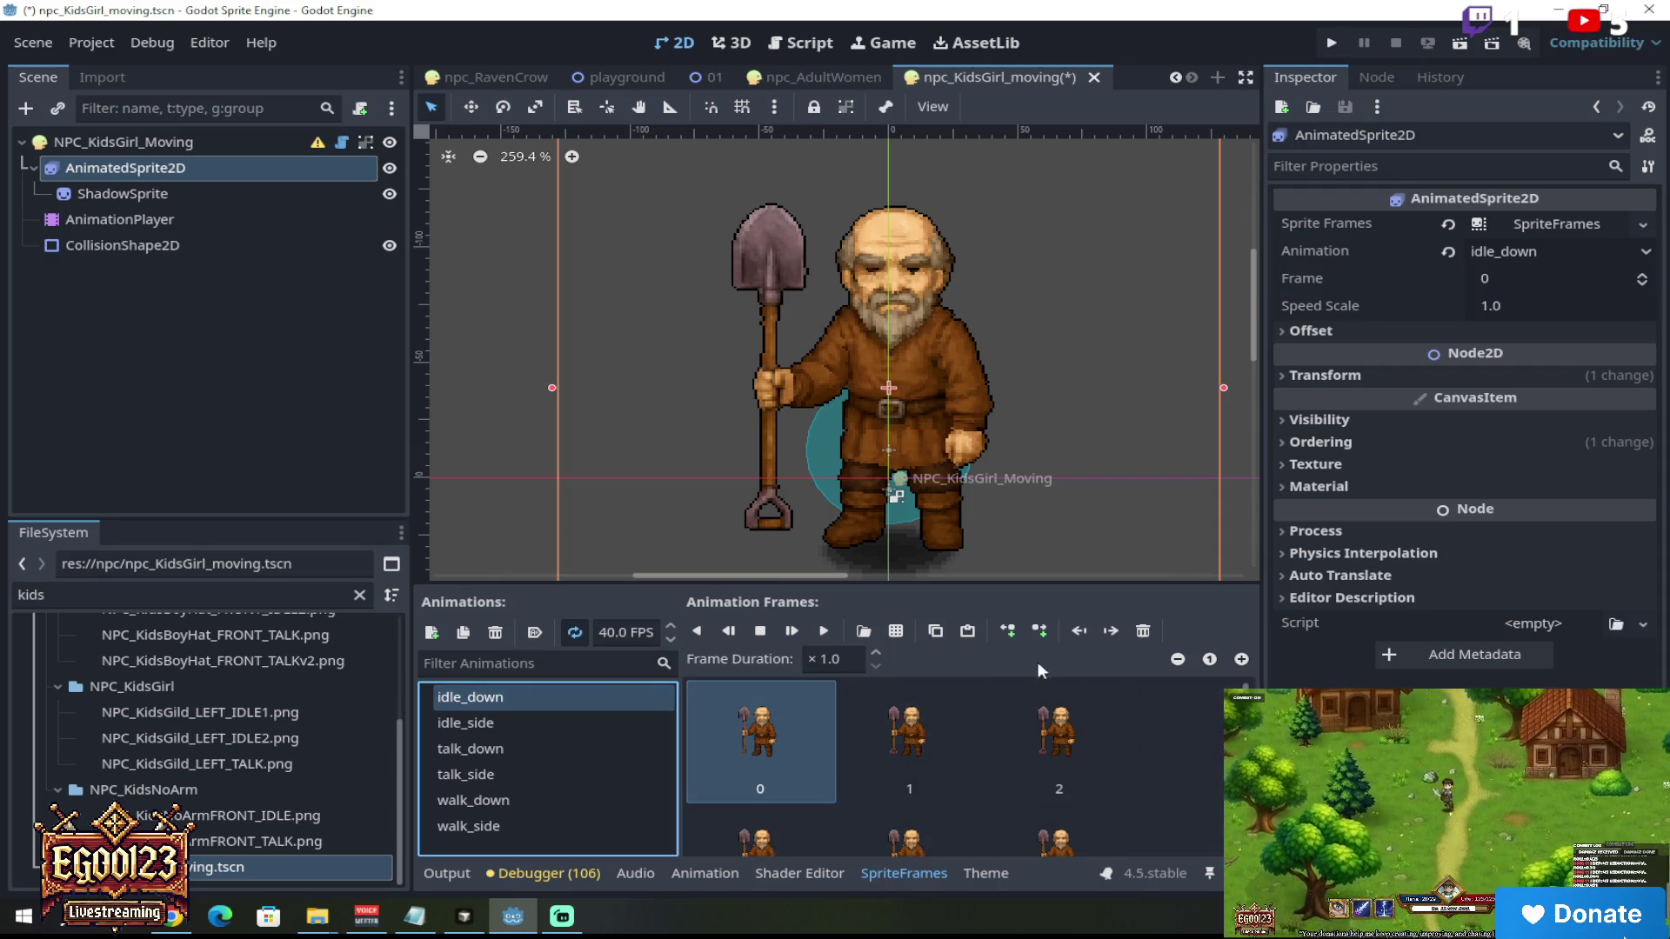
click(1143, 632)
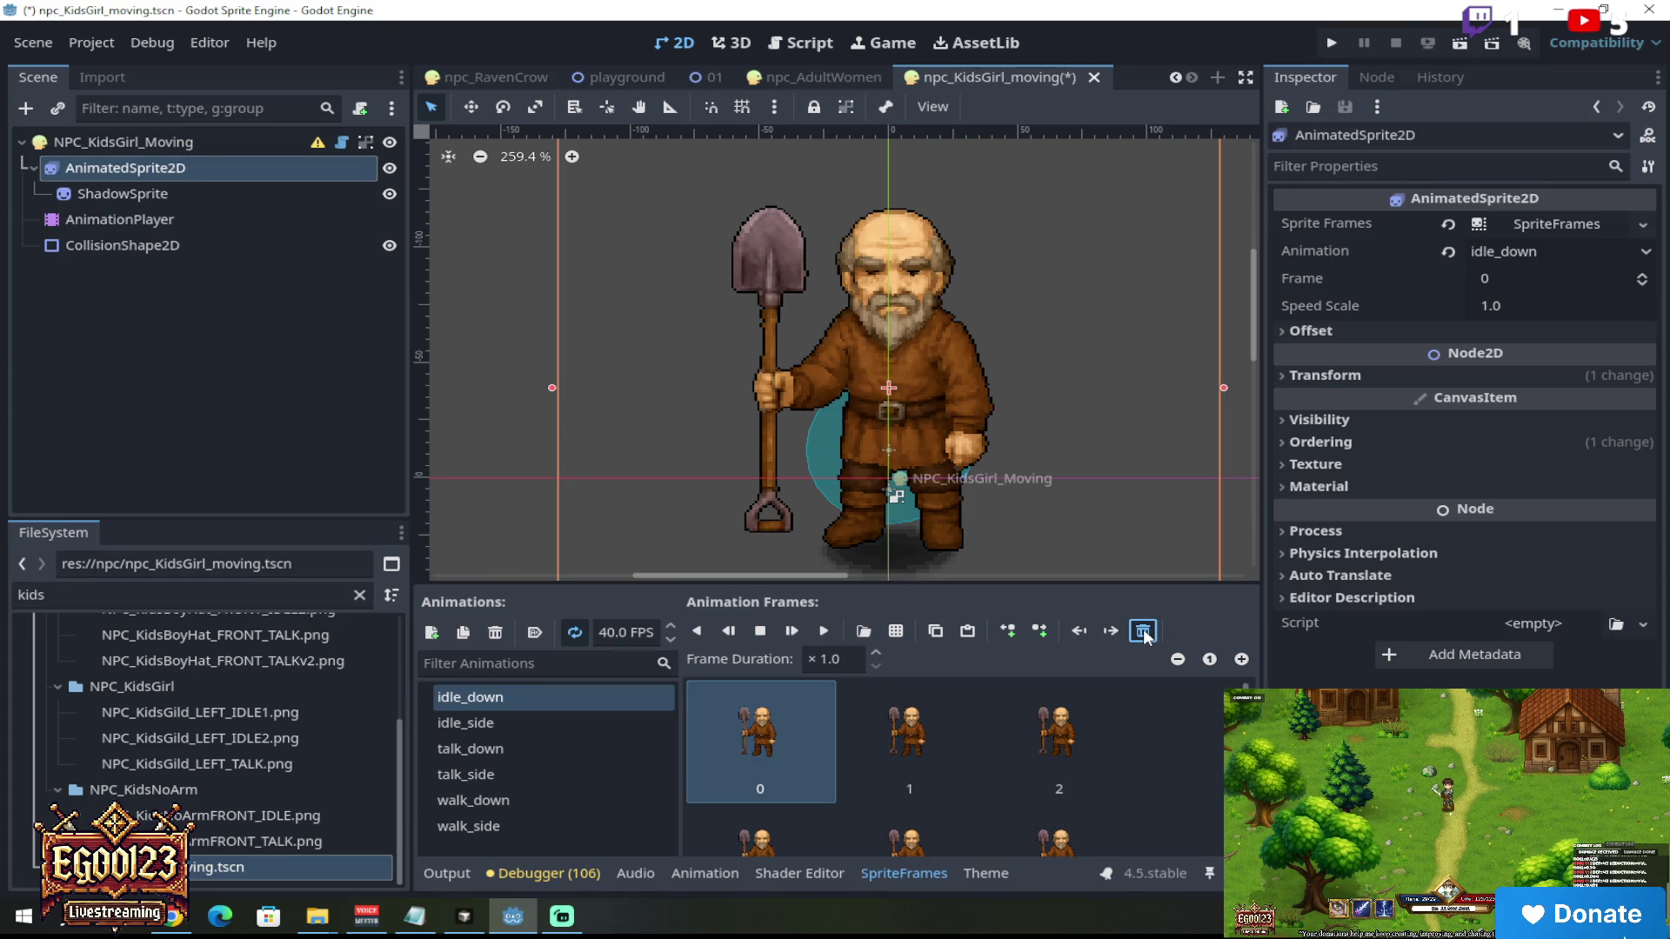
click(1143, 632)
click(1143, 631)
click(1143, 631)
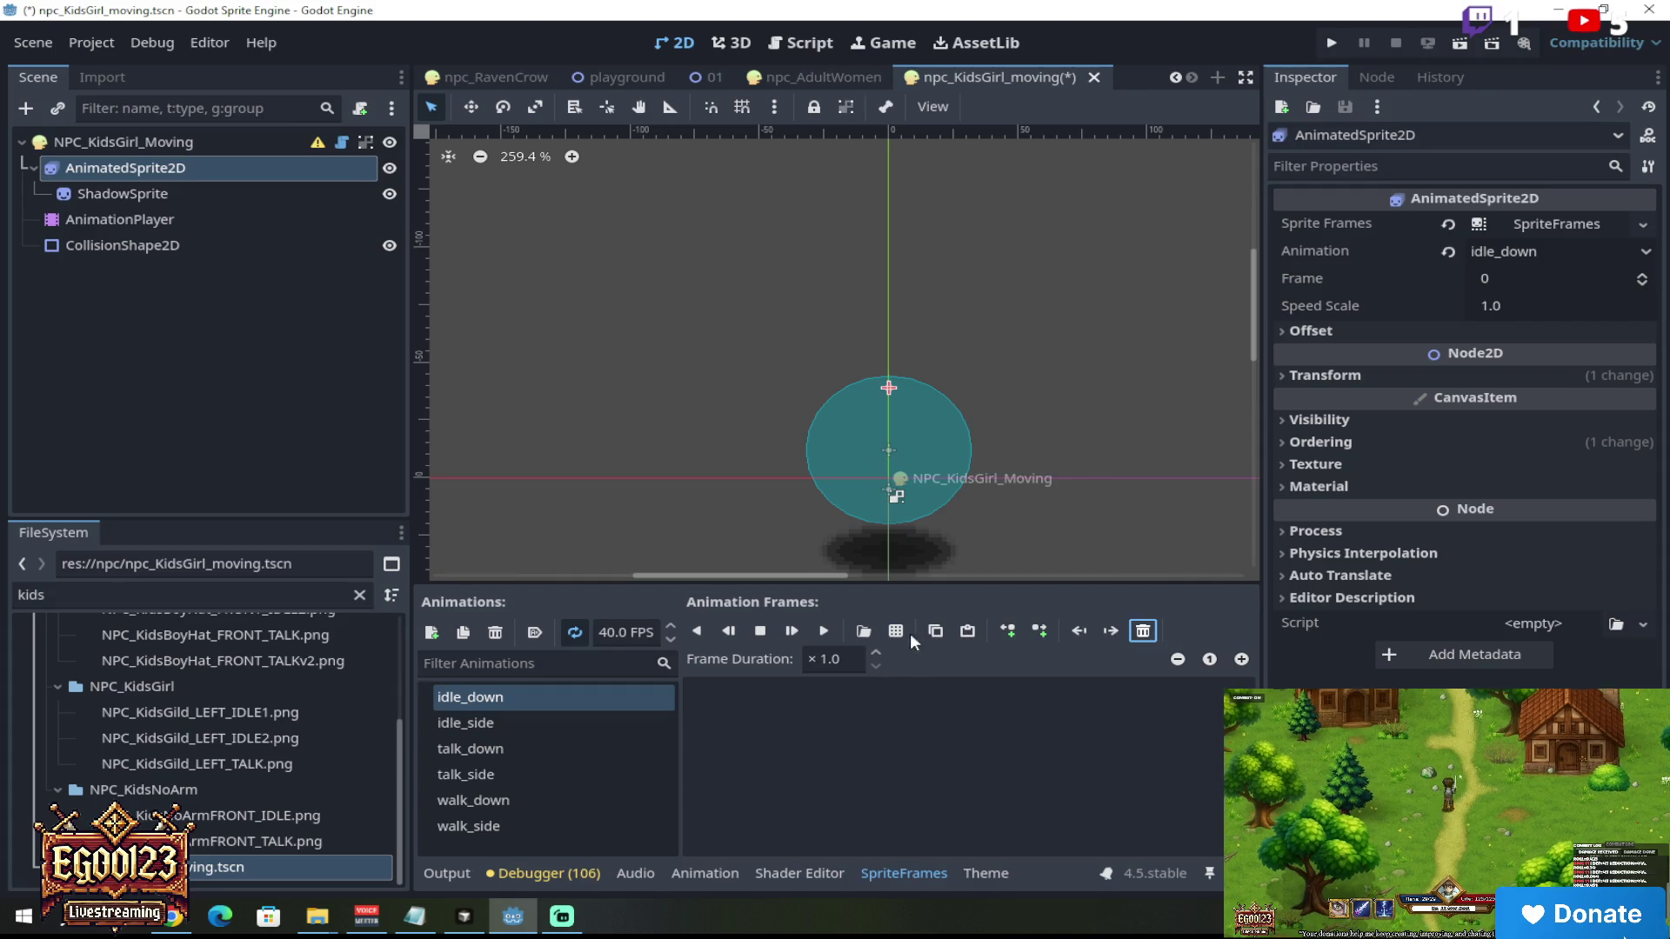
click(899, 631)
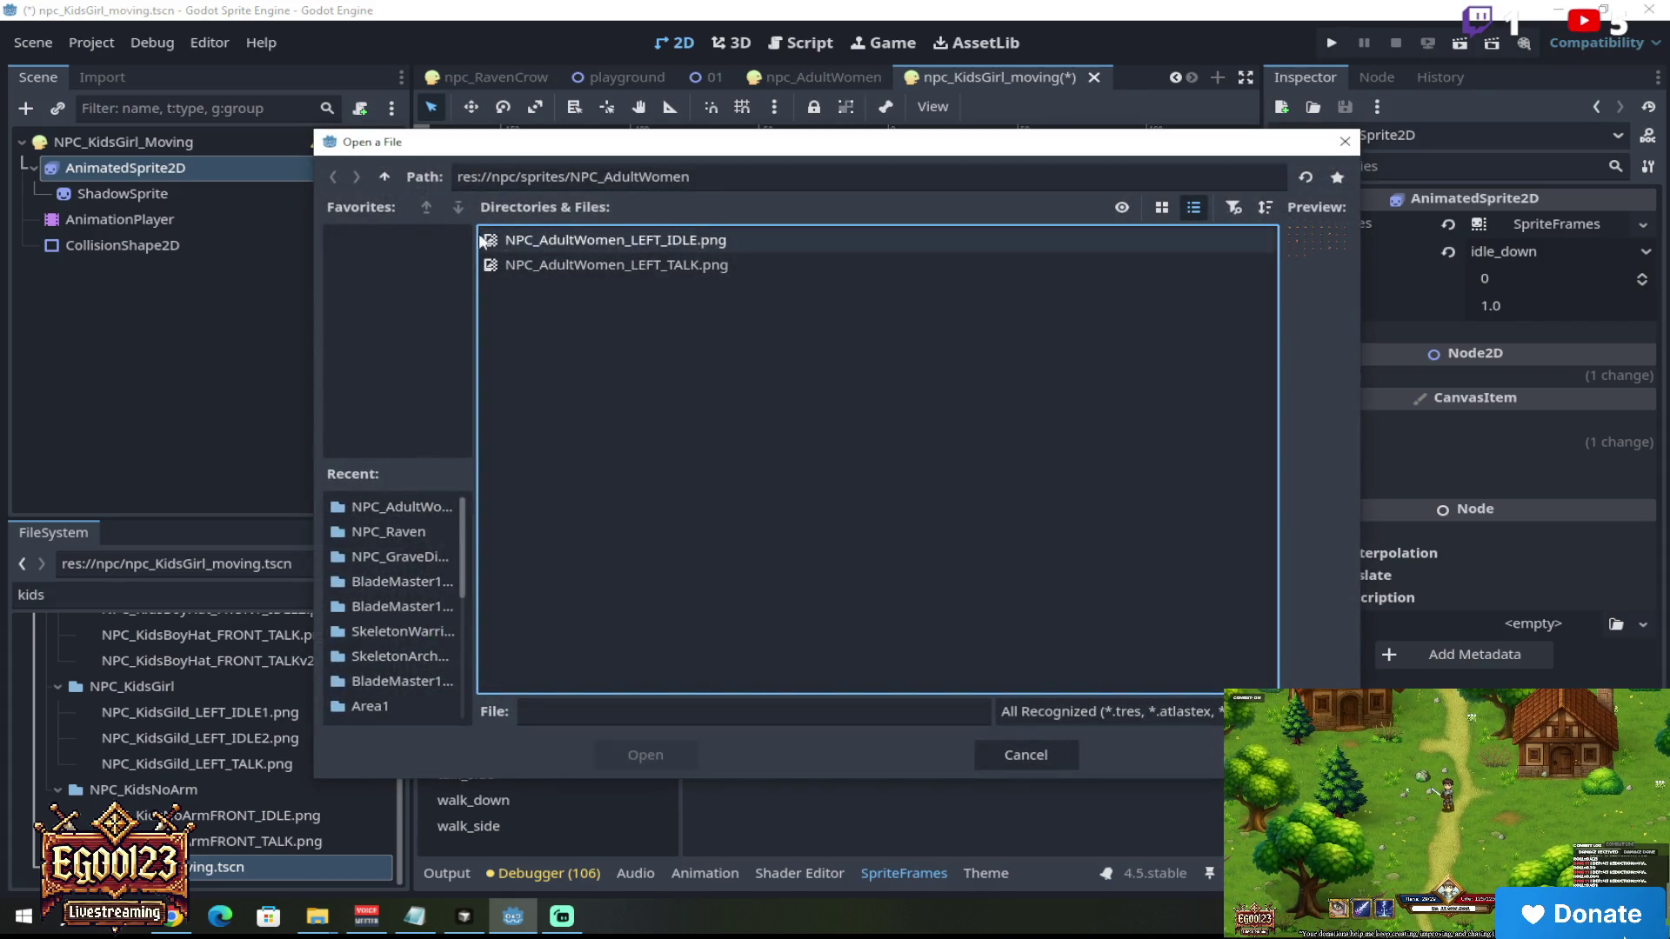
Step: Compare the NPC_KidsGirl and NPC_KidsBoyHat sprite folders, then load NPC_KidsGild_LEFT_IDLE2.png
click(383, 177)
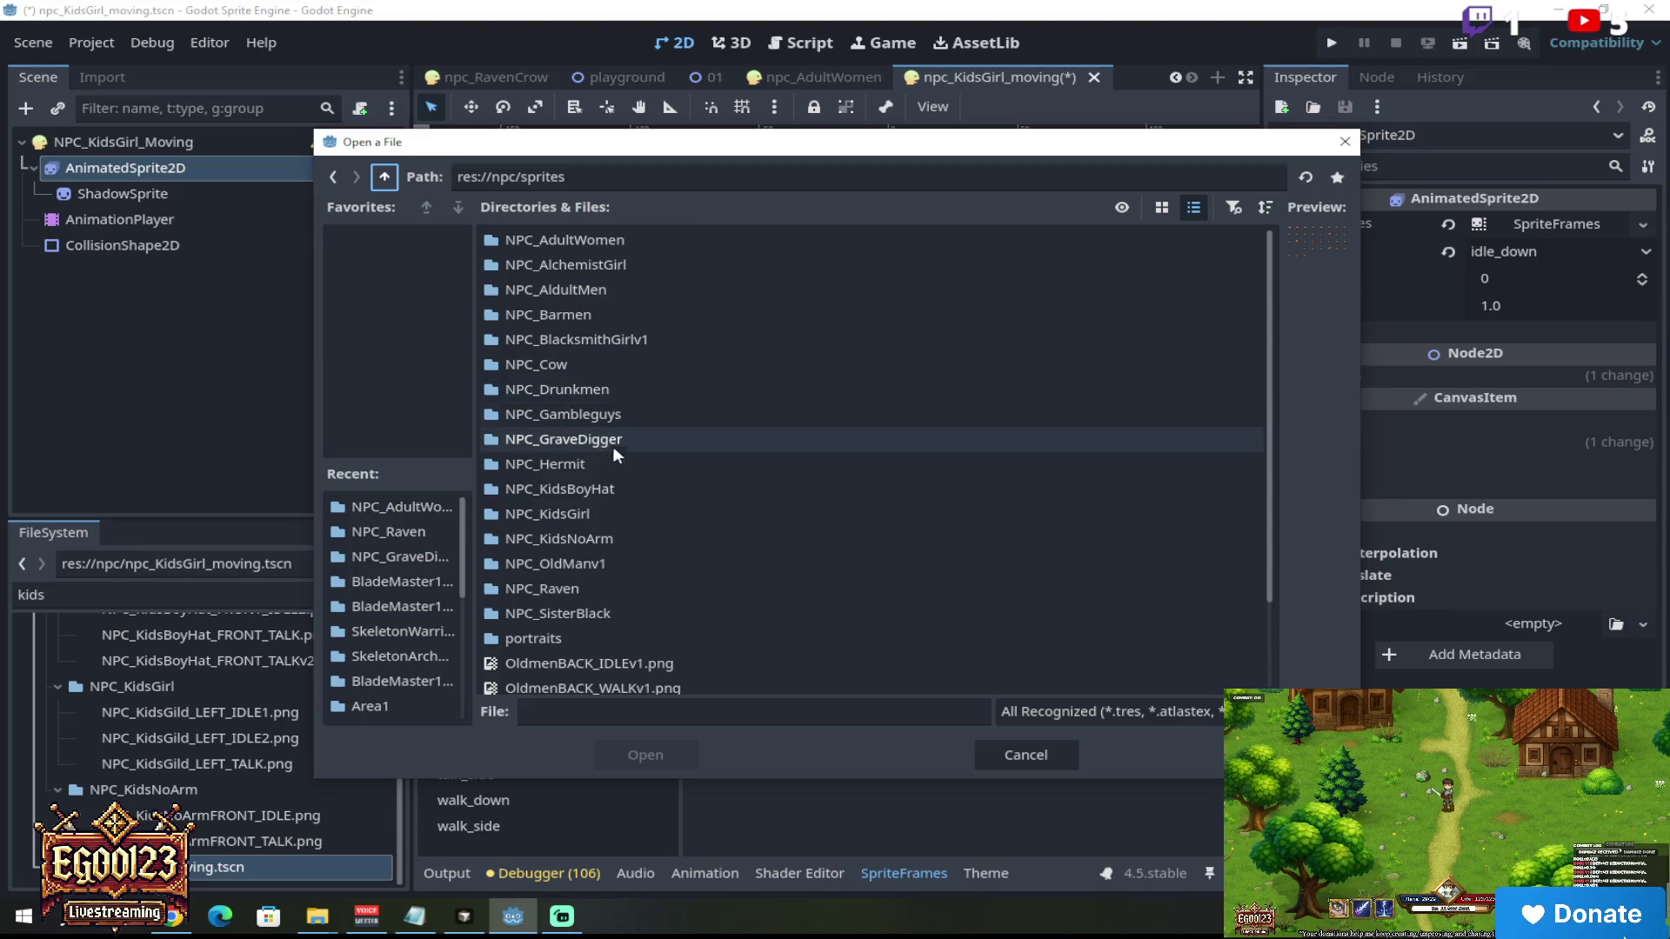
double_click(619, 514)
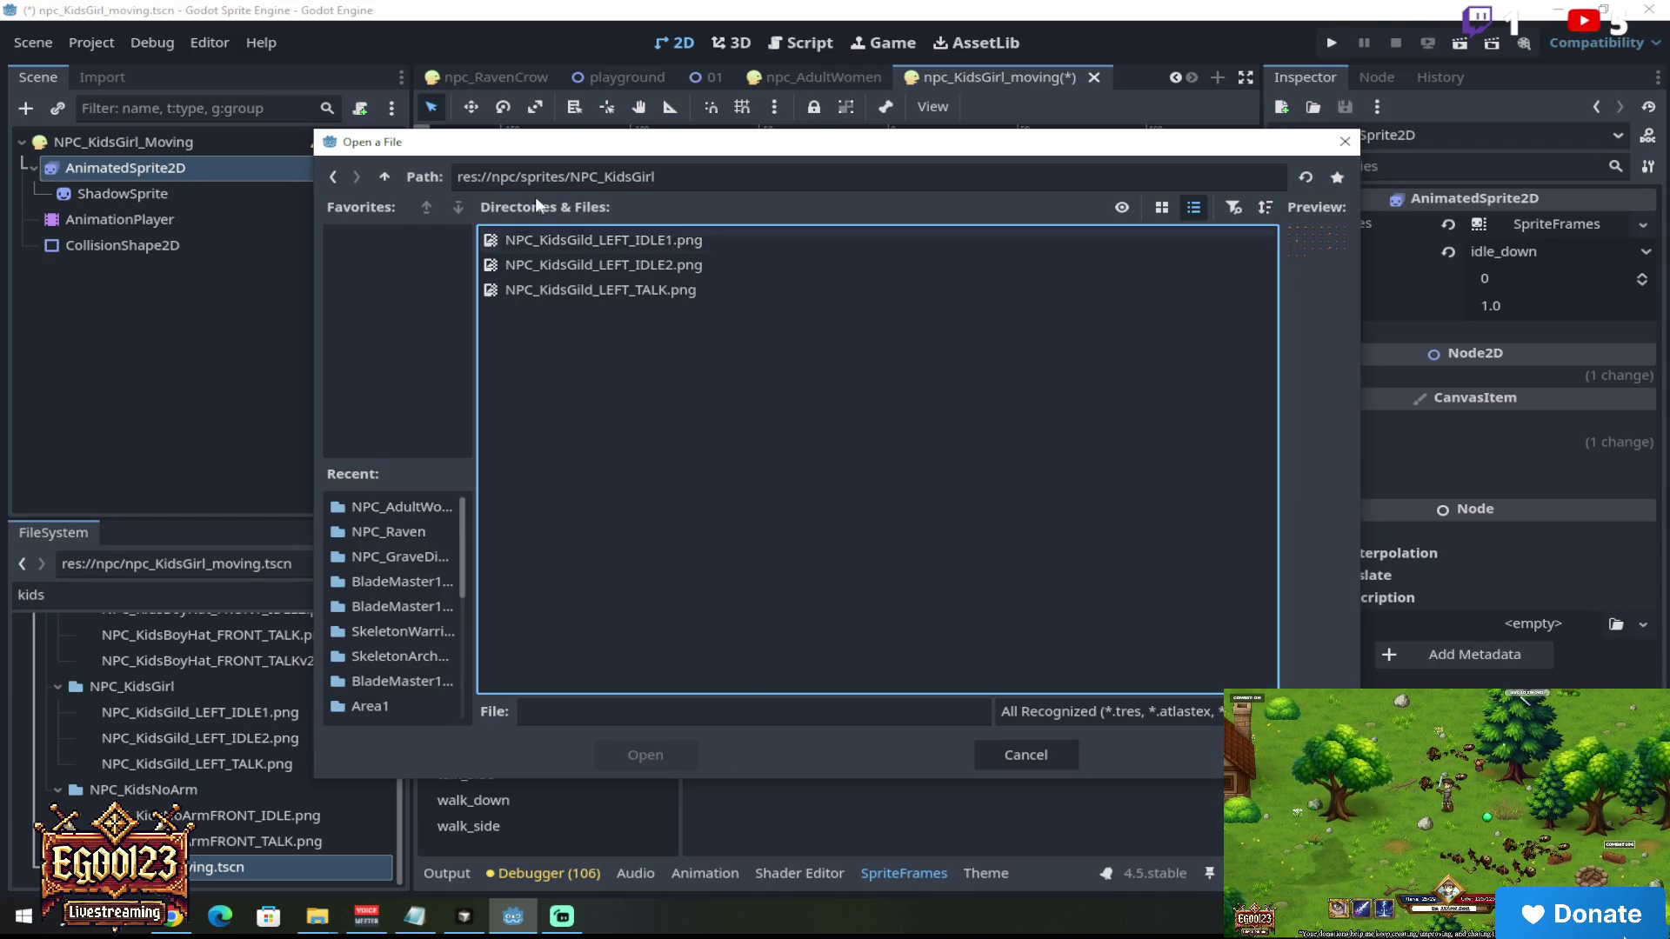
click(384, 177)
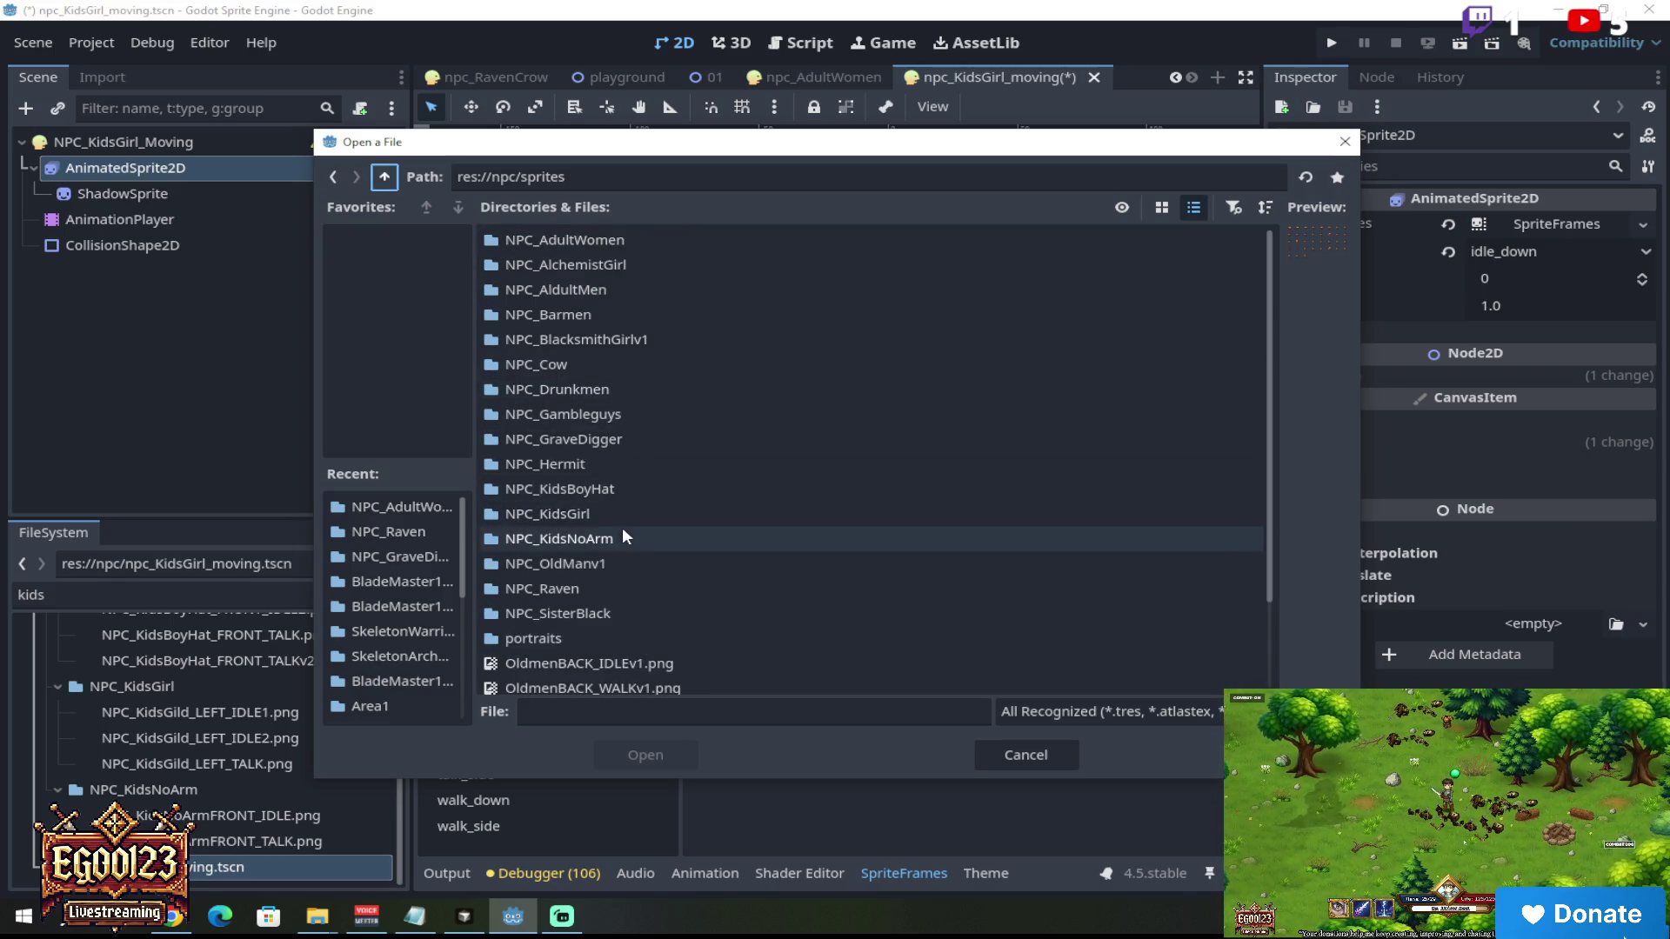
click(617, 489)
double_click(618, 489)
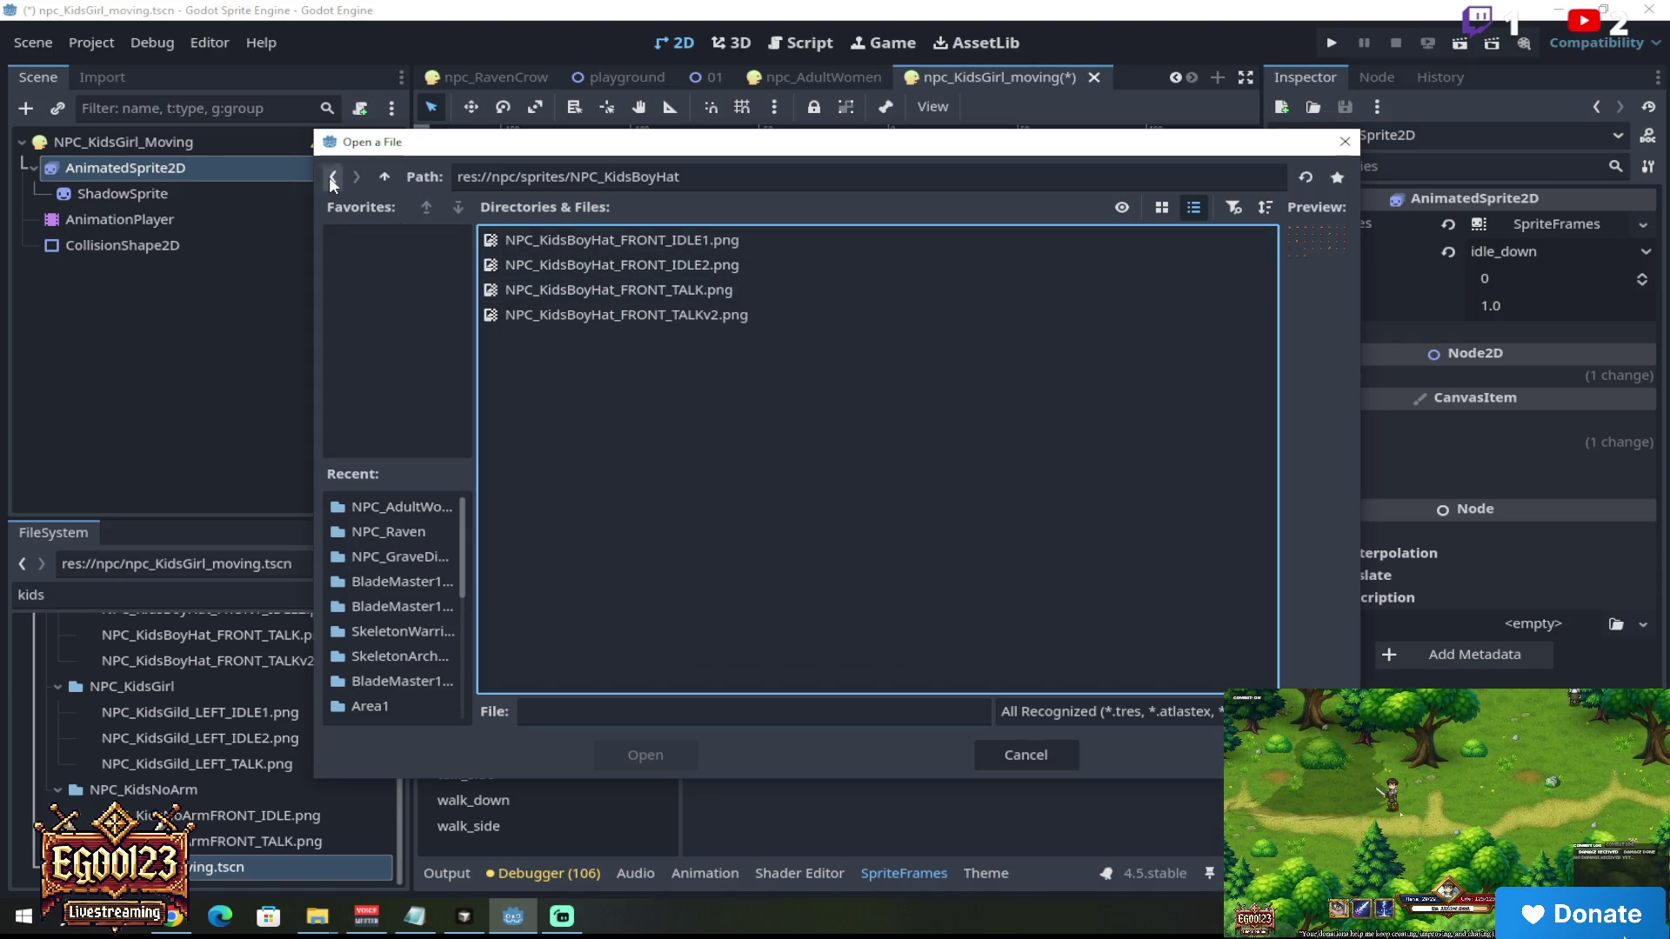
click(394, 175)
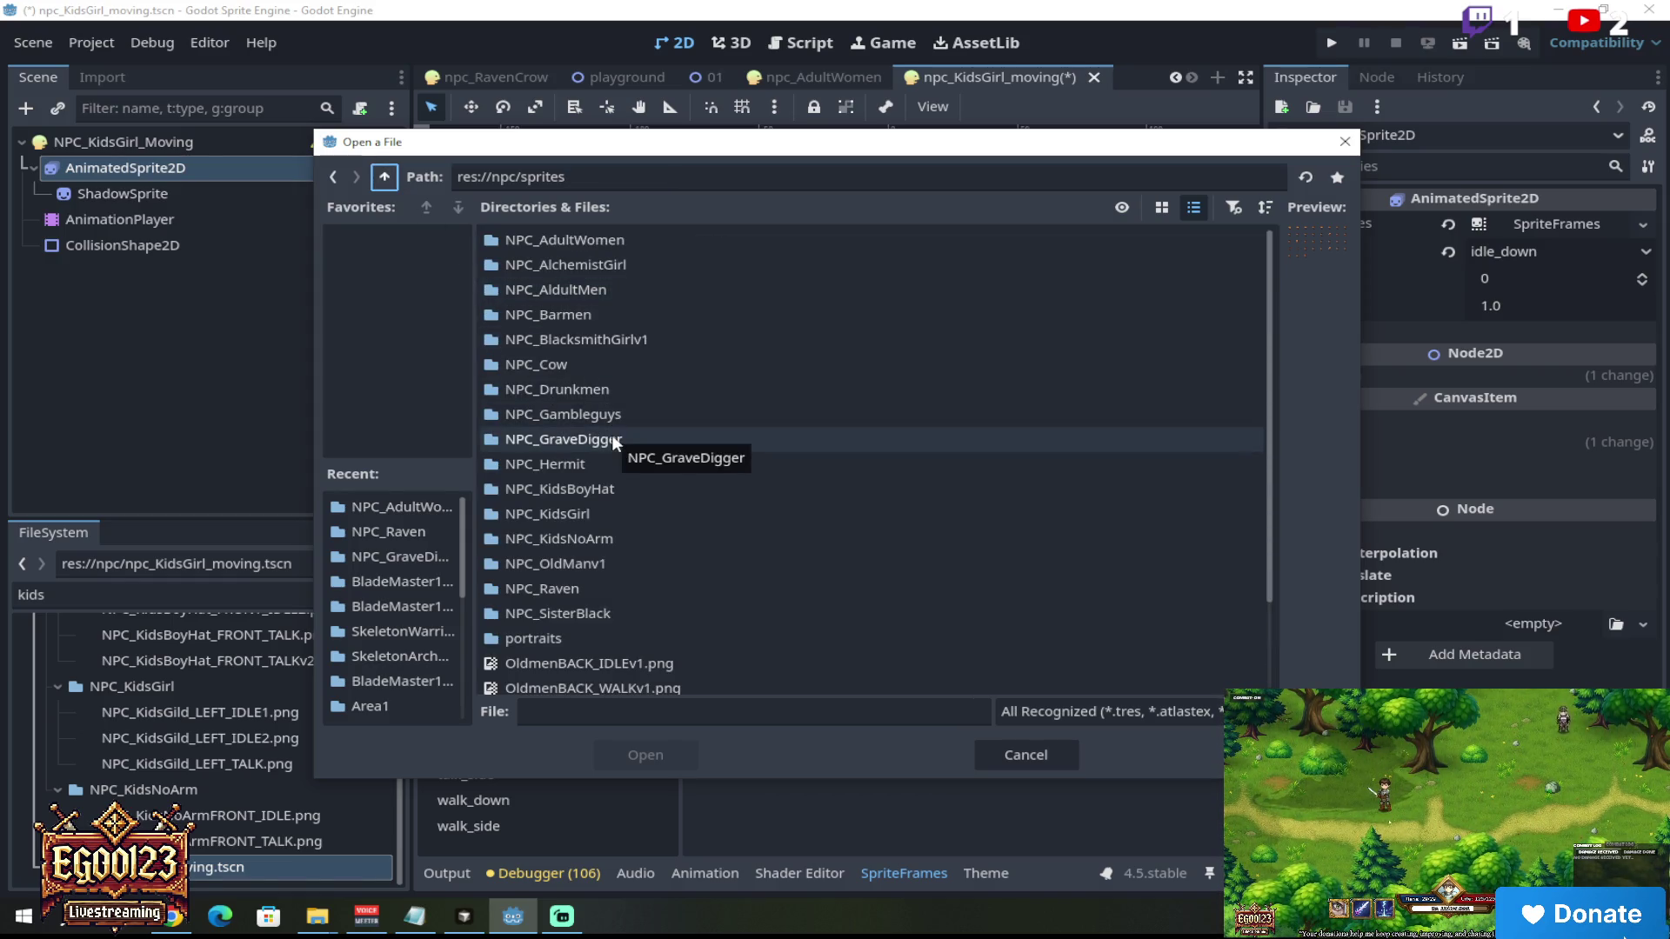
double_click(615, 514)
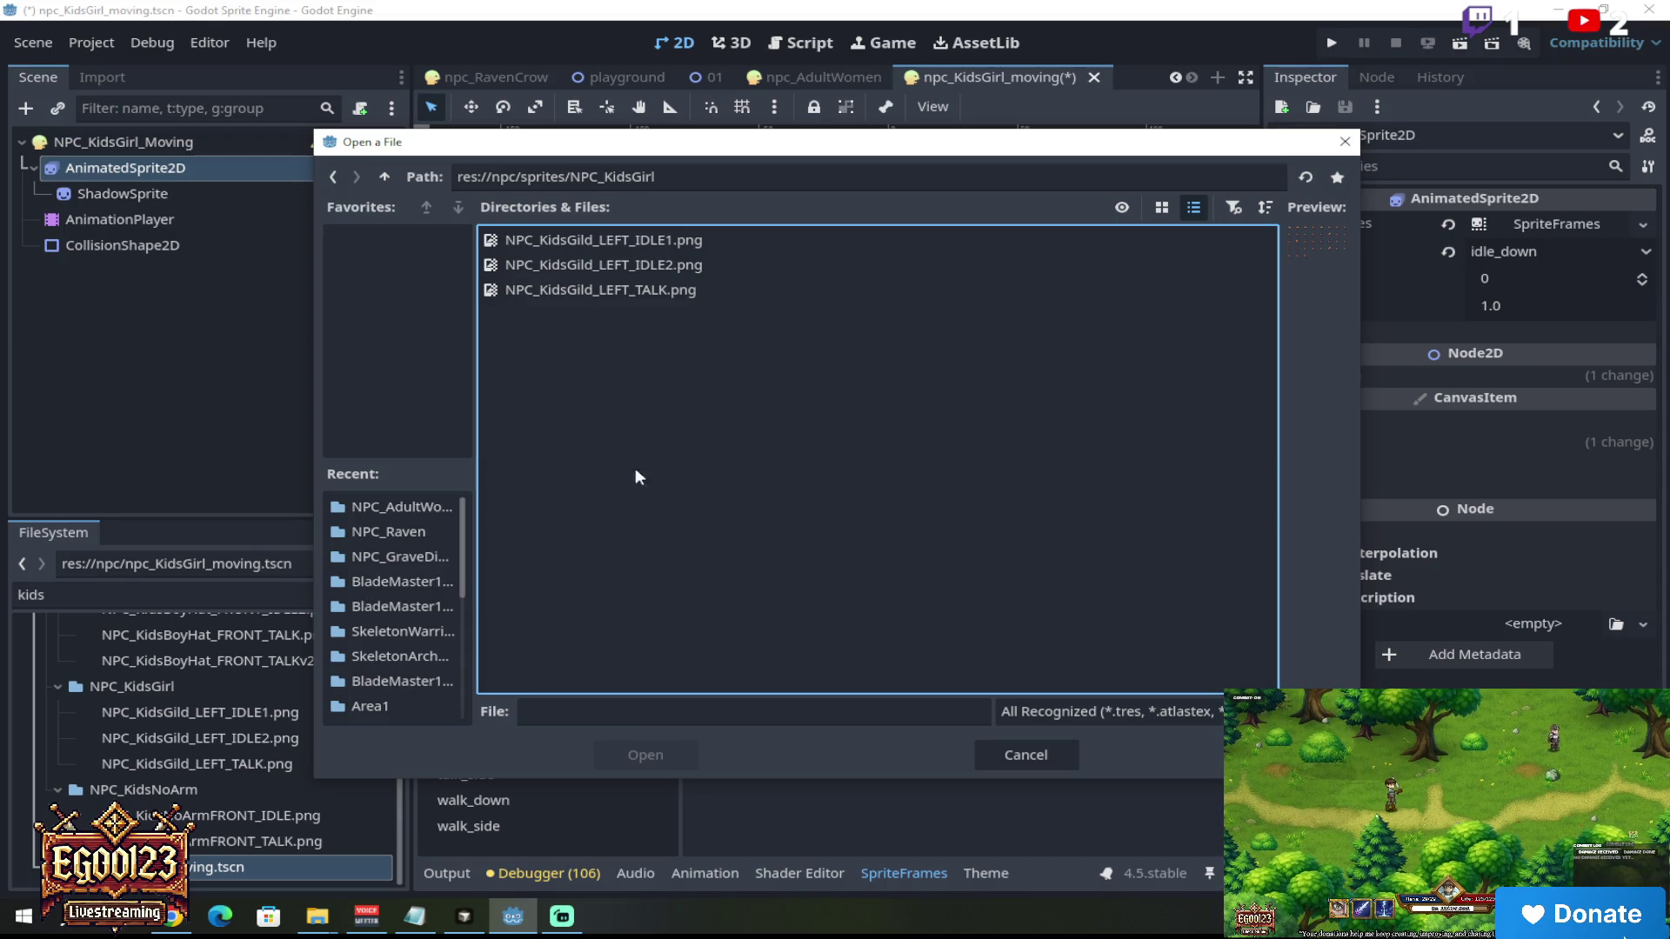
double_click(676, 264)
Step: Play and then stop the idle_down preview showing the girl's idle frames
click(826, 635)
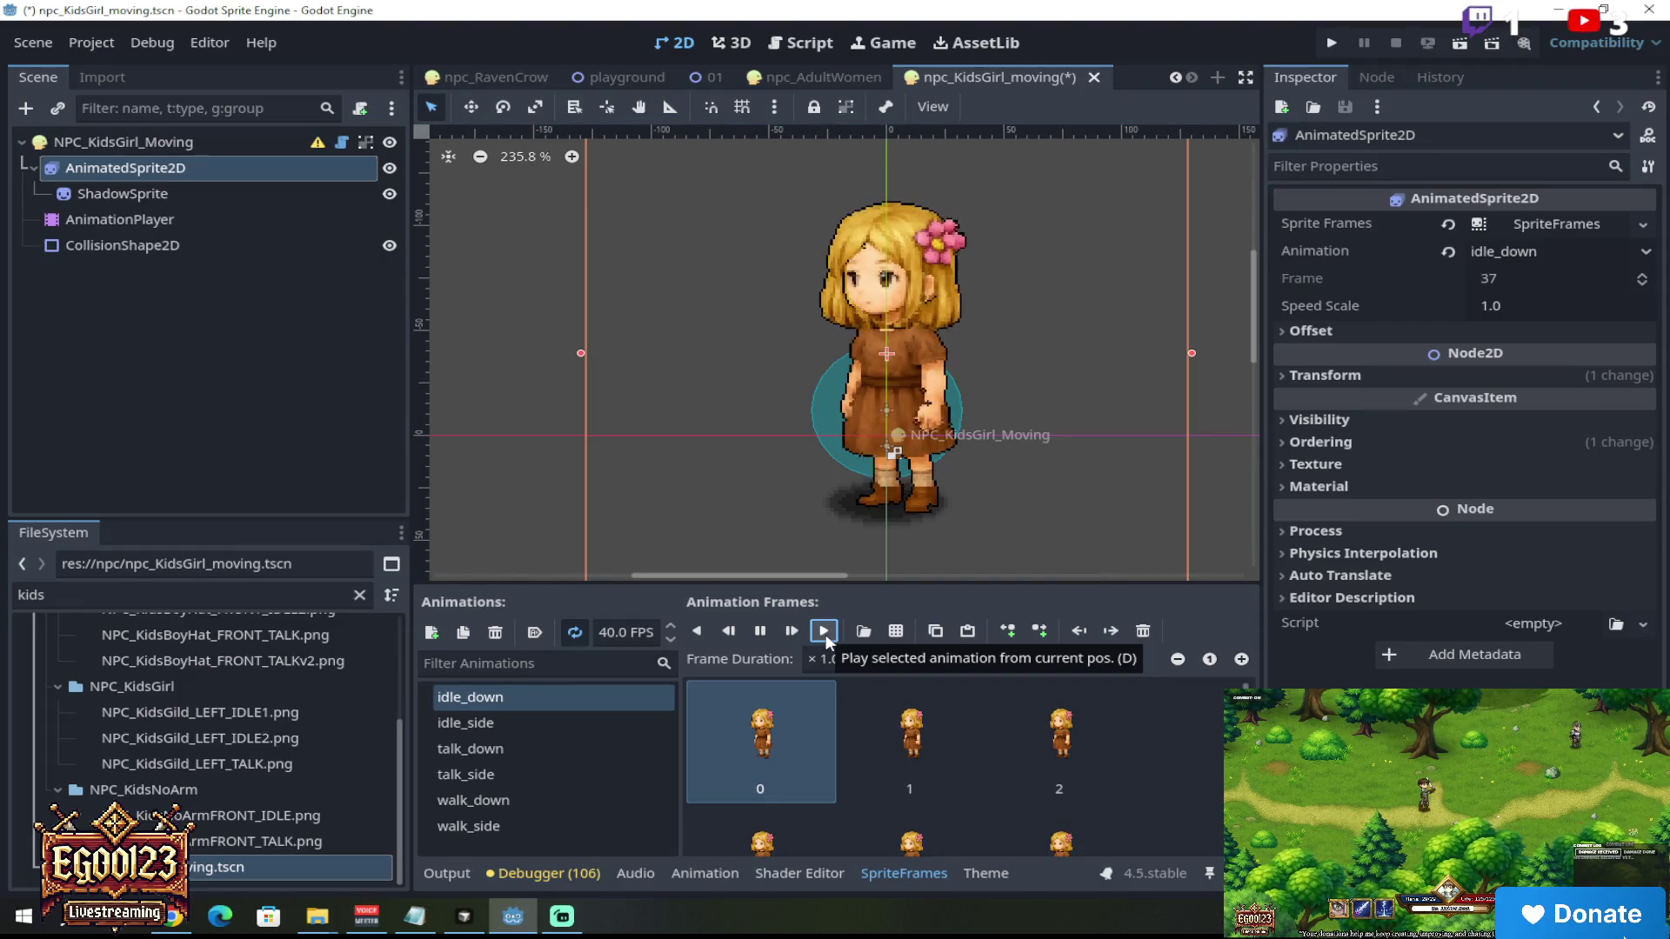
scroll(922, 504, up, 8)
scroll(812, 499, up, 9)
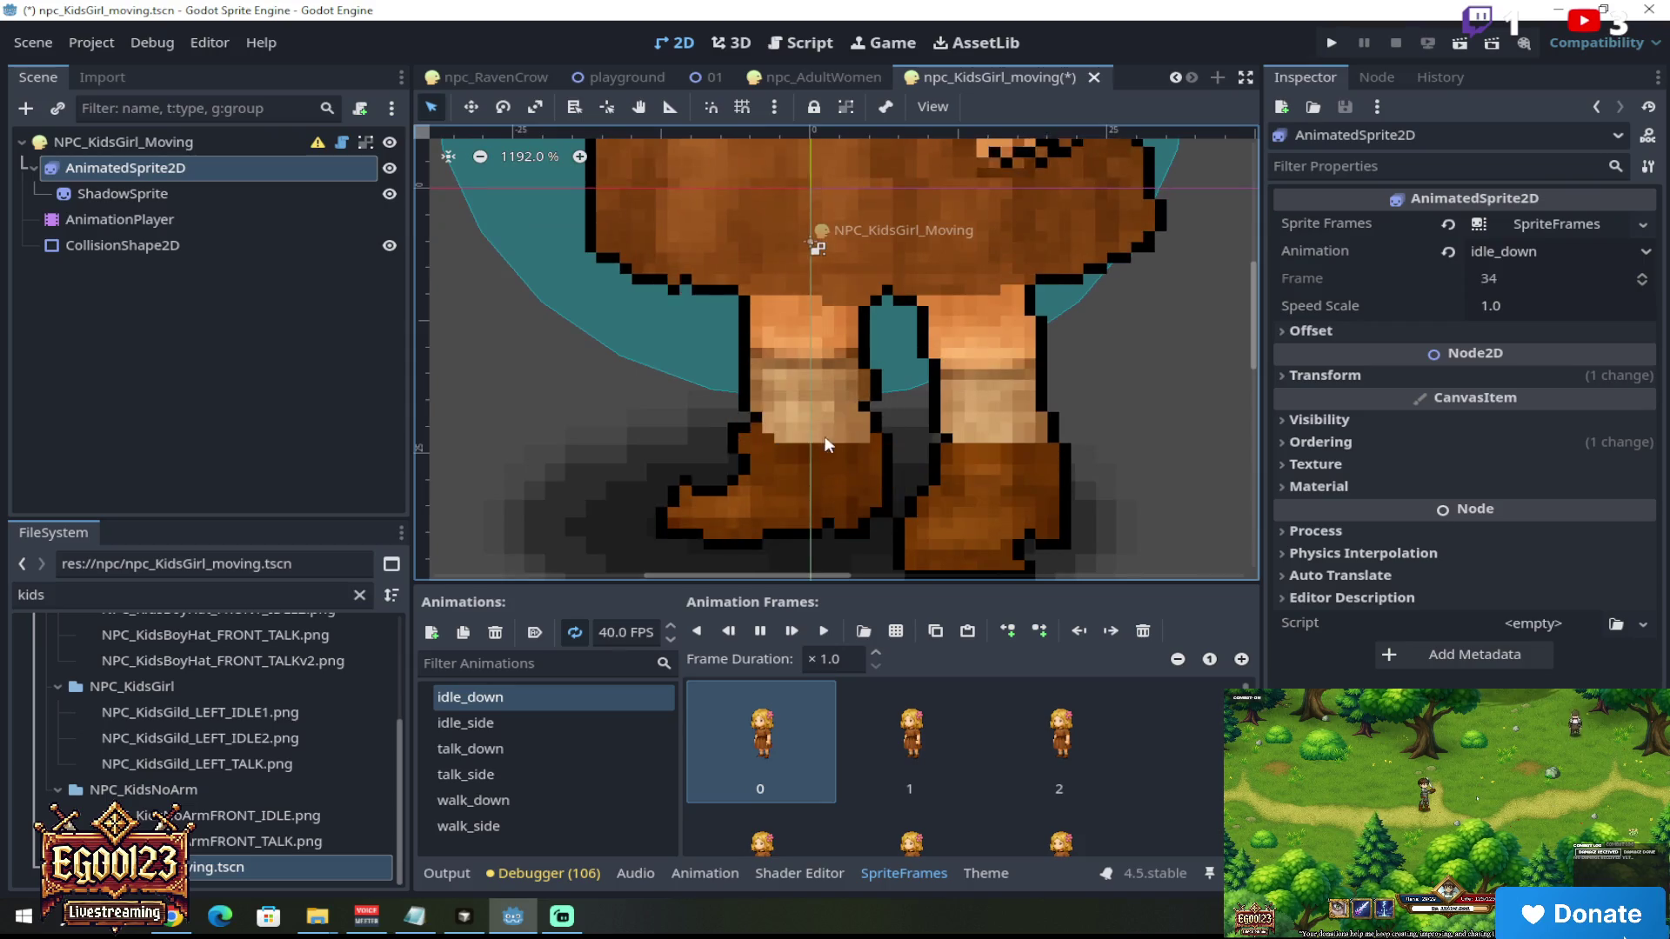
scroll(853, 470, down, 20)
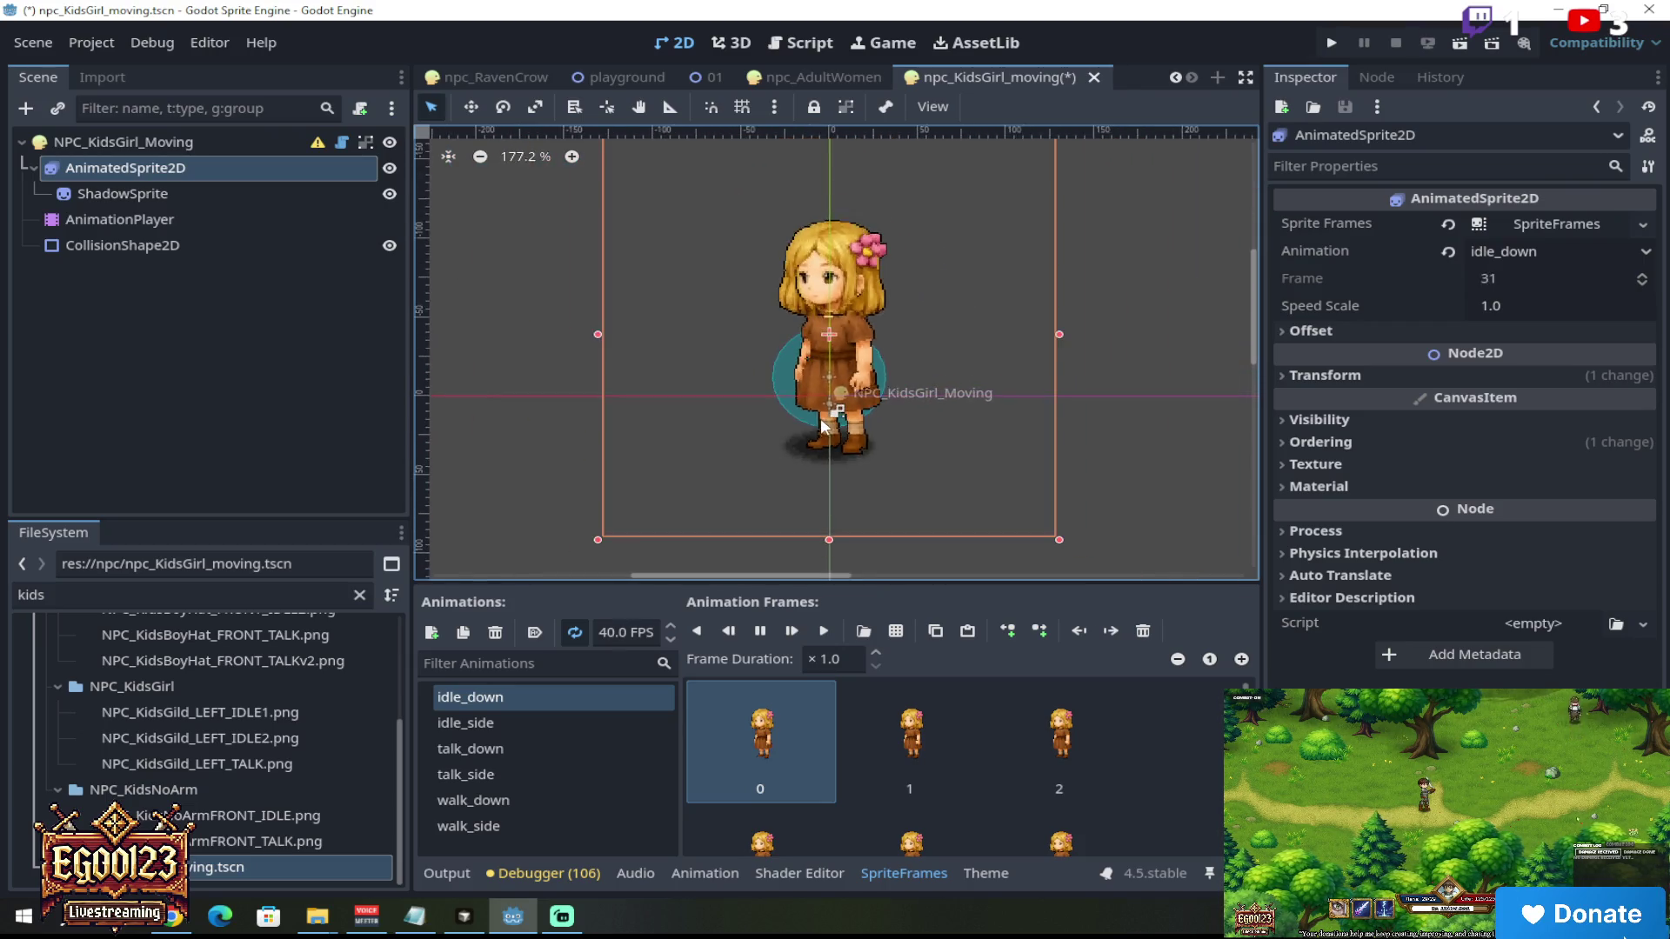
scroll(780, 320, up, 5)
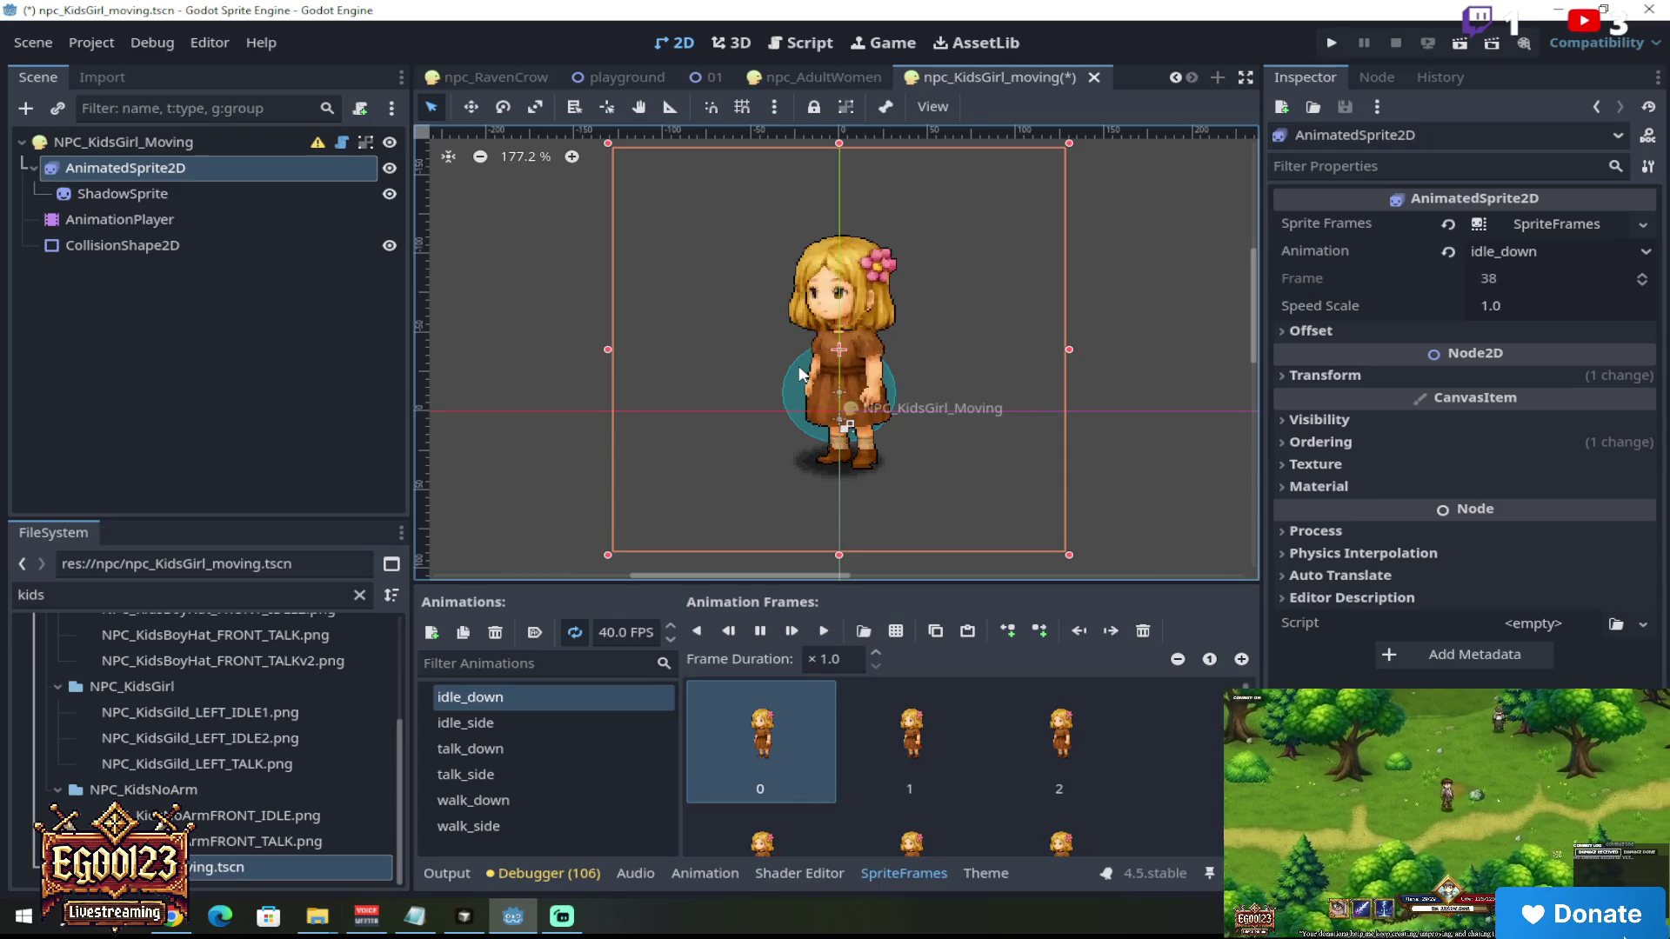
click(759, 631)
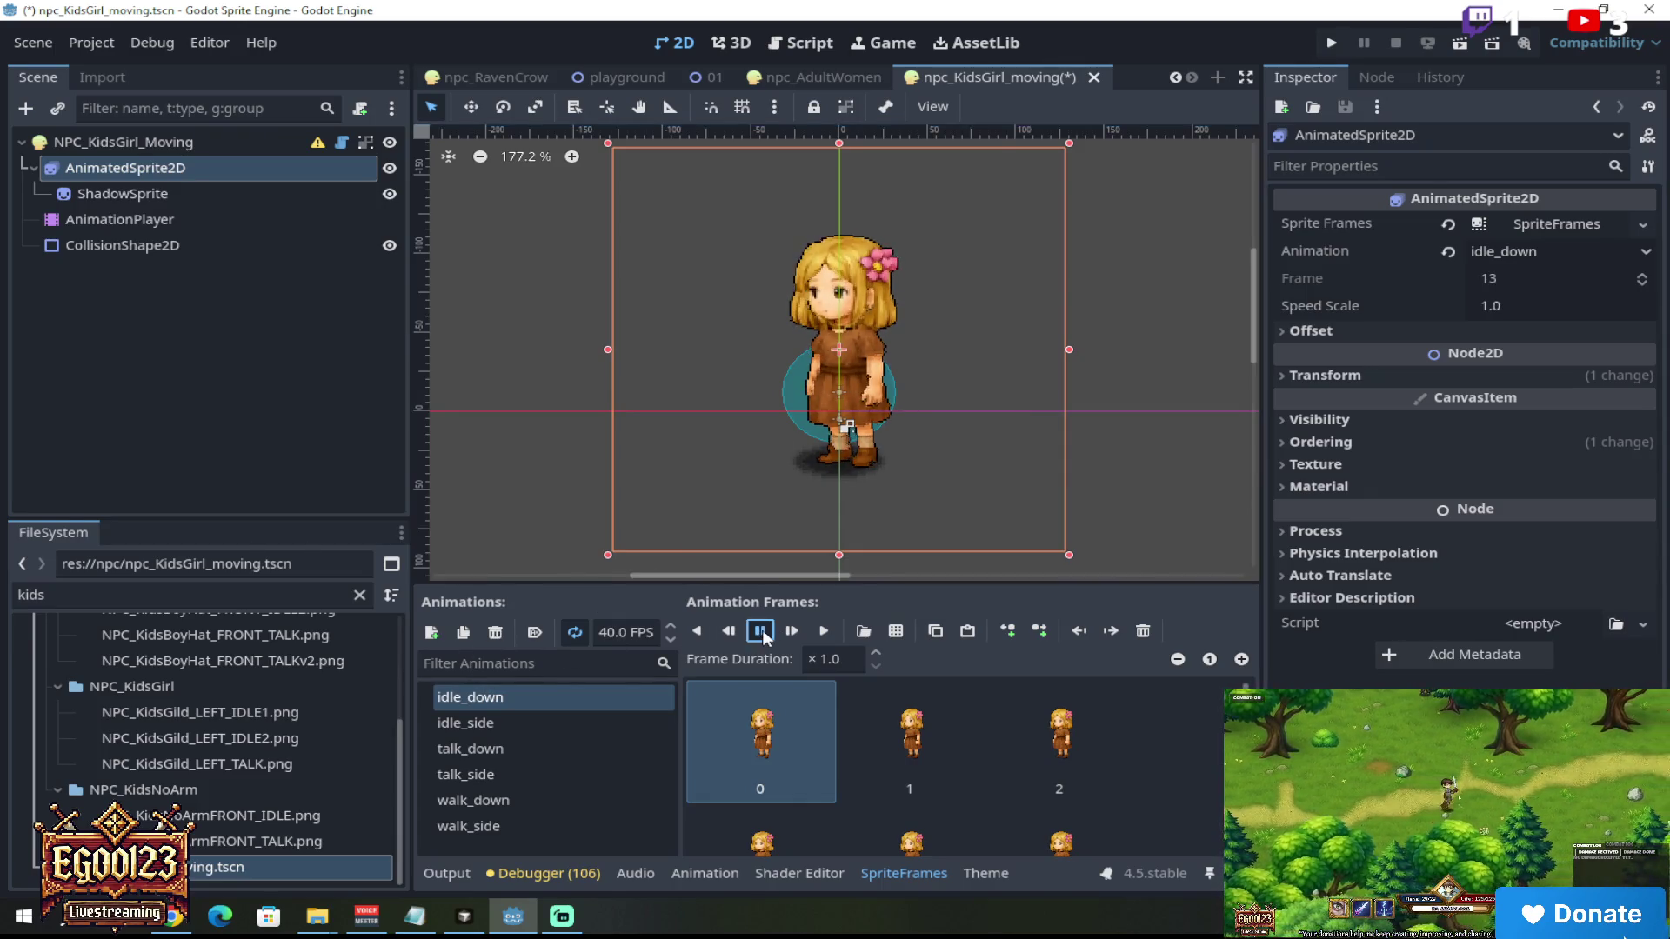
Step: Compare idle_side with idle_down, then rename idle_side to idle_down2
click(502, 725)
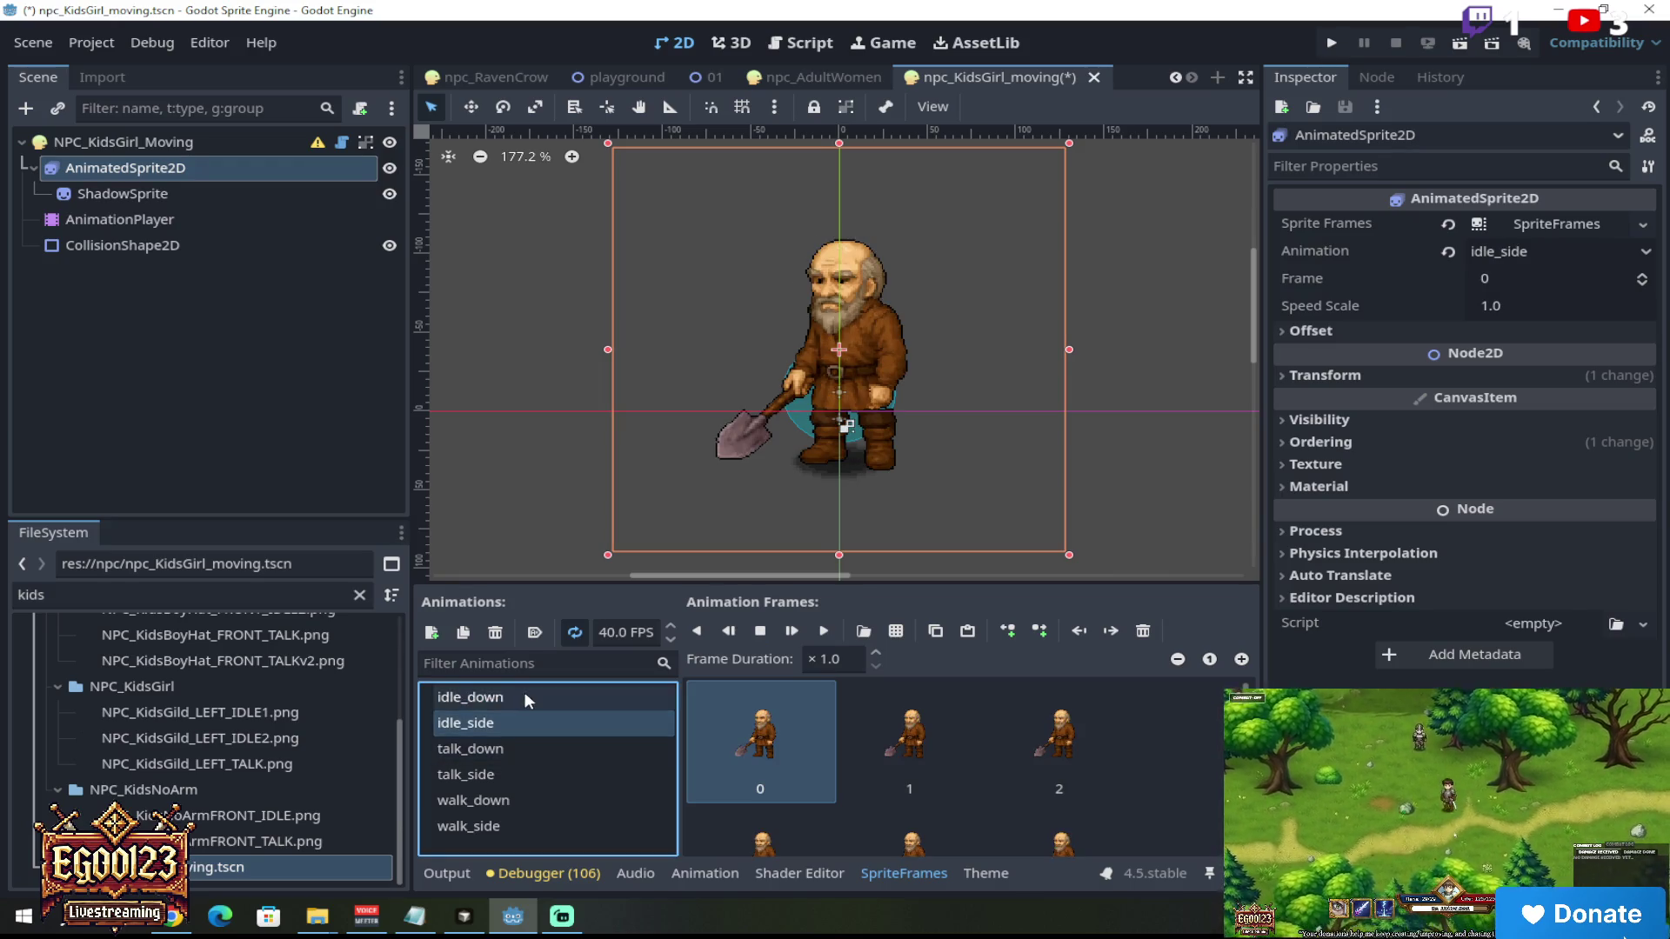
click(525, 696)
click(529, 727)
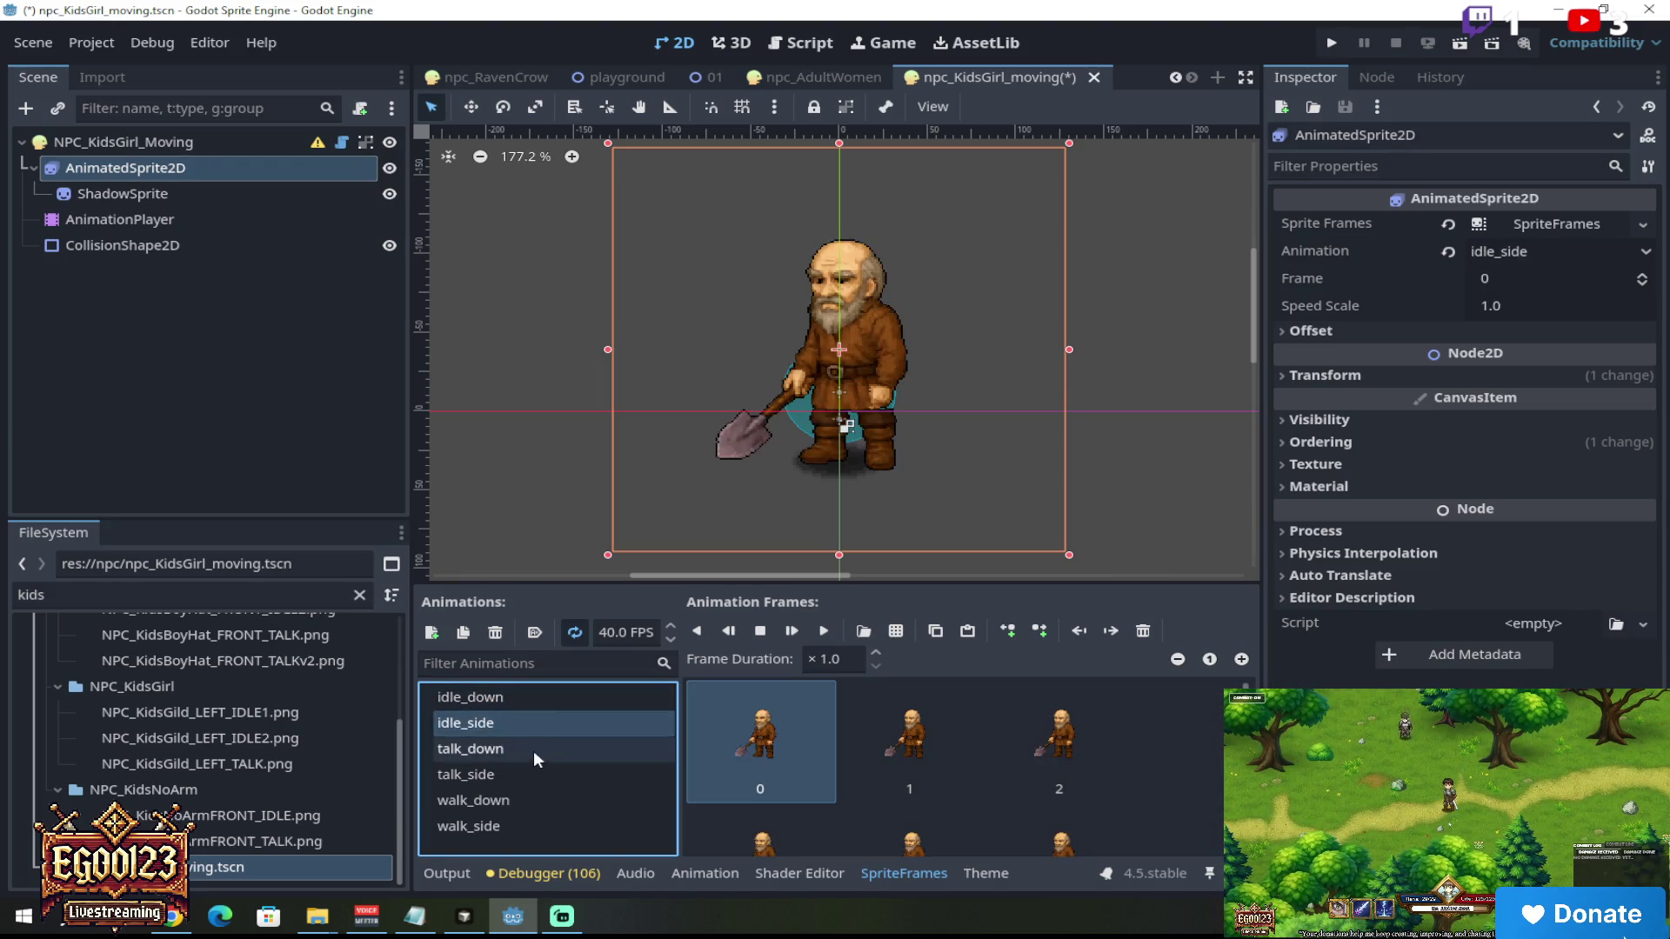
click(516, 701)
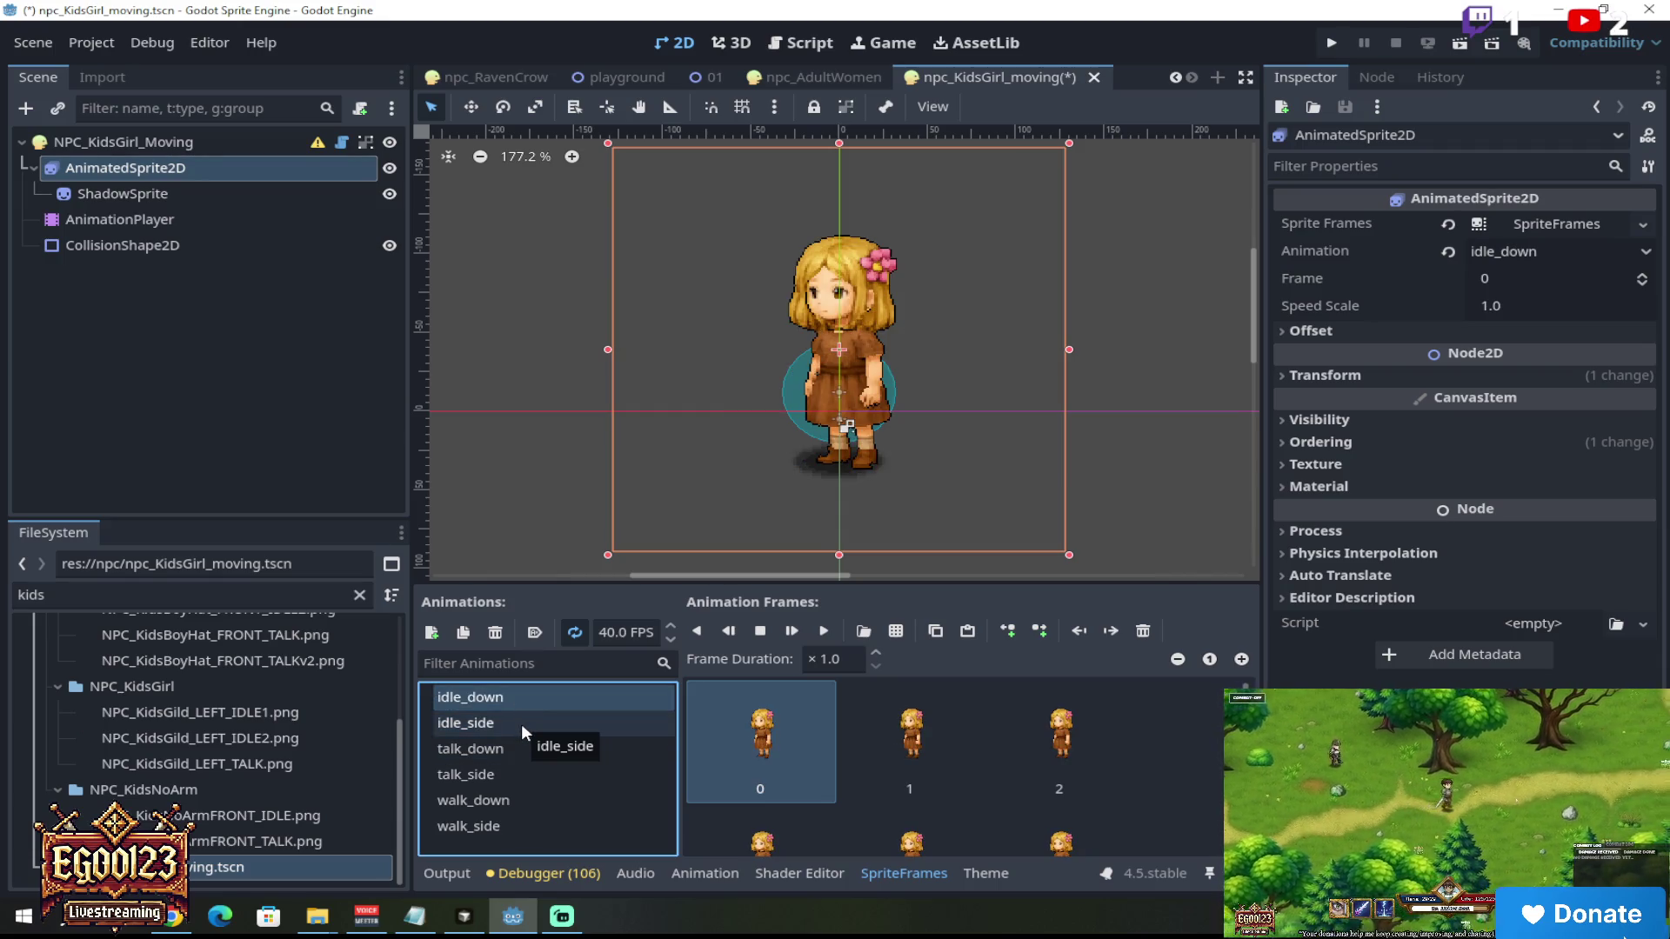
click(520, 723)
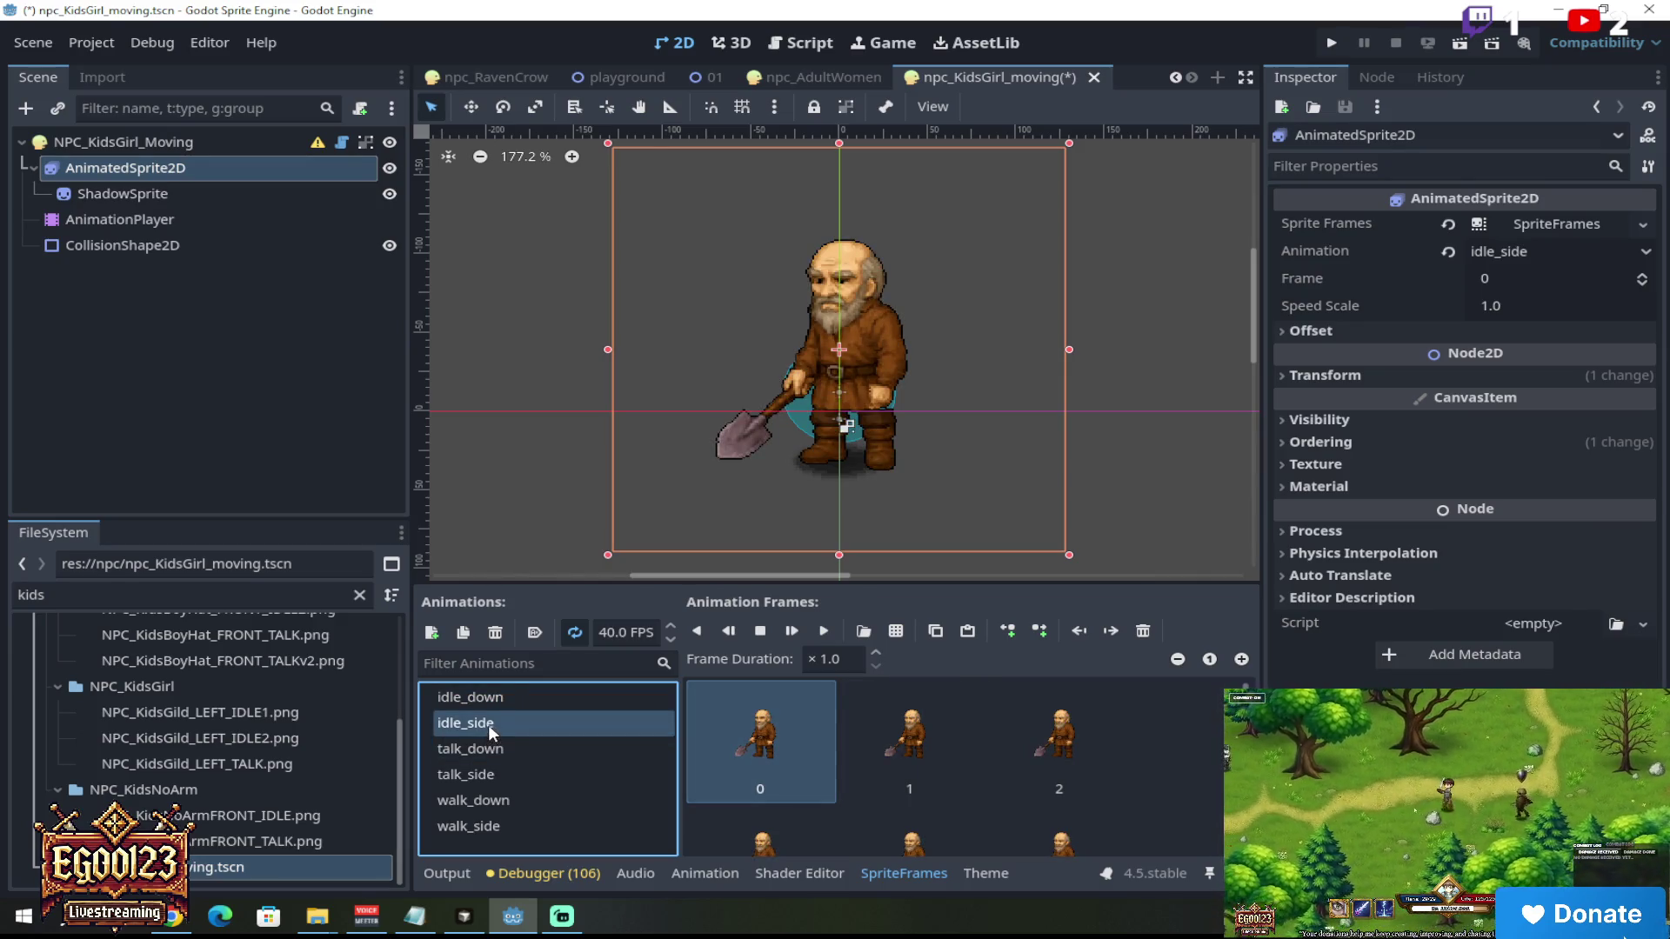
double_click(485, 726)
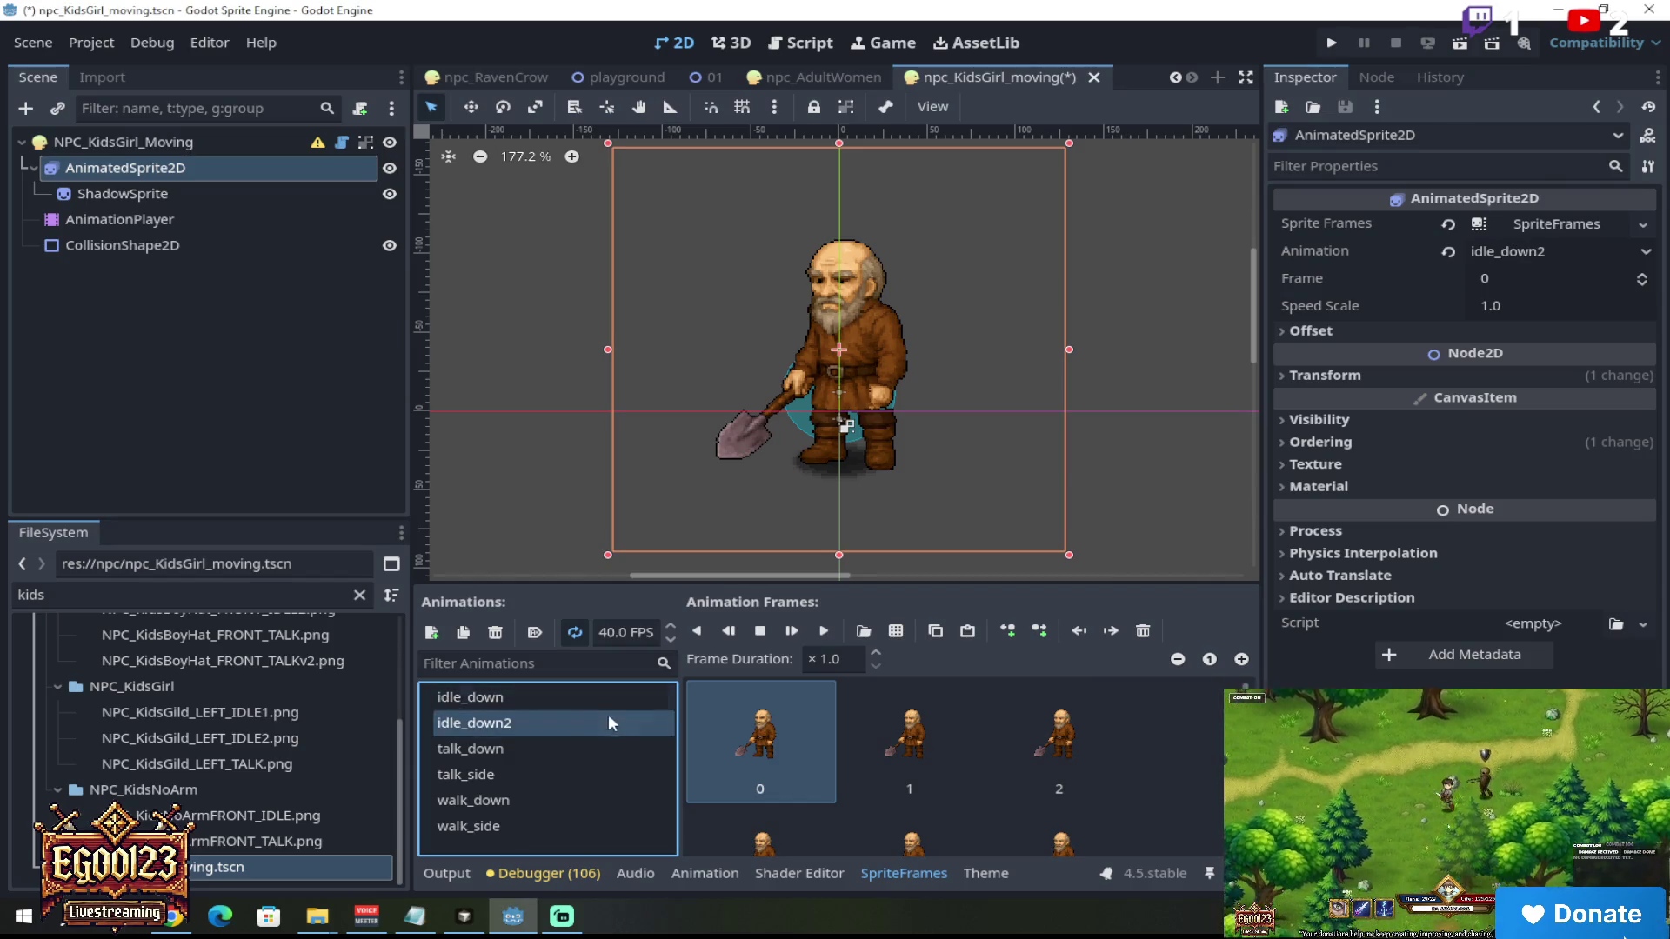
key(Return)
click(540, 749)
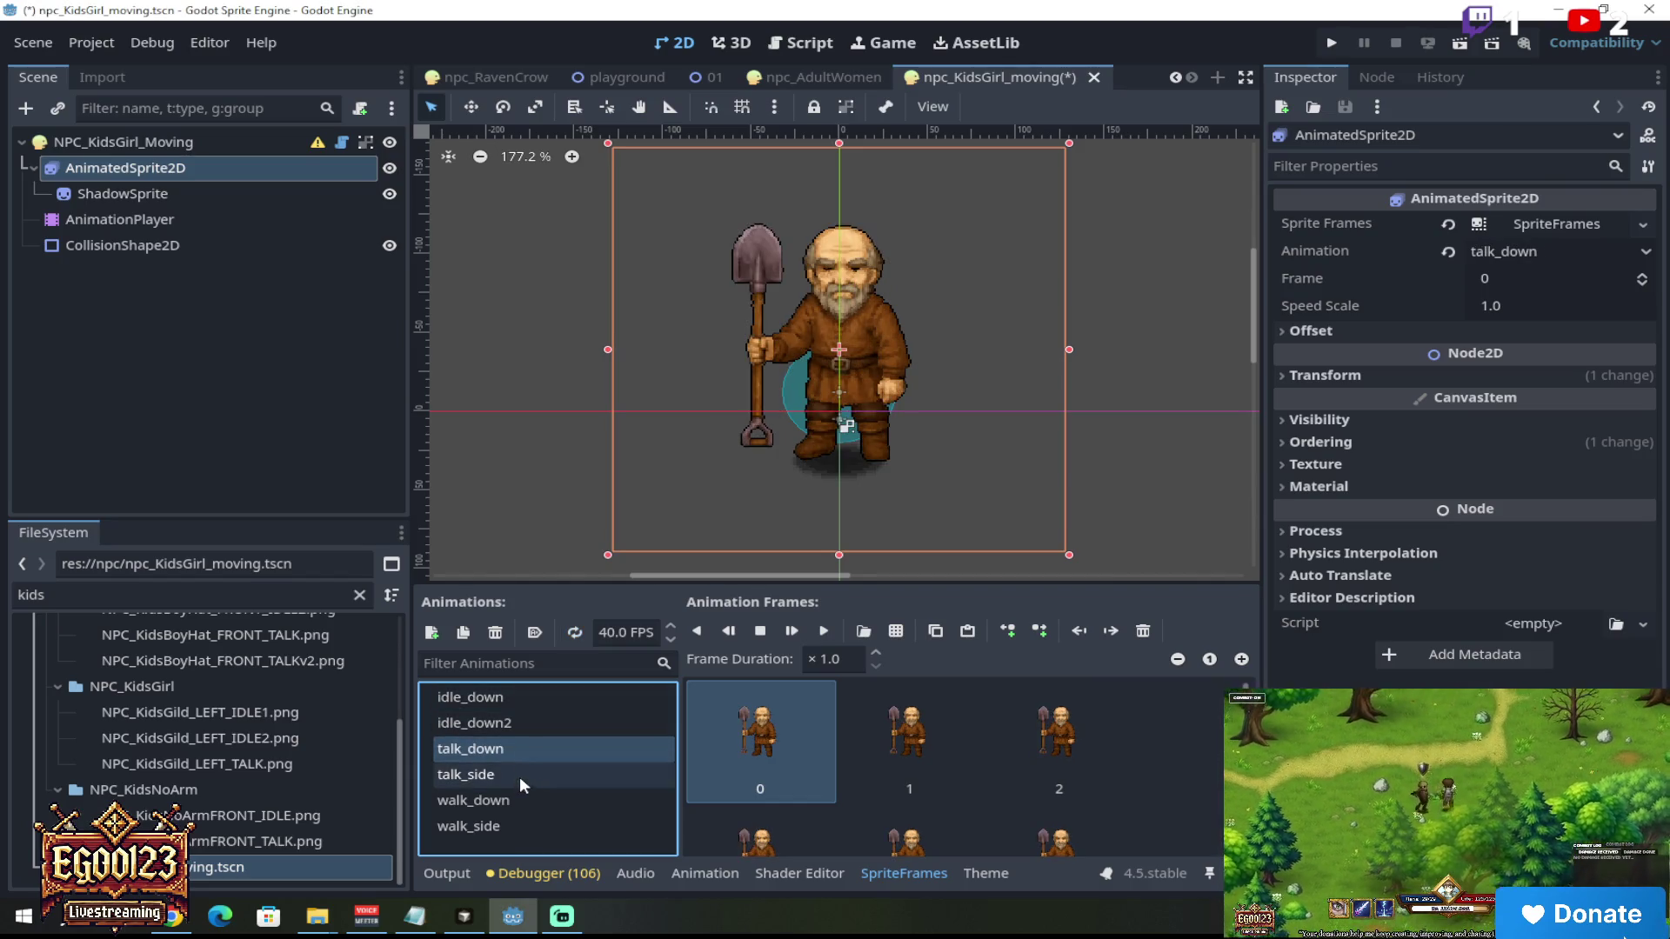
Step: Delete the talk_side, walk_down and walk_side animations, confirming each deletion
click(519, 778)
key(Delete)
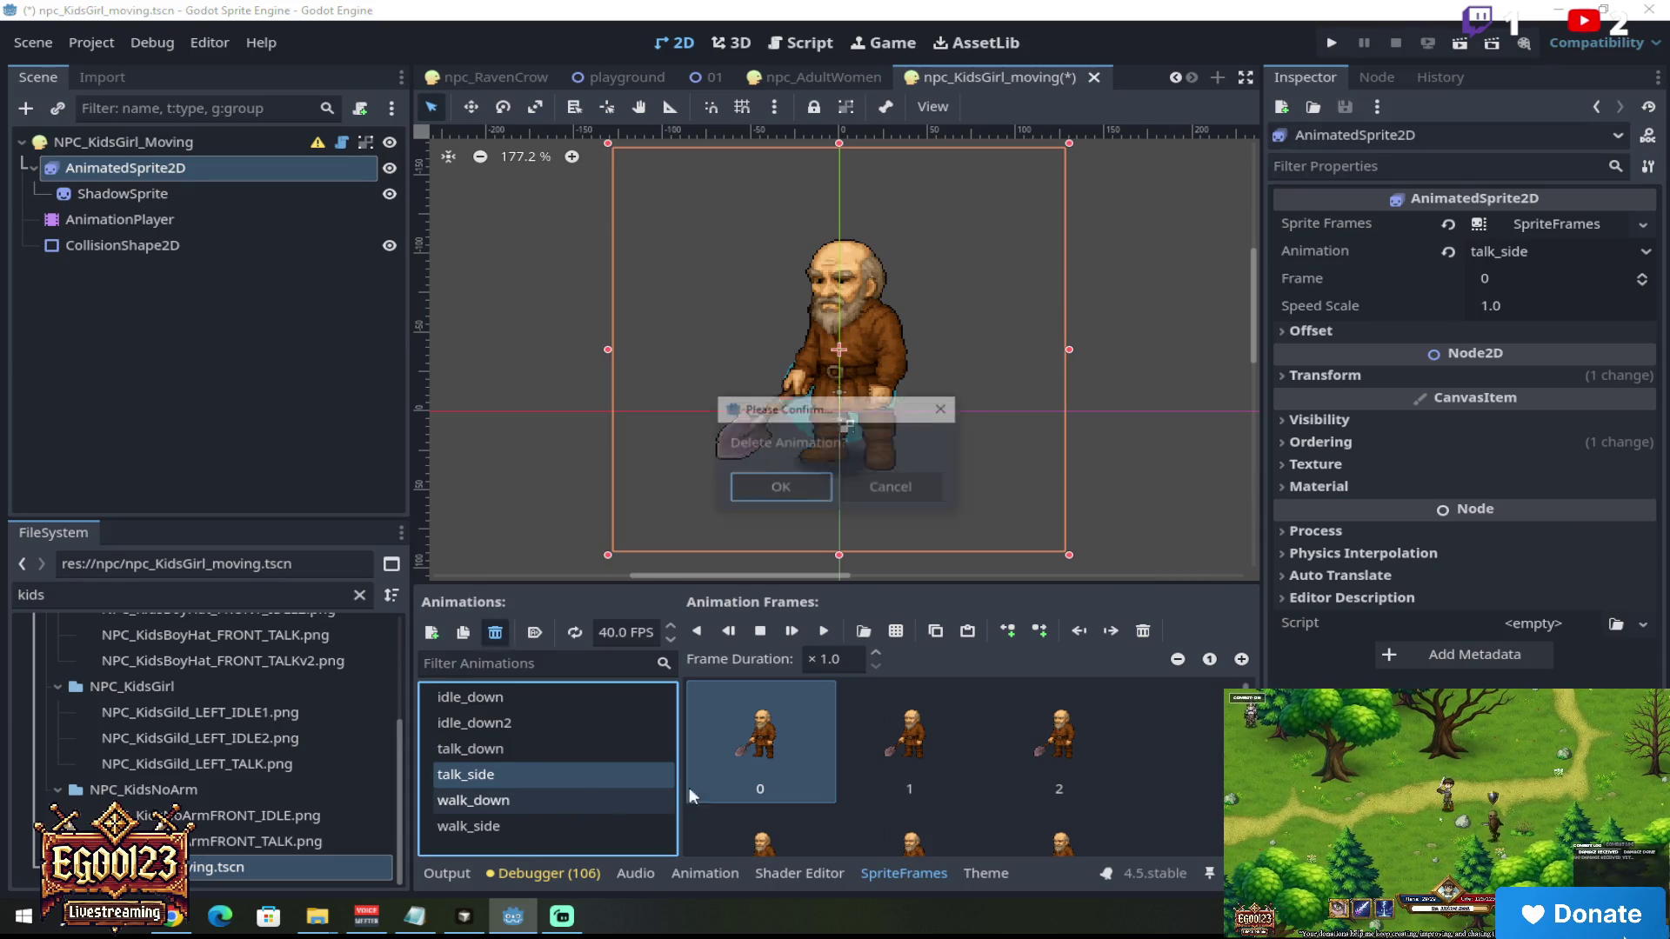
click(807, 488)
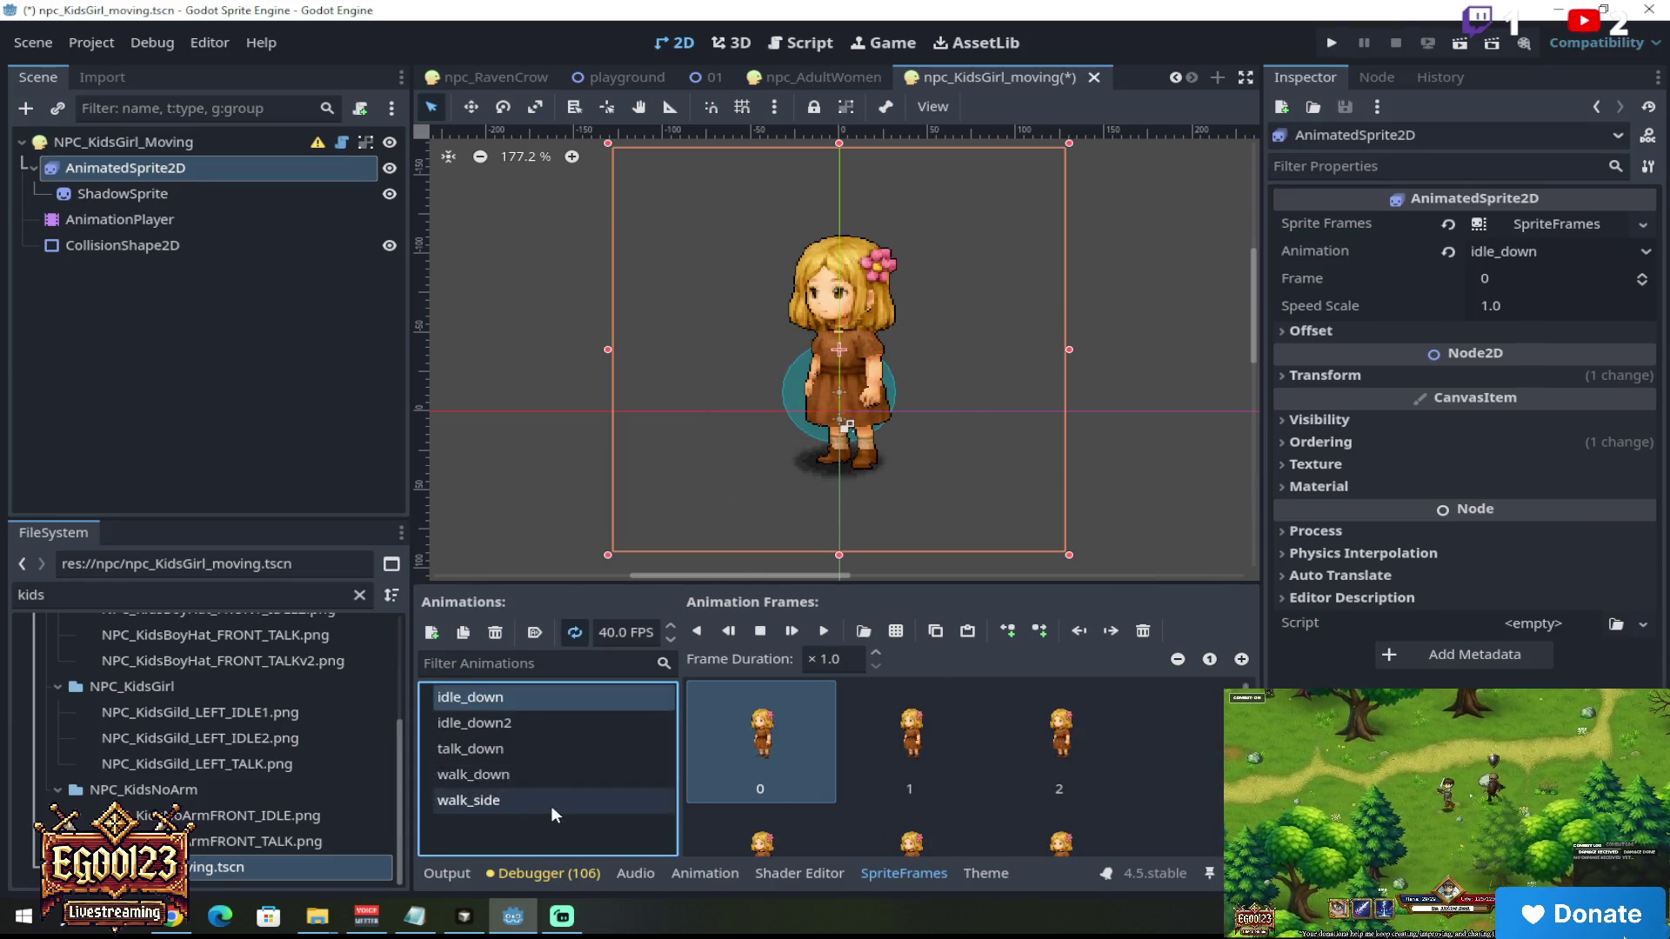
click(541, 776)
key(Delete)
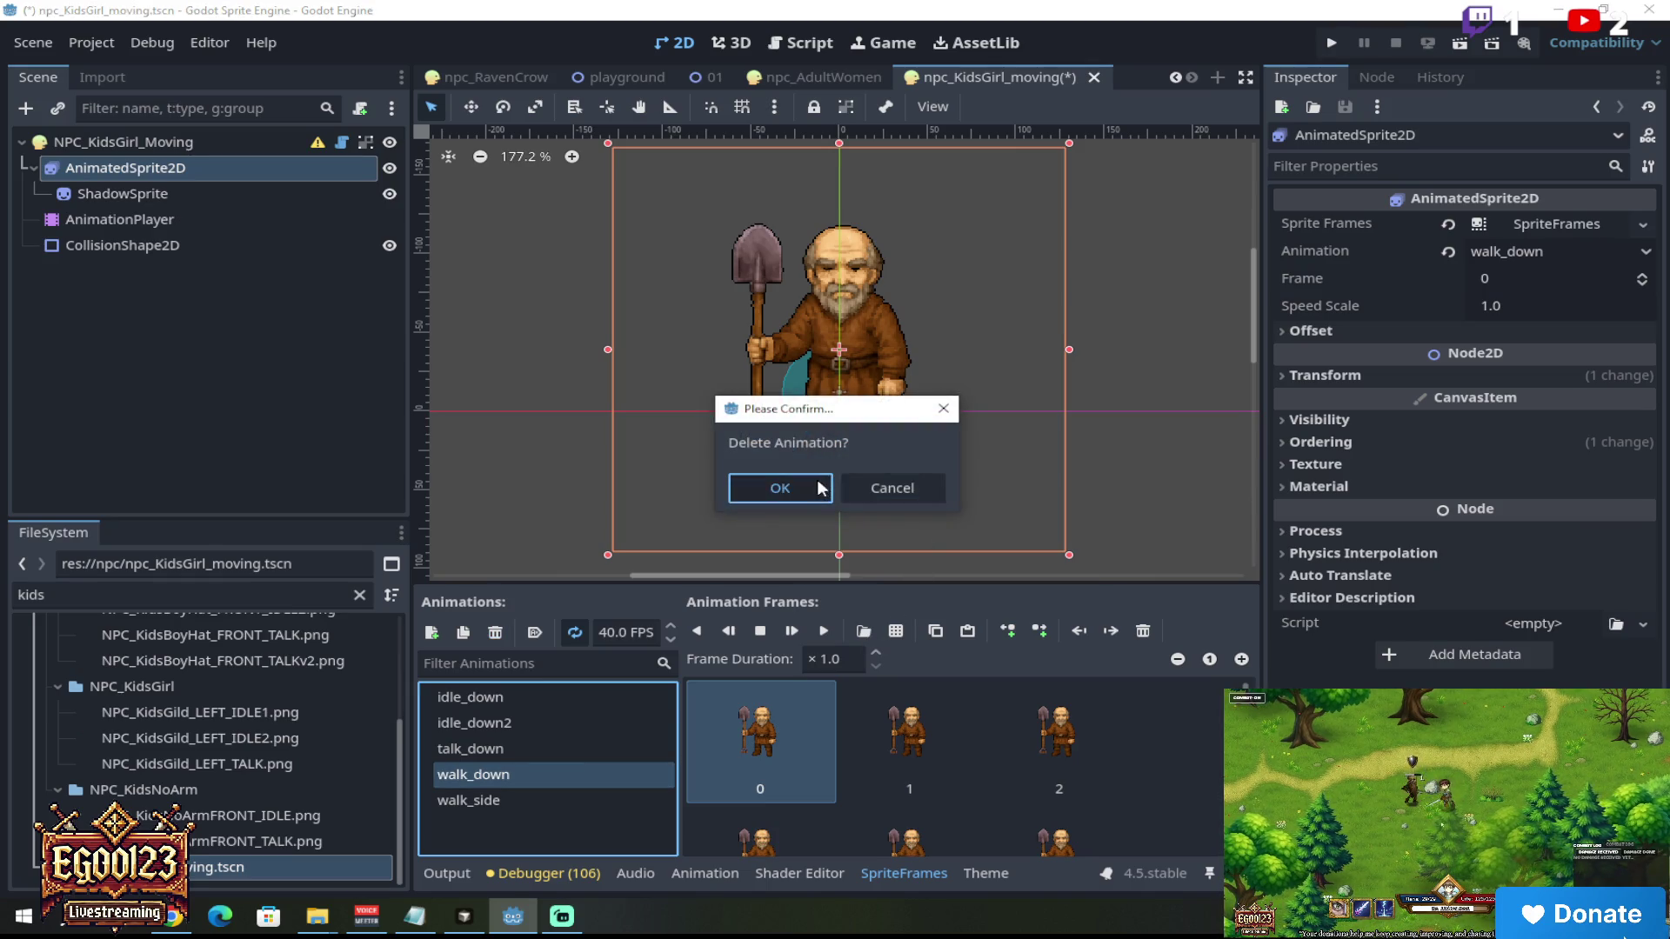
click(783, 488)
click(499, 780)
key(Delete)
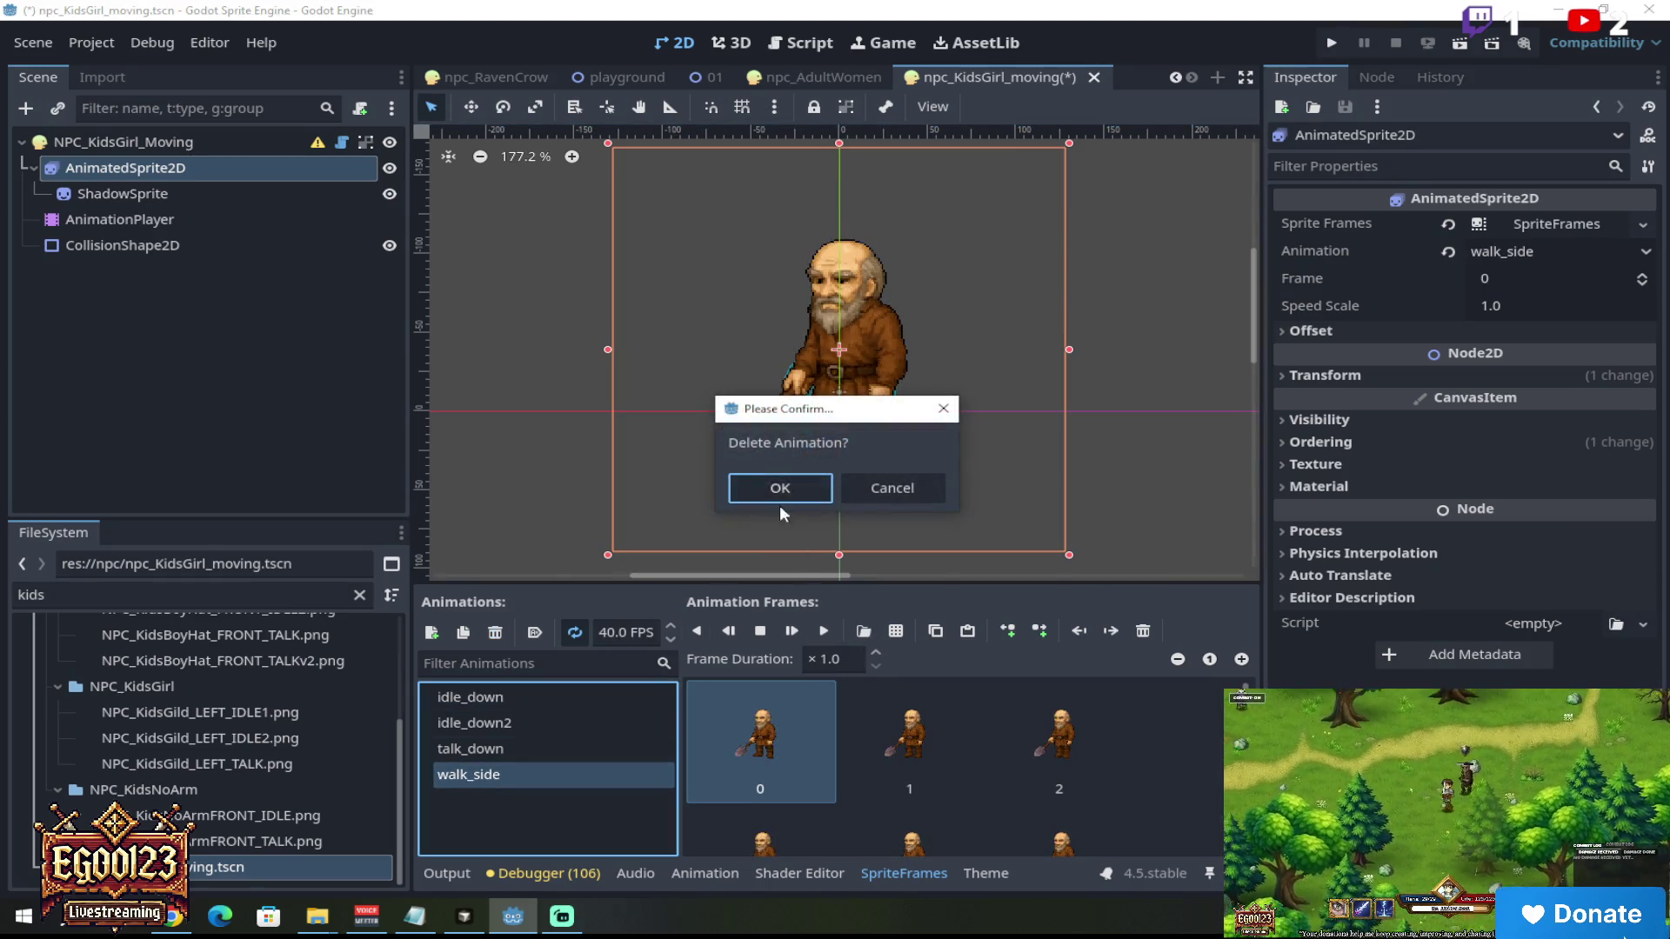
click(769, 494)
Step: Switch to idle_down2 and begin removing its gravedigger frames
click(534, 748)
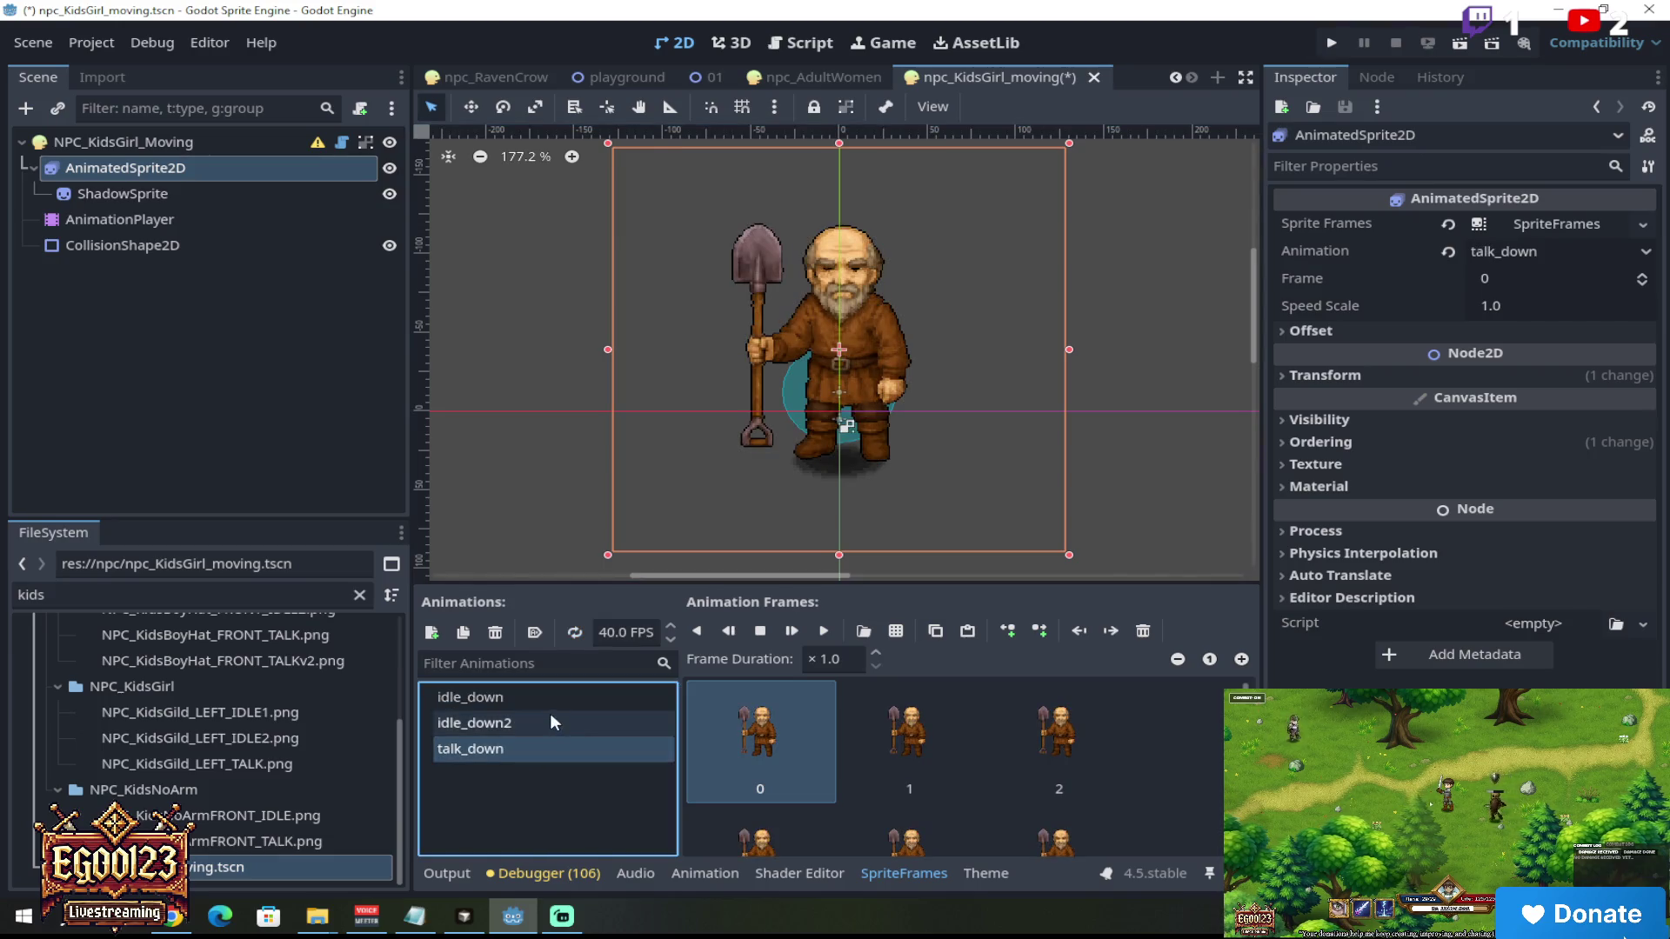
click(550, 721)
click(1144, 631)
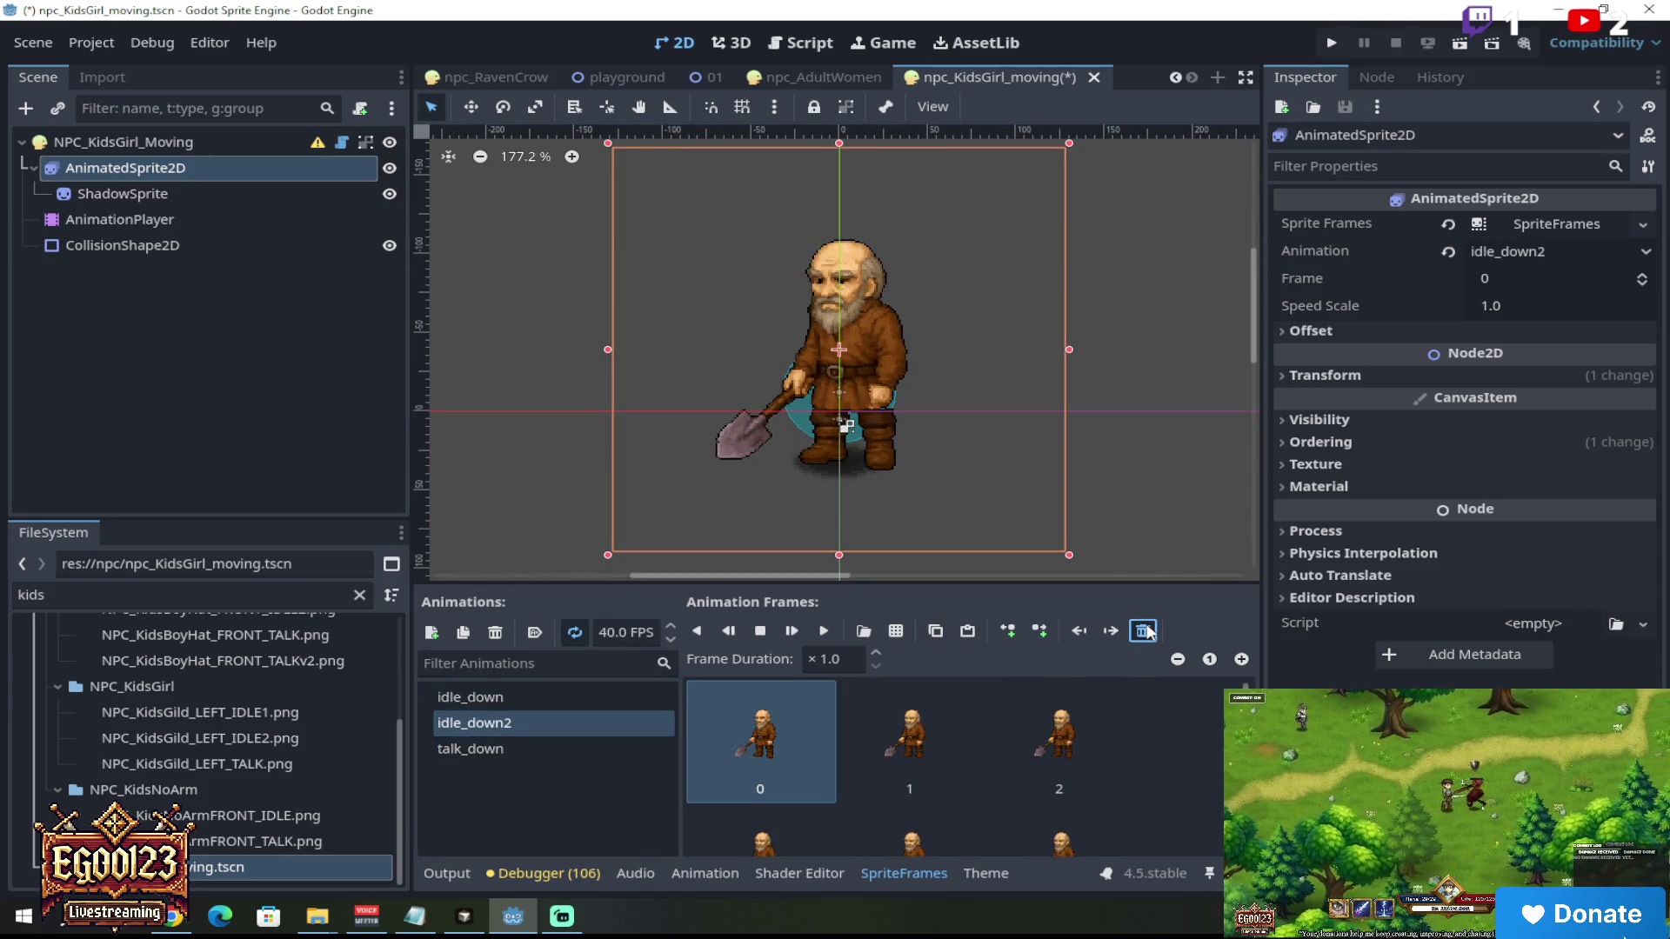
click(1143, 631)
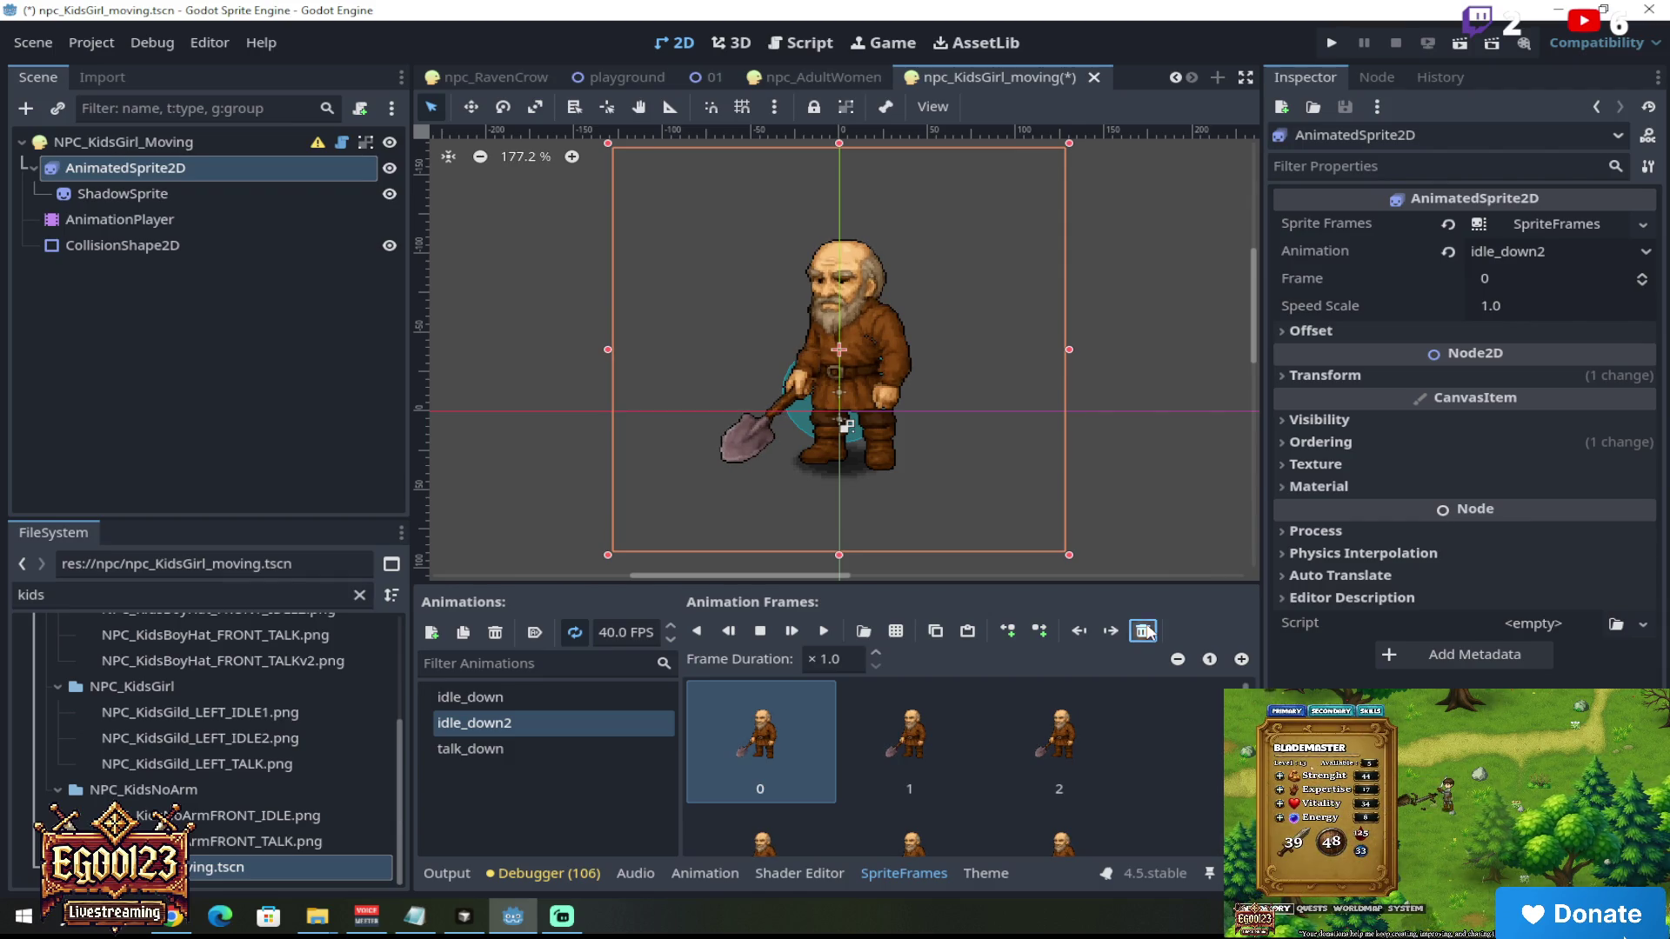
Step: Clear the remaining idle_down2 frames and open NPC_KidsGild_LEFT_IDLE2.png for frame selection
click(1143, 632)
click(1143, 631)
click(1143, 631)
click(1144, 632)
click(1143, 632)
click(1143, 631)
click(864, 634)
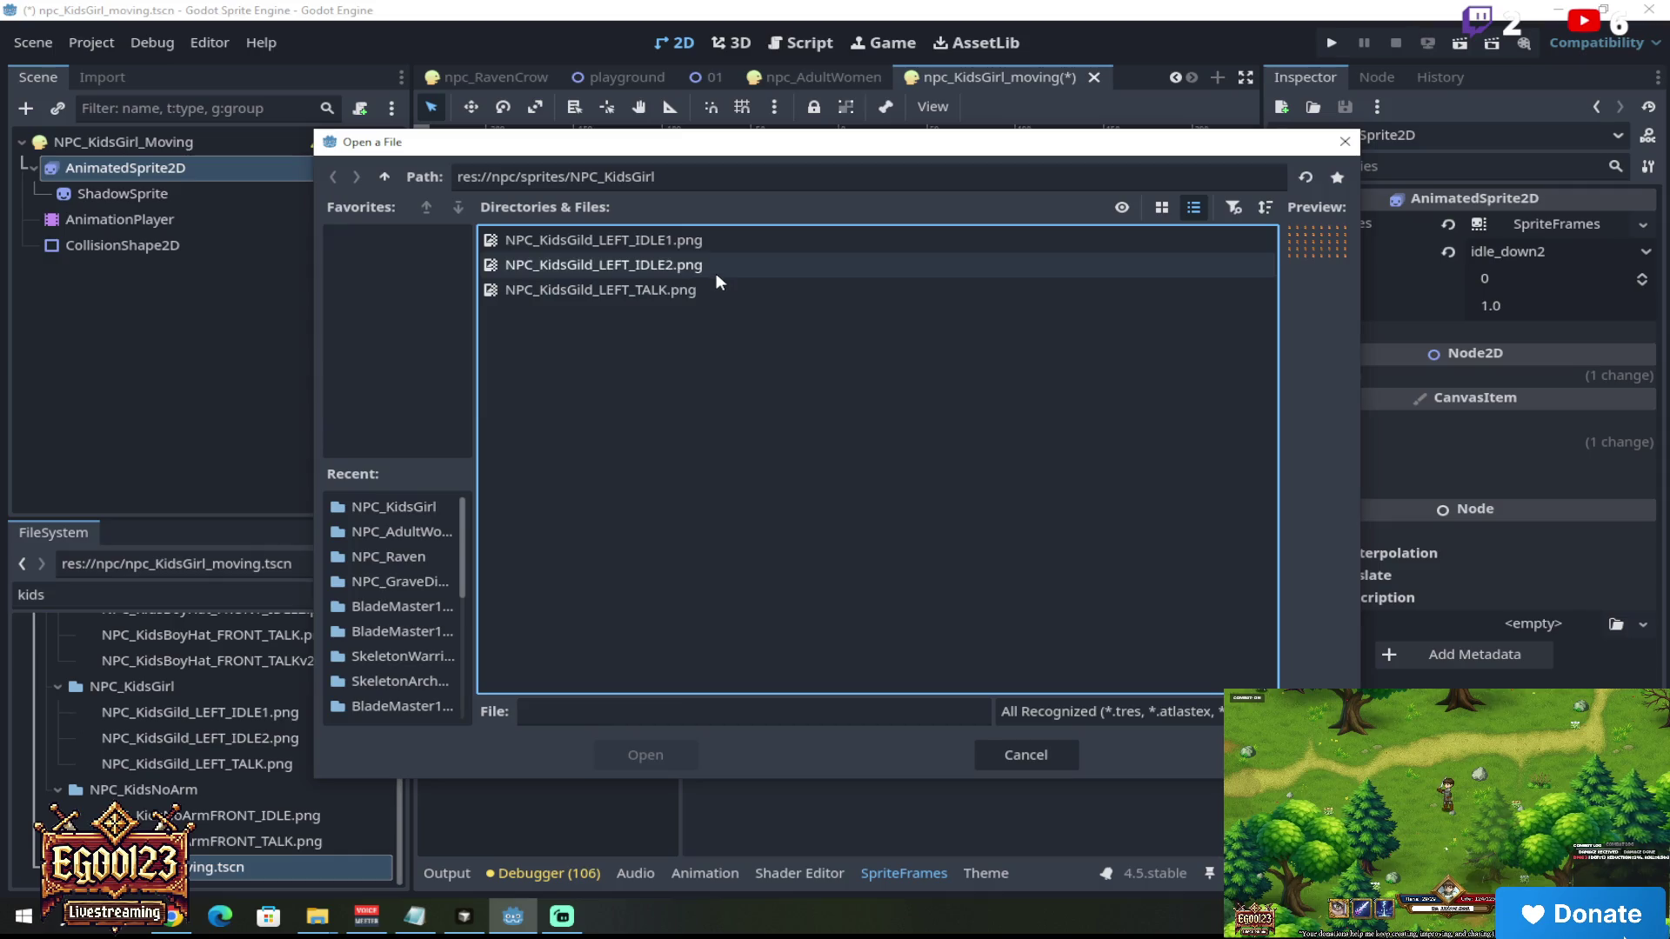
click(717, 265)
click(666, 753)
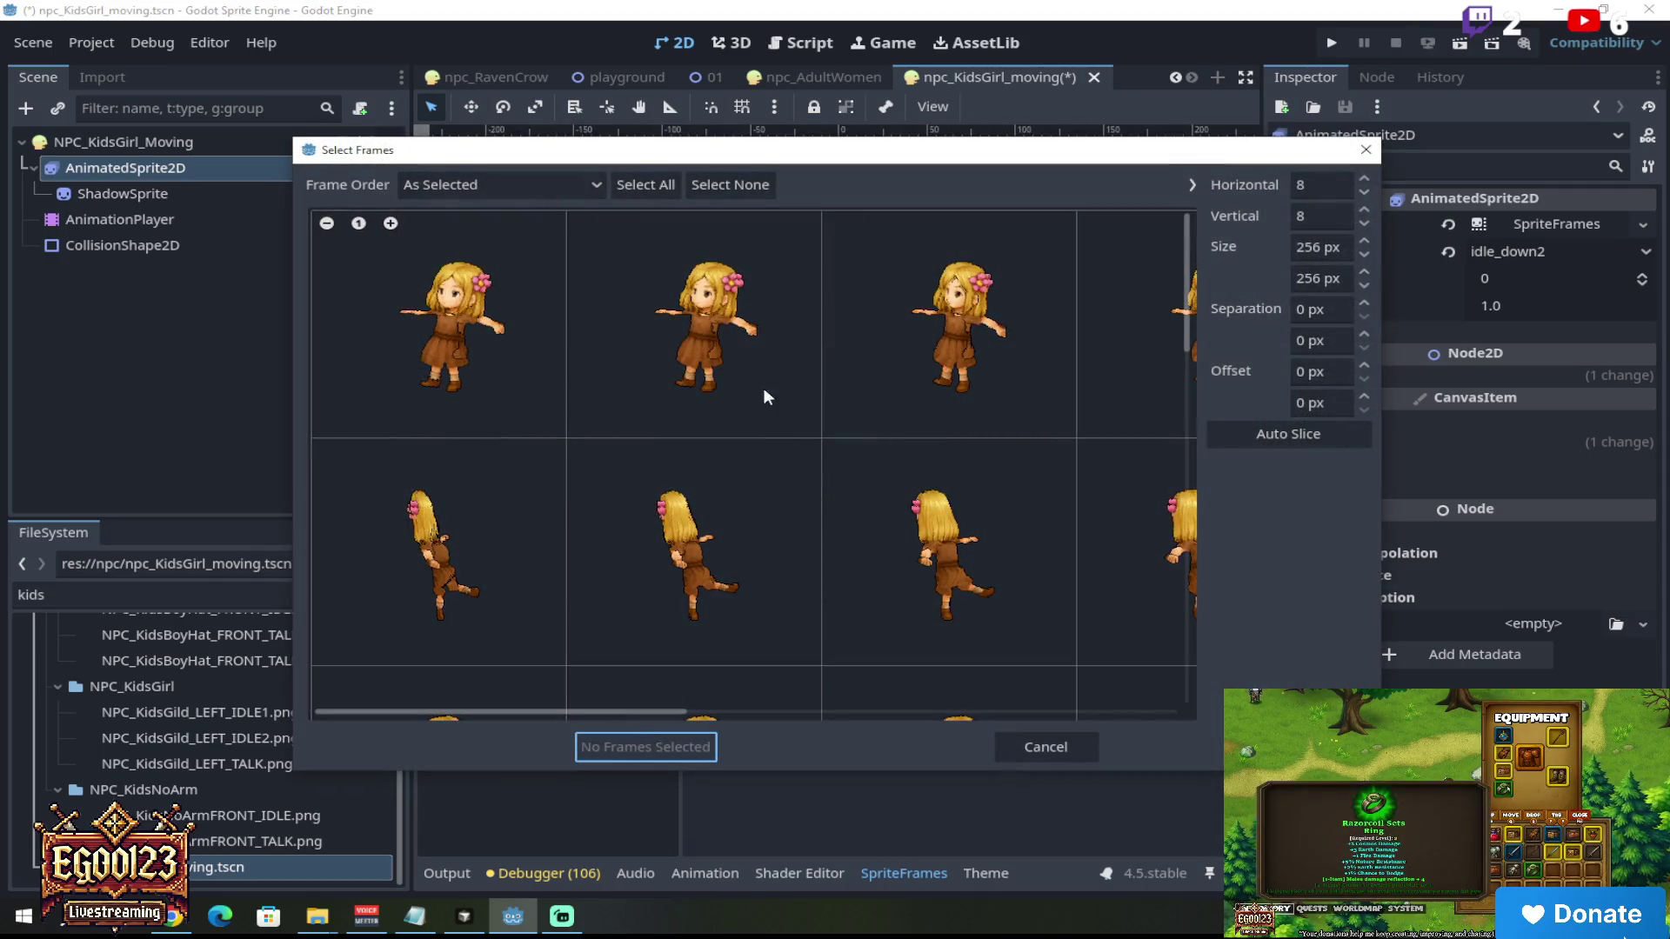
Step: Select all 60 sheet frames row by row, add them to idle_down2, and play the preview
scroll(769, 399, down, 4)
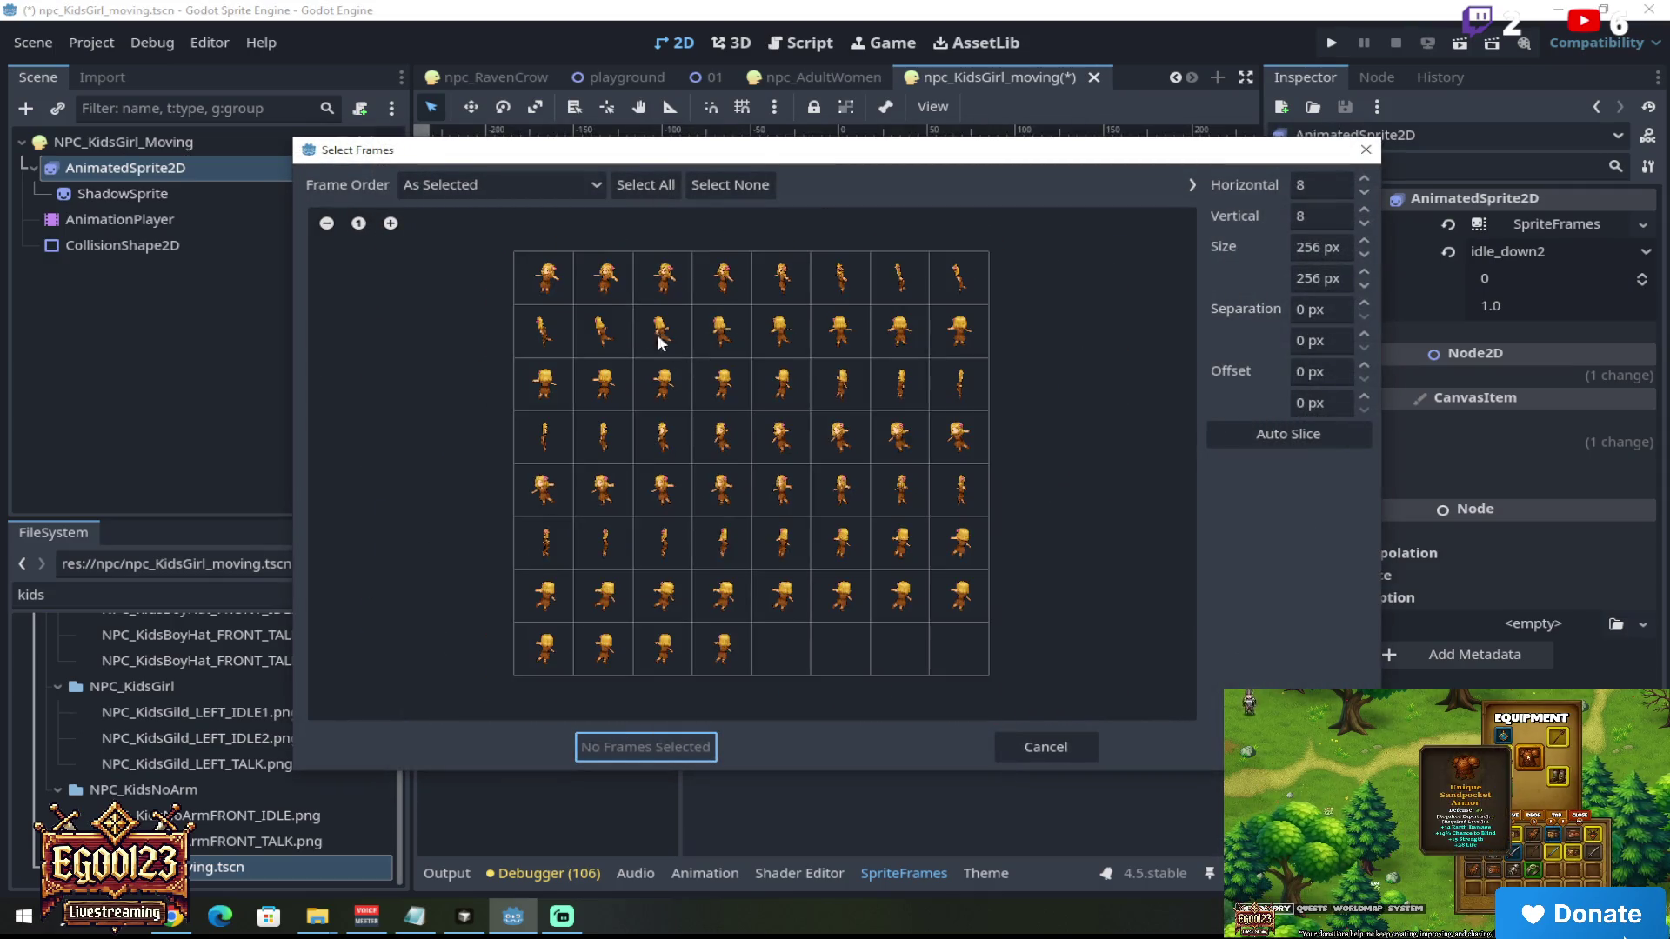
drag(553, 275, 959, 277)
drag(583, 339, 959, 333)
drag(543, 383, 959, 382)
drag(541, 435, 970, 452)
drag(570, 492, 1009, 494)
click(543, 546)
drag(543, 545, 959, 574)
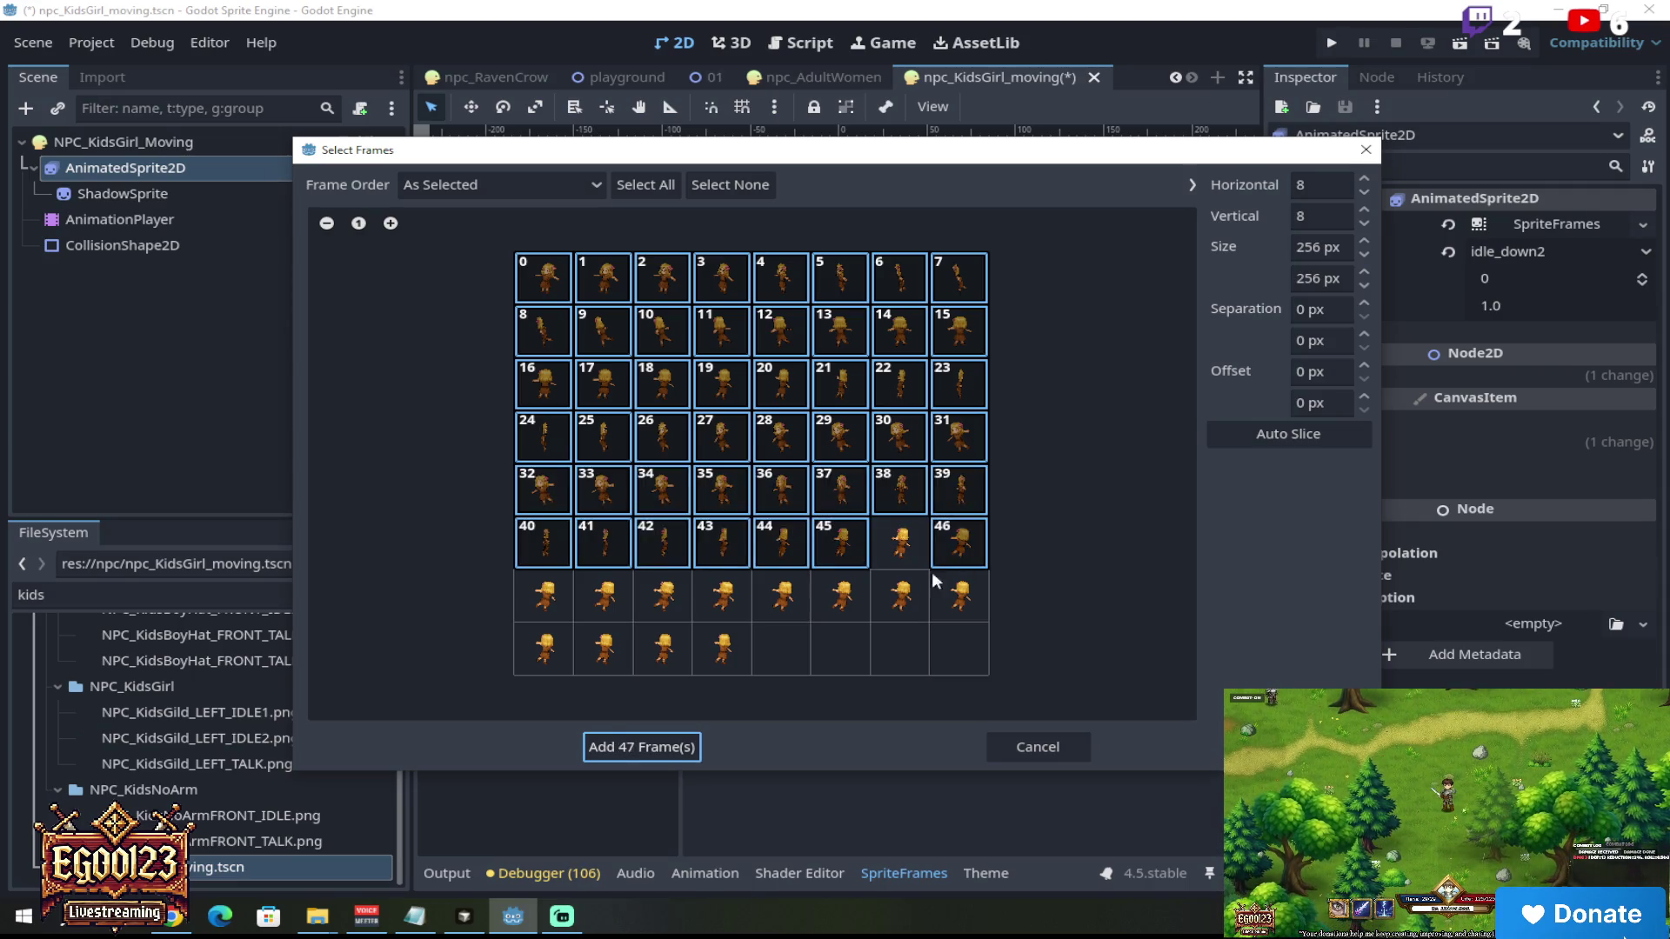
click(924, 544)
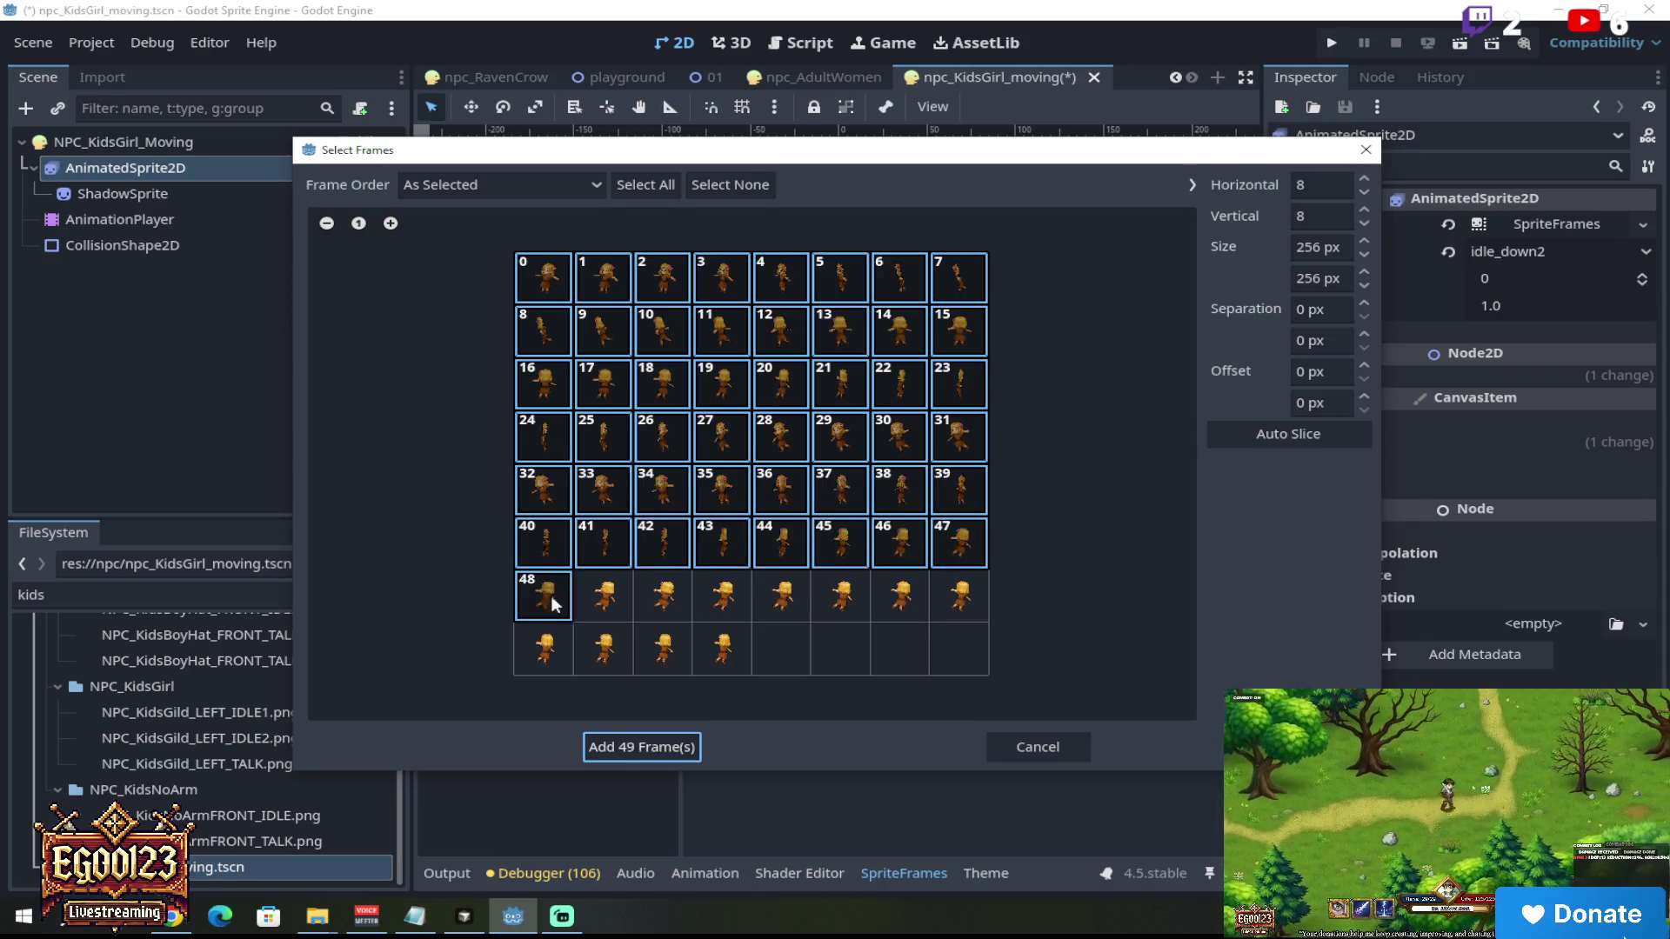
drag(546, 603, 1006, 605)
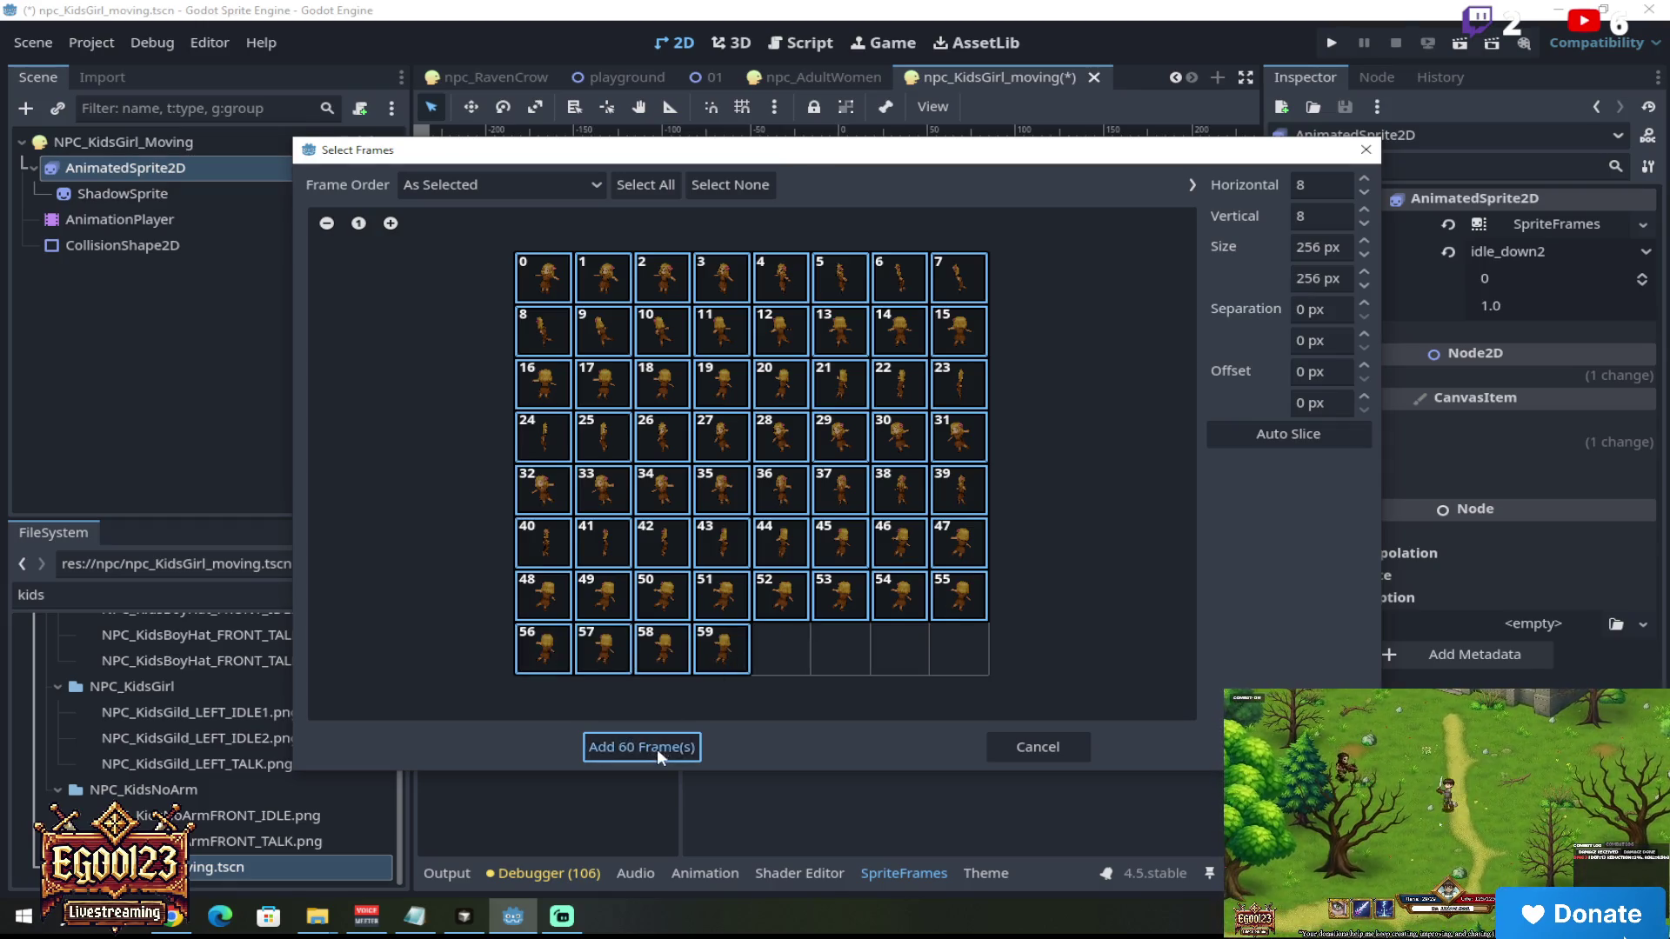
click(654, 748)
click(791, 632)
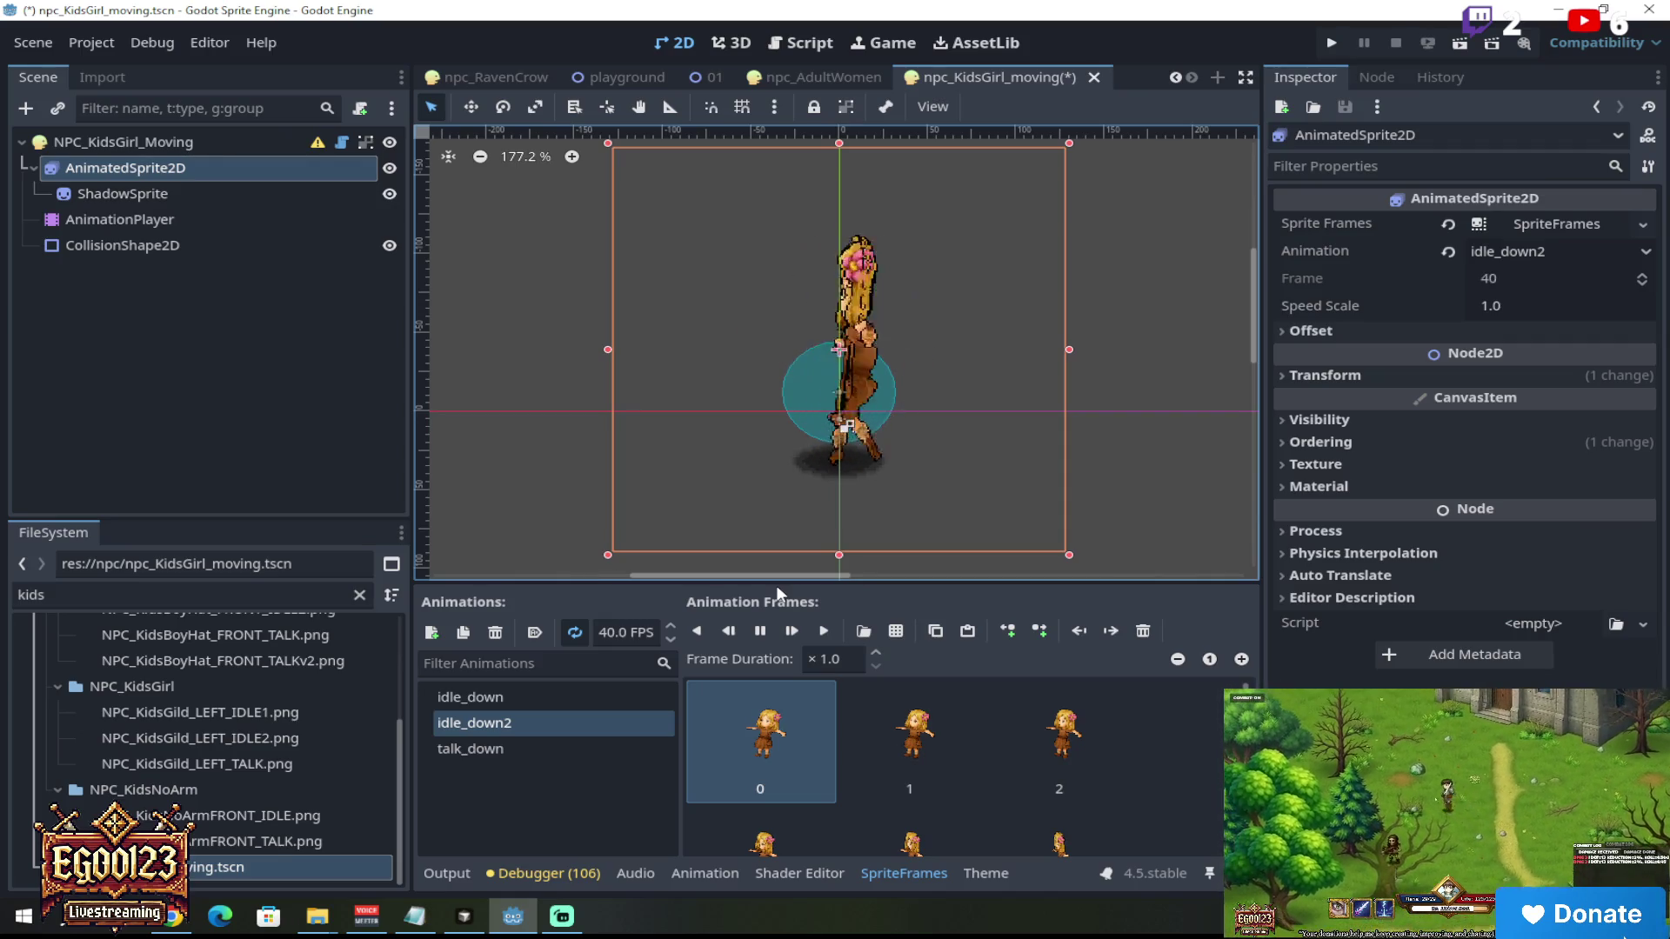
Step: Stop the preview and rename the idle_down2 animation to walk_down
click(762, 631)
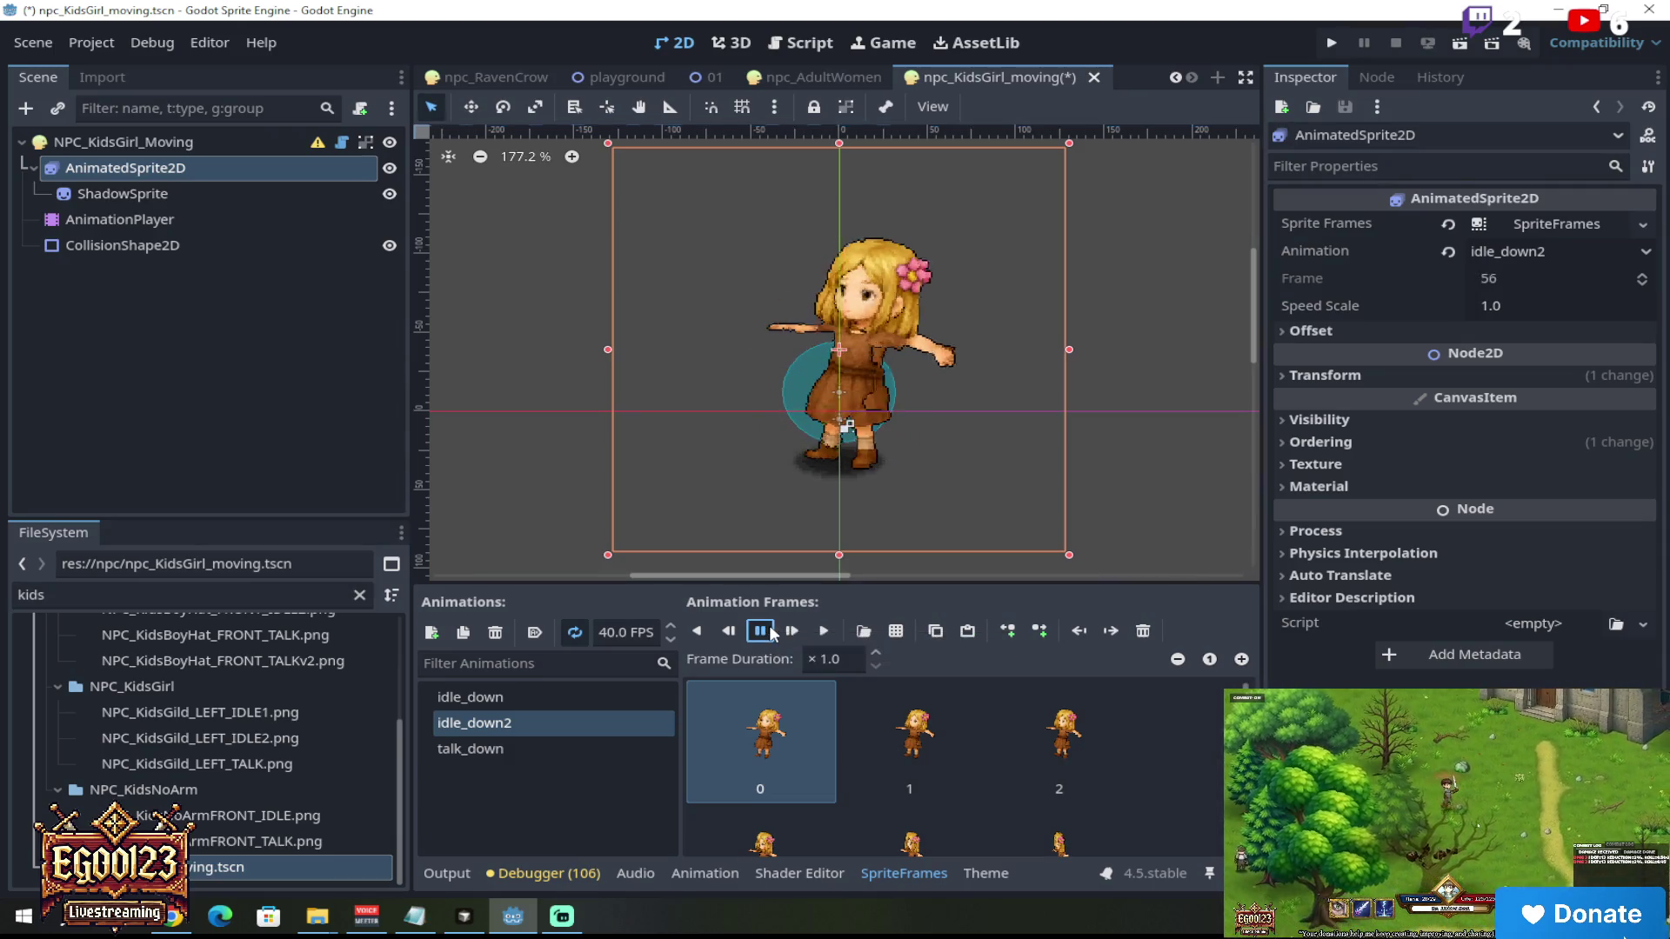
double_click(518, 724)
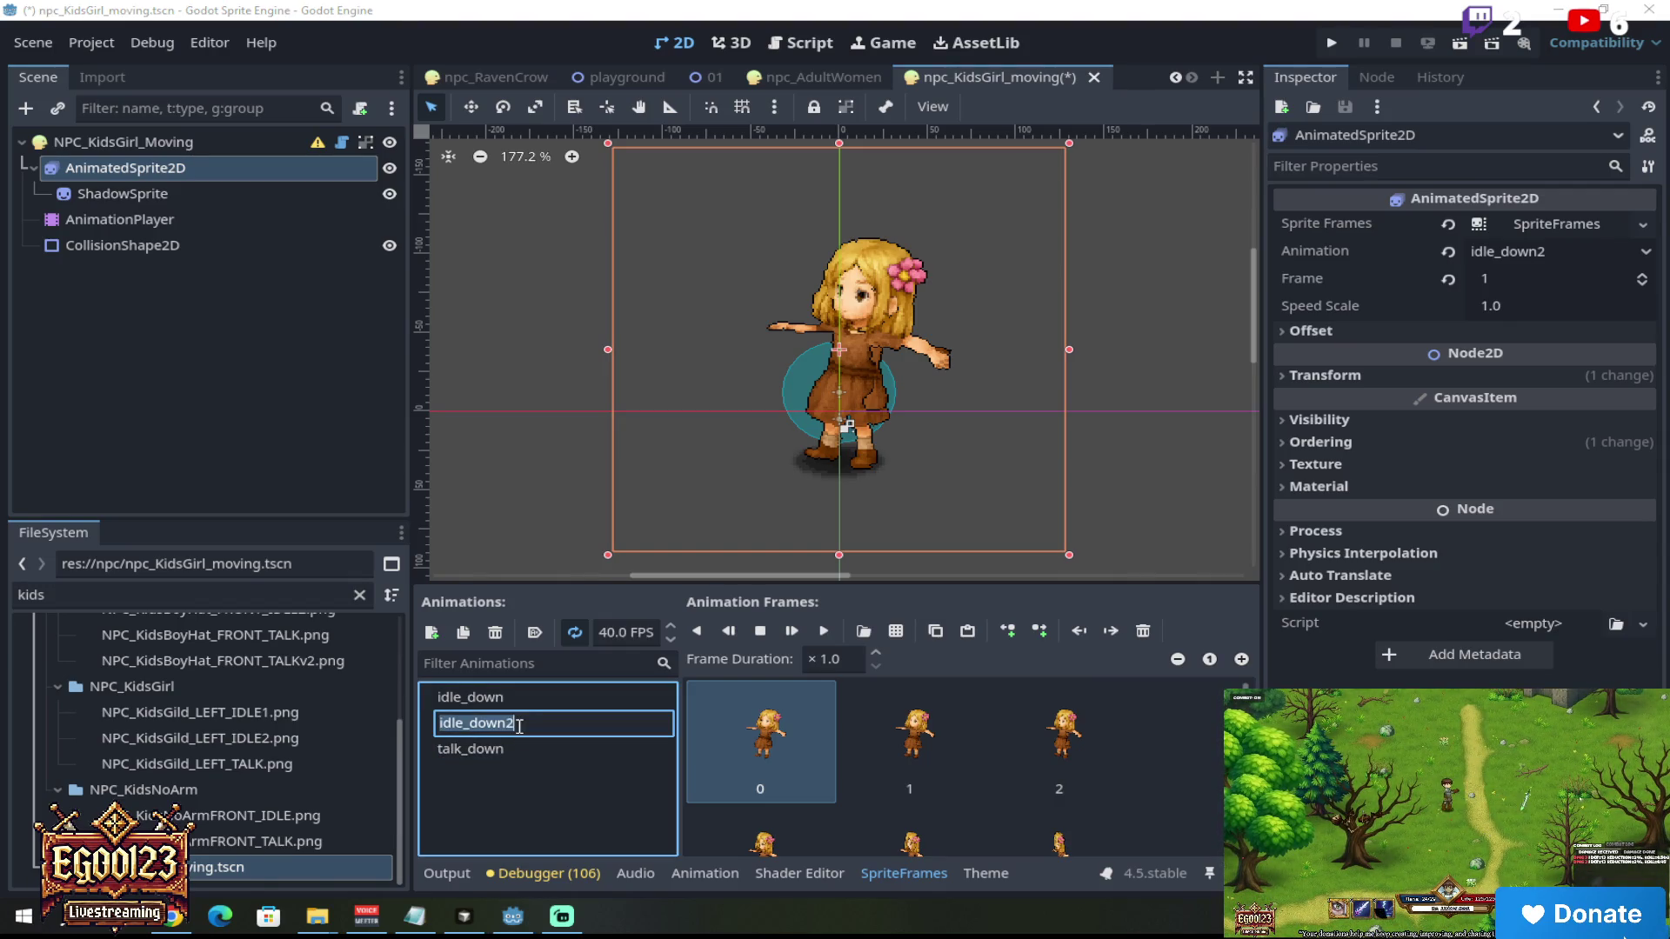
drag(470, 728, 553, 728)
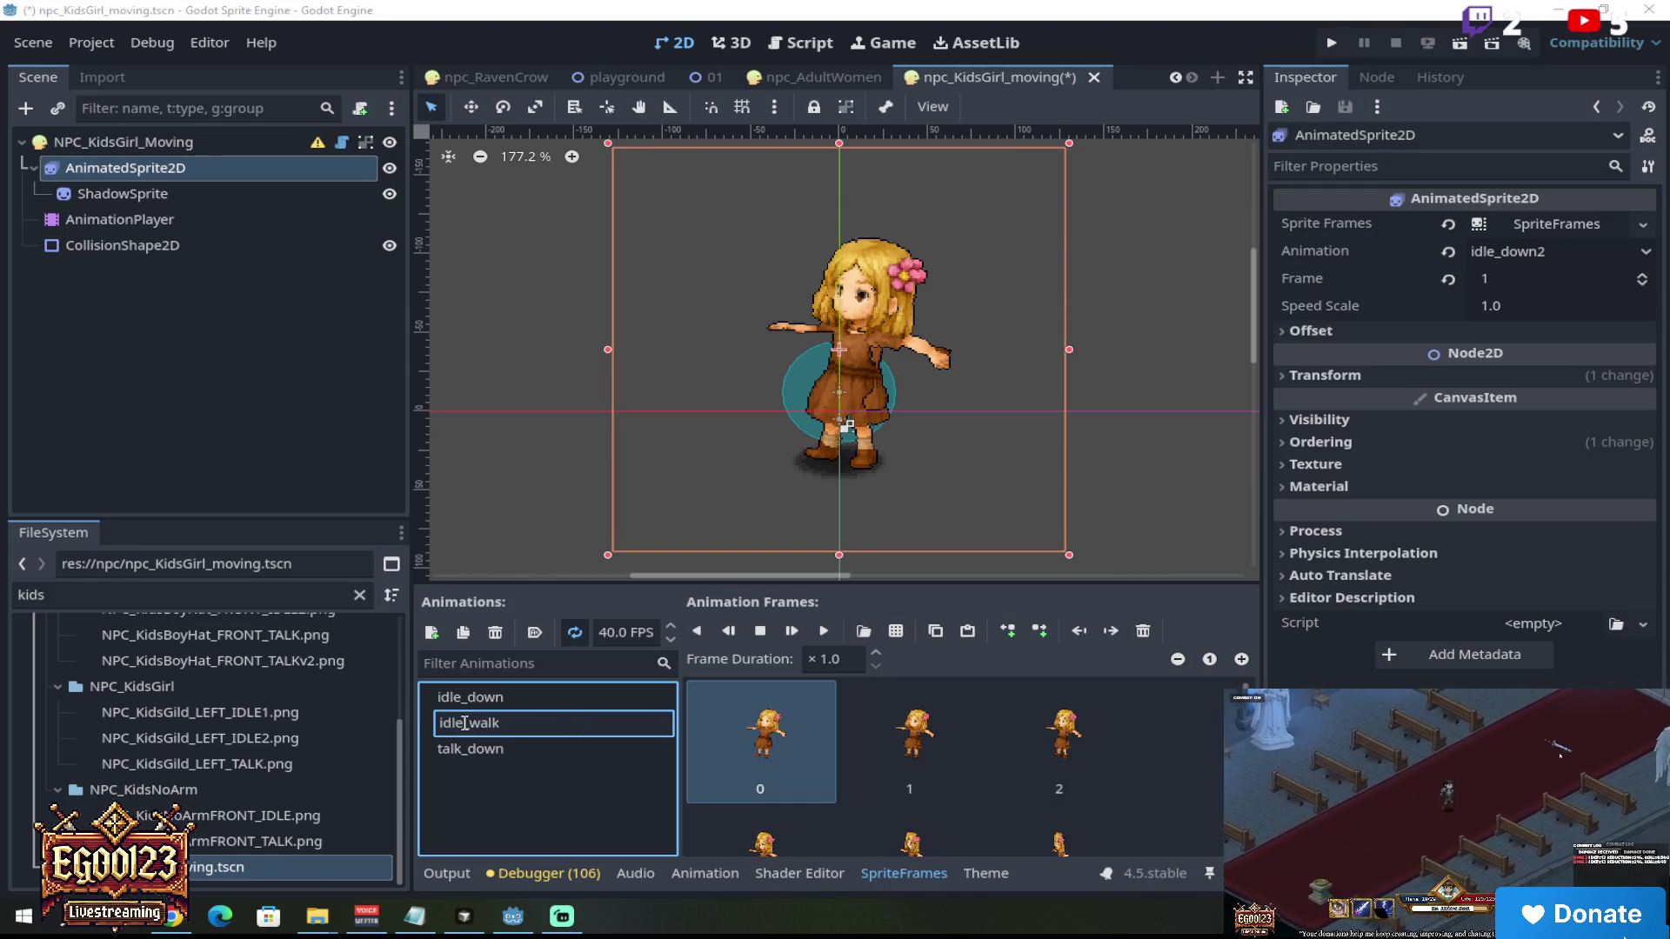
text(walk)
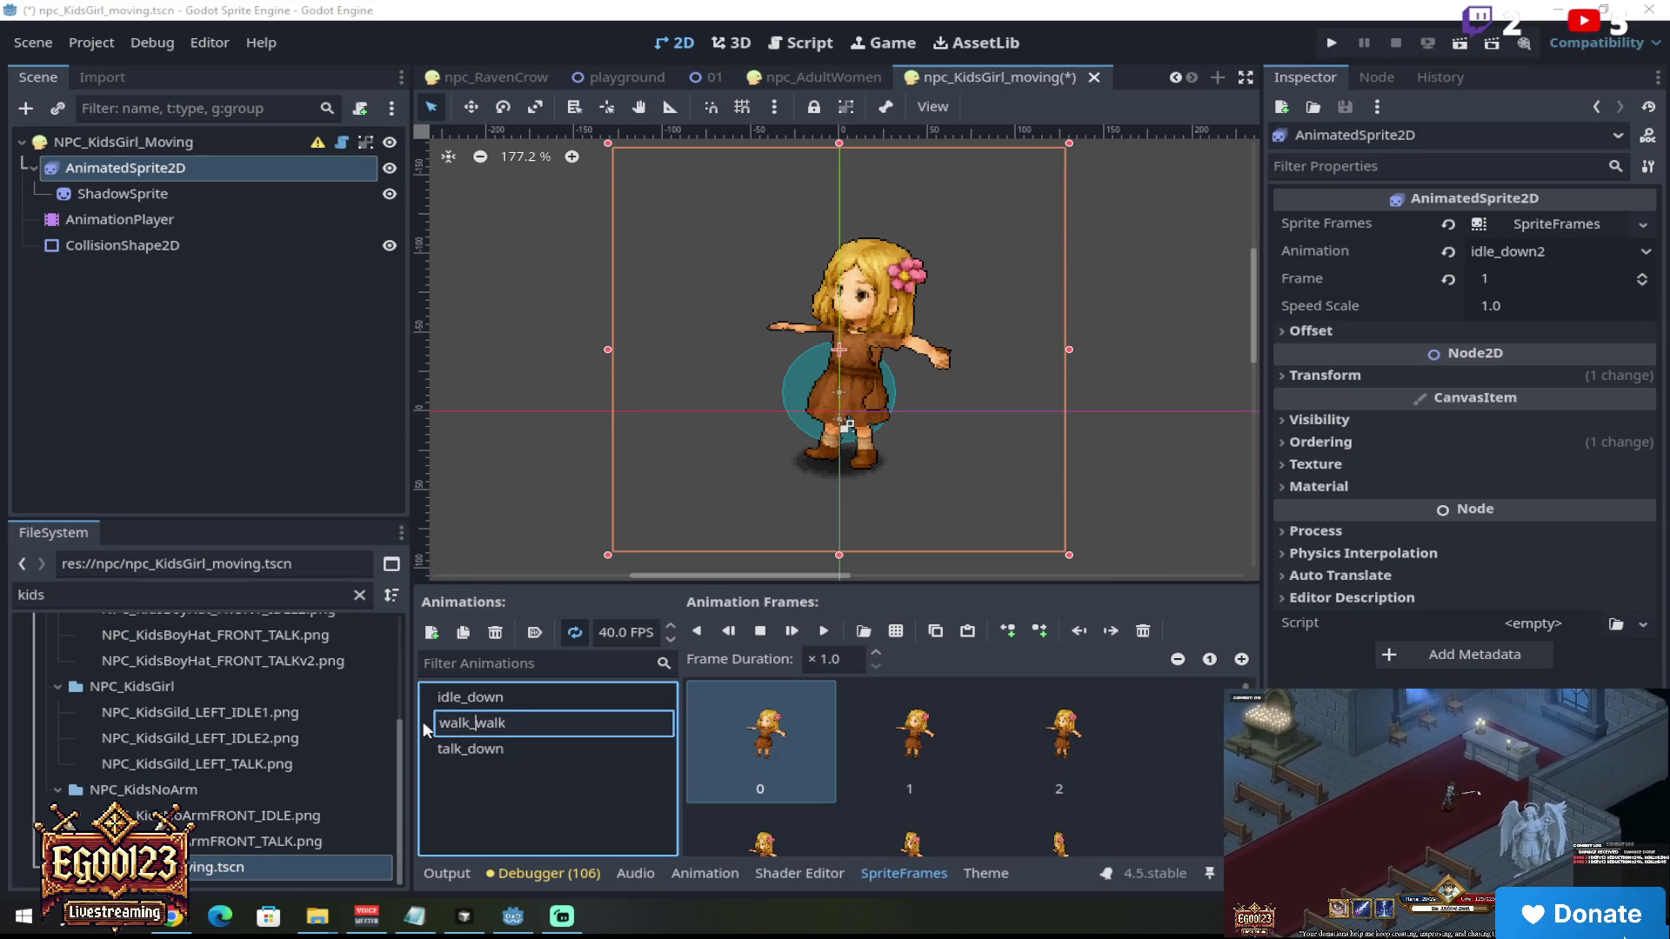
key(Delete)
key(Delete)
key(Delete)
text(down)
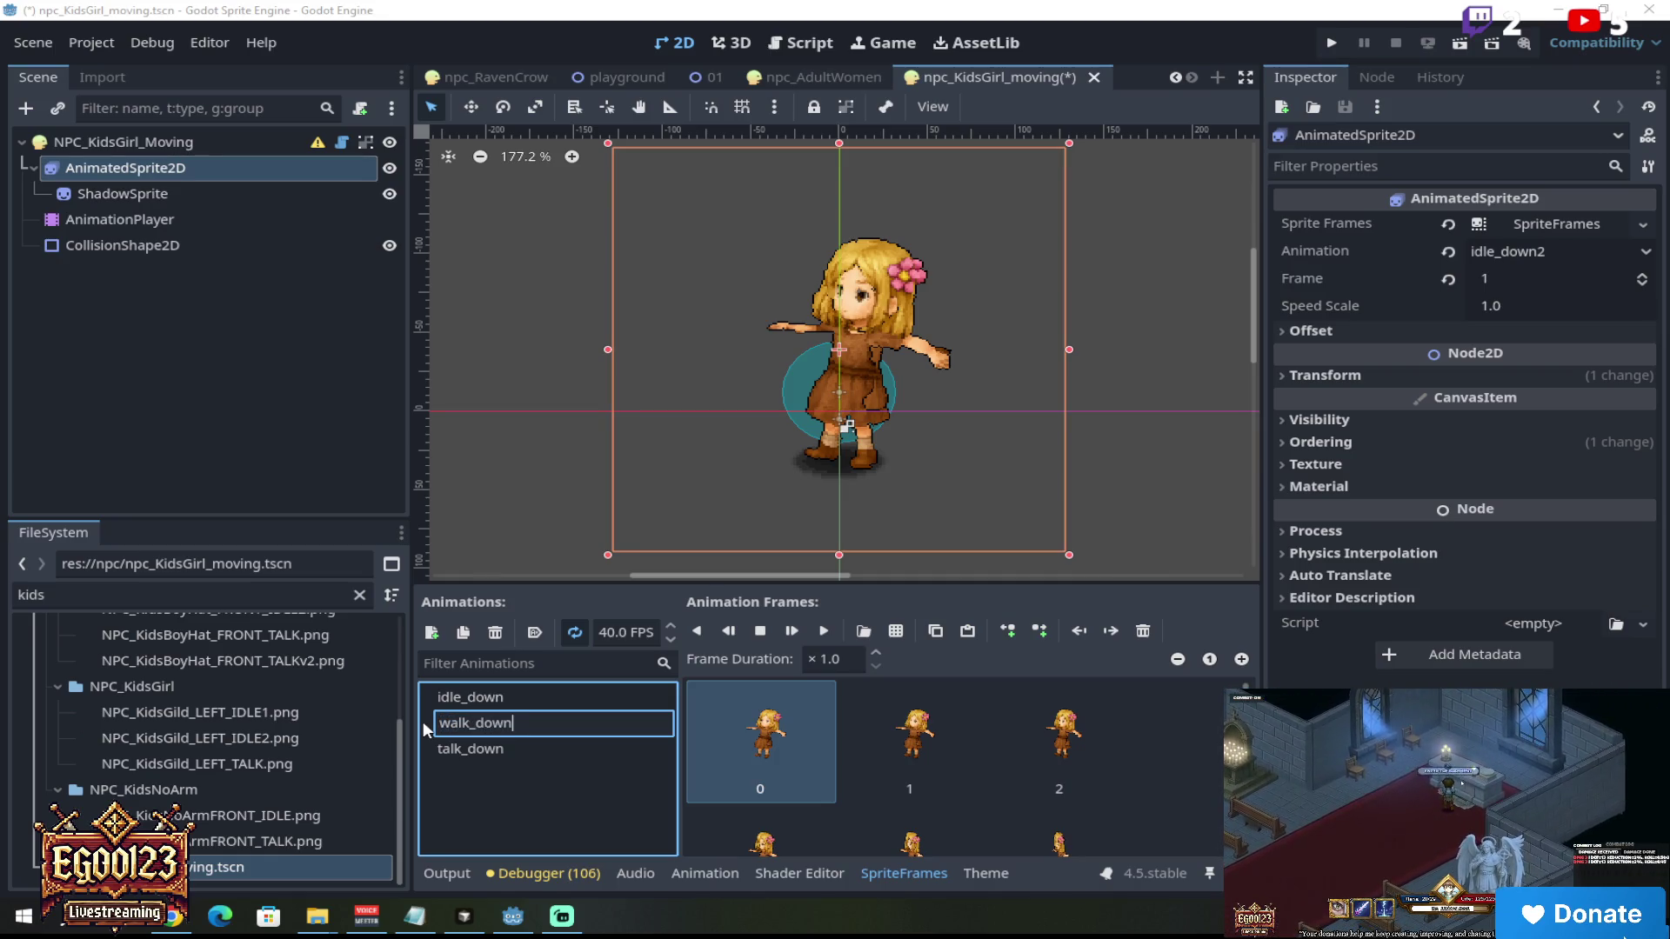
key(Return)
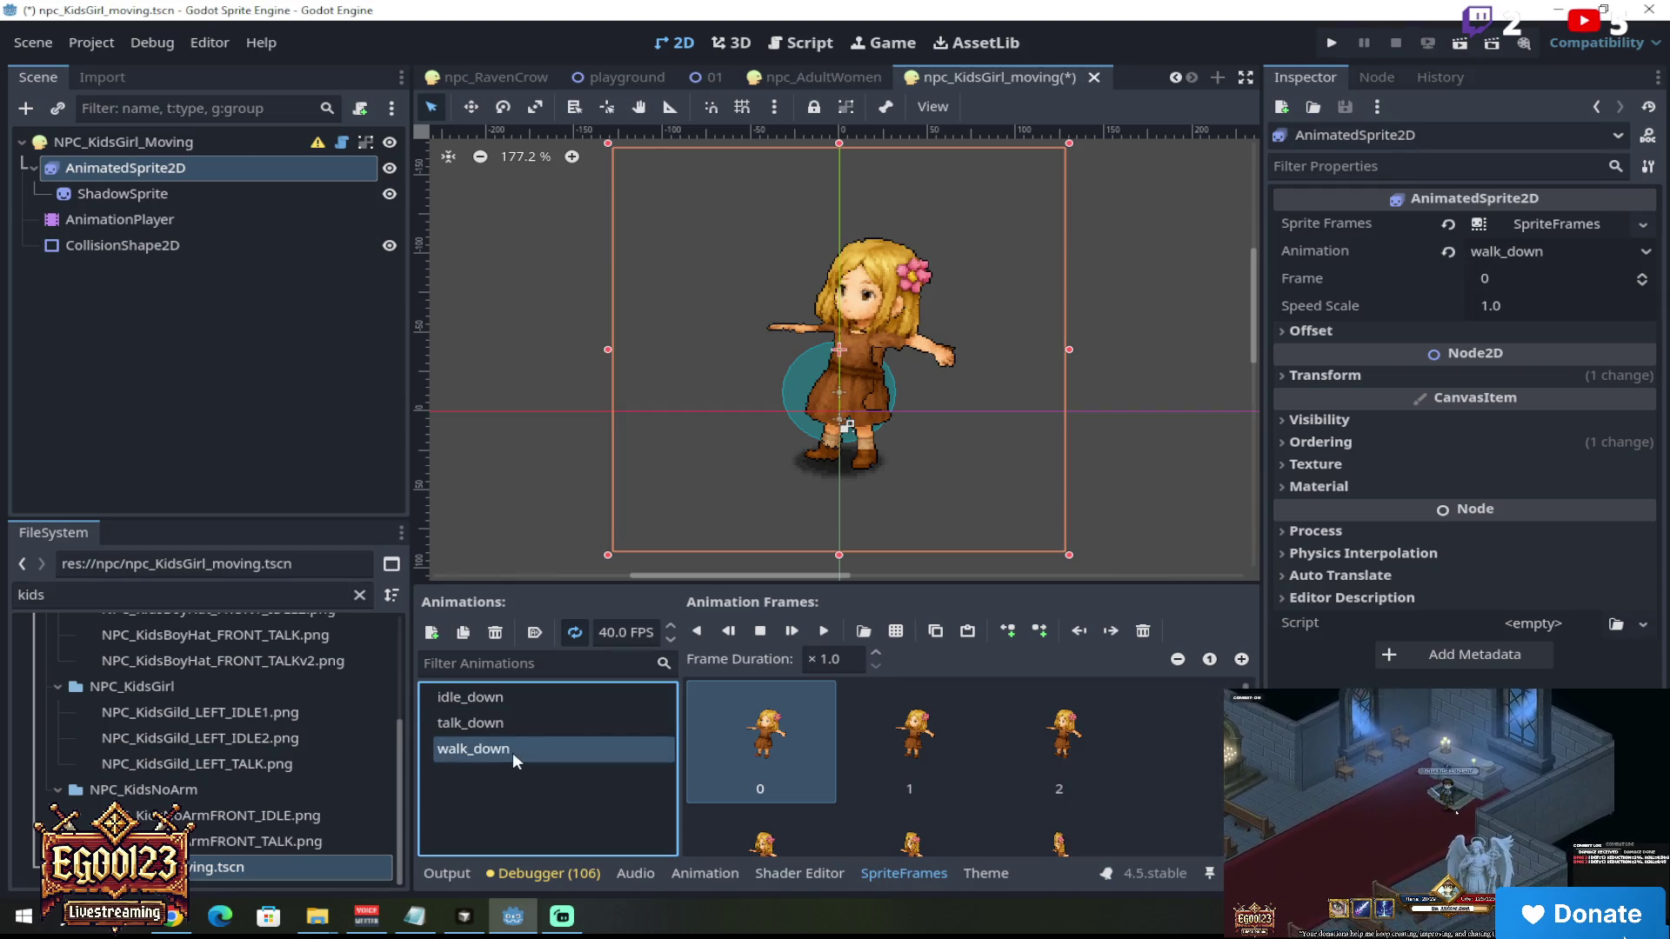
click(513, 724)
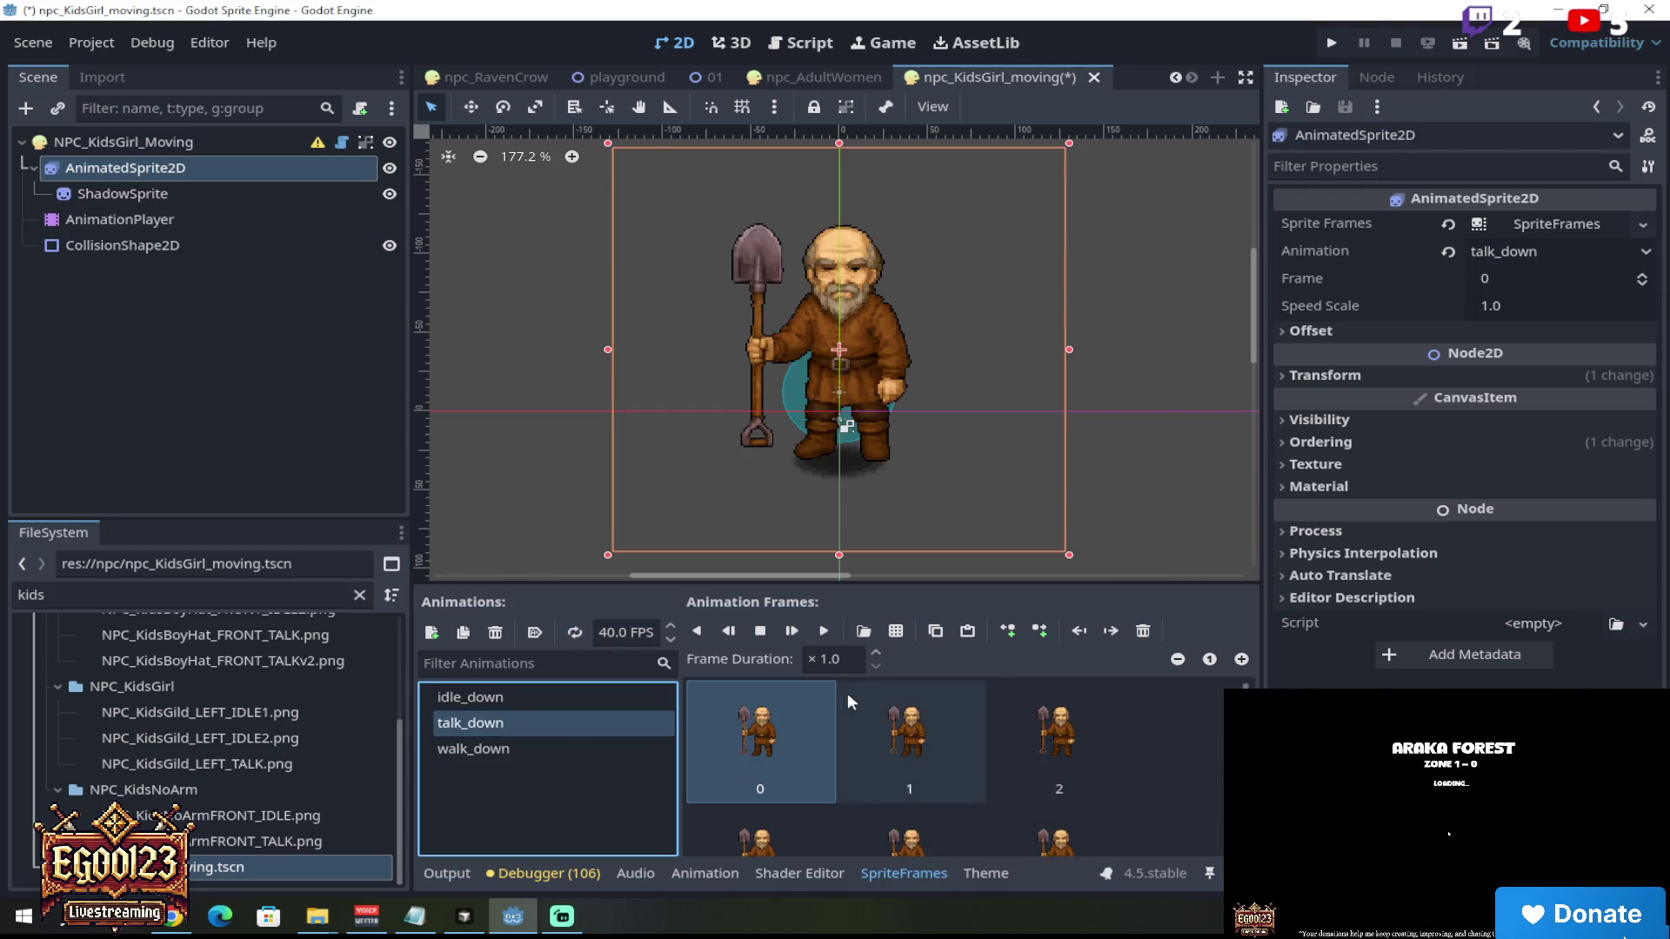
Step: Delete the old man frames from talk_down and open NPC_KidsGild_LEFT_TALK.png as a sprite sheet
click(1145, 632)
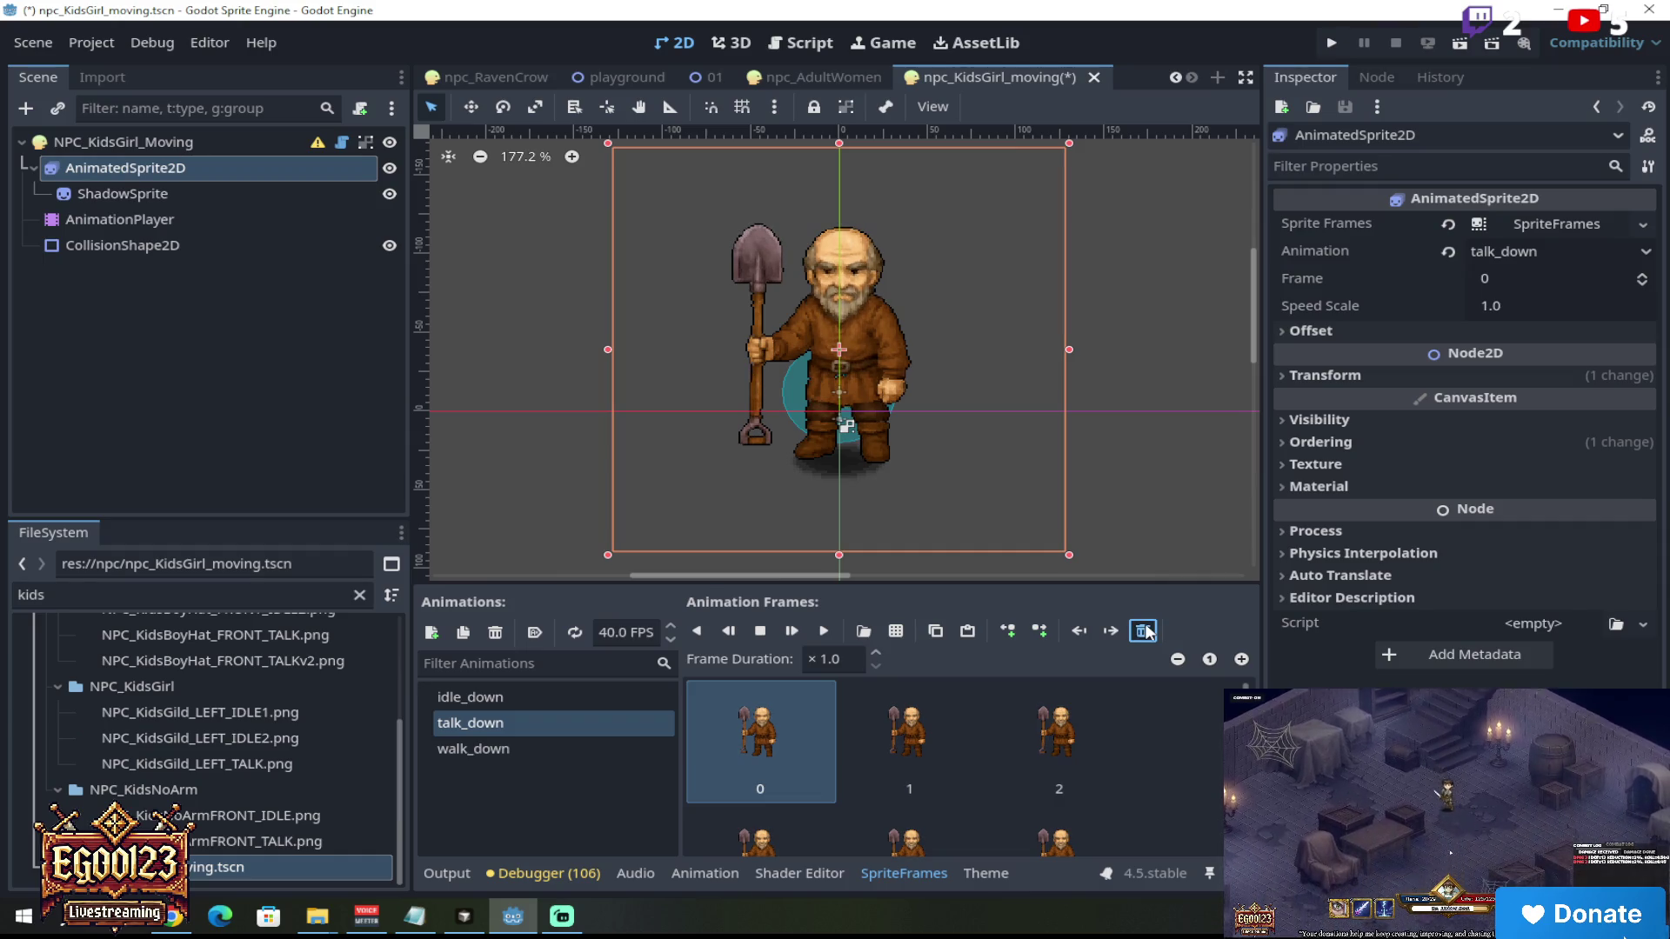
click(1145, 632)
click(1145, 631)
click(1145, 632)
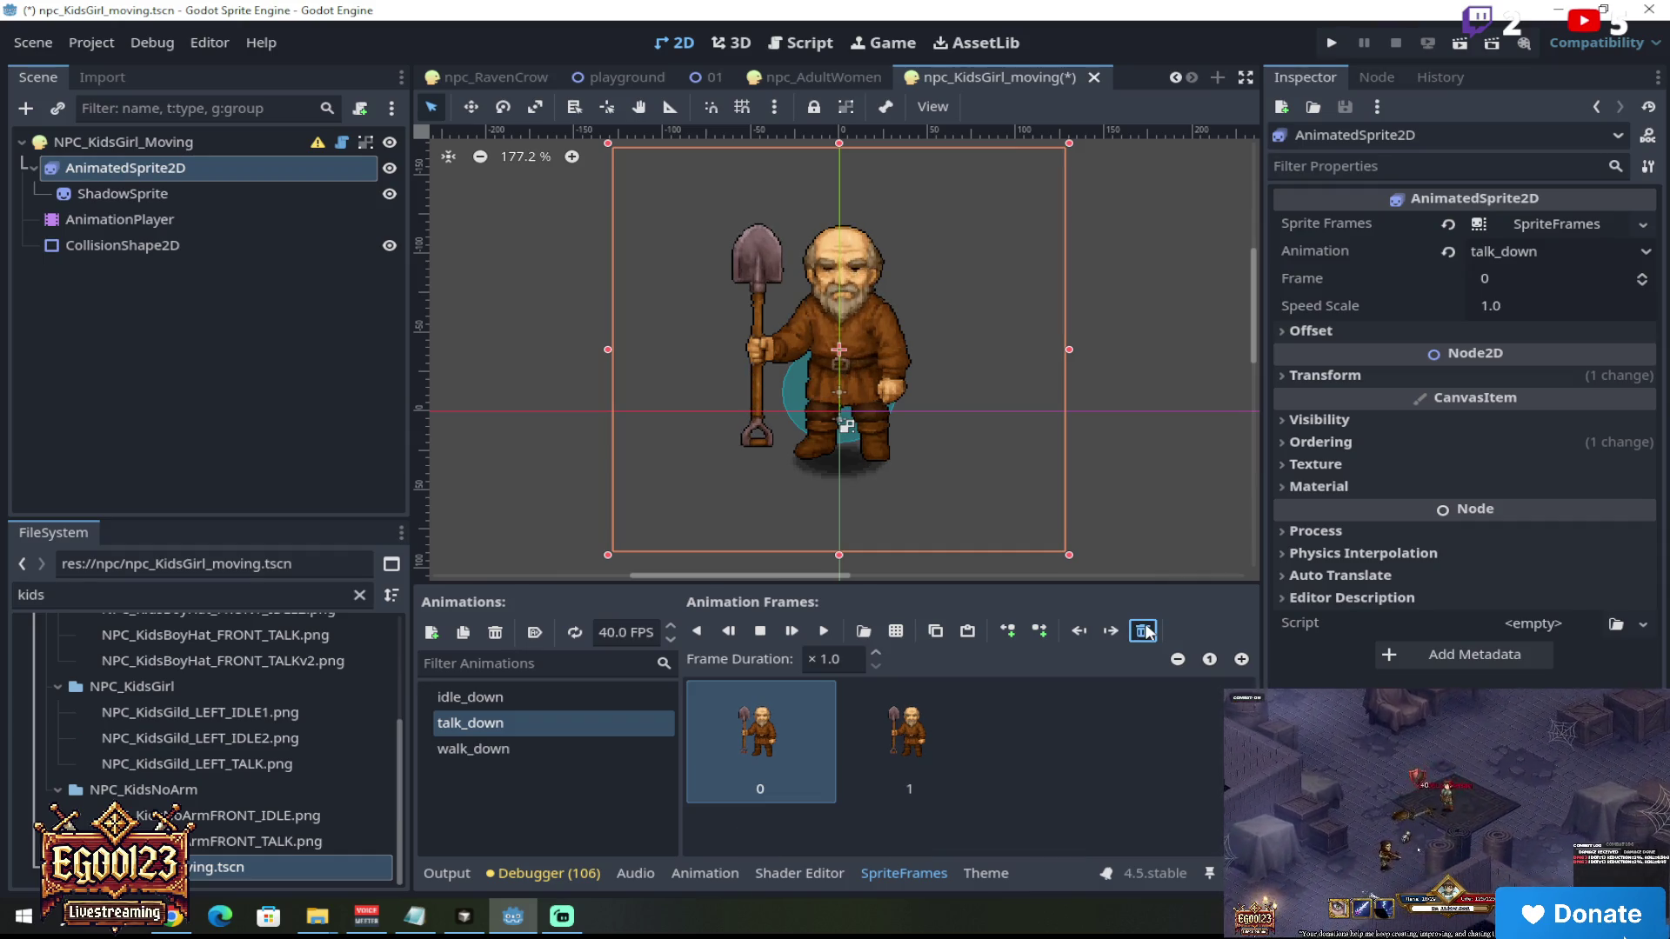
click(1145, 631)
click(1145, 631)
click(896, 633)
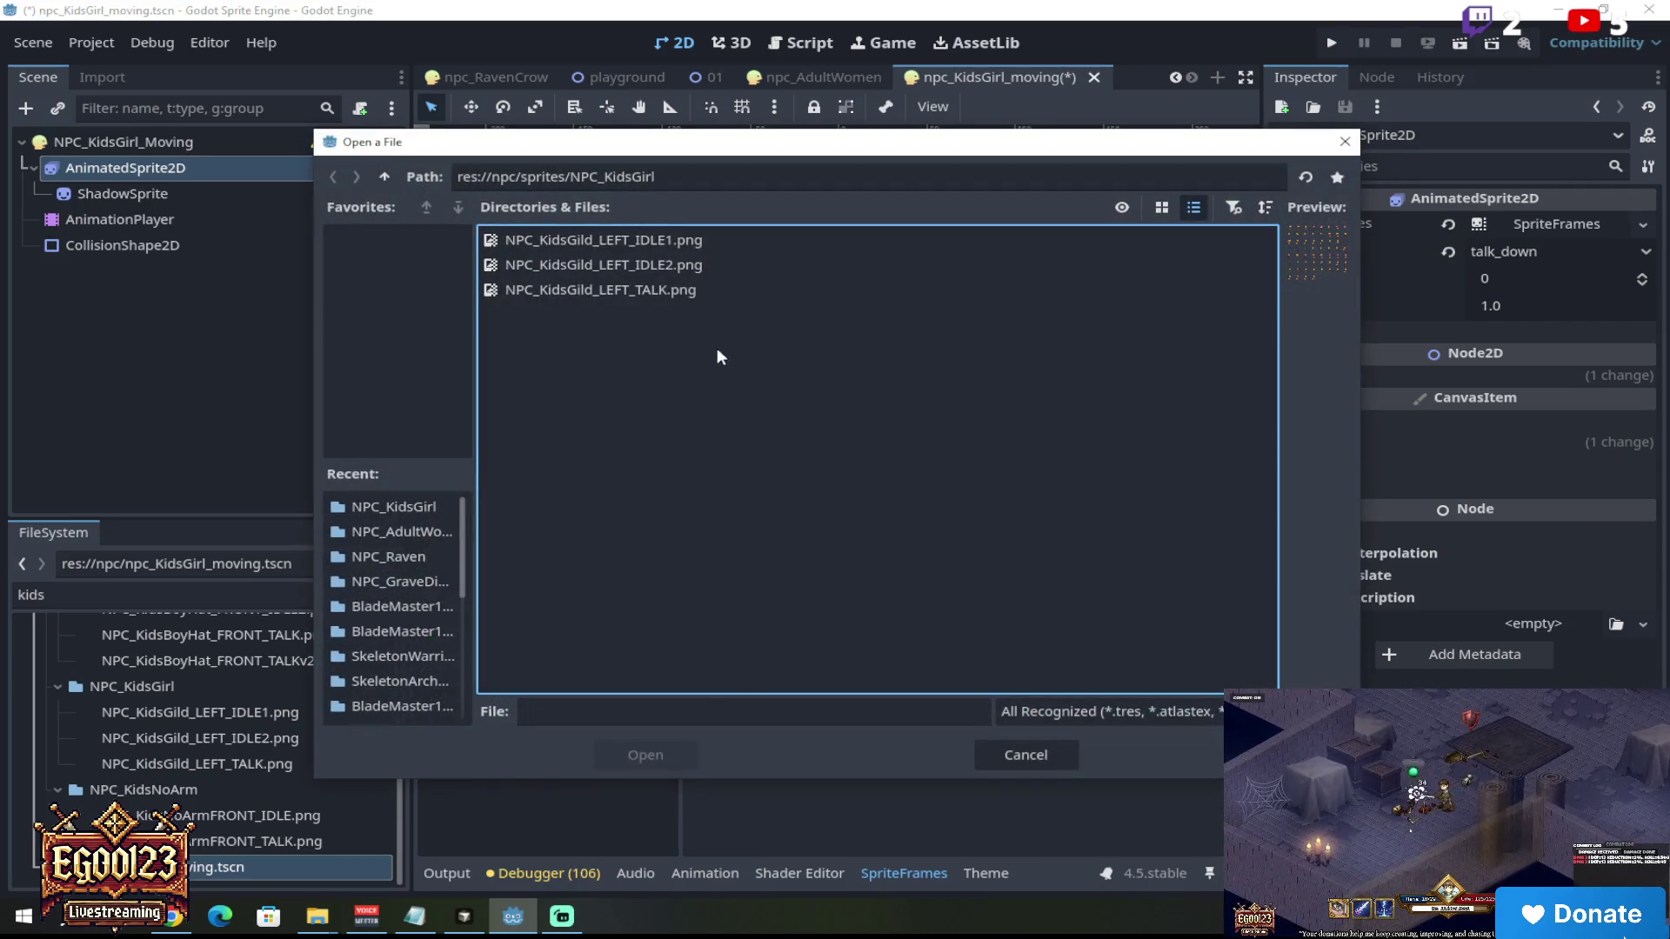
click(687, 290)
click(648, 756)
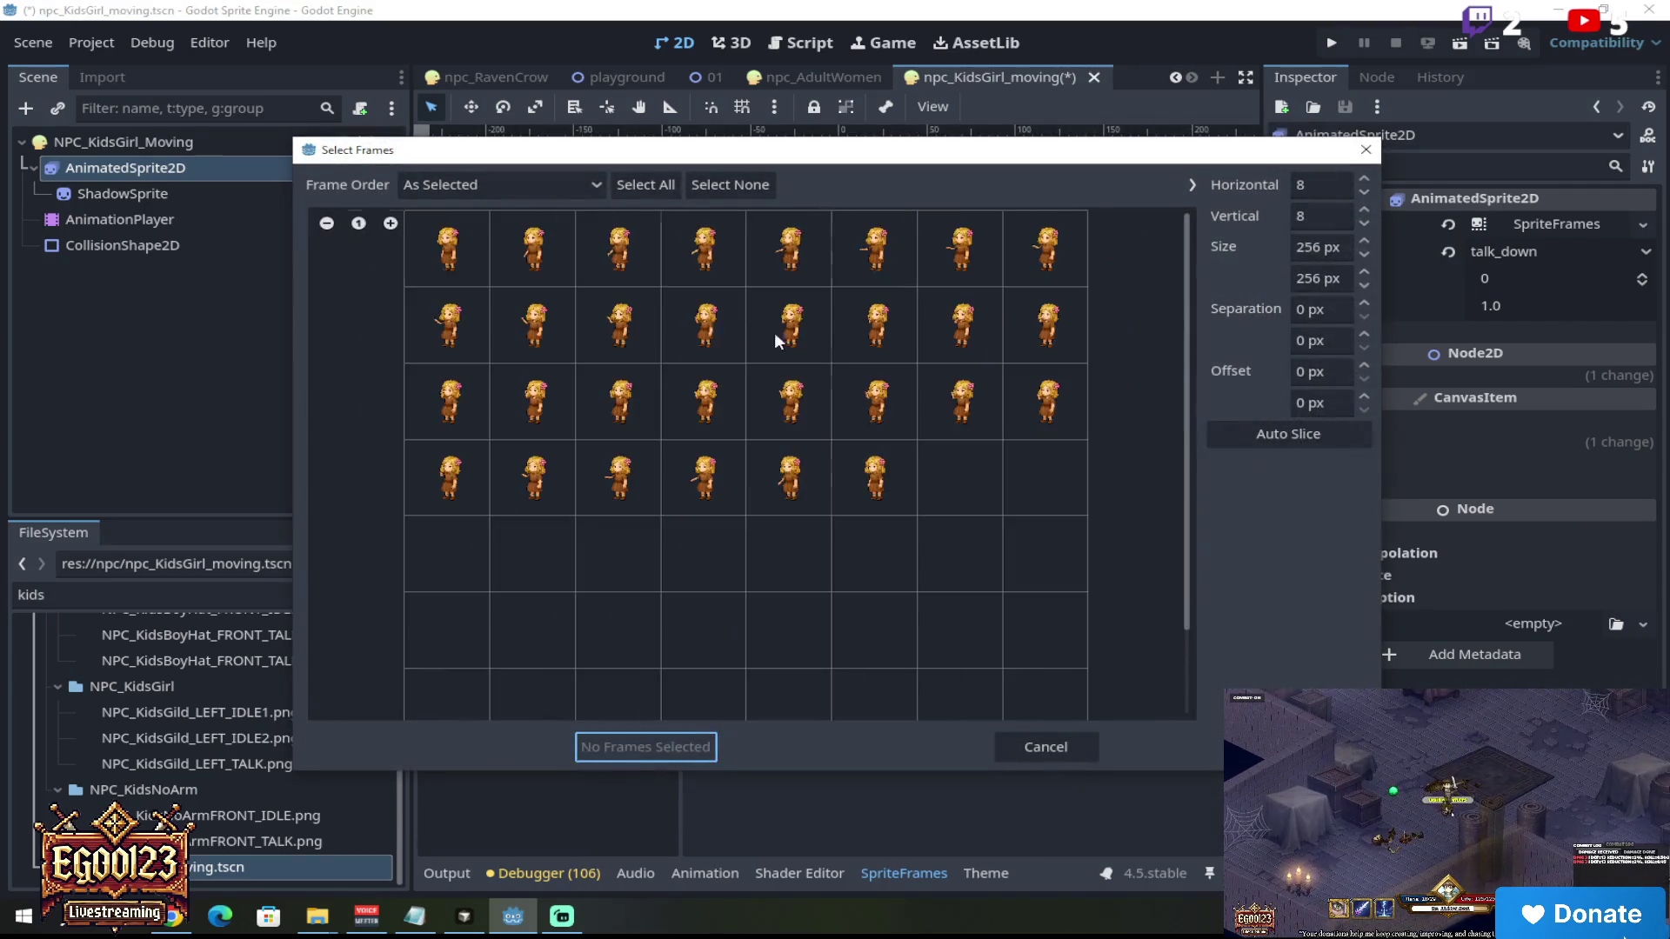
Step: Select frames 0–29 across four rows and add all 30 talking frames to talk_down
drag(459, 261, 1038, 268)
drag(447, 317, 1089, 331)
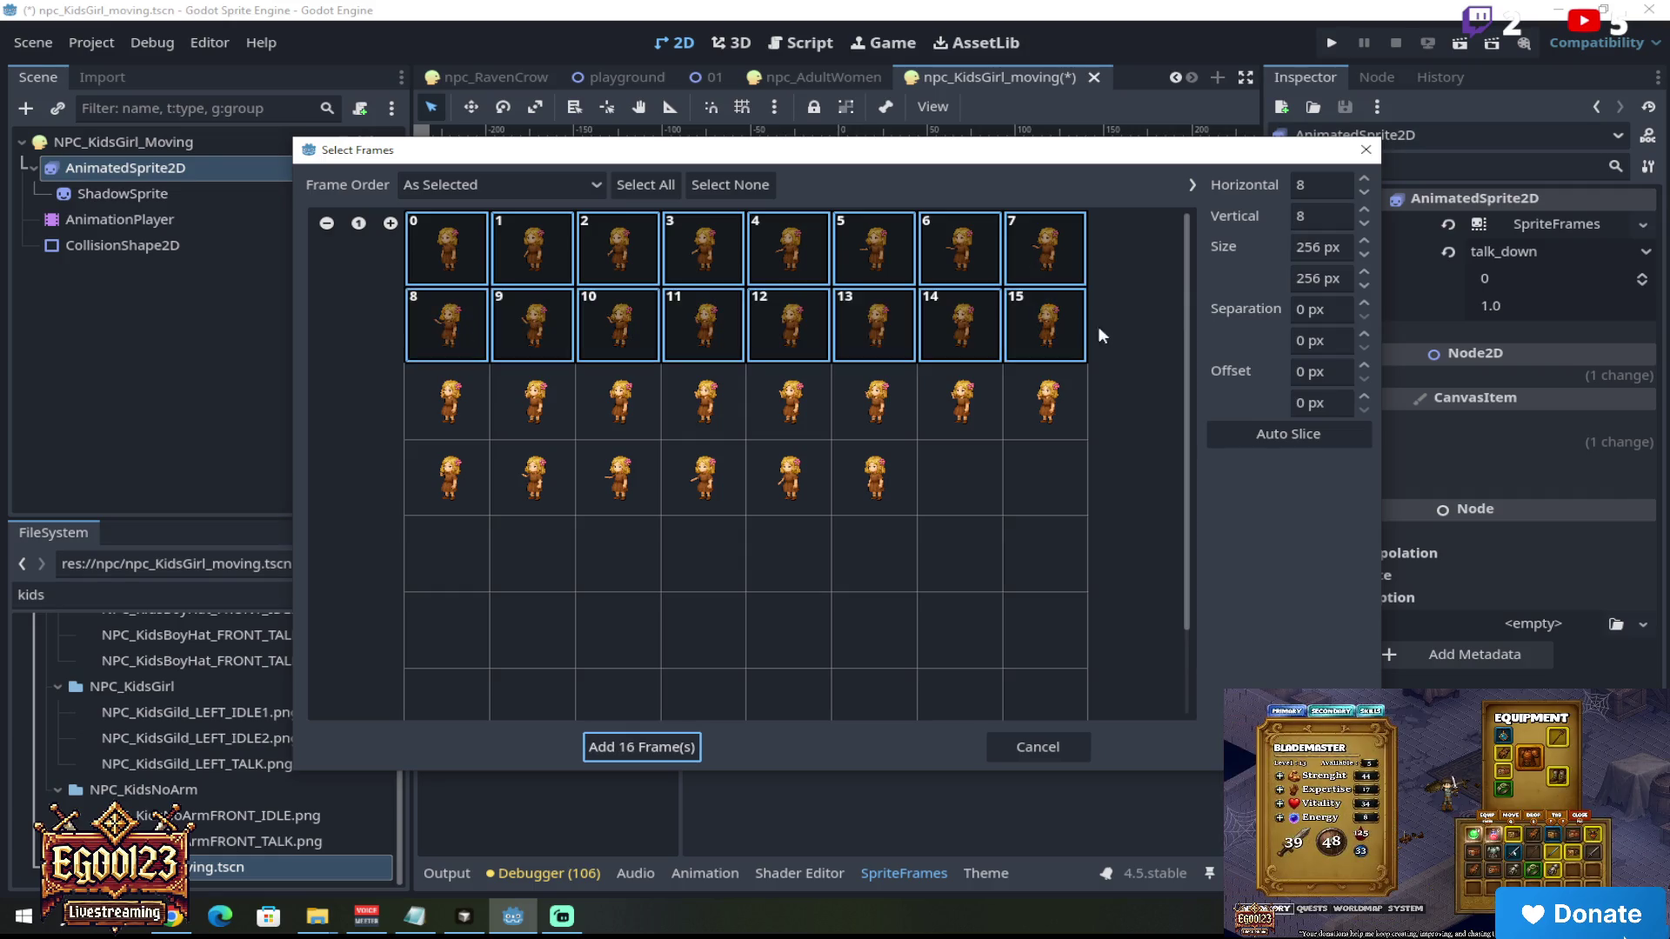
drag(447, 400, 1086, 418)
drag(450, 470, 851, 494)
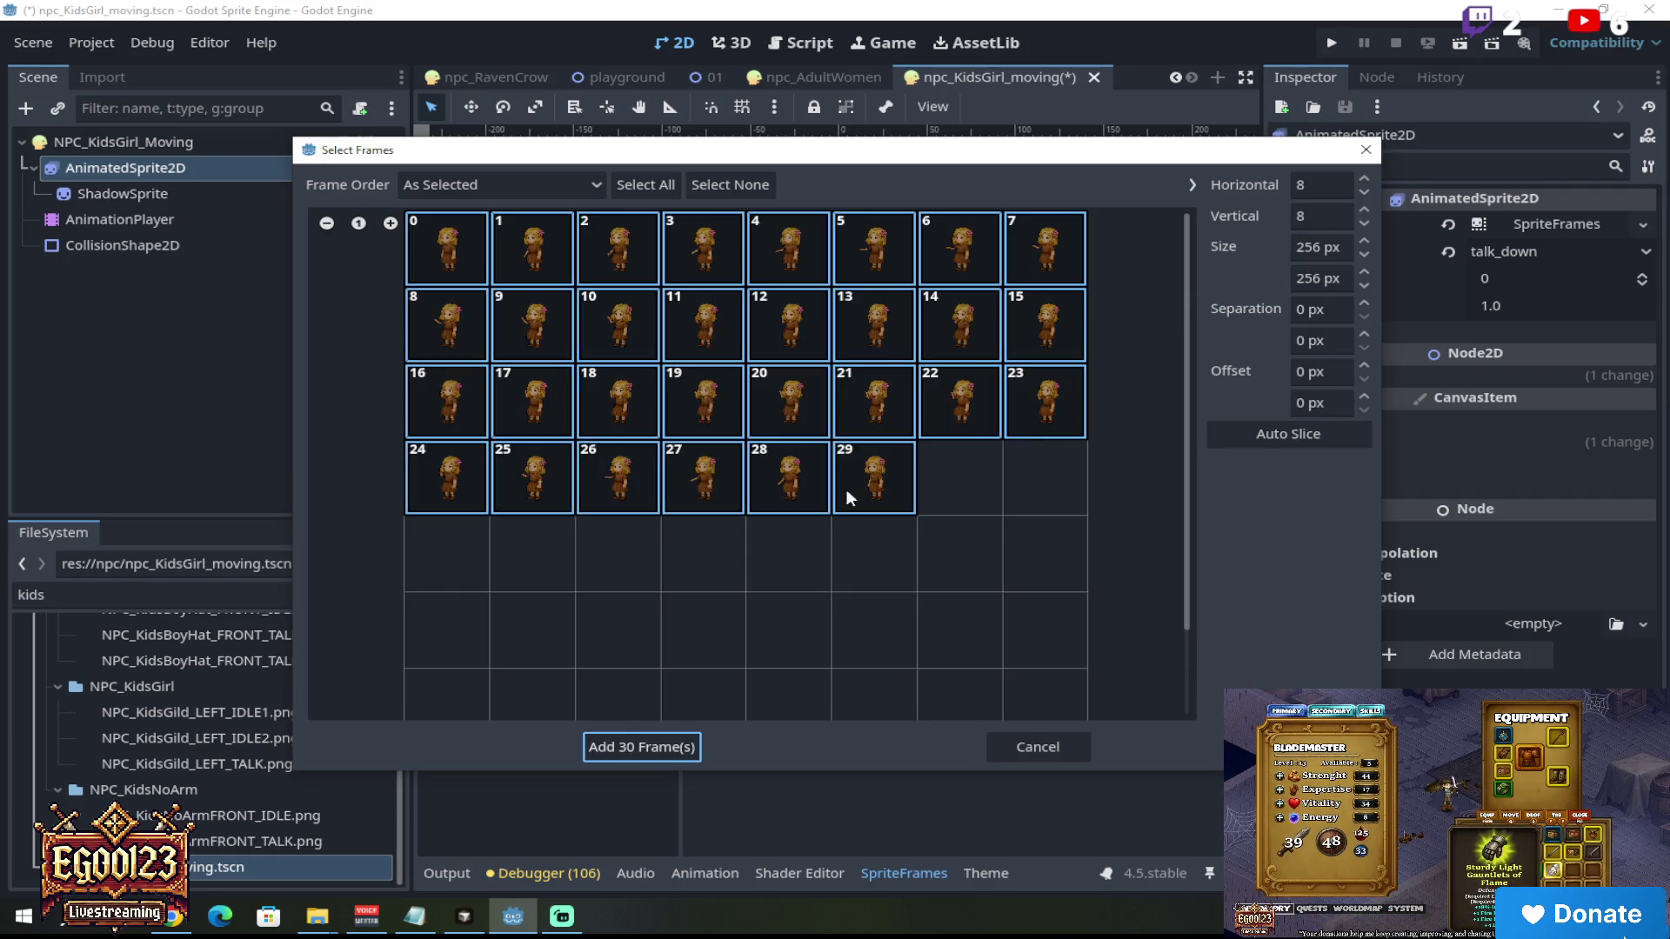
click(630, 746)
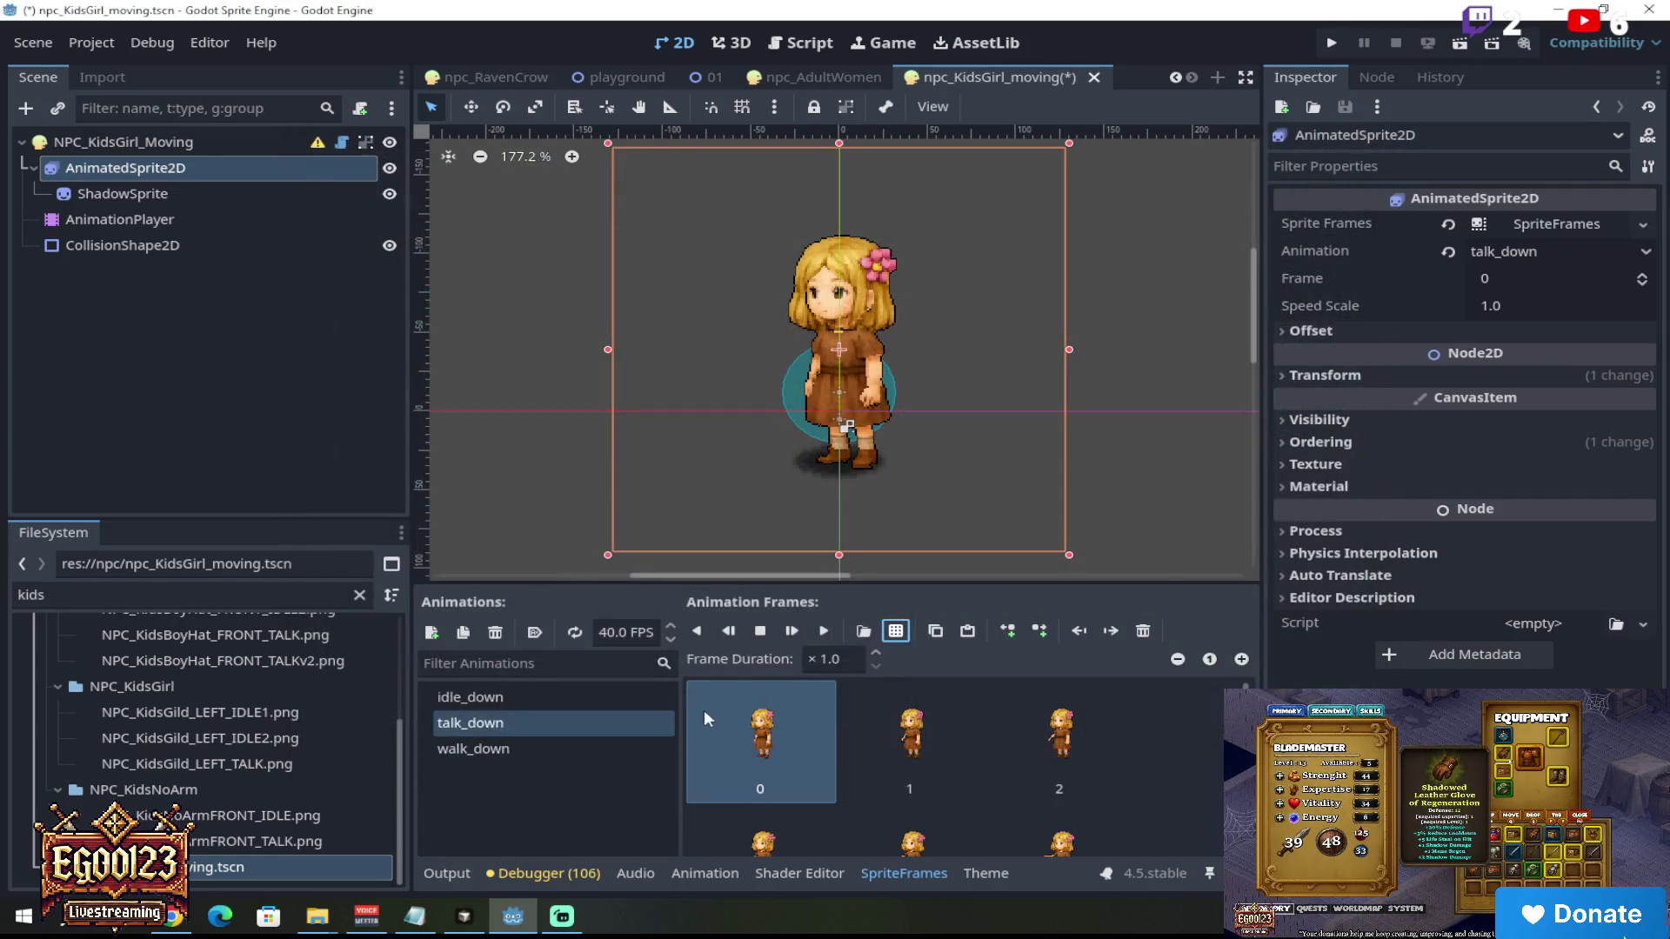
click(824, 632)
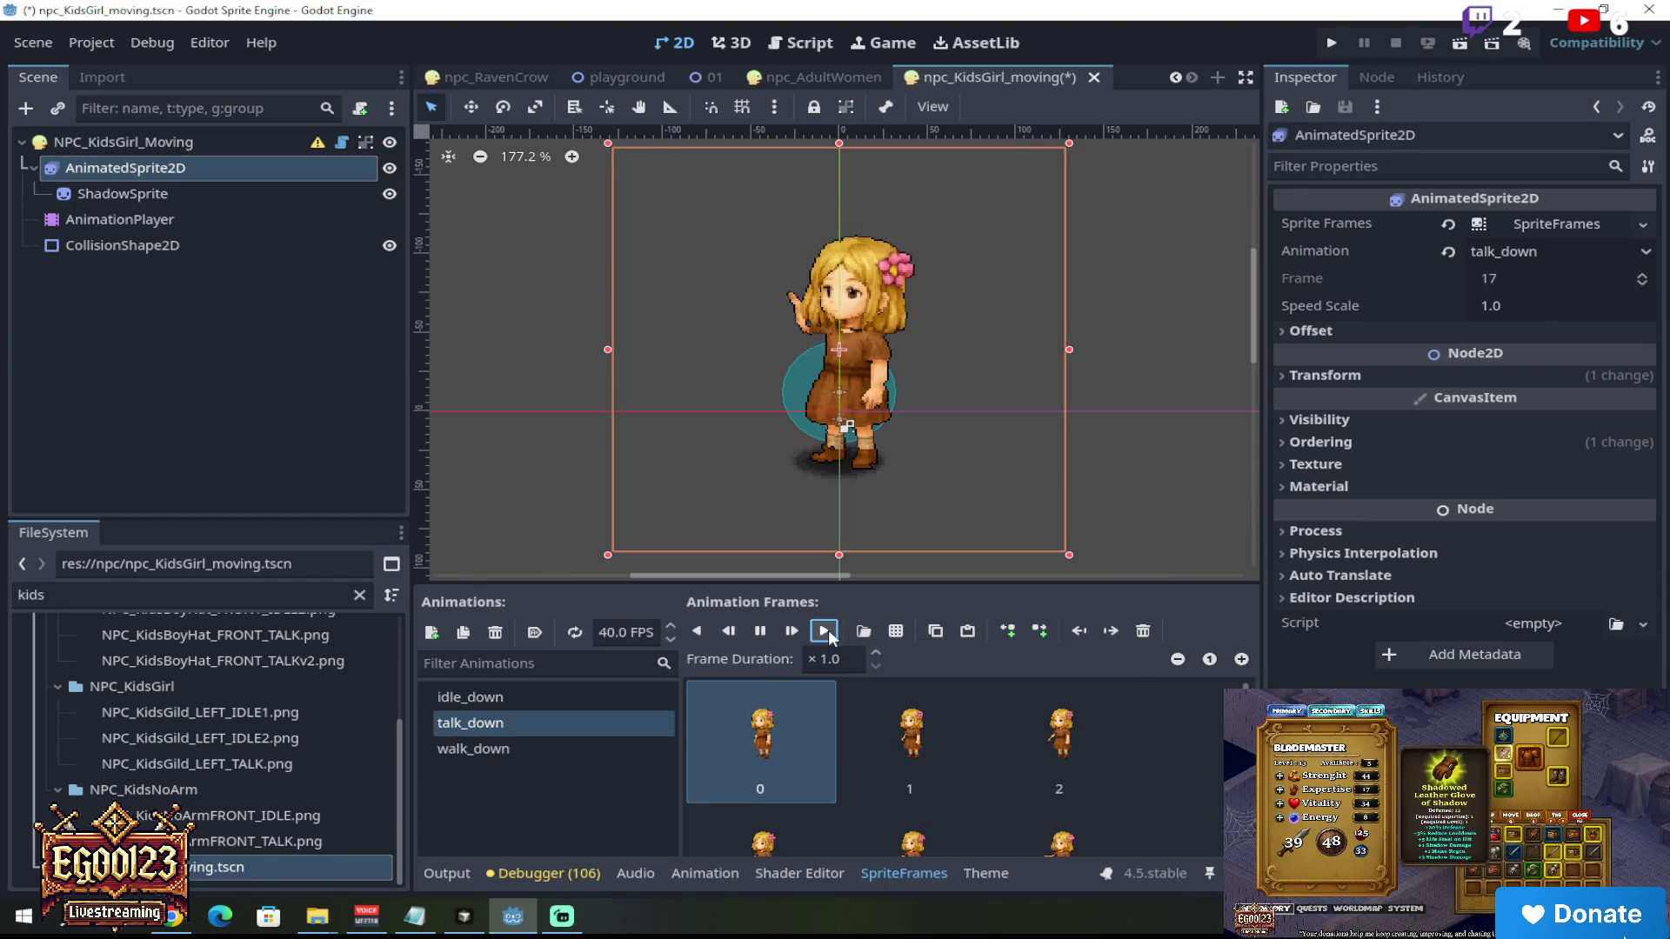
scroll(795, 346, up, 2)
scroll(795, 346, up, 3)
click(823, 632)
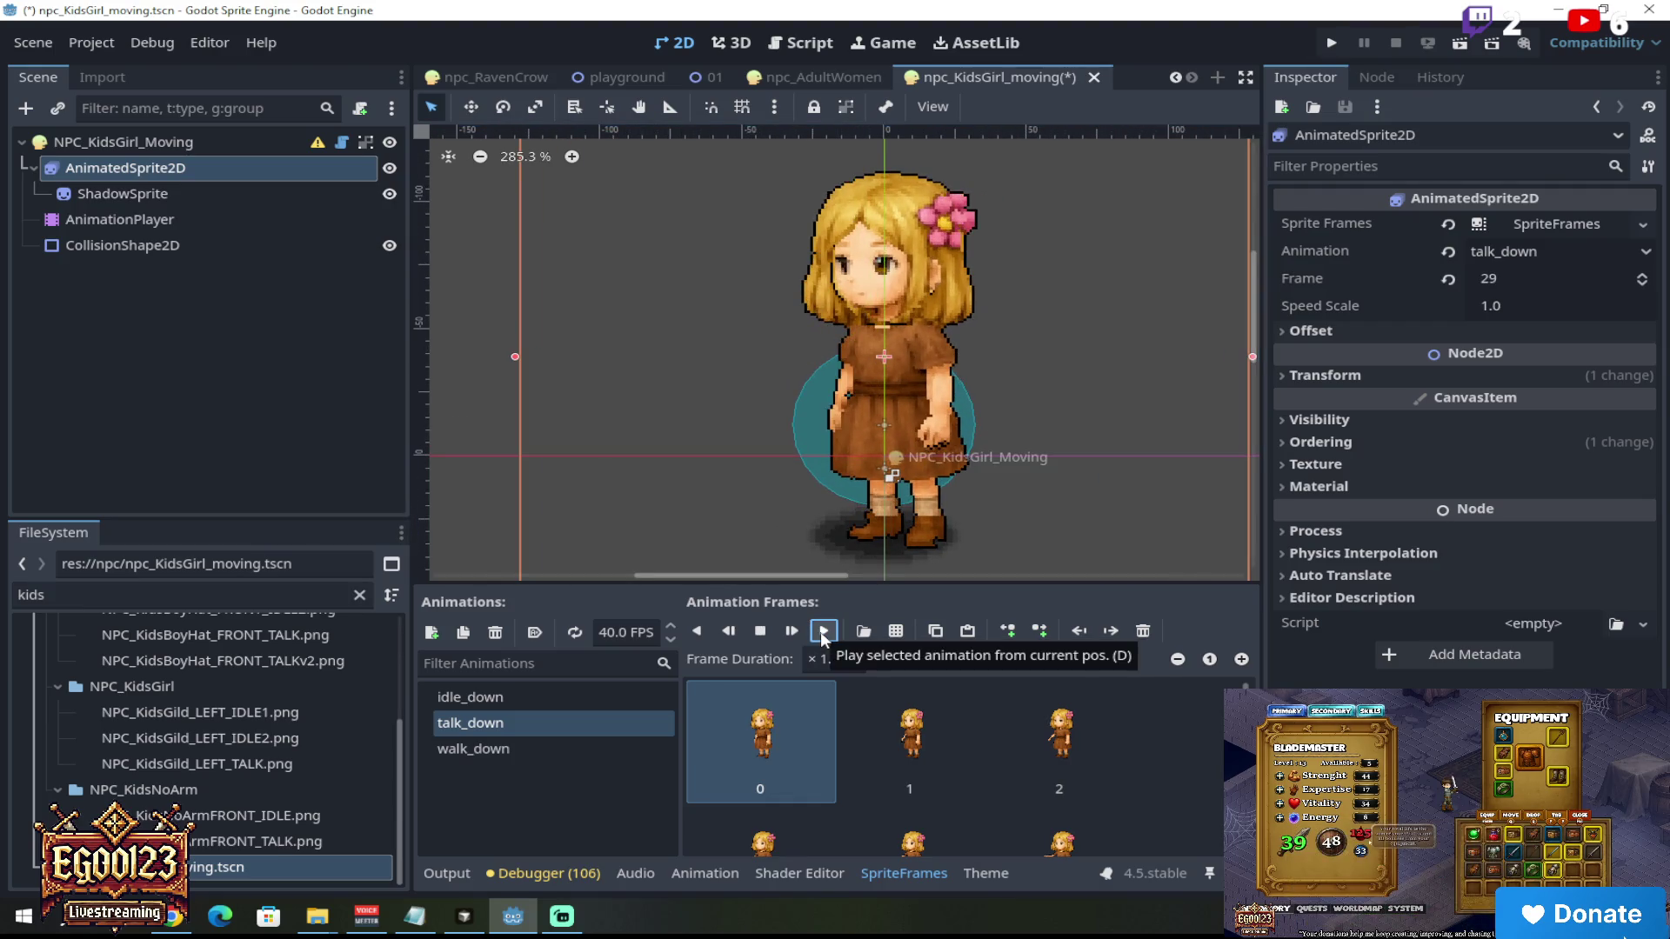
click(823, 633)
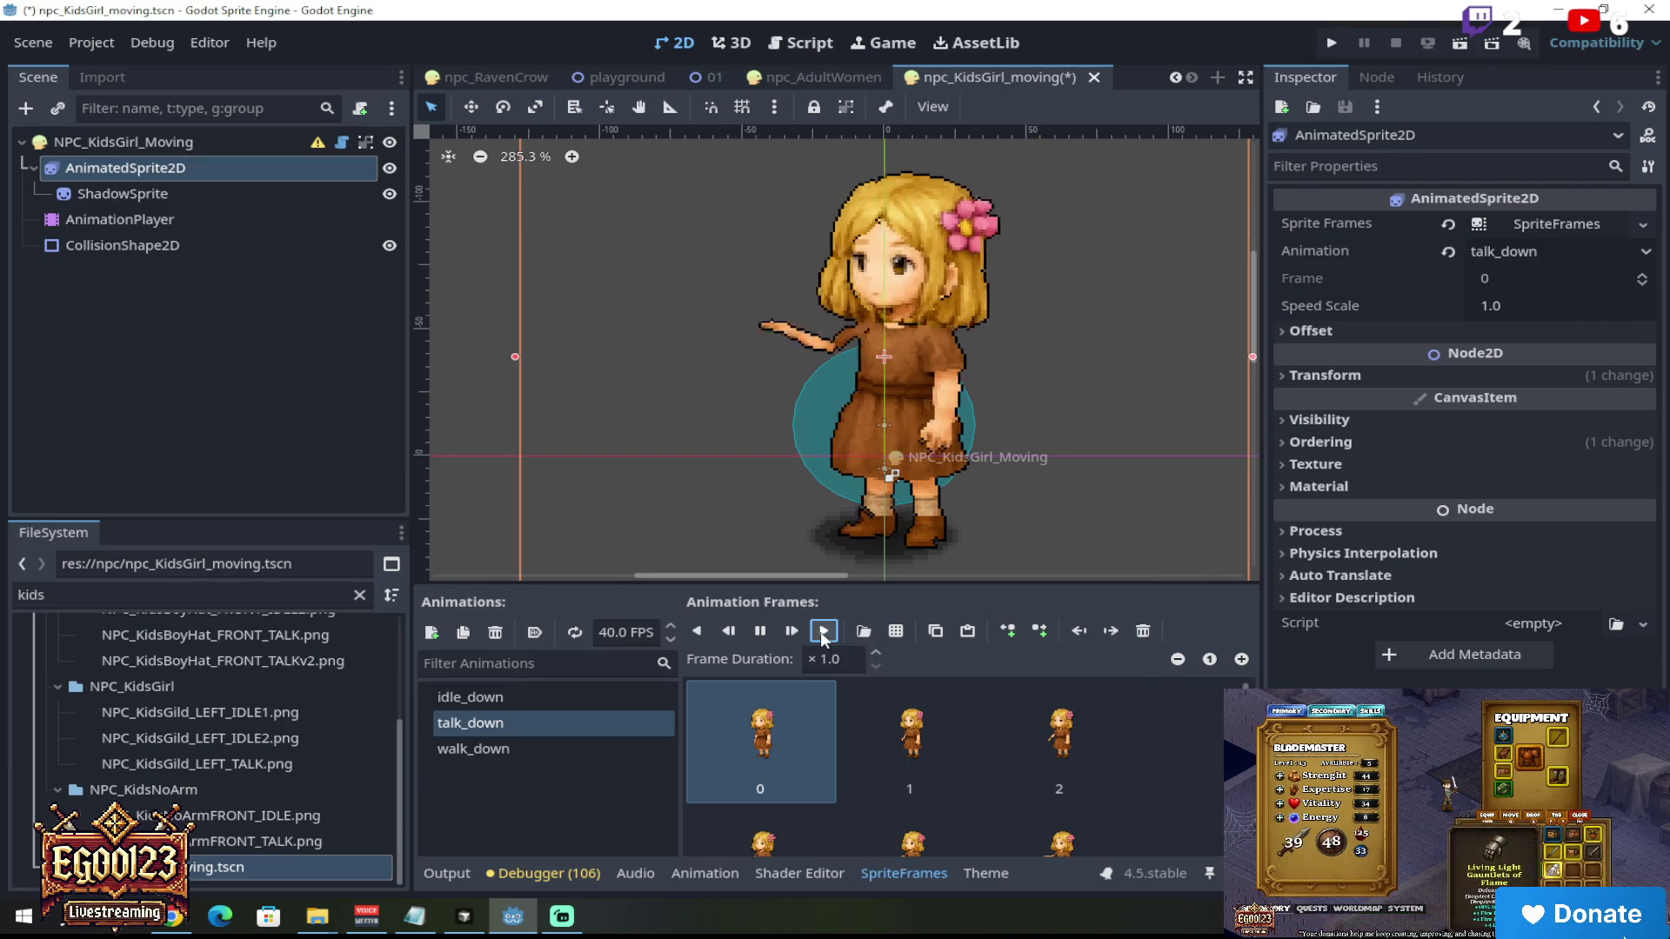
click(824, 632)
click(824, 633)
click(825, 633)
scroll(1000, 409, down, 3)
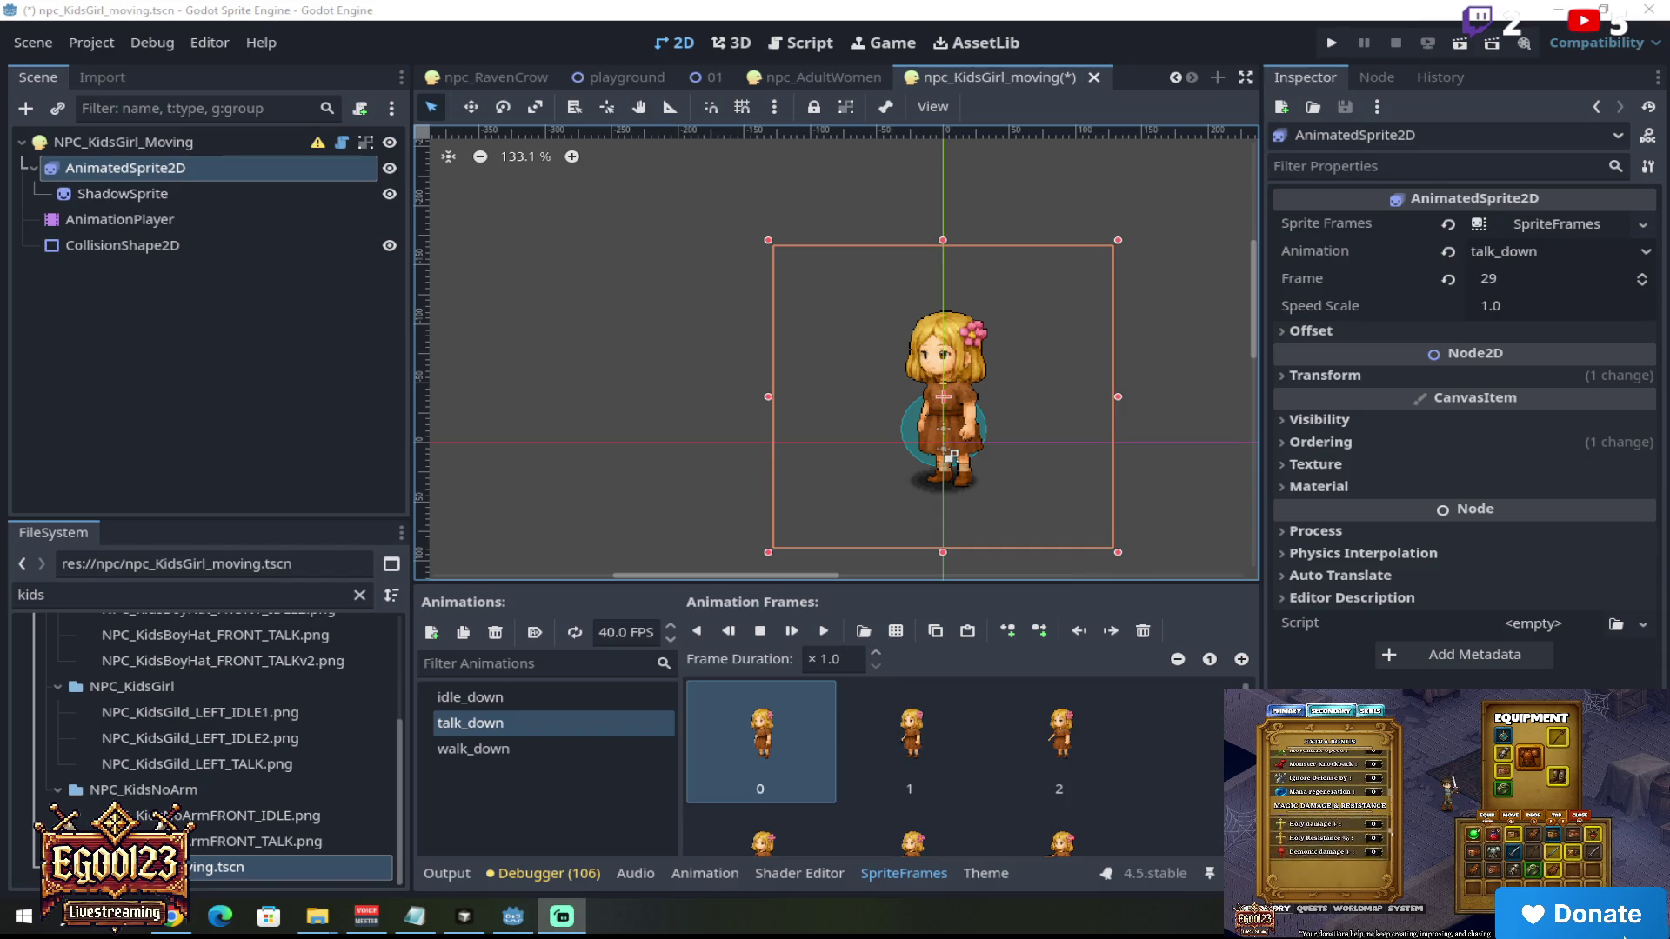
scroll(1052, 463, up, 3)
click(823, 631)
click(753, 634)
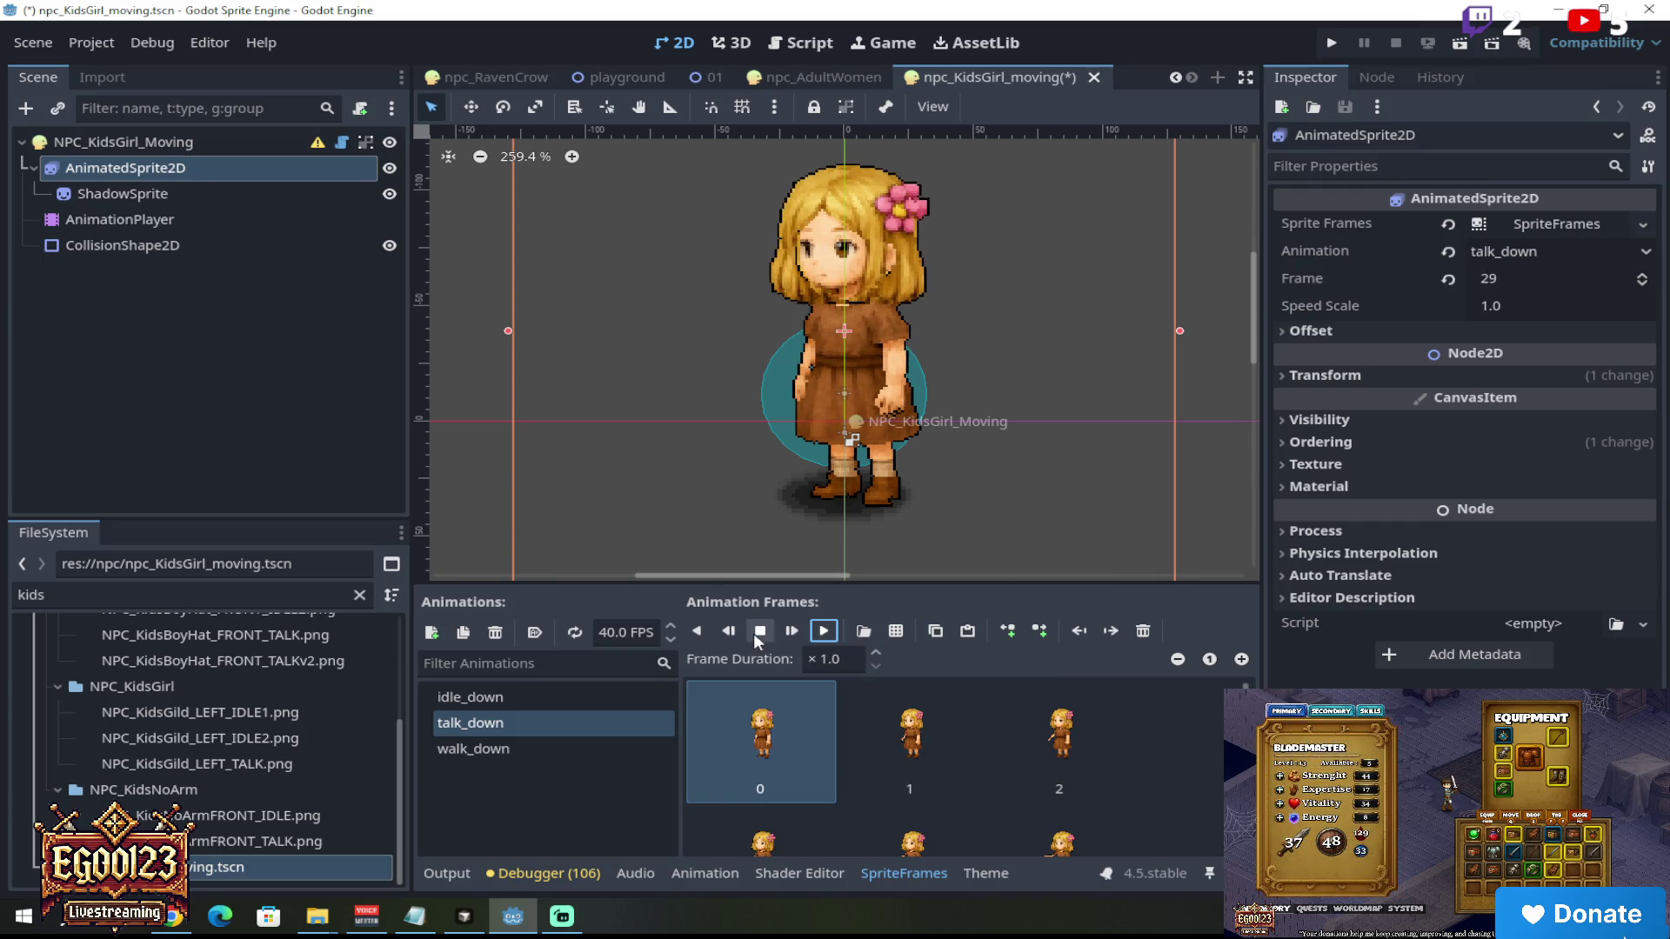
click(531, 746)
click(823, 632)
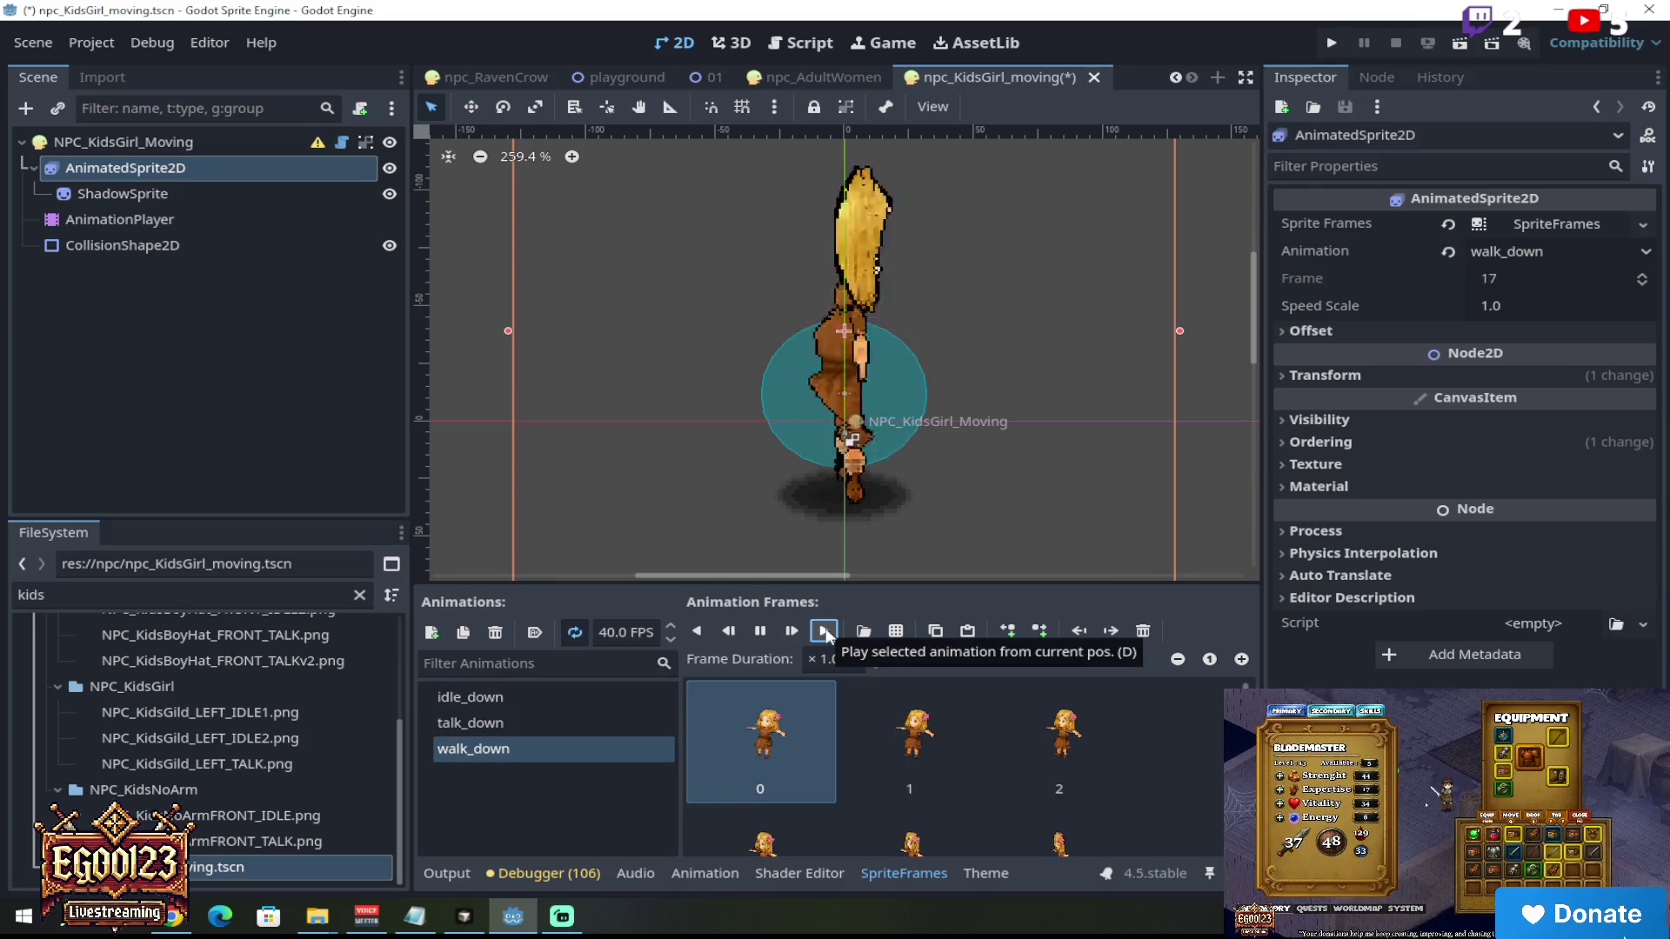
click(763, 632)
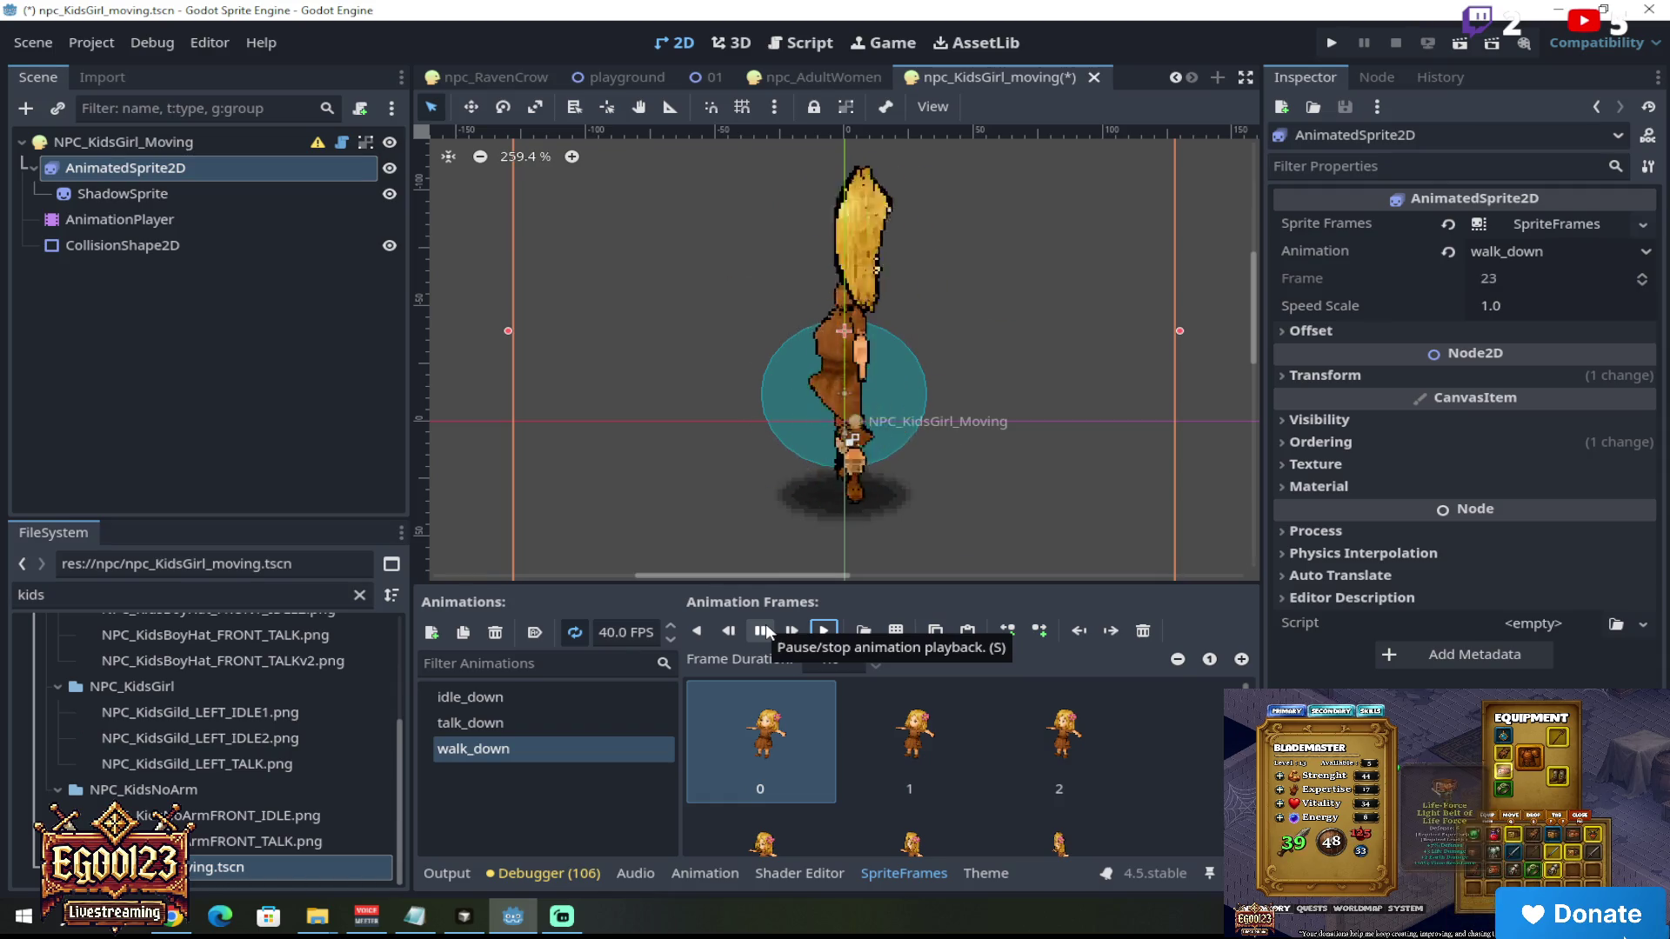
click(763, 632)
click(585, 697)
click(833, 633)
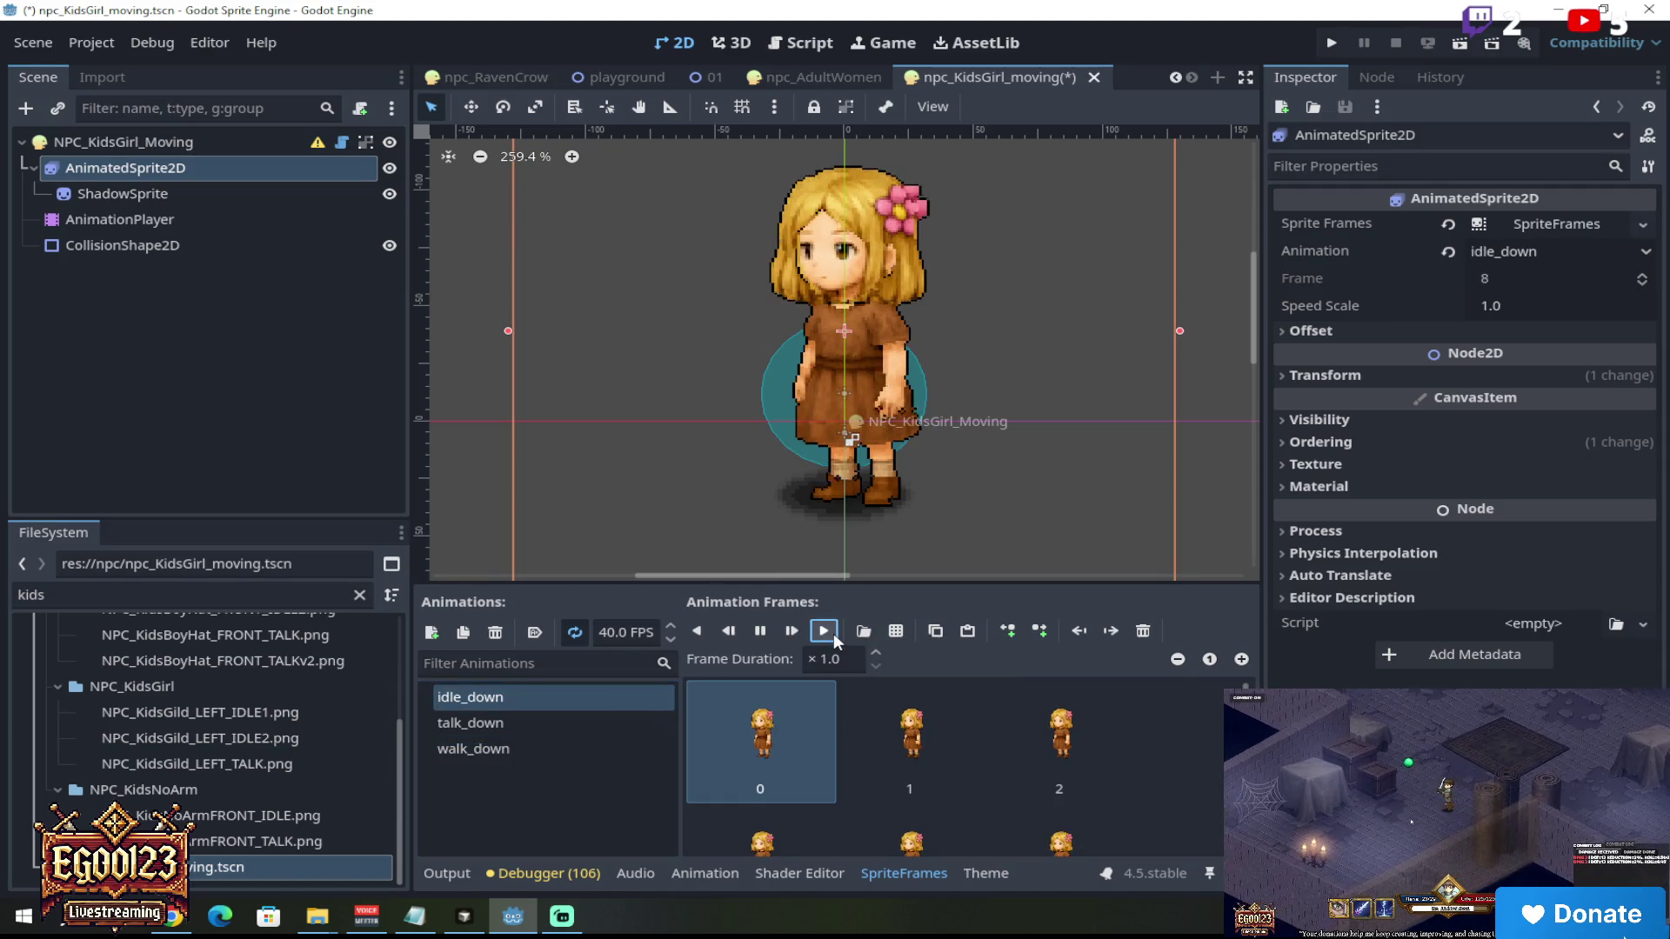
click(762, 632)
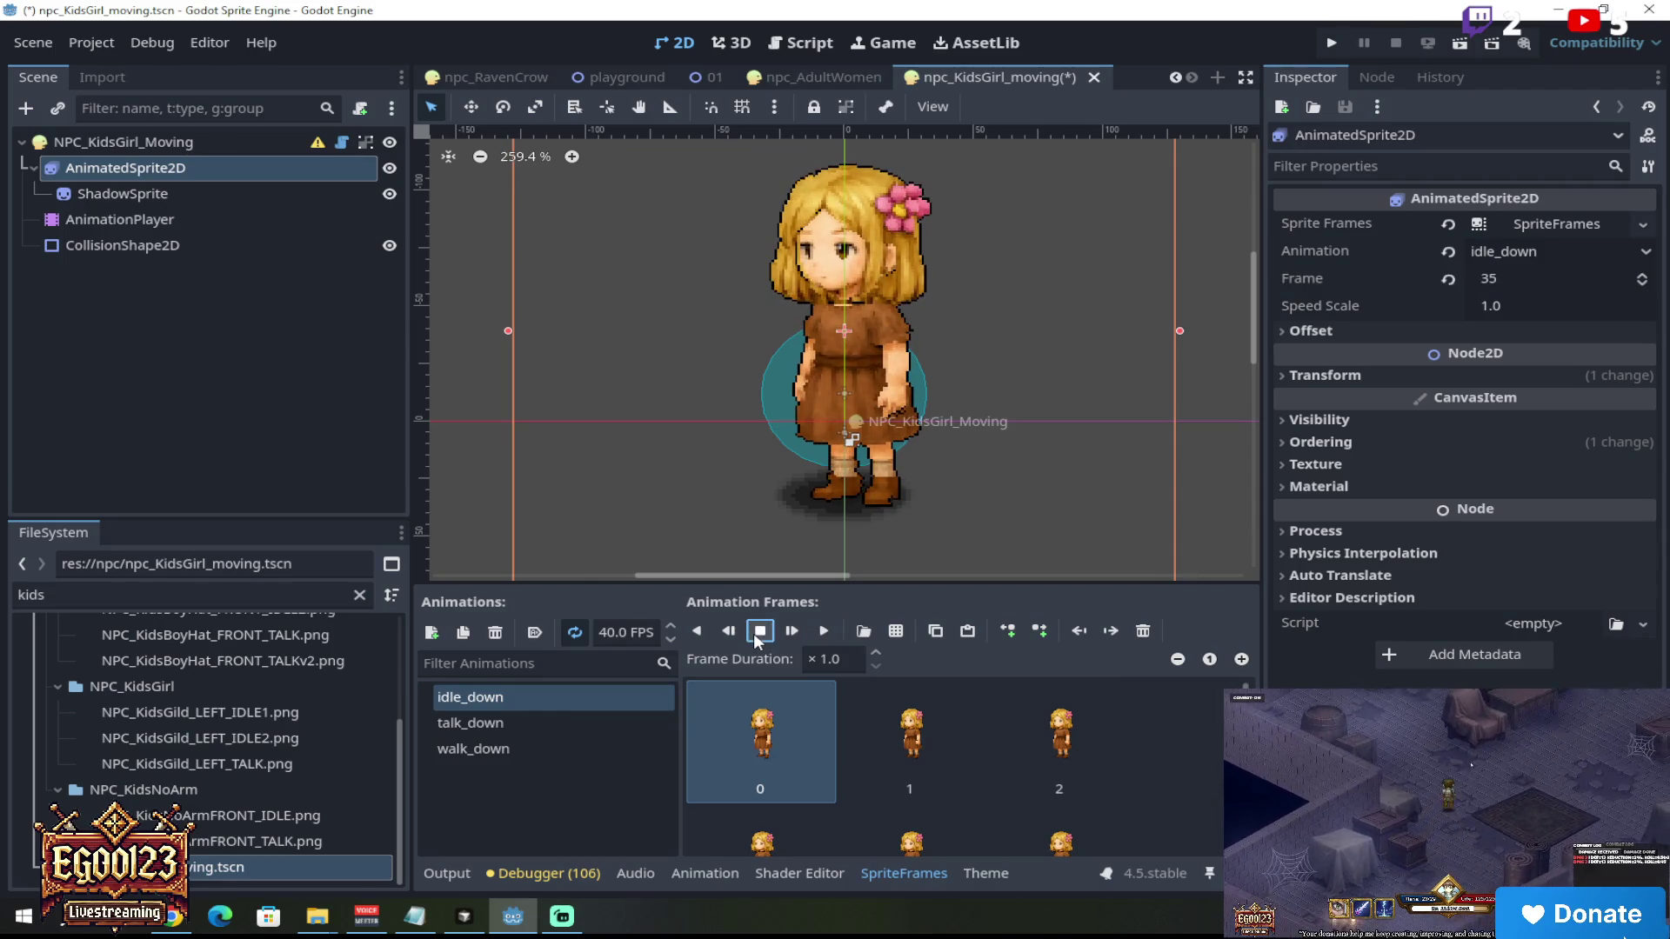
click(546, 729)
click(824, 632)
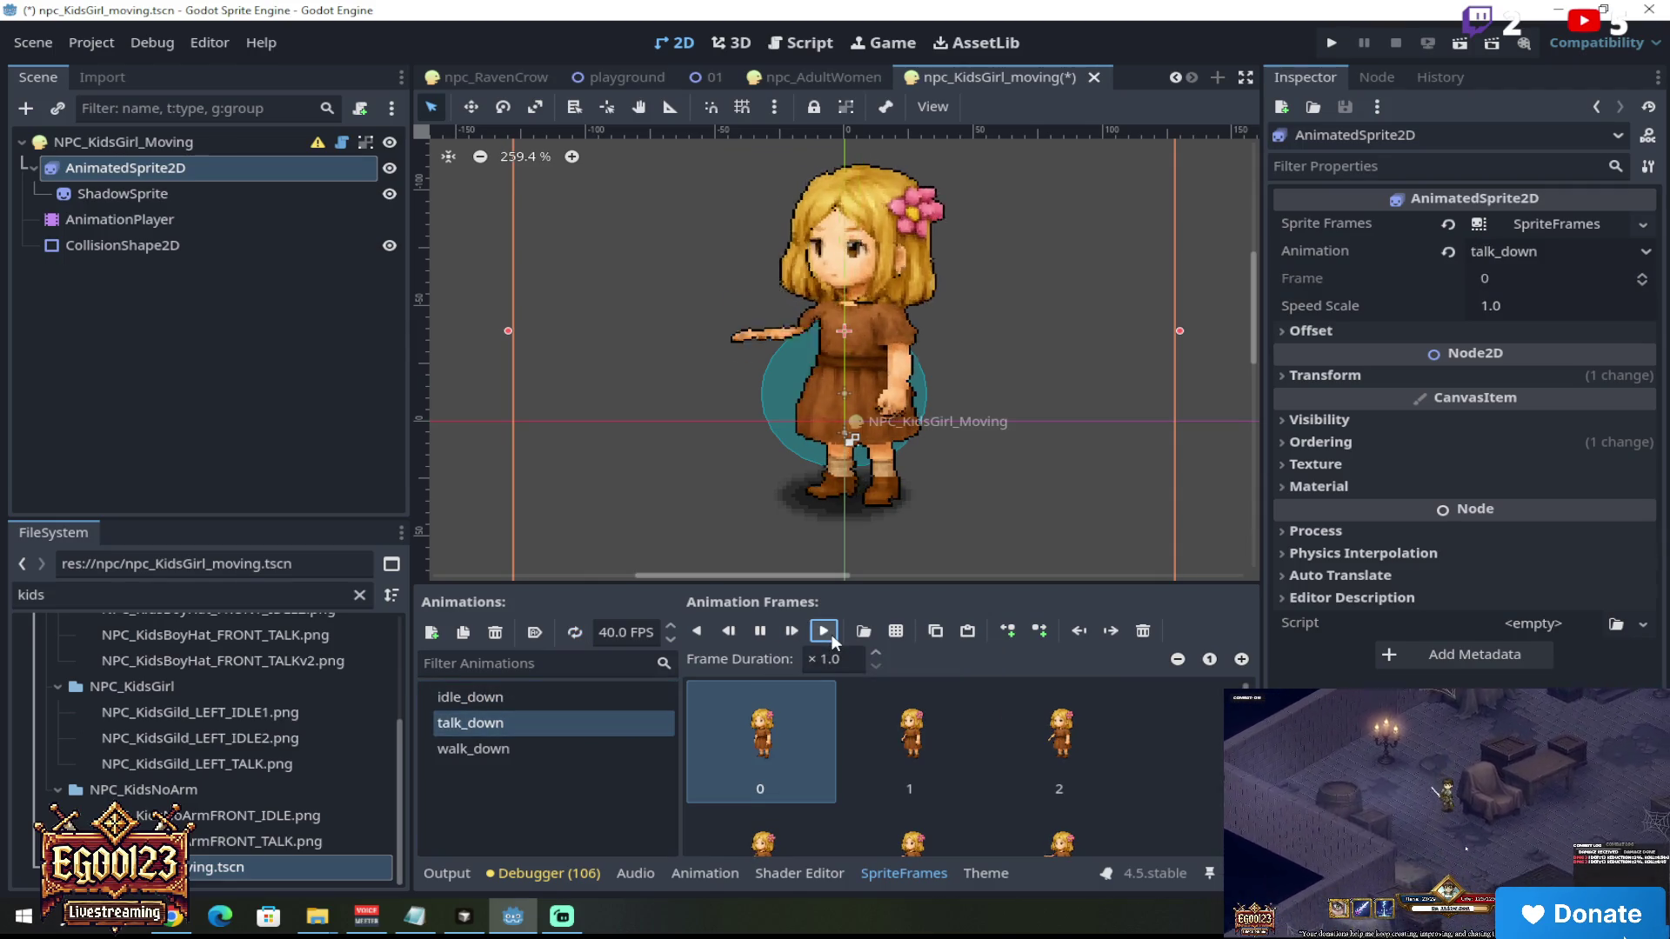
click(635, 748)
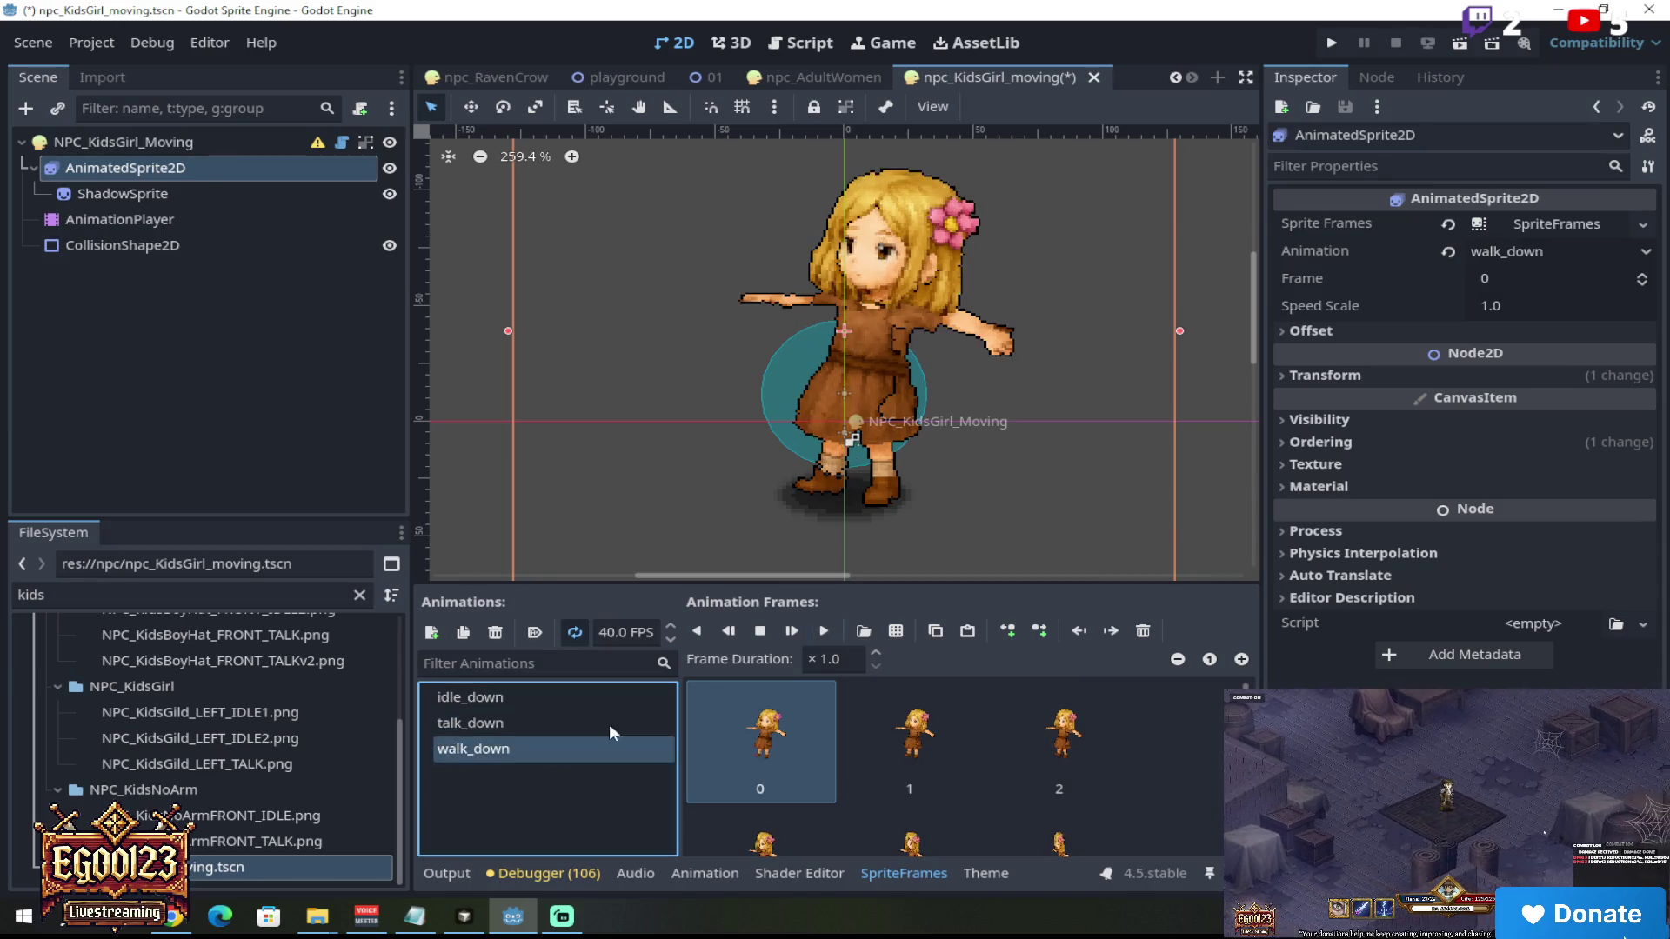
click(824, 632)
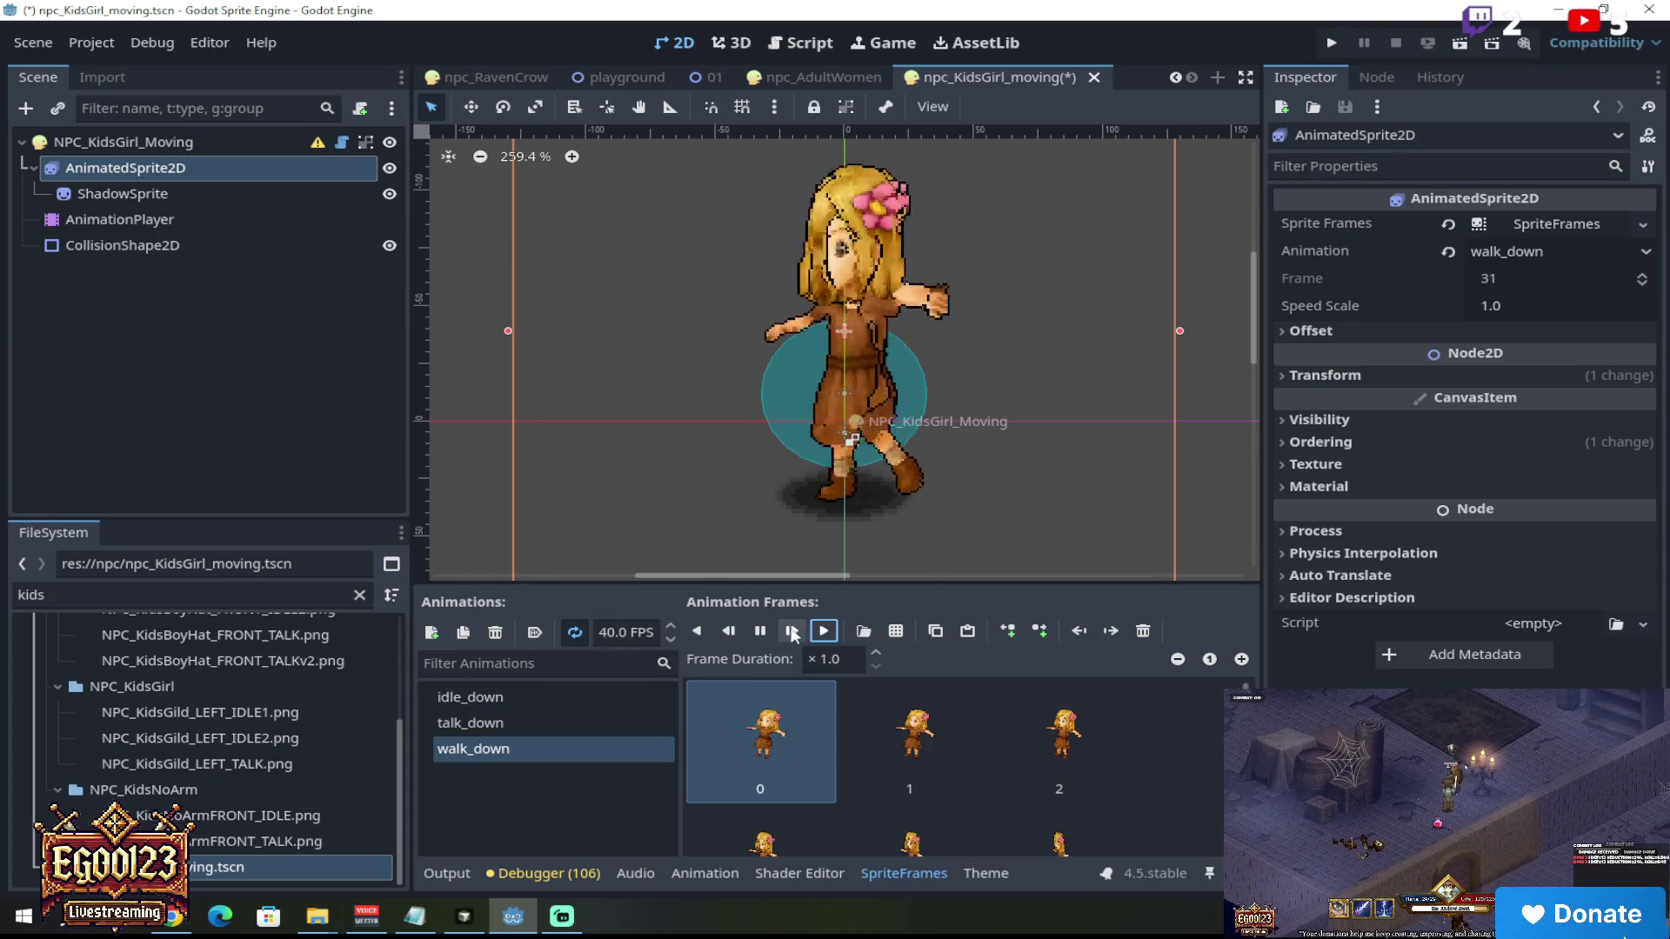
click(759, 632)
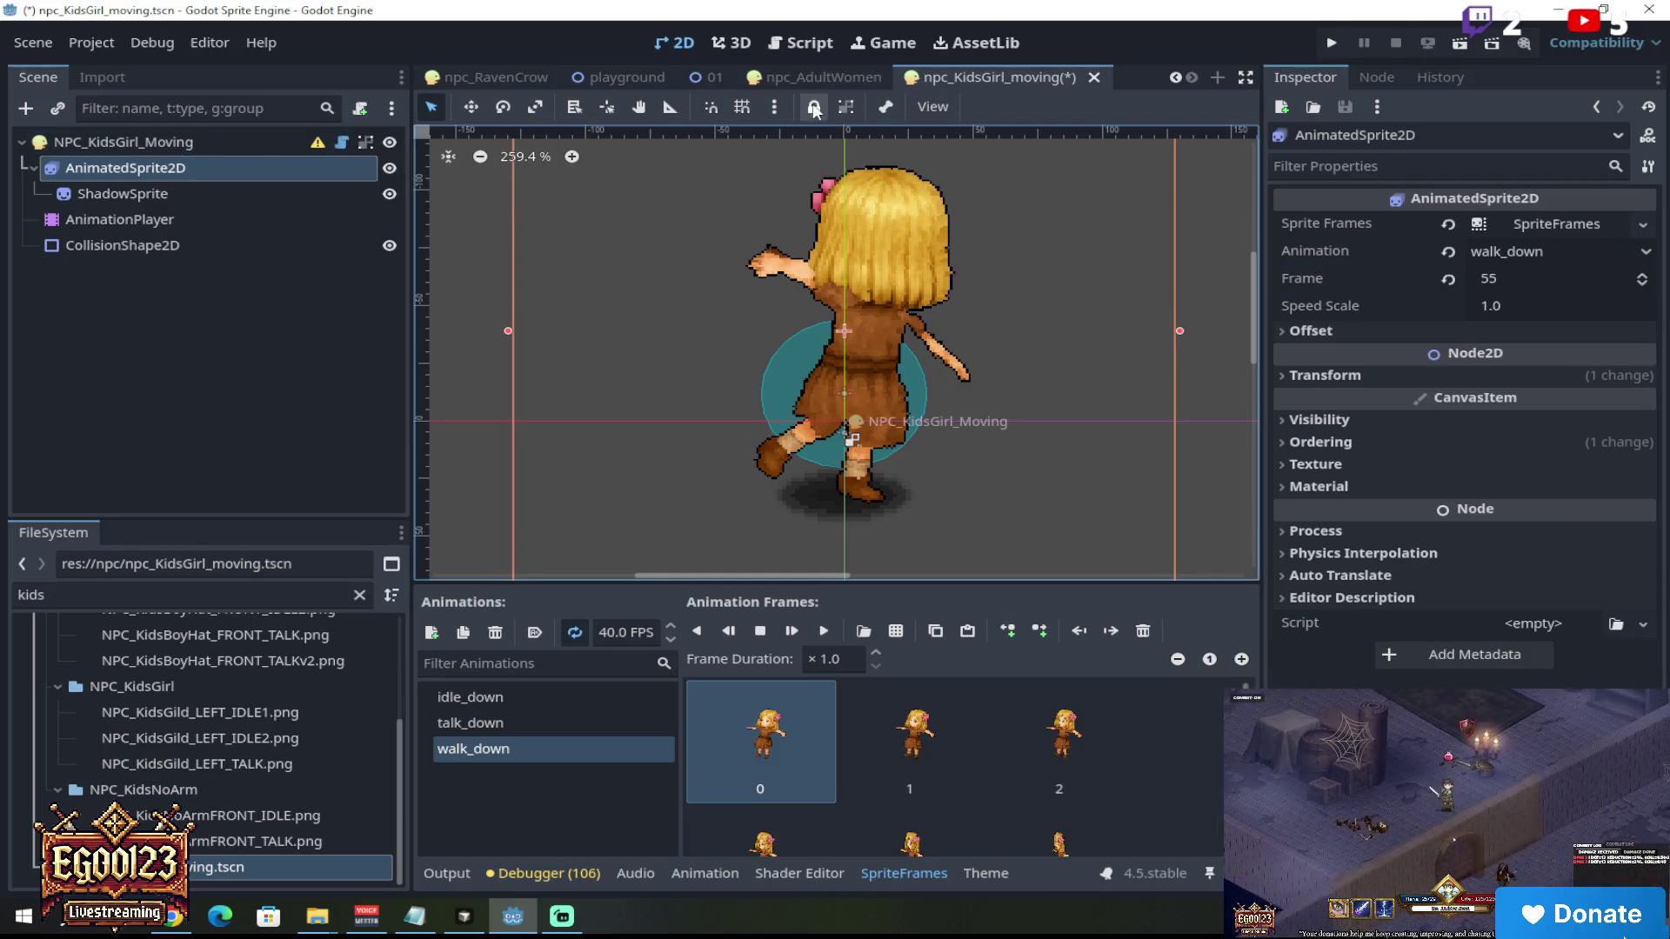
click(1184, 77)
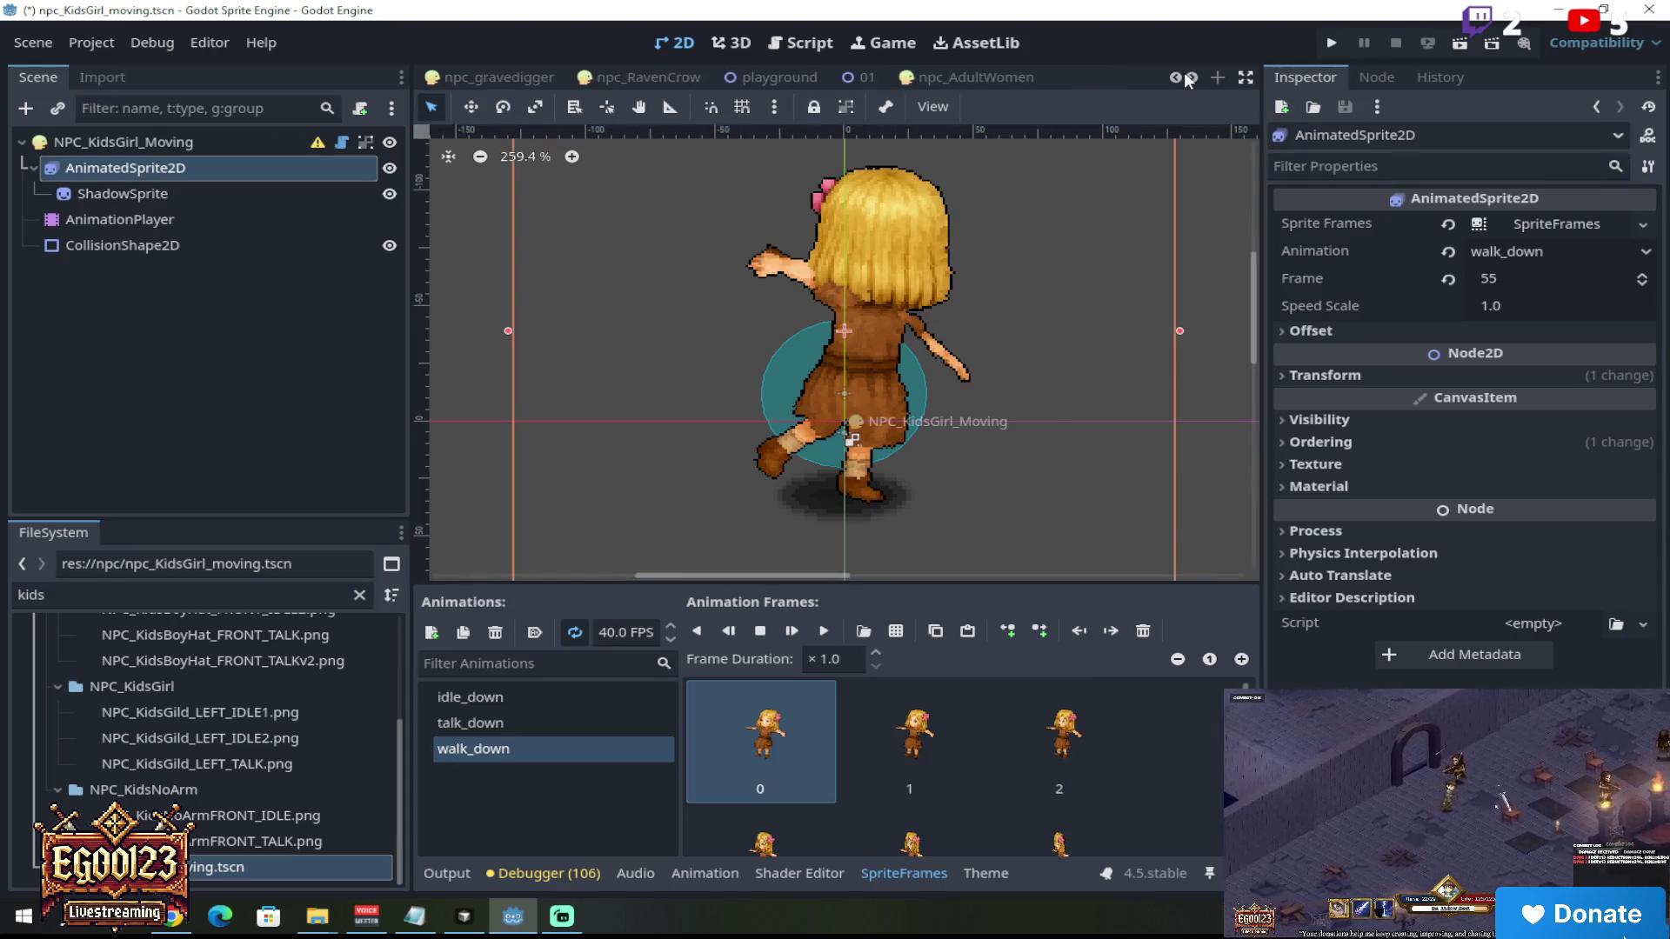
click(1193, 78)
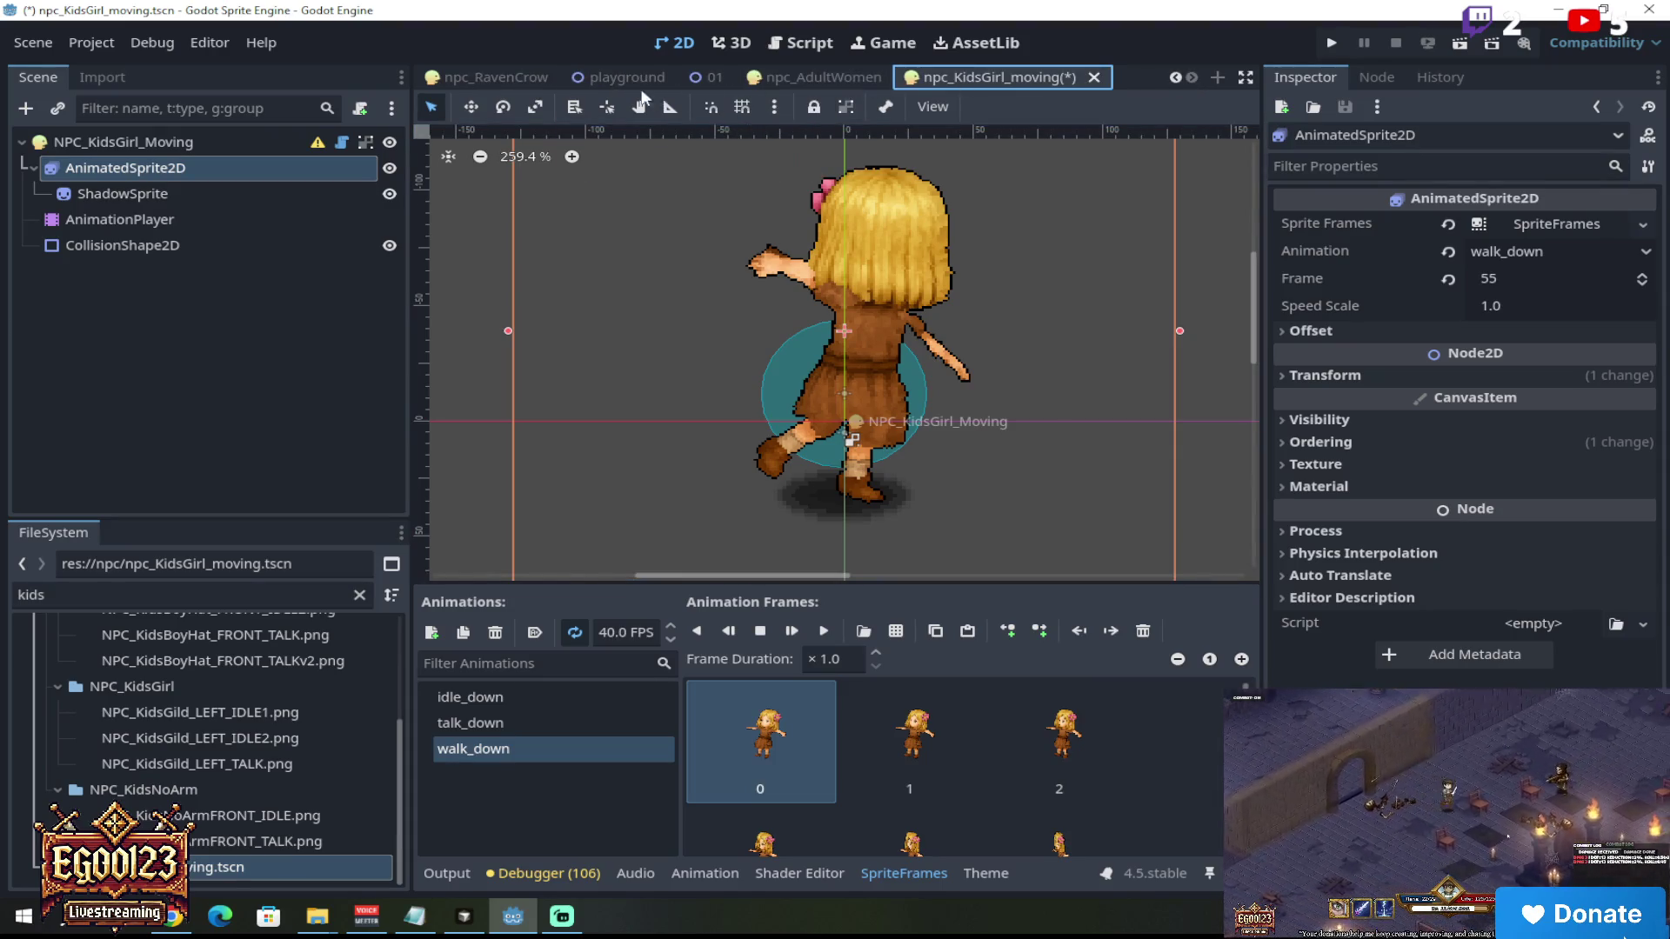
click(598, 76)
scroll(1037, 325, down, 5)
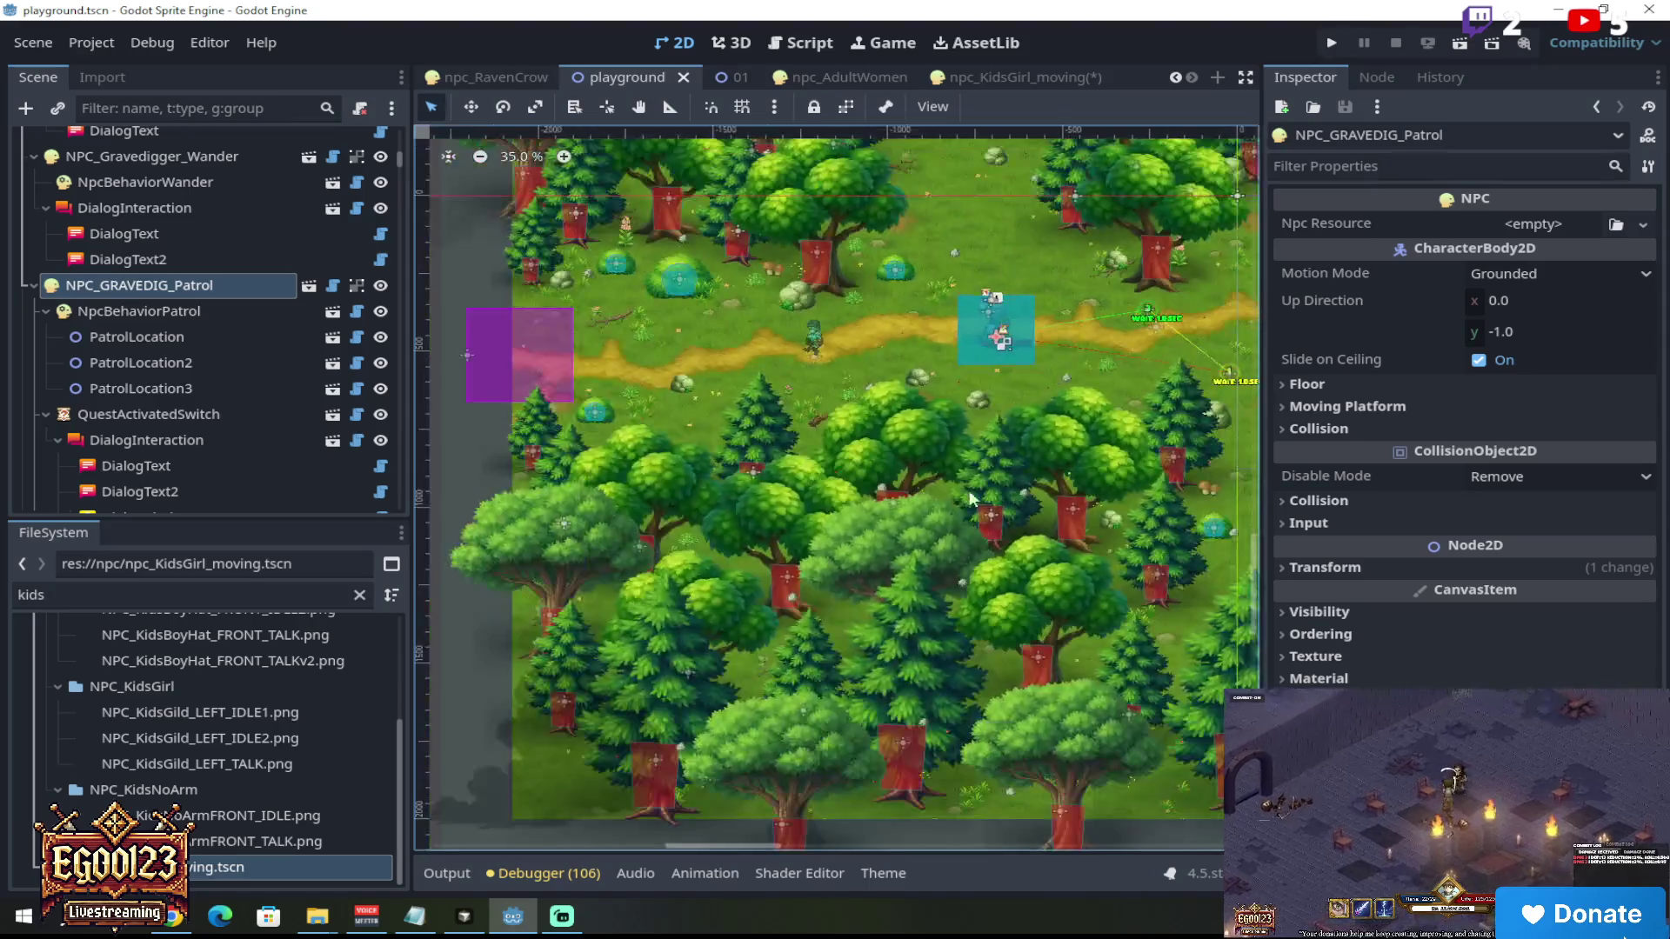
scroll(844, 213, up, 5)
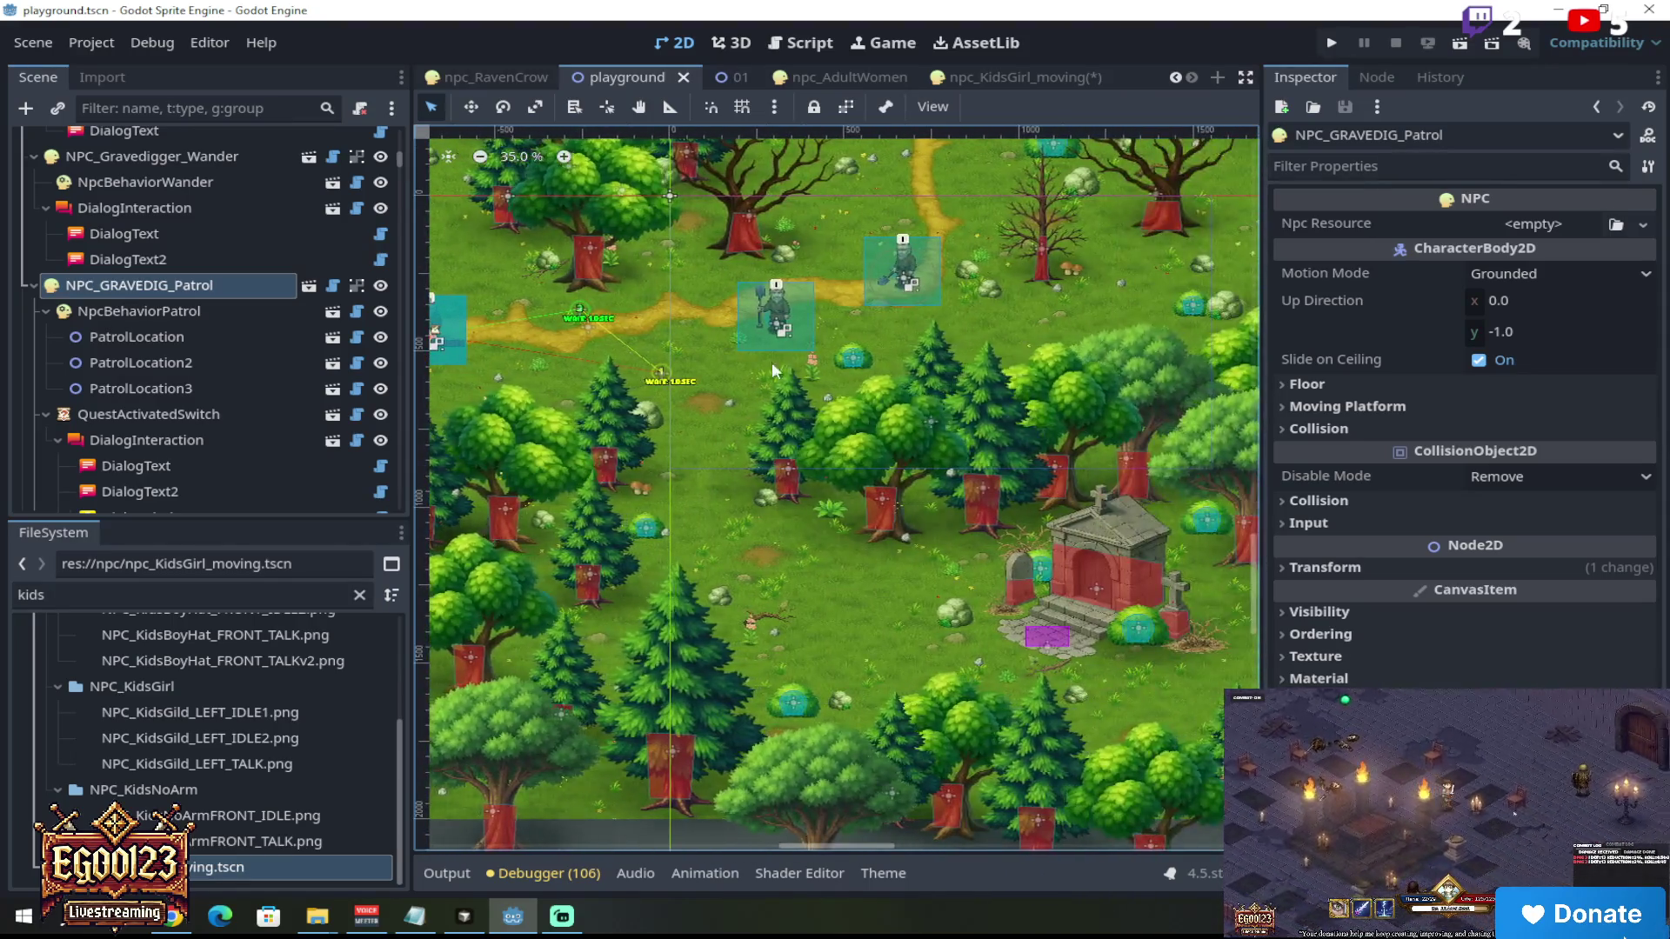
scroll(862, 217, up, 2)
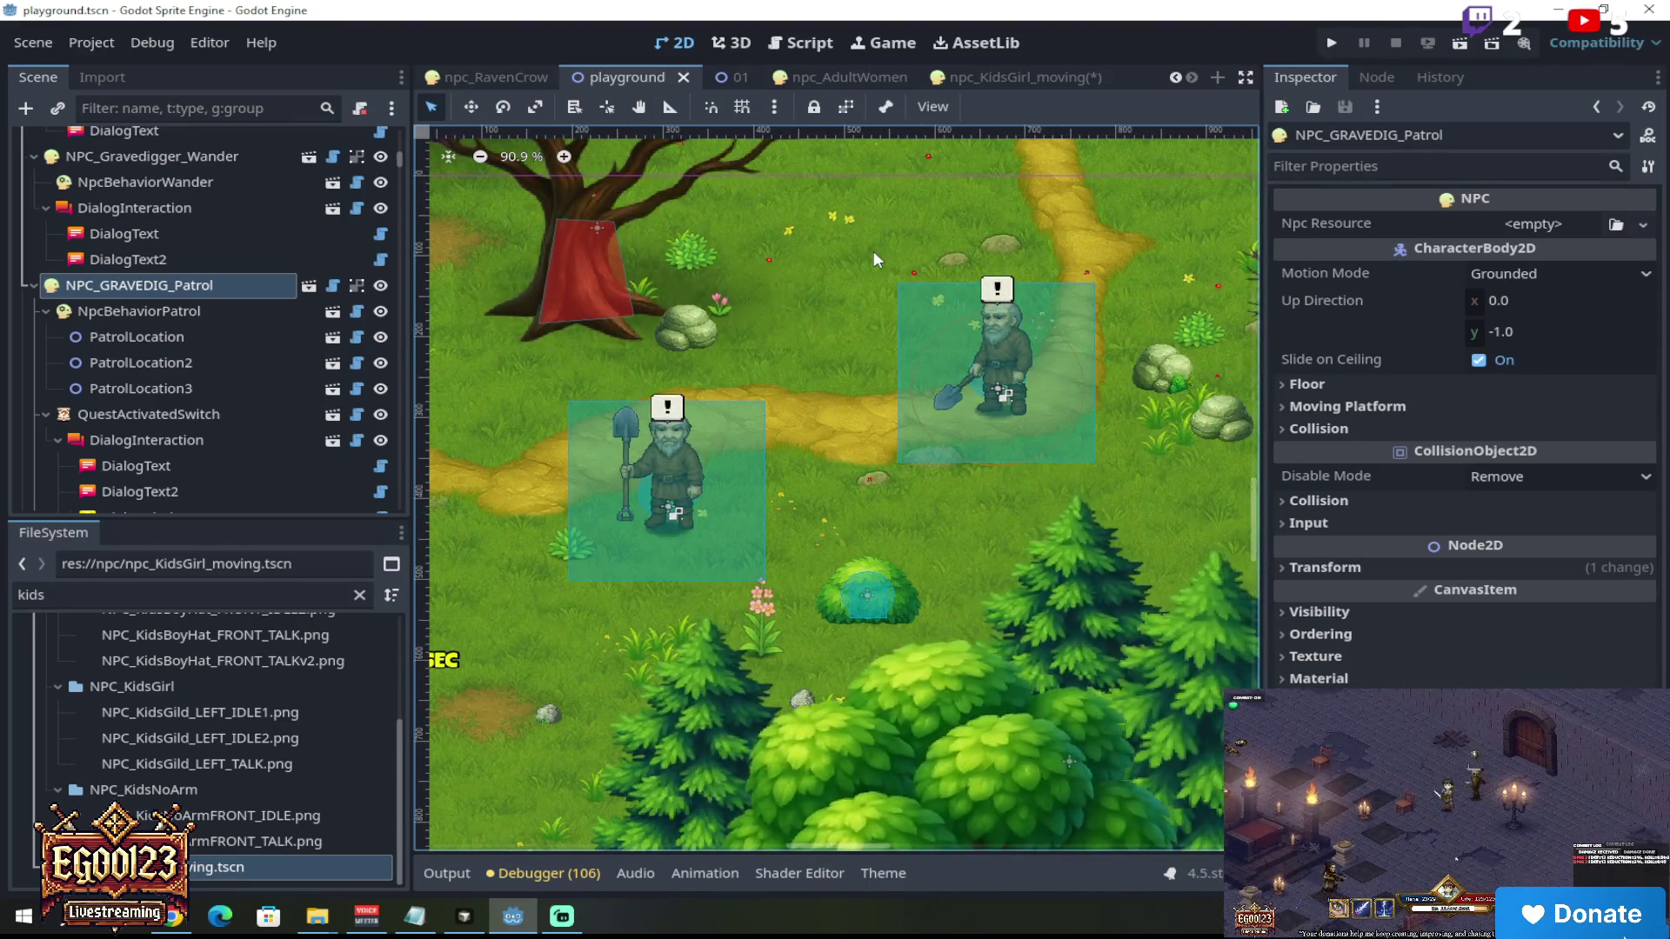
click(999, 332)
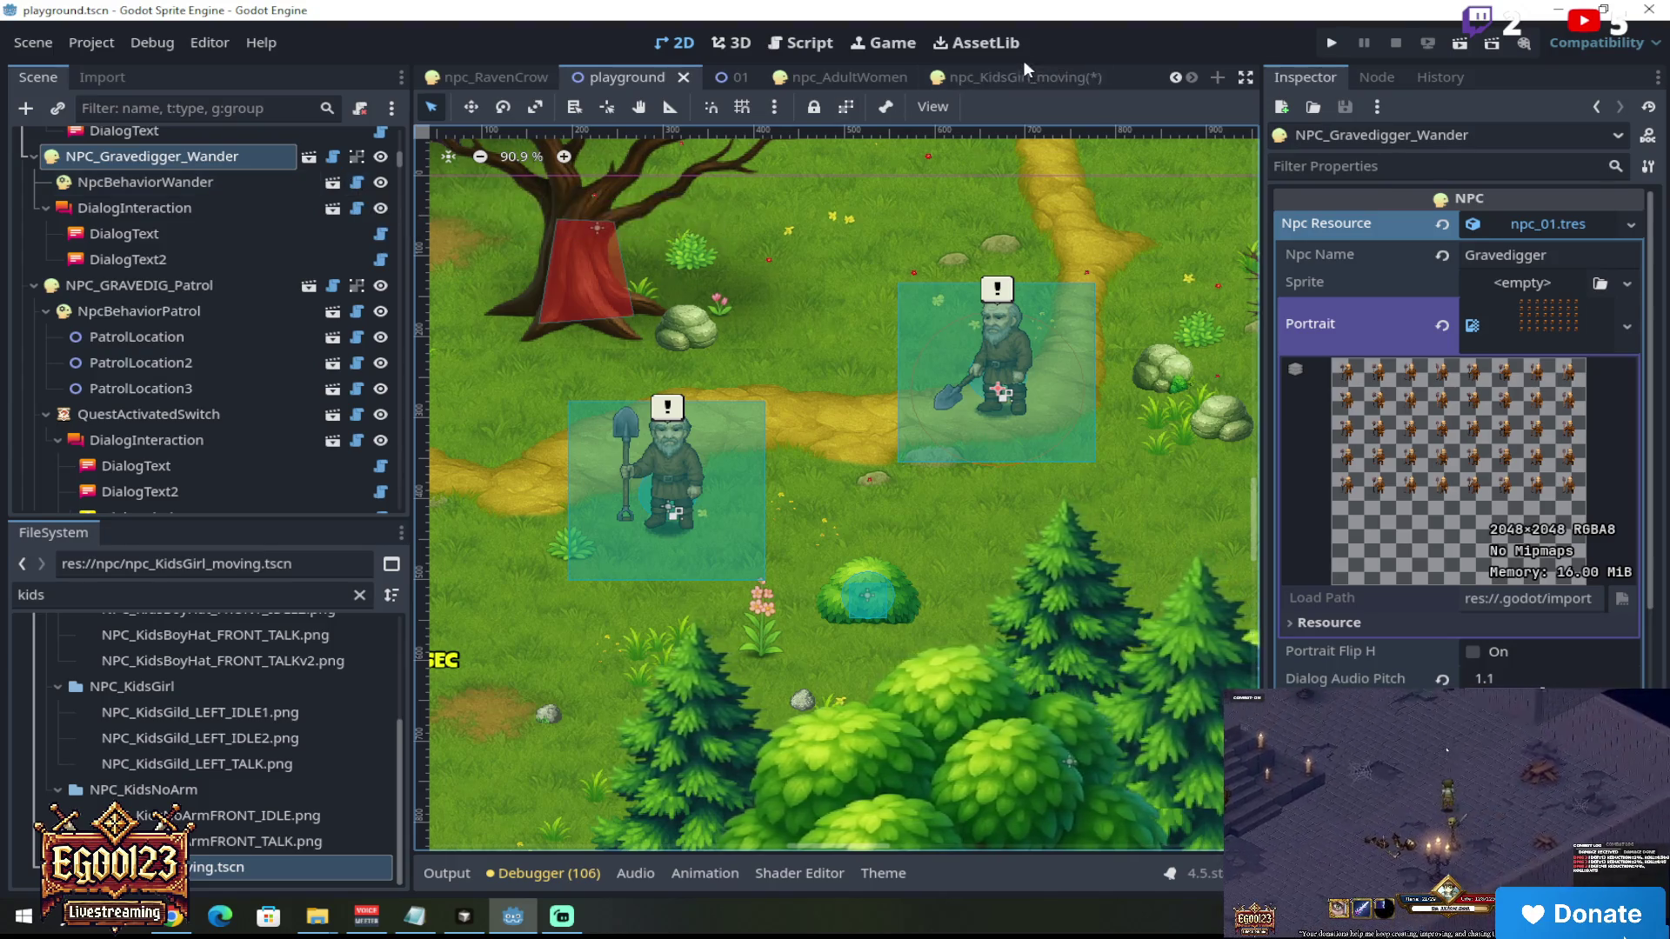
click(1030, 86)
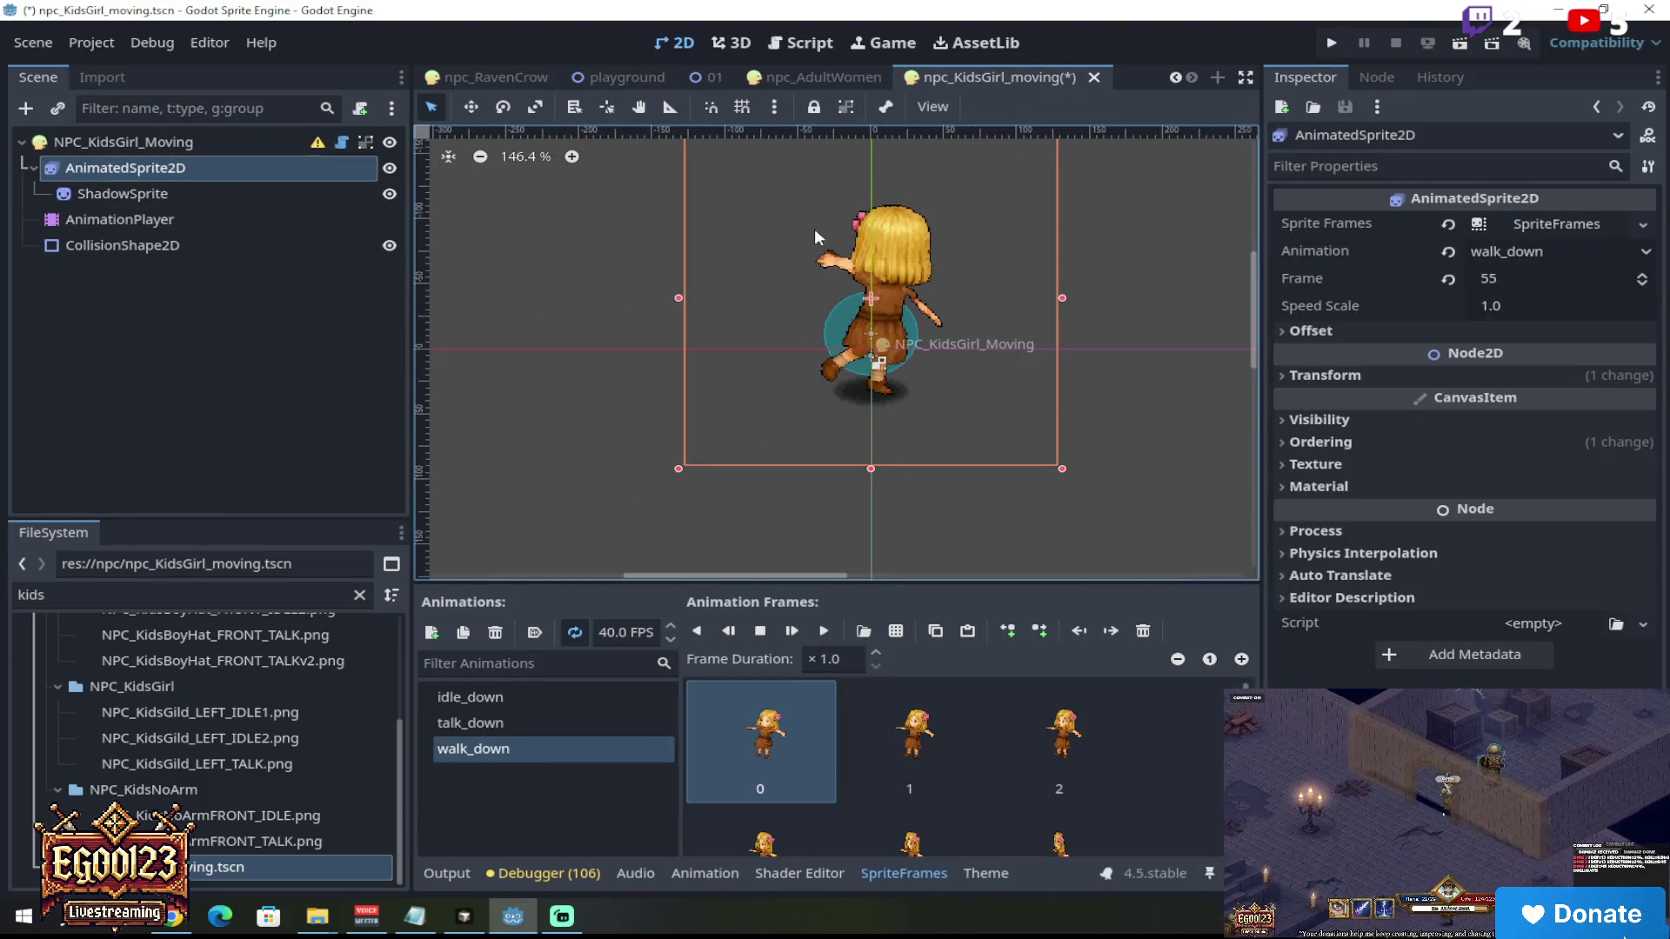
Step: Save all open scenes
scroll(732, 177, up, 2)
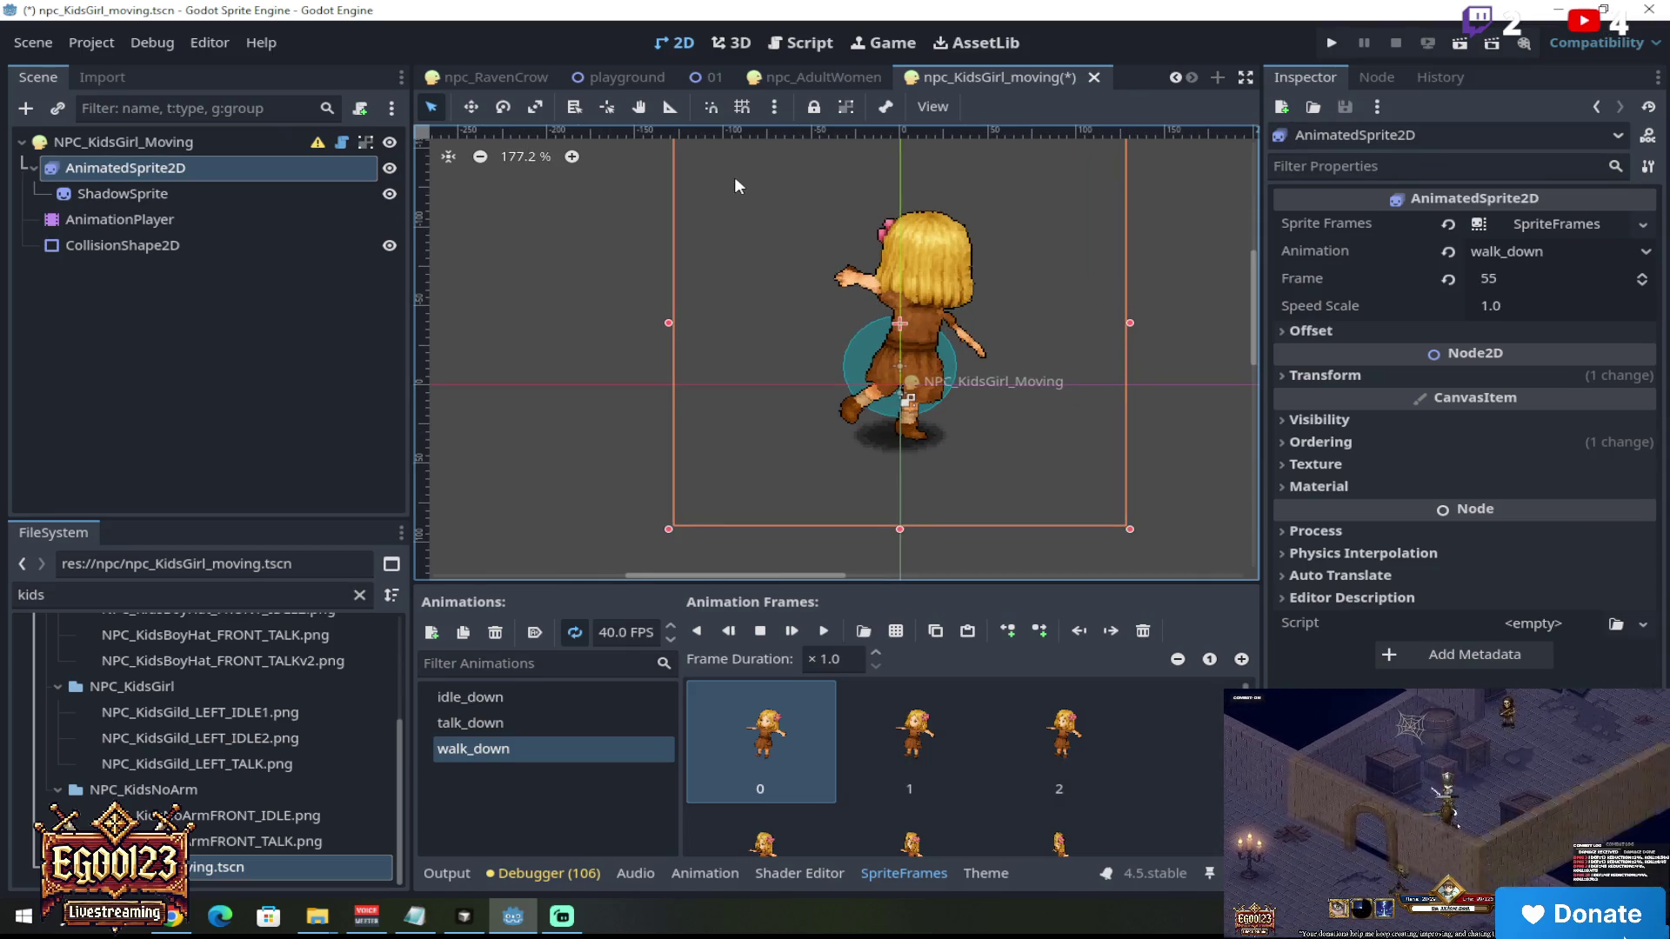
click(33, 45)
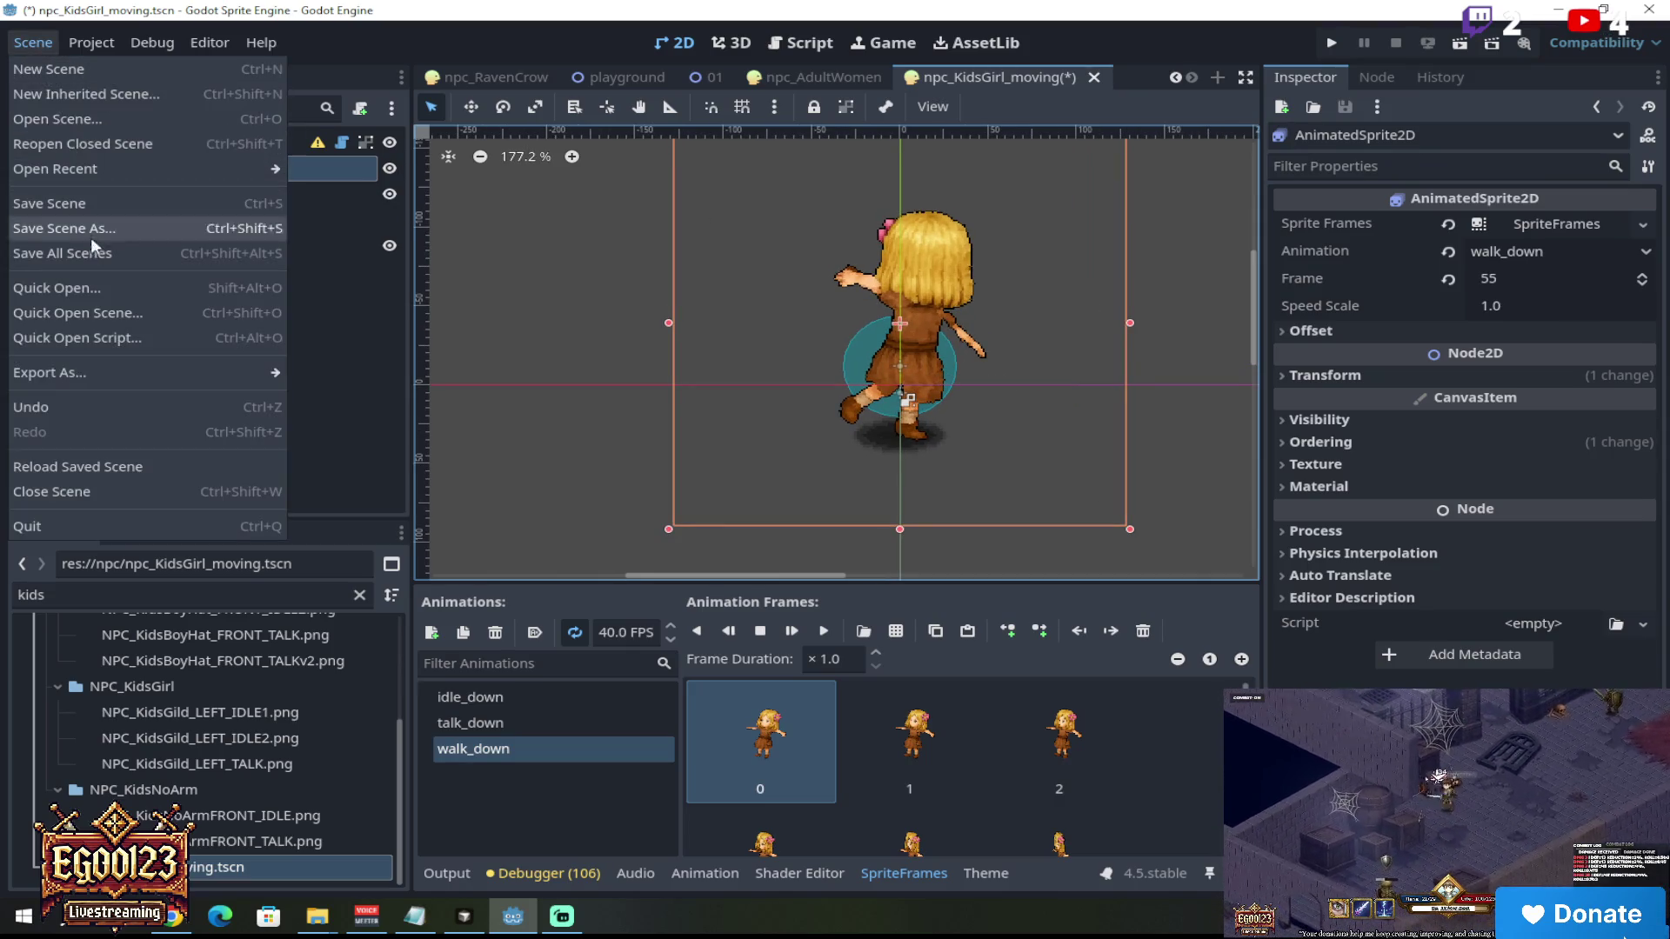
click(119, 248)
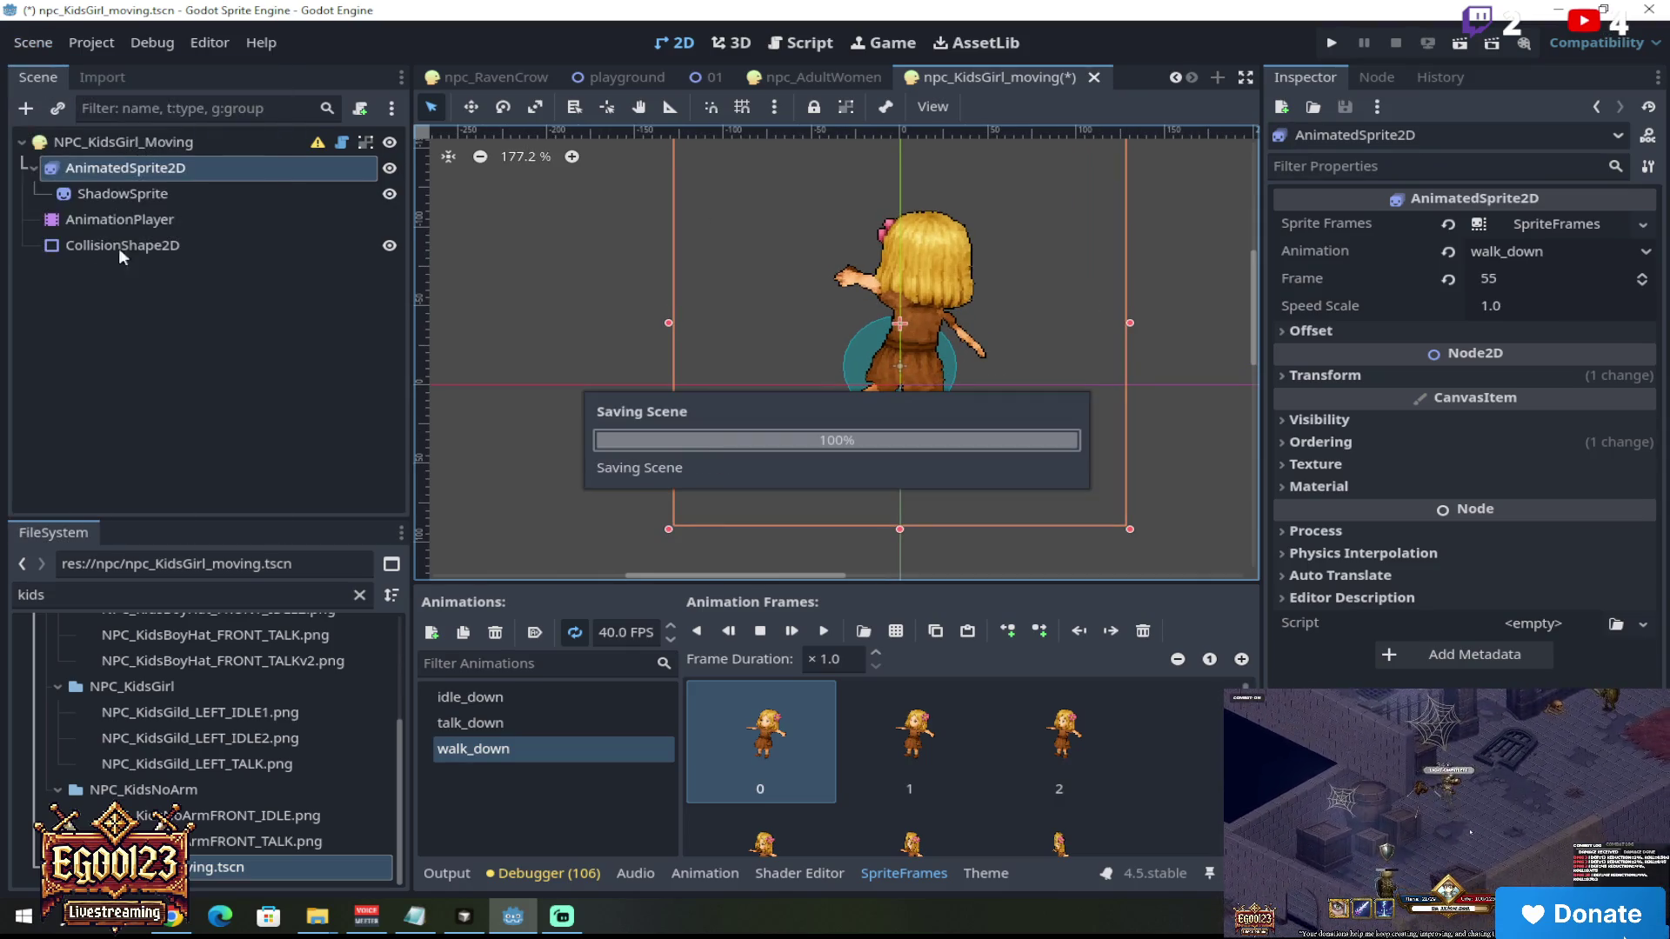
Step: Drag npc_KidsGirl_moving.tscn into the level 01 forest map as an instance
click(697, 75)
scroll(917, 321, down, 2)
scroll(906, 306, up, 5)
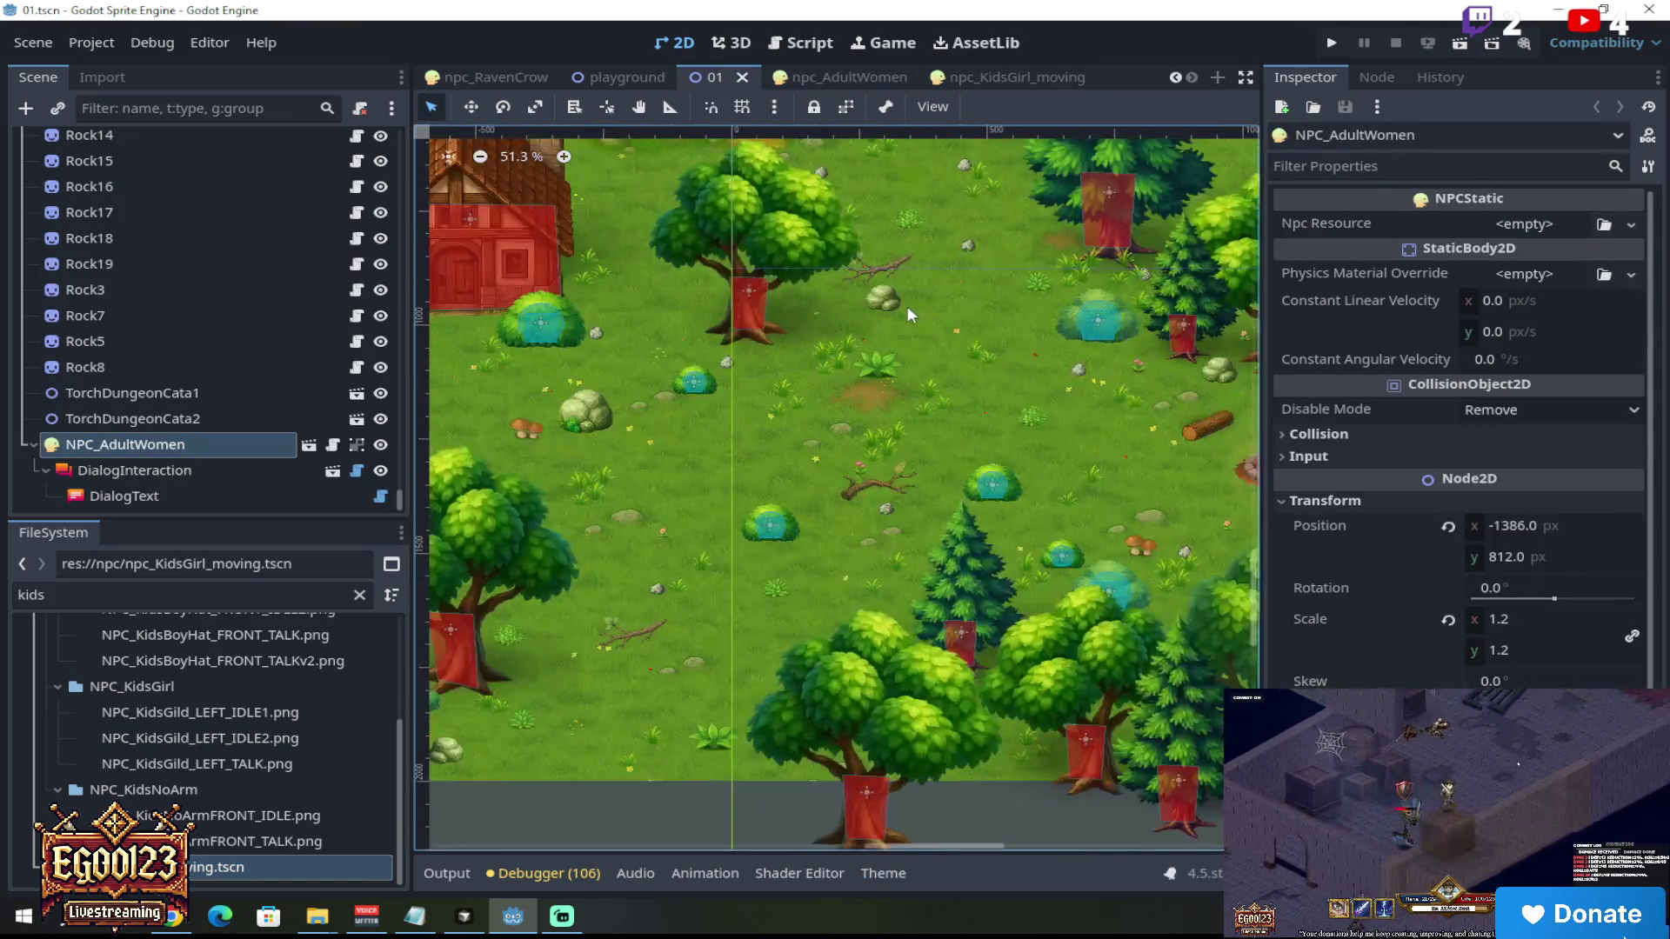
mouse_move(218, 868)
mouse_down()
mouse_move(696, 522)
mouse_move(961, 422)
mouse_up()
scroll(922, 278, down, 8)
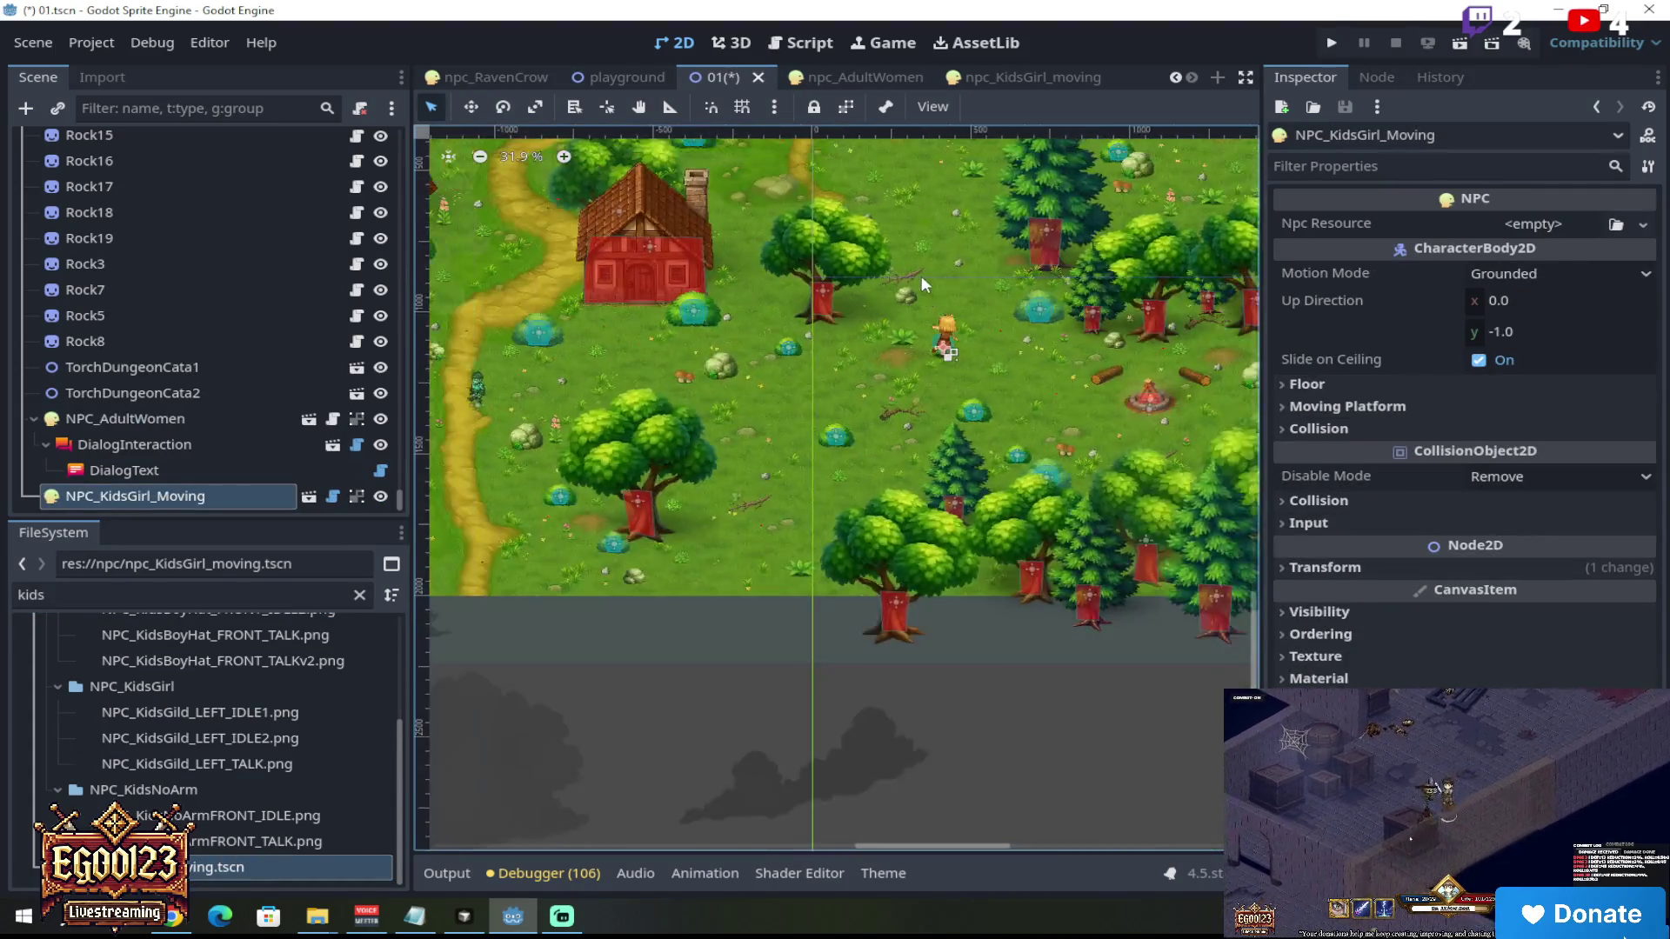
scroll(888, 332, up, 11)
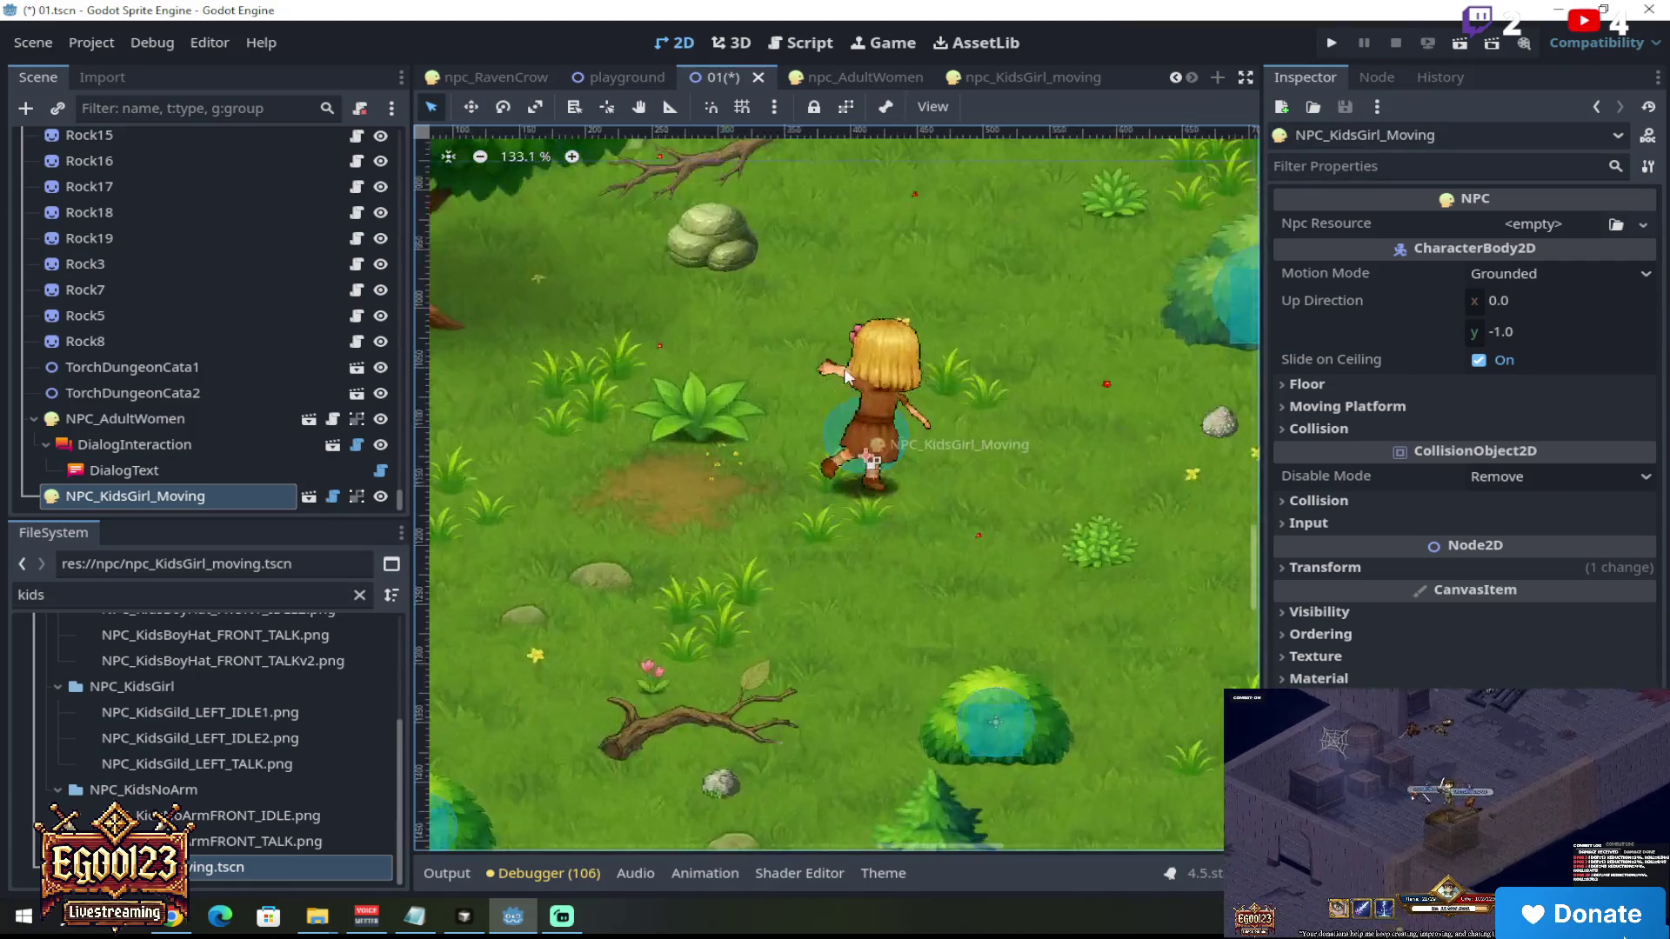
click(1376, 567)
right_click(200, 398)
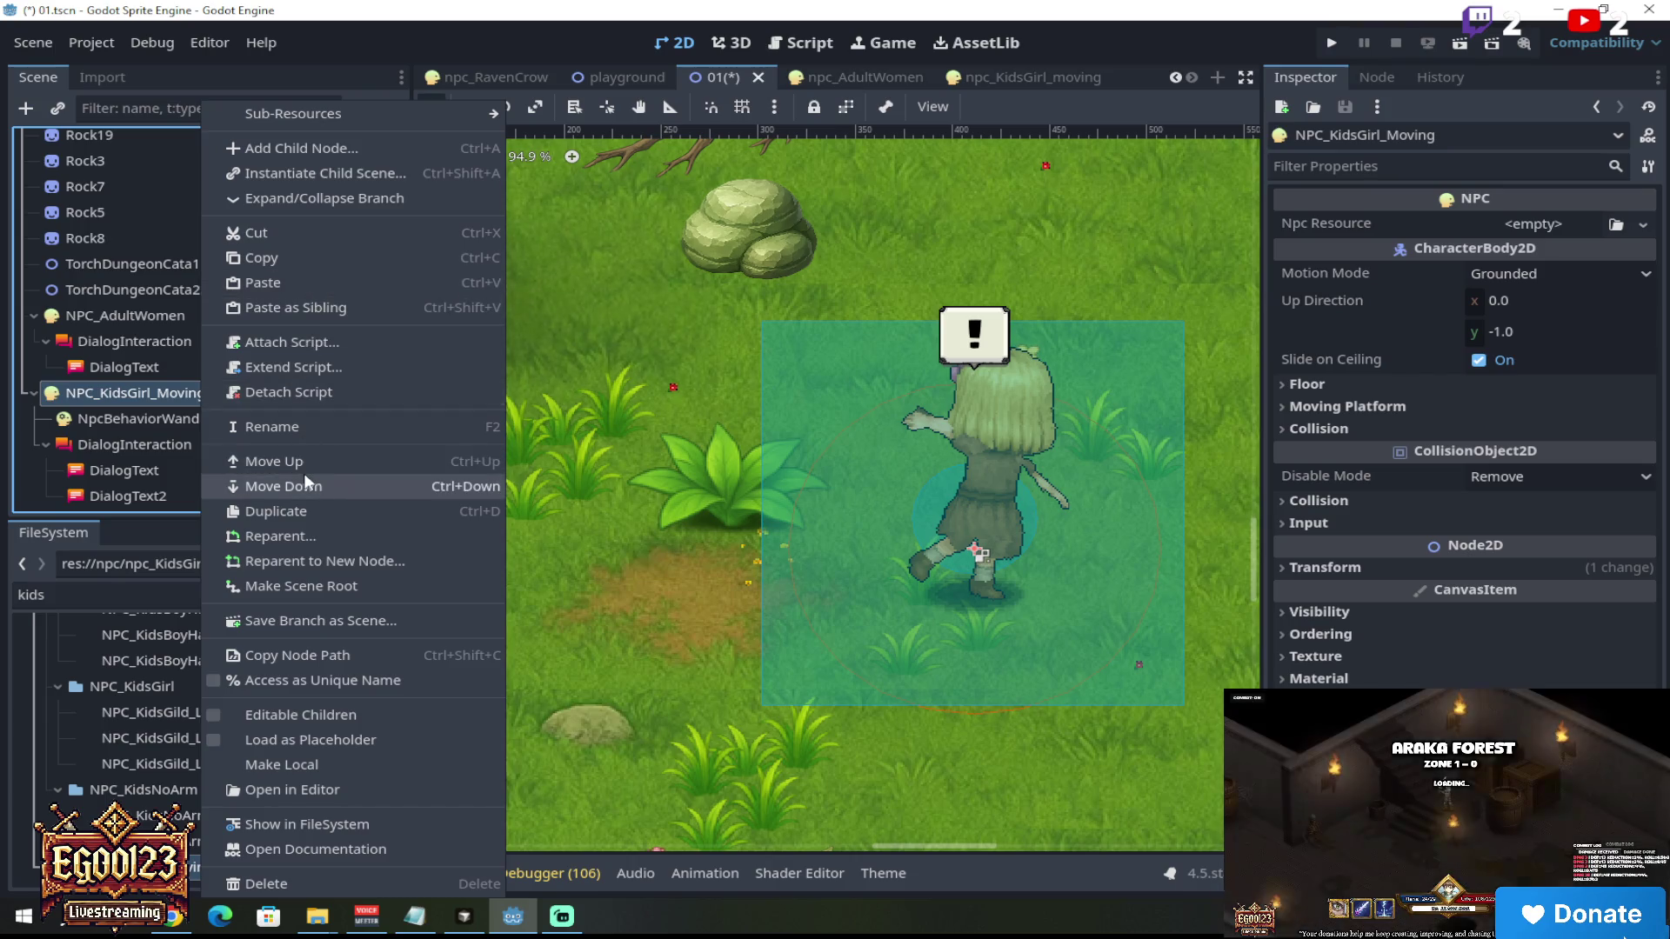
Step: Delete DialogText2 from the girl's DialogInteraction, keeping only DialogText
click(341, 651)
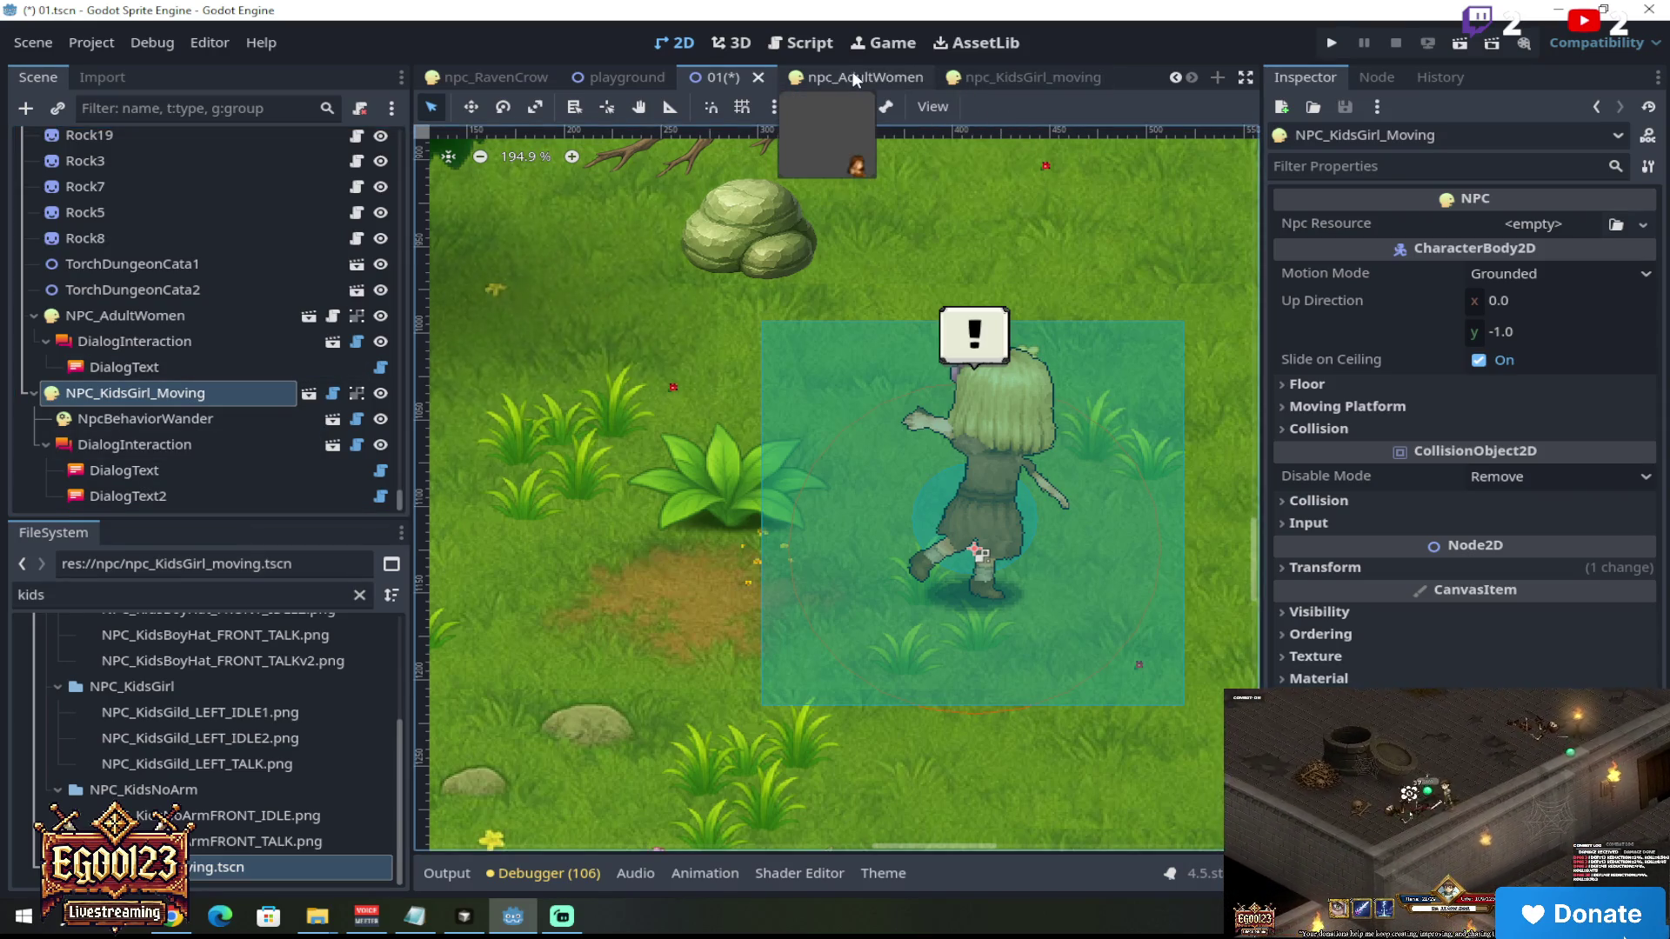
click(244, 471)
click(261, 496)
click(265, 472)
click(234, 496)
key(Delete)
click(774, 483)
click(209, 496)
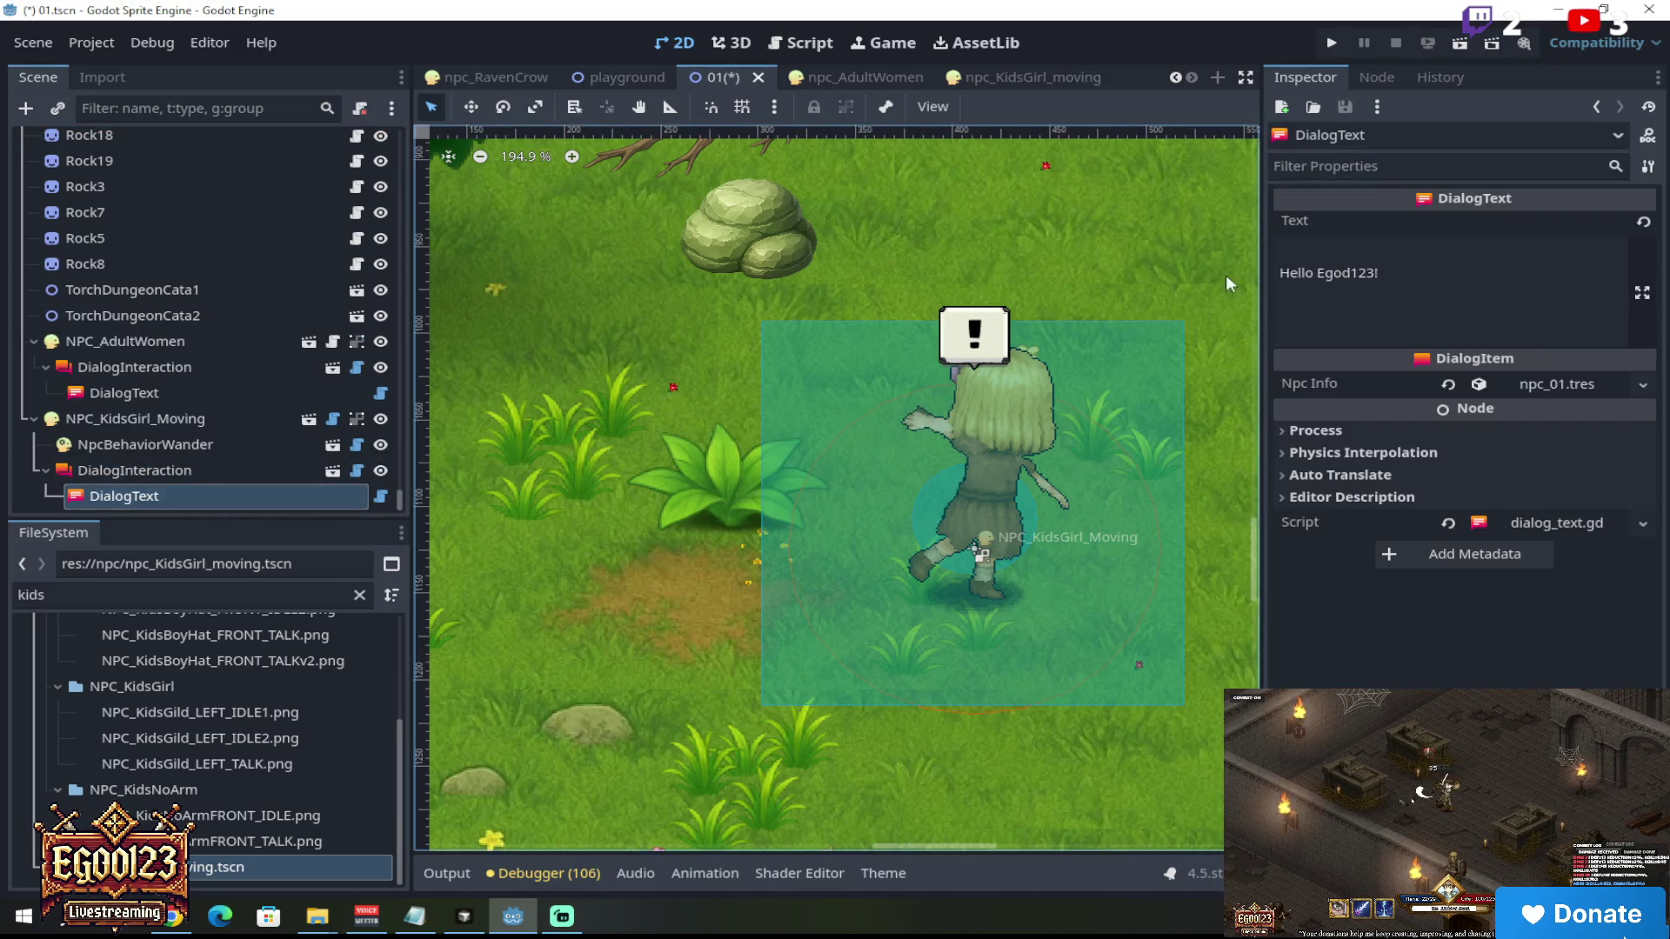
drag(1430, 283, 1285, 251)
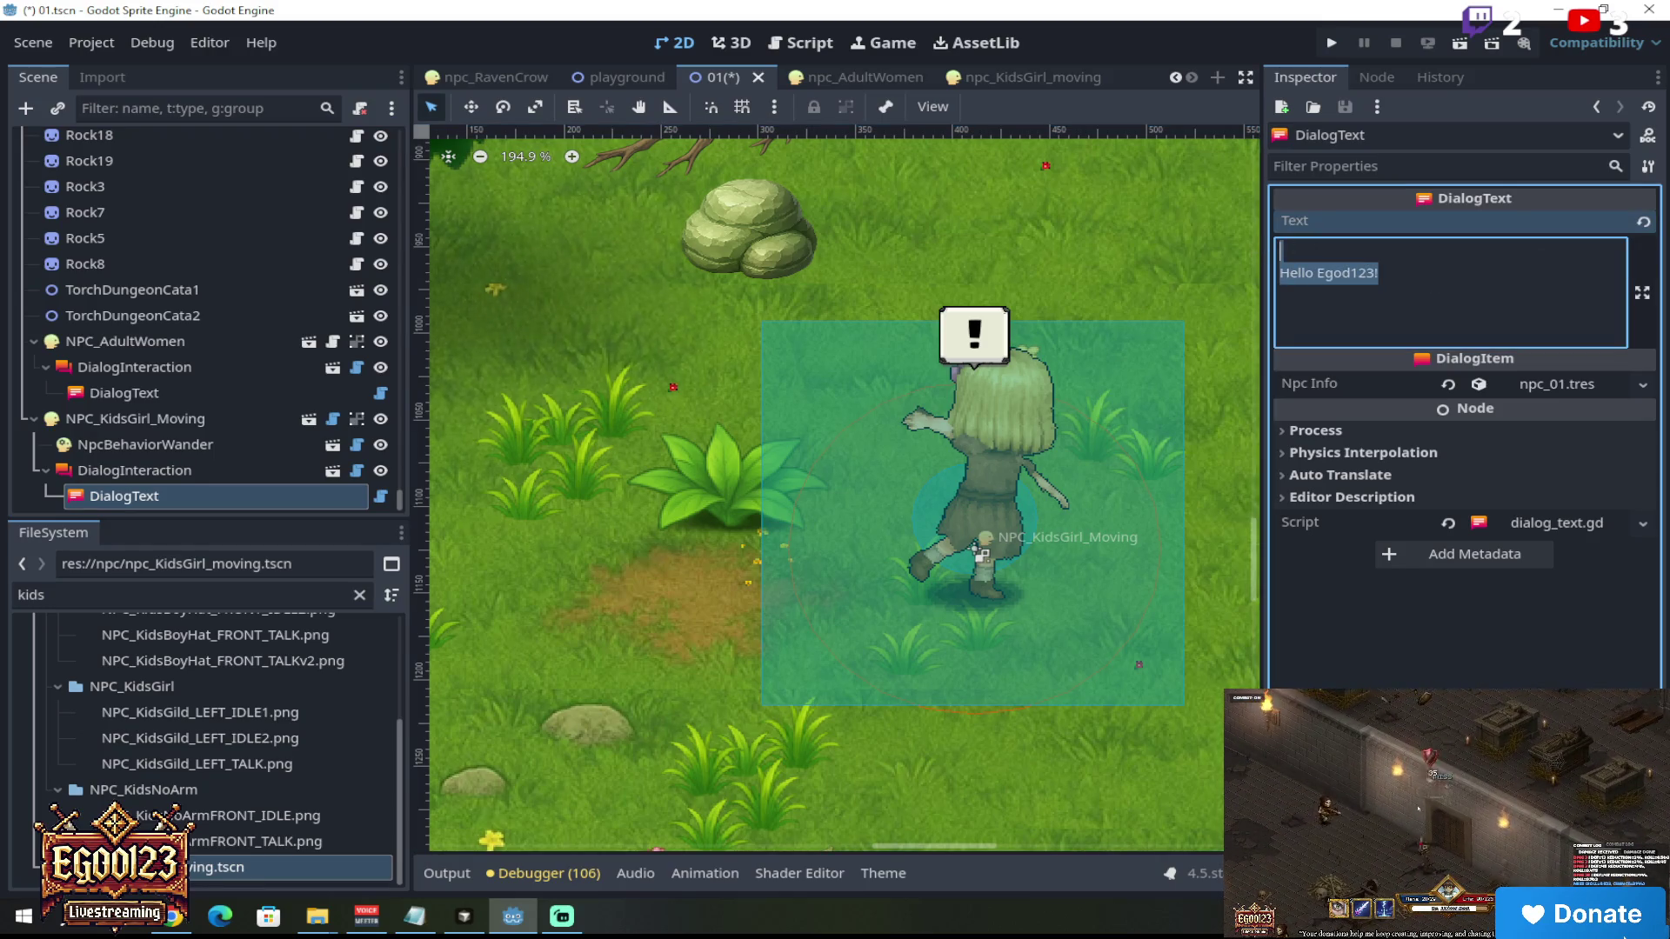
Step: Retype the DialogText Text field as 'SPIN WITH ME!!! YAHOOOOU' and commit it
text(SPIN SPIN P)
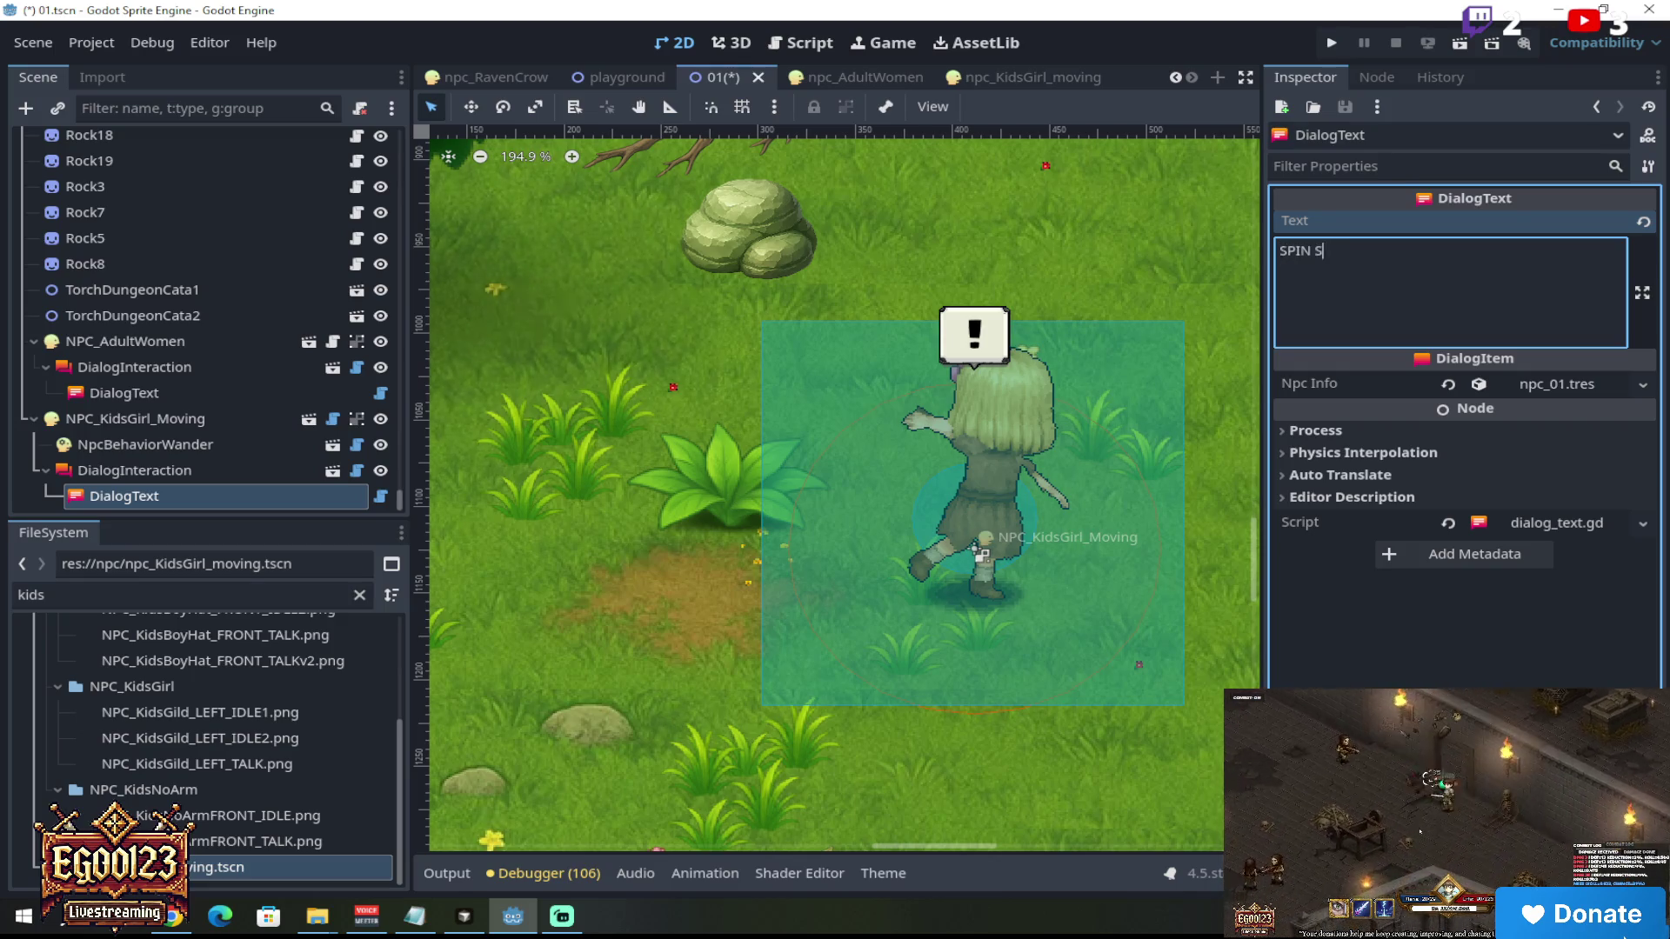
text(SIN)
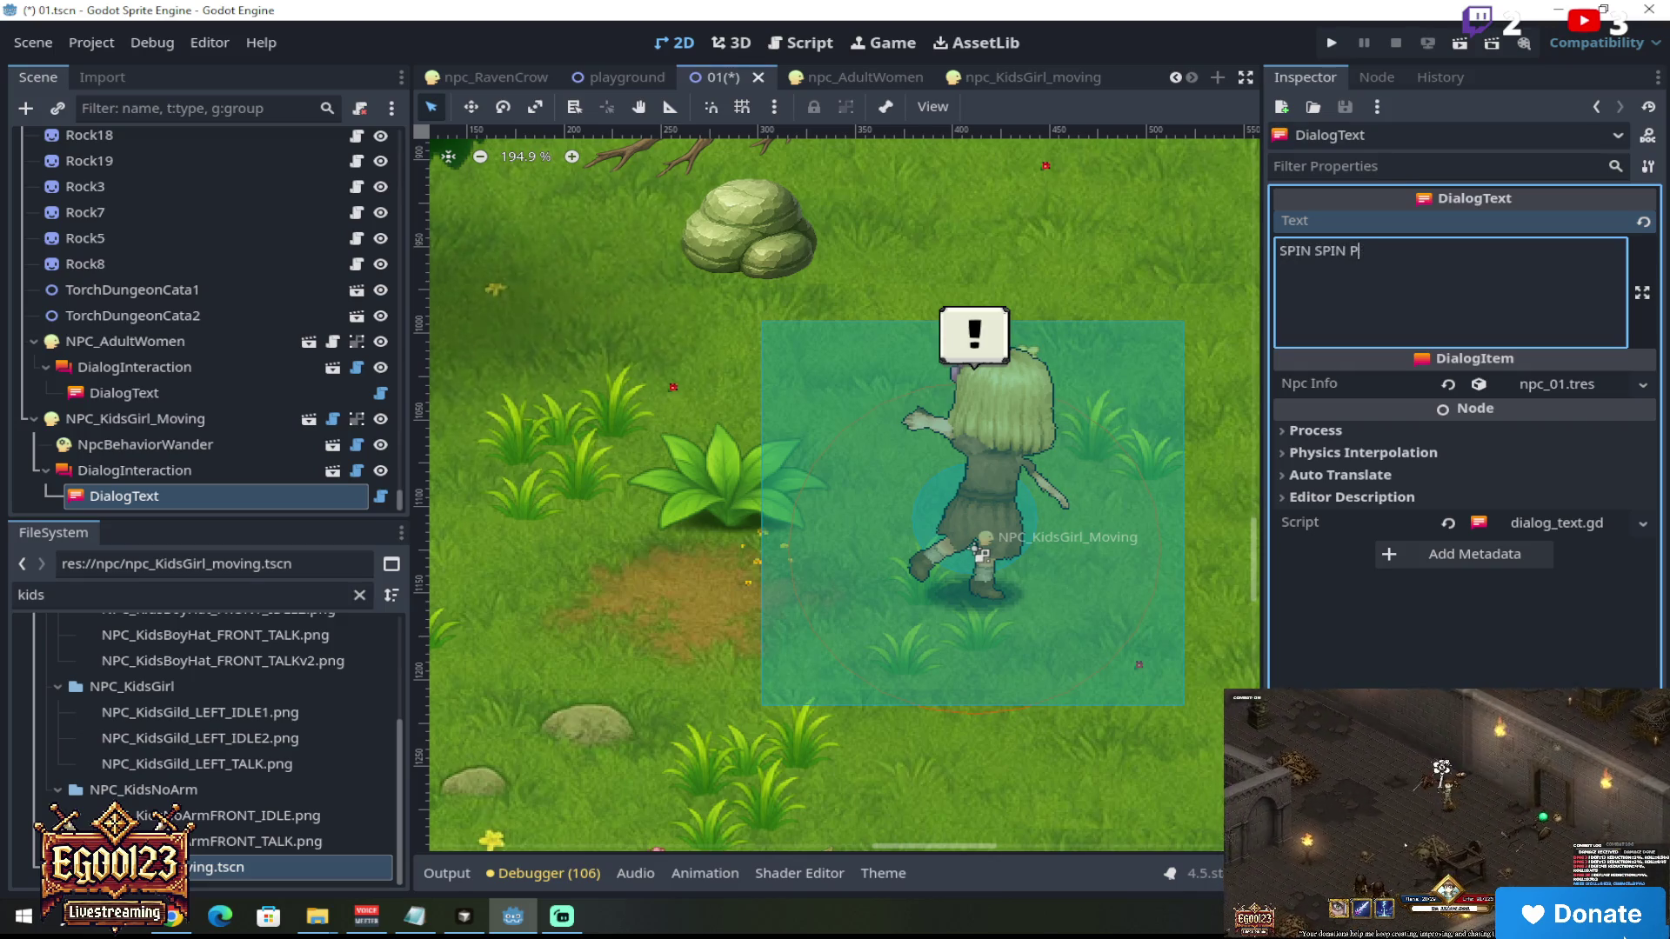
key(BackSpace)
text(SPIN!!! A)
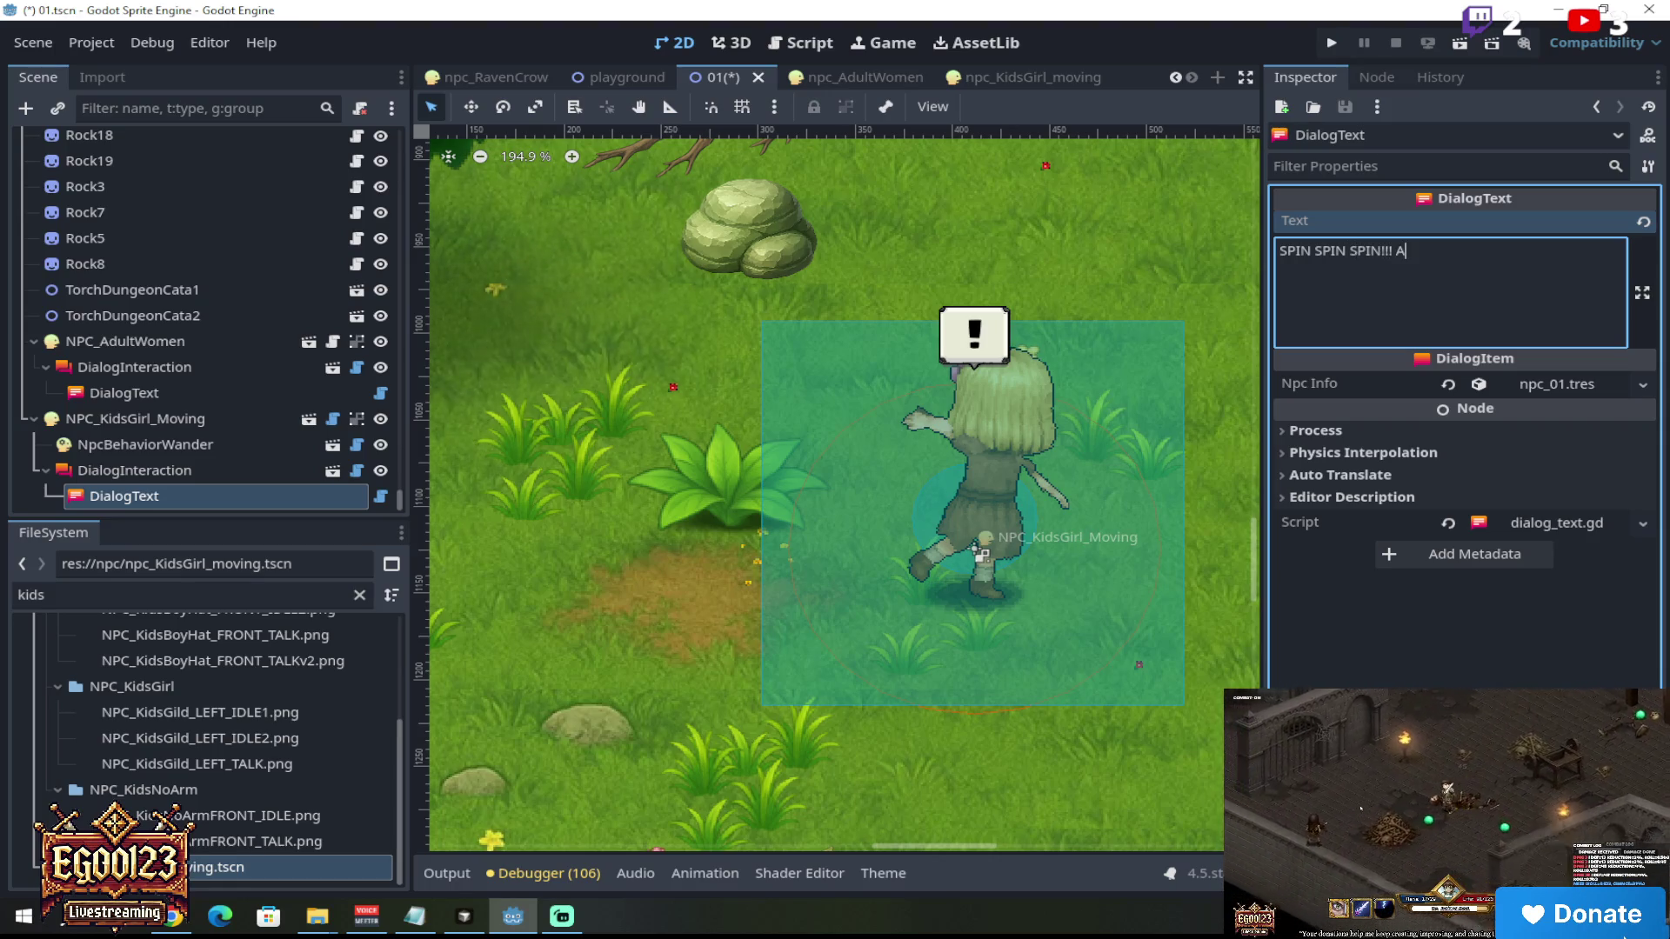
key(BackSpace)
key(BackSpace)
key(BackSpace)
key(BackSpace)
key(BackSpace)
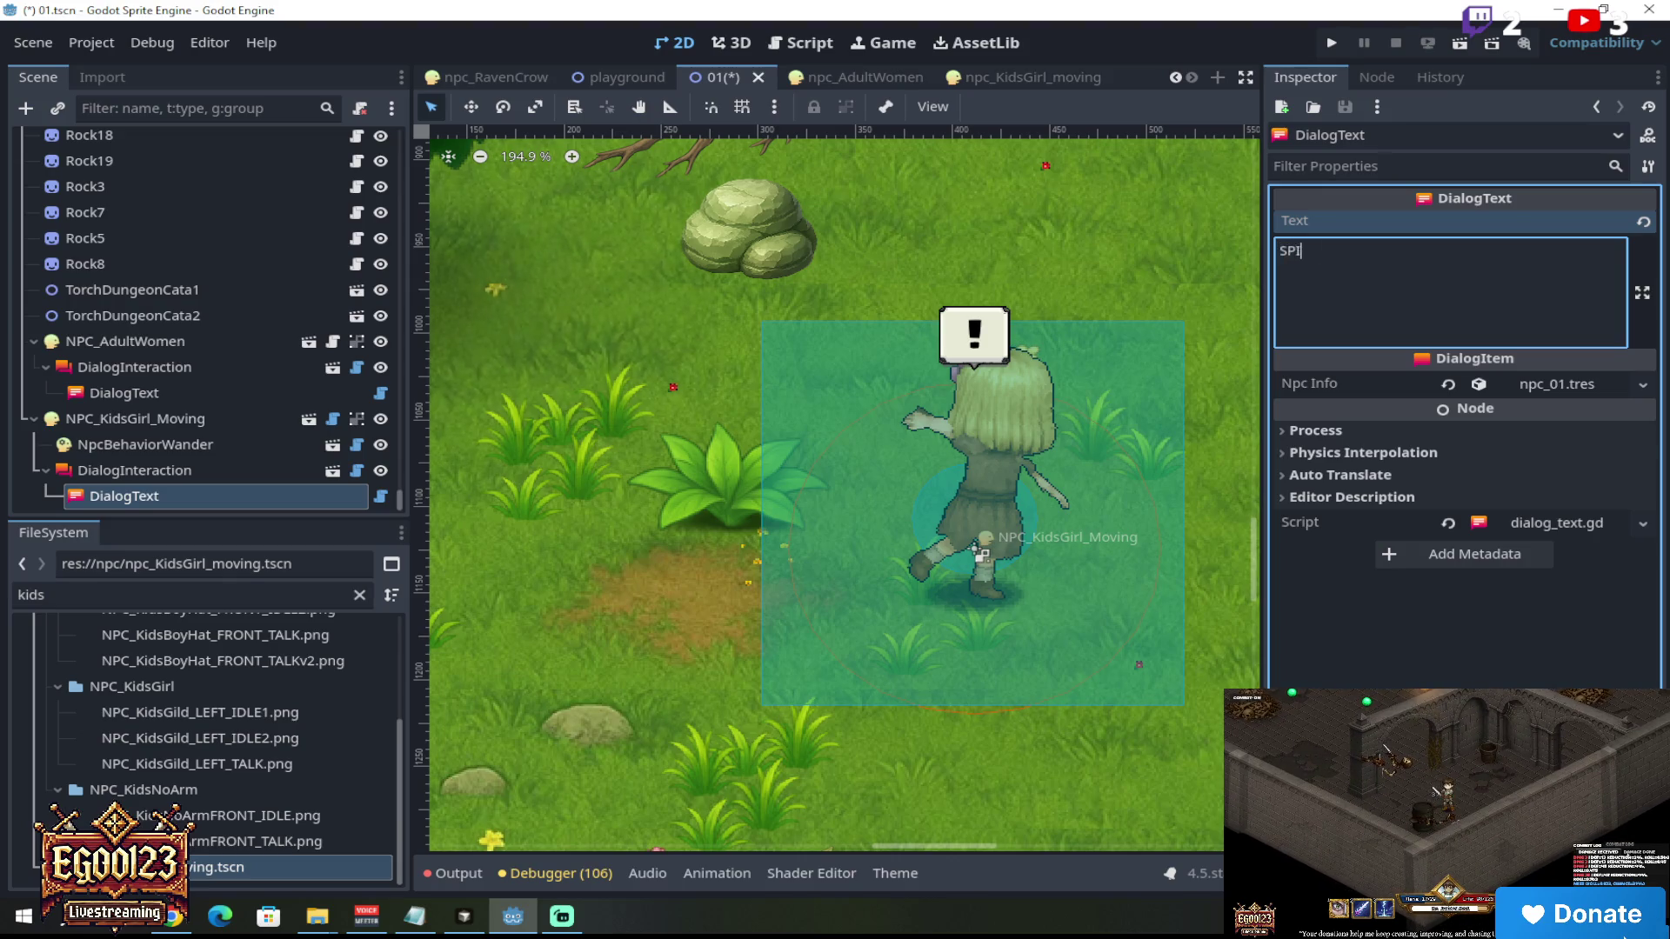
text(N SPIN)
key(BackSpace)
key(BackSpace)
key(BackSpace)
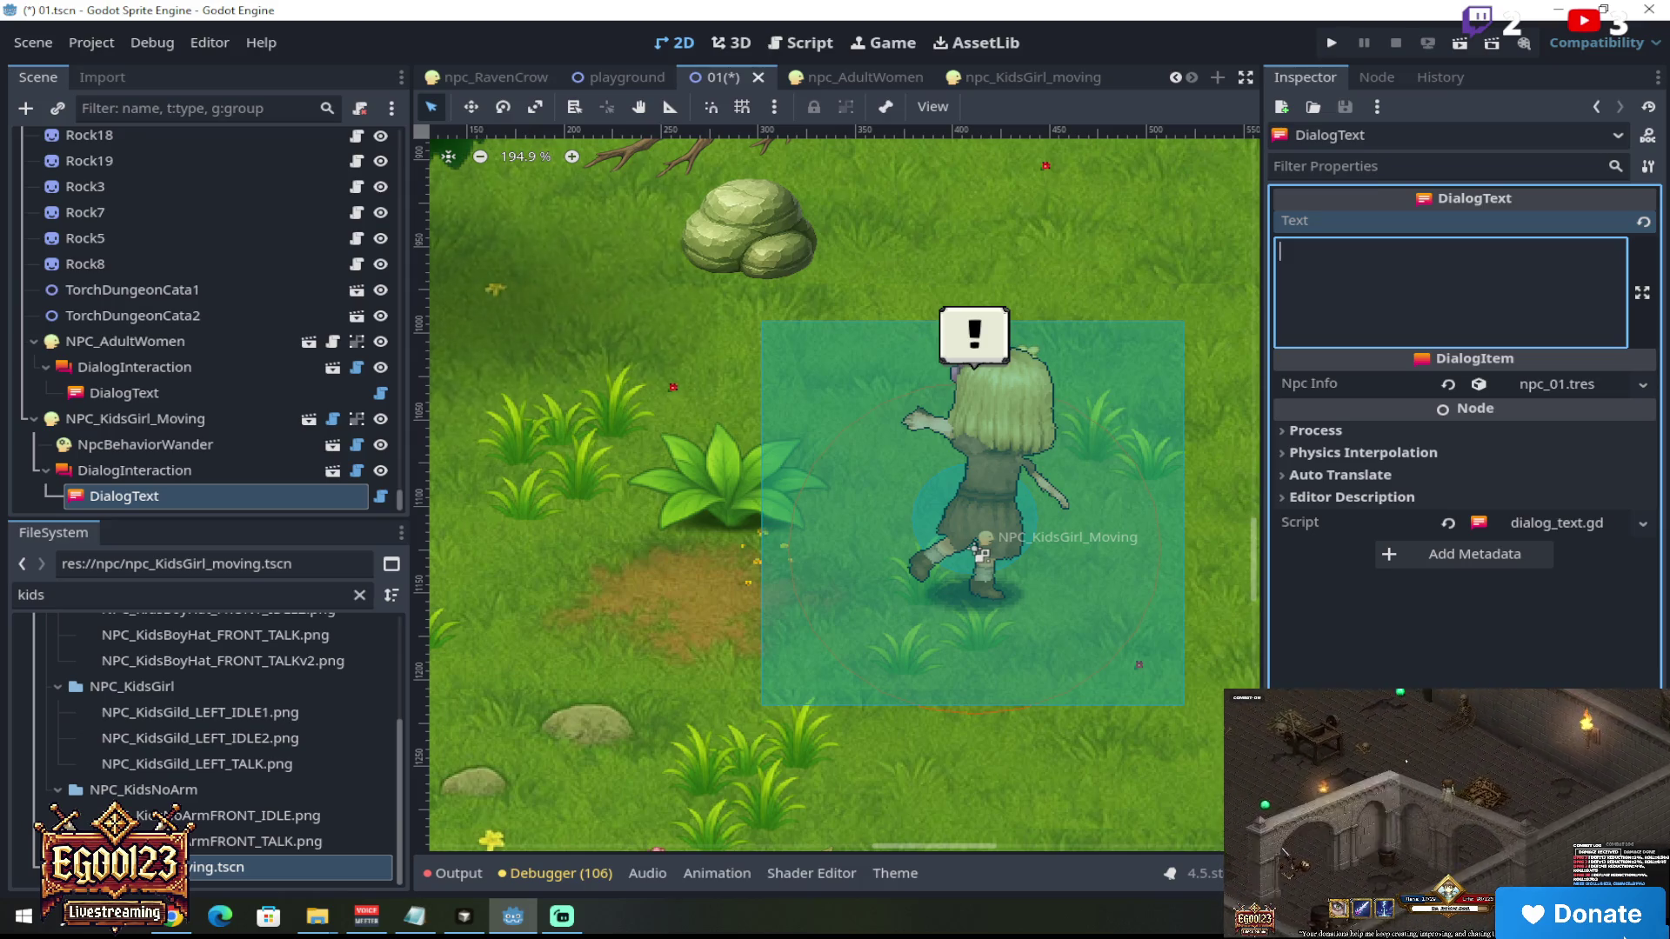
text(TURN)
key(BackSpace)
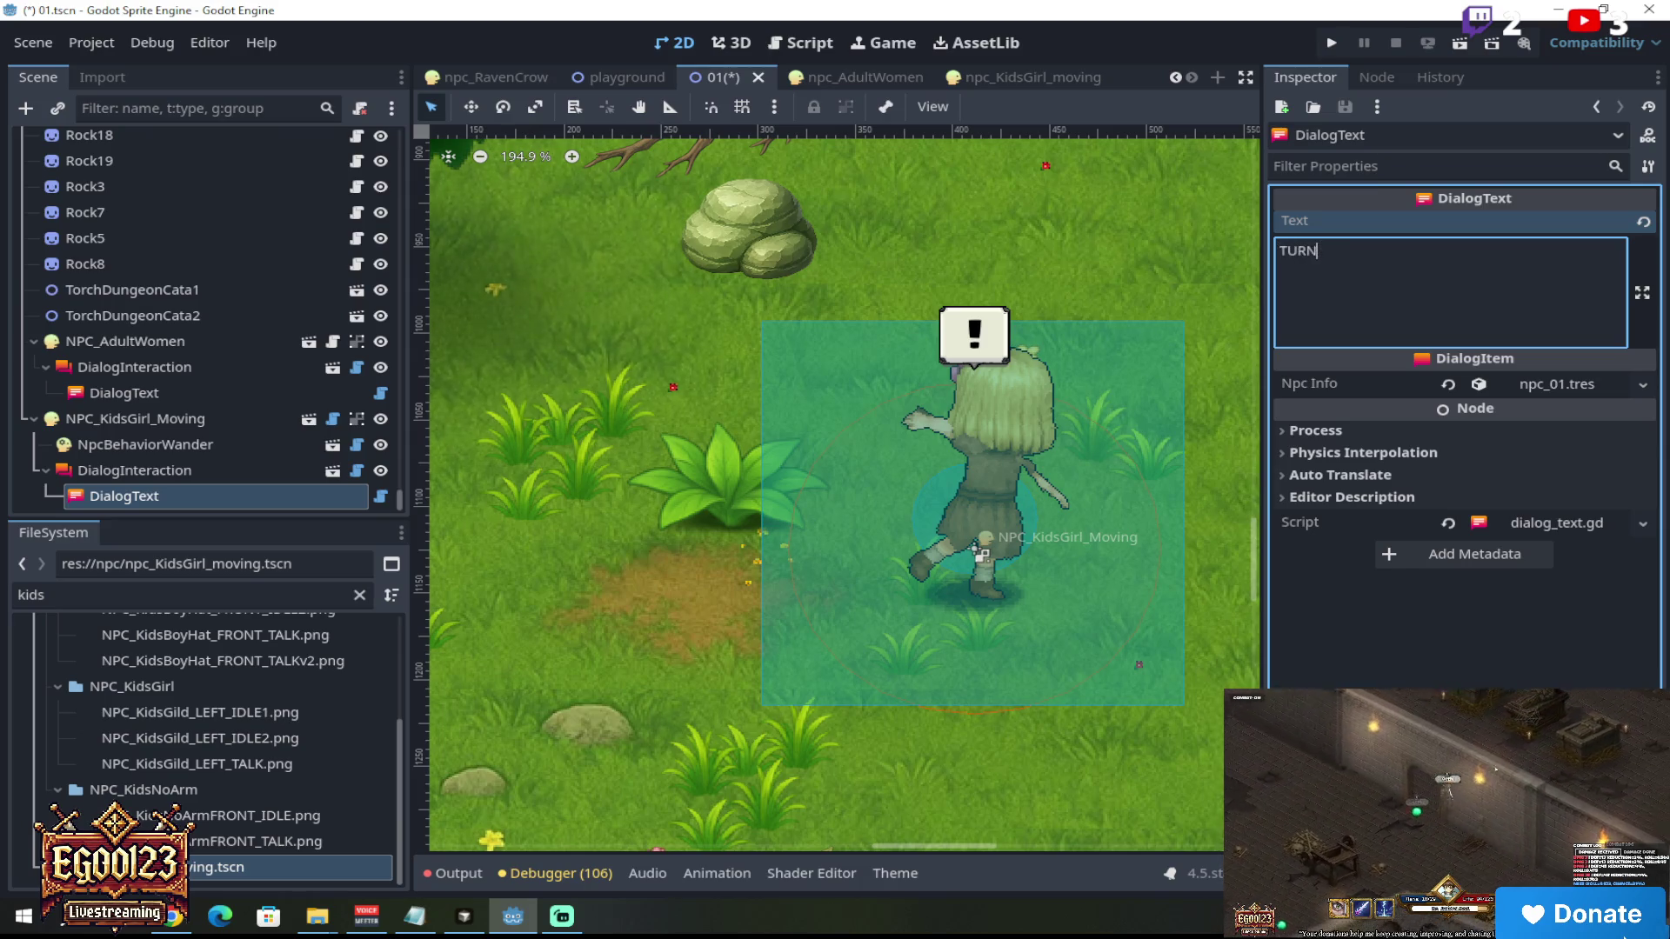
key(BackSpace)
text(SPIN)
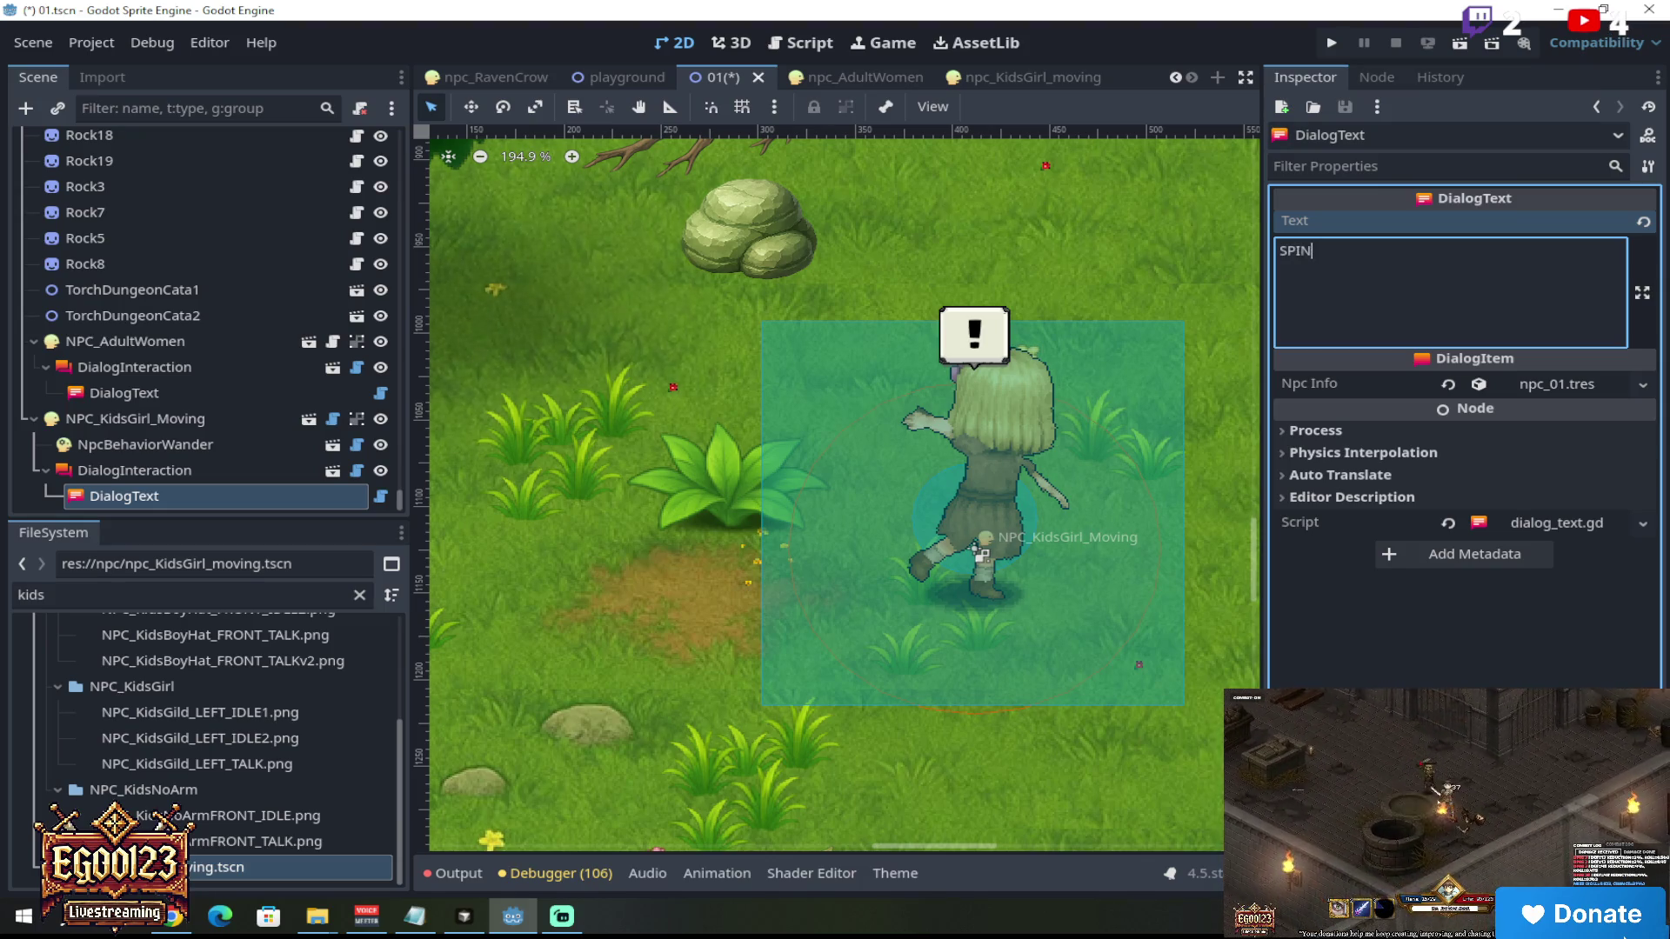
text( WITH ME!!! AAAAHHH)
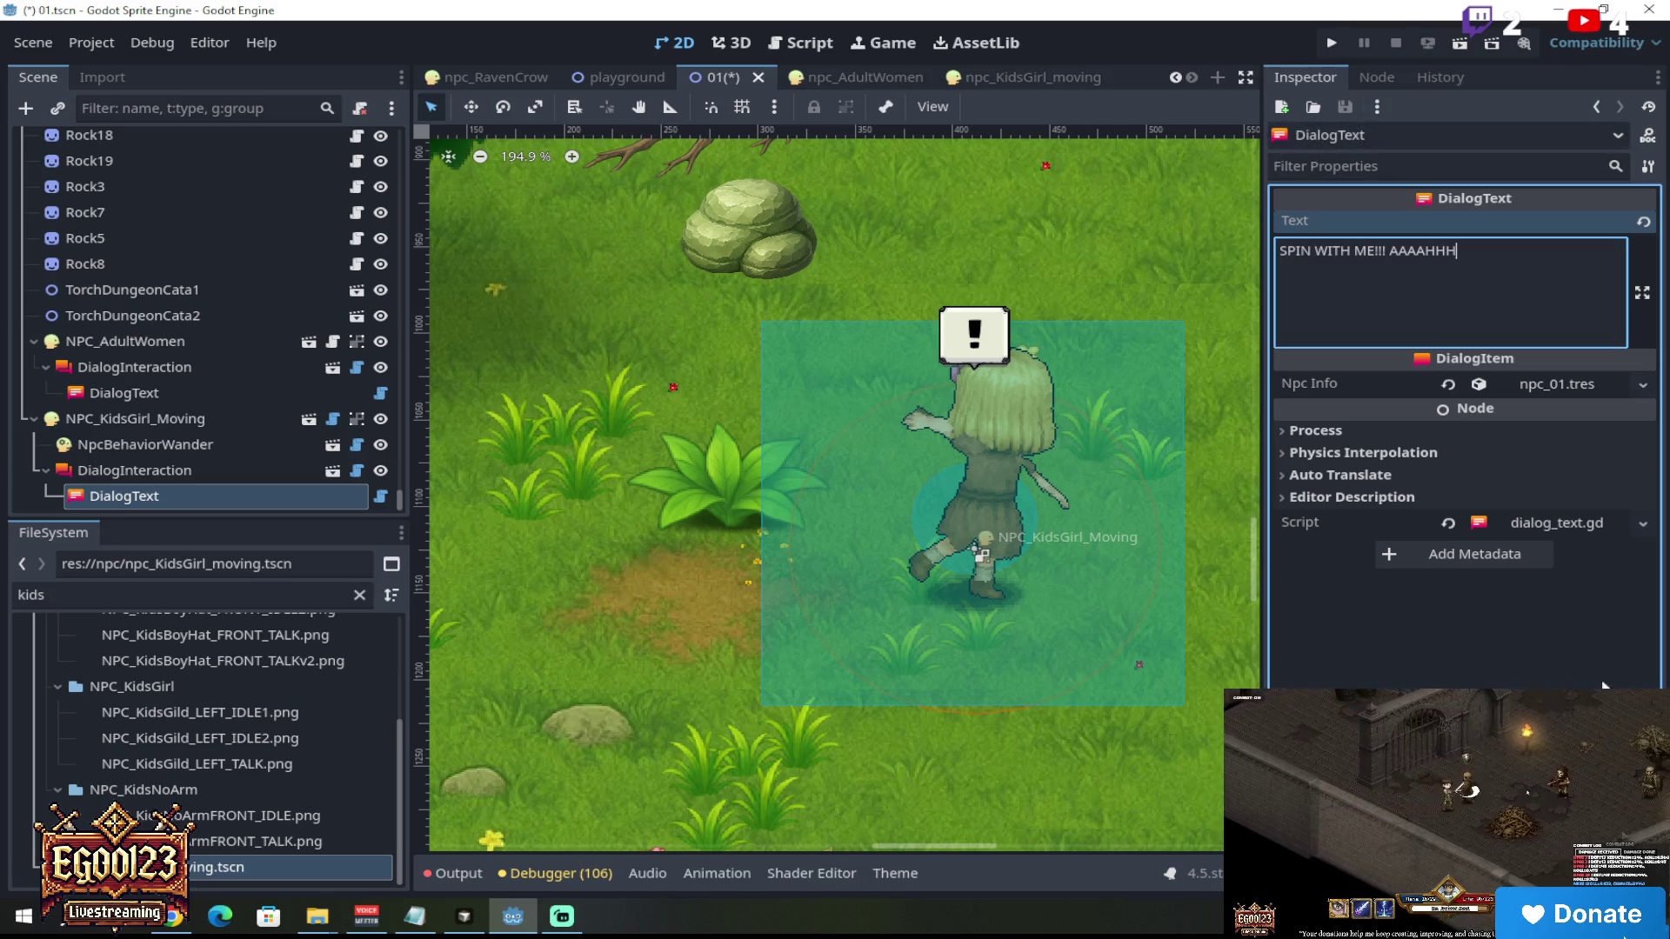
click(1510, 670)
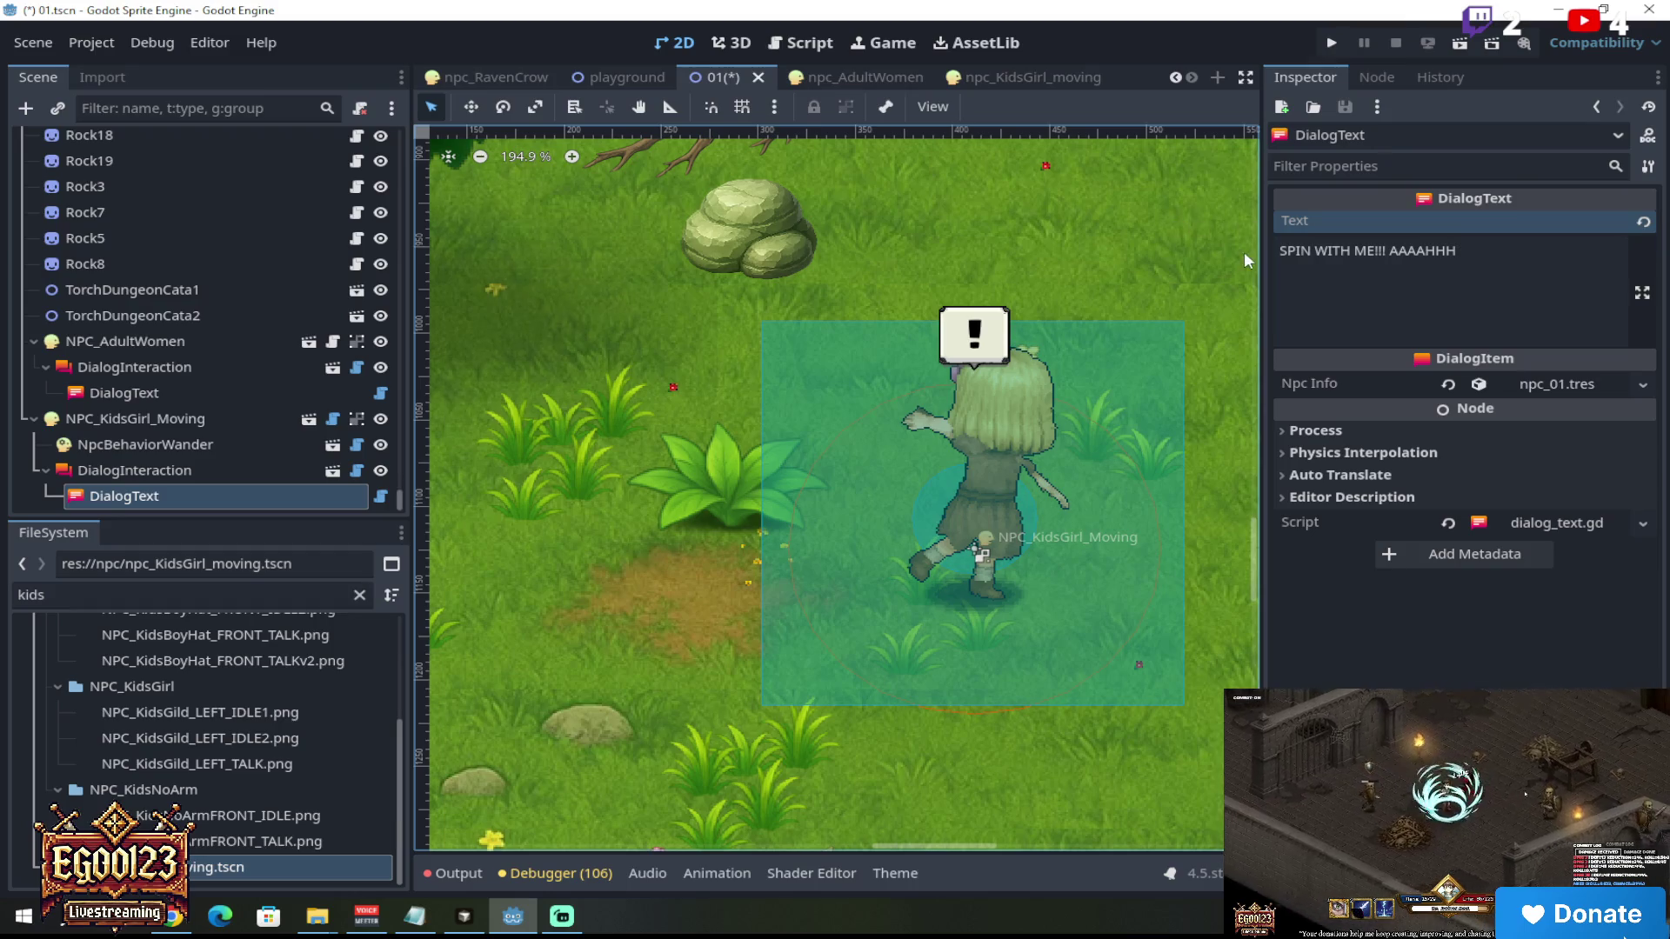
click(1479, 251)
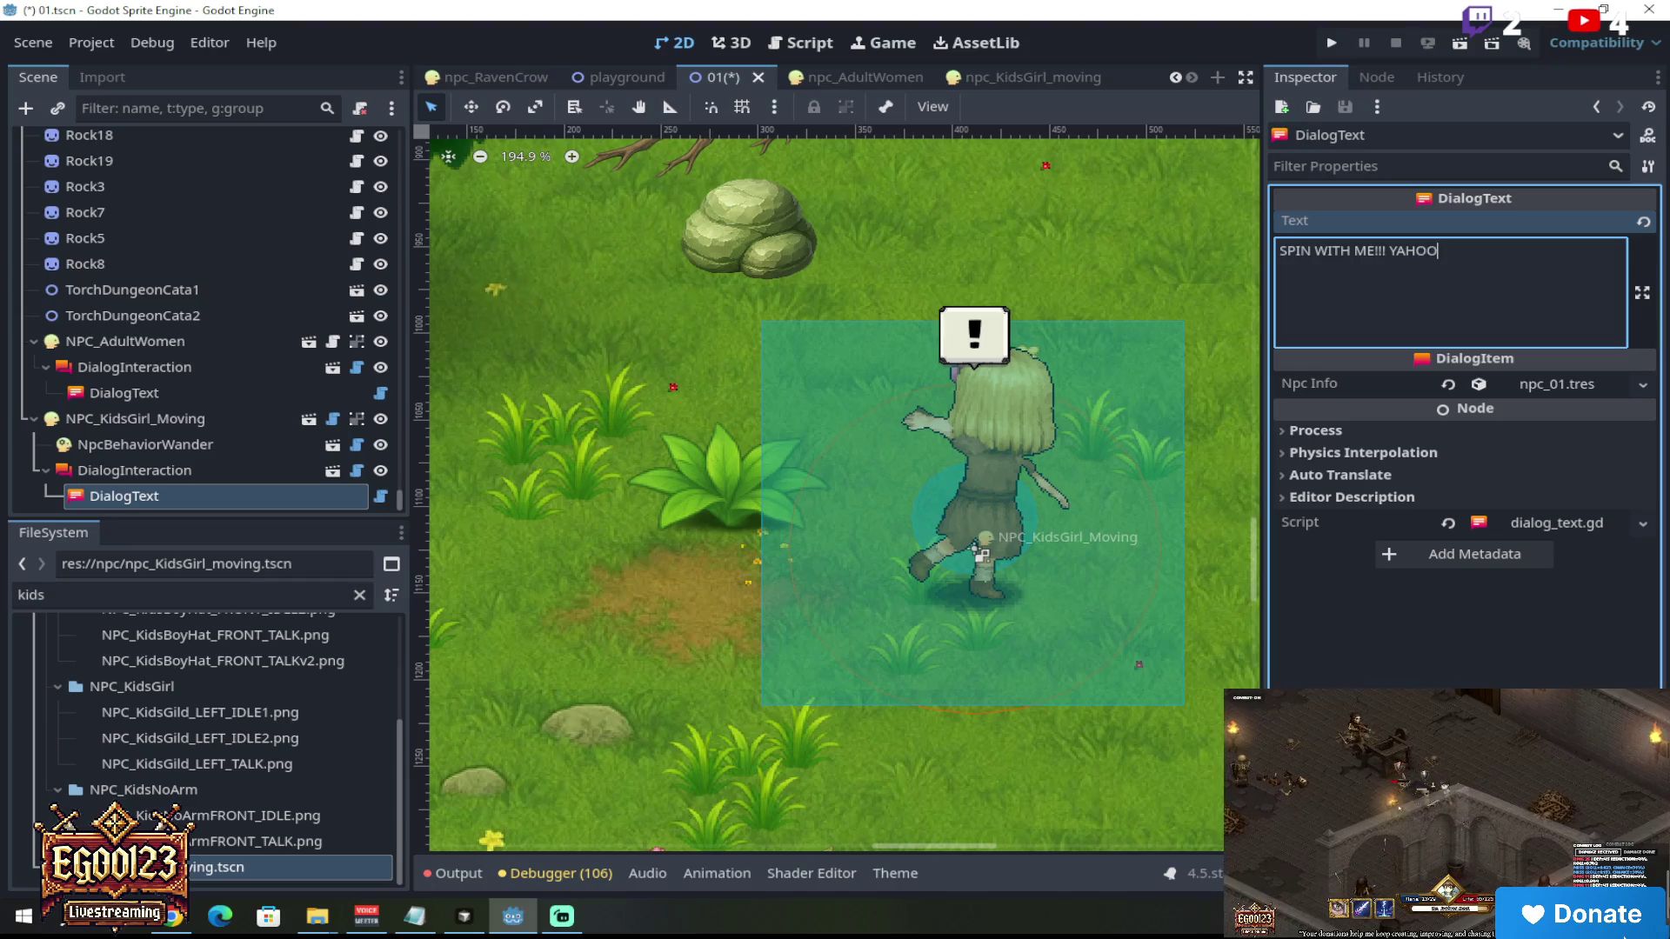
text(OOU)
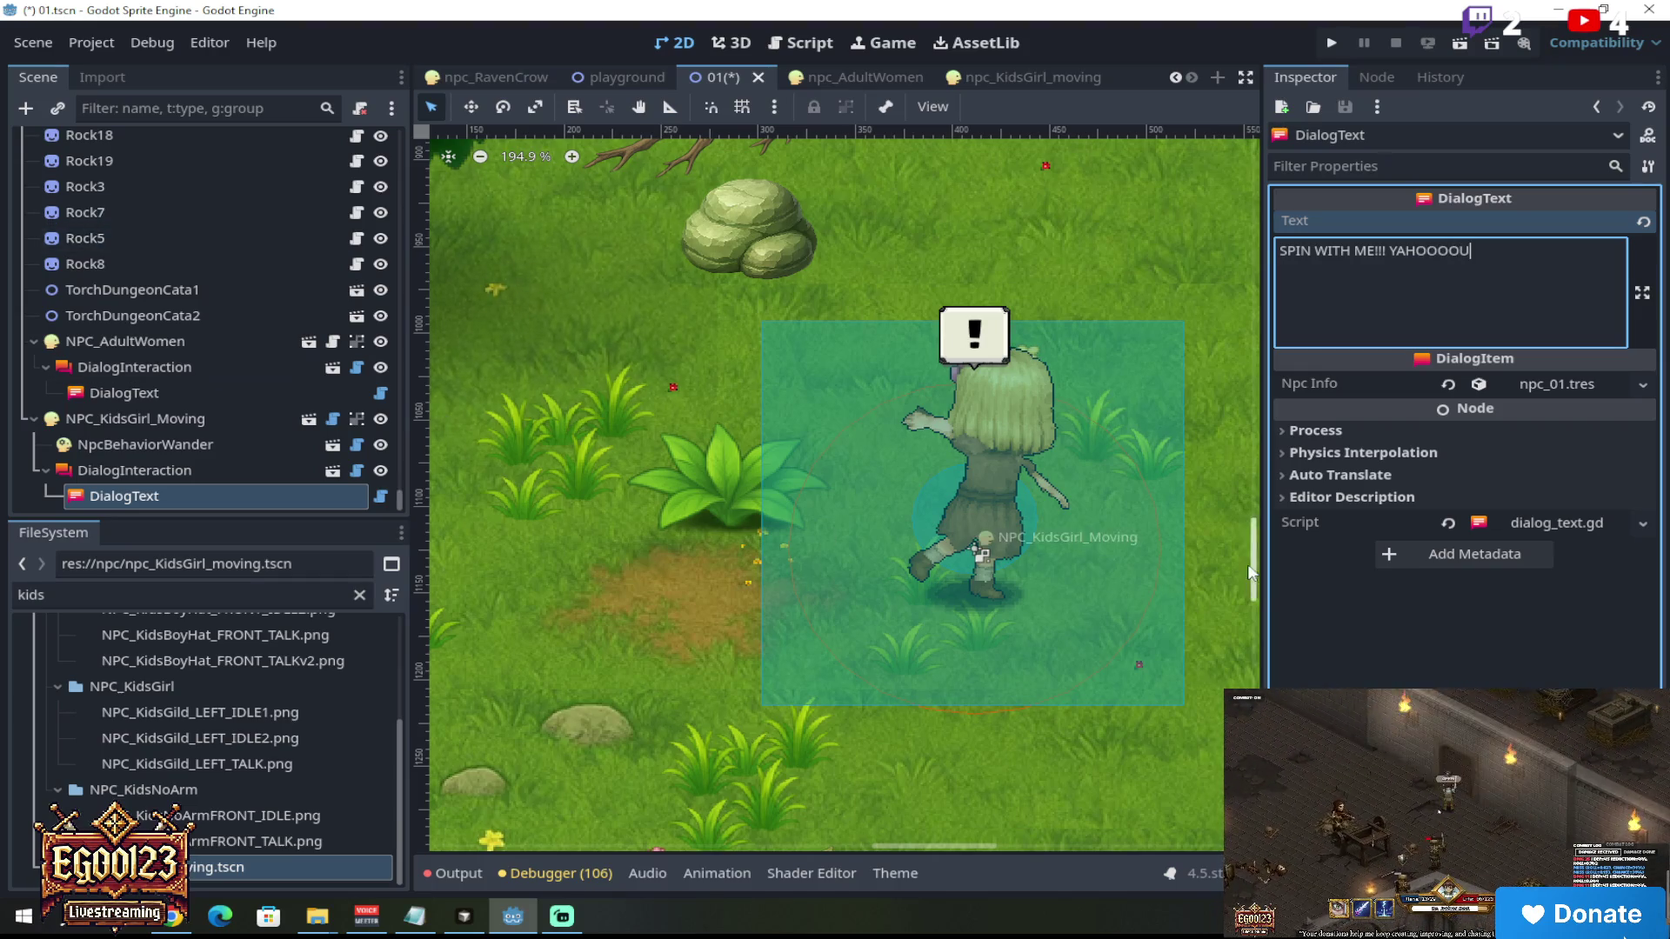
key(Escape)
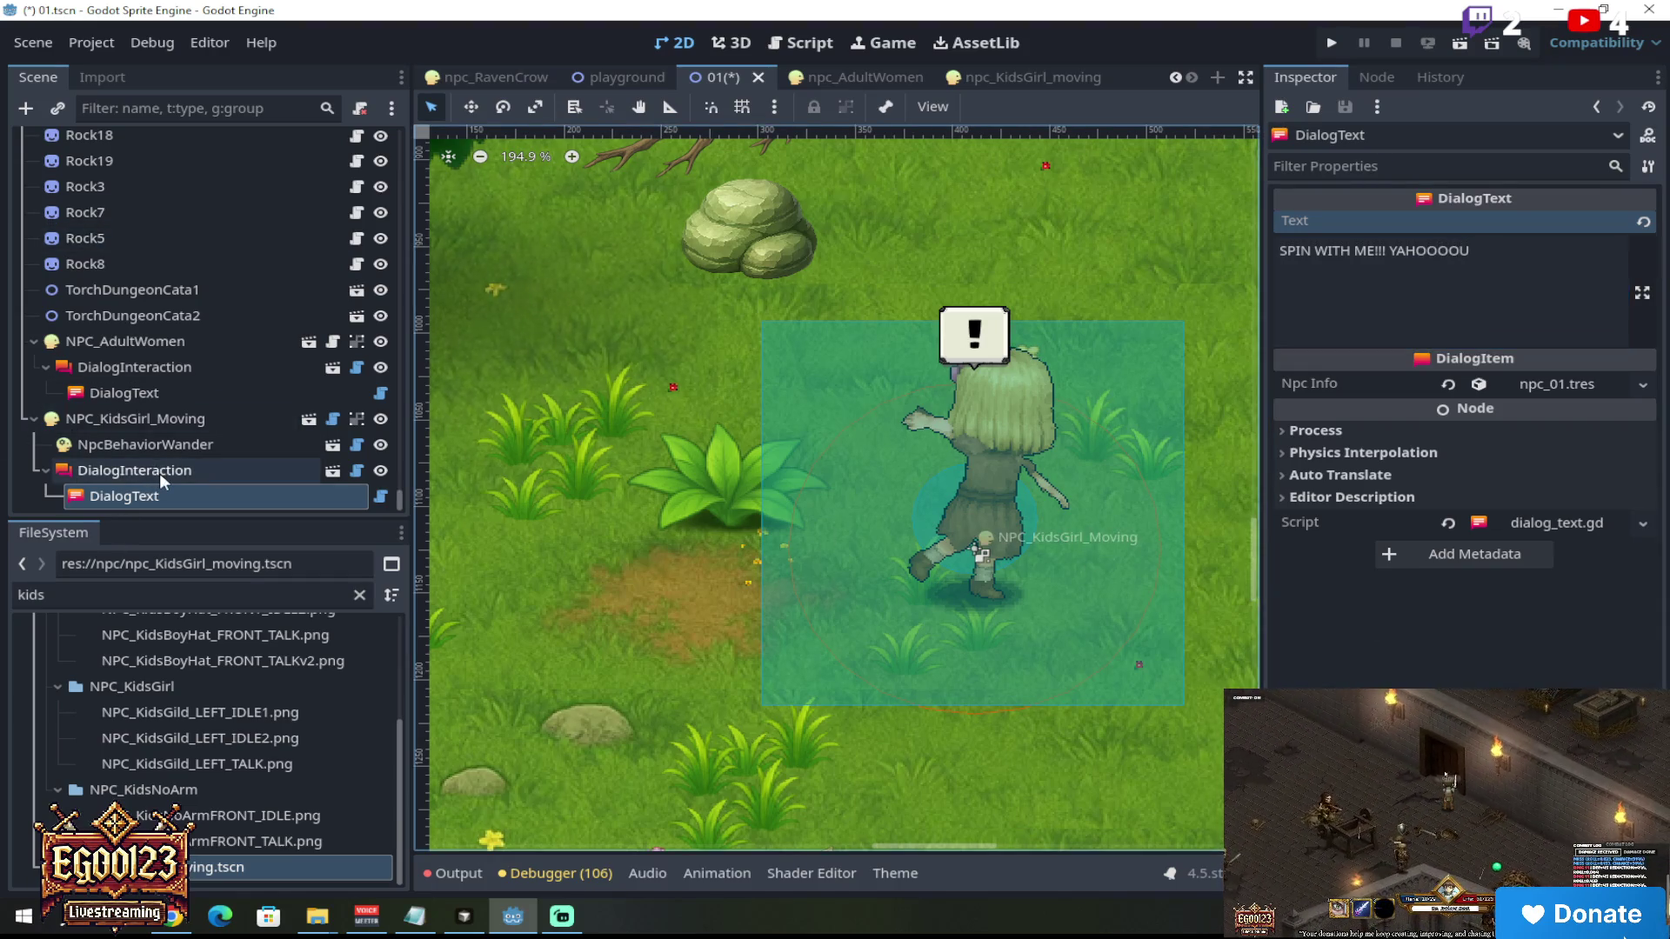
Step: Select the DialogText node under the girl's DialogInteraction
click(160, 473)
click(185, 452)
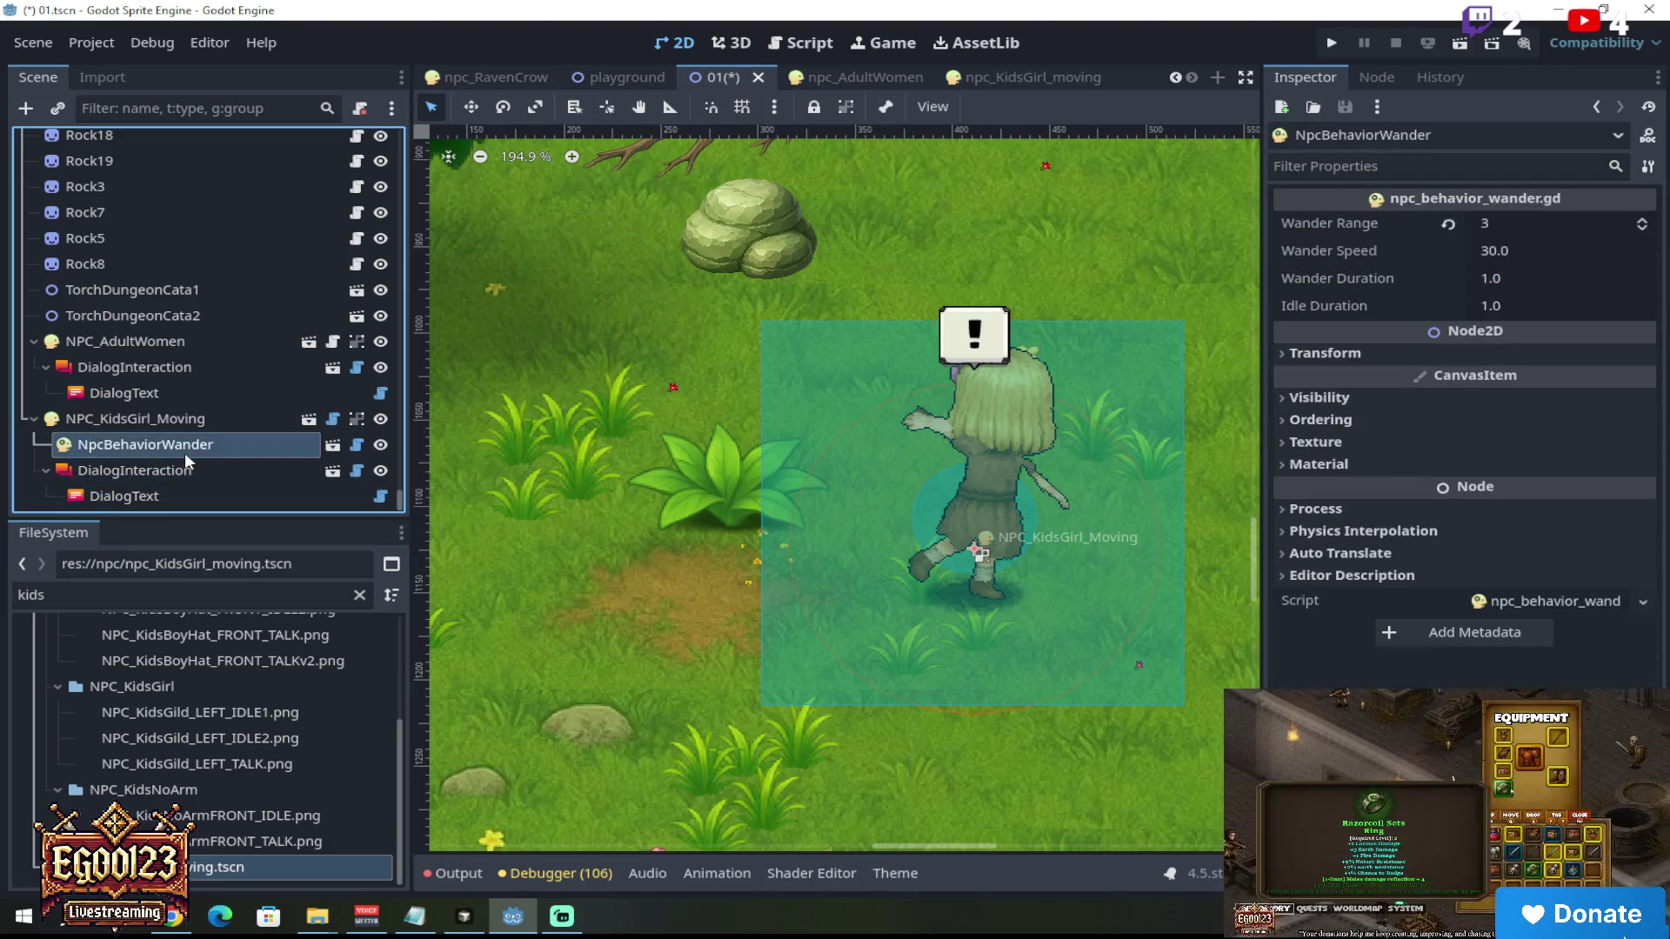
click(184, 421)
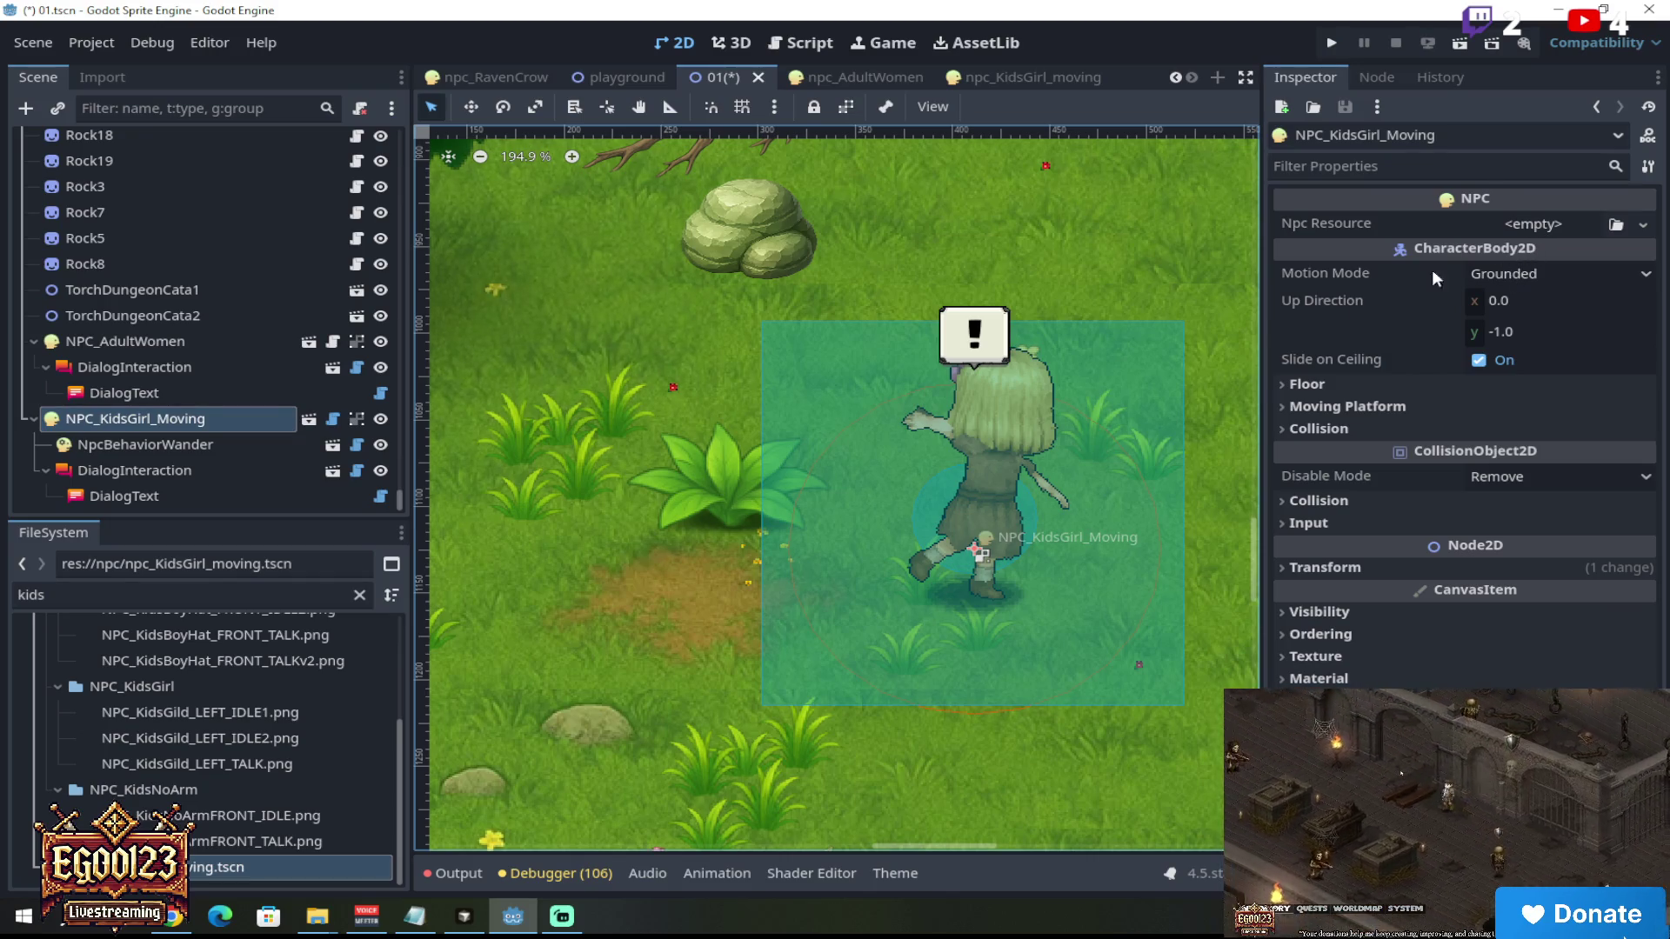
click(231, 470)
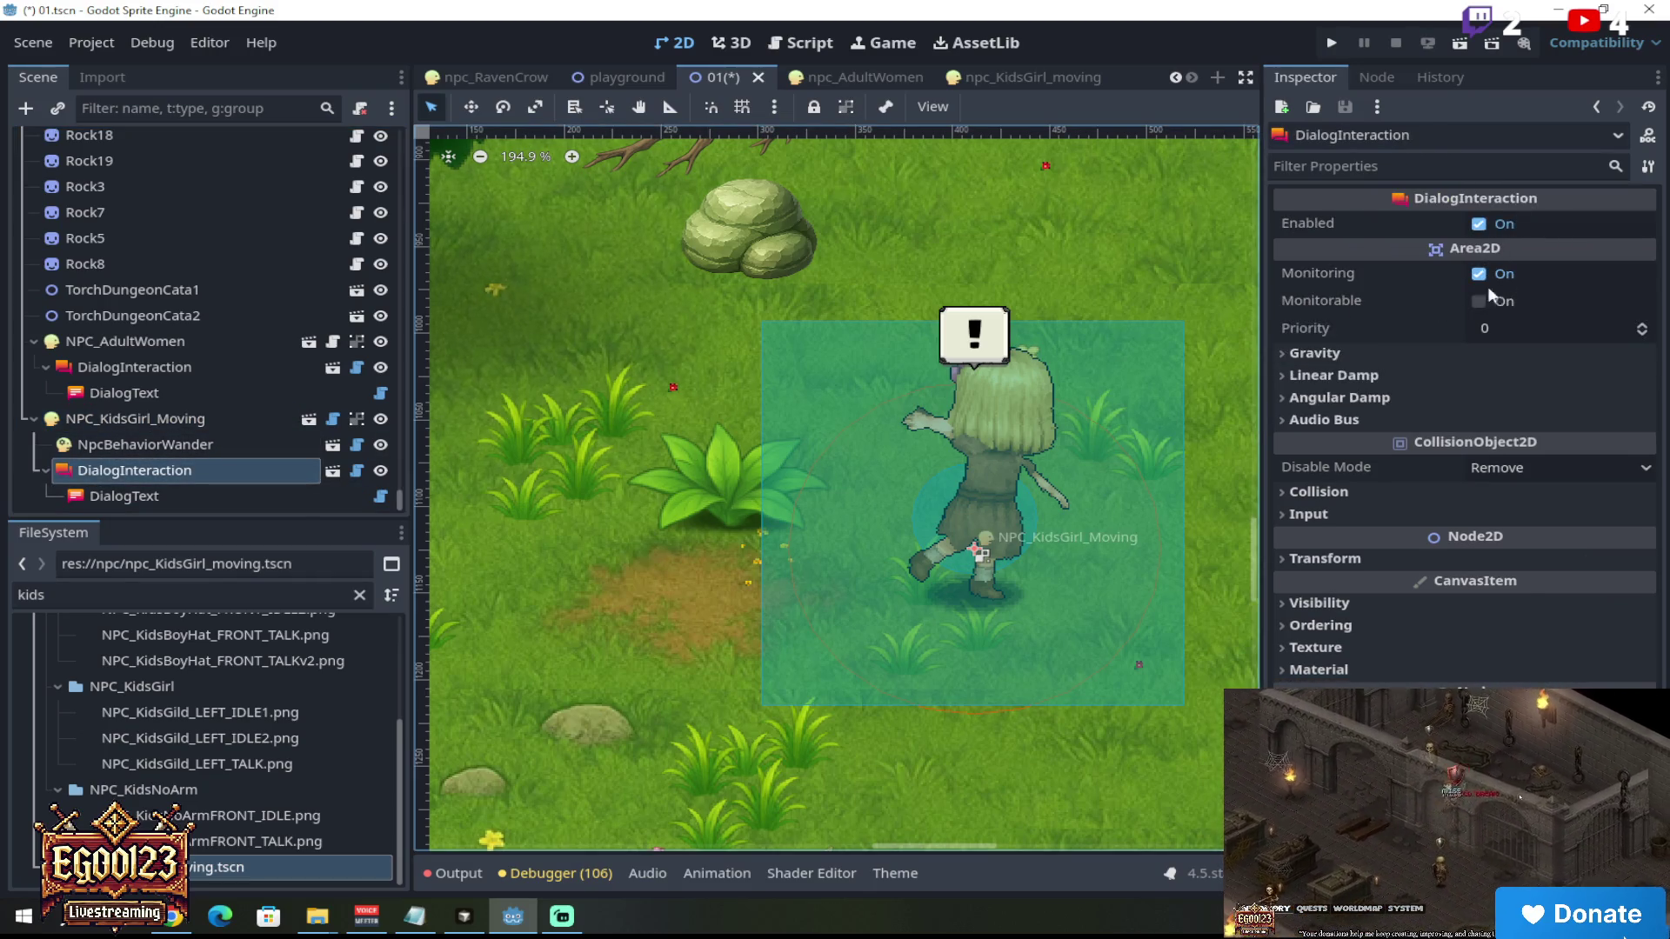
click(131, 497)
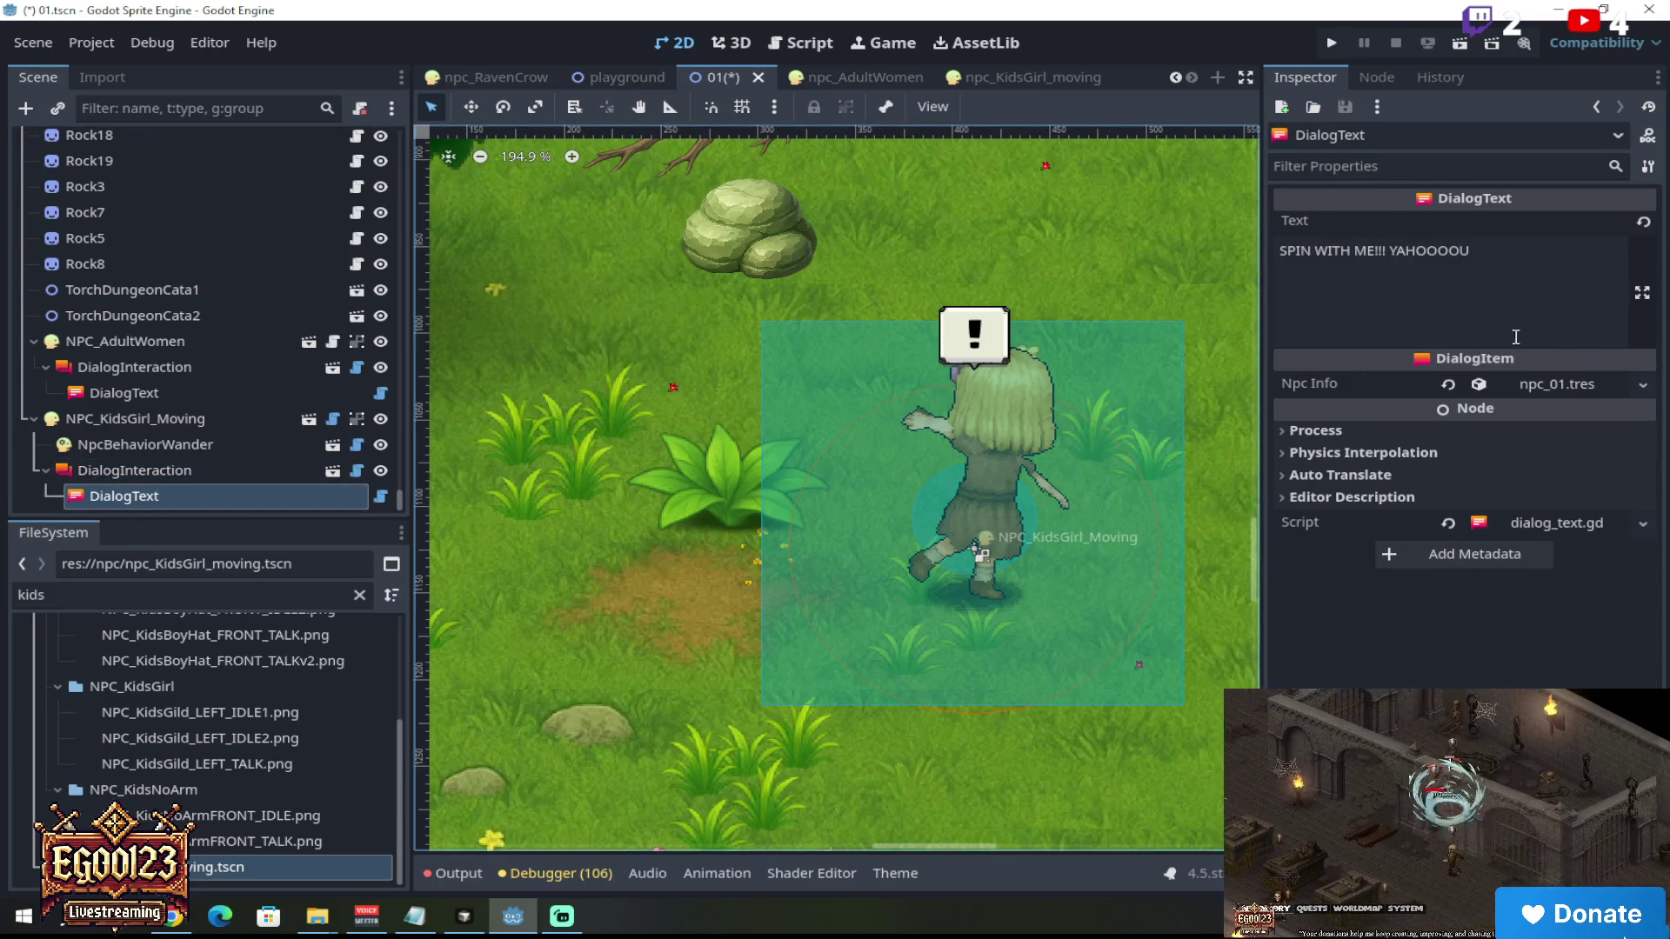
Step: Replace the shared npc_01.tres Npc Info with a new NPCResource named 'Little Girl'
click(1449, 385)
click(1563, 382)
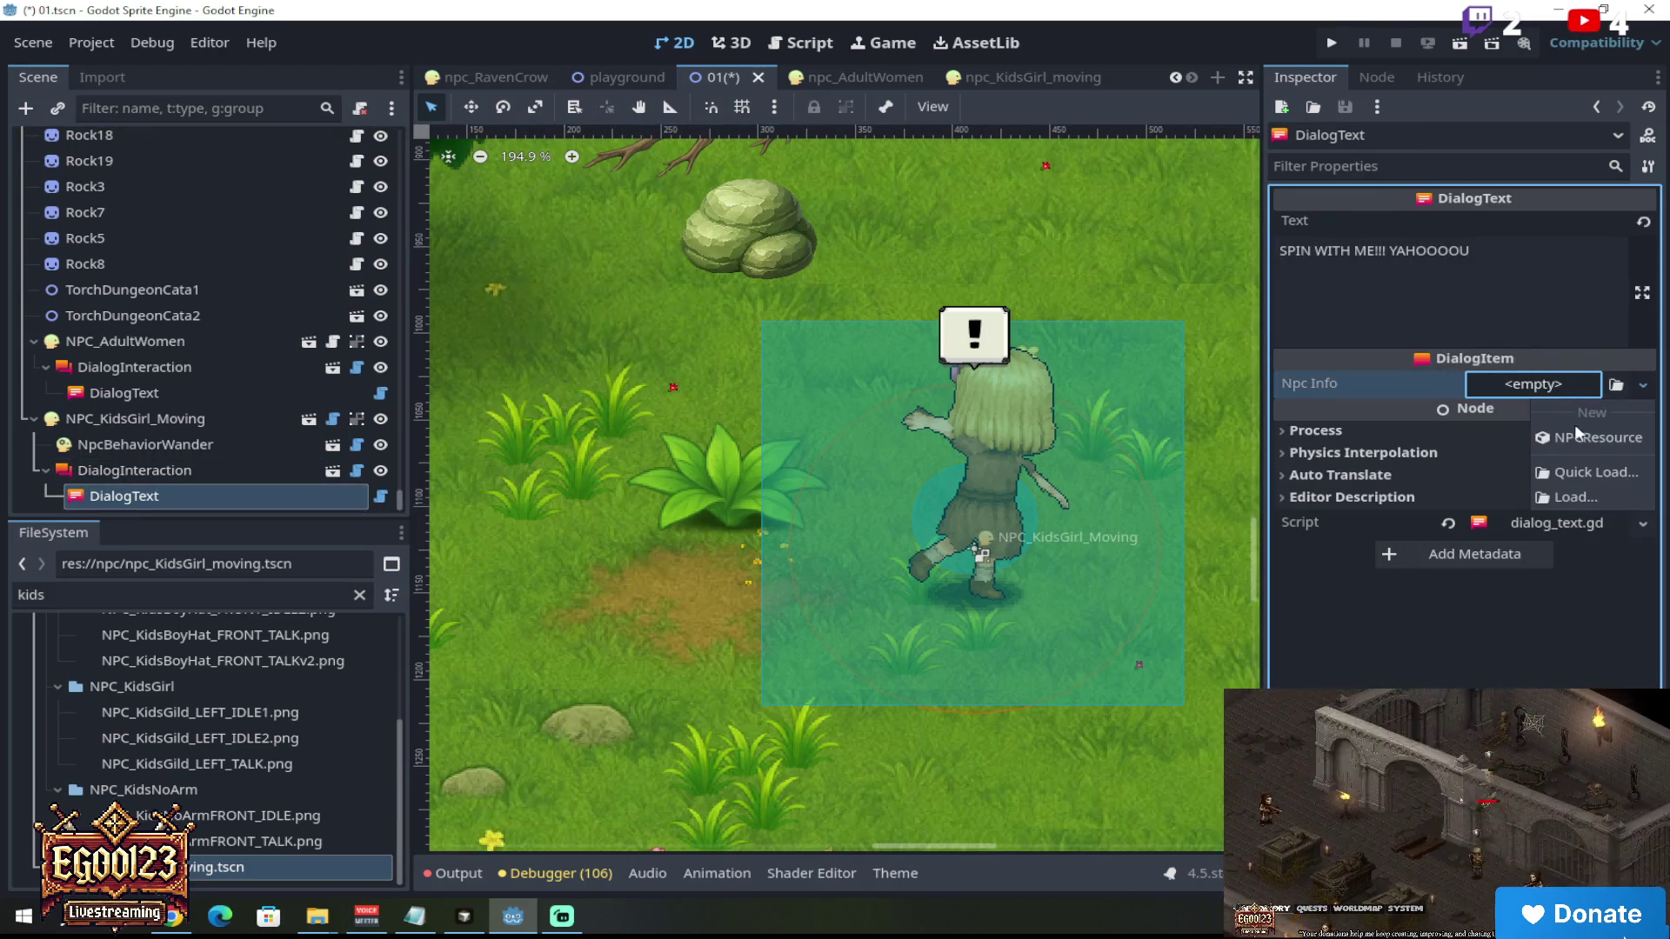
click(1583, 439)
click(1553, 383)
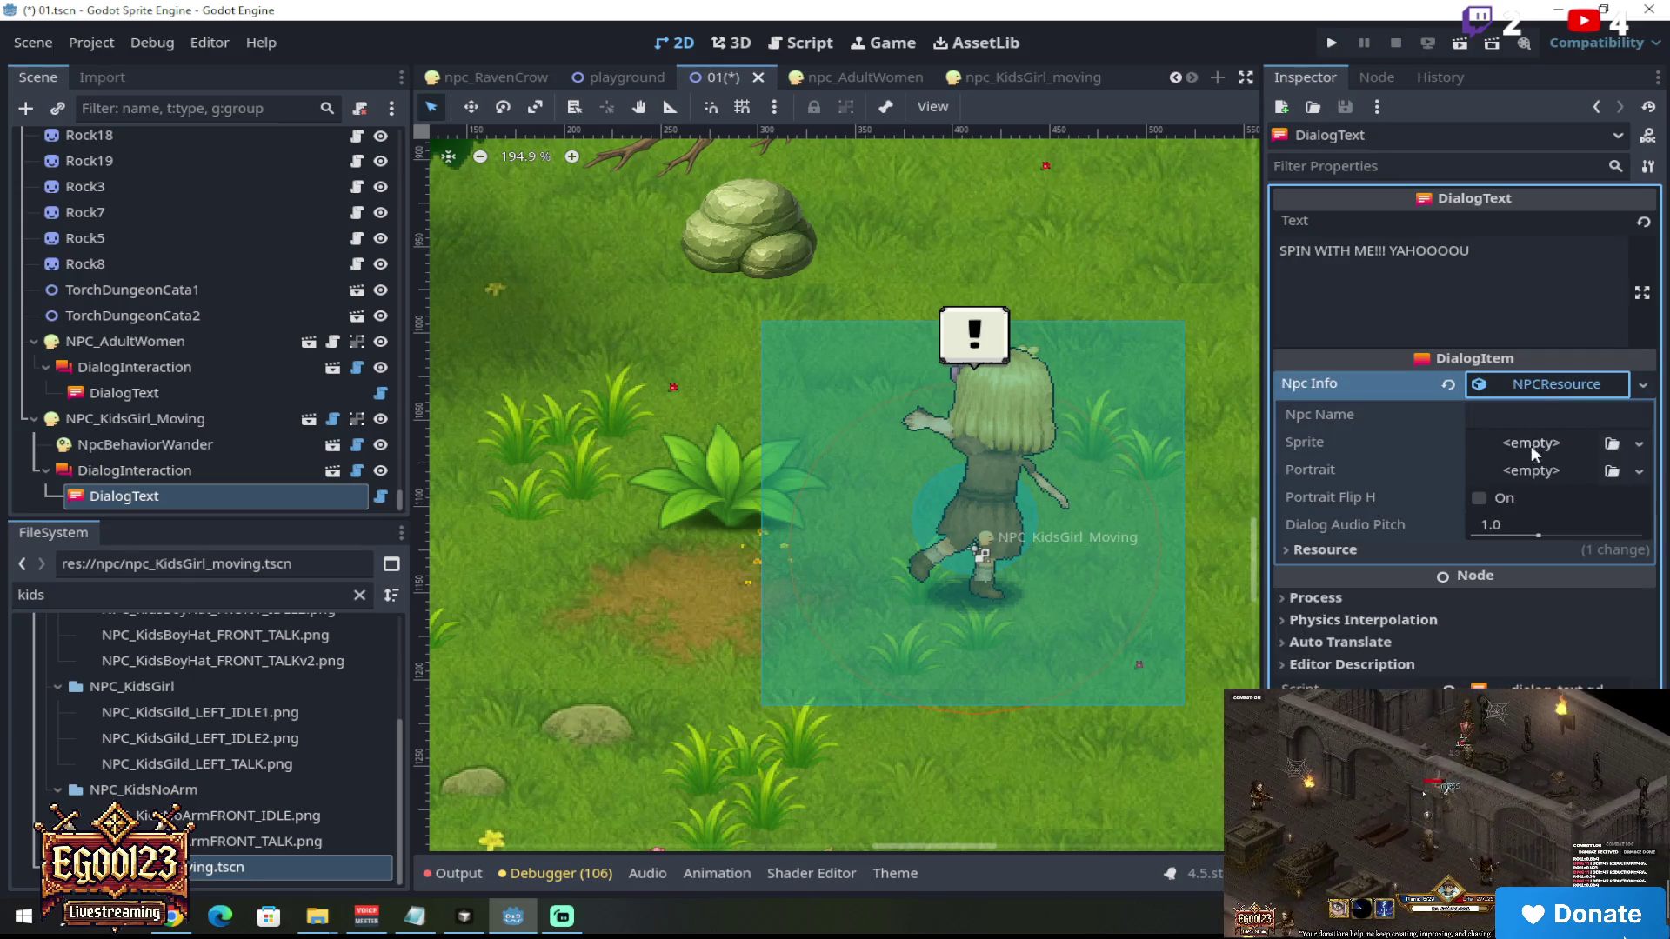
click(1546, 414)
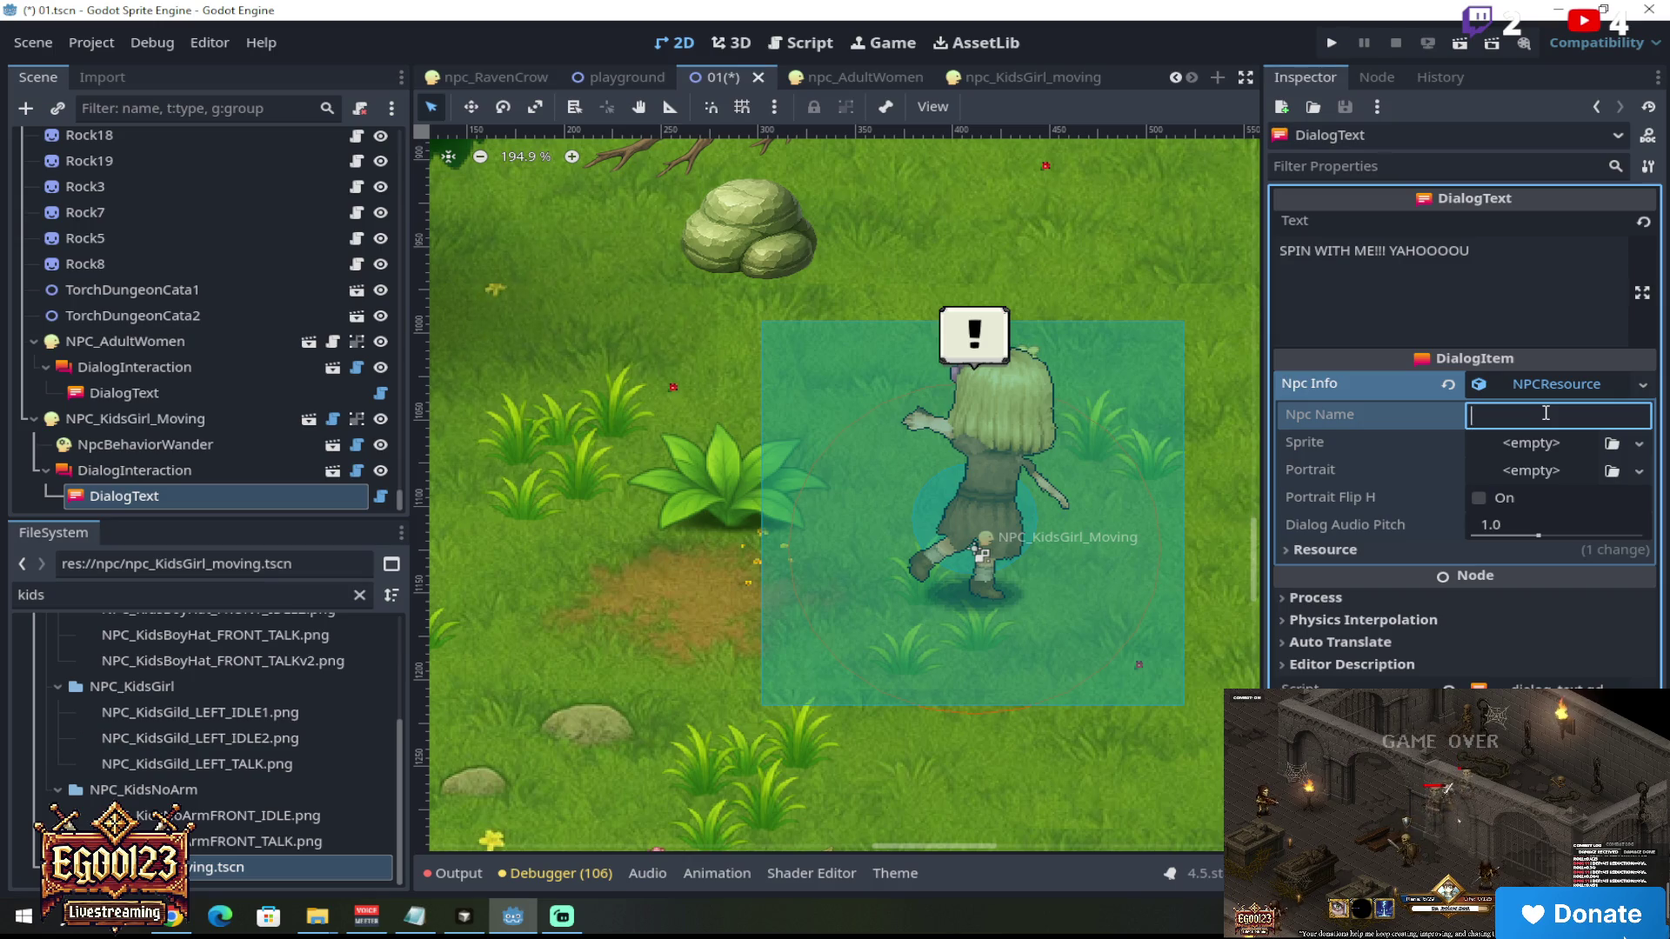
text(Little )
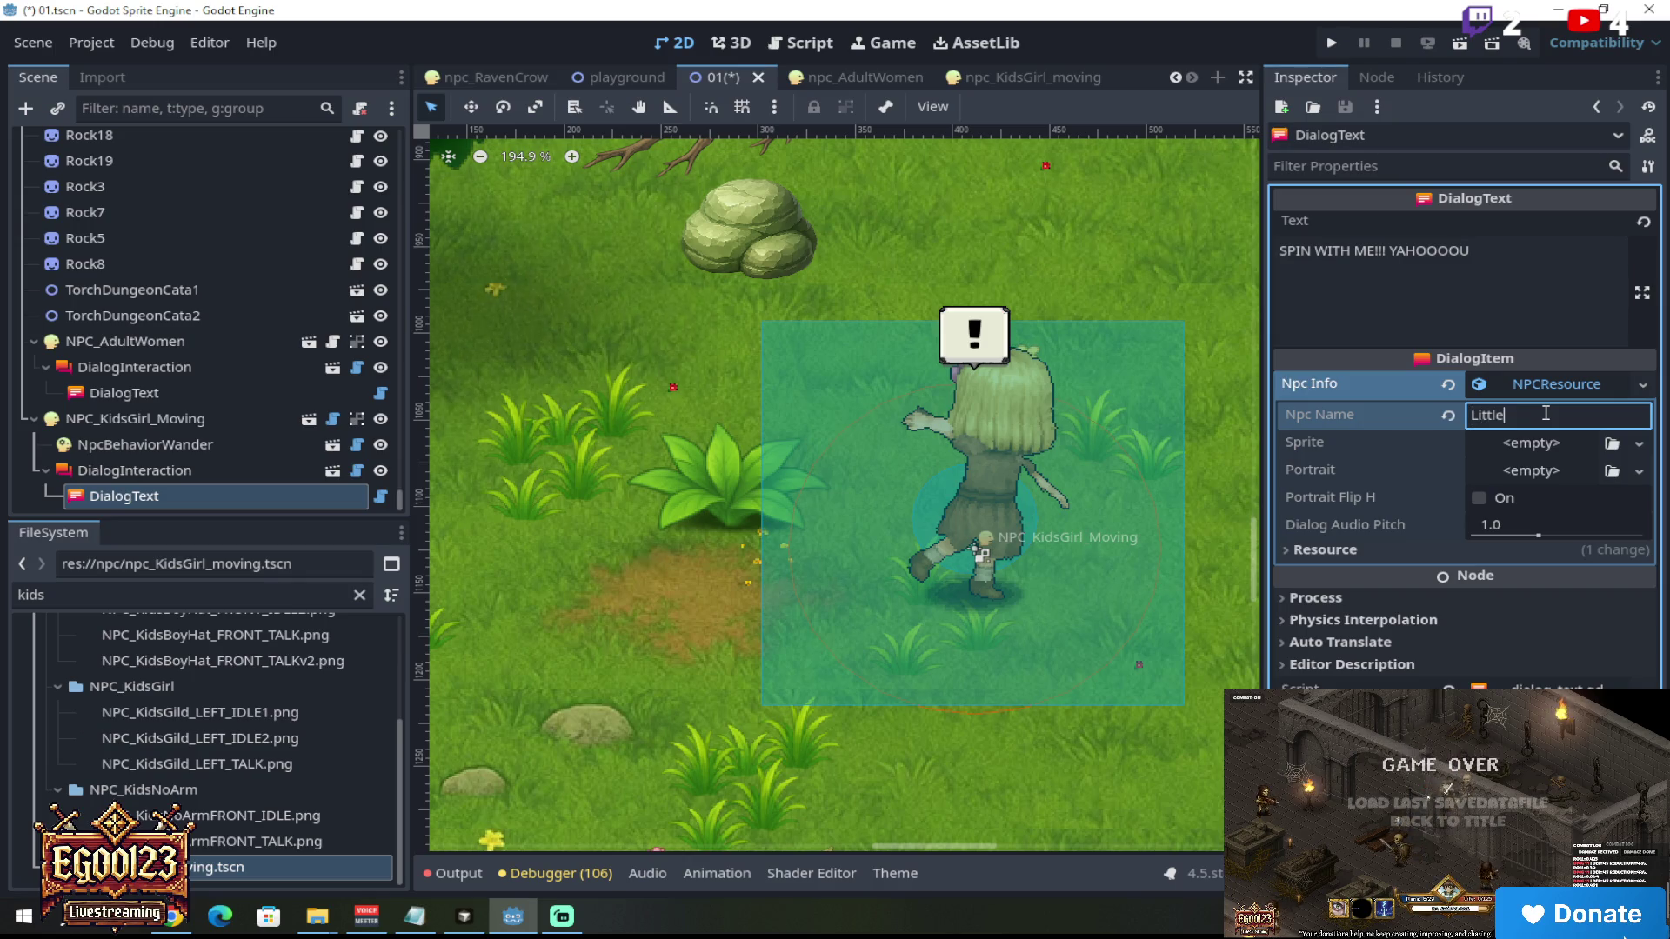
text(Girl)
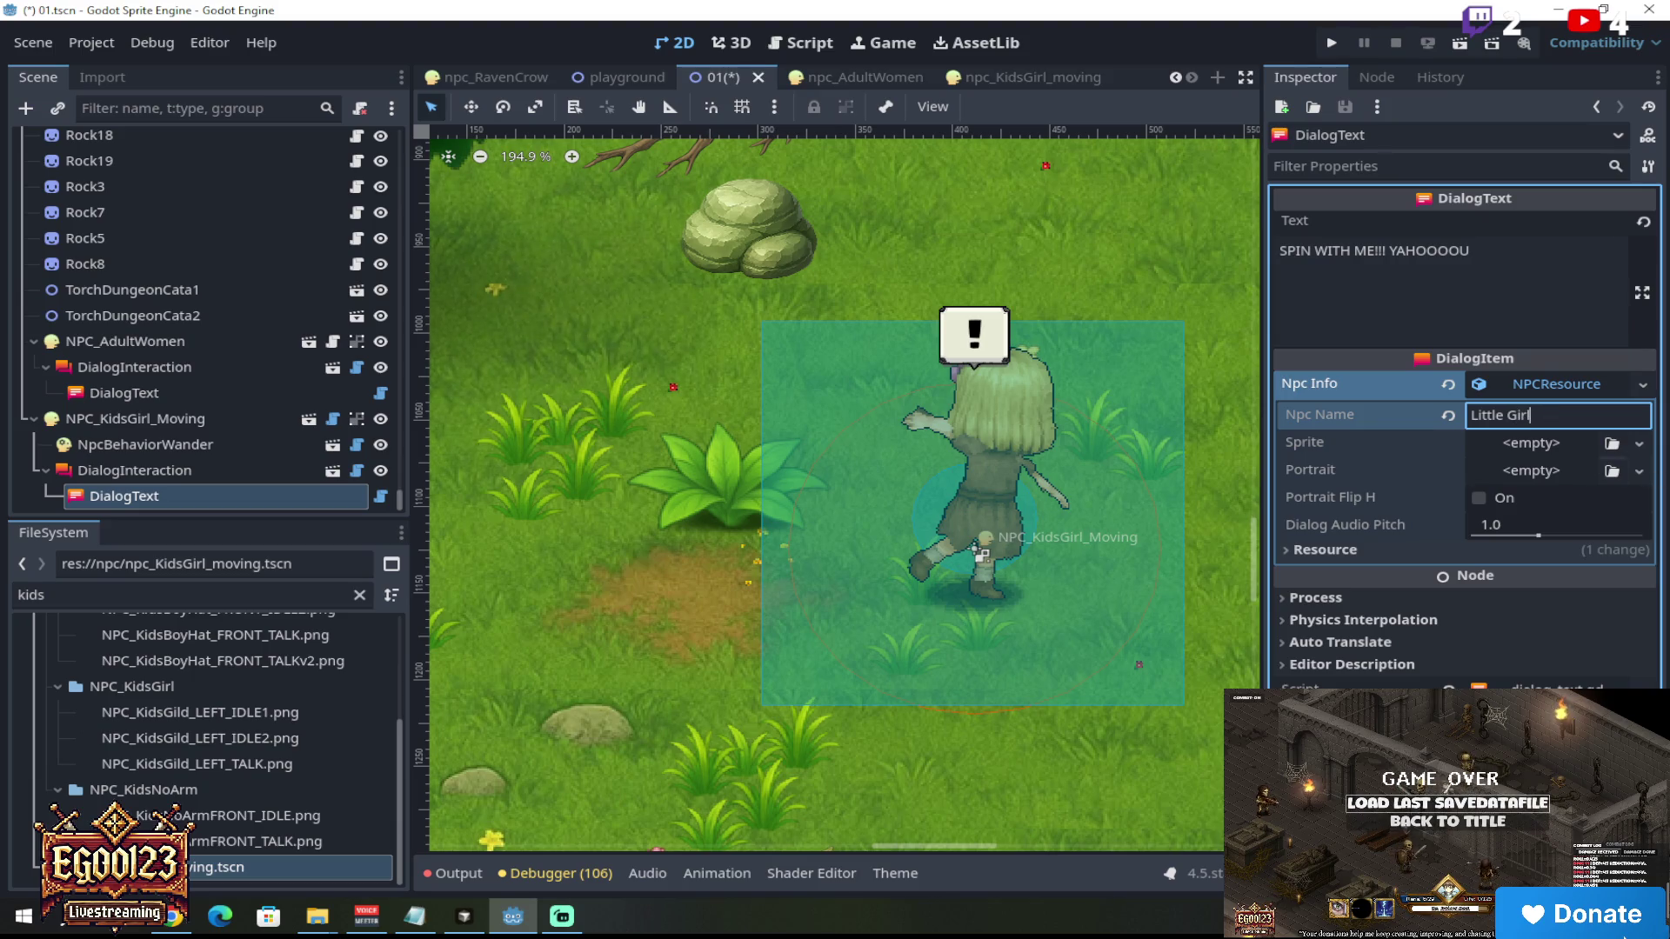
click(1407, 463)
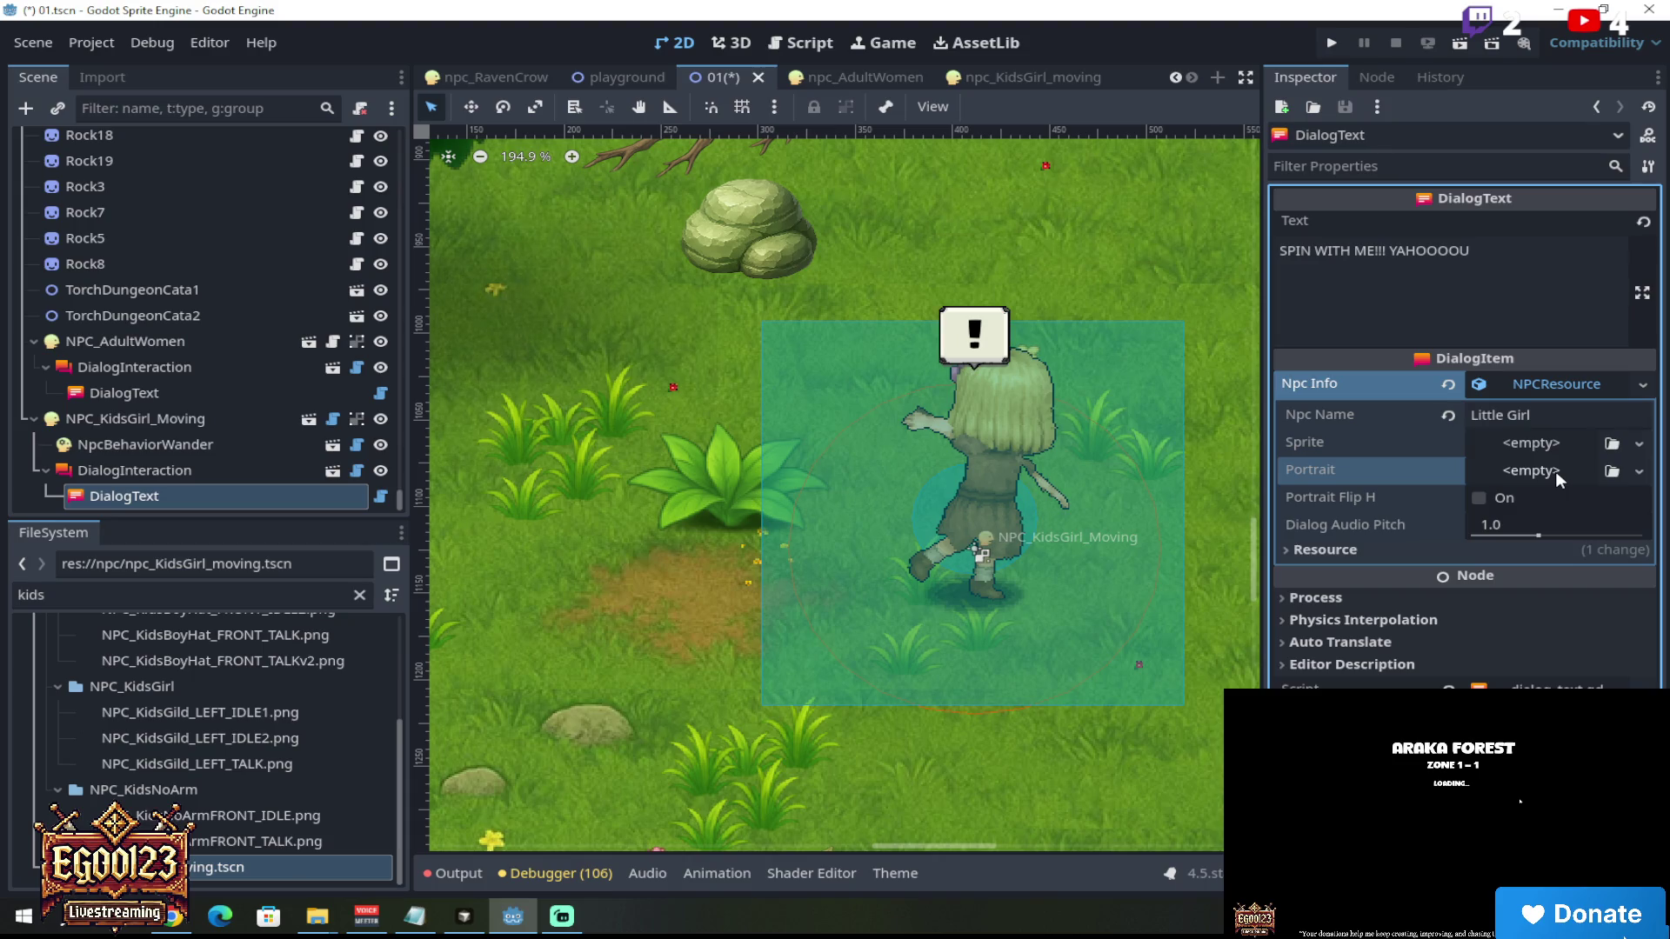
Step: Set NPC_KidsGild_LEFT_TALK.png as Little Girl's portrait and enable Portrait Flip H
click(1612, 470)
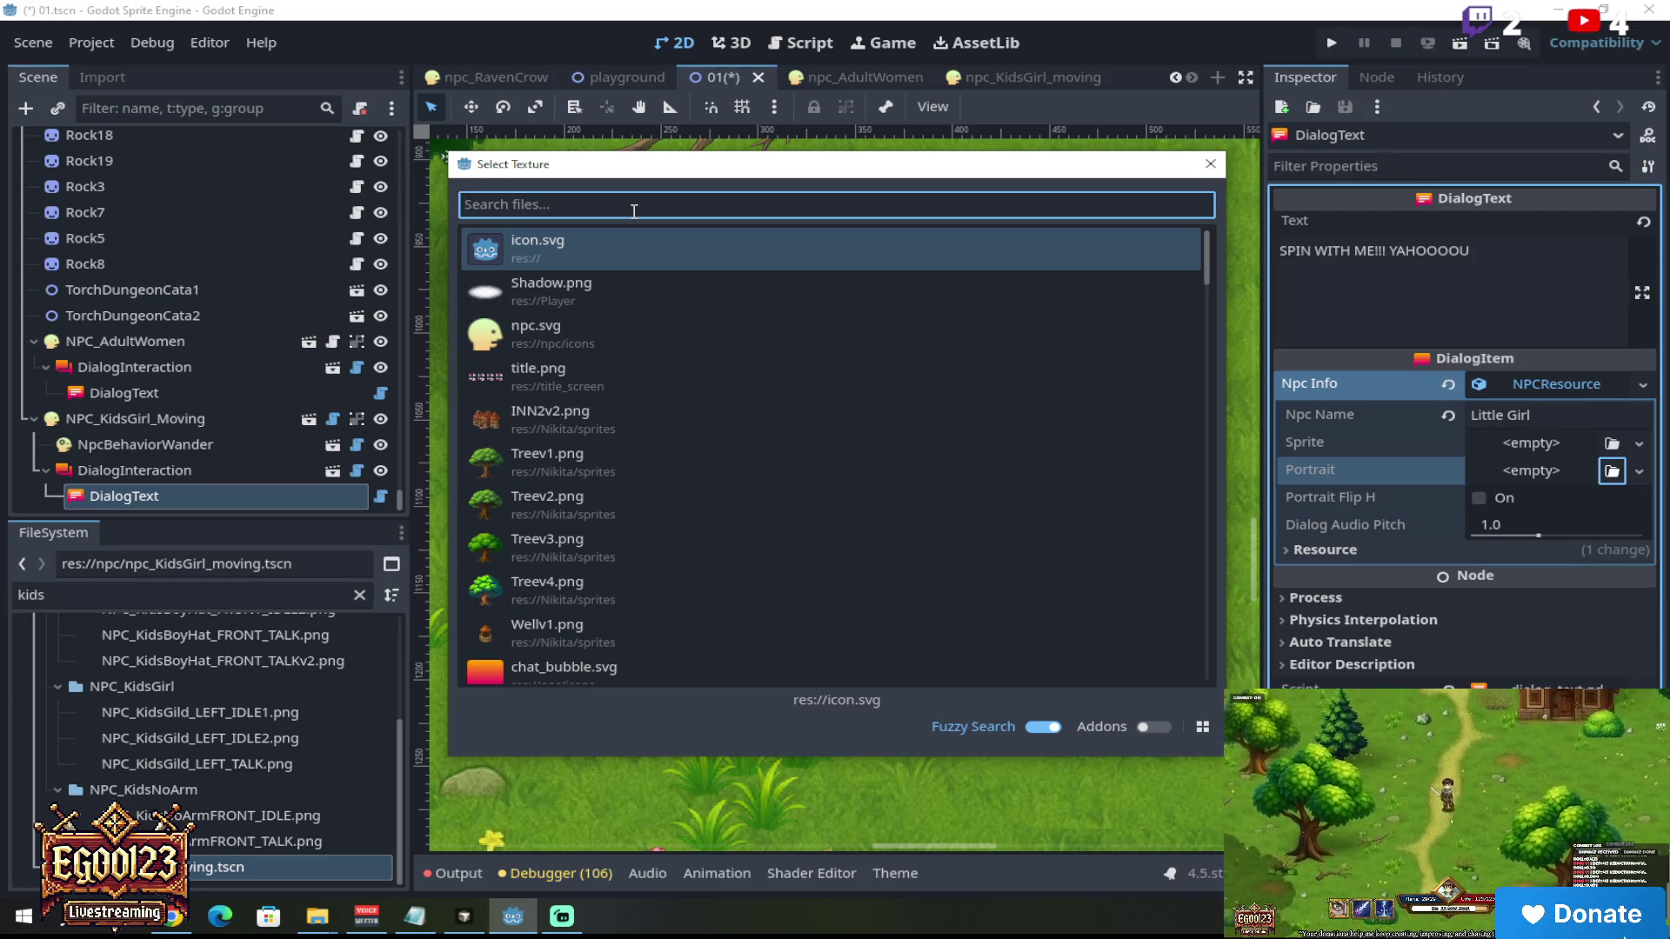
text(kid)
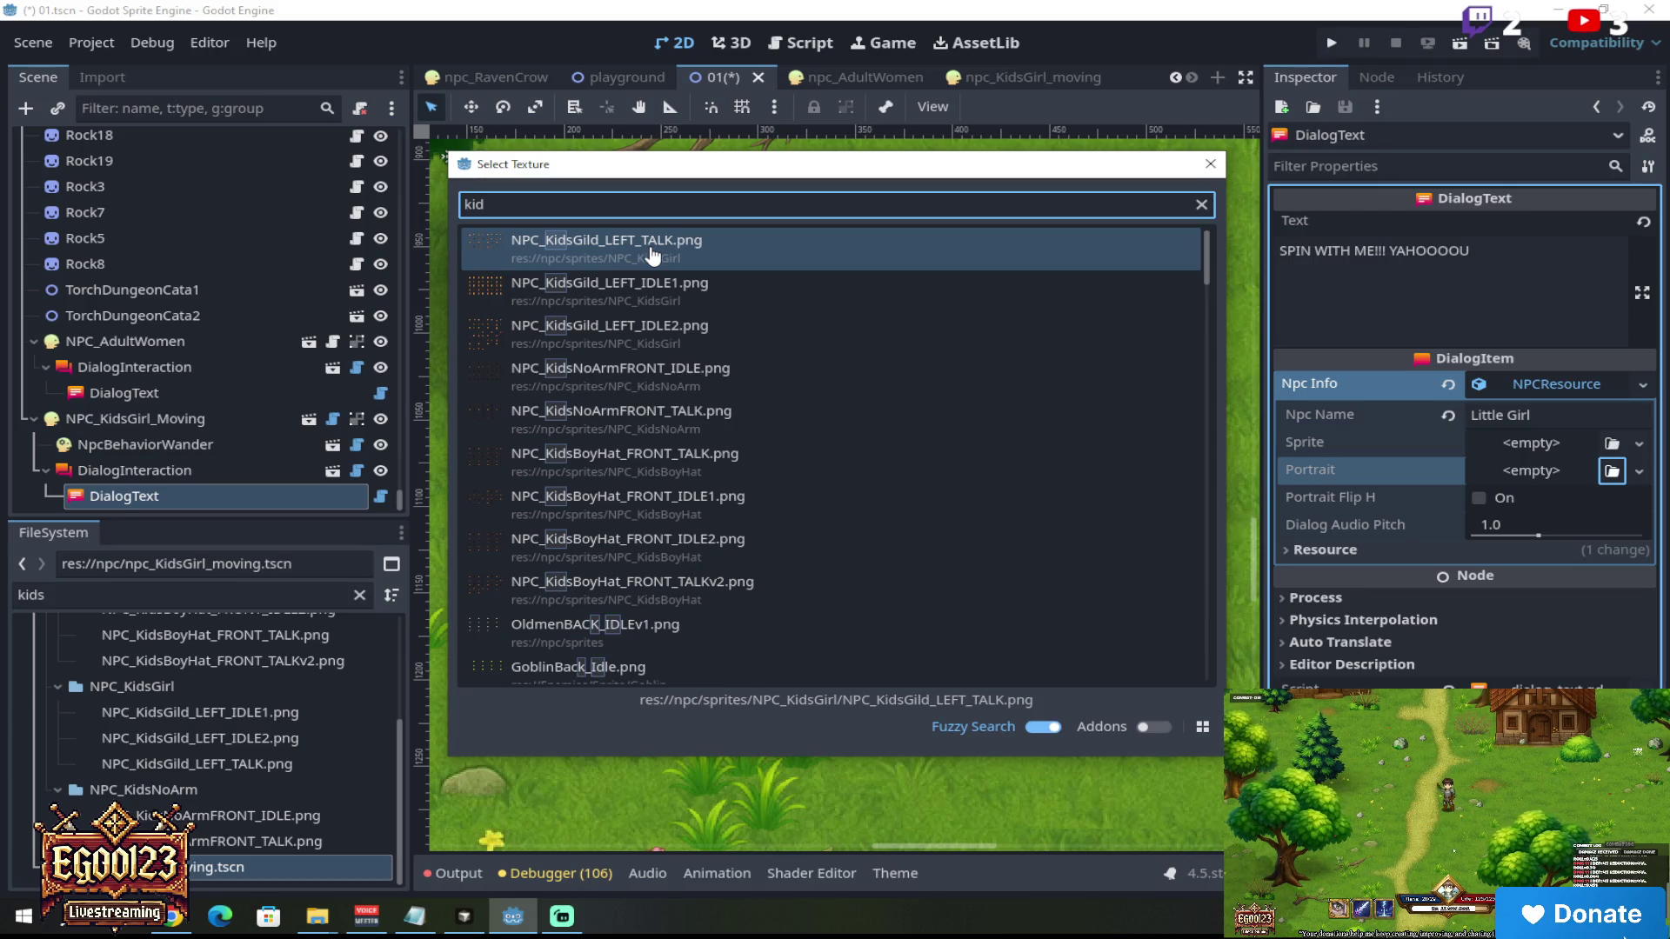
double_click(652, 252)
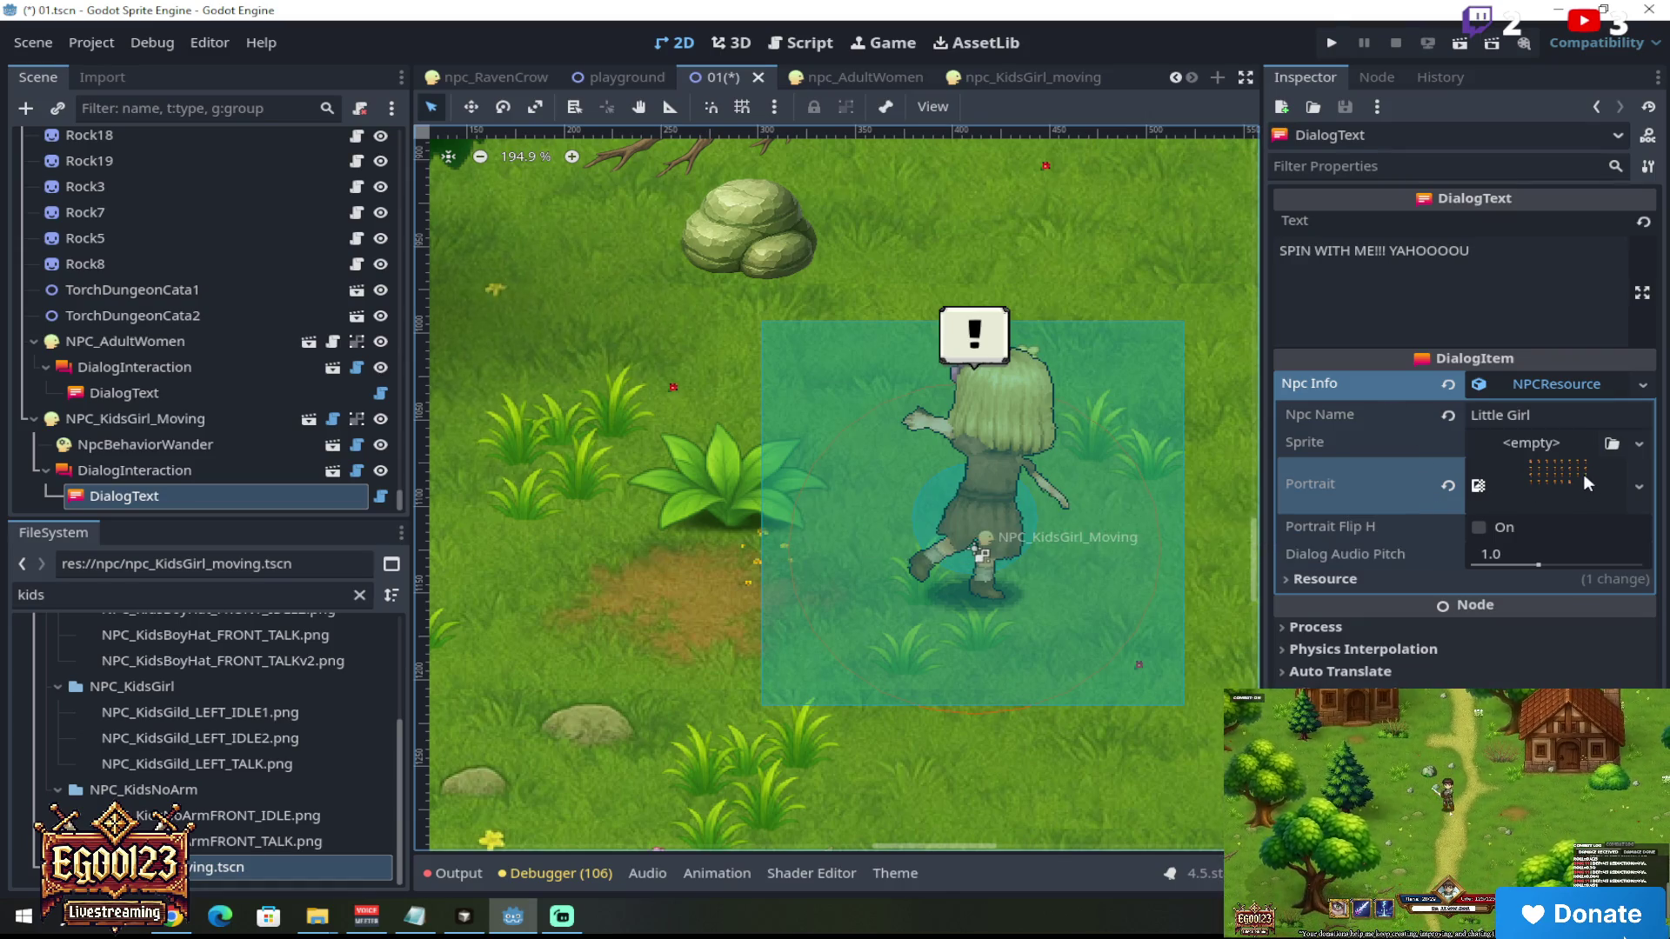
scroll(1131, 461, right, 1)
scroll(1164, 461, up, 7)
click(1552, 478)
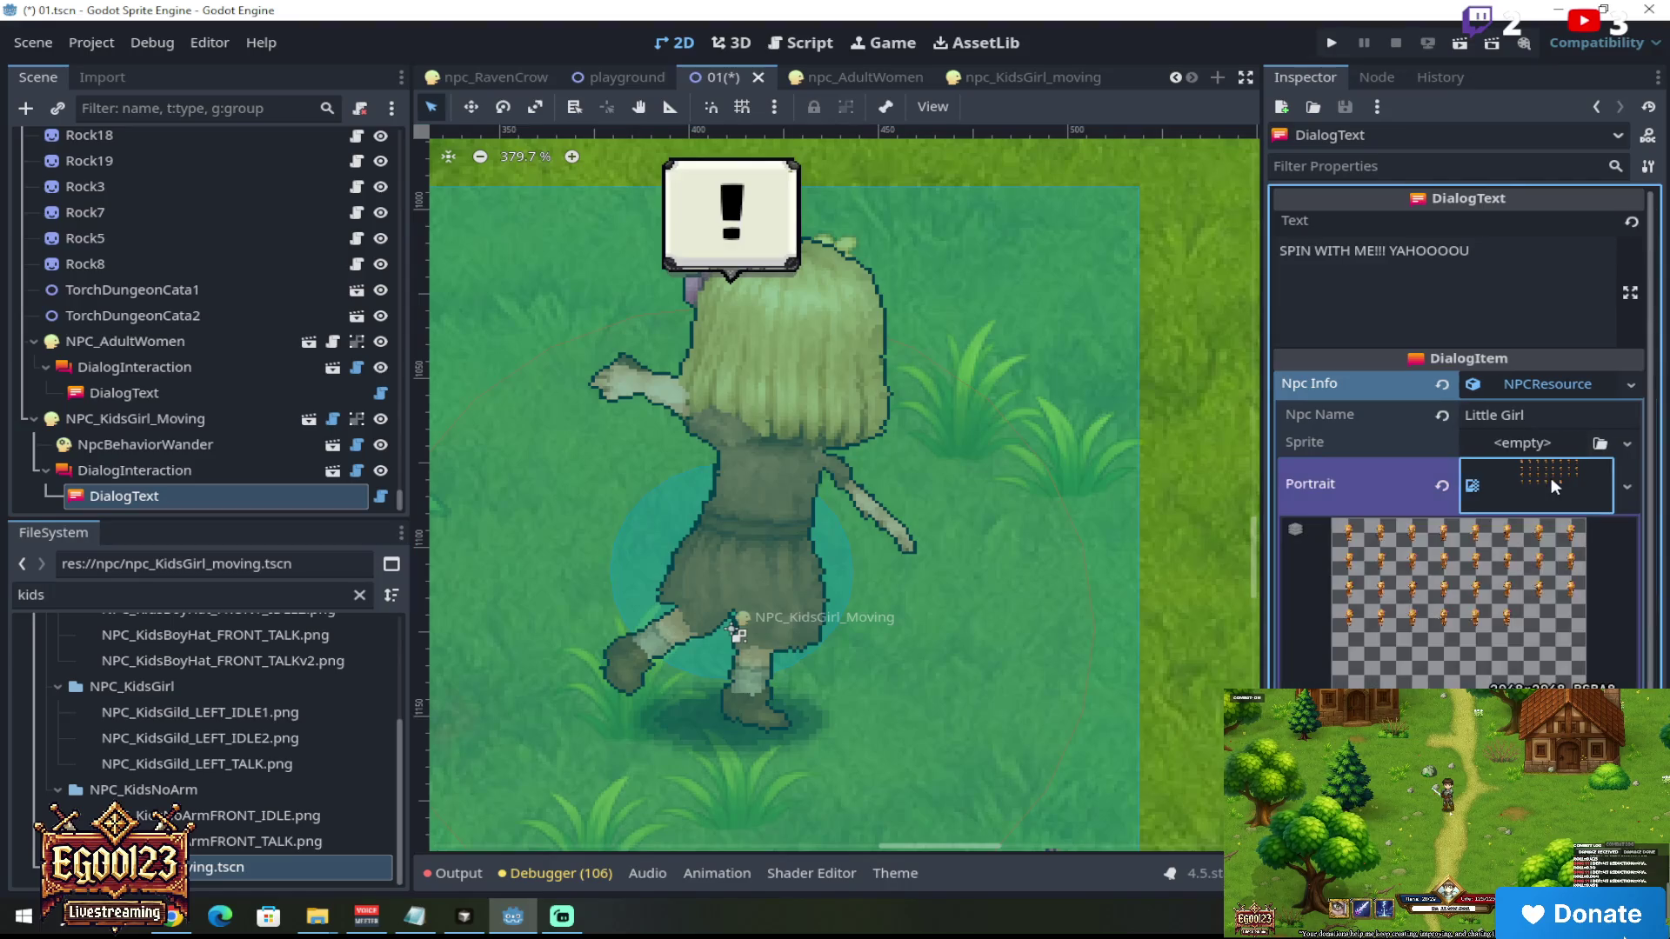
click(1551, 477)
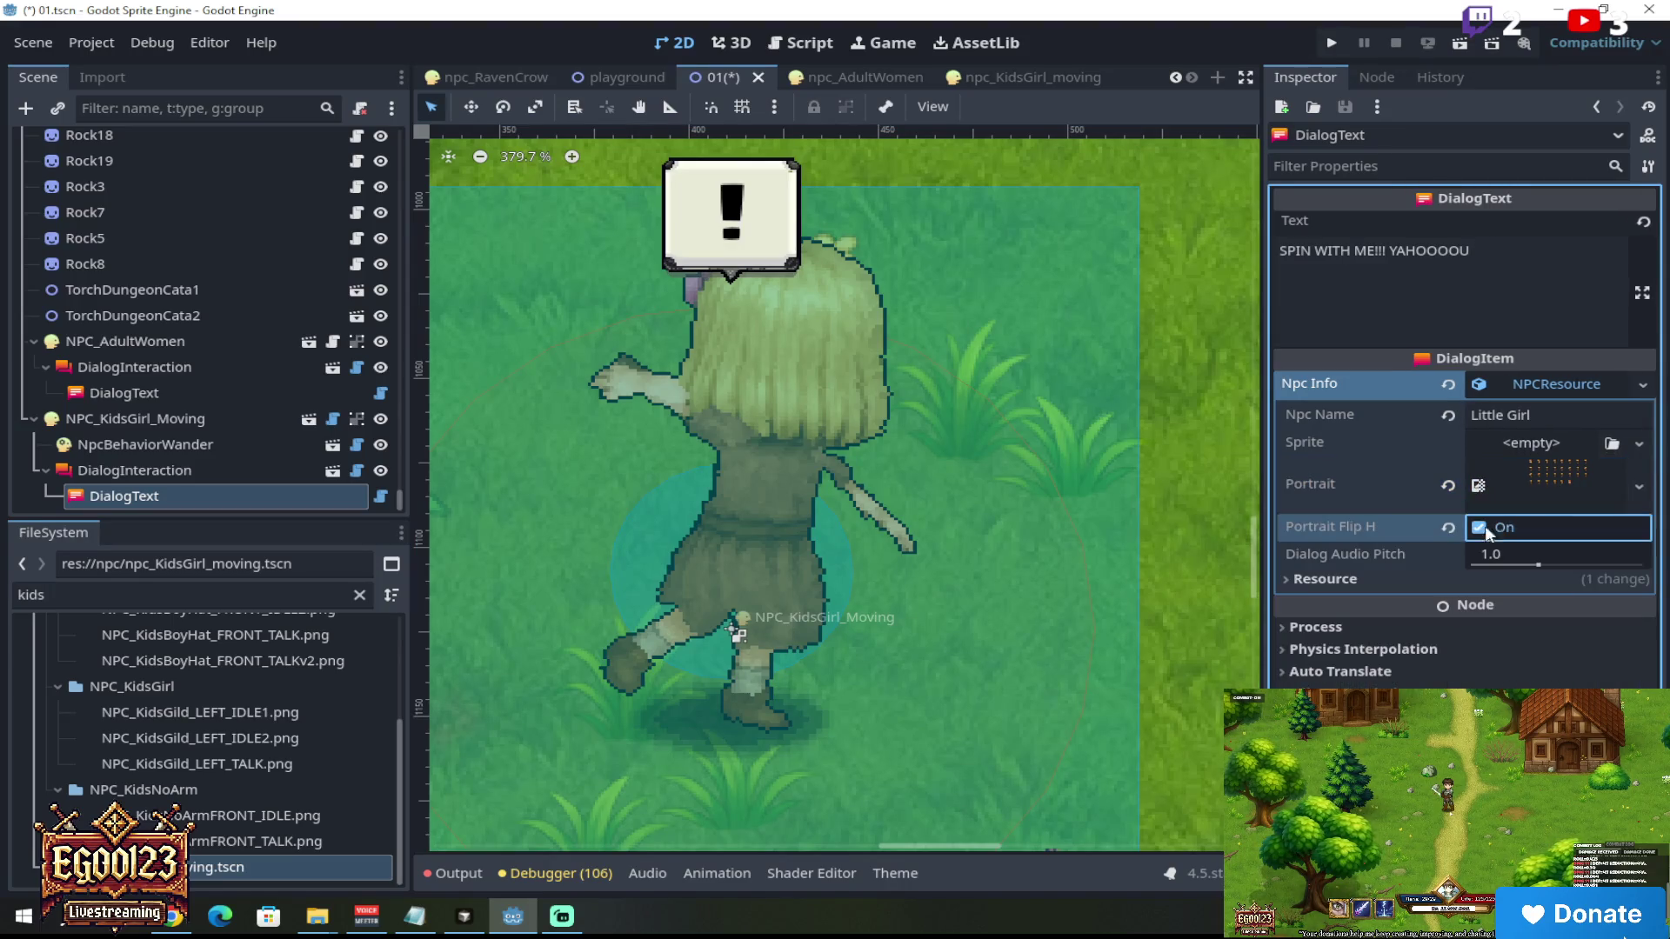
scroll(1039, 499, down, 6)
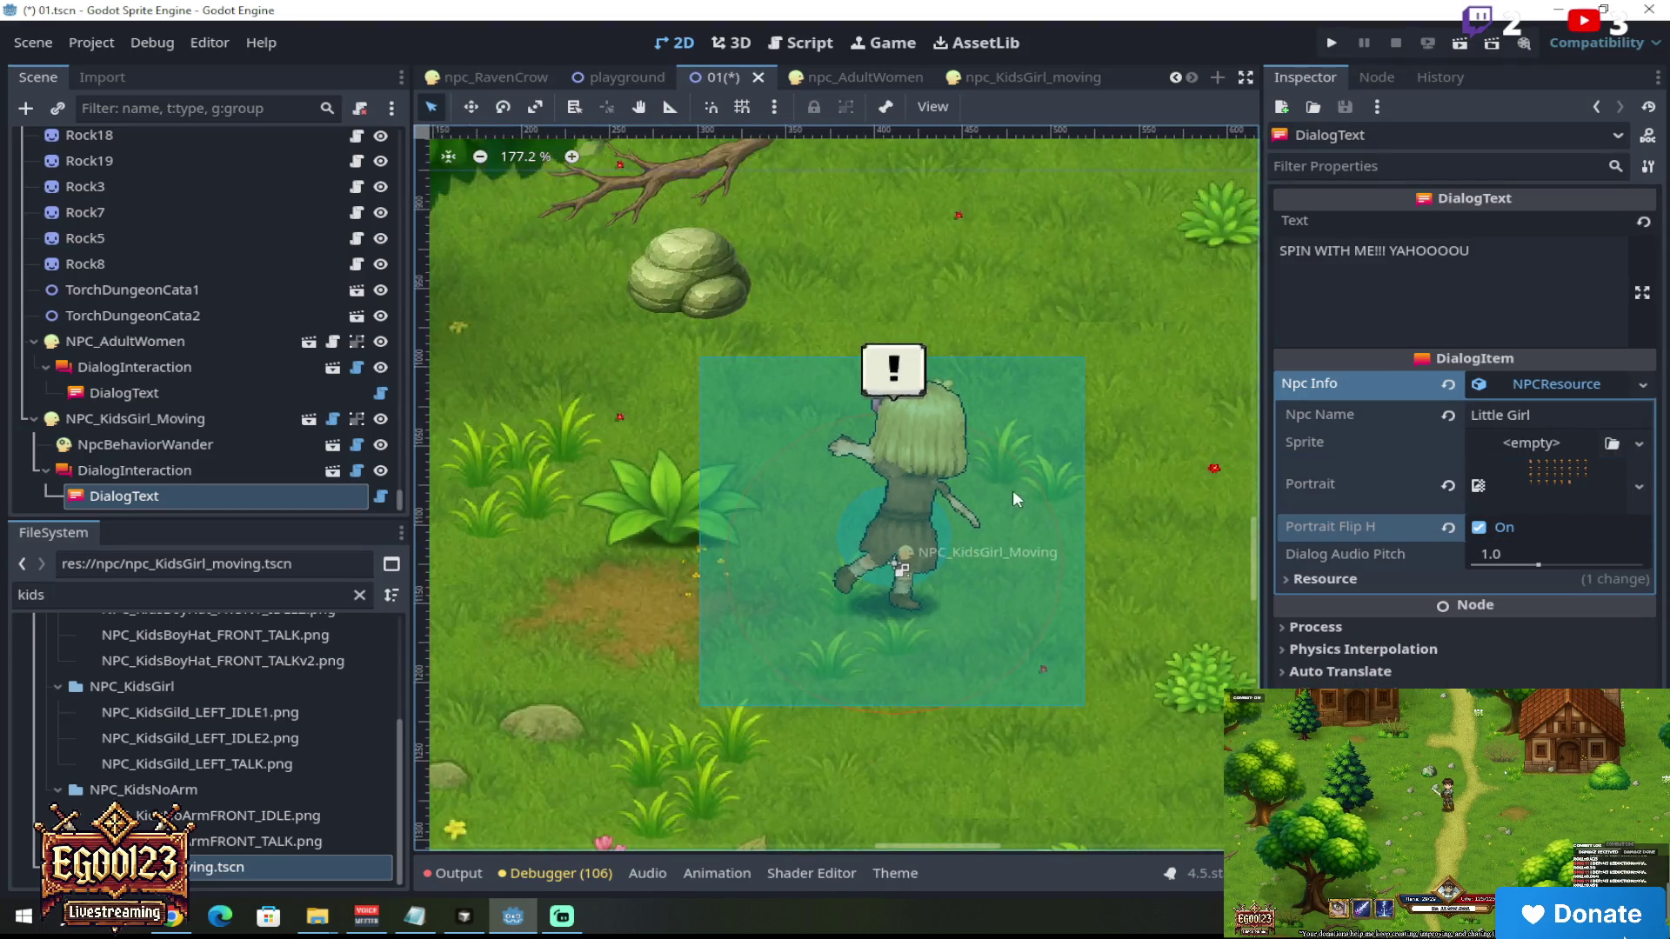
scroll(1062, 475, up, 1)
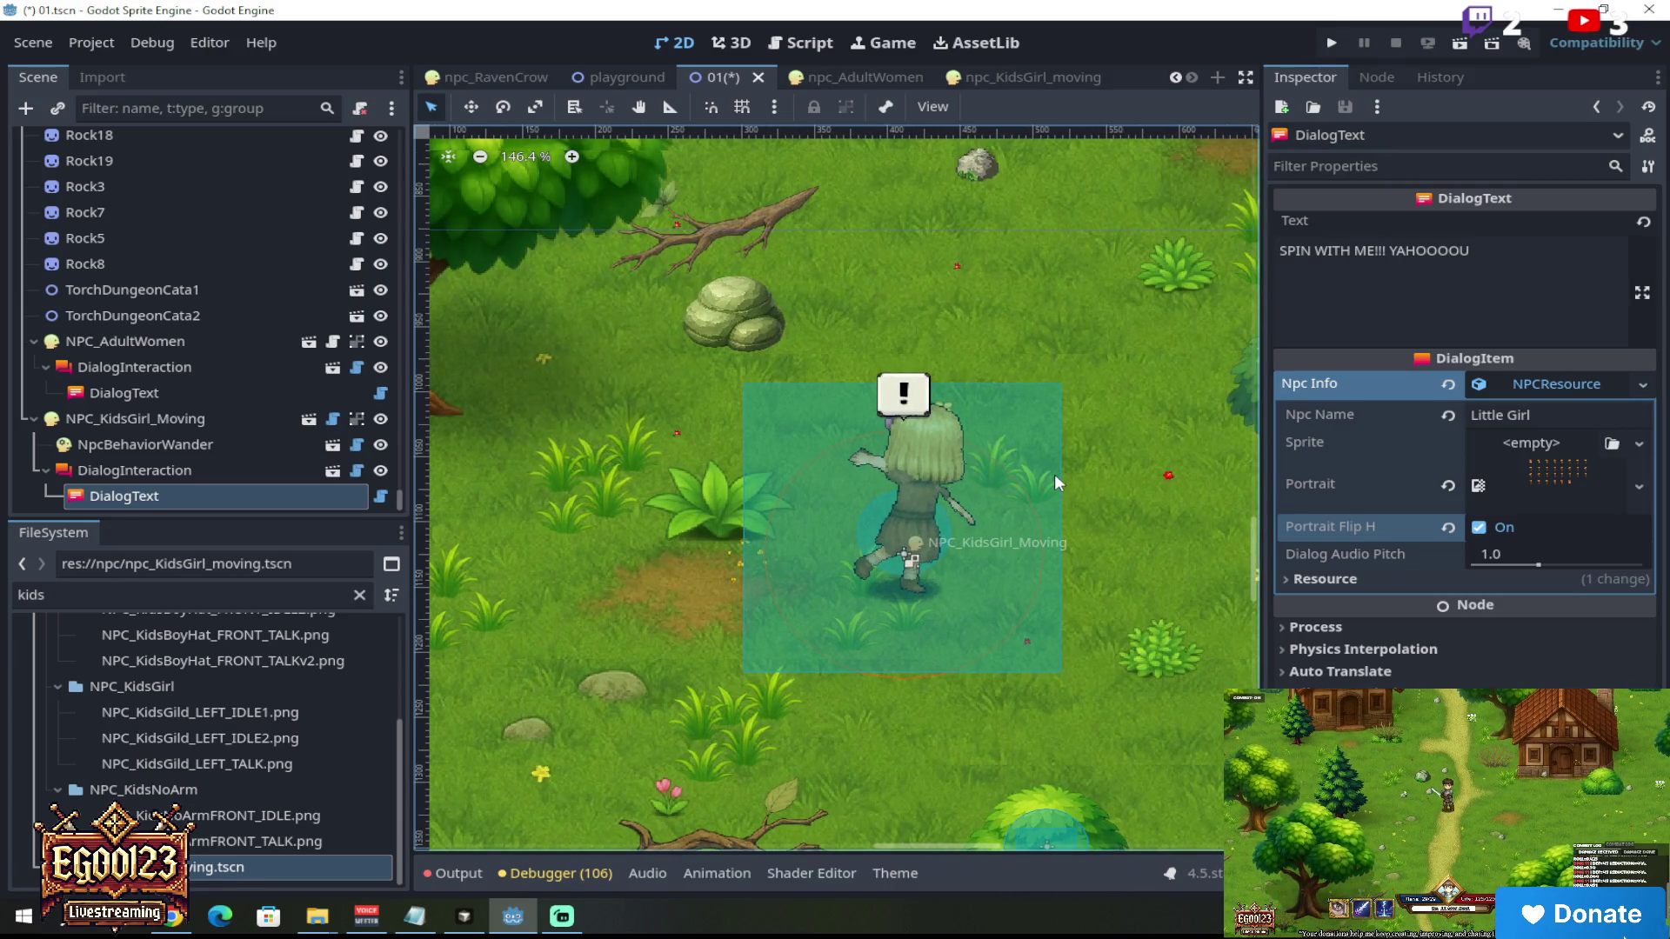
click(219, 478)
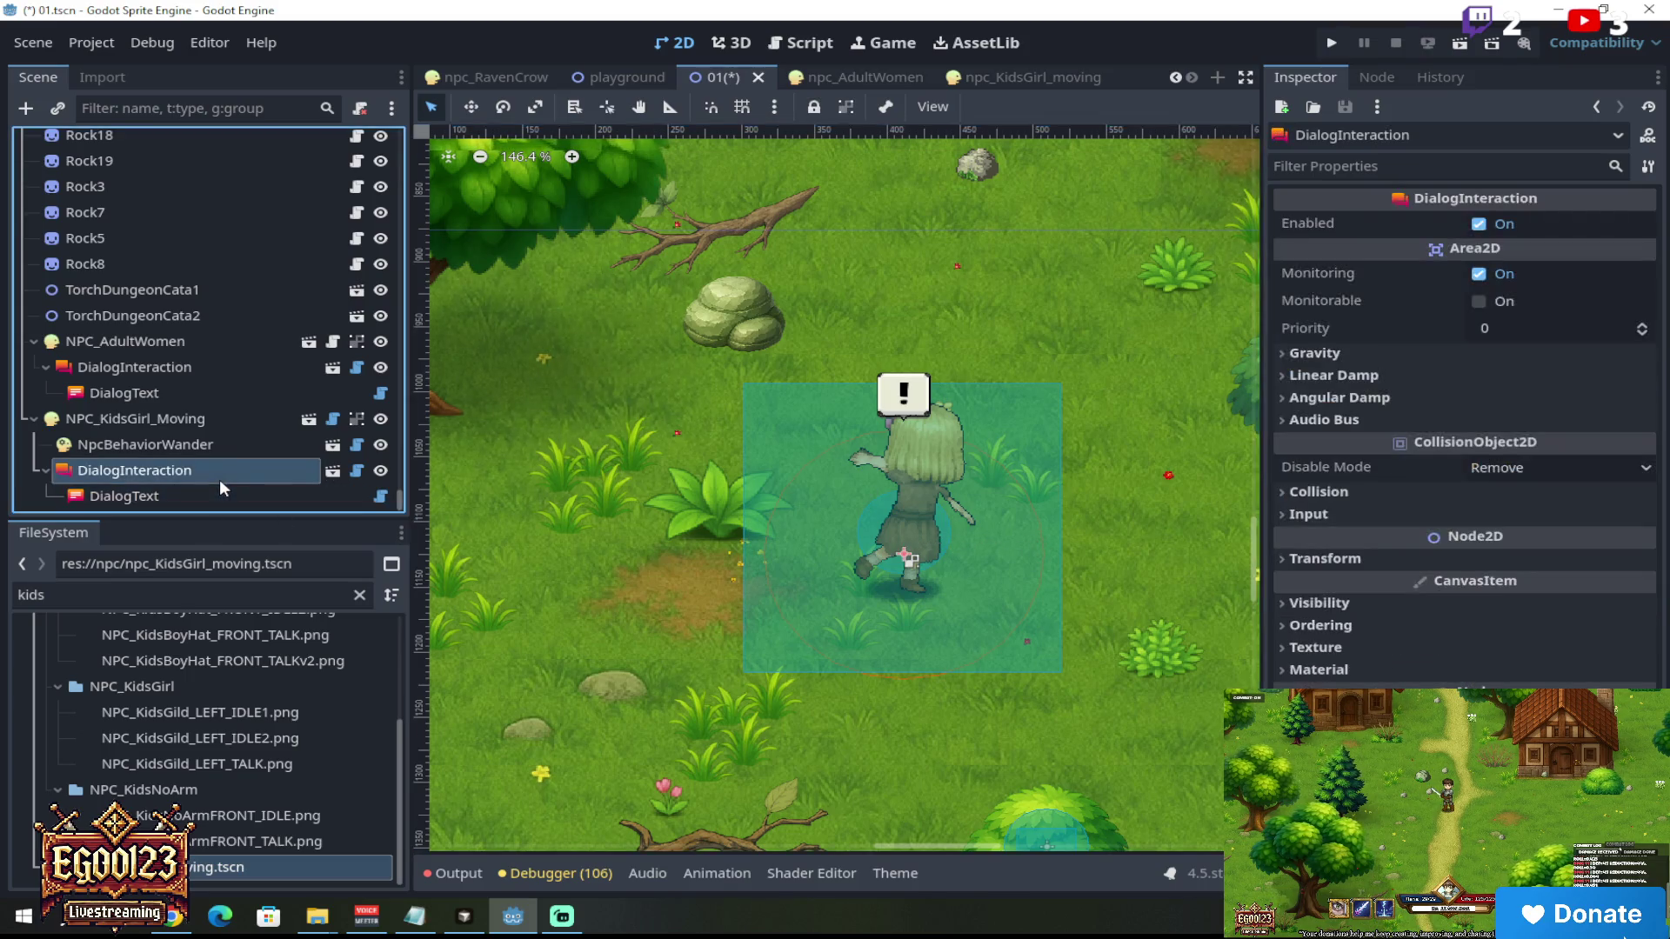
Step: Edit the DialogText line from 'SPIN WITH ME!!! YAHOOOOU' to 'Spin with me!!! again! again!'
click(214, 492)
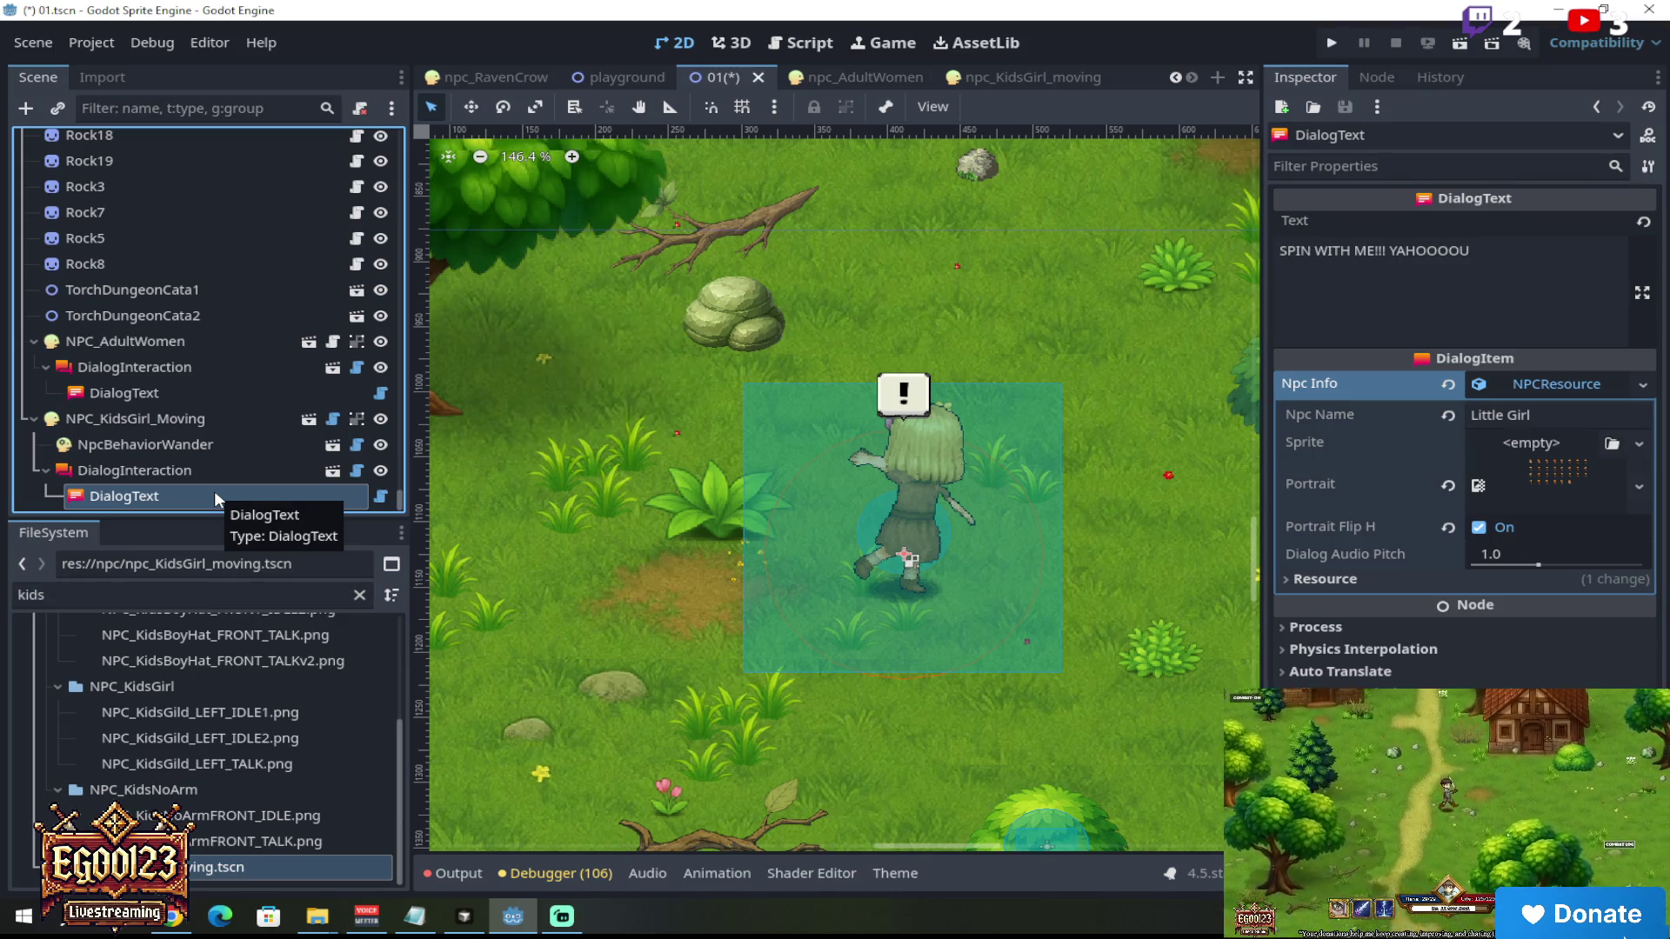
drag(1375, 251, 1265, 251)
text(Spin with)
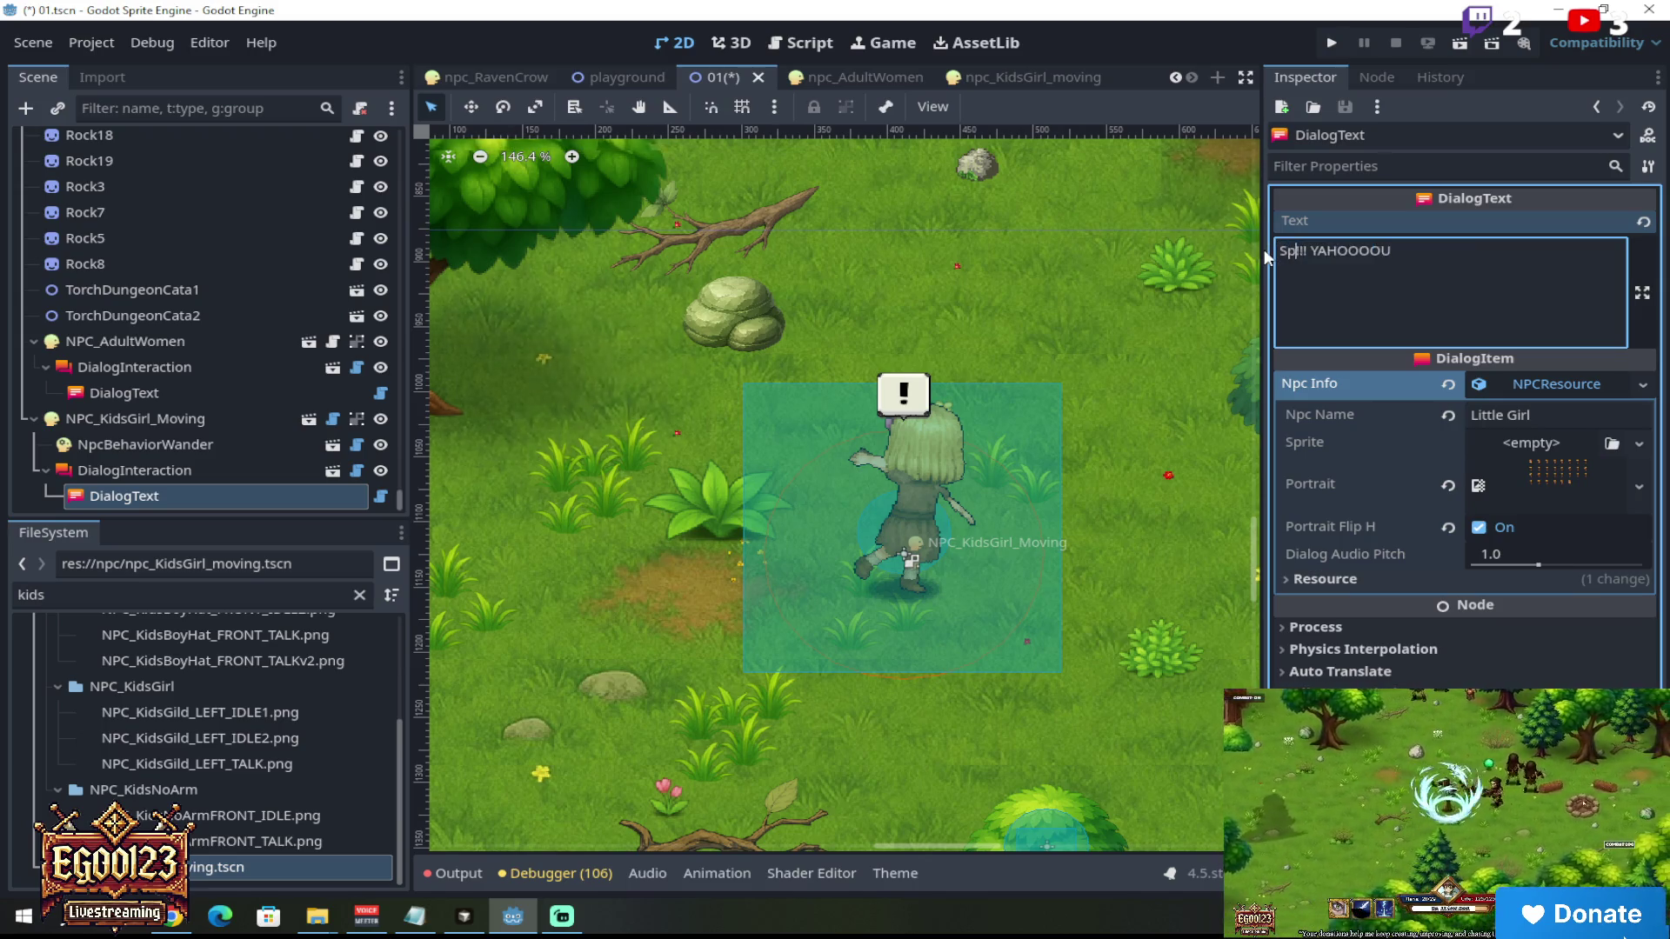
text( me)
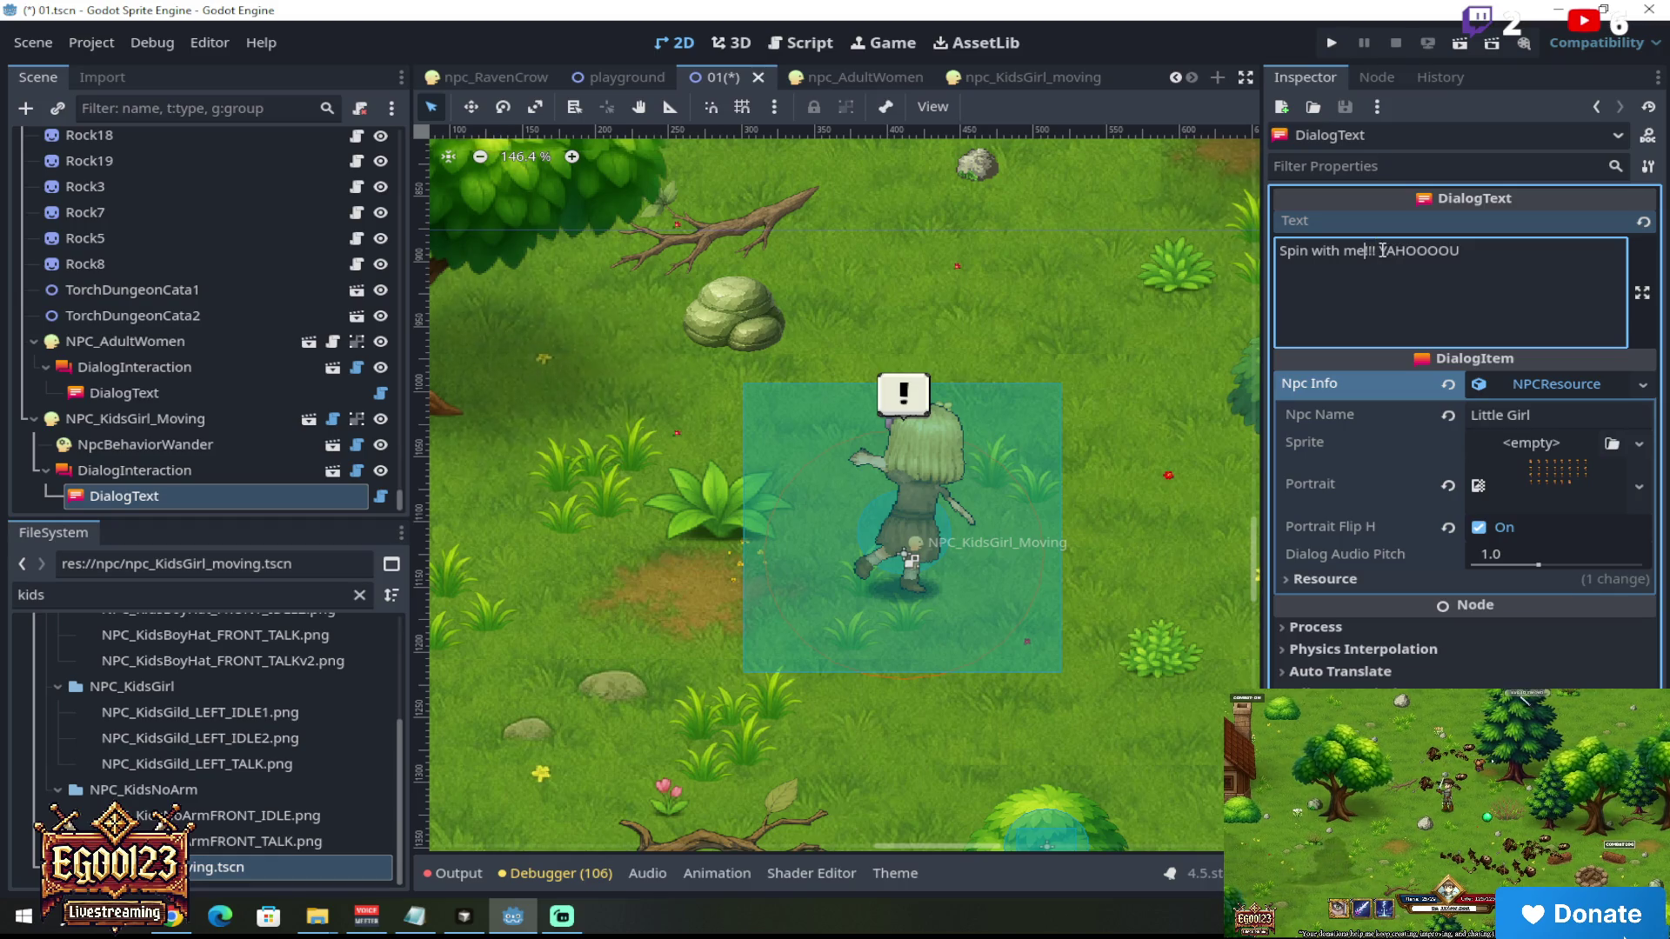
drag(1381, 250, 1544, 252)
text(ag)
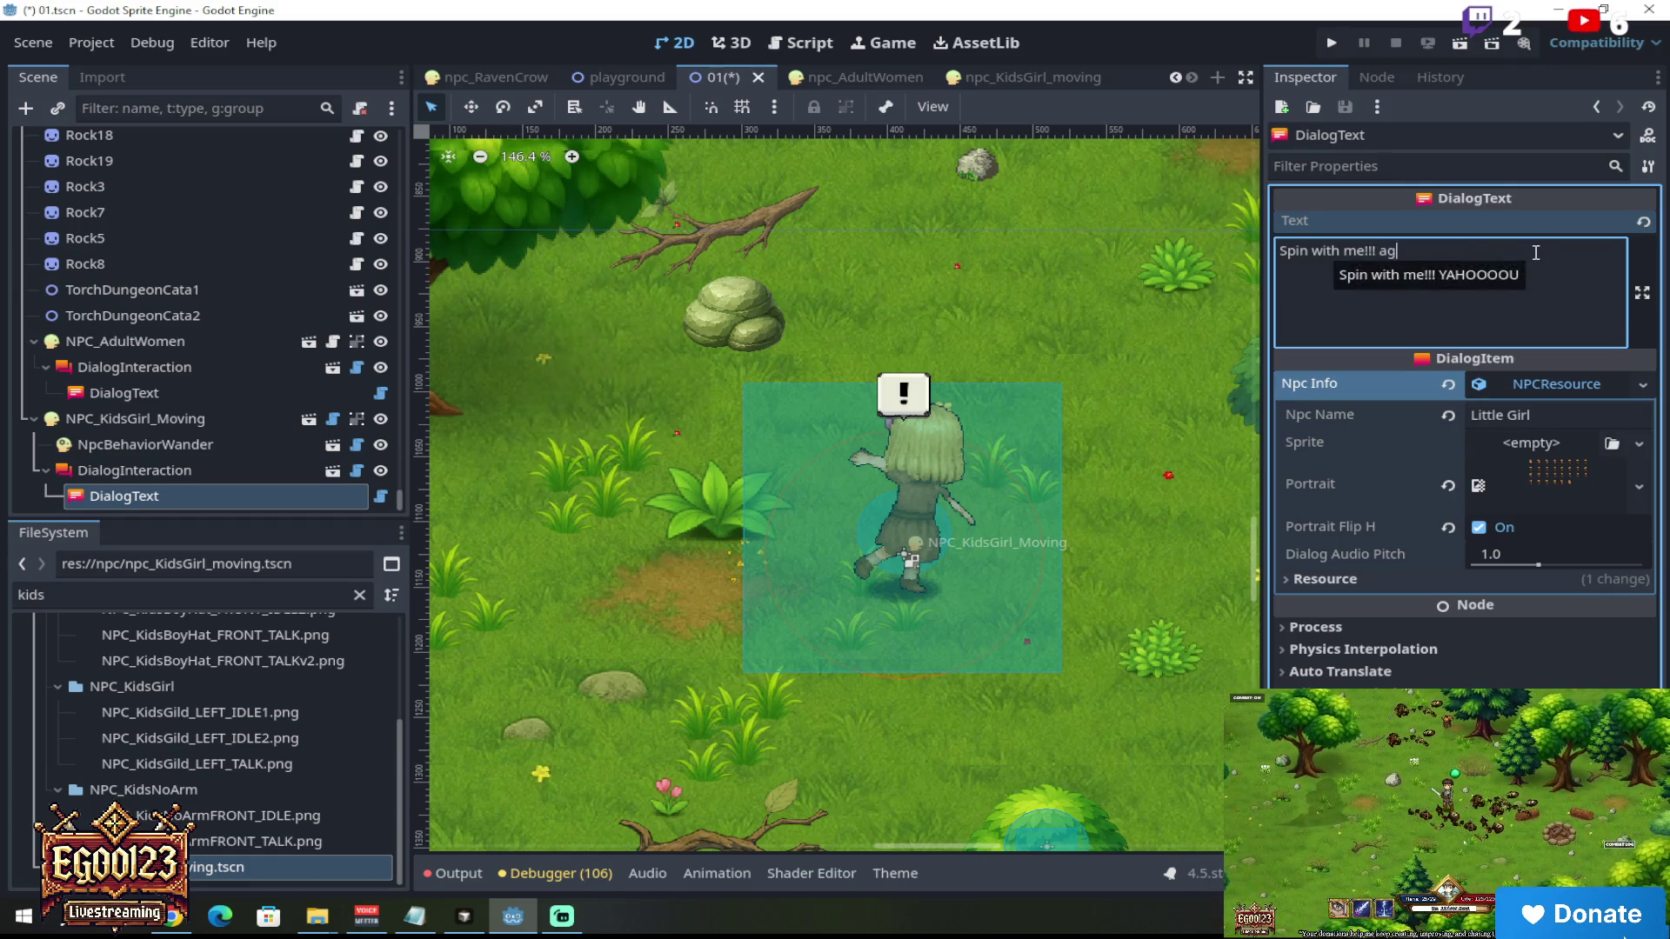
text(ain! )
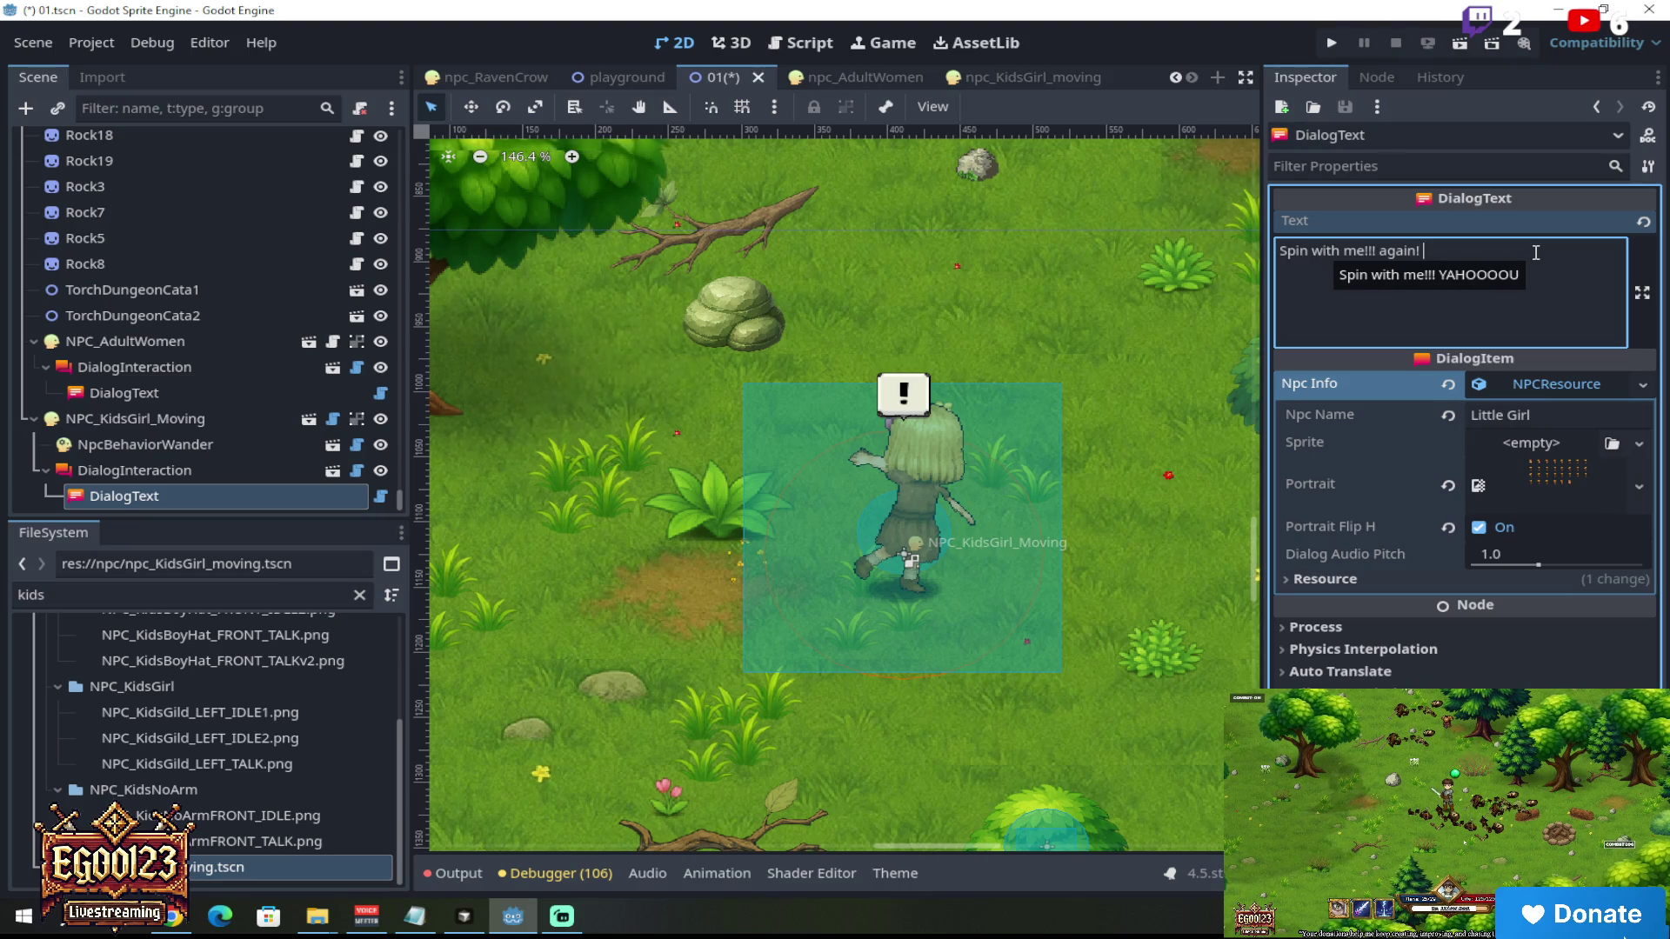
text(again!)
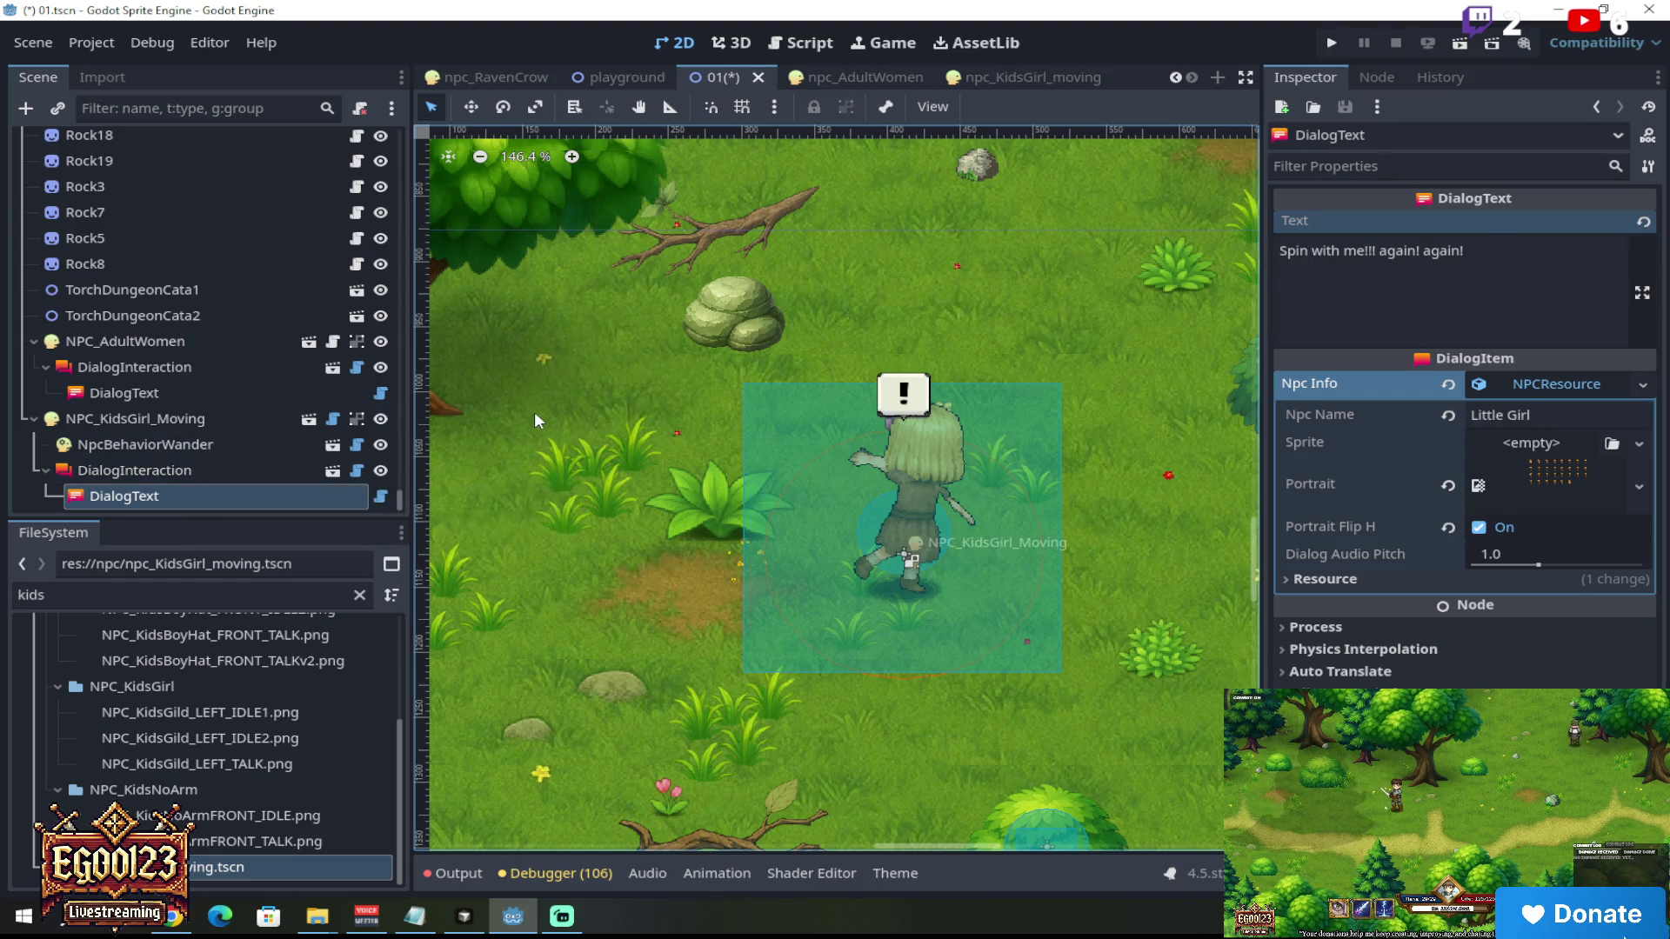
click(264, 444)
click(228, 419)
right_click(229, 417)
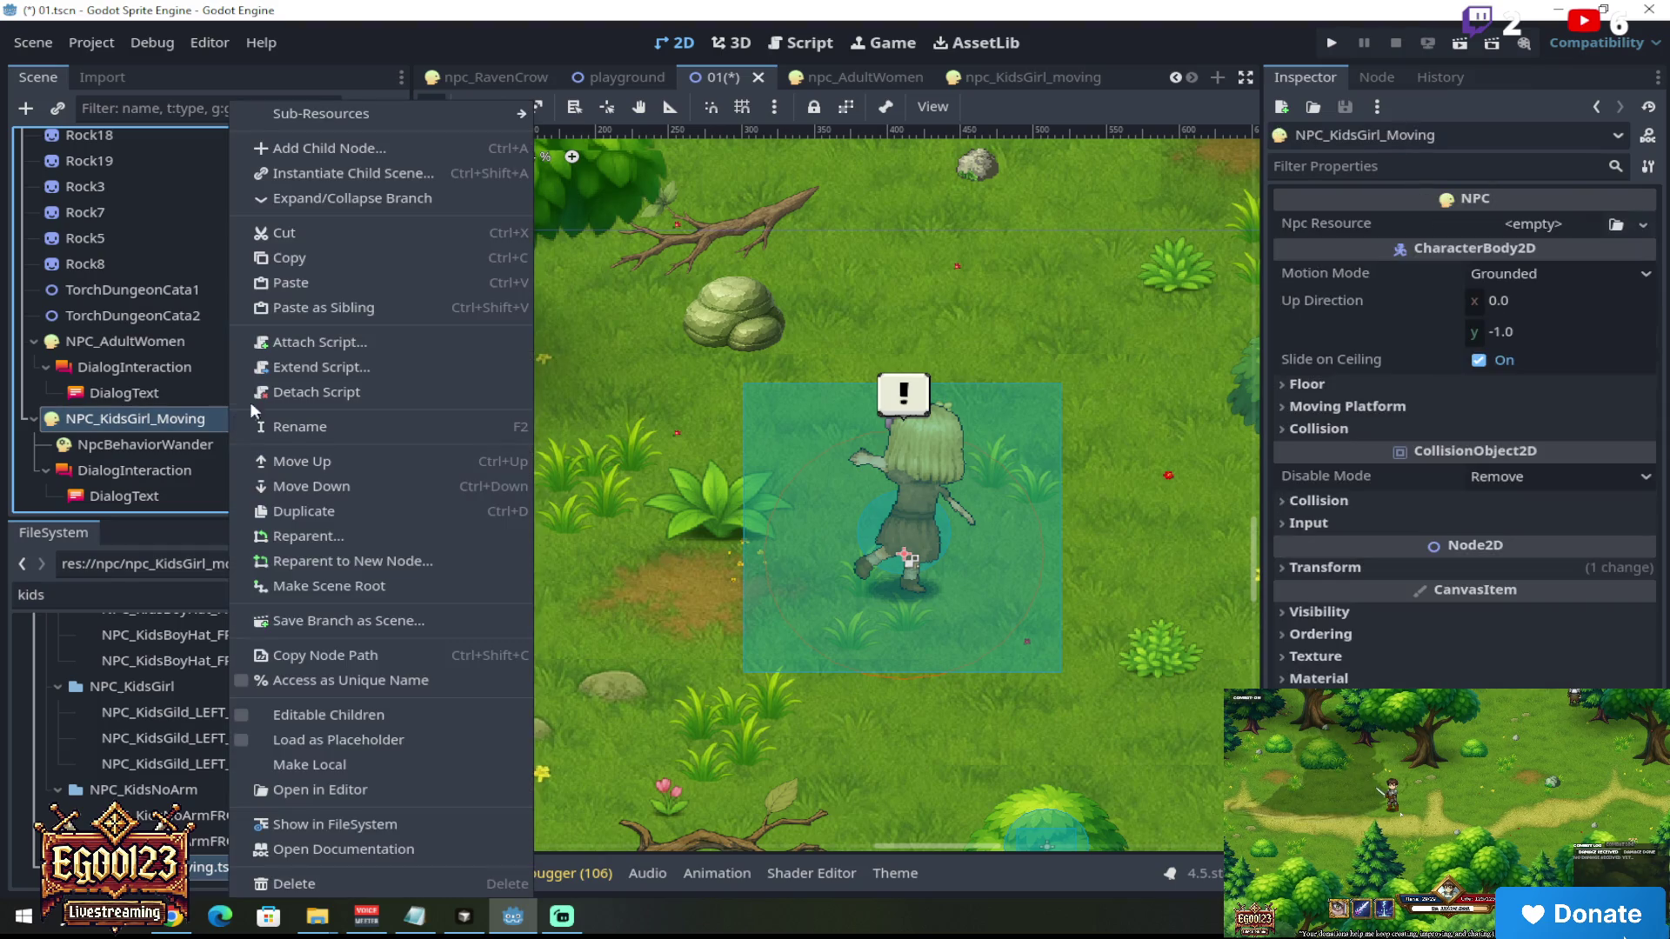
Step: Switch to the npc_KidsGirl_moving scene without running any node or scene command
click(337, 651)
click(1070, 78)
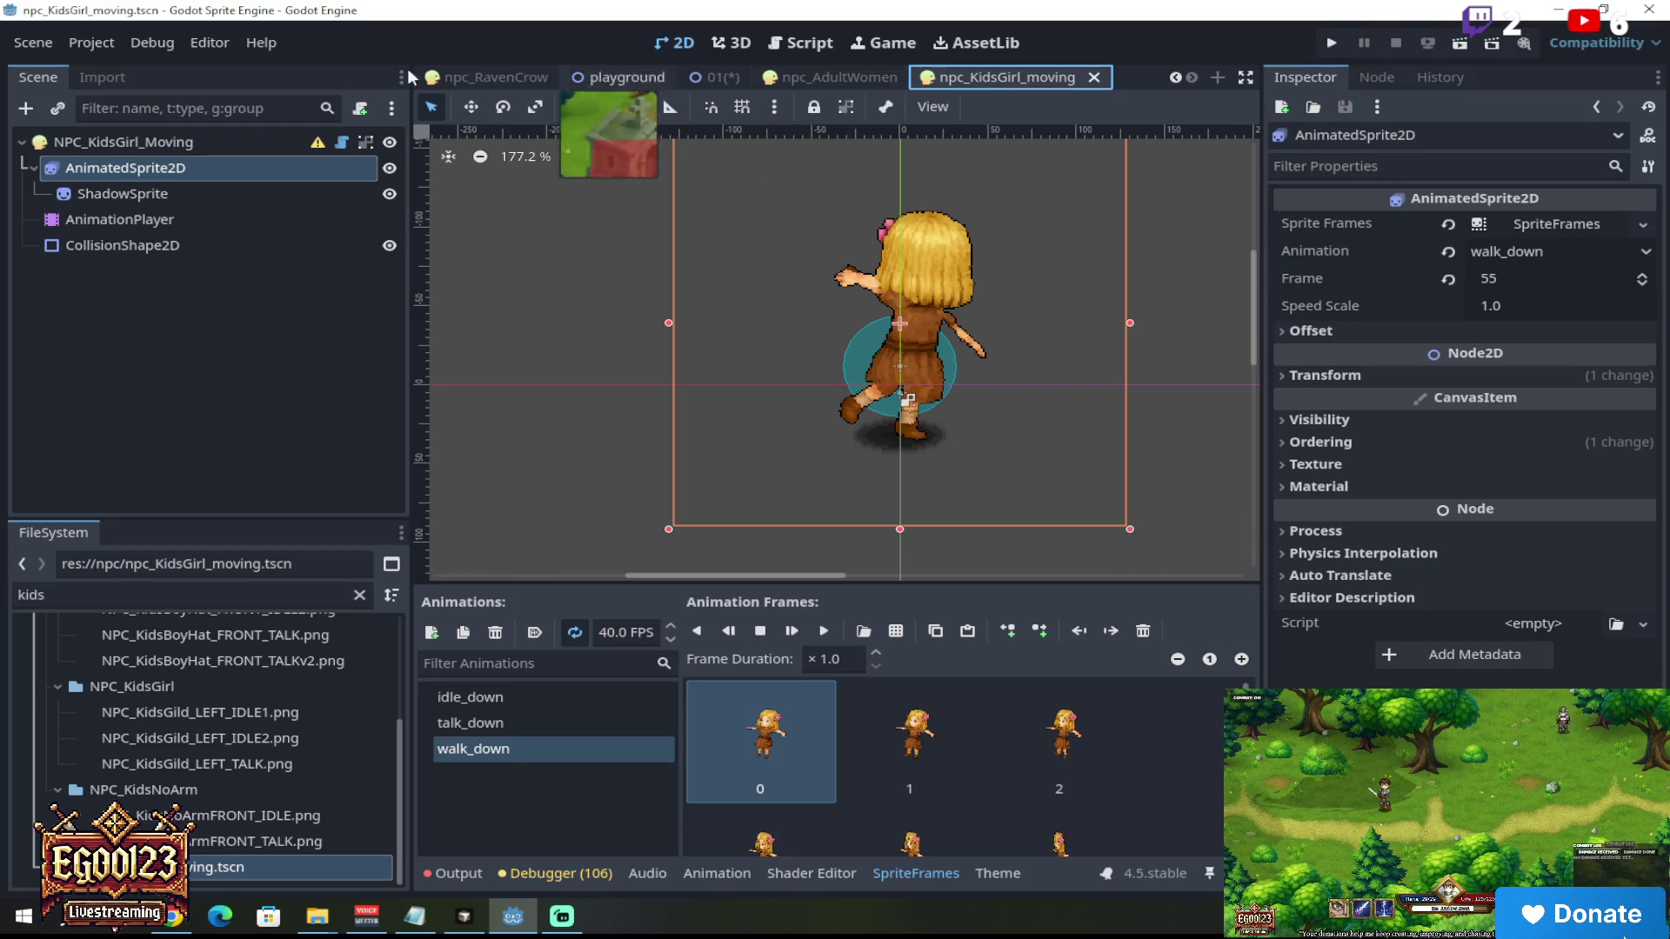
click(35, 43)
click(492, 284)
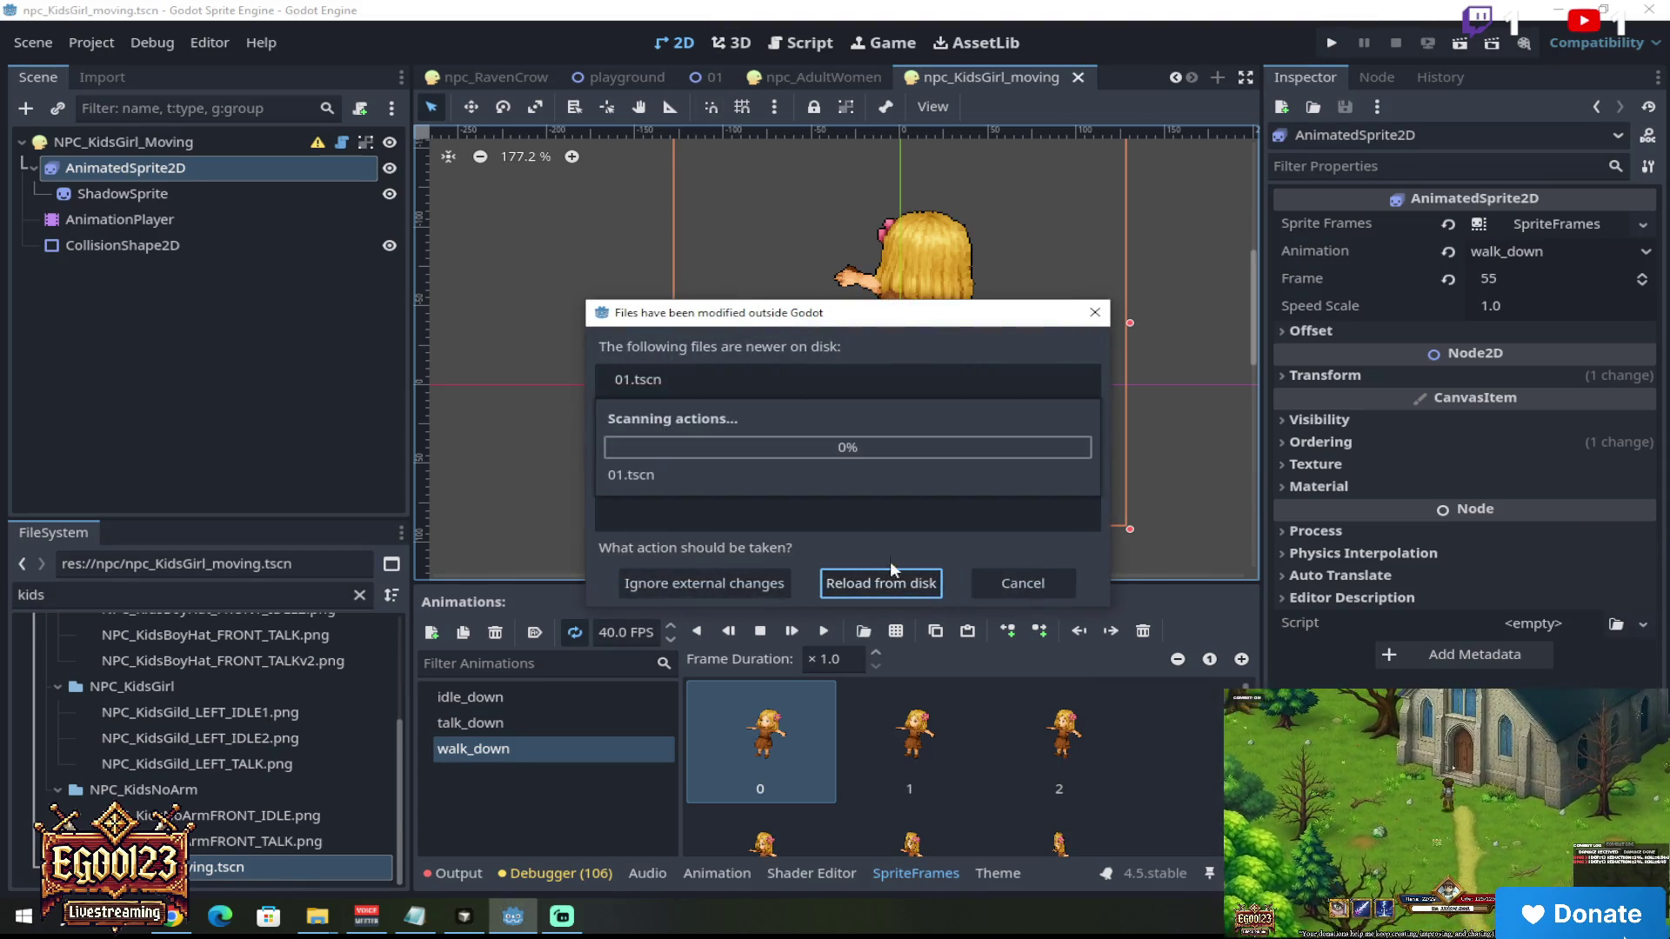
Step: Reload the externally modified 01.tscn from disk and run the level 01 scene
click(891, 581)
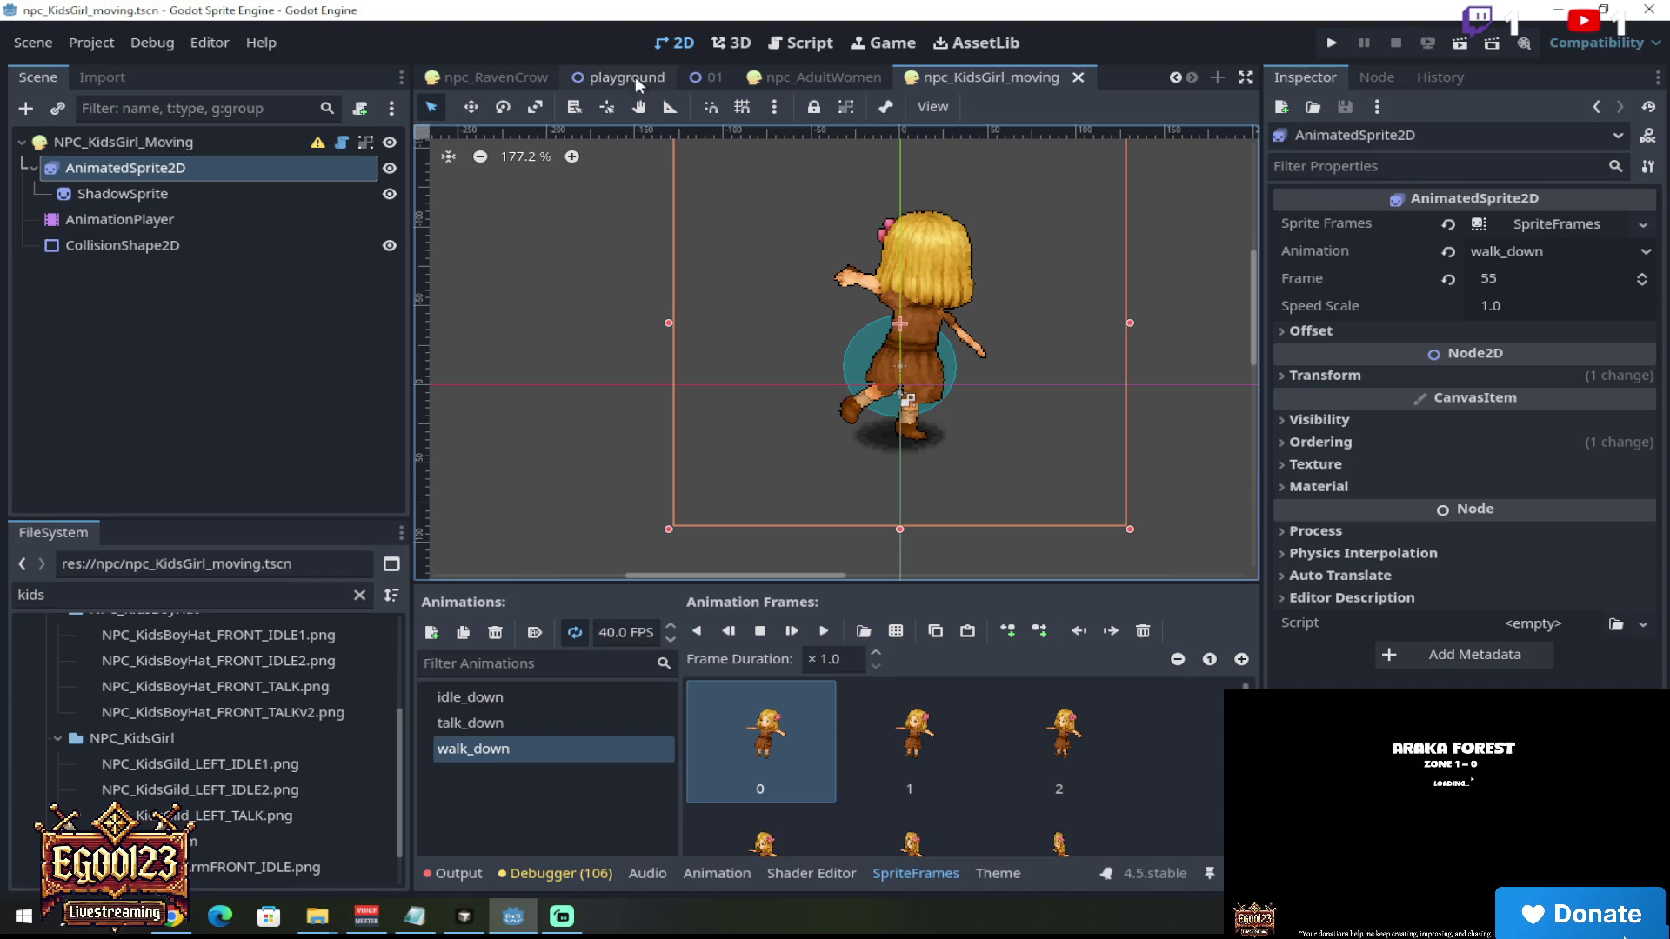
click(690, 77)
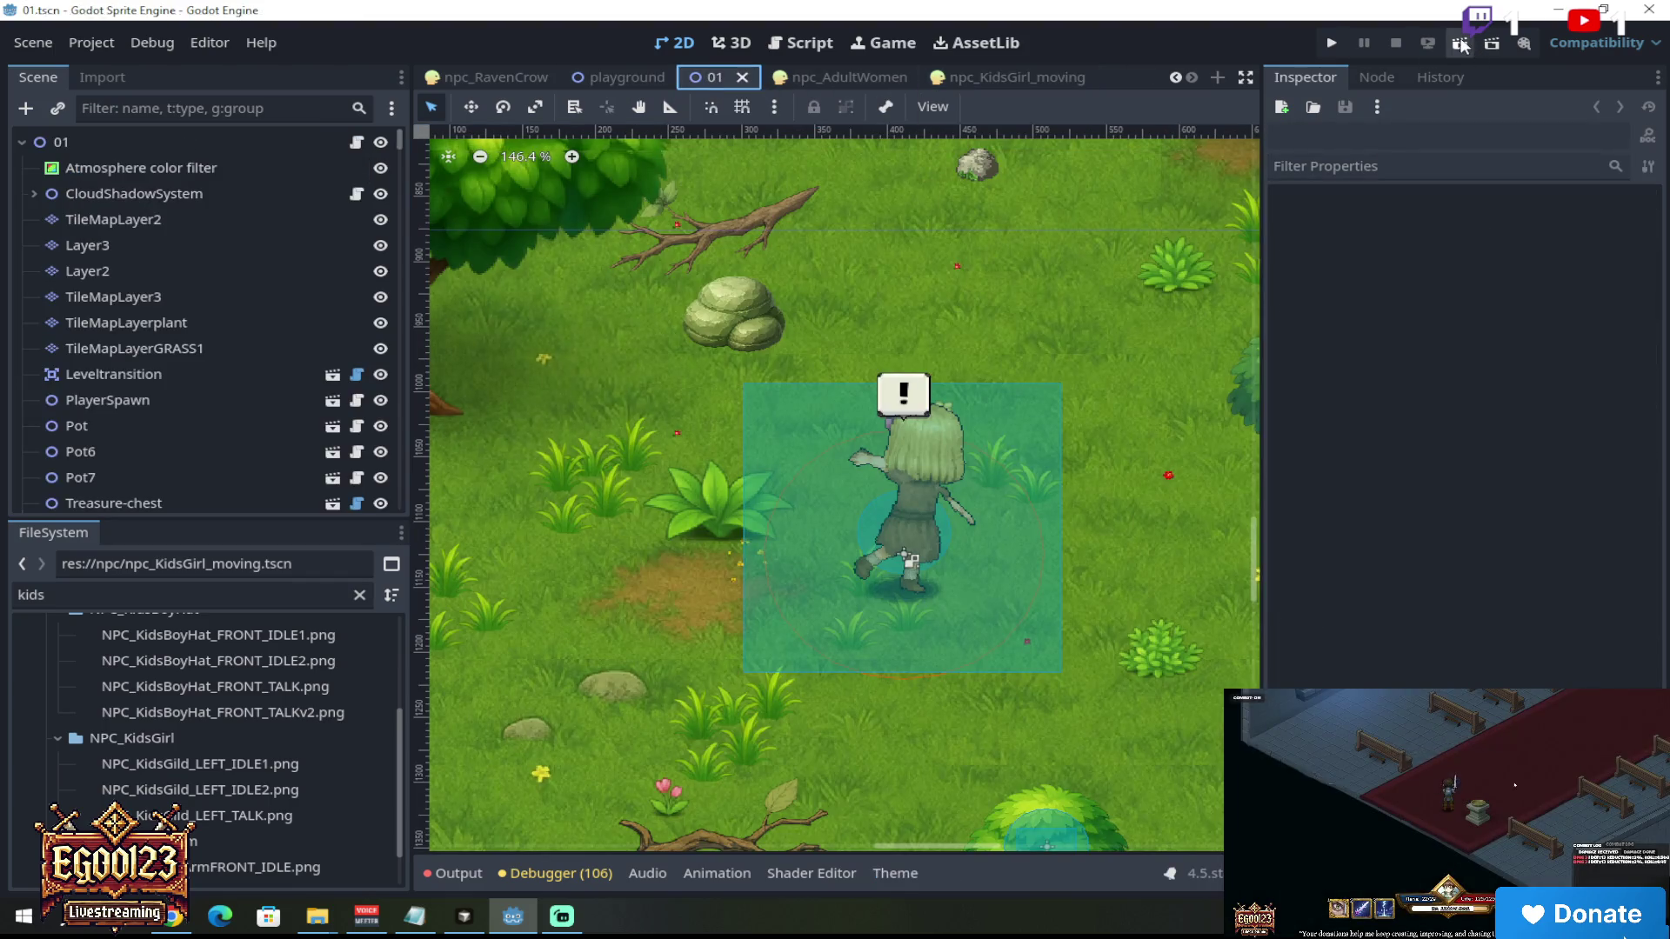
click(1461, 45)
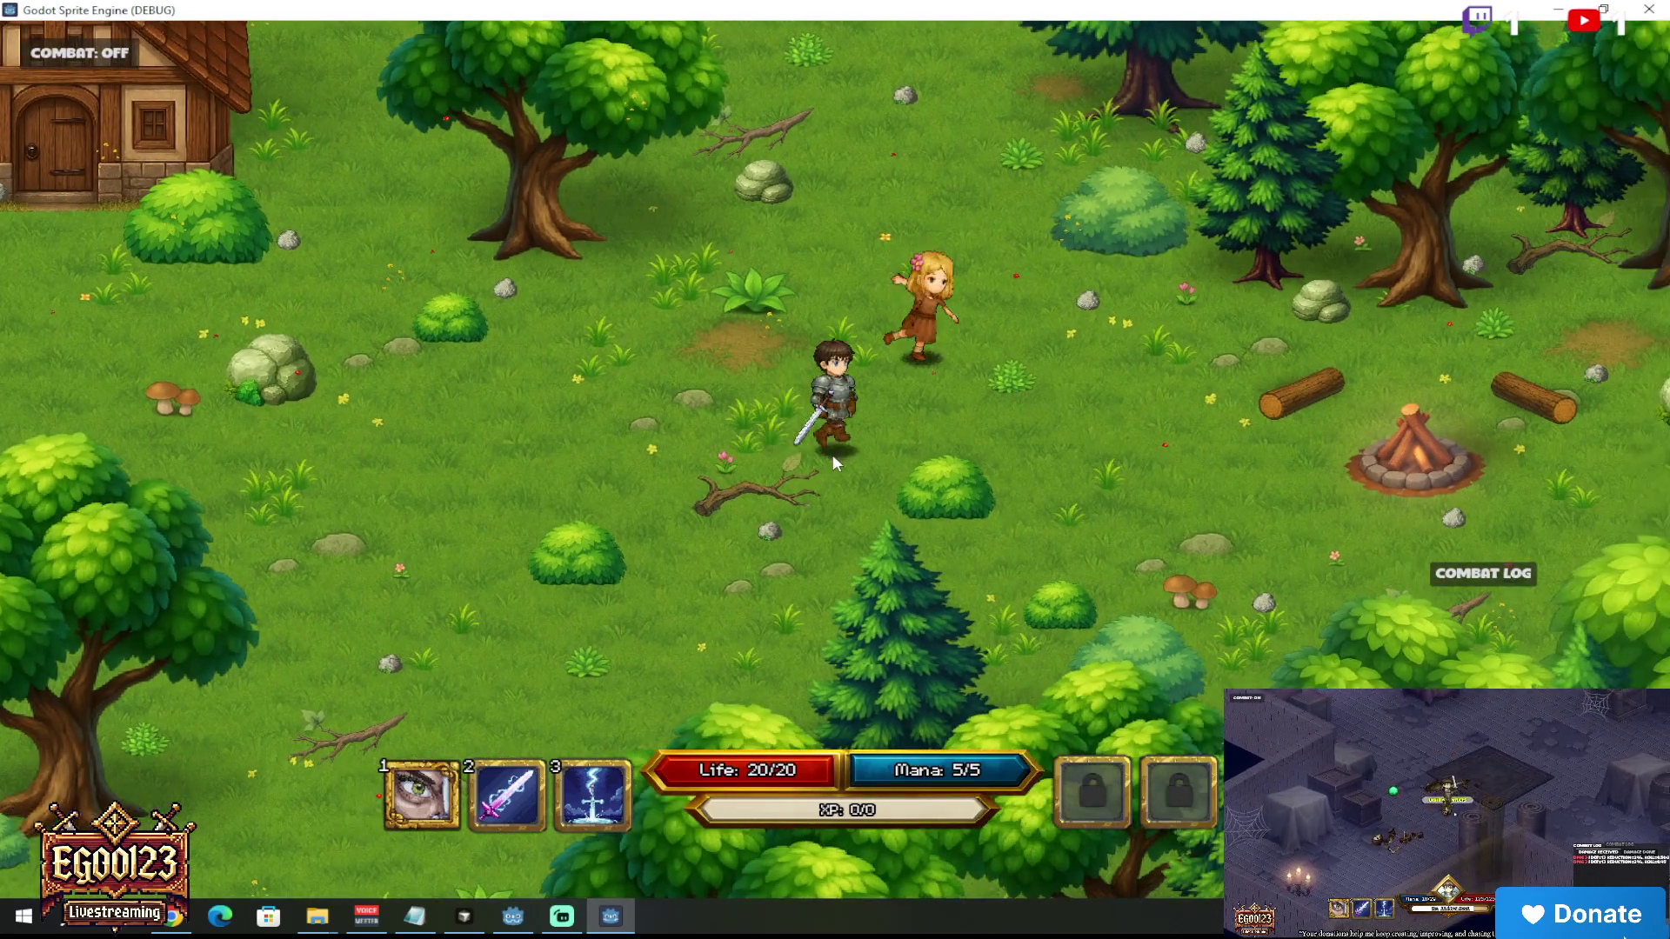
Step: Walk the hero through the forest to the girl and trigger her 'Spin with me' dialog
click(833, 462)
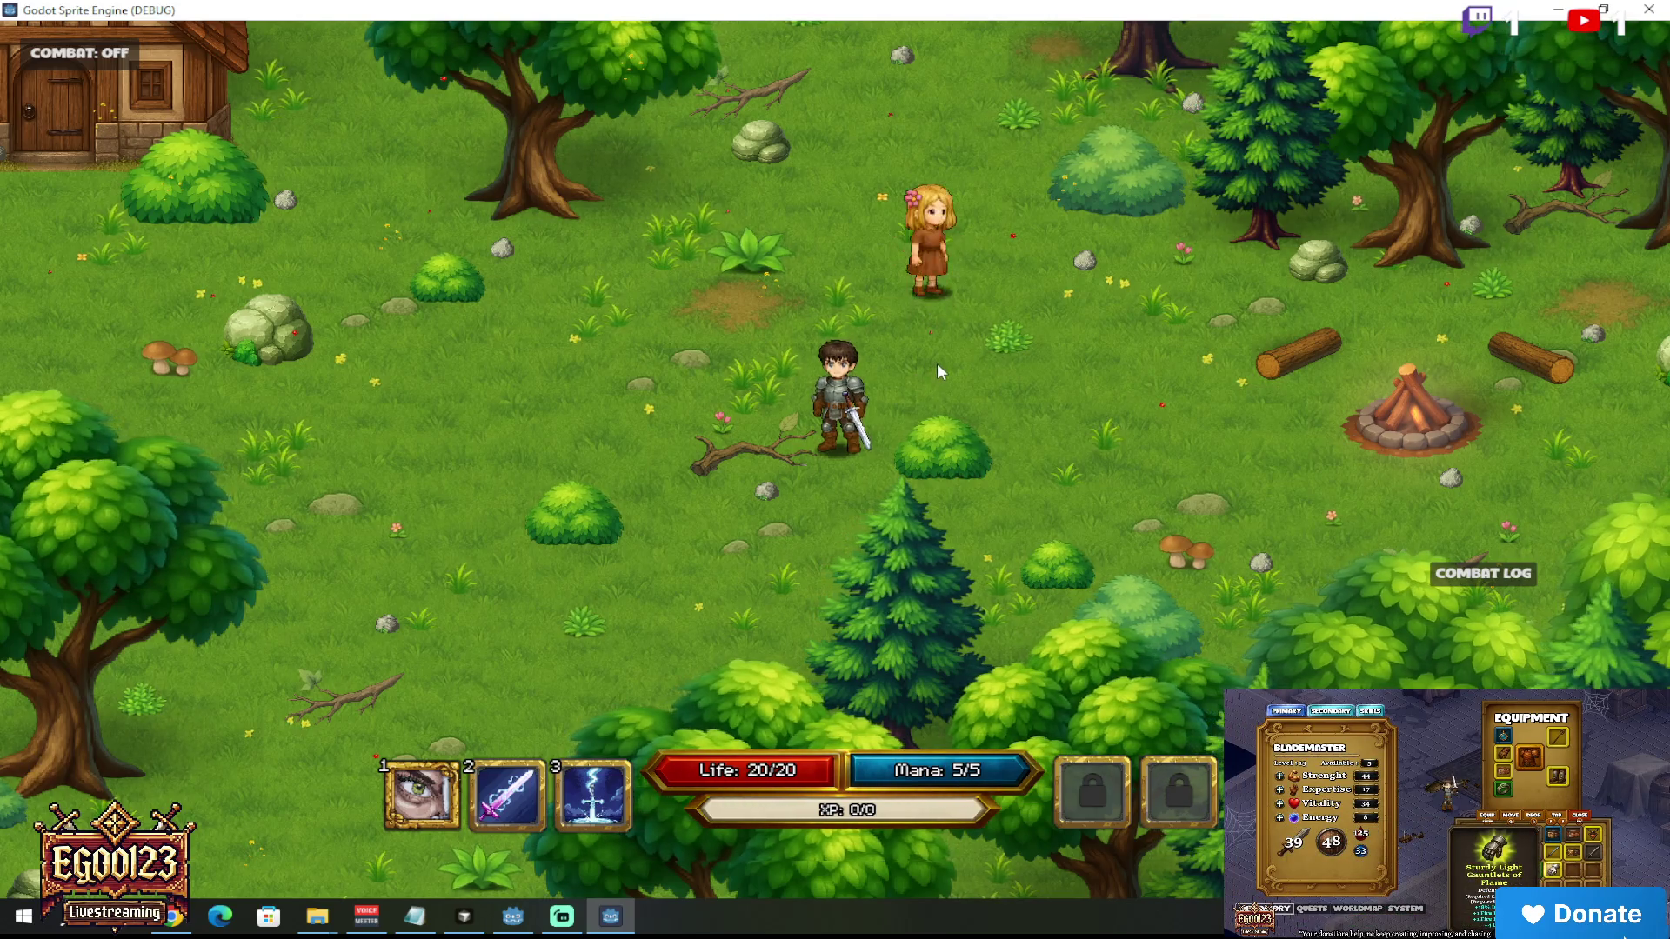
click(942, 363)
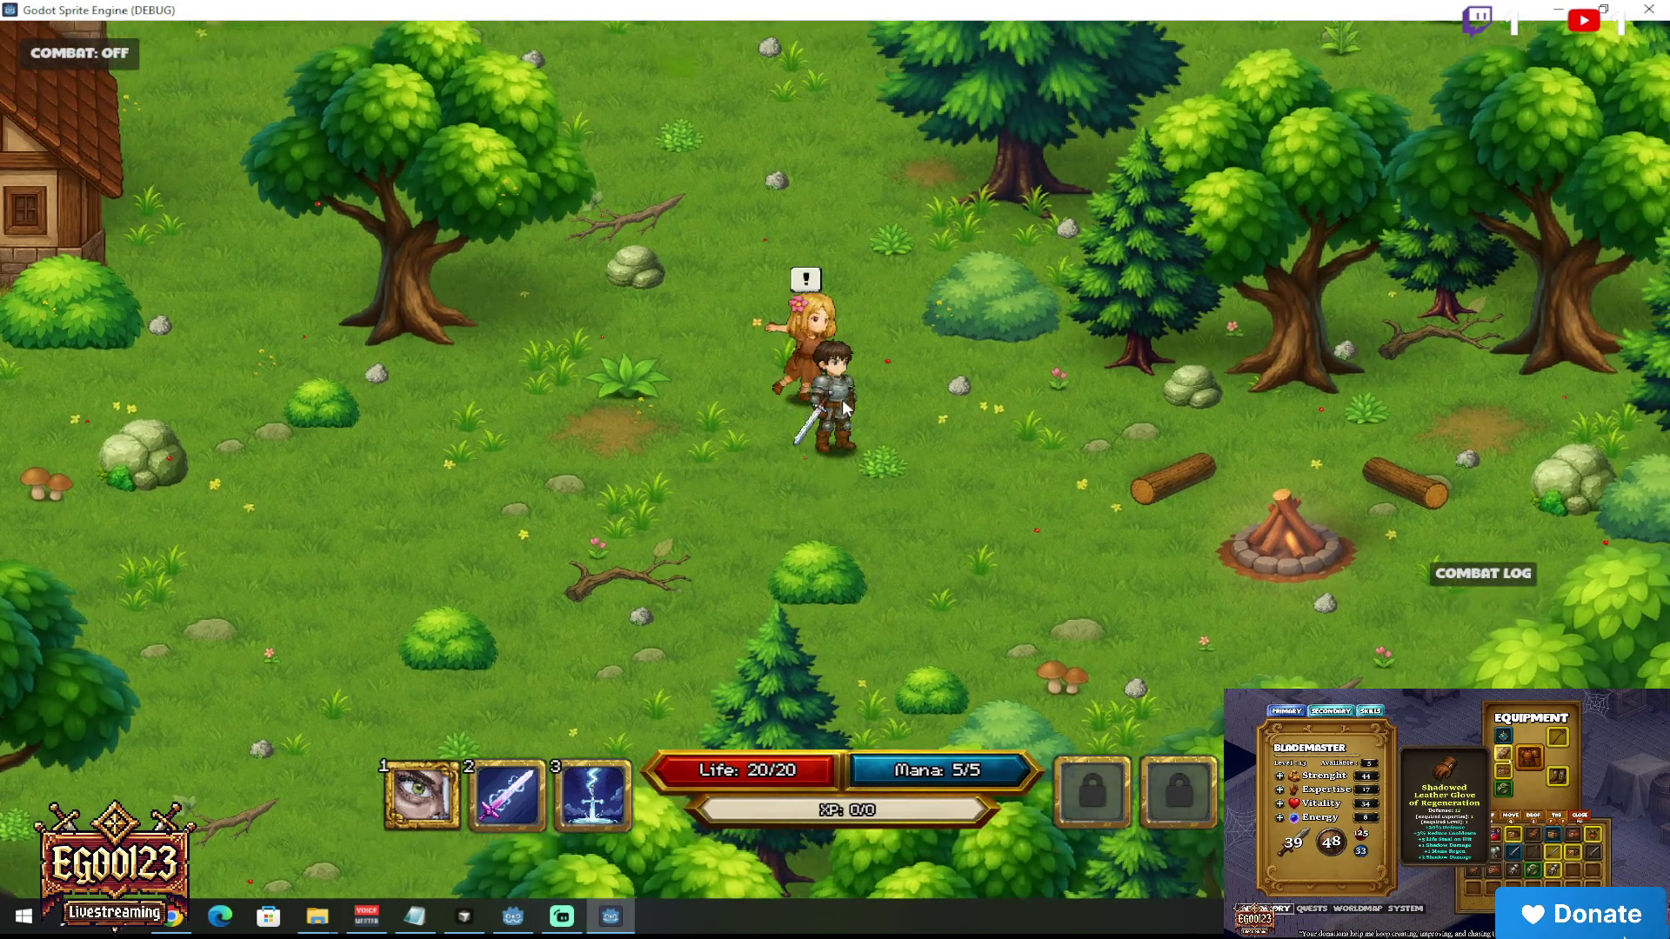
click(884, 382)
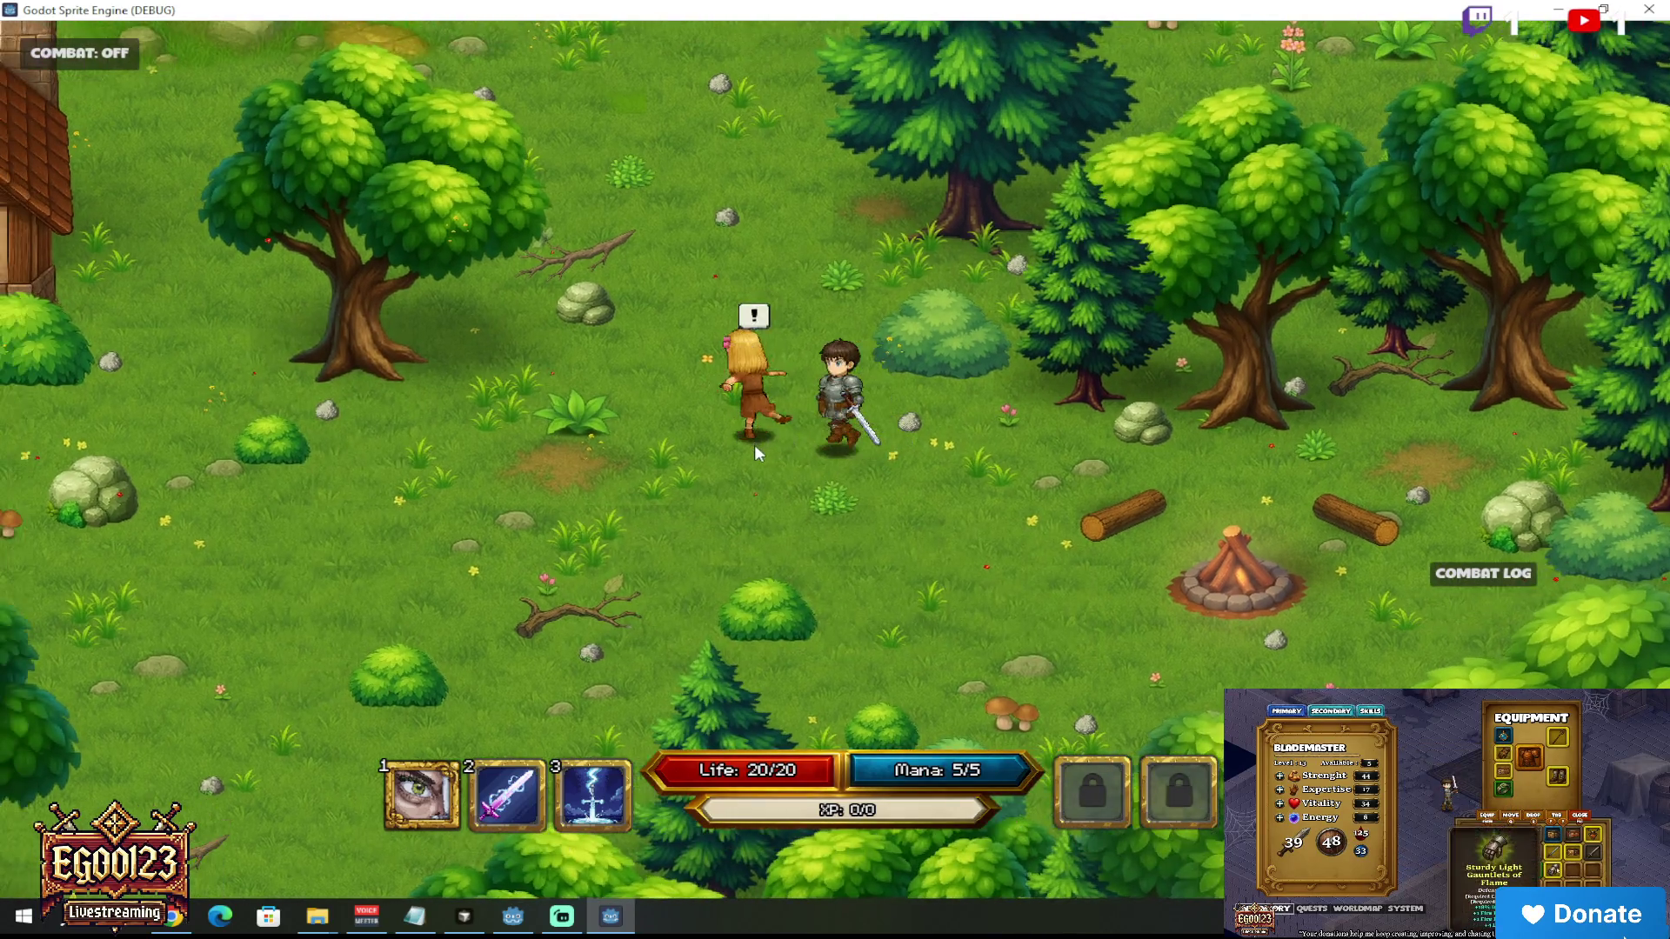
click(754, 446)
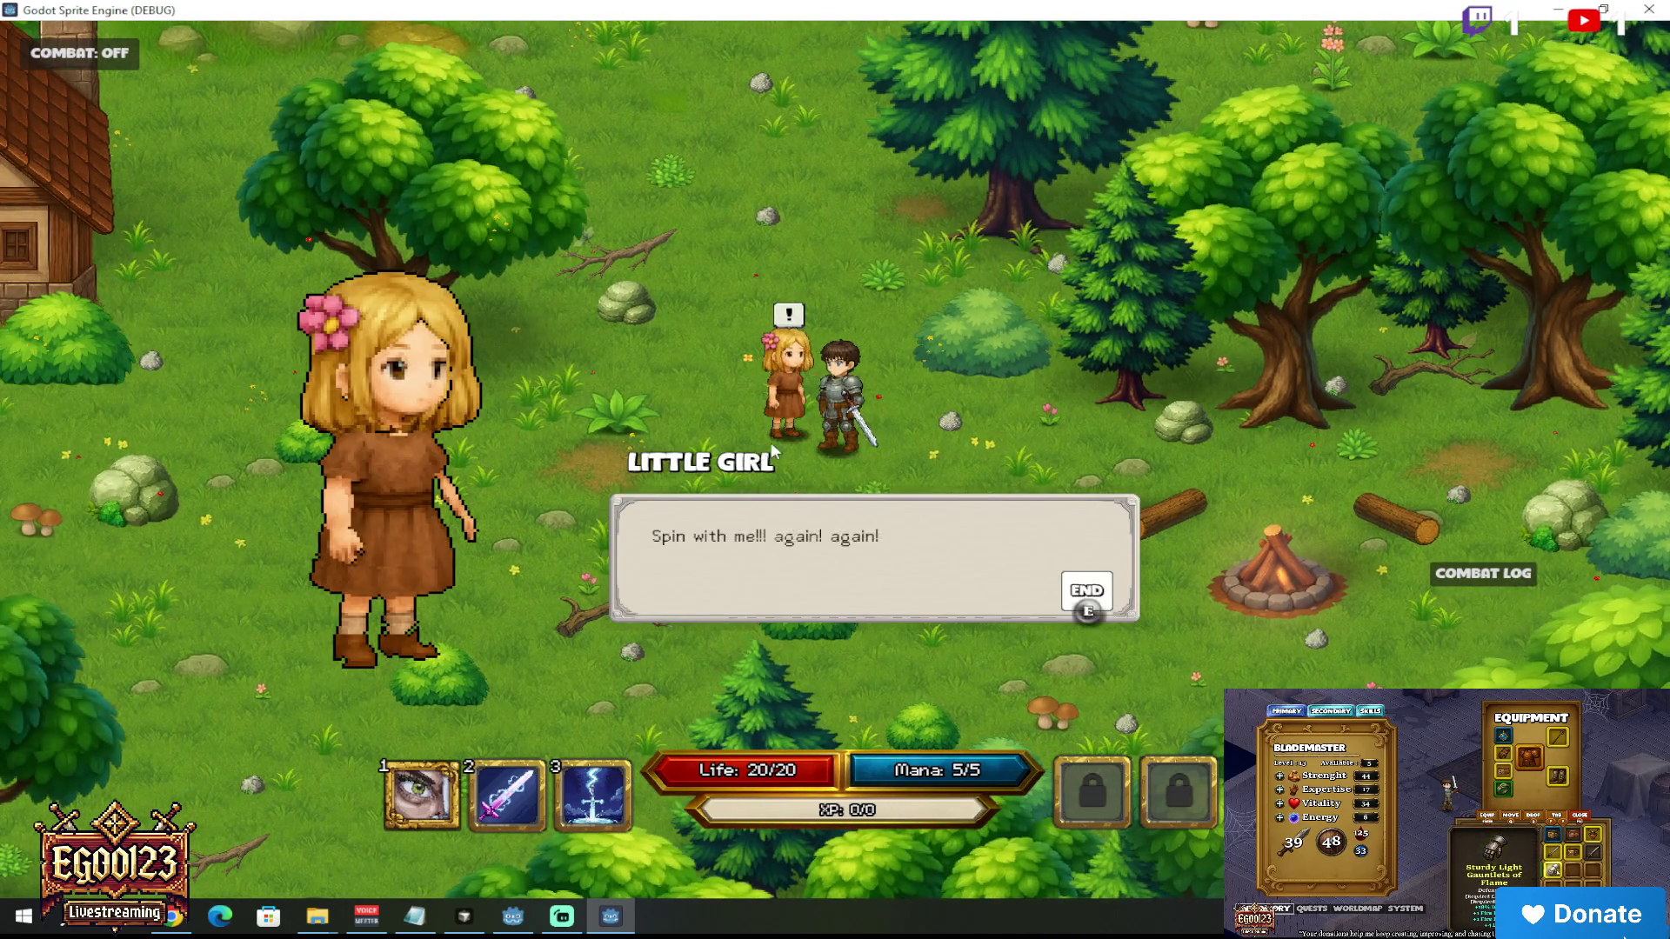
click(799, 448)
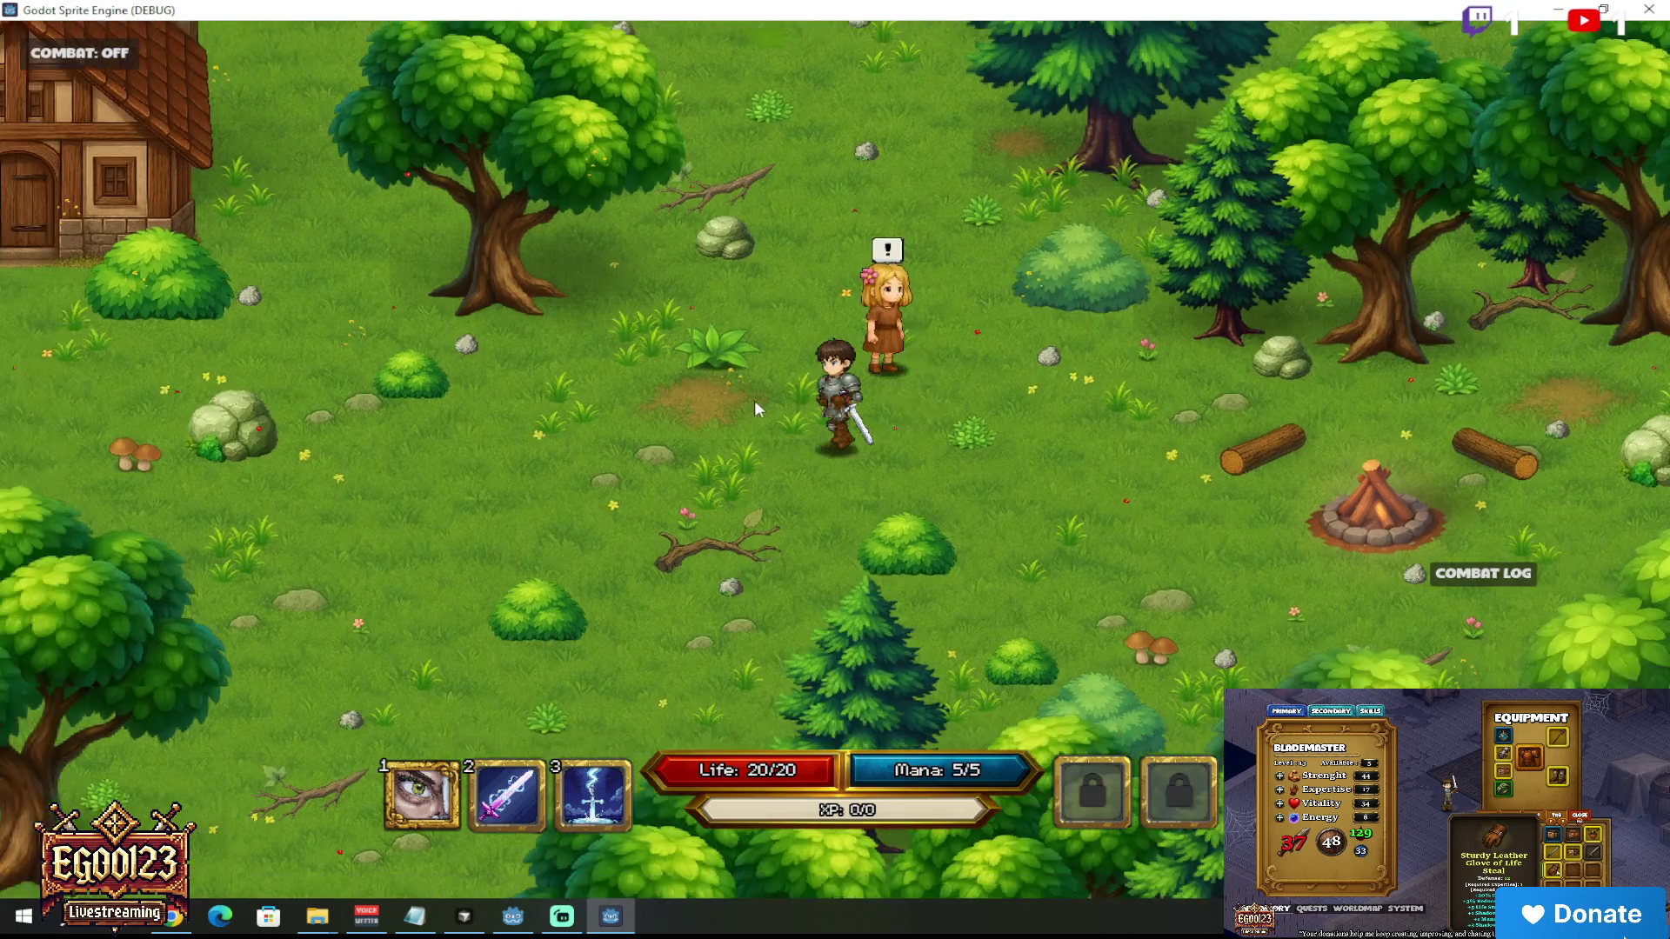
click(874, 331)
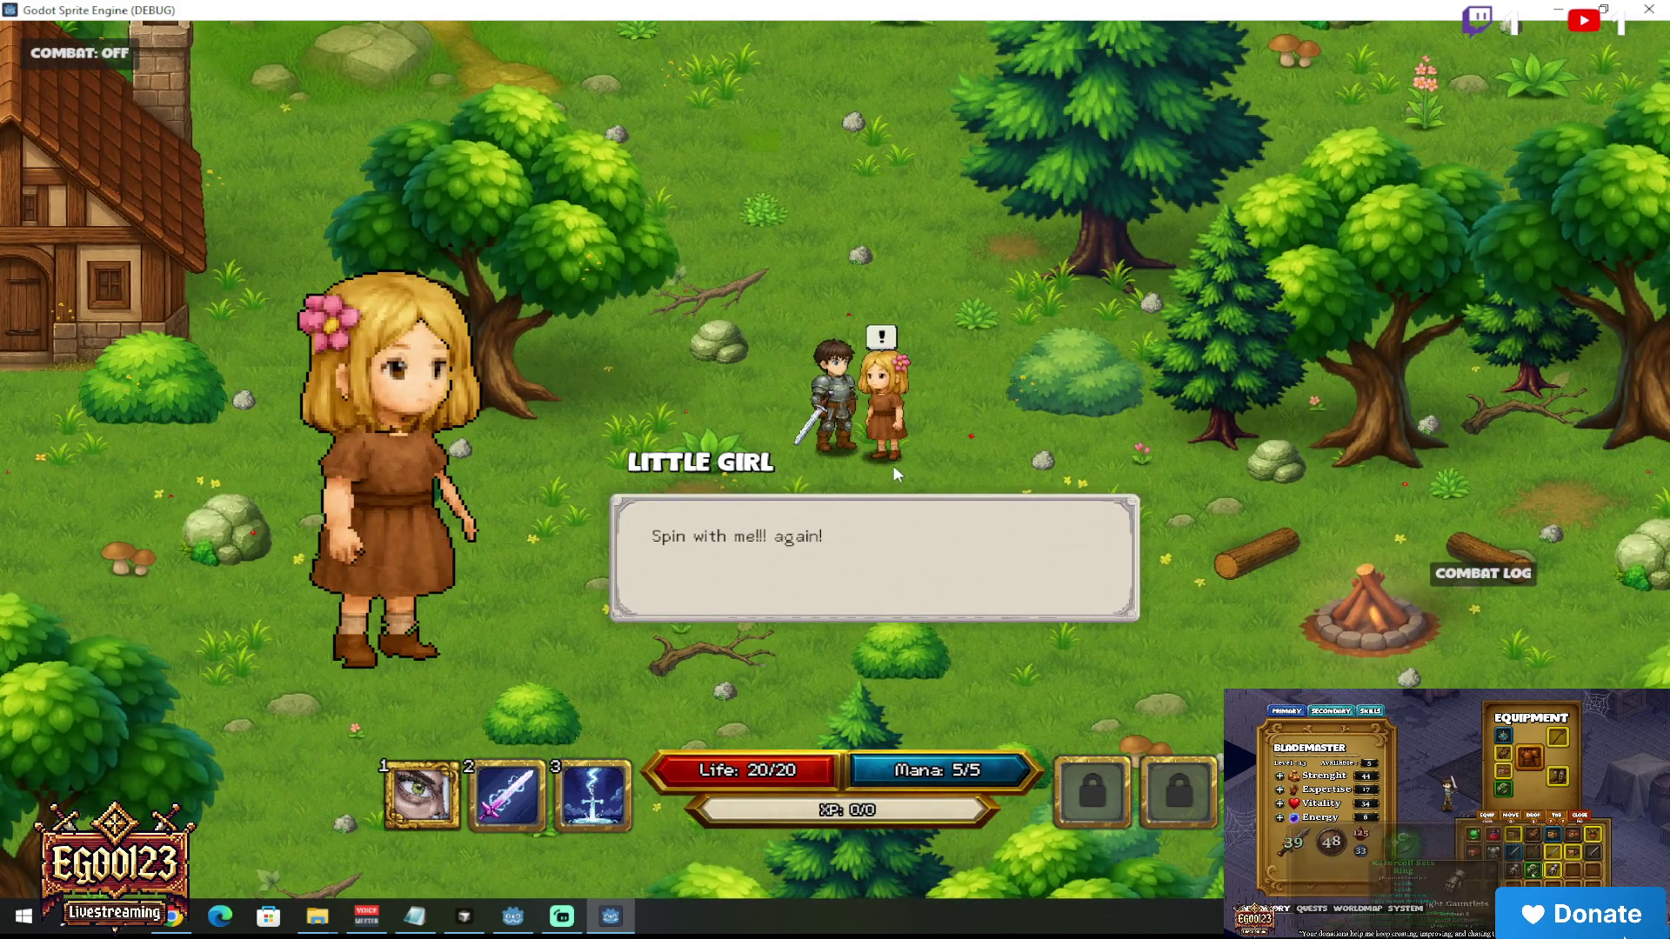
click(895, 468)
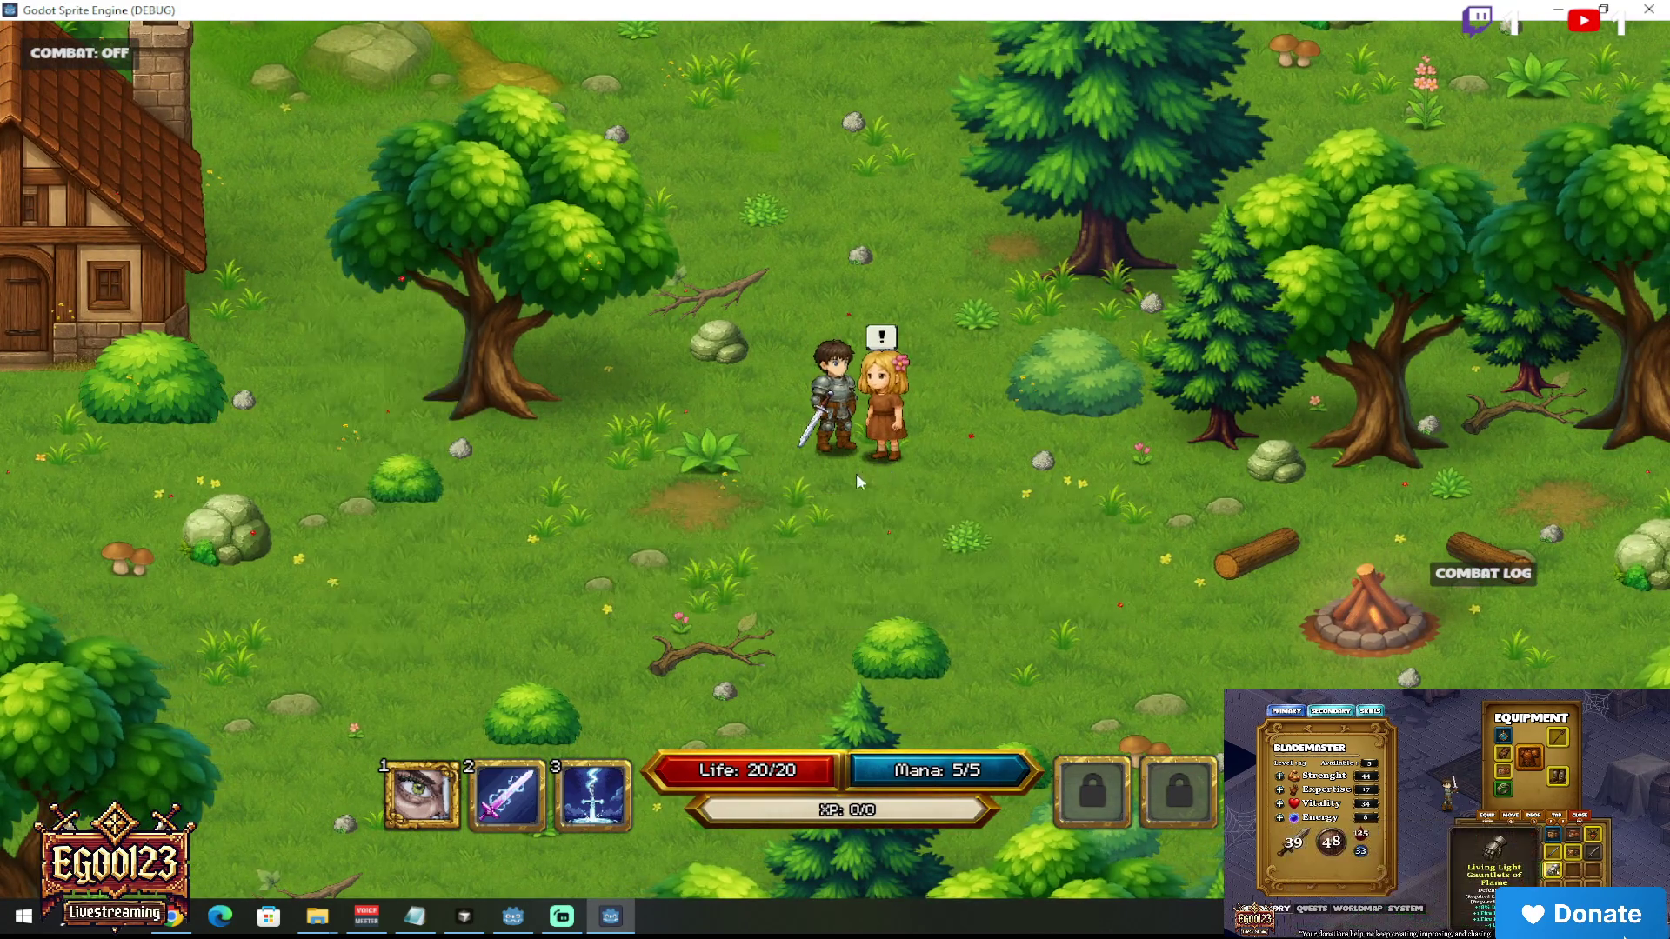
Step: Follow the wandering girl, talk to her again, then stop the game with F8
click(818, 502)
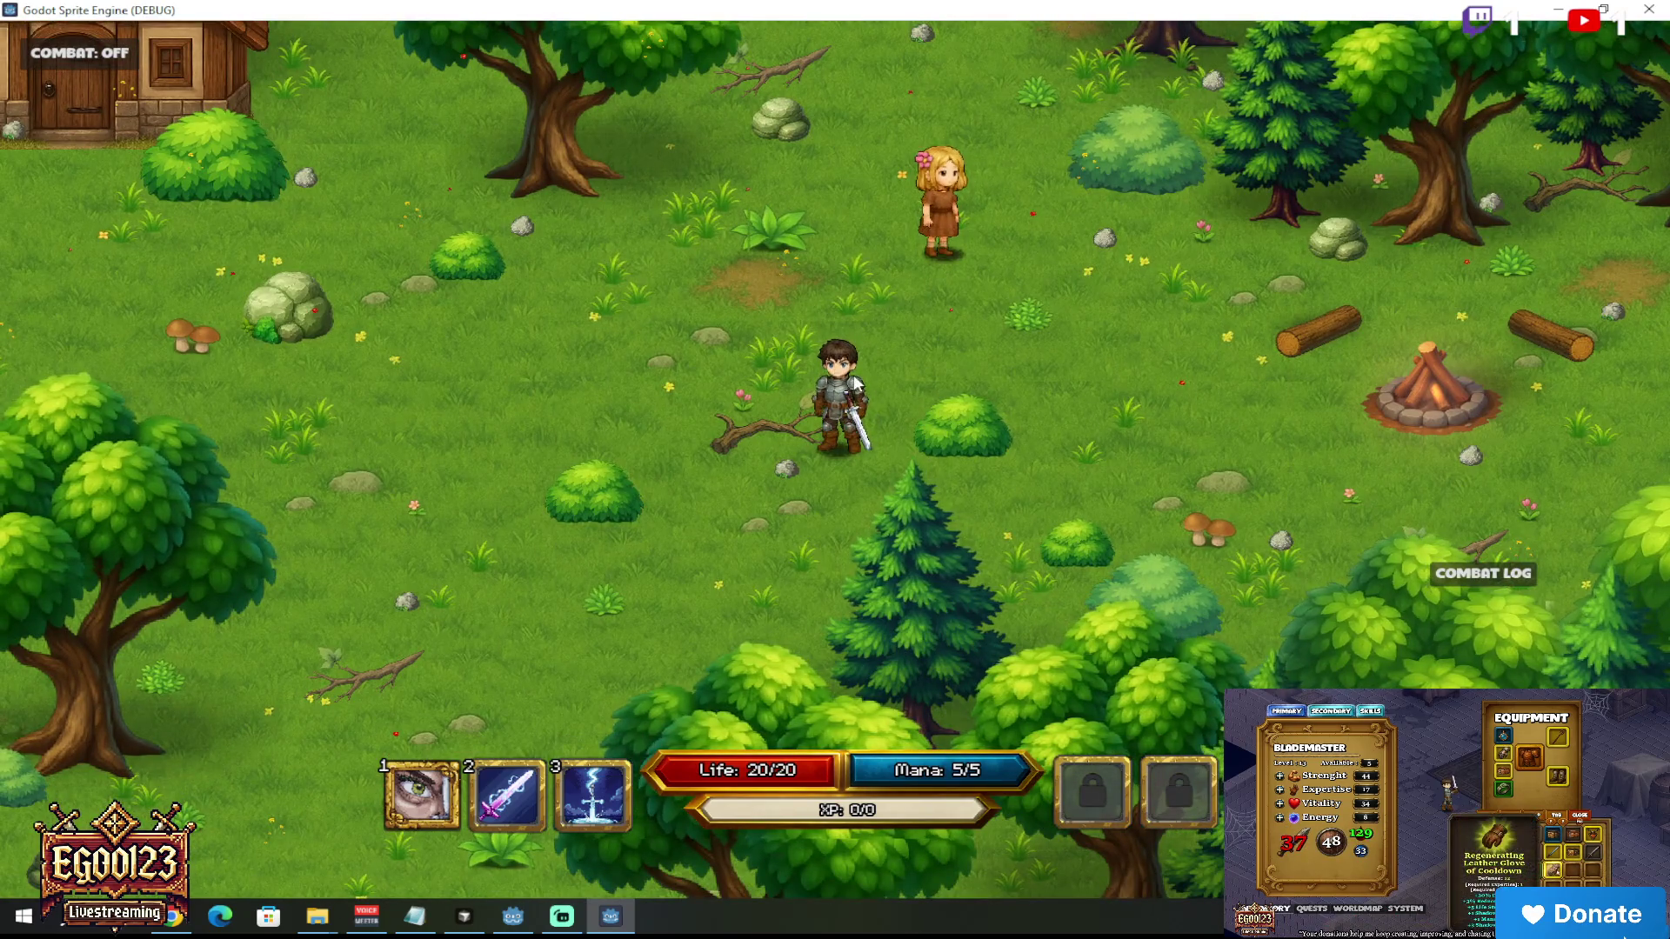
click(915, 414)
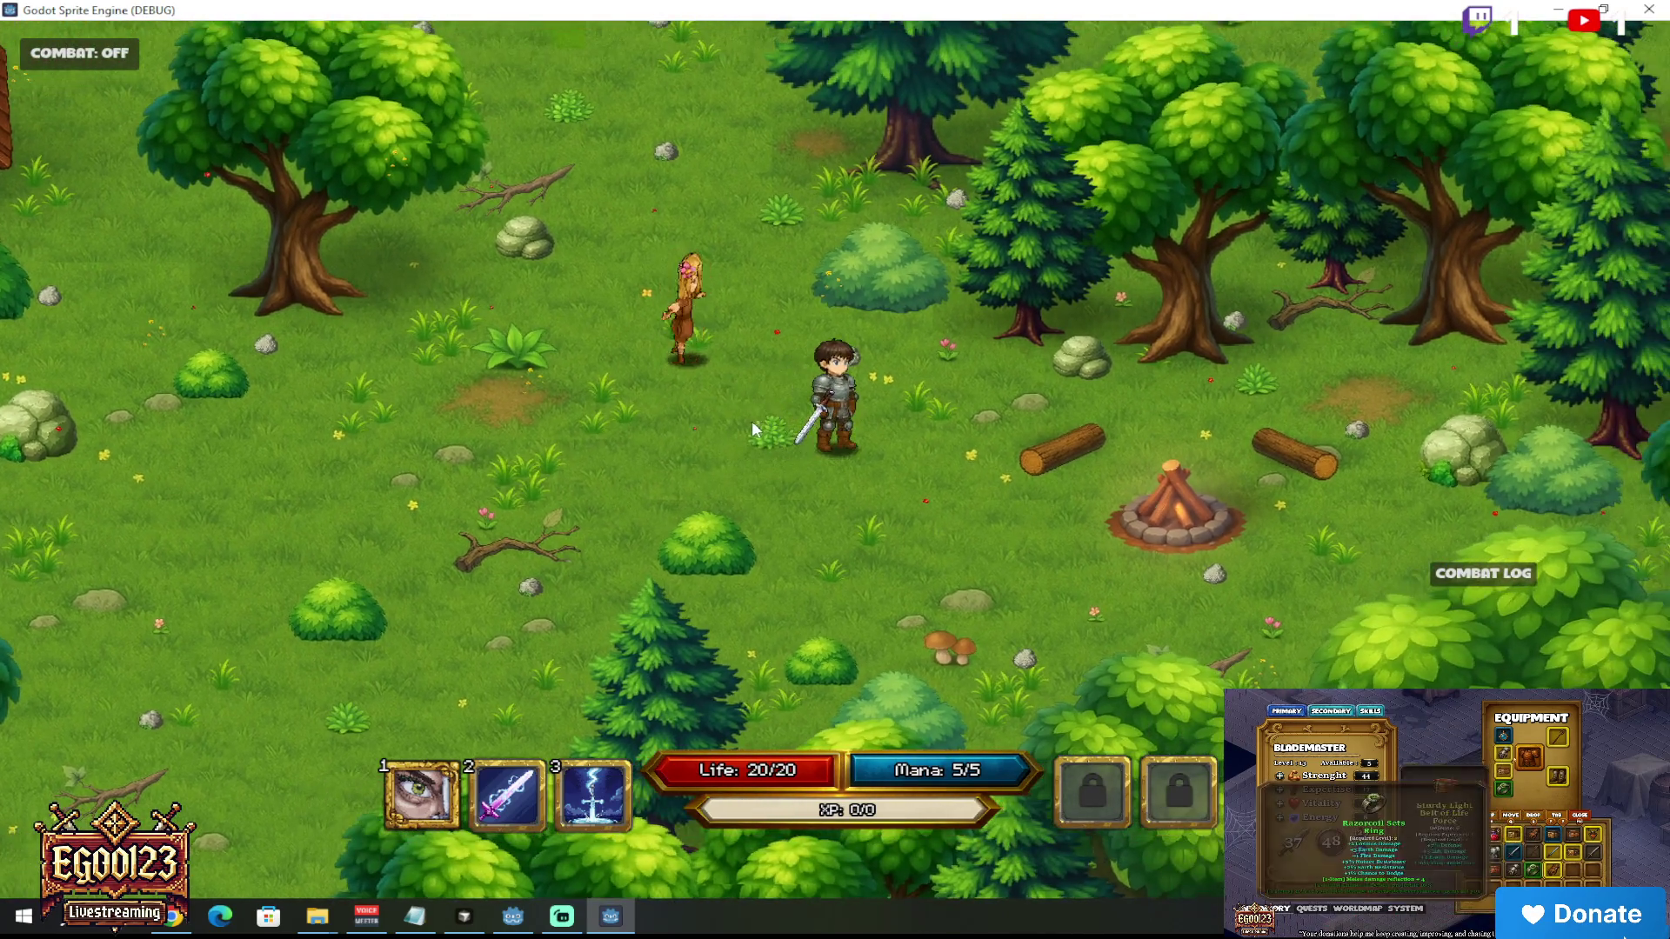
click(751, 421)
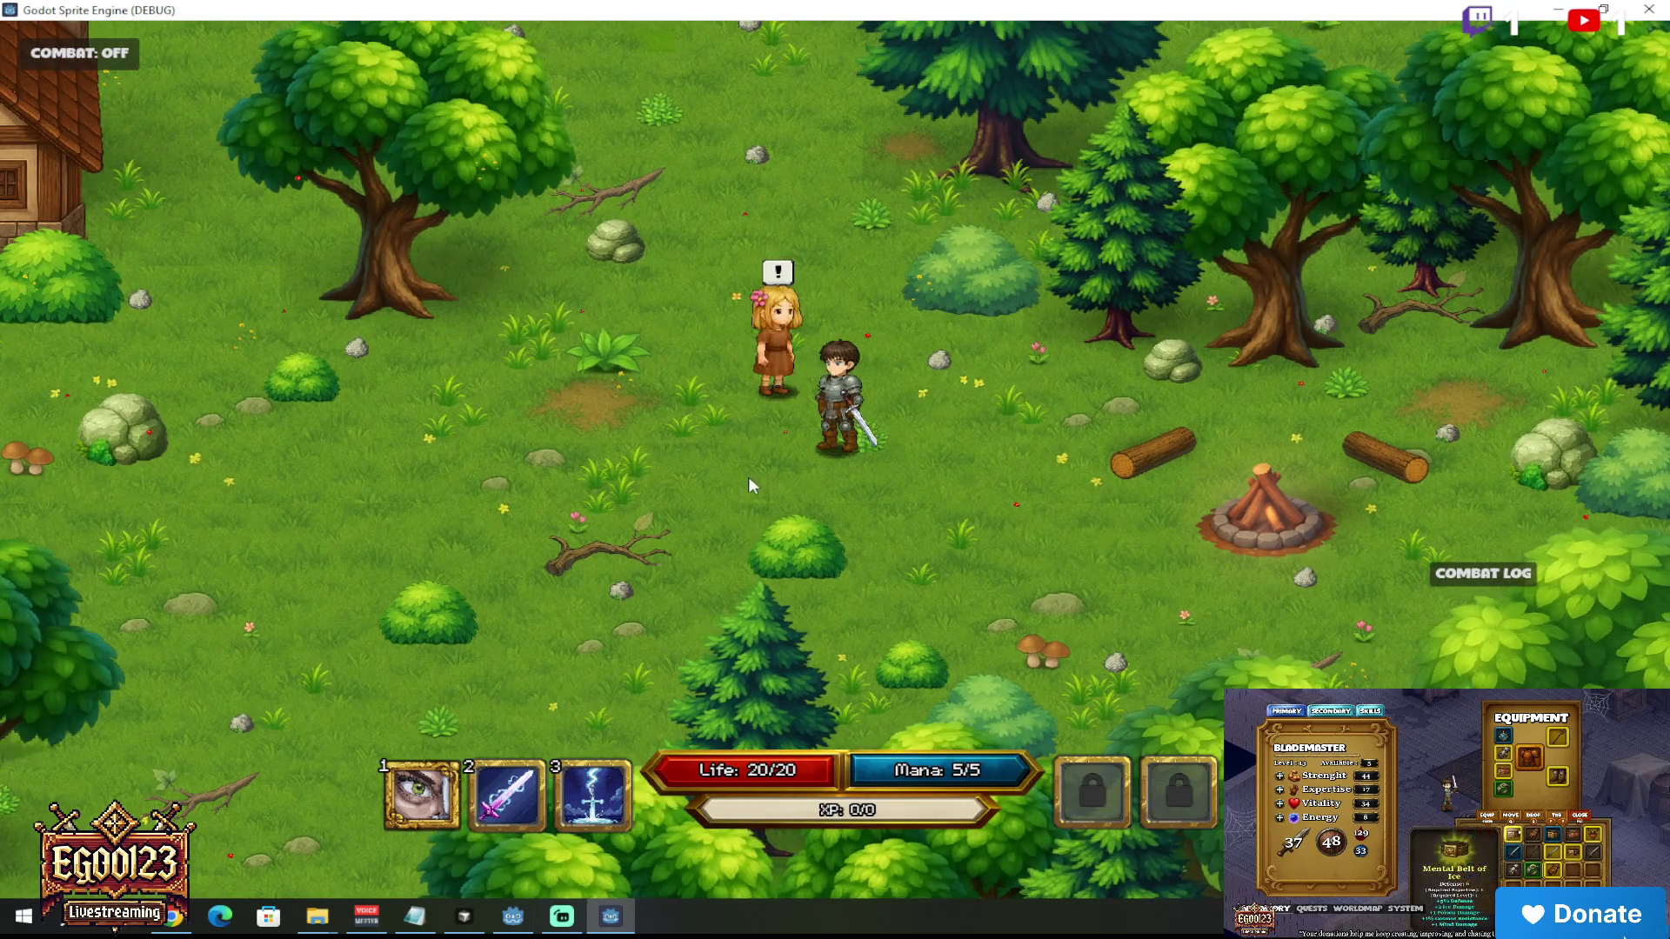
click(748, 476)
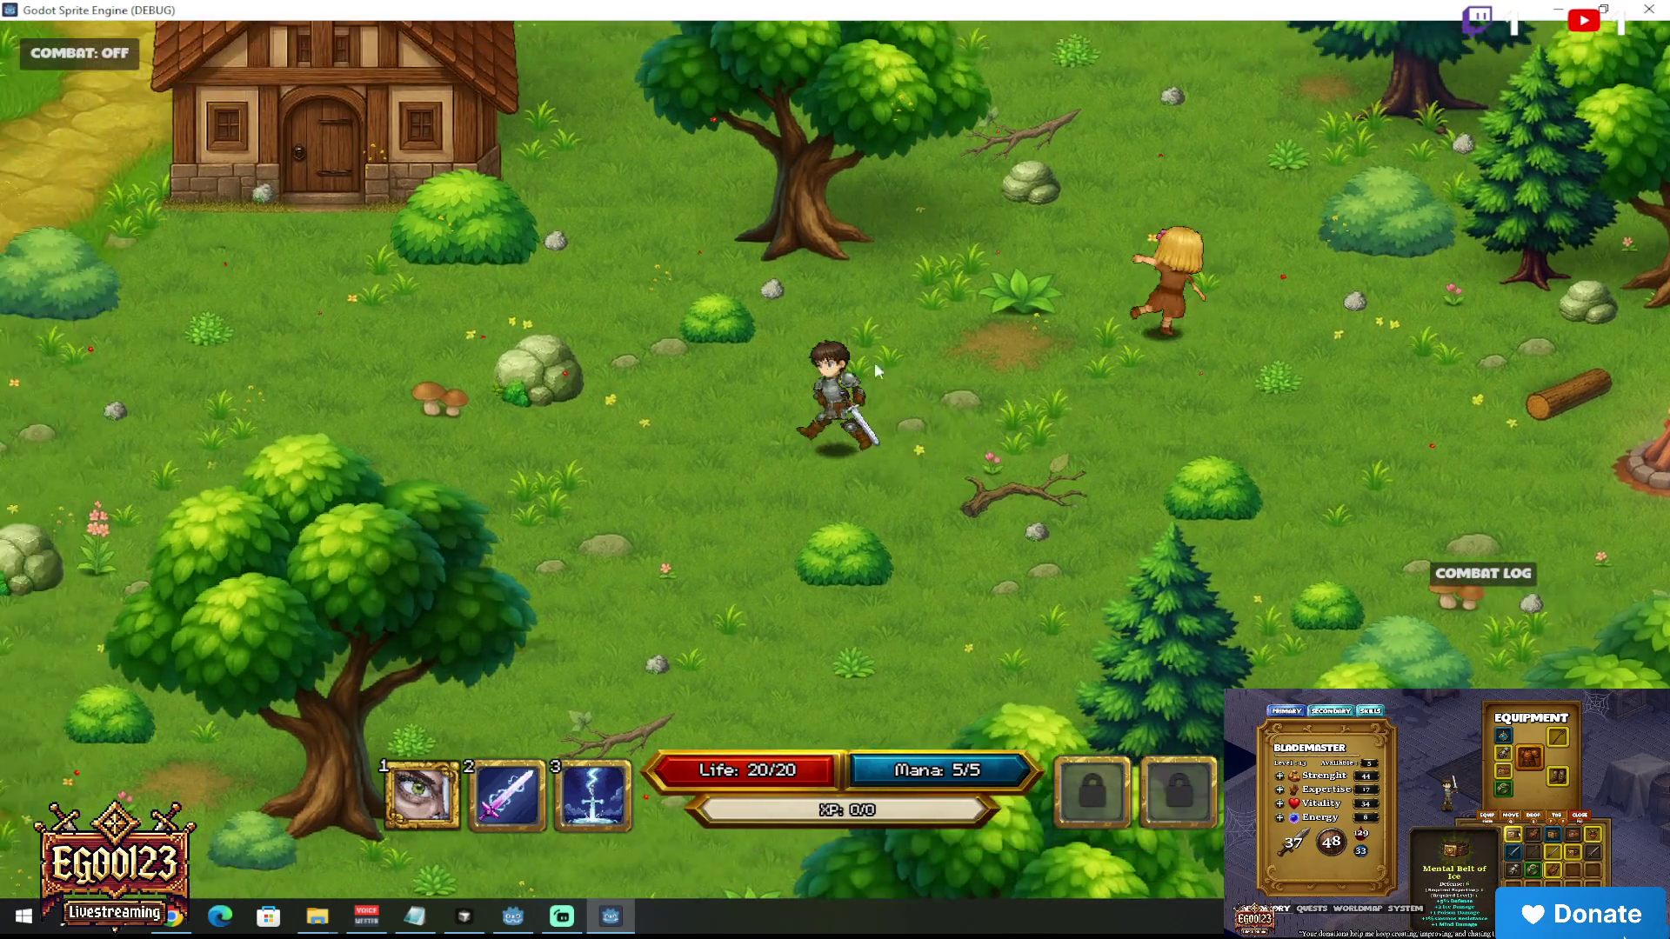
click(1000, 366)
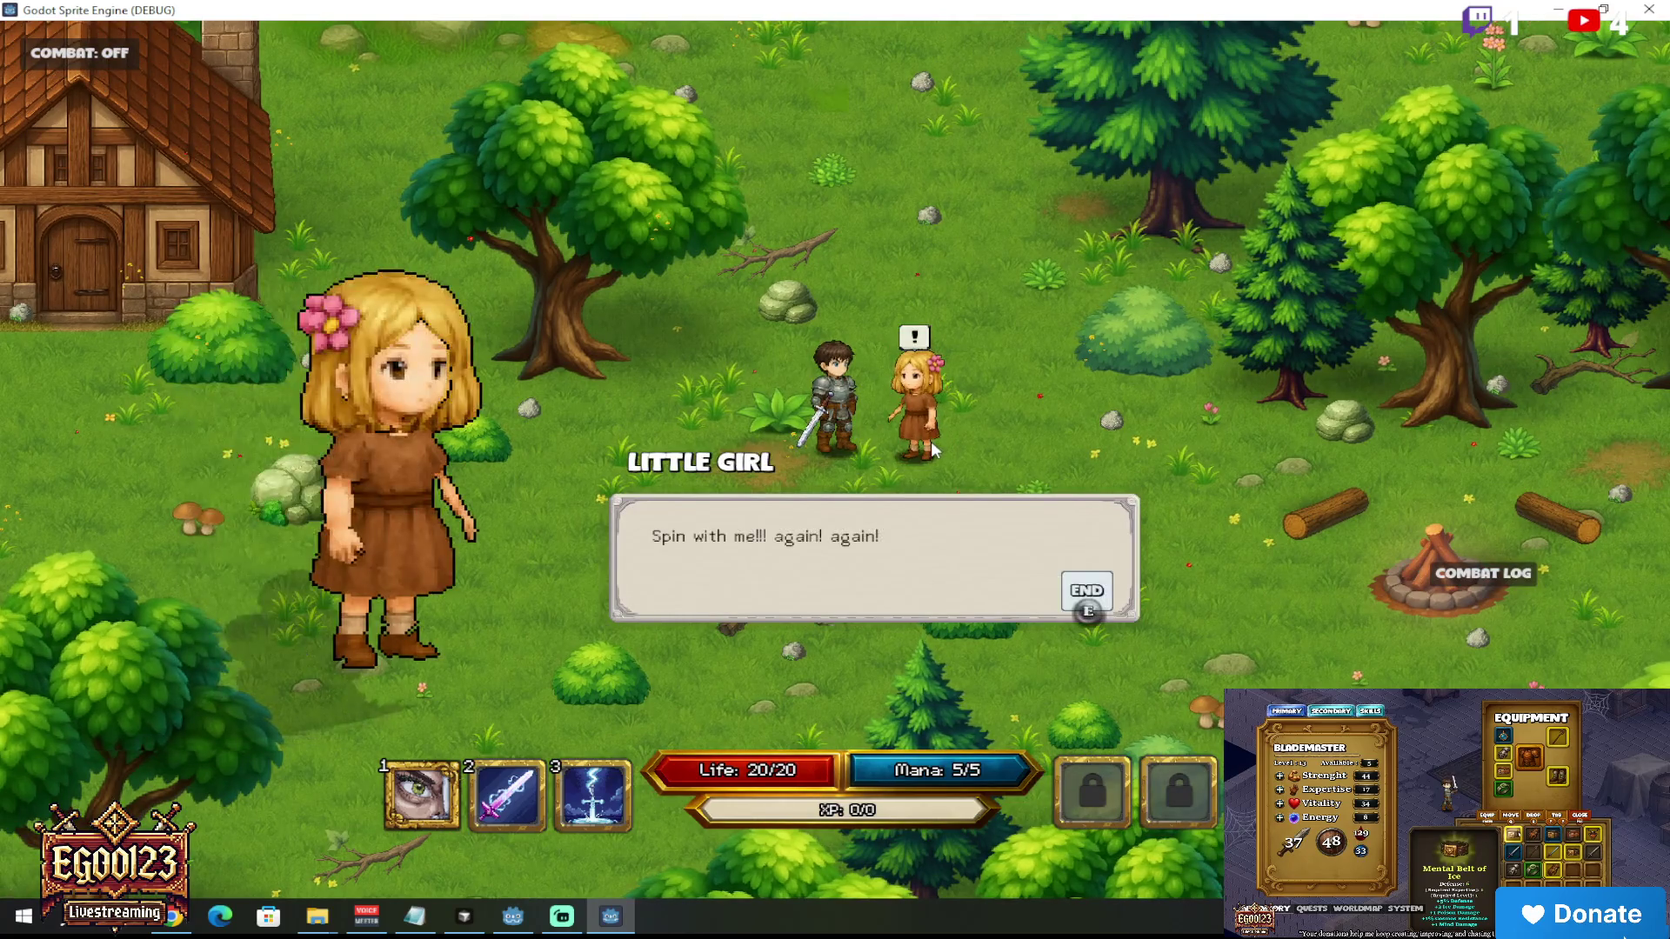
click(1087, 591)
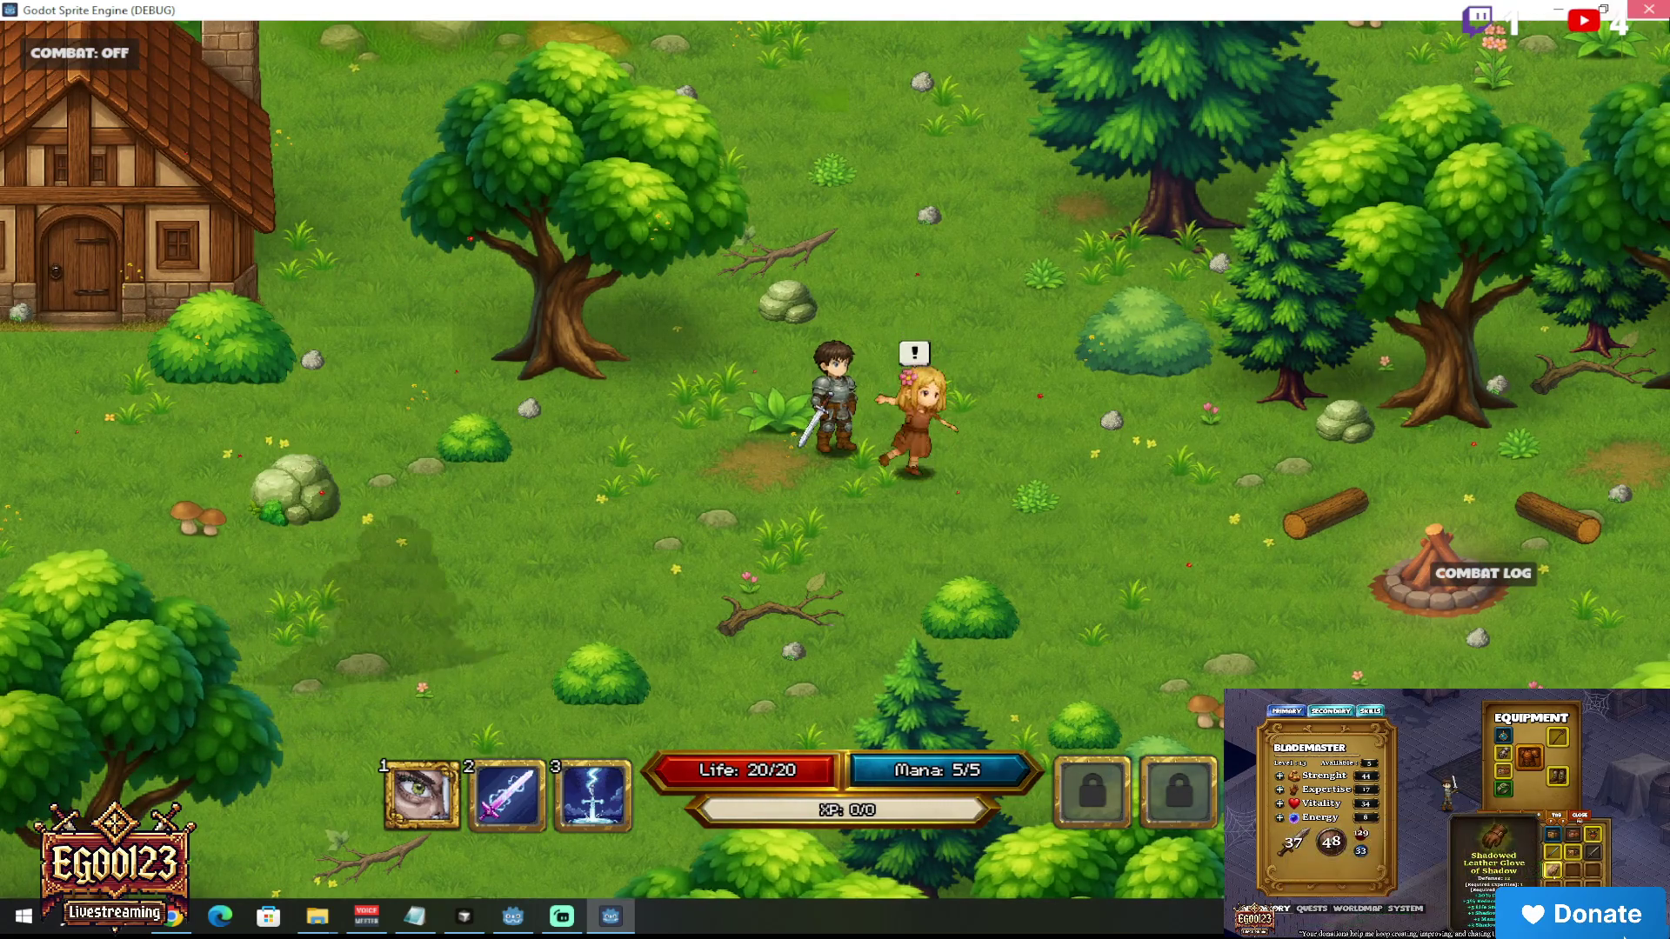
key(F8)
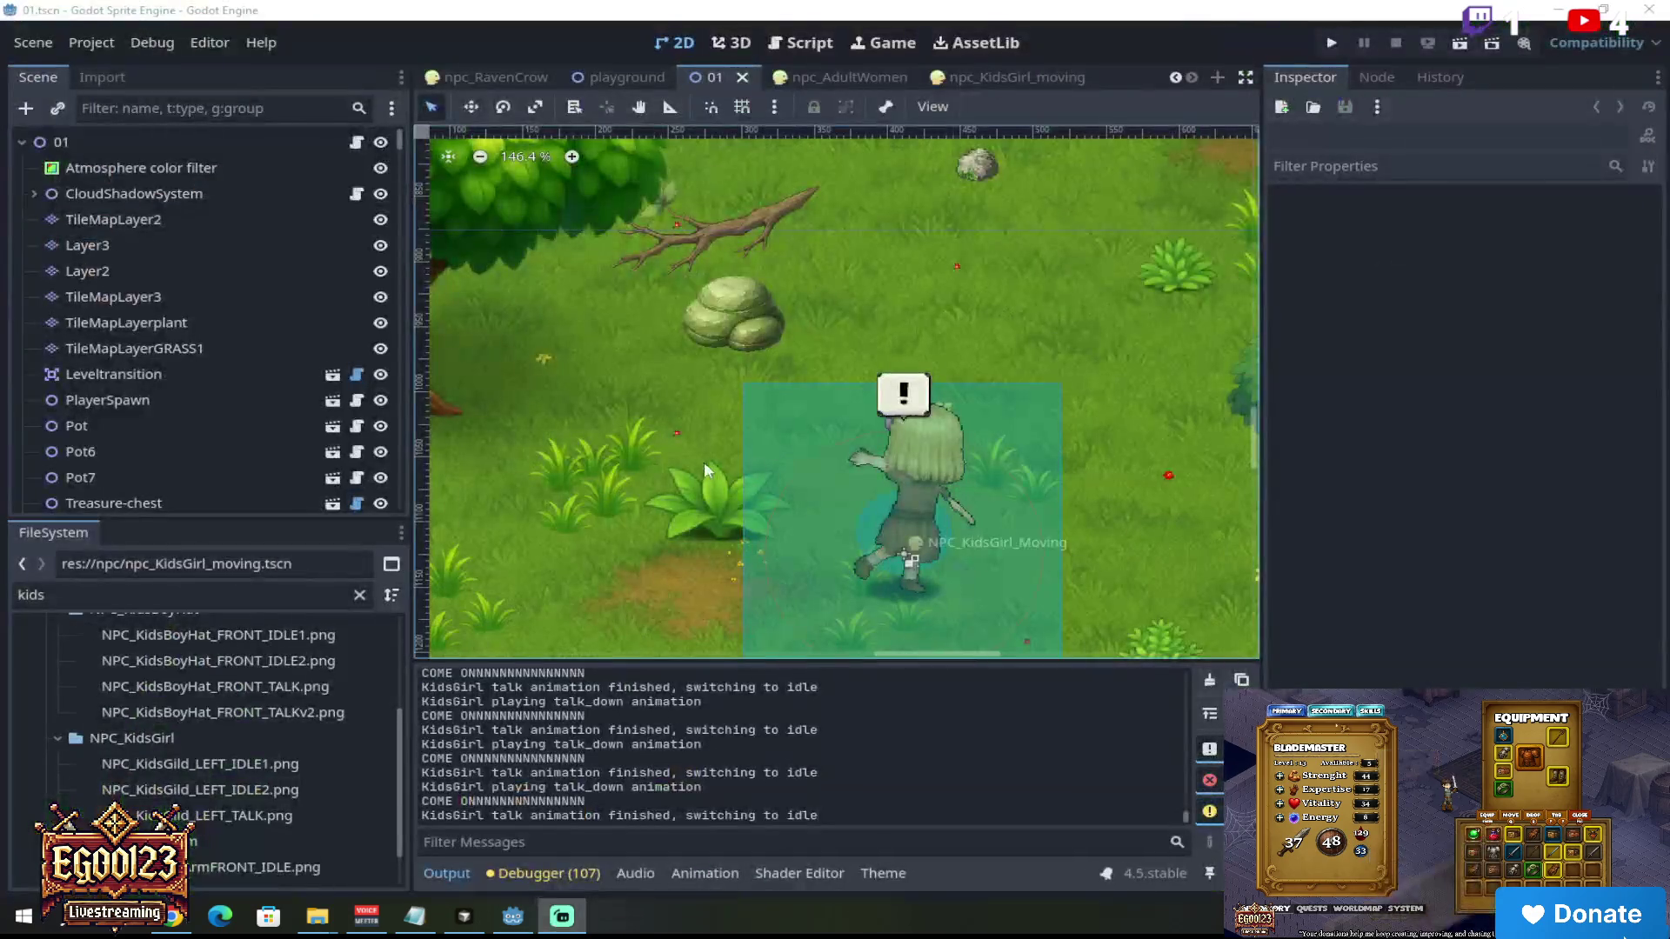
Step: Select NPC_KidsGirl_Moving in level 01 and set its Transform scale to 0.8
click(947, 462)
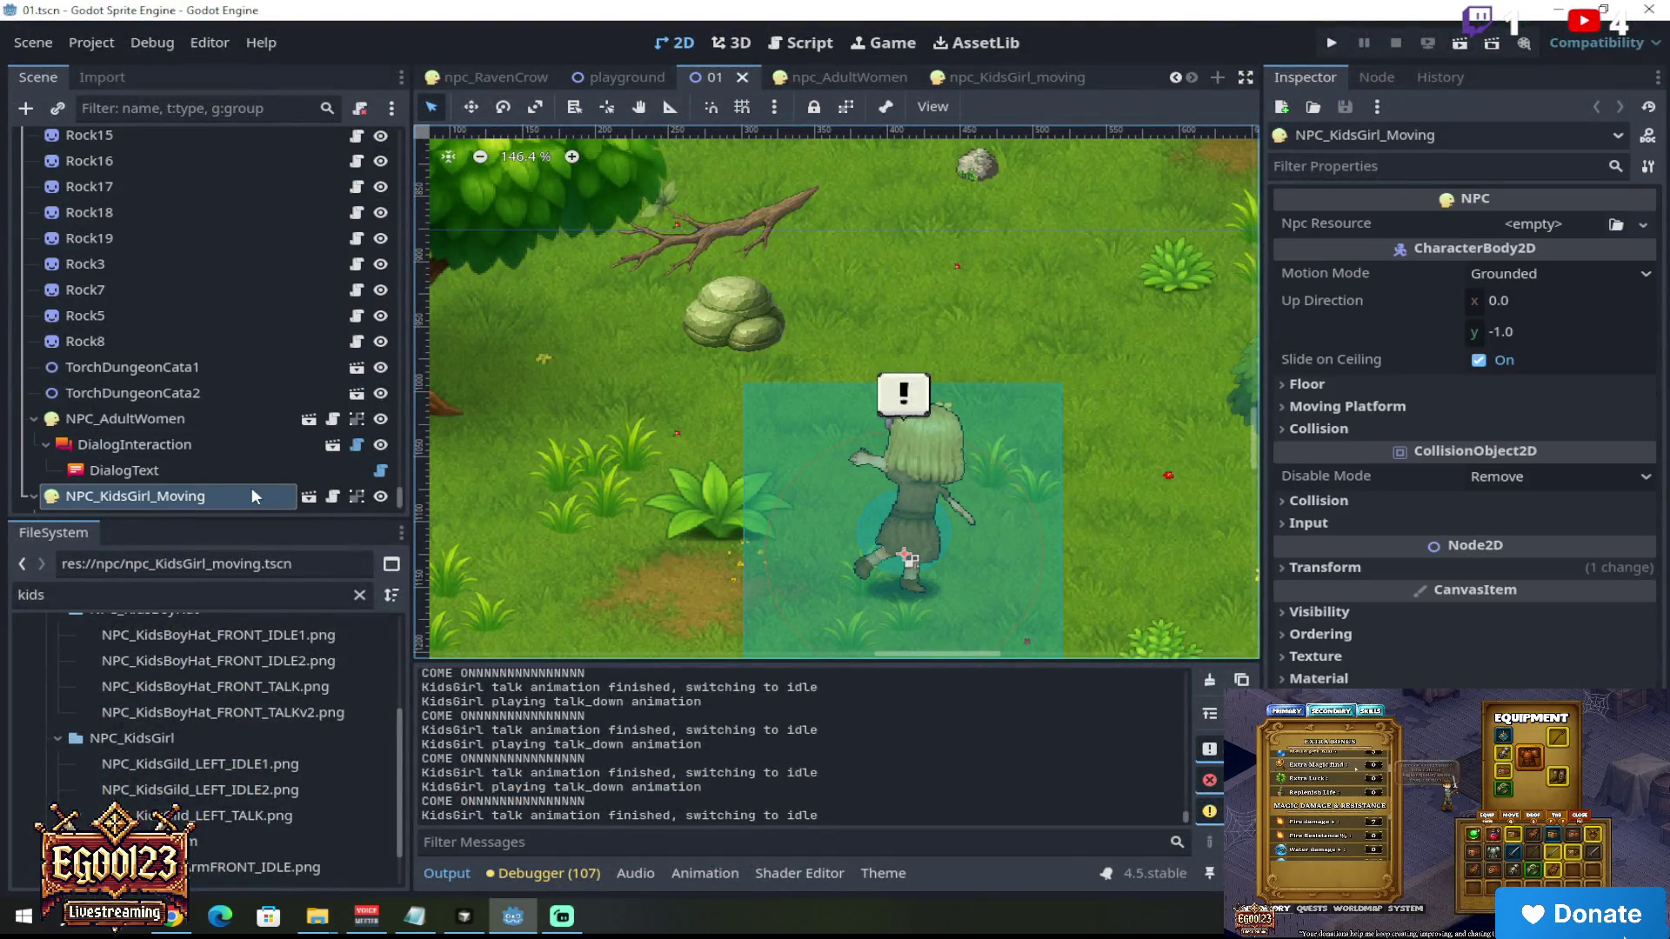
click(1368, 563)
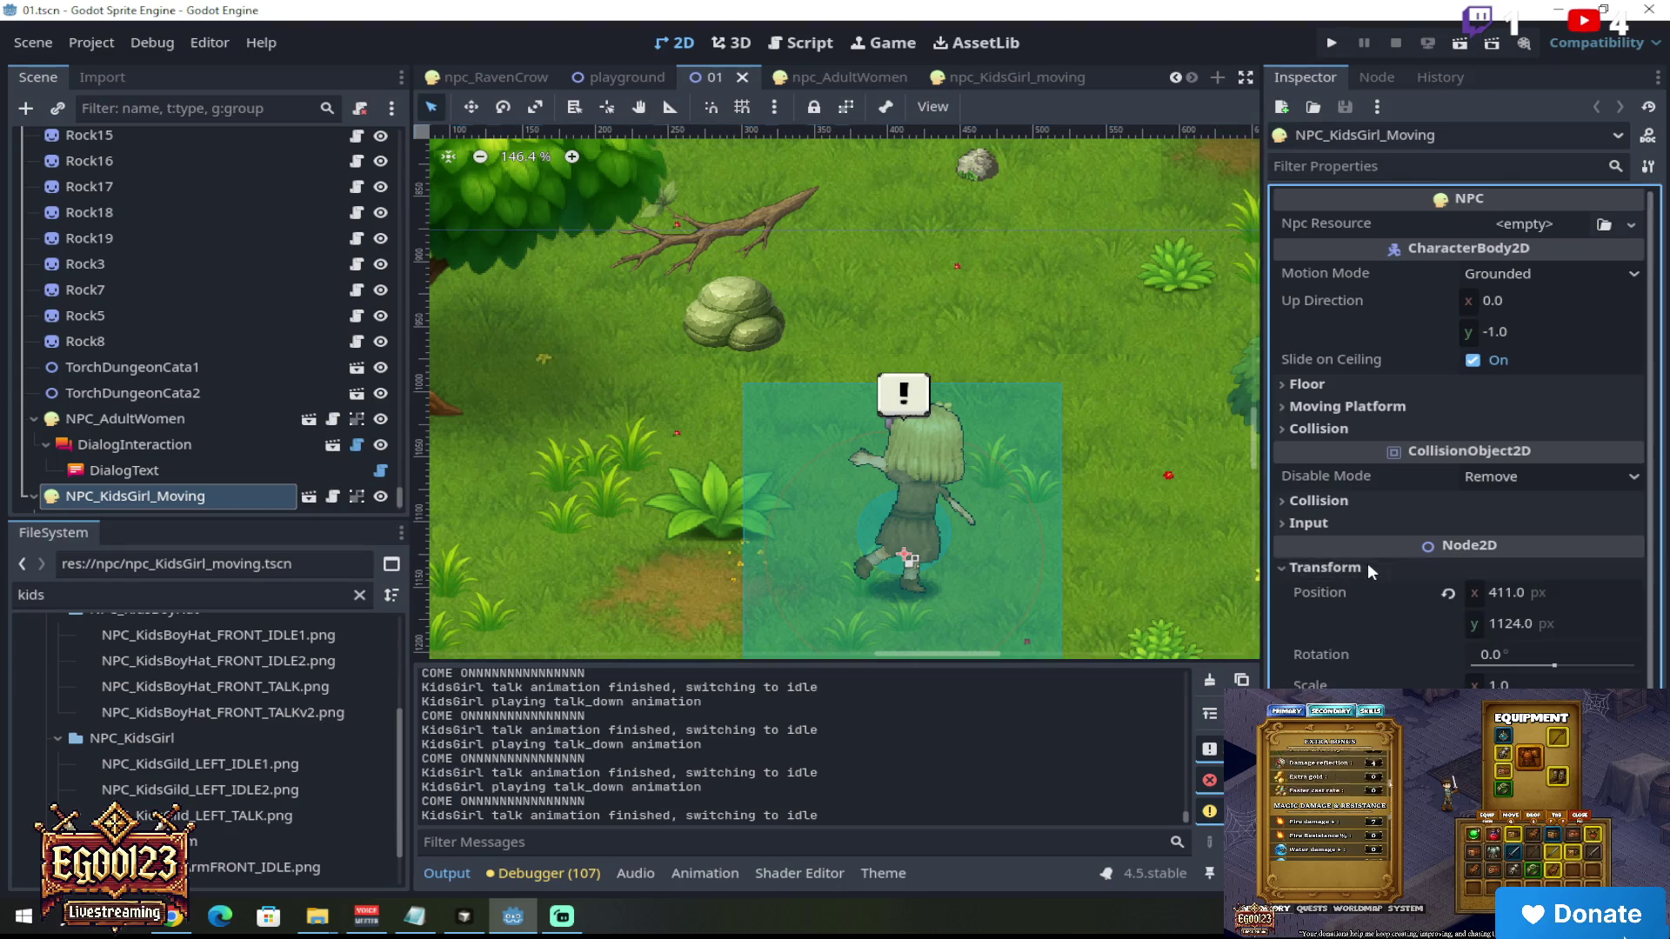
click(1540, 683)
text(0)
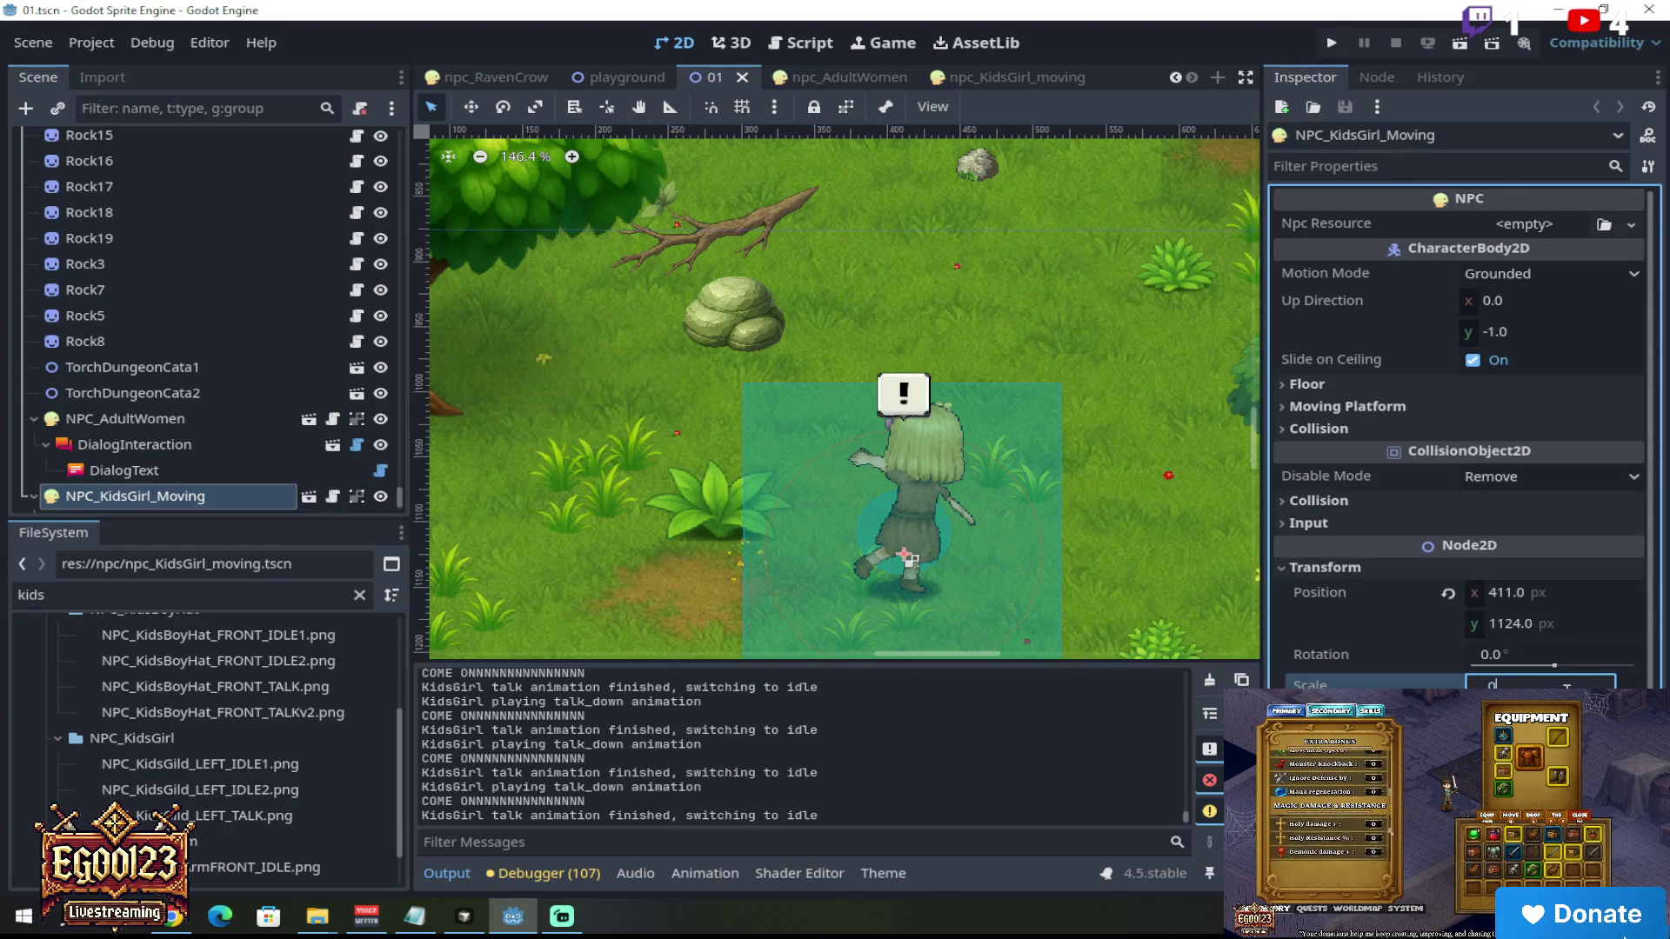
text(.8)
key(Return)
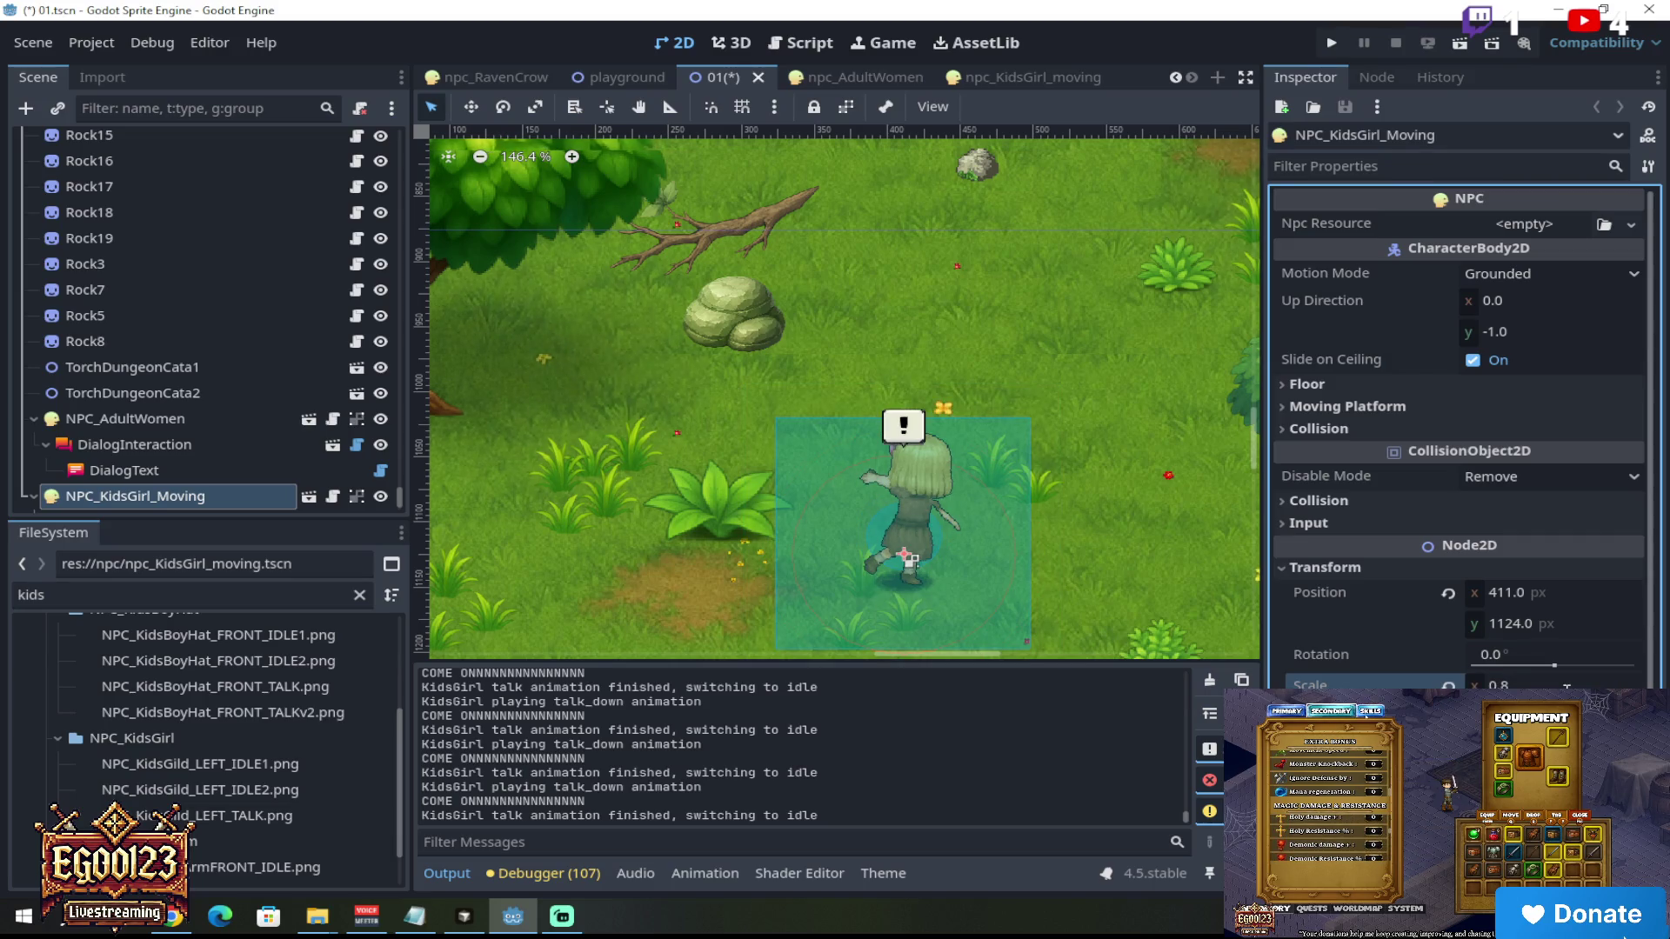
Step: Try a smaller 0.7 scale on the NPC, then set it back to 0.8
click(1540, 684)
text(0.7)
key(Return)
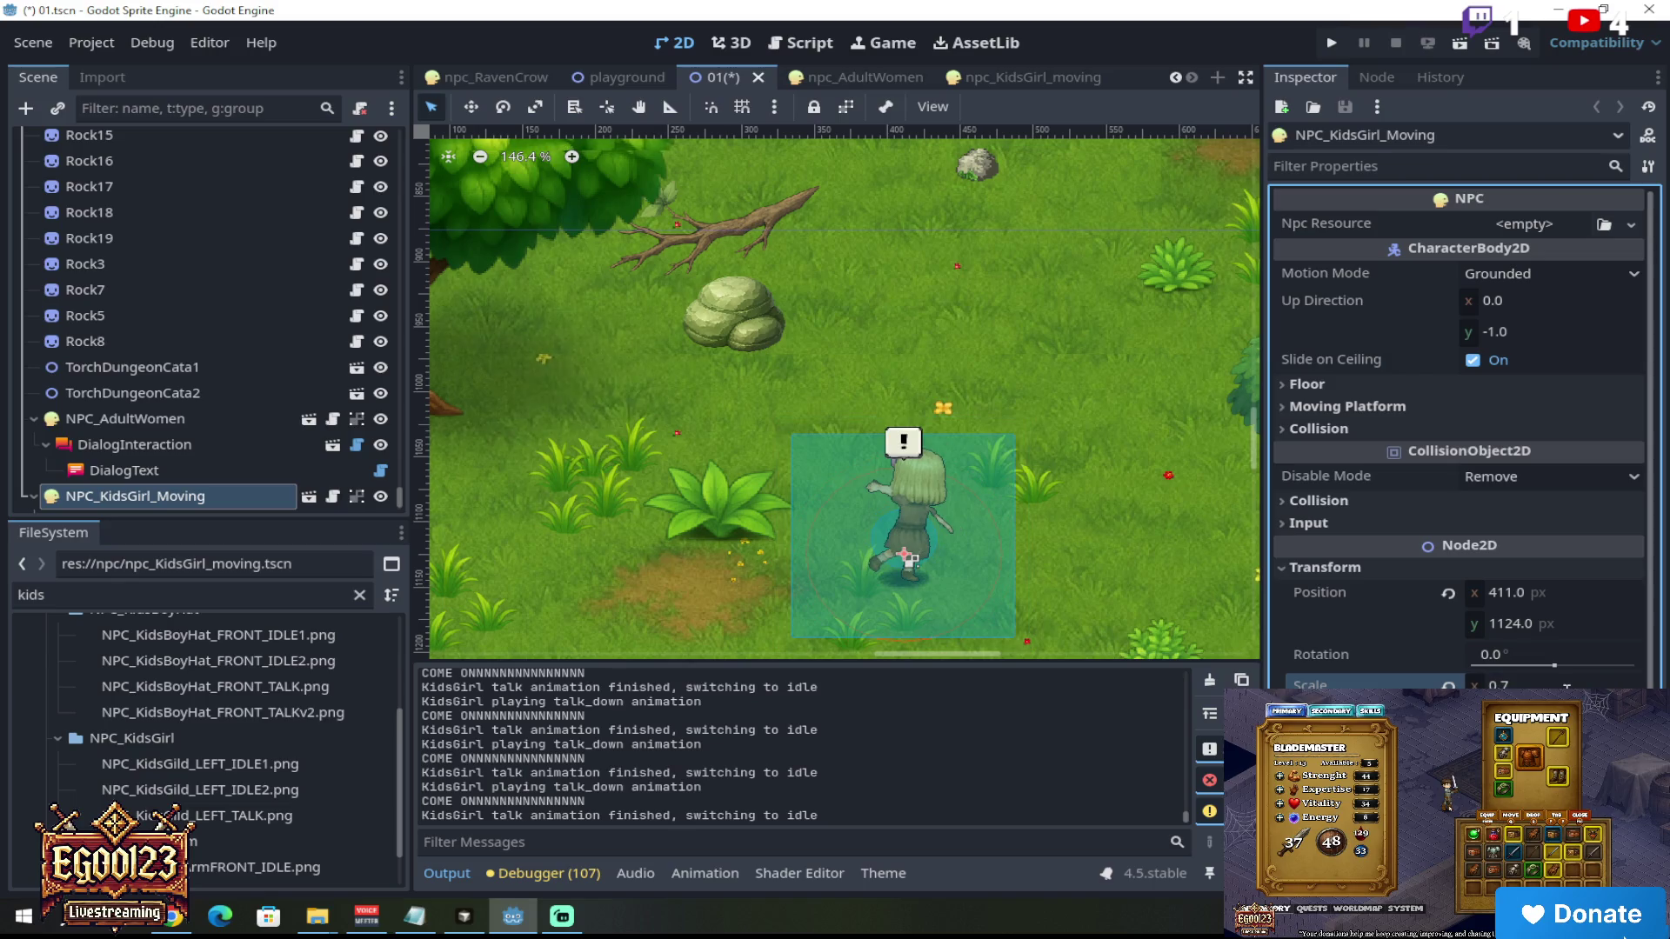
scroll(865, 462, down, 10)
scroll(865, 462, up, 8)
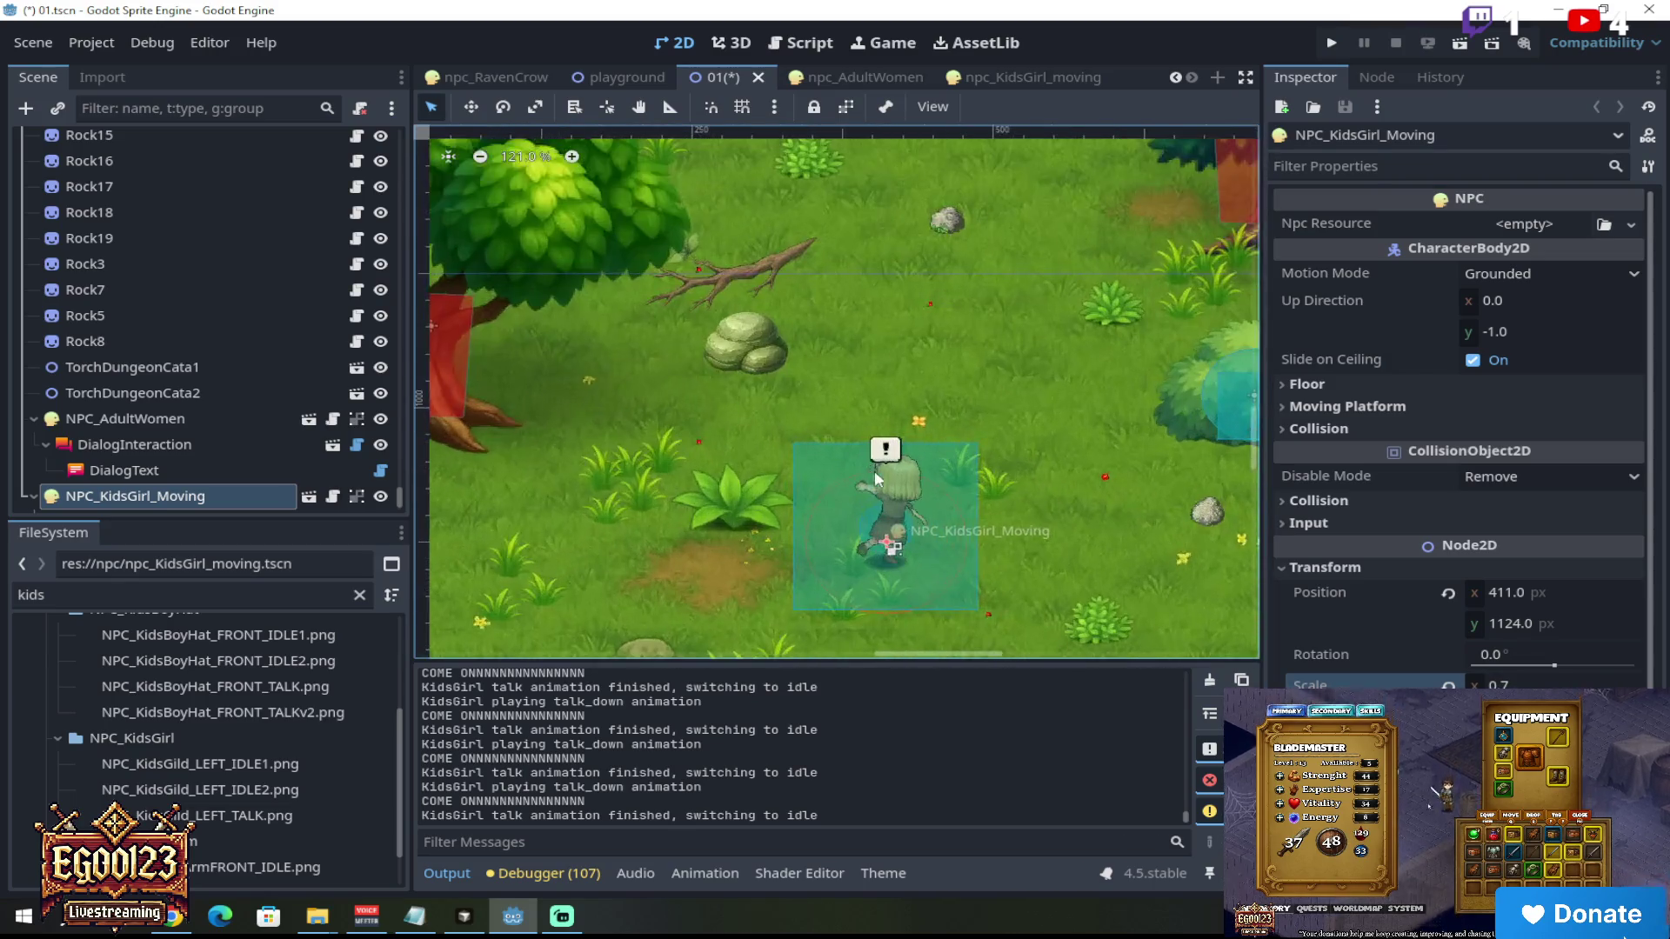
click(1557, 685)
text(0.8)
key(Return)
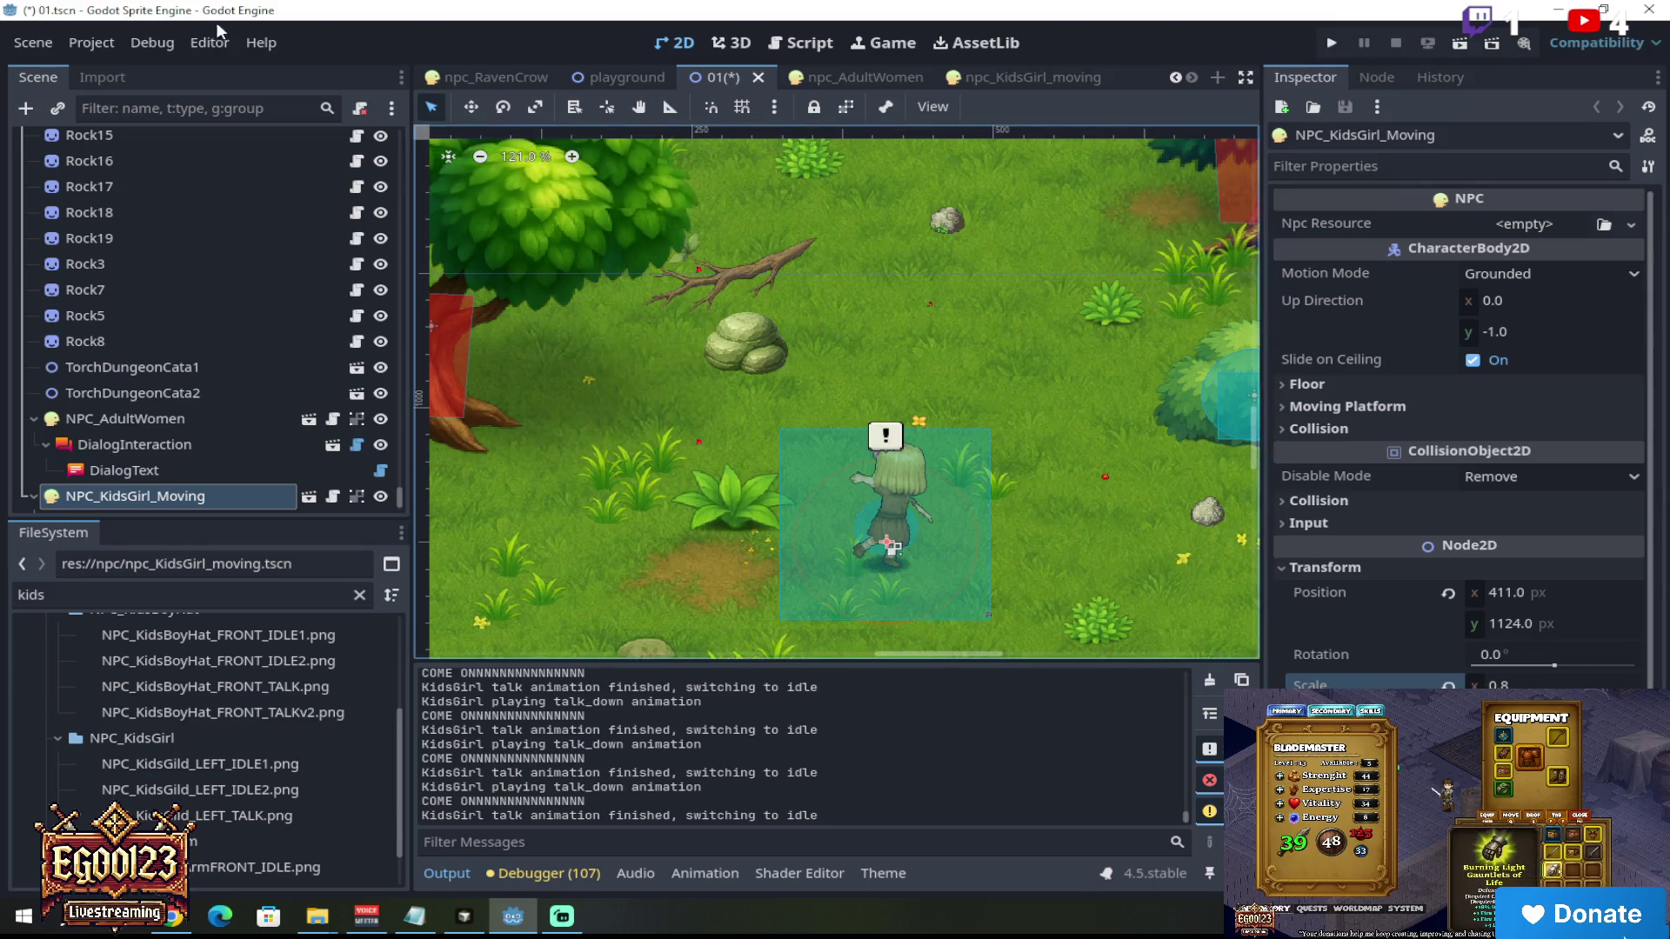
Step: Save the level 01 scene and launch a play-test of it
click(24, 47)
click(61, 254)
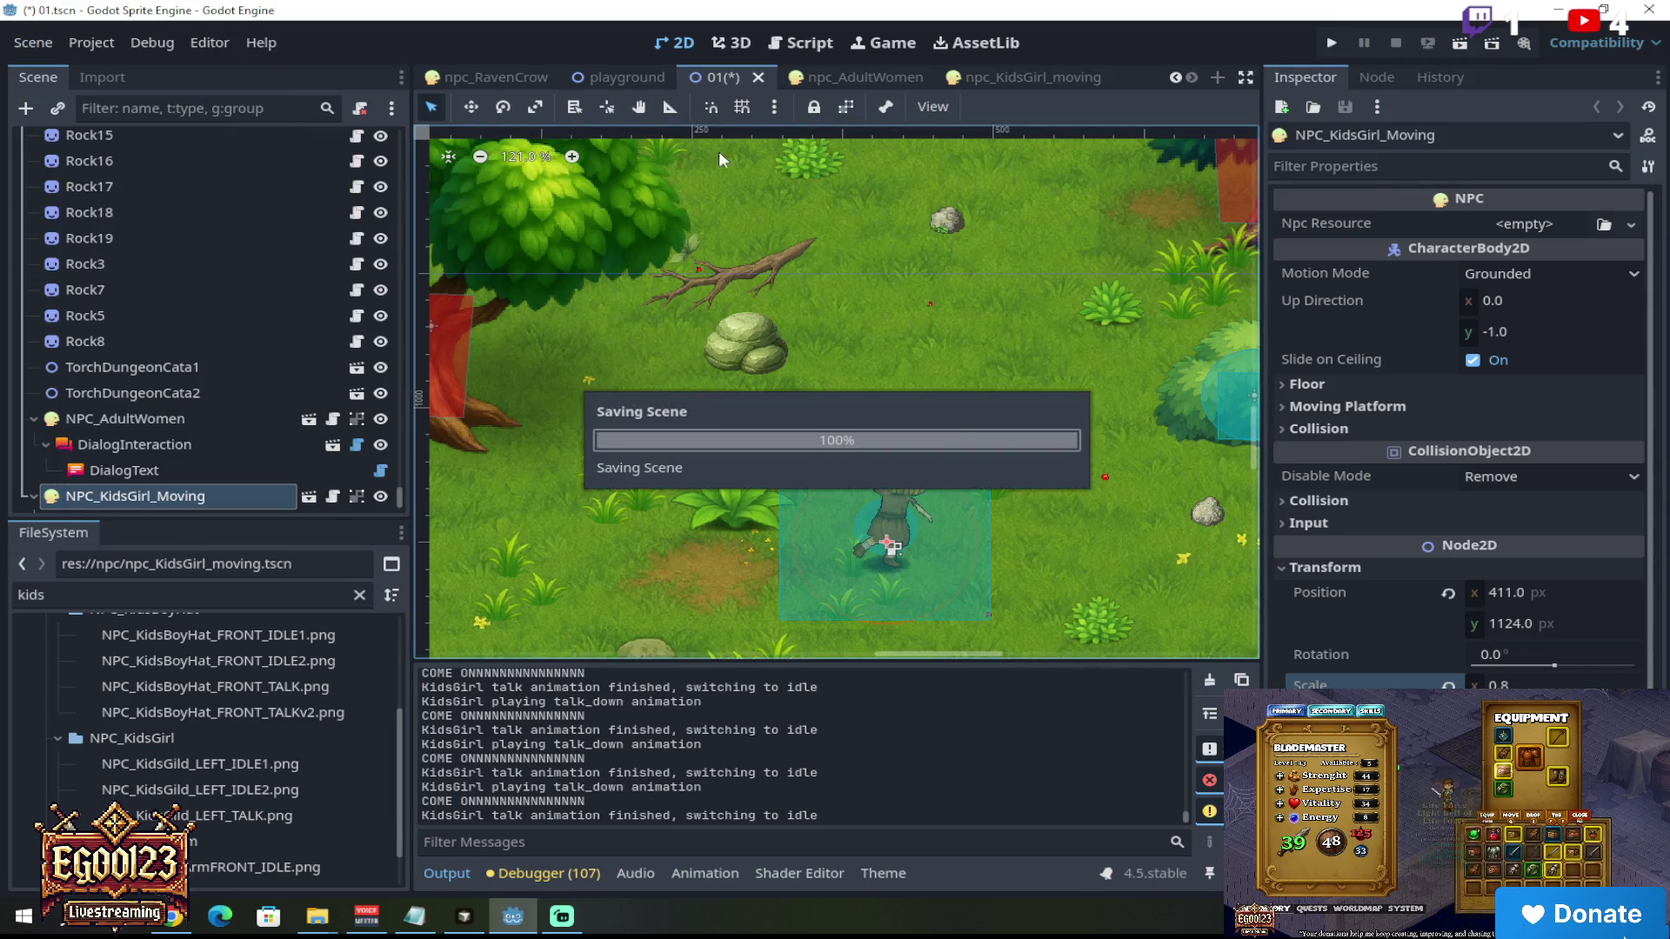
click(1469, 44)
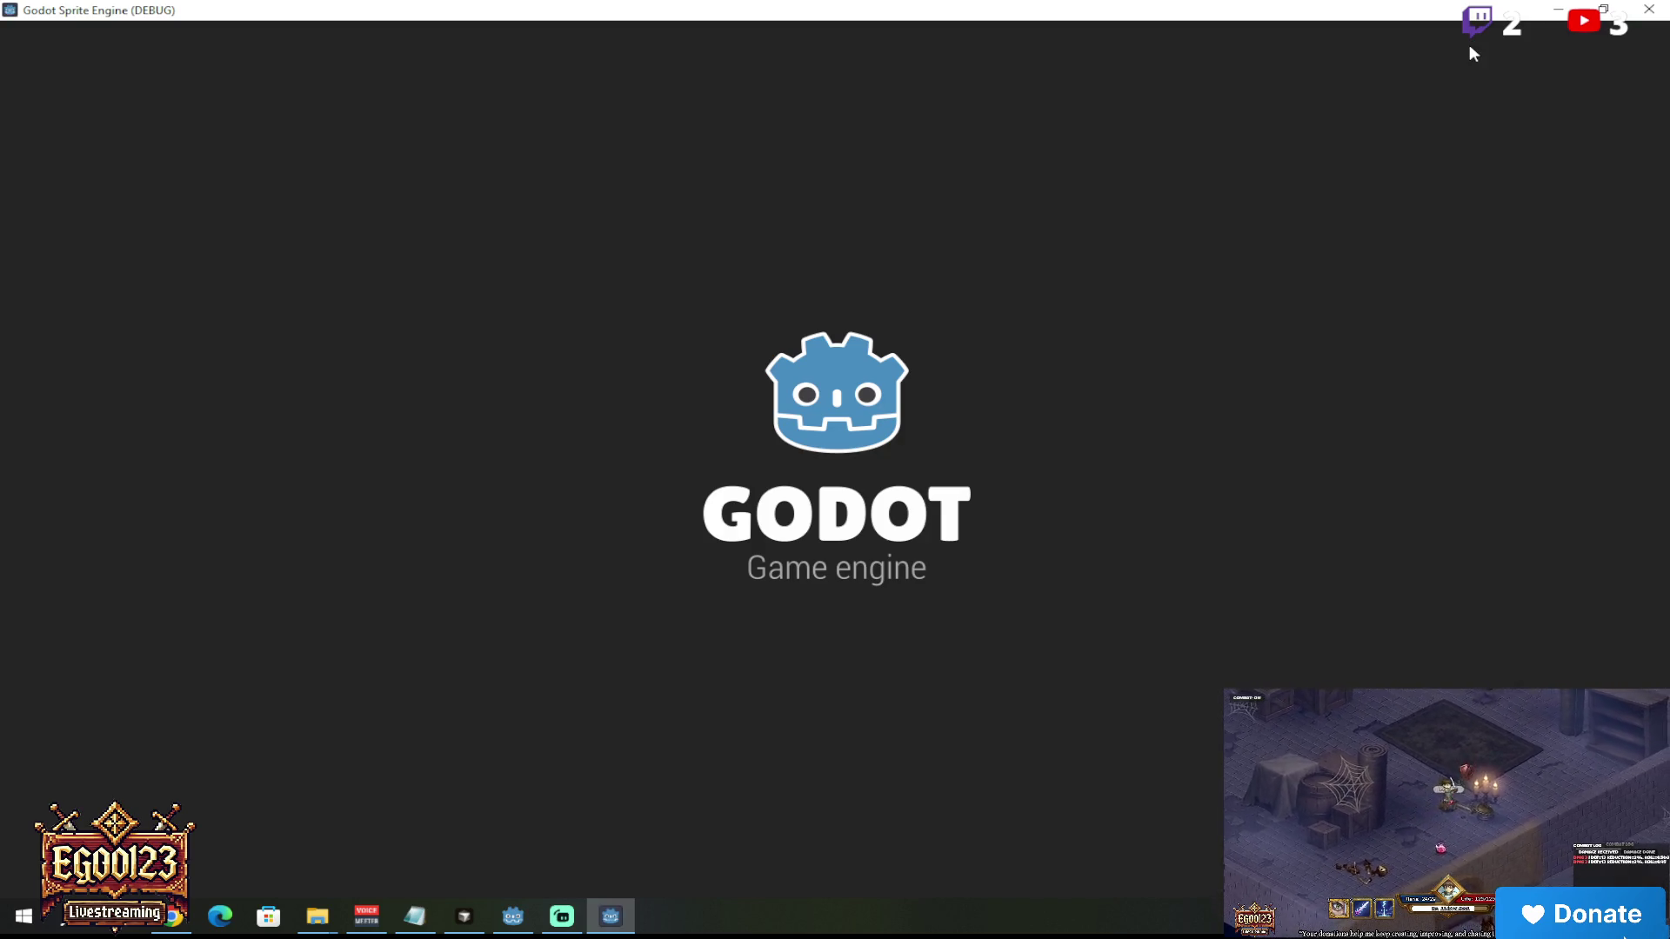
Step: Walk the hero right through the village to the Little Girl and read her dialog
key(d)
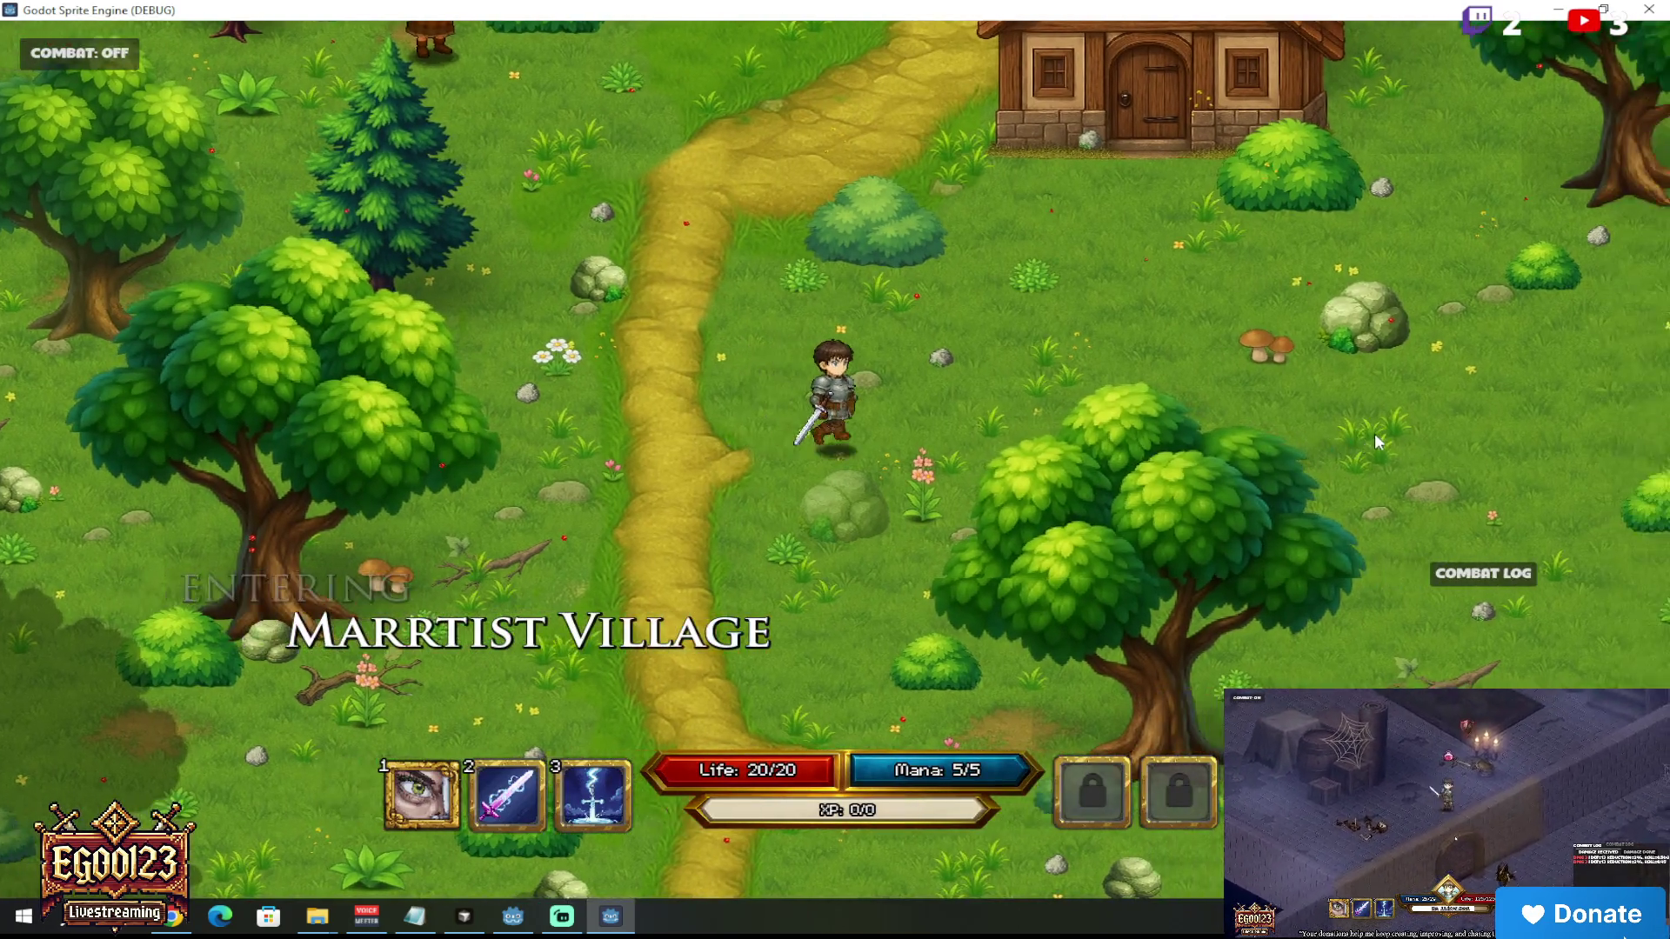
key(d)
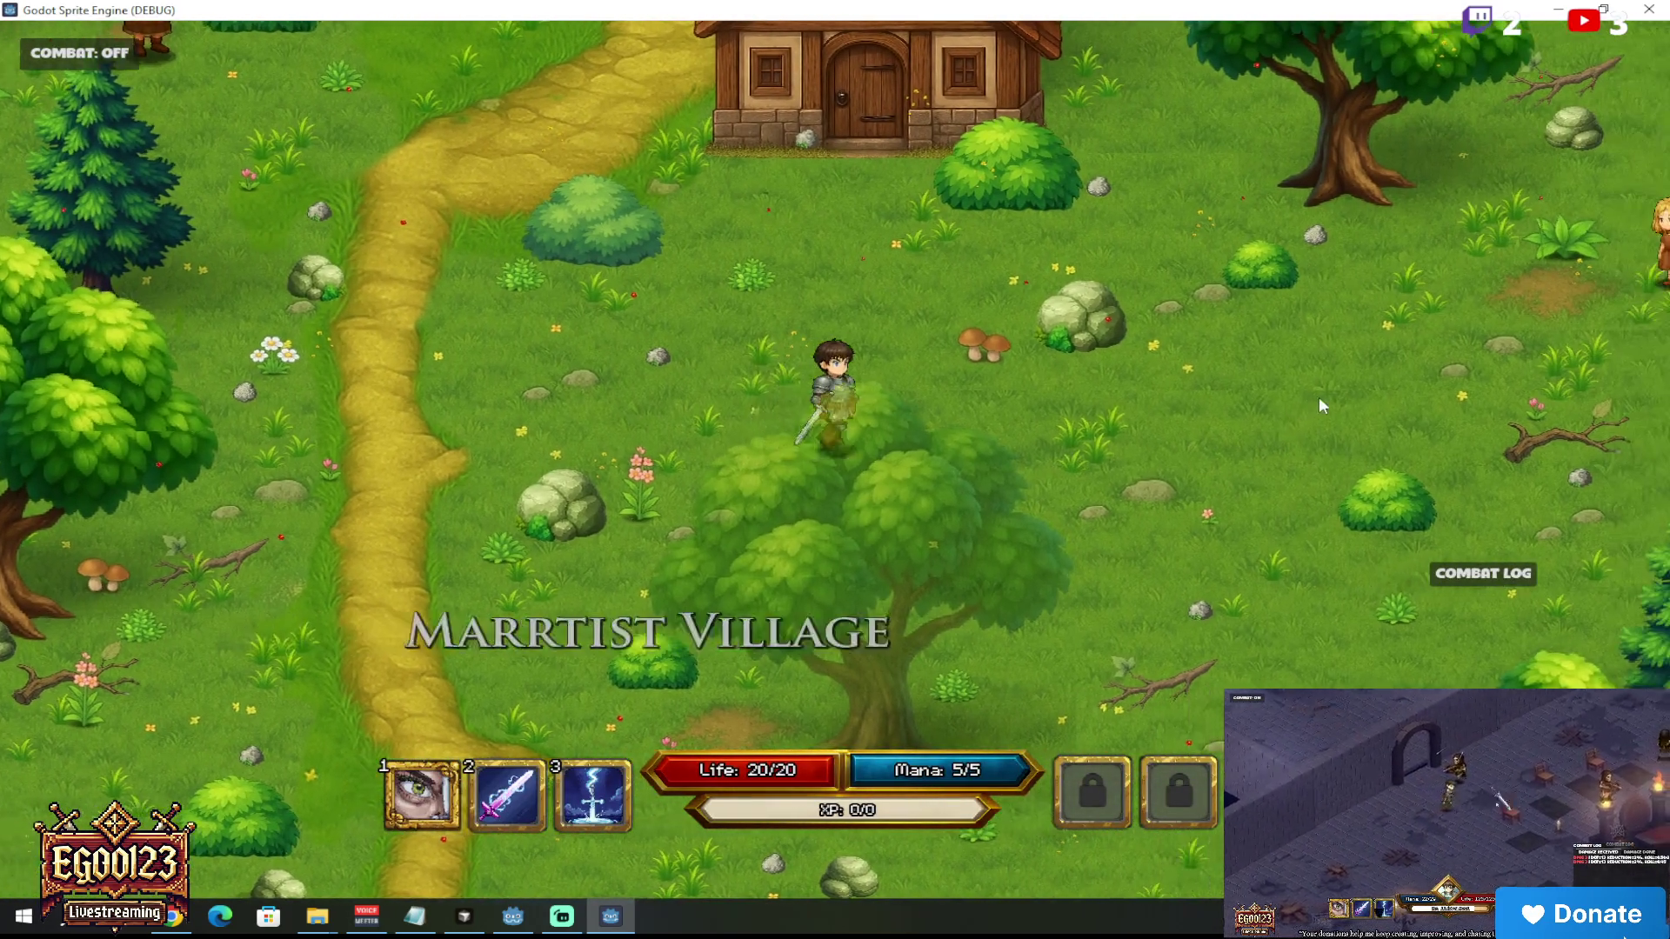
key(d)
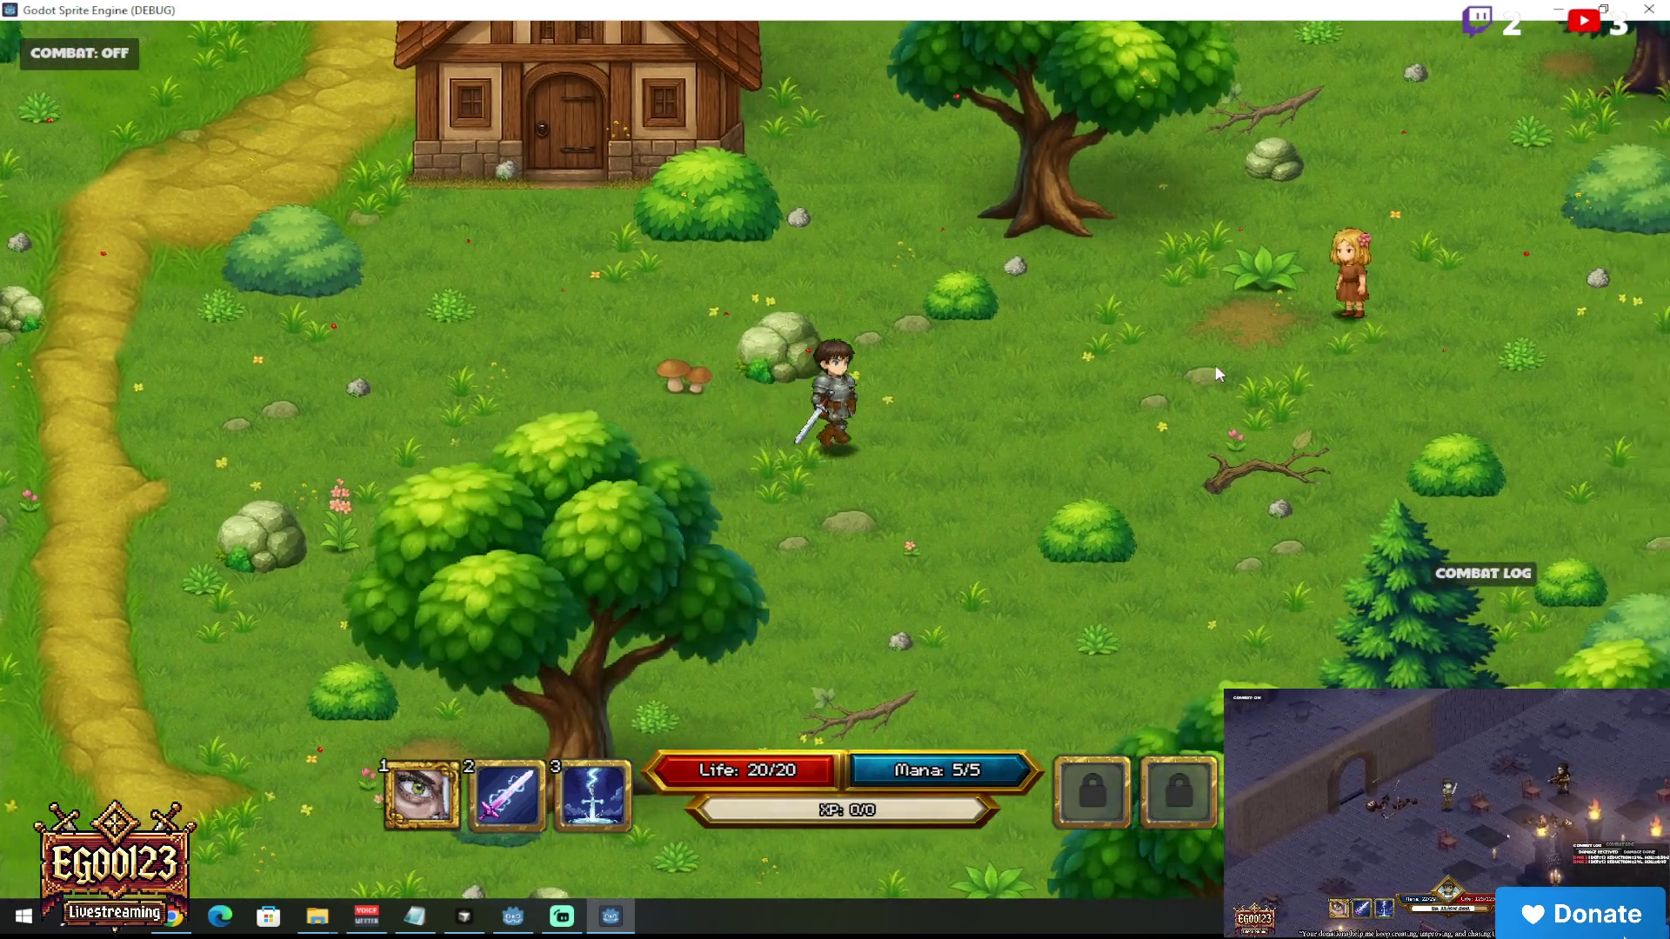
key(d)
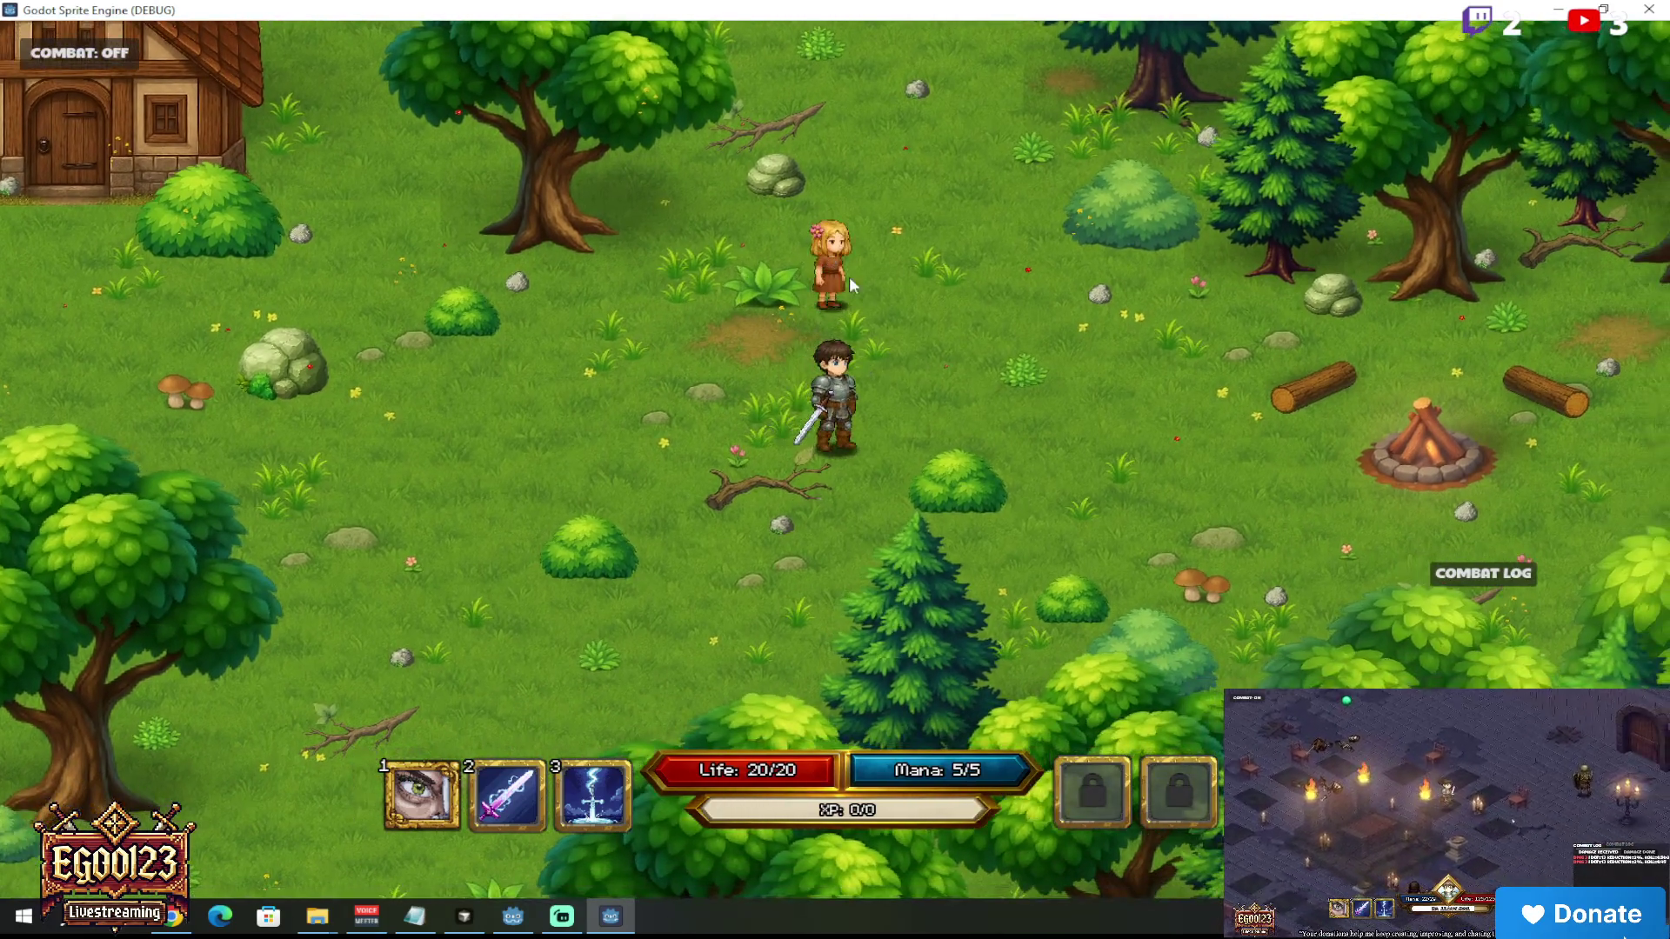
key(w)
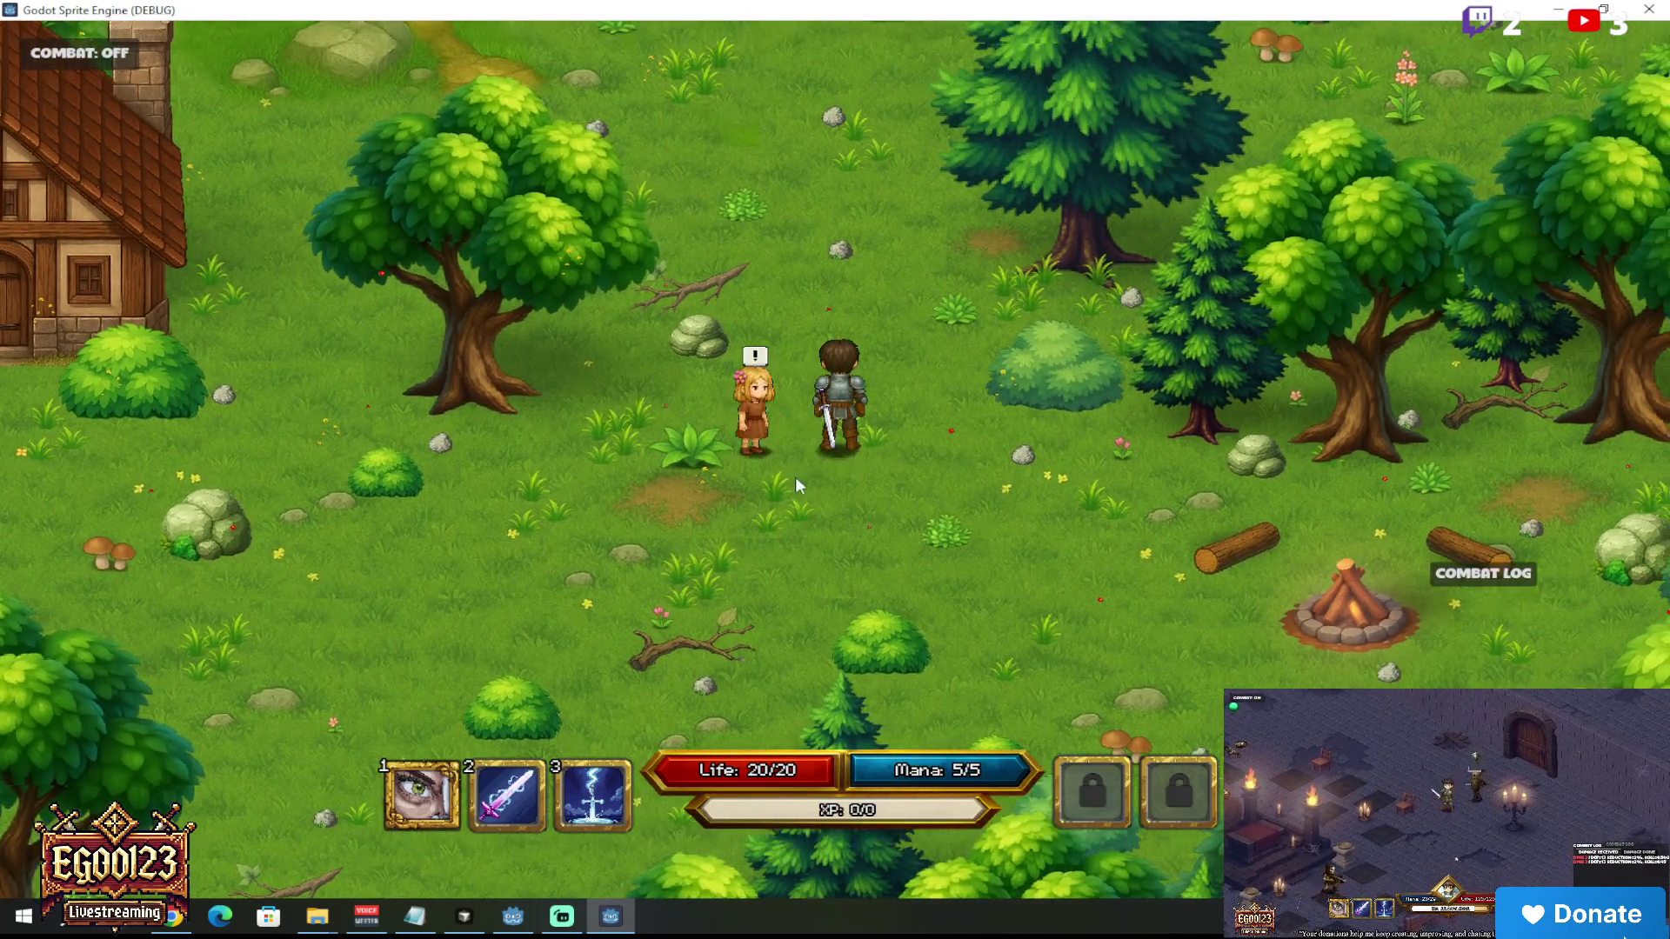
key(e)
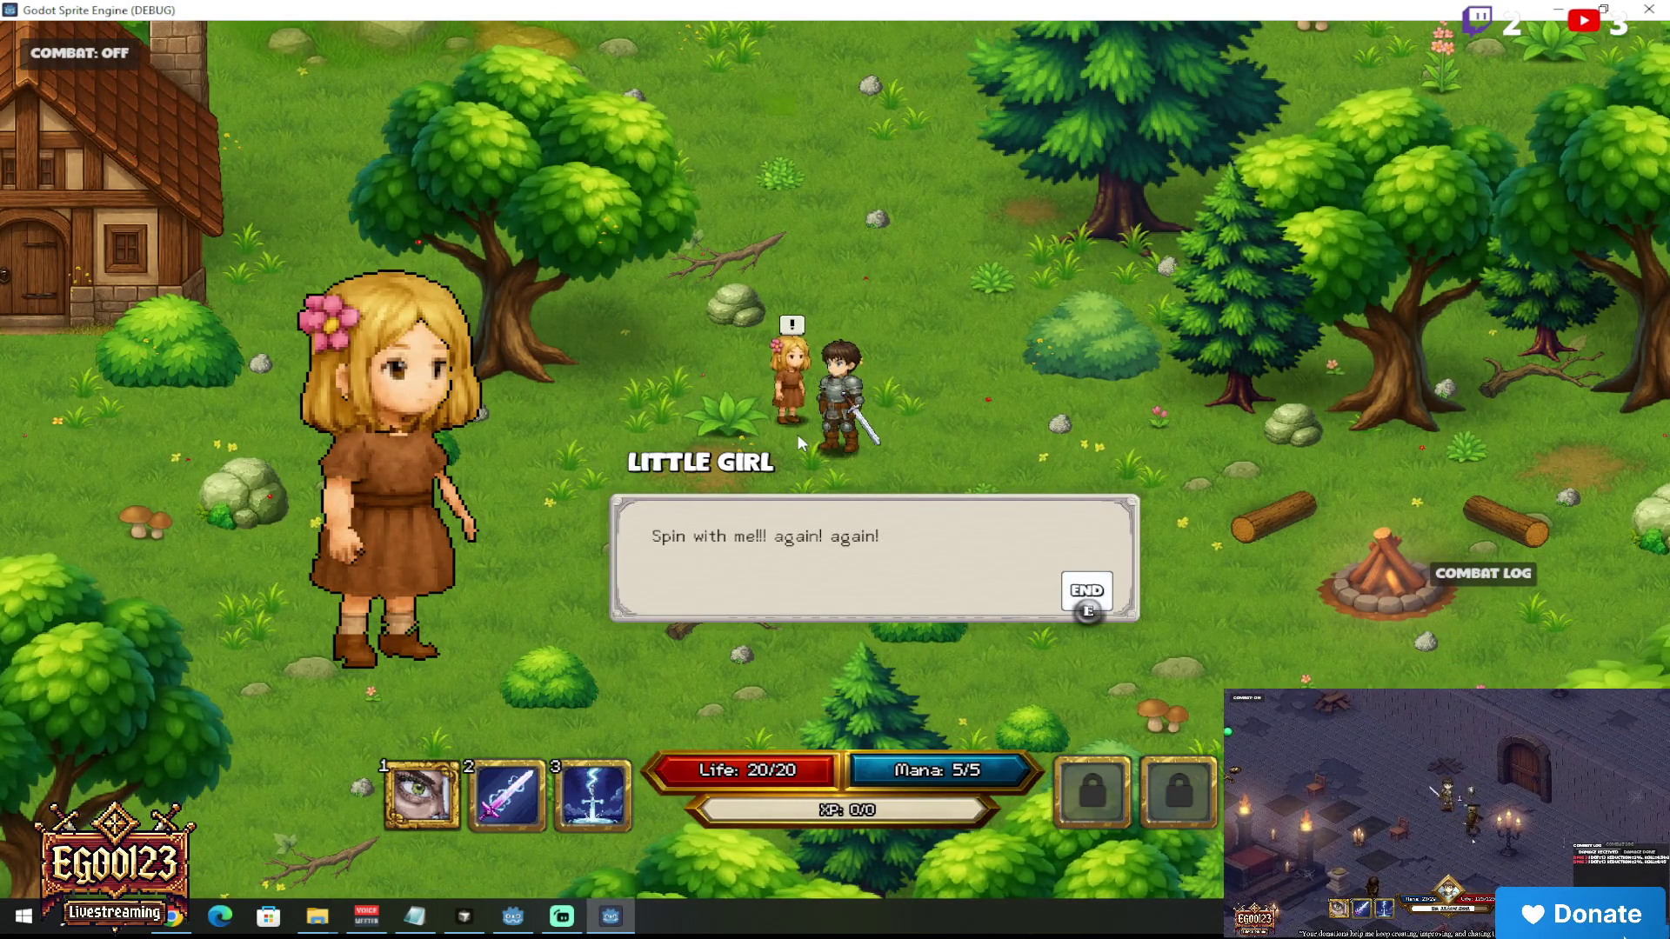
key(e)
Step: Walk the hero around near the Little Girl to watch her follow and wander
key(a+s)
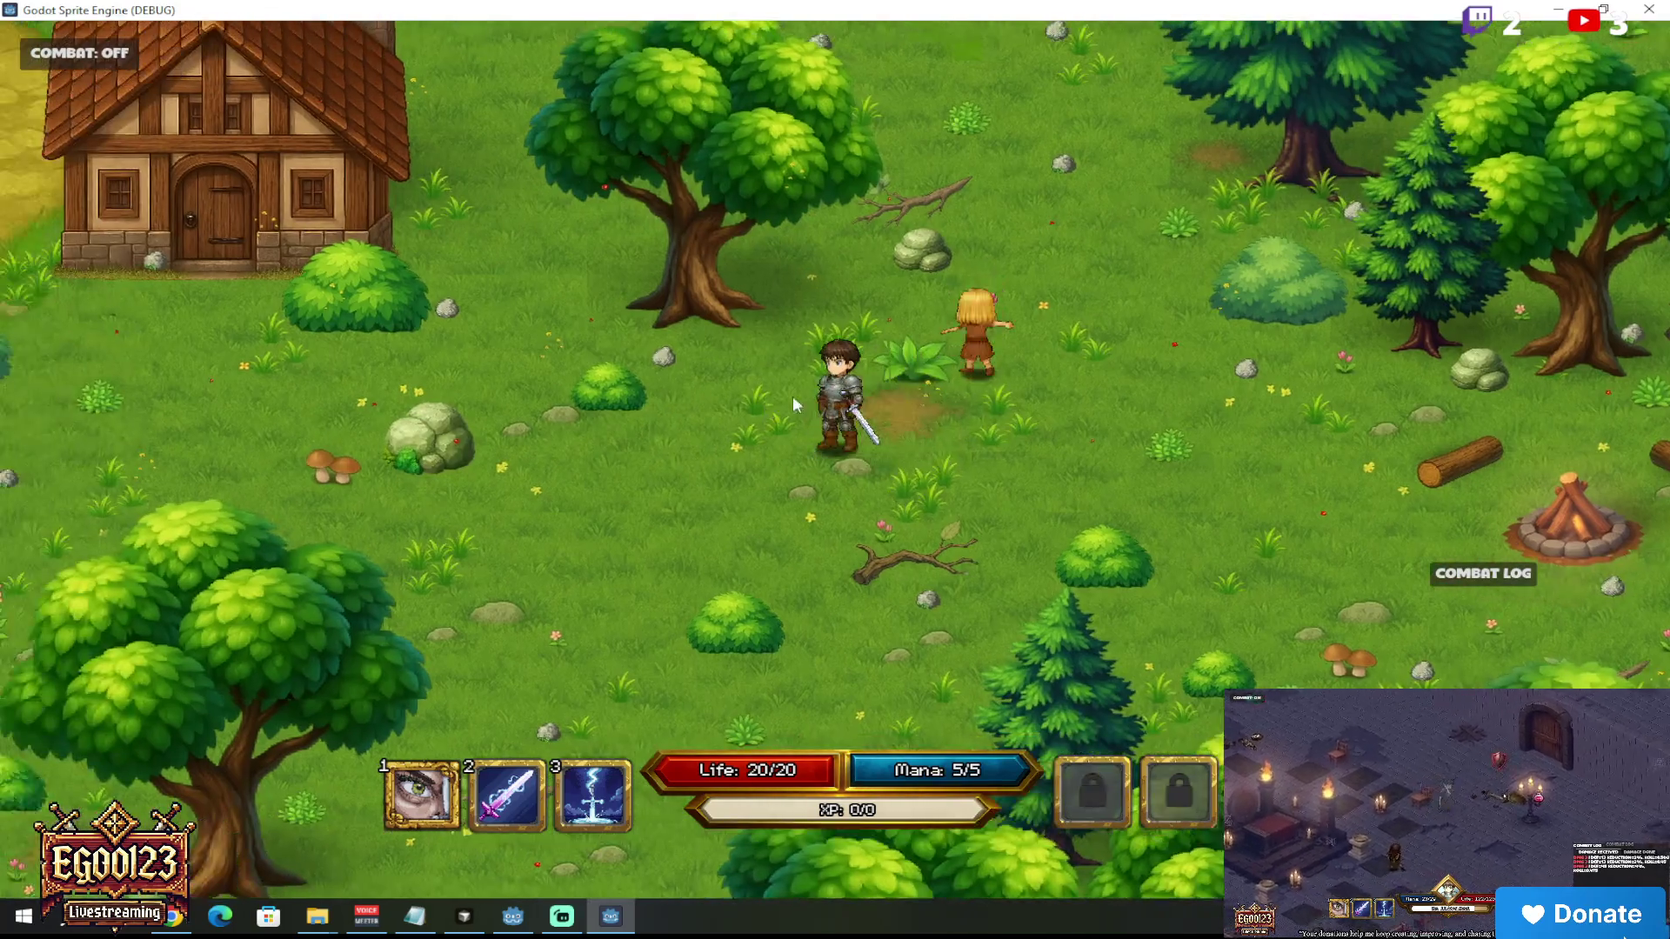
key(d)
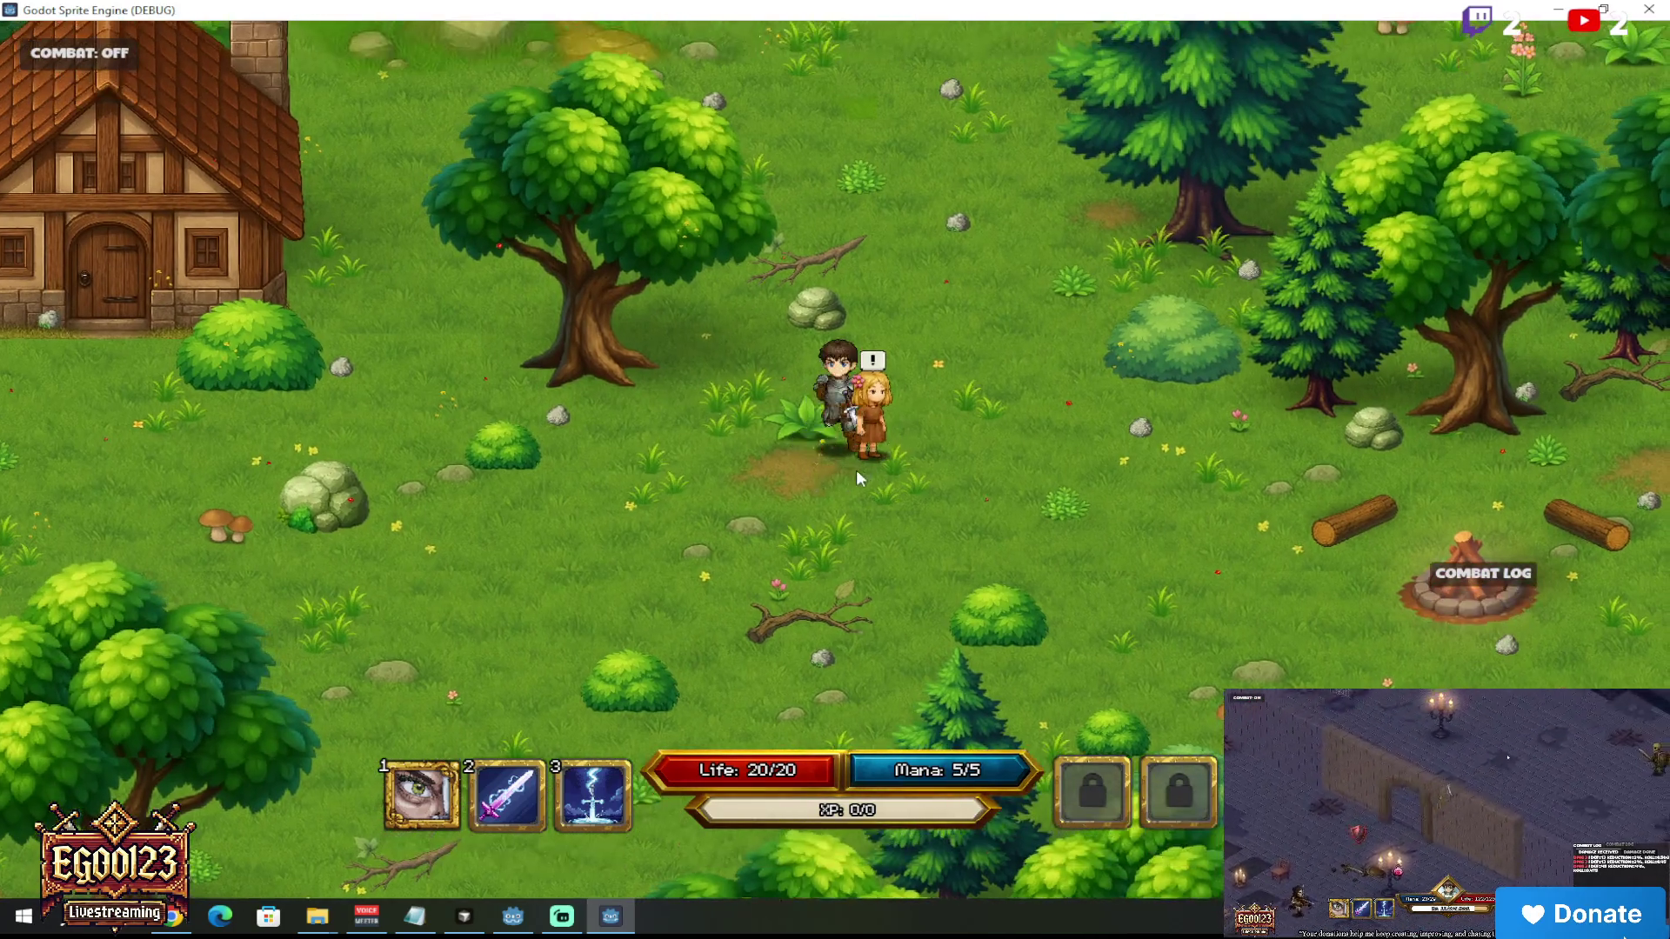
key(w)
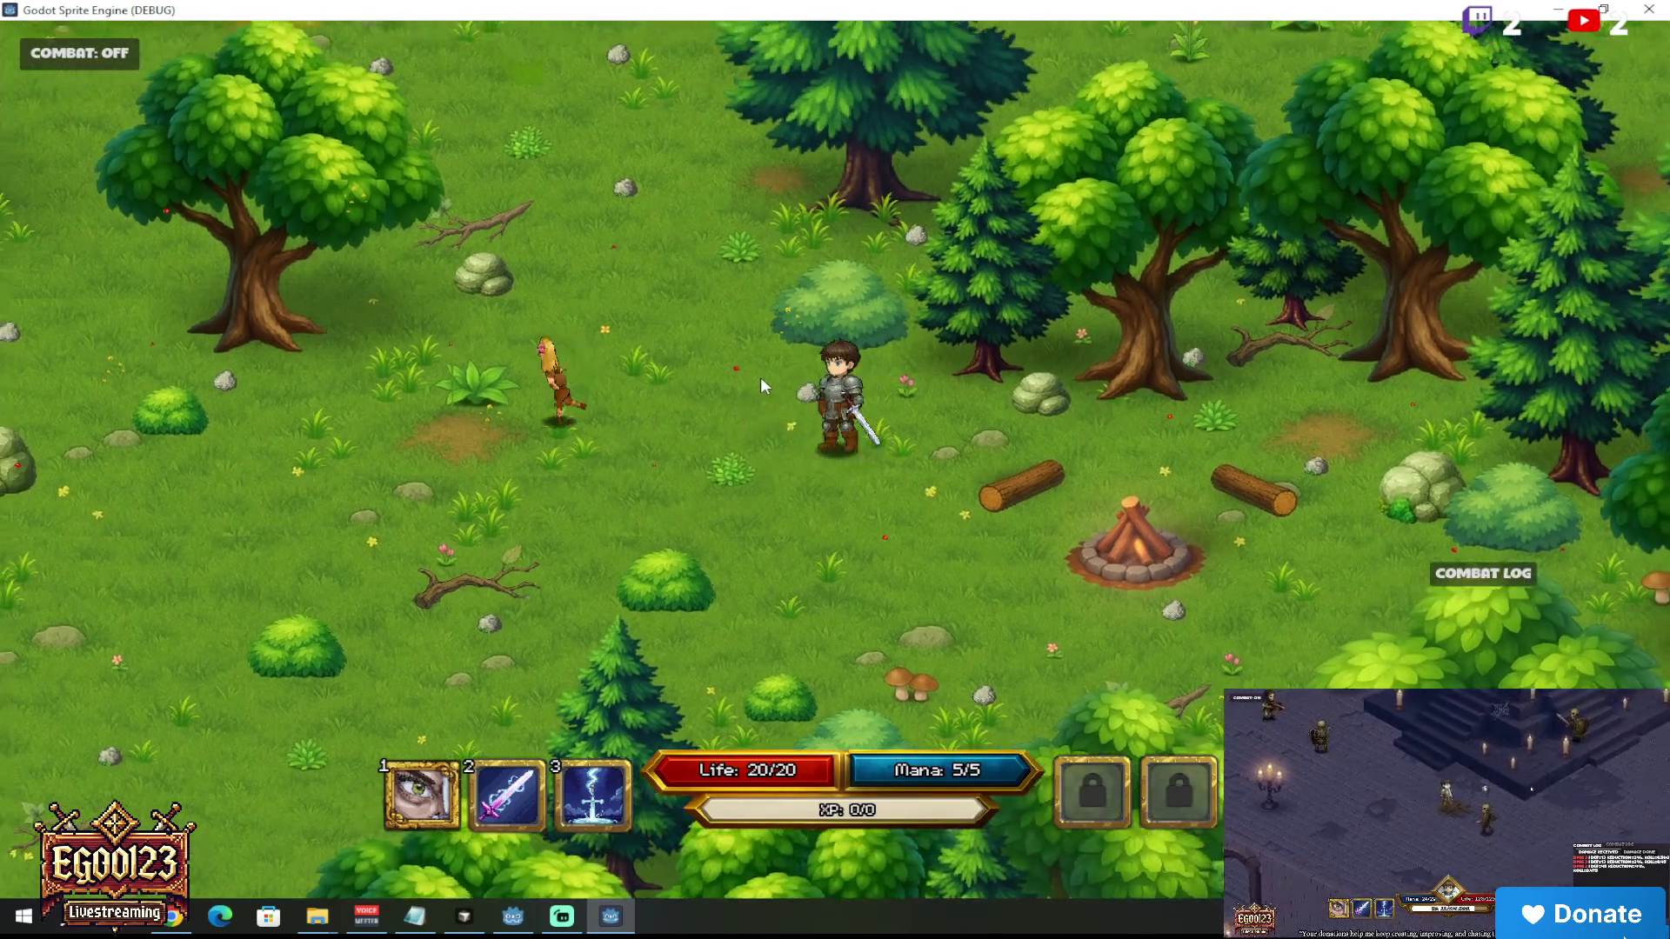
key(a)
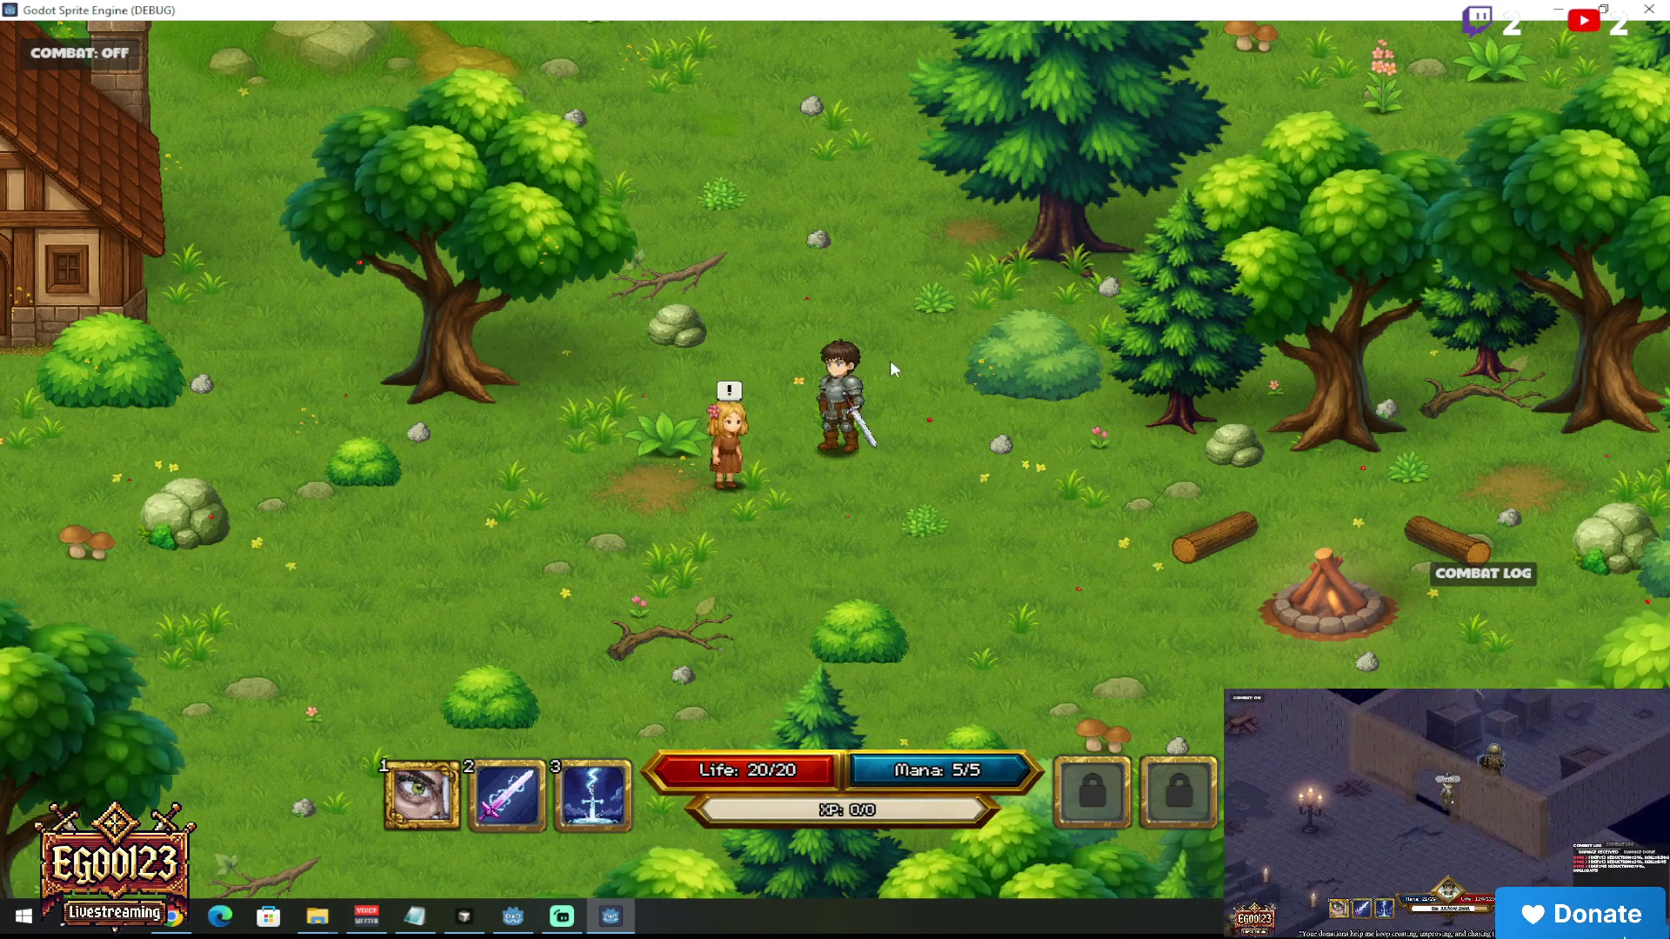
key(d)
key(s)
key(a)
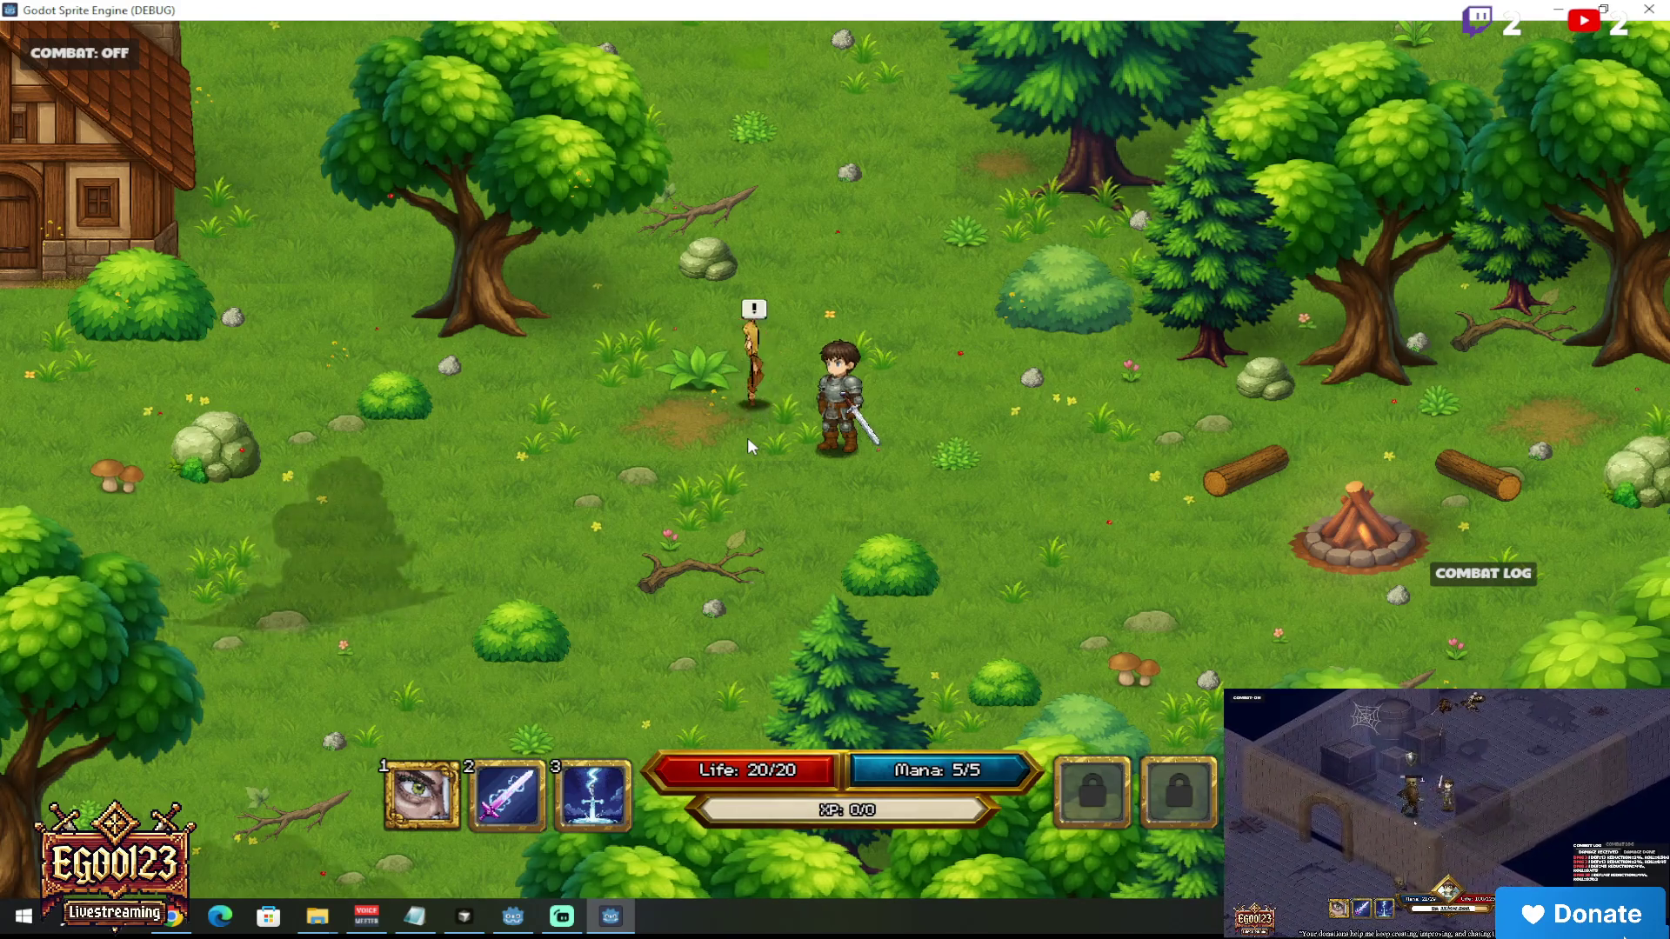
Step: Talk to the Little Girl again, walk away, and stop the game with F8
key(e)
key(e)
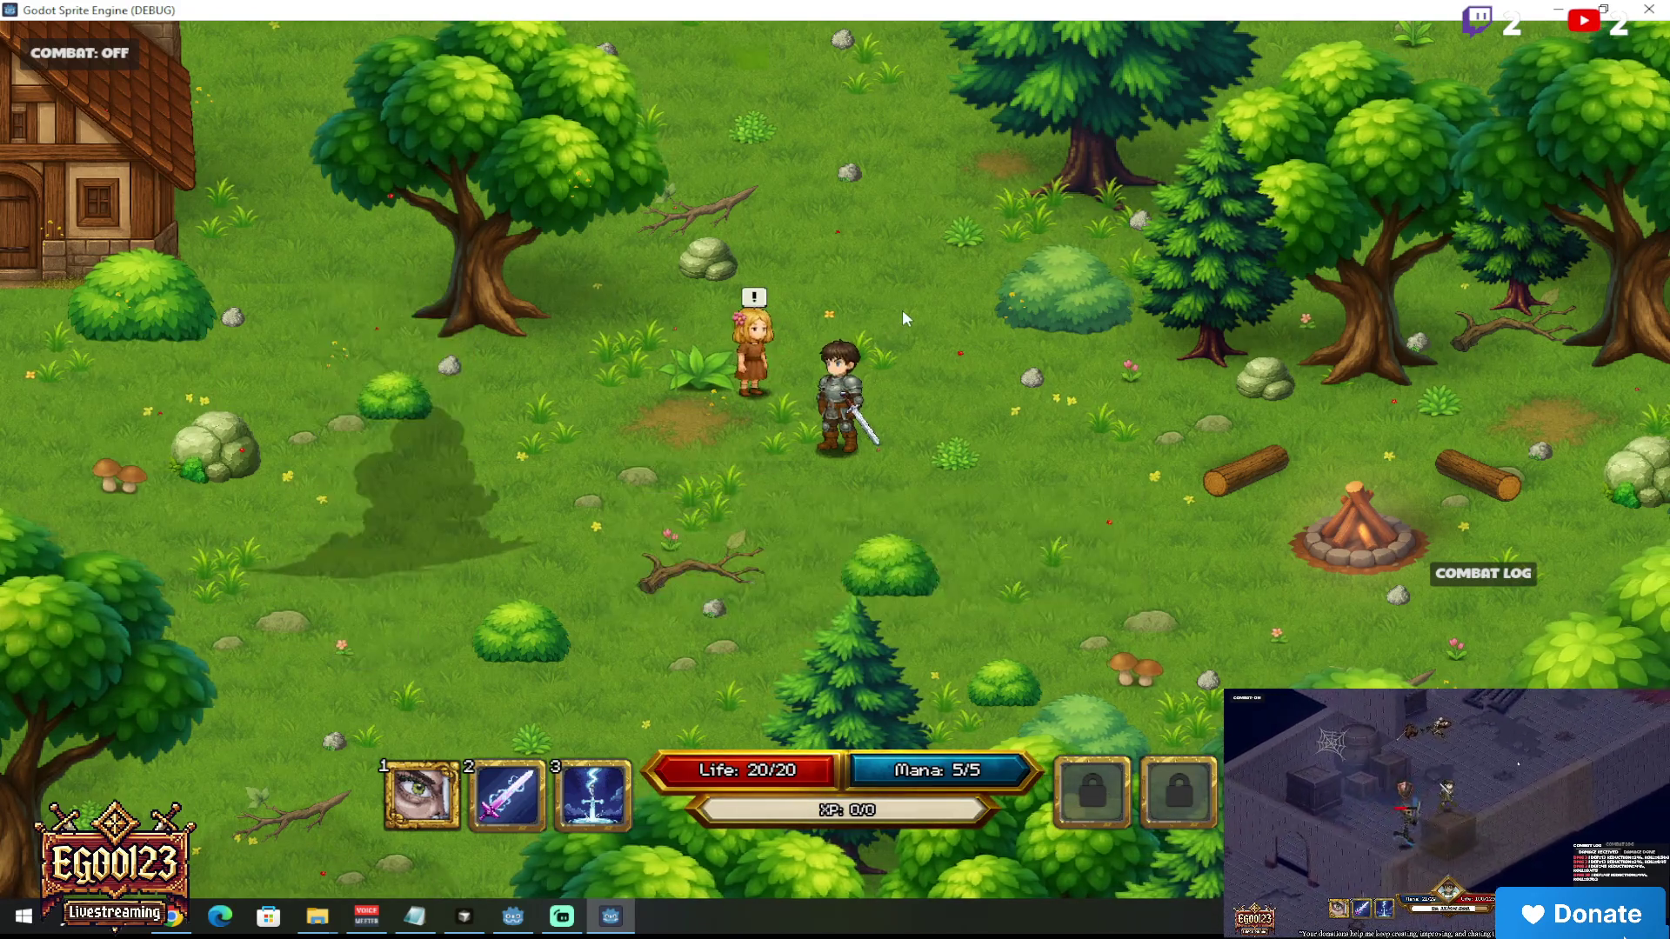
key(e)
key(e)
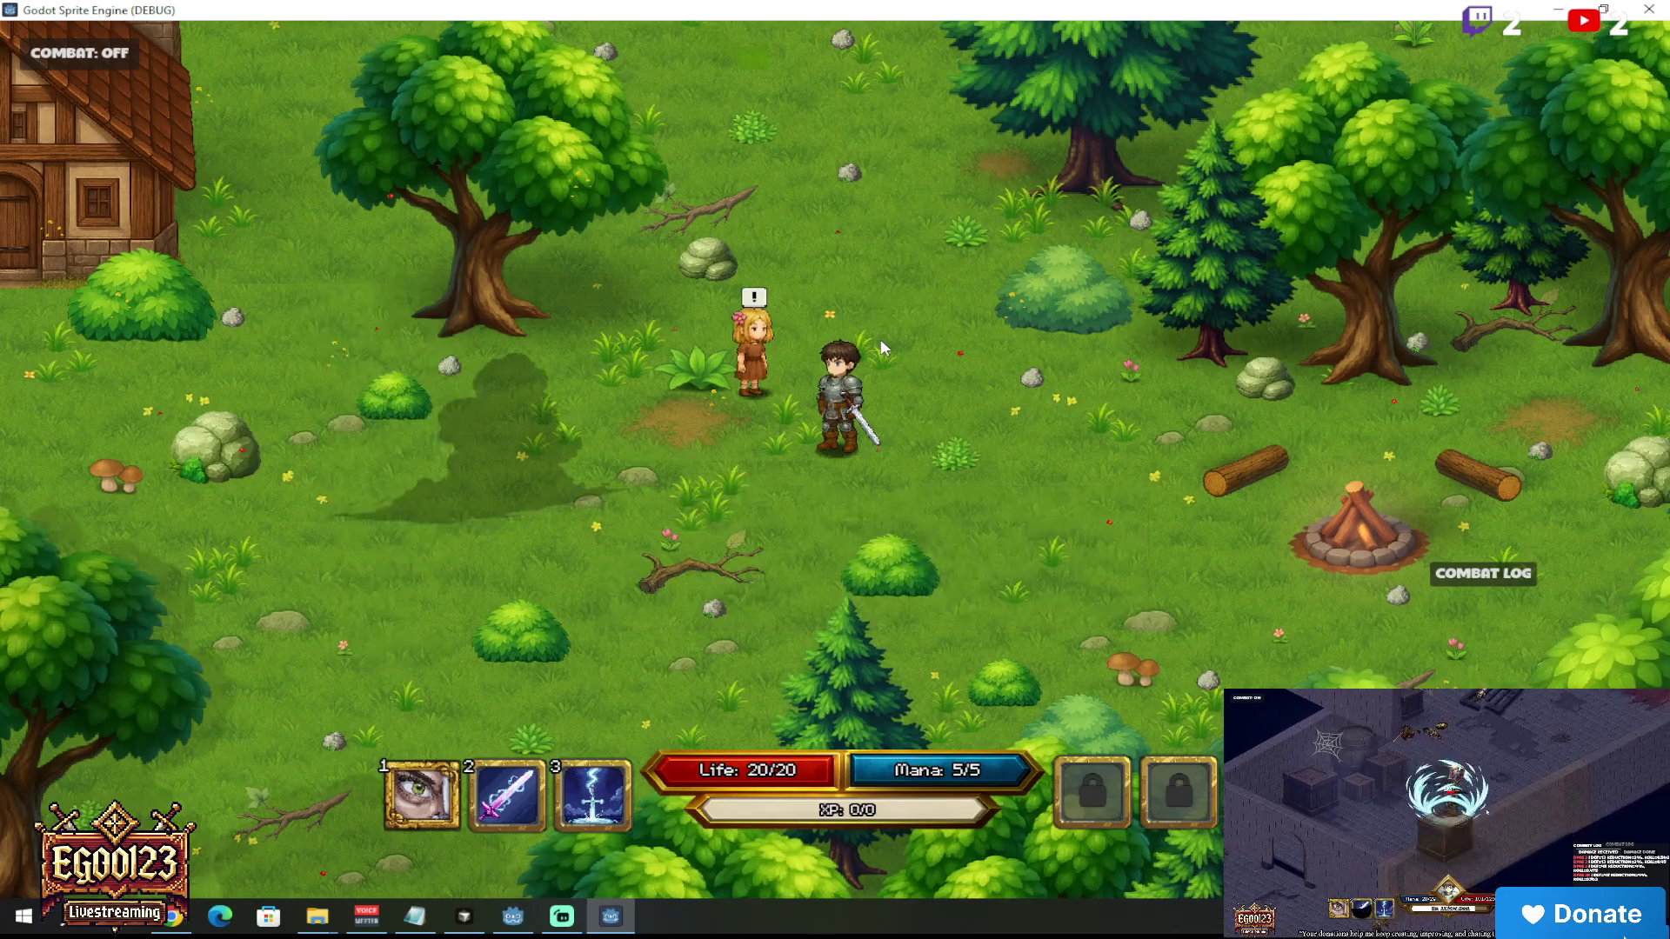
key(w)
key(a)
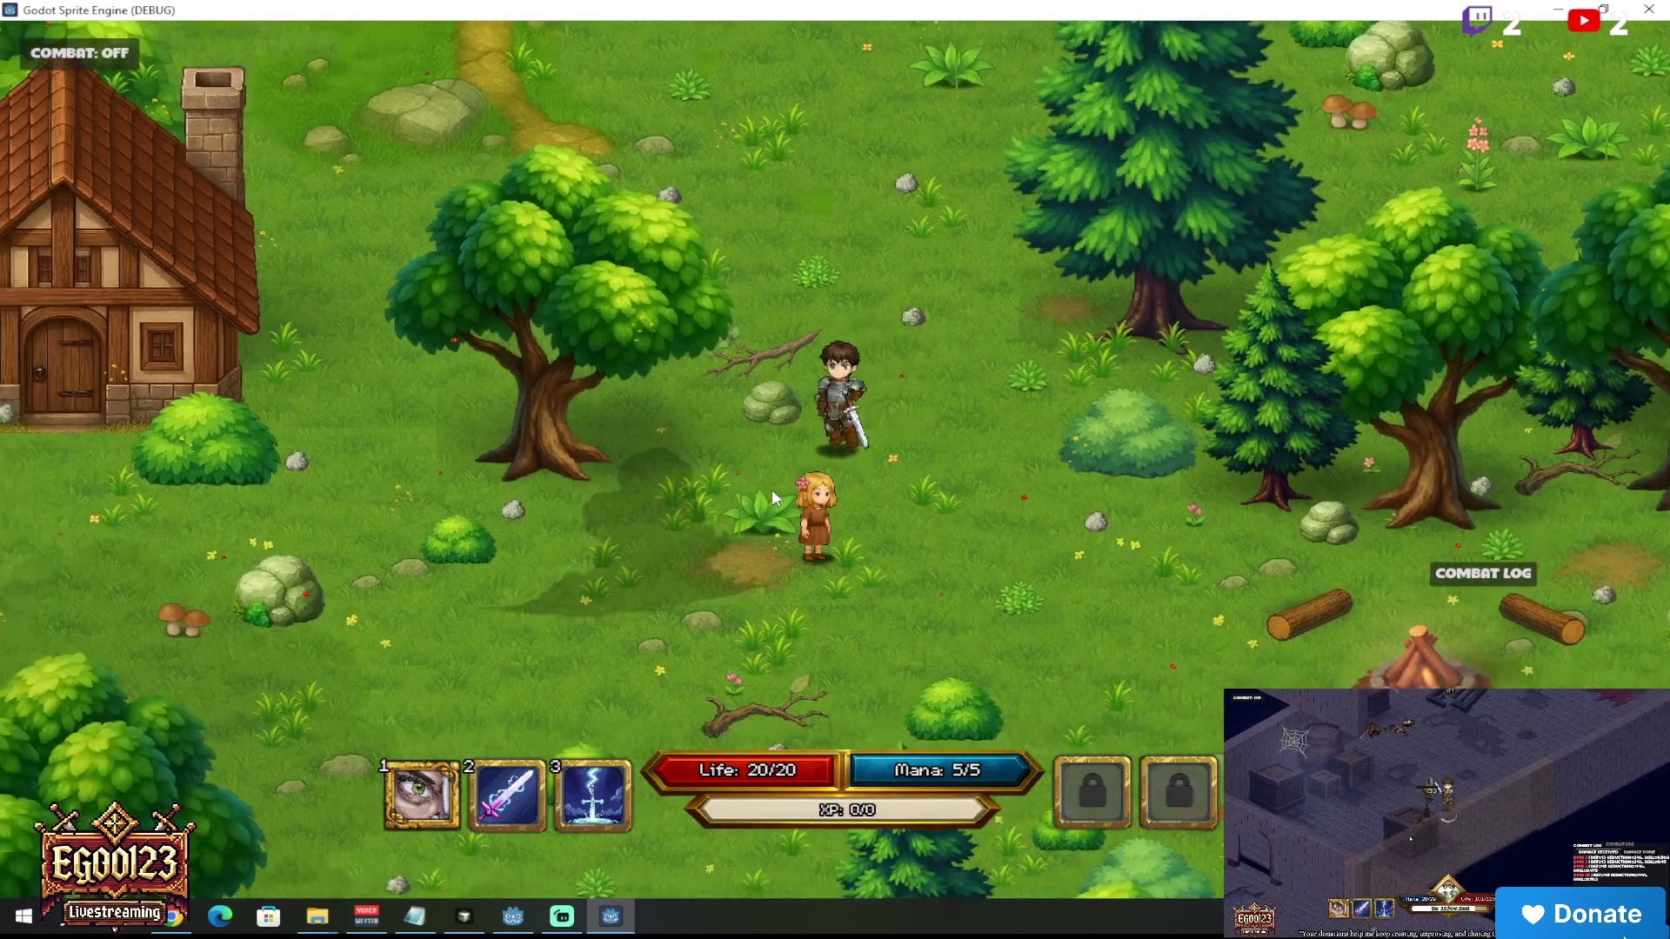
key(s)
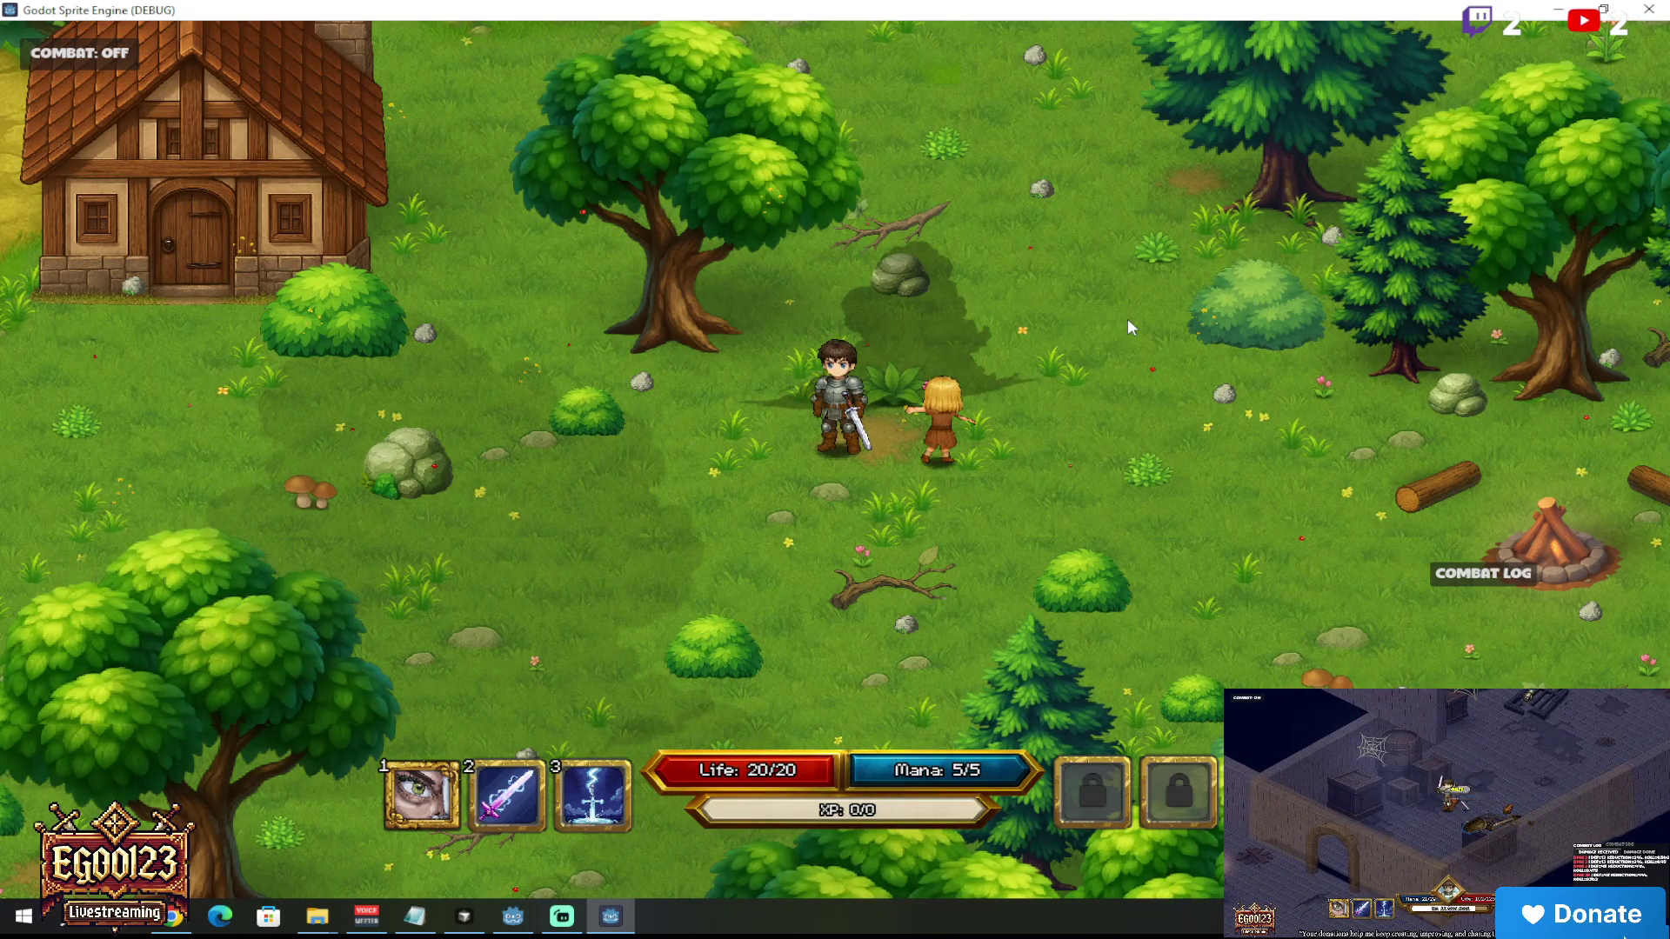
key(F8)
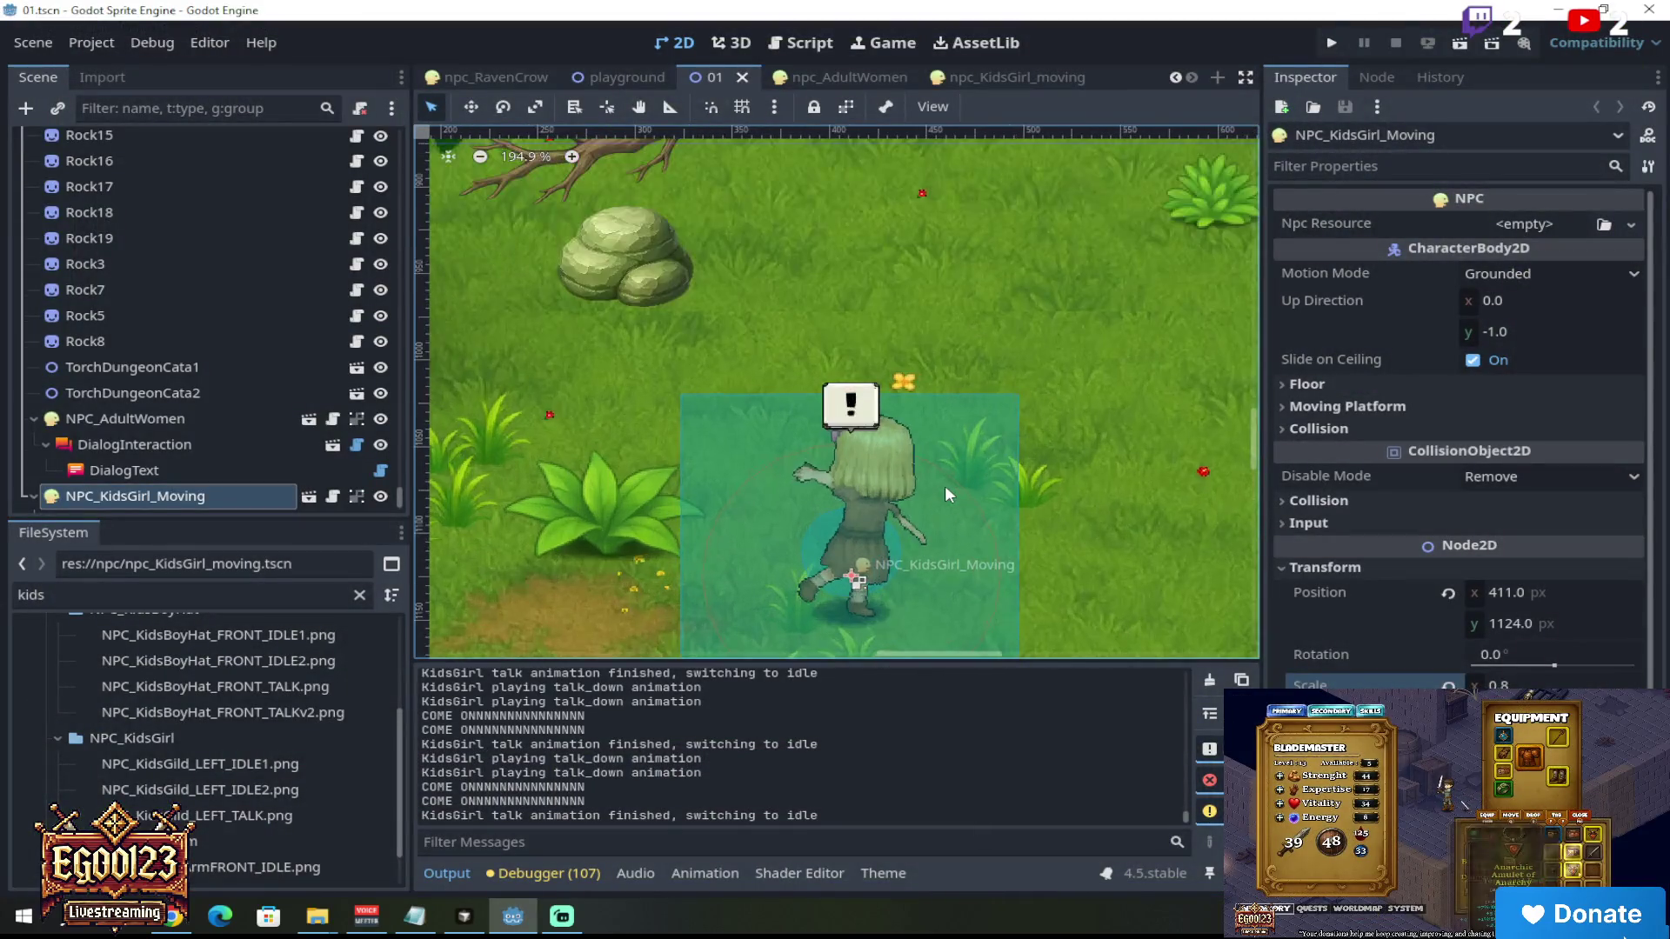
Step: Browse the npc_KidsGirl_moving, npc_AdultWomen and playground scene tabs, then return to level 01
scroll(945, 485, down, 4)
scroll(951, 489, up, 4)
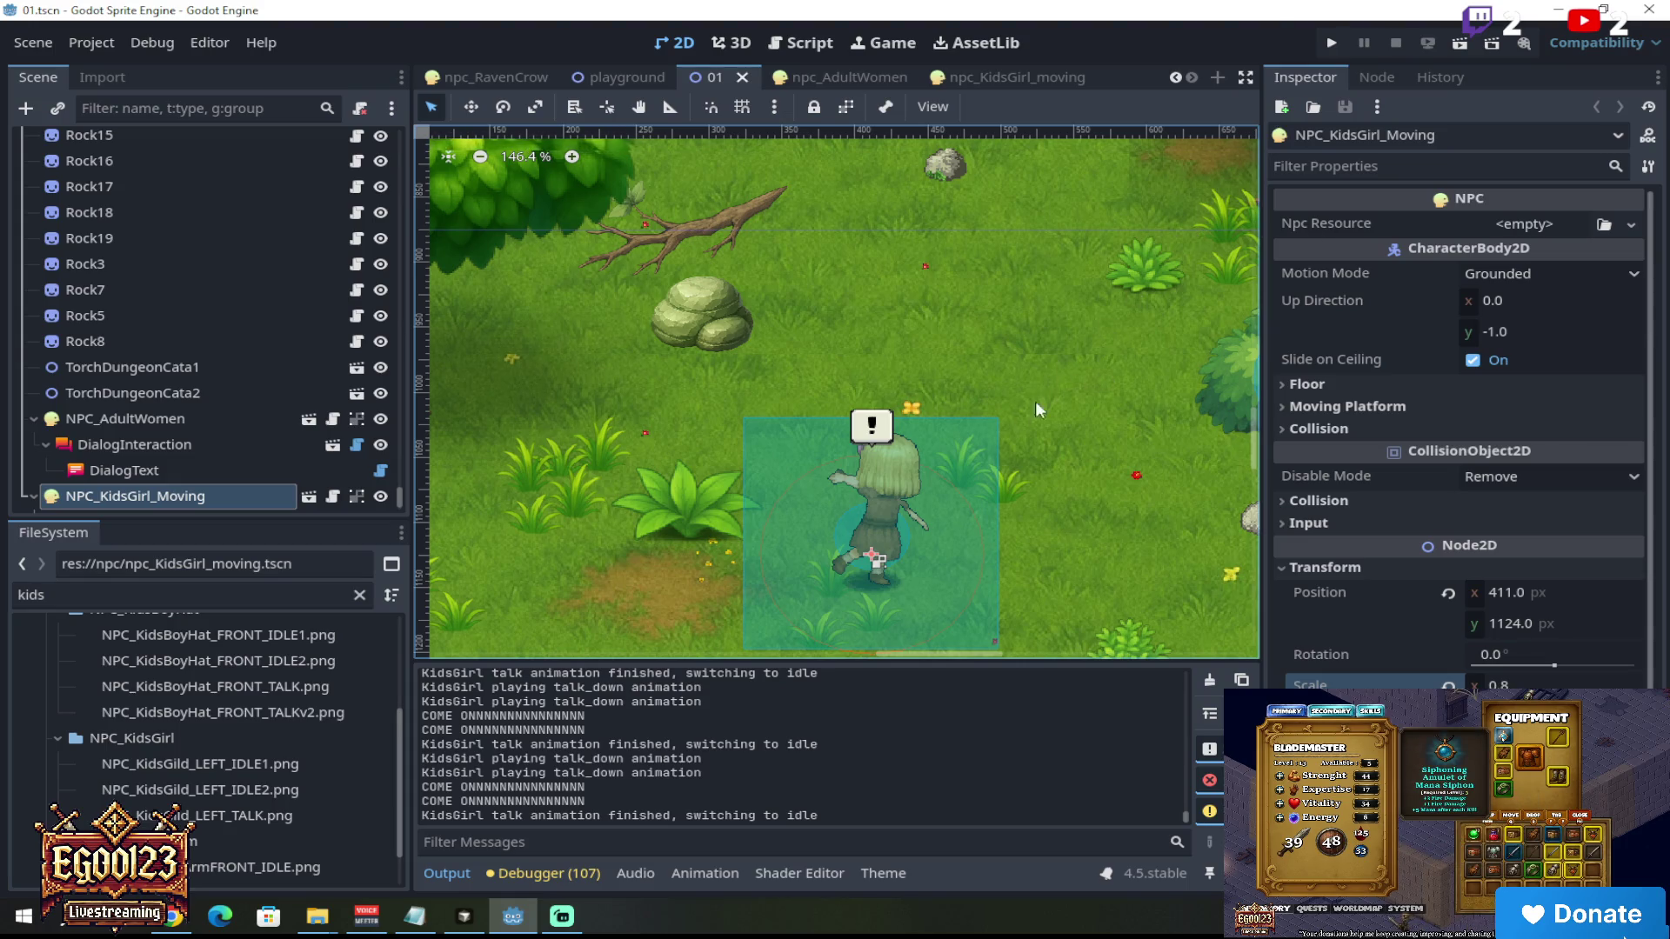
scroll(972, 429, down, 2)
scroll(975, 464, up, 3)
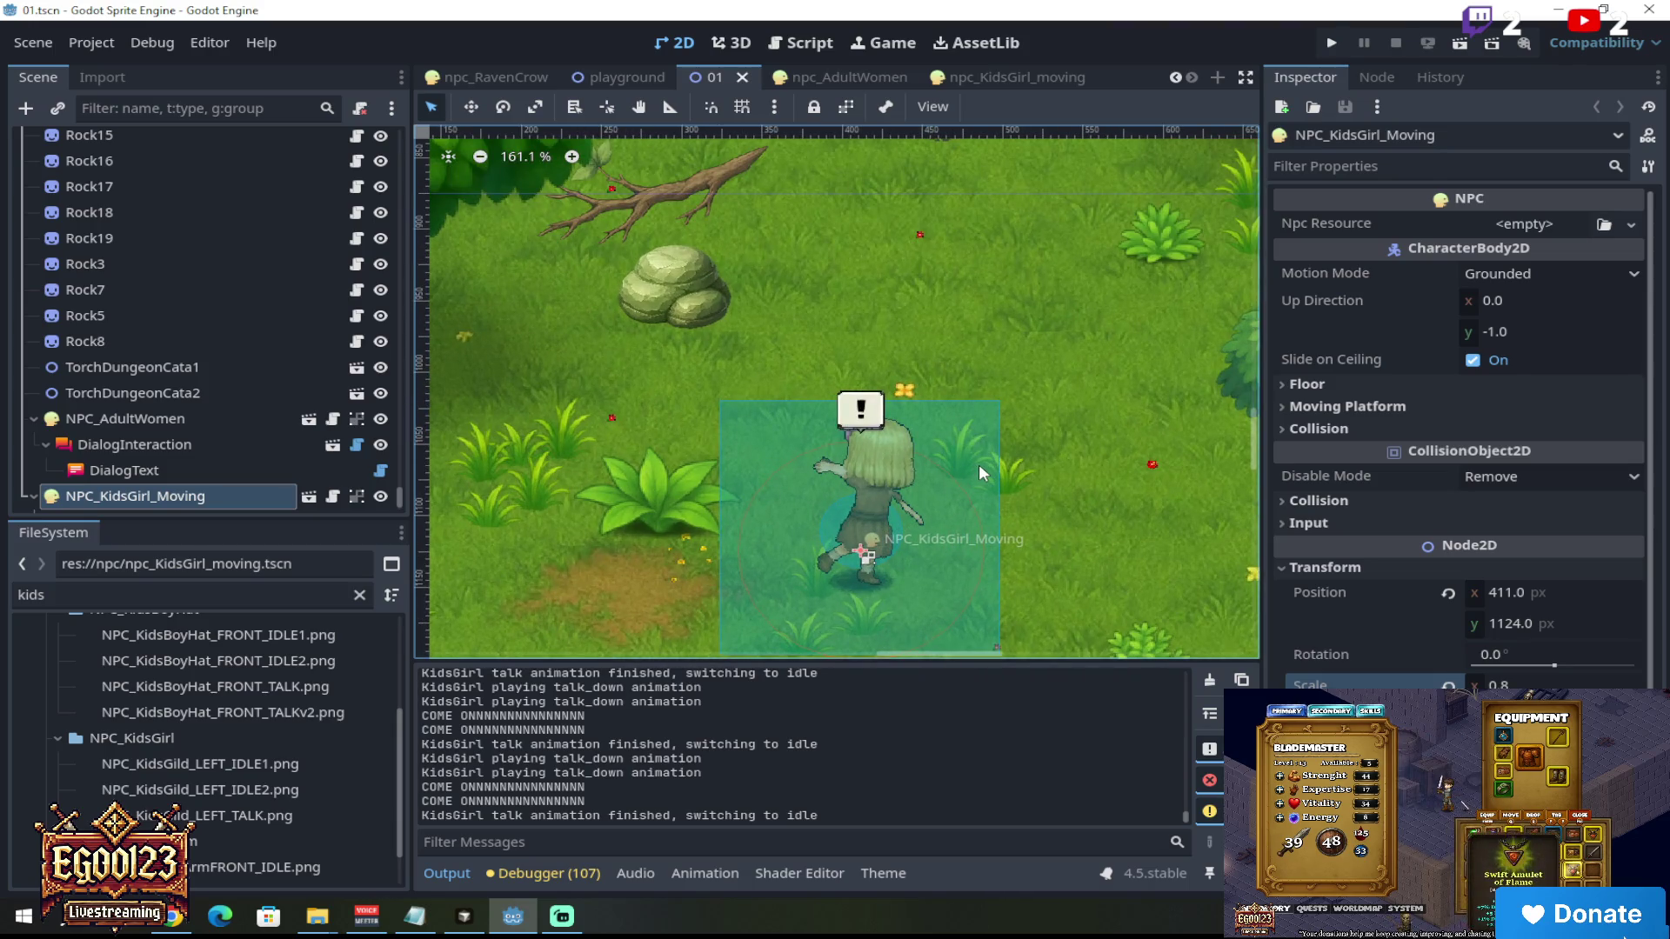
scroll(727, 482, down, 3)
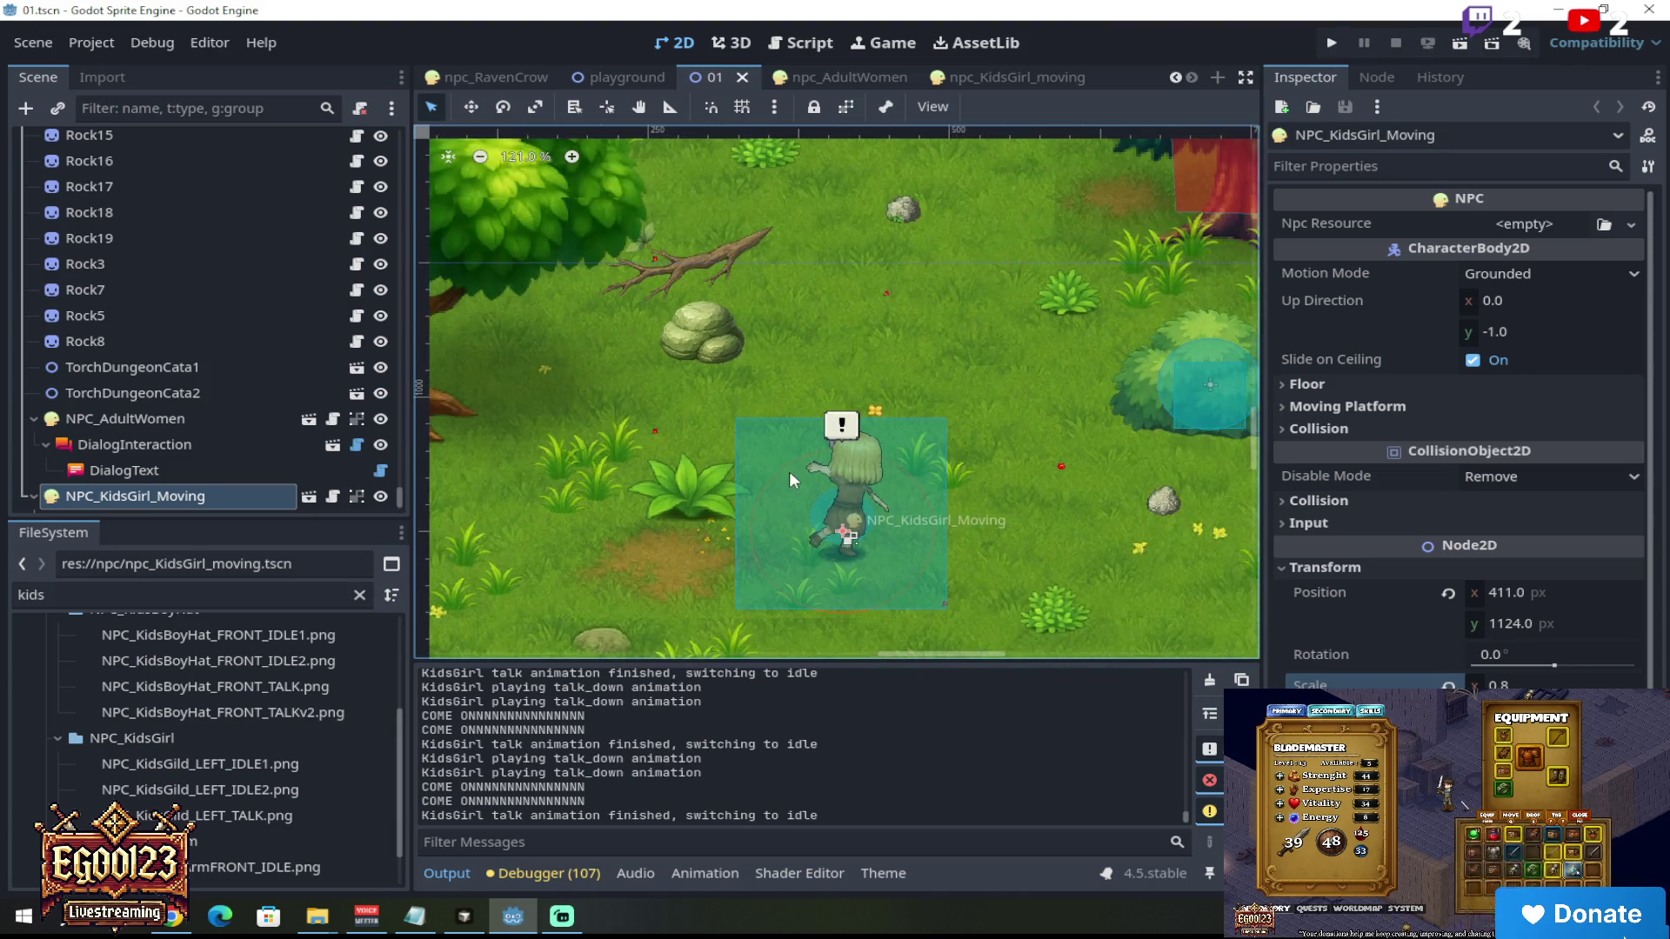
click(1015, 72)
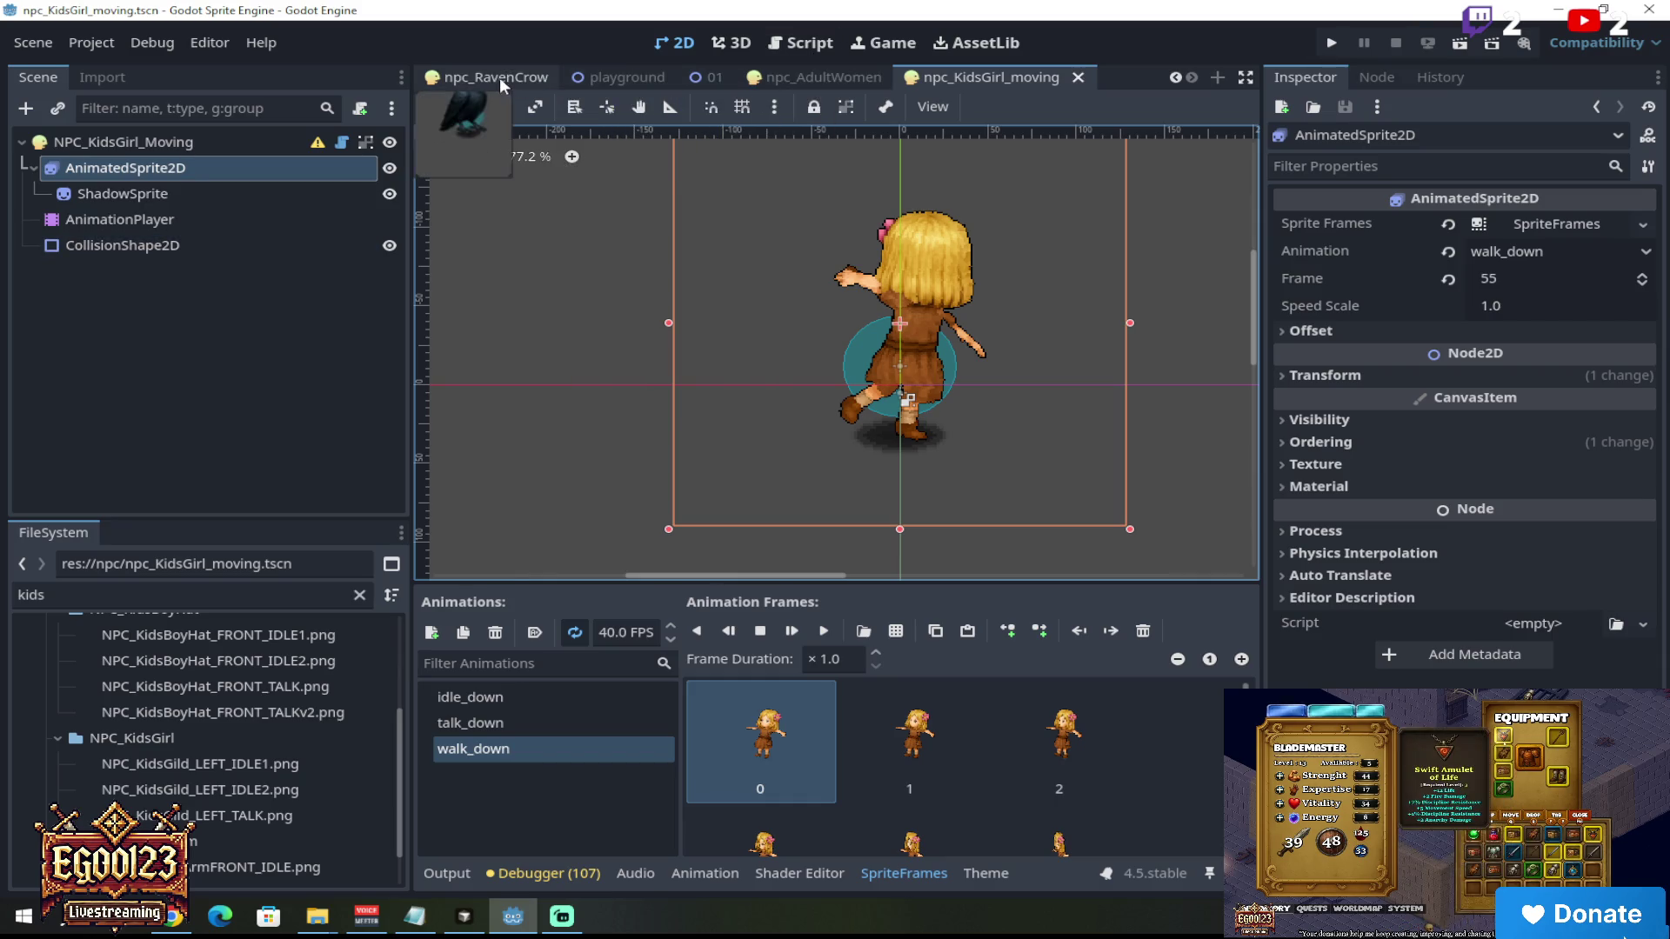
click(858, 81)
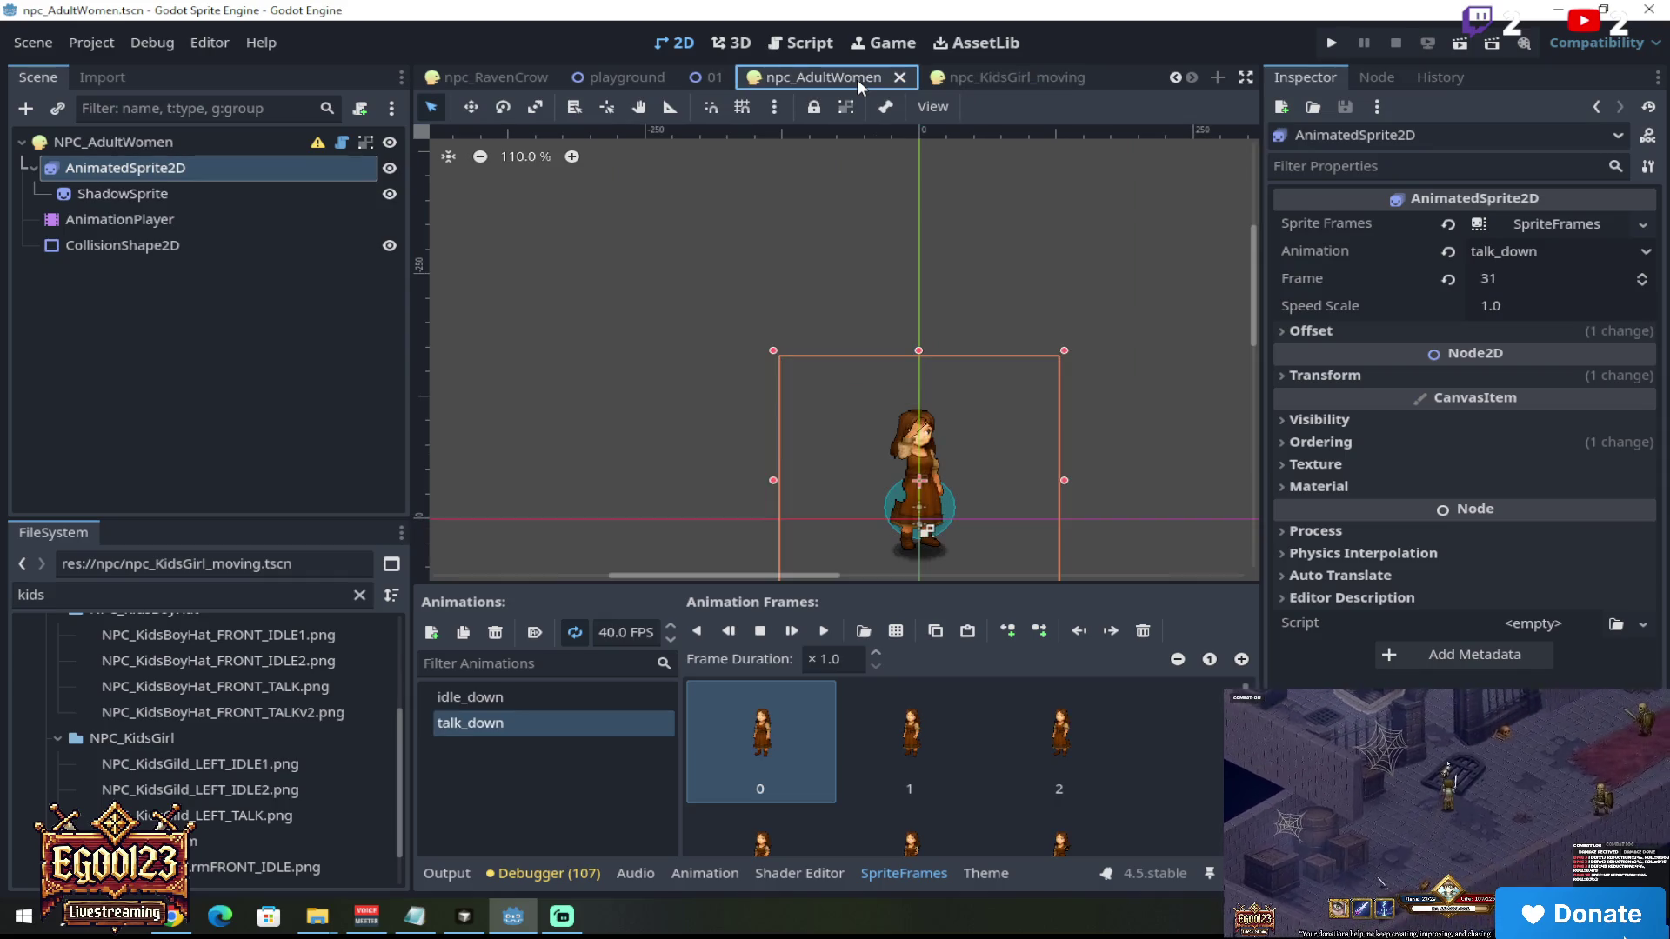
click(597, 75)
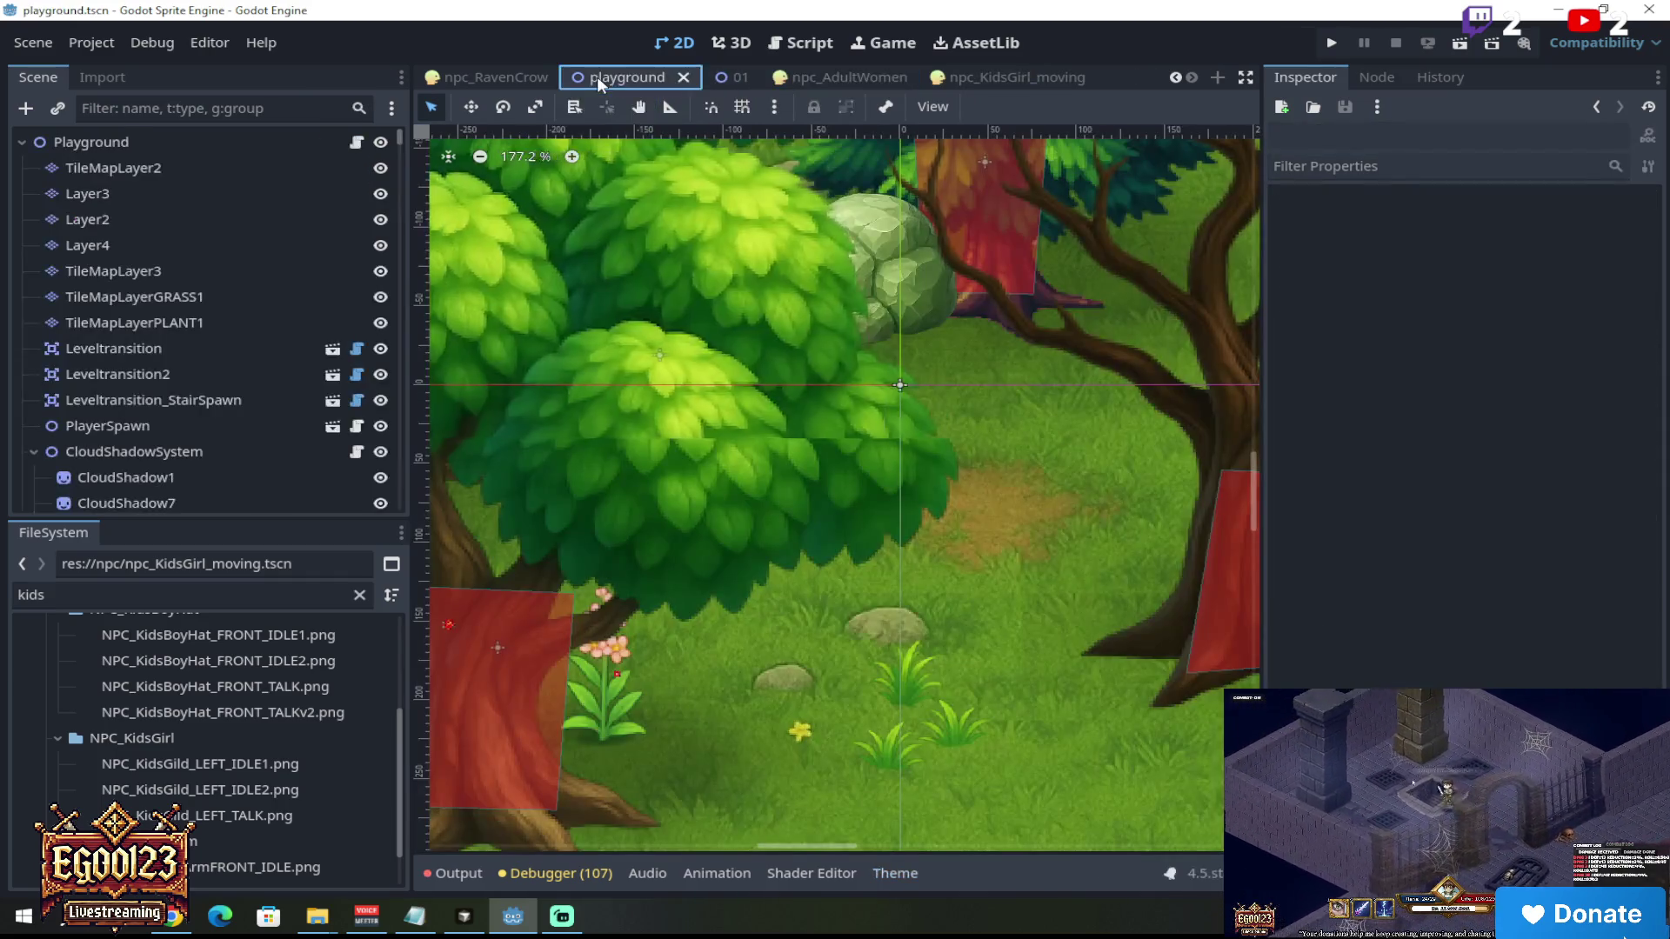
click(713, 79)
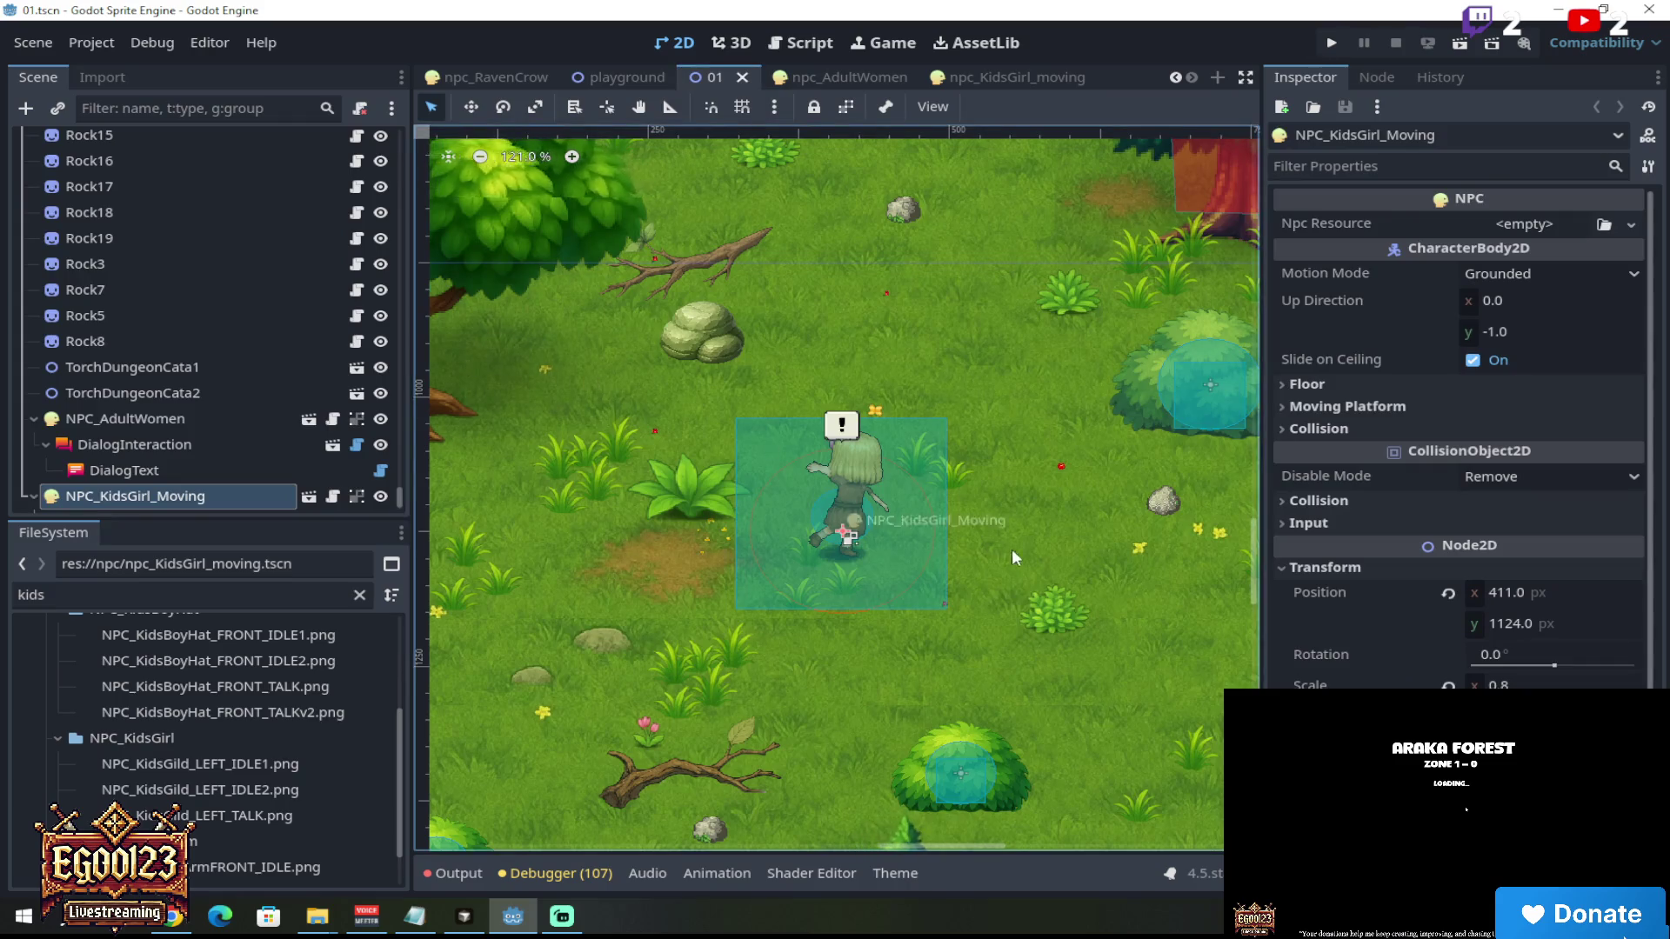
Step: Expand NPC_KidsGirl_Moving, inspect its DialogInteraction child, then run level 01
scroll(922, 513, up, 3)
scroll(242, 470, down, 3)
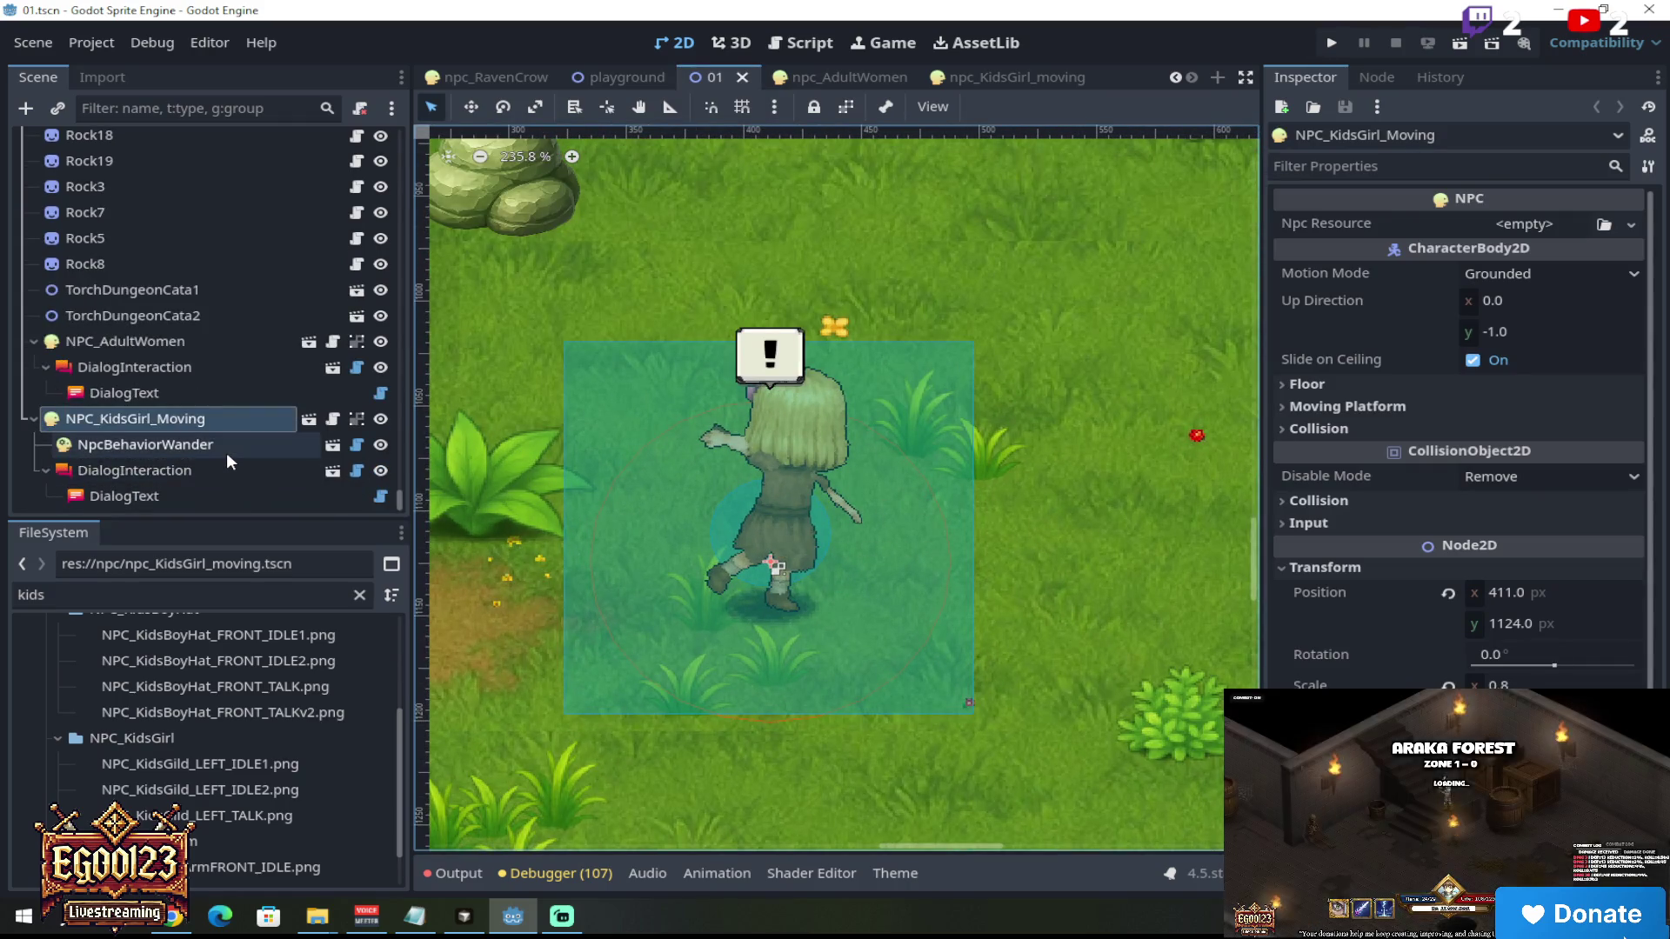
click(226, 452)
click(221, 468)
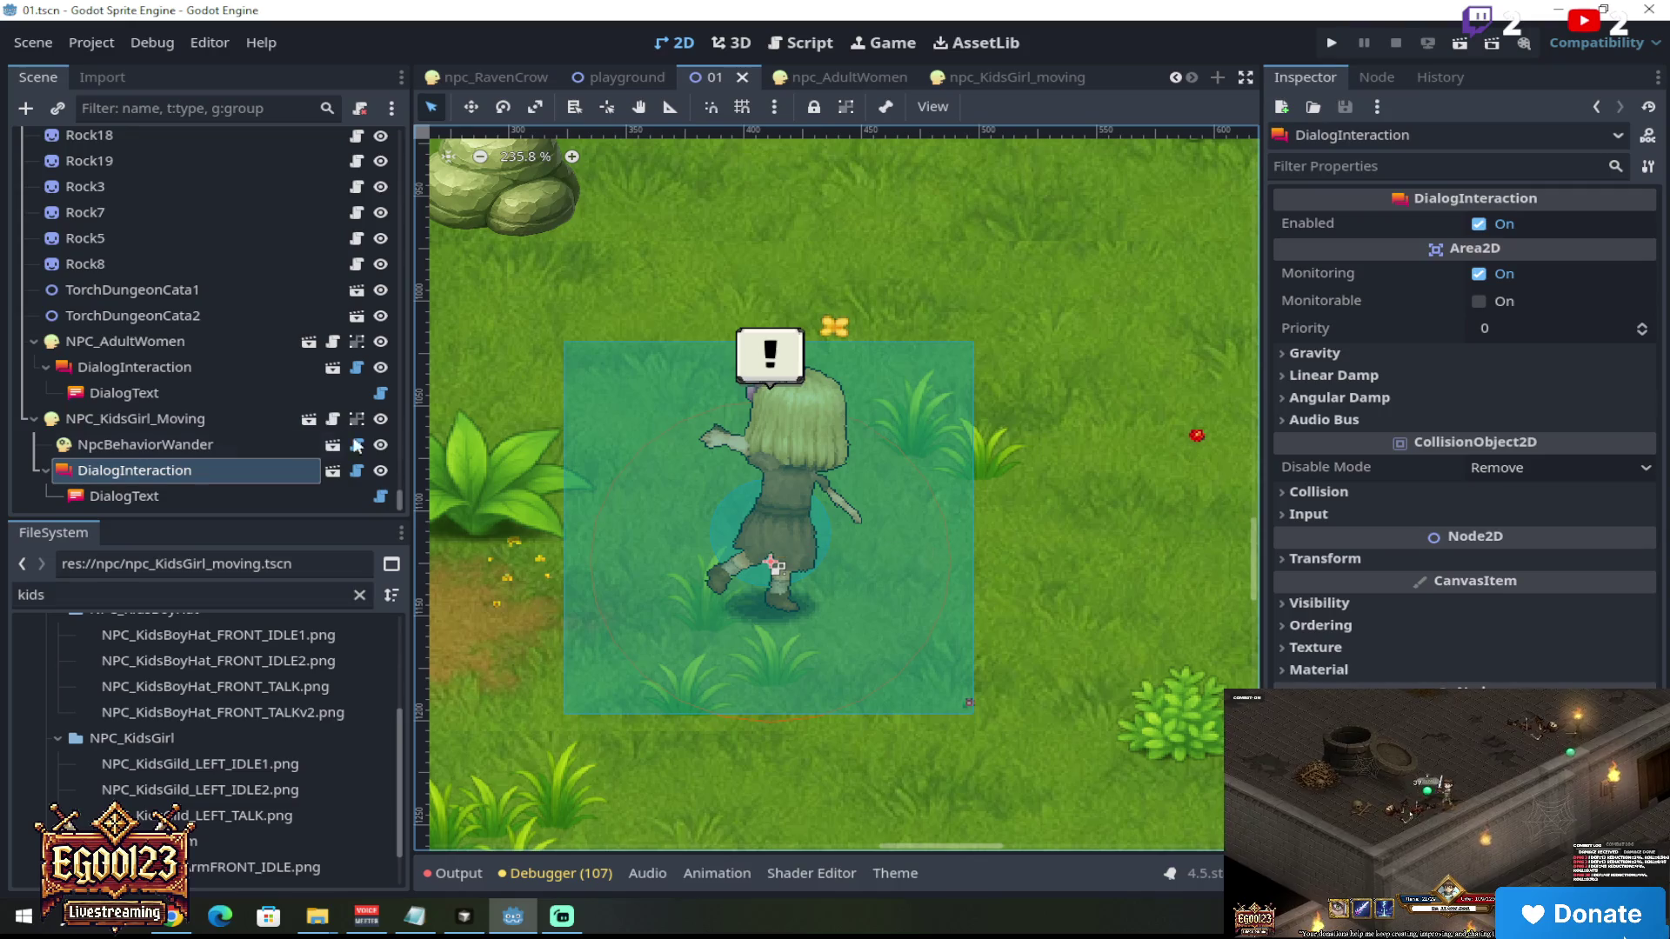
click(228, 451)
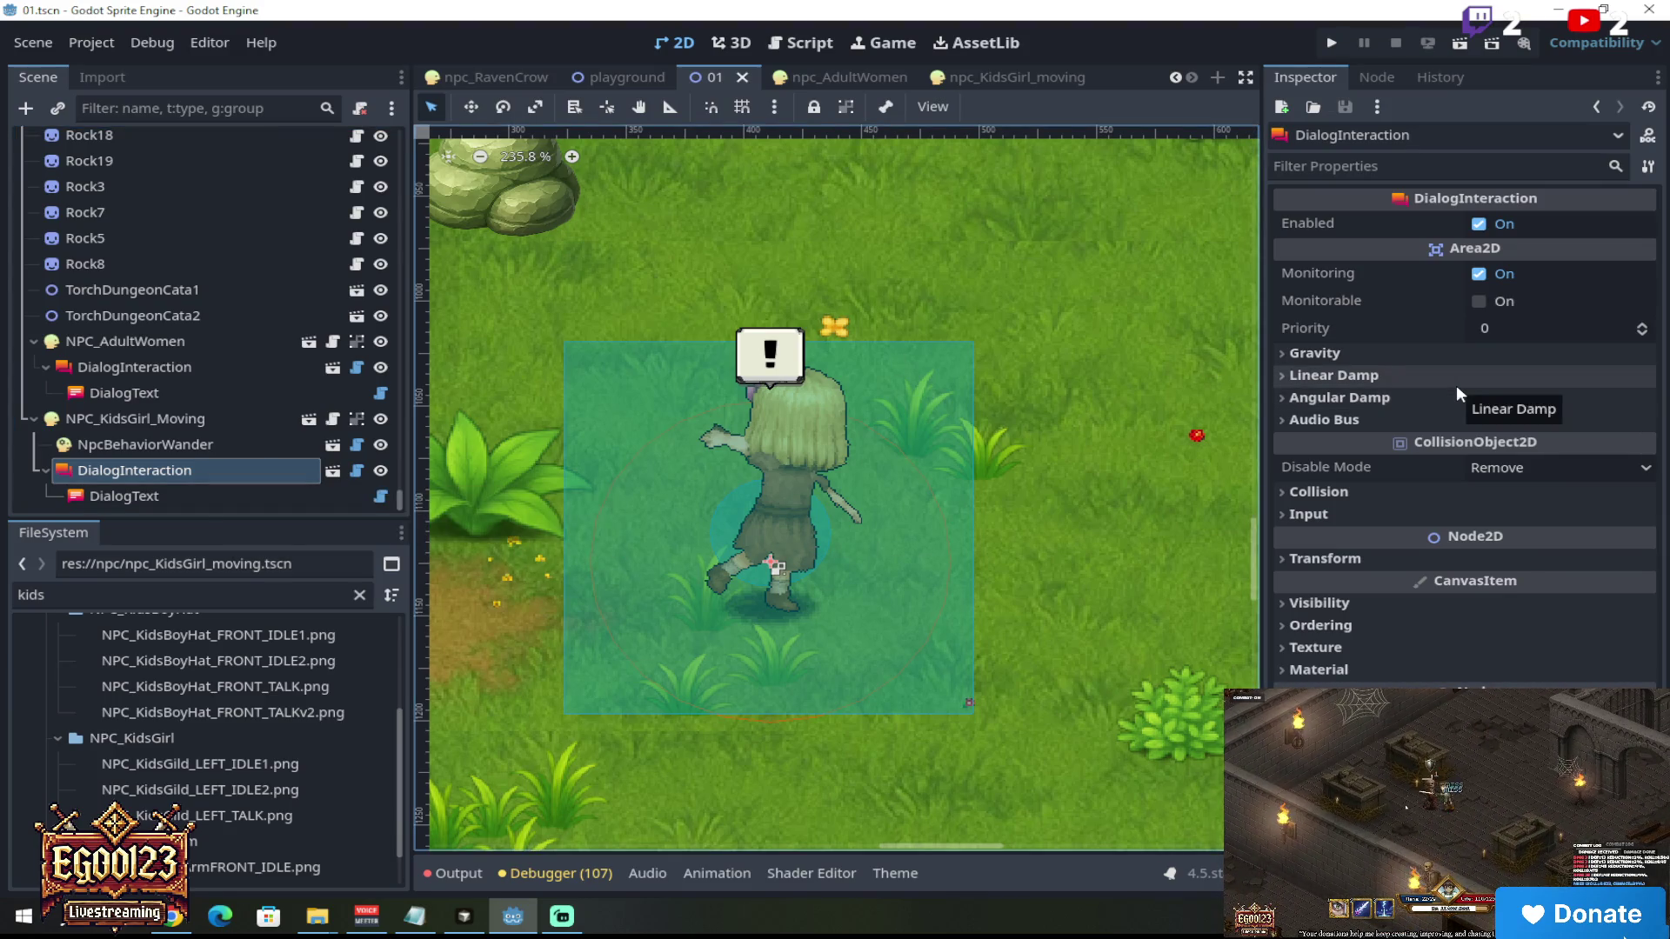
scroll(711, 439, down, 8)
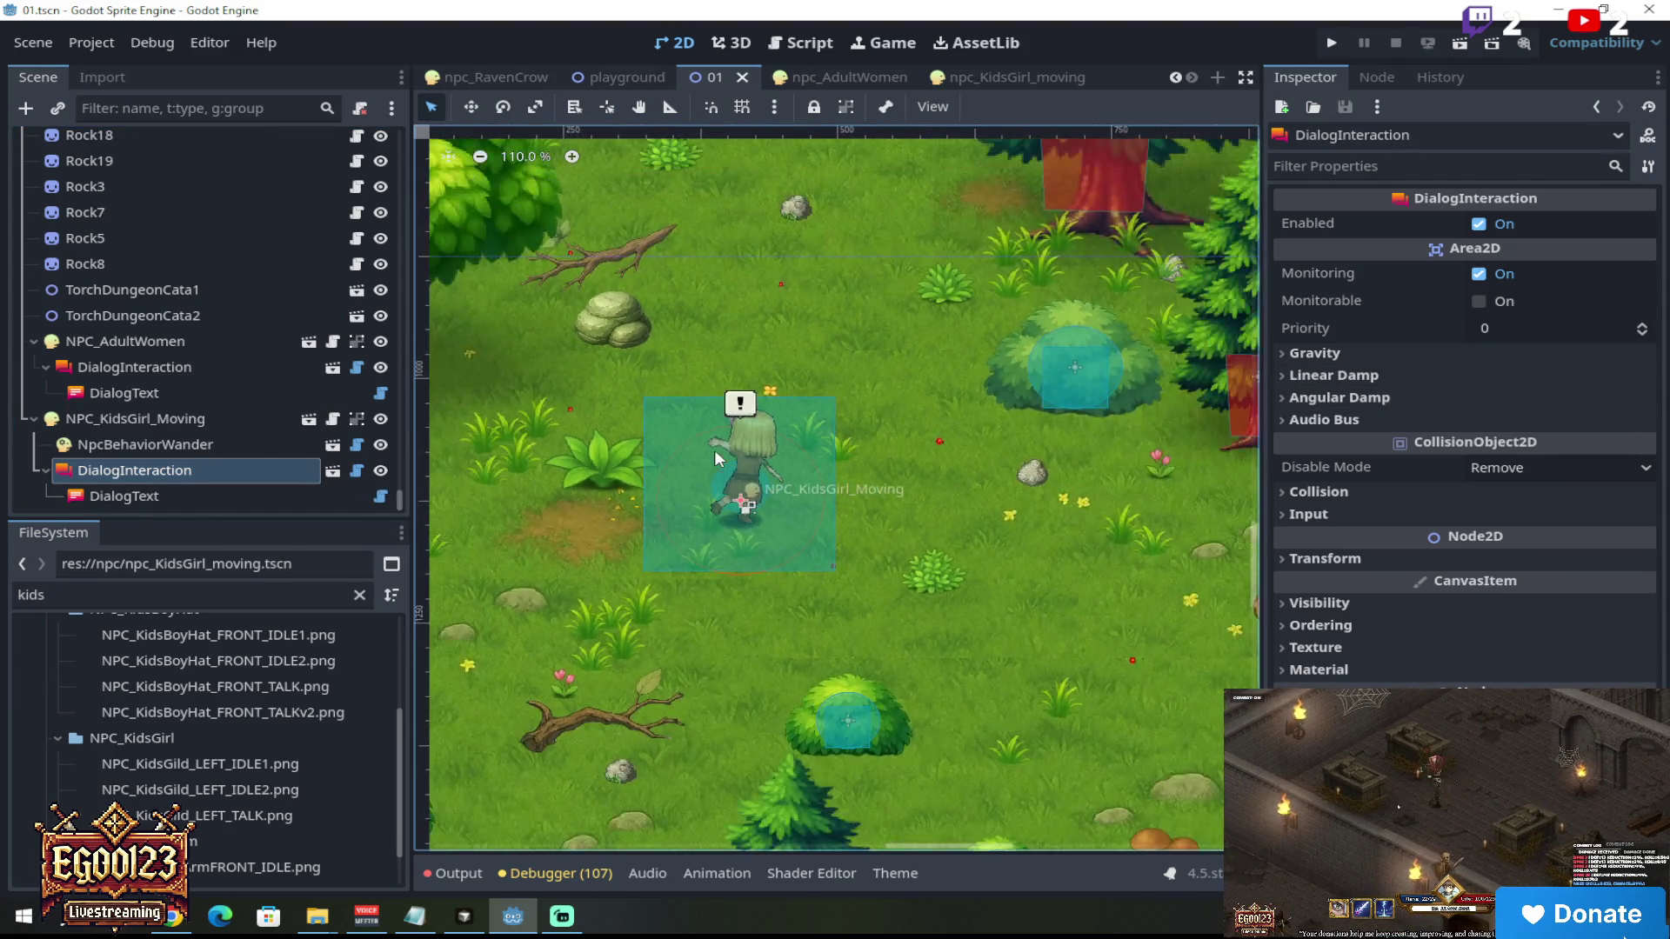
scroll(710, 456, up, 11)
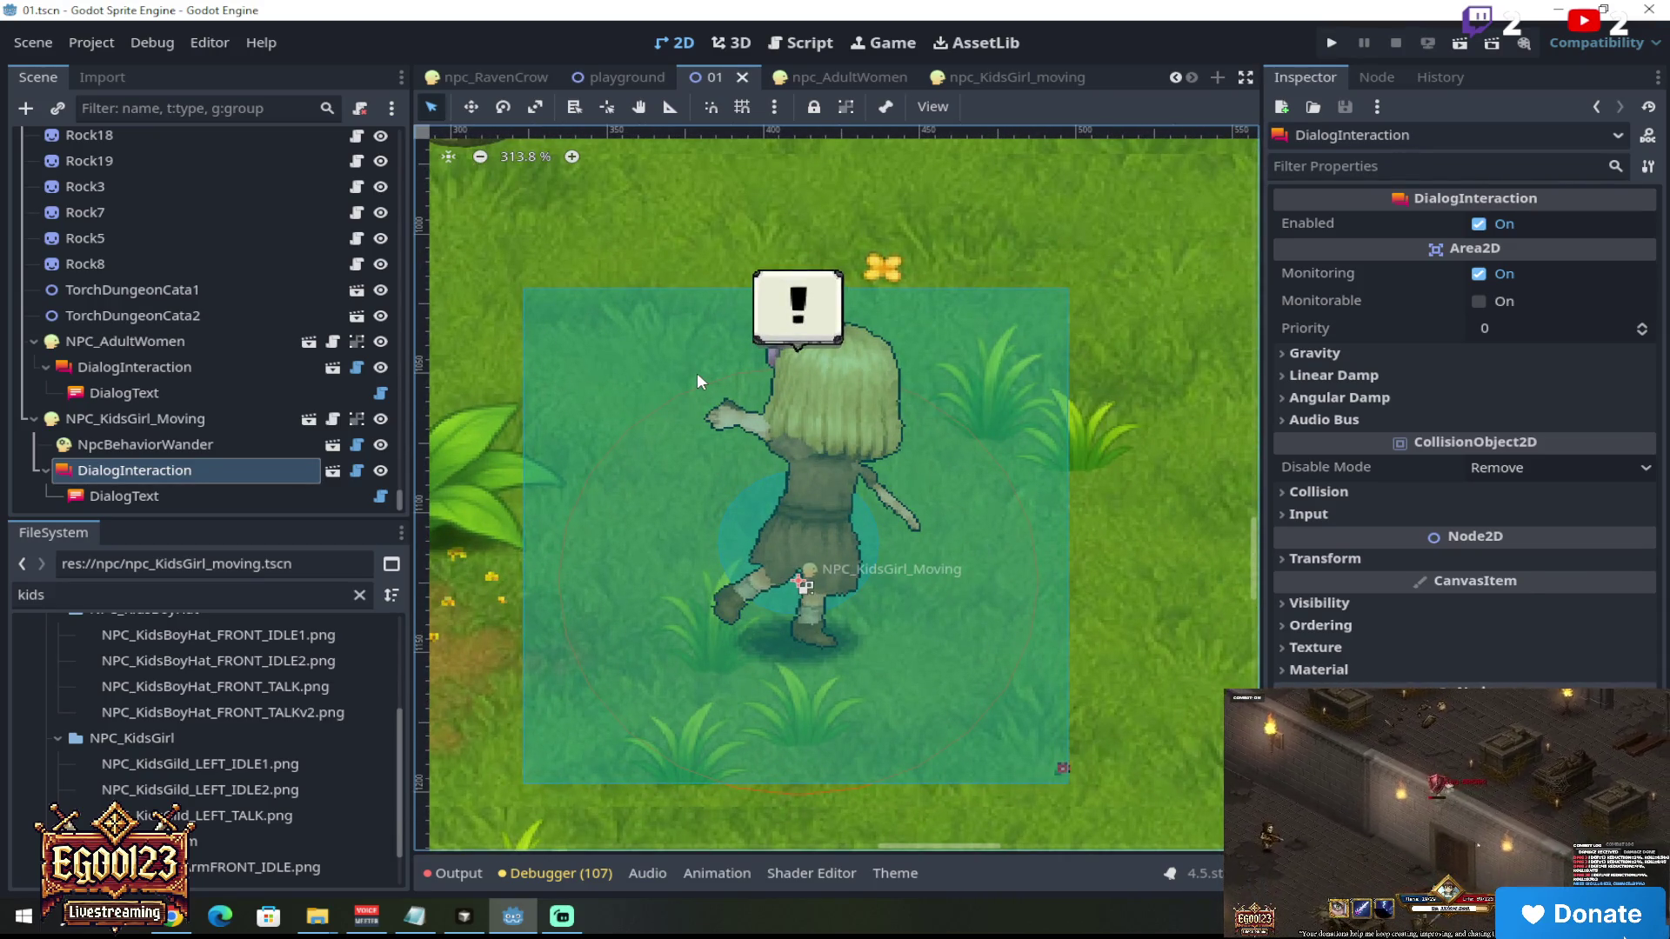
scroll(1052, 770, down, 10)
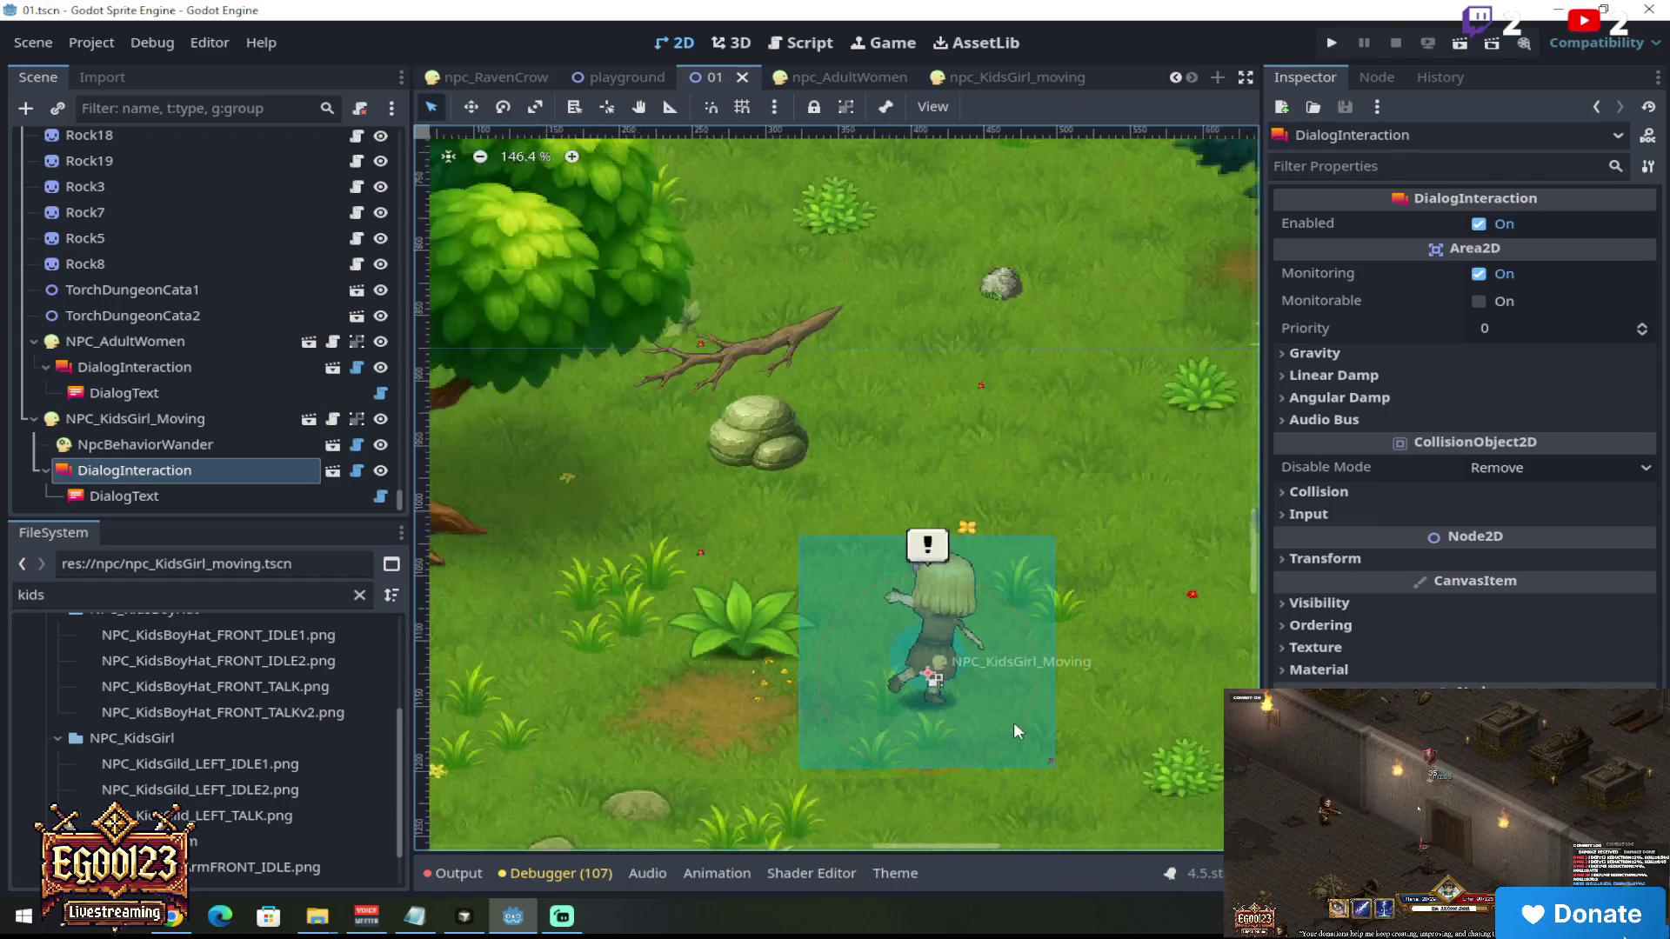
scroll(984, 733, up, 6)
scroll(987, 739, up, 2)
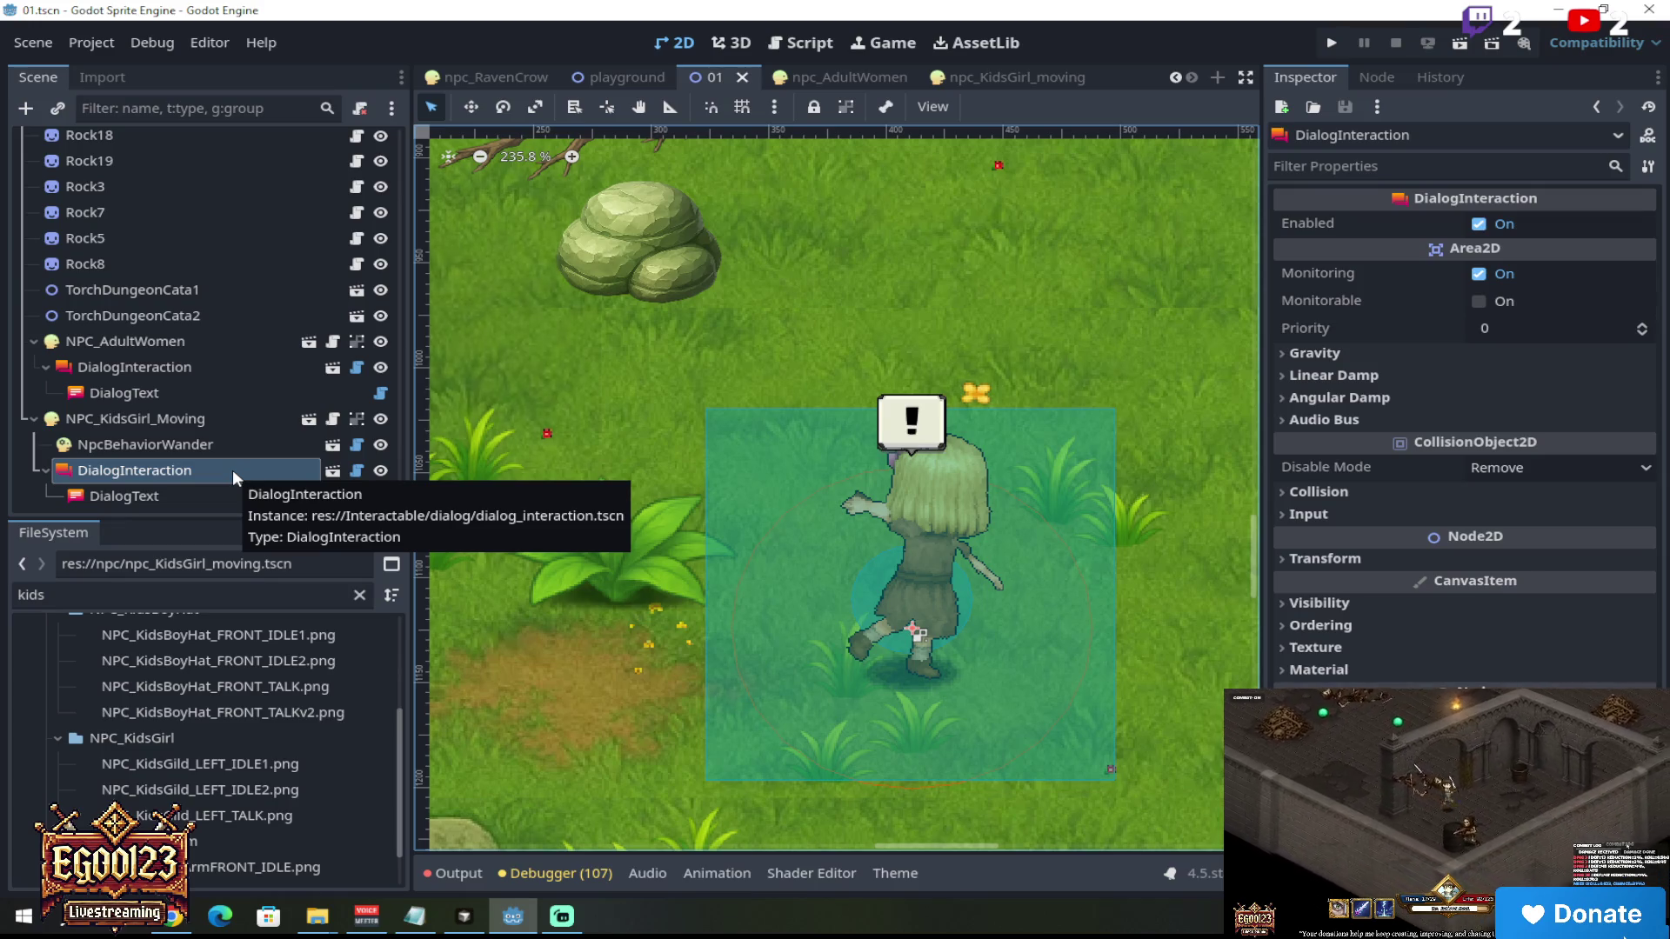
scroll(933, 577, down, 8)
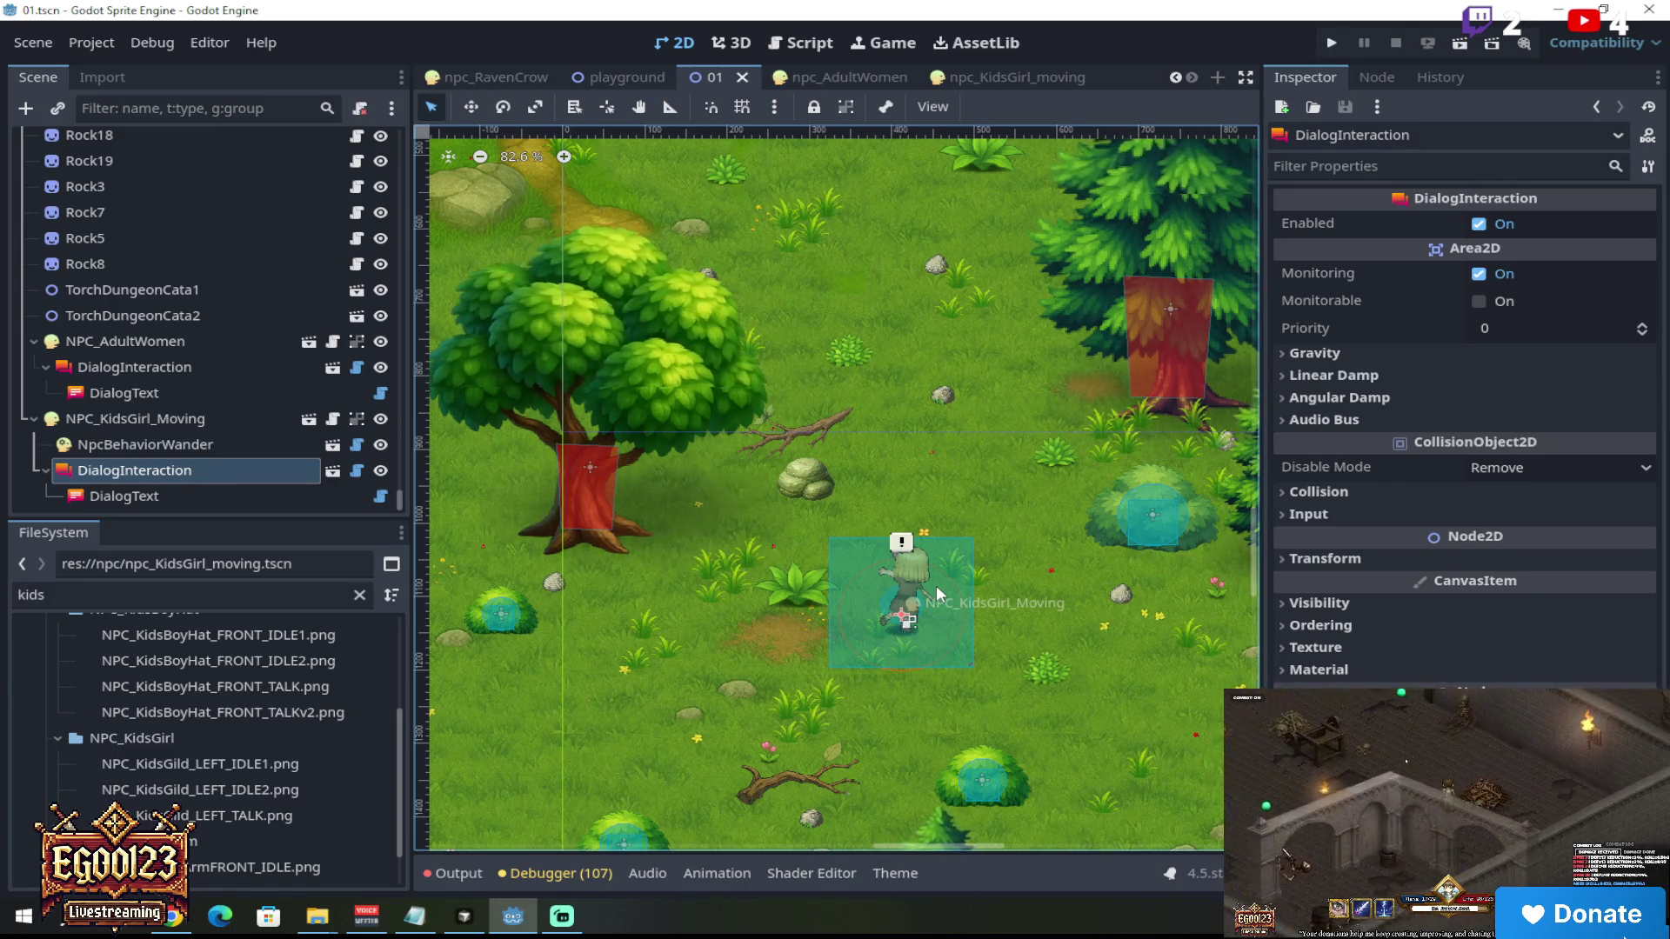
scroll(936, 586, up, 8)
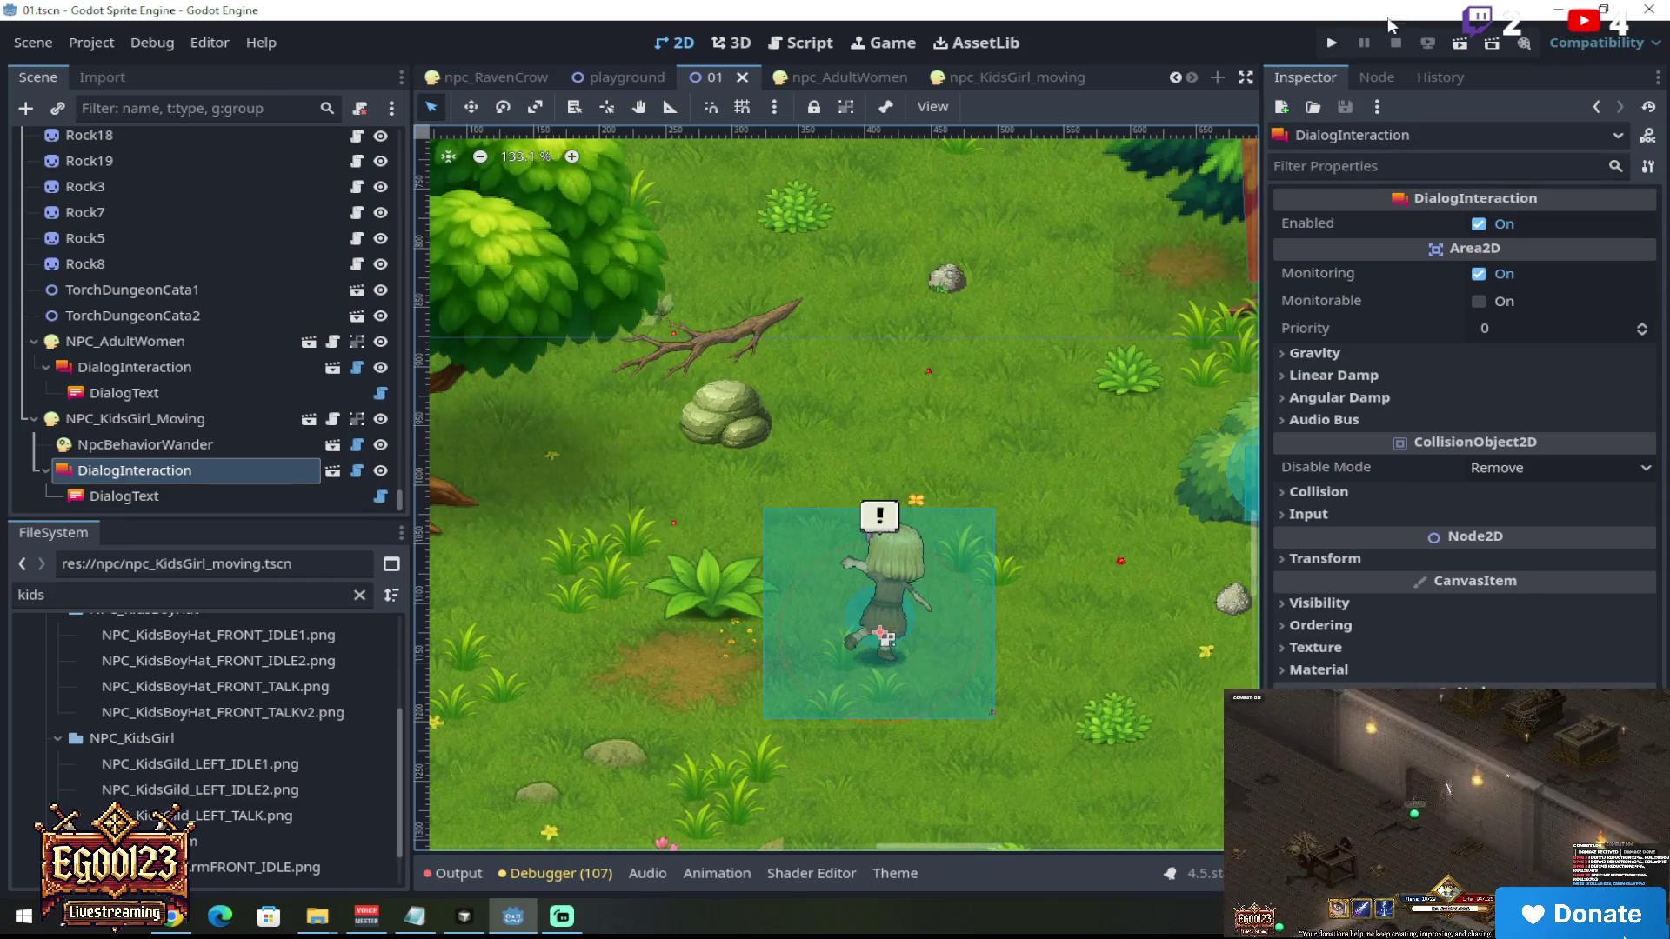
click(1460, 46)
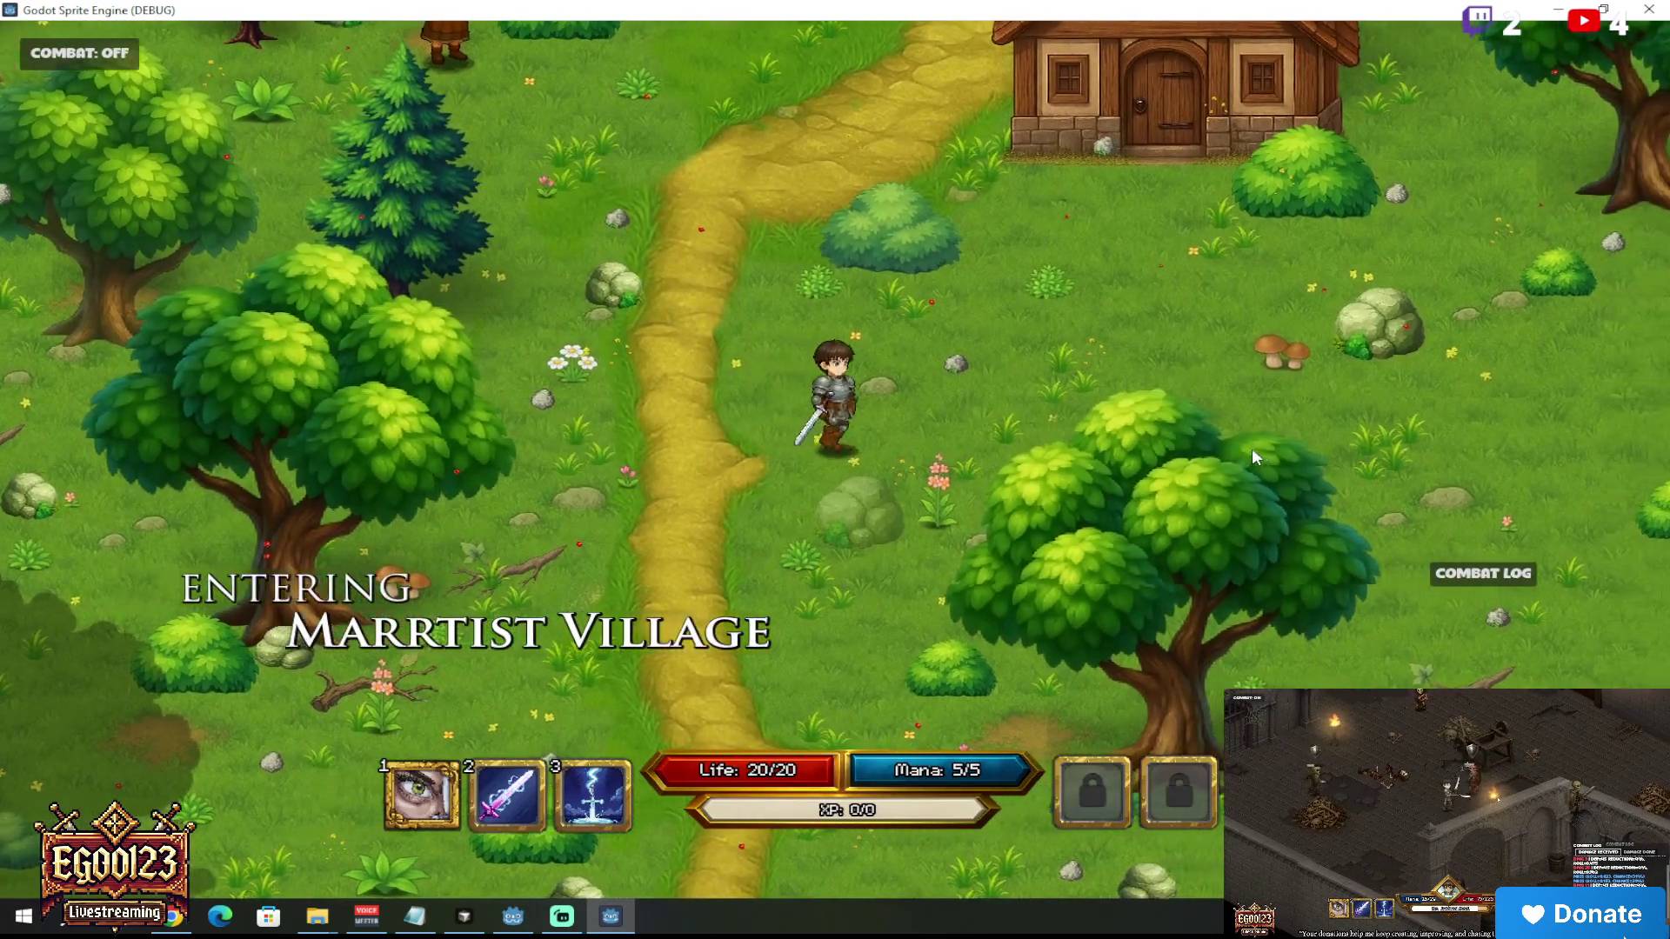
Step: Walk the hero to the Little Girl, go through her dialog, then restore the game window smaller
click(1251, 447)
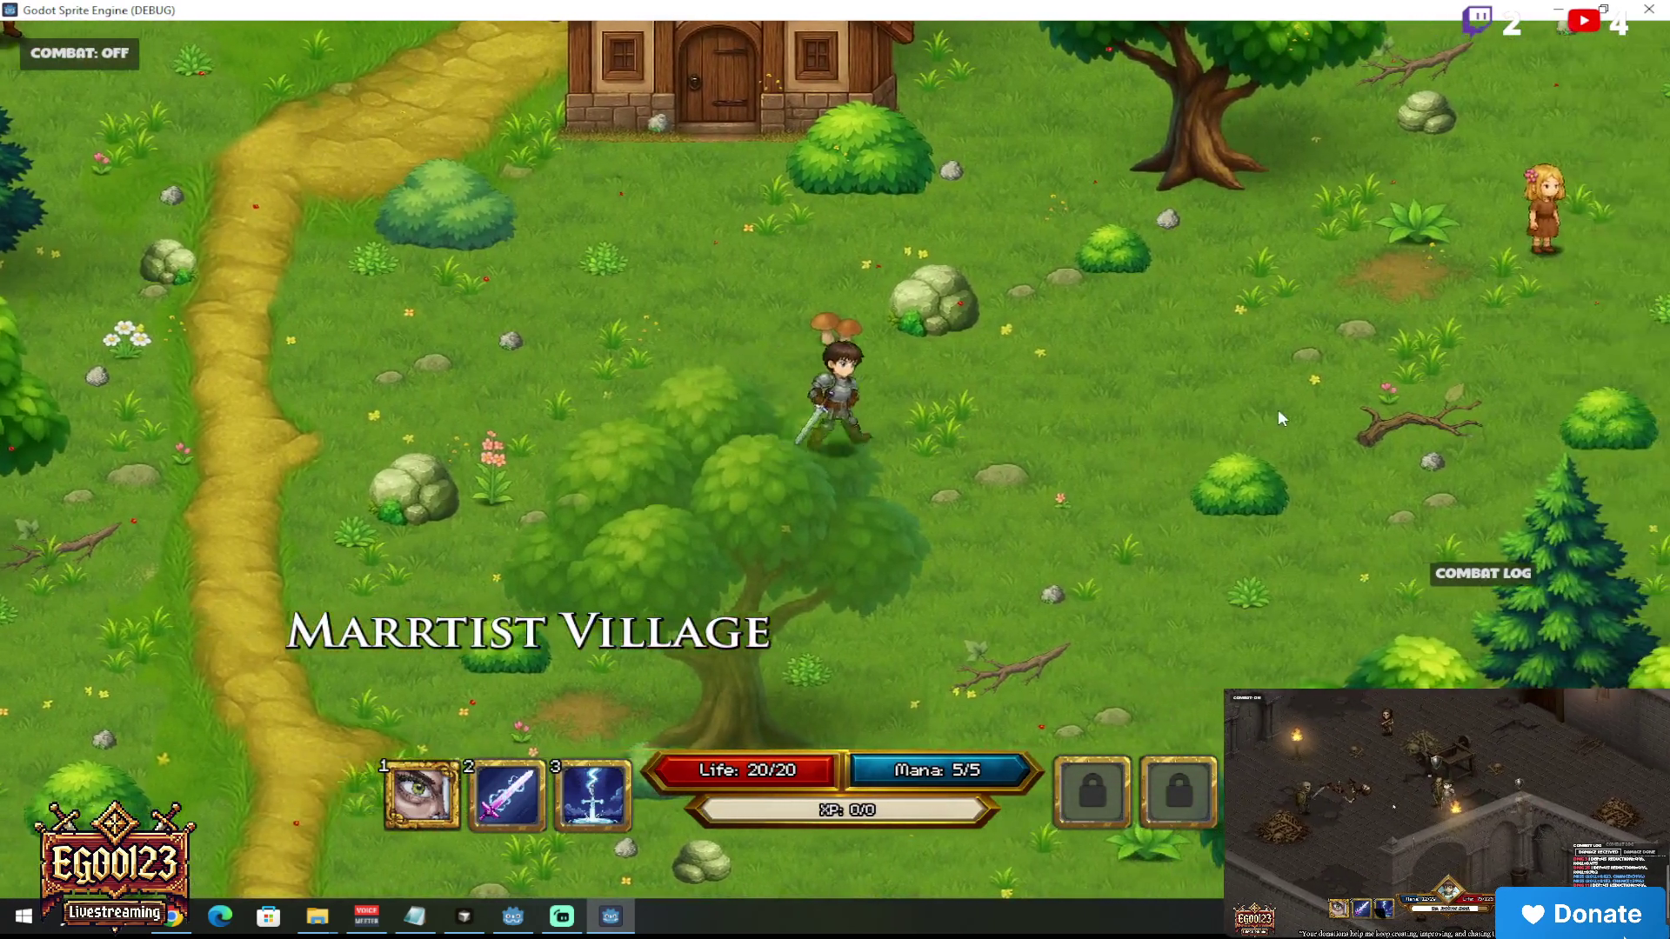
drag(1279, 412, 995, 352)
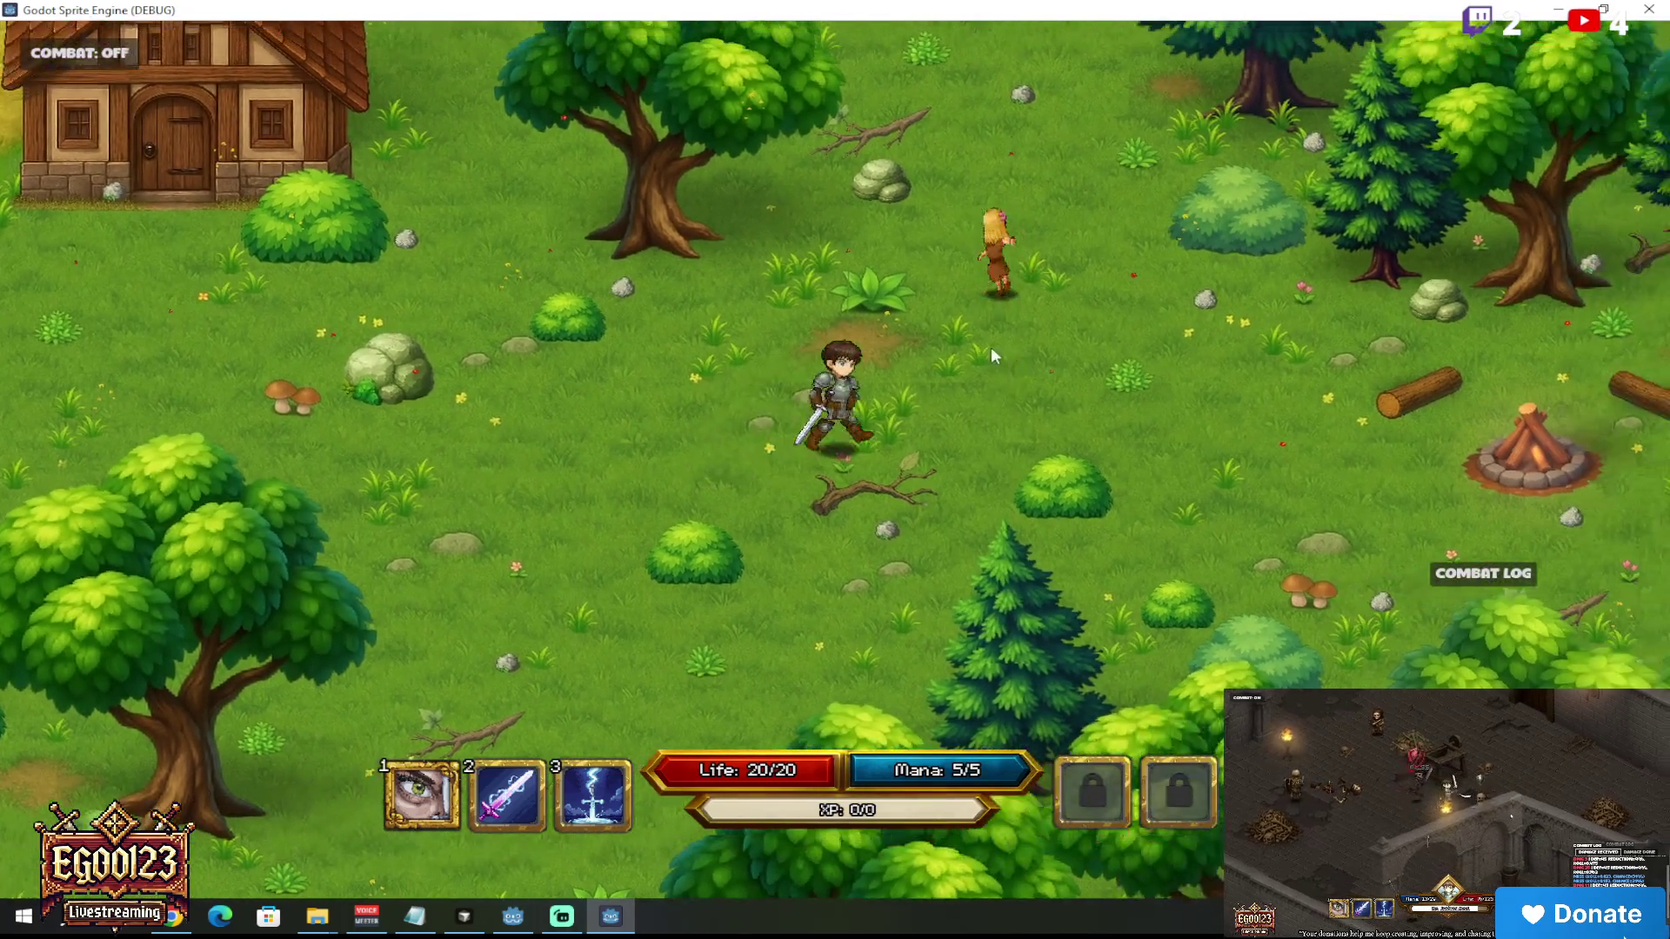
click(900, 304)
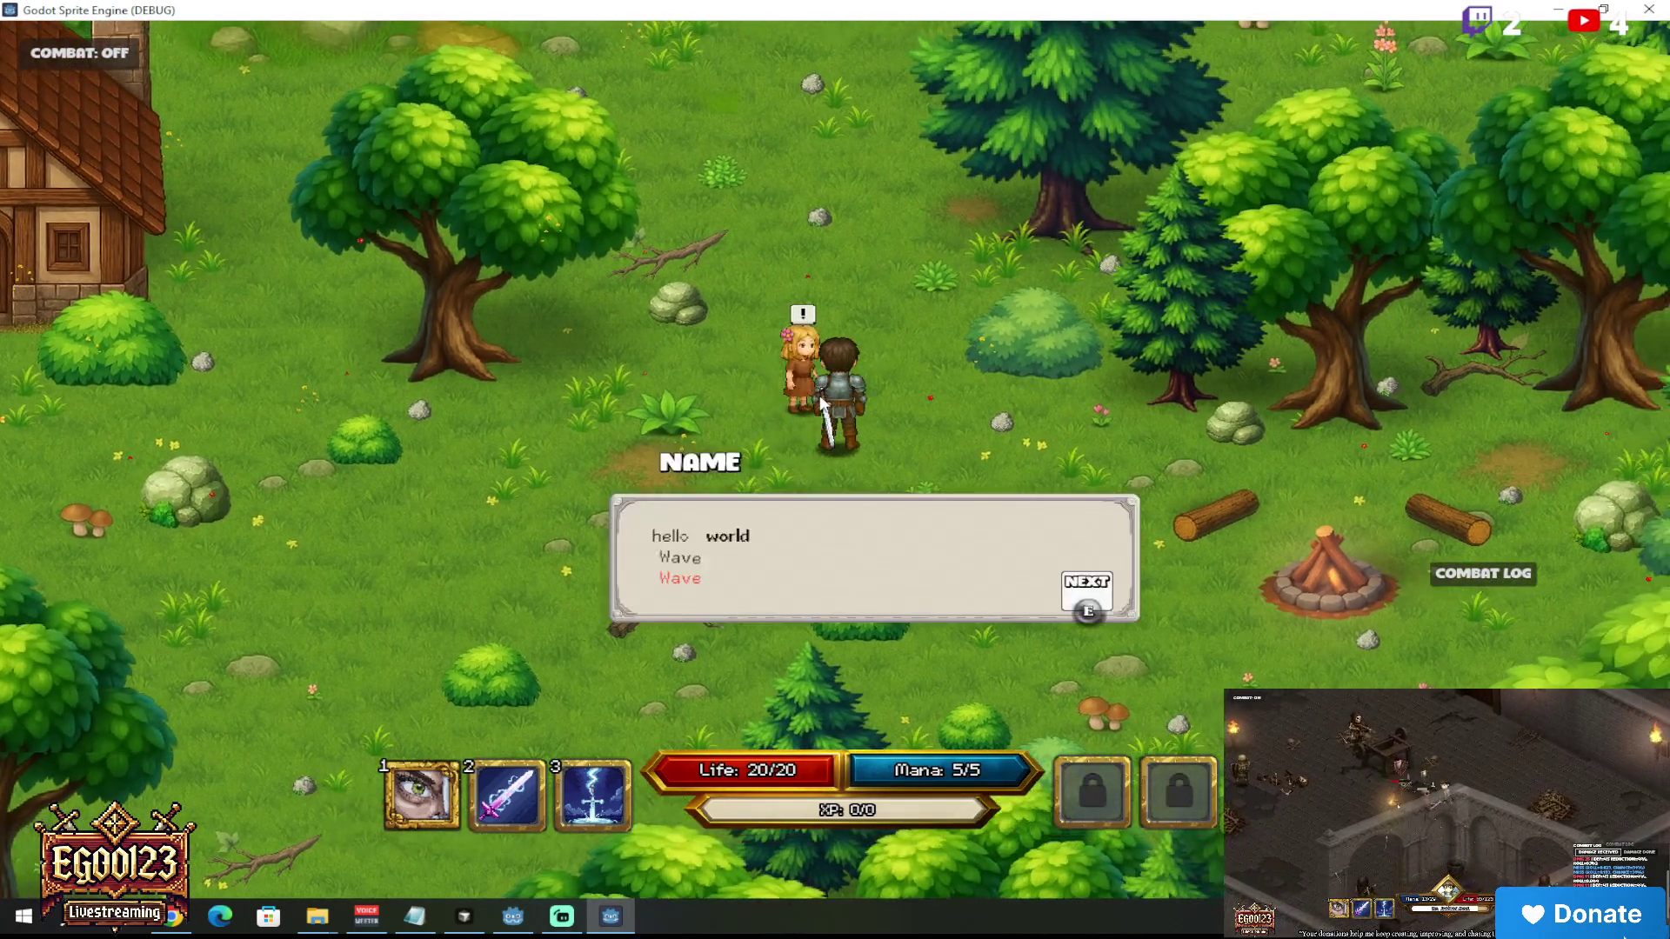
key(e)
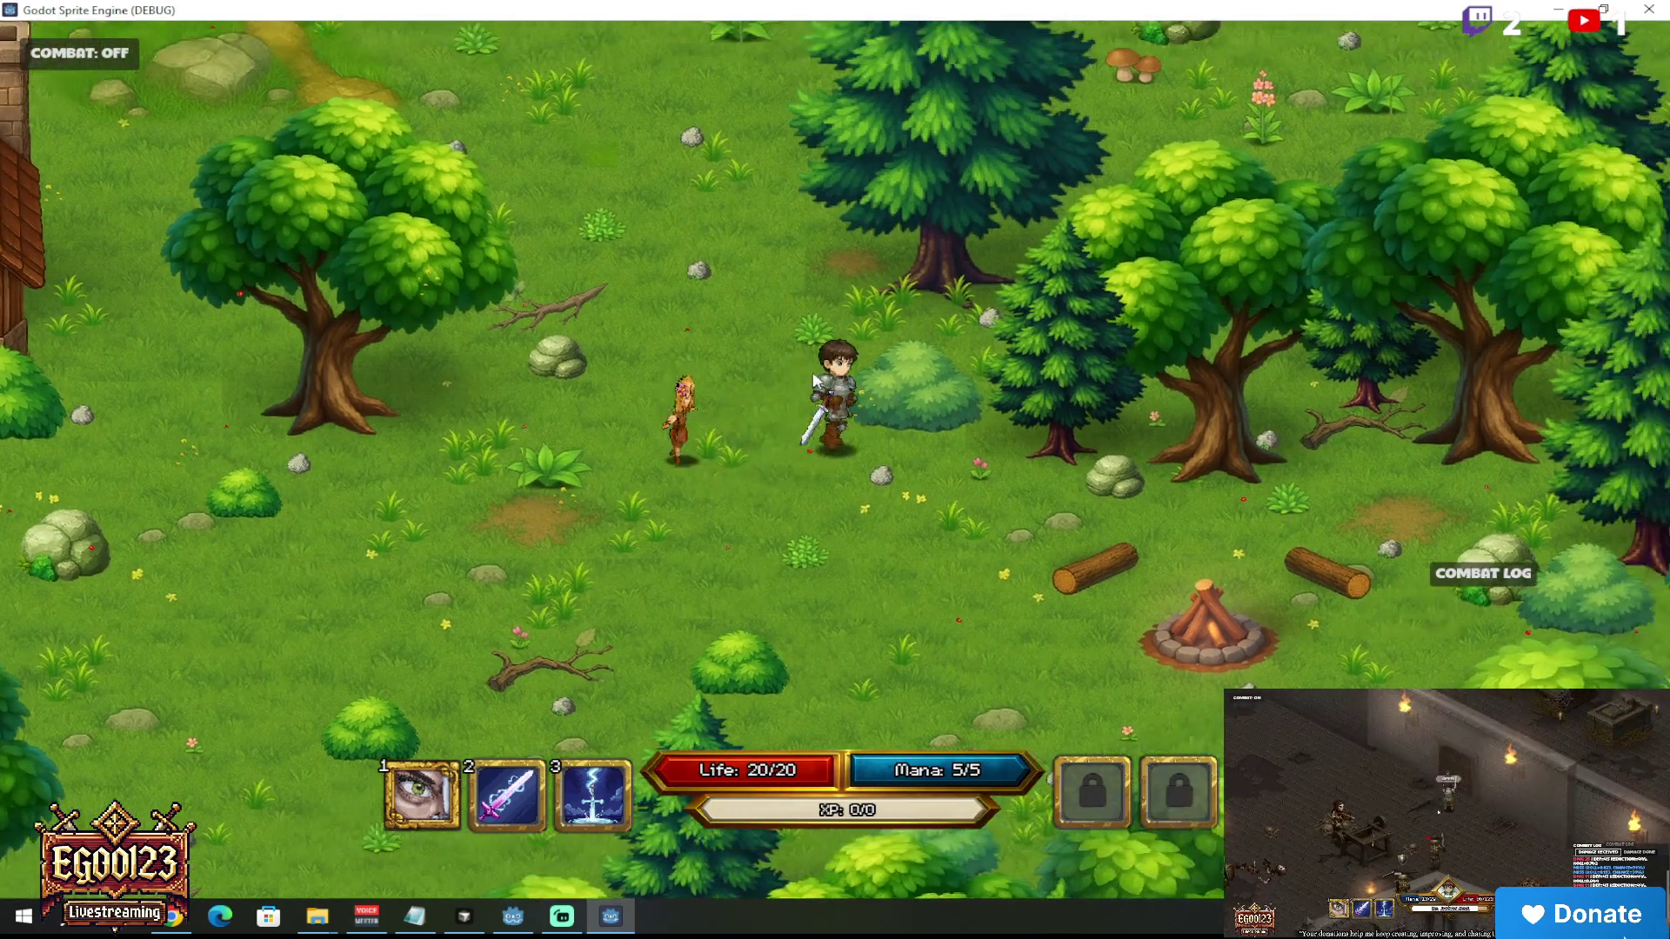
click(759, 478)
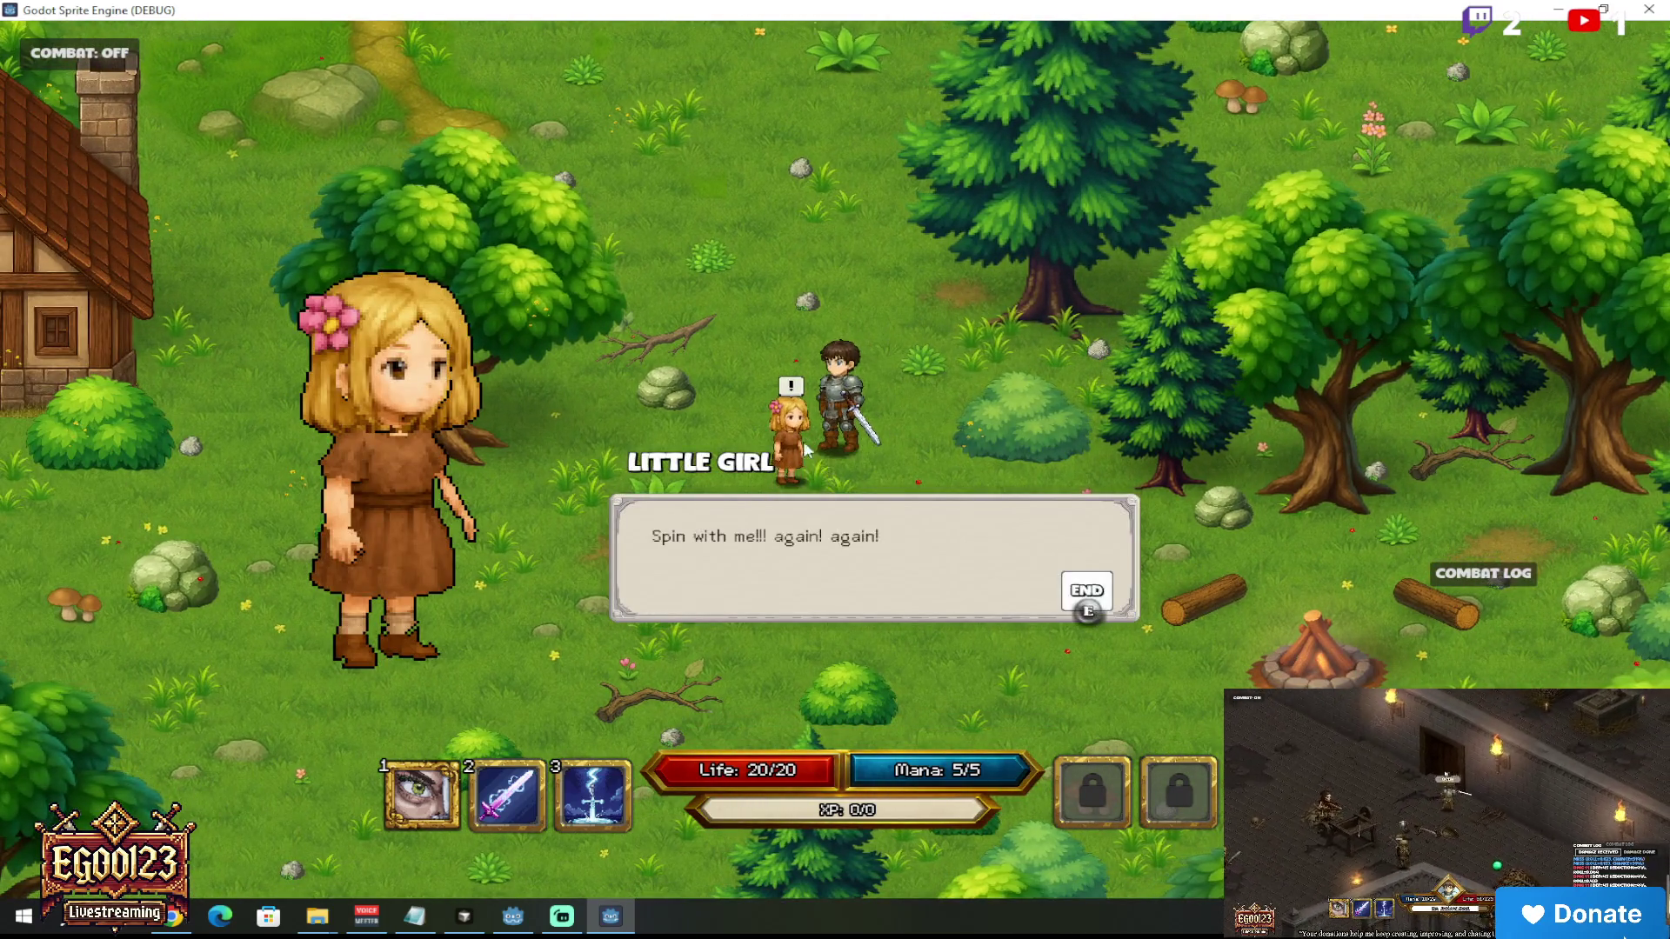
click(761, 417)
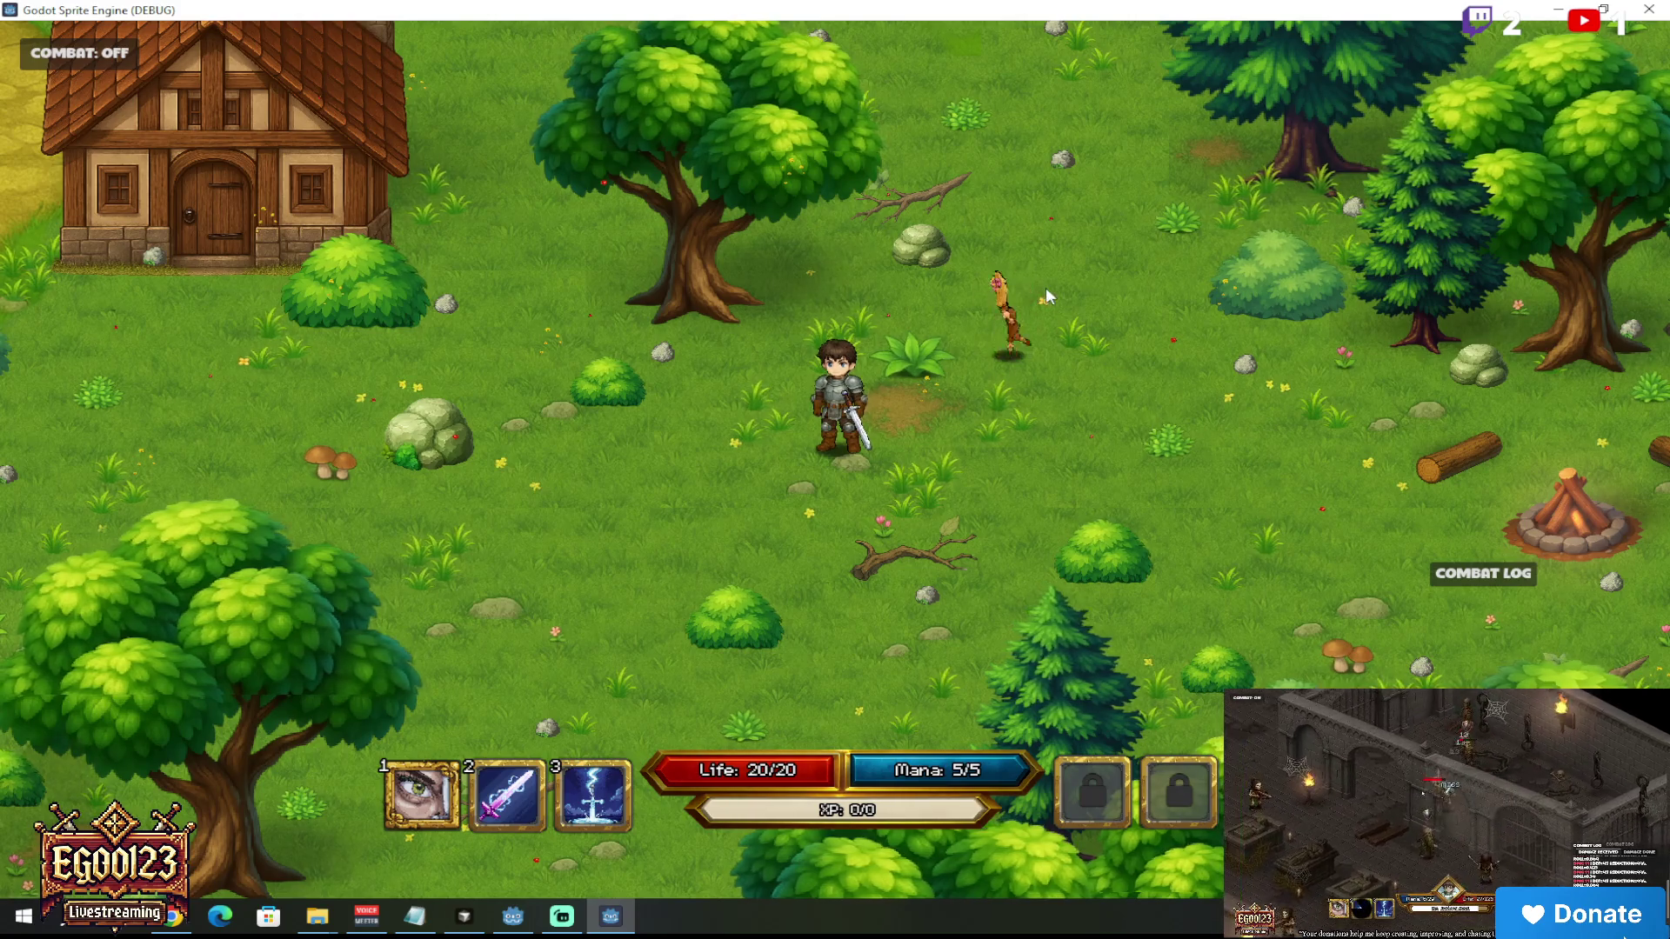
click(1604, 9)
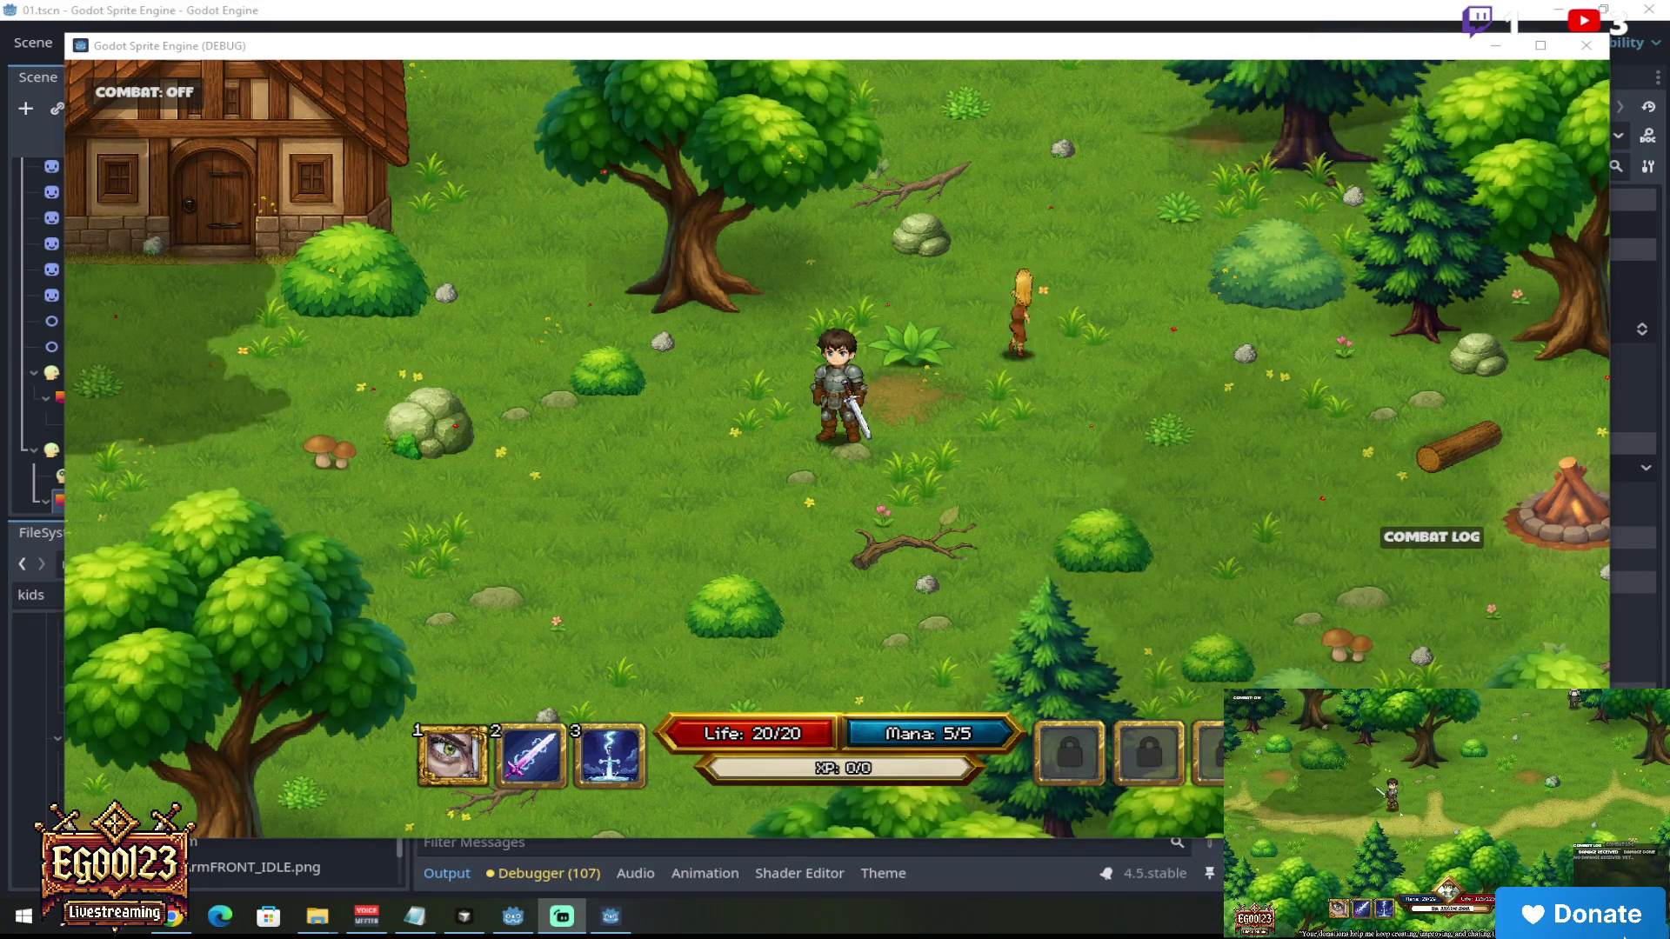
Step: Walk the hero to the Little Girl, read her dialog, and walk away
click(1009, 318)
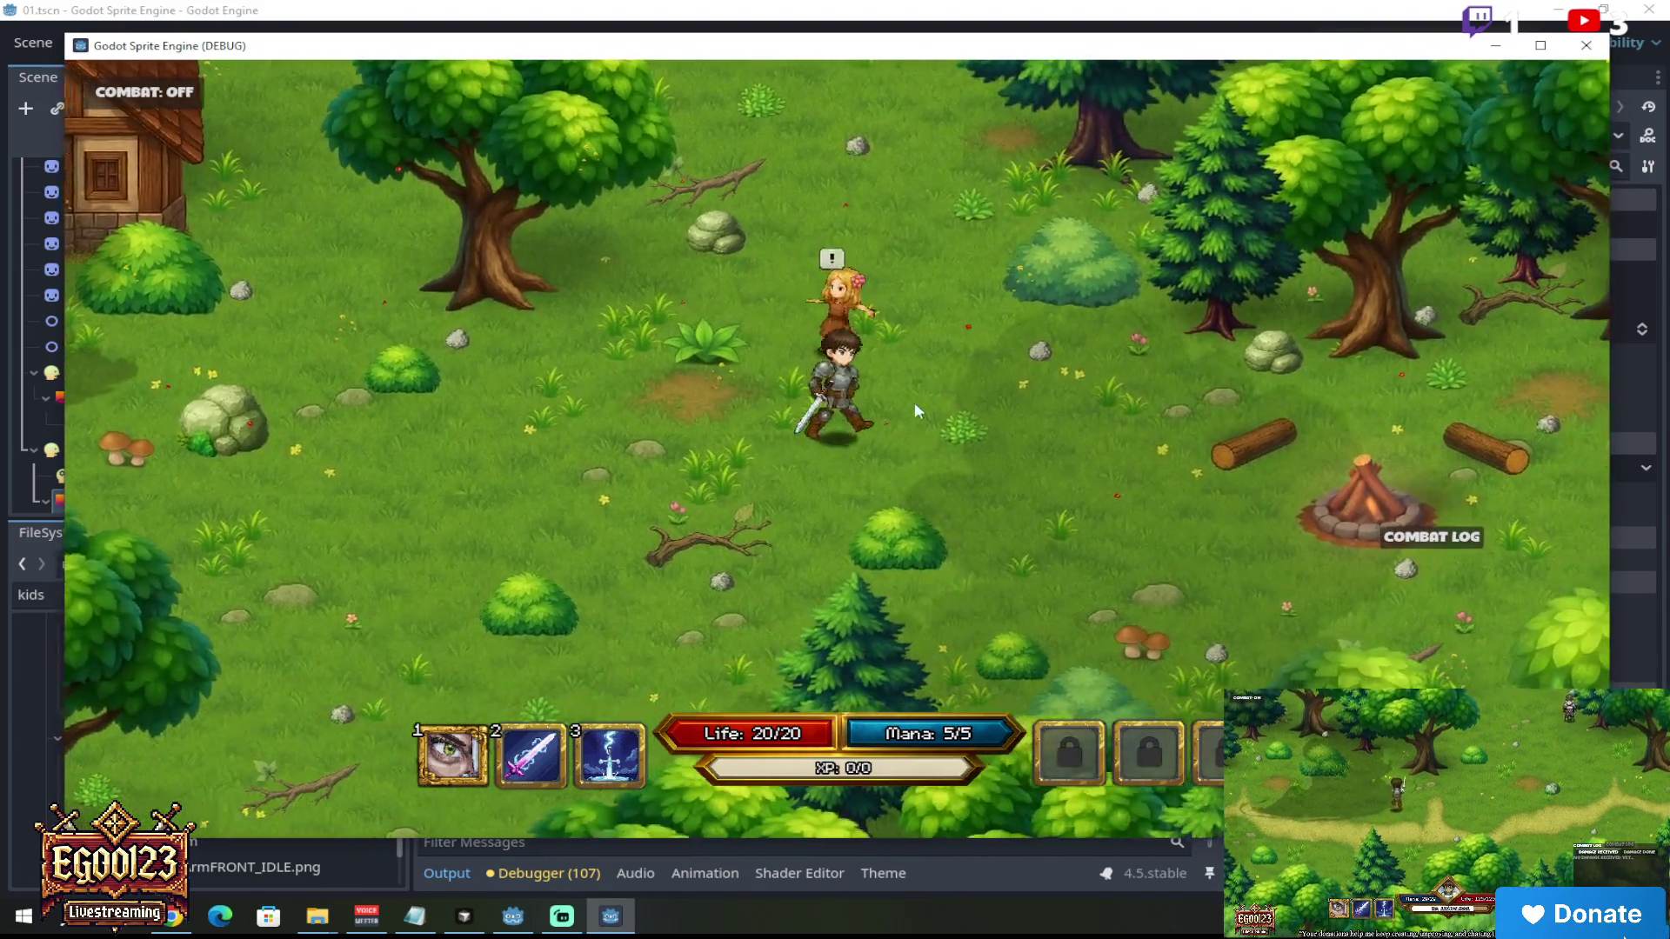
click(835, 343)
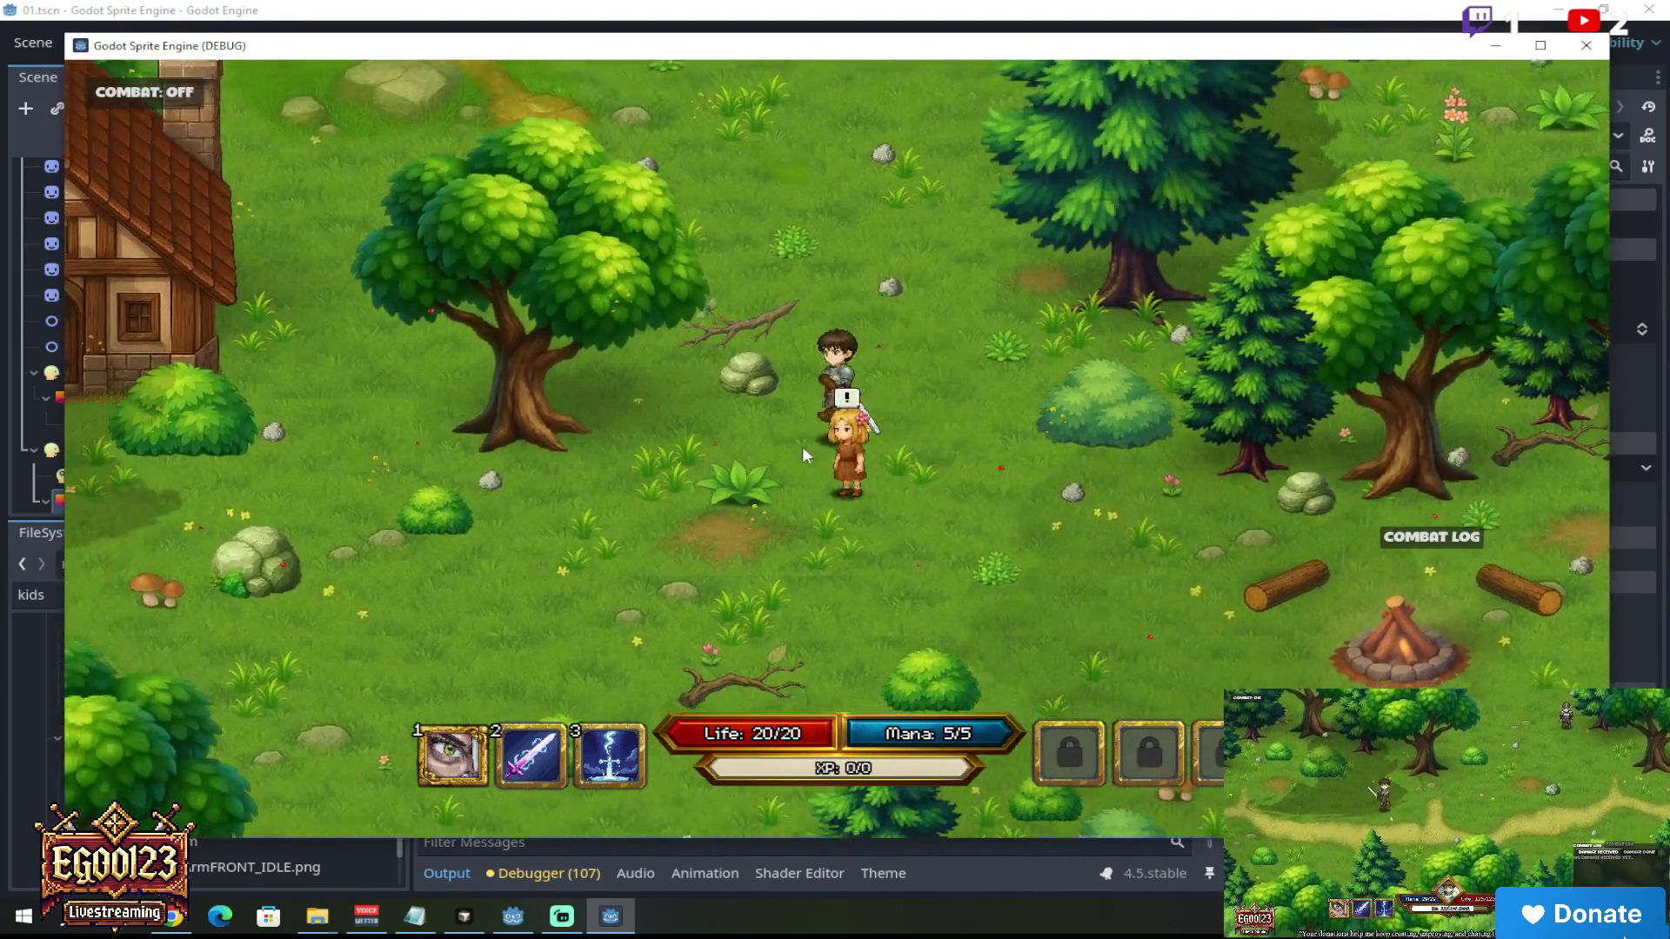
click(874, 457)
click(795, 414)
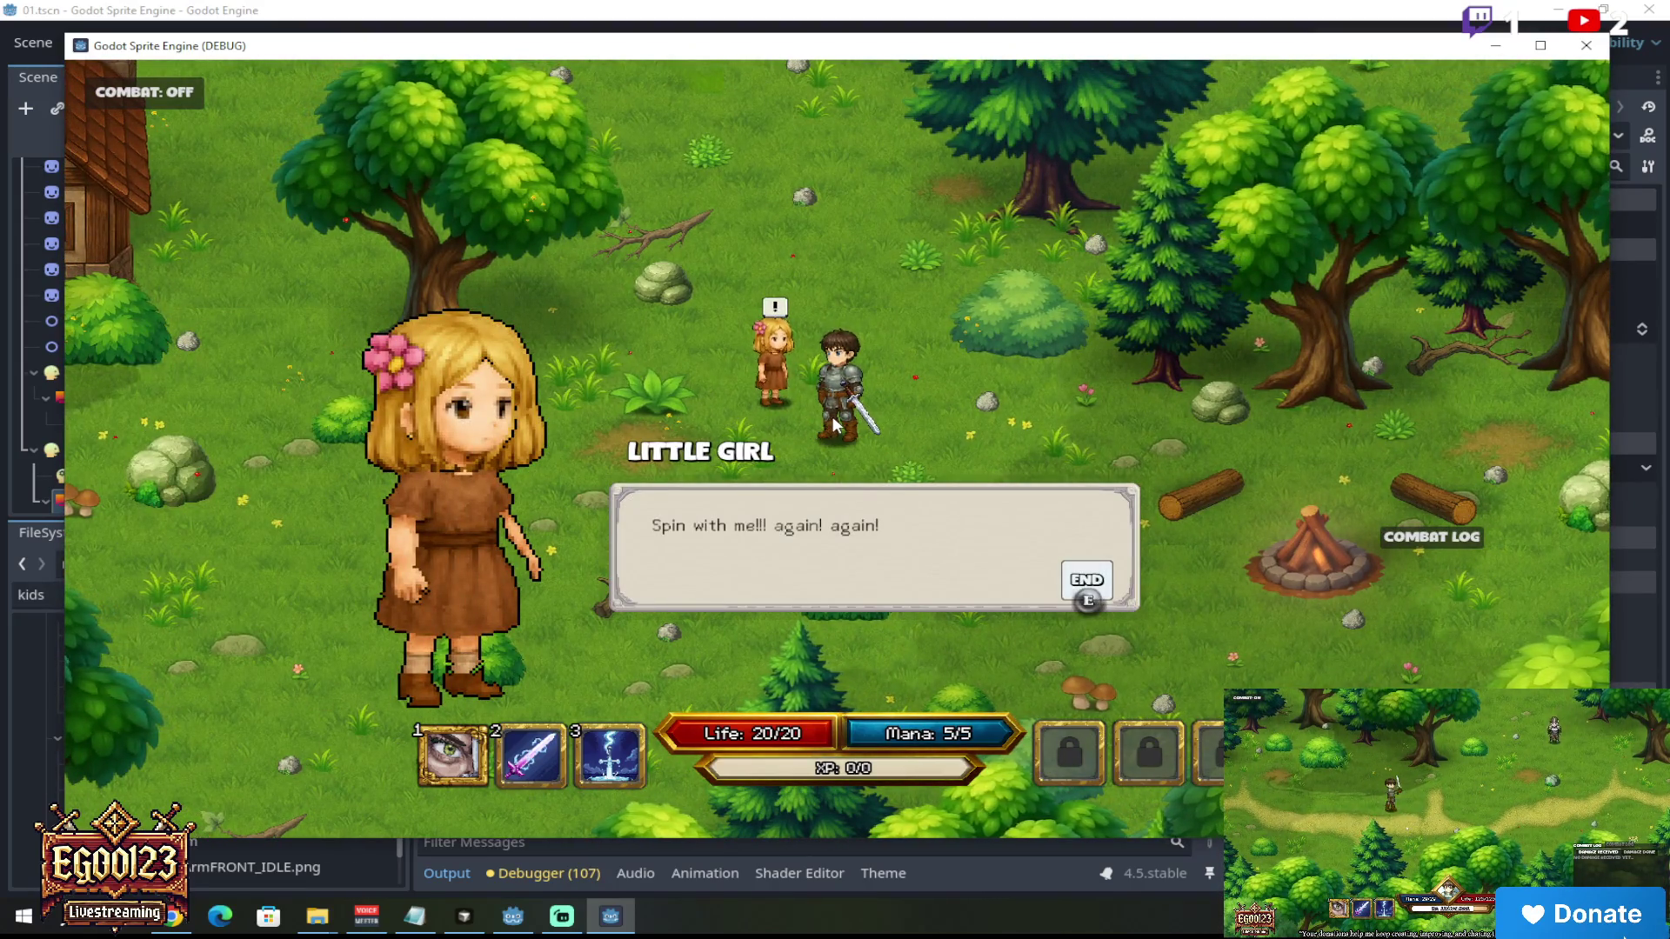
click(745, 484)
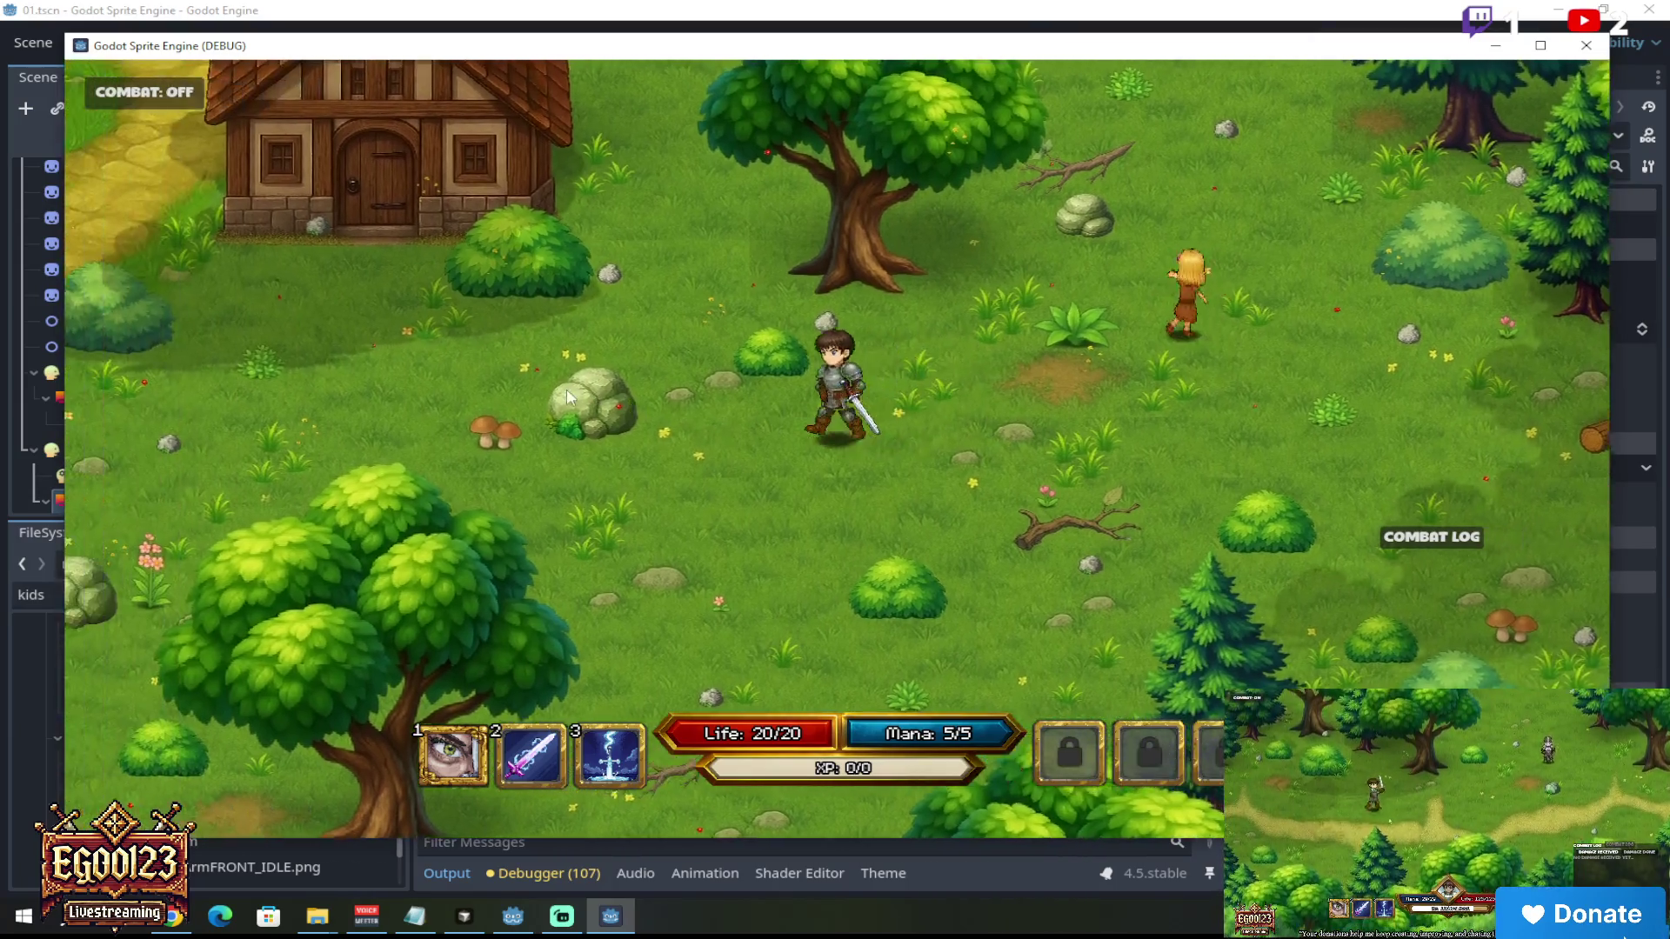
Step: Walk to Sonya by the house, read her dialog, then stop the game with F8
click(565, 389)
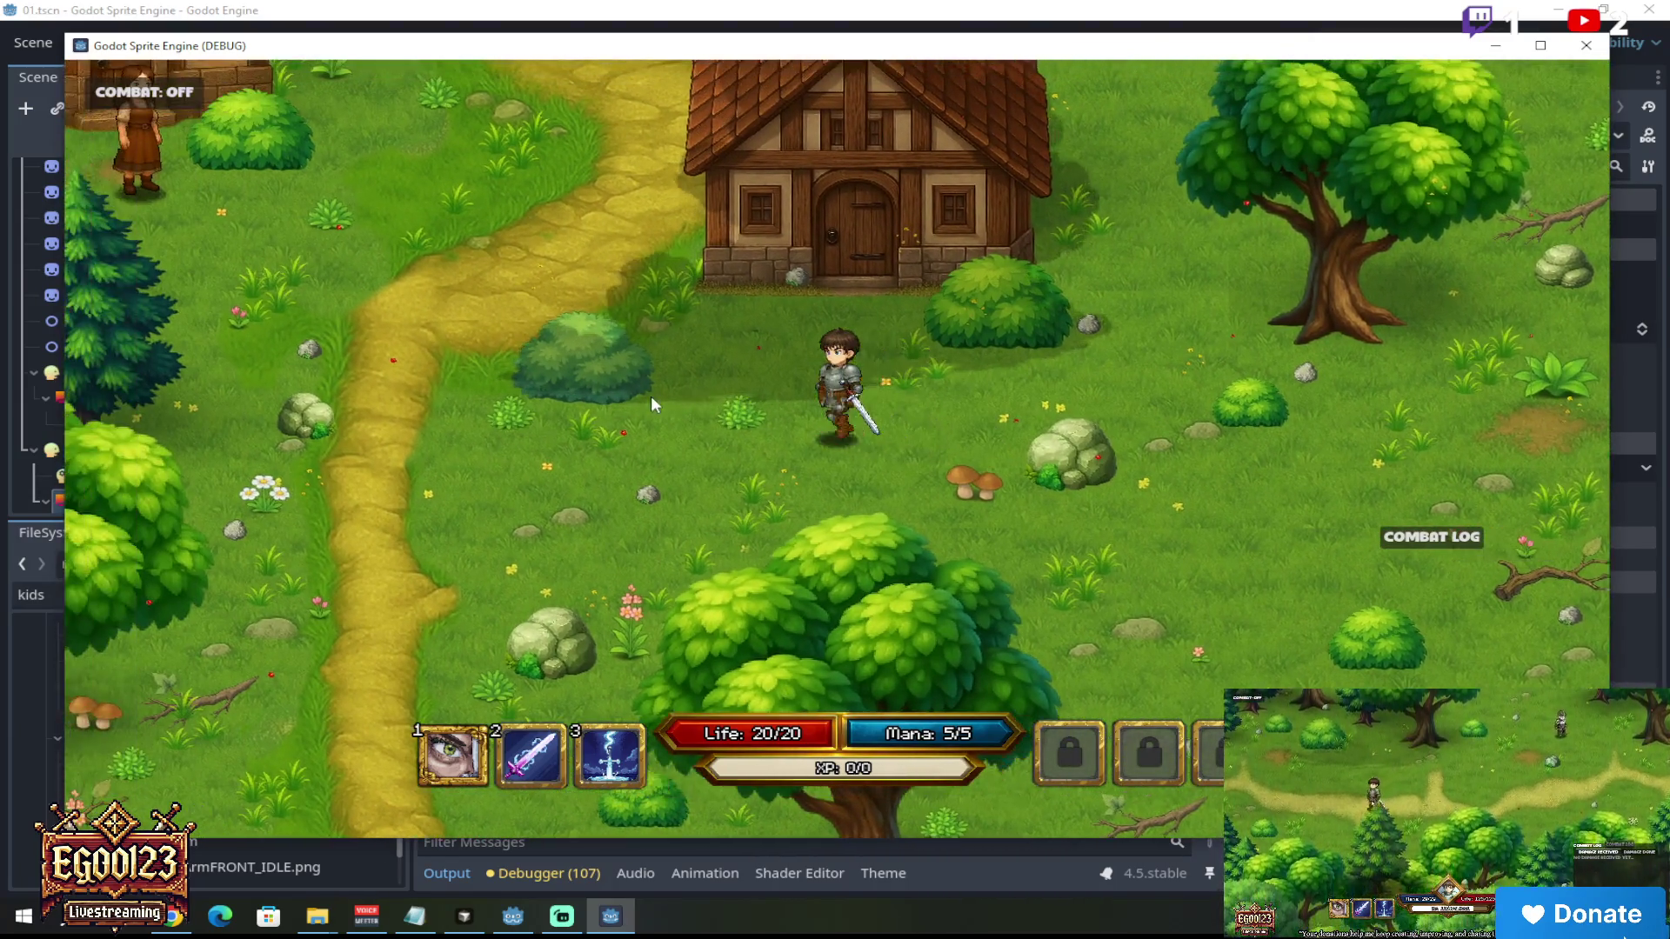
click(586, 400)
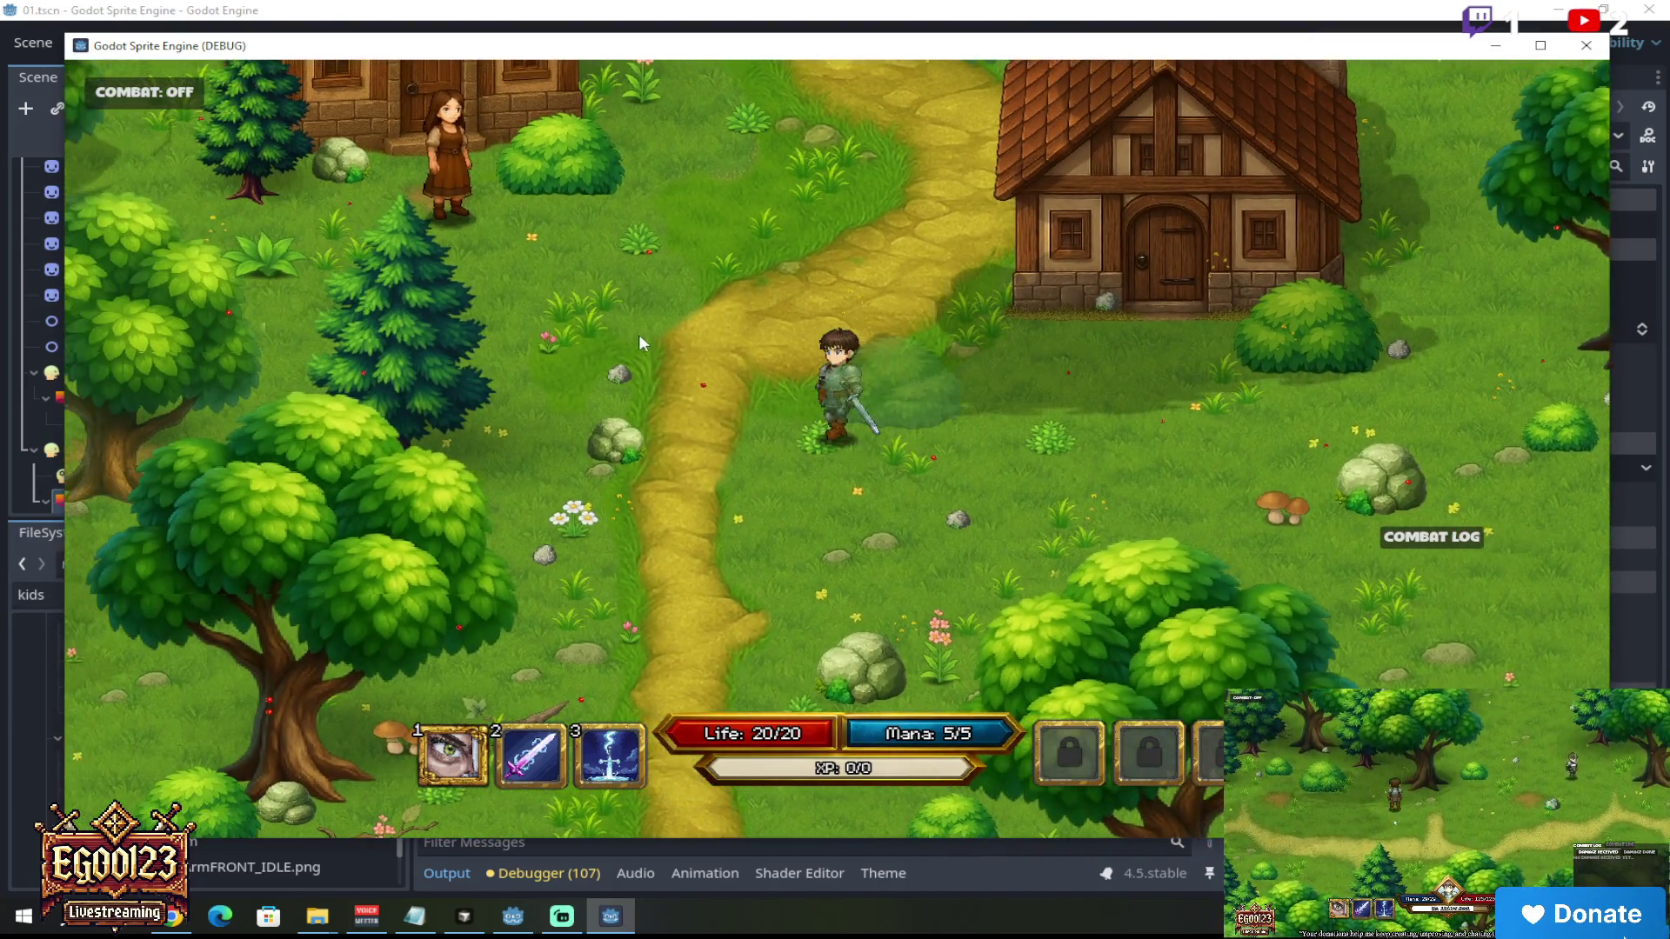
click(630, 283)
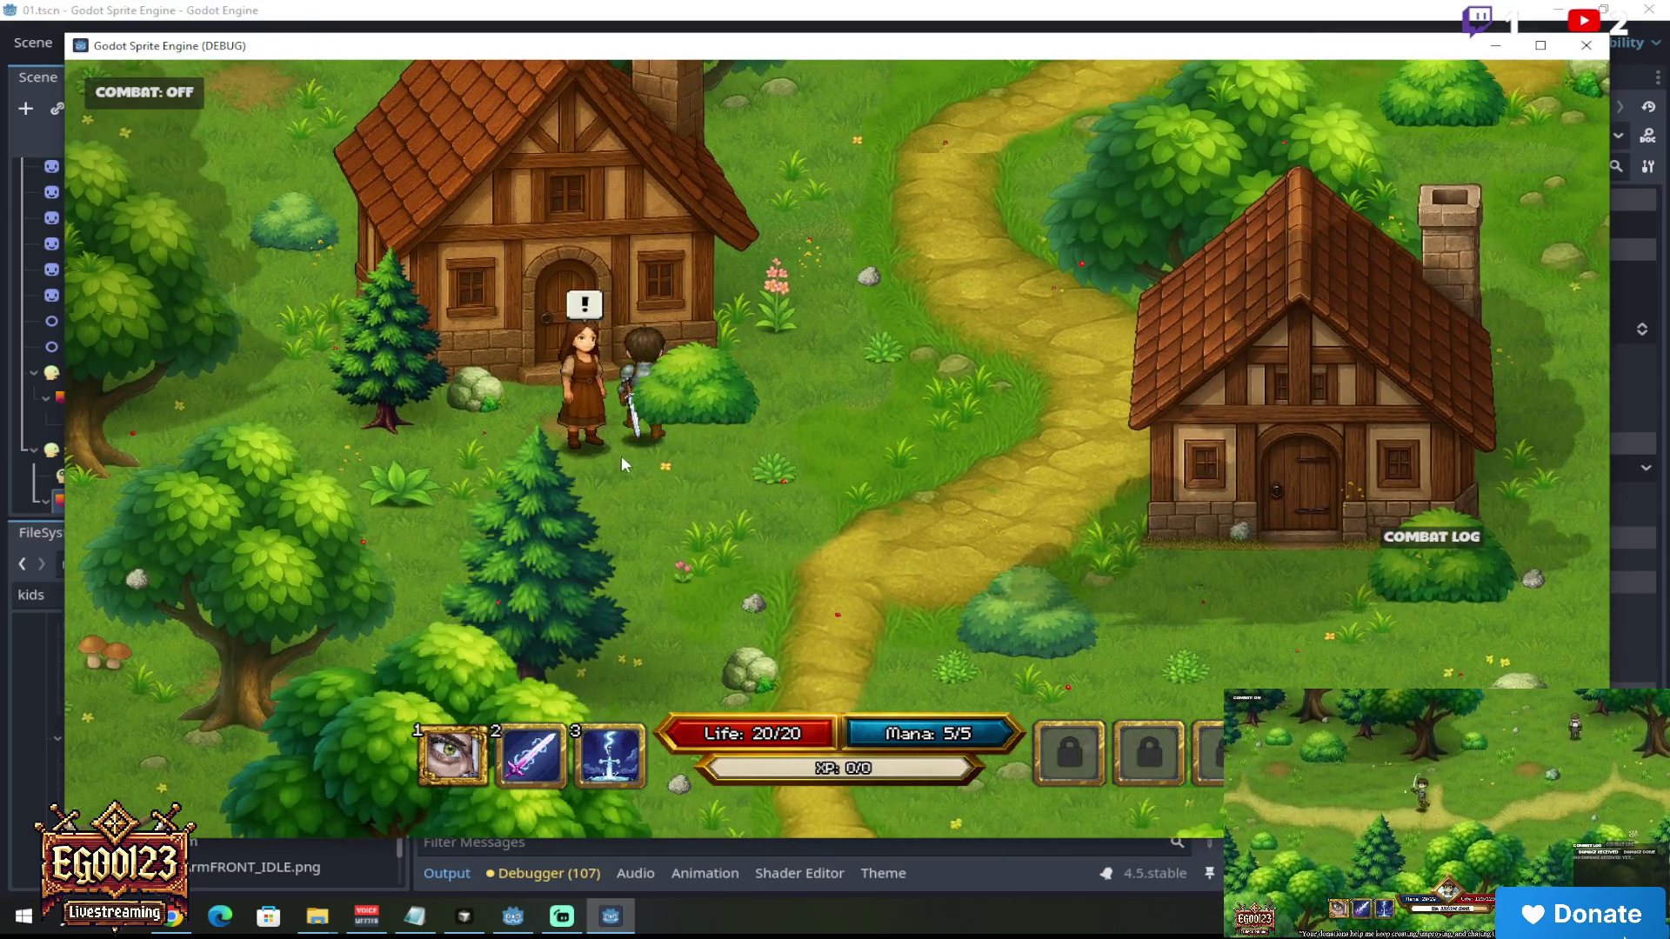
click(622, 456)
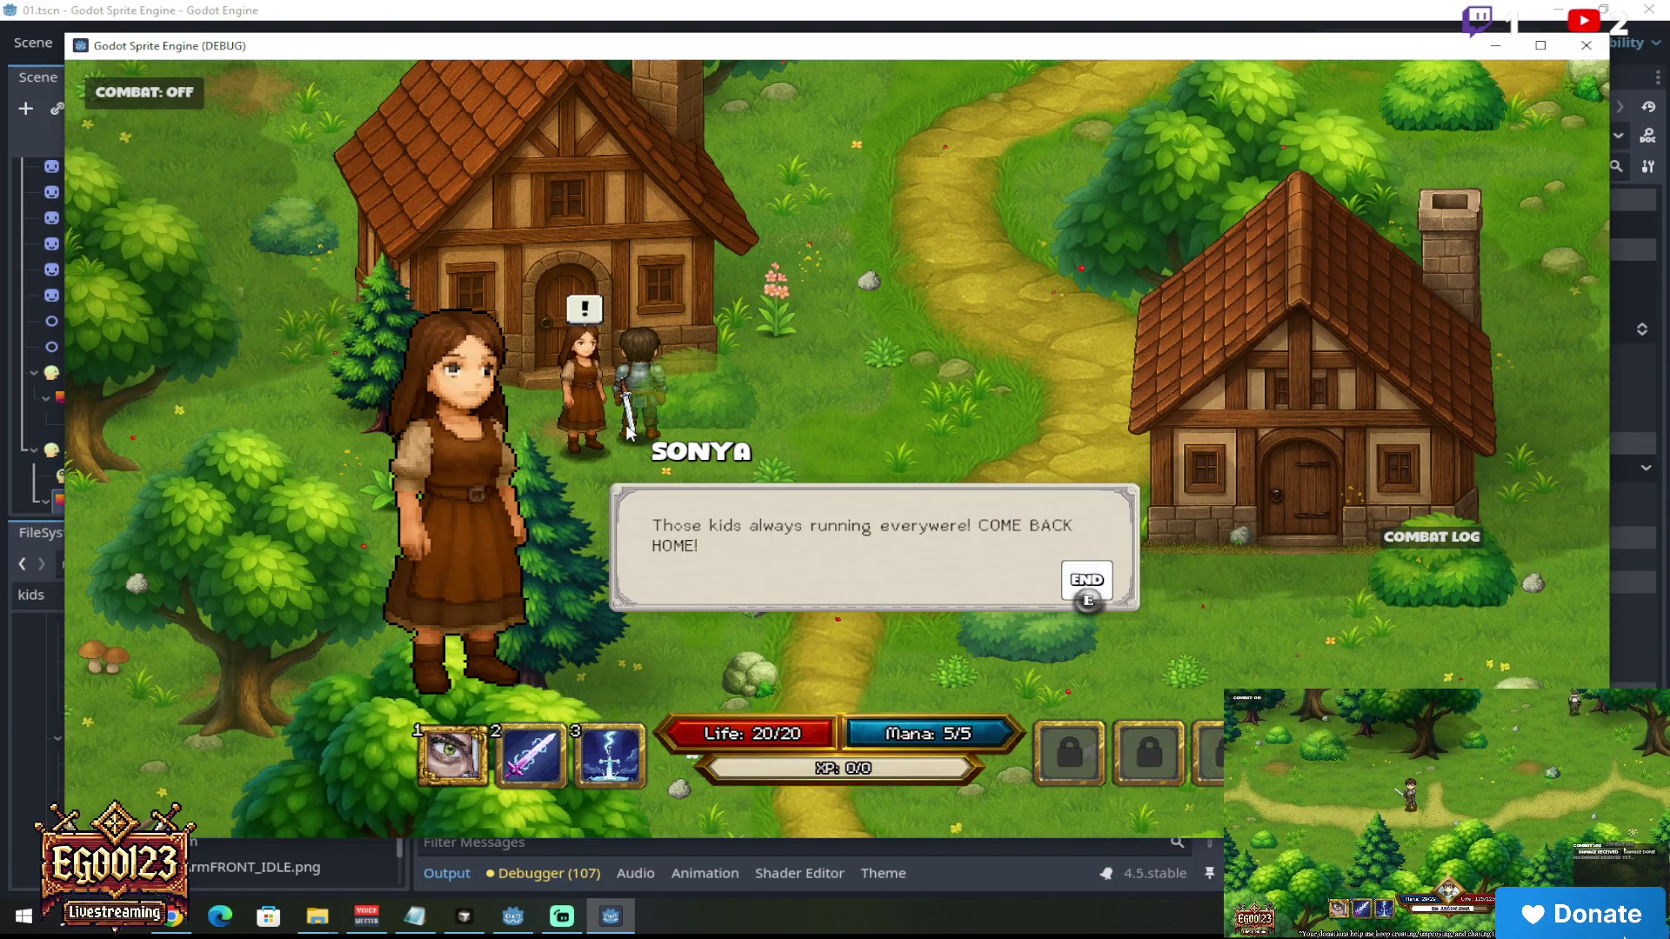
key(e)
click(706, 480)
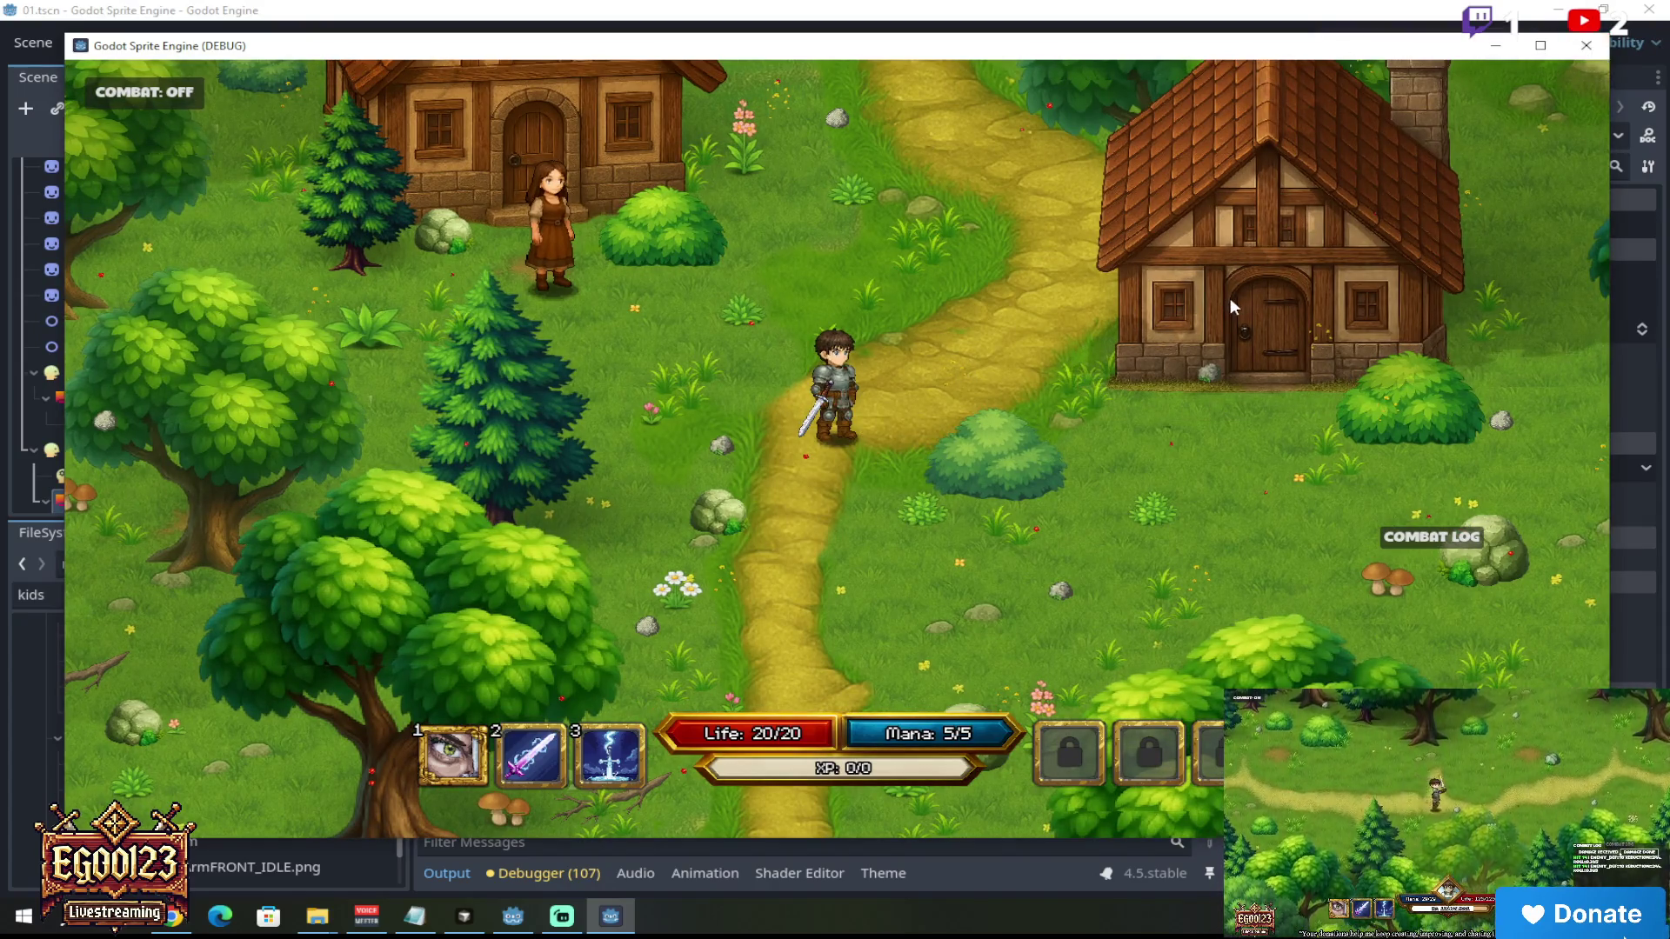
key(F8)
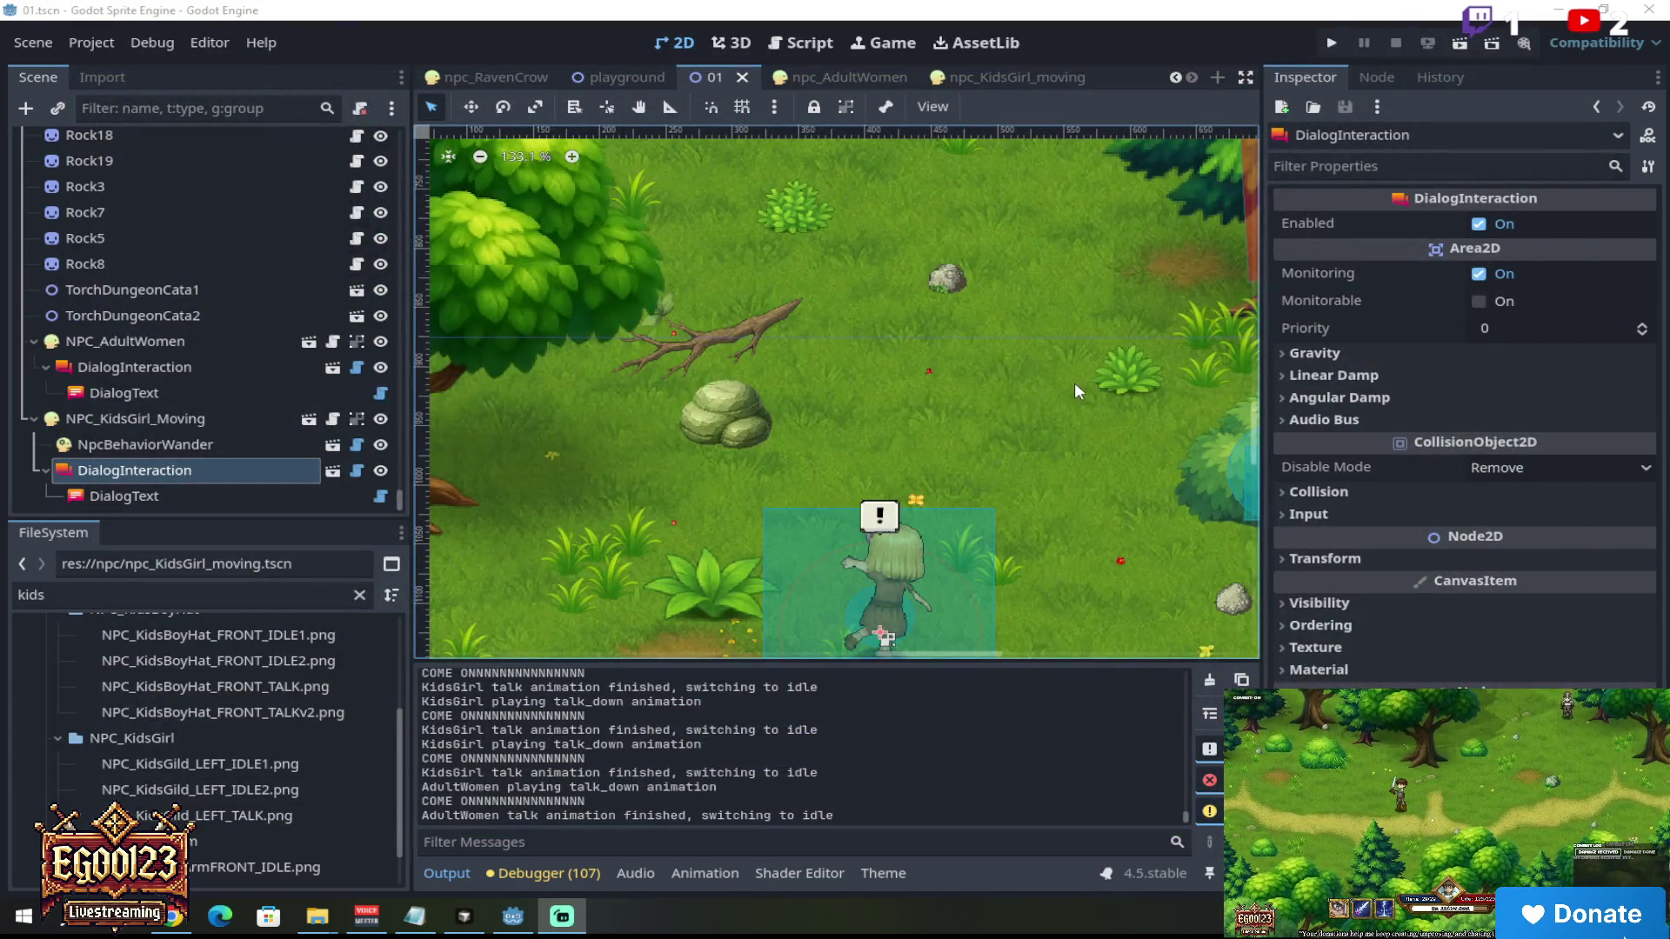
Step: Zoom around the level 01 viewport, then switch to the npc_KidsGirl_moving scene with its walk_down frames
scroll(1007, 416, down, 3)
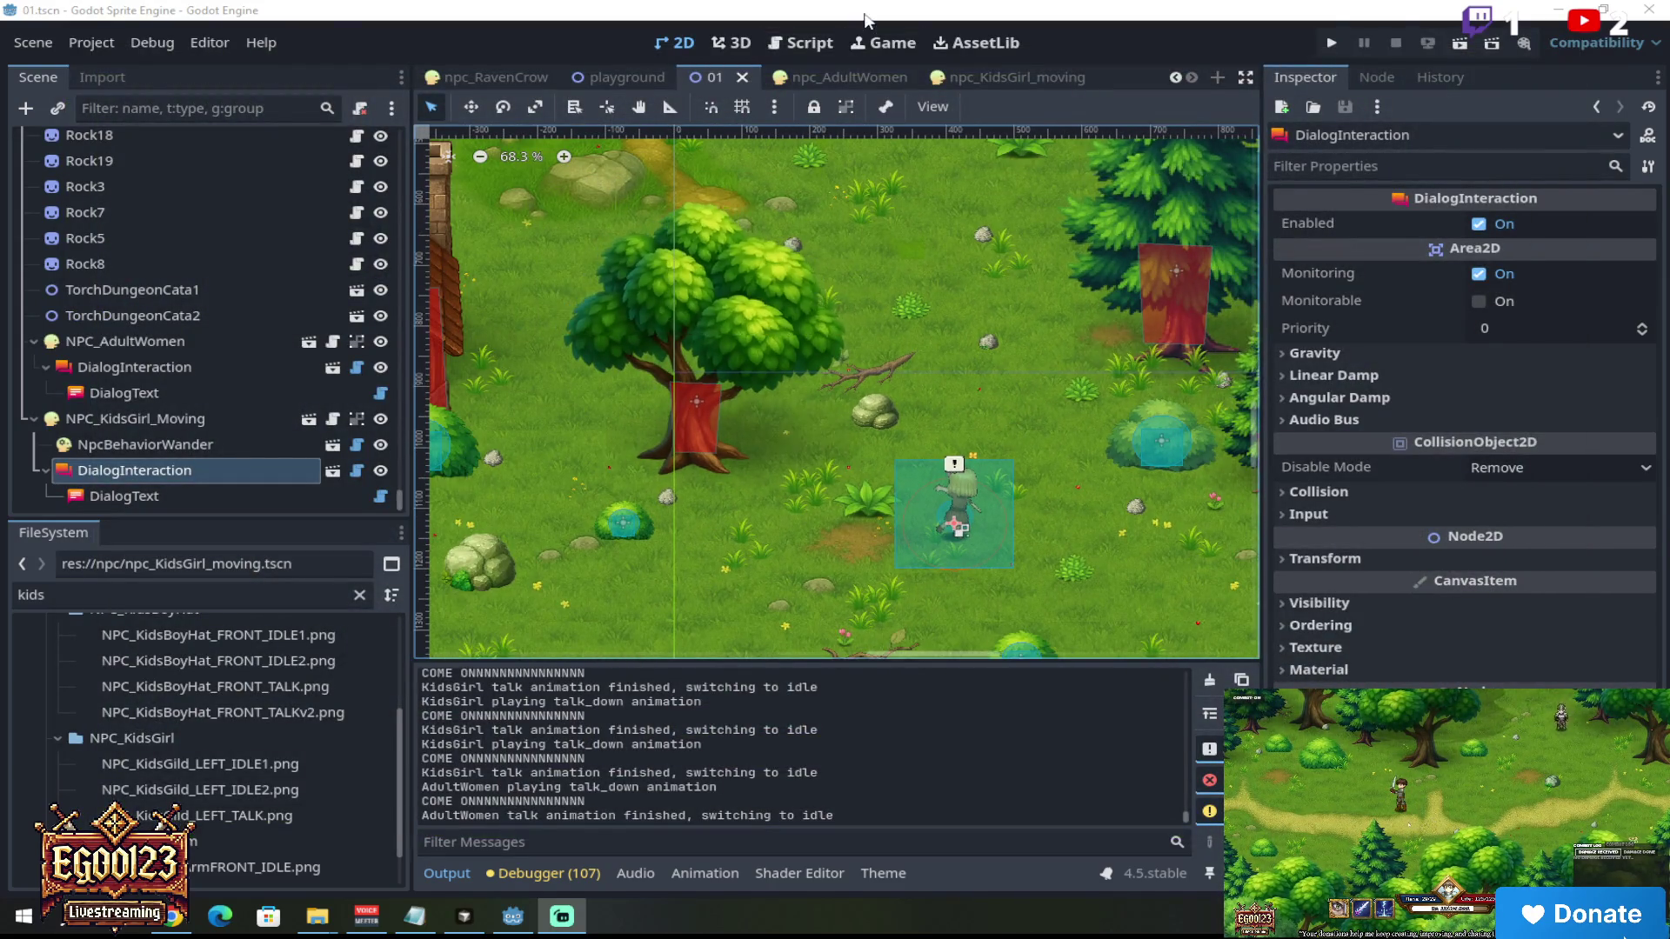
scroll(990, 421, down, 2)
scroll(978, 431, up, 4)
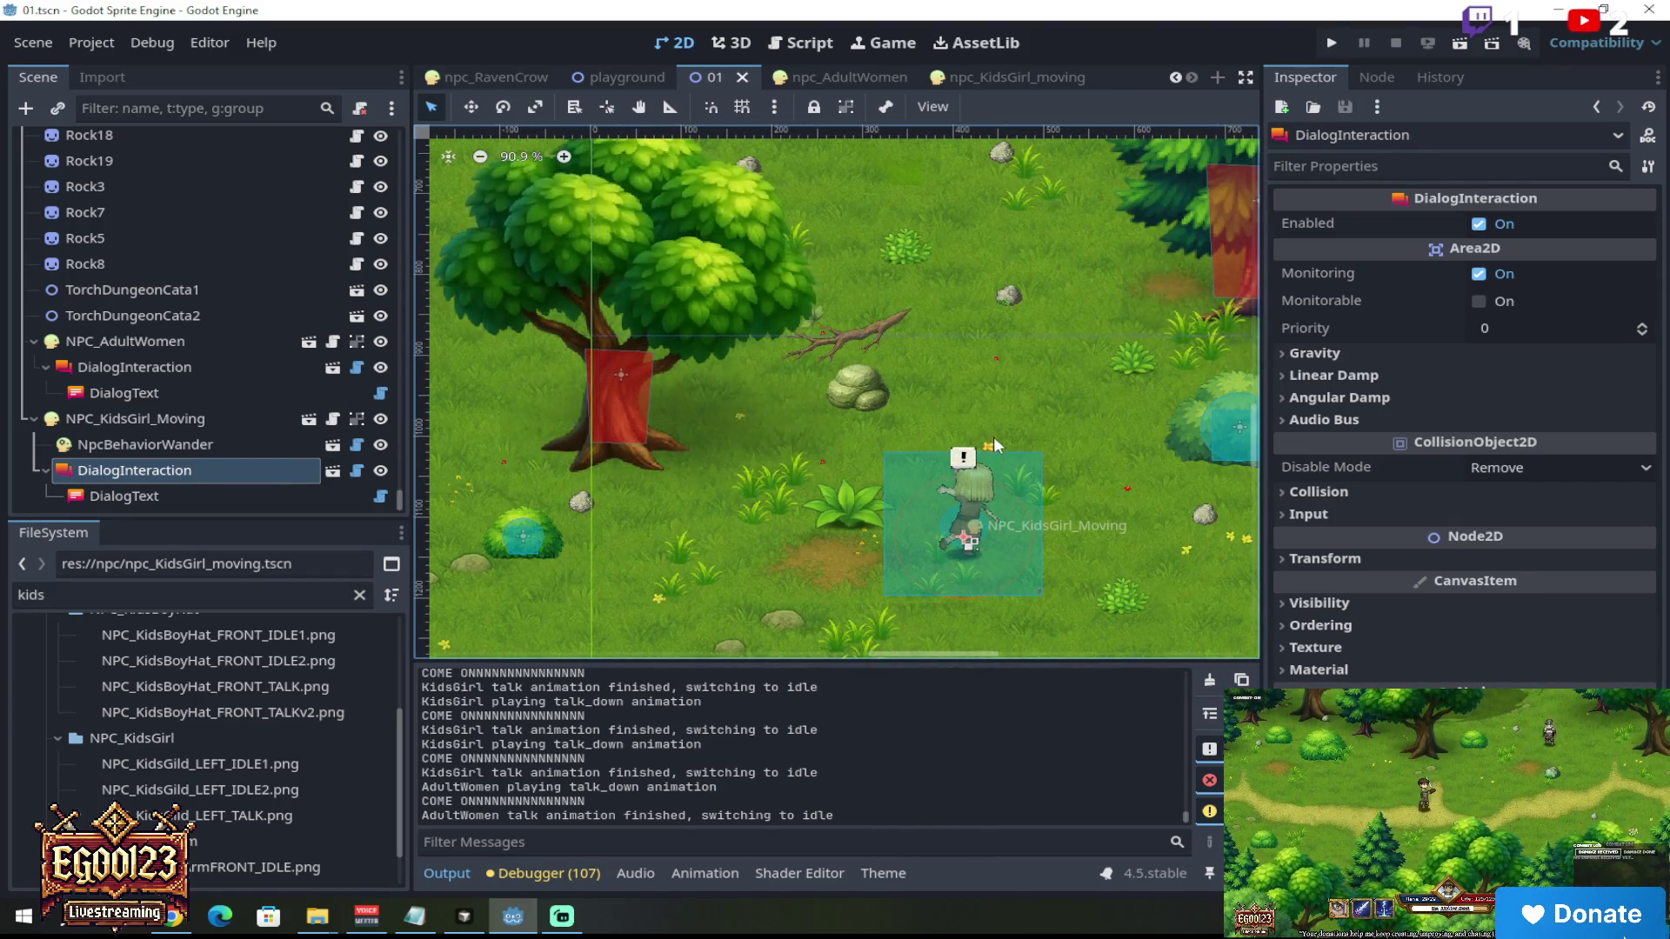
scroll(1068, 505, up, 2)
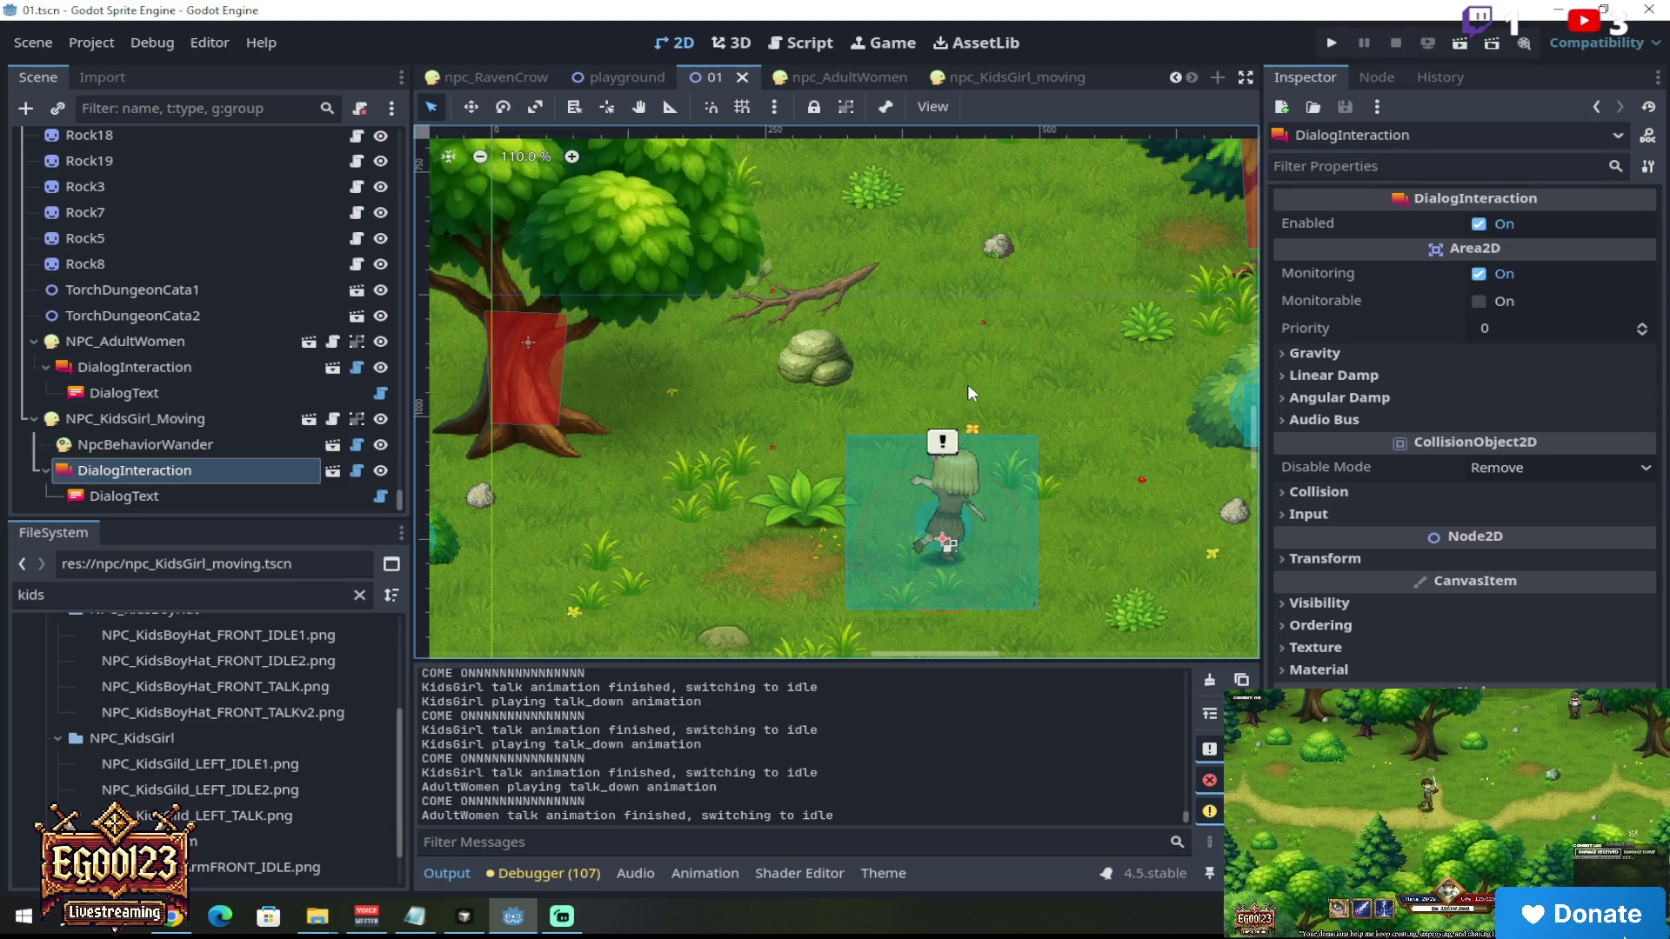
mouse_move(1018, 79)
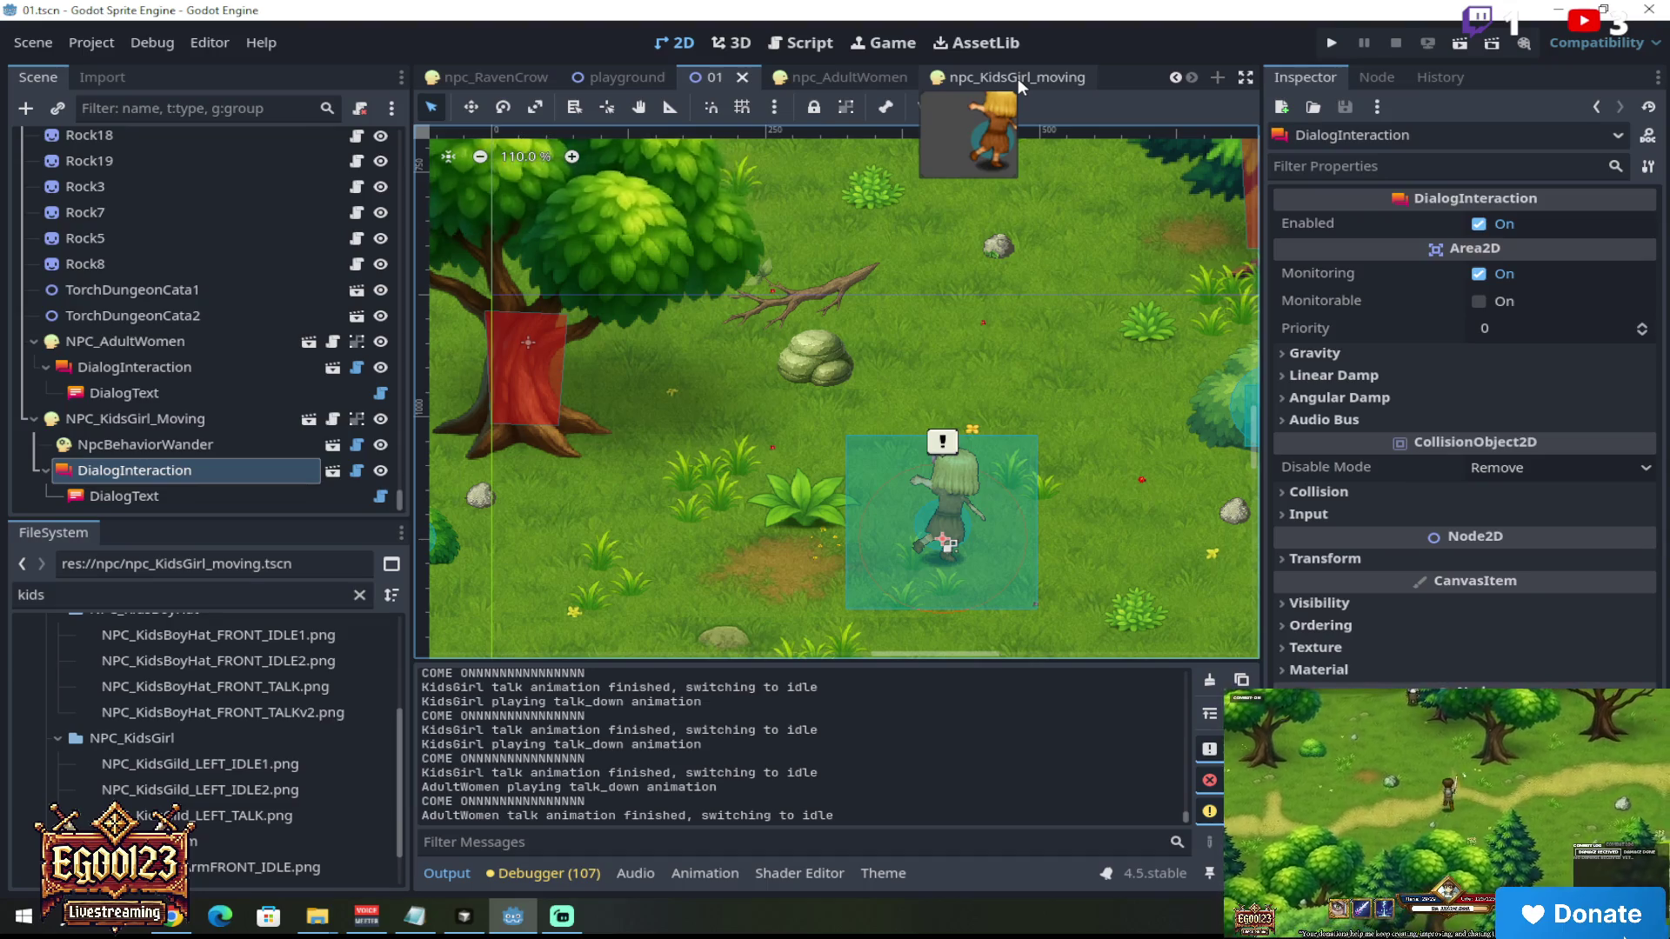
click(1017, 78)
scroll(238, 706, down, 1)
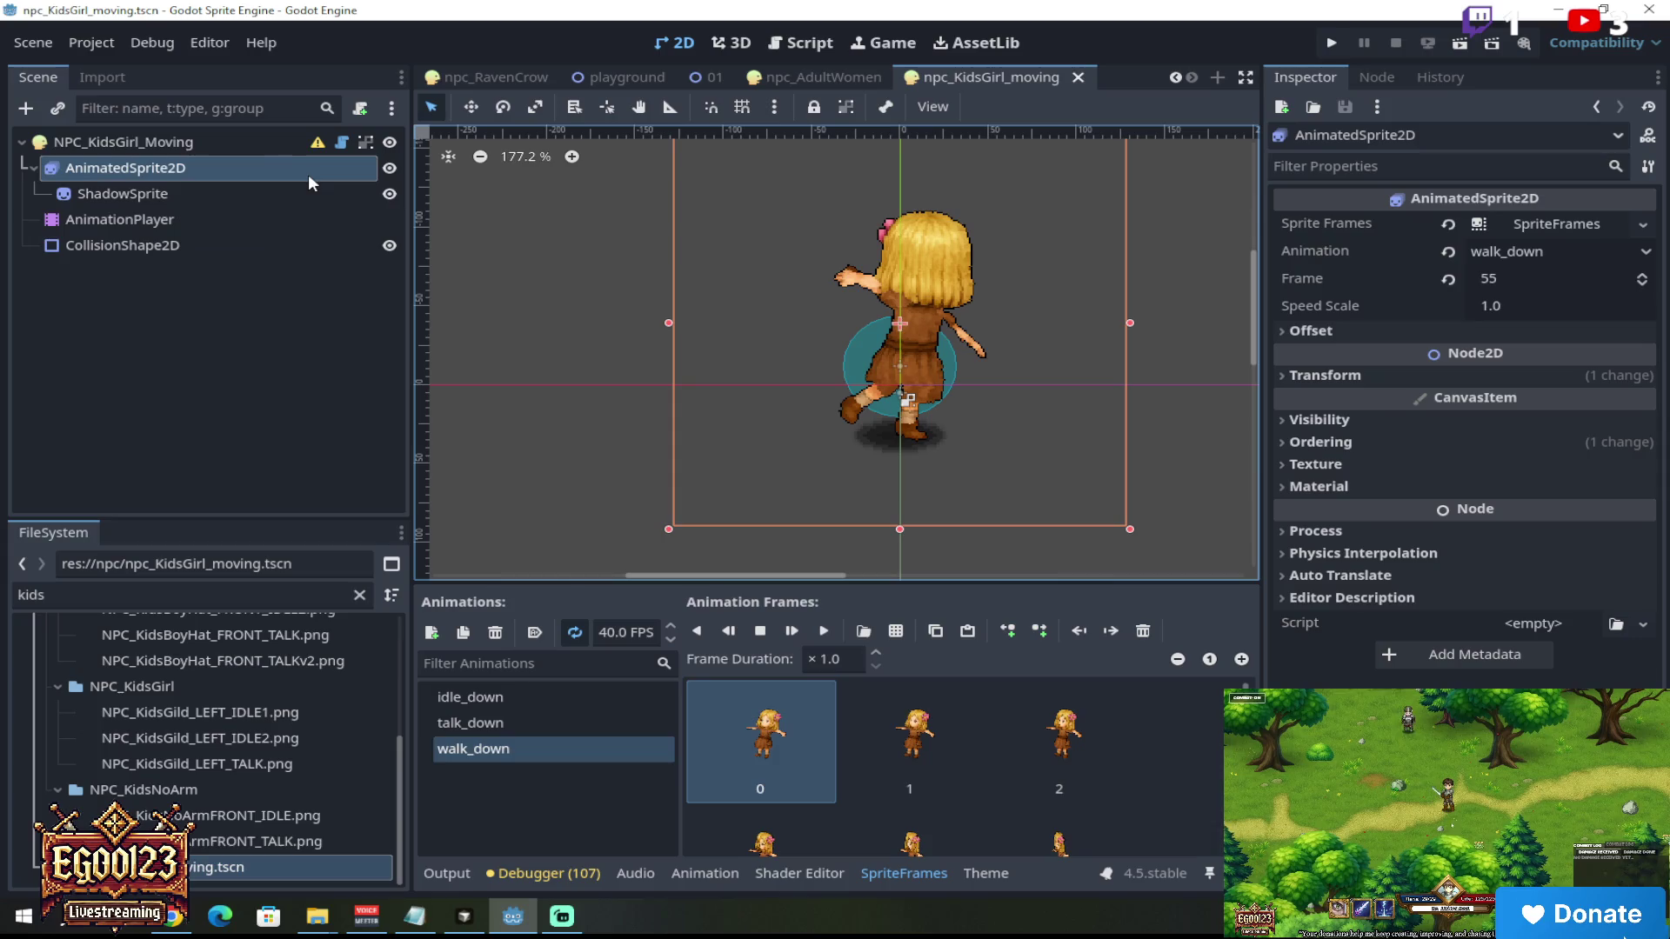
click(933, 632)
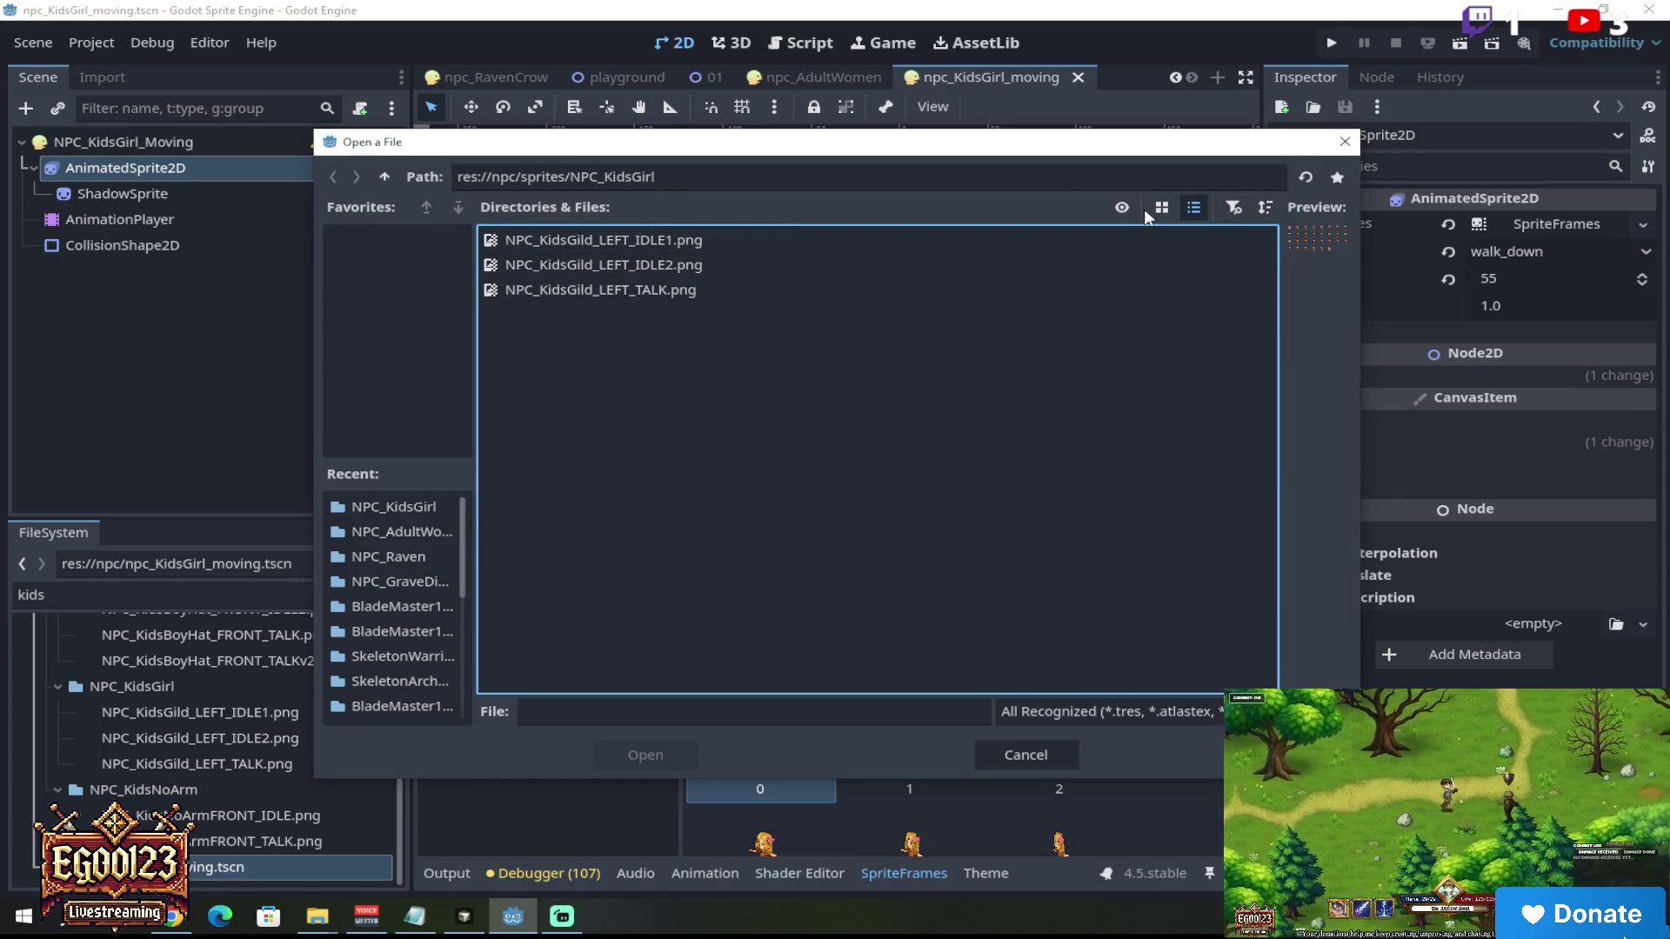
click(388, 179)
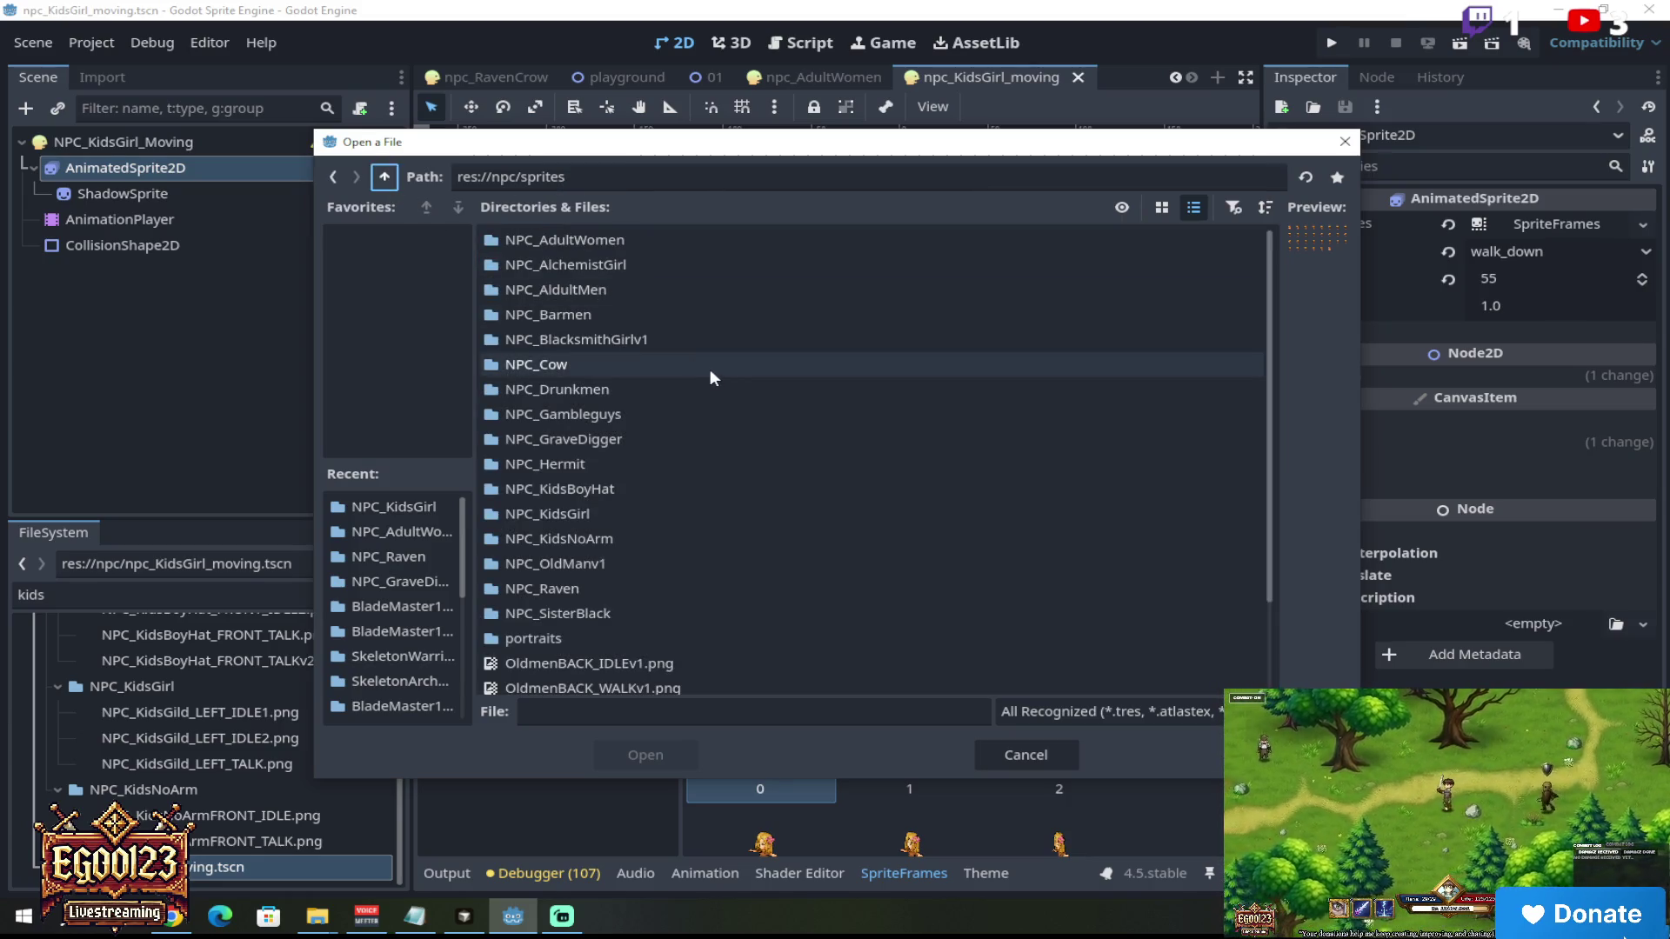
double_click(656, 490)
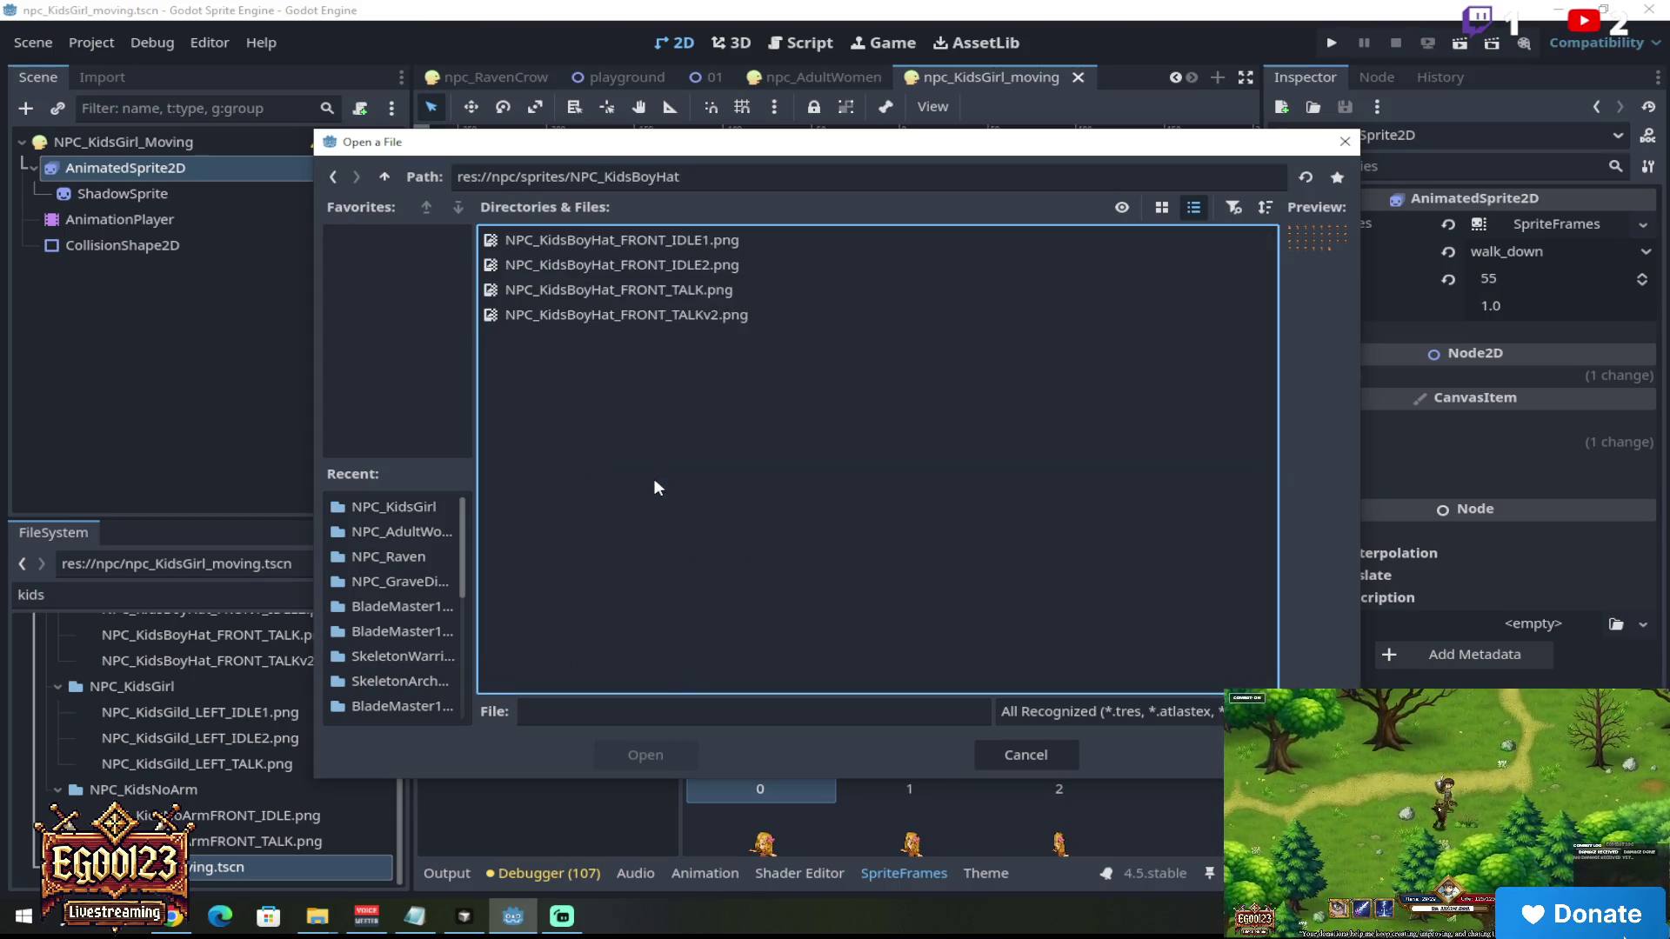
click(736, 271)
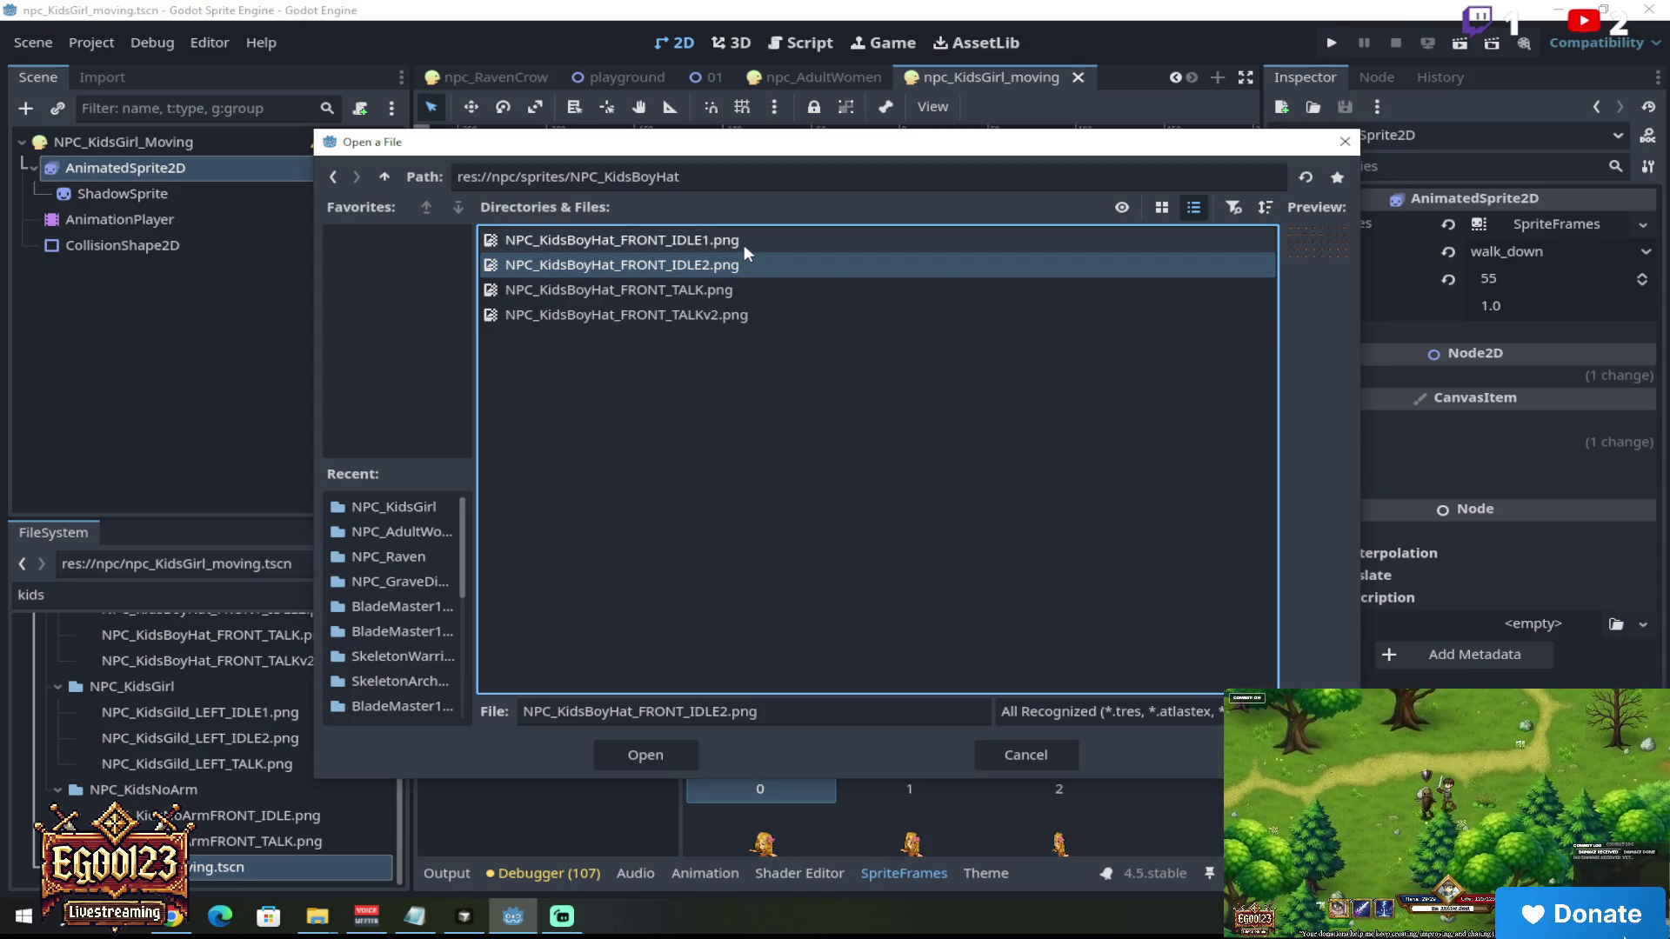
click(848, 289)
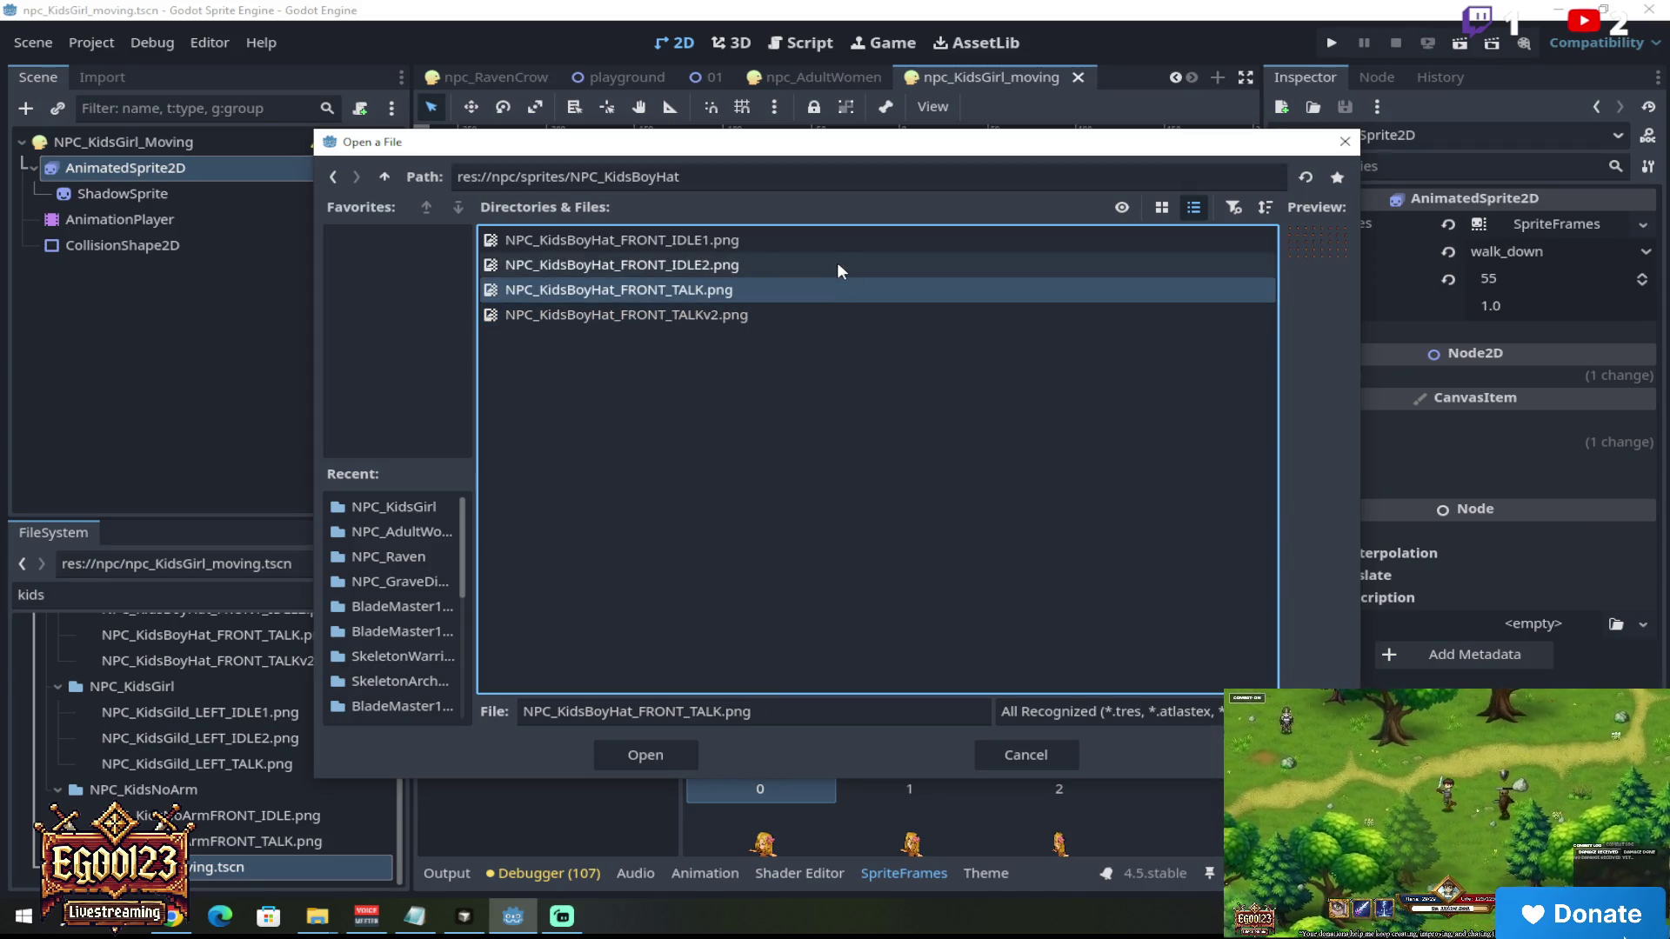
click(837, 263)
click(827, 239)
click(821, 275)
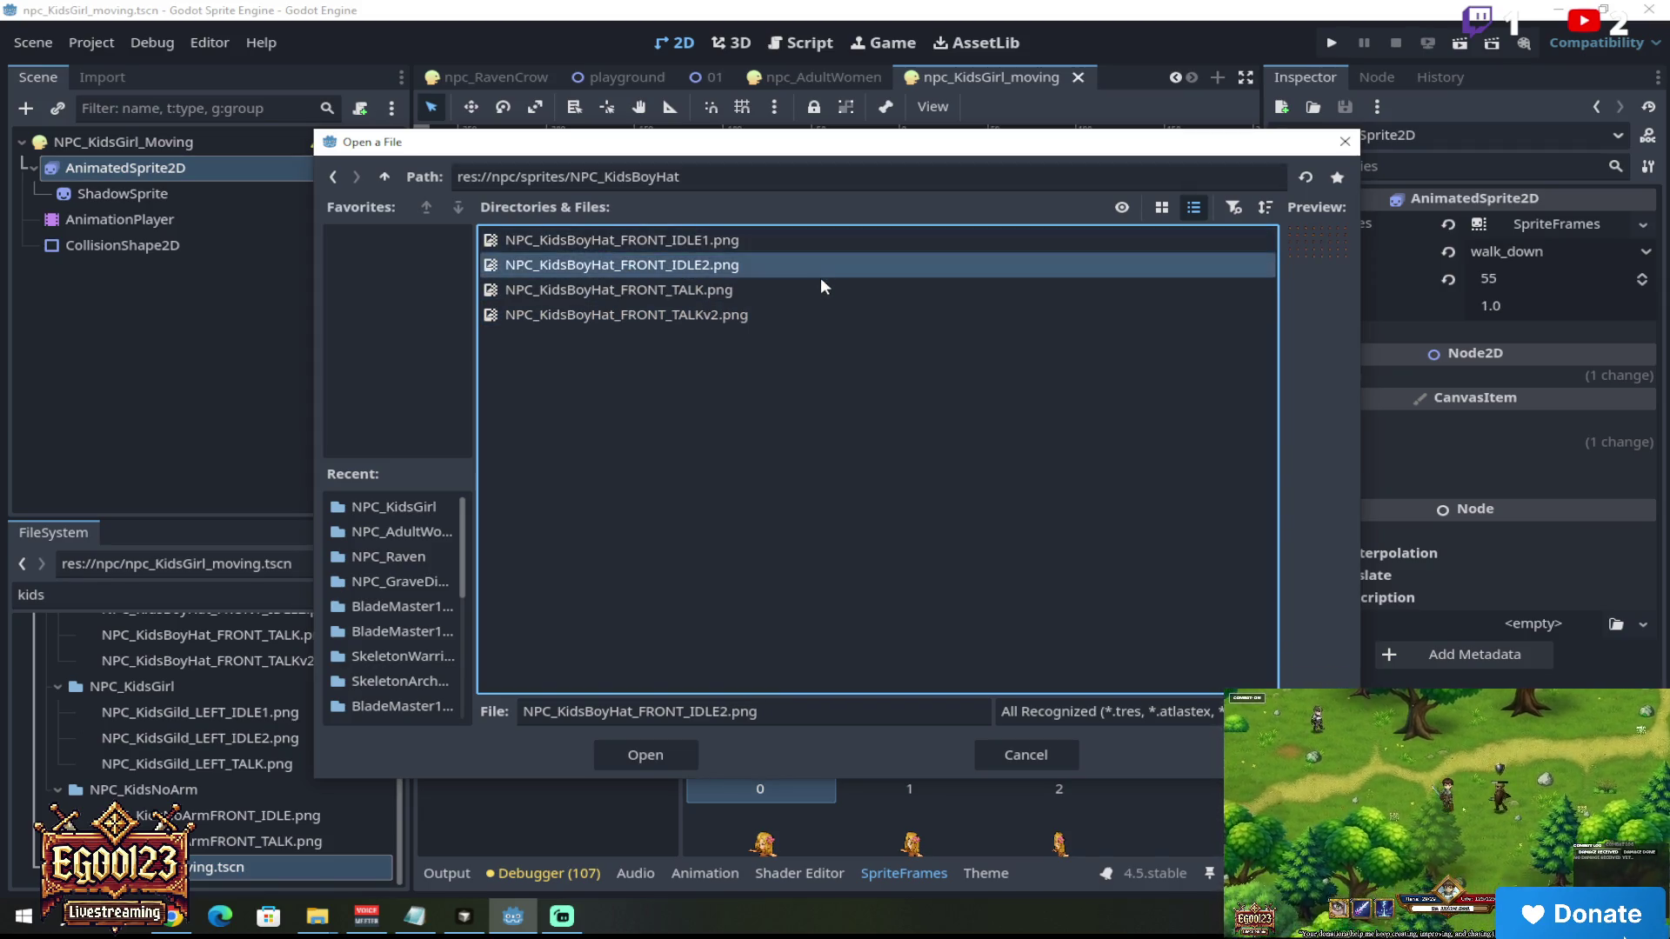
click(821, 291)
click(822, 316)
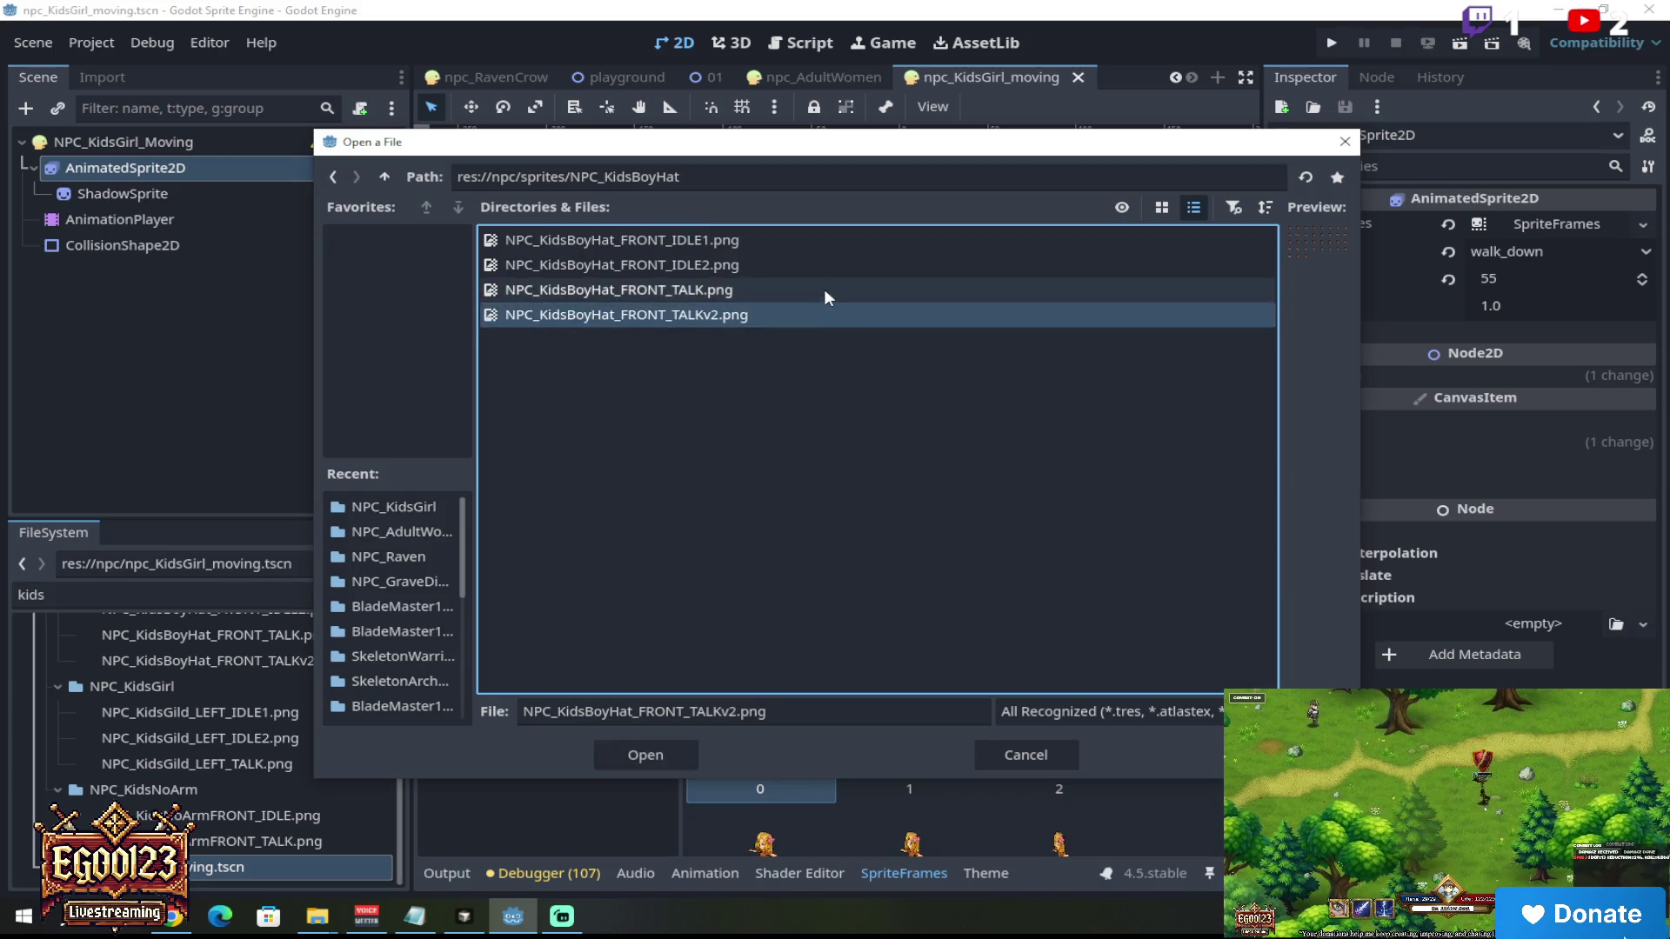
click(823, 289)
click(1026, 755)
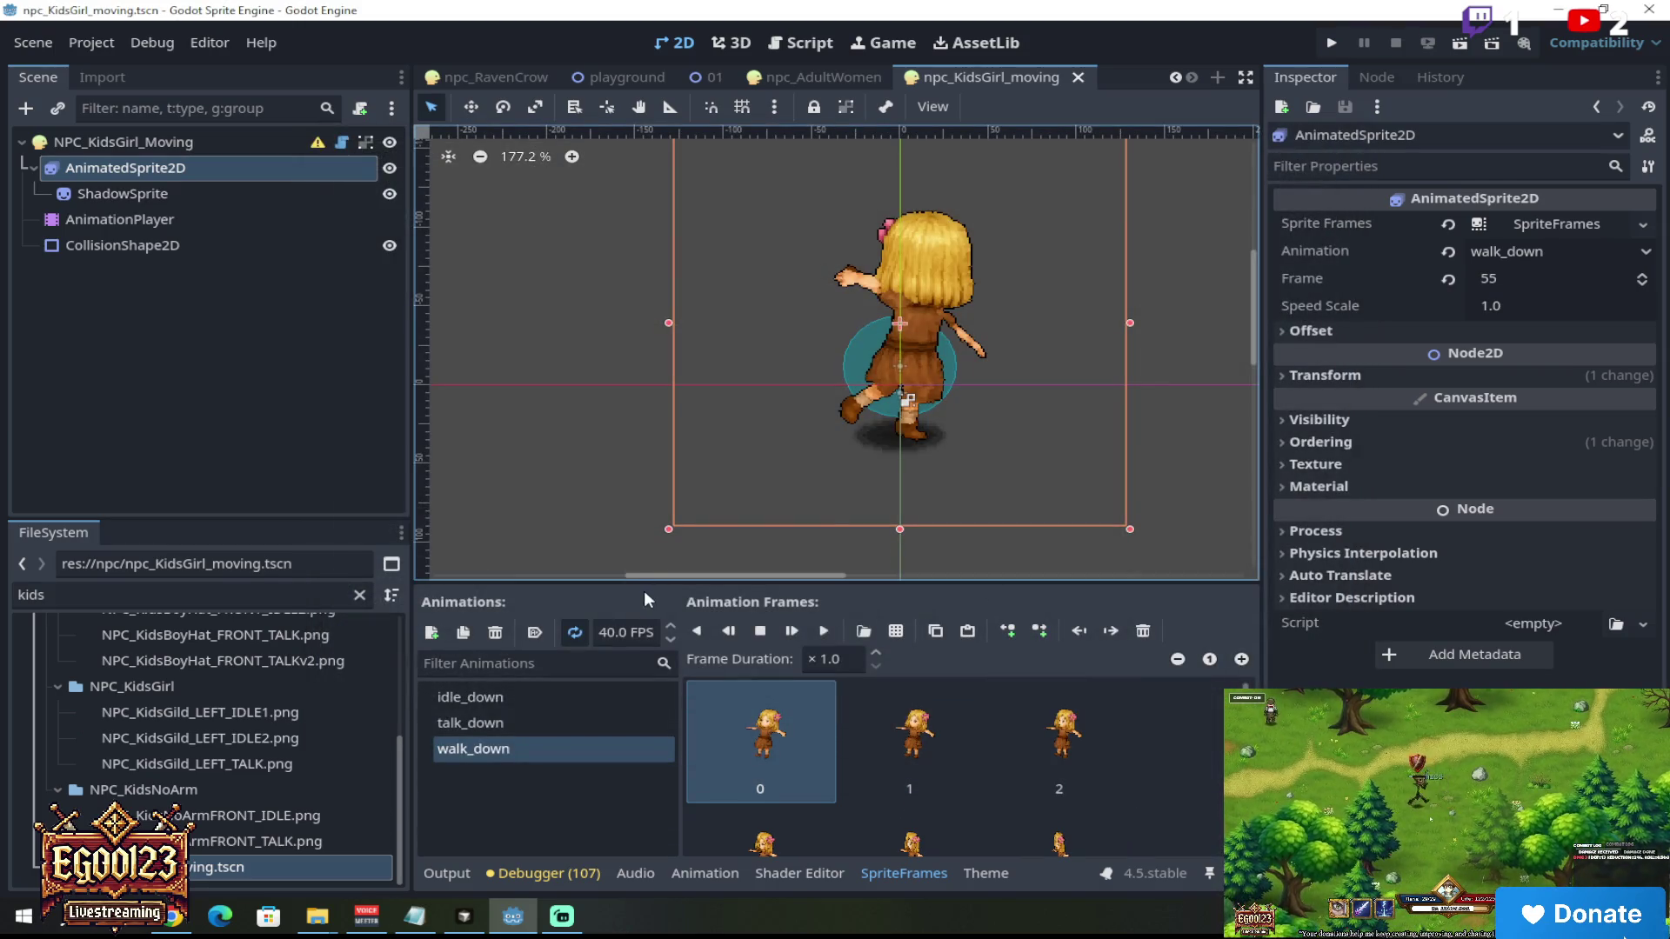
Step: Duplicate npc_KidsGirl_moving.tscn in FileSystem under the new name npc_KidsBoy_moving.tscn
mouse_move(400, 800)
mouse_down()
mouse_move(399, 644)
mouse_move(395, 806)
mouse_up()
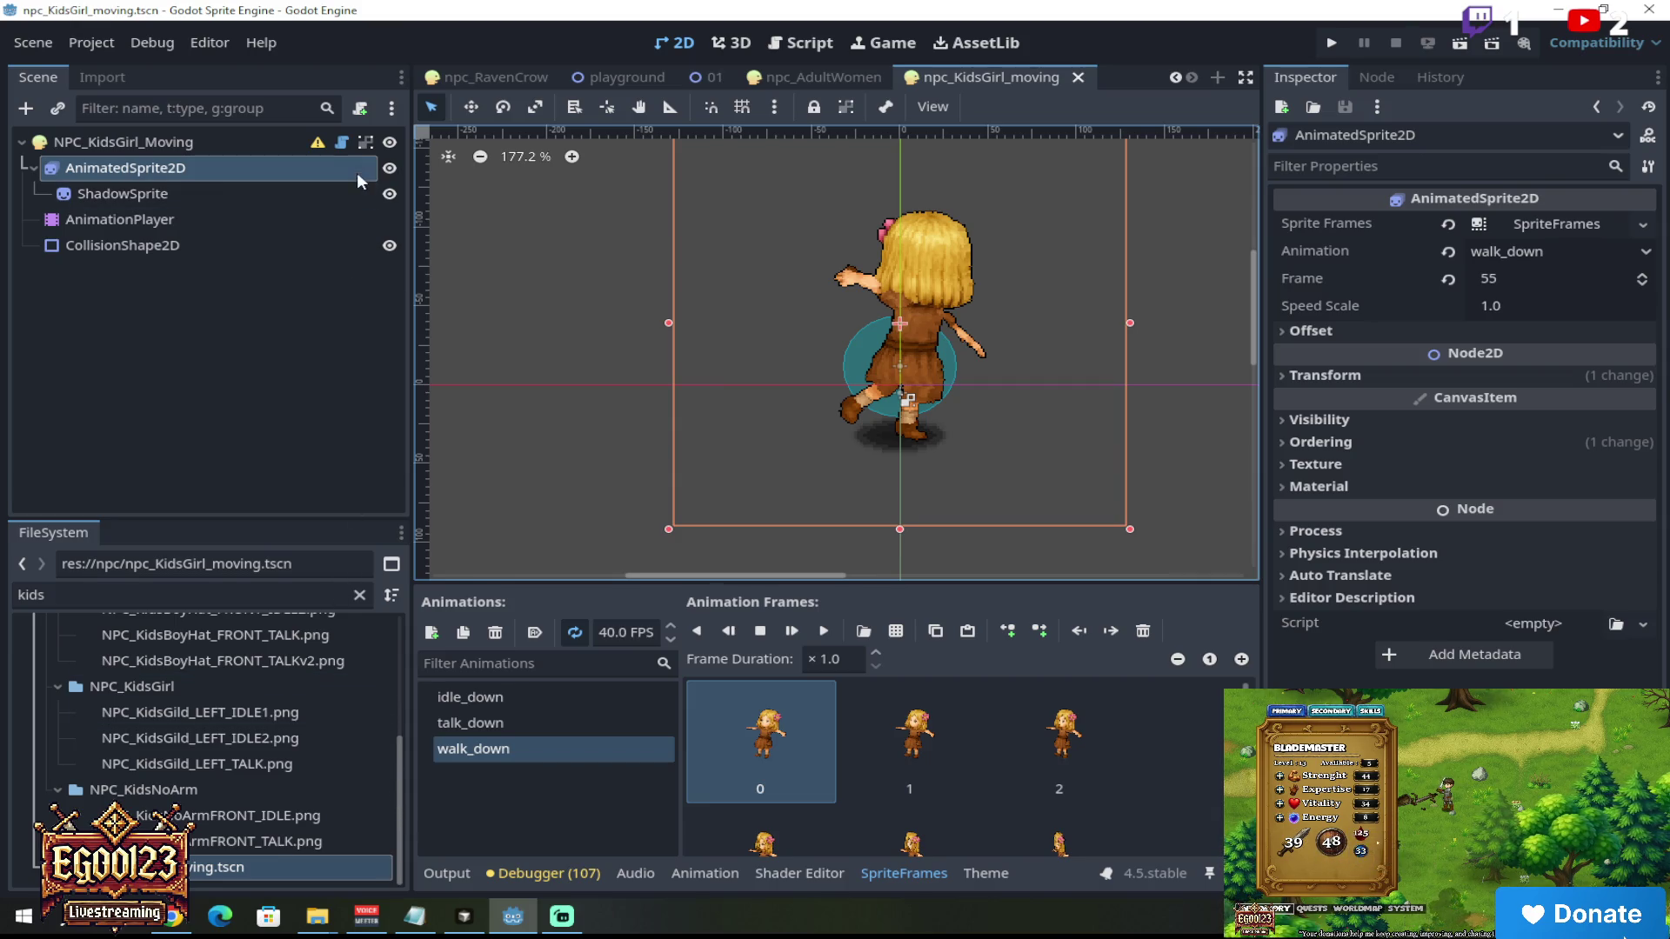
click(218, 849)
click(222, 870)
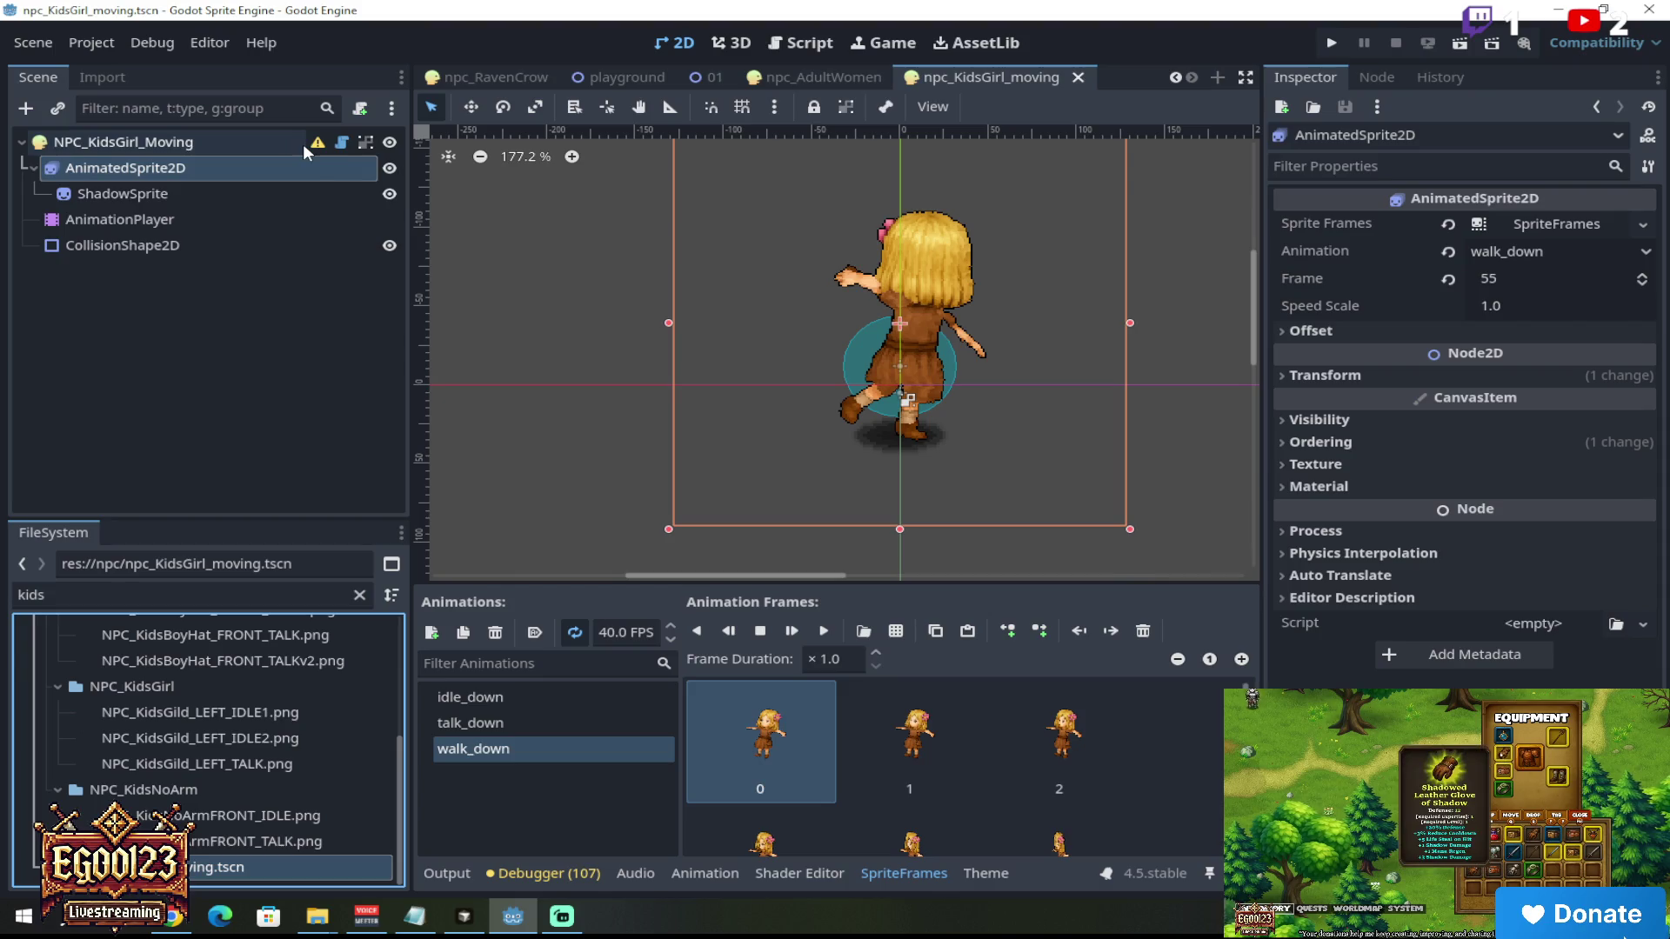
right_click(245, 870)
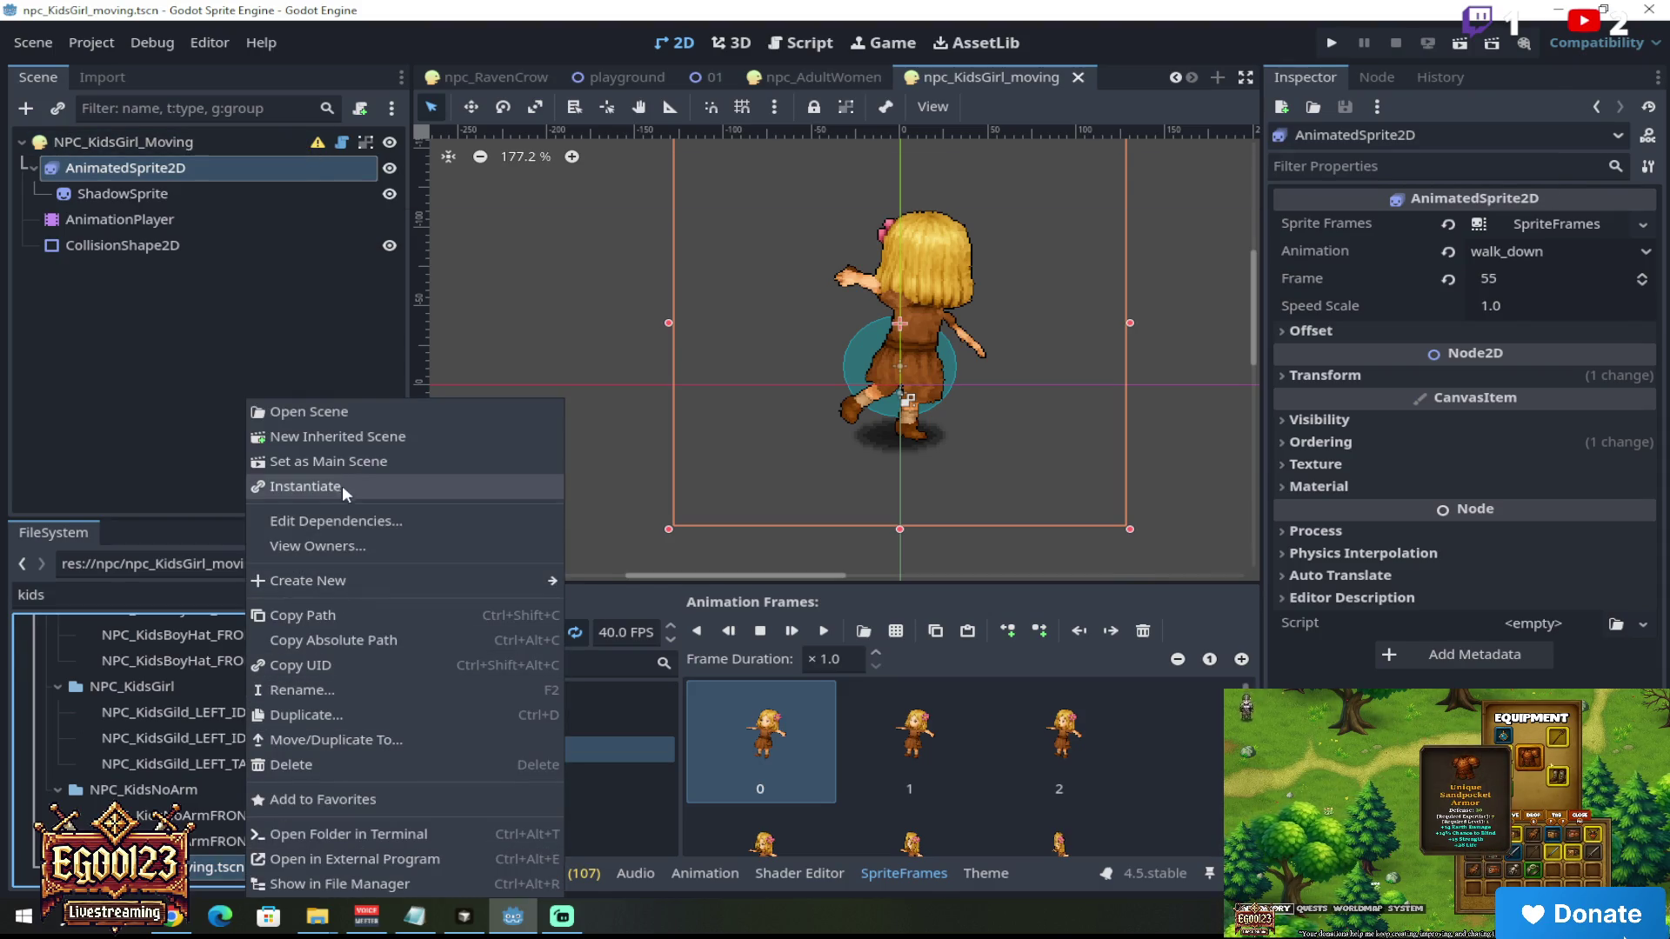
click(348, 714)
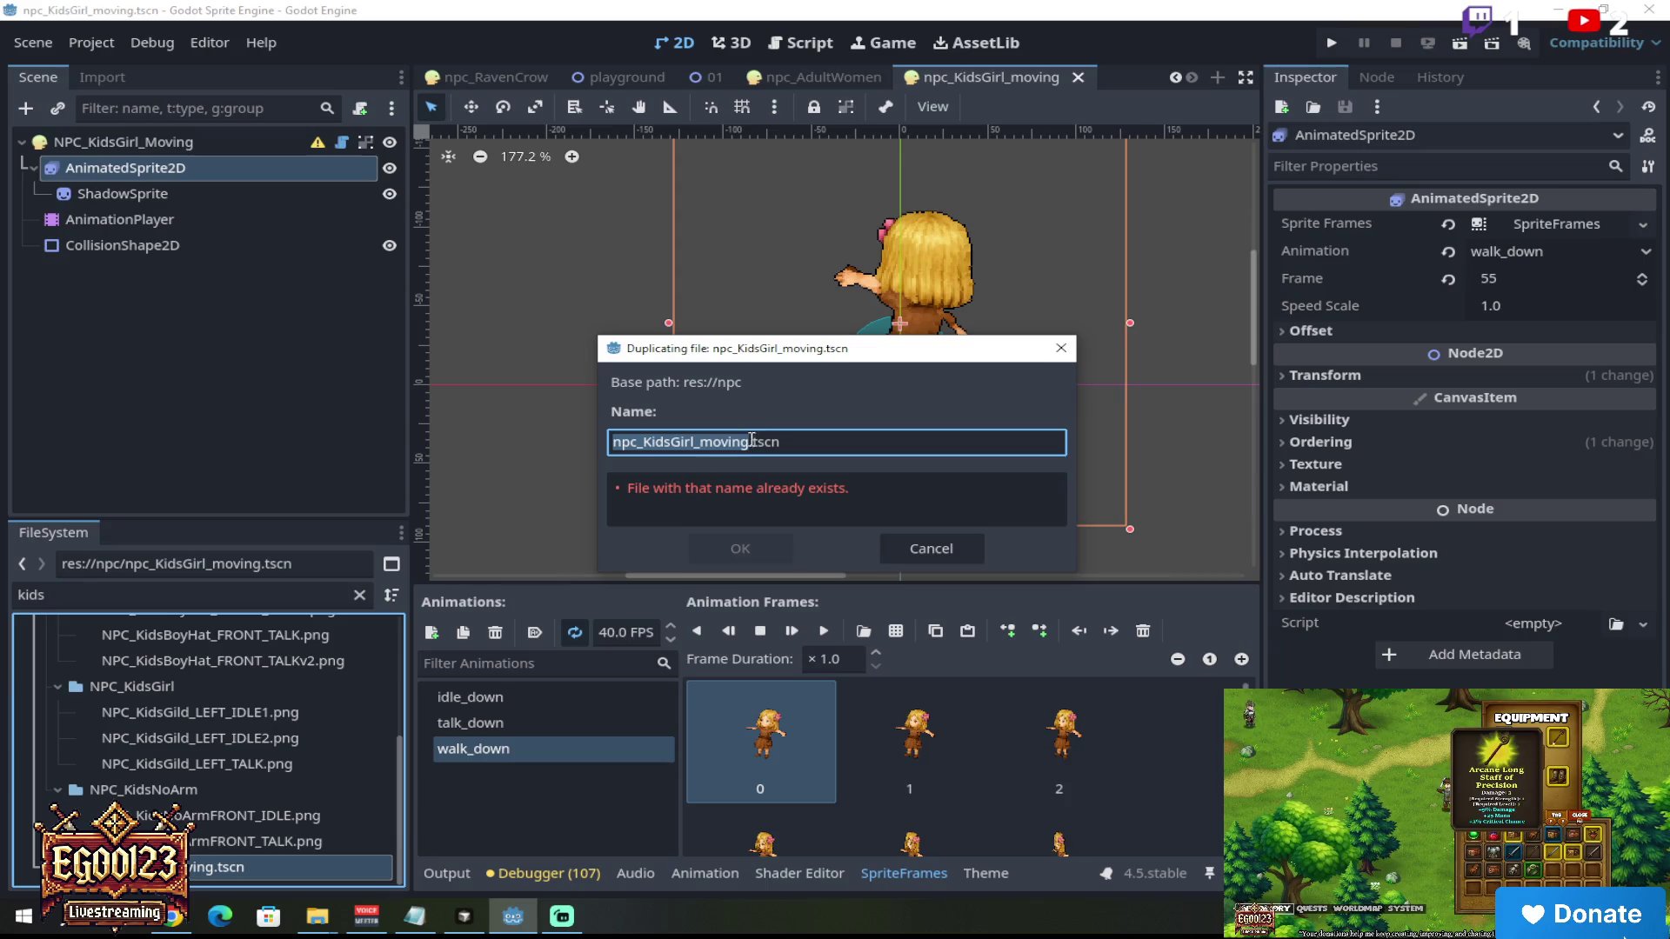
click(694, 442)
key(BackSpace)
key(BackSpace)
key(BackSpace)
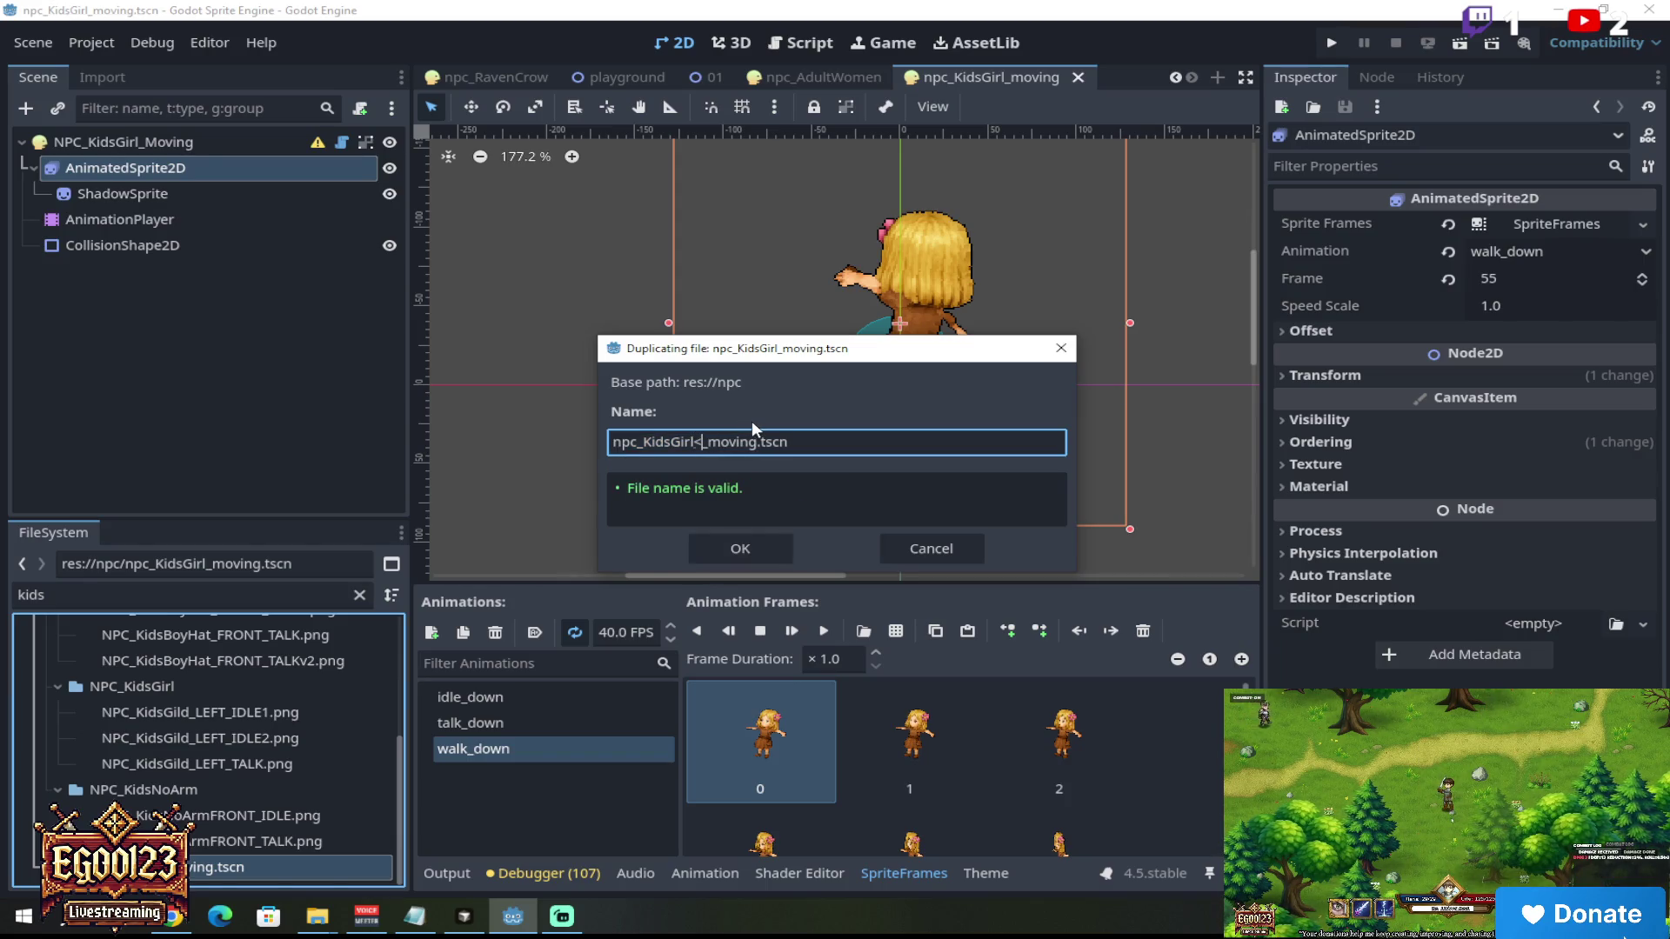
text(Boy)
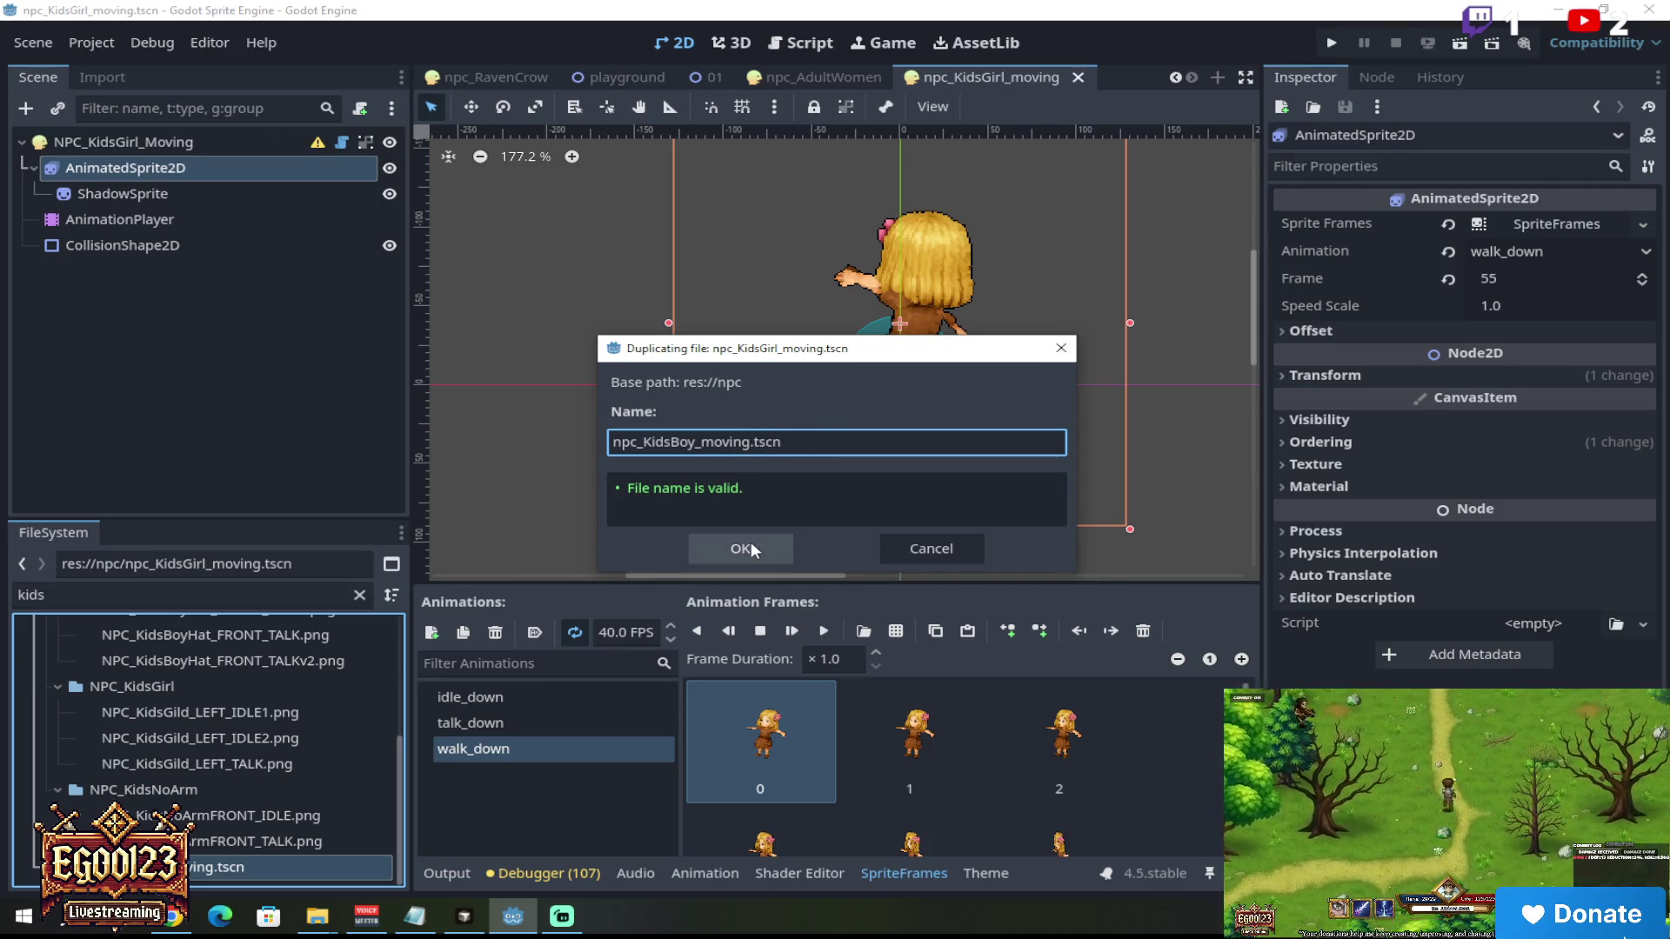
click(750, 543)
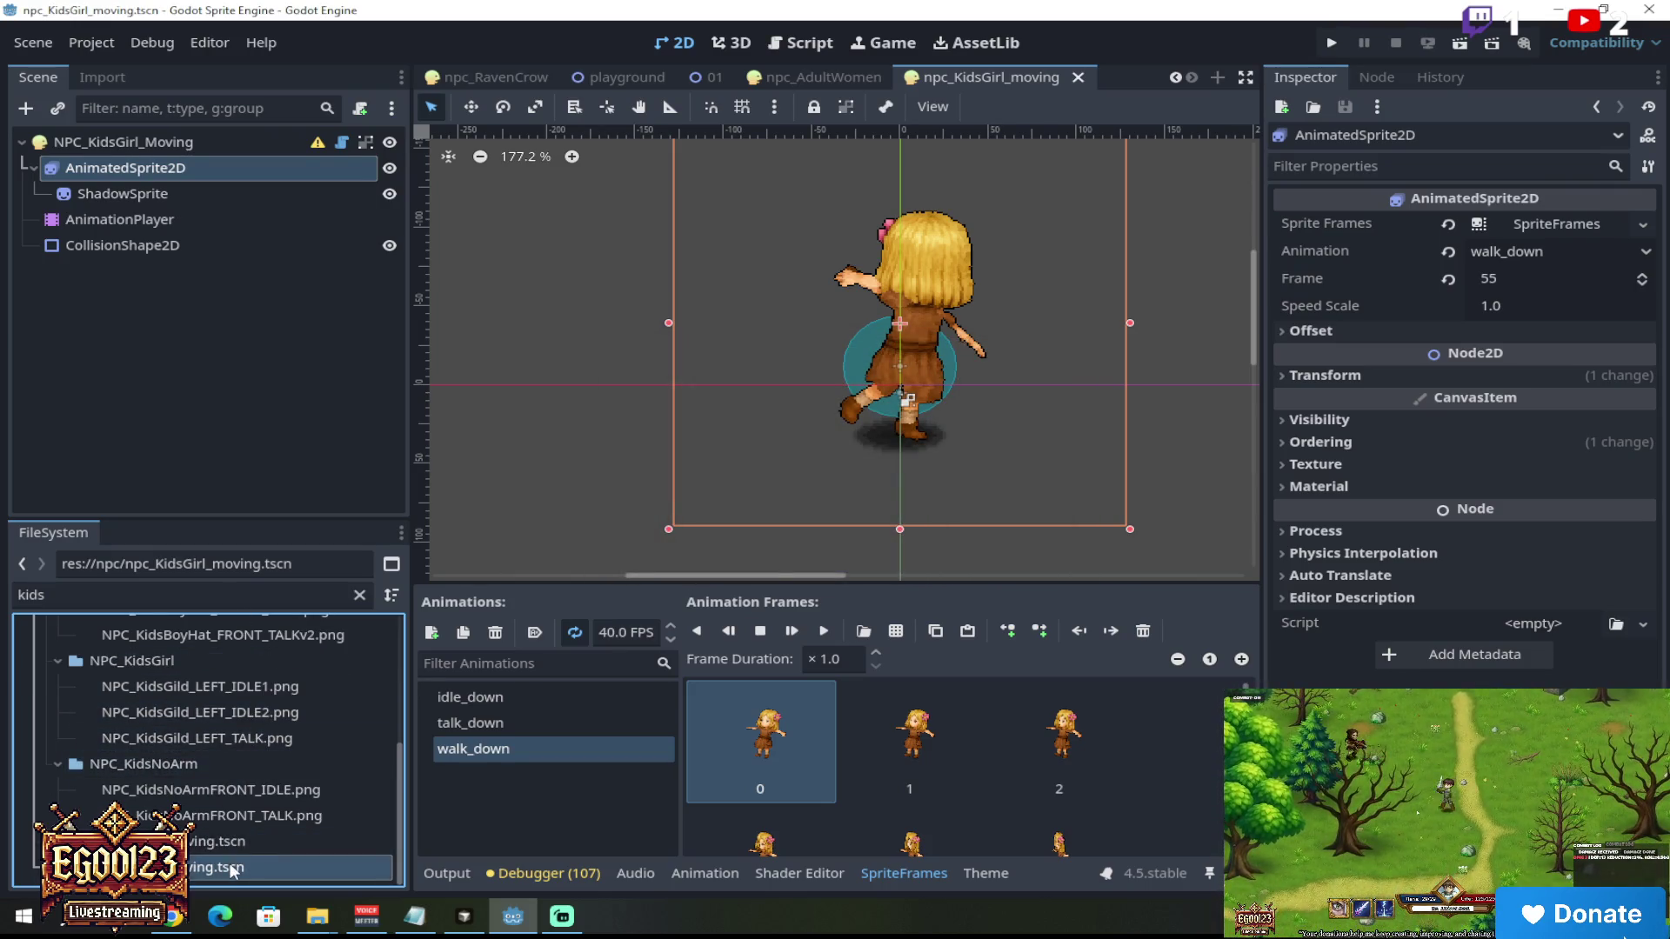